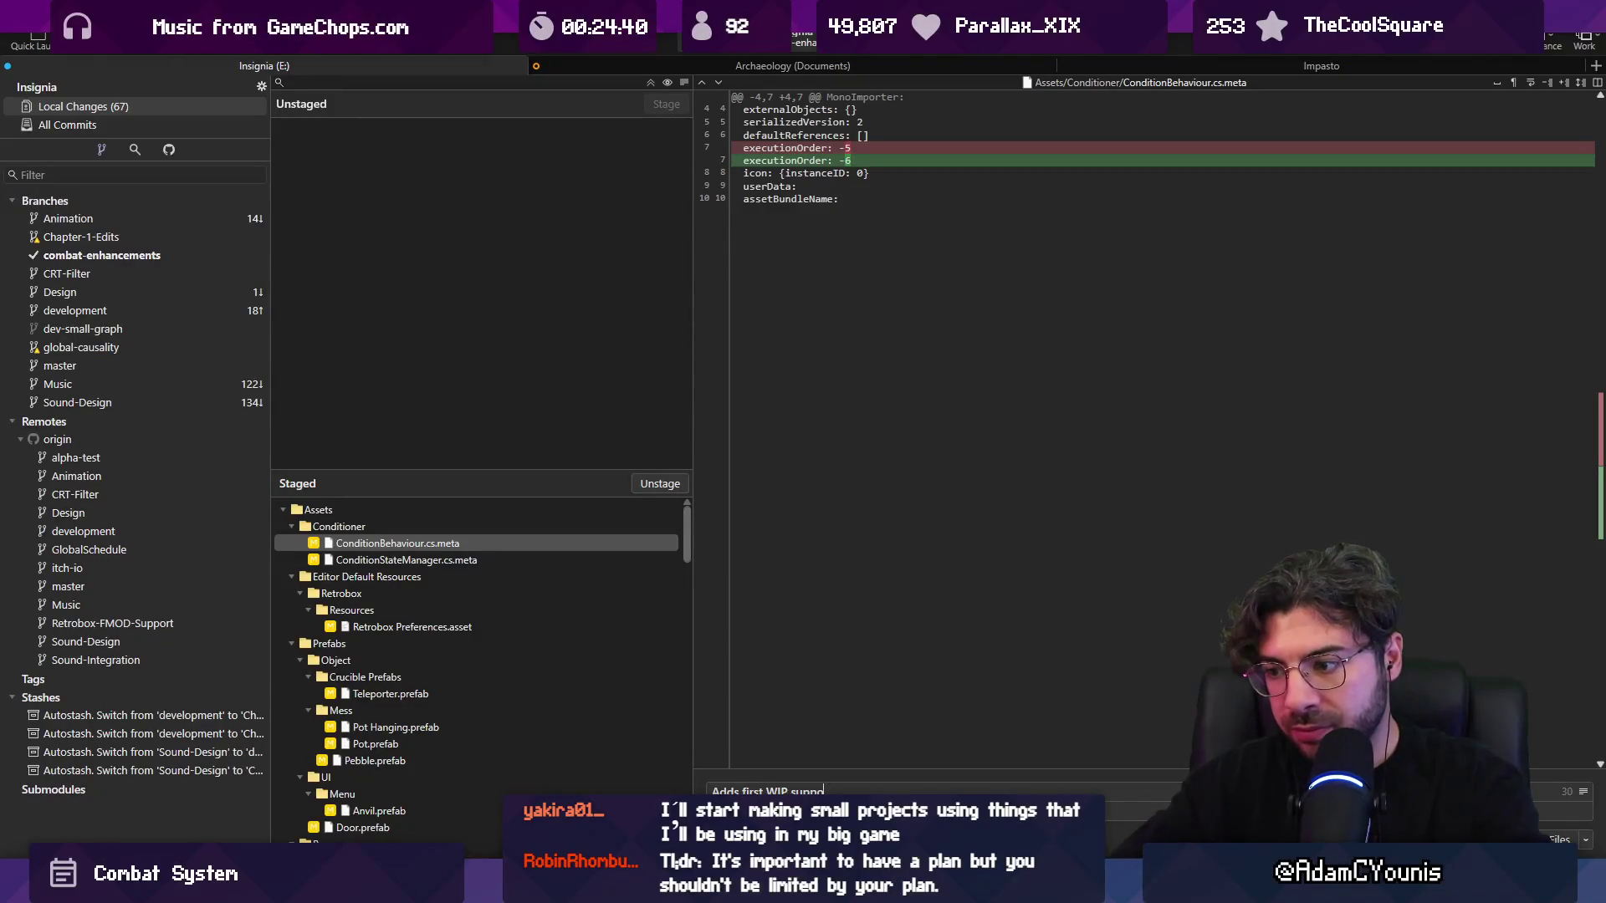
- Fix the commit message to read Adds first WIP support for "Collision Teams" and commit
key("BackSpace")
key("BackSpace")
key("BackSpace")
type("lision Teasm")
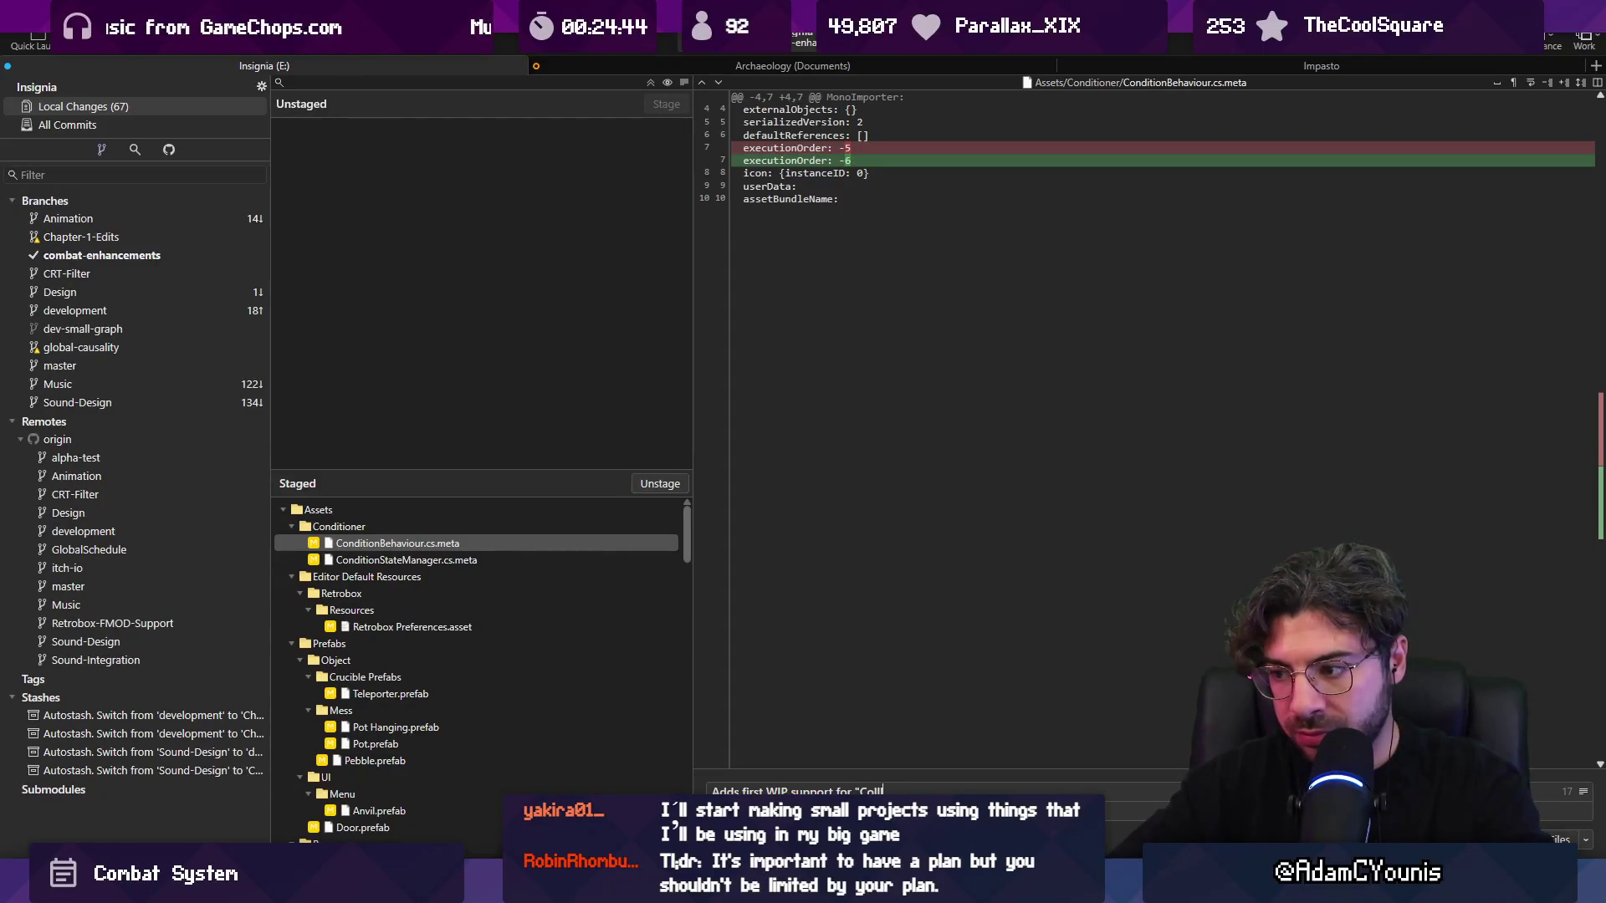
key("BackSpace")
key("BackSpace")
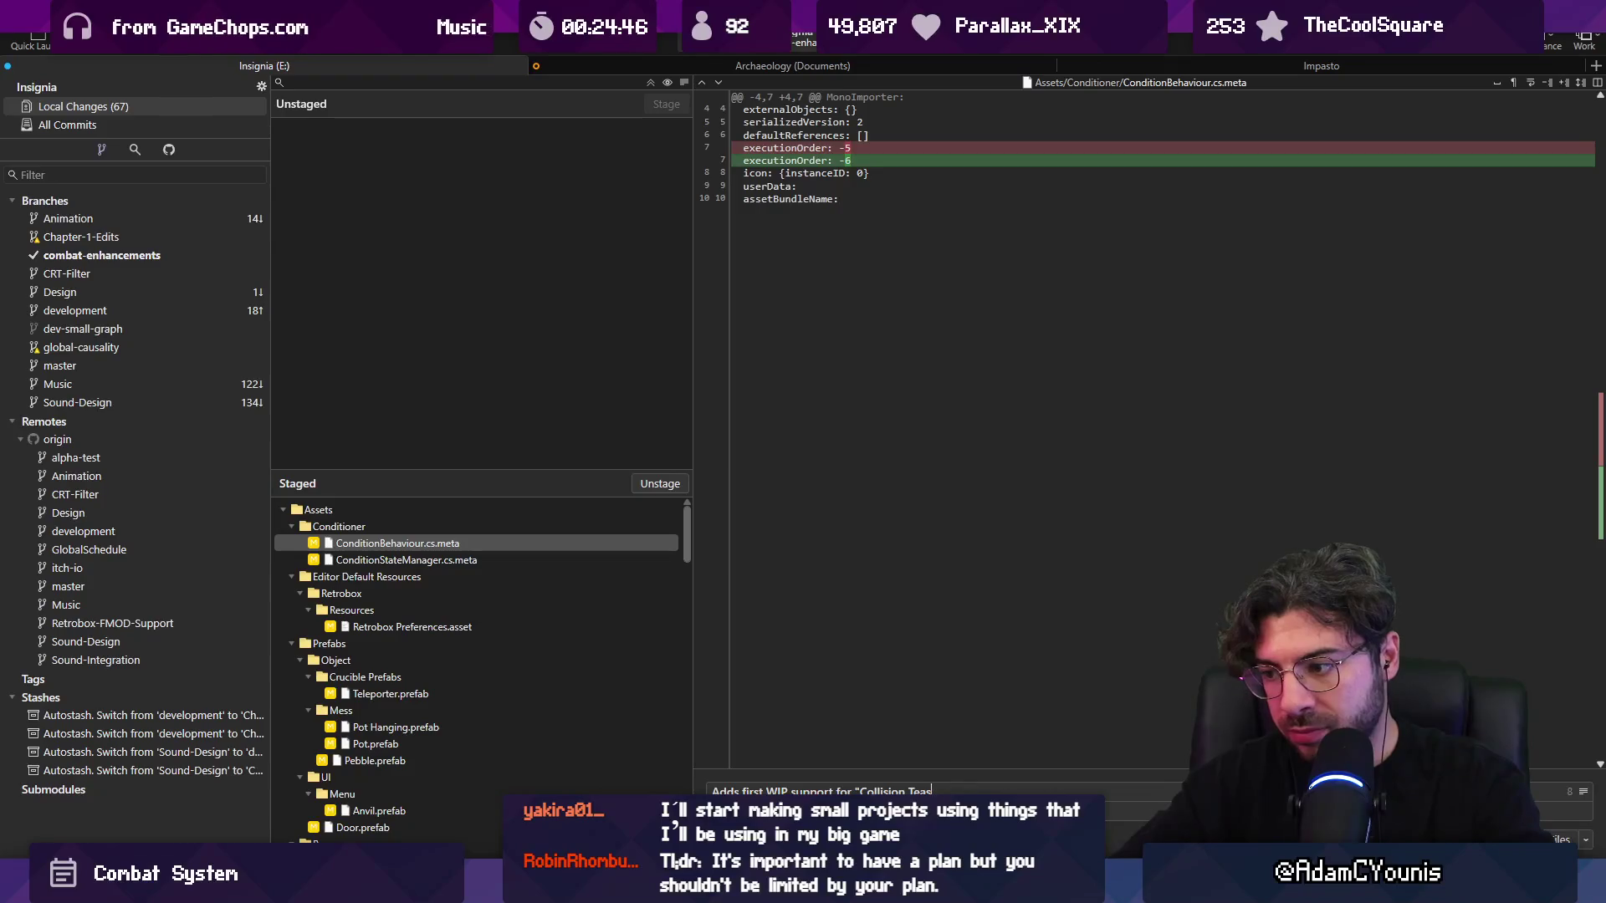
type("ms\"")
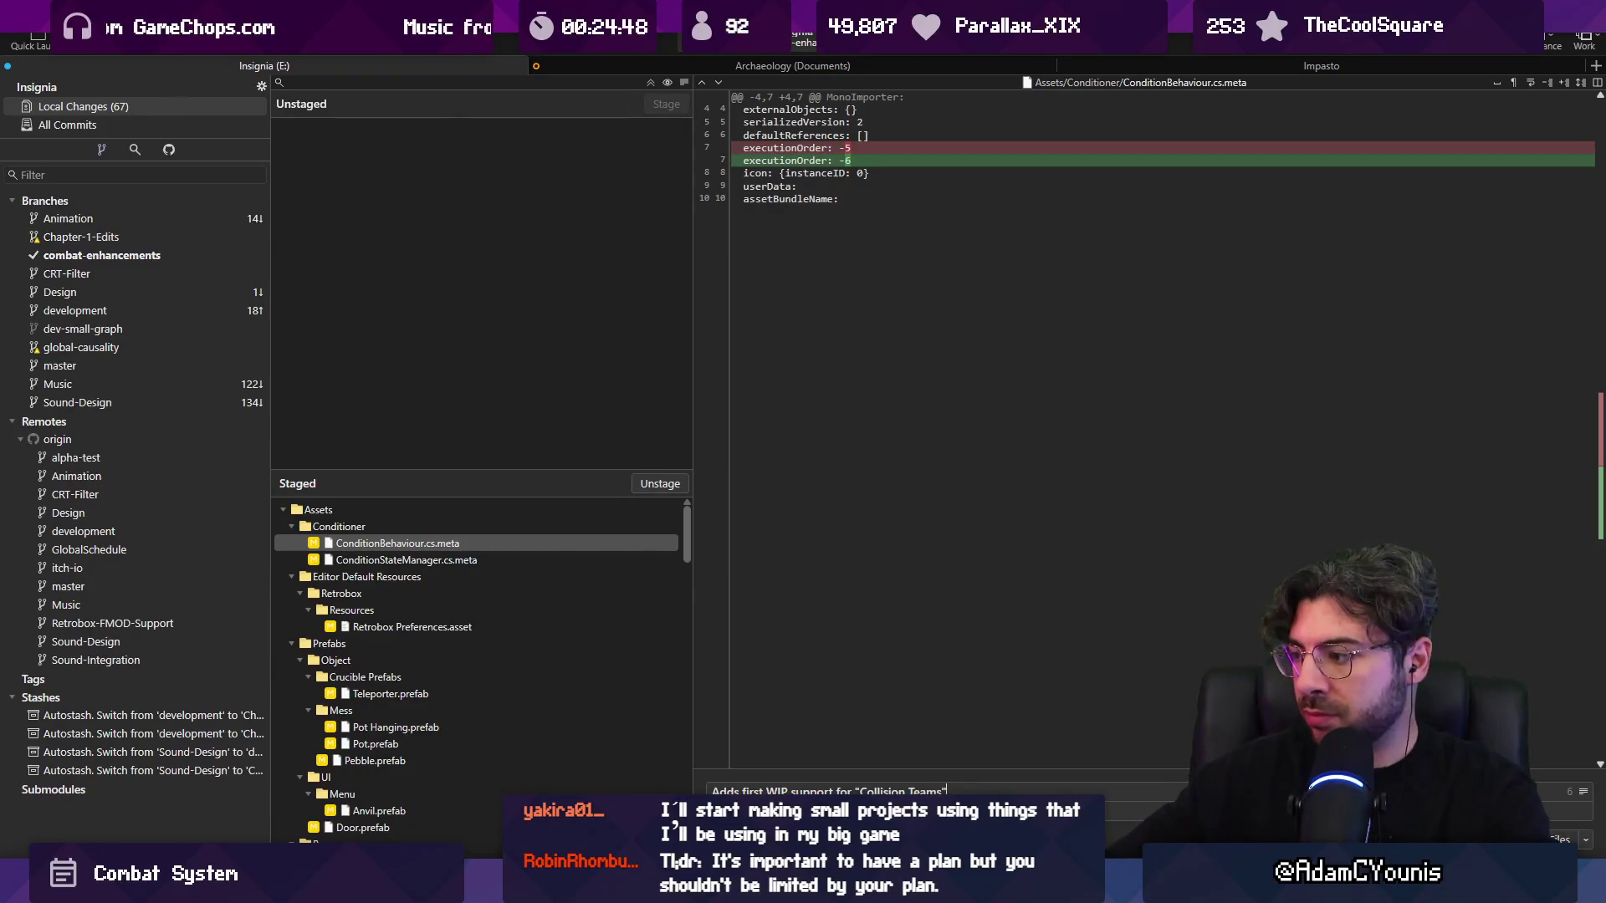
key("ctrl+Return")
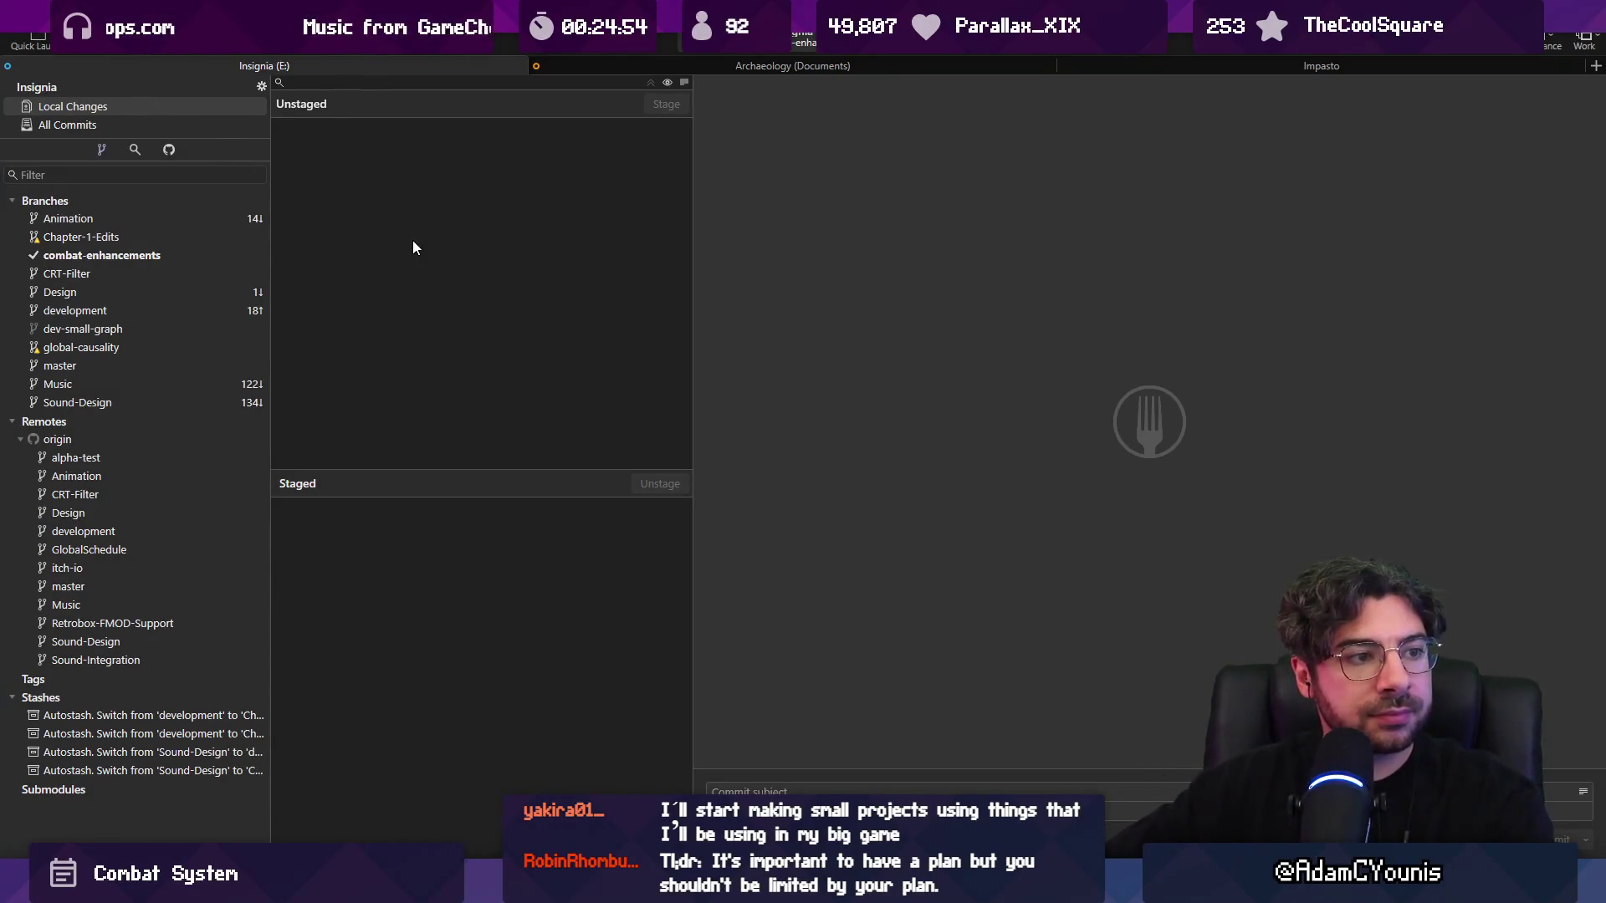
- Back in Unity, turn on the Scene view grid with grid snapping enabled
left_click(536, 888)
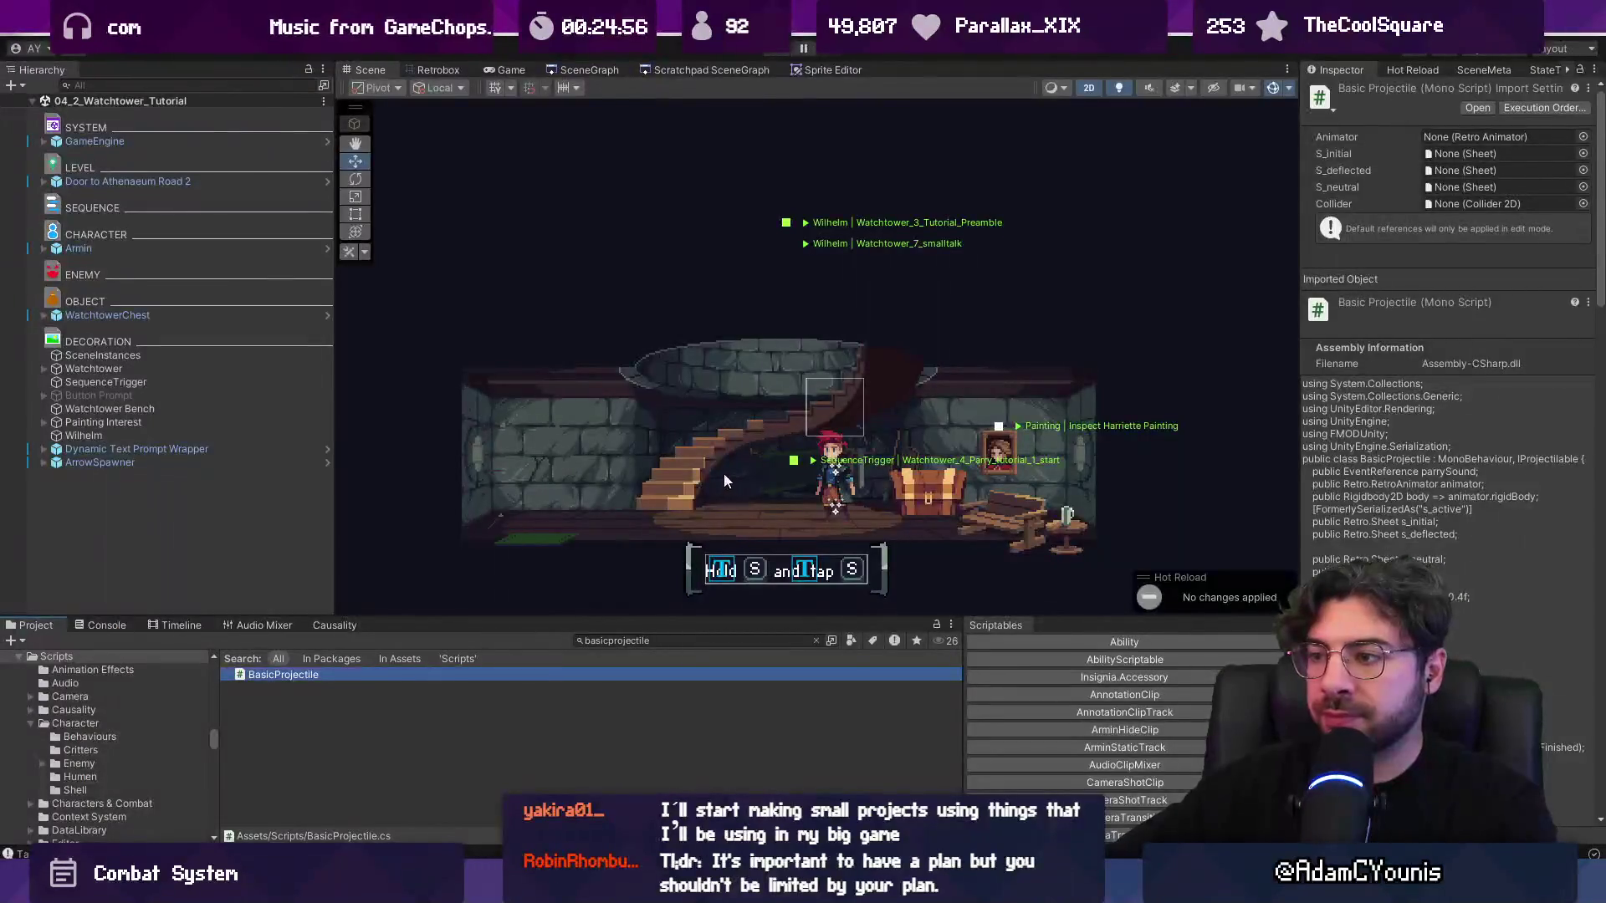
scroll(504, 203, "down", 2)
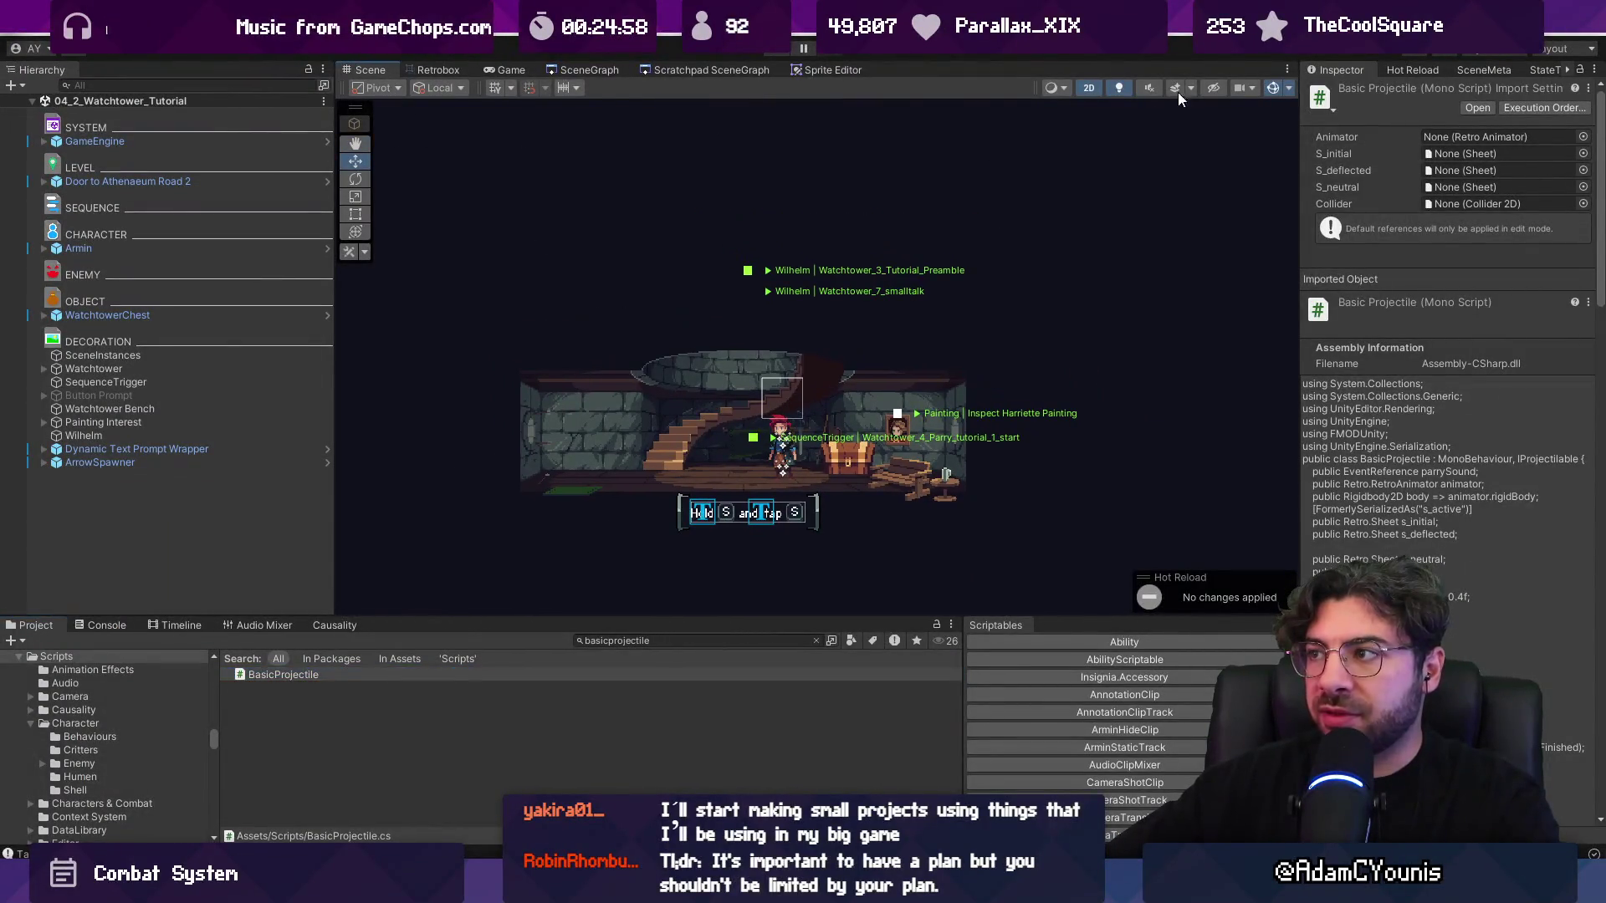
left_click(494, 89)
left_click(534, 89)
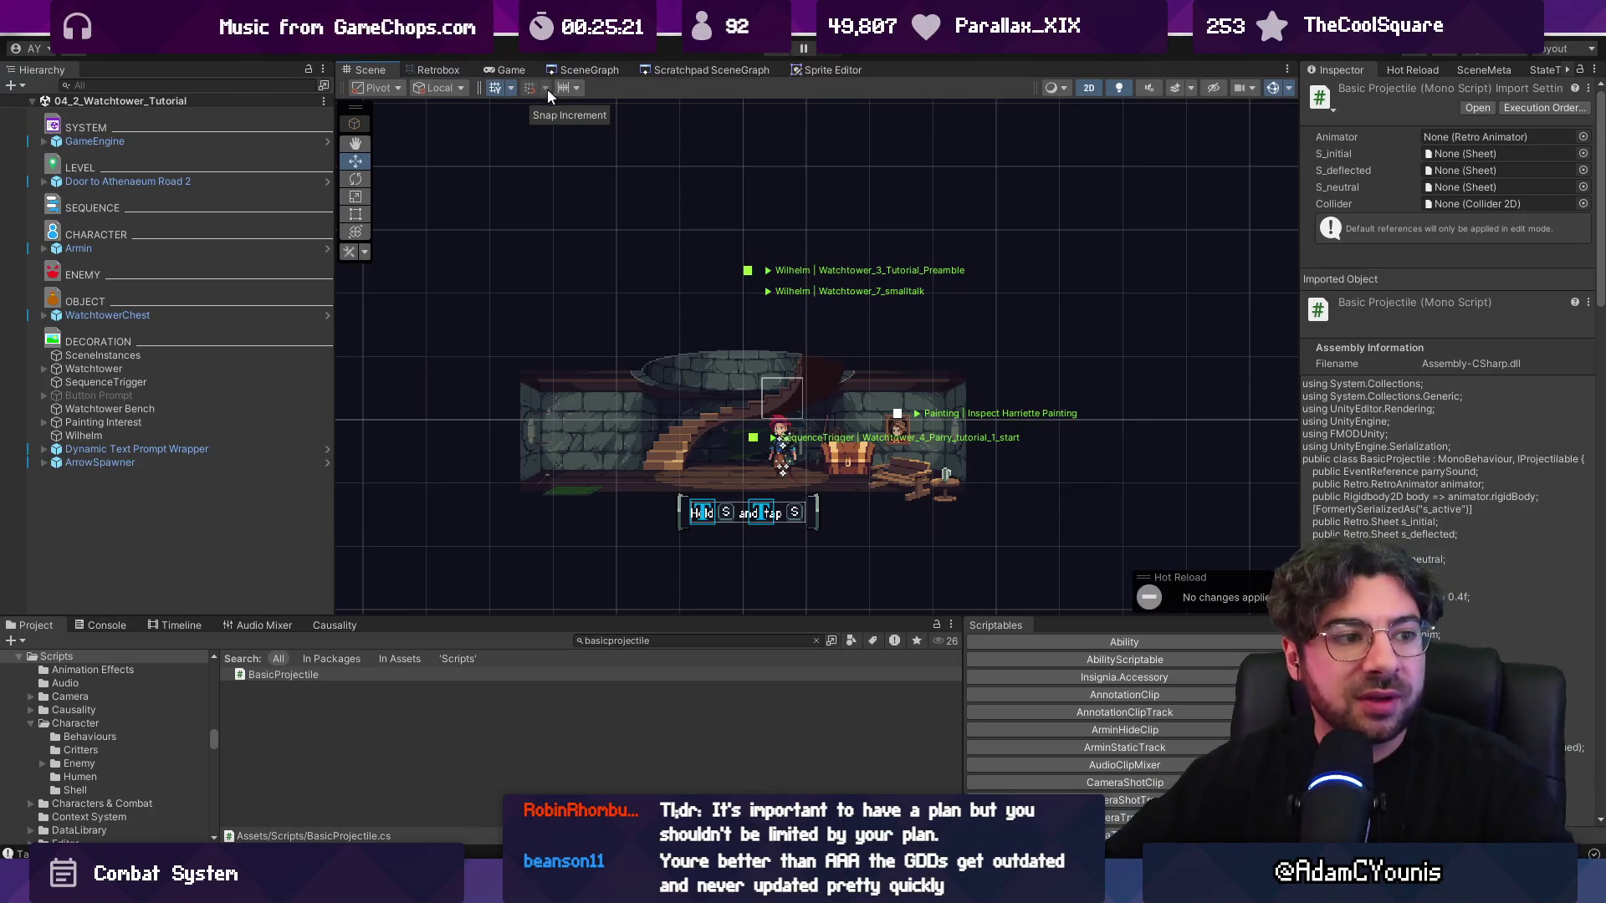
- Narrow the Hierarchy panel and pan the scene view to give the room more space
left_click_drag(334, 301, 298, 295)
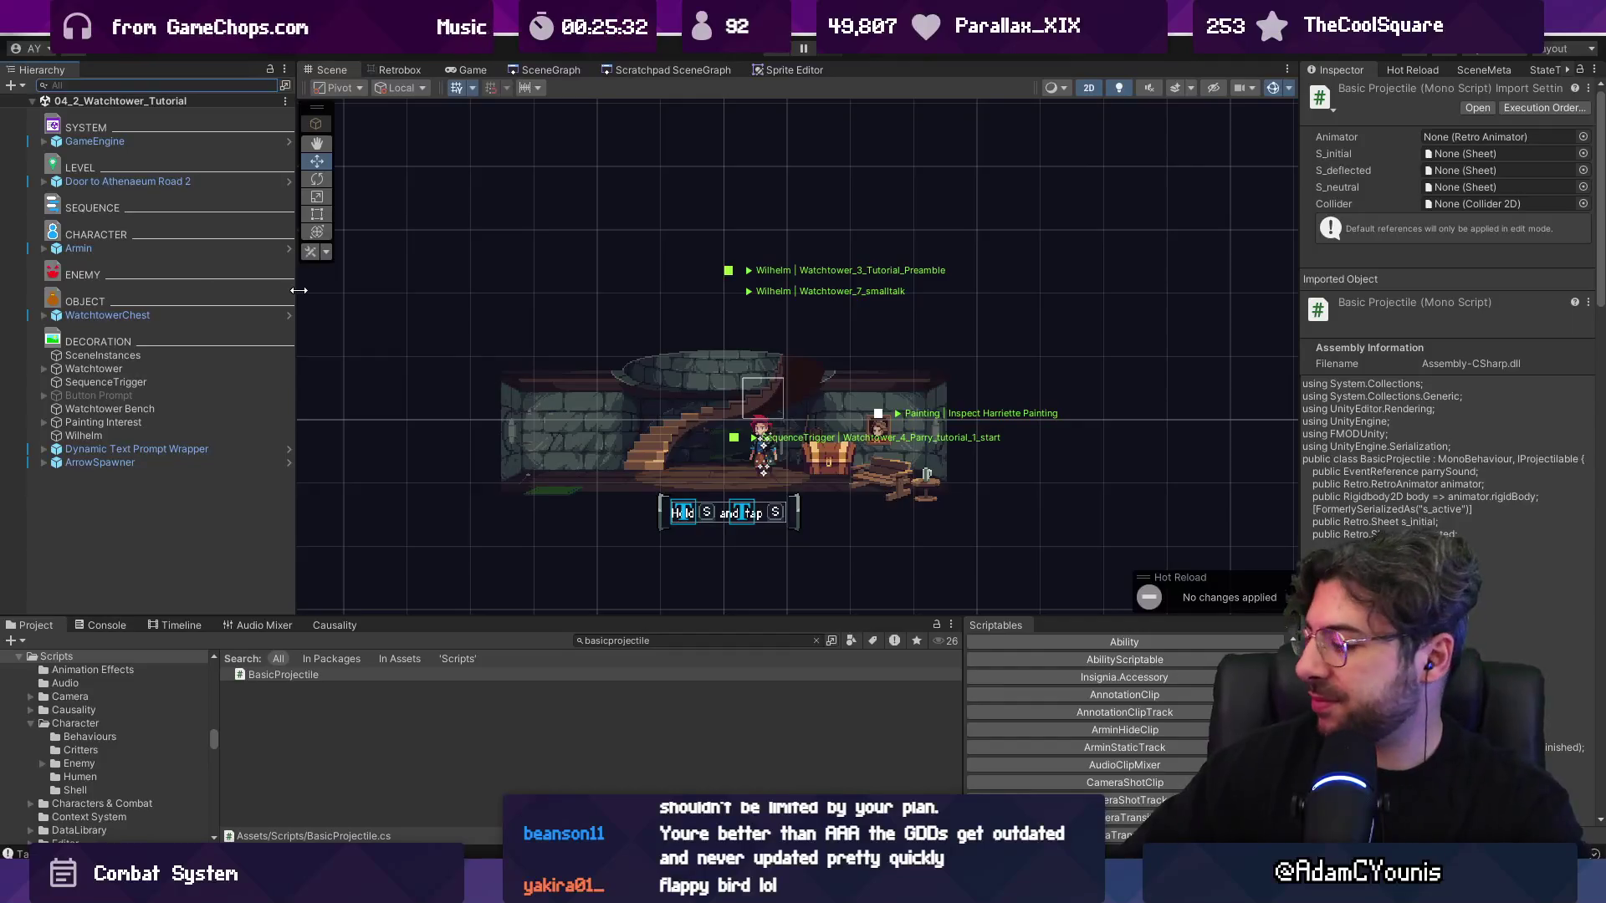
left_click_drag(695, 382, 736, 342)
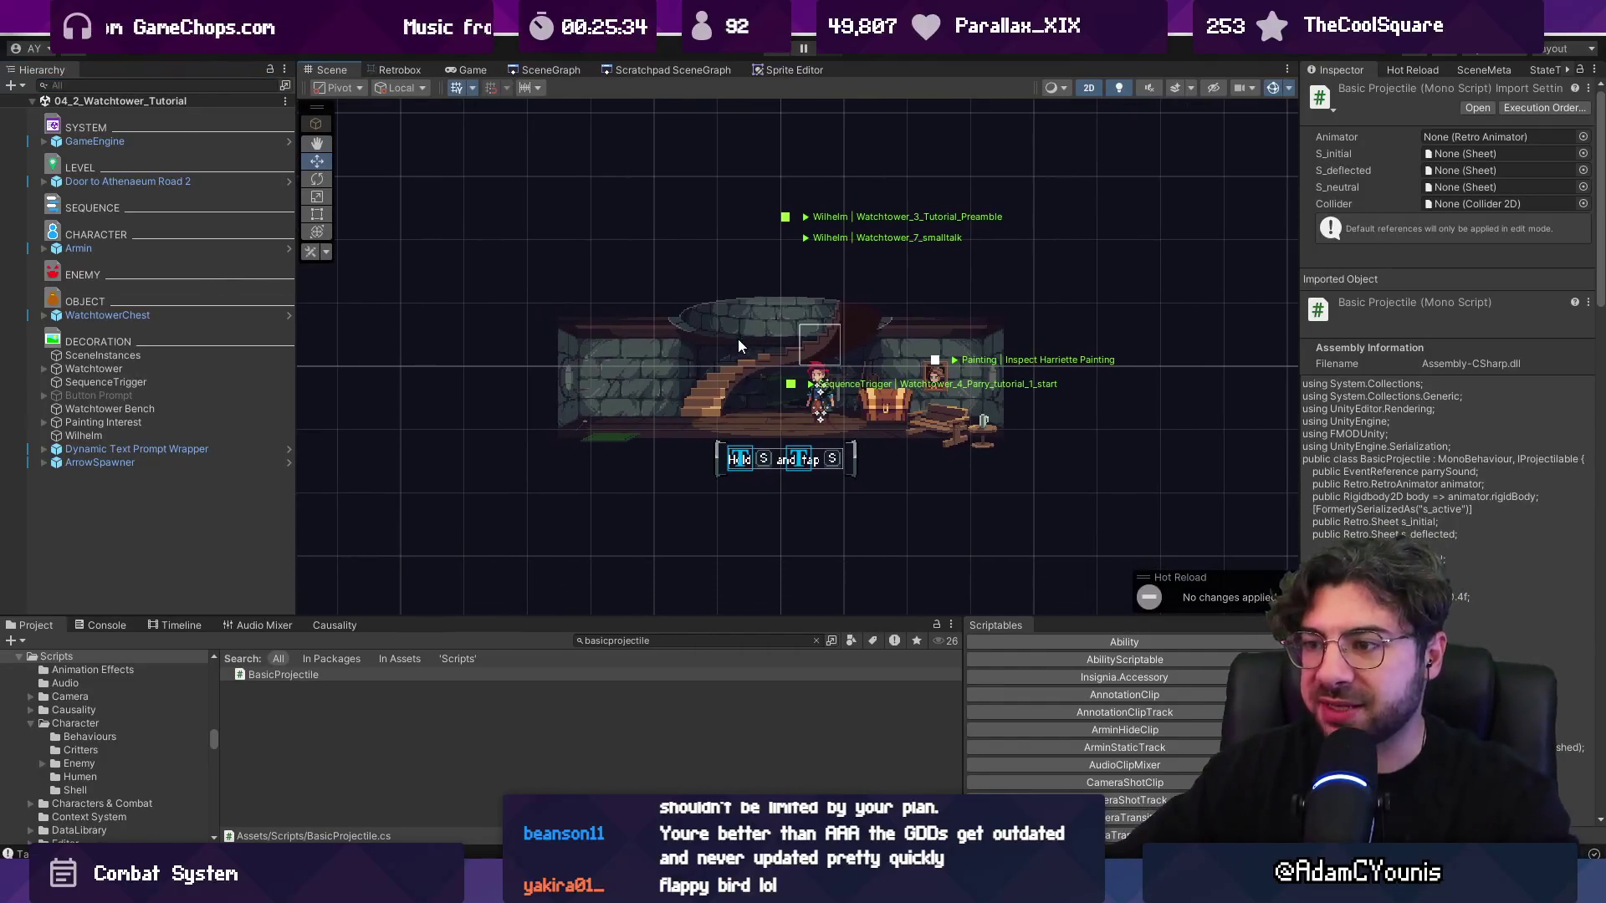
scroll(777, 343, "up", 1)
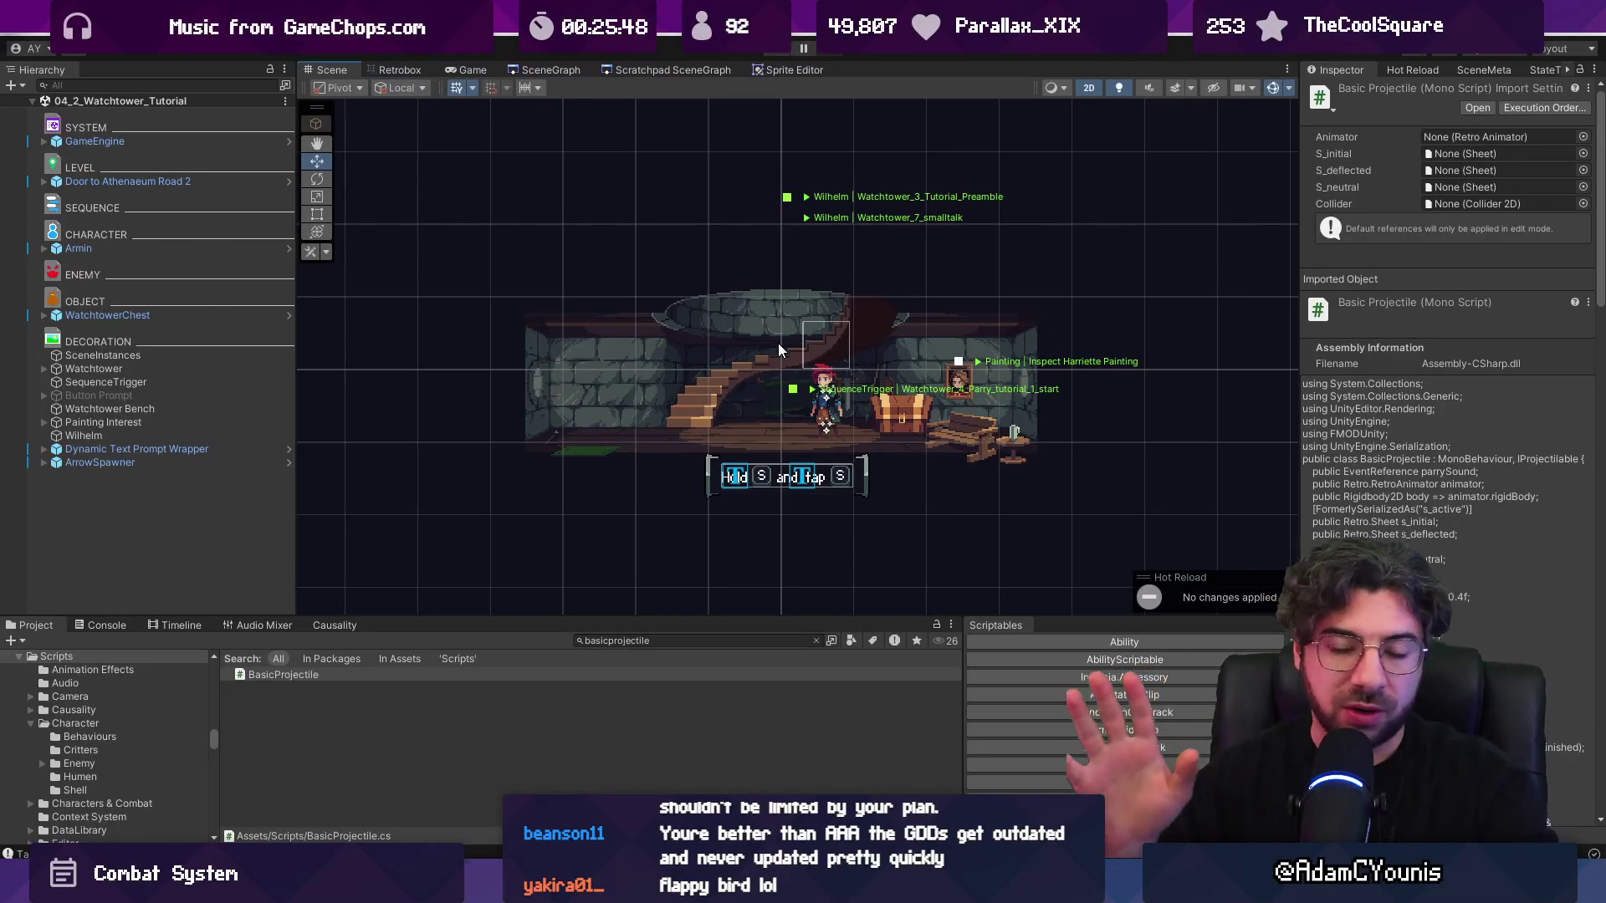
scroll(782, 368, "up", 2)
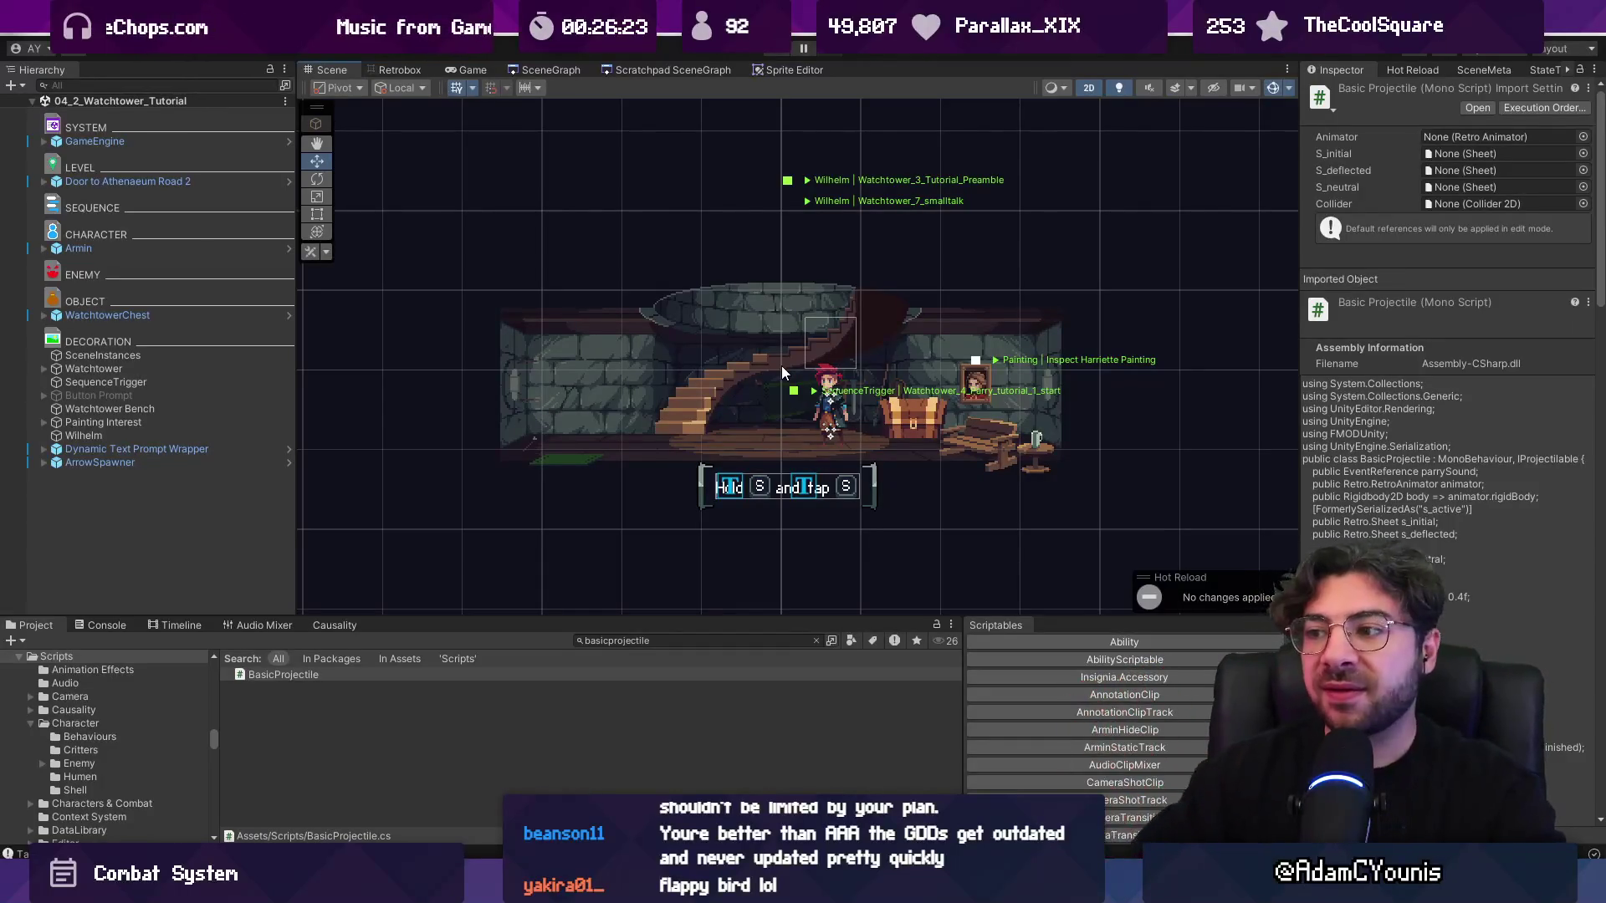
left_click_drag(781, 367, 696, 327)
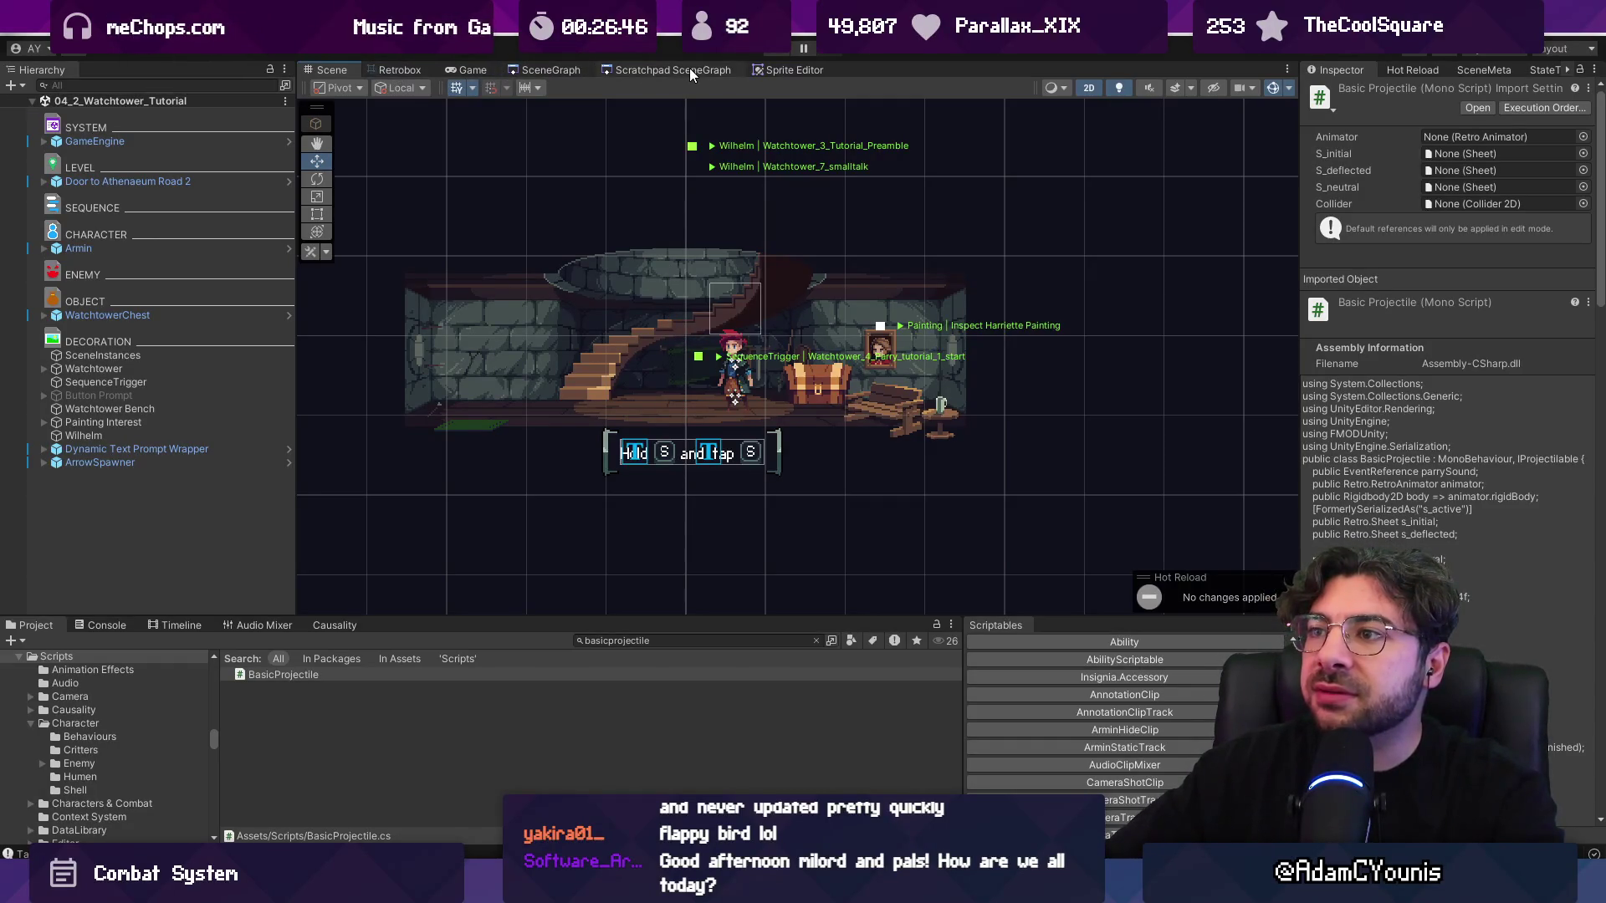
- In the SceneGraph overview, select the Ohrenstead Foothills 2 scene node
left_click(548, 69)
scroll(776, 184, "down", 5)
scroll(610, 355, "up", 5)
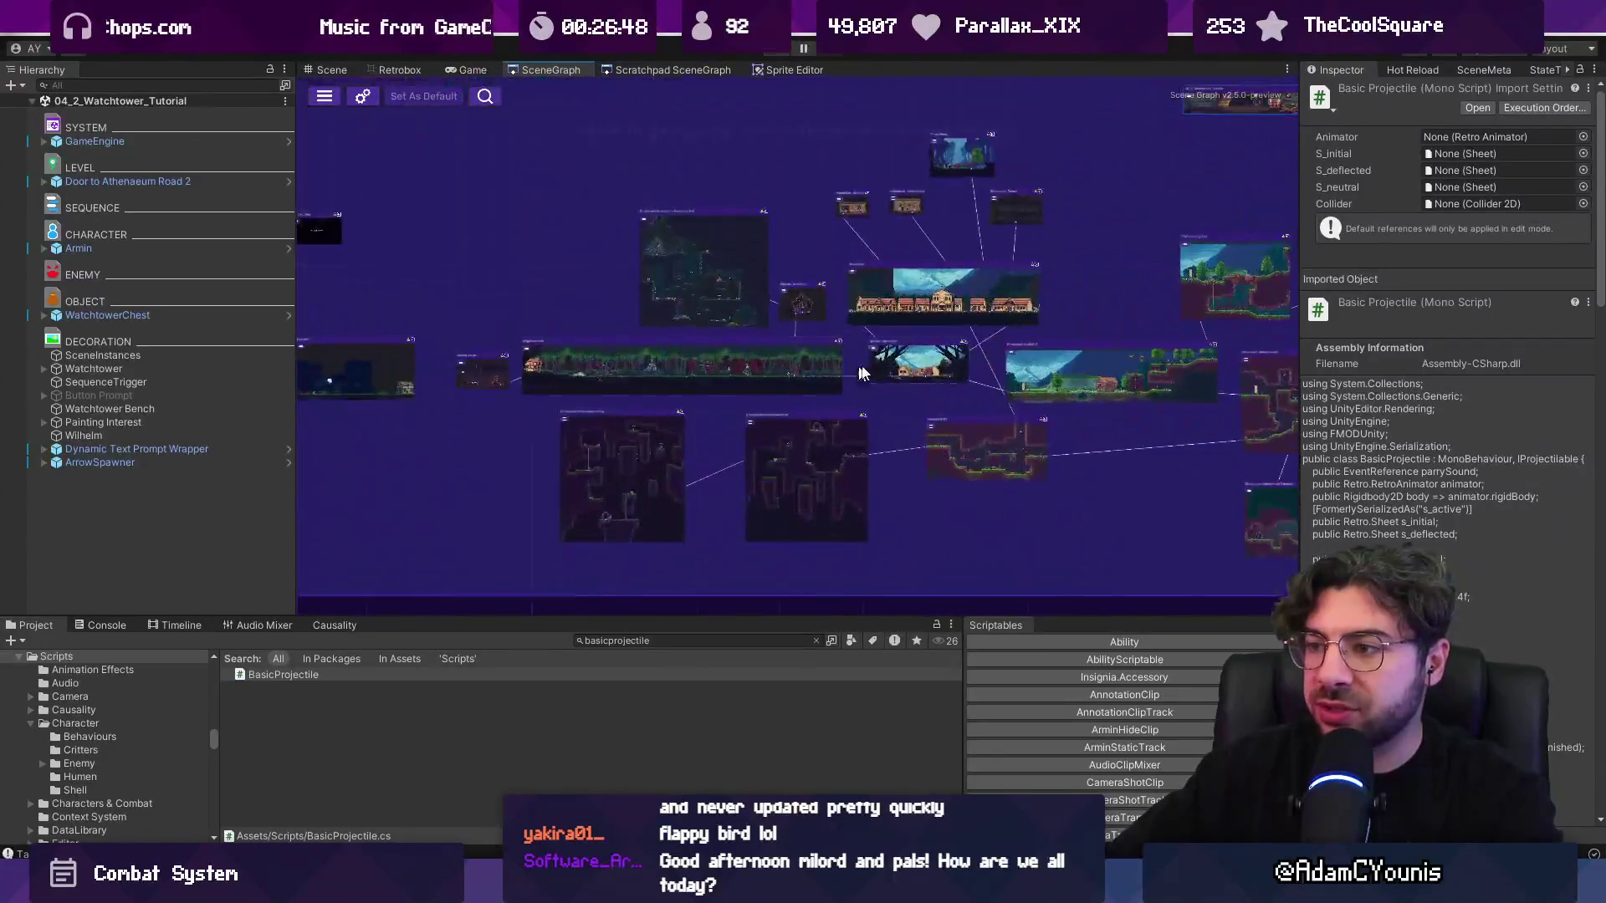
left_click(611, 357)
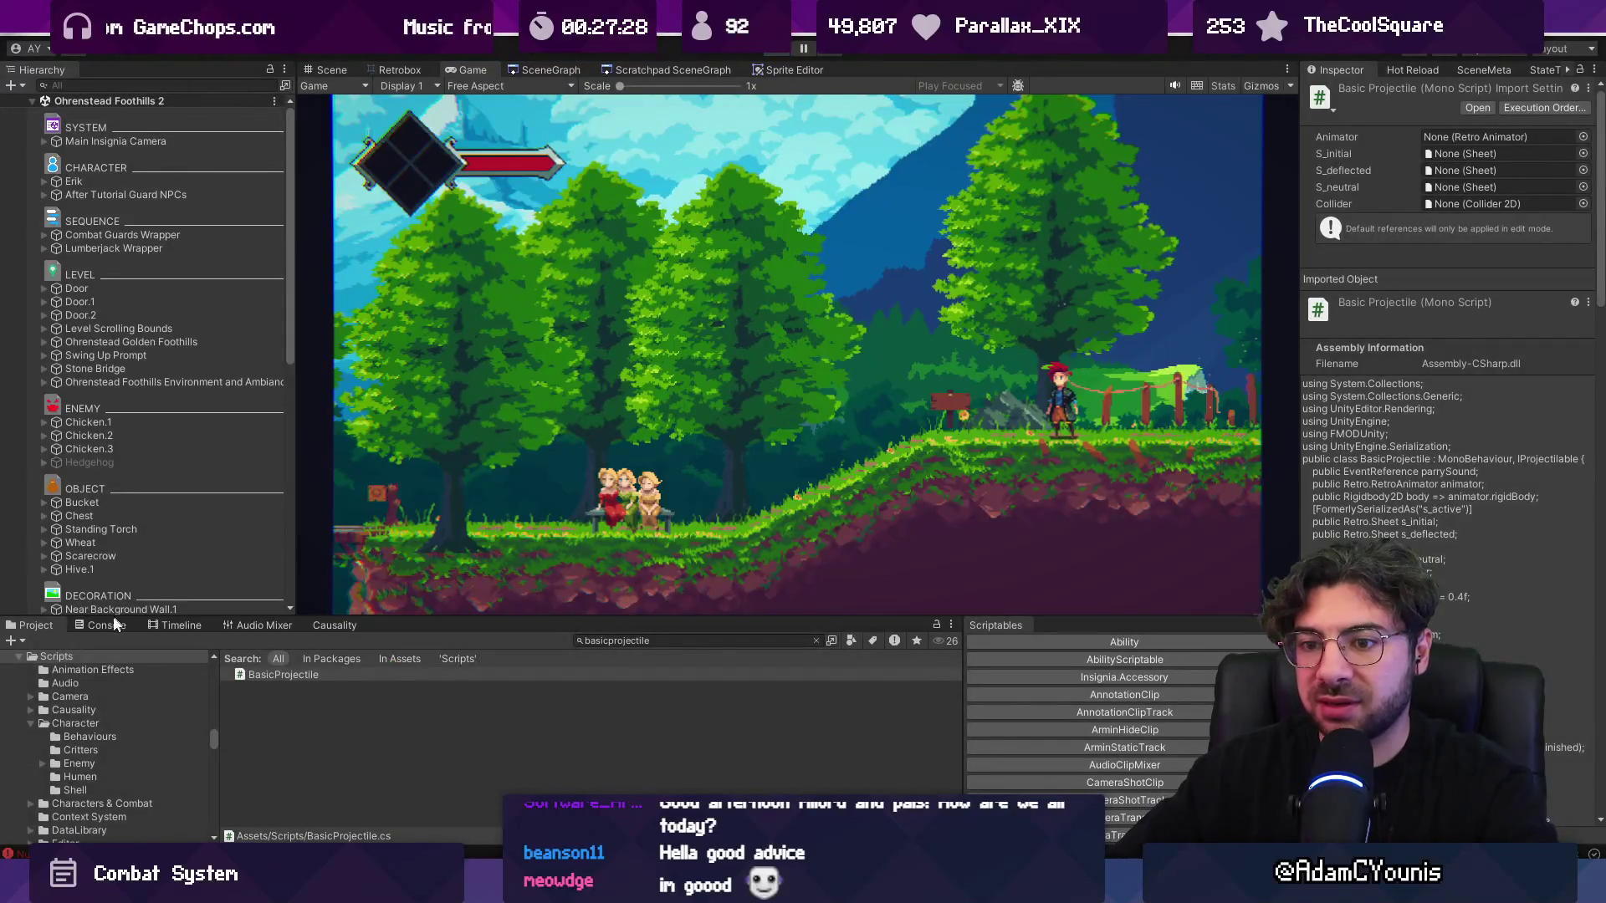
- Show the Console and enlarge it over the scene view
left_click(109, 625)
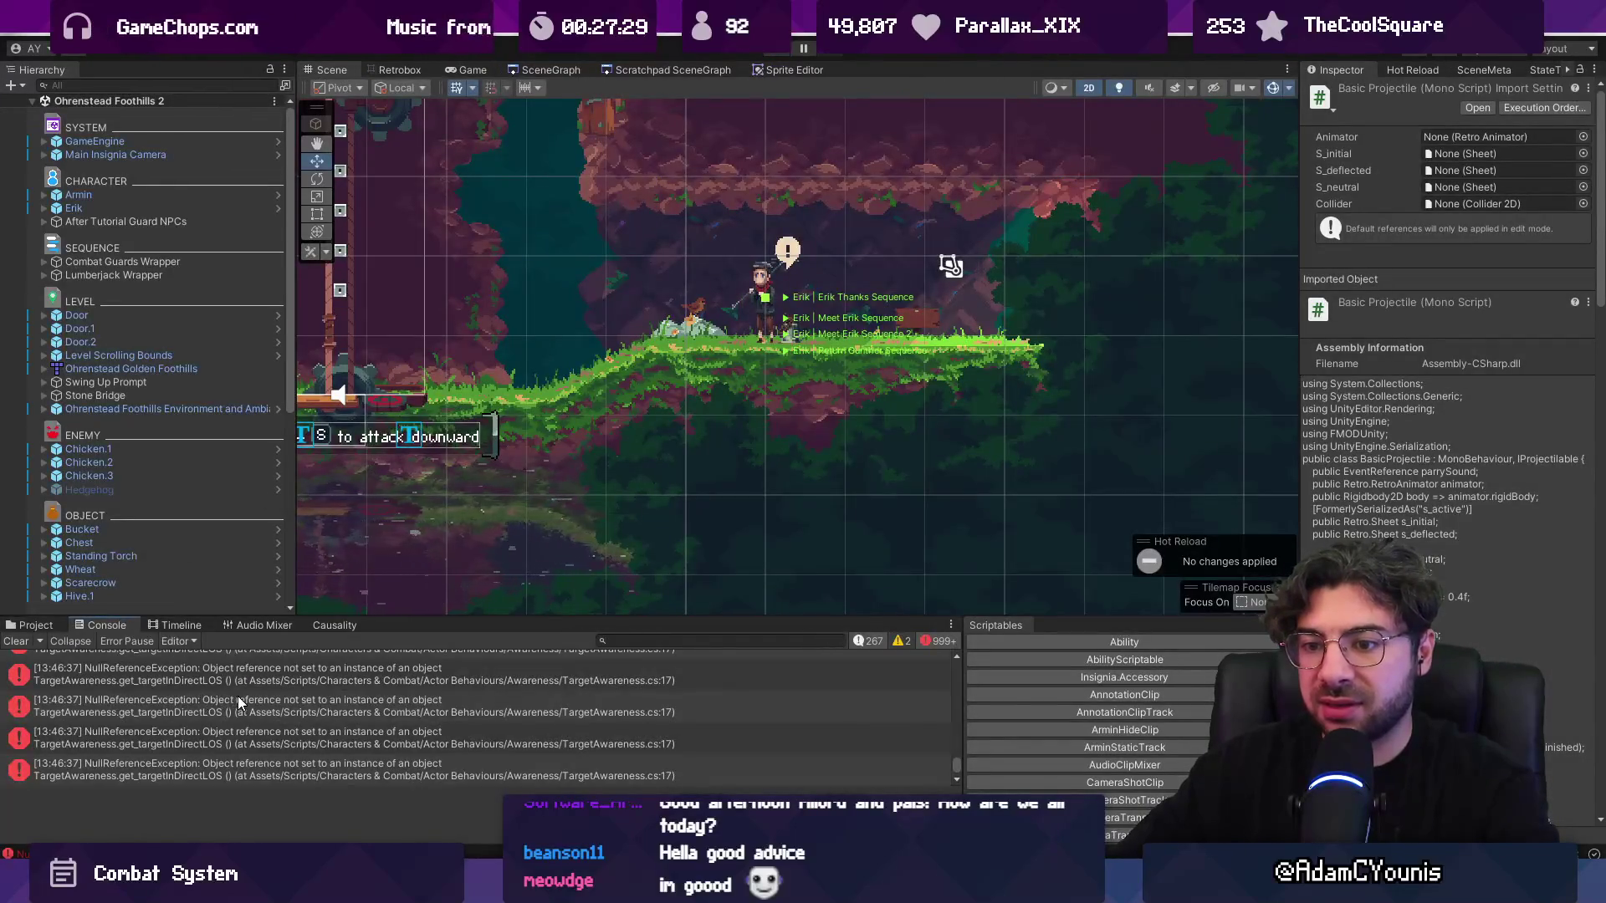
left_click_drag(494, 618, 509, 423)
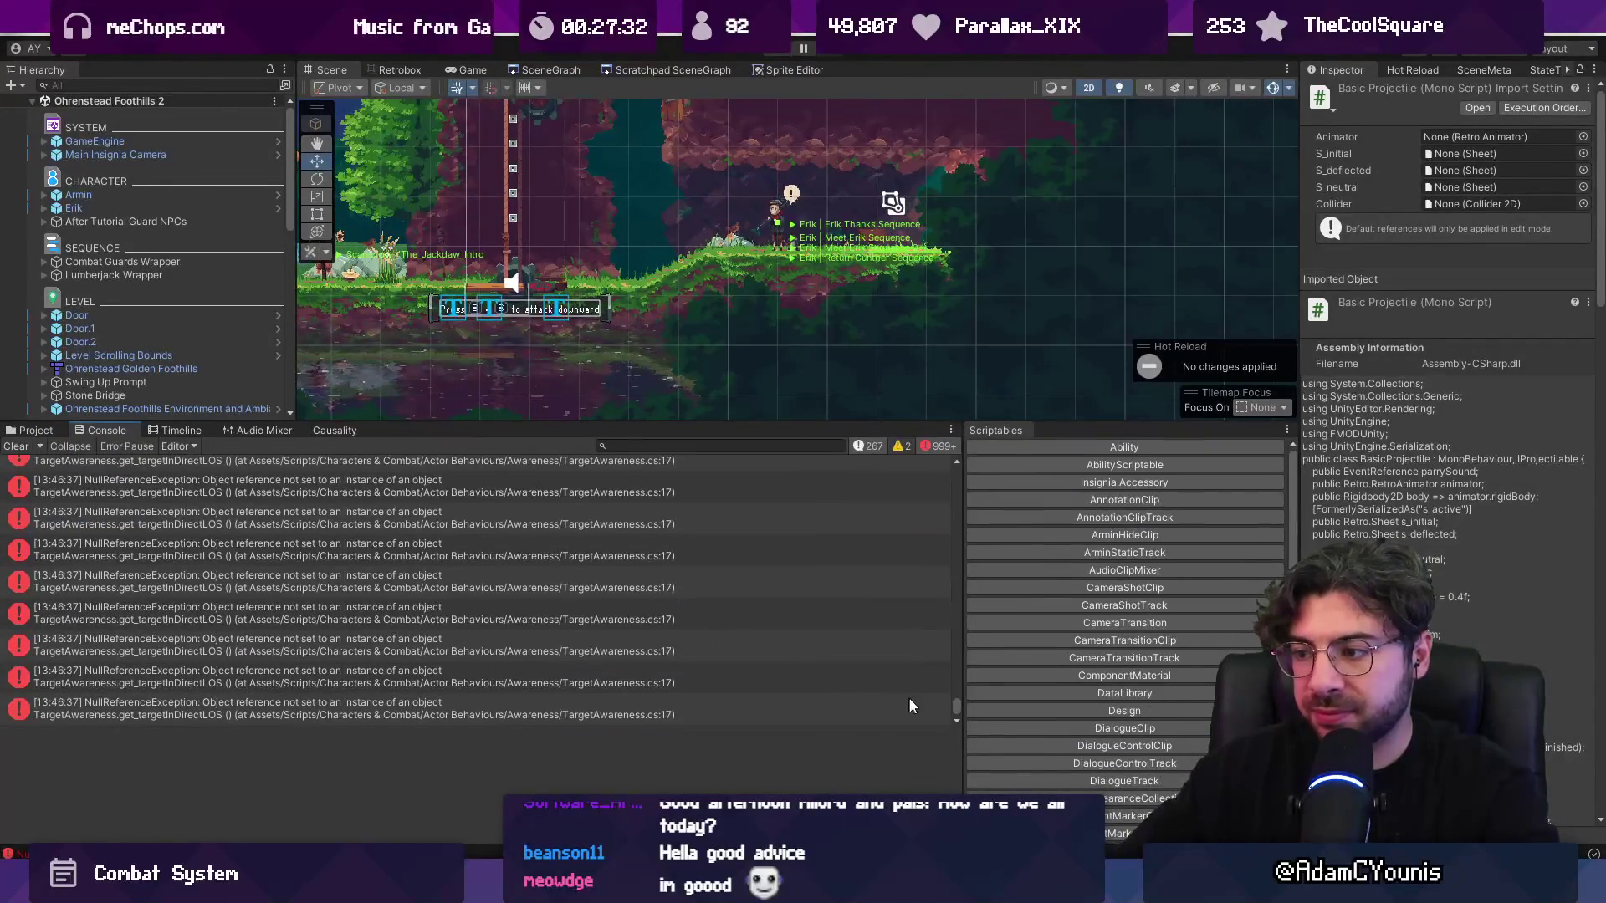
left_click_drag(957, 707, 956, 472)
scroll(446, 530, "down", 10)
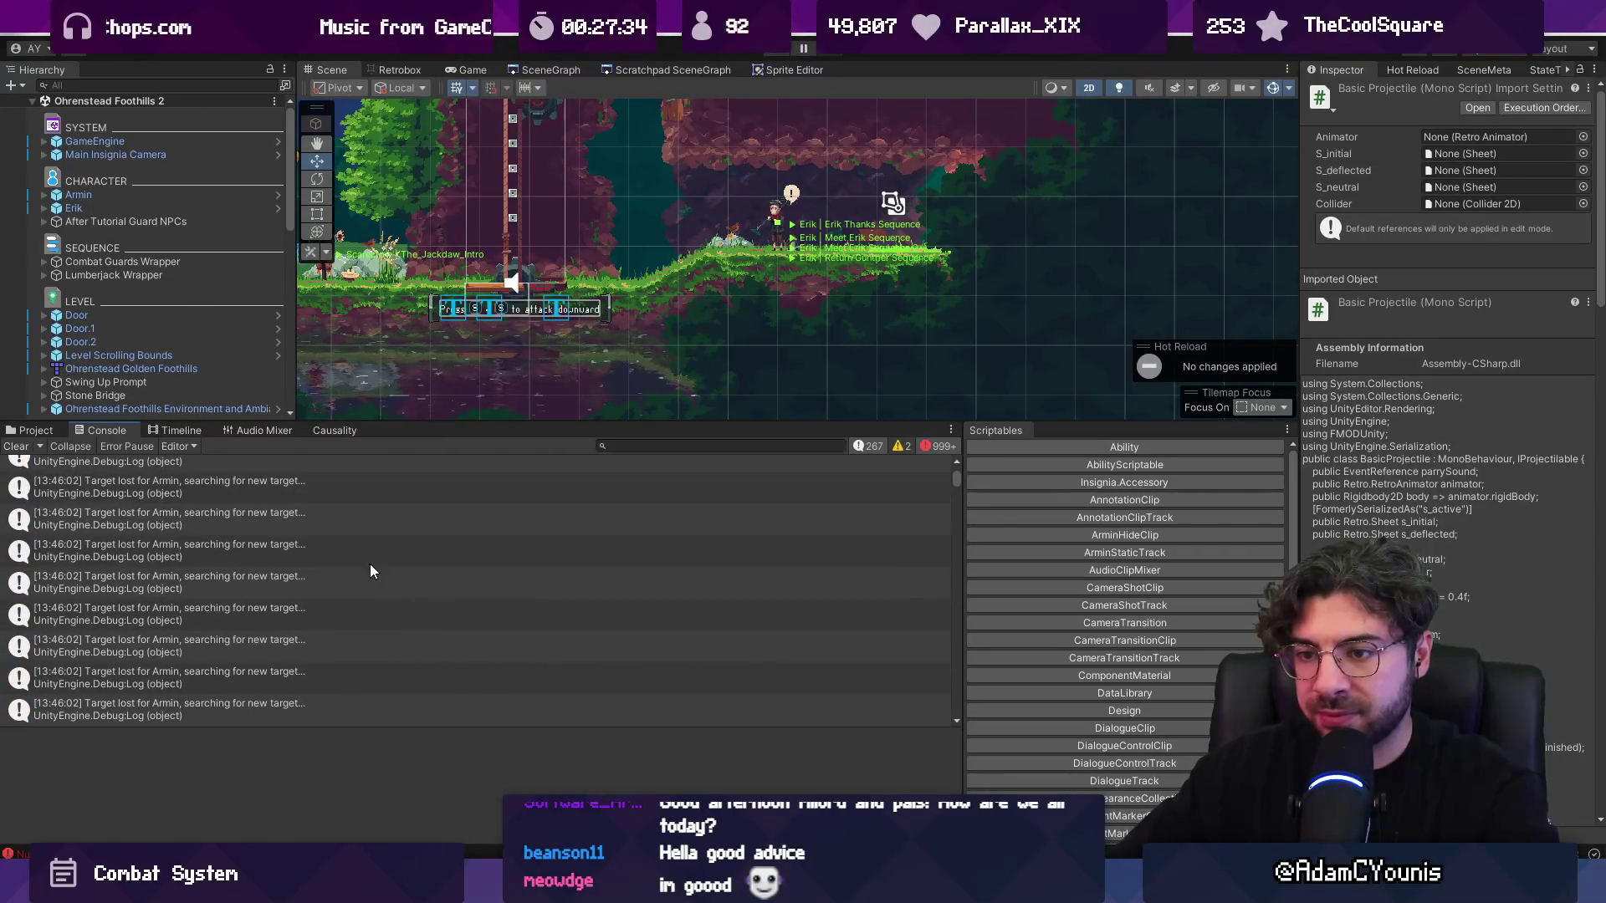
- Delete the 'Target lost' Debug.Log line from TargetAwareness
double_click(329, 575)
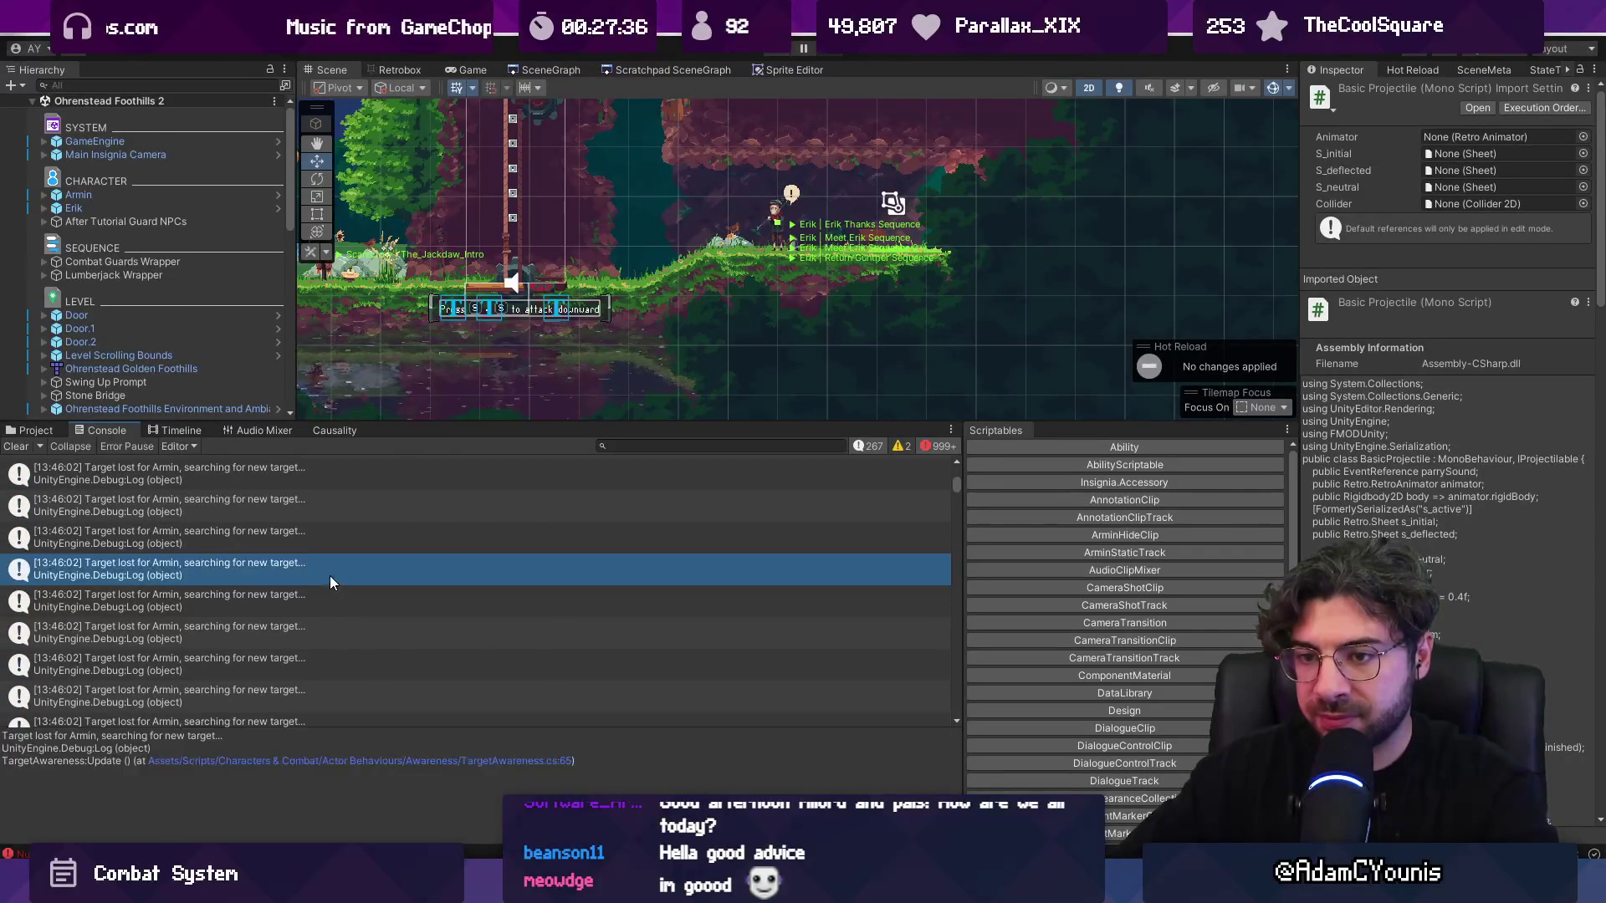
key("shift+Down")
key("Delete")
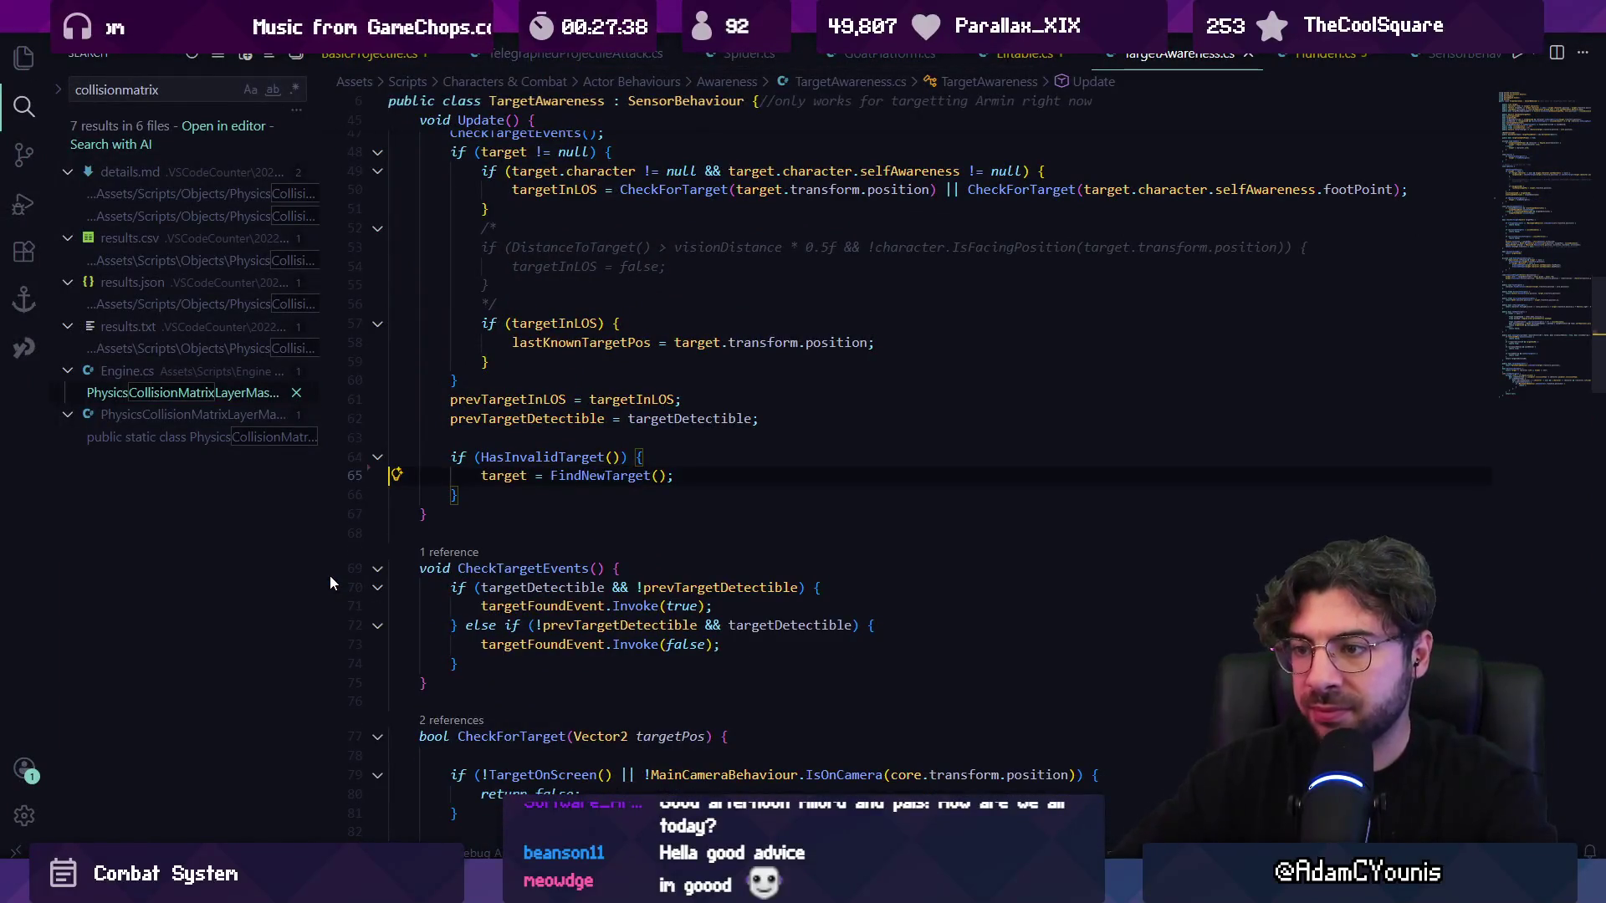
key("alt+Tab")
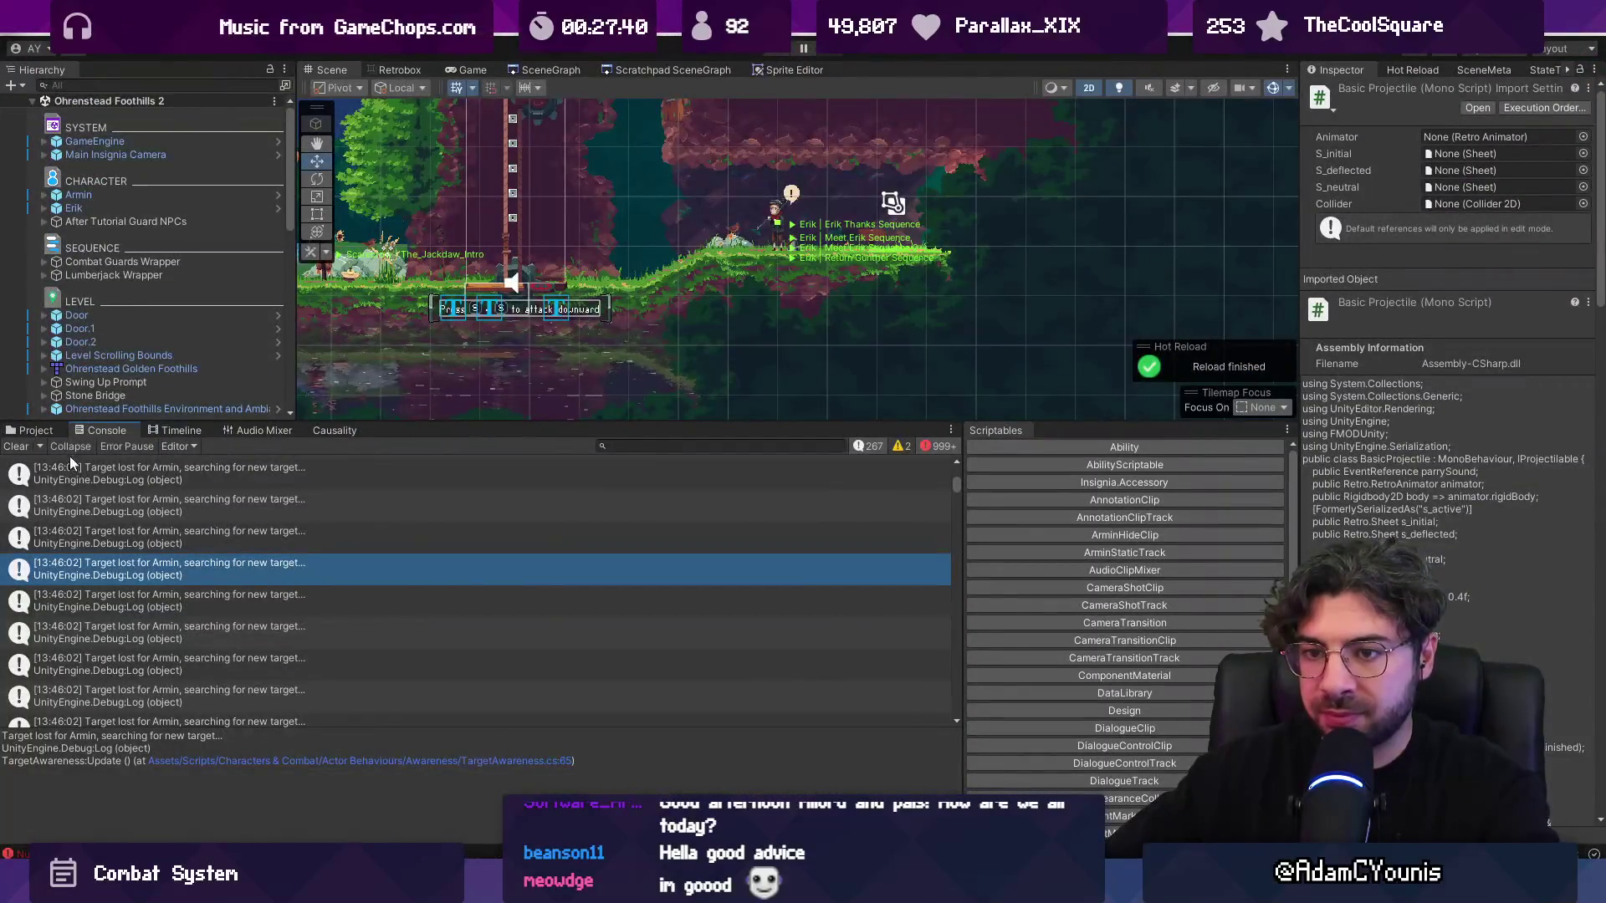
- Clear the Console, then run play mode until errors appear and stop it
left_click(16, 446)
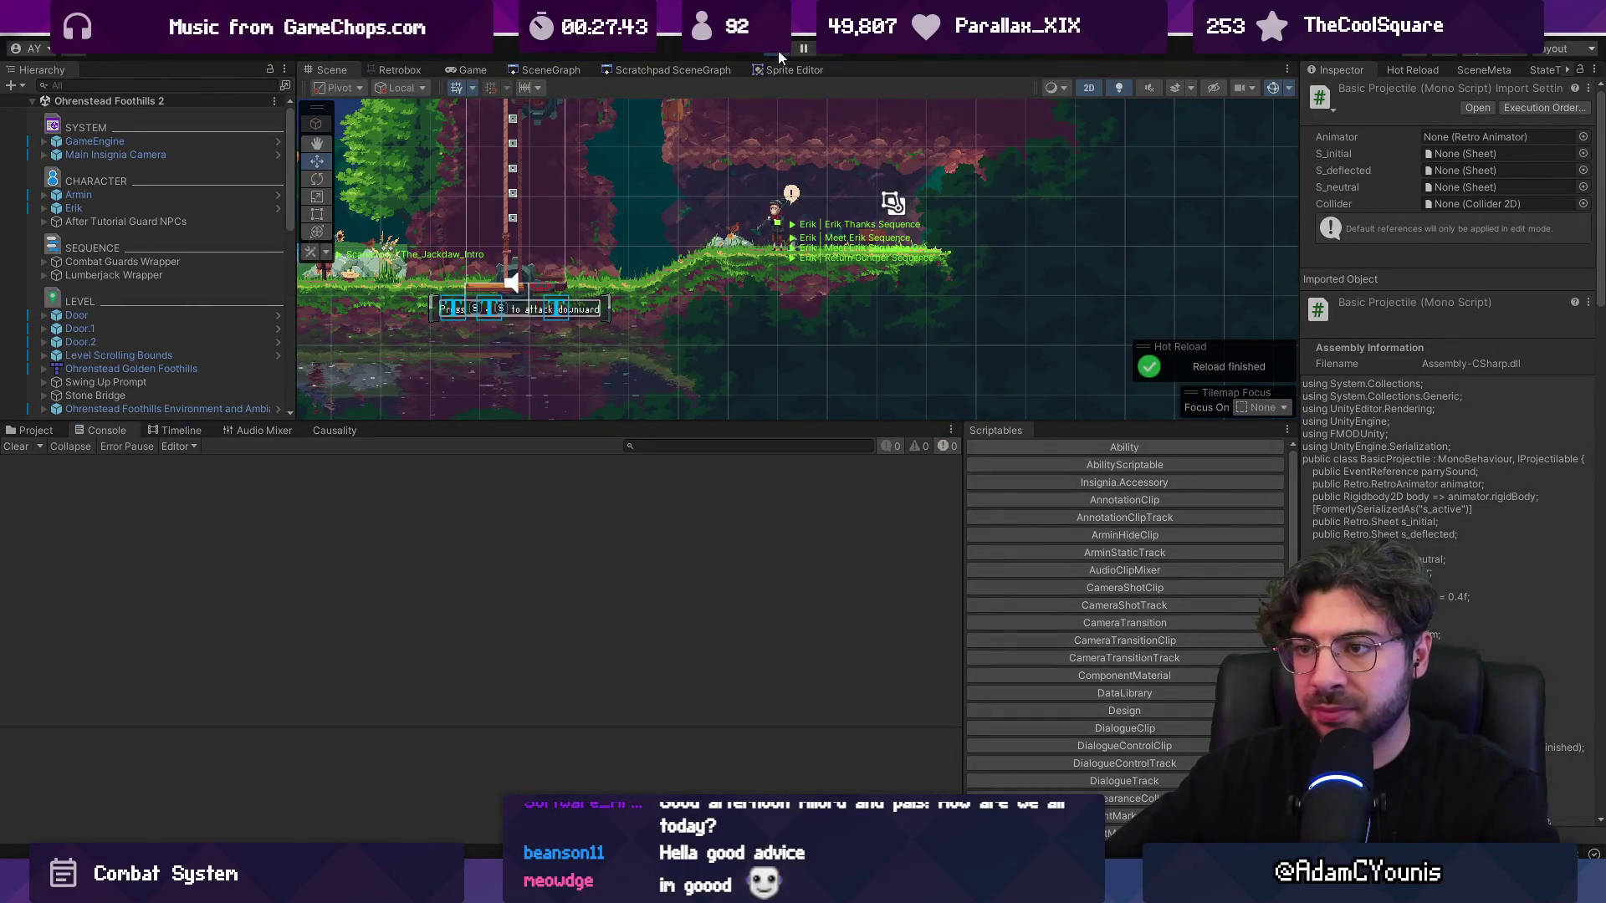
left_click(778, 51)
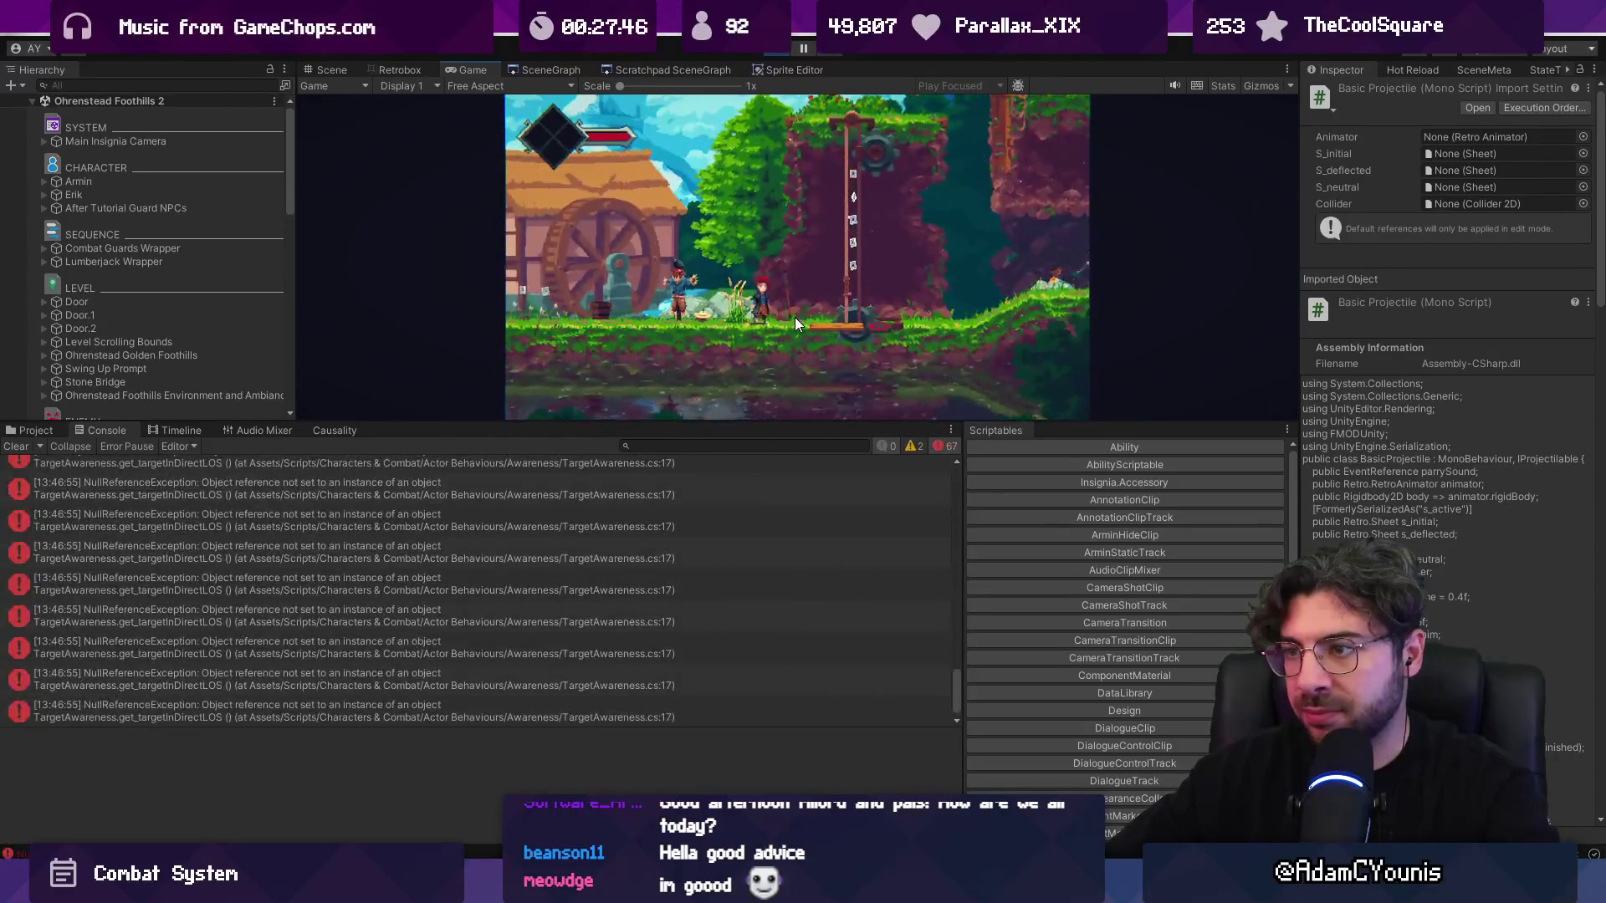
left_click(777, 50)
- Open the earliest NullReferenceException's source line in TargetAwareness.cs
left_click(489, 513)
scroll(494, 515, "up", 2)
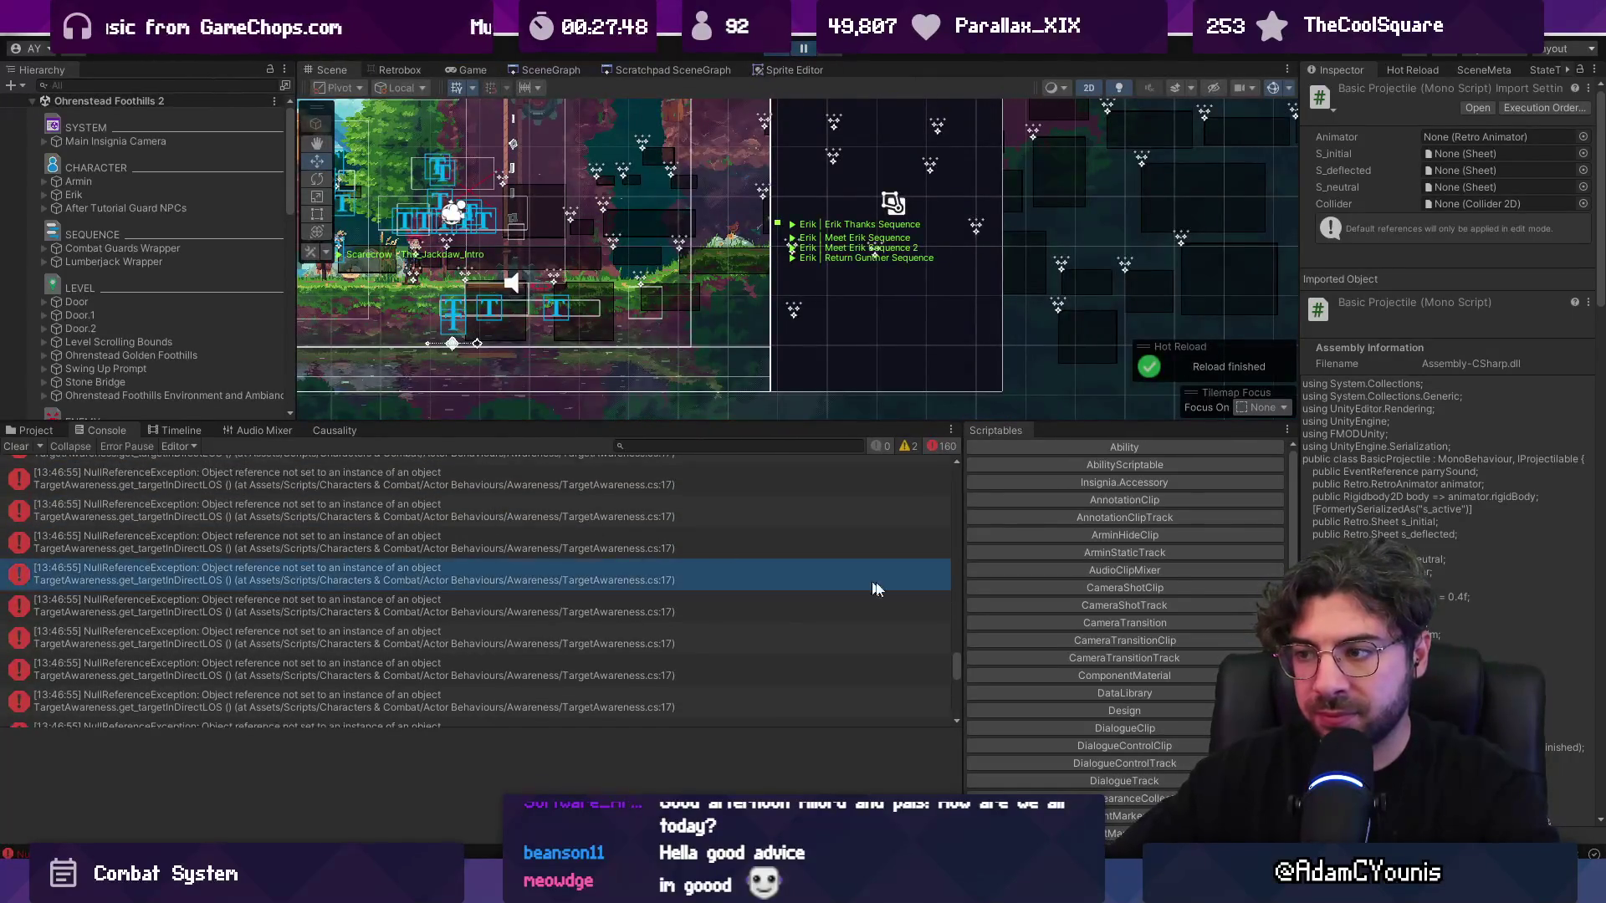
left_click_drag(960, 681, 934, 432)
left_click_drag(933, 669, 933, 468)
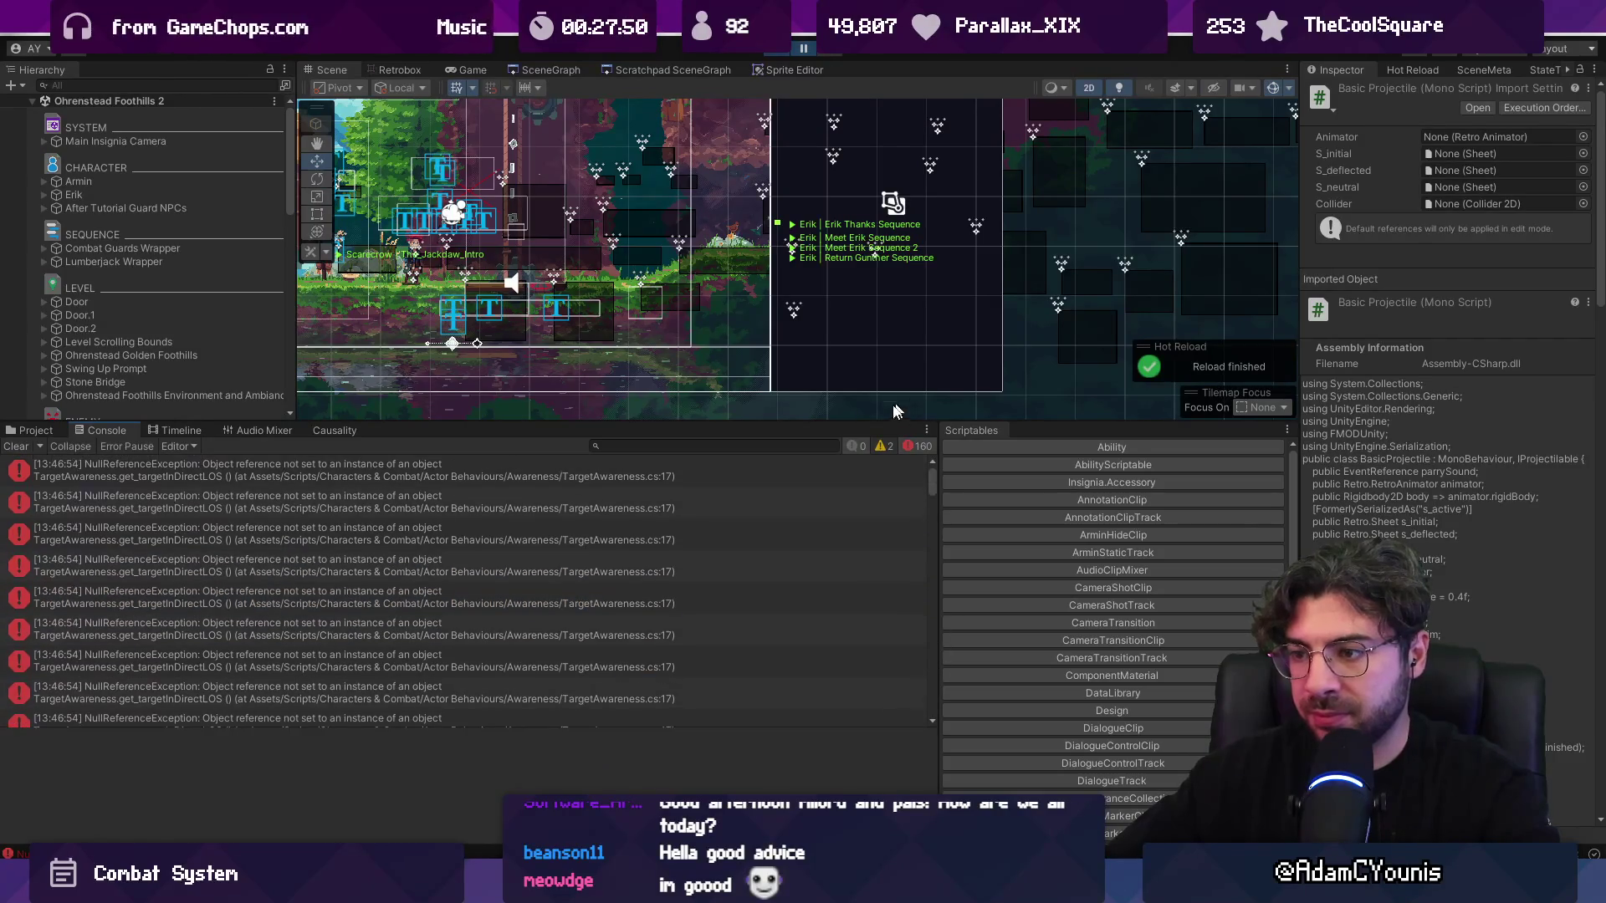
left_click(597, 481)
left_click(434, 750)
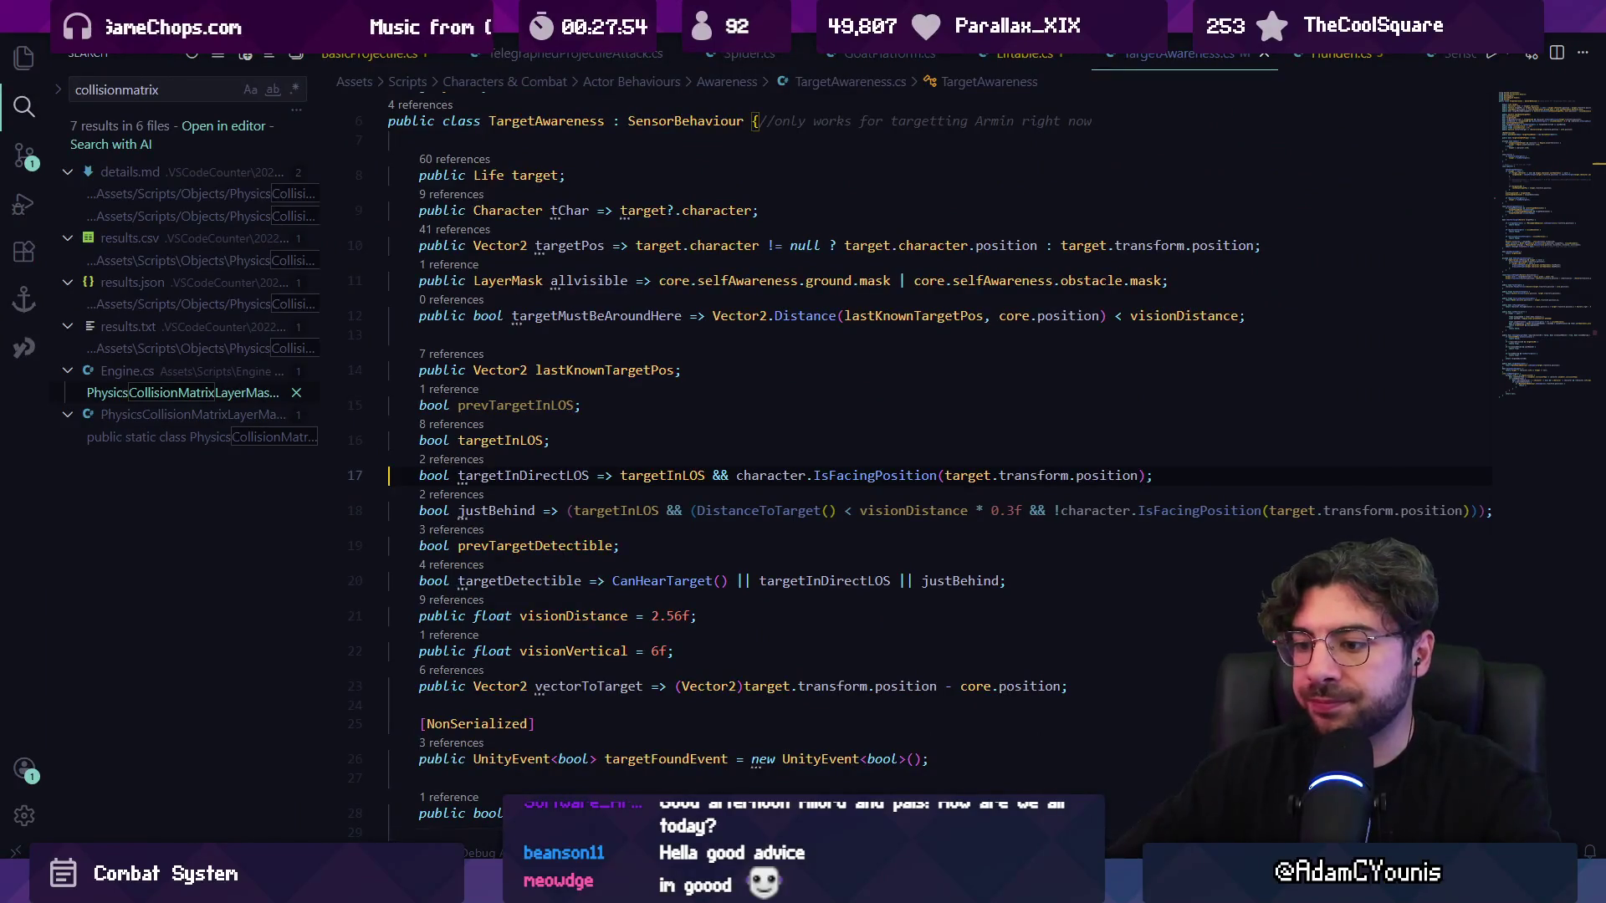
- Select Armin's Sensors object in Unity and reopen the failing Update line
key("alt+Tab")
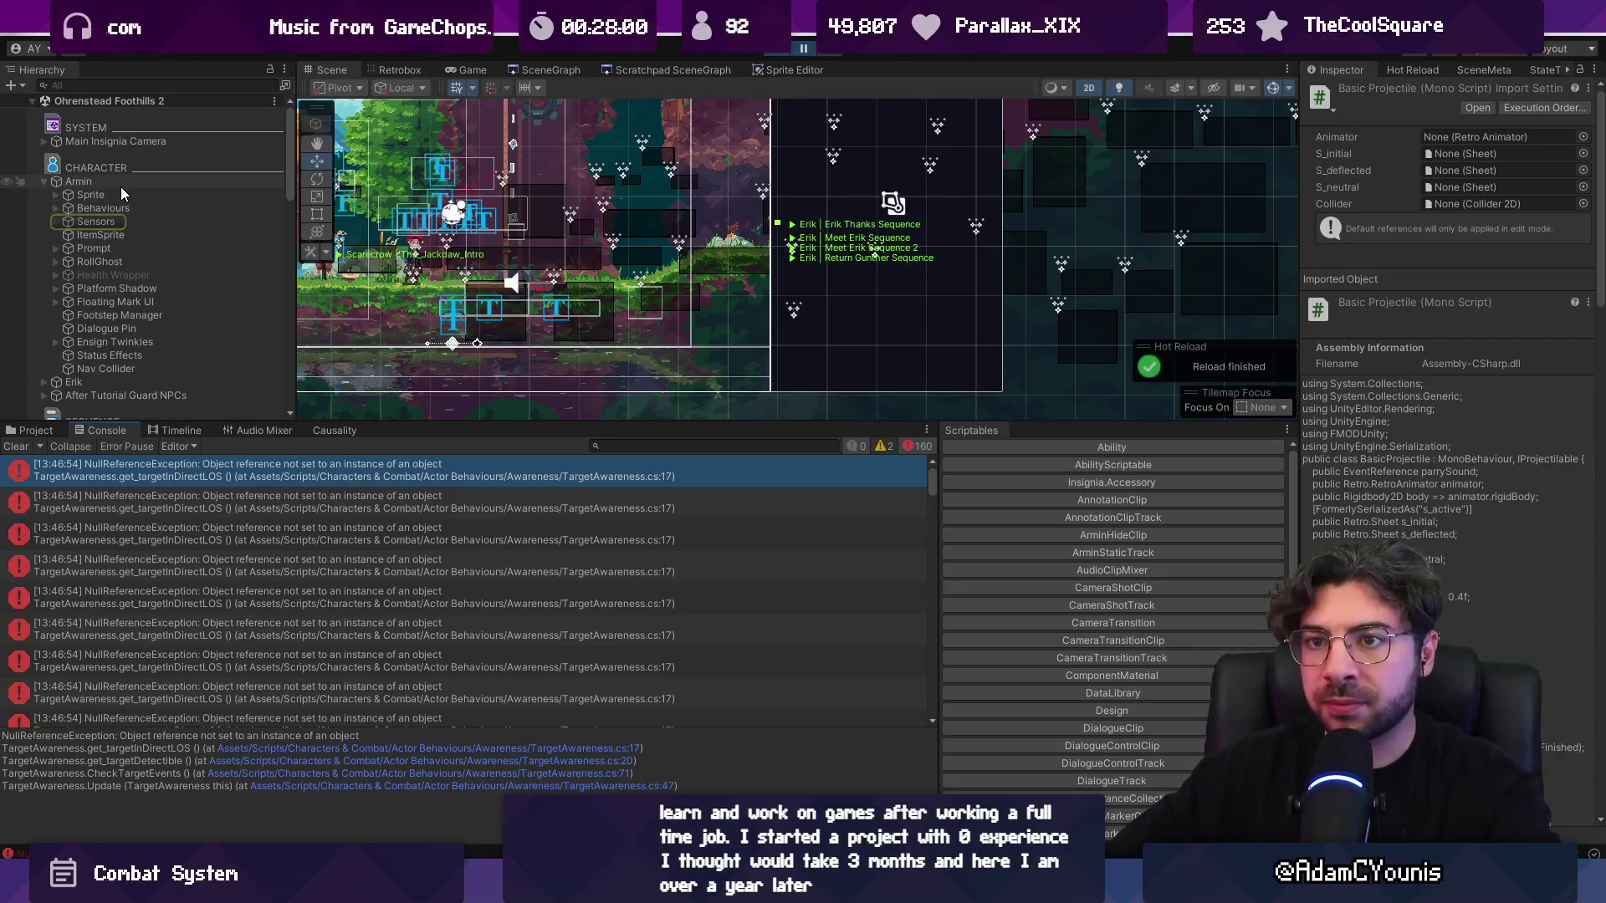
left_click(122, 221)
left_click(259, 475)
left_click(365, 785)
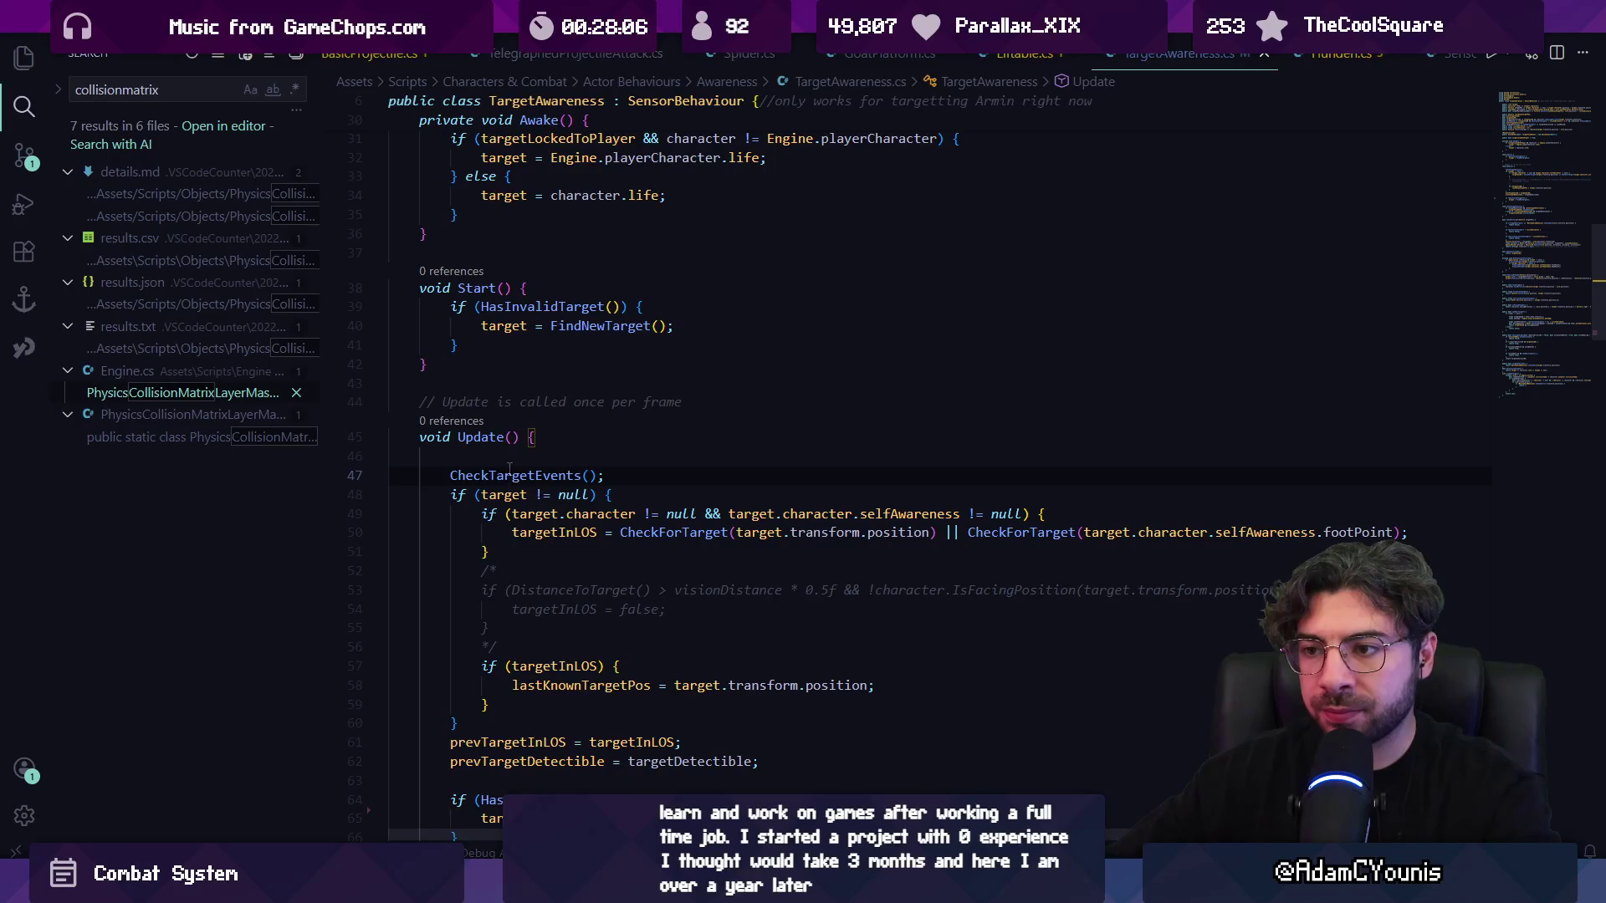
- Start an if(target) check above CheckTargetEvents() on line 46, then delete that unfinished line
left_click(456, 454)
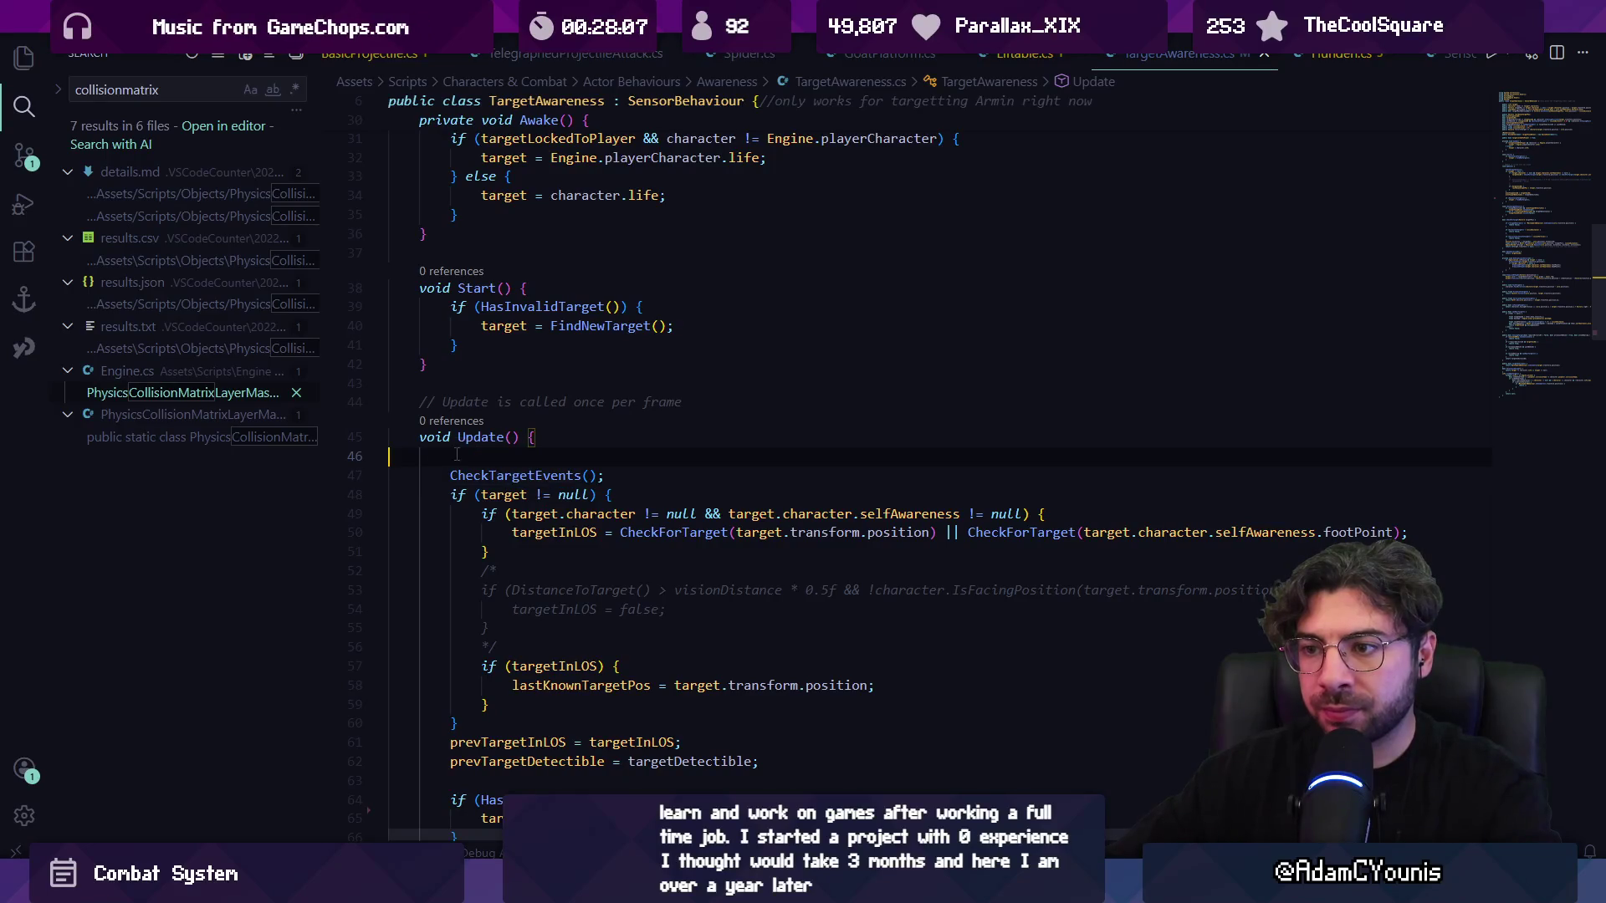
left_click(520, 475, "ctrl")
key("alt+Left")
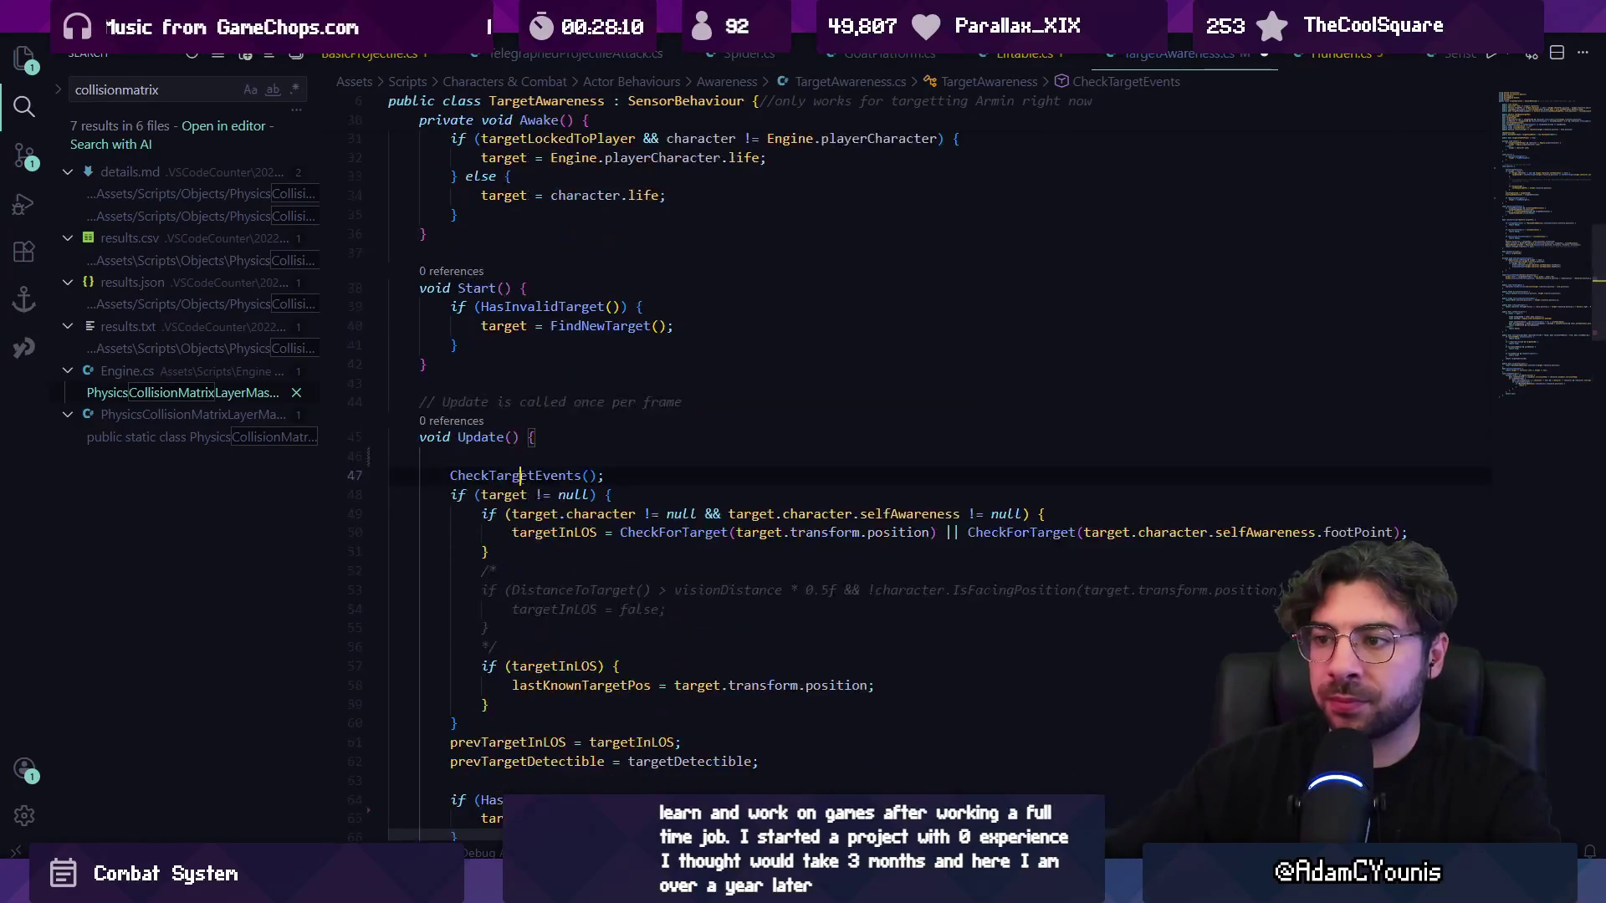
type("if(target")
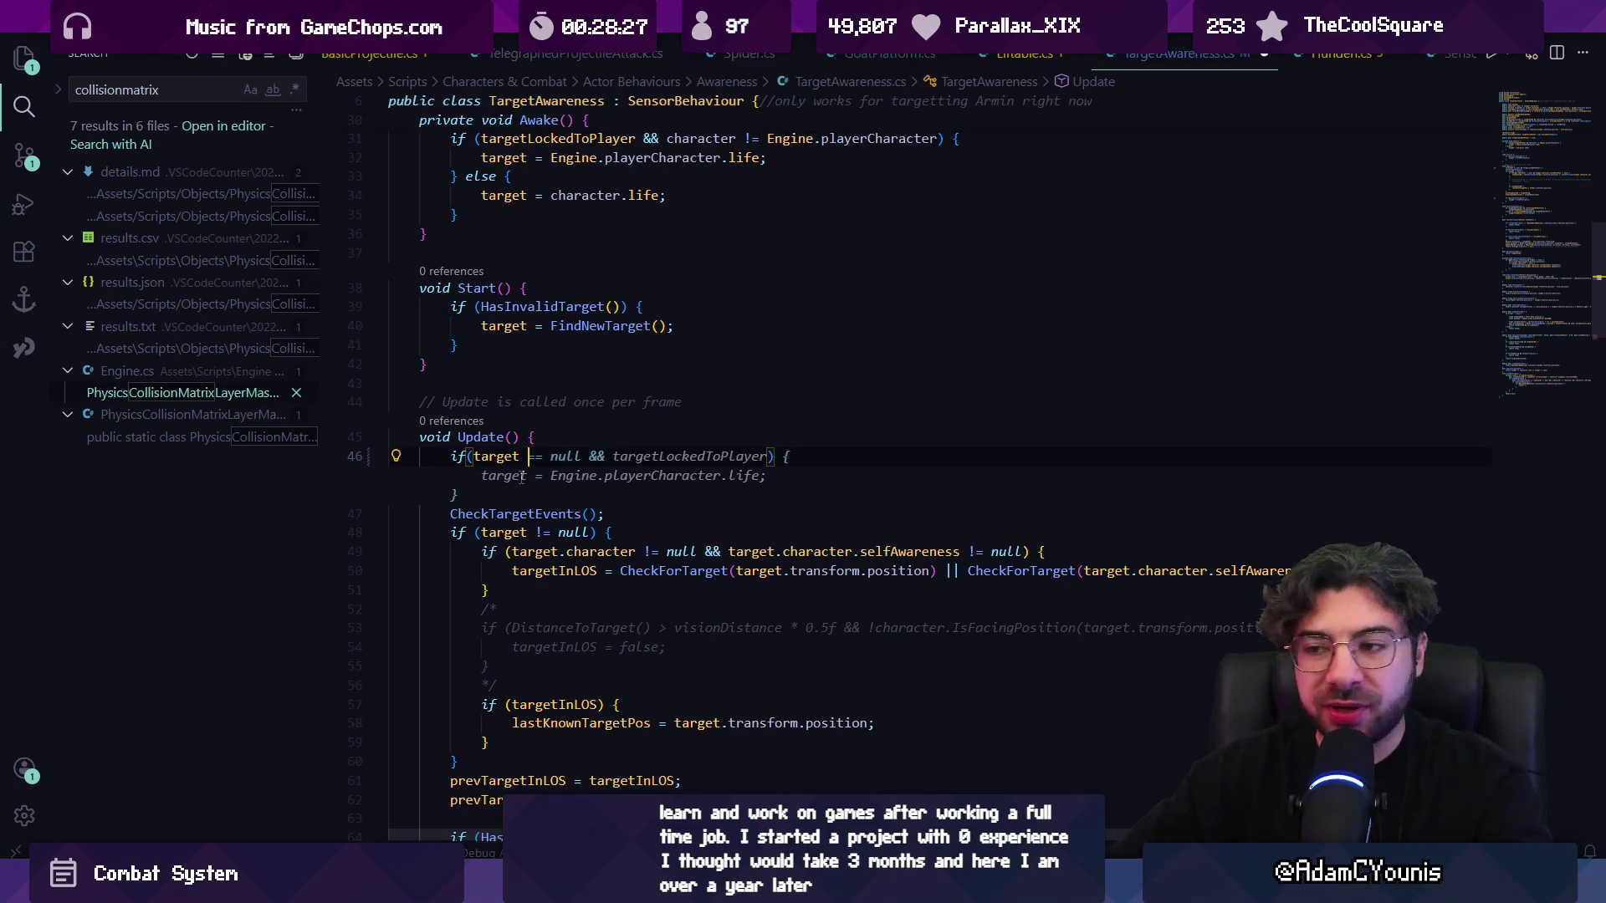
key("ctrl+Left")
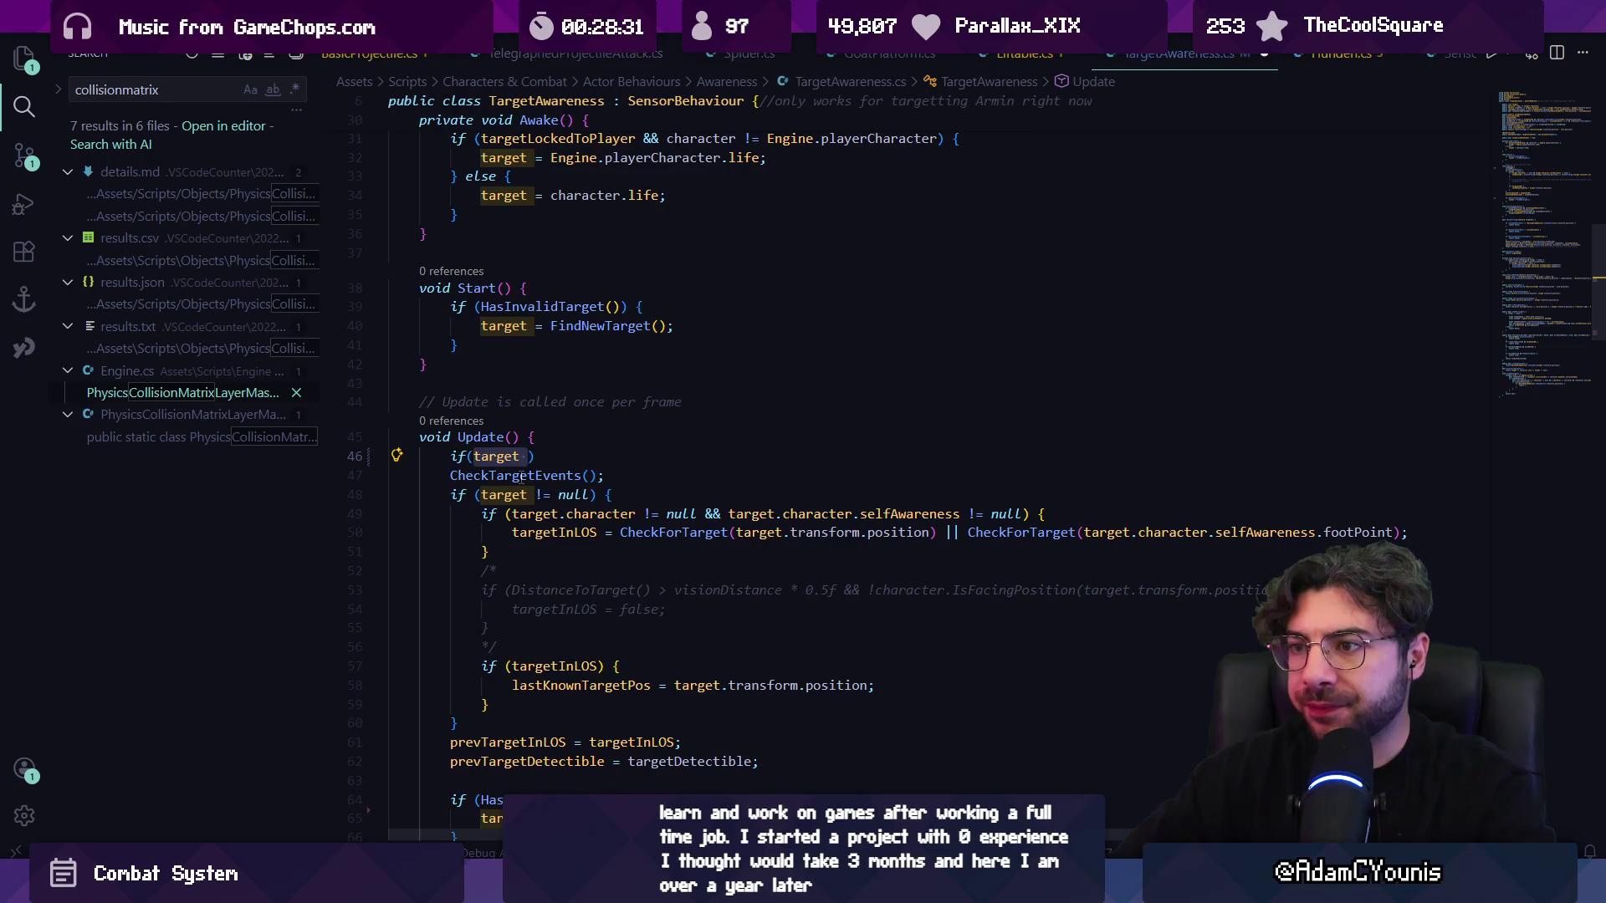
key("ctrl+shift+k")
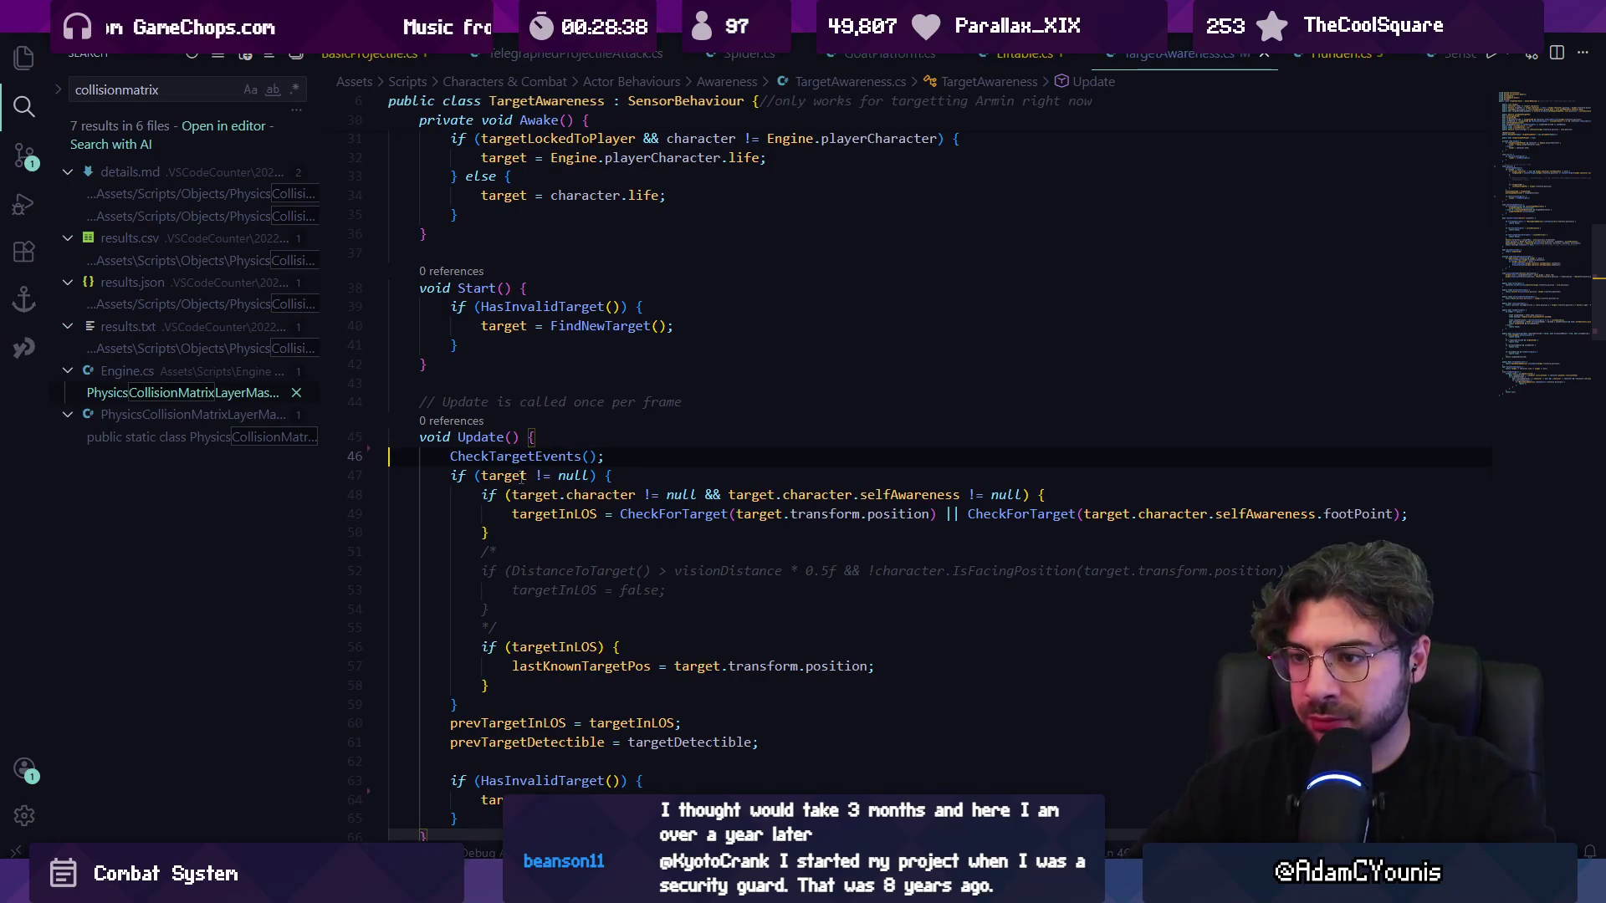
- Trace the first error to its Sensors object and TargetAwareness's target field on line 47
key("alt+Tab")
left_click(442, 480)
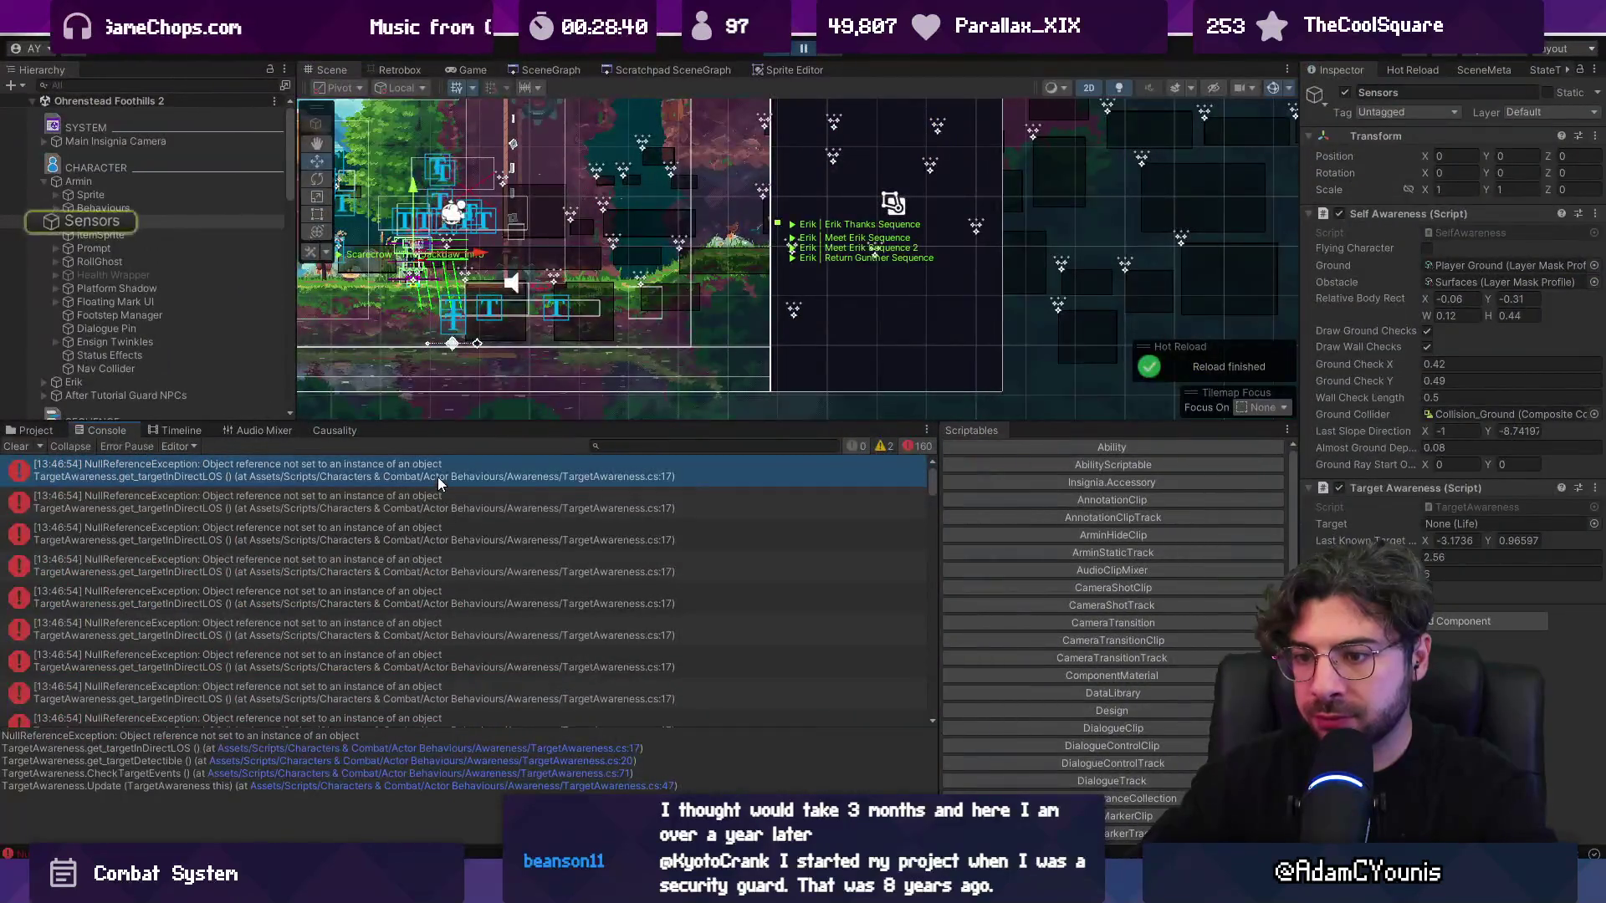
left_click(401, 788)
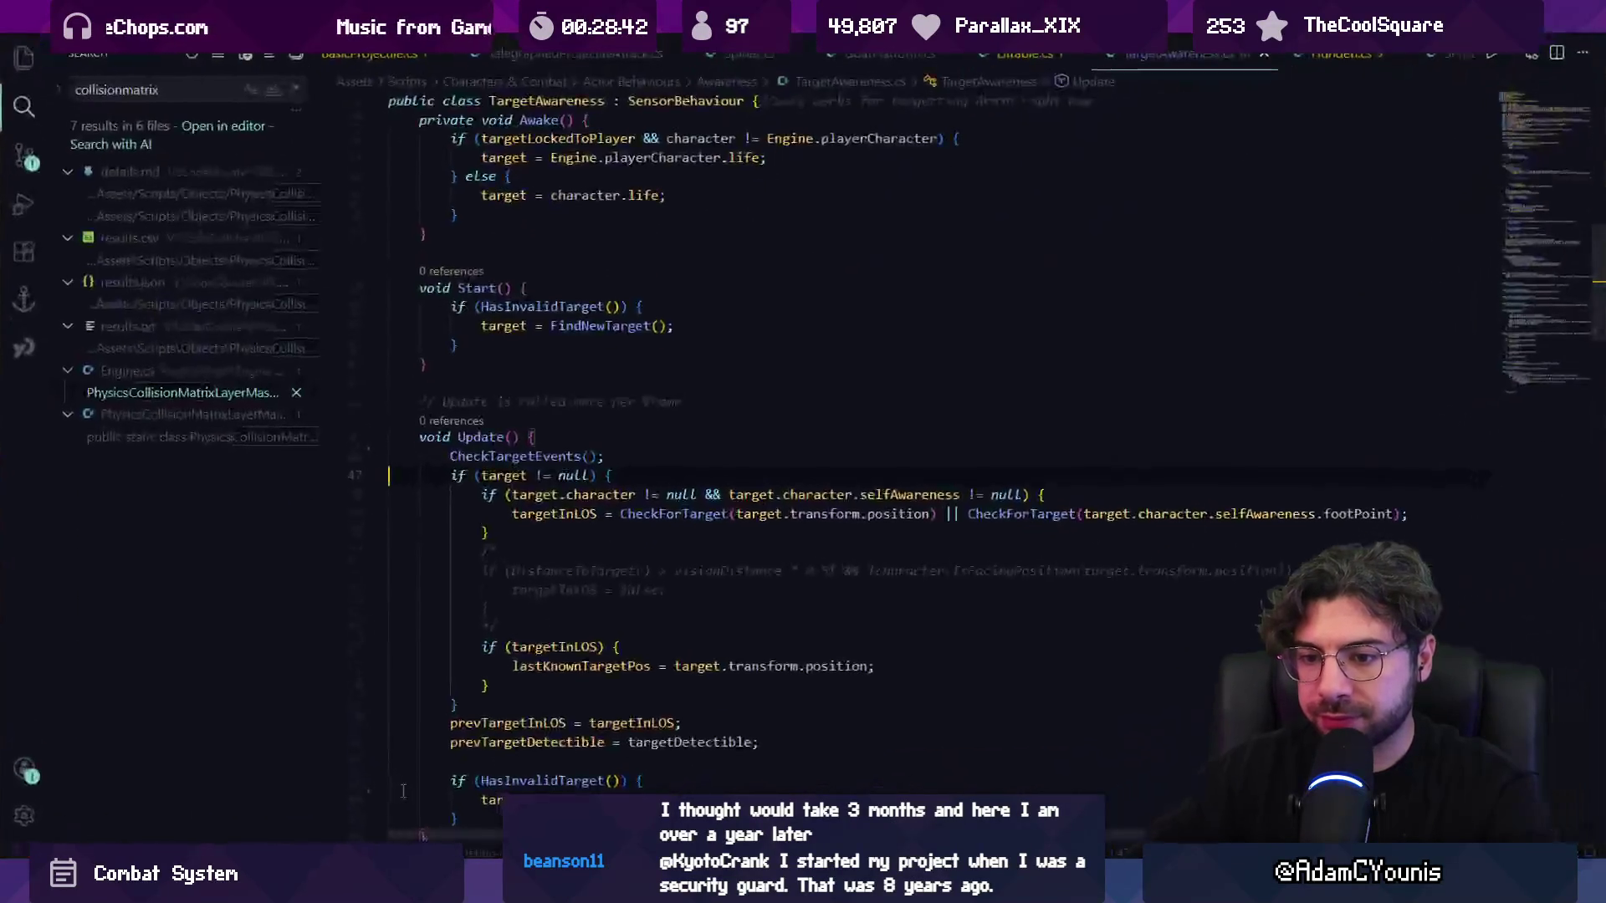
left_click(534, 477)
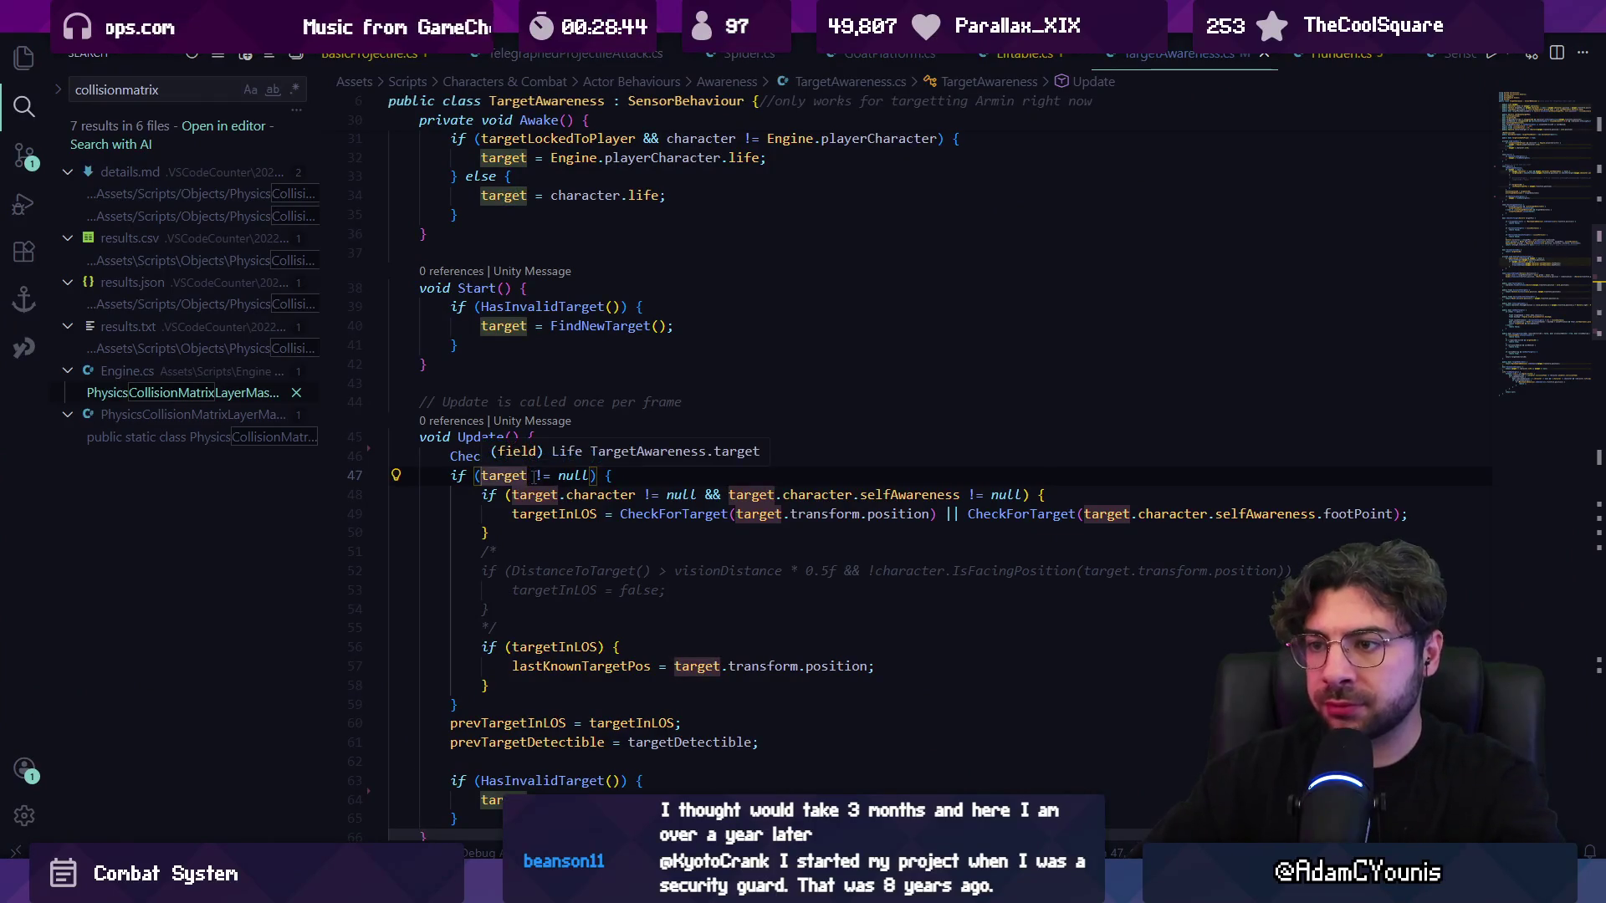
key("alt+Tab")
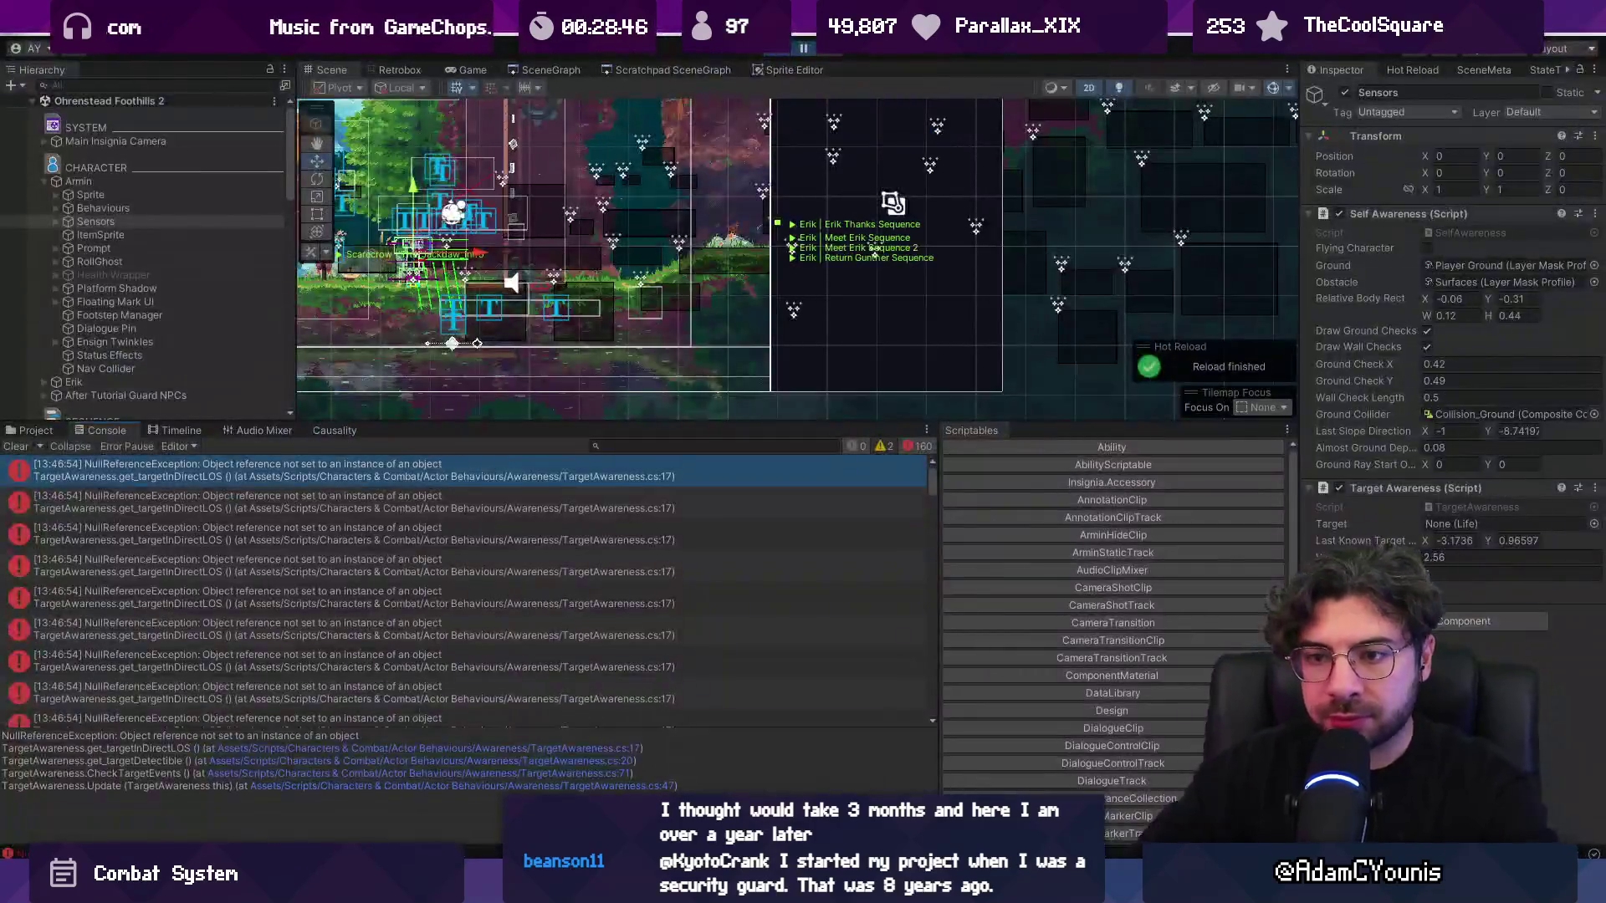
left_click(280, 468)
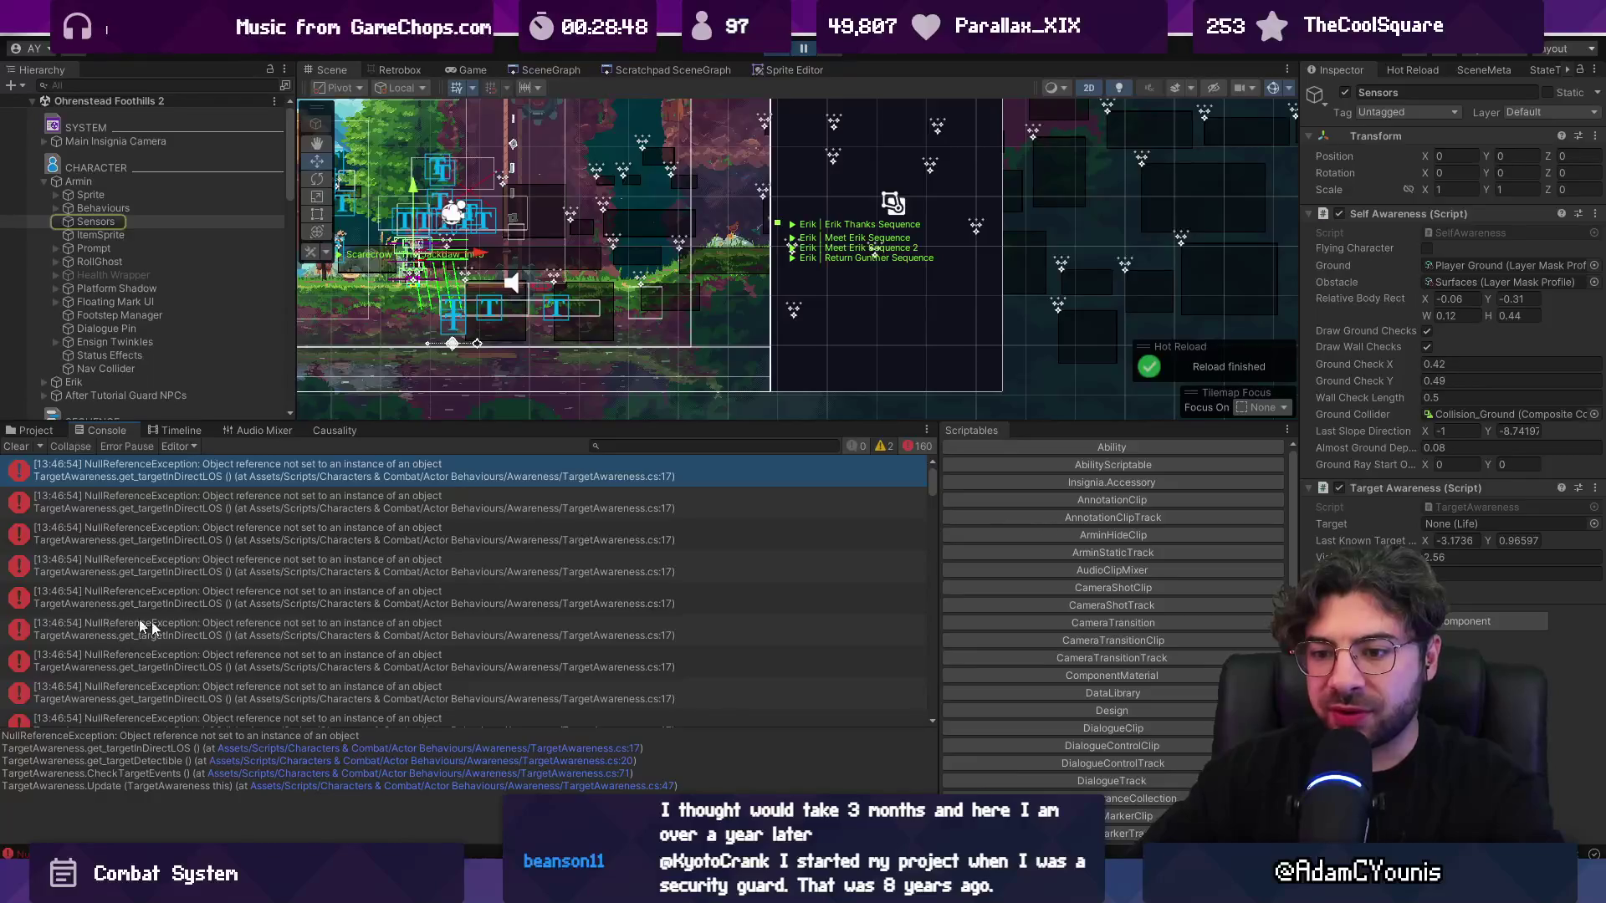
- Restart play mode and open LayerRef.cs at the failing CompatibleCollision line
key("ctrl+p")
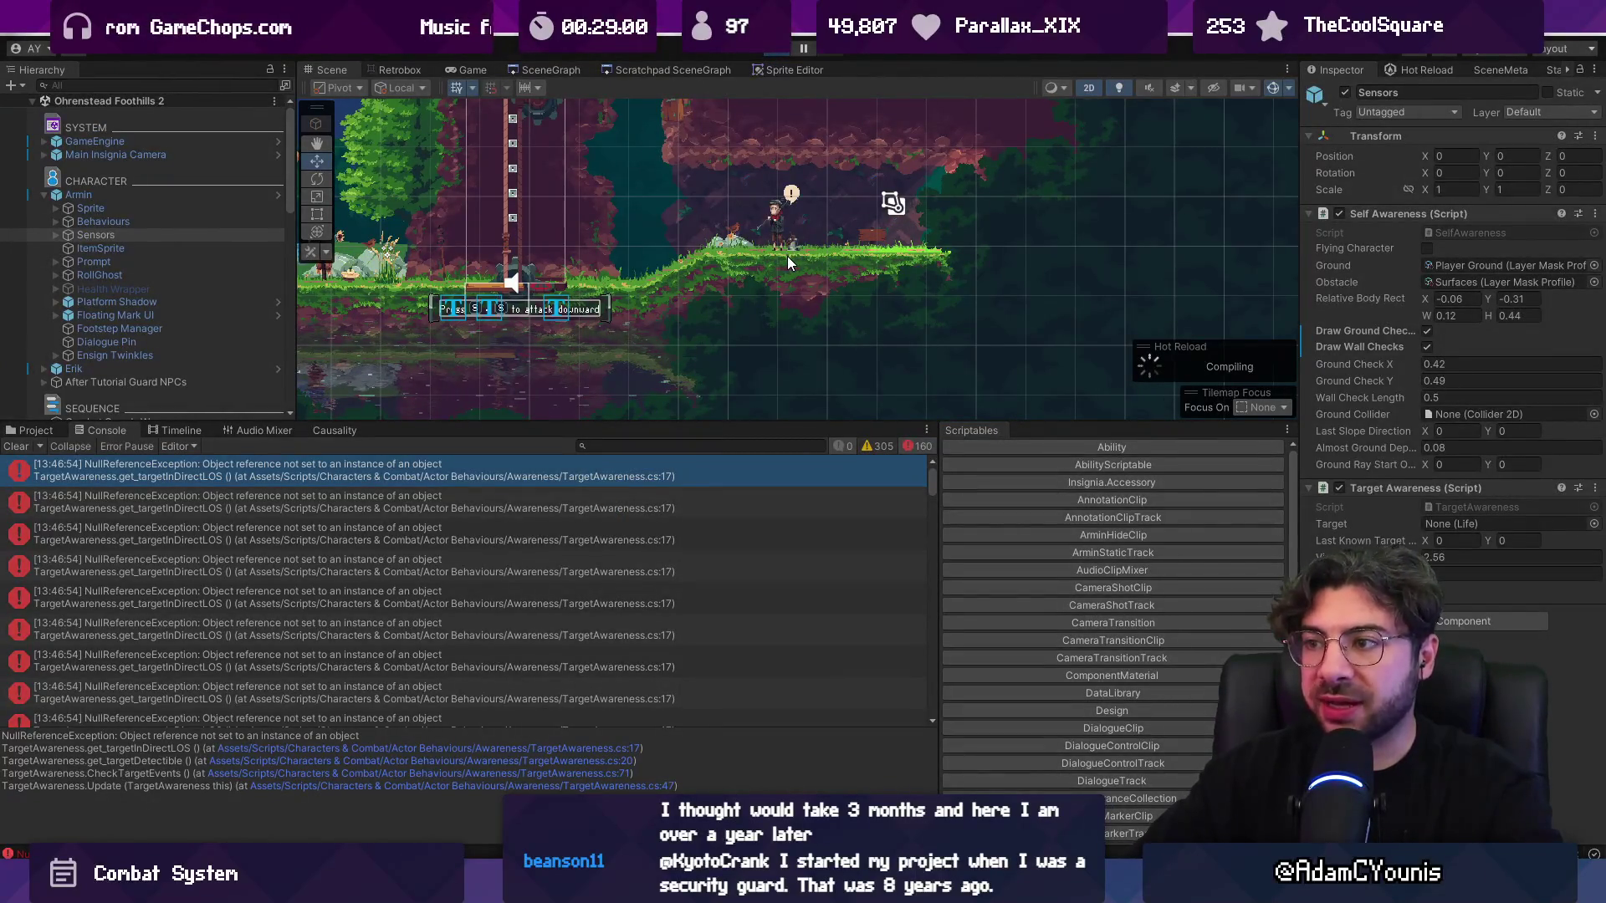
key("ctrl+p")
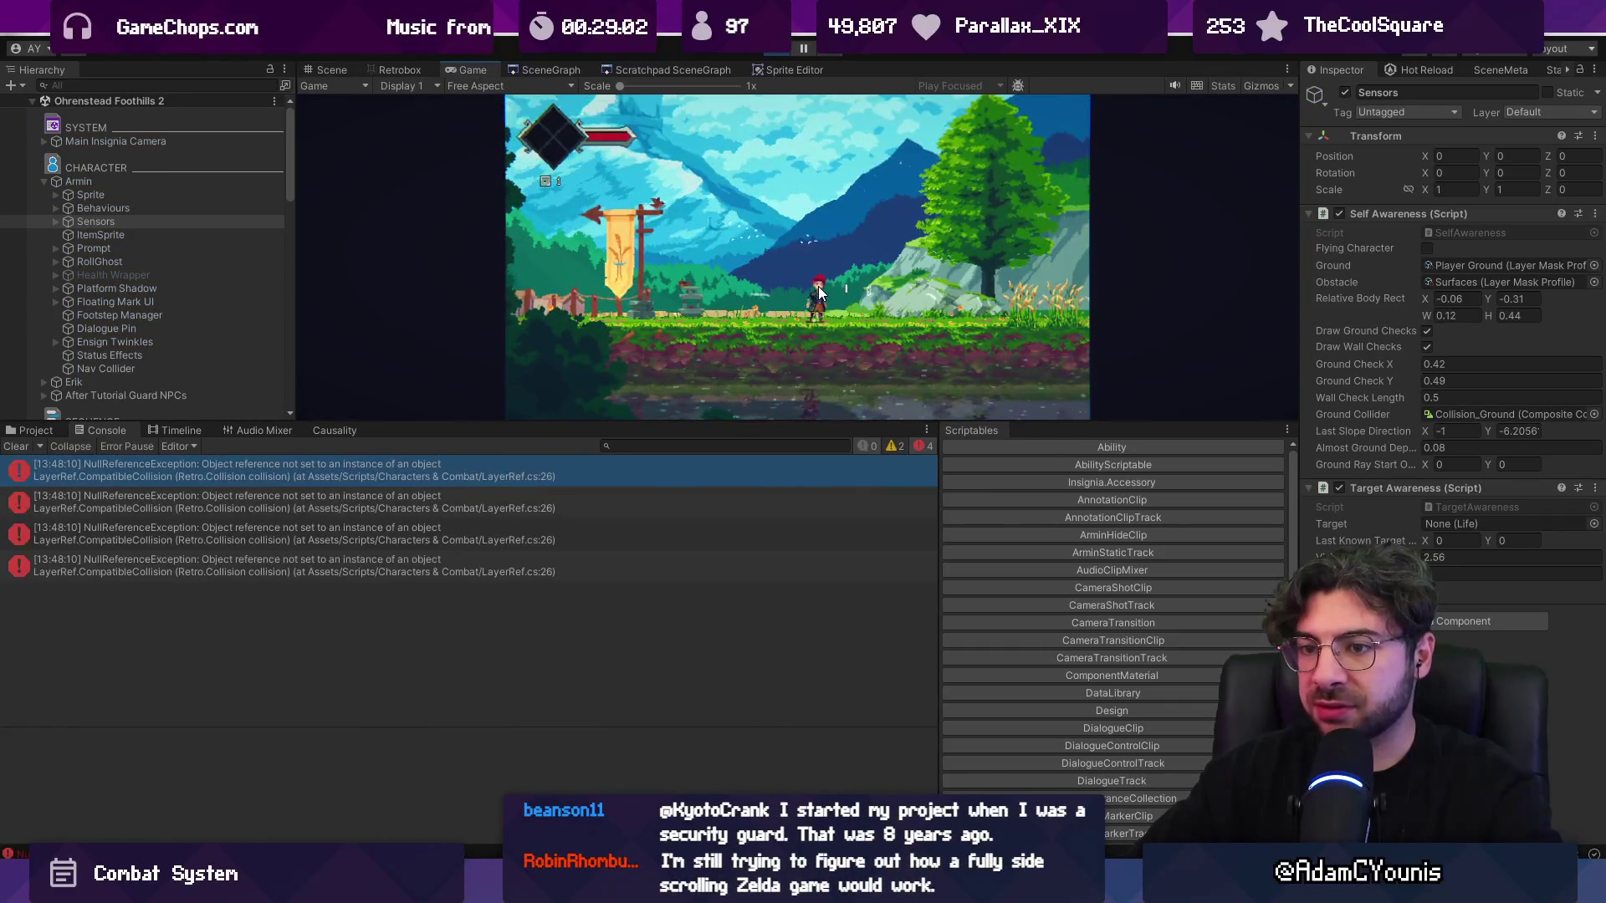
left_click(324, 469)
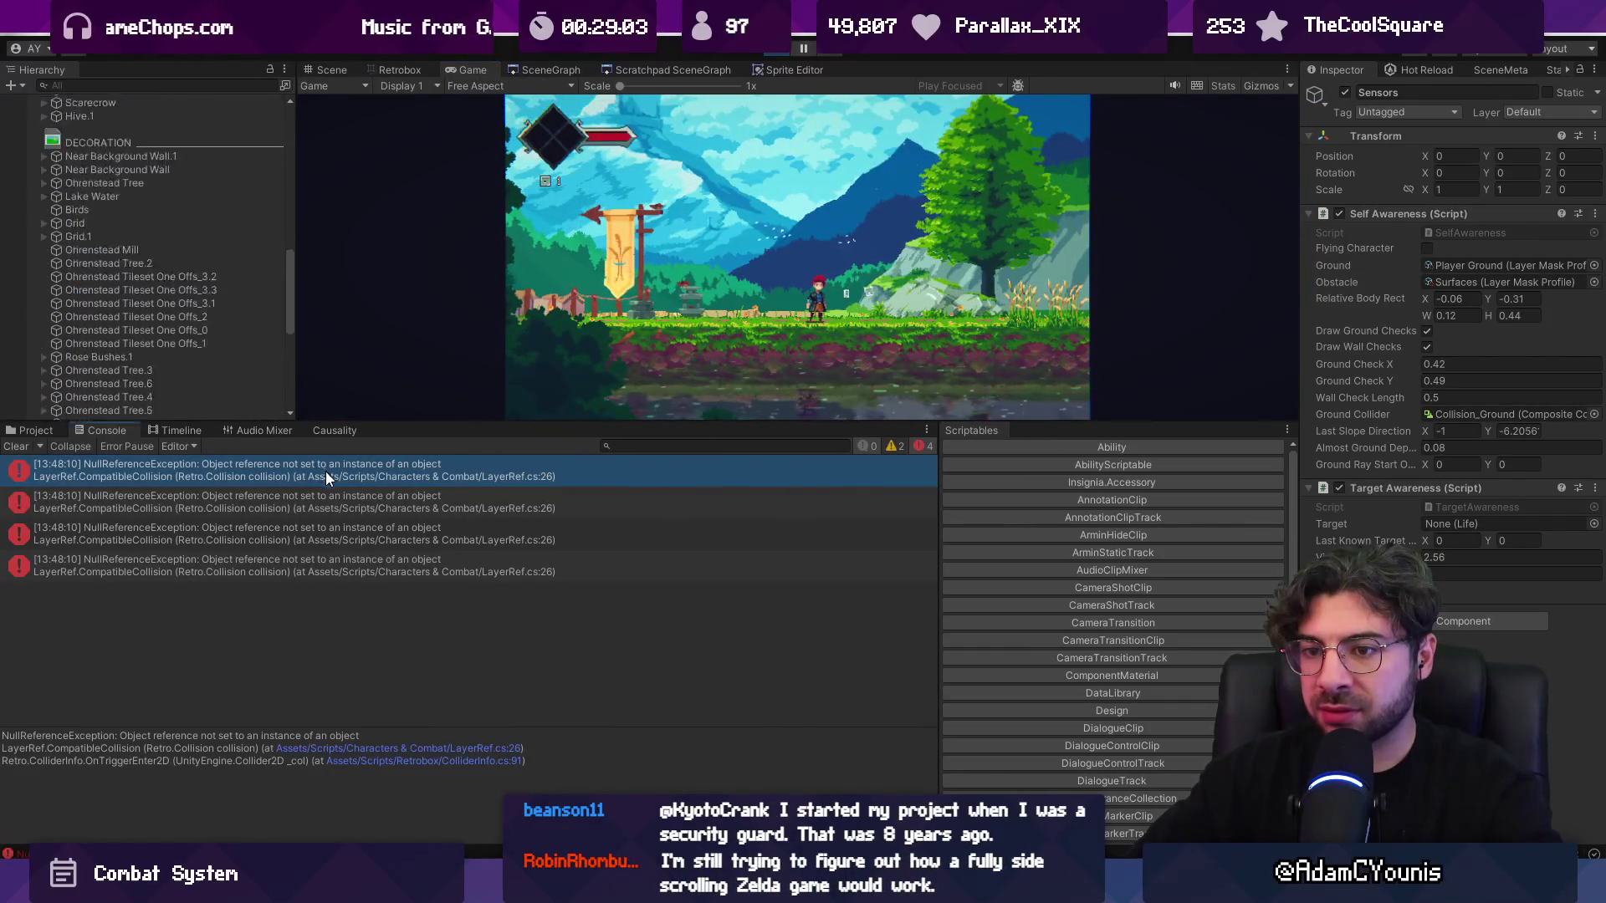
left_click(423, 752)
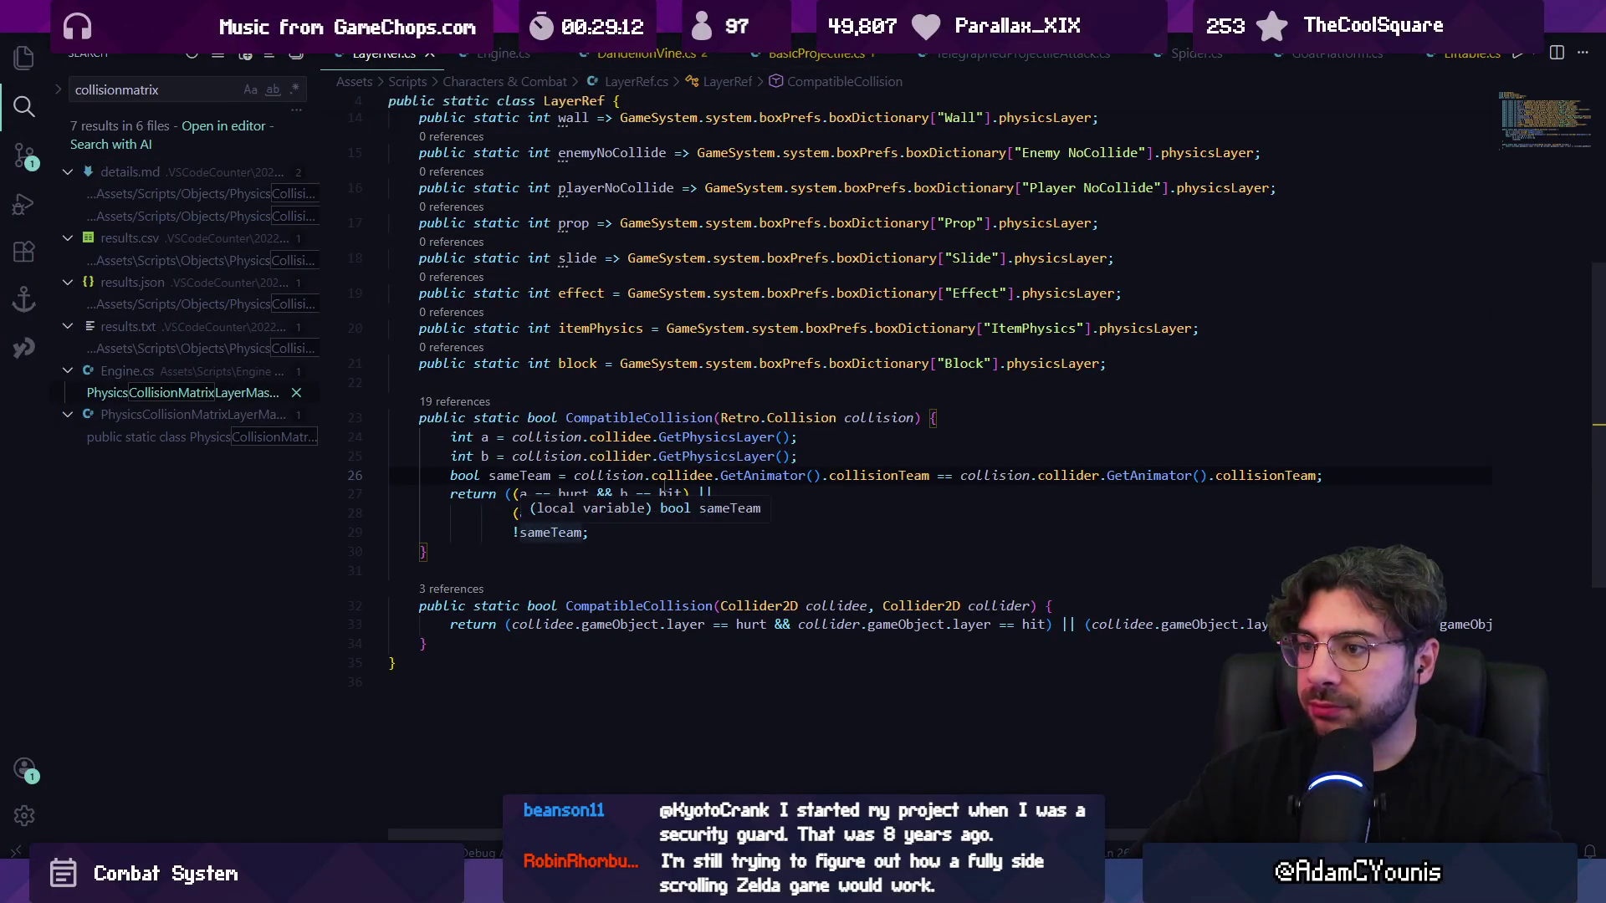
left_click(713, 475)
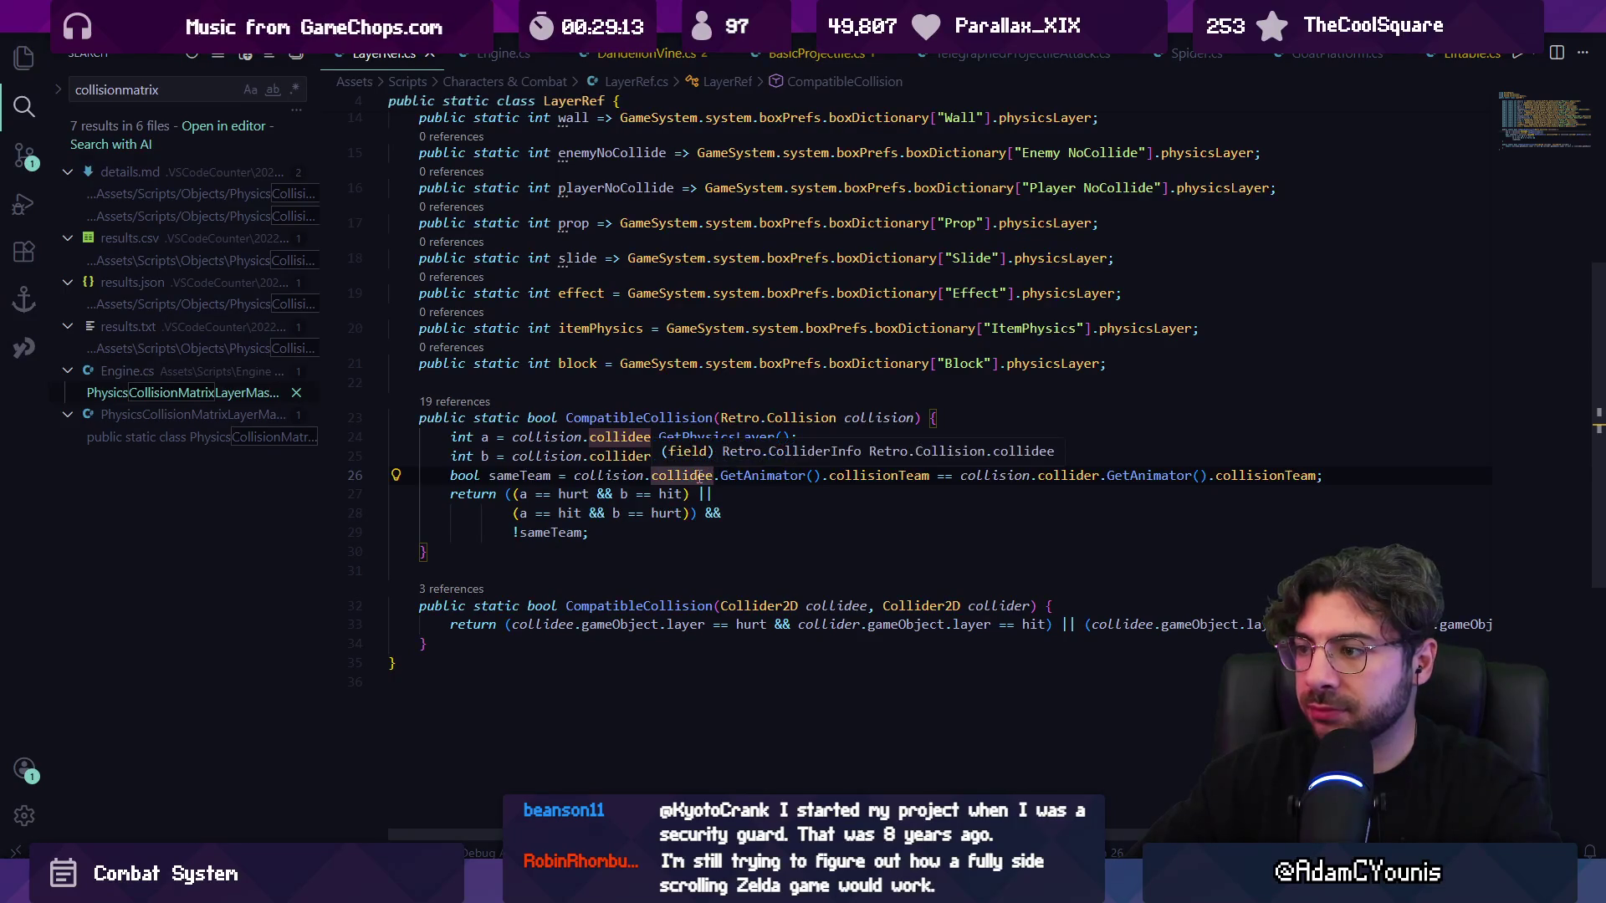
mouse_move(585, 891)
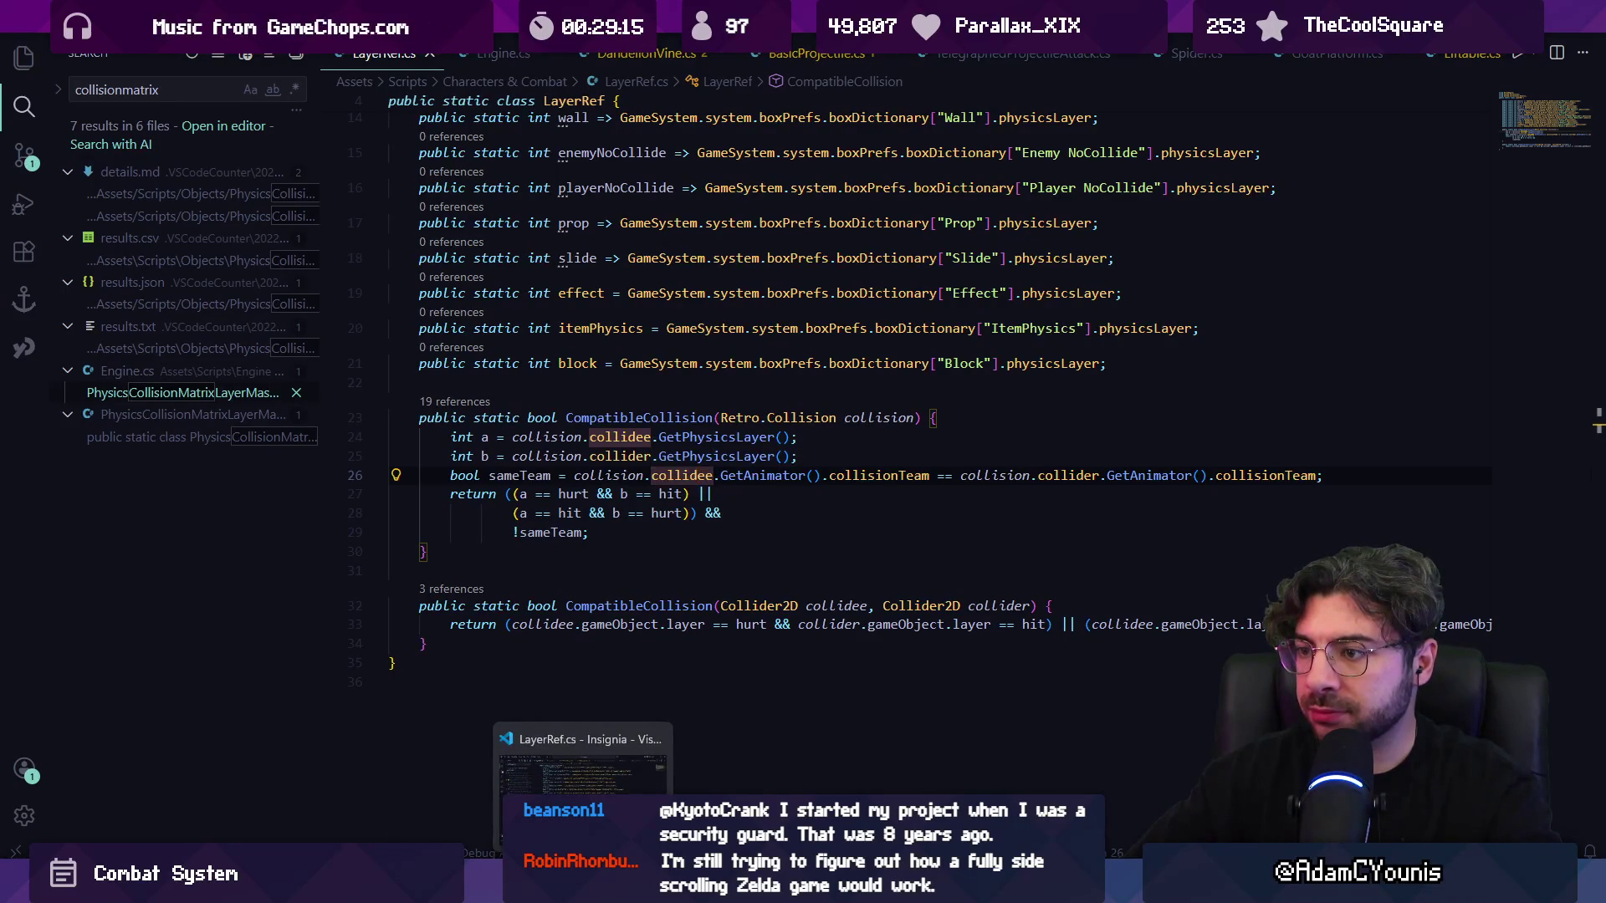
left_click(585, 782)
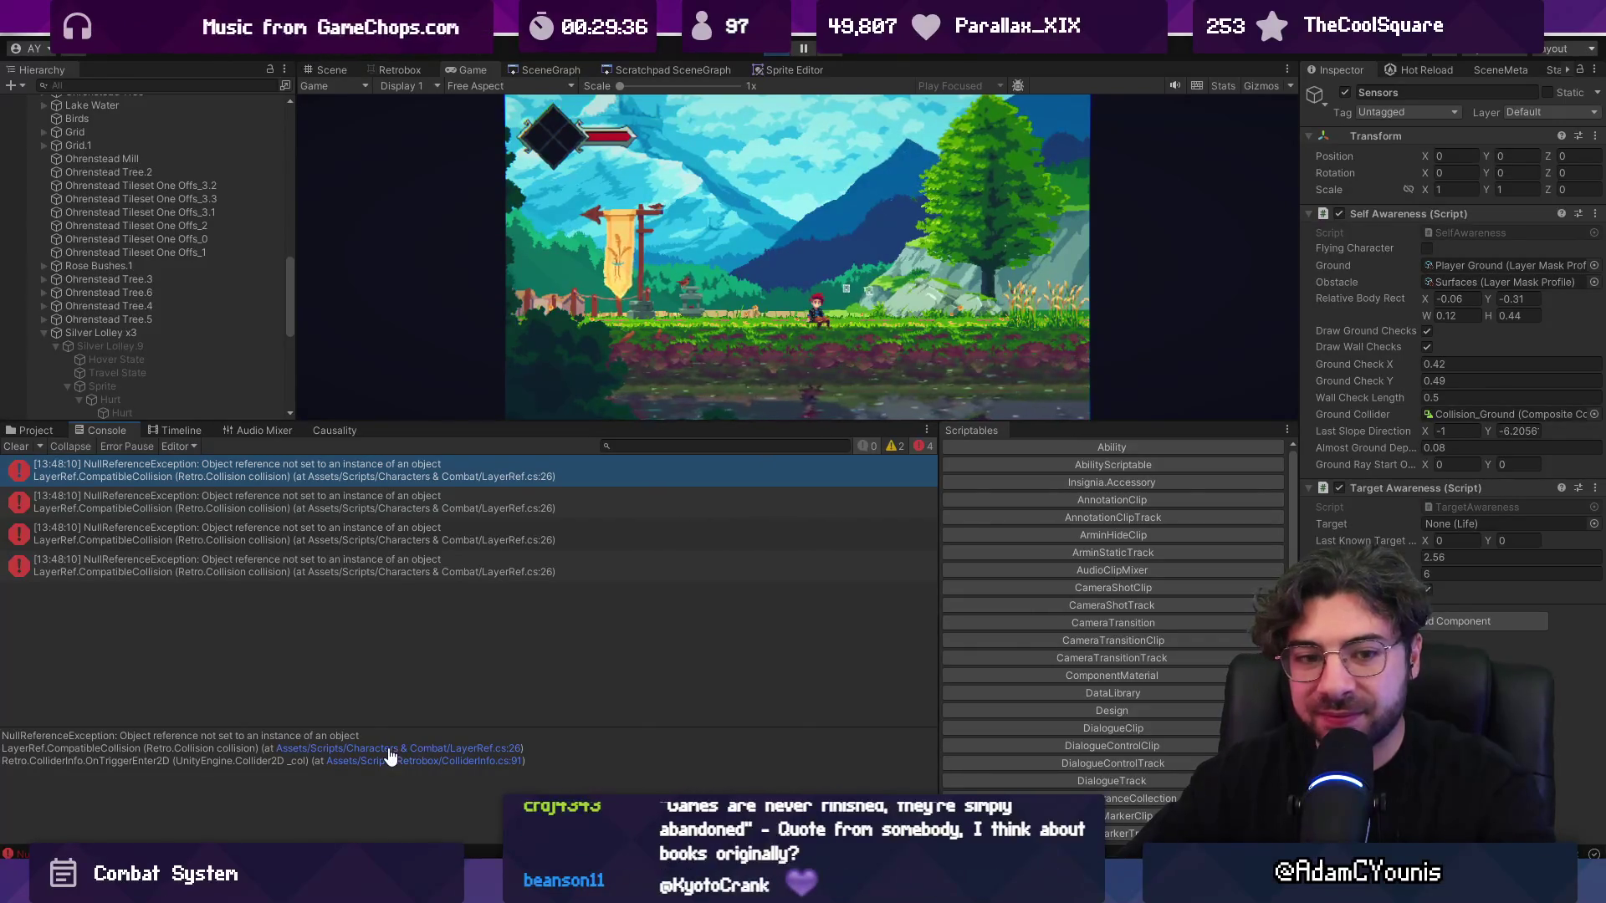
left_click(388, 750)
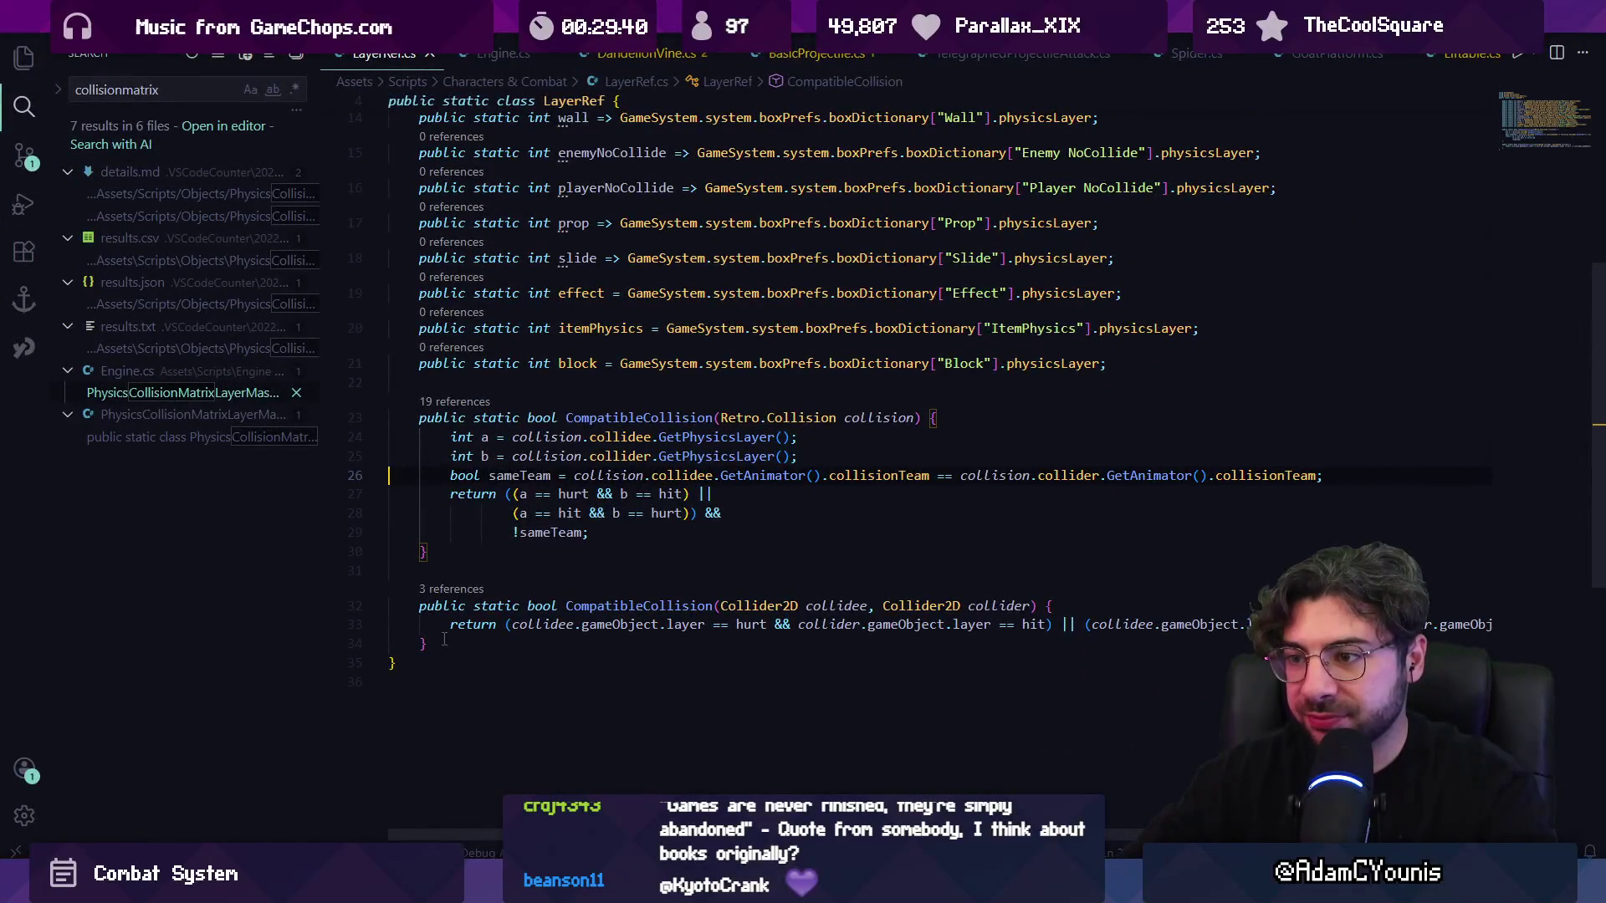
key("ctrl+shift+Return")
type("Debu")
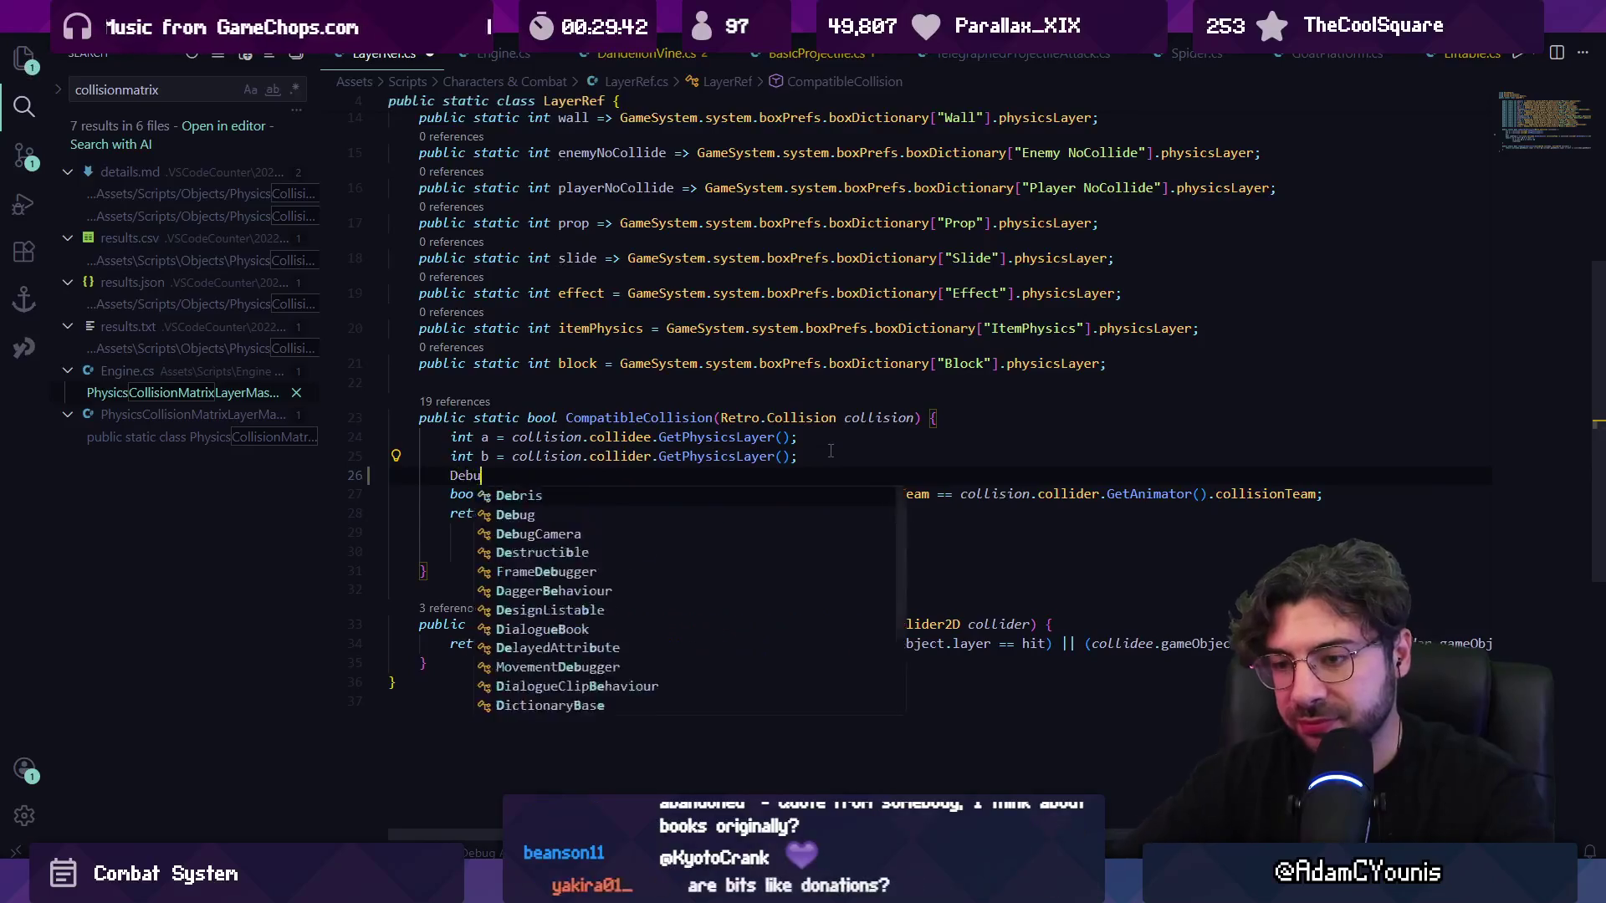
type("g.lo")
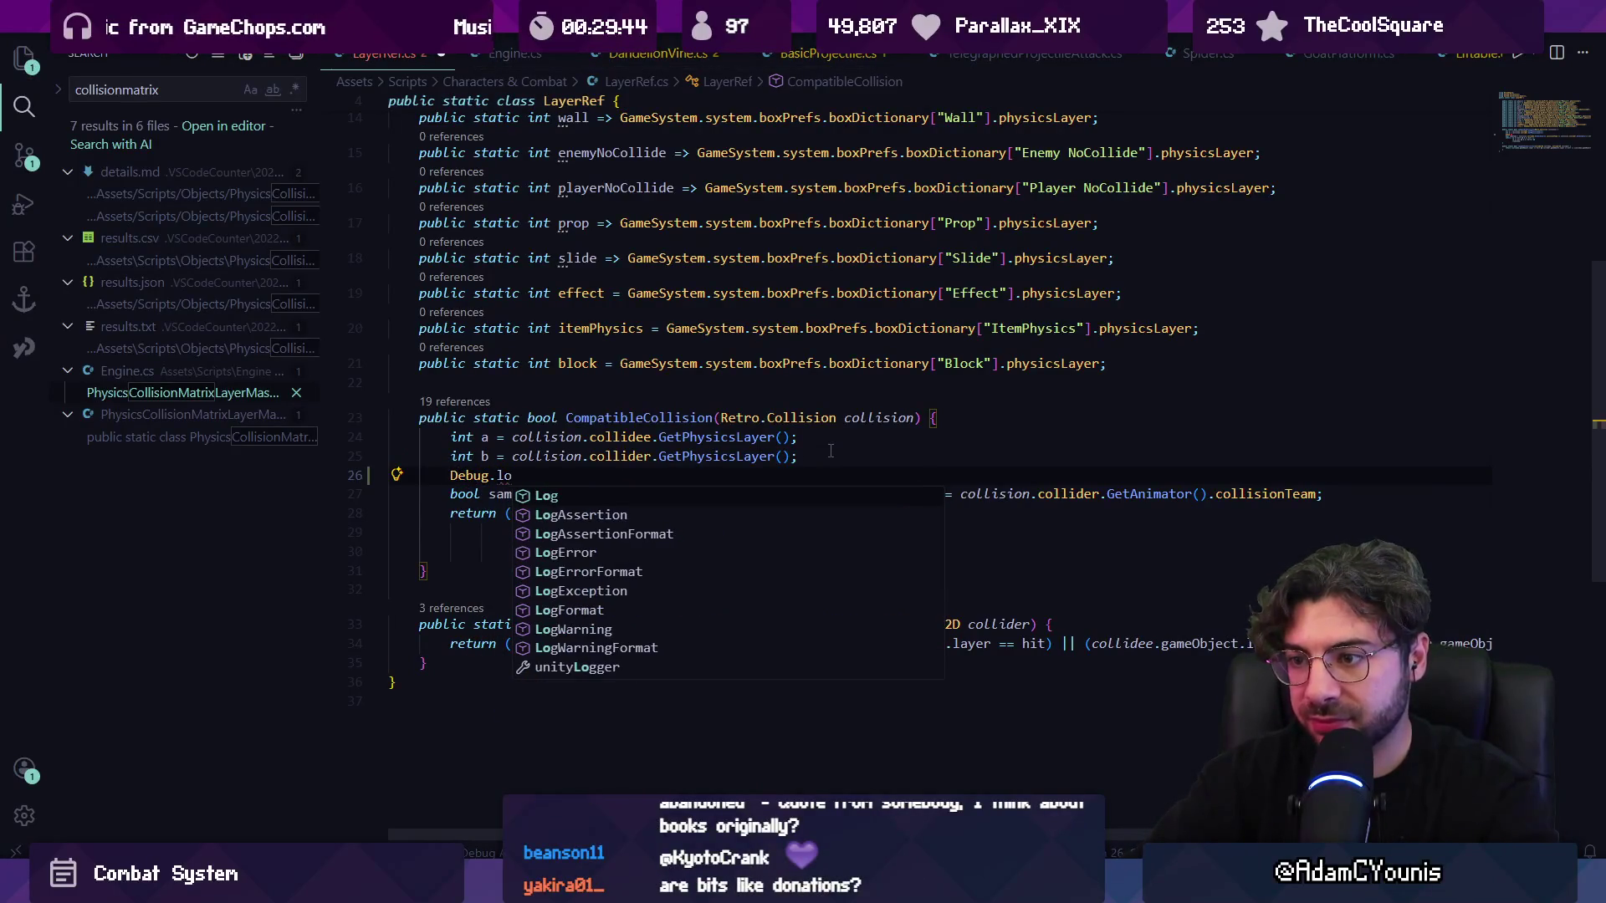
- Add a Debug.Log("what's null? ...") of collidee and collider null checks above sameTeam, and save
key("Tab")
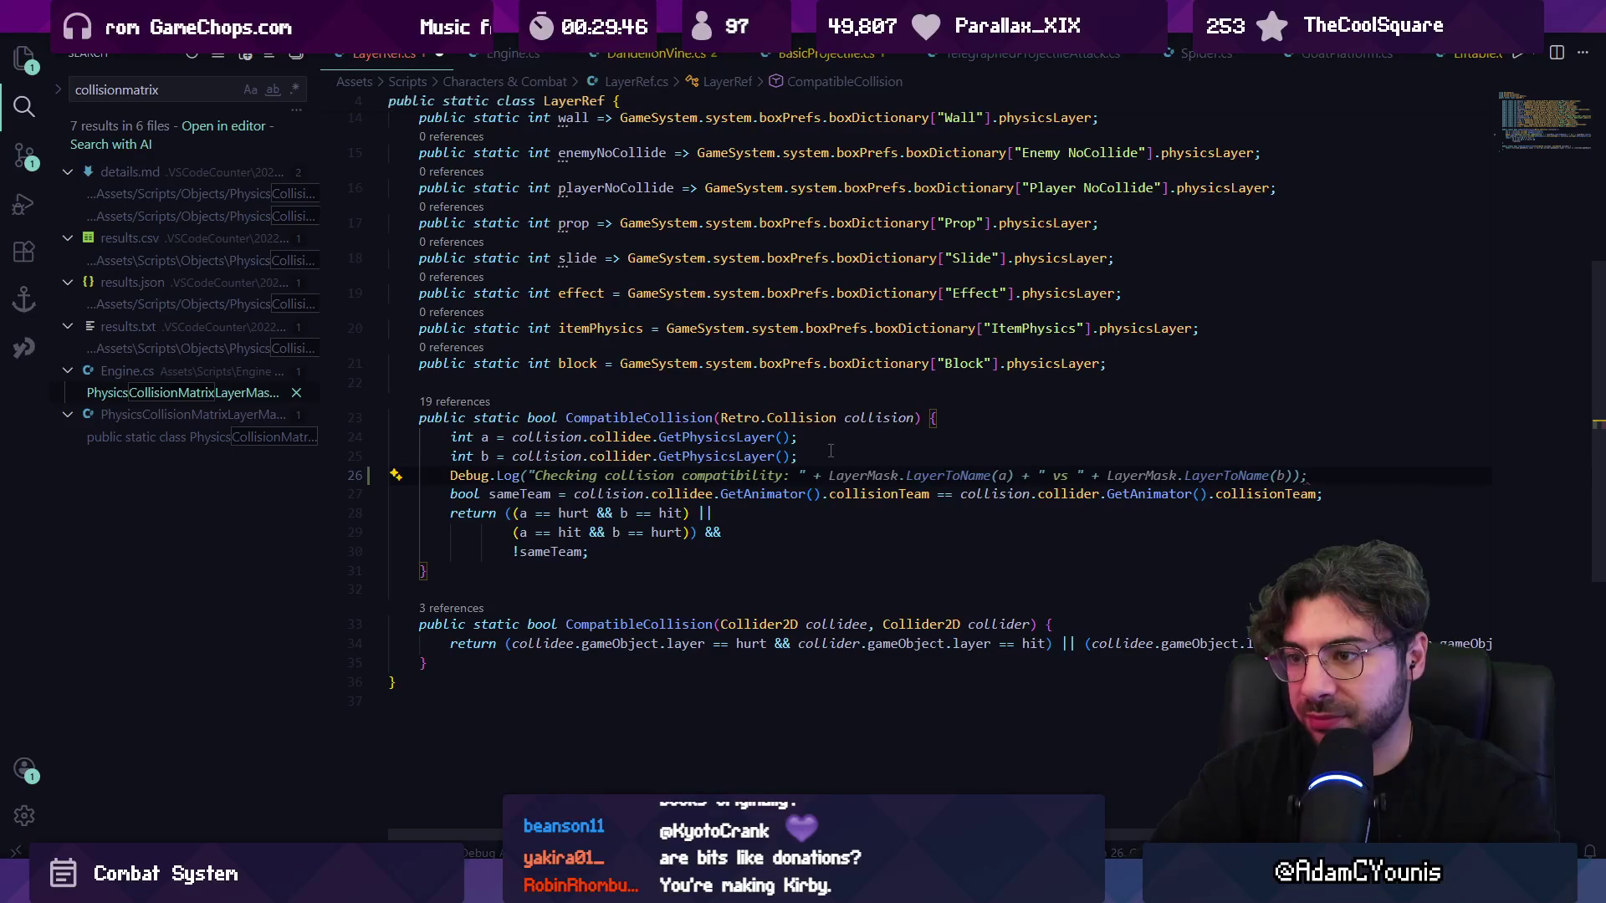
type("(")
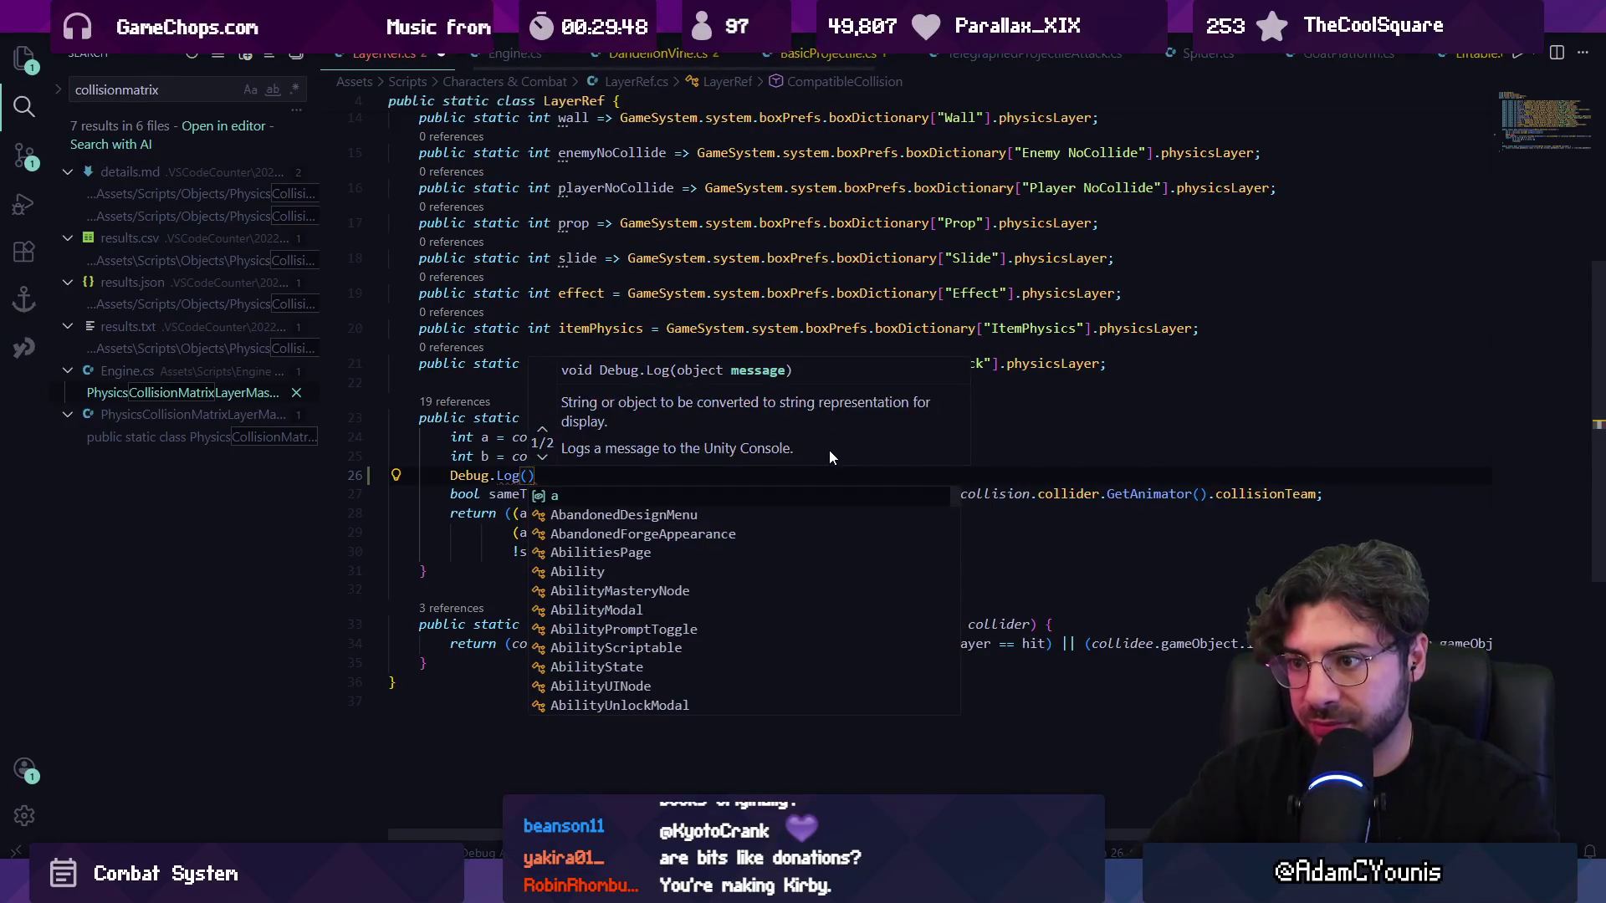
type("\"wh")
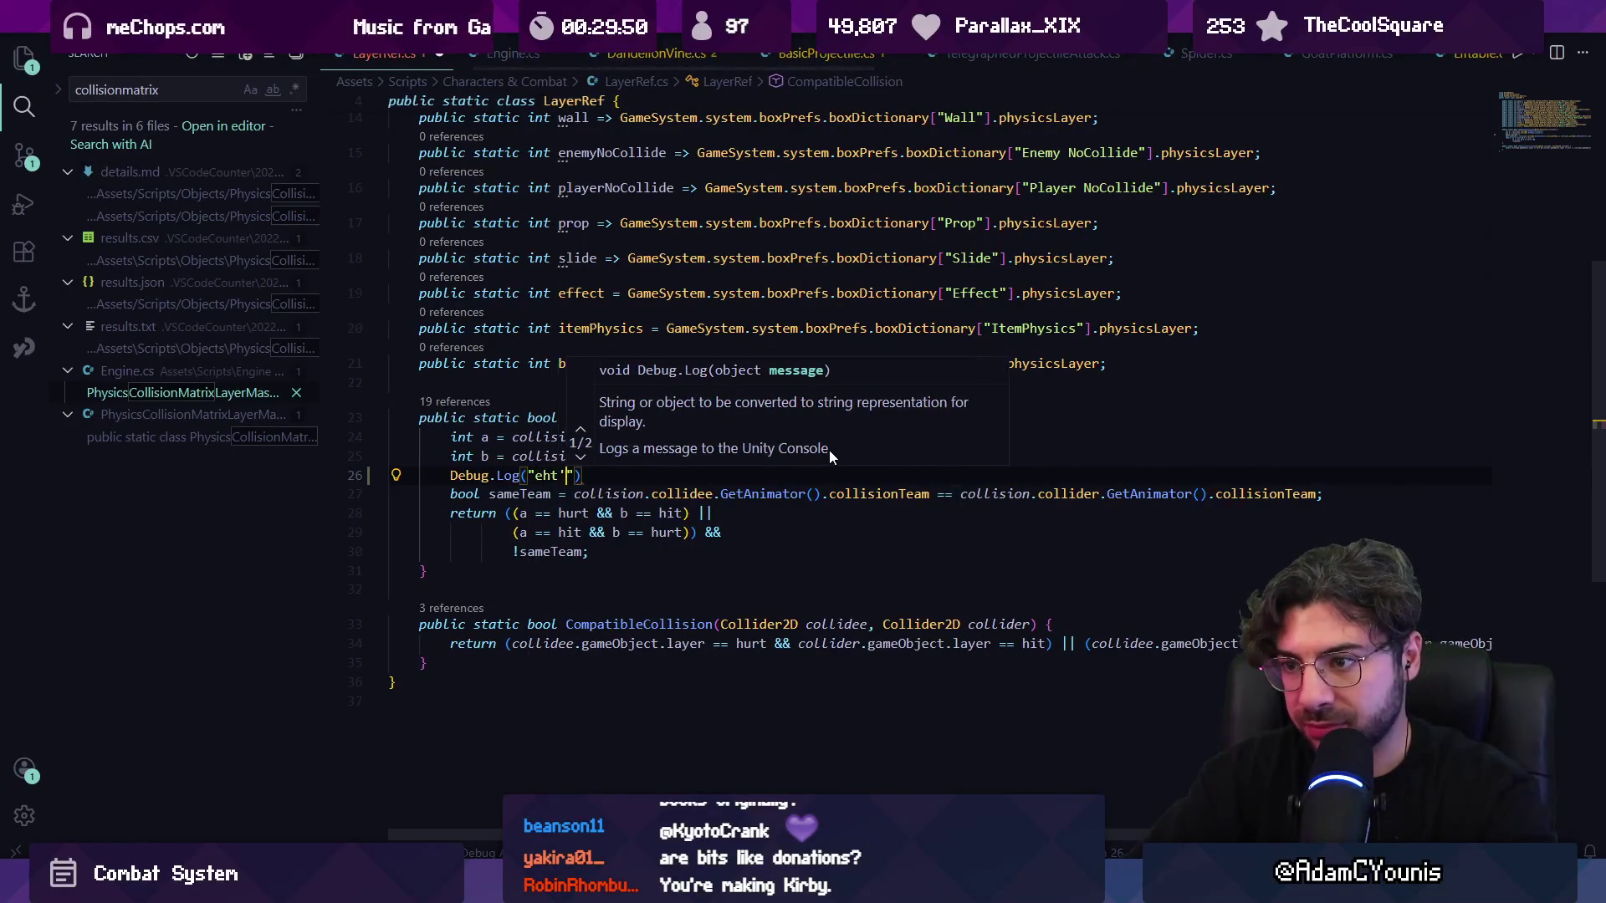
type("at's null?")
key("Tab")
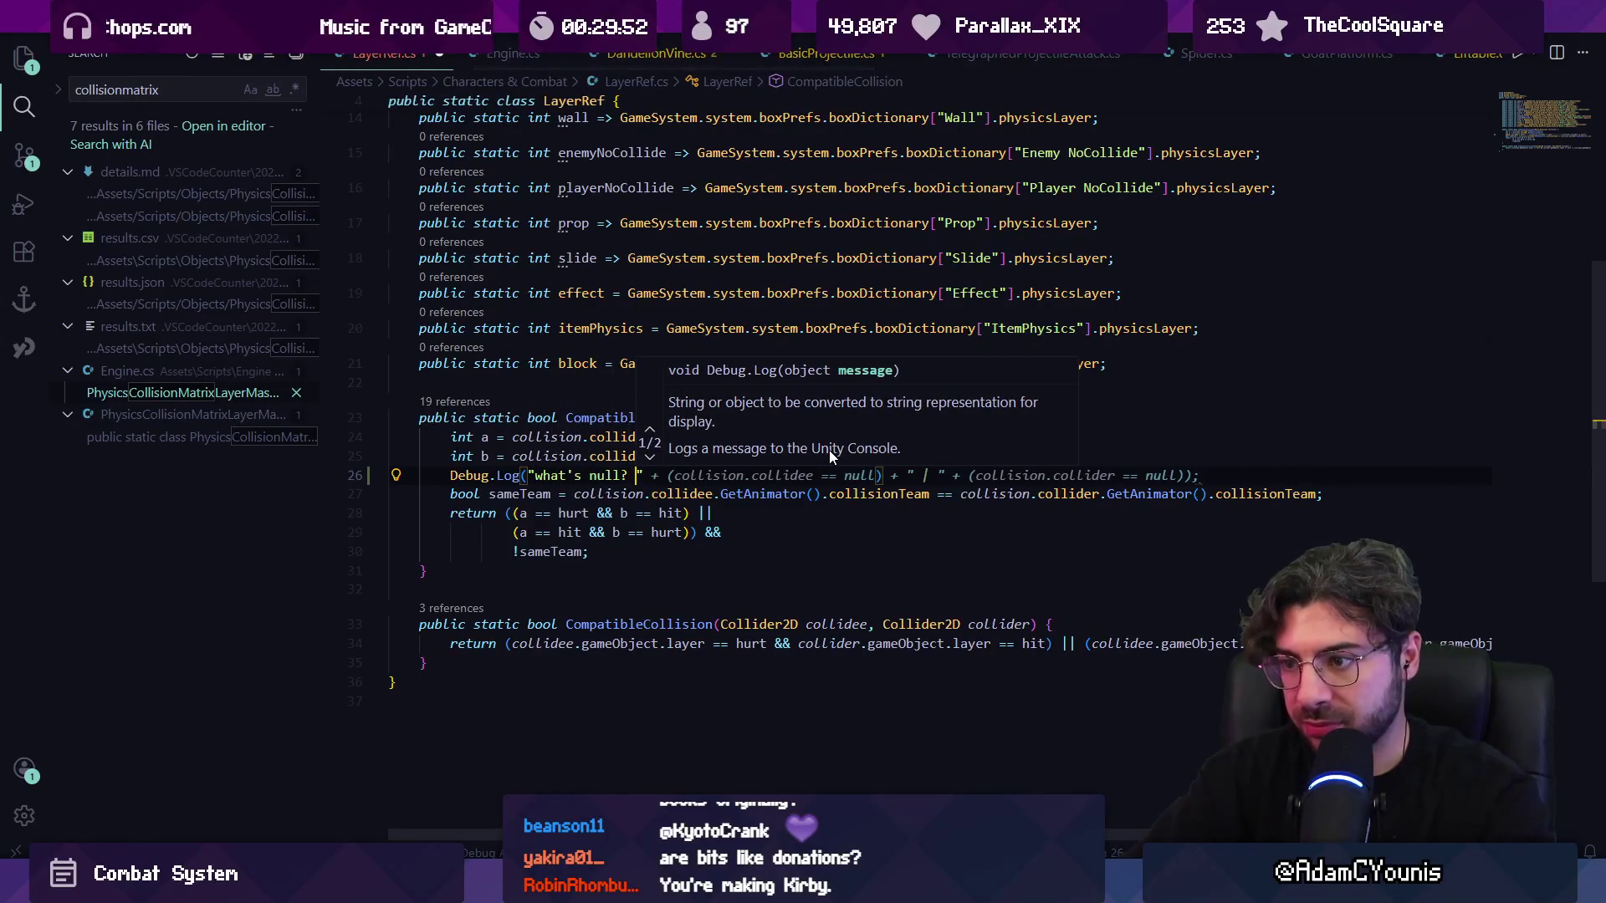
key("ctrl+s")
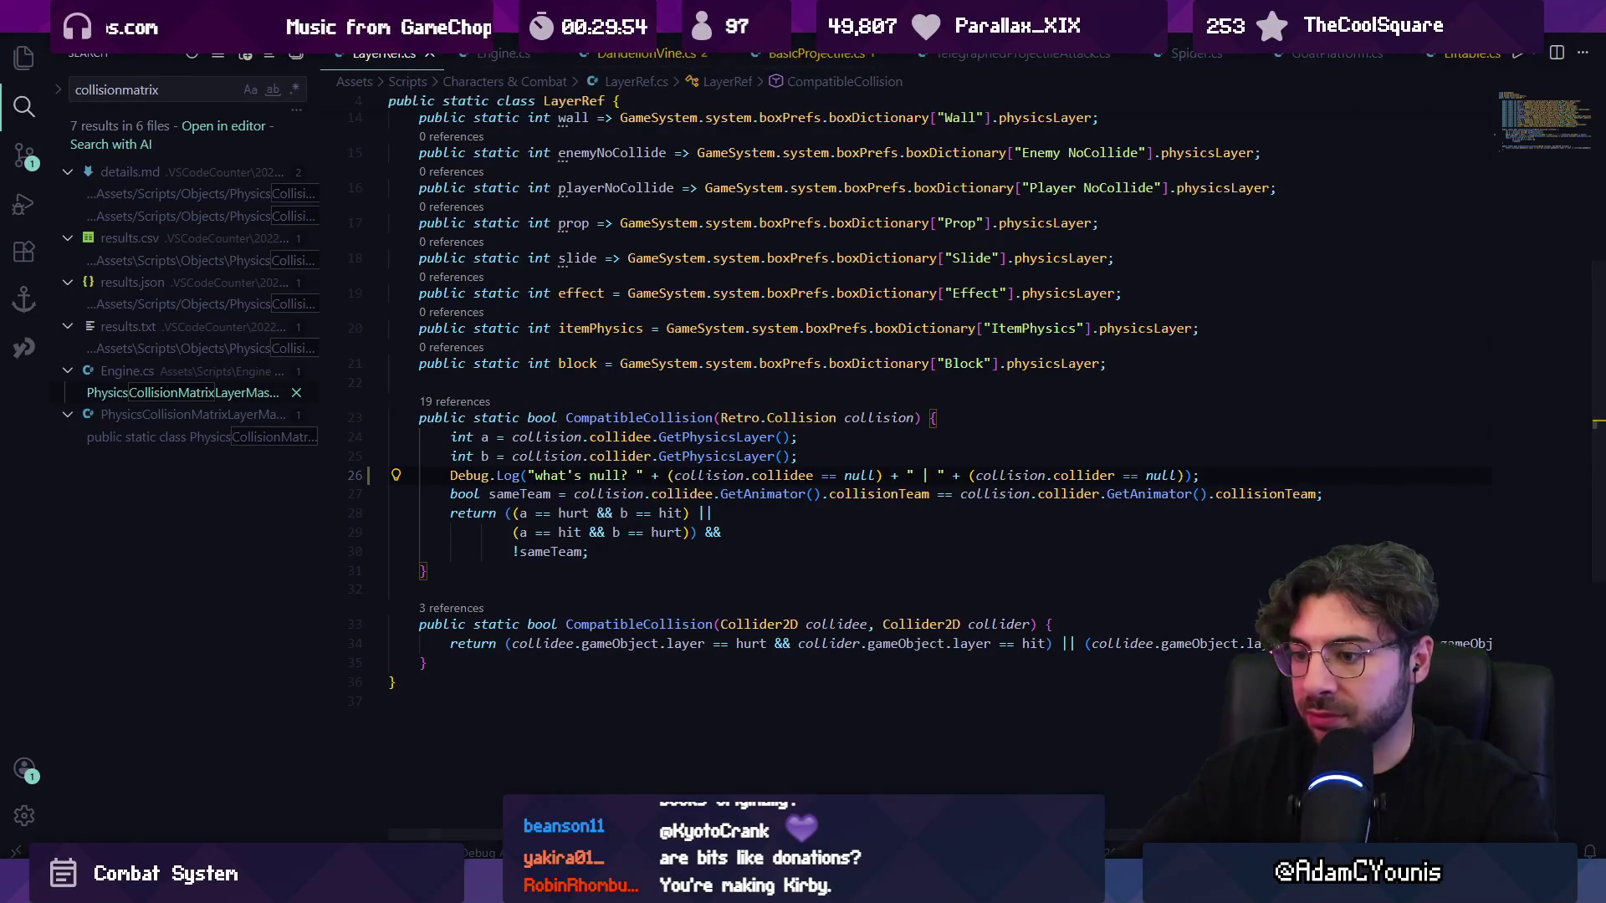
key("alt+Tab")
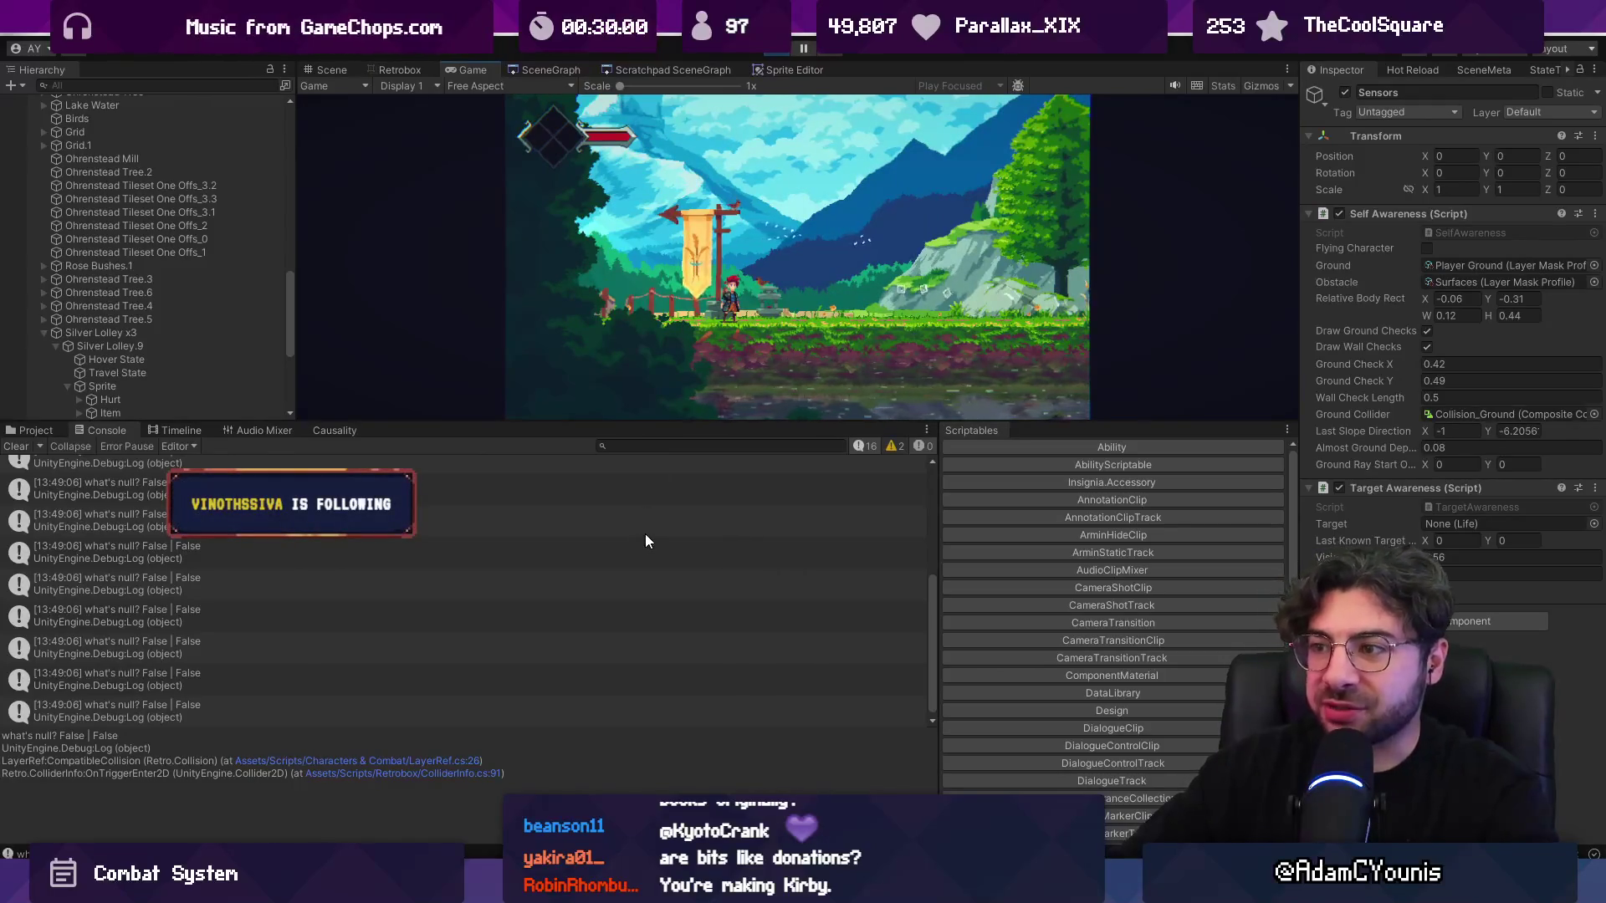
- Read a 'what's null? False | False' log, then open LayerRef.cs line 27 from the NullReferenceException
scroll(586, 560, "up", 5)
left_click(439, 504)
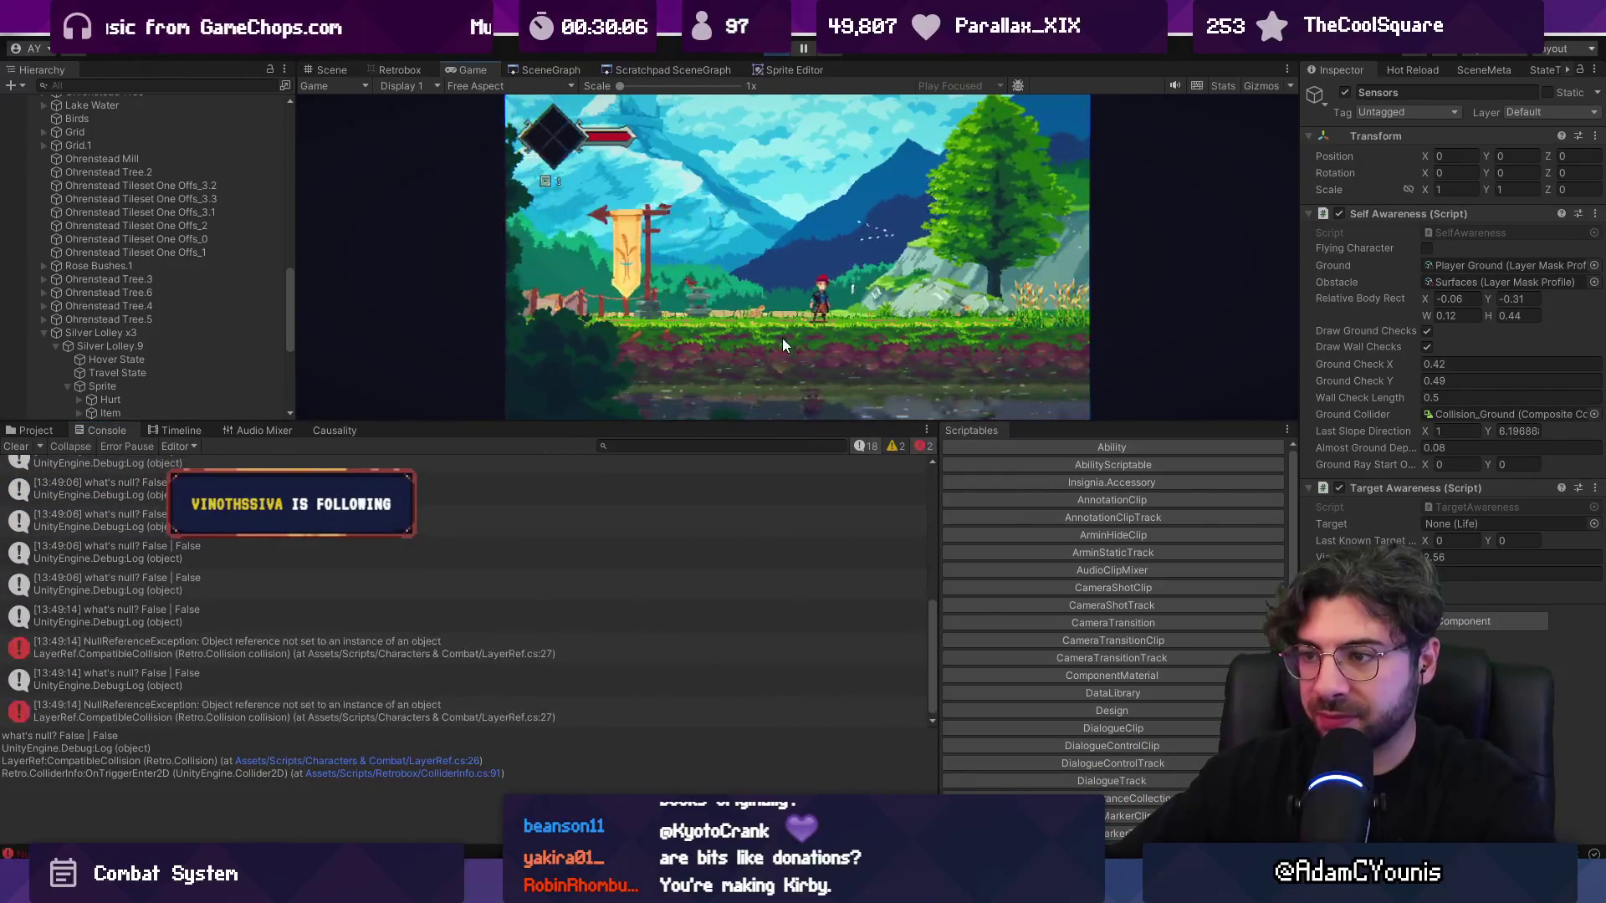
left_click(376, 621)
left_click(384, 649)
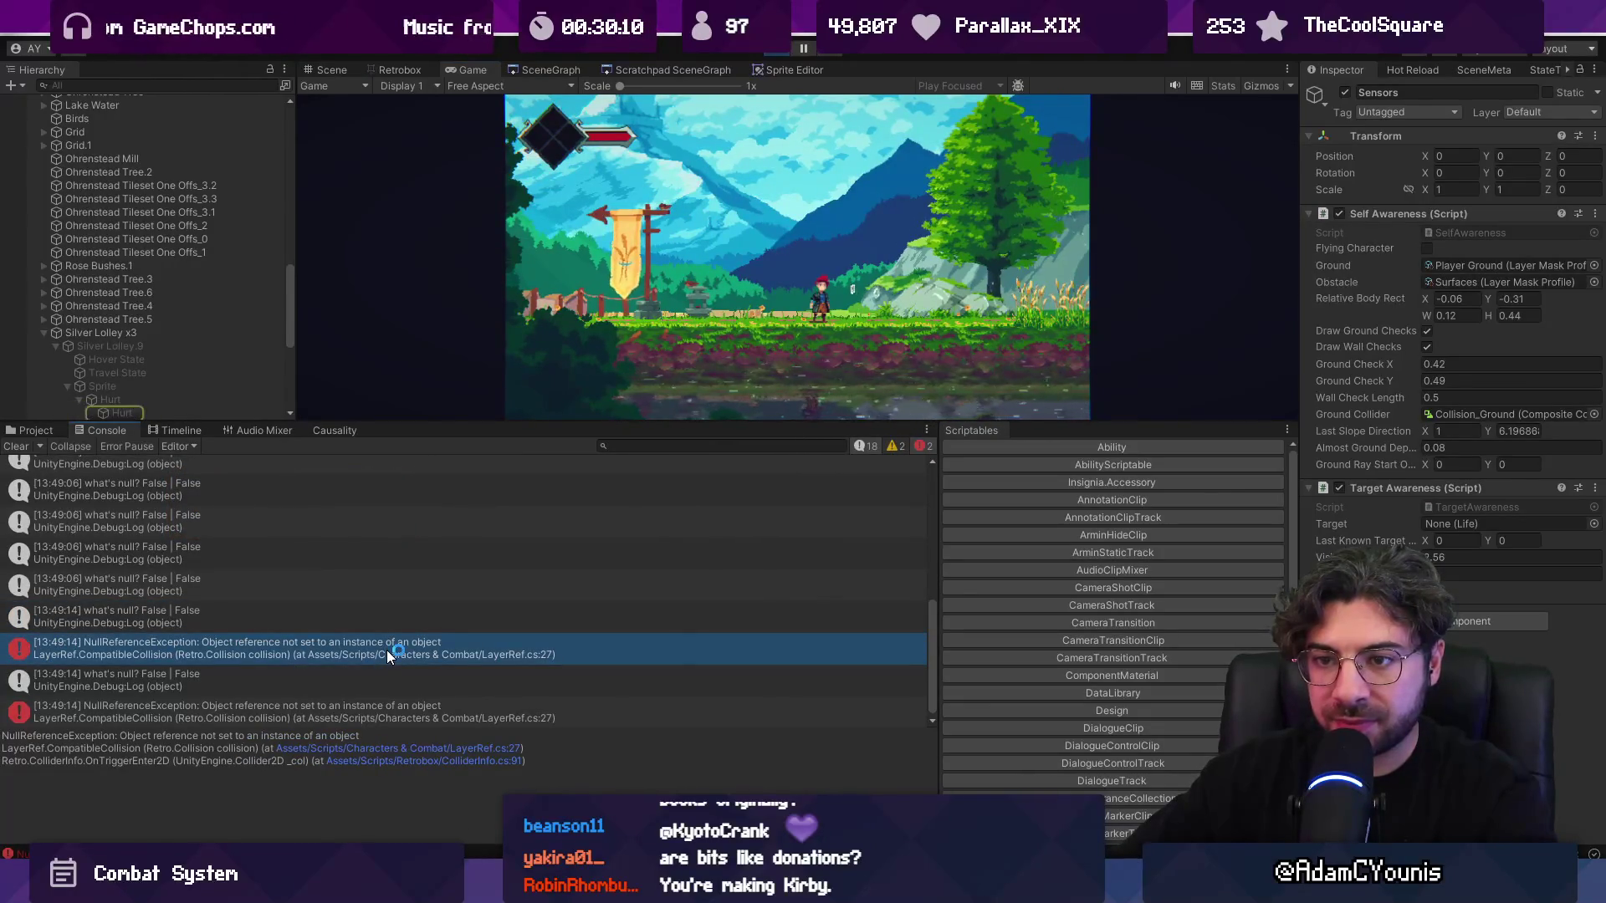
double_click(387, 654)
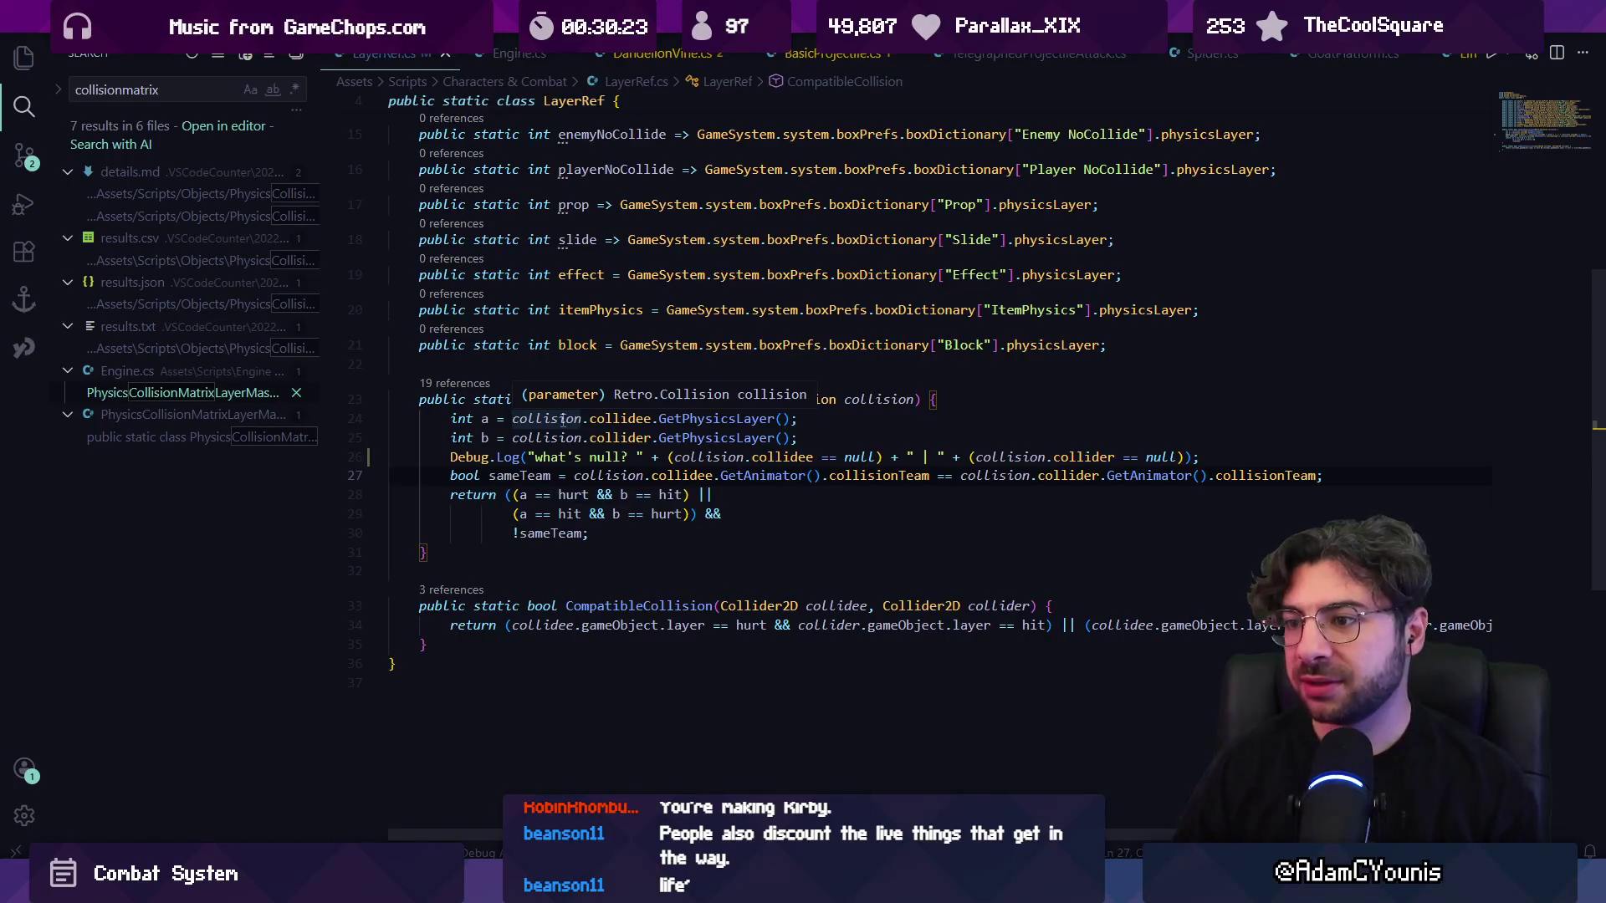
- Insert .GetAnimator() after collision.collidee in the Debug.Log's null check
left_click(606, 526)
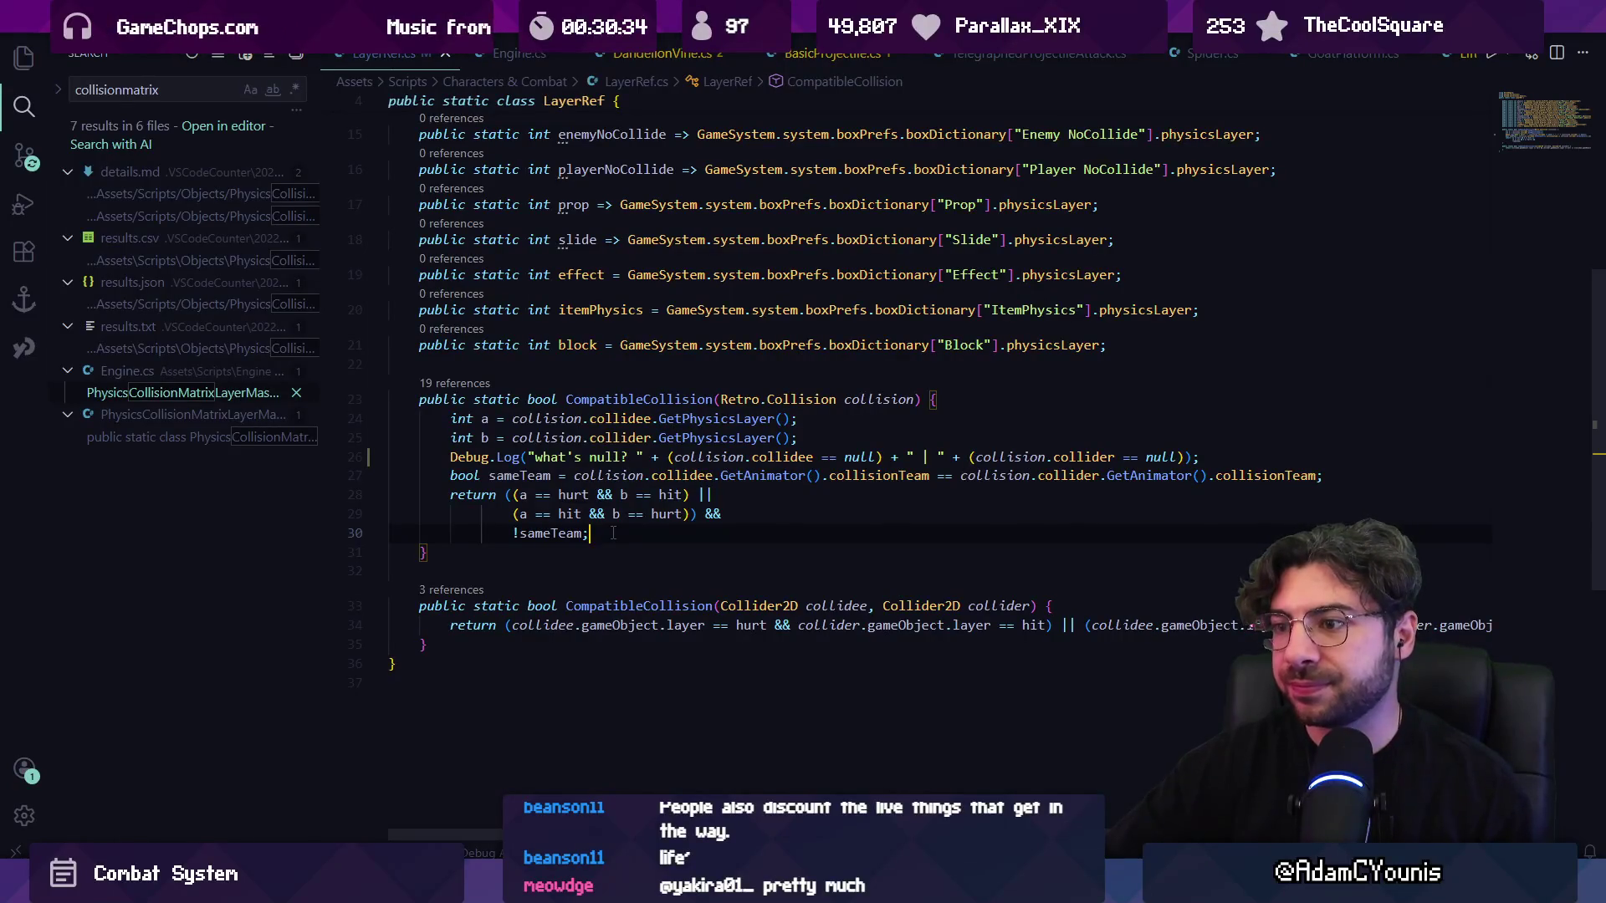
key("Home")
key("Home")
key("Up")
key("Up")
key("Up")
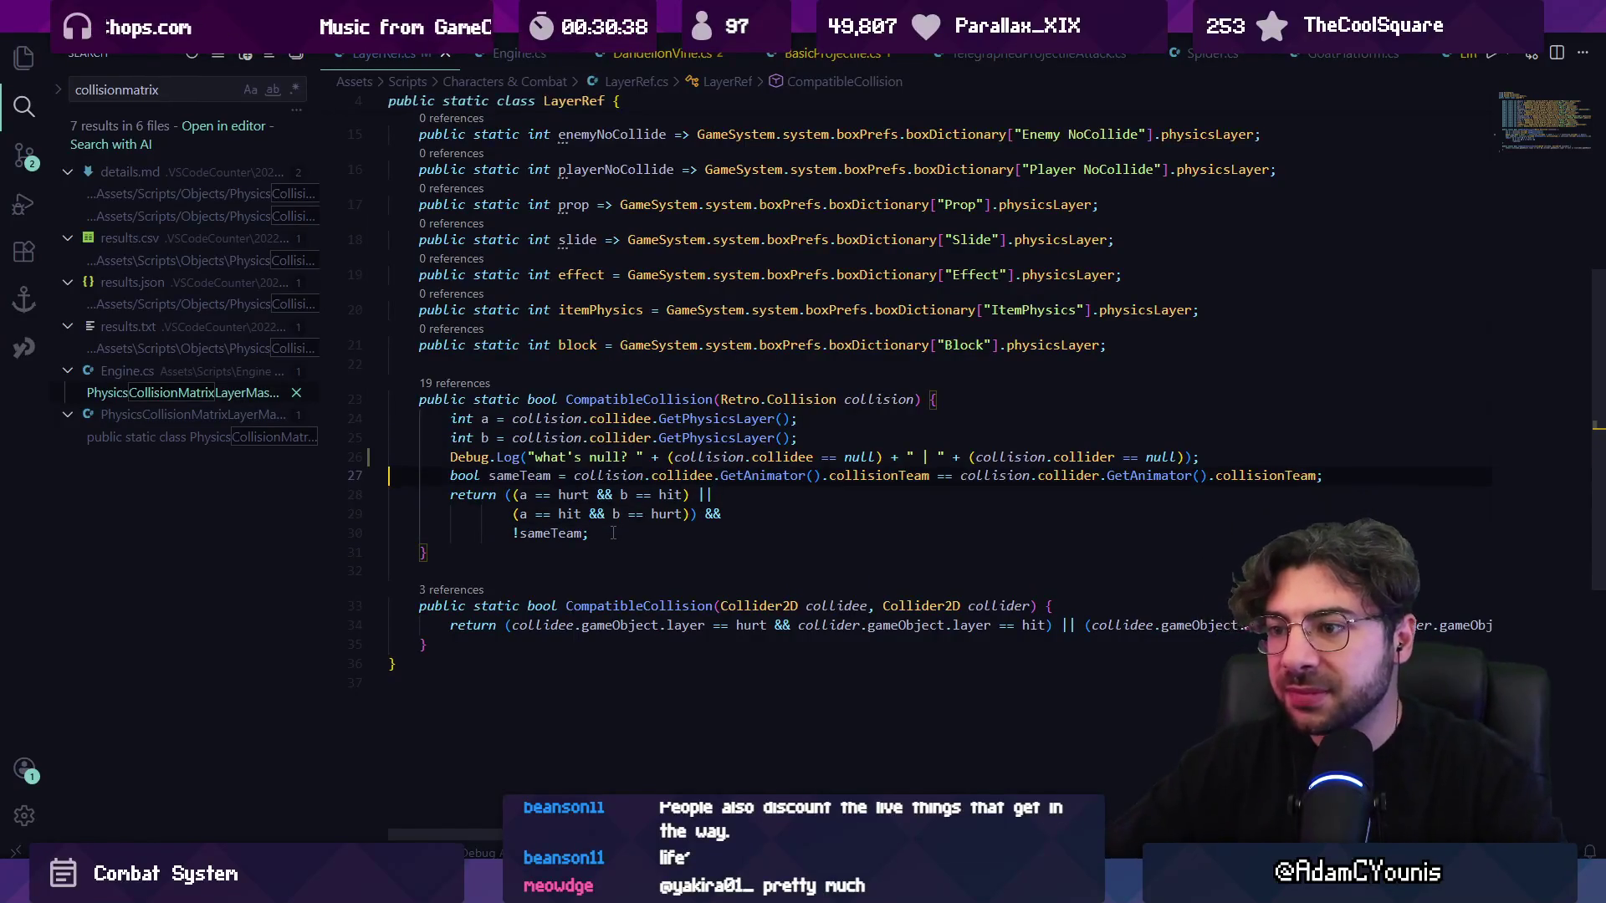
key("Down")
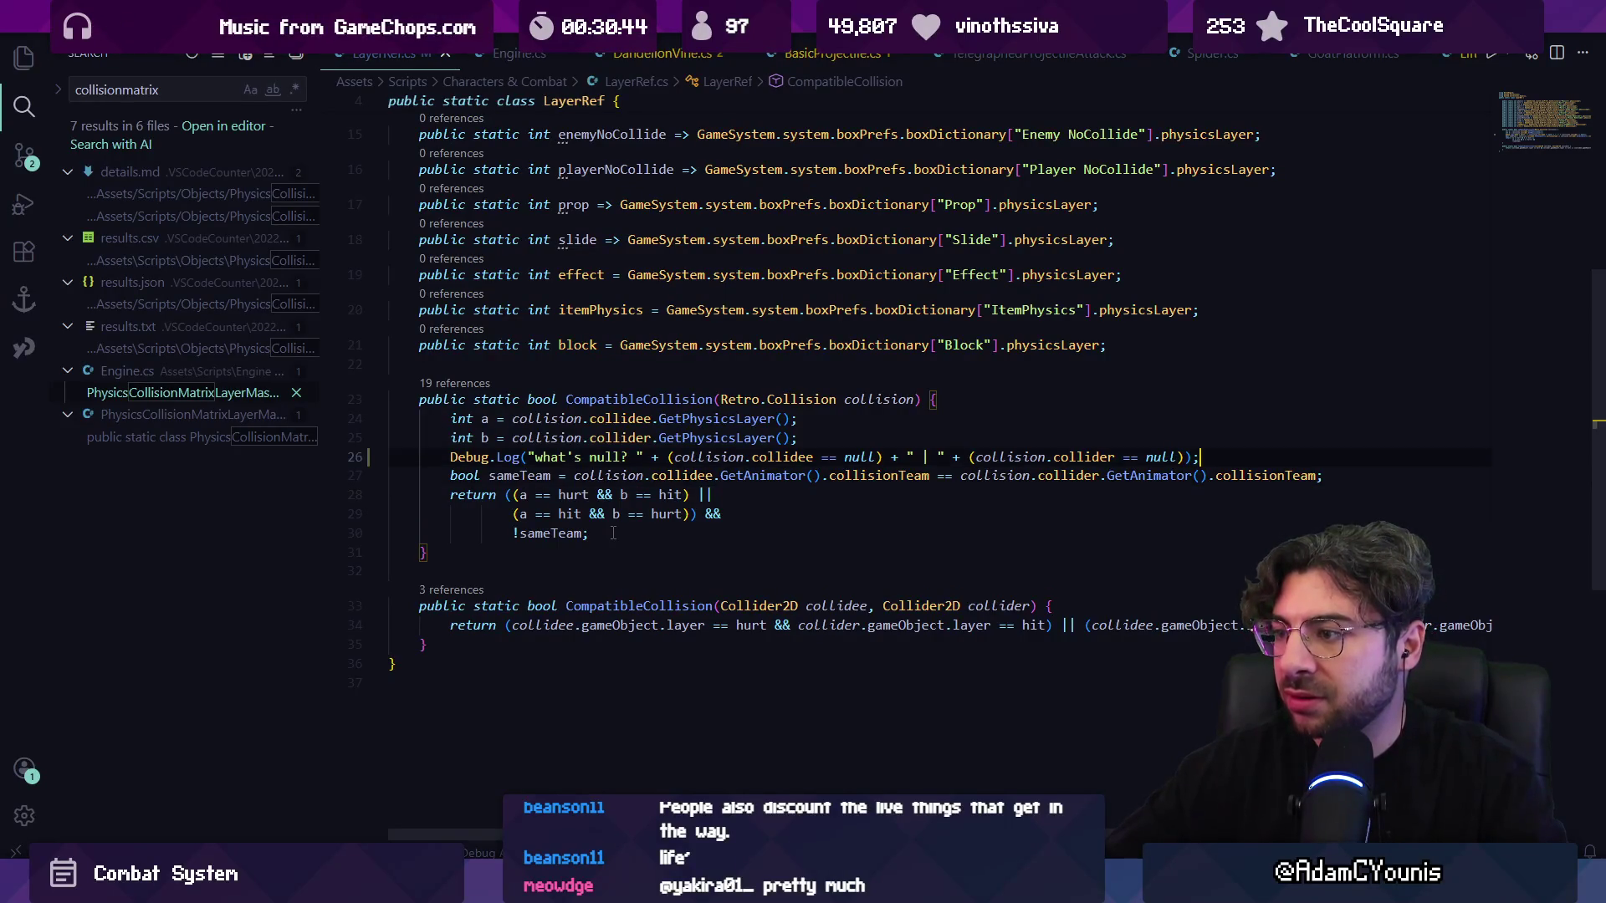
key("ctrl+shift+Left")
key("ctrl+shift+Left")
key("ctrl+shift+Left")
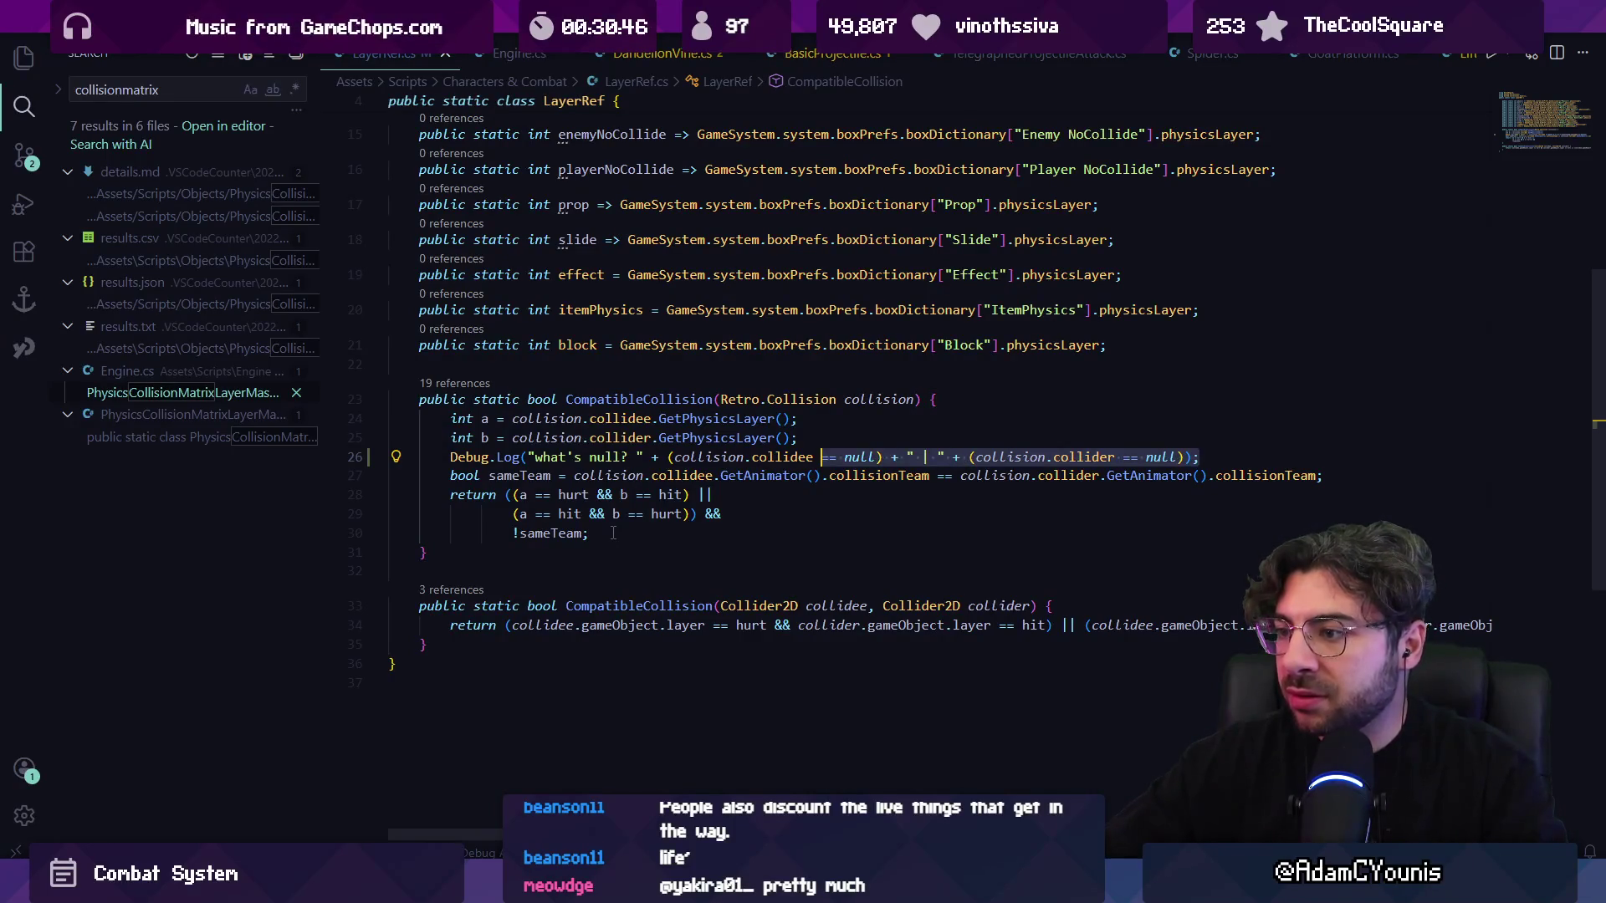
key("Left")
key("Left")
type(".geta")
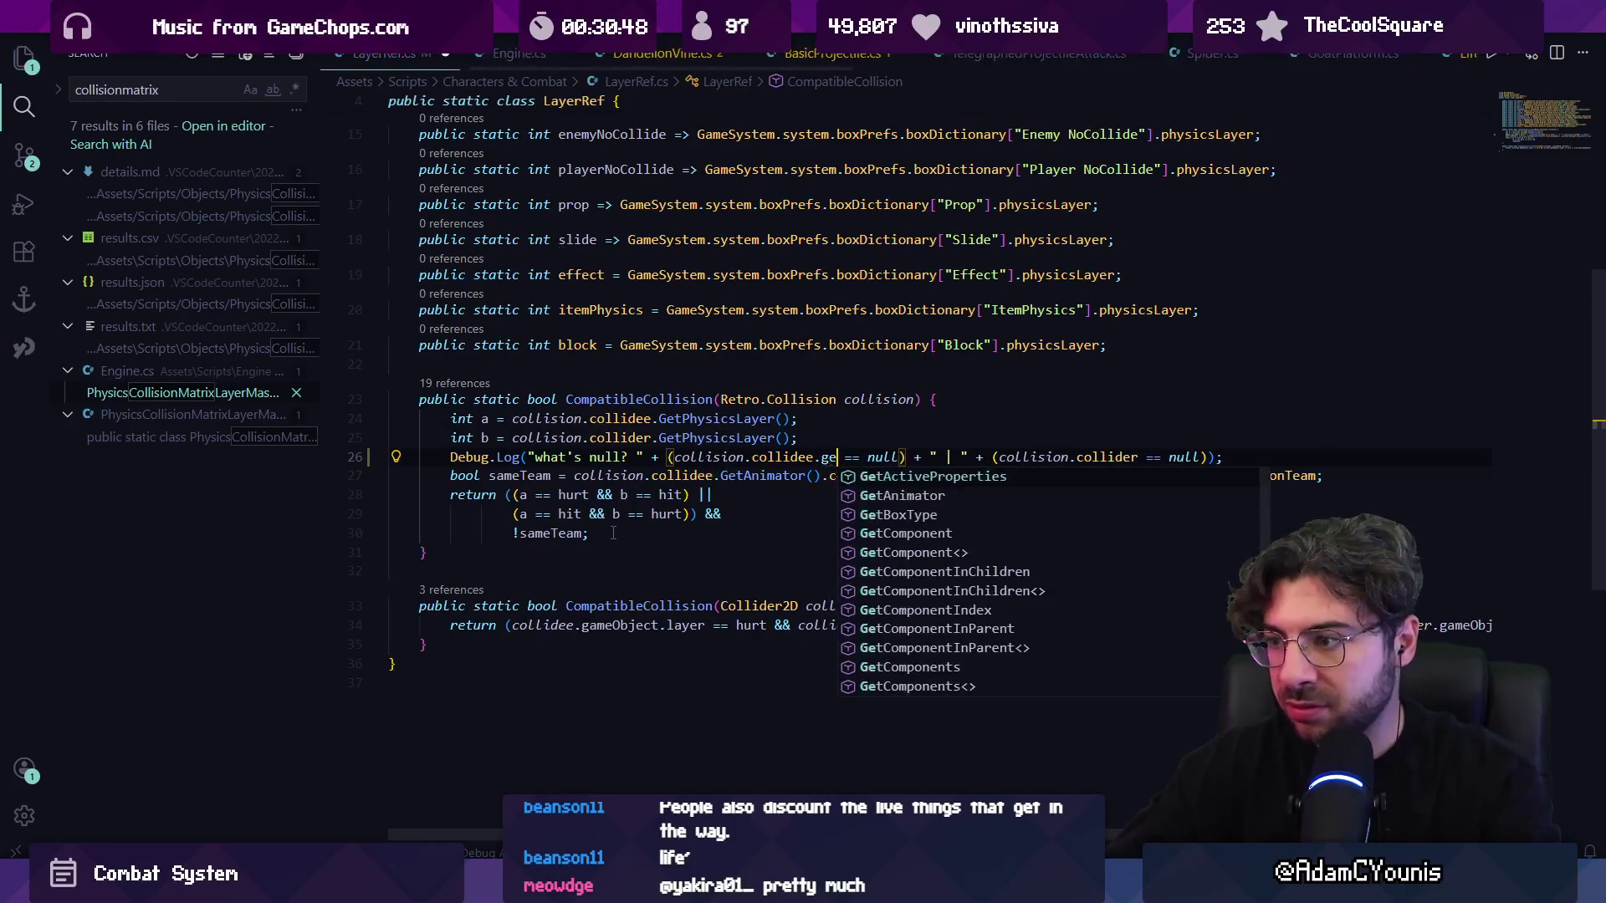
type("n")
key("Tab")
- Add GetAnimator() after collision.collider as well and return to Unity
key("ctrl+c")
key("ctrl+Right")
key("ctrl+Right")
key("ctrl+Right")
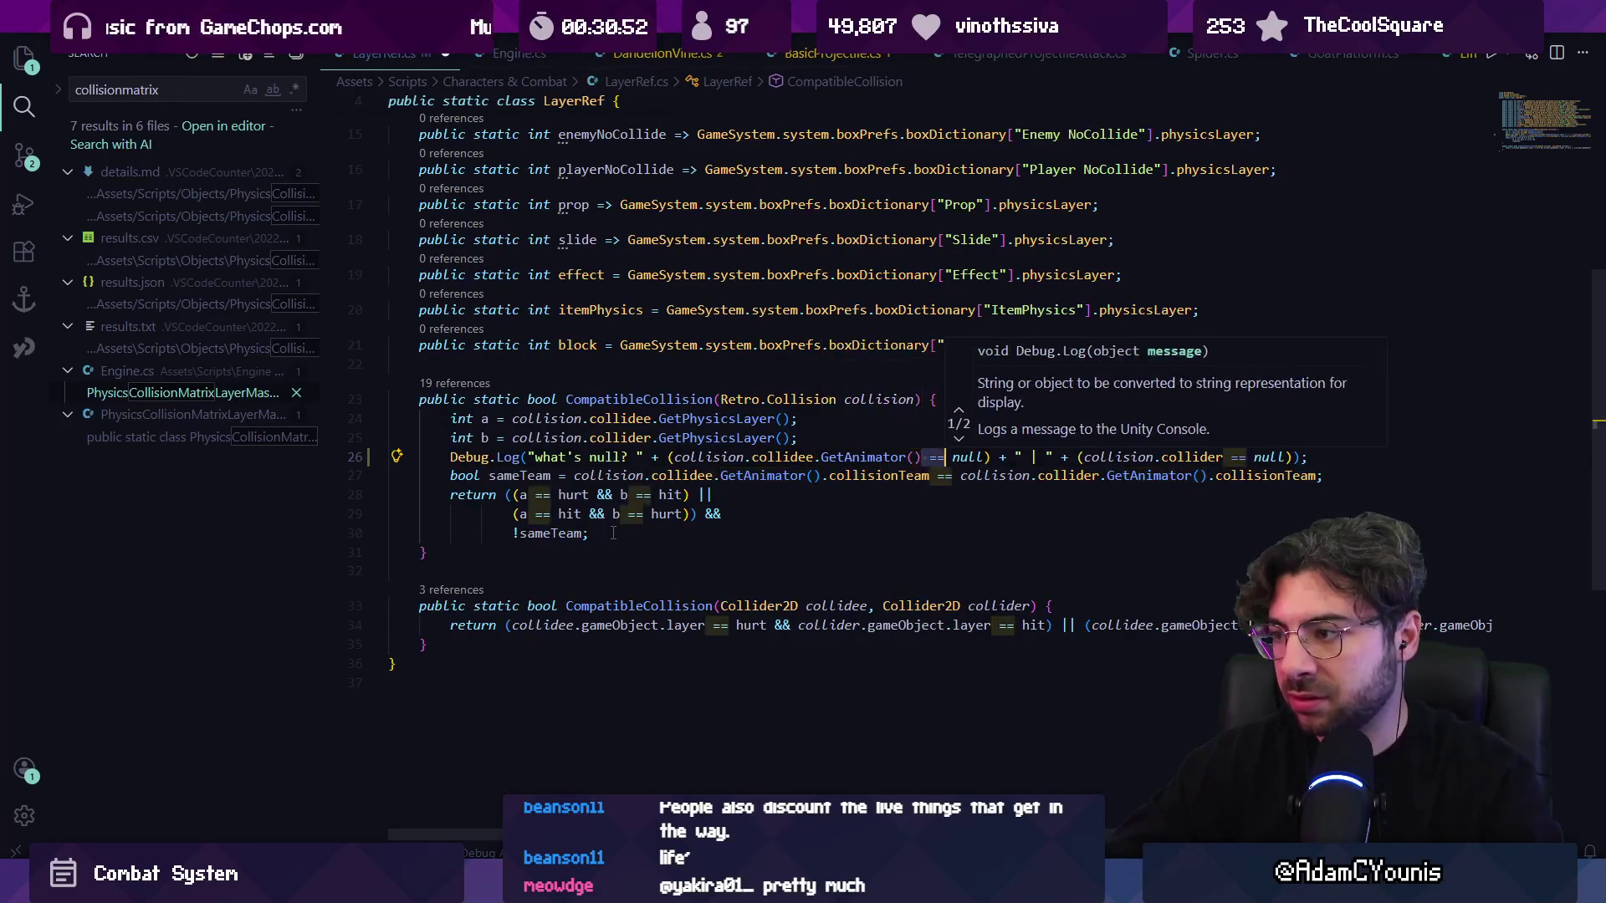
key("ctrl+v")
key("BackSpace")
key("BackSpace")
key("BackSpace")
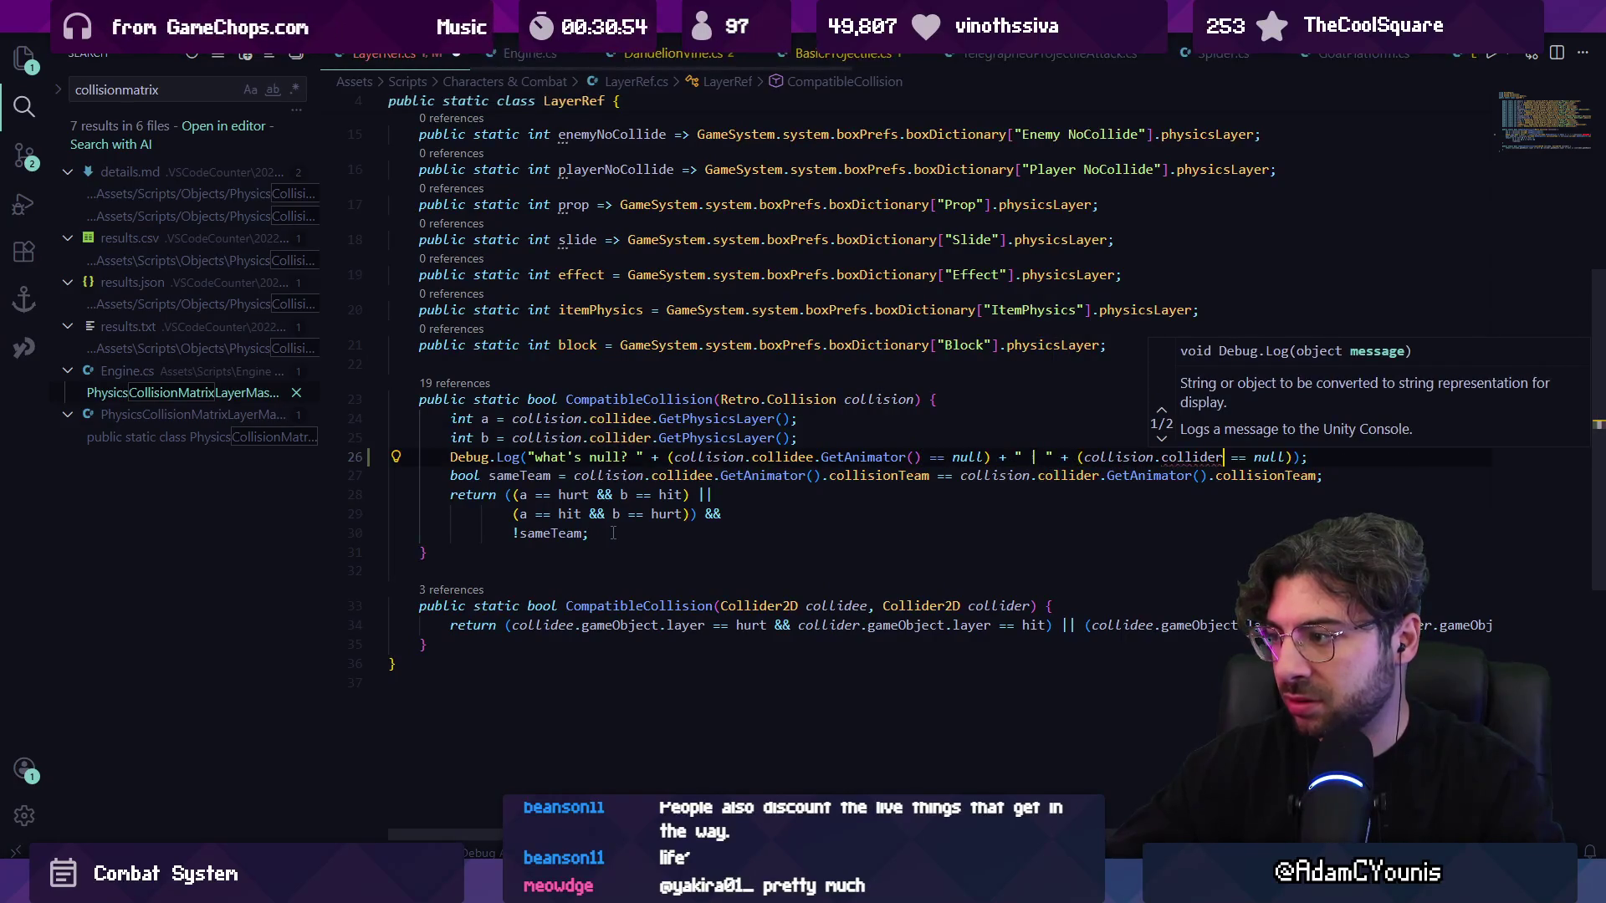
type(".")
key("ctrl+v")
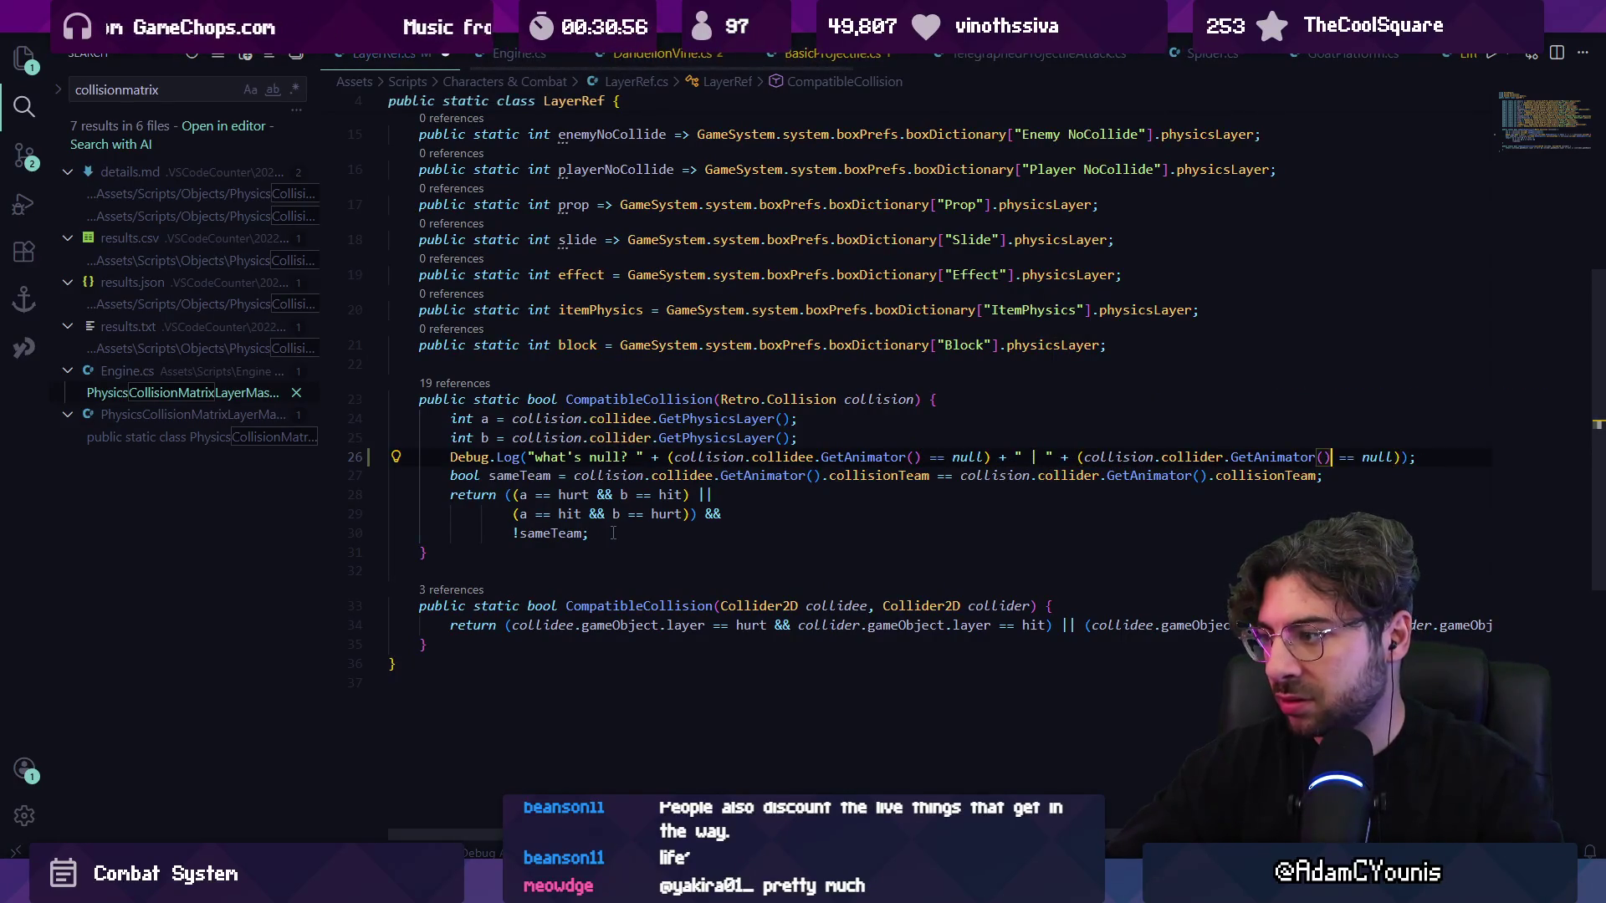
key("alt+Tab")
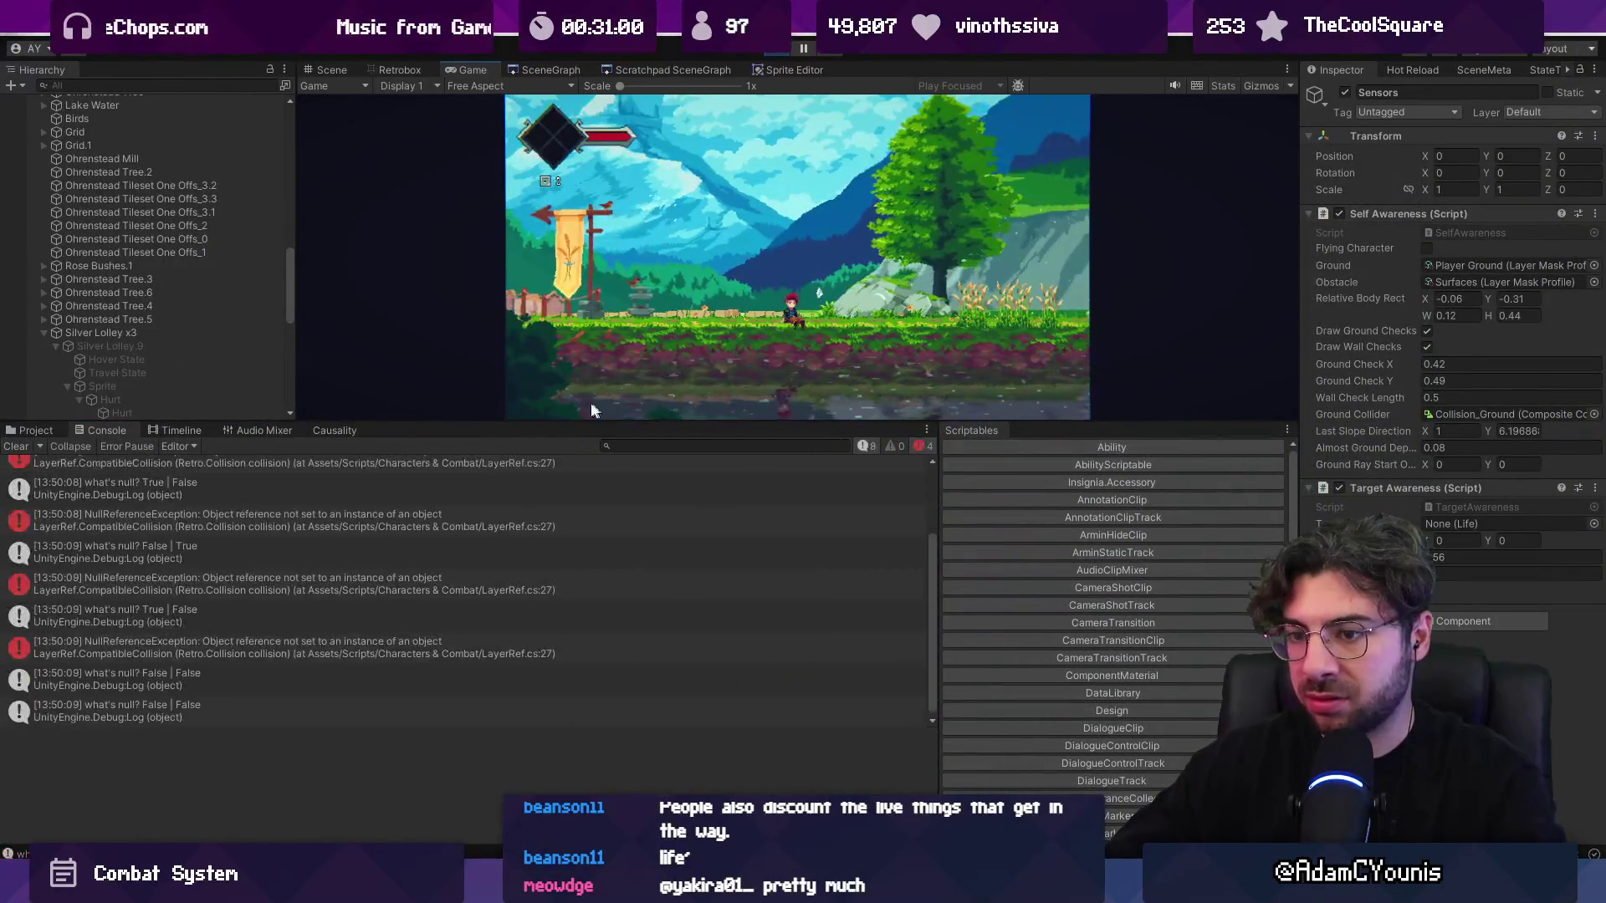
- After a quick look at Fork and Unity, start a new line after line 25 of LayerRef.cs
key("alt+Tab")
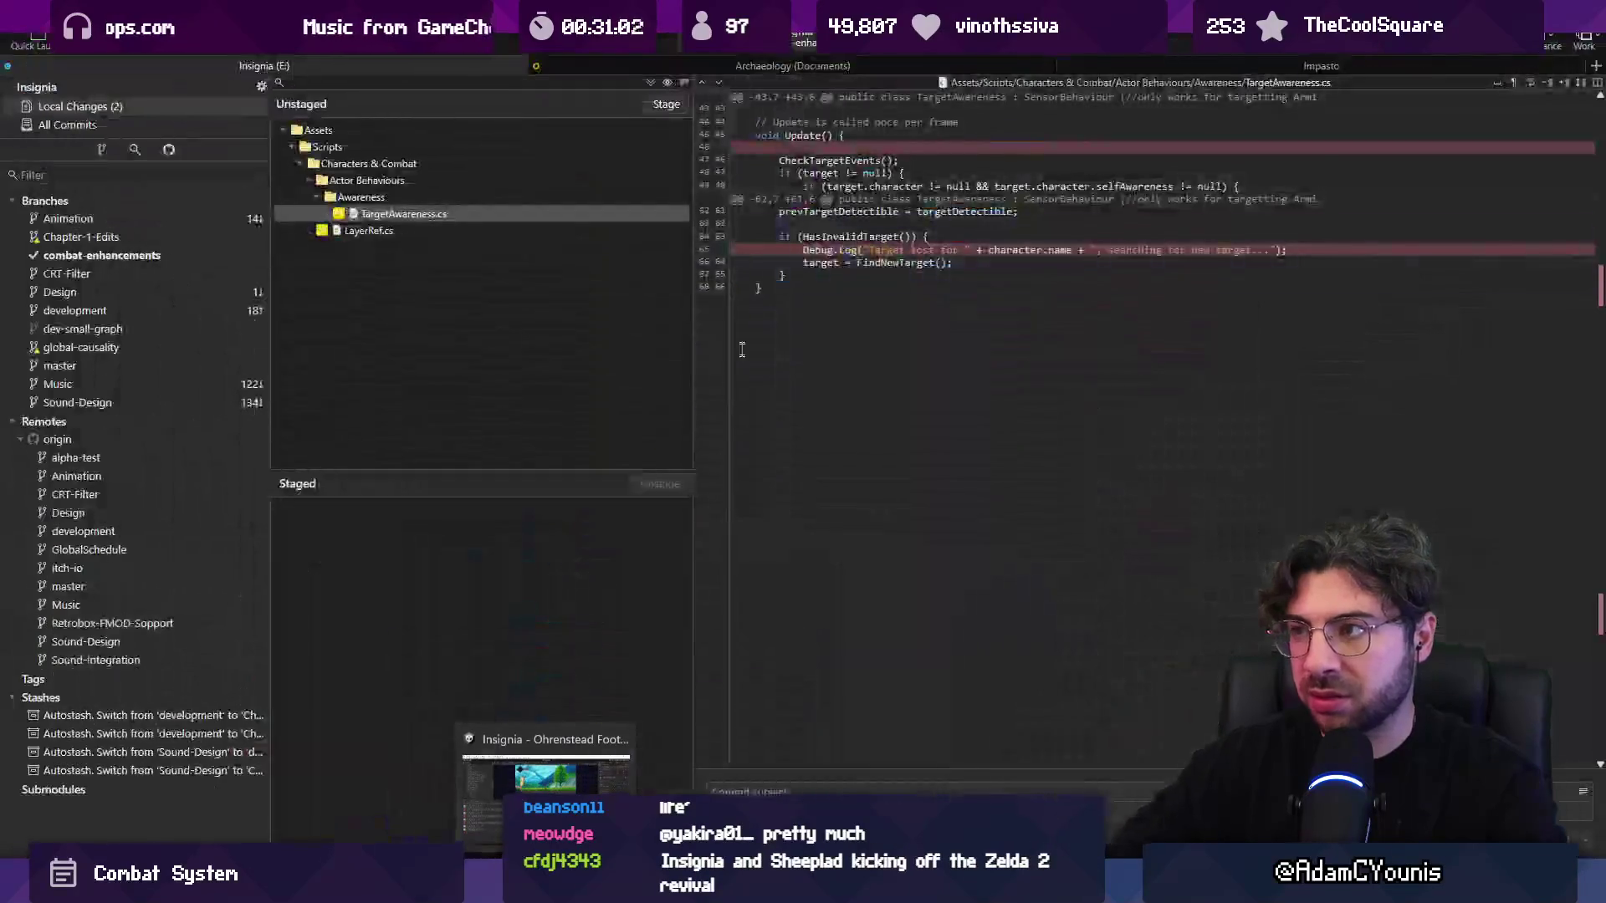
key("alt+Tab")
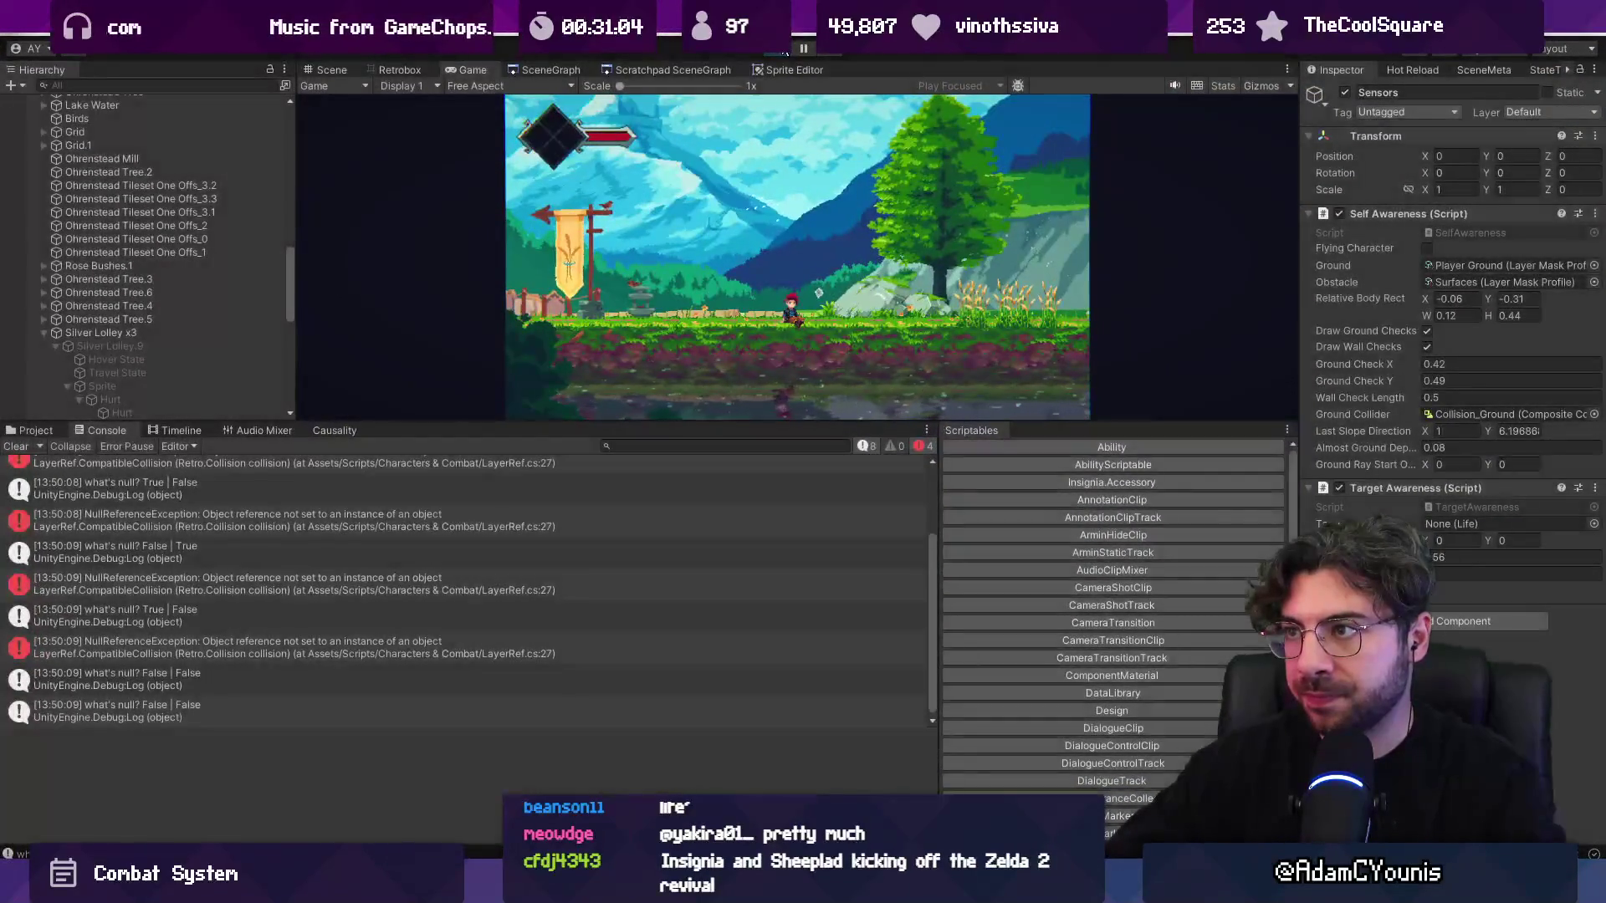
key("alt+Tab")
left_click(835, 441)
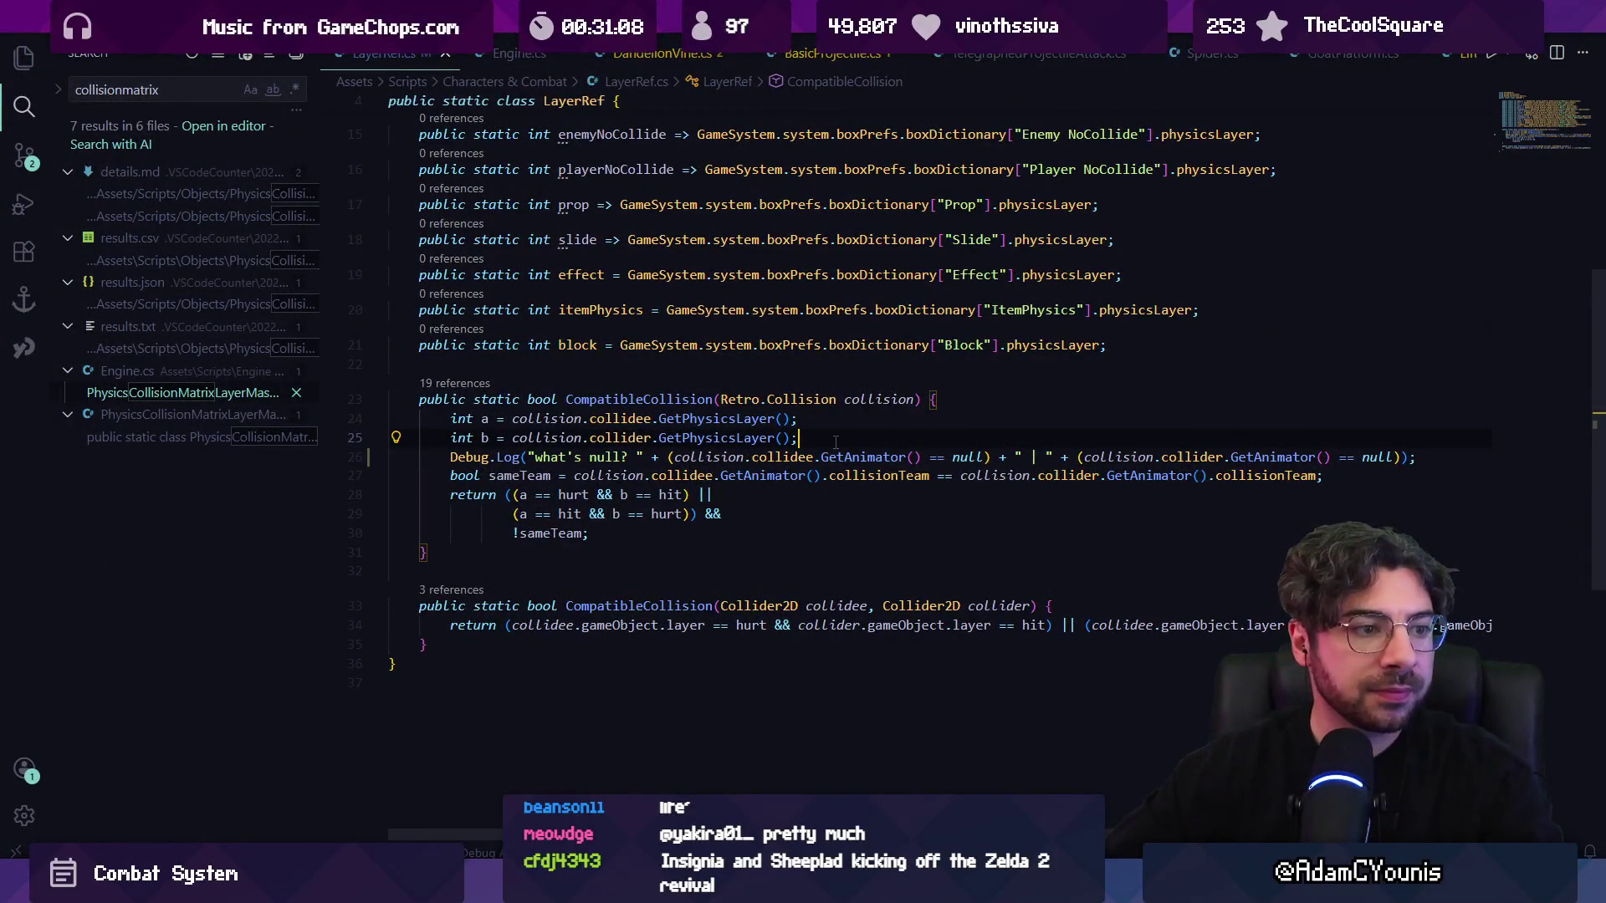
key("Return")
key("Return")
- Declare bool bothAnimatorsExist, true only when both GetAnimator() calls are non-null
type("//bool both")
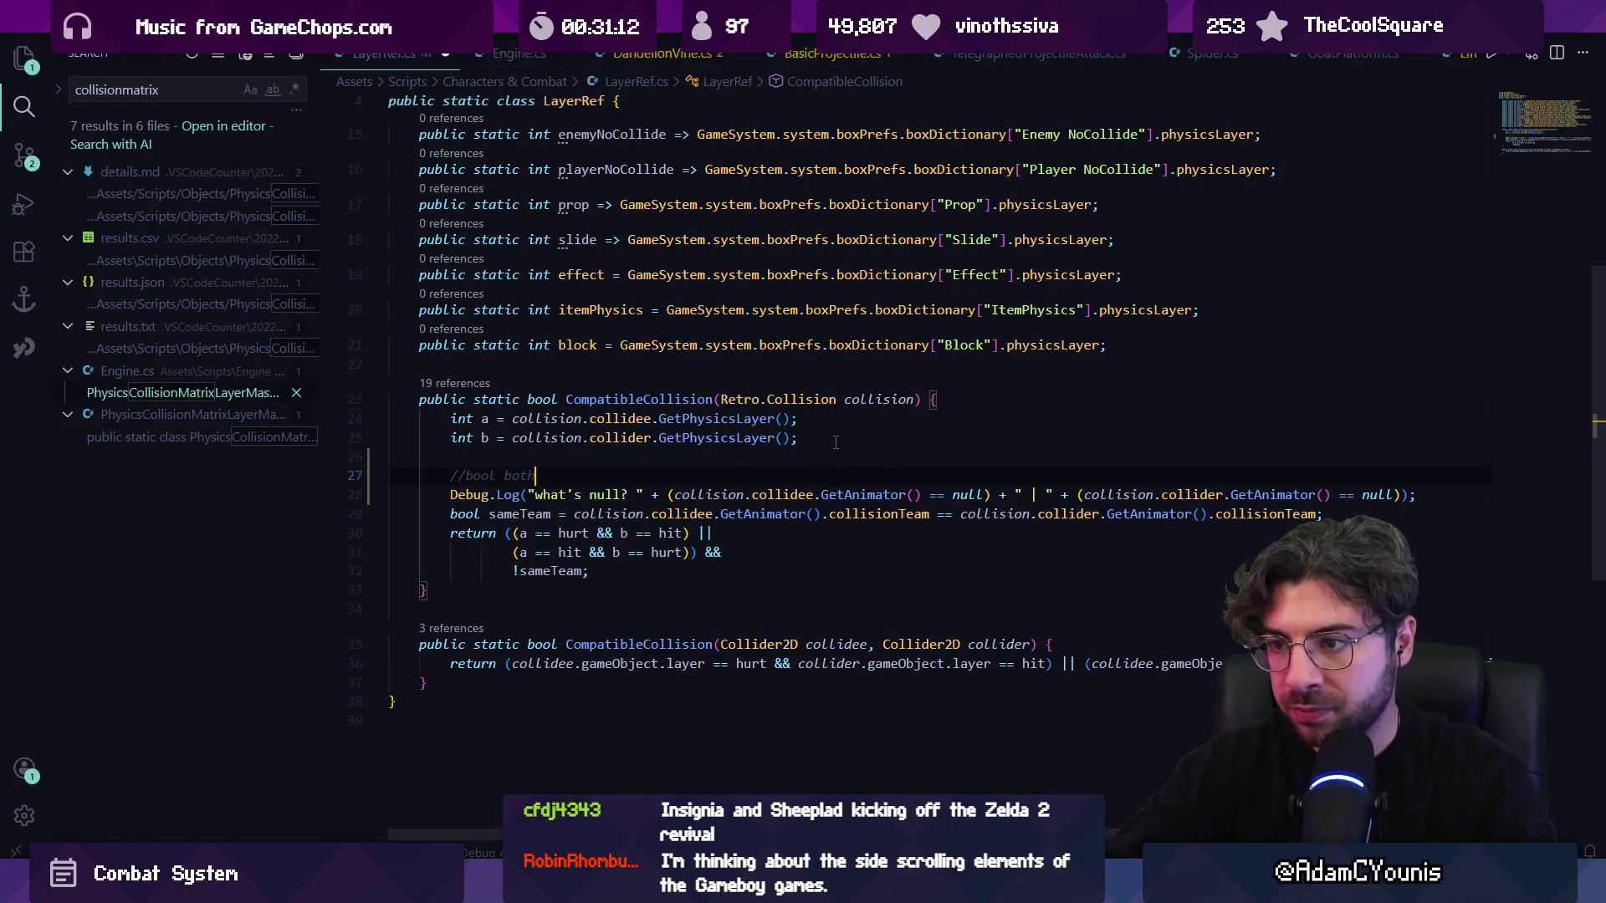
key("BackSpace")
key("BackSpace")
type("bool both")
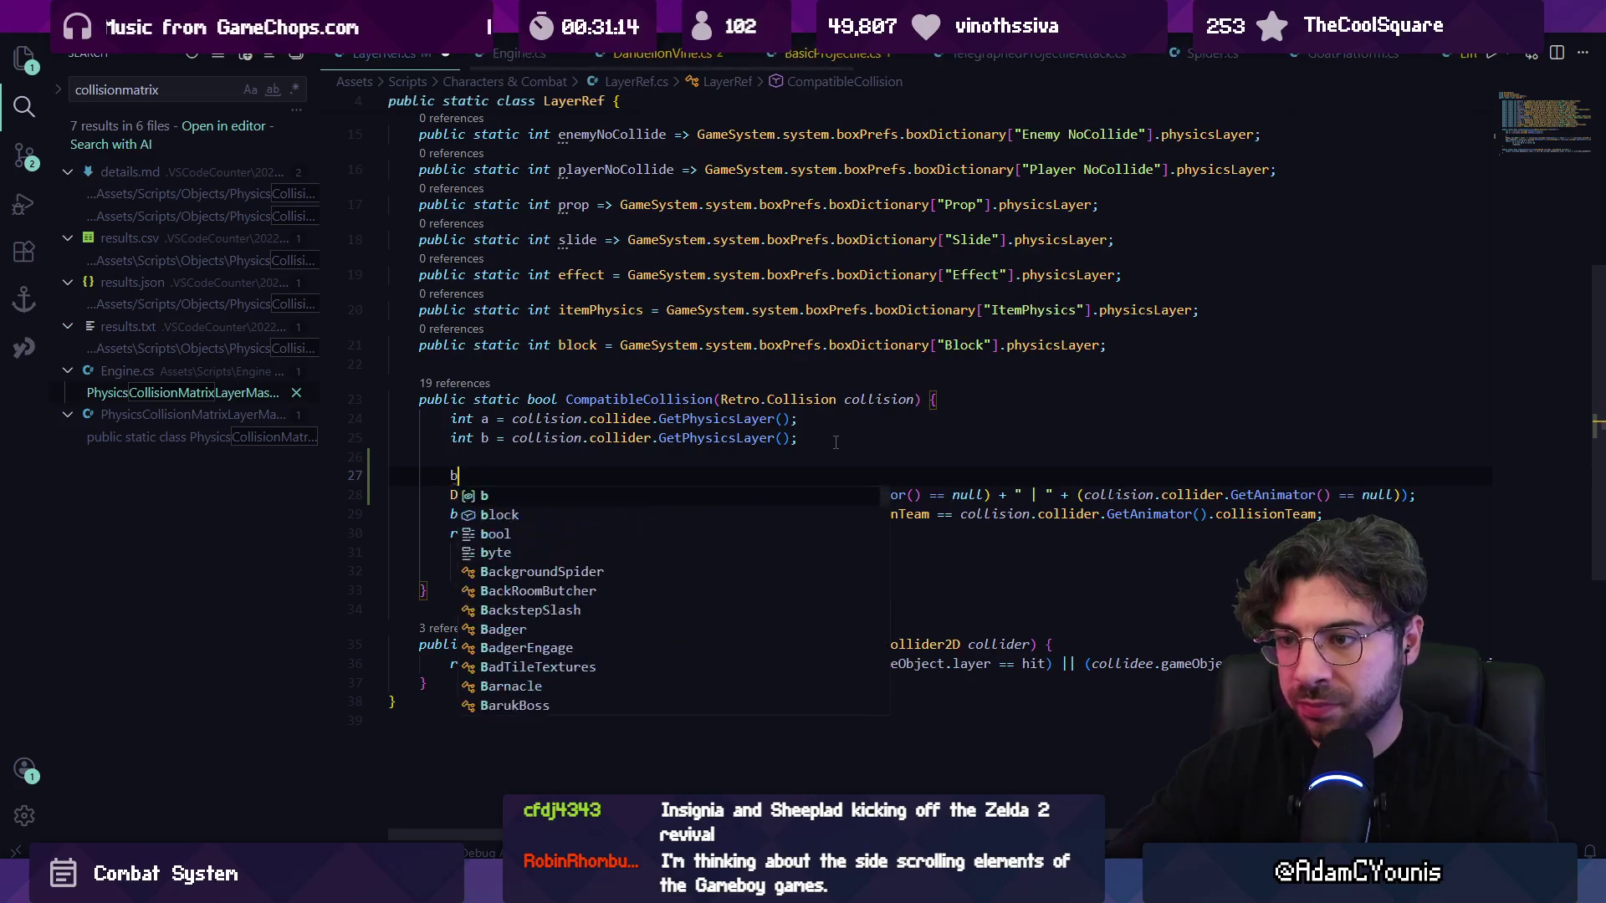
key("BackSpace")
key("BackSpace")
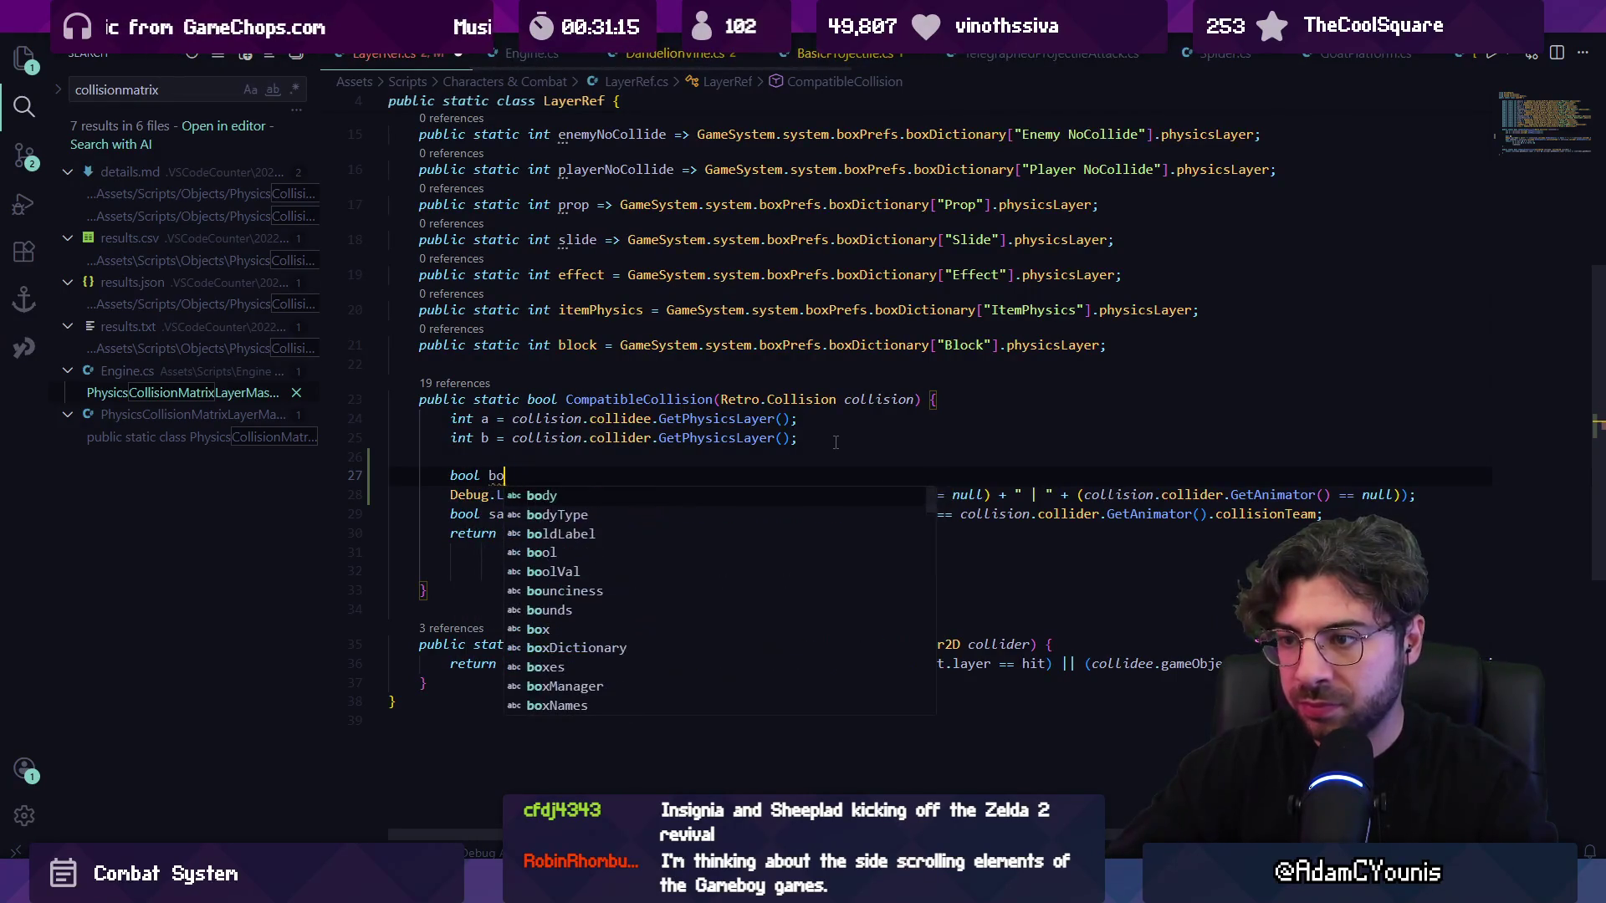
type("thAnima")
type("tors =")
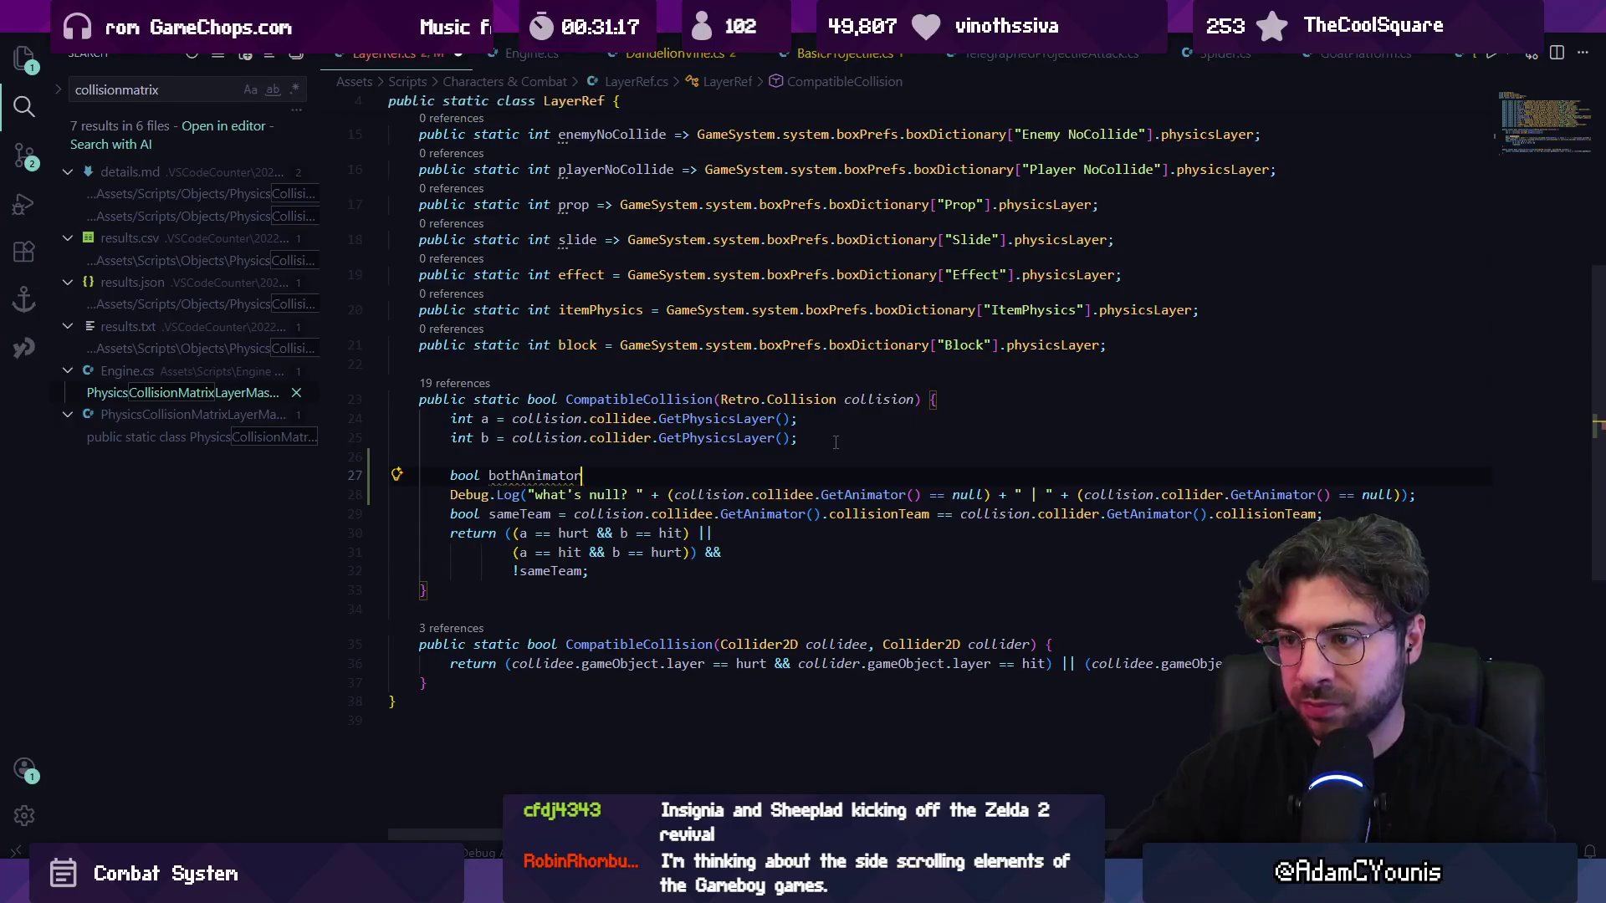
key("Tab")
type("Exist")
key("Tab")
key("Return")
- Add 'if (!bothAnimatorsExist) { return false; }' after the animator check
key("Escape")
key("Down")
key("Up")
type("if(!bothAnimatorsExist")
key("Tab")
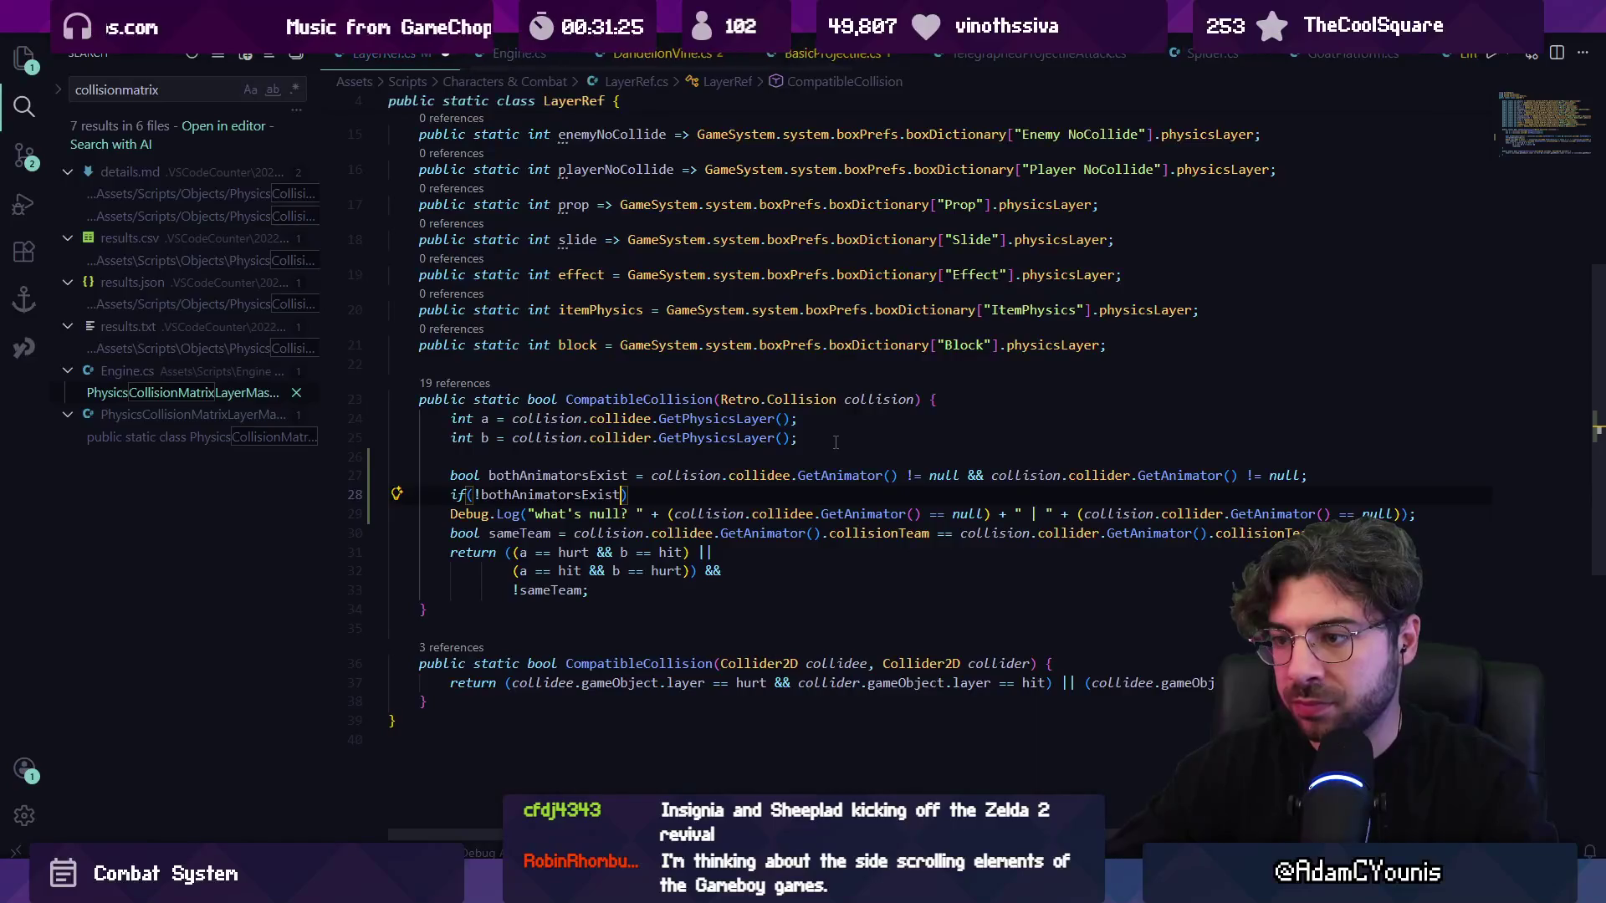
type("{")
key("Return")
type("return false;")
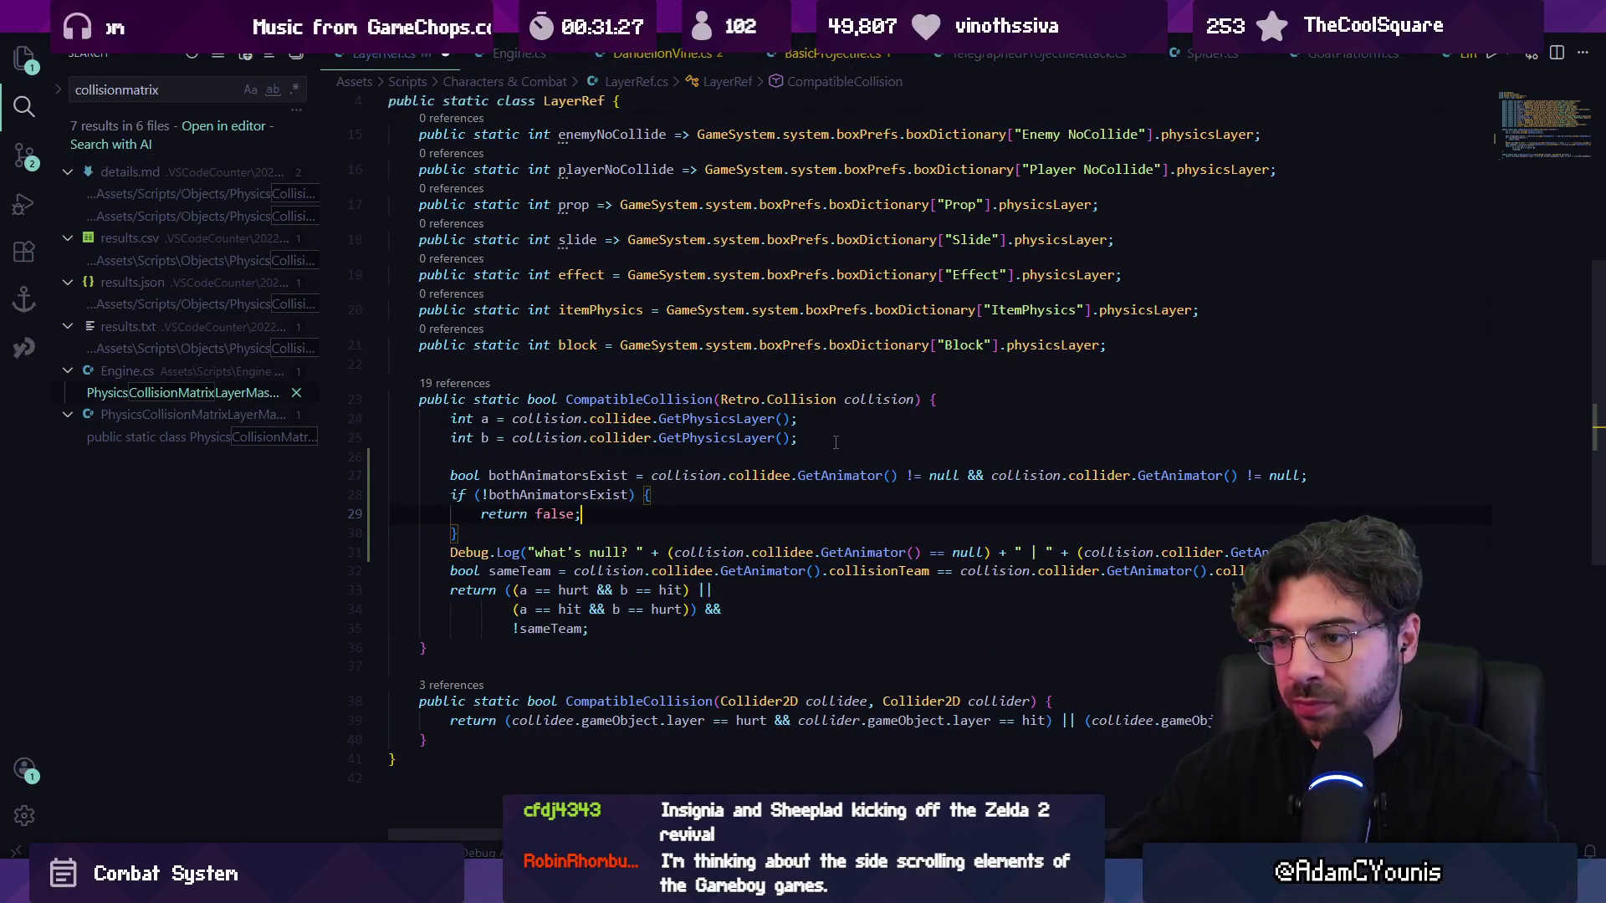
- Delete the Debug.Log line and insert blank lines above the animator check
key("Down")
key("Down")
key("Home")
key("shift+Down")
key("Return")
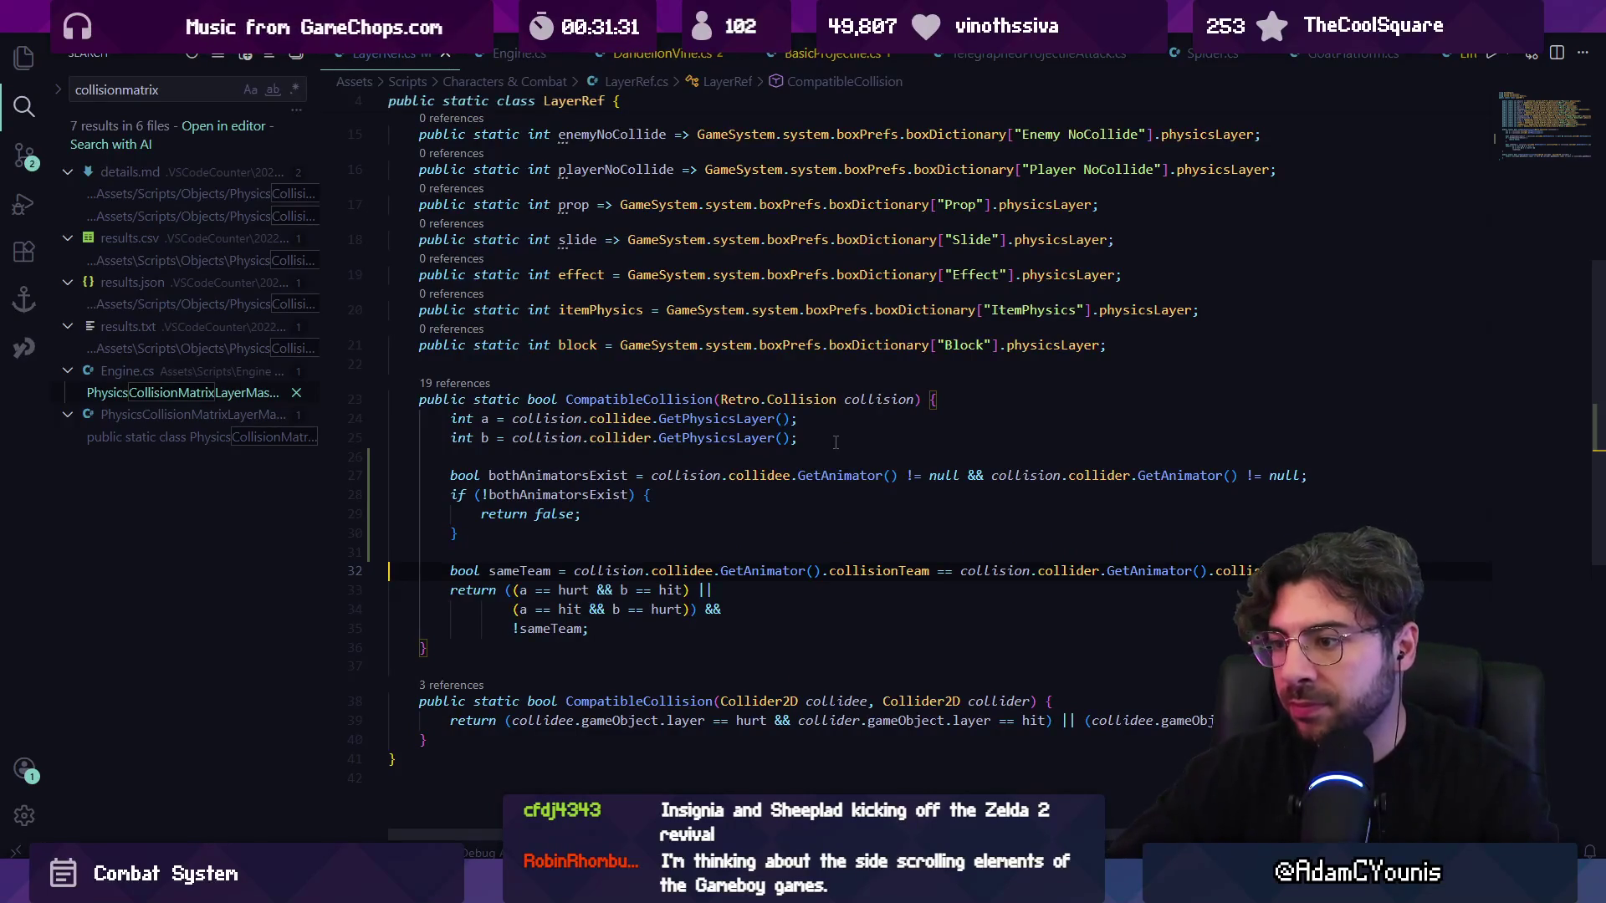
key("Up")
key("Up")
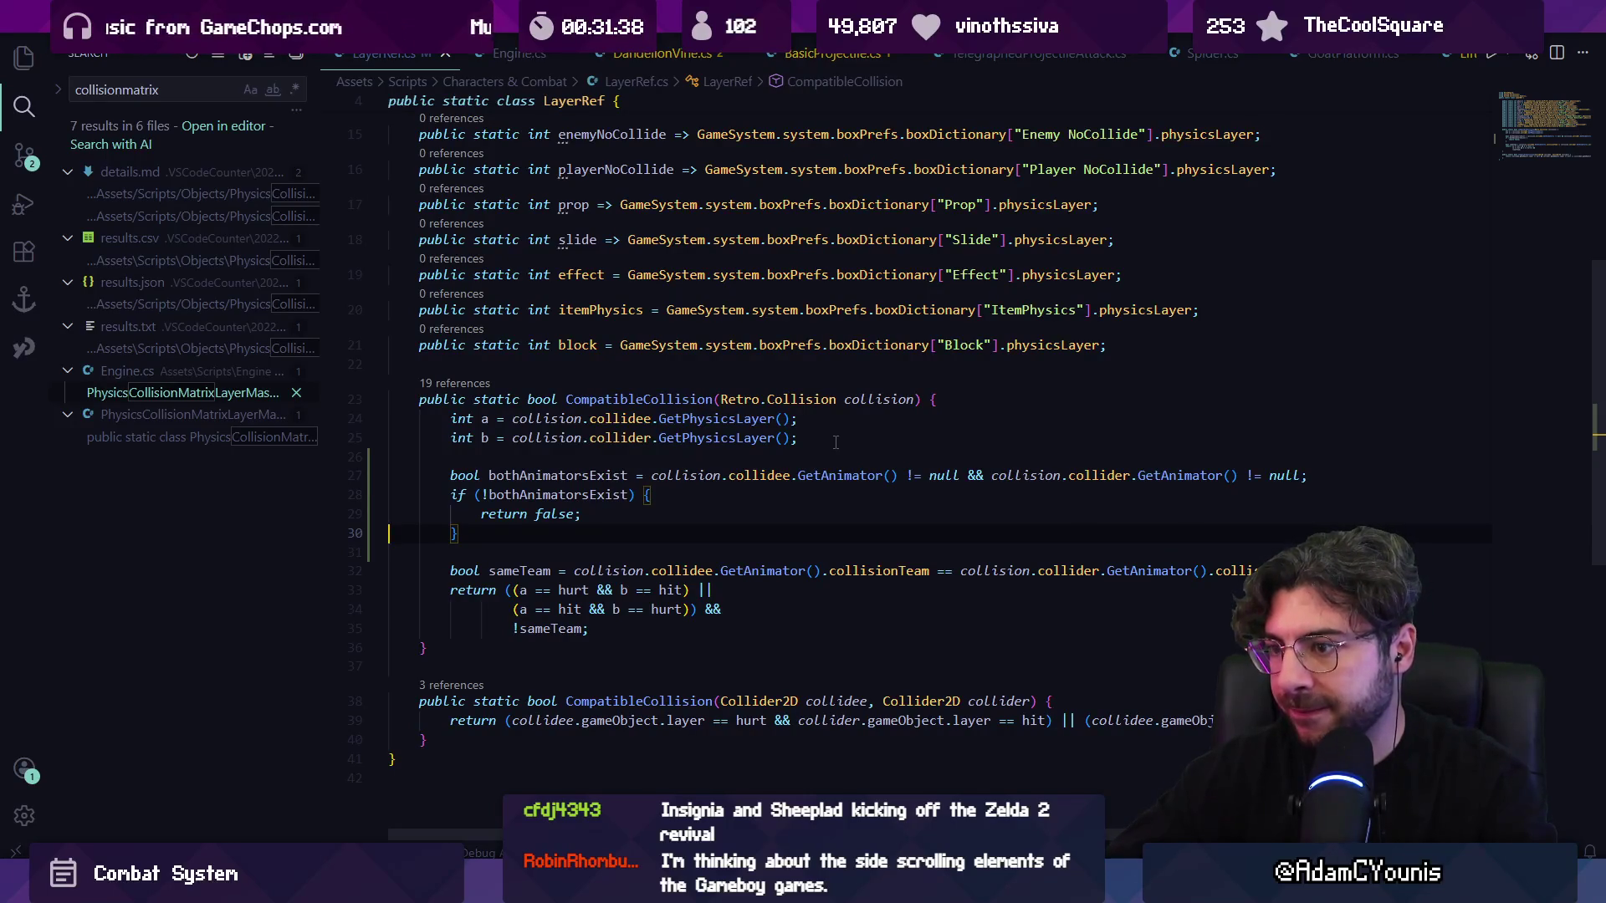
key("Up")
key("Home")
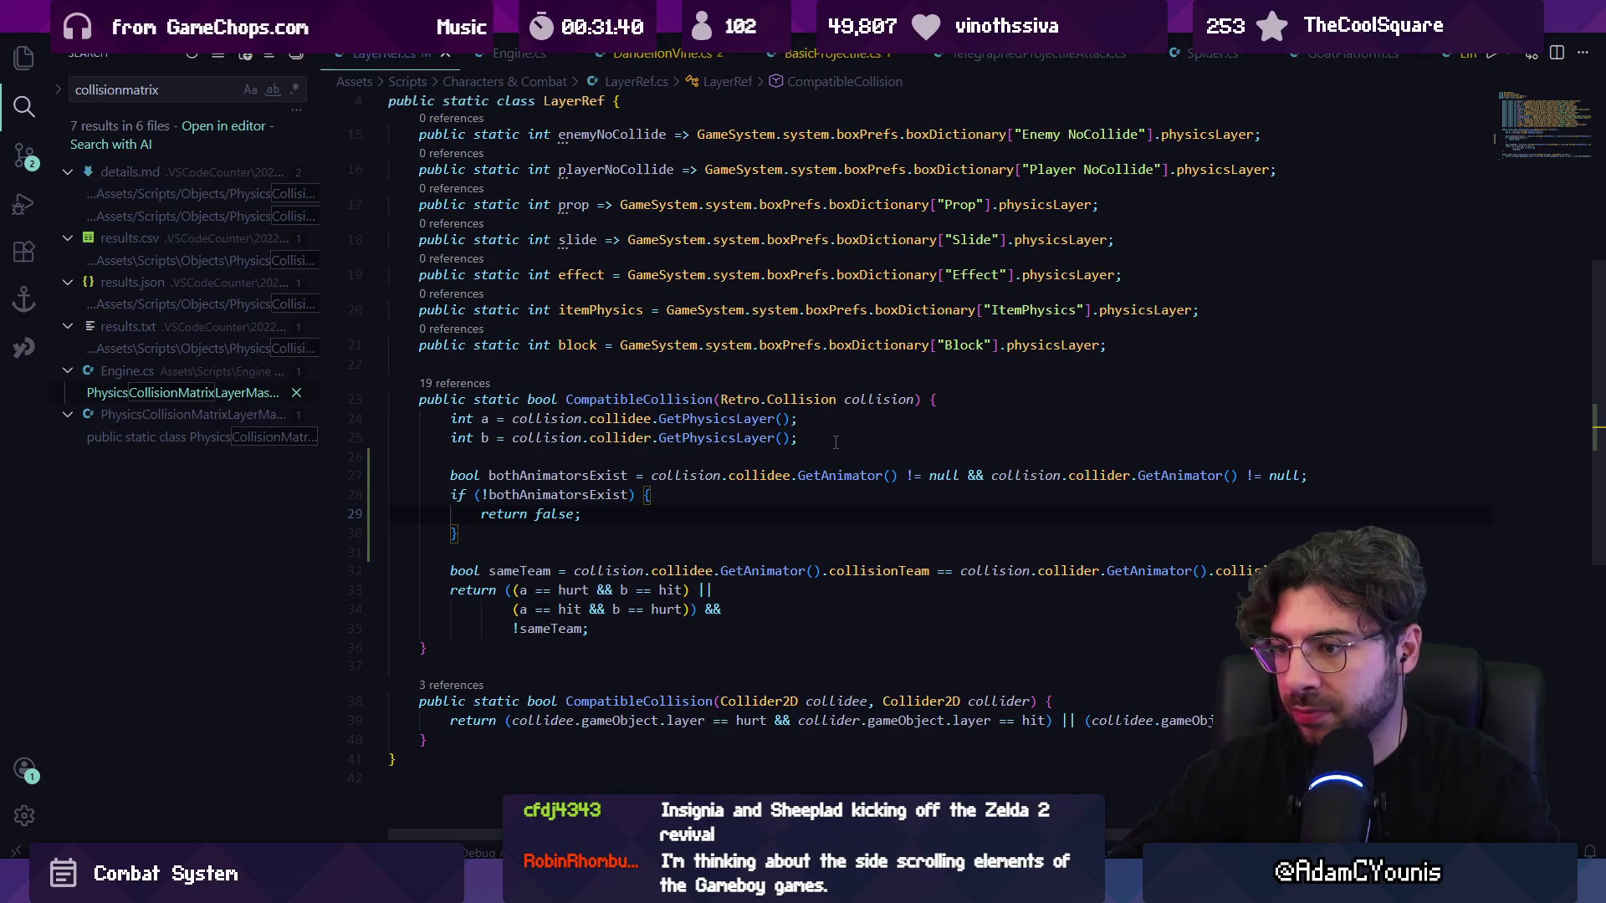
key("Down")
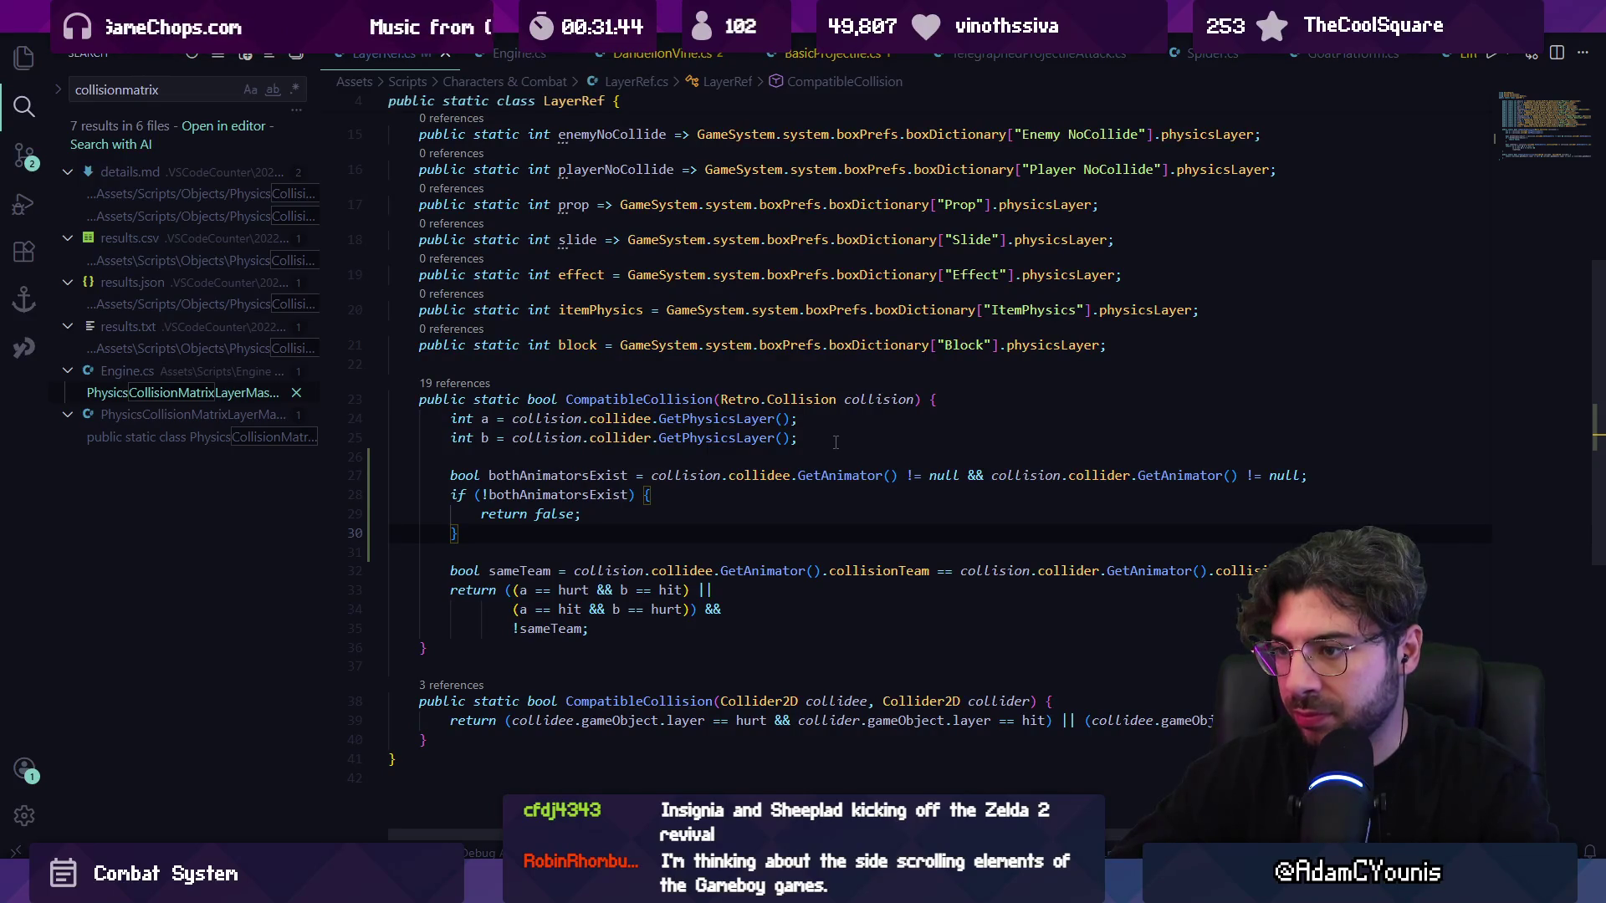
key("Up")
key("Up")
key("Up")
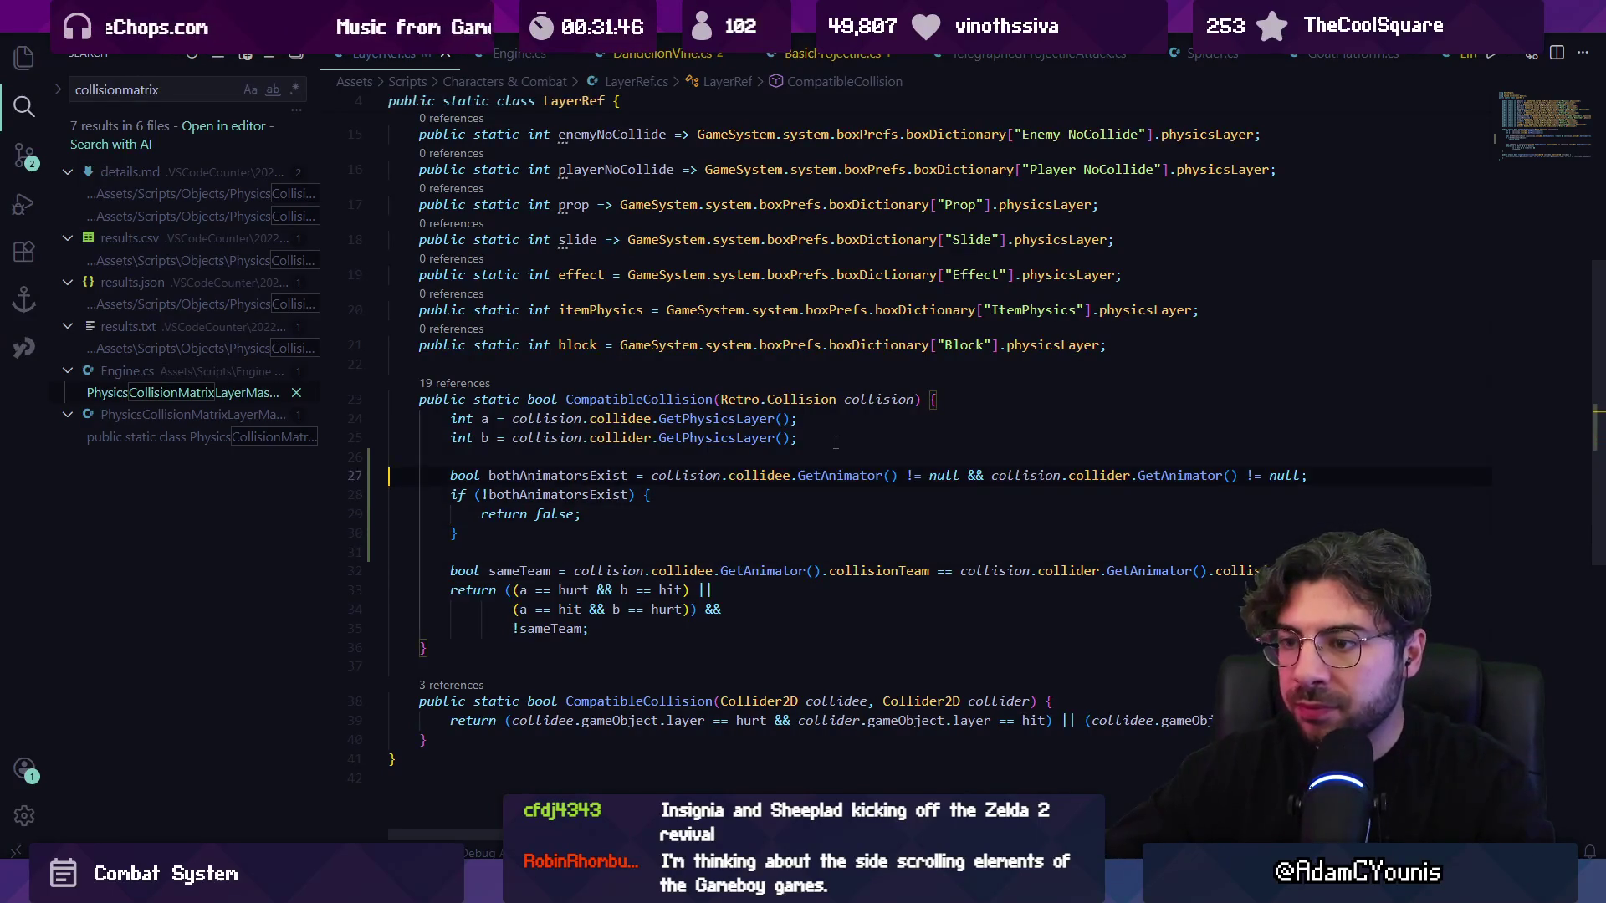
key("Return")
key("Return")
key("Up")
- Declare bool compatibleLayers from the hurt/hit layer comparison and return compatibleLayers && !sameTeam
type("bool layers")
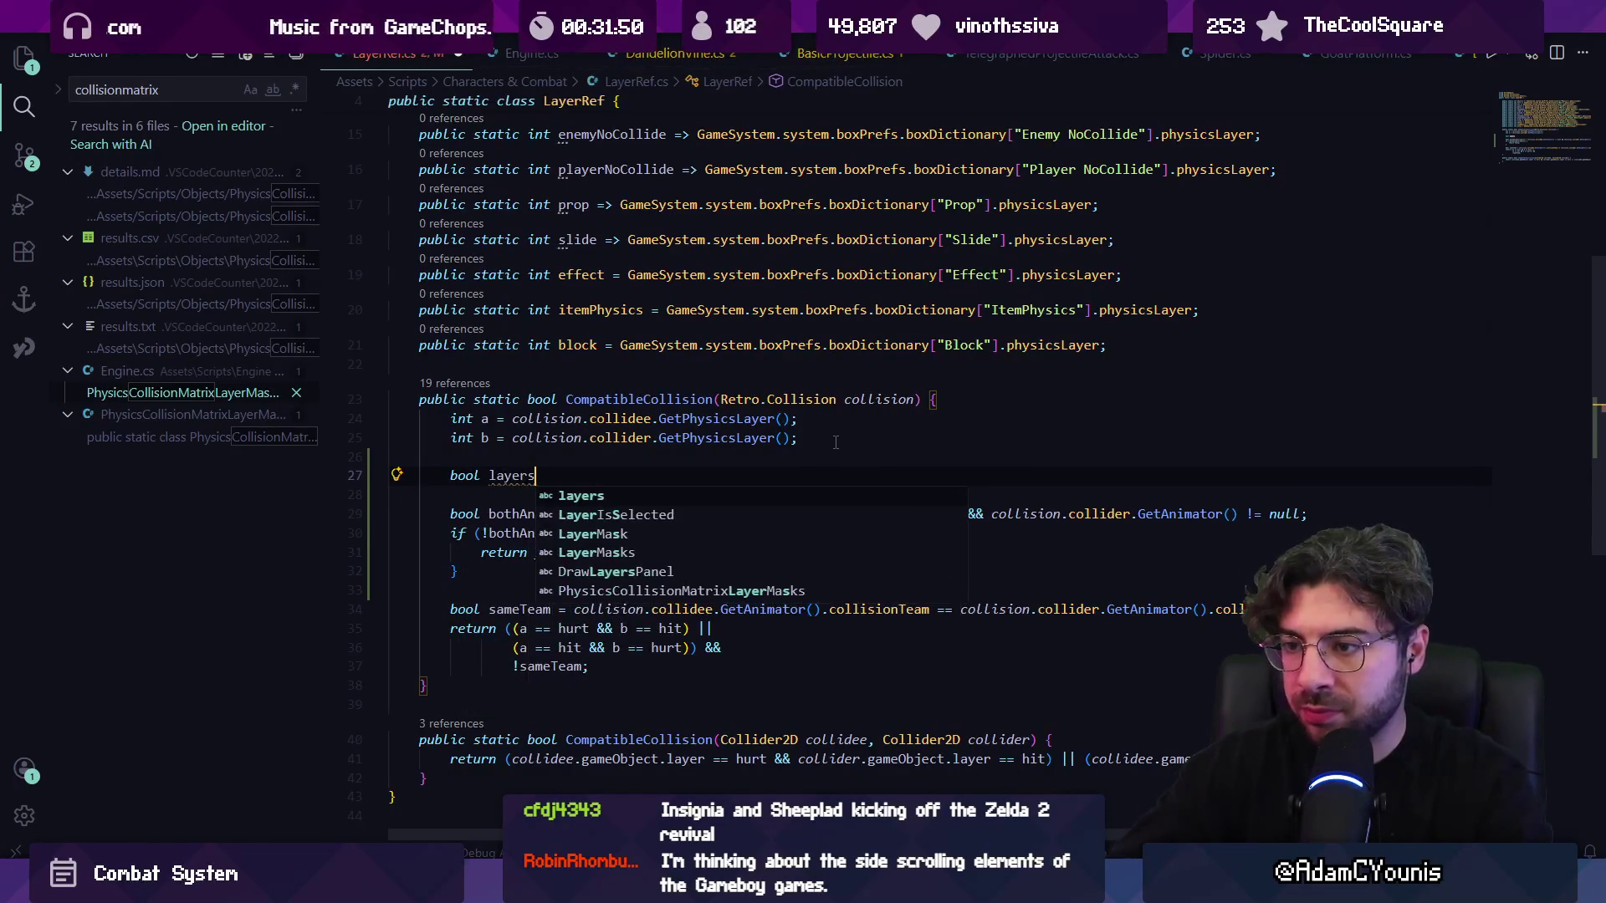
key("ctrl+BackSpace")
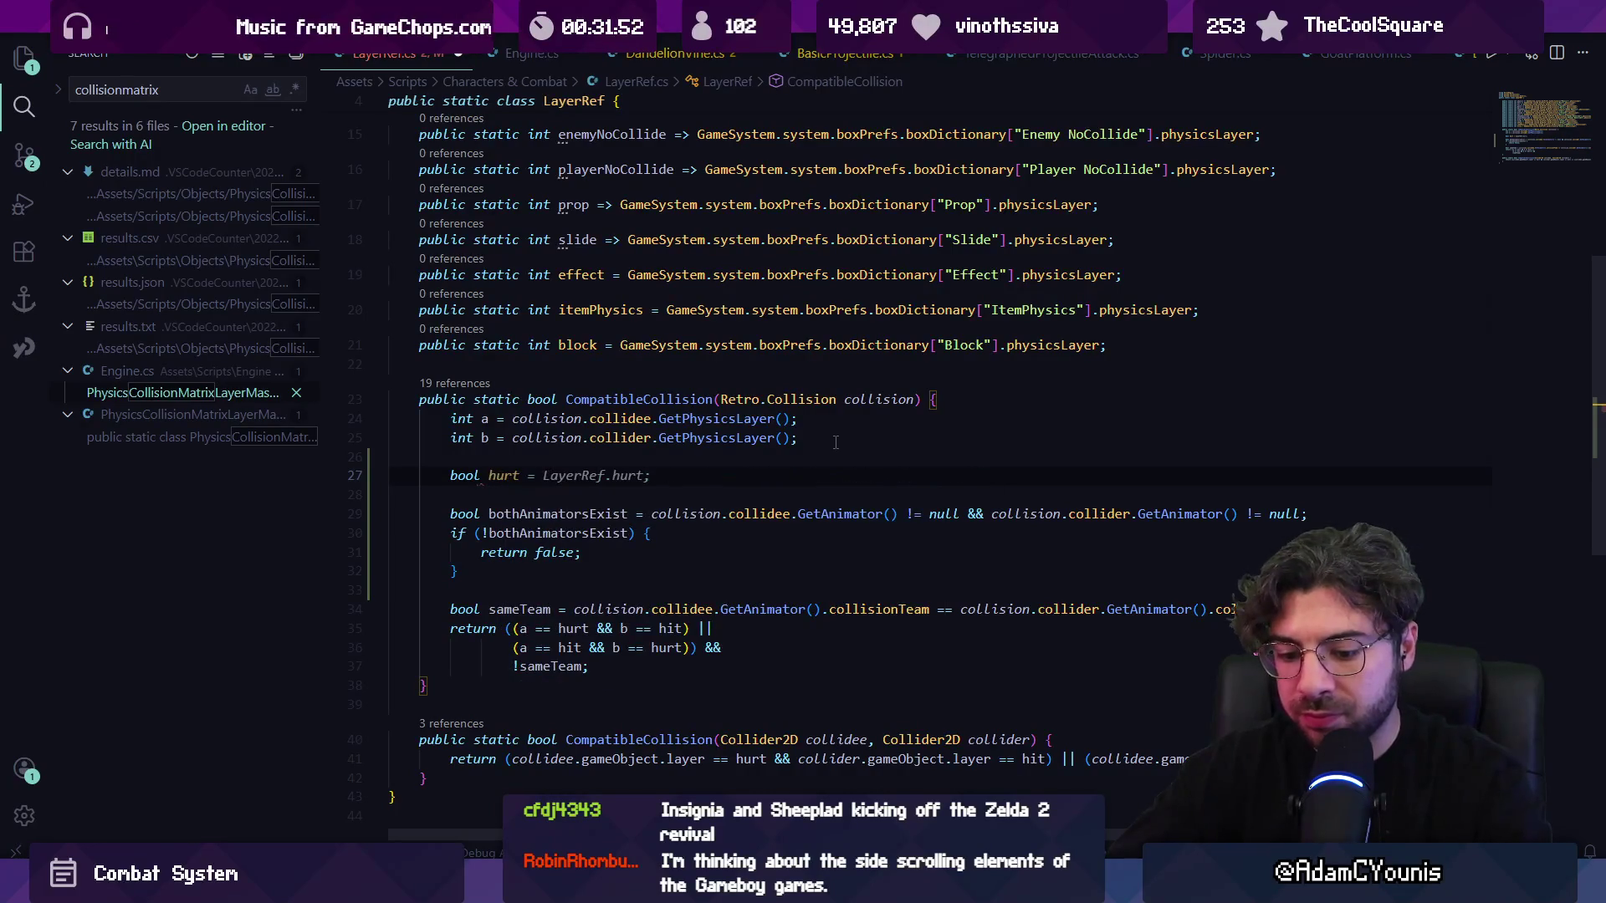
type("Comp")
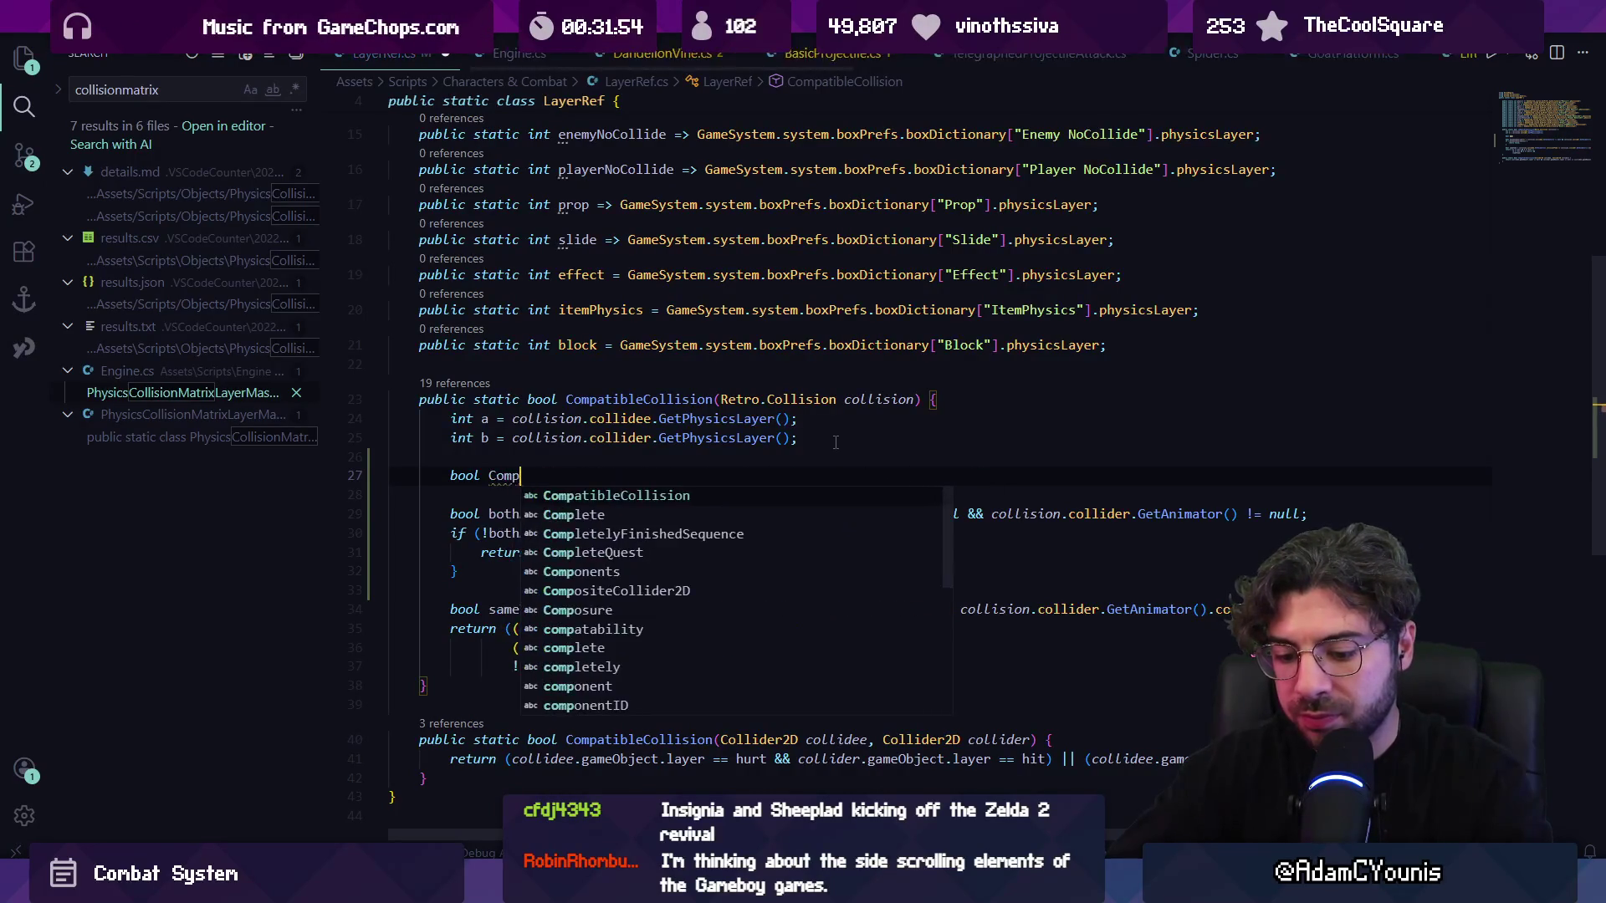
type("atible:La")
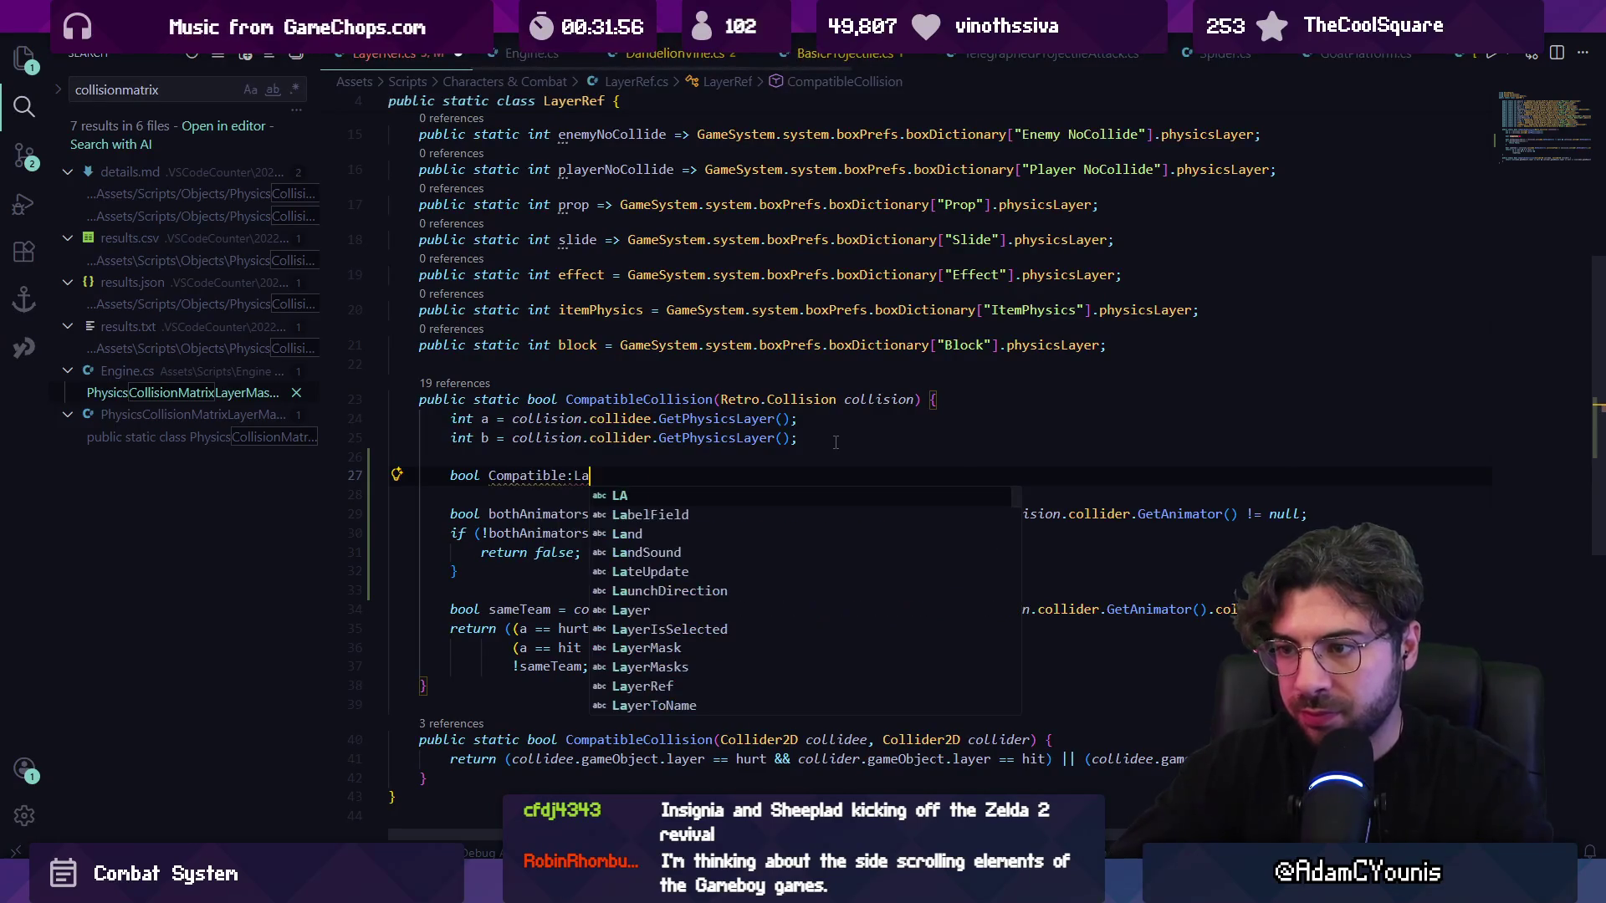
key("ctrl+BackSpace")
key("ctrl+BackSpace")
key("ctrl+BackSpace")
type("compatibleLayers")
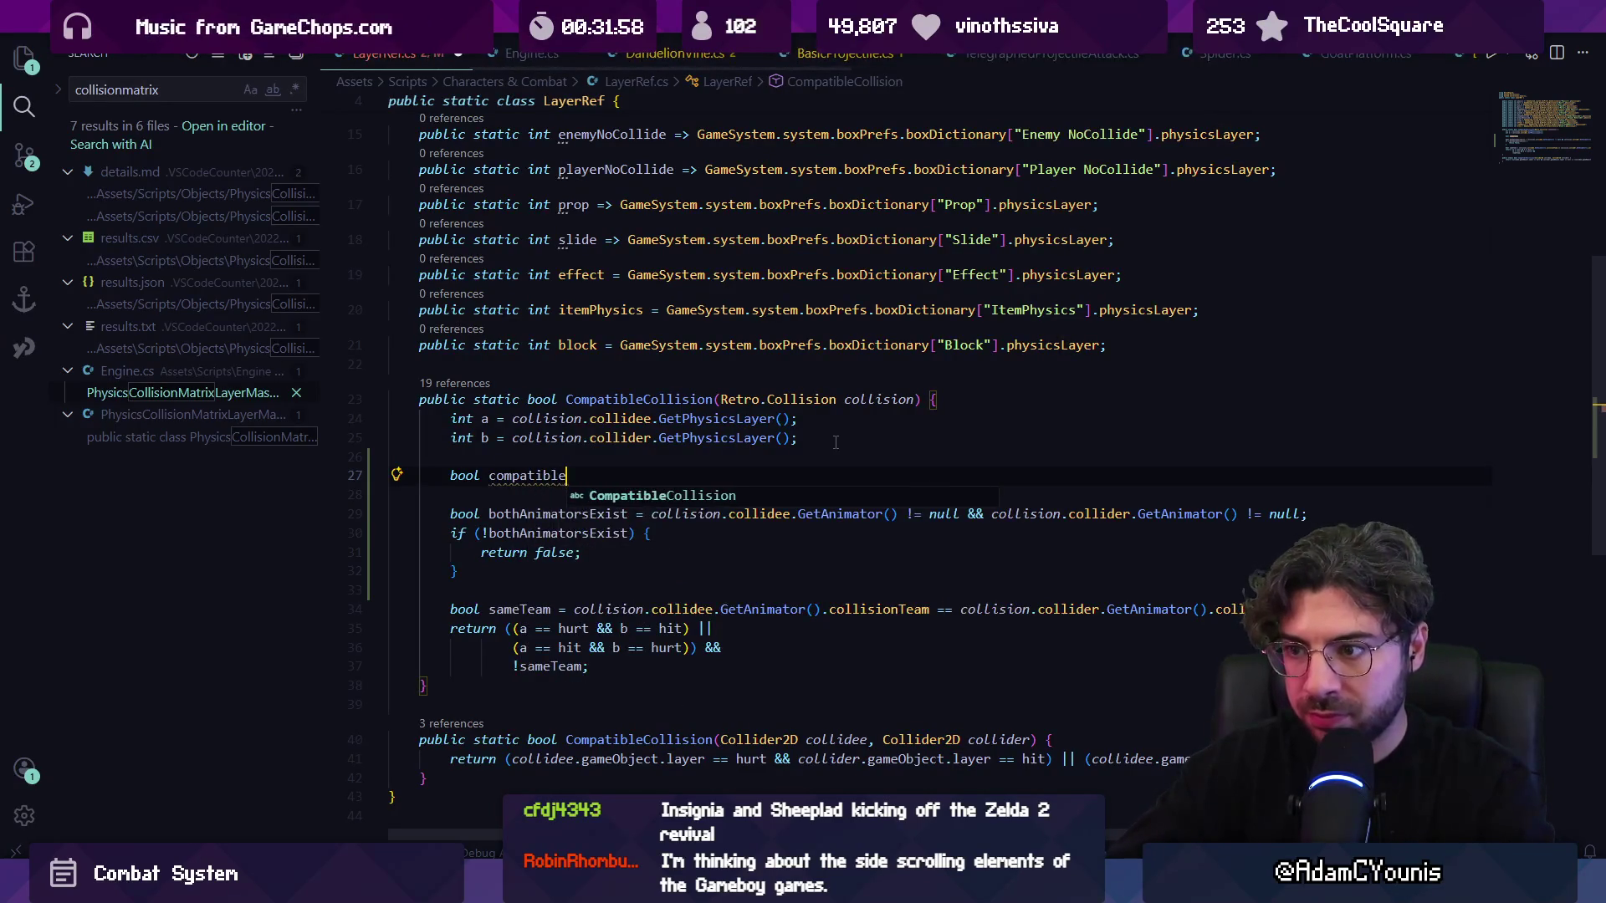
key("Tab")
key("Down")
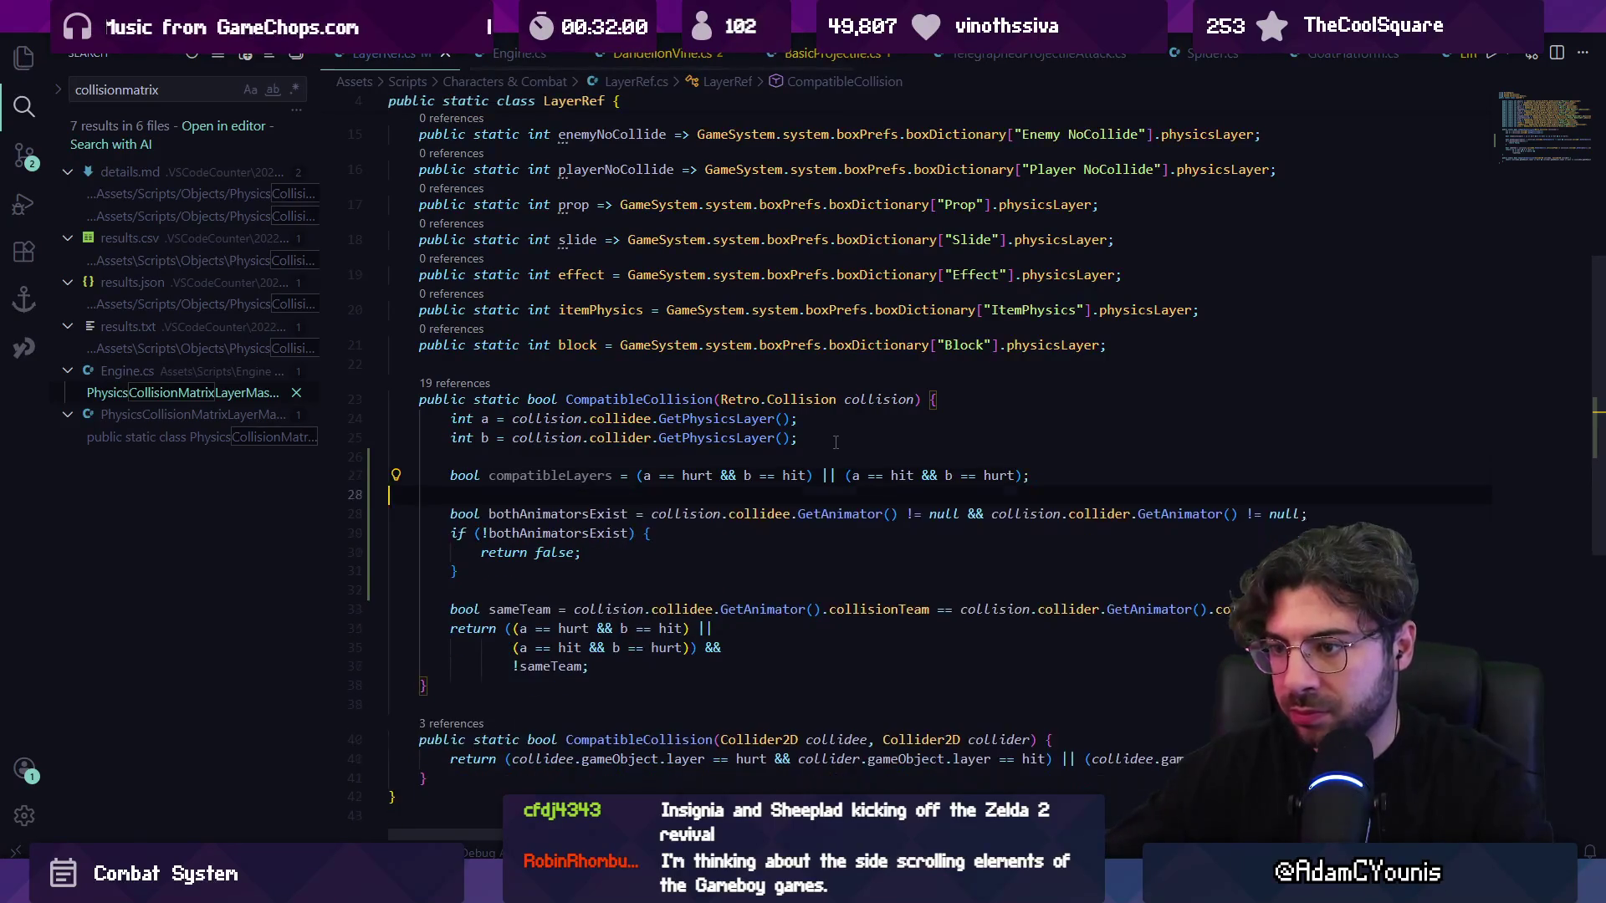
key("Down")
key("Down")
key("Down")
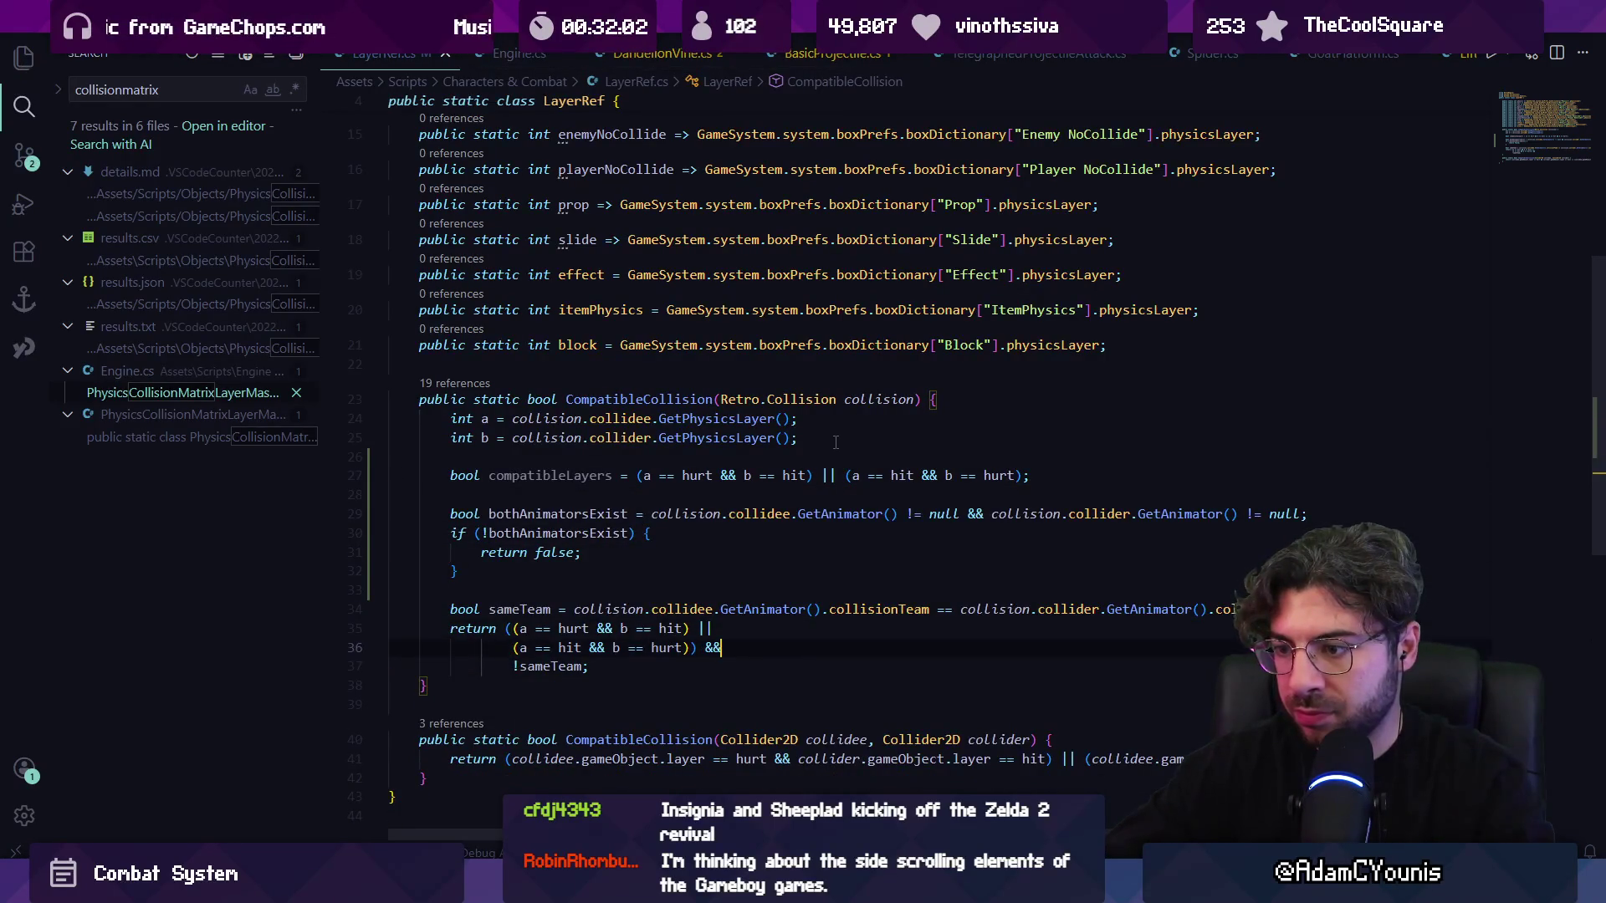
key("Left")
key("Left")
key("Tab")
key("Up")
key("Up")
key("Up")
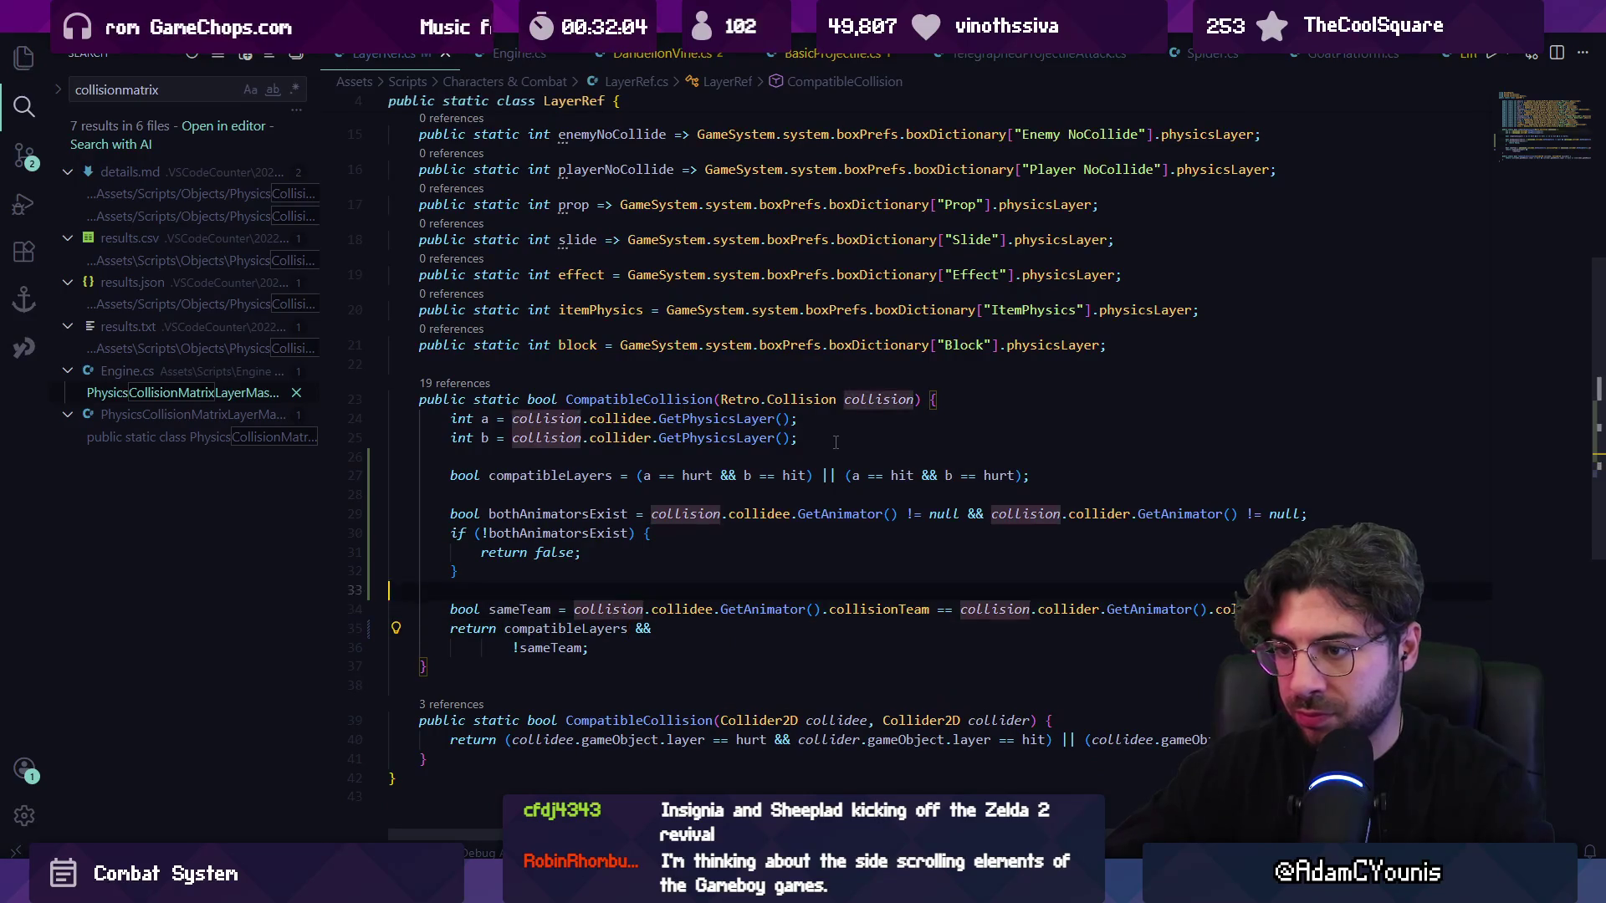
- Add 'if (compatibleLayers) { }' with an else branch that returns false
type("if(compa")
key("Tab")
key("Tab")
key("ctrl+z")
key("Tab")
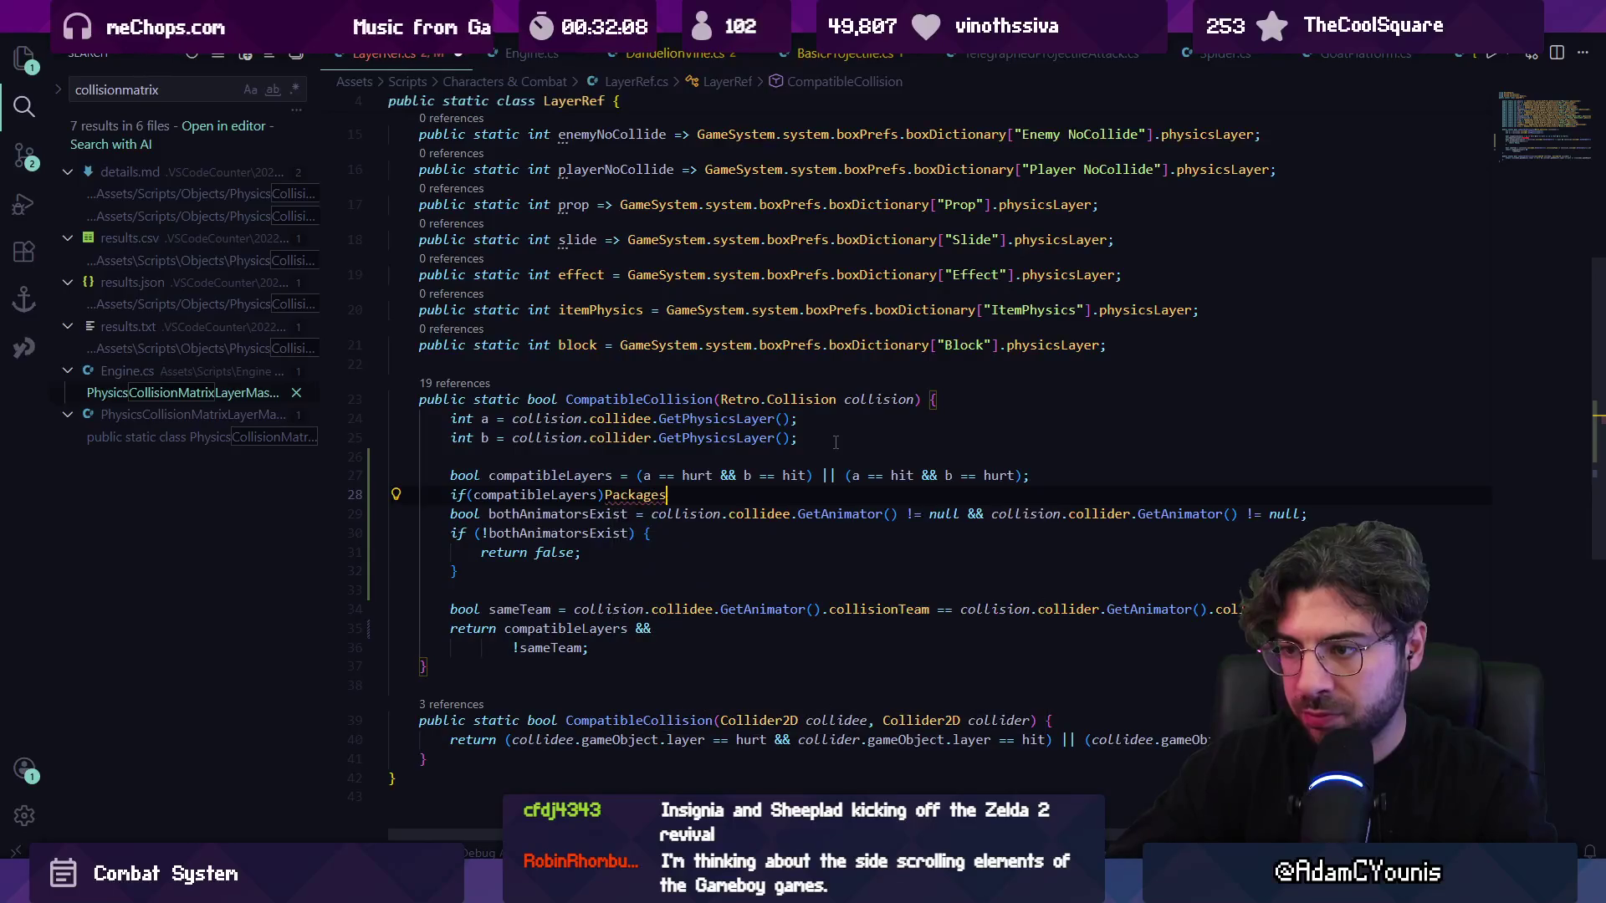
key("BackSpace")
type("{")
key("Return")
key("Down")
key("End")
type("e")
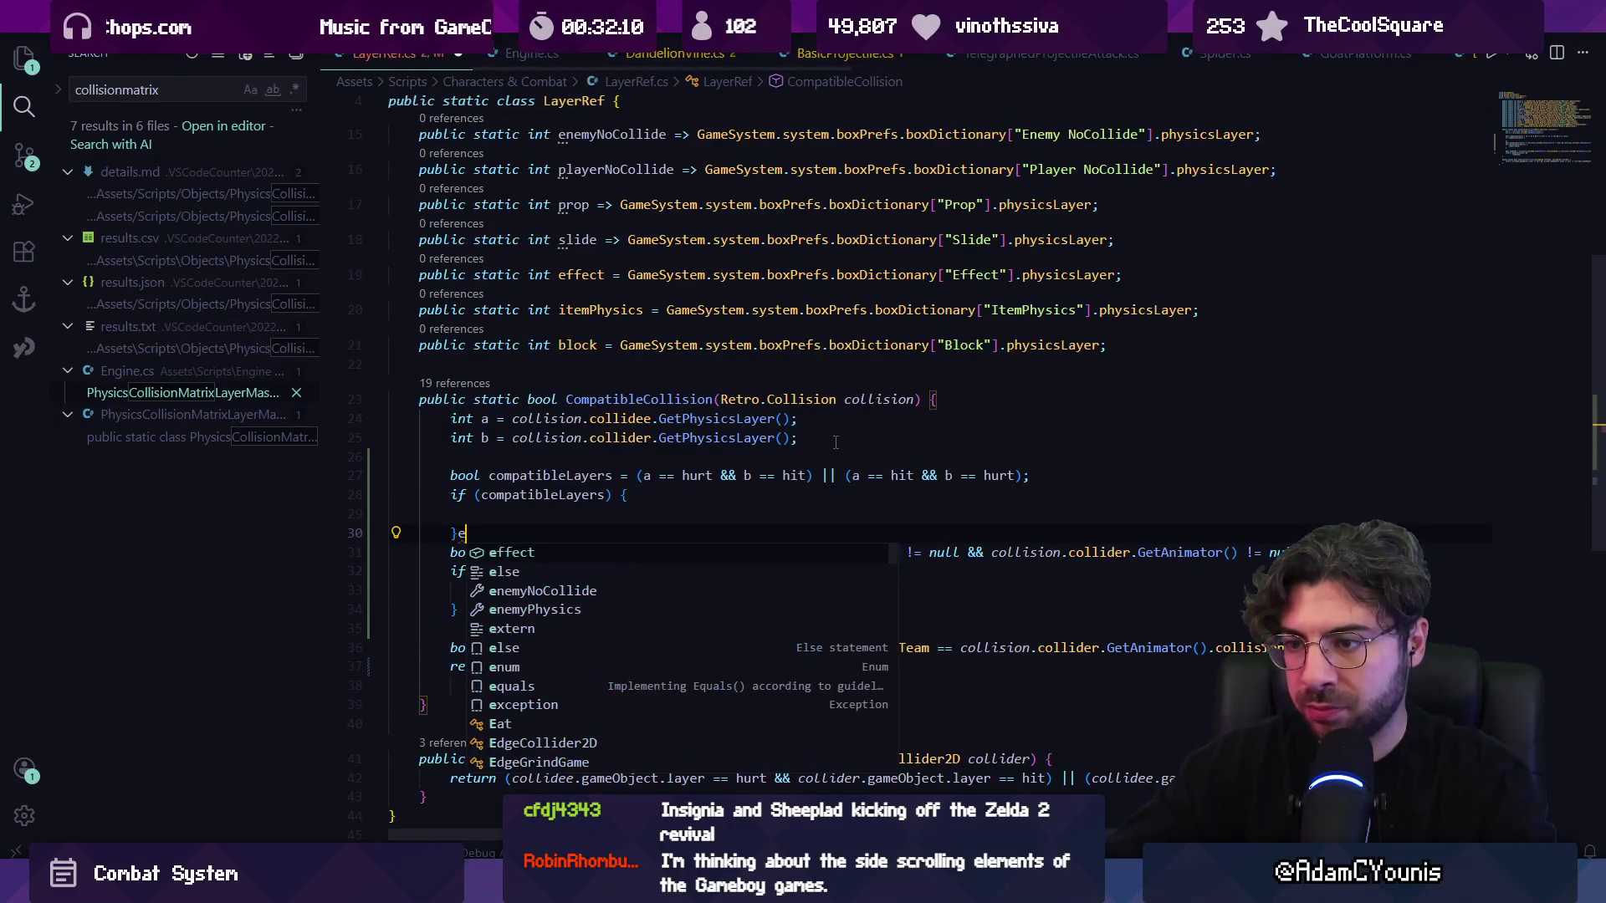
type(" else {")
key("Return")
type("return fga")
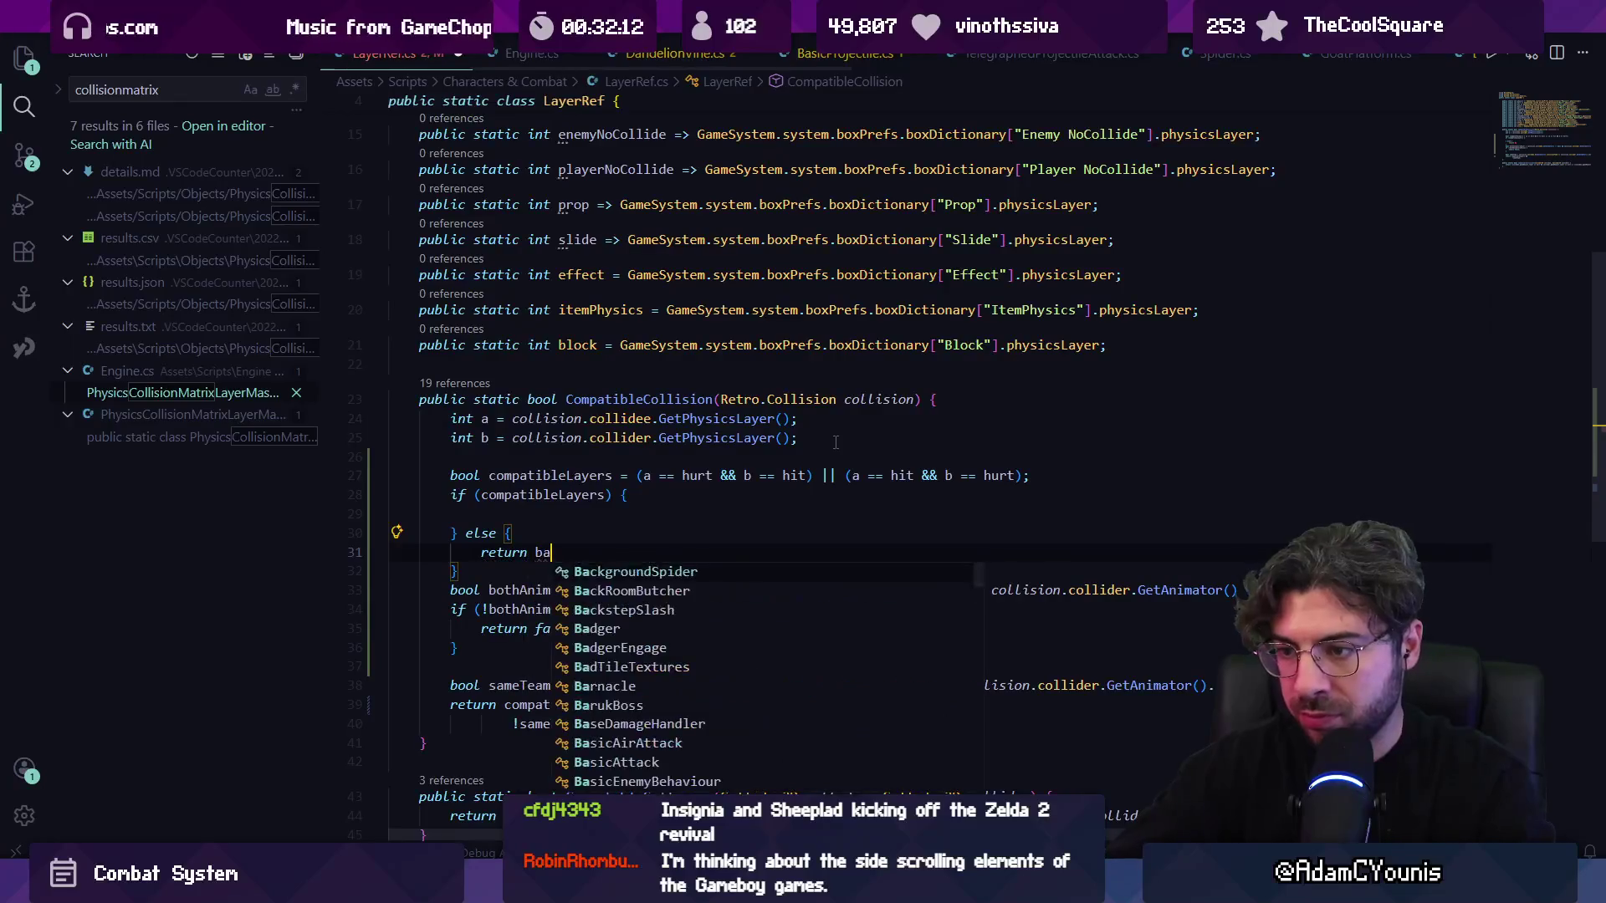
key("BackSpace")
key("BackSpace")
type("alse;")
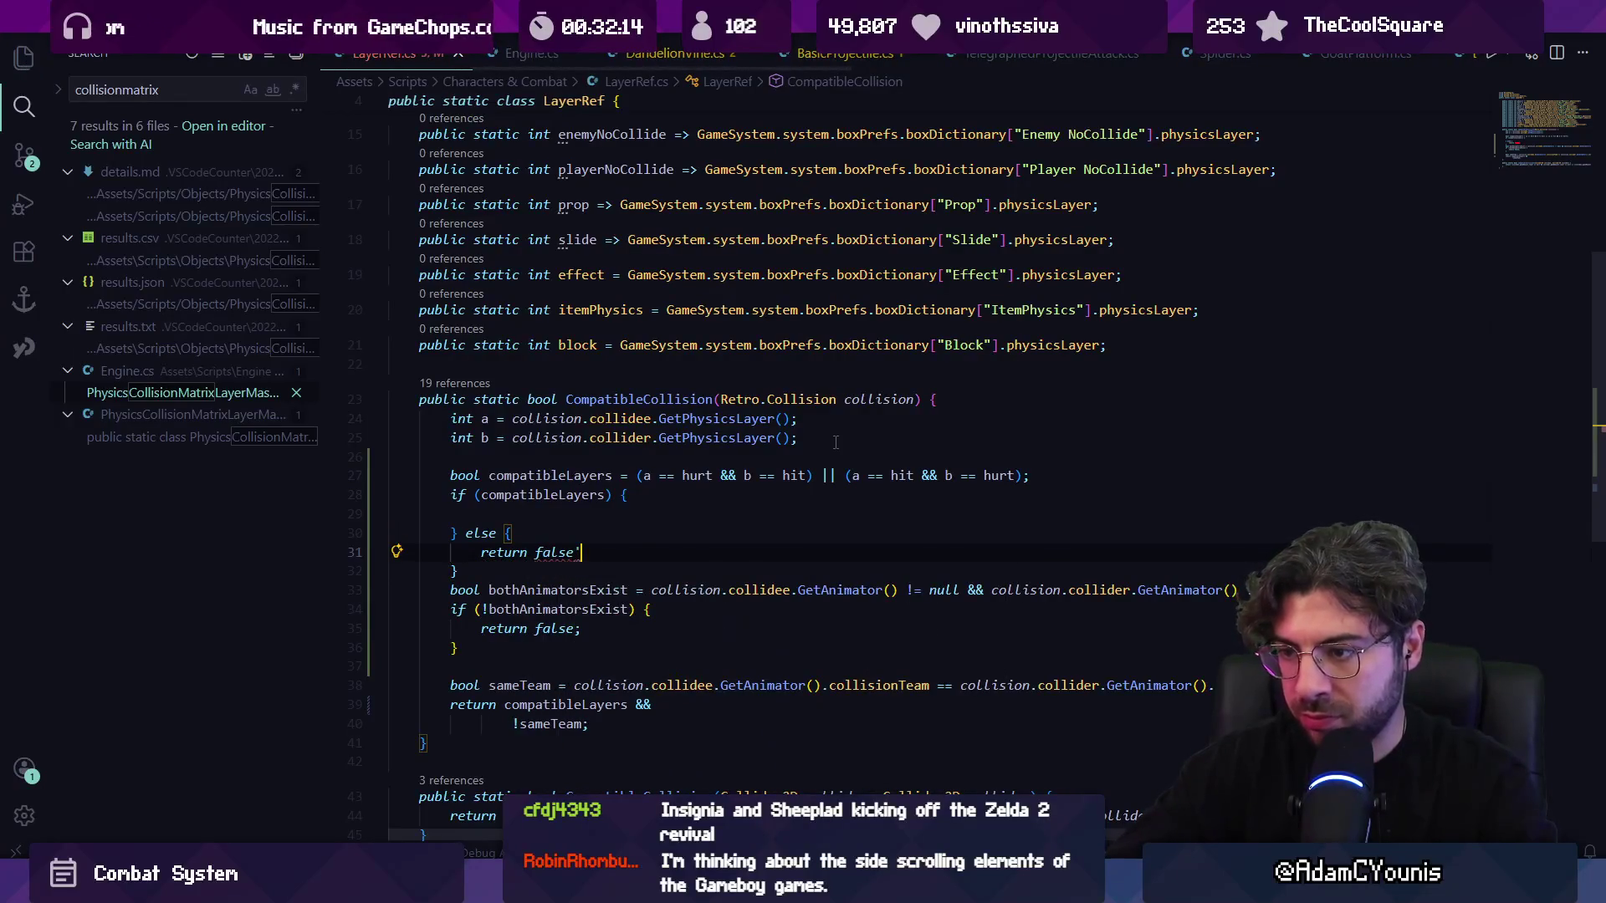
- Move the four-line animator check inside the compatibleLayers block and add an inner else
key("Down")
key("Down")
key("Home")
key("Home")
key("shift+Down")
key("shift+Down")
key("shift+Down")
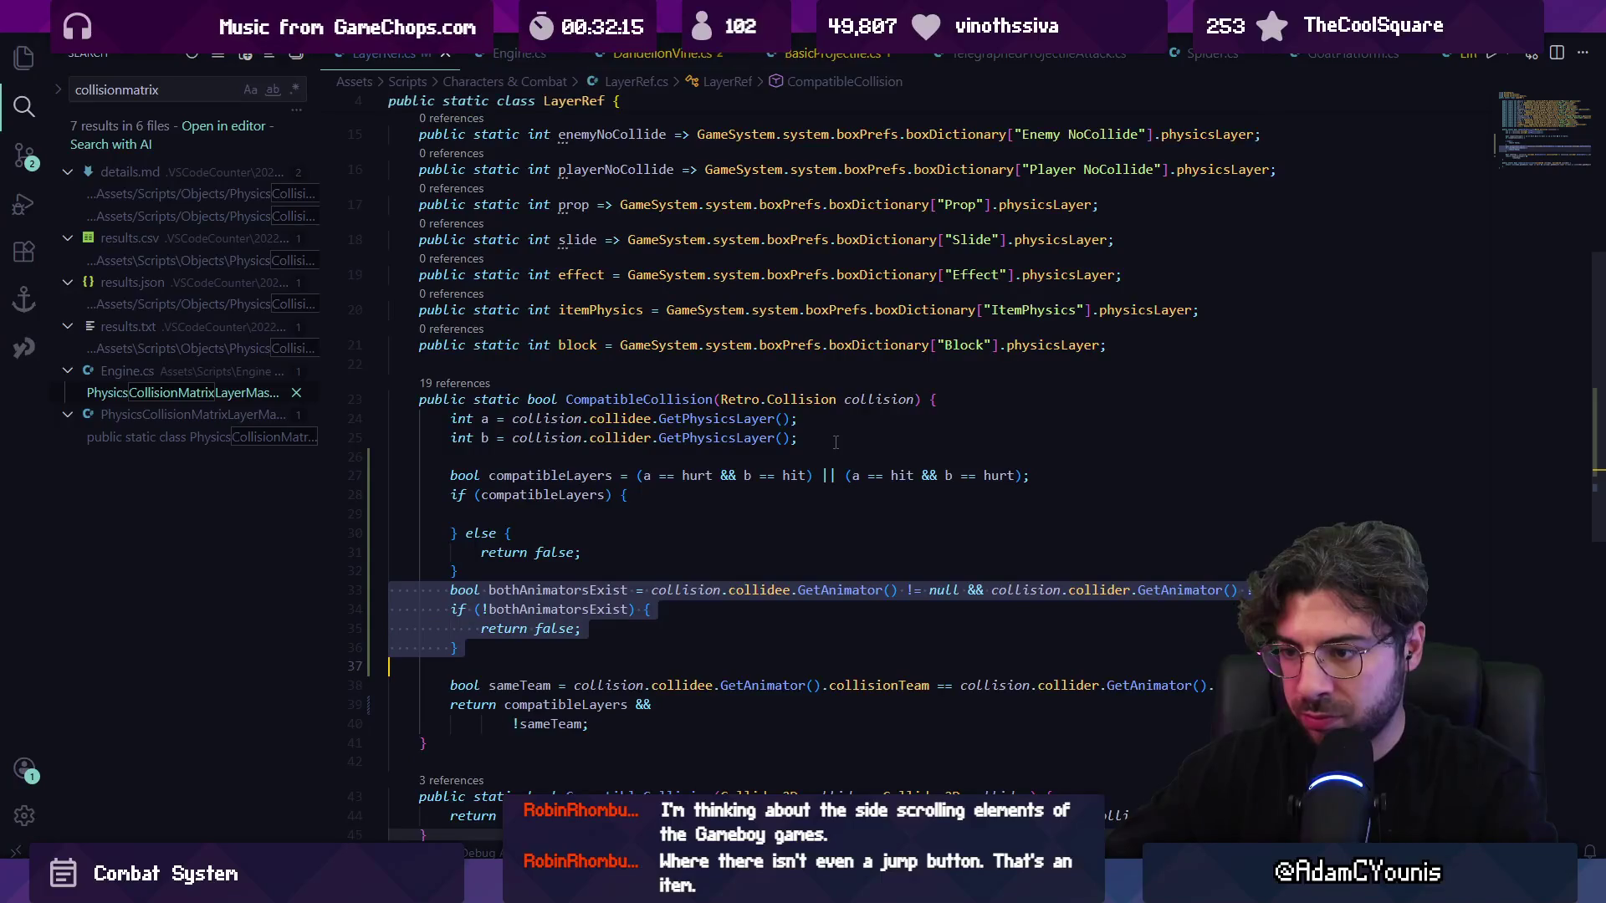
key("ctrl+x")
key("Up")
key("Up")
key("Up")
key("ctrl+v")
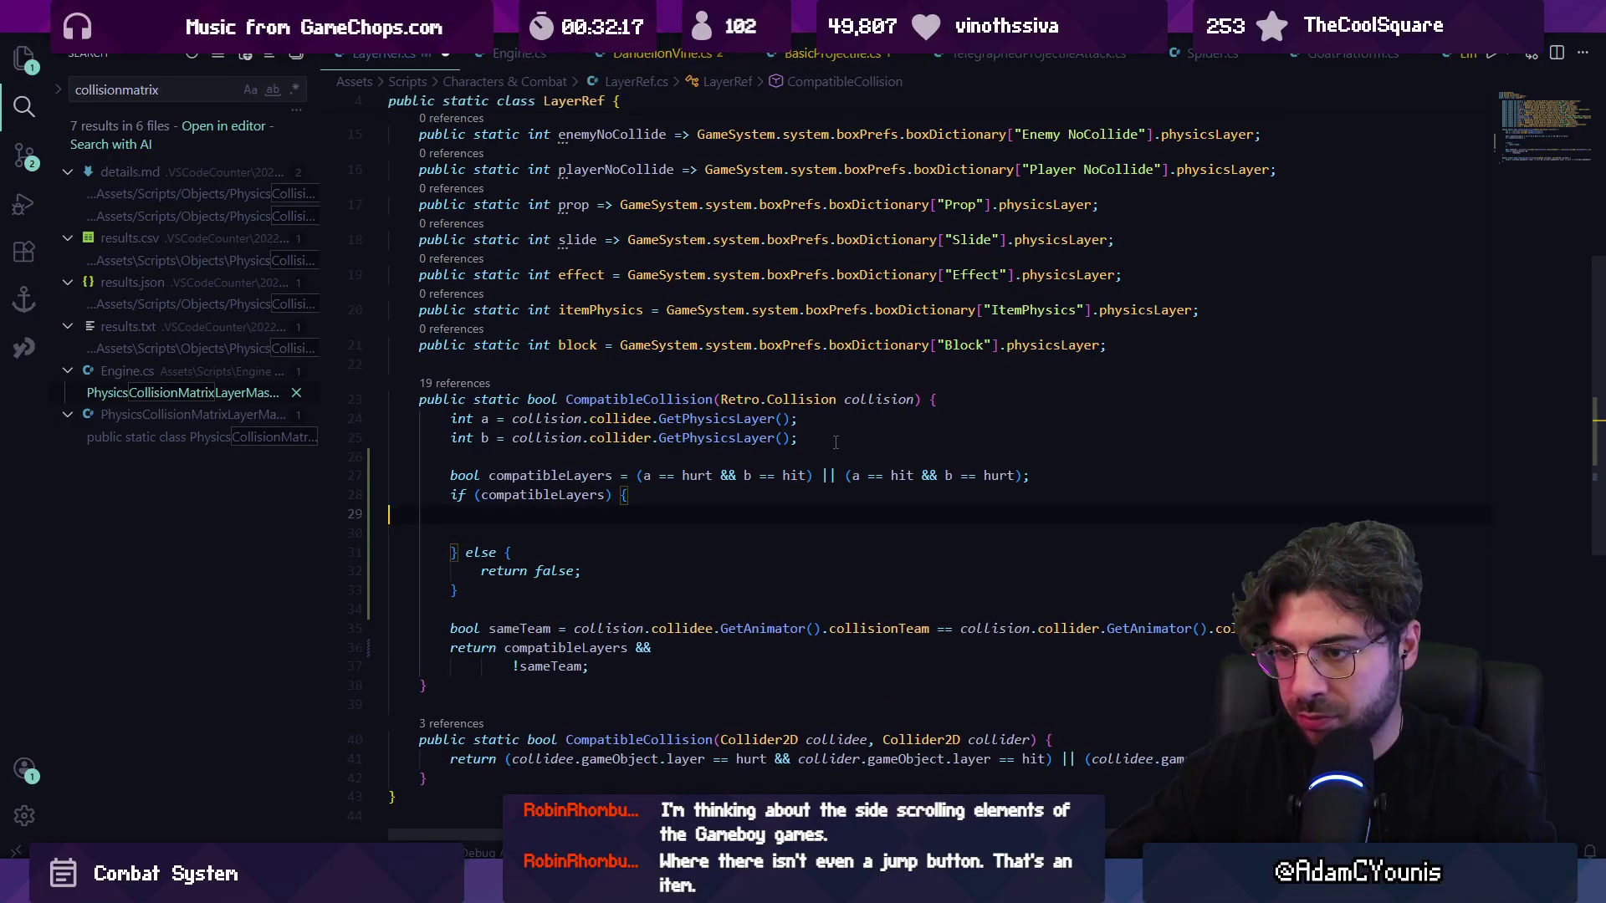
key("Up")
key("End")
type("else {")
key("Return")
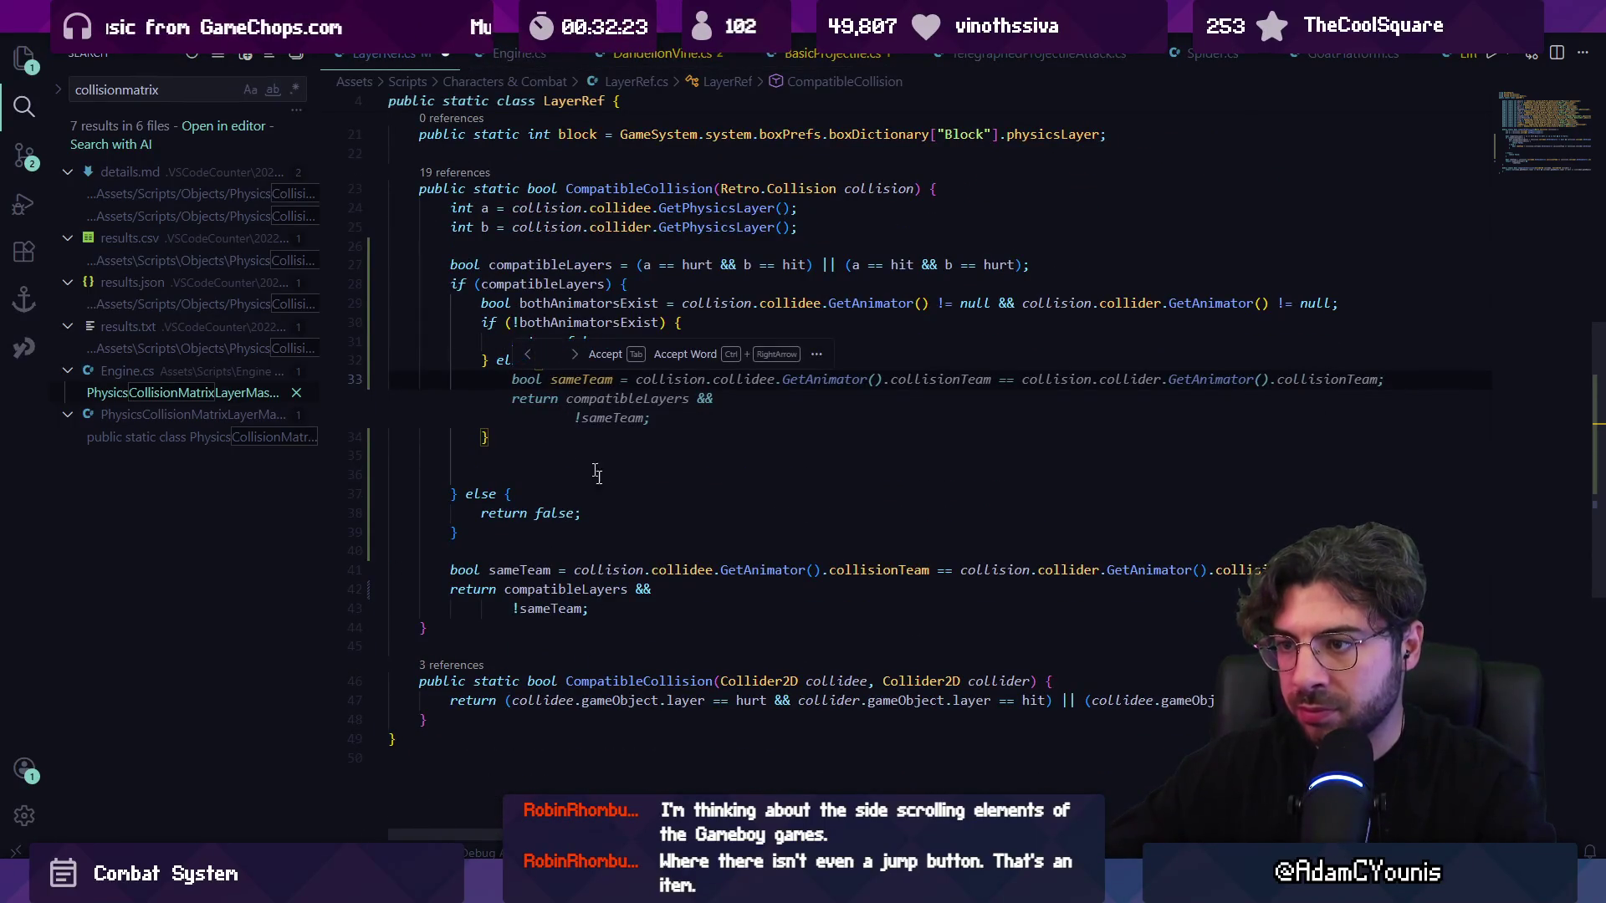
- Move the bool sameTeam line into the inner else, deleting the original
left_click(536, 532)
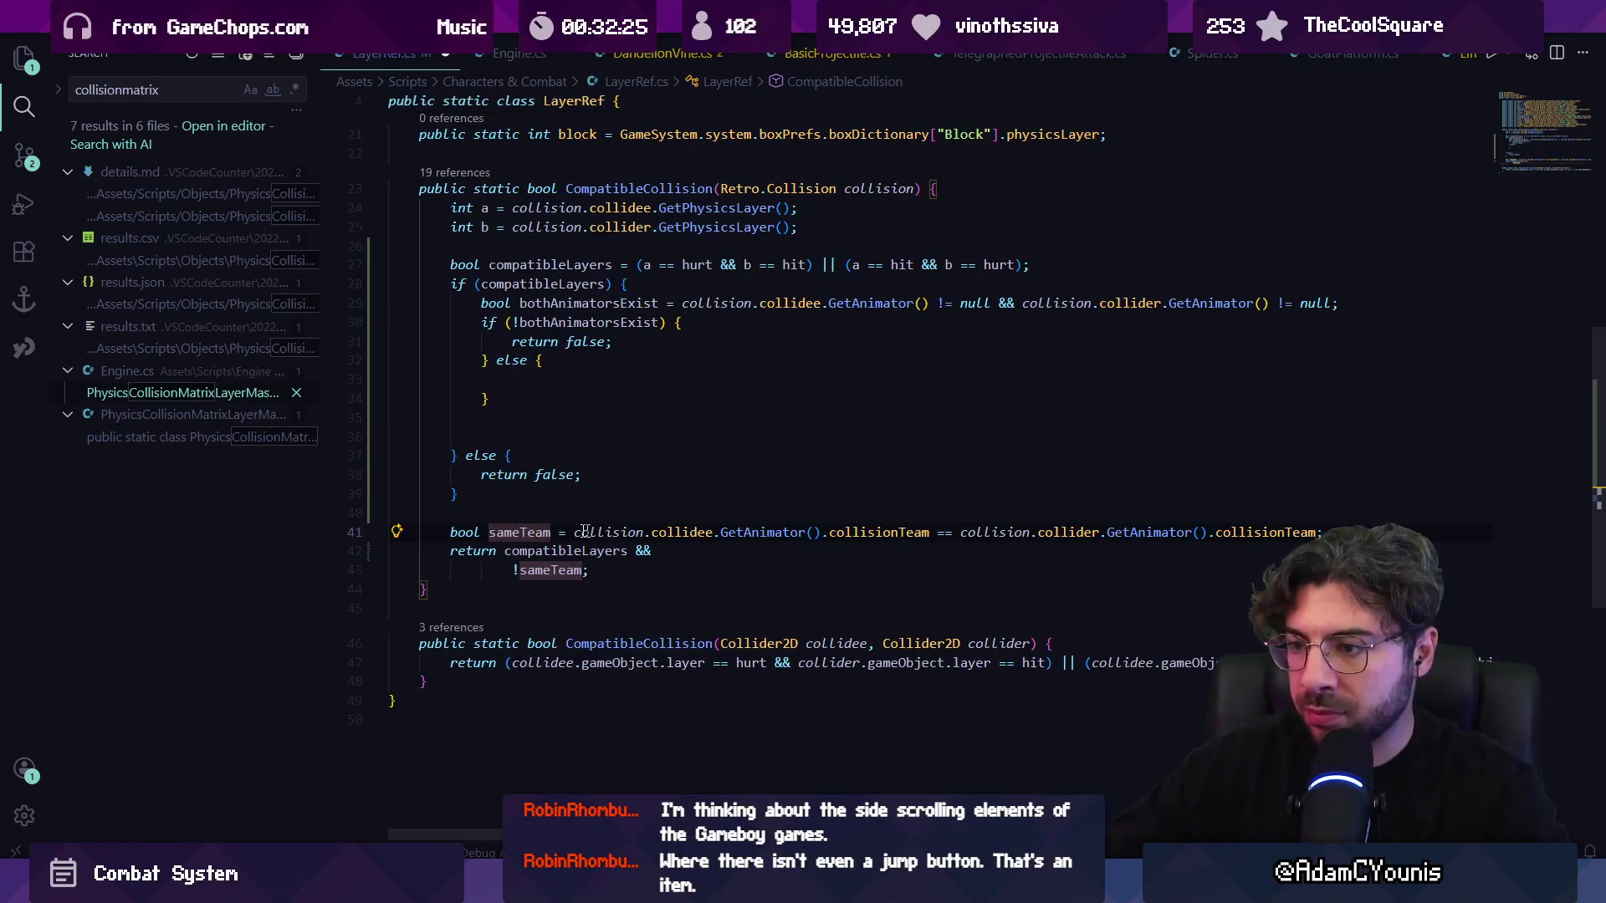
triple_click(538, 532)
key("ctrl+c")
left_click(510, 379)
key("ctrl+v")
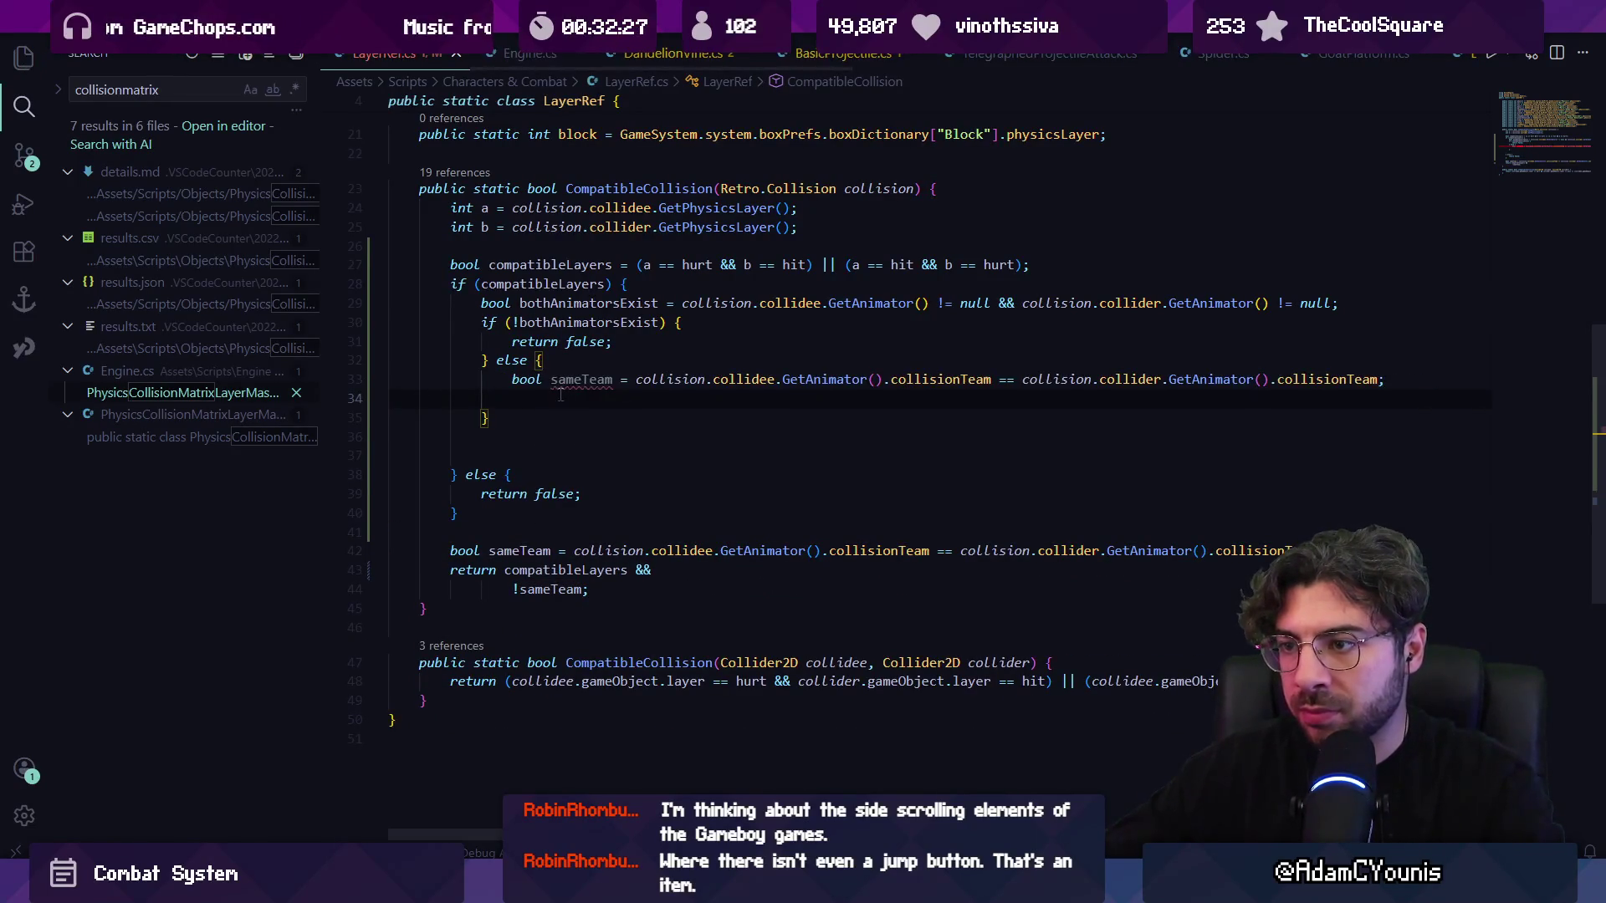
key("Escape")
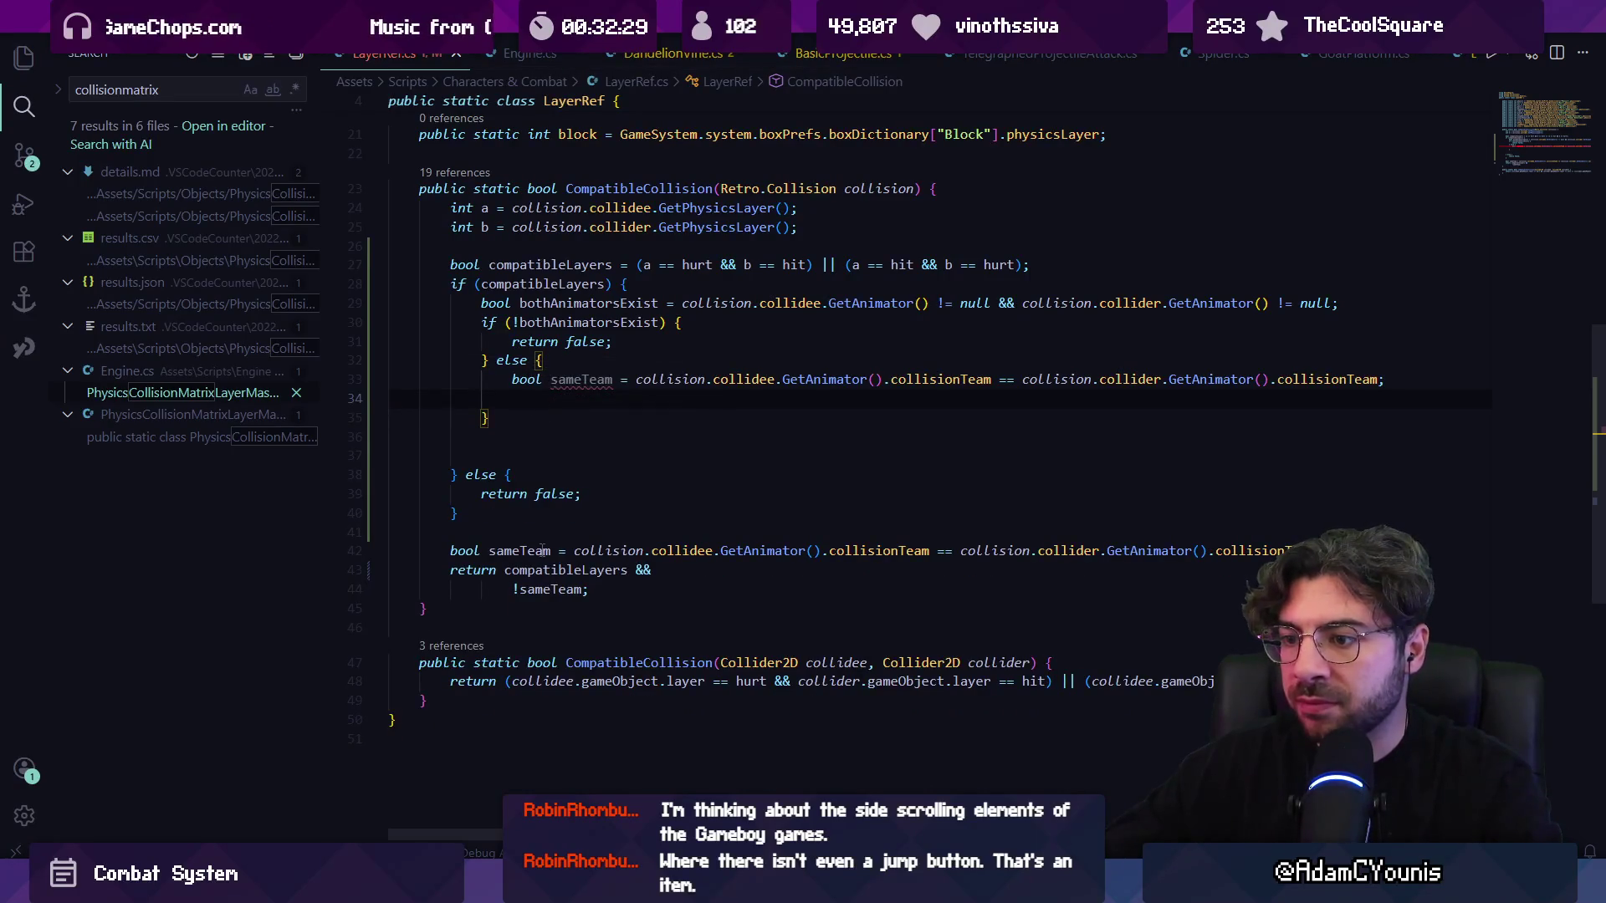
triple_click(539, 551)
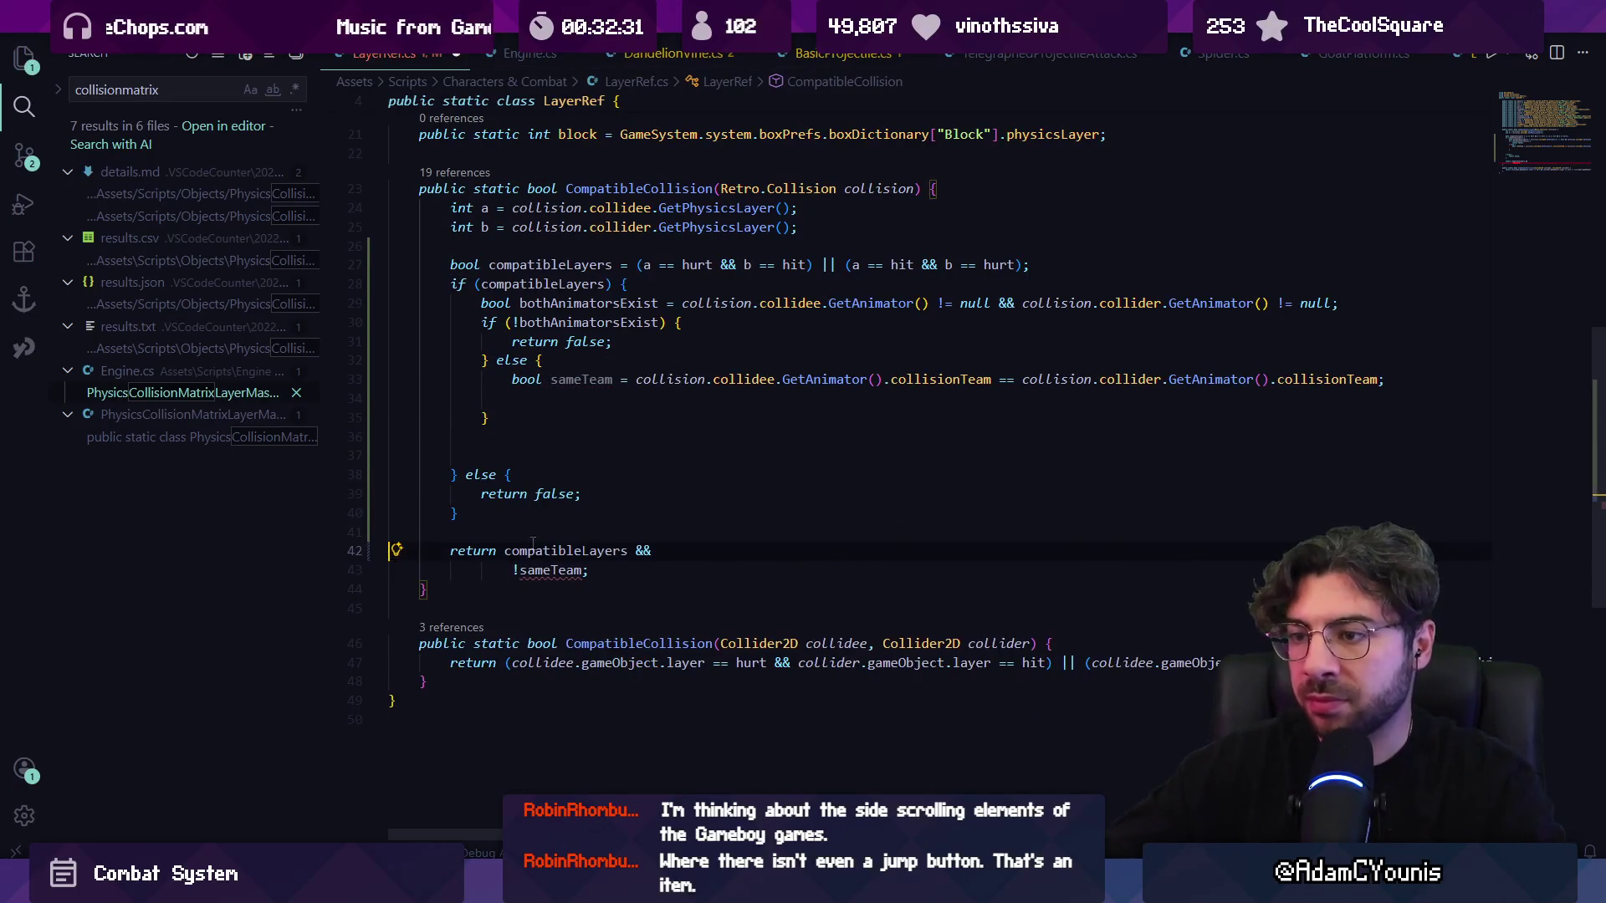
key("BackSpace")
- Add 'return !sameTeam' in the inner else and delete the old trailing return and blank lines
left_click(520, 570)
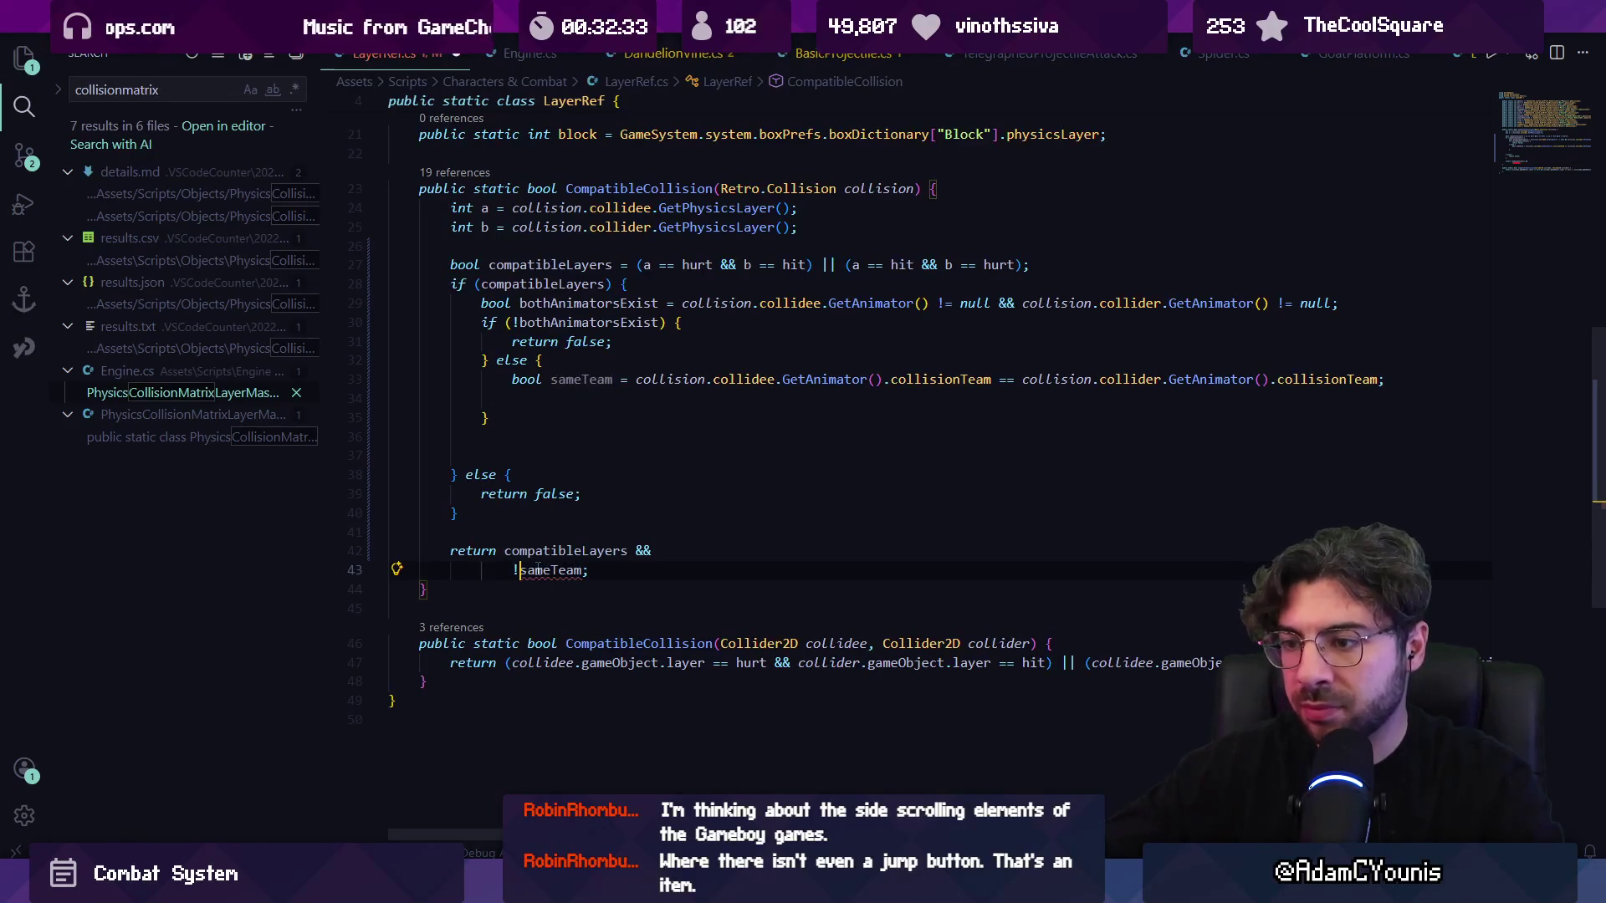
double_click(536, 570)
left_click(567, 397)
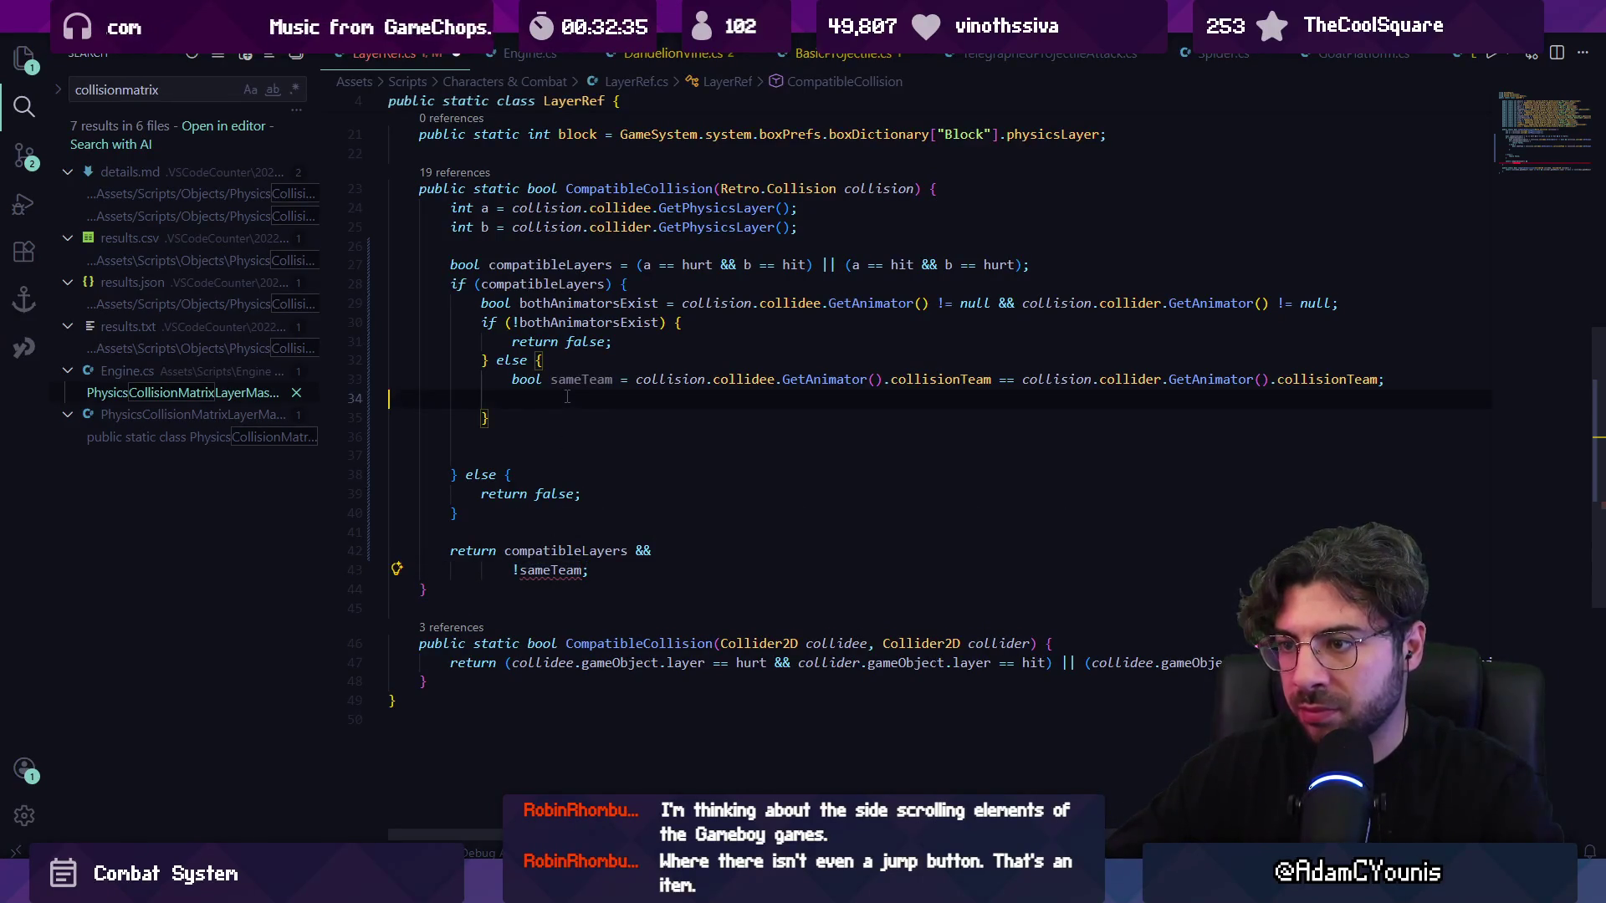
type("return !sameTeam;")
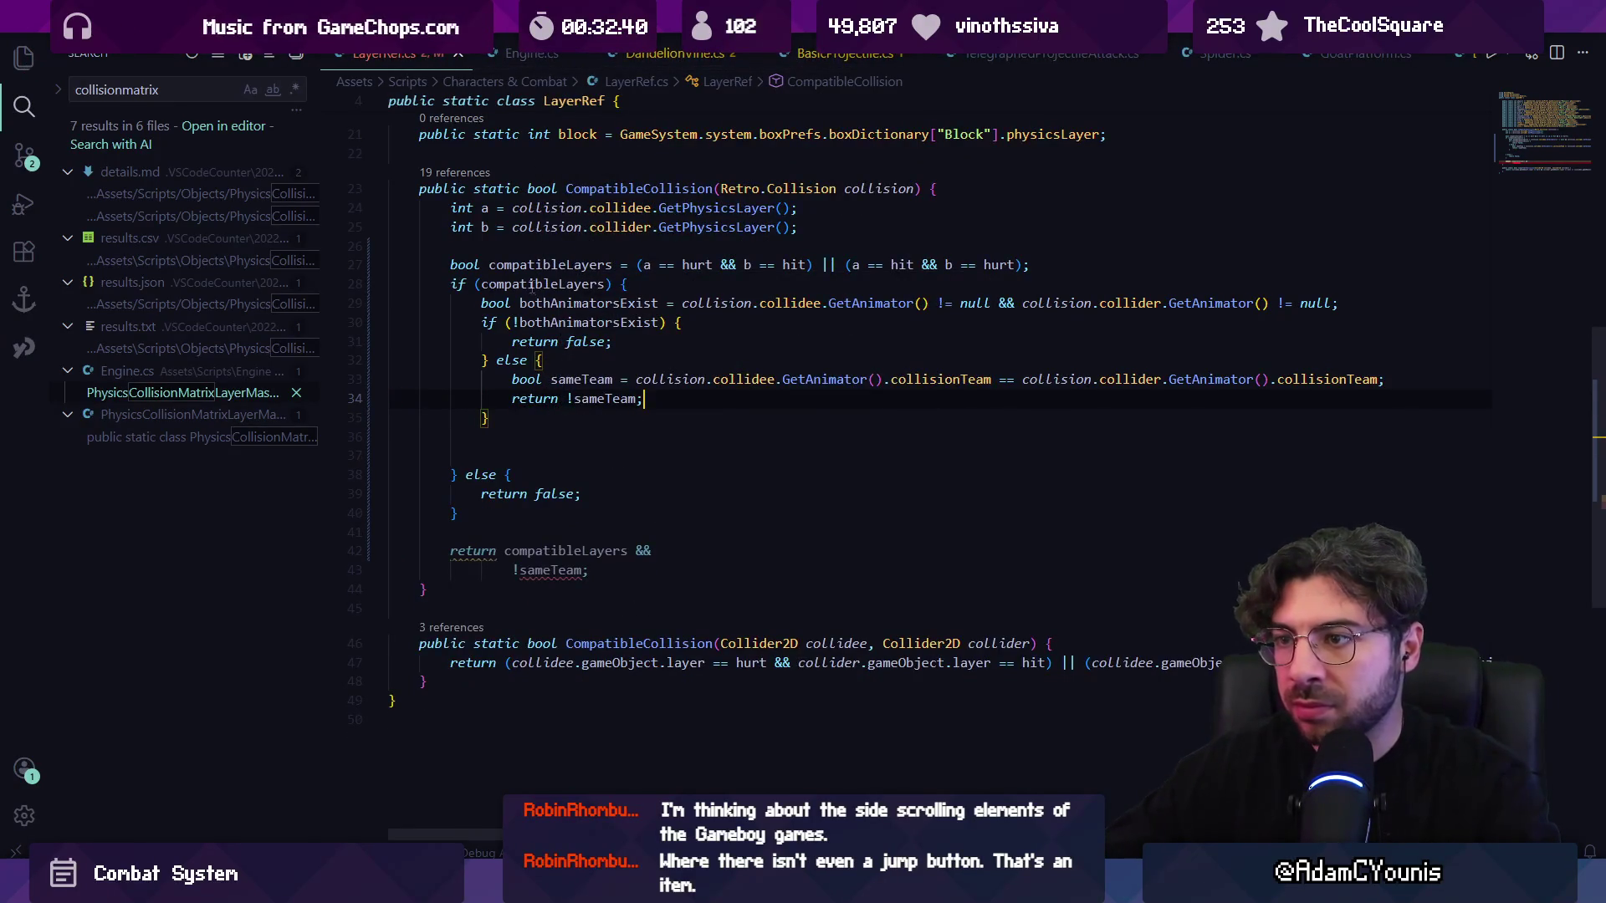
left_click(620, 341)
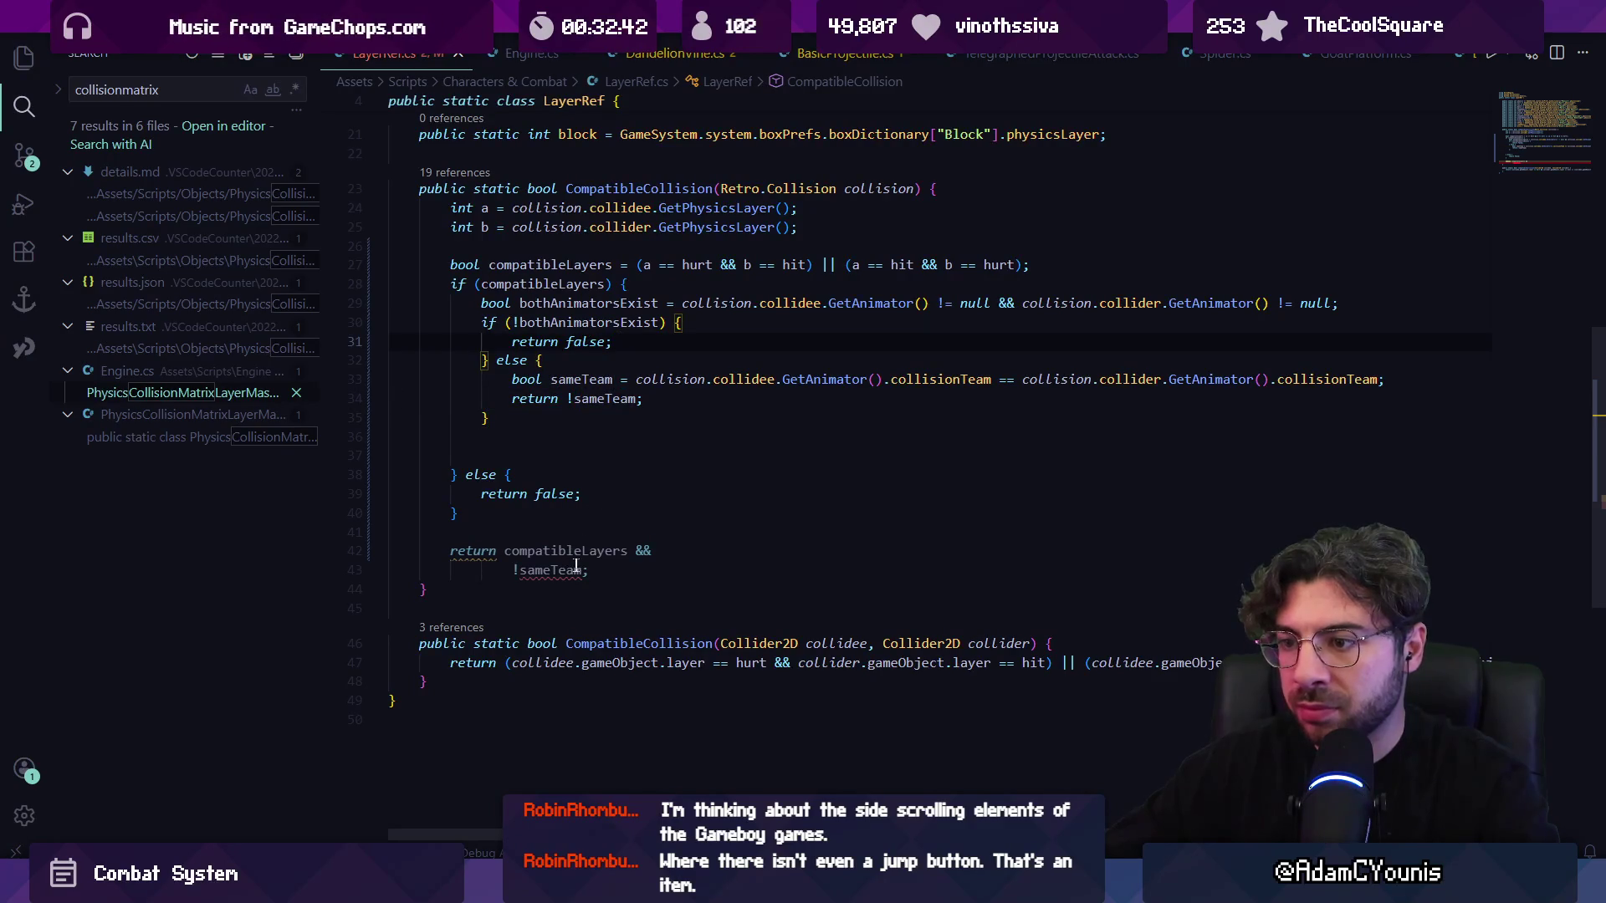
left_click_drag(589, 569, 402, 539)
key("BackSpace")
key("BackSpace")
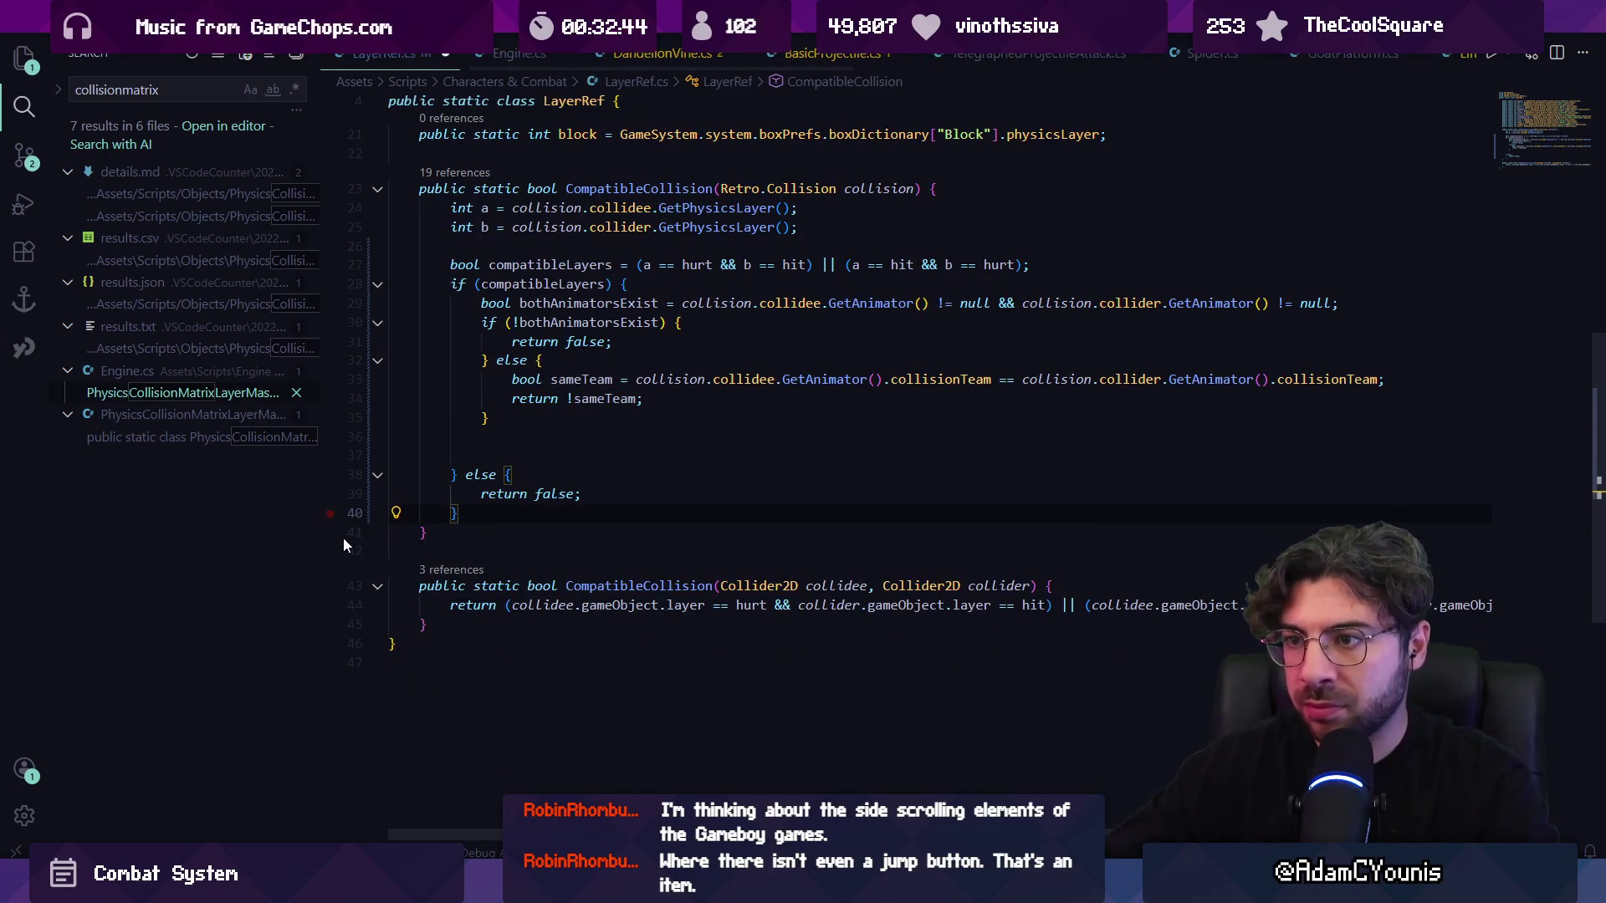
key("Up")
key("Up")
key("Up")
key("BackSpace")
key("BackSpace")
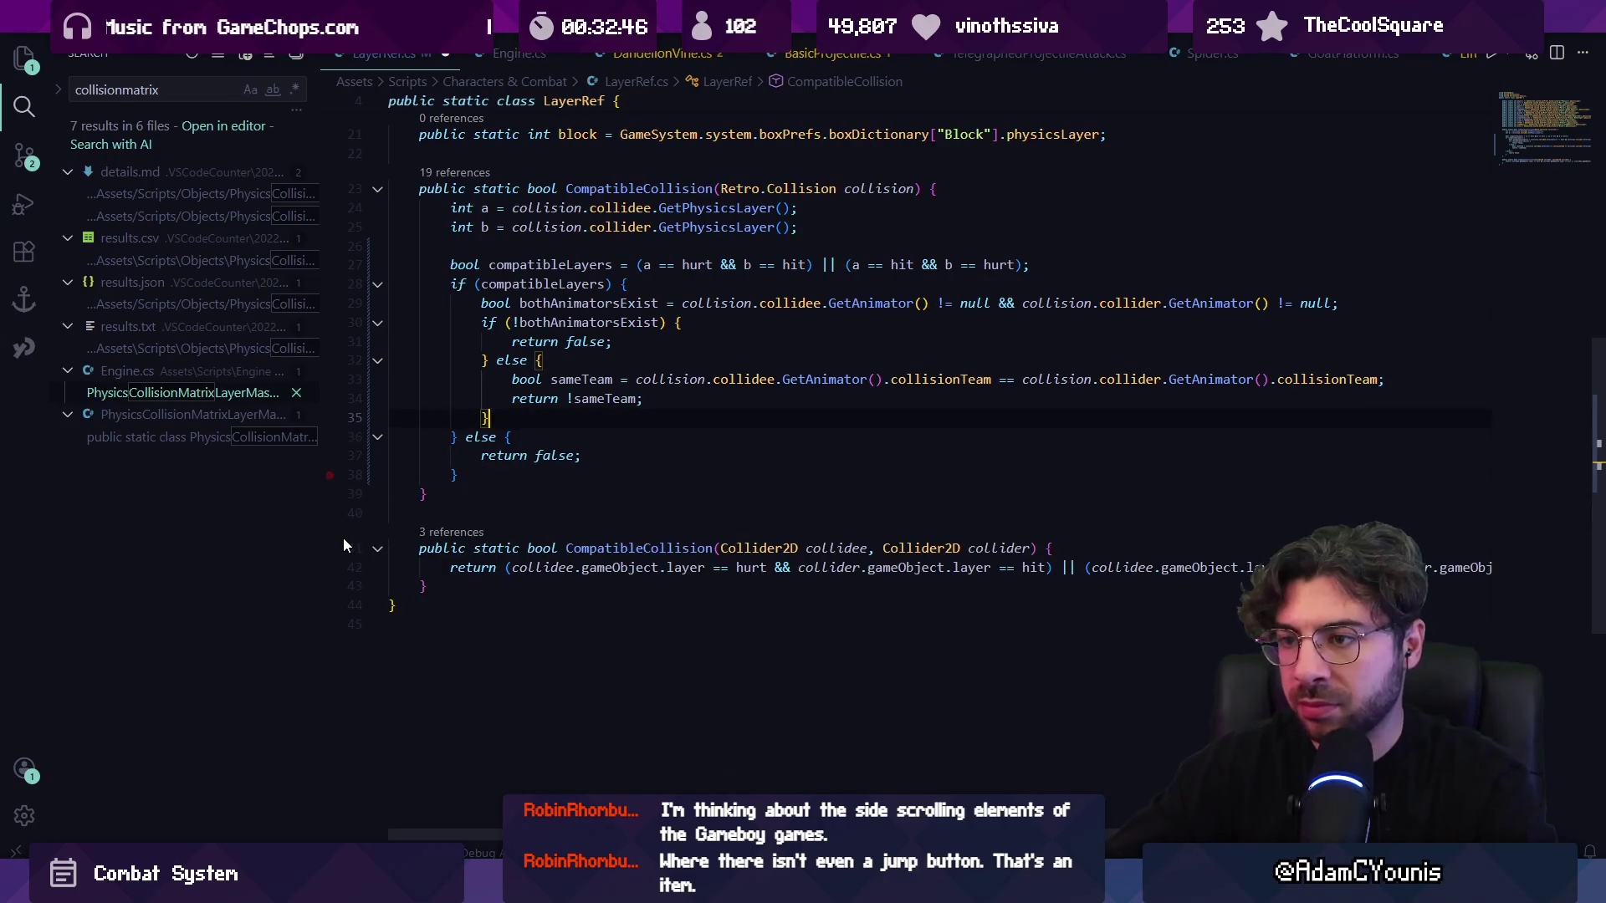
scroll(640, 477, "up", 2)
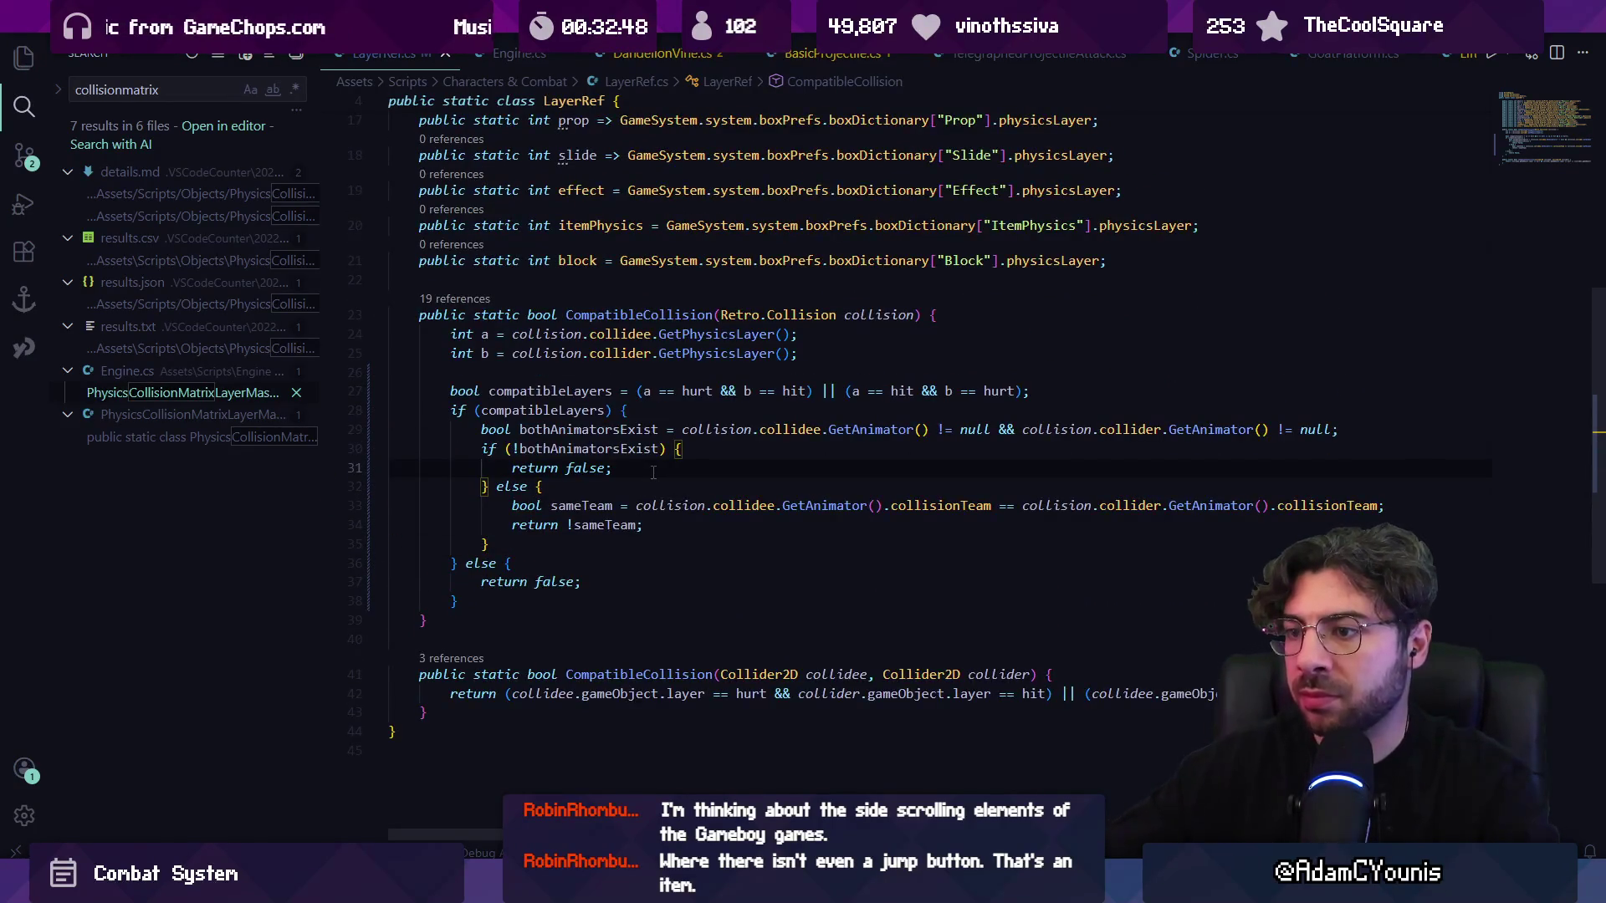
- Change the missing-animator branch to return true instead of false
key("ctrl+Left")
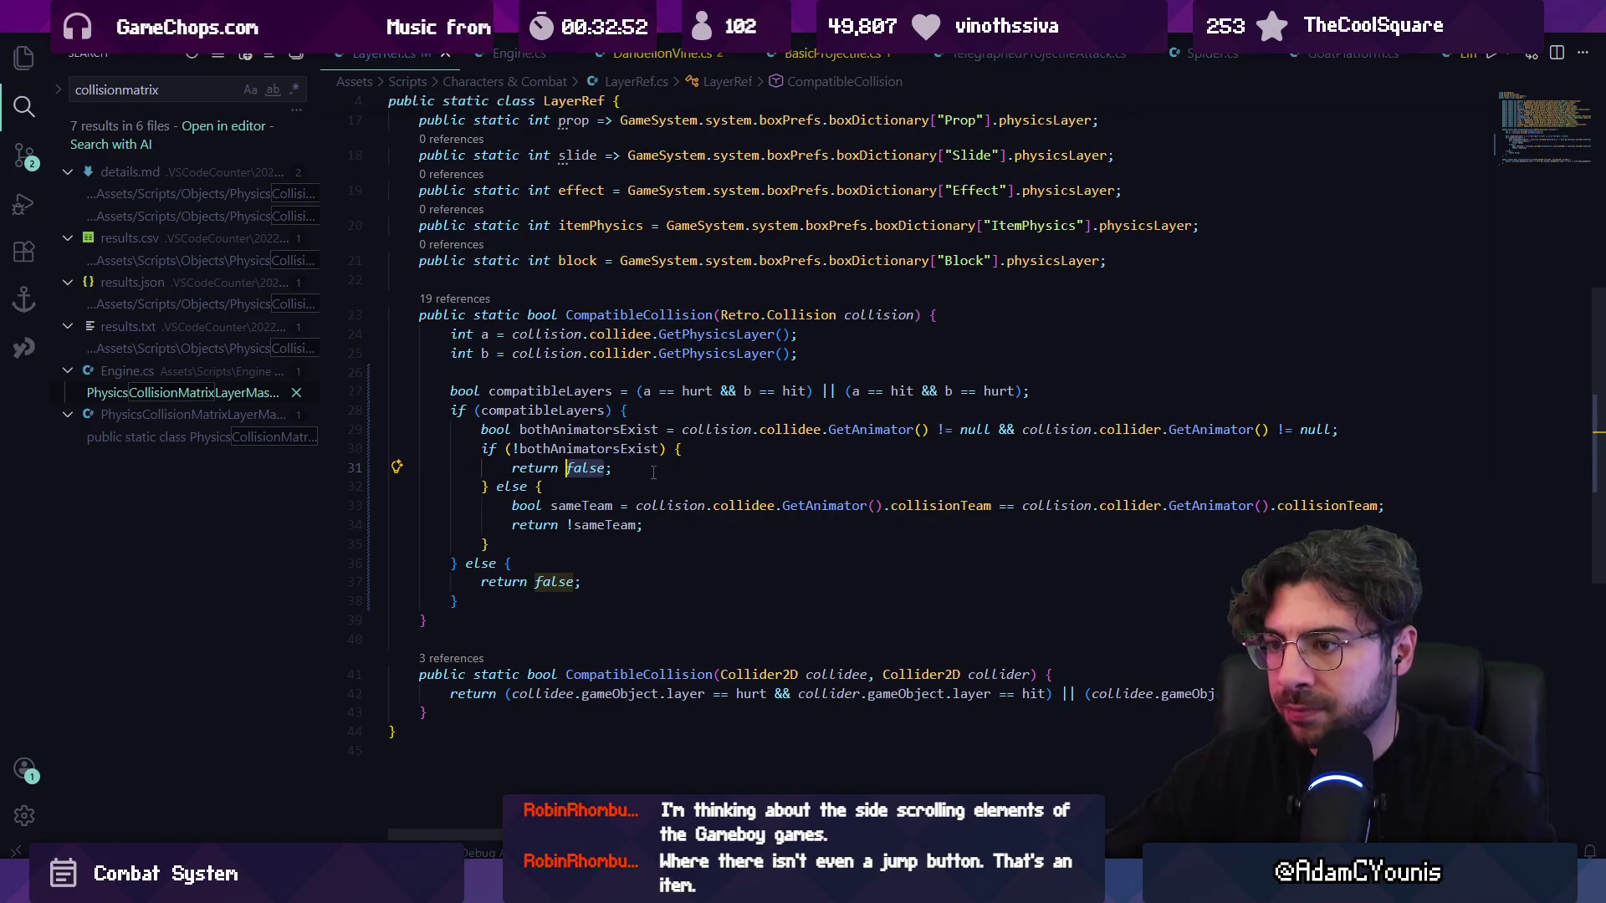
key("ctrl+shift+Right")
type("true")
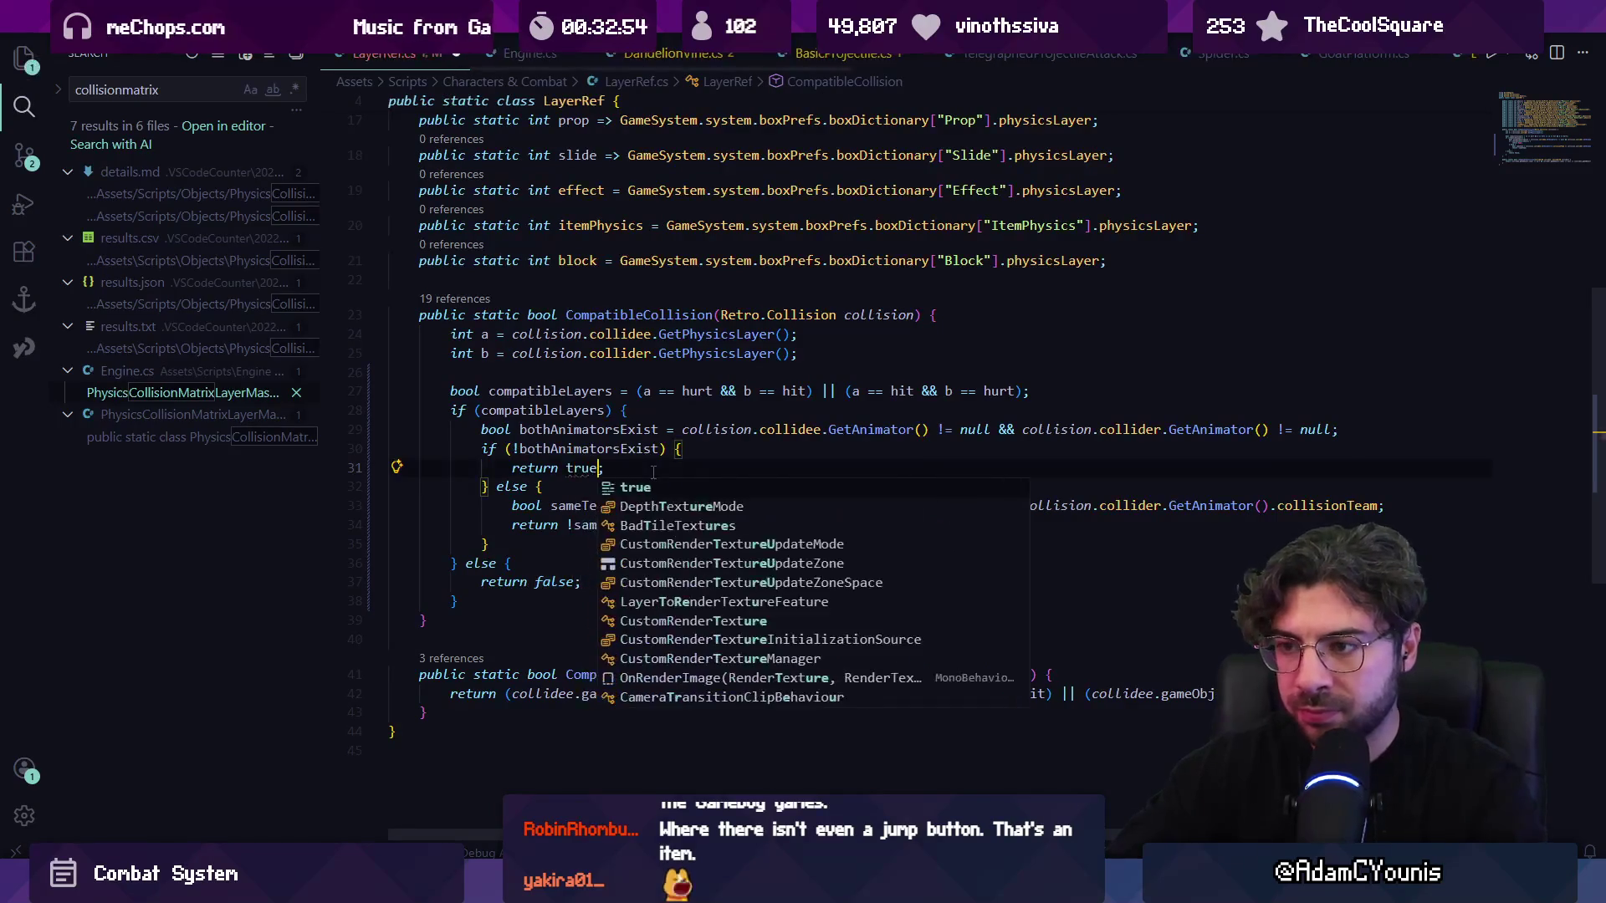
key("Escape")
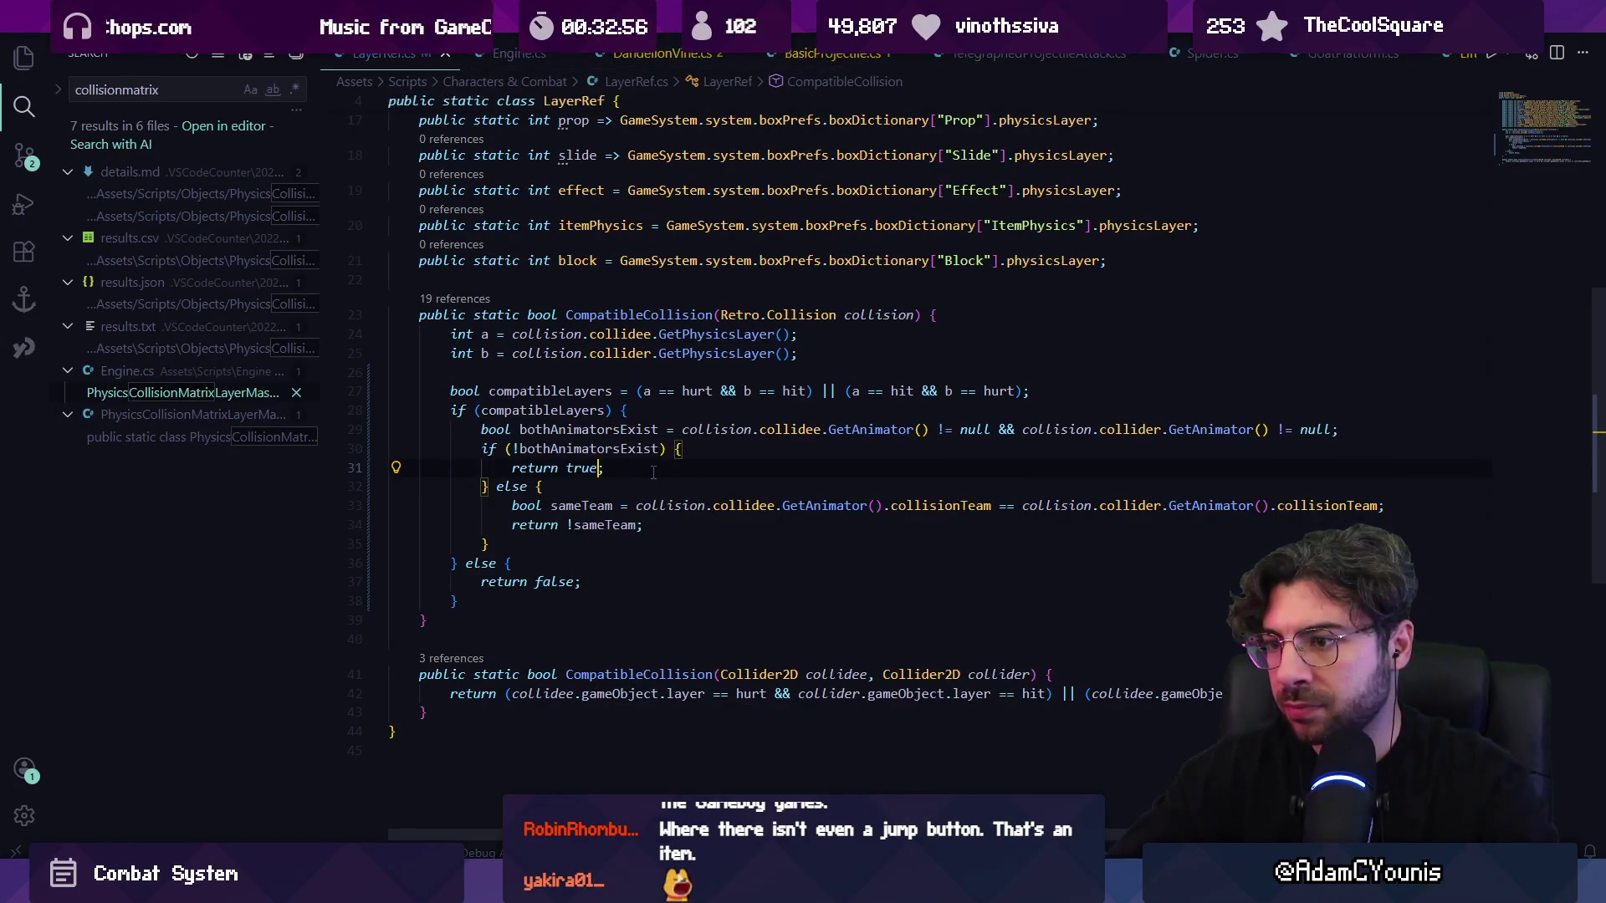
type(" //")
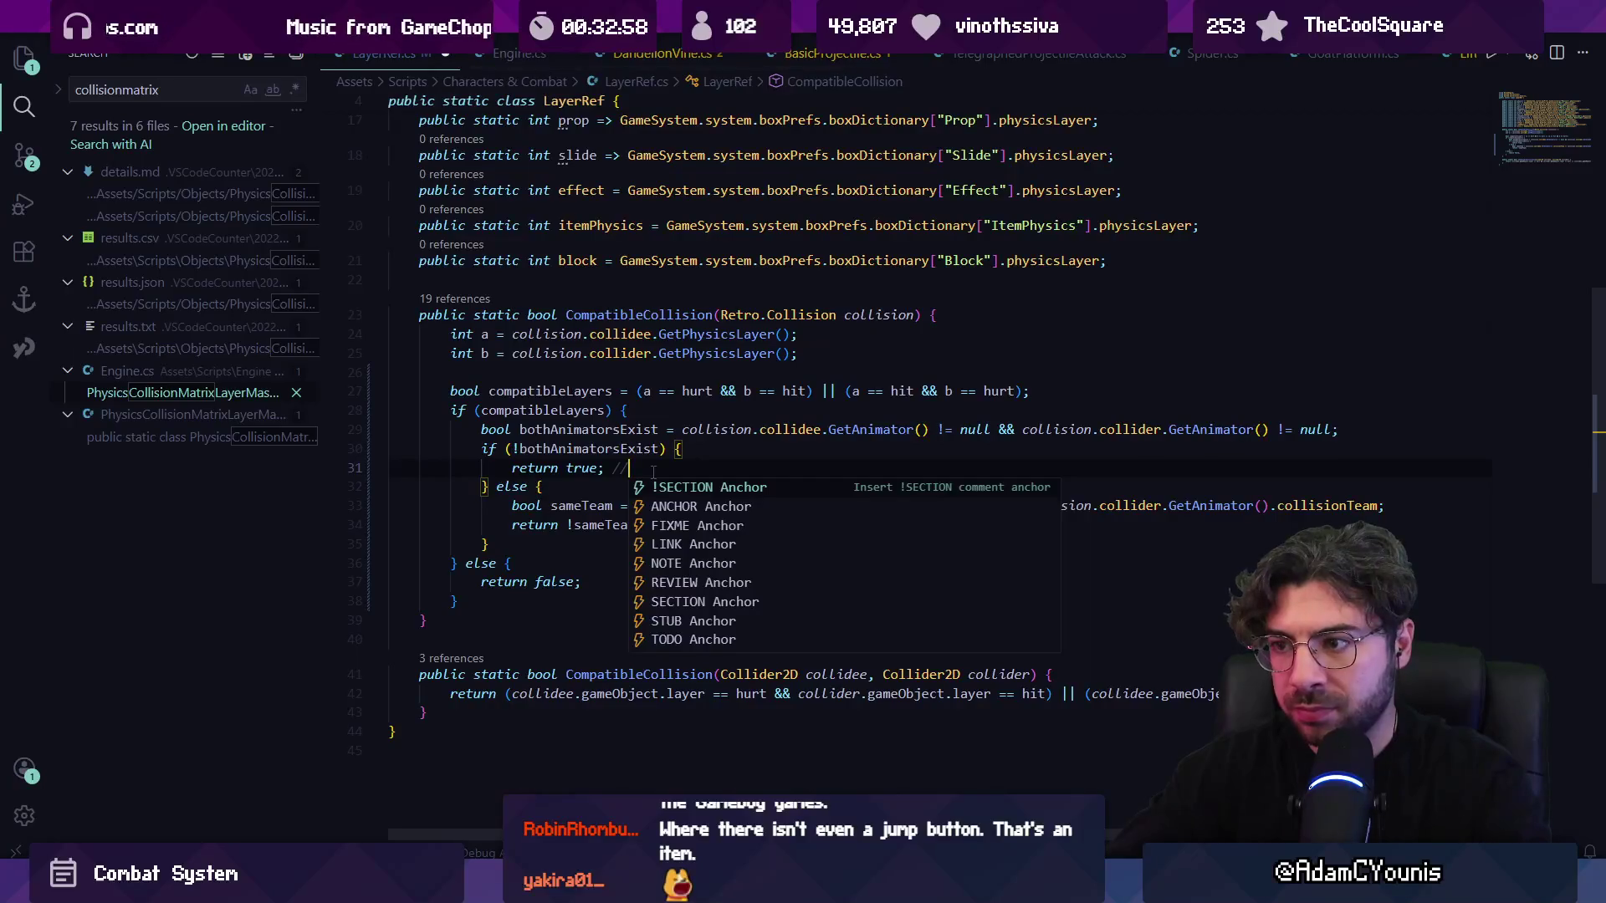
key("Escape")
- Add, then remove, a 'we don't have two animators, assuming true' Debug.Log, and go to GetAnimator's definition
key("ctrl+shift+Return")
type("Debug.Log(\"we ")
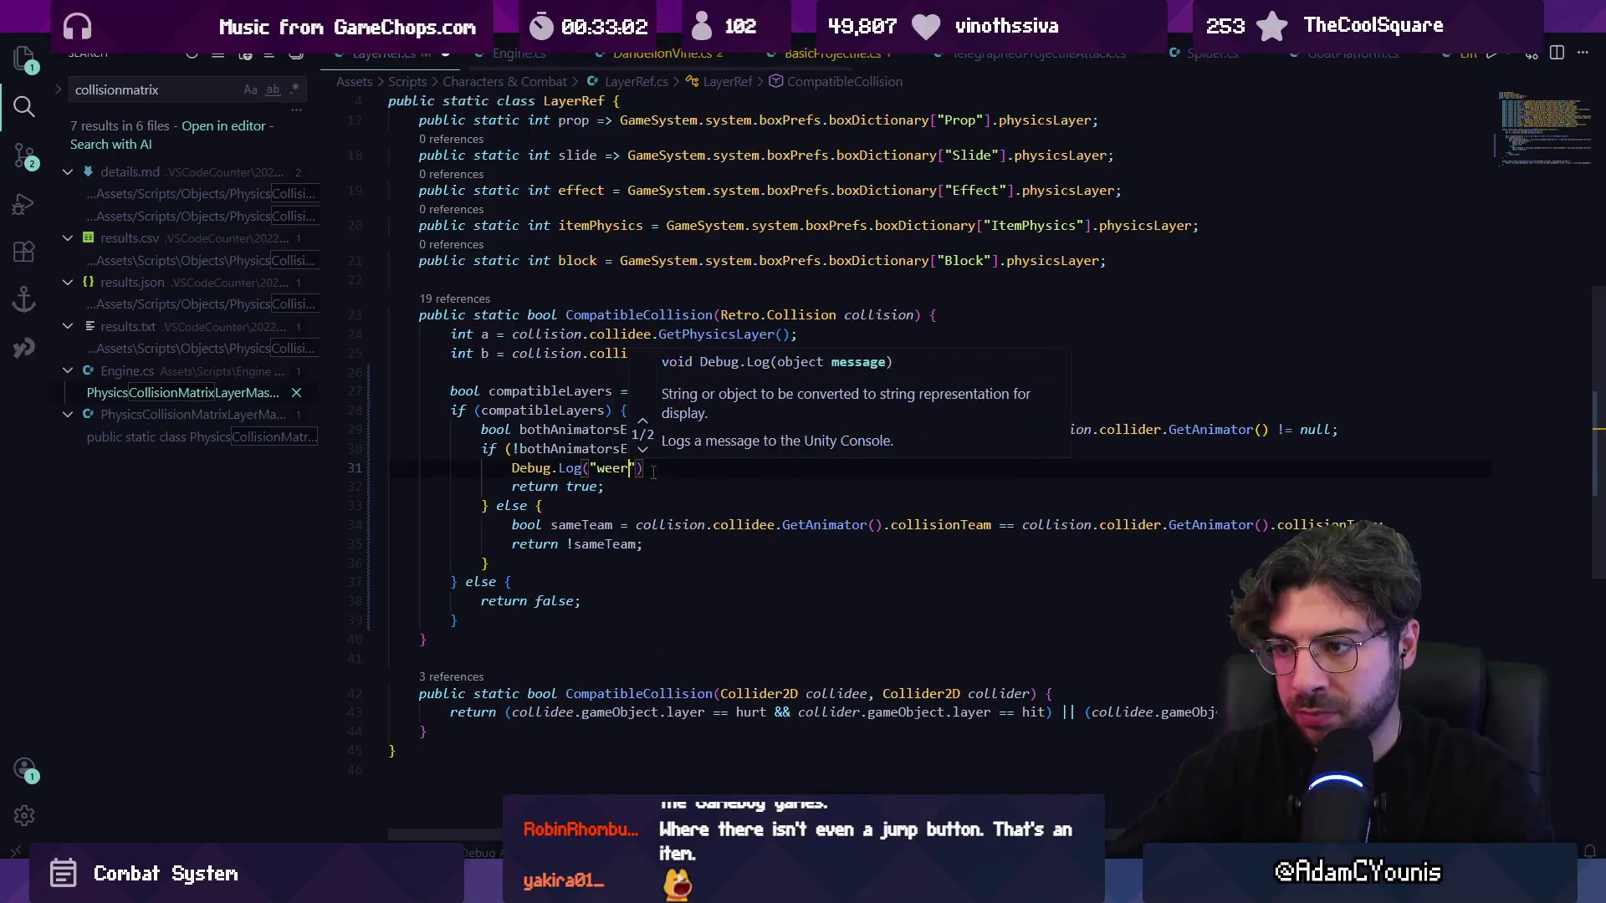
type("do'")
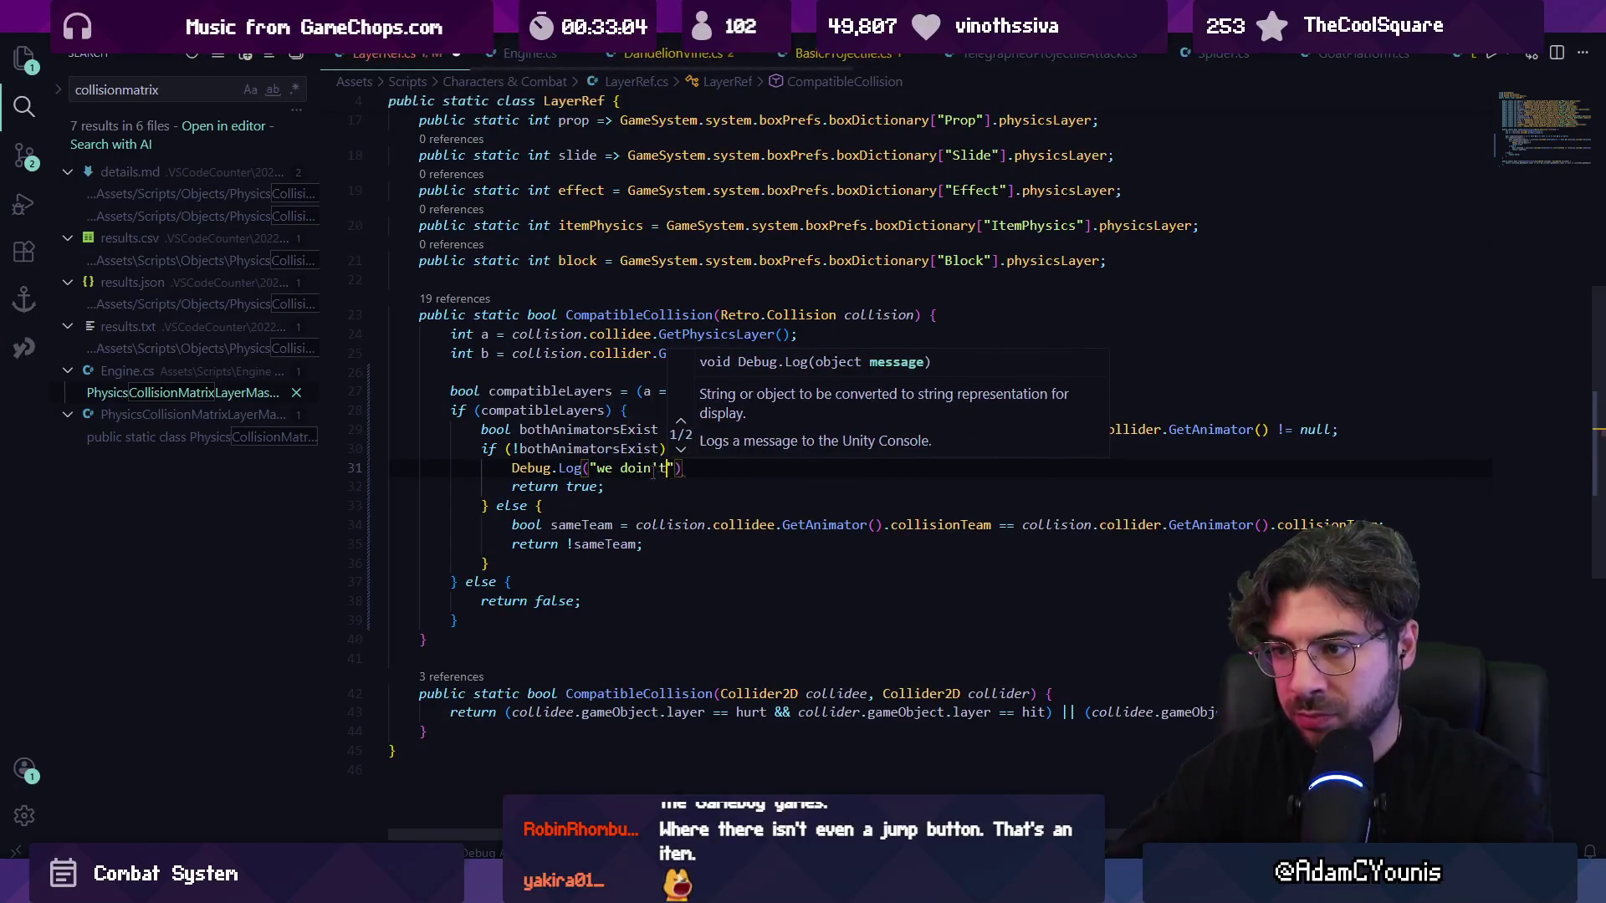
key("BackSpace")
type("n't have two aniumato")
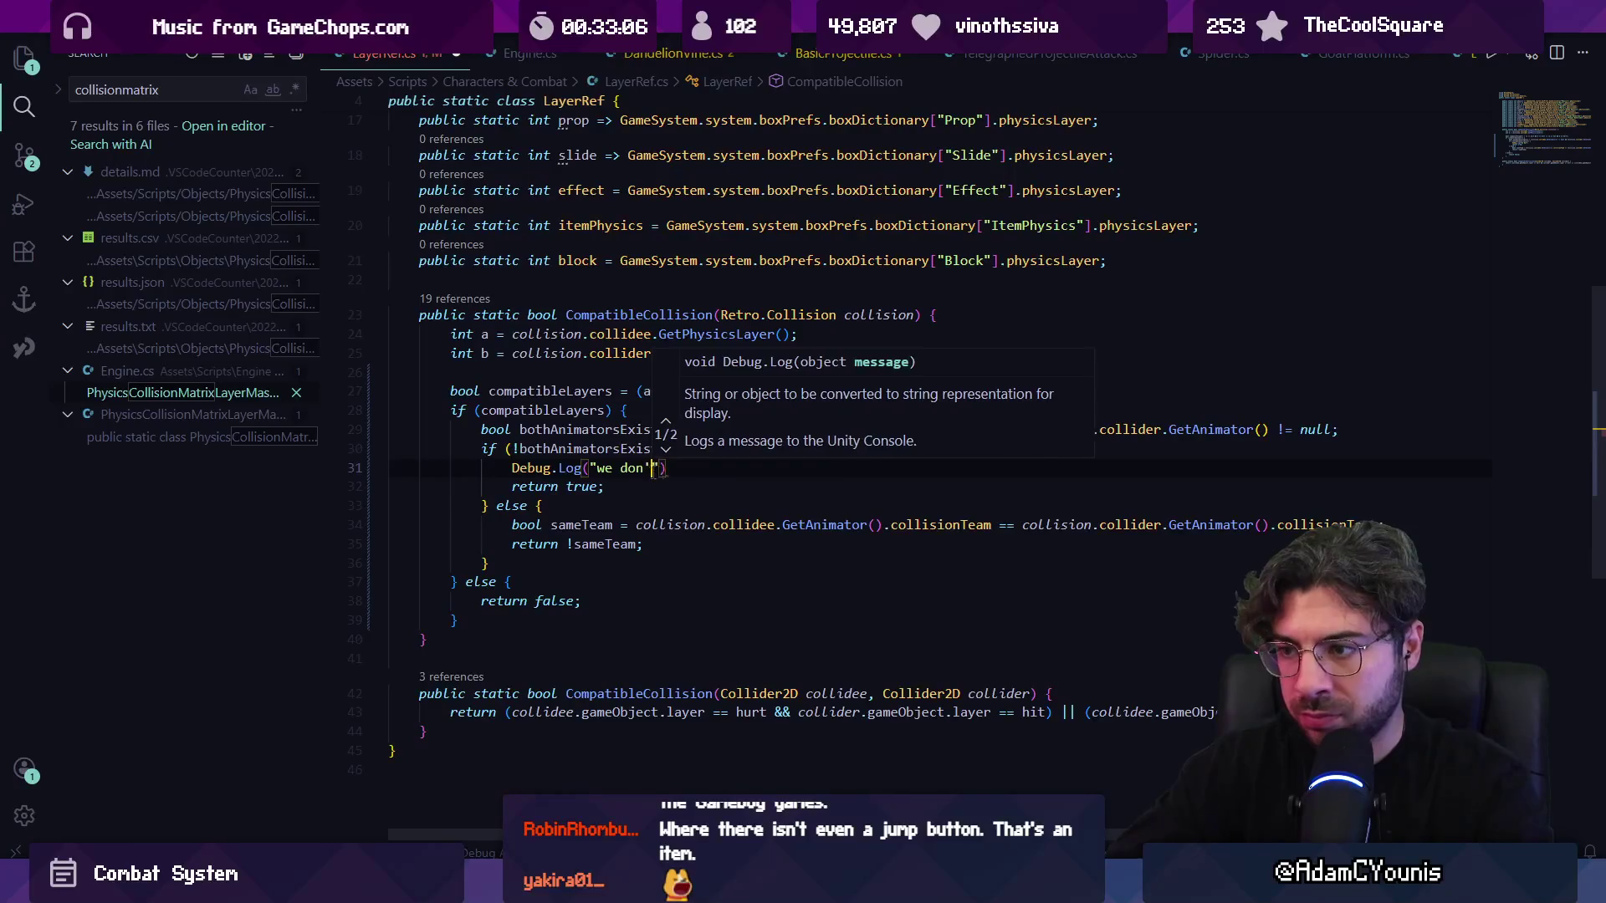
key("BackSpace")
key("BackSpace")
key("BackSpace")
type("mators, as")
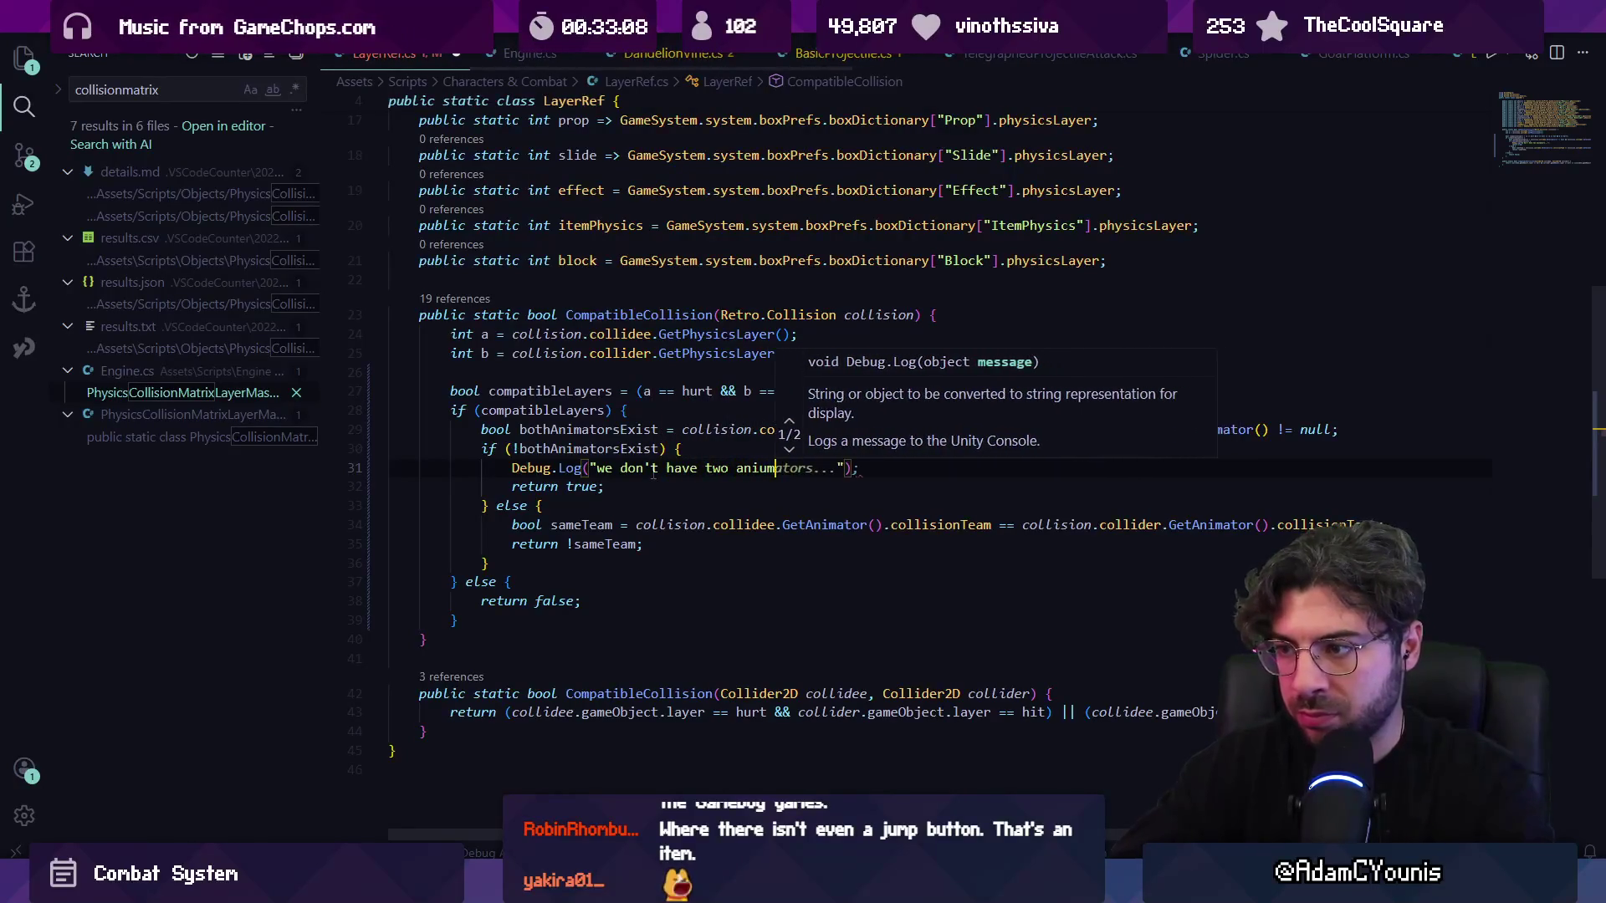
type("suming true")
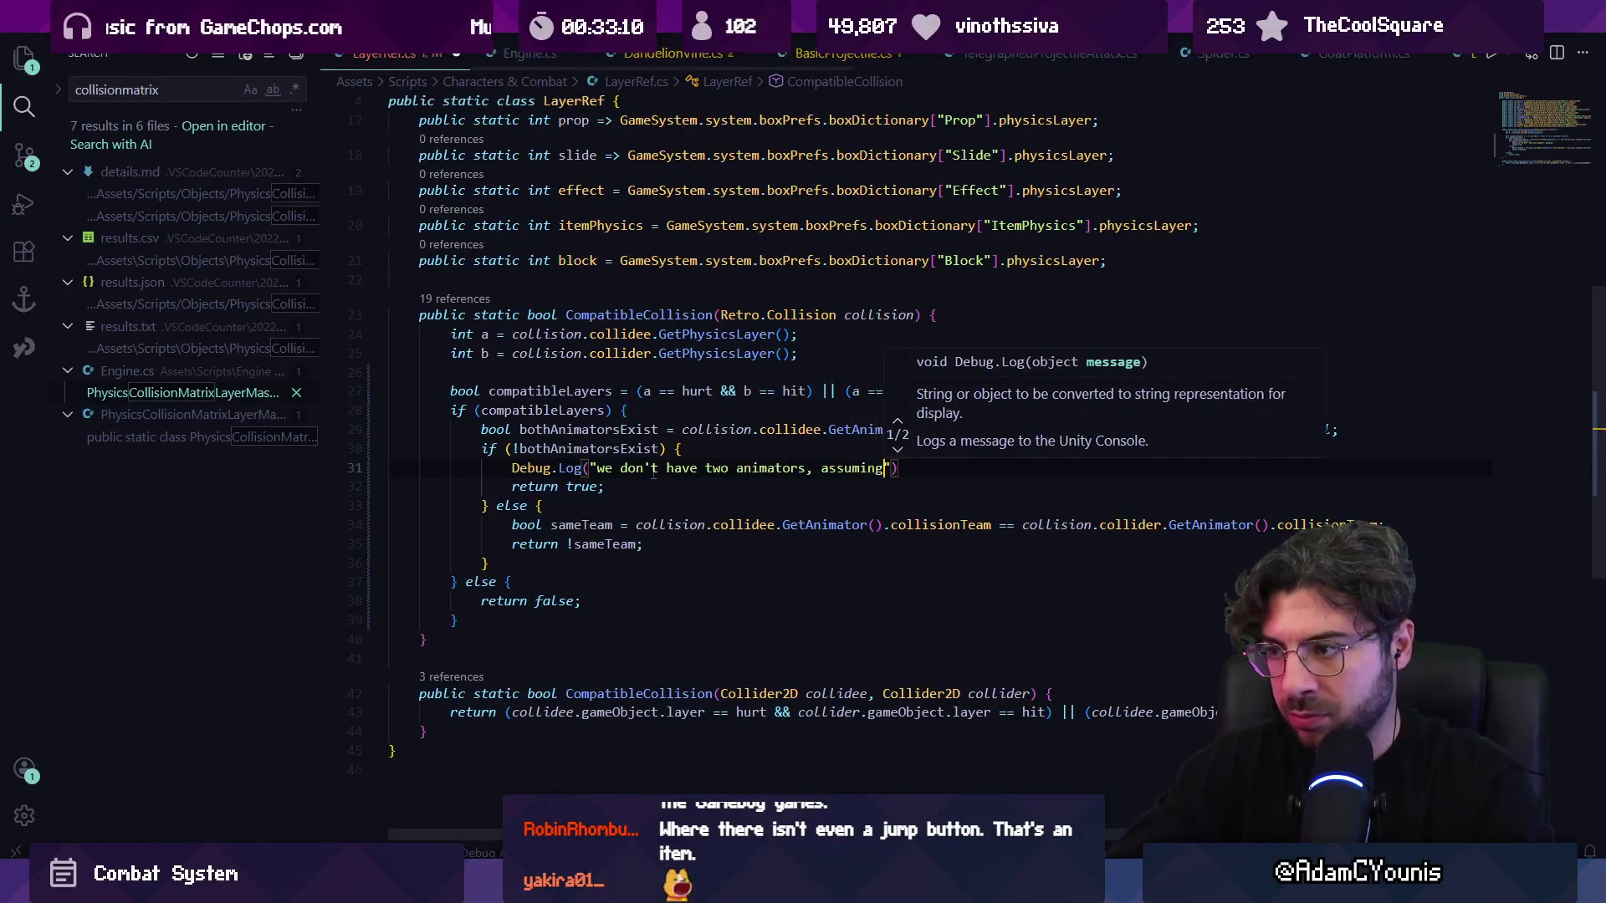
key("Escape")
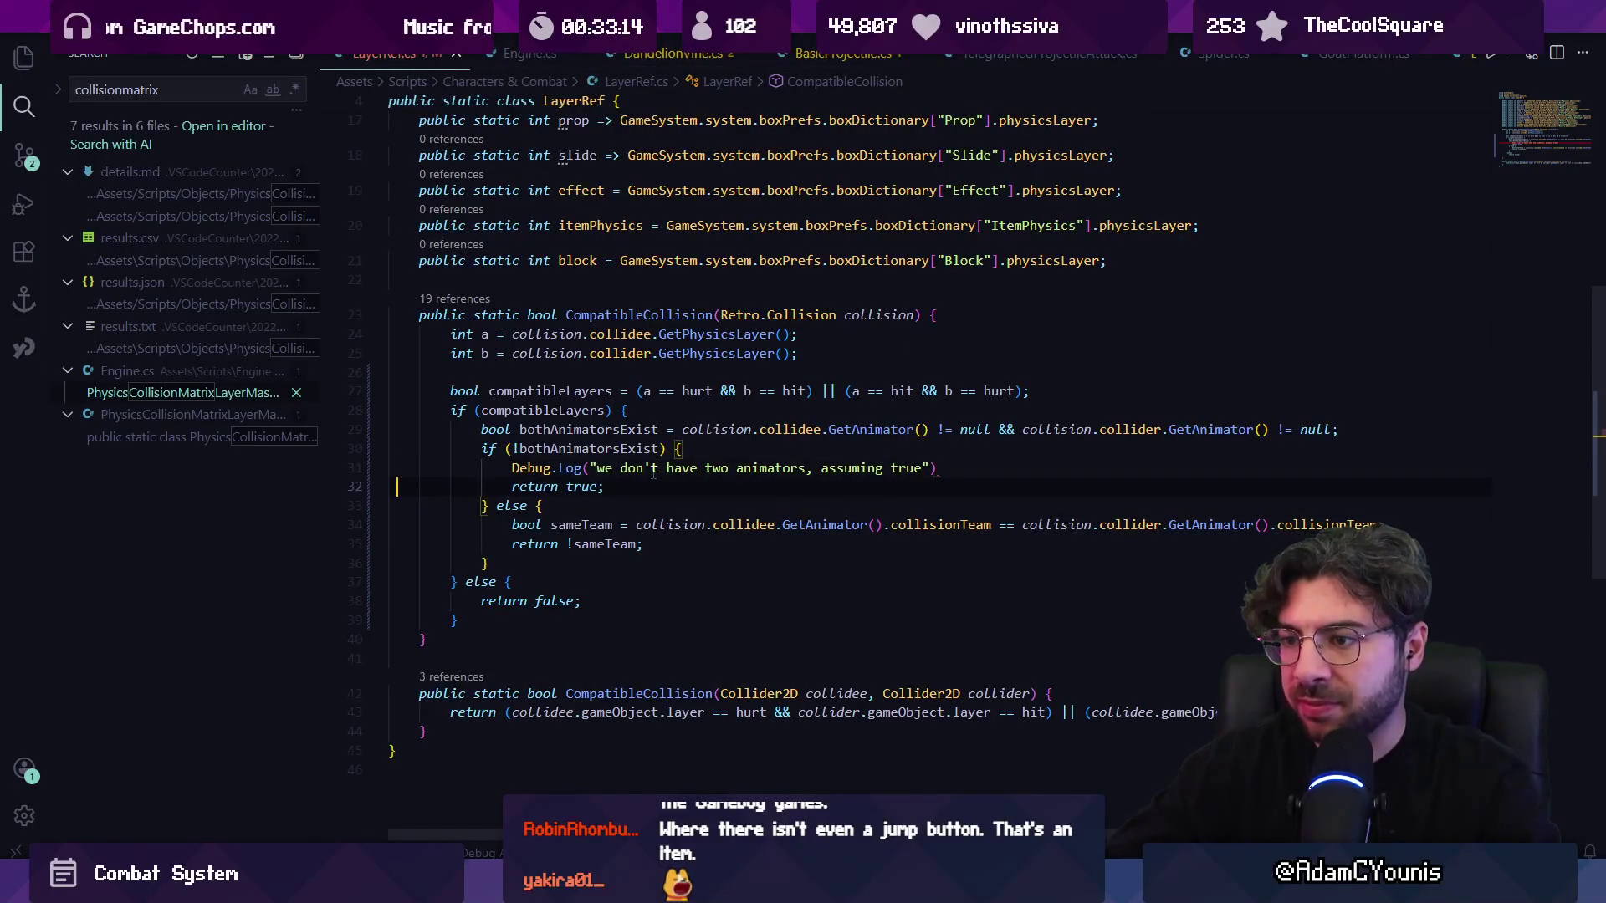
key("shift+Up")
key("BackSpace")
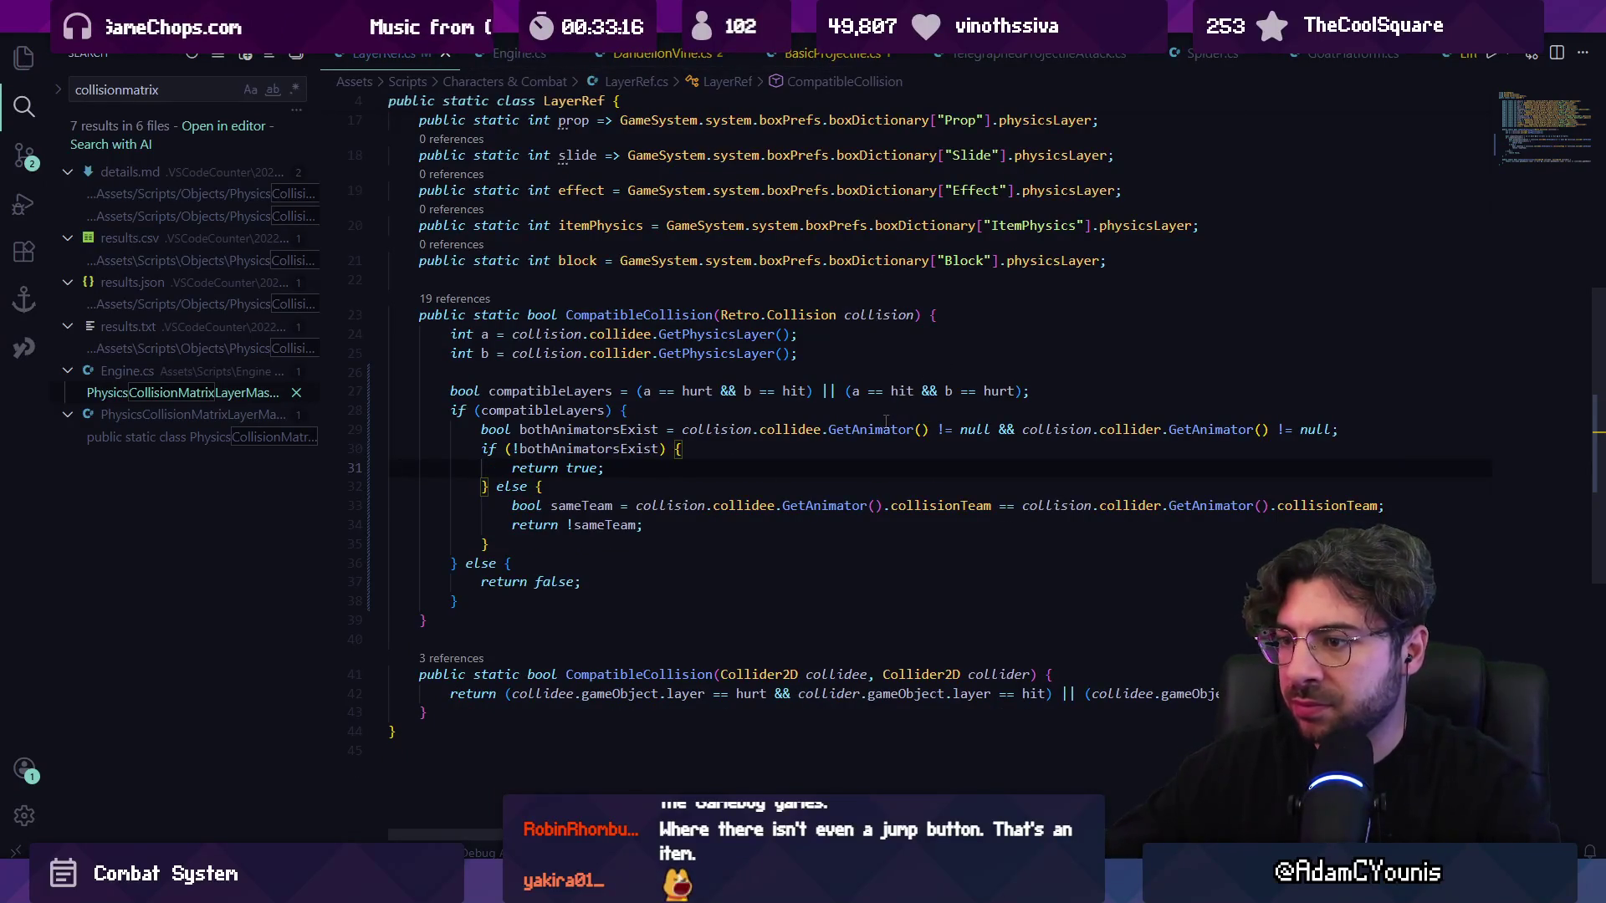
left_click(885, 429)
left_click(891, 429, "ctrl")
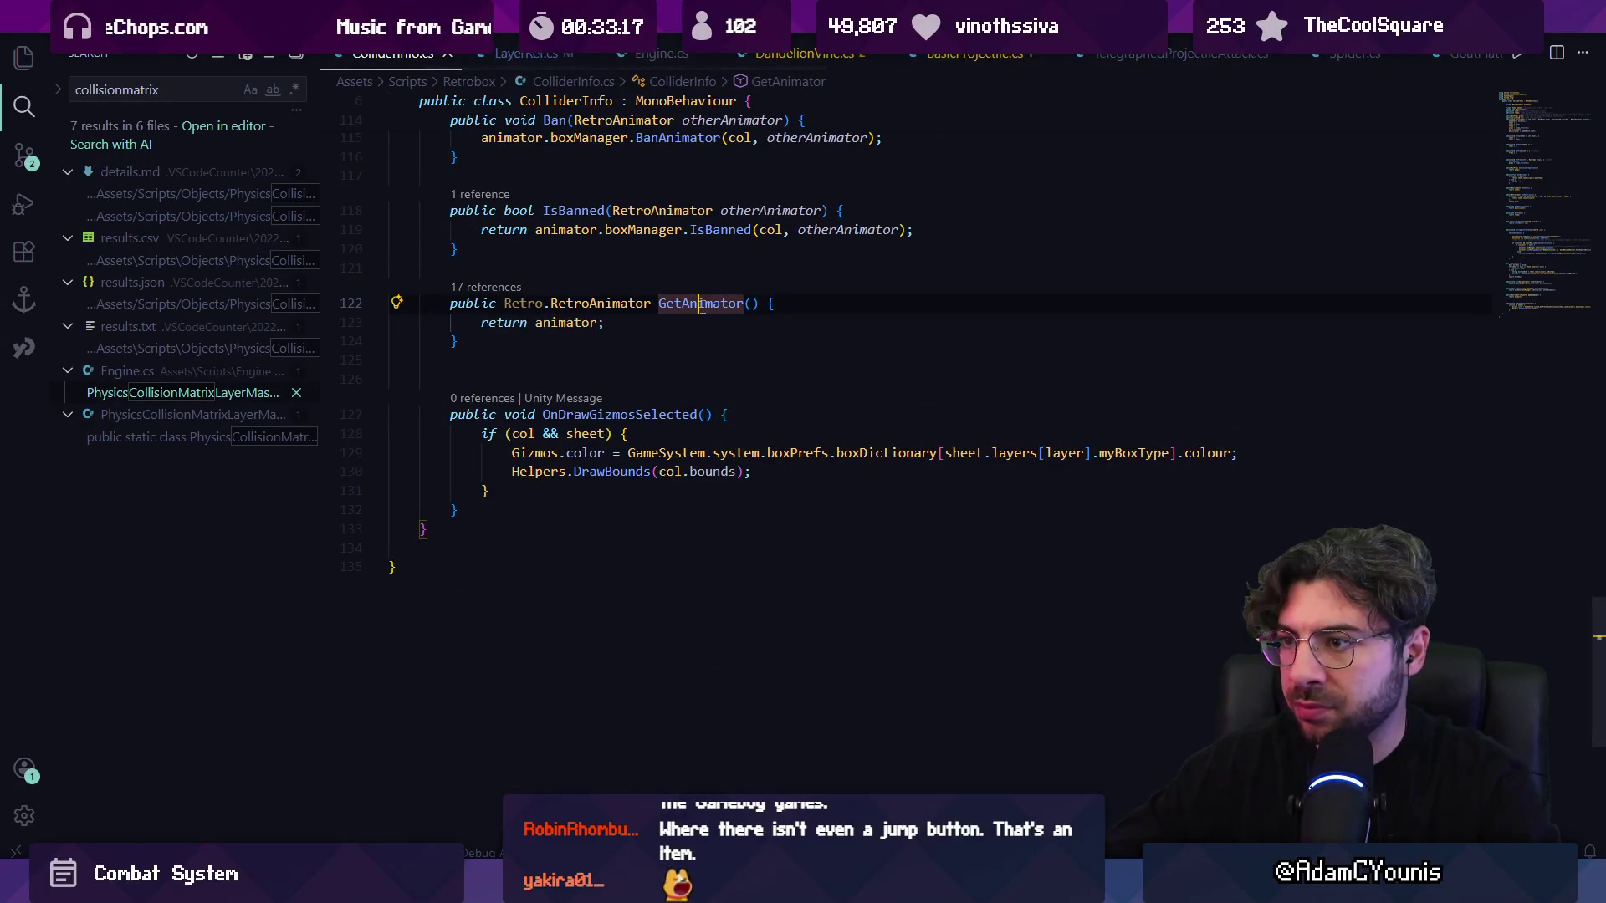
- Search ColliderInfo.cs for 'collisionteam', then broaden the search to 'team'
key("ctrl+p")
key("Escape")
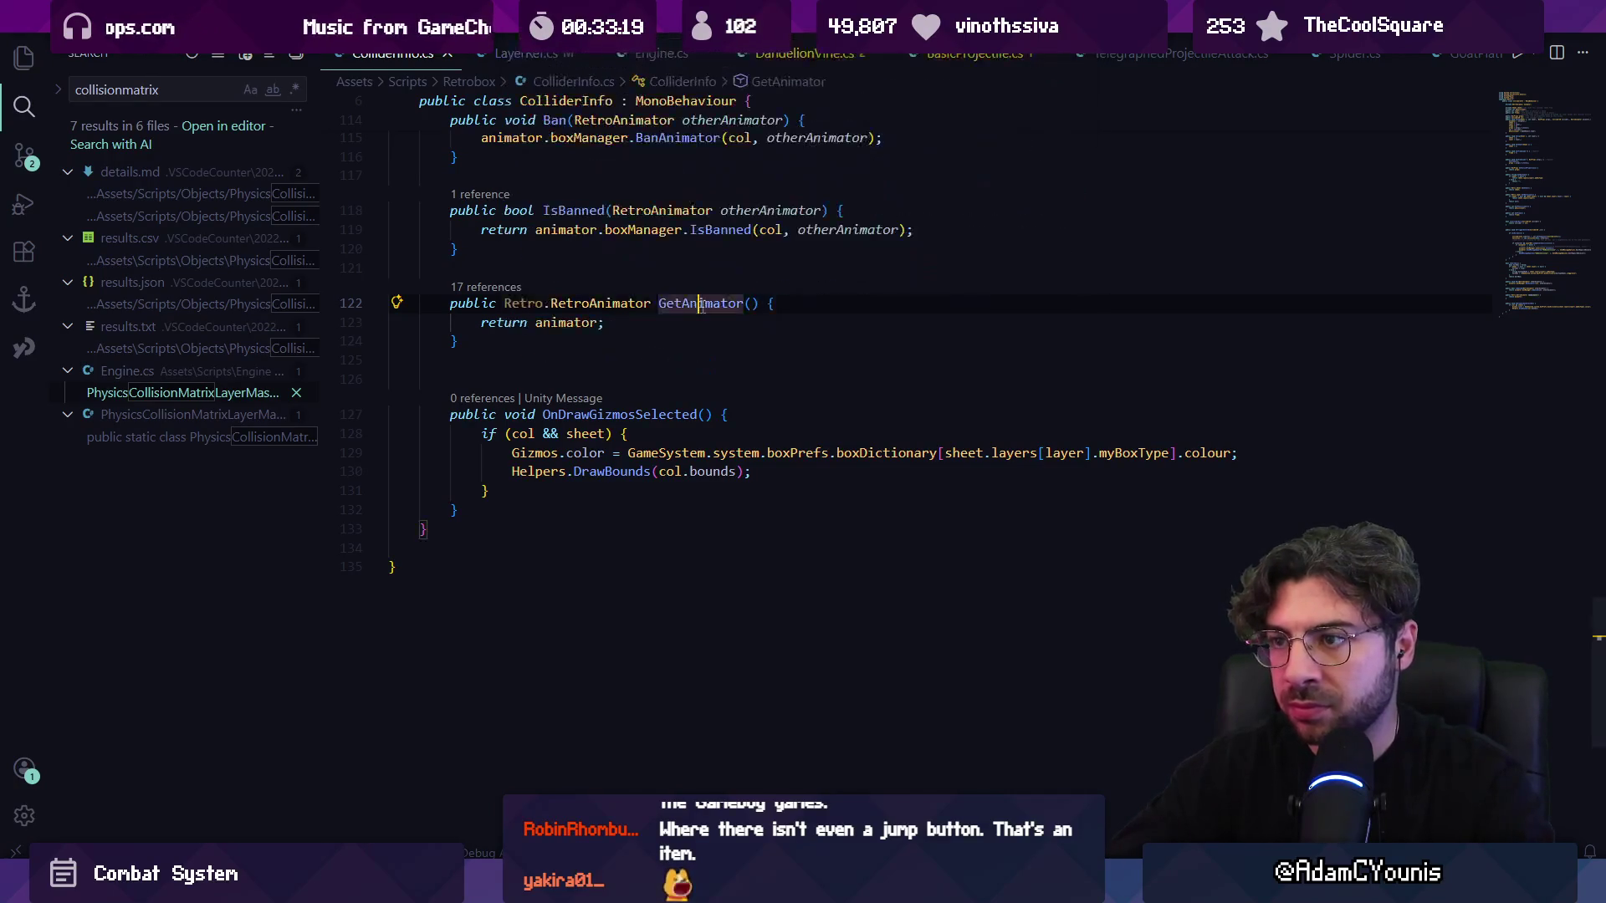
key("ctrl+f")
type("collisionteam")
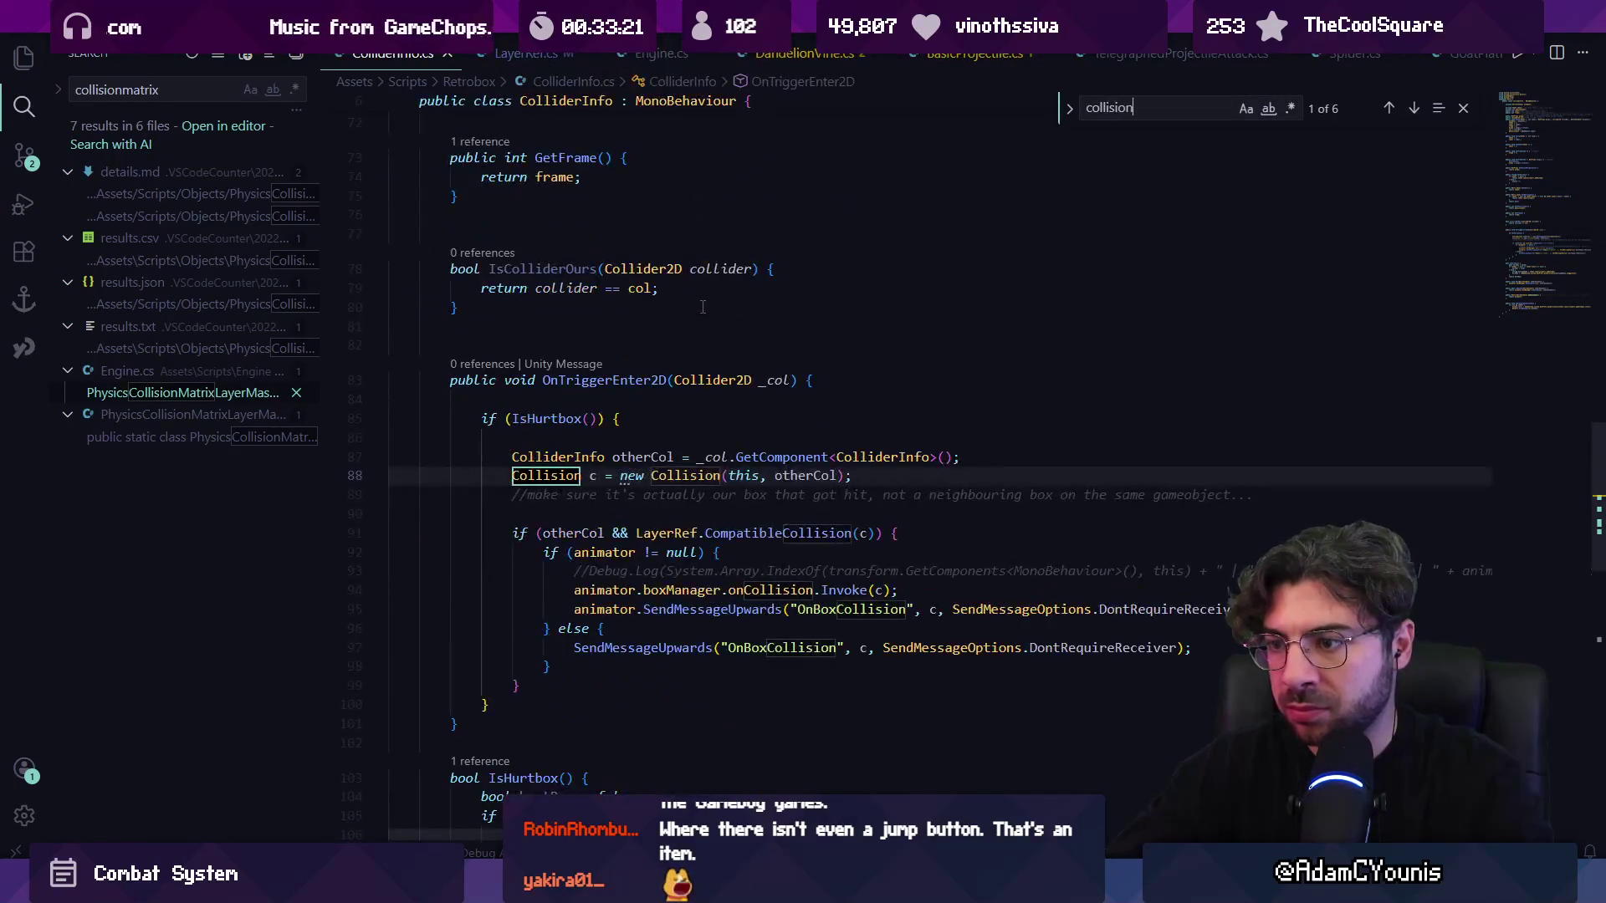
key("ctrl+a")
type("team")
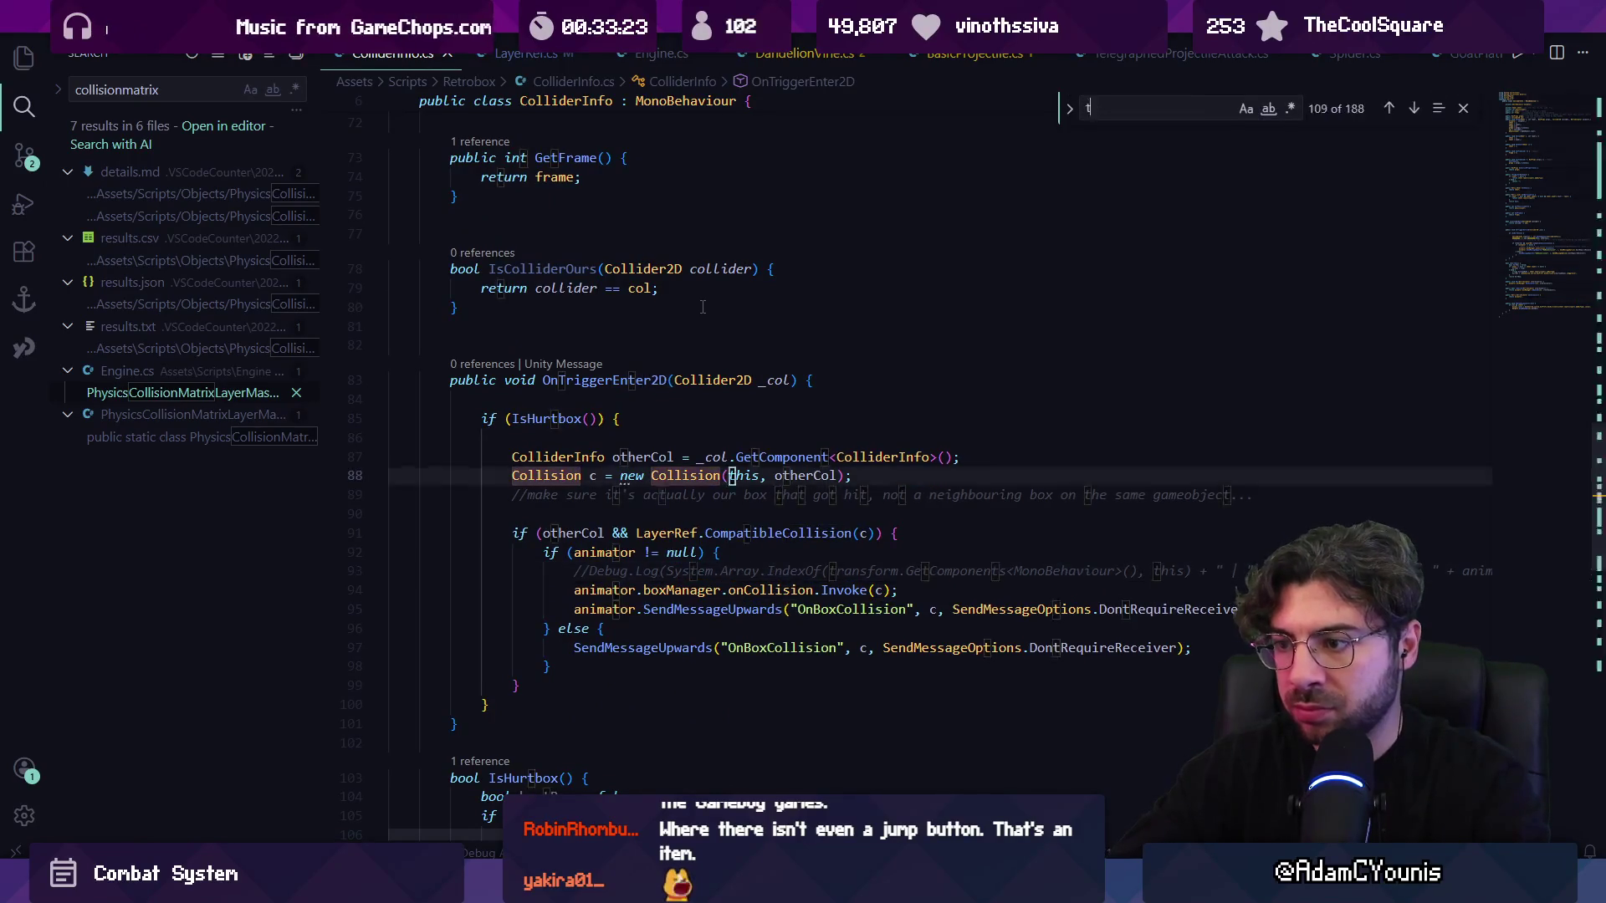
key("Escape")
- Open RetroAnimator.cs through quick open and search it for 'collision'
key("ctrl+p")
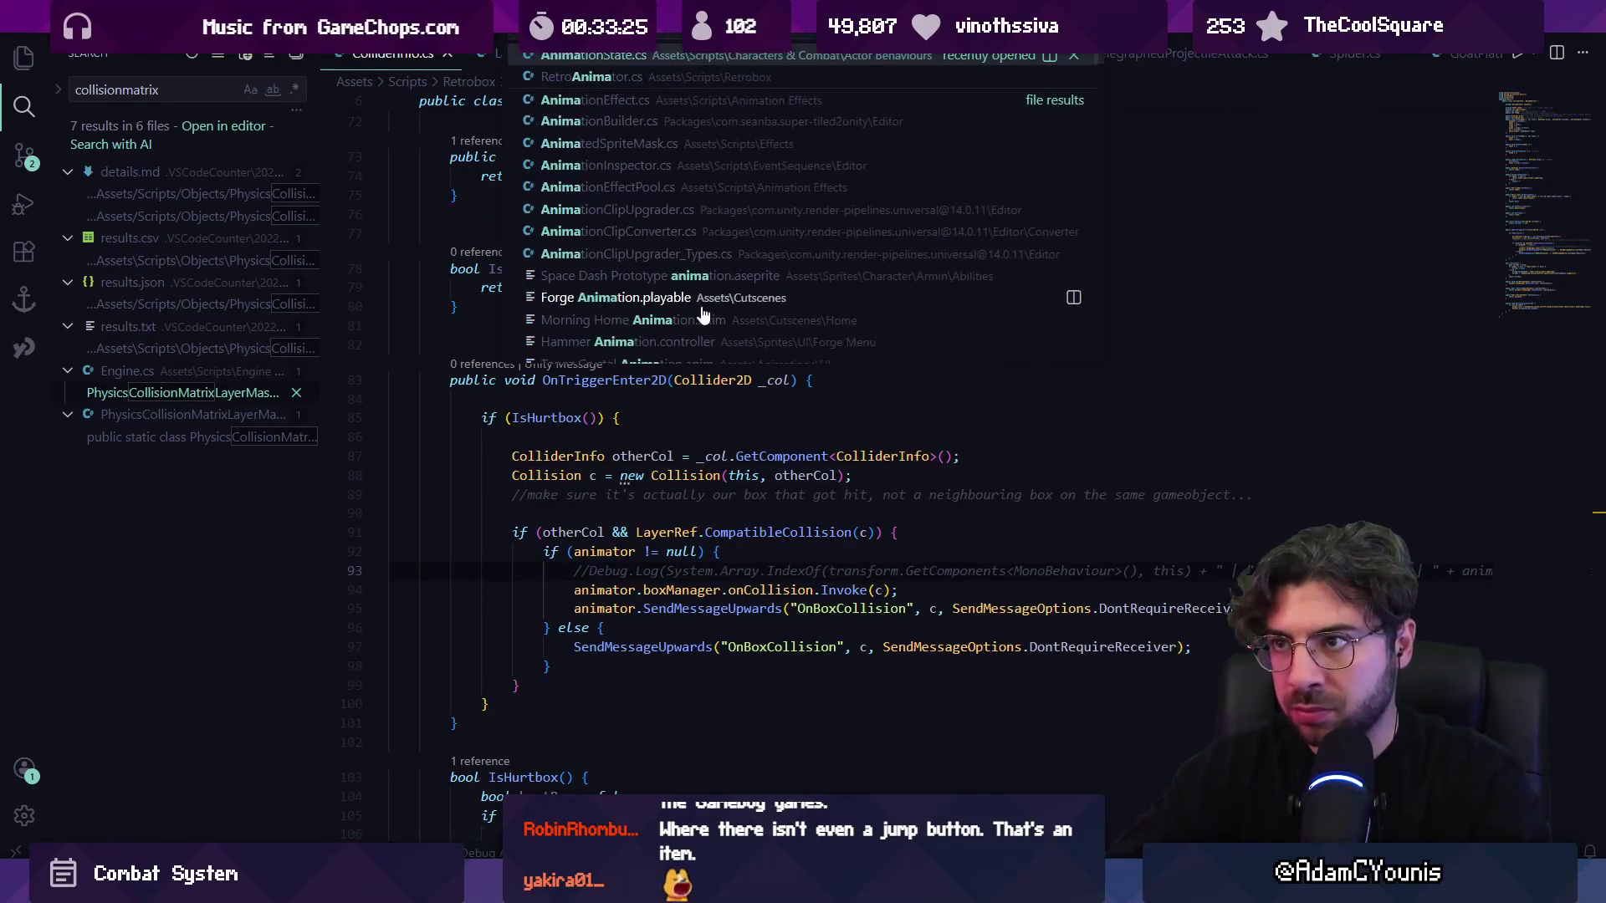
key("Escape")
key("ctrl+p")
type("animator")
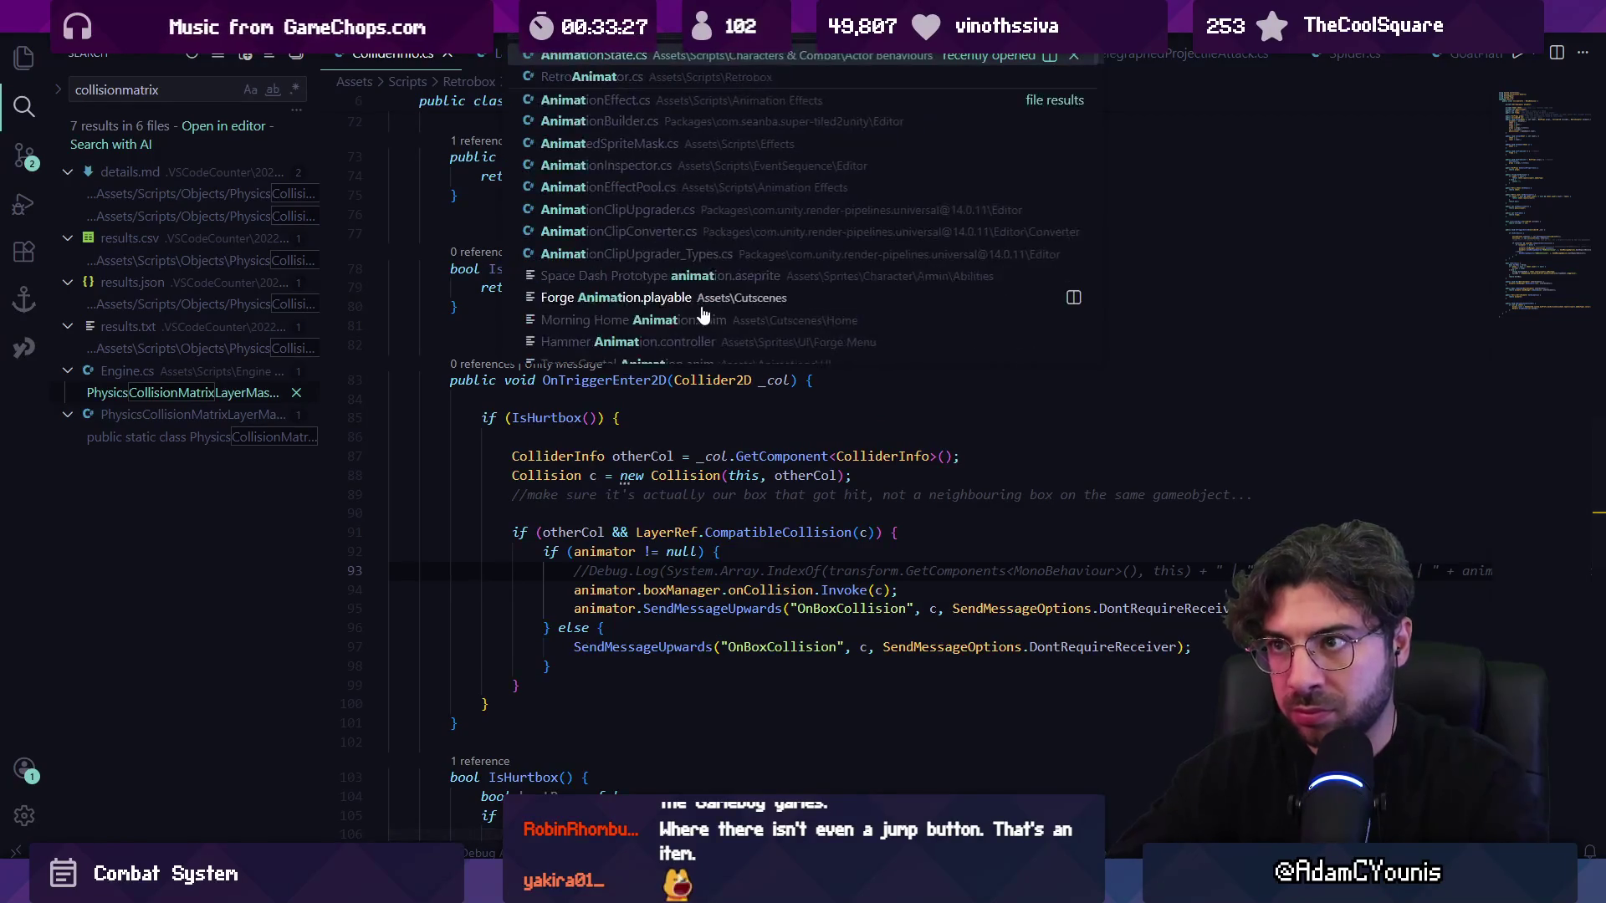
key("Return")
key("ctrl+f")
type("collision")
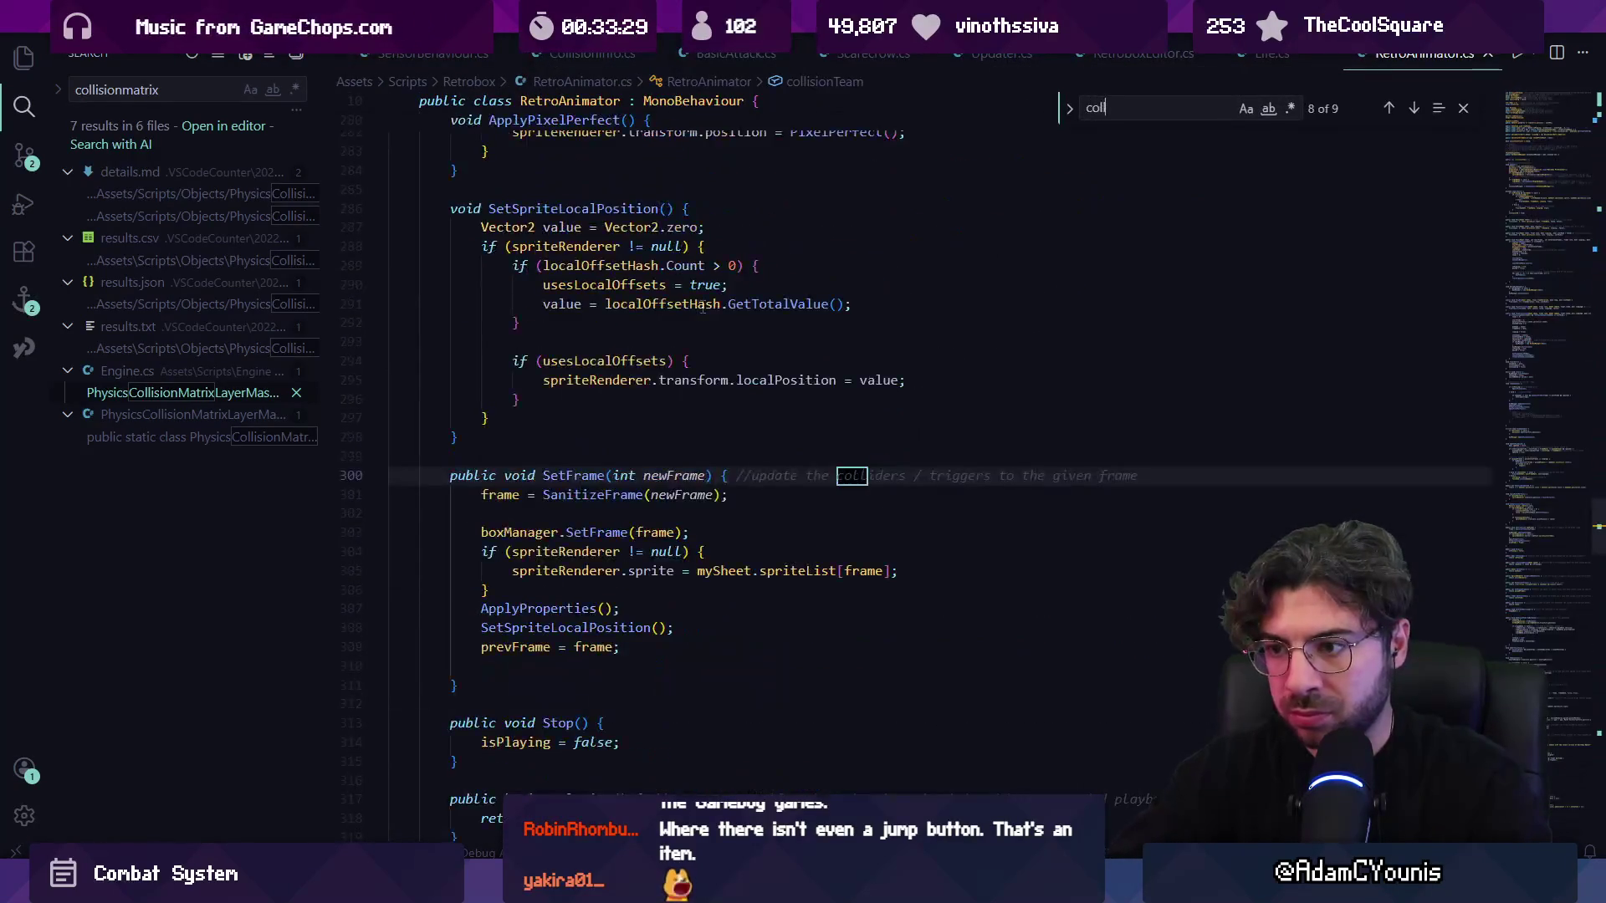
key("Escape")
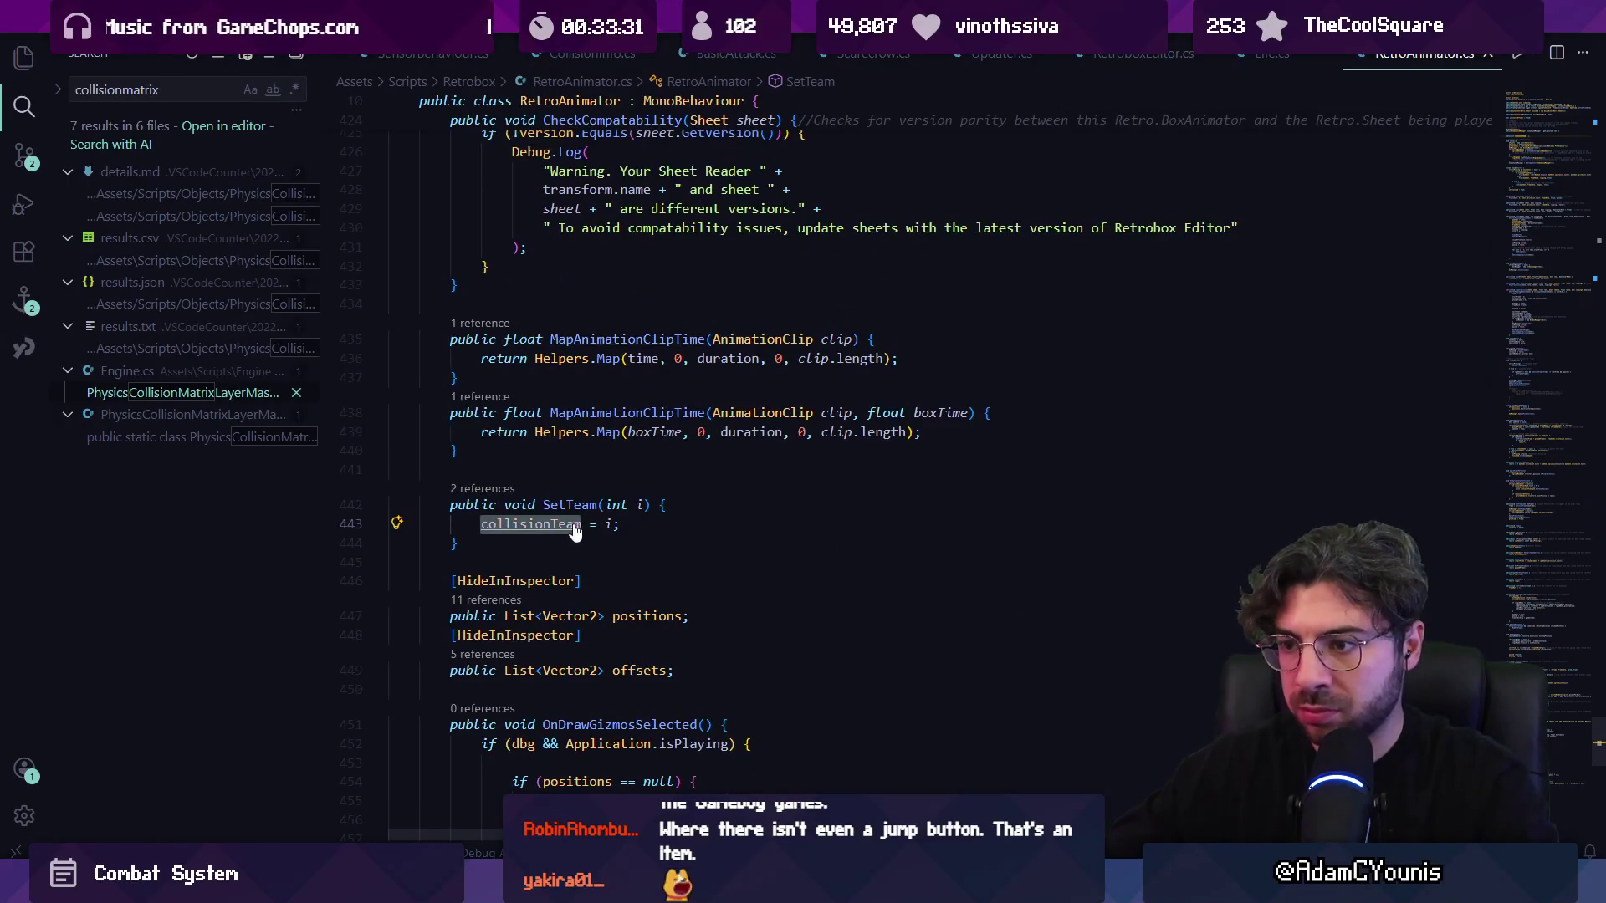
- List the collisionTeam references and open BasicProjectile.cs at its team property
left_click(572, 529, "ctrl")
left_click(505, 333)
left_click(1065, 401)
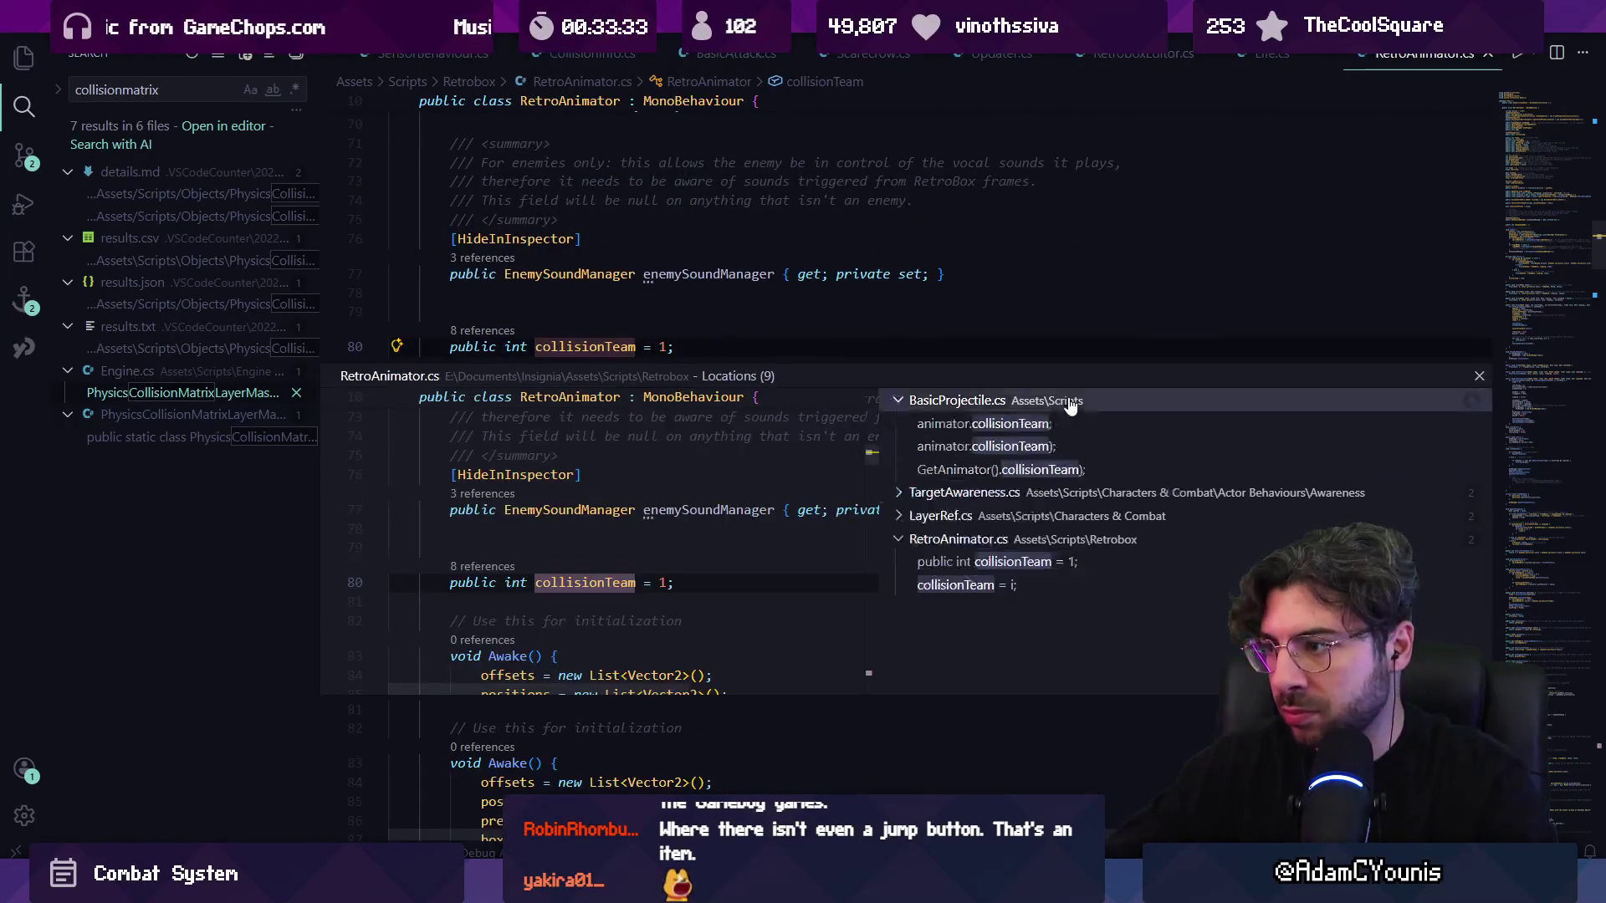
left_click(974, 424)
double_click(686, 549)
left_click(576, 477)
scroll(591, 492, "up", 1)
scroll(592, 492, "down", 2)
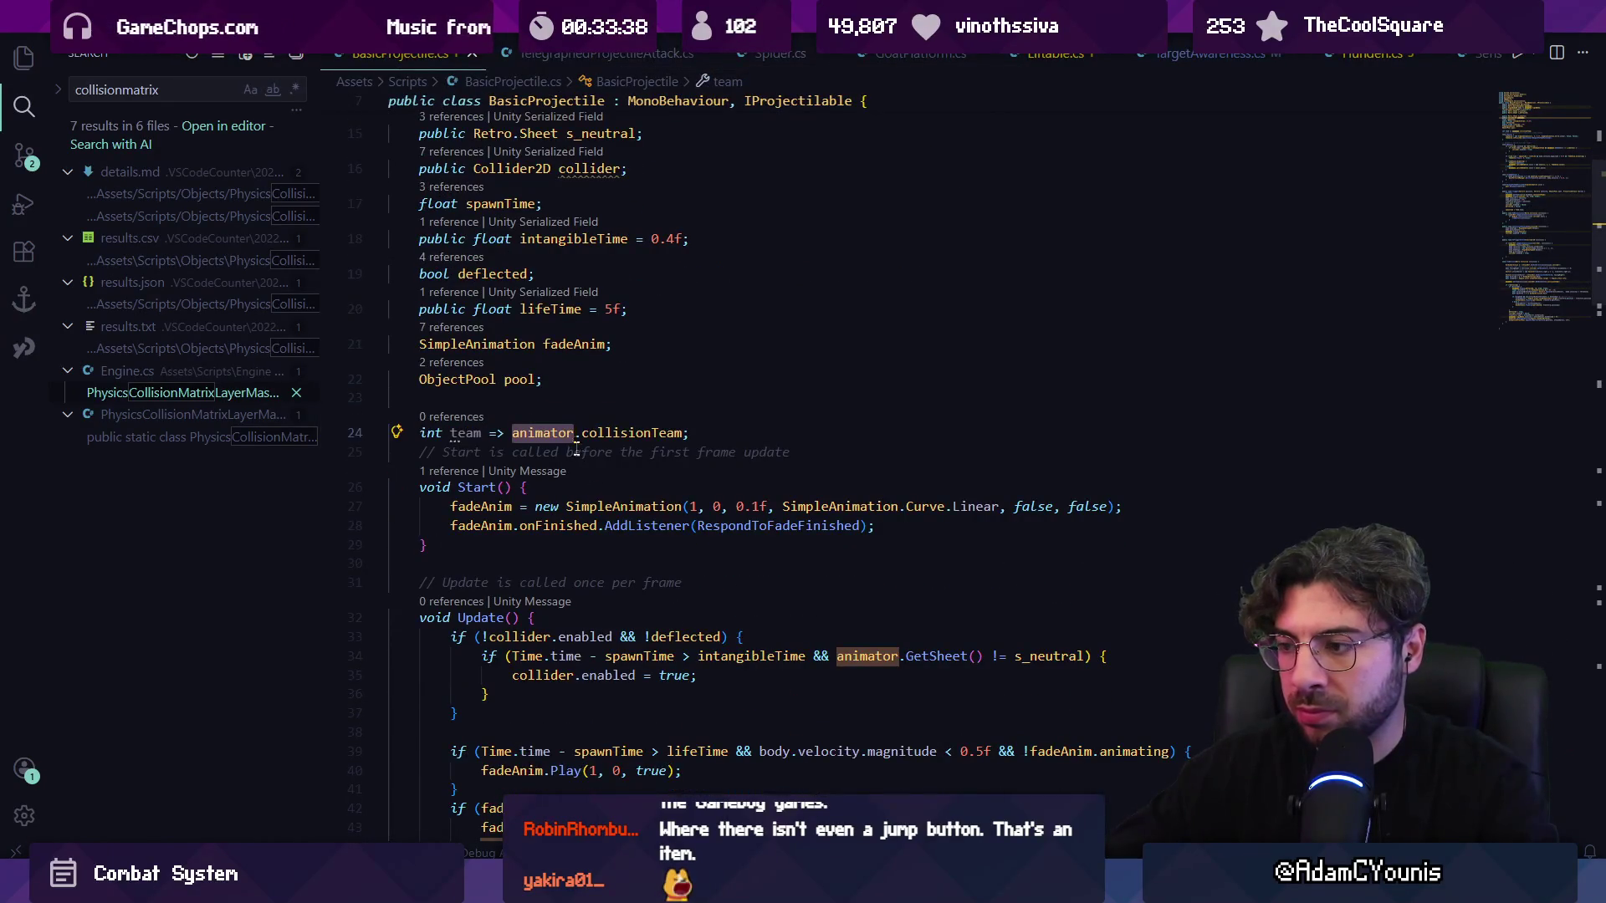
- Launch the Leonardo sketching app from the Windows search with 'leonardo'
mouse_move(574, 433)
scroll(585, 452, "down", 5)
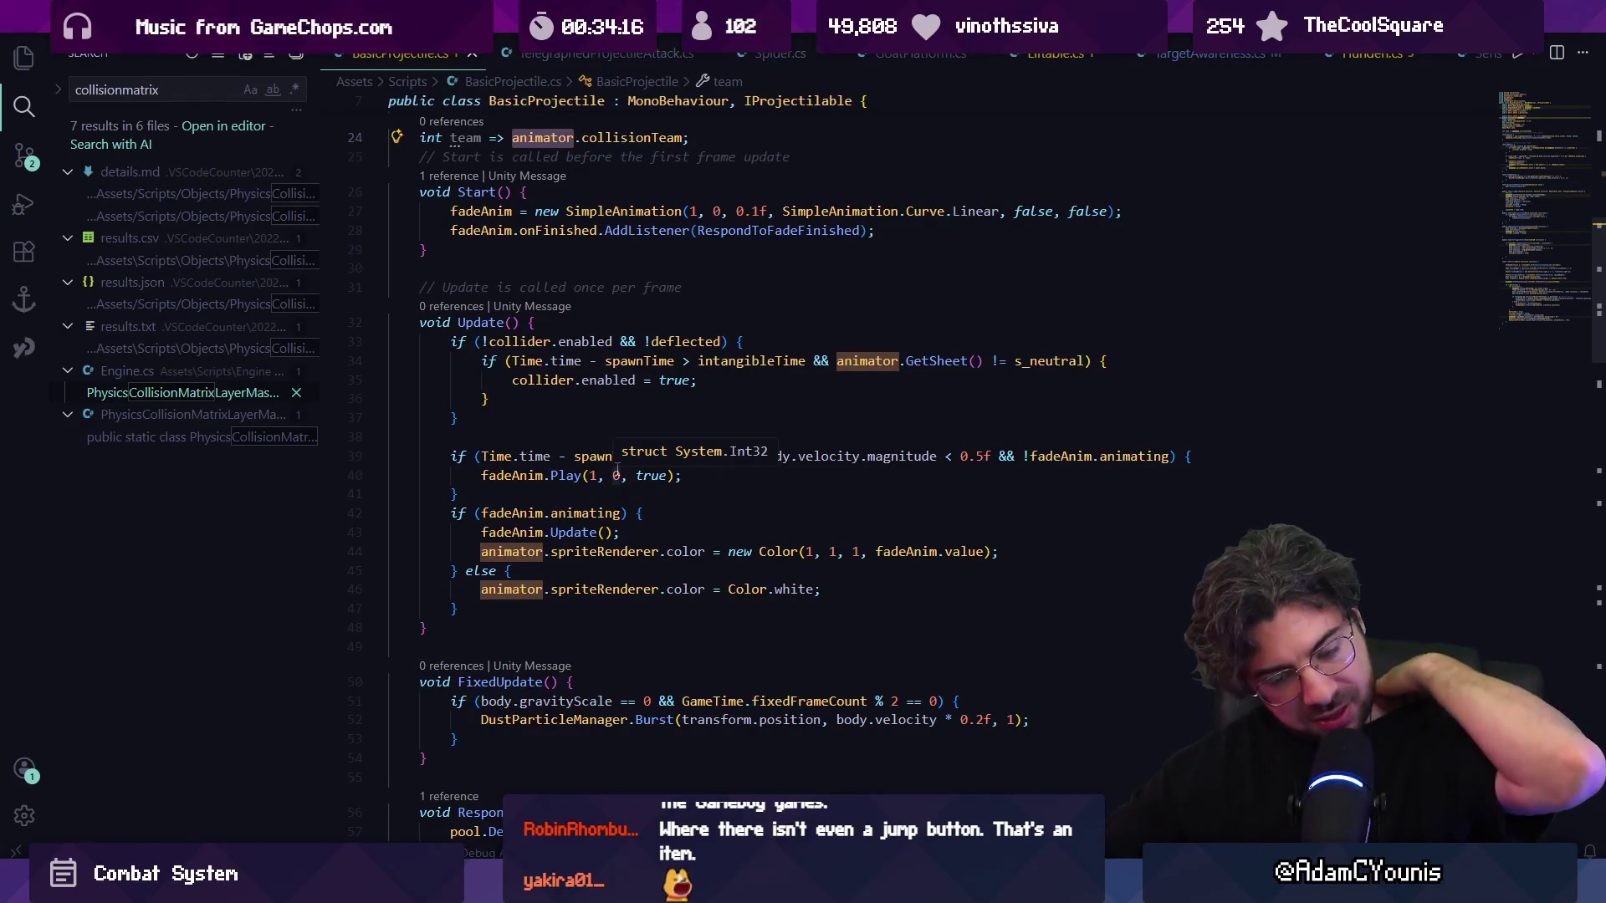
key("super")
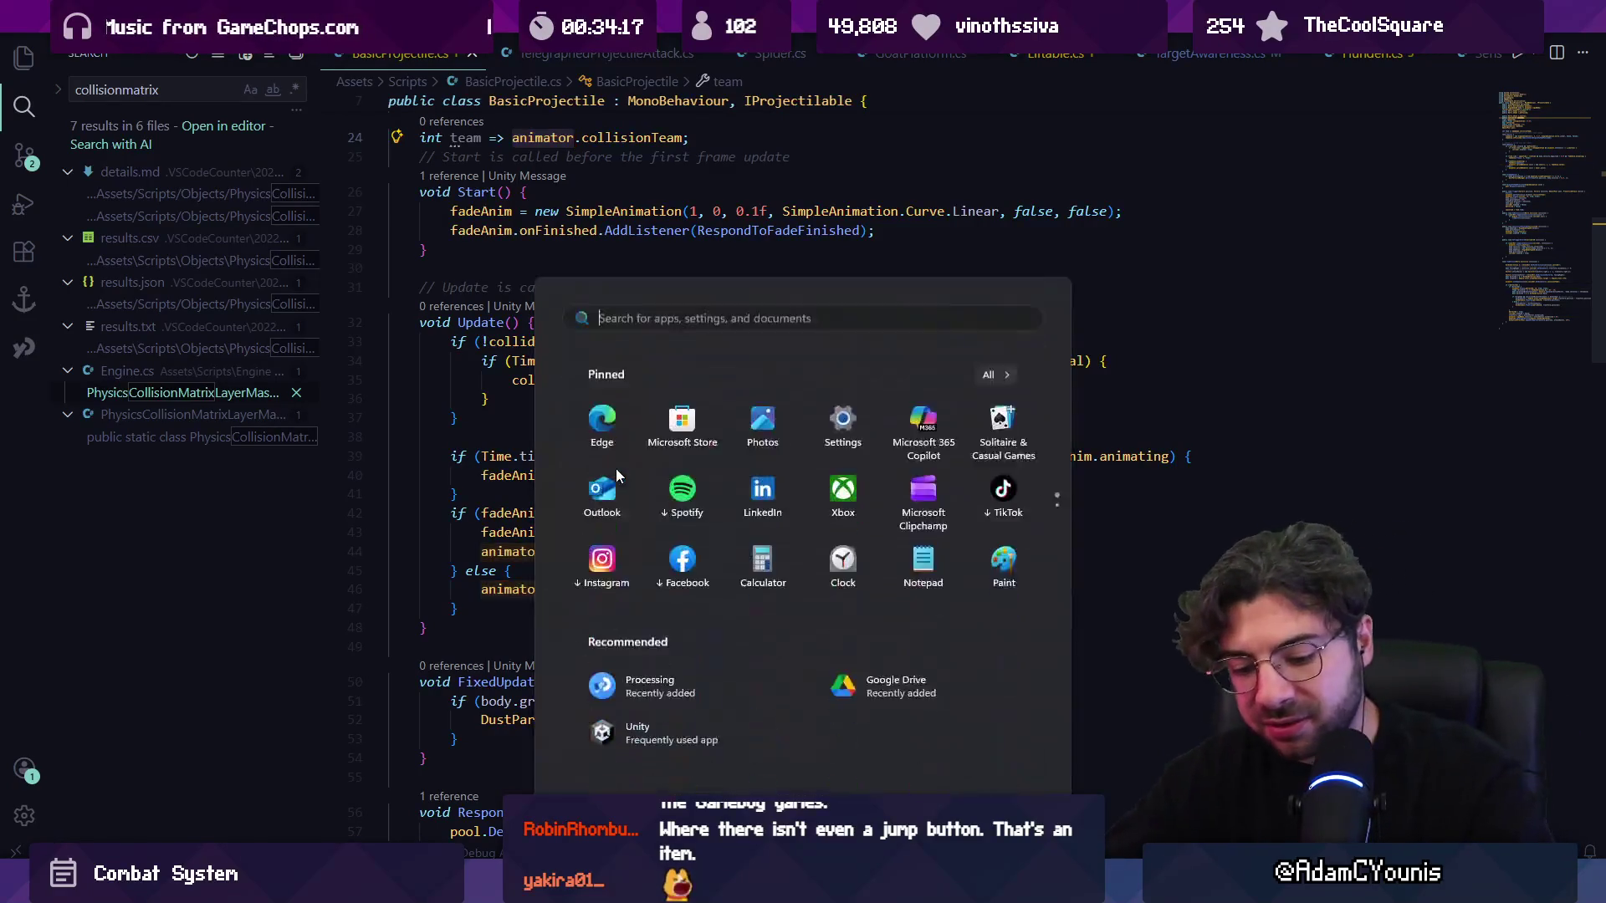
type("leonardo")
key("Return")
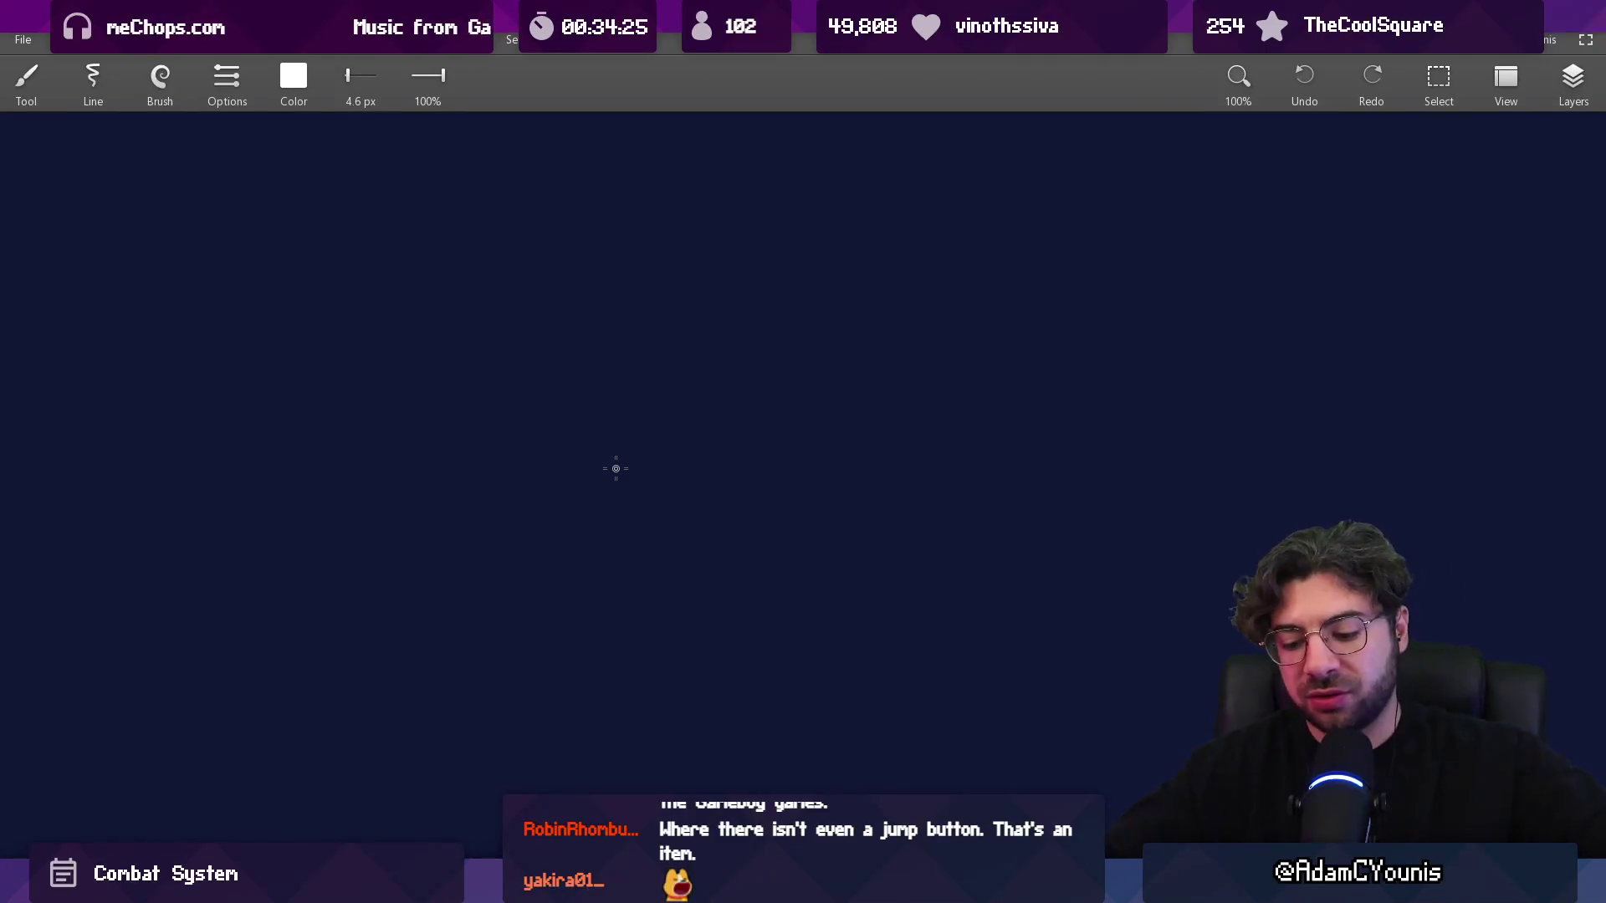
- Draw the level box outline and a ground line across it with the brush
mouse_move(531, 267)
left_mouse_down()
mouse_move(531, 596)
mouse_move(1018, 589)
mouse_move(747, 270)
mouse_move(1052, 261)
mouse_move(1038, 608)
left_mouse_up()
key("e")
key("b")
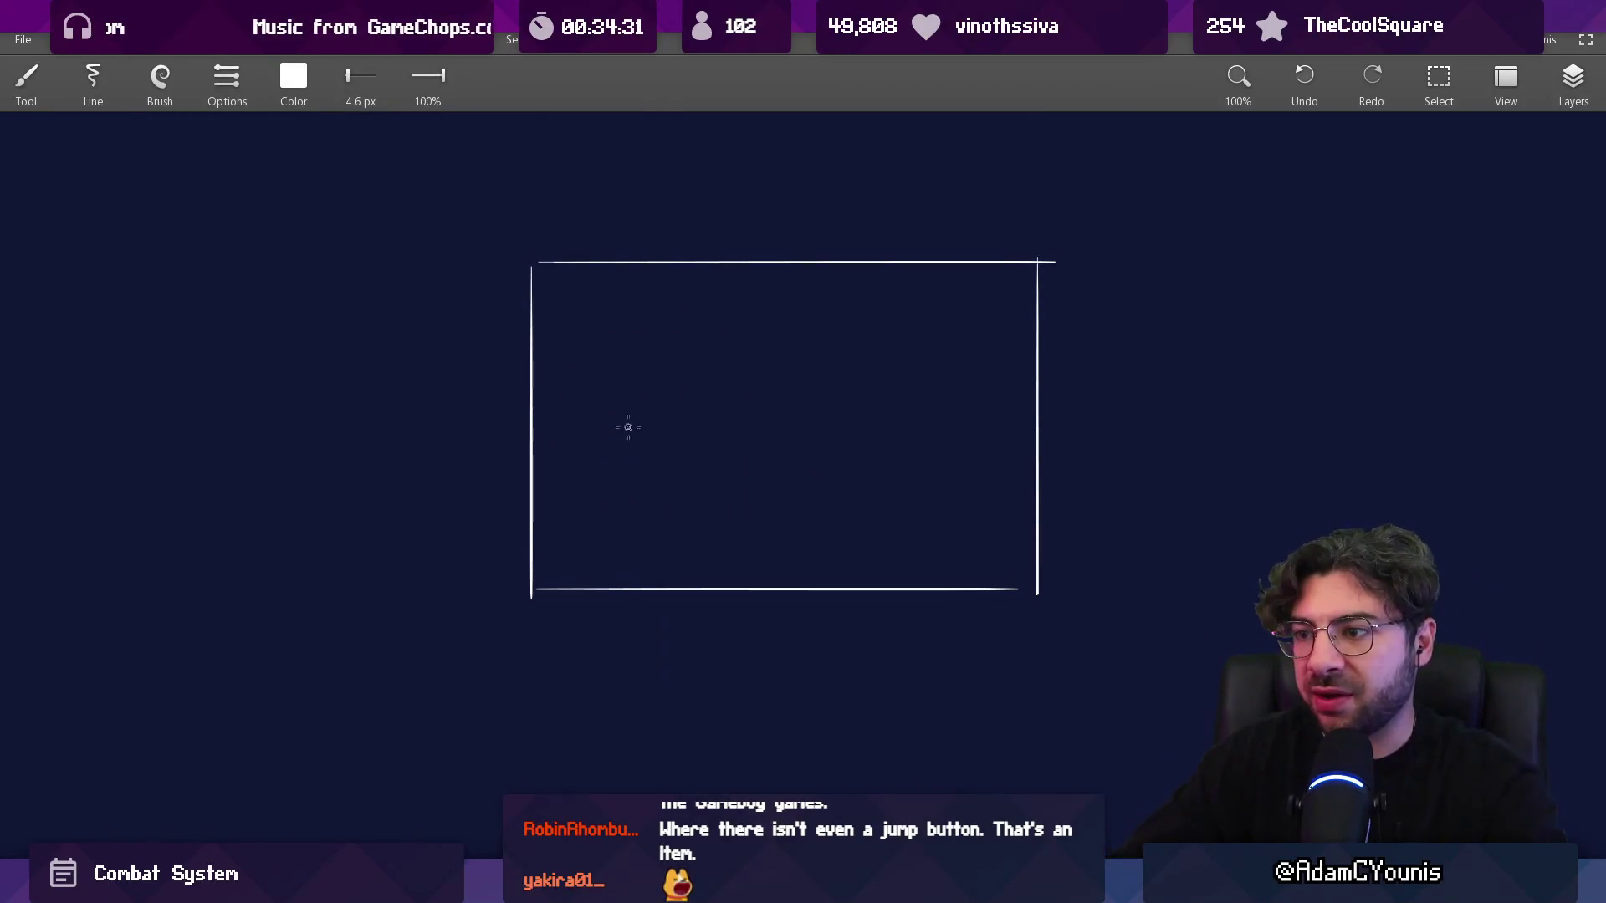
left_click_drag(553, 430, 1011, 430)
- Rectangle-select the oval and ground line and move them down about 85 px
key("m")
left_click_drag(541, 353, 1022, 456)
mouse_move(888, 343)
left_mouse_down()
mouse_move(892, 315)
mouse_move(900, 453)
left_mouse_up()
key("b")
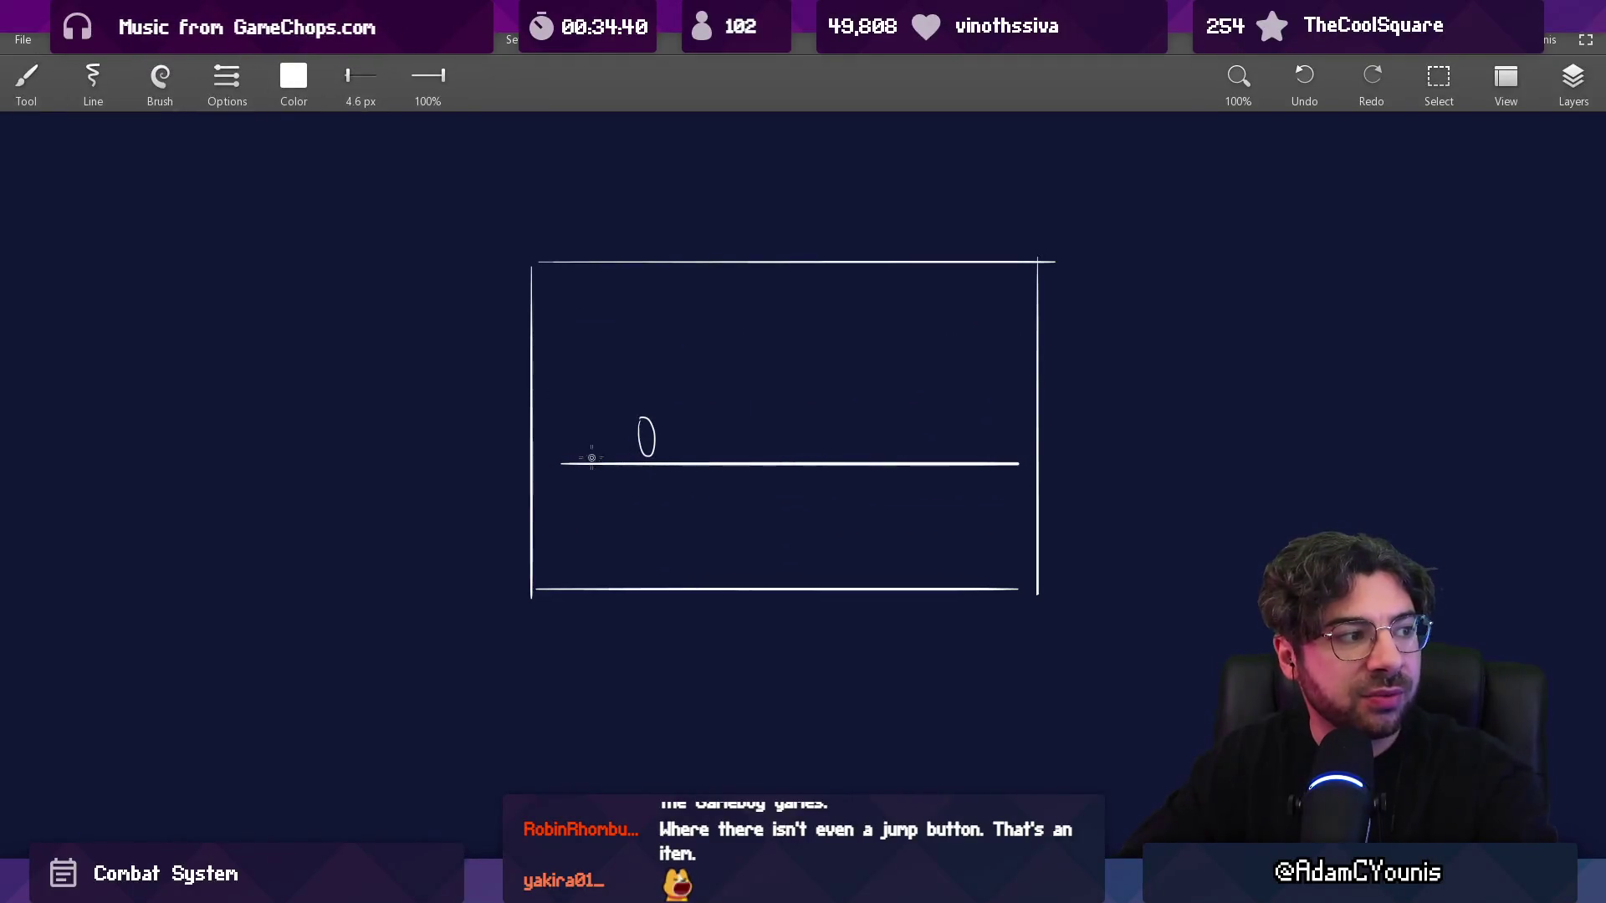
key("s")
mouse_move(547, 387)
left_mouse_down()
mouse_move(755, 495)
mouse_move(1026, 472)
mouse_move(917, 366)
mouse_move(906, 527)
mouse_move(906, 359)
mouse_move(911, 499)
left_mouse_up()
key("Escape")
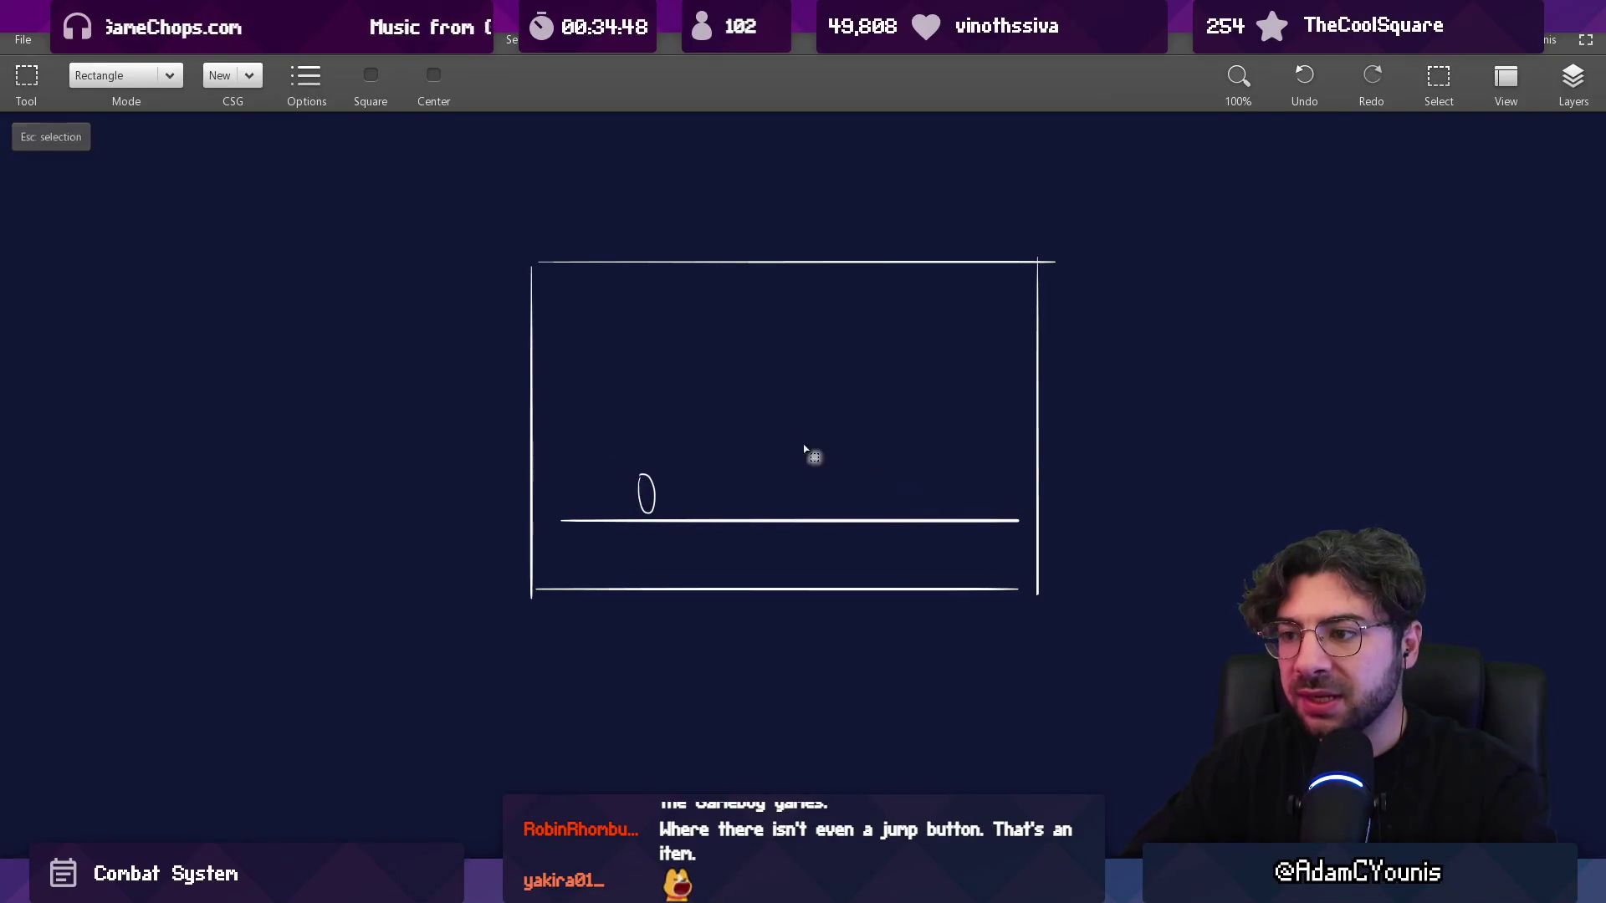
- With the brush, try a vertical stroke, a zigzag, and a platform with a post, undoing each
key("b")
mouse_move(736, 499)
left_mouse_down()
mouse_move(735, 435)
mouse_move(745, 442)
left_mouse_up()
key("ctrl+z")
mouse_move(550, 313)
left_mouse_down()
mouse_move(691, 273)
mouse_move(993, 365)
mouse_move(978, 499)
left_mouse_up()
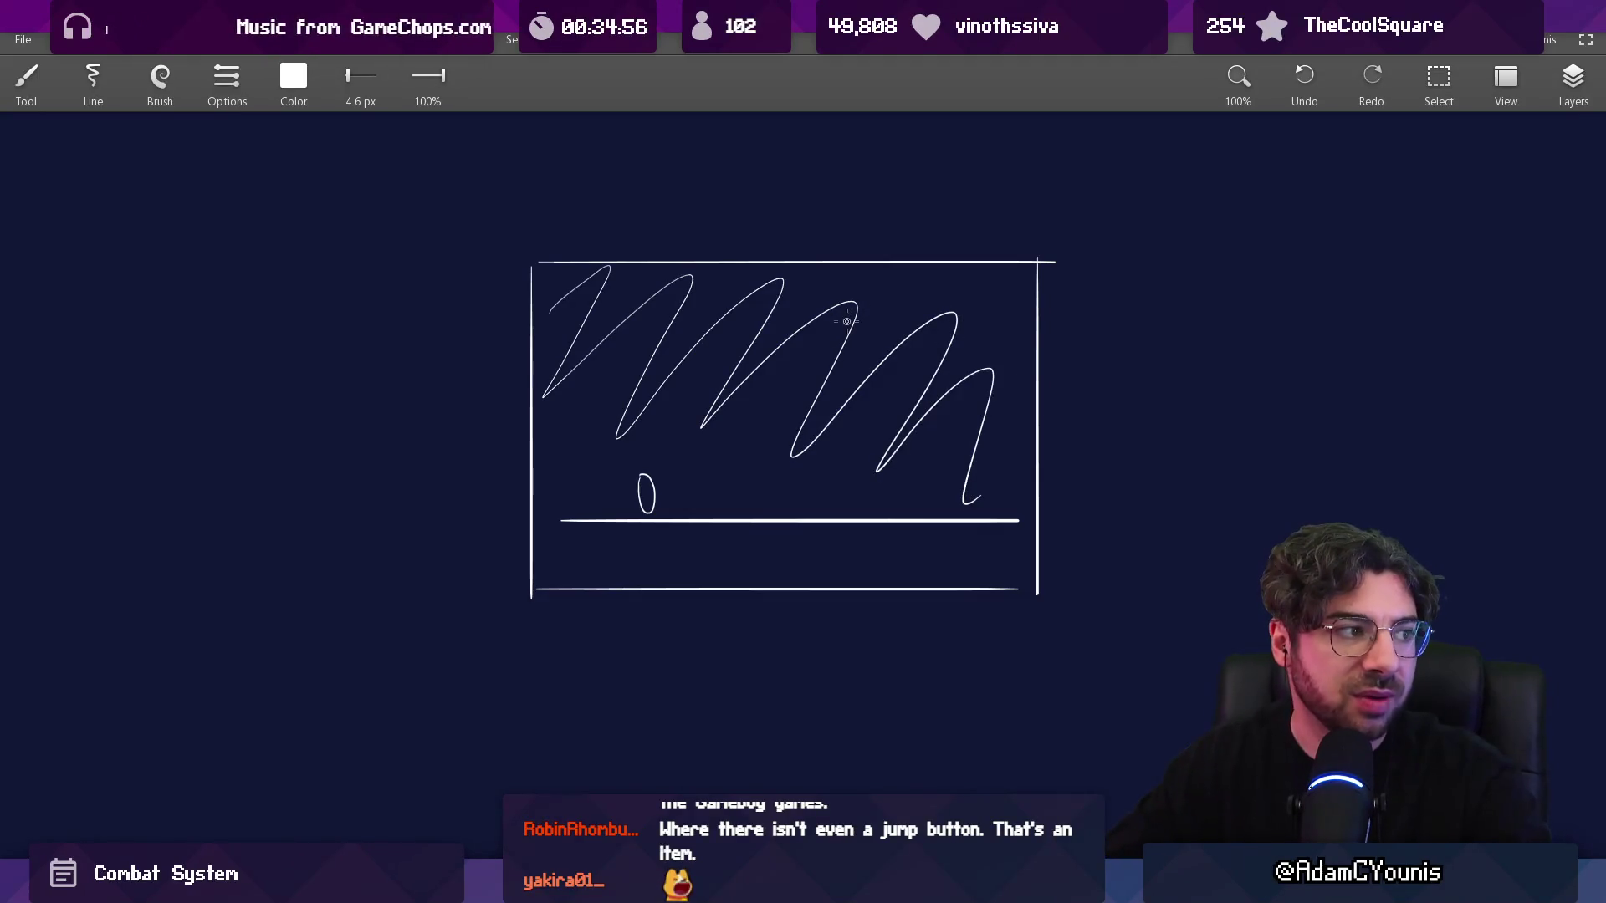
key("ctrl+z")
left_click_drag(783, 409, 982, 409)
left_click_drag(897, 485, 882, 392)
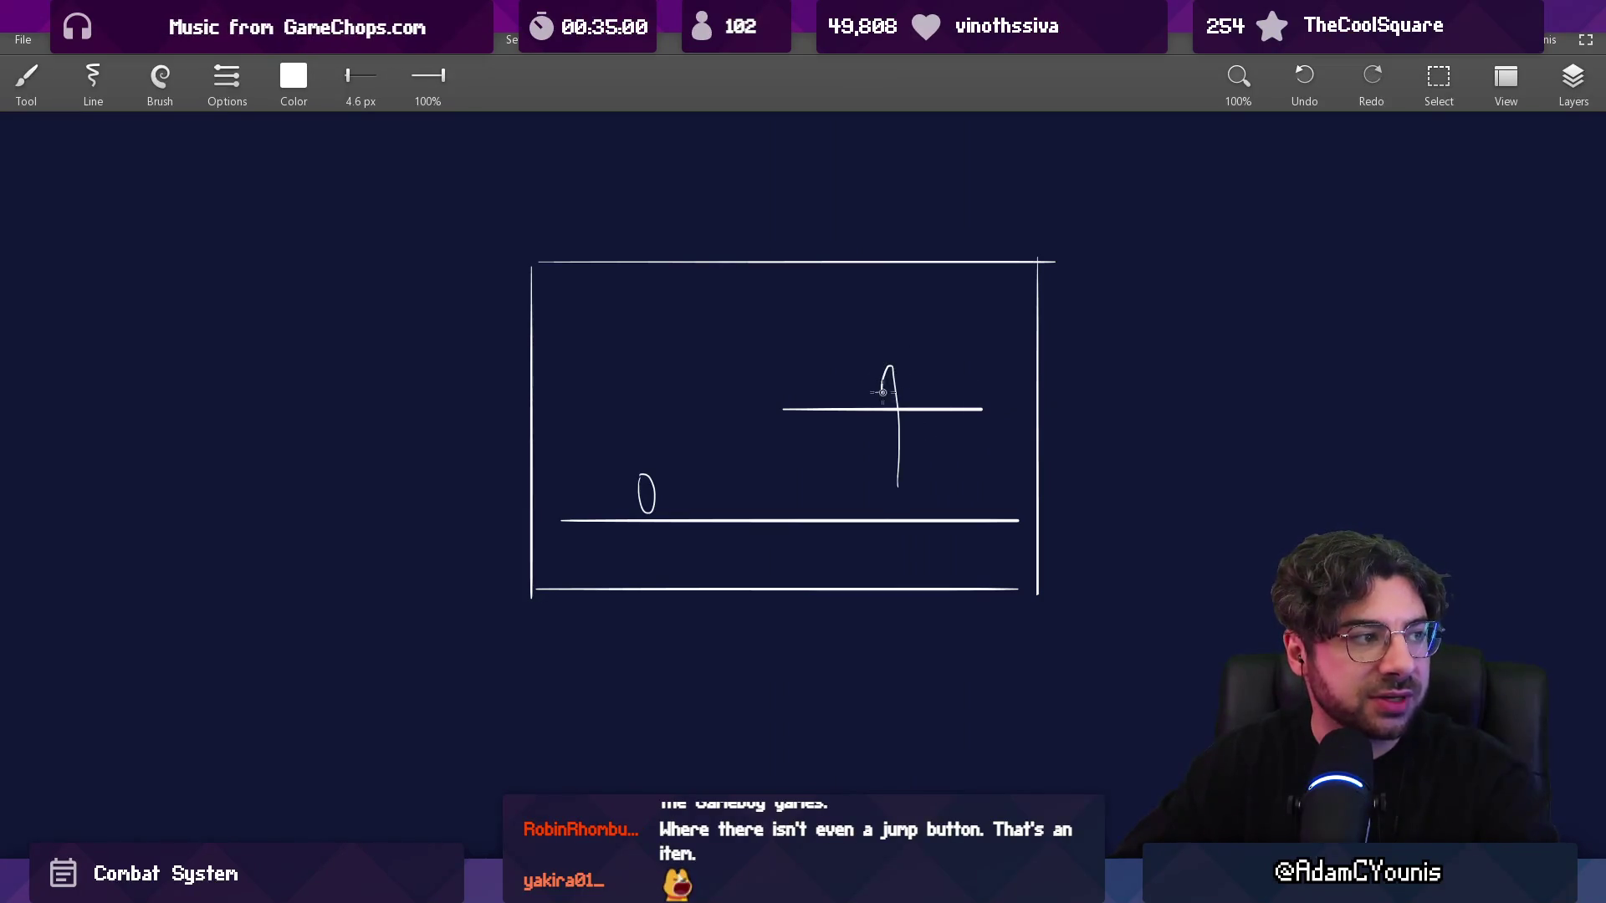
key("ctrl+z")
key("ctrl+z")
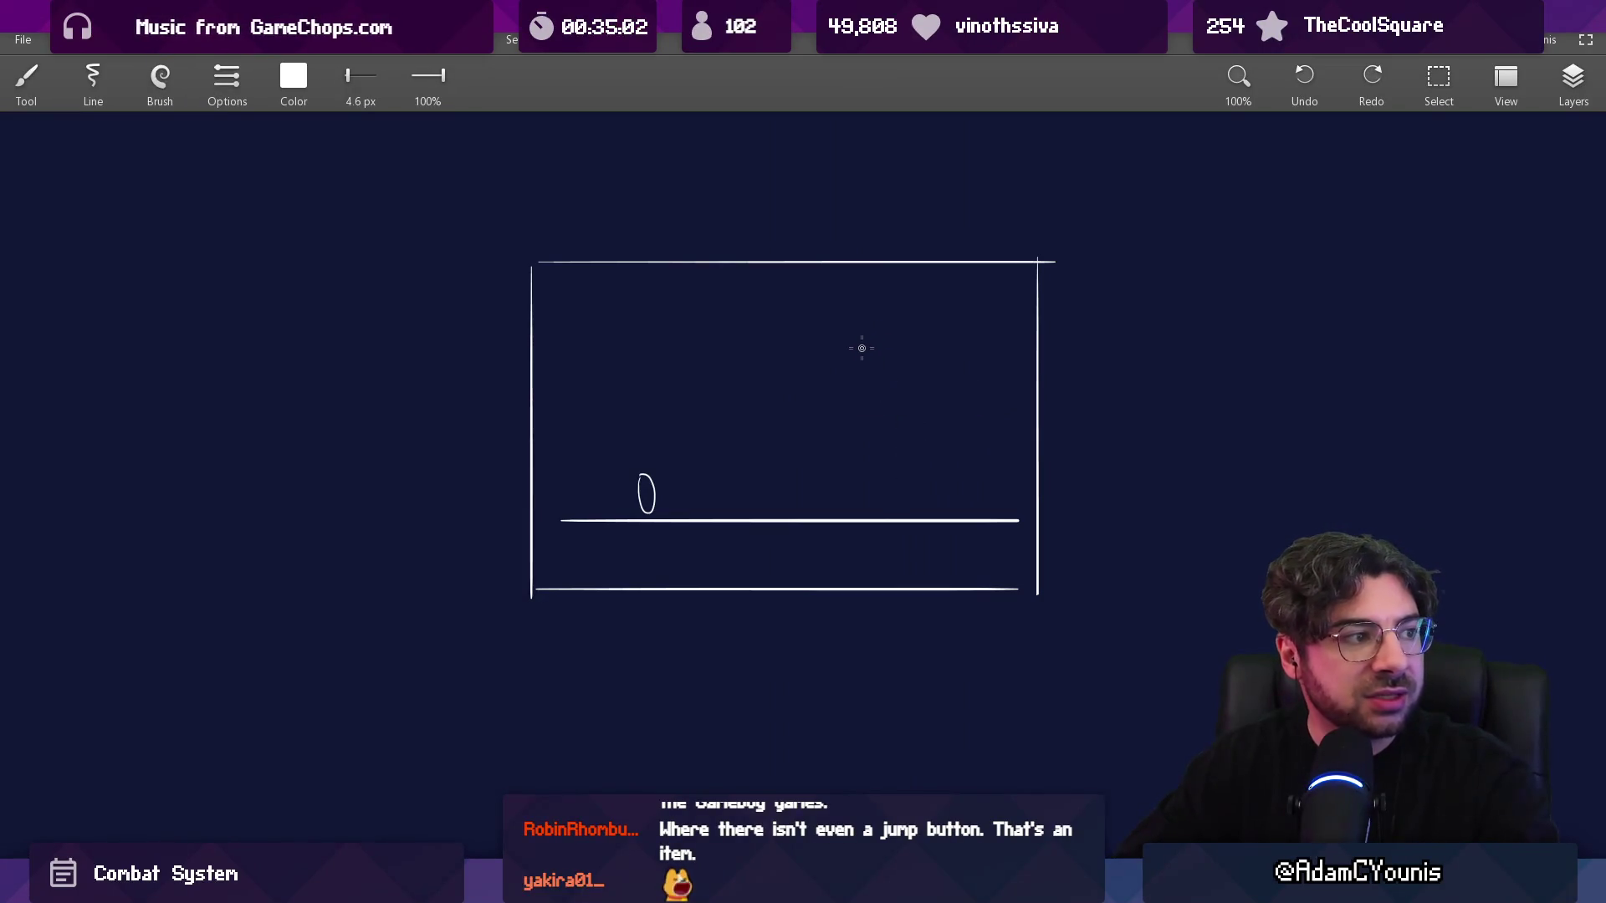
- Try crossing tall and long lines and a short vertical stroke, then undo them
left_click_drag(796, 485, 781, 197)
left_click_drag(564, 383, 1061, 382)
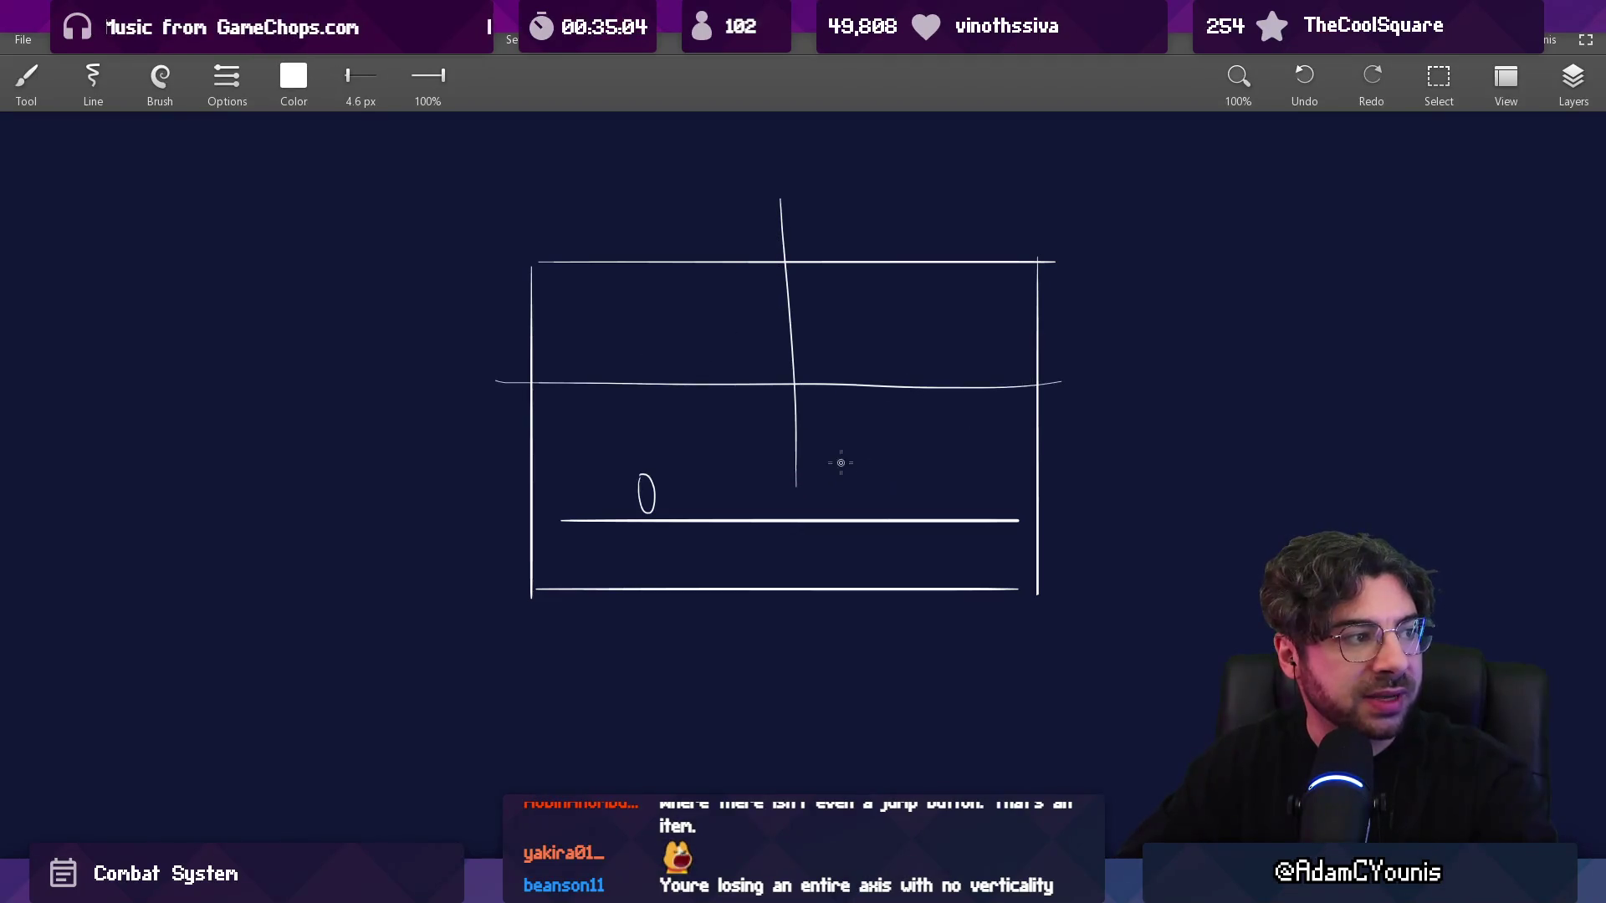
key("ctrl+z")
key("ctrl+z")
left_click_drag(743, 472, 739, 408)
key("ctrl+z")
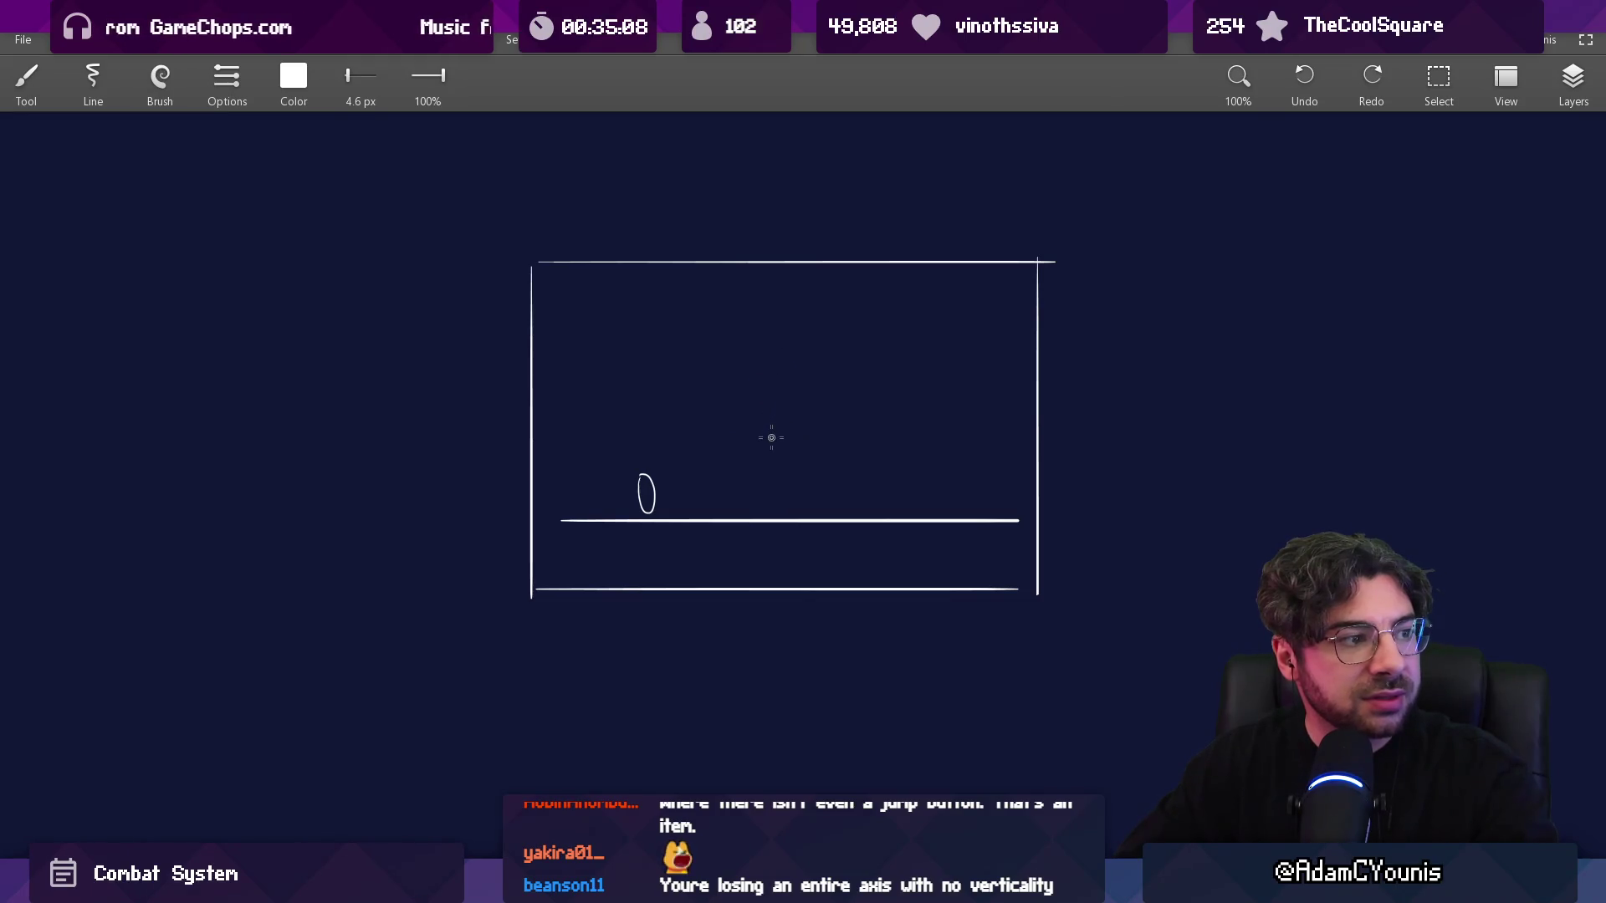
- Undo a trial arrow and scribbles, then draw a tall loop rising from the ground line
left_click_drag(710, 476, 923, 477)
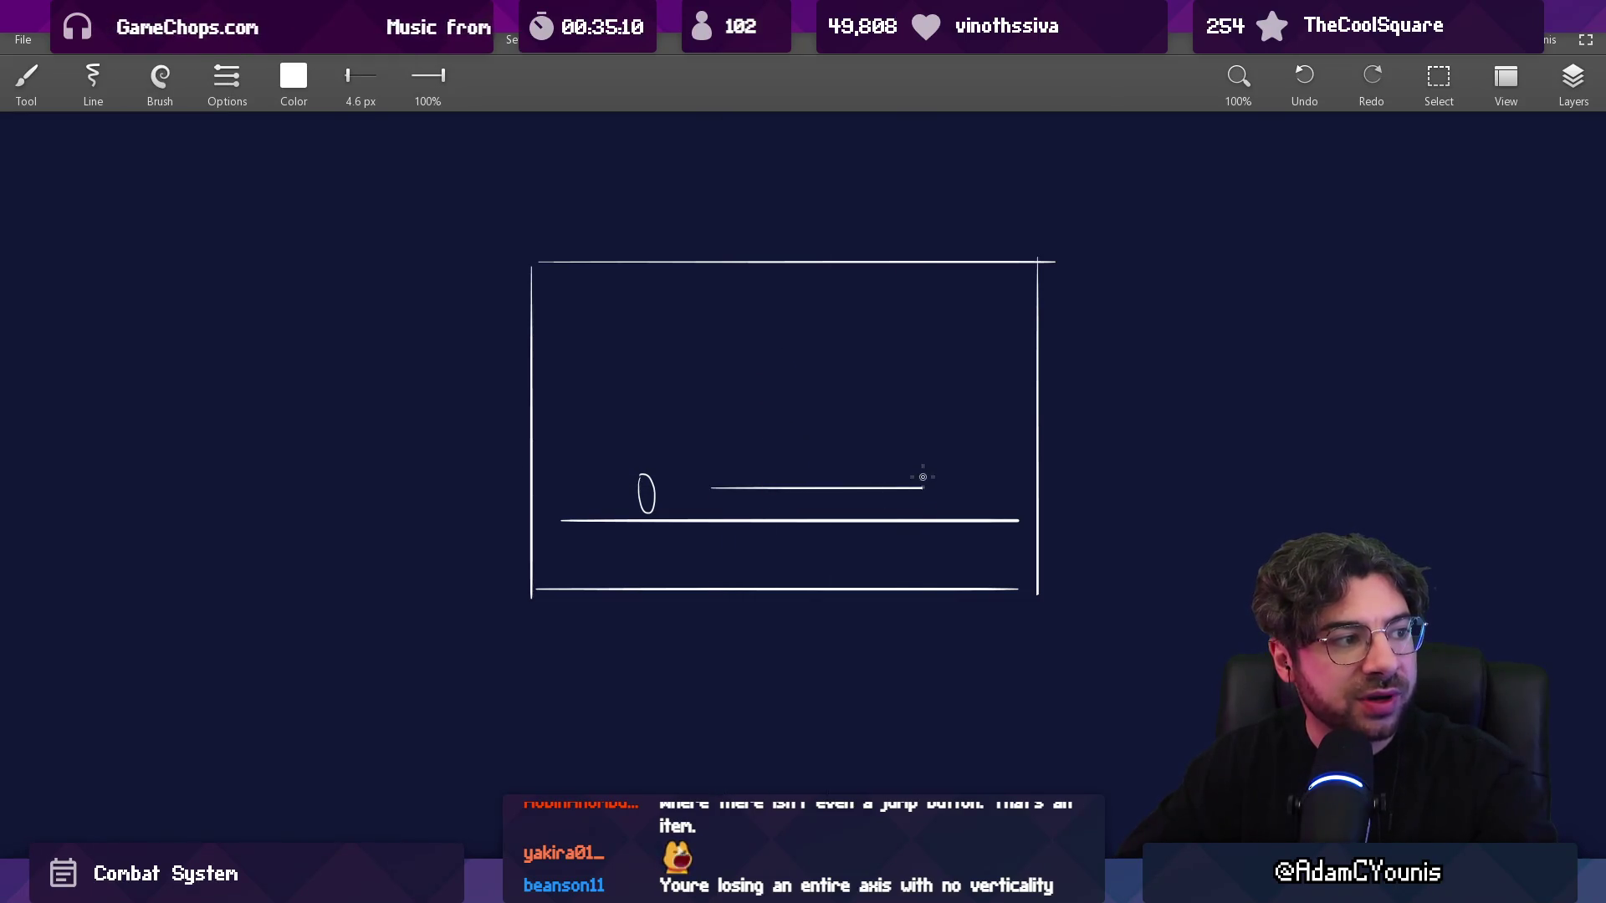
mouse_move(635, 445)
left_mouse_down()
mouse_move(1305, 427)
mouse_move(423, 438)
mouse_move(1076, 441)
mouse_move(473, 448)
mouse_move(1290, 423)
mouse_move(1308, 401)
mouse_move(1321, 439)
left_mouse_up()
left_click_drag(451, 365, 455, 422)
key("ctrl+z")
key("ctrl+z")
key("ctrl+z")
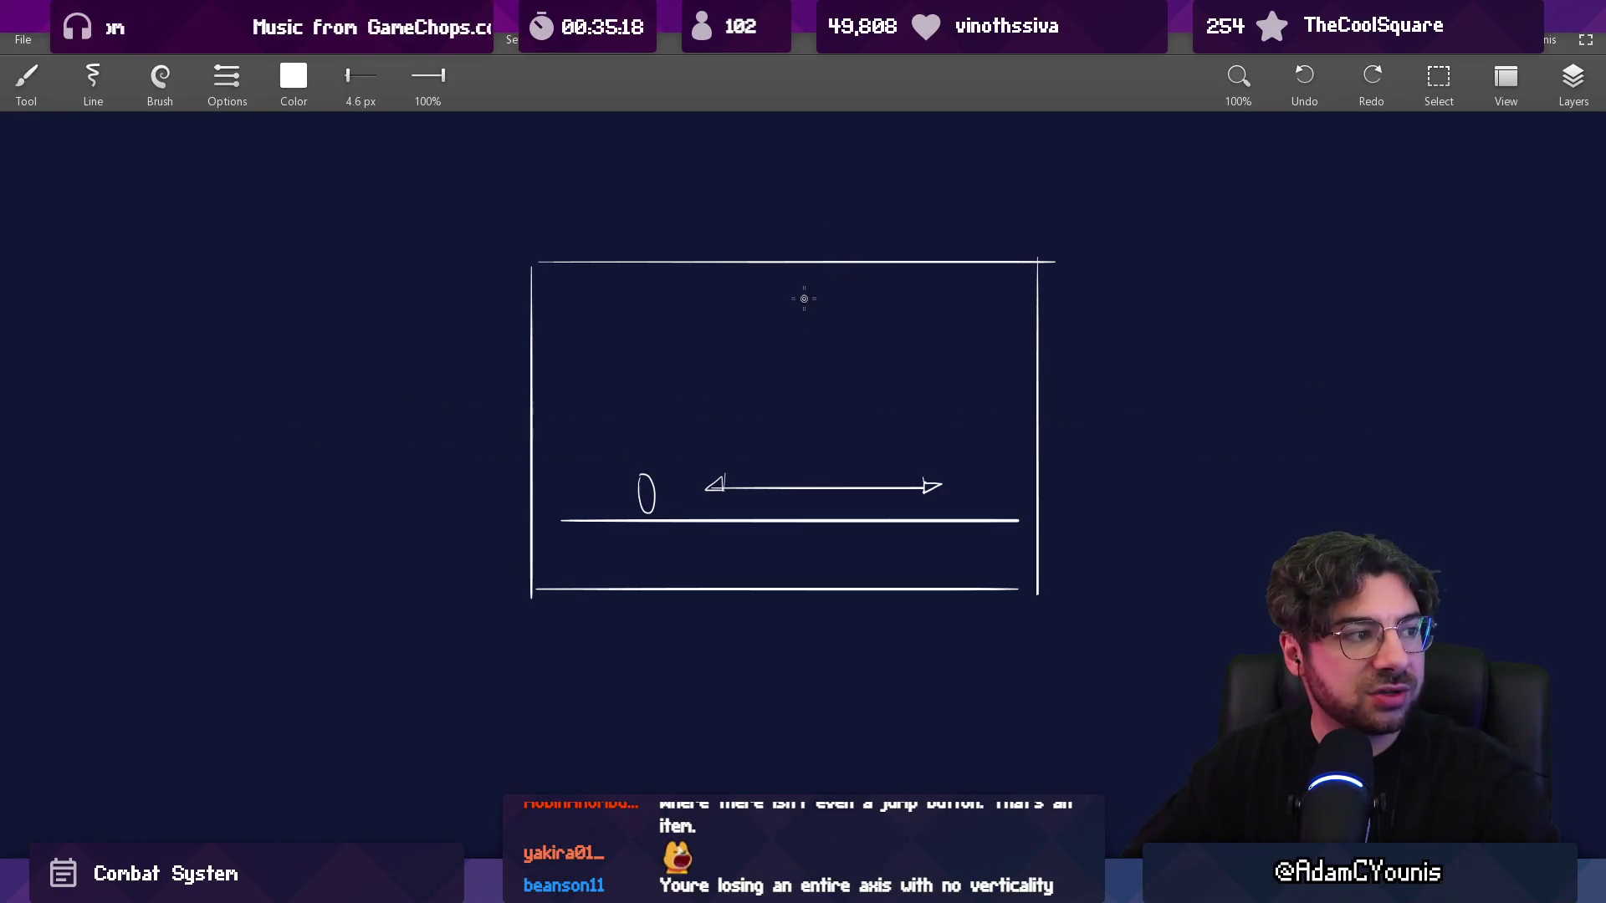
key("ctrl+z")
key("ctrl+z")
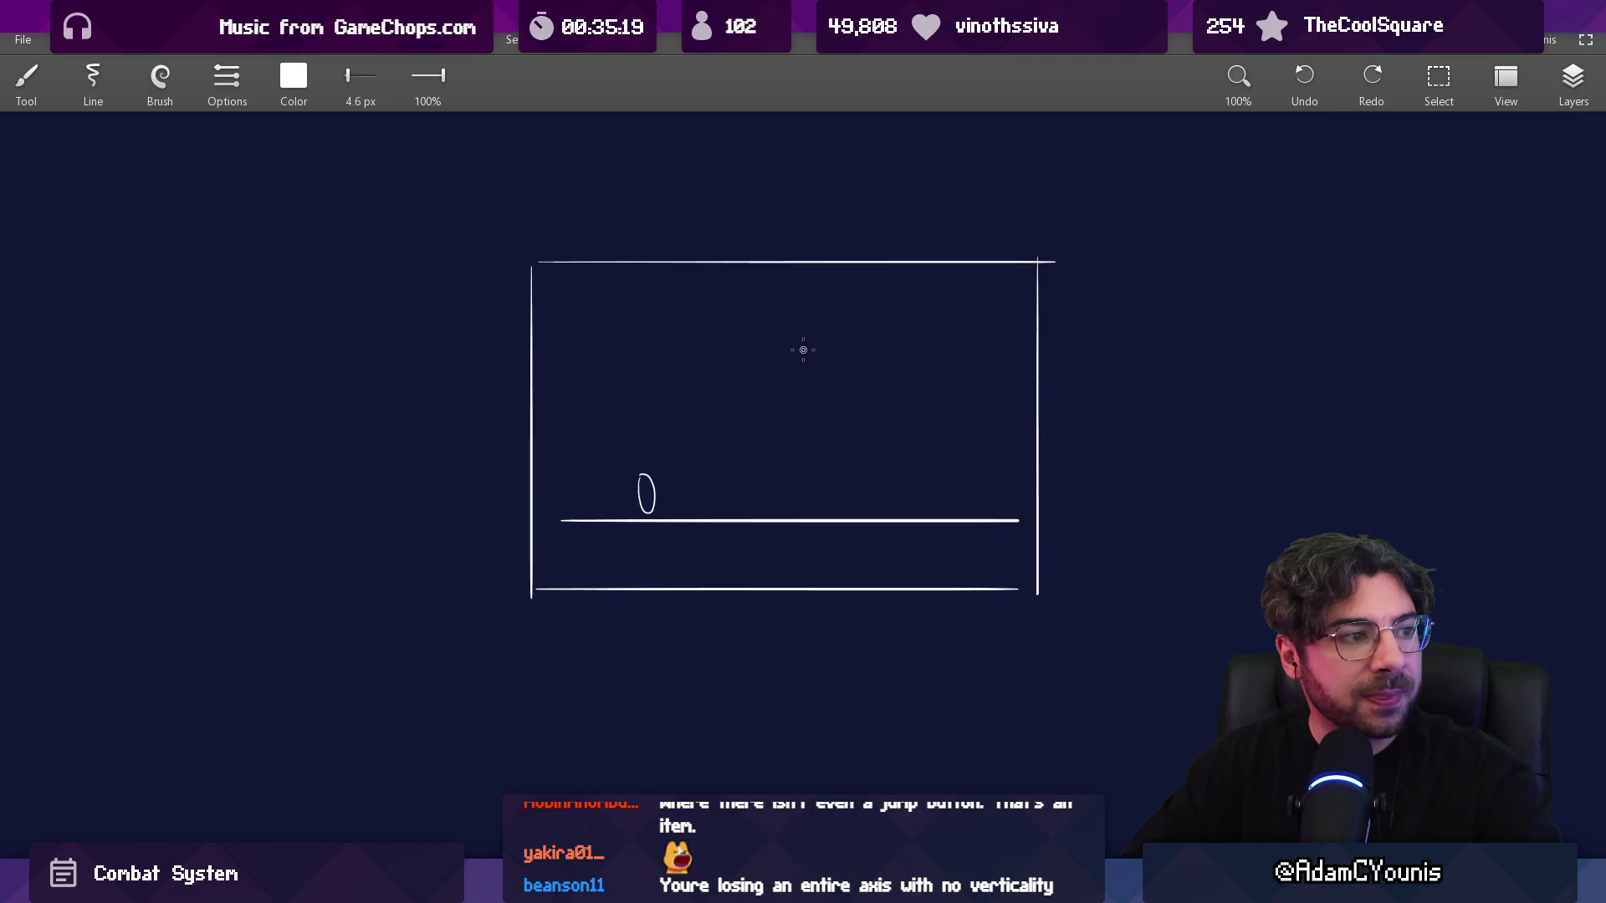
scroll(831, 452, "right", 2)
left_click_drag(808, 485, 837, 494)
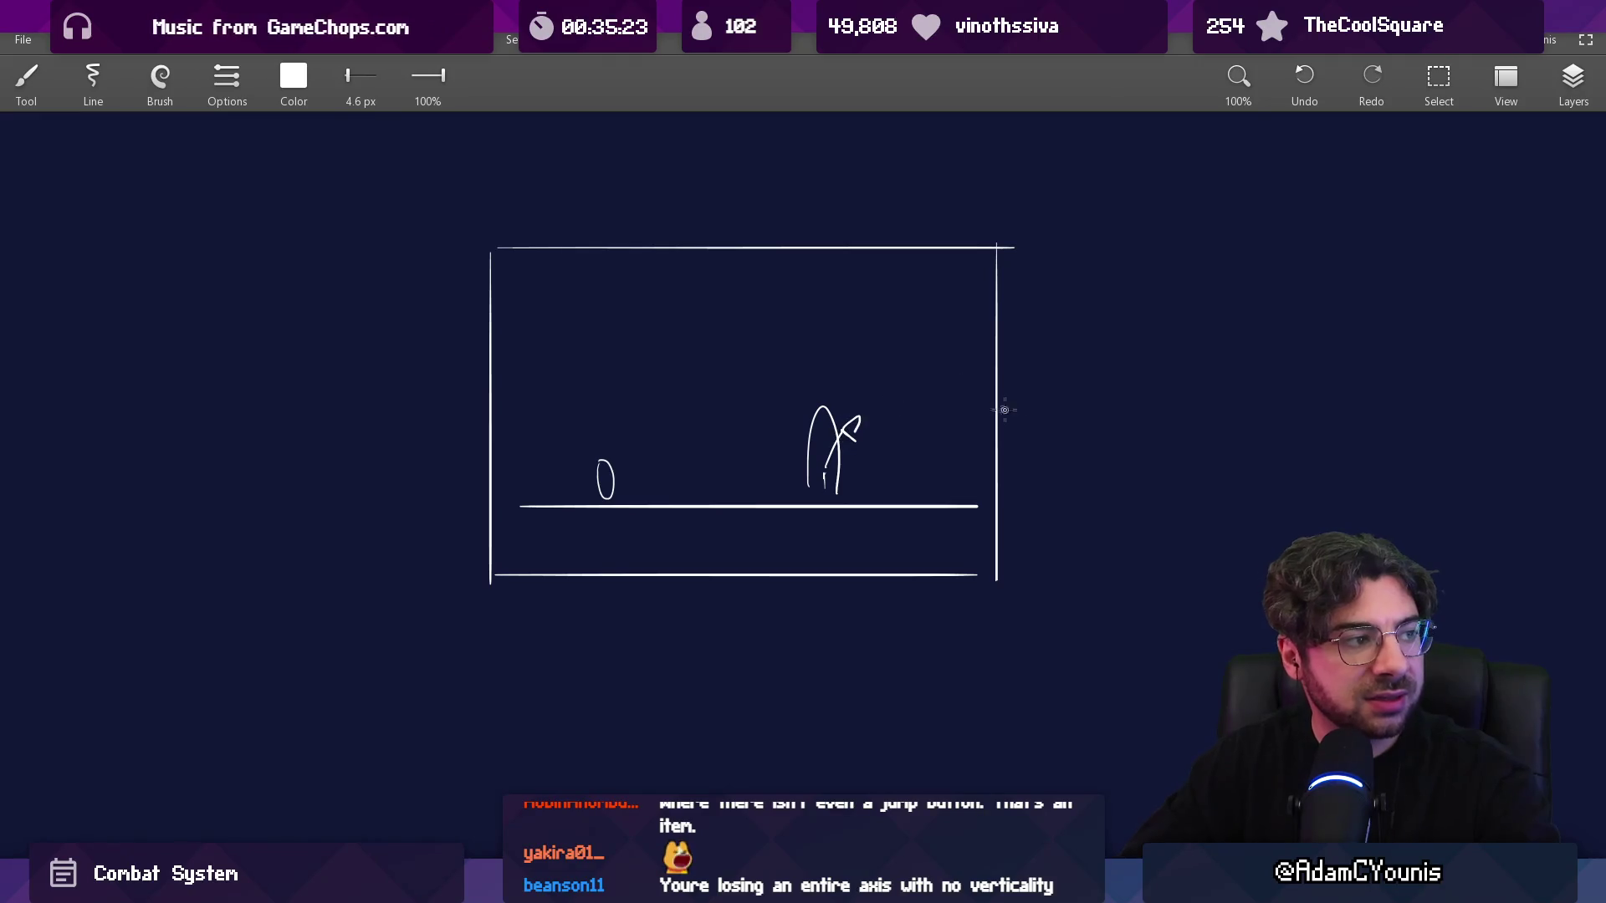
- Sketch a curve, a short stroke and a tall arch right of the box, then undo them
mouse_move(845, 237)
left_mouse_down()
mouse_move(835, 197)
mouse_move(1170, 384)
left_mouse_up()
left_click_drag(1022, 418, 1179, 412)
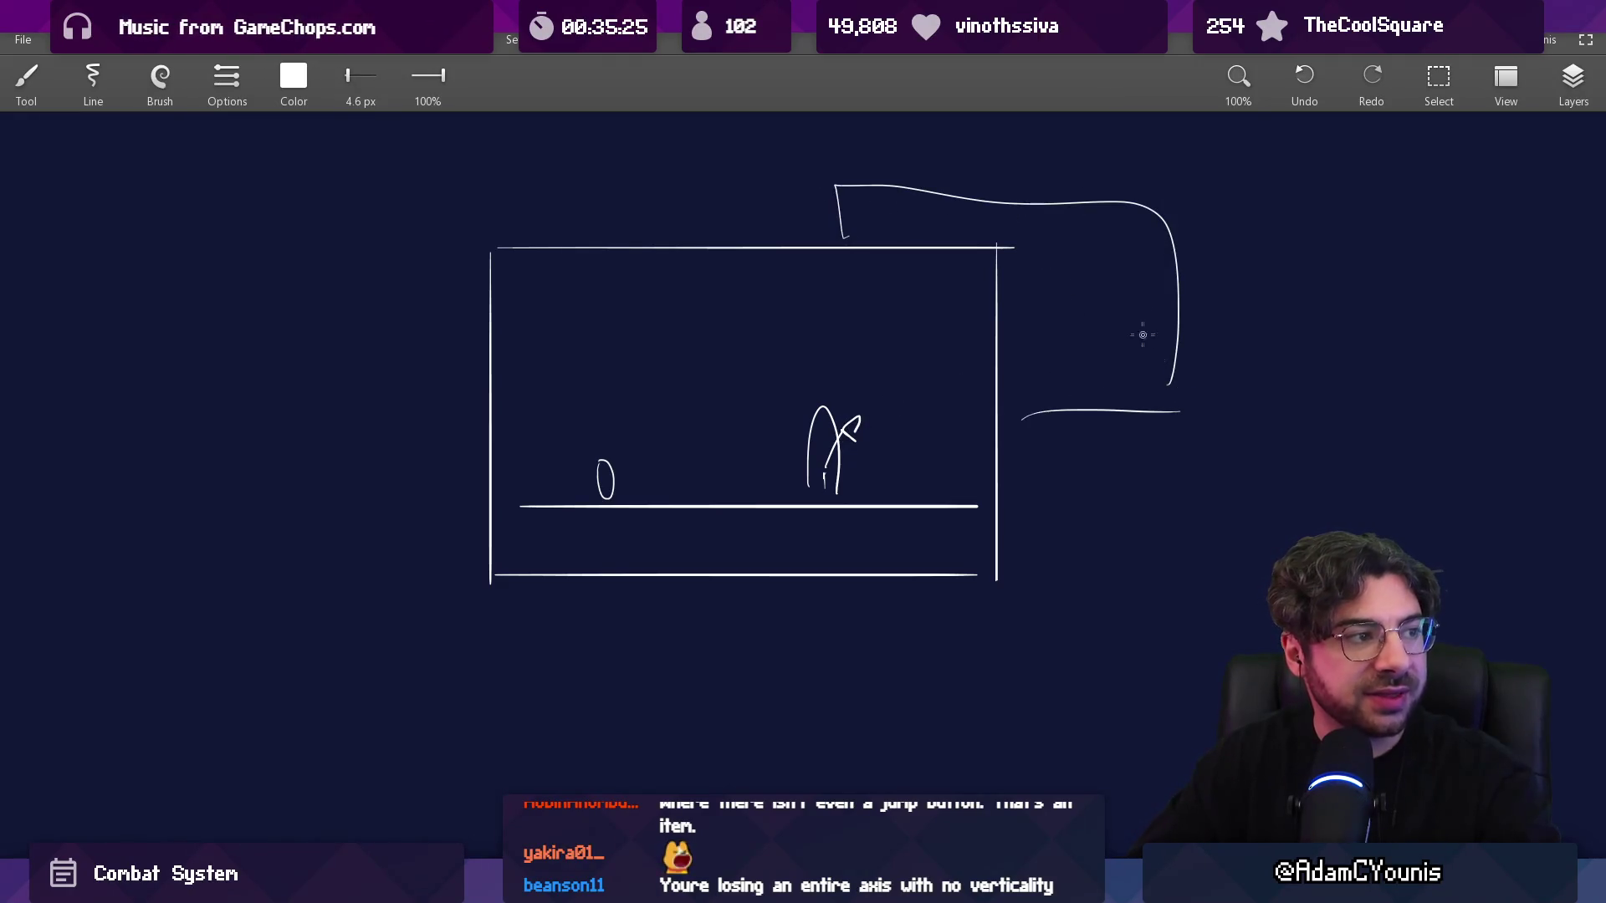
key("ctrl+z")
key("ctrl+z")
key("ctrl+z")
key("ctrl+z")
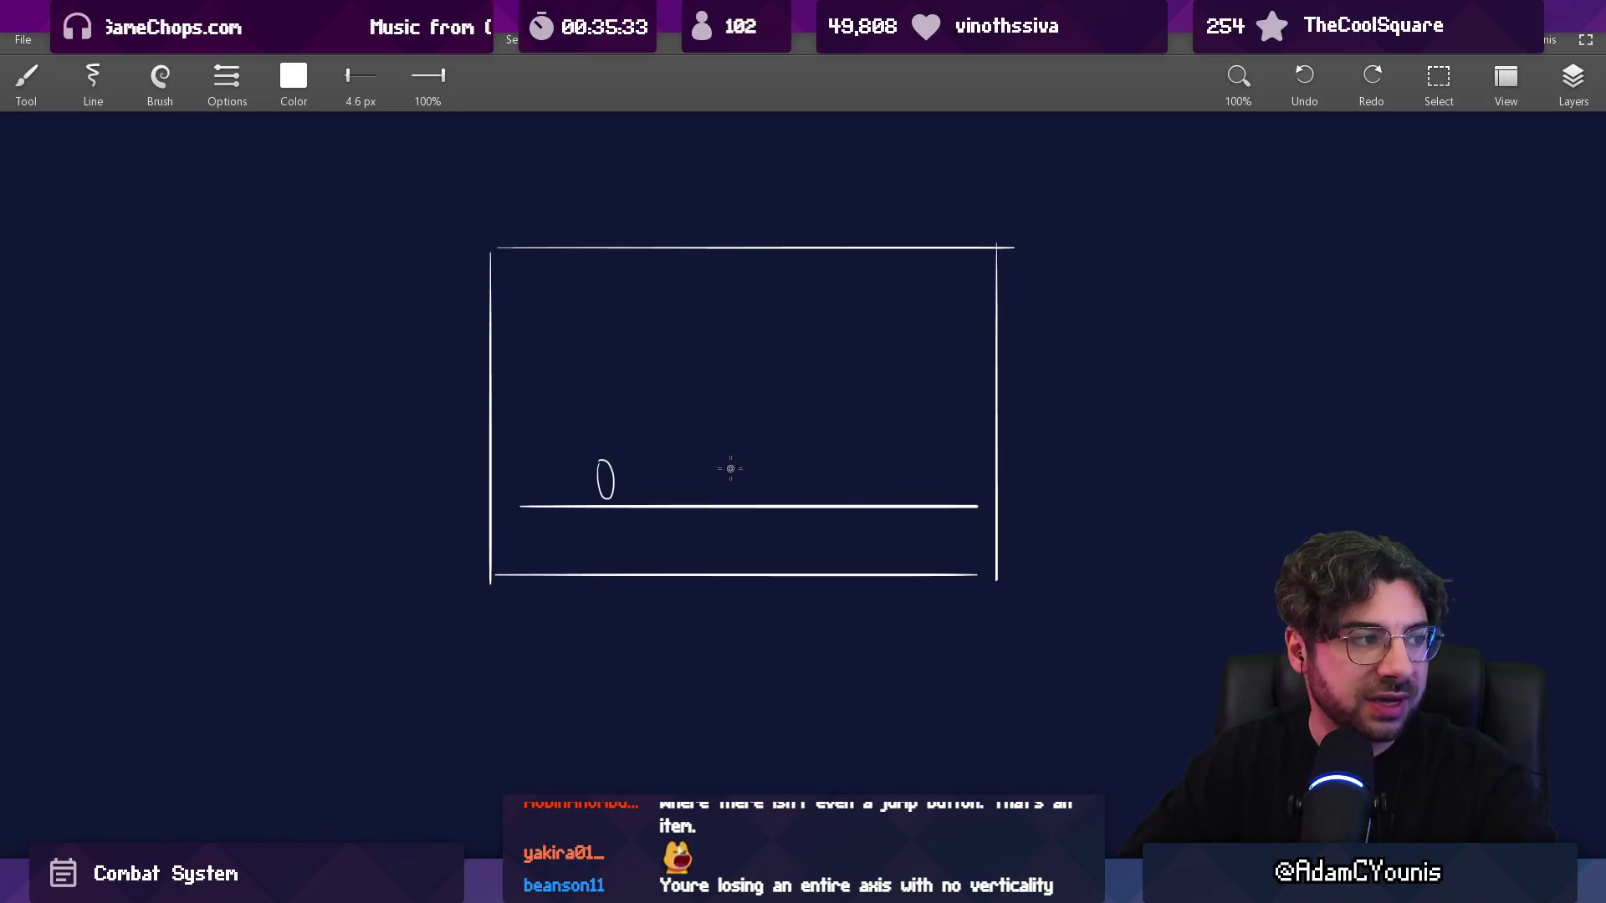
left_click_drag(734, 496, 785, 495)
key("ctrl+z")
- Try lines, an arch and jump paths, undo the left room stroke, and pan the canvas
left_click_drag(662, 477, 923, 470)
left_click_drag(571, 484, 460, 481)
left_click_drag(717, 493, 751, 493)
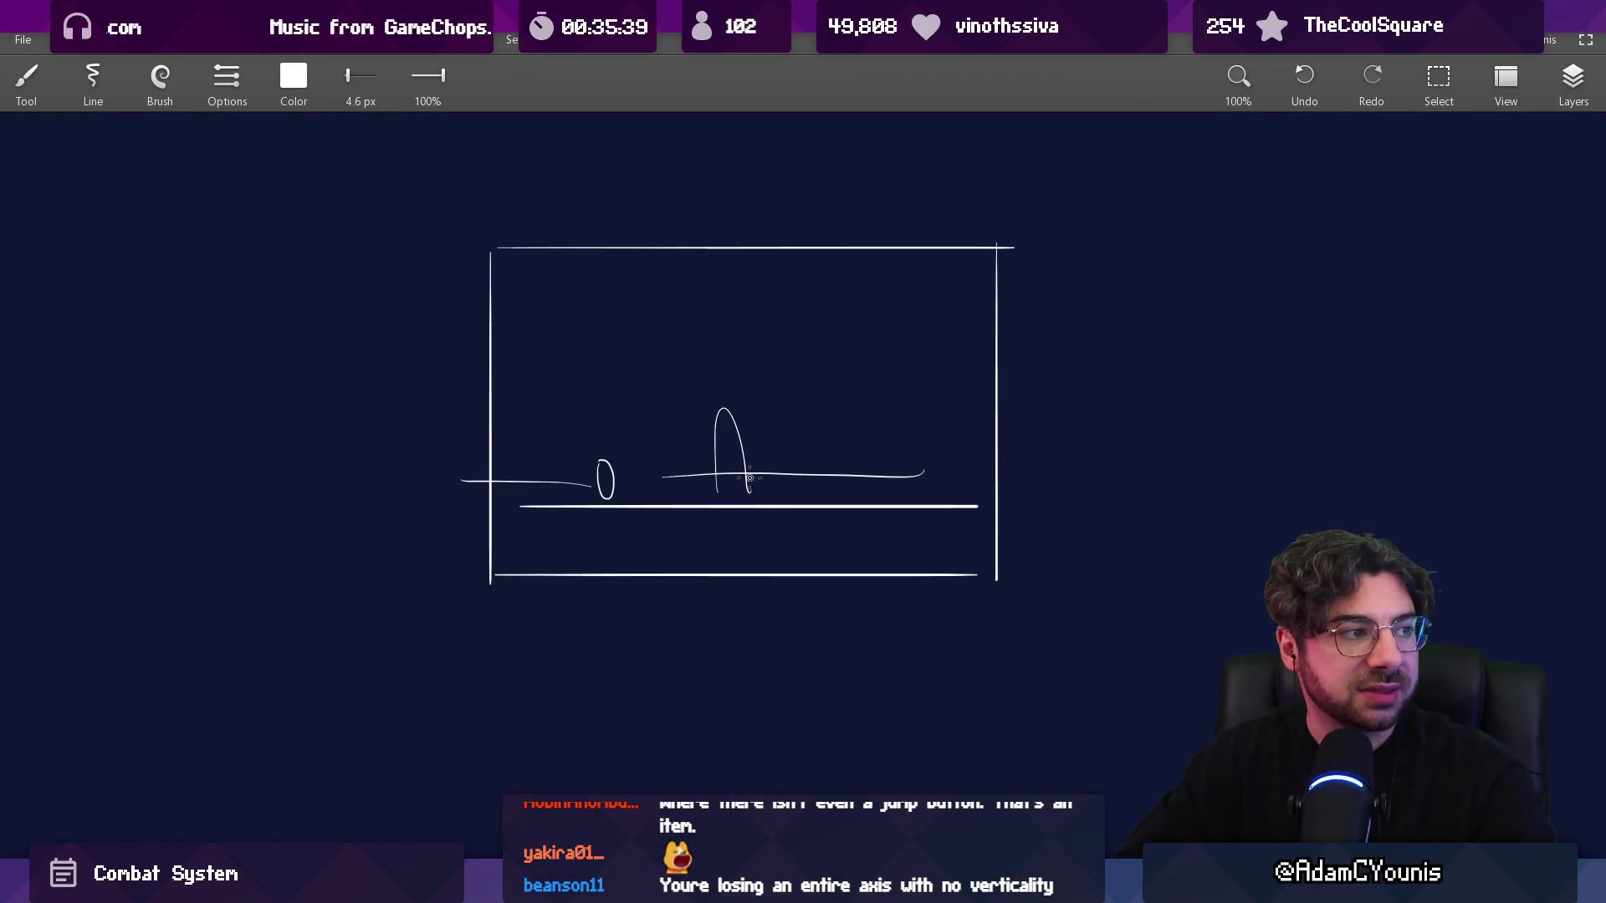
mouse_move(585, 433)
left_mouse_down()
mouse_move(845, 495)
mouse_move(1122, 504)
left_mouse_up()
mouse_move(535, 492)
left_mouse_down()
mouse_move(511, 396)
mouse_move(444, 449)
left_mouse_up()
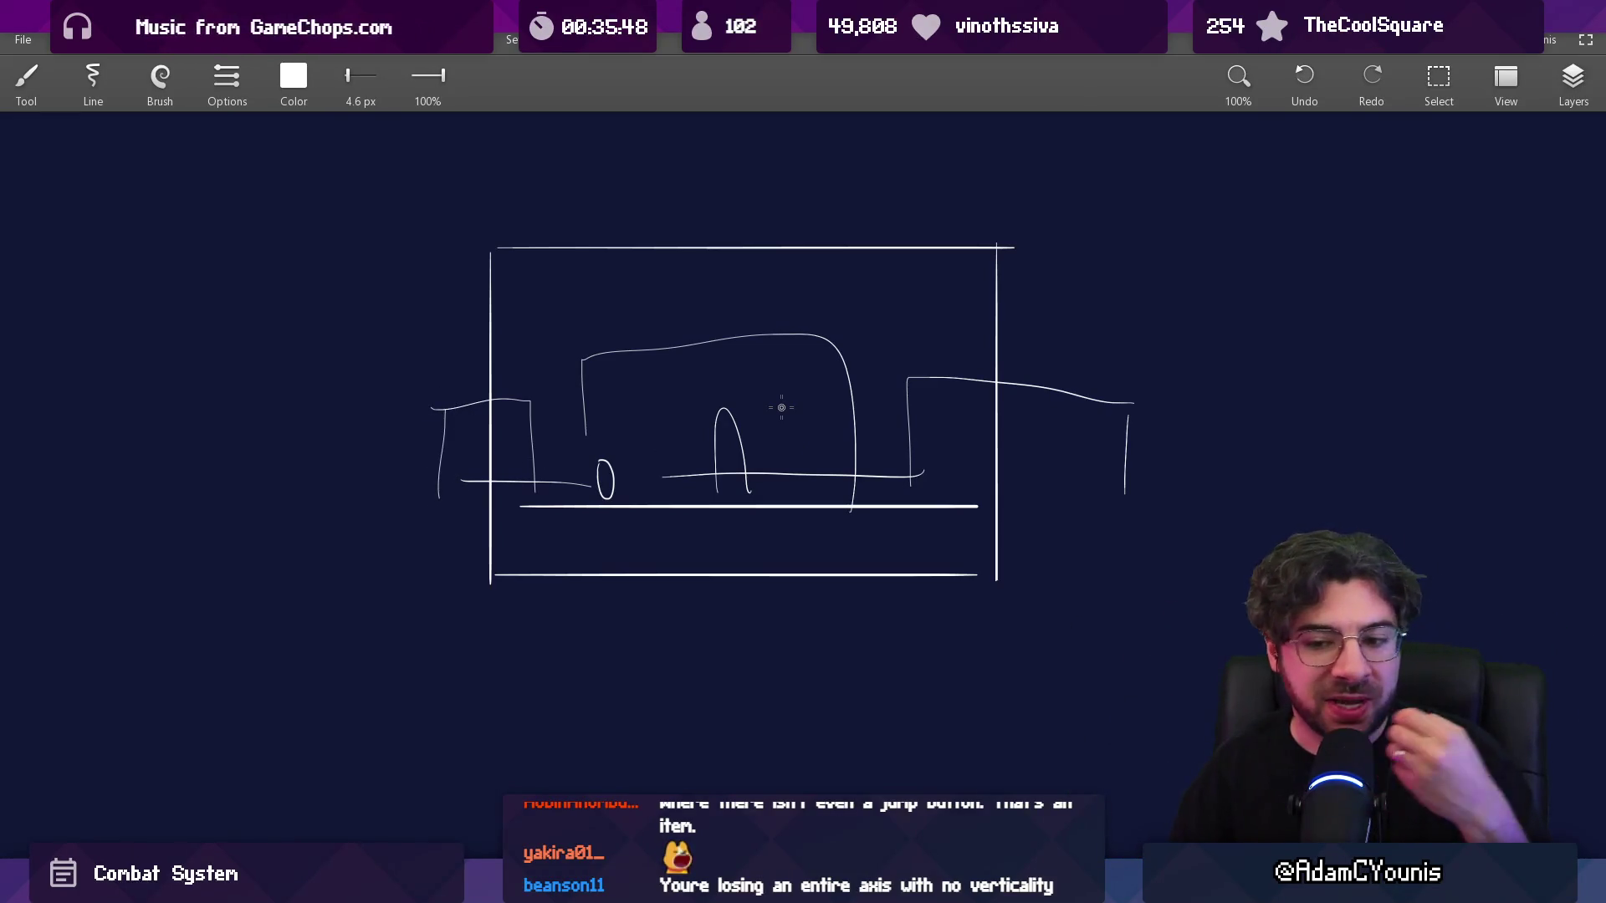
key("ctrl+z")
key("ctrl+z")
key("ctrl+z")
key("ctrl+z")
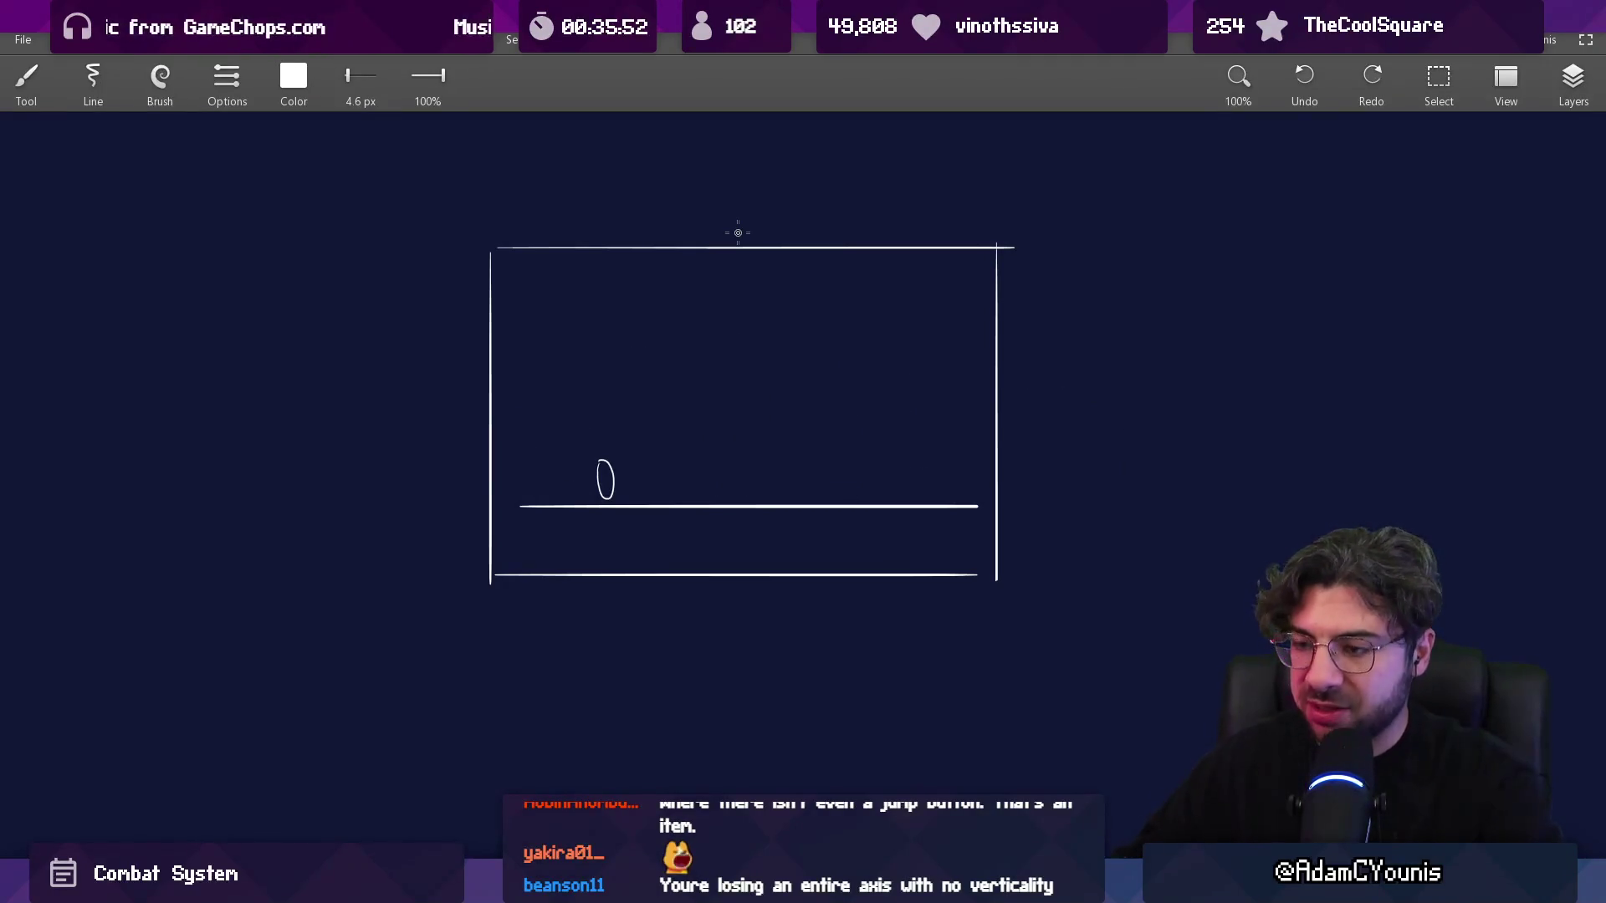
left_click_drag(876, 480, 794, 446)
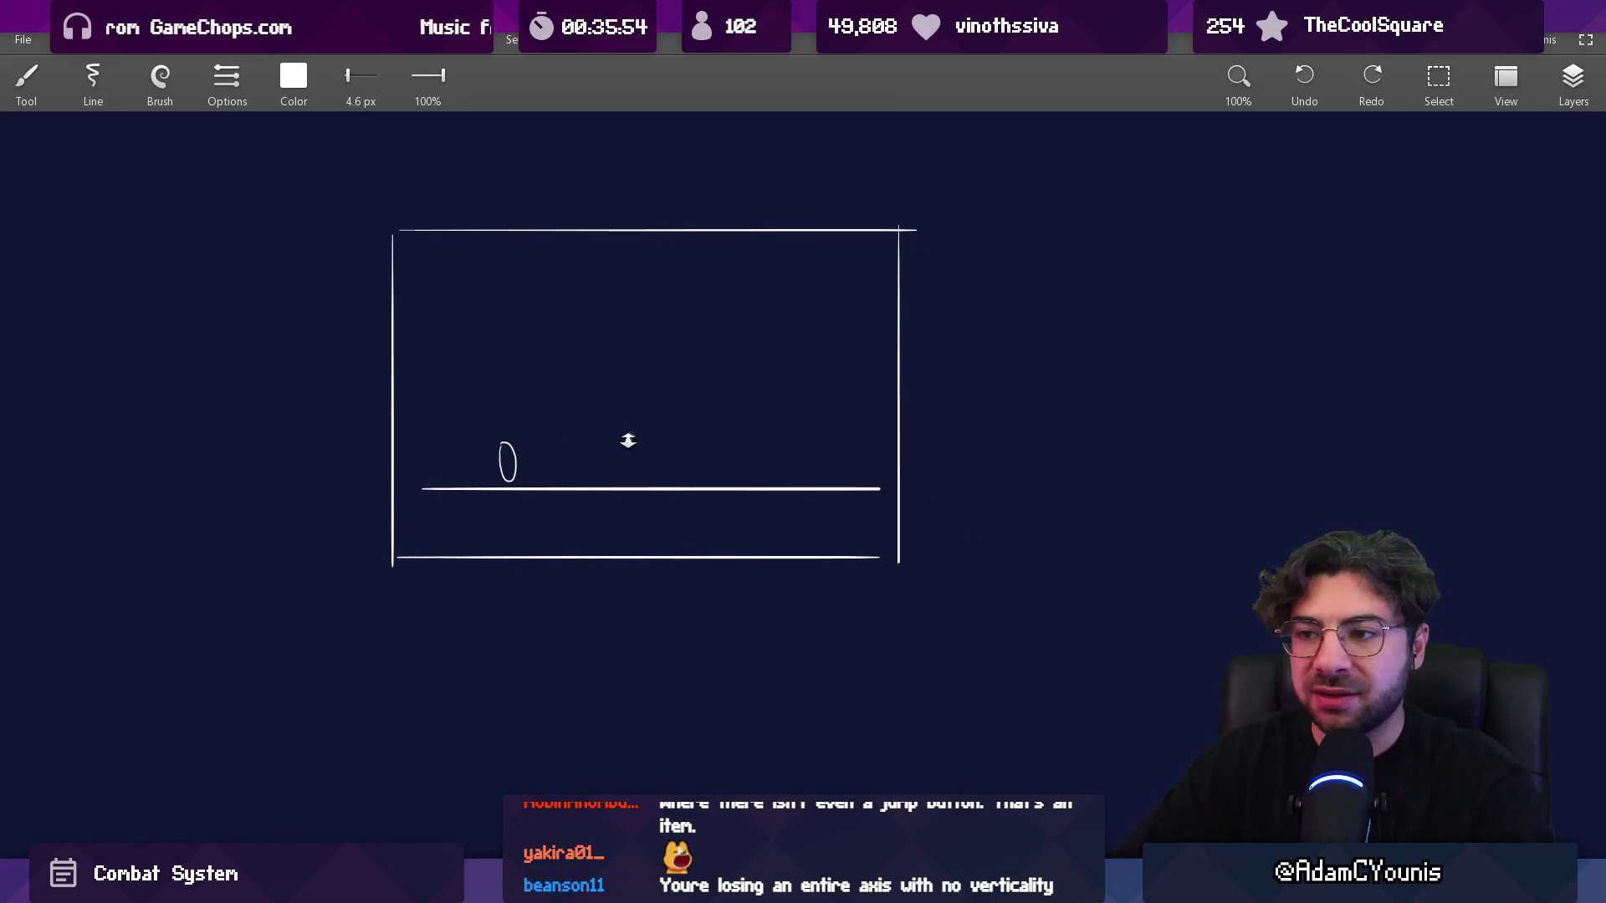
- Erase the old small oval and draw a new narrow oval above the floor line
scroll(628, 440, "up", 2)
key("e")
mouse_move(455, 434)
left_mouse_down()
mouse_move(452, 466)
mouse_move(426, 455)
left_mouse_up()
key("b")
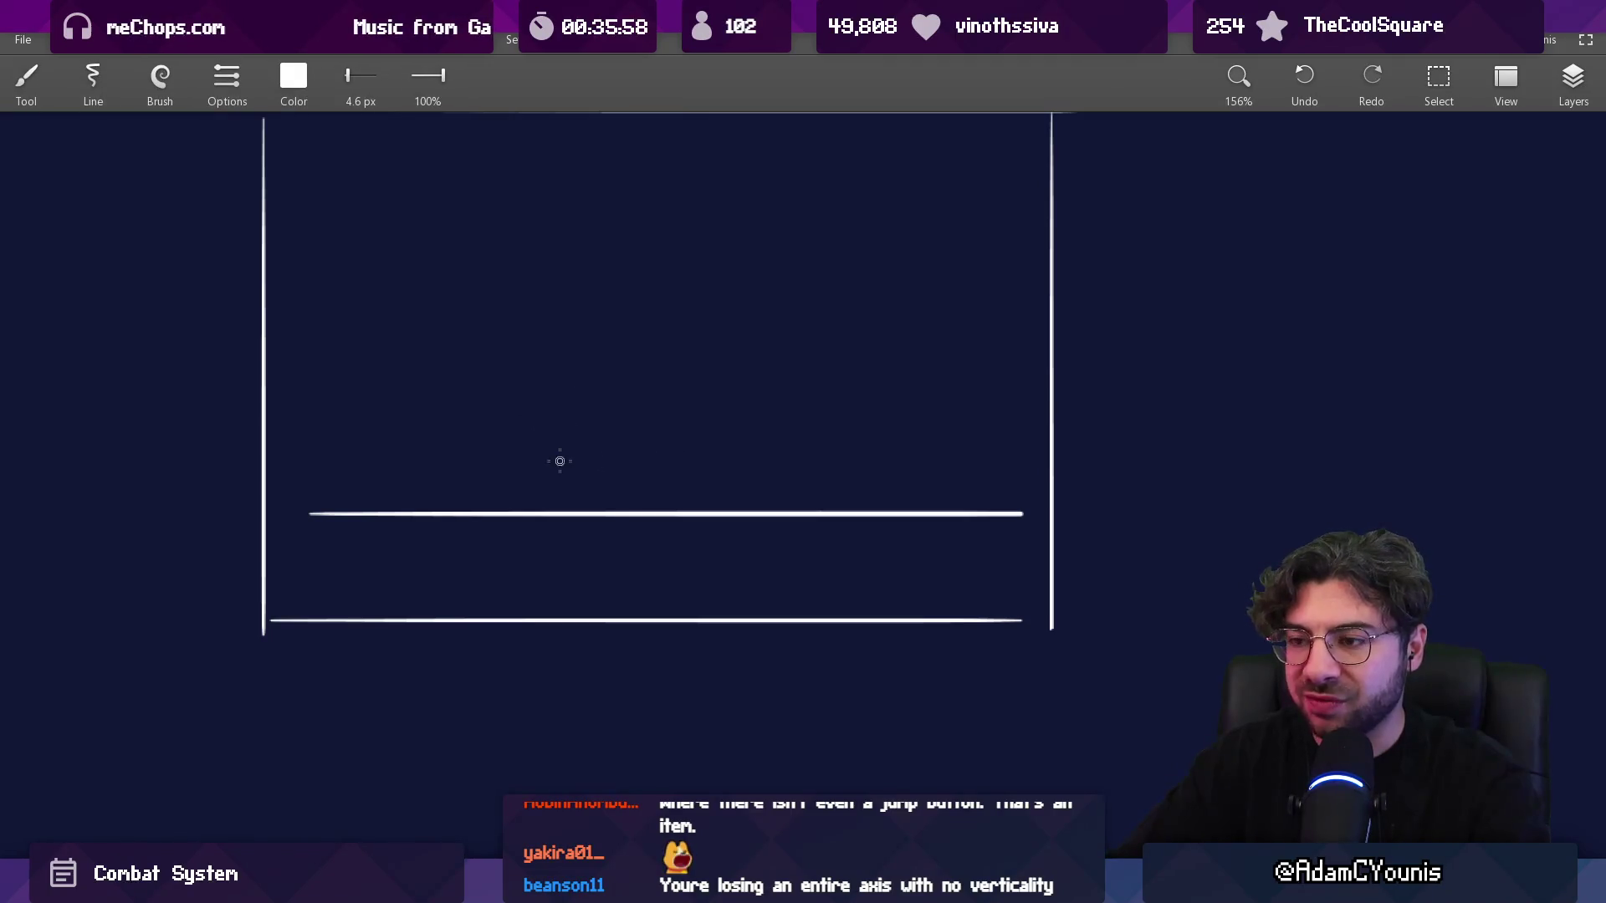
left_click_drag(556, 397, 551, 403)
- Draw a rounded box right of the oval, discarding a trial arch and crossing line
mouse_move(684, 499)
left_mouse_down()
mouse_move(893, 224)
mouse_move(893, 493)
left_mouse_up()
key("ctrl+z")
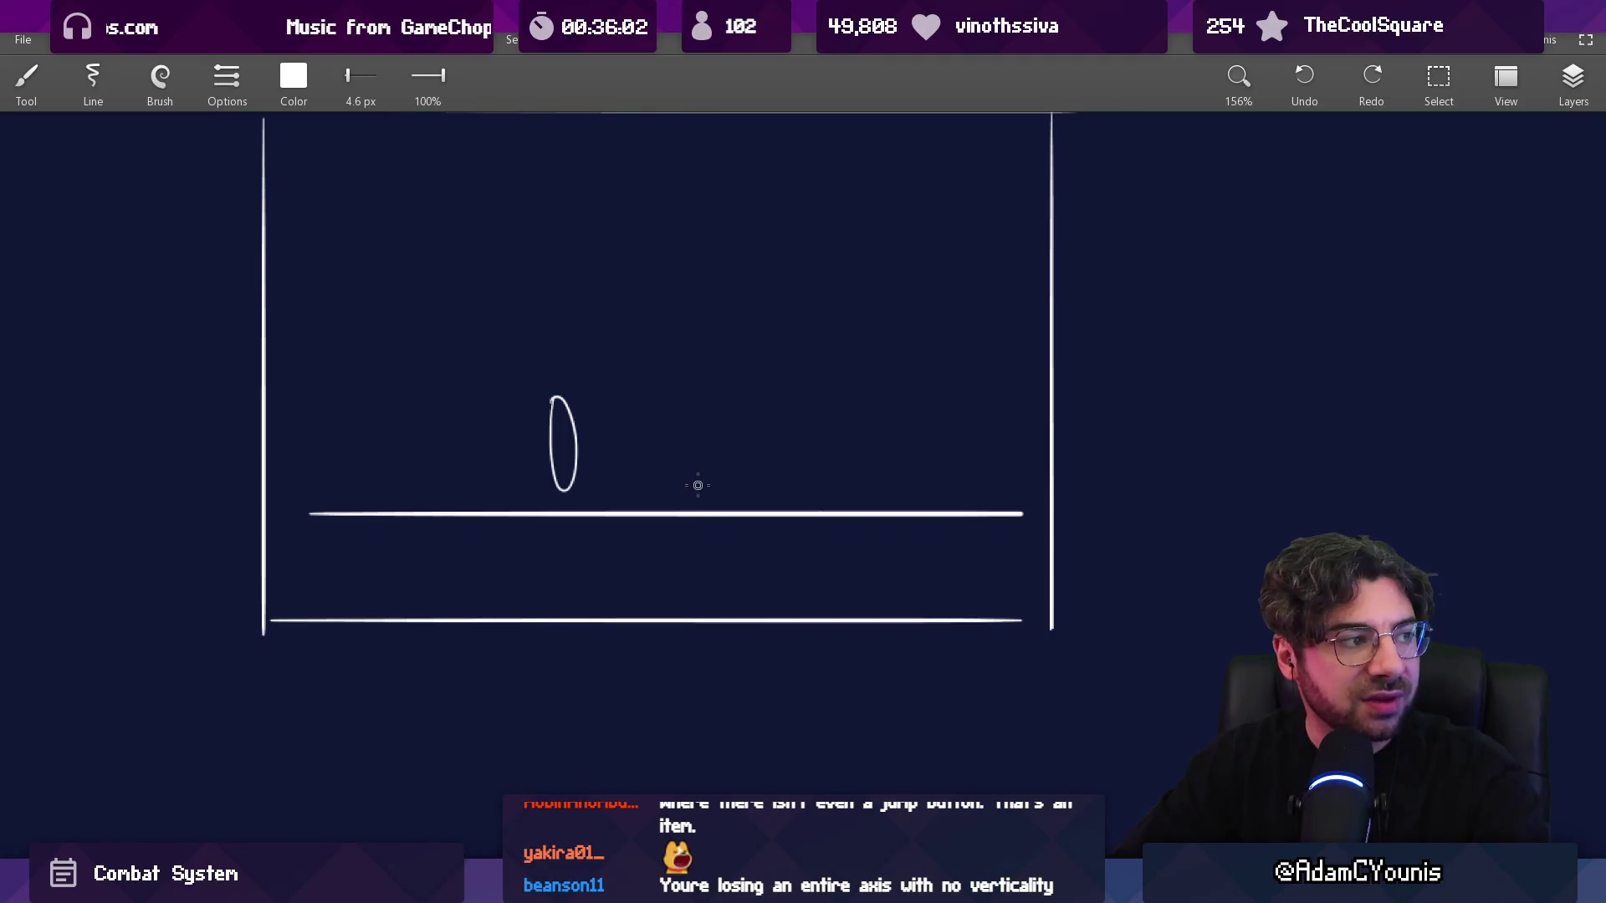
mouse_move(697, 488)
left_mouse_down()
mouse_move(756, 483)
mouse_move(715, 492)
left_mouse_up()
left_click_drag(645, 450, 804, 456)
key("ctrl+z")
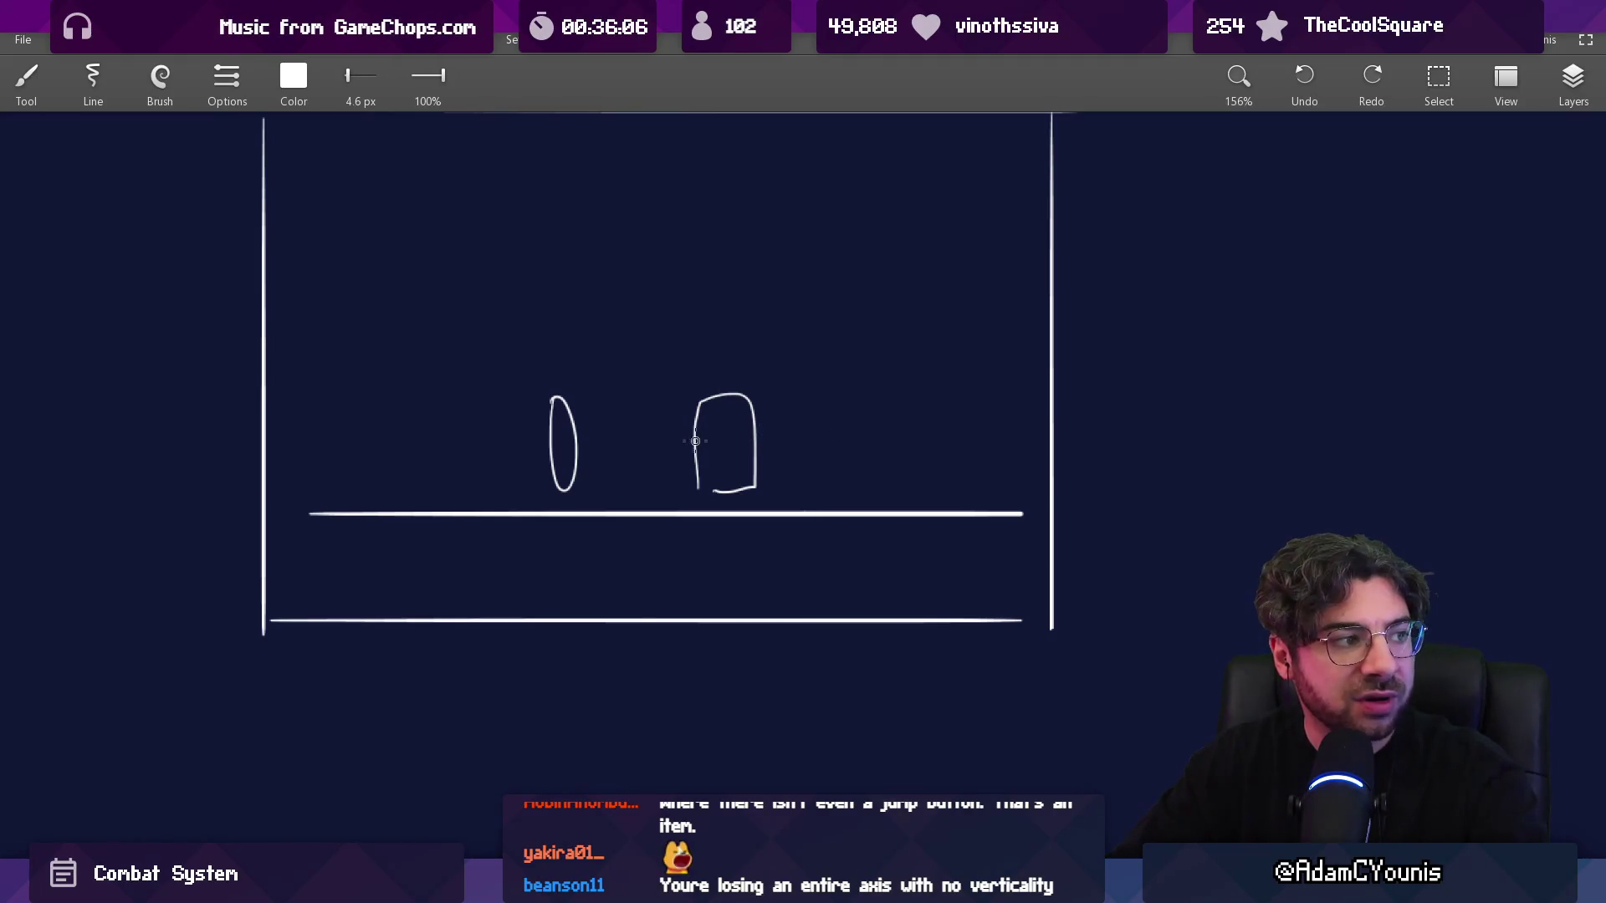
- Try a large arch, an arrow through oval and box, and corner marks, then undo them all
mouse_move(491, 478)
left_mouse_down()
mouse_move(573, 325)
mouse_move(832, 483)
left_mouse_up()
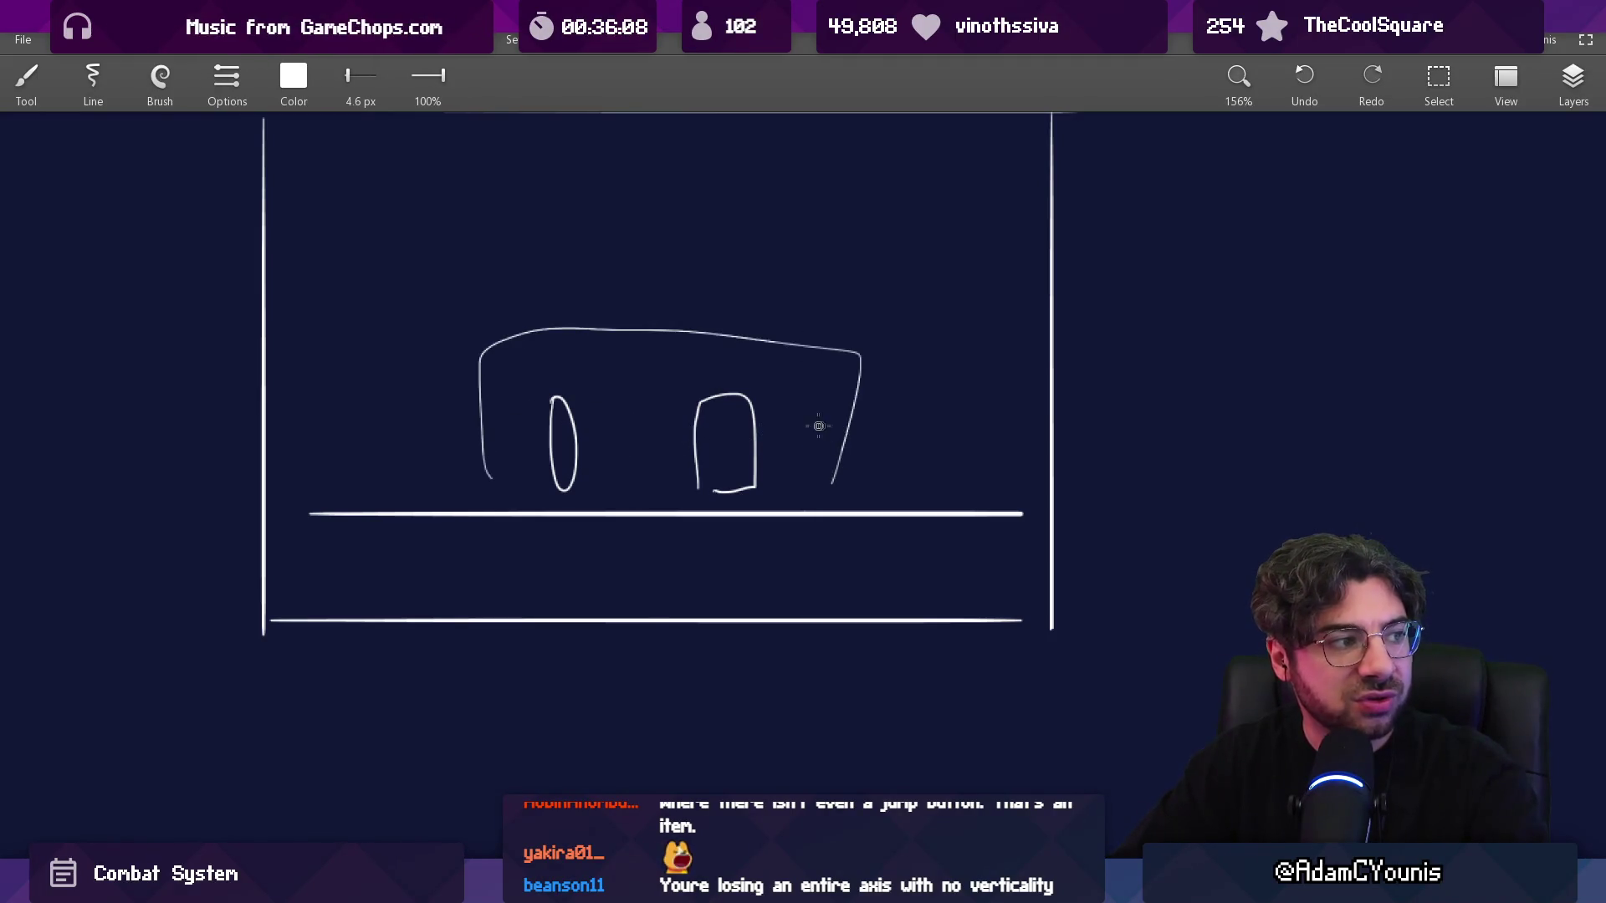
key("ctrl+z")
left_click_drag(500, 450, 818, 452)
left_click_drag(535, 430, 525, 454)
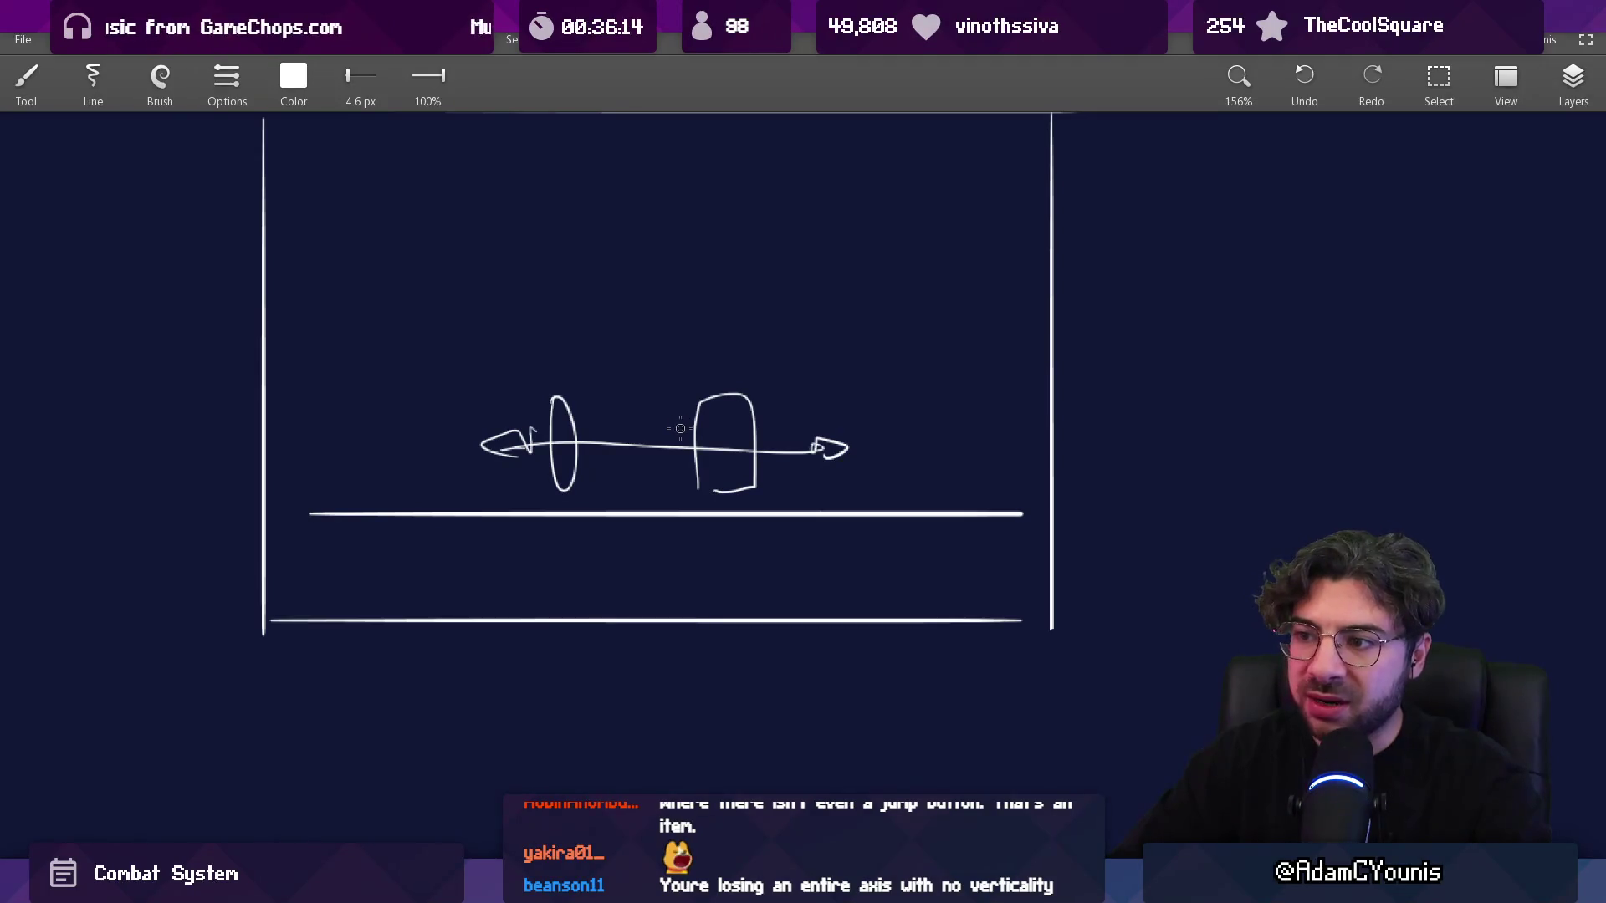
left_click_drag(485, 375, 585, 531)
left_click_drag(832, 519, 882, 561)
key("ctrl+z")
key("ctrl+z")
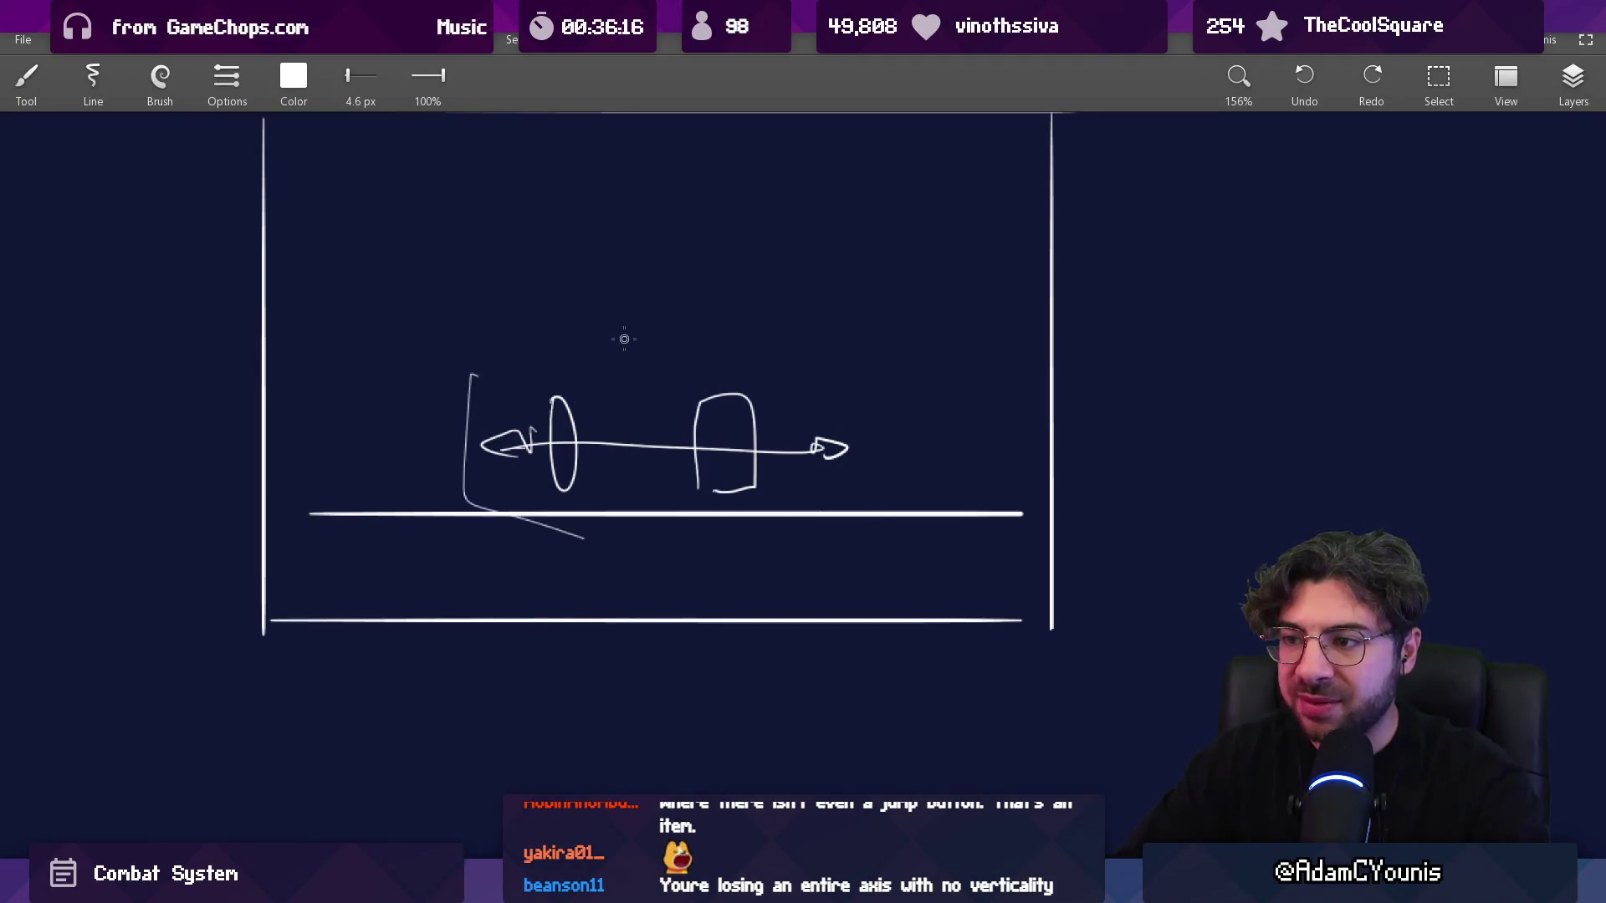
key("ctrl+z")
key("ctrl+z")
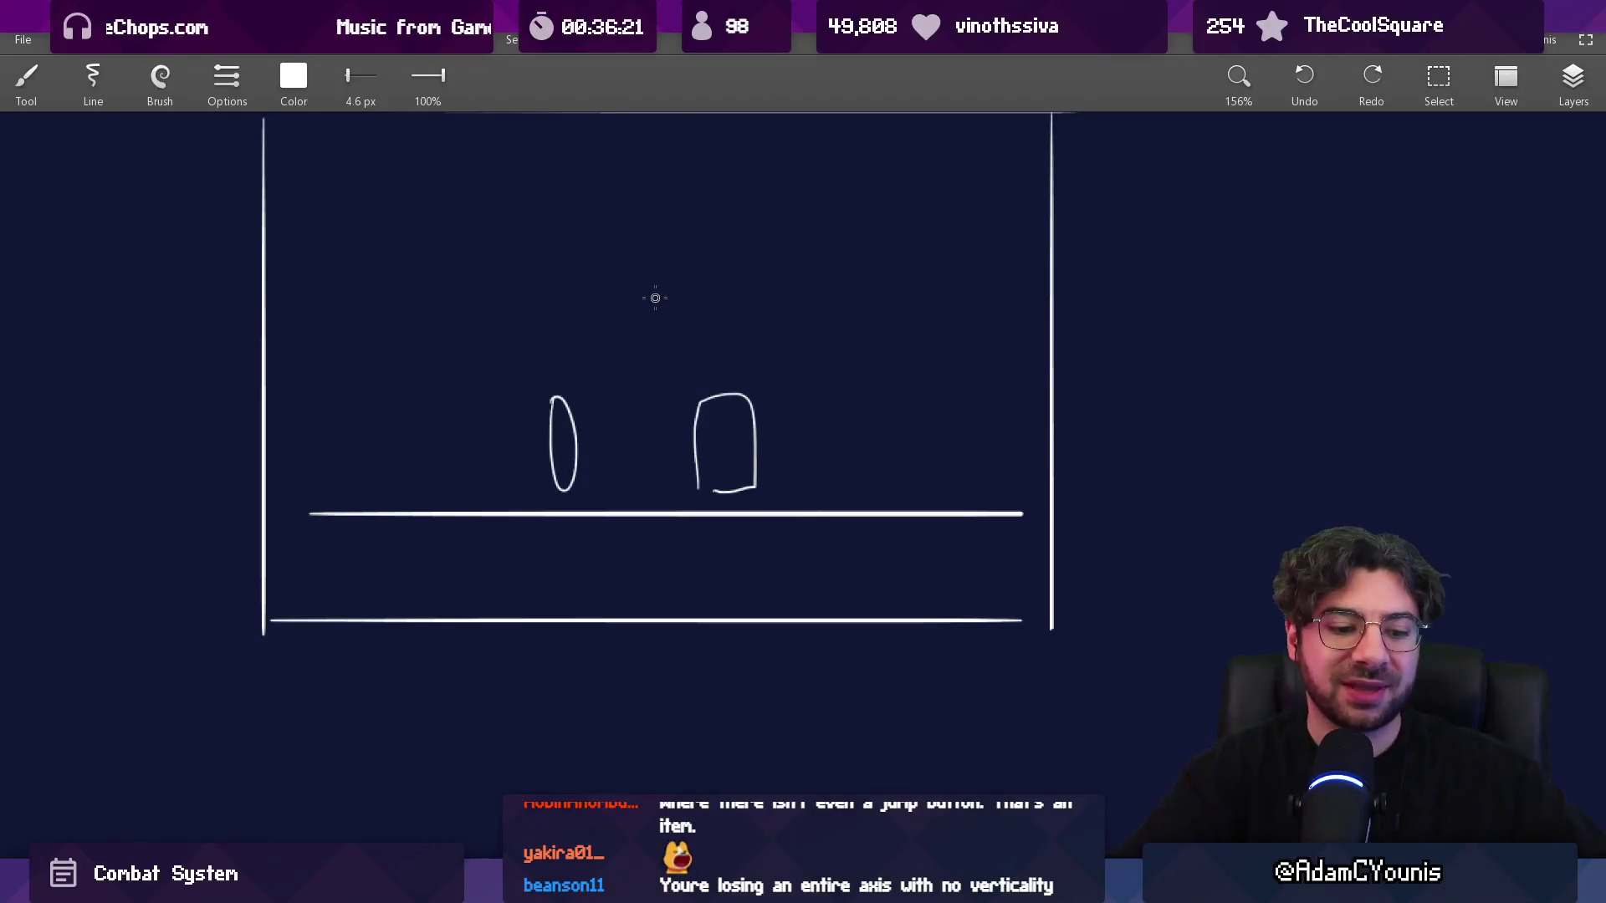
- Undo the box and remaining strokes until the canvas is empty, then make Unity's level view taller
key("ctrl+z")
key("ctrl+z")
key("ctrl+z")
scroll(686, 502, "down", 5)
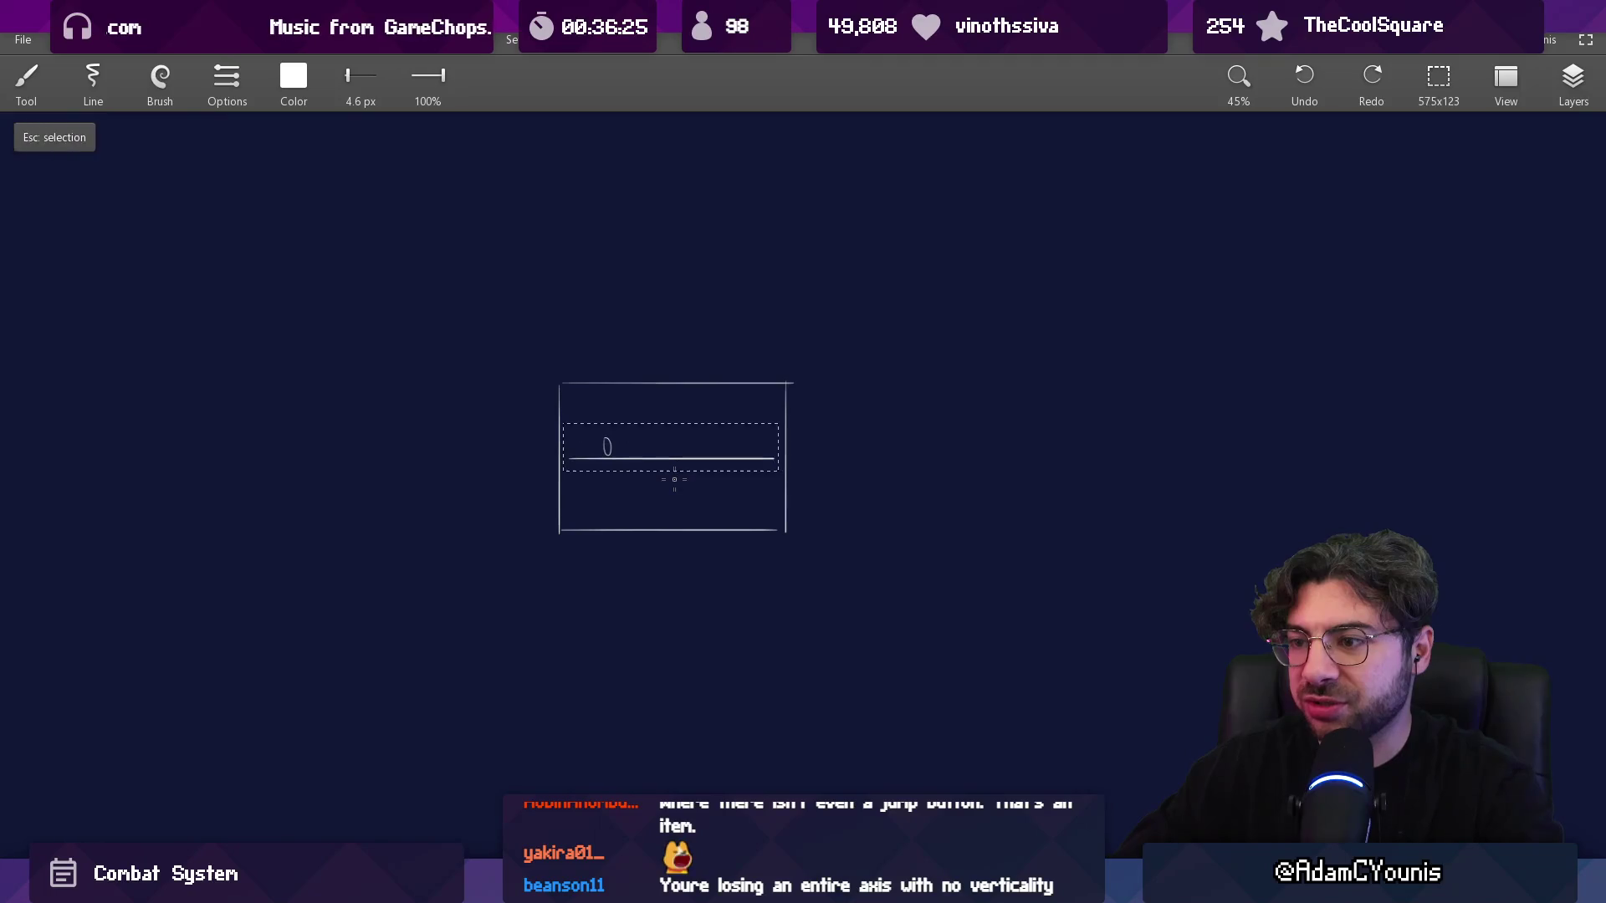
key("ctrl+z")
key("ctrl+z")
key("ctrl+z")
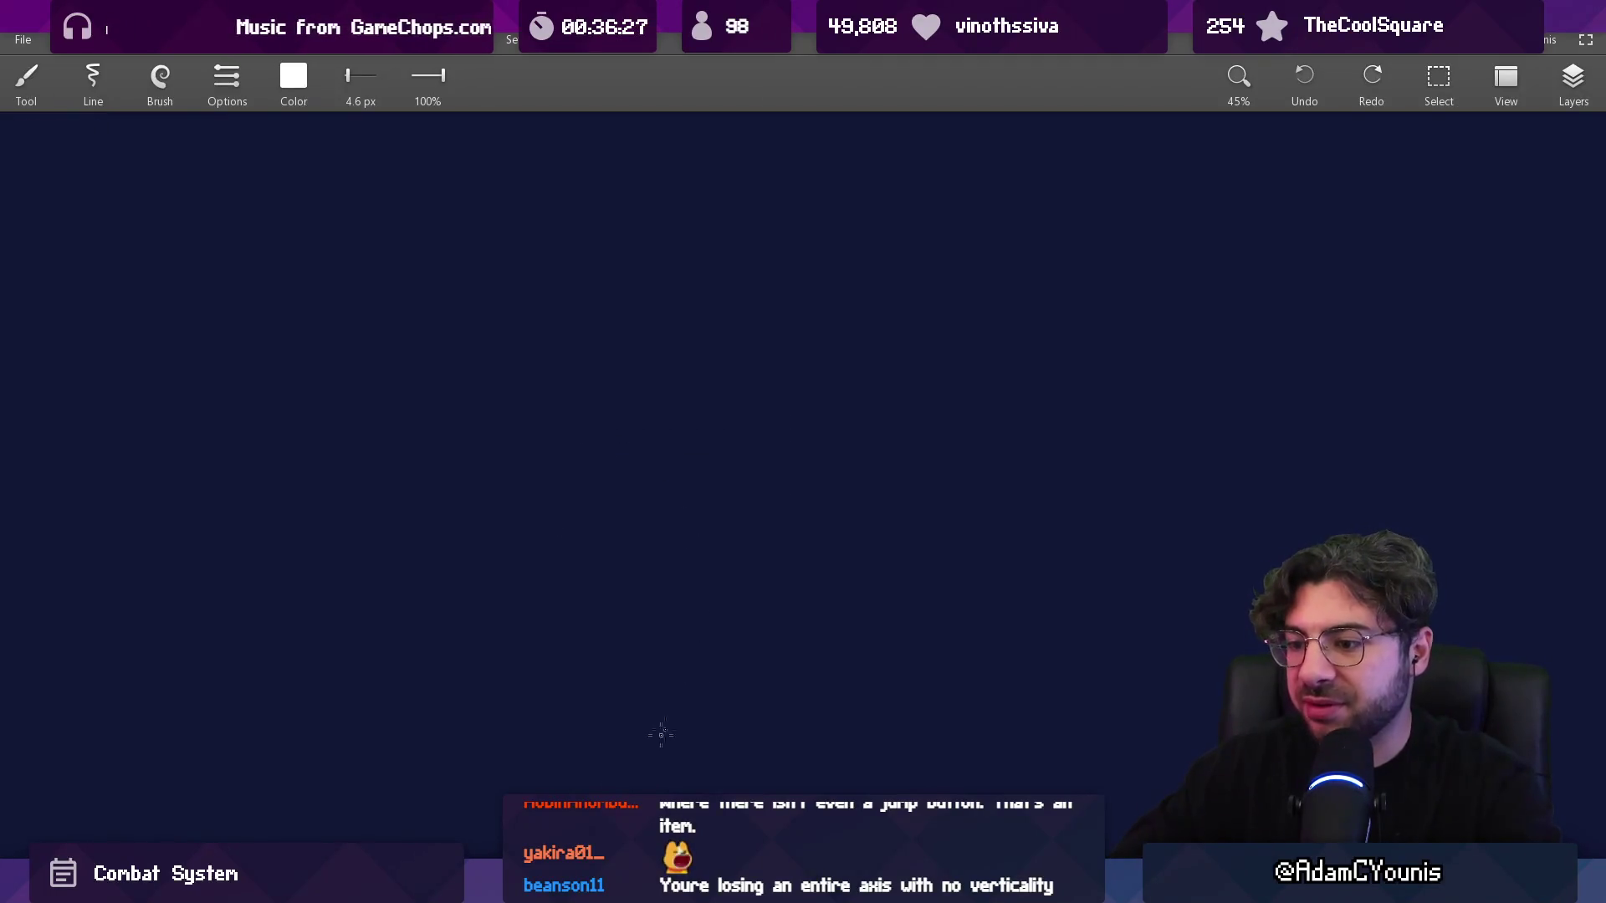
key("alt+Tab")
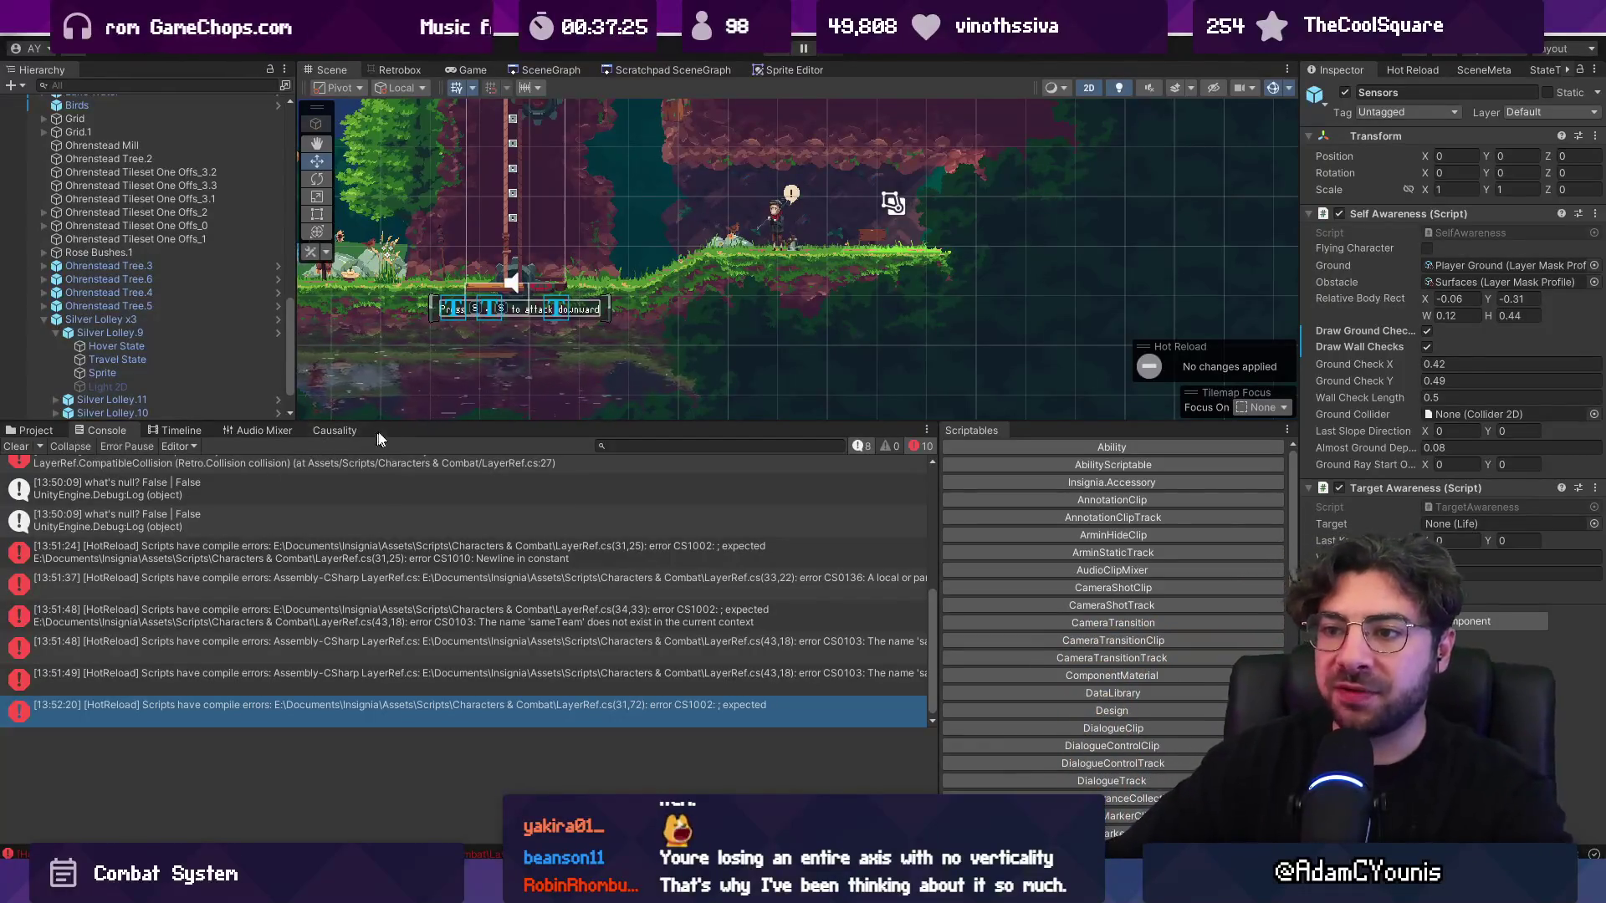
mouse_move(395, 429)
left_mouse_down()
mouse_move(343, 577)
mouse_move(314, 772)
left_mouse_up()
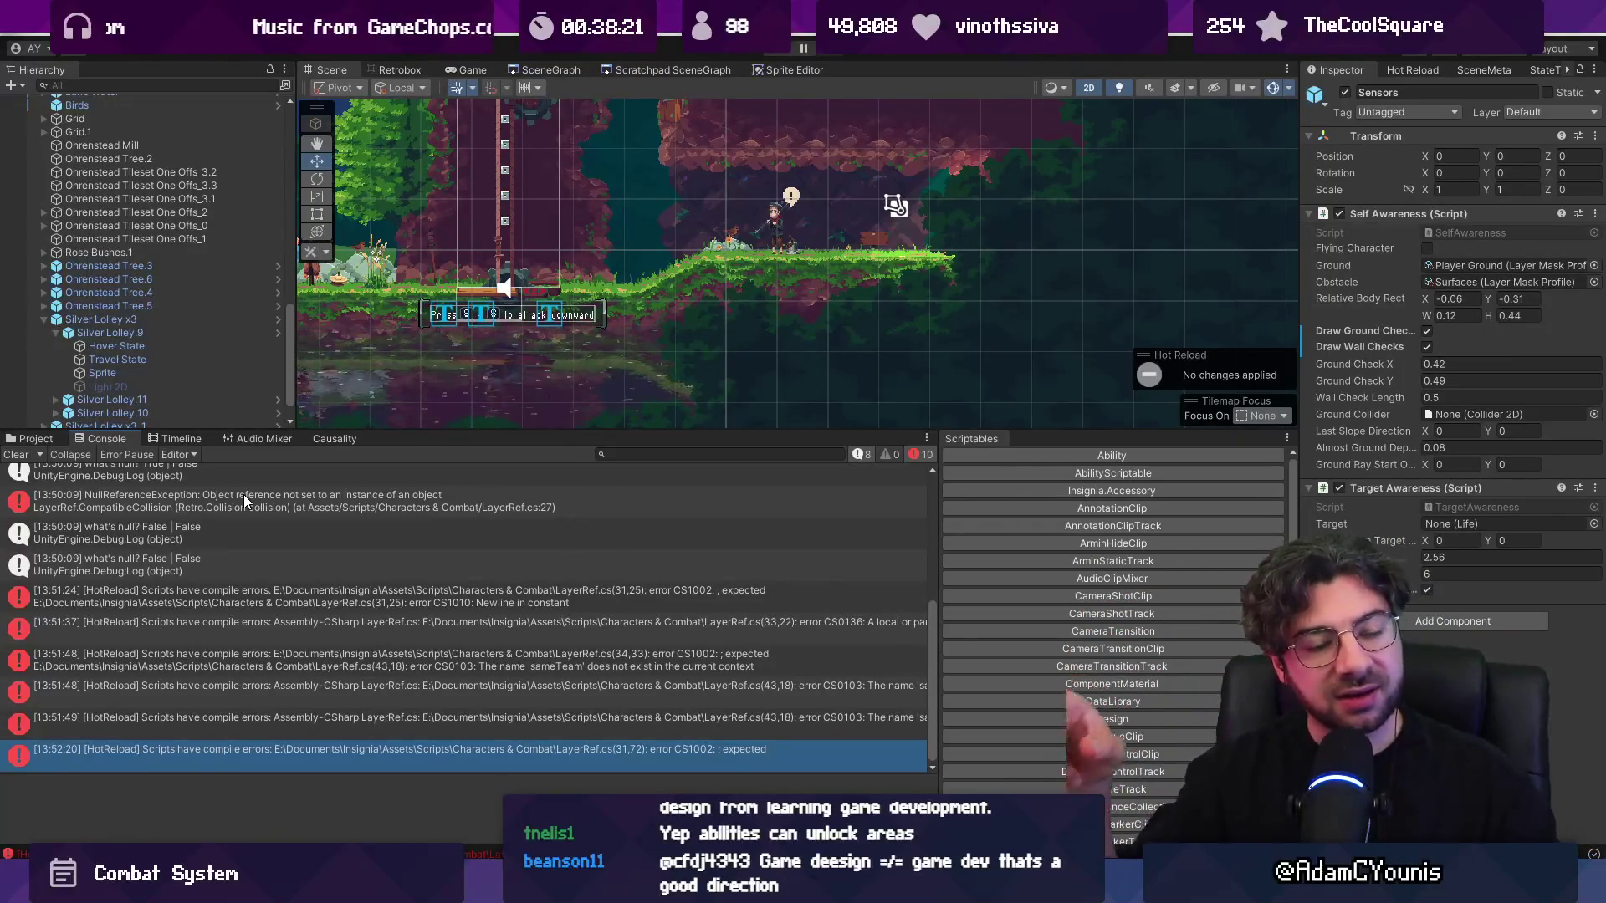
- Zoom and pan the level view to recentre the rooms, then switch to the SceneGraph tab
scroll(690, 314, "down", 2)
mouse_move(605, 258)
left_mouse_down()
mouse_move(599, 329)
mouse_move(640, 299)
left_mouse_up()
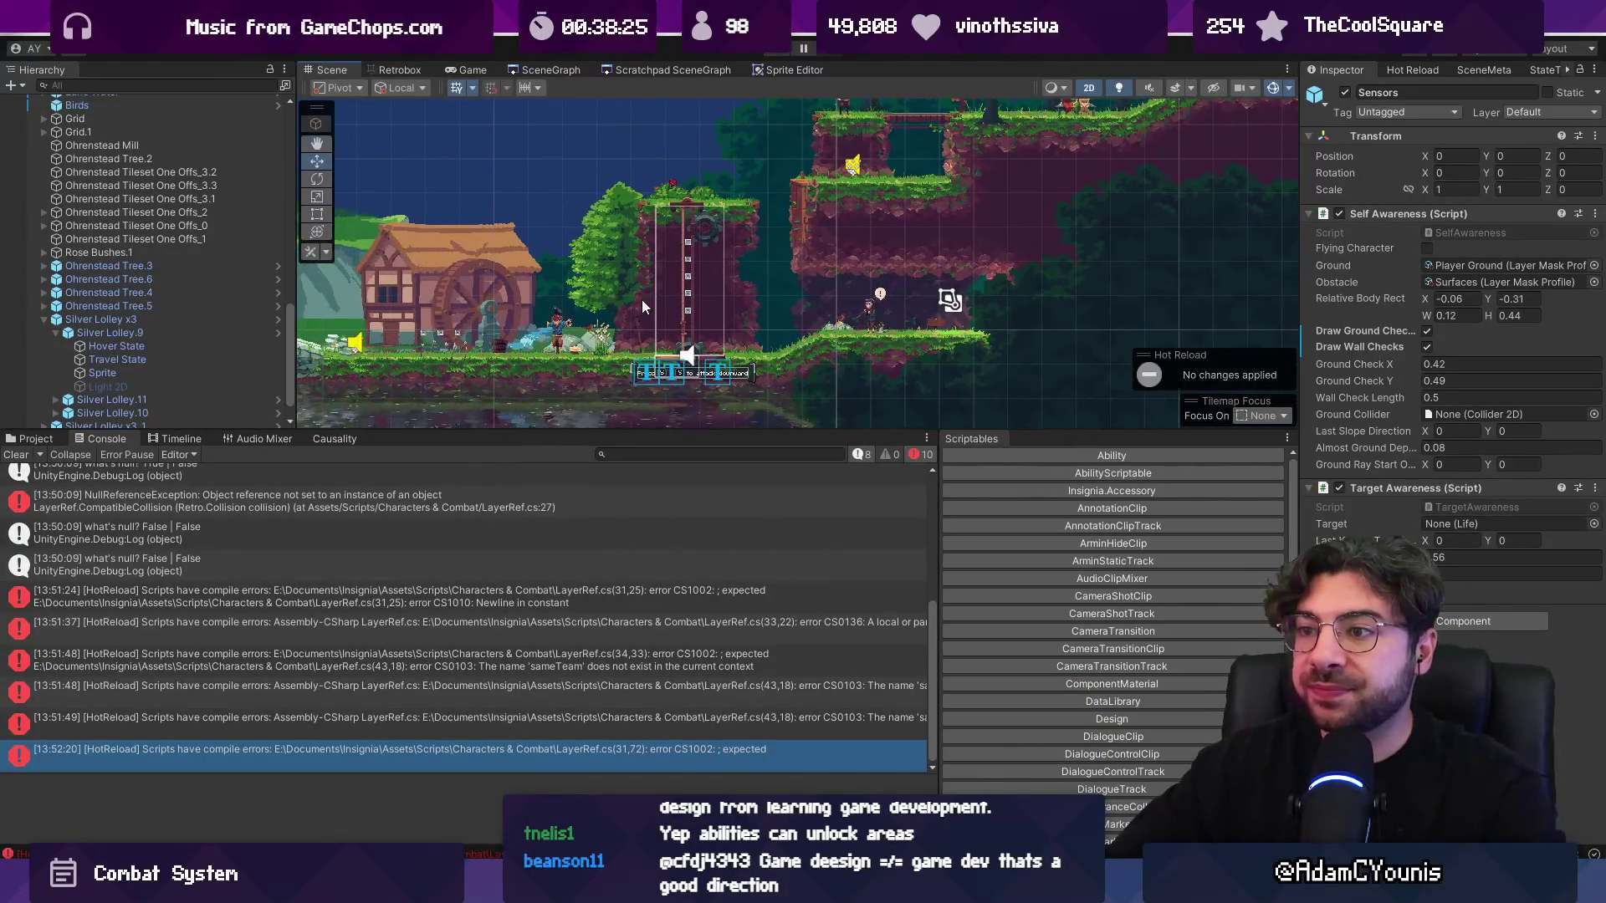
left_click(517, 69)
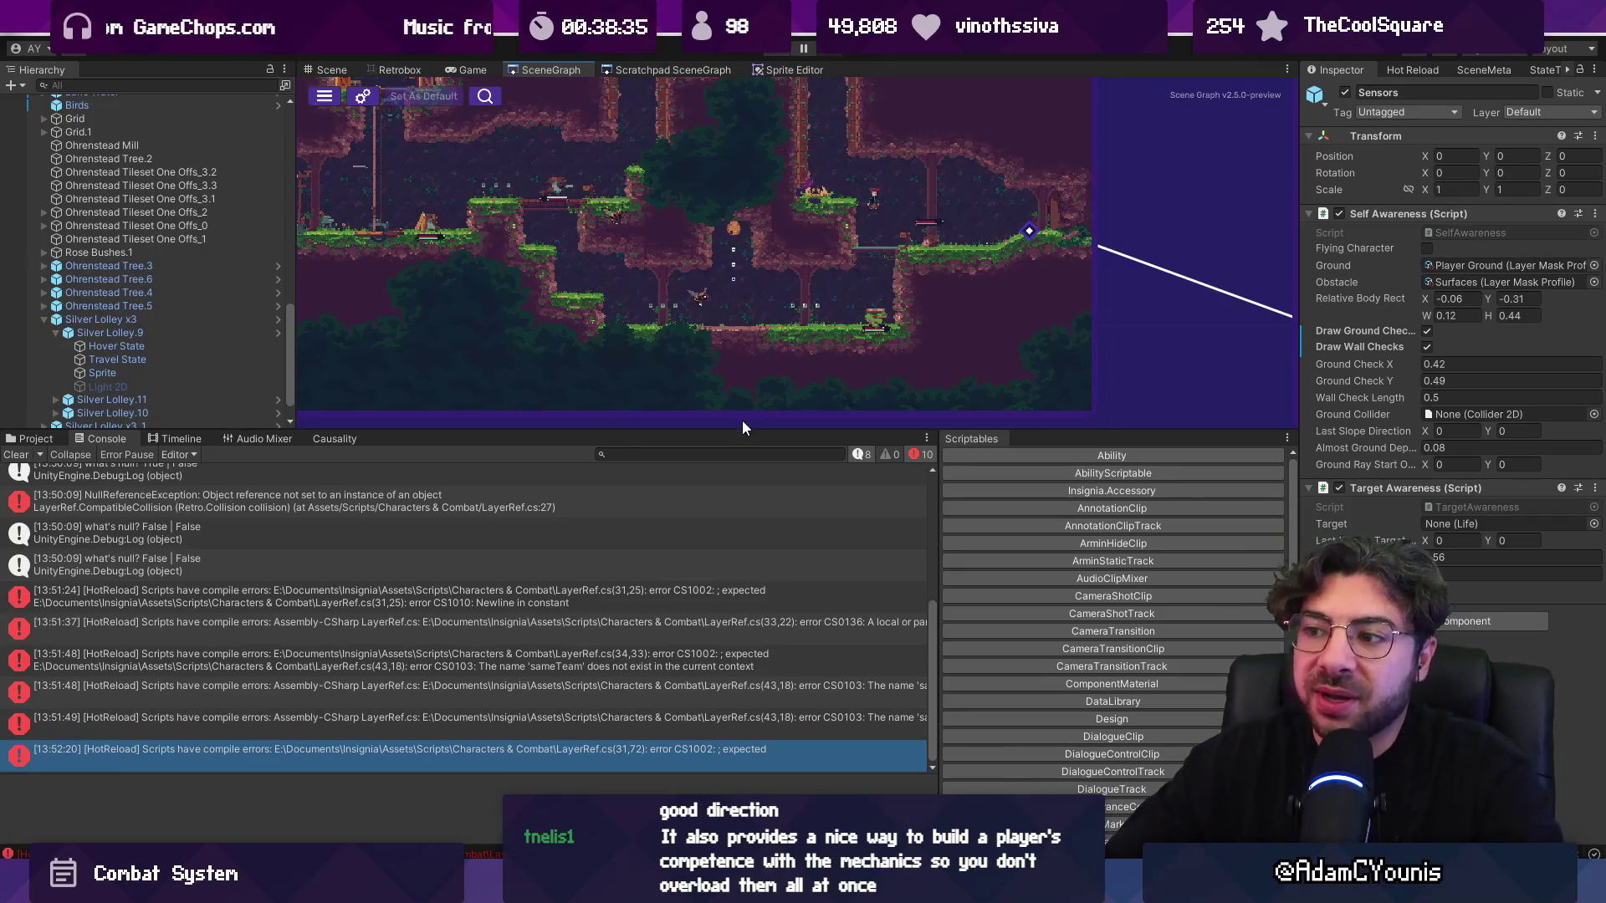
- Enlarge the scene graph panel, clear the Console's old compile errors, and switch to VS Code
left_click_drag(741, 427, 729, 542)
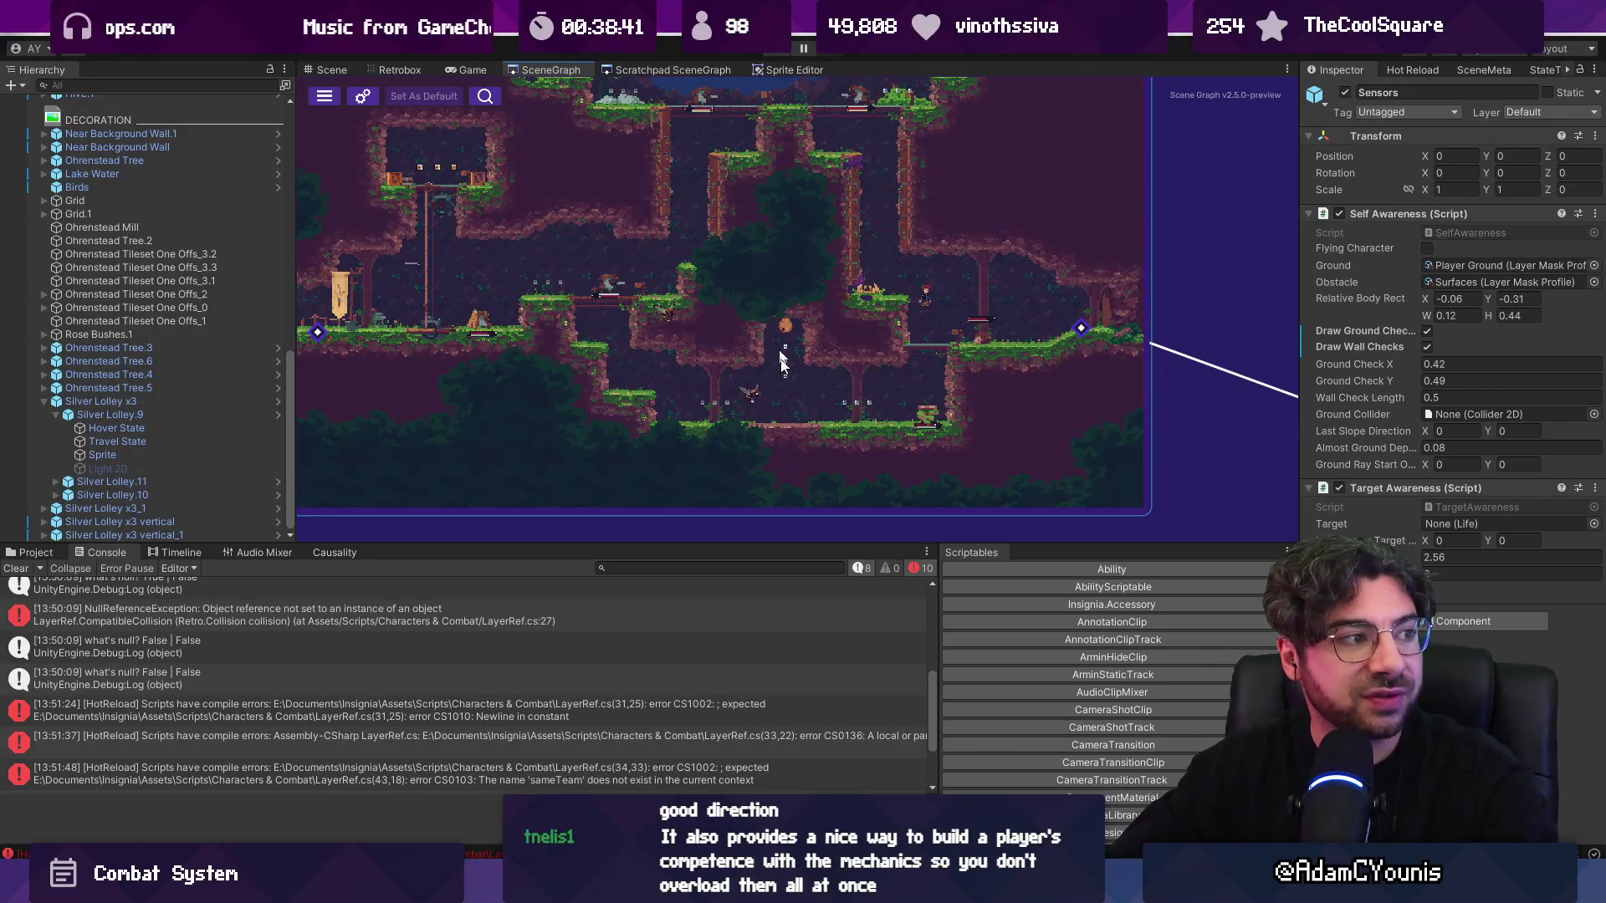
scroll(765, 400, "down", 5)
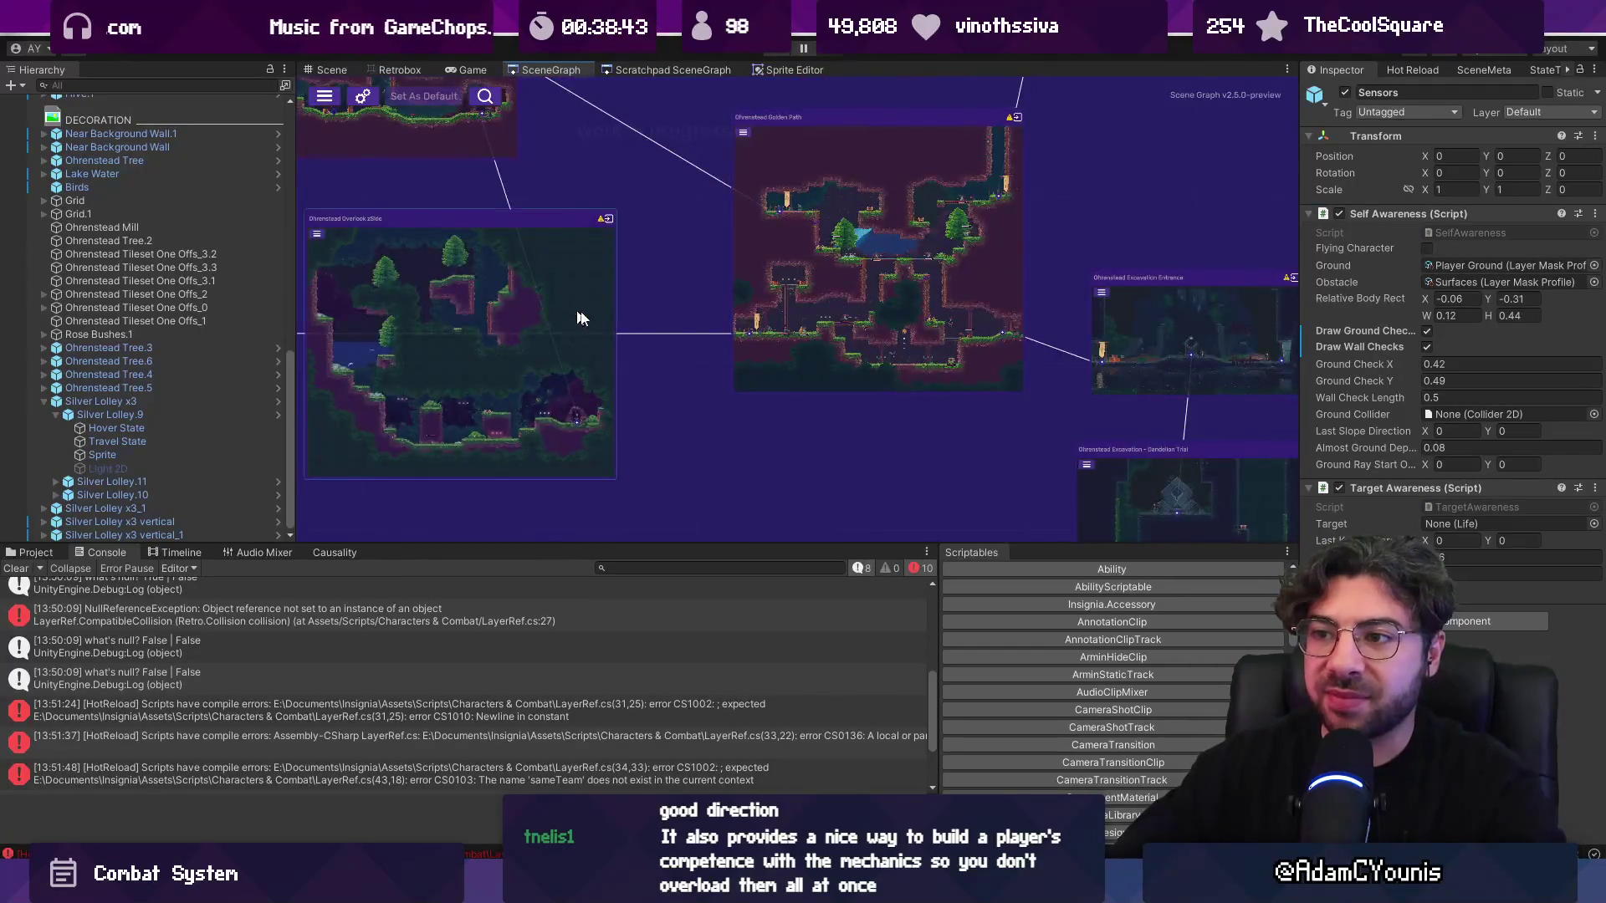
scroll(520, 338, "up", 3)
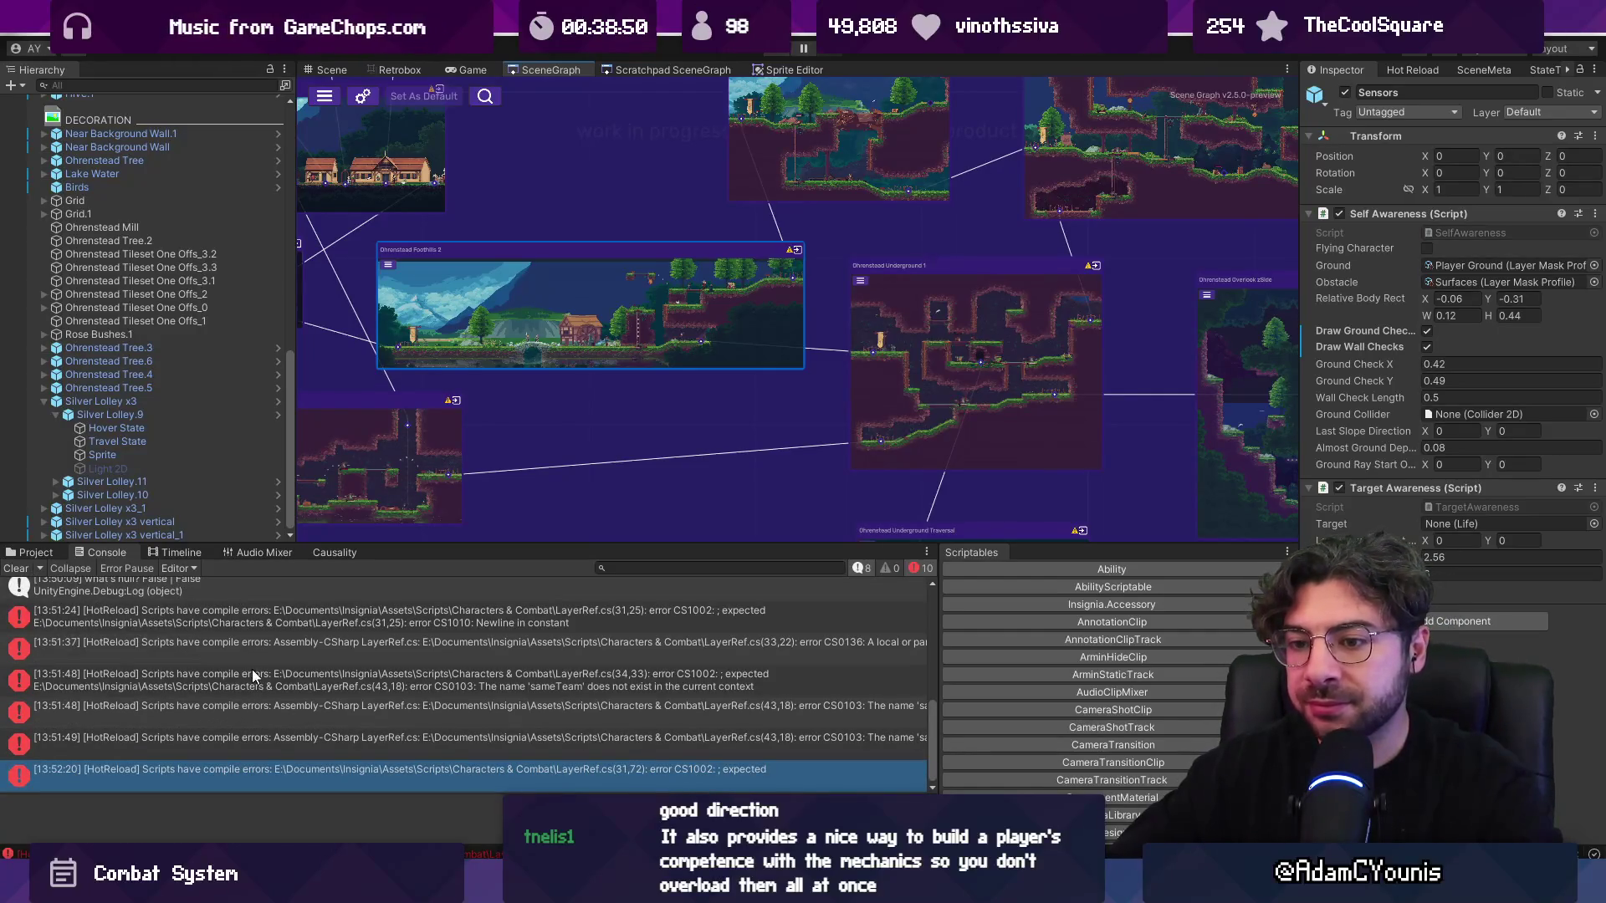
left_click(16, 568)
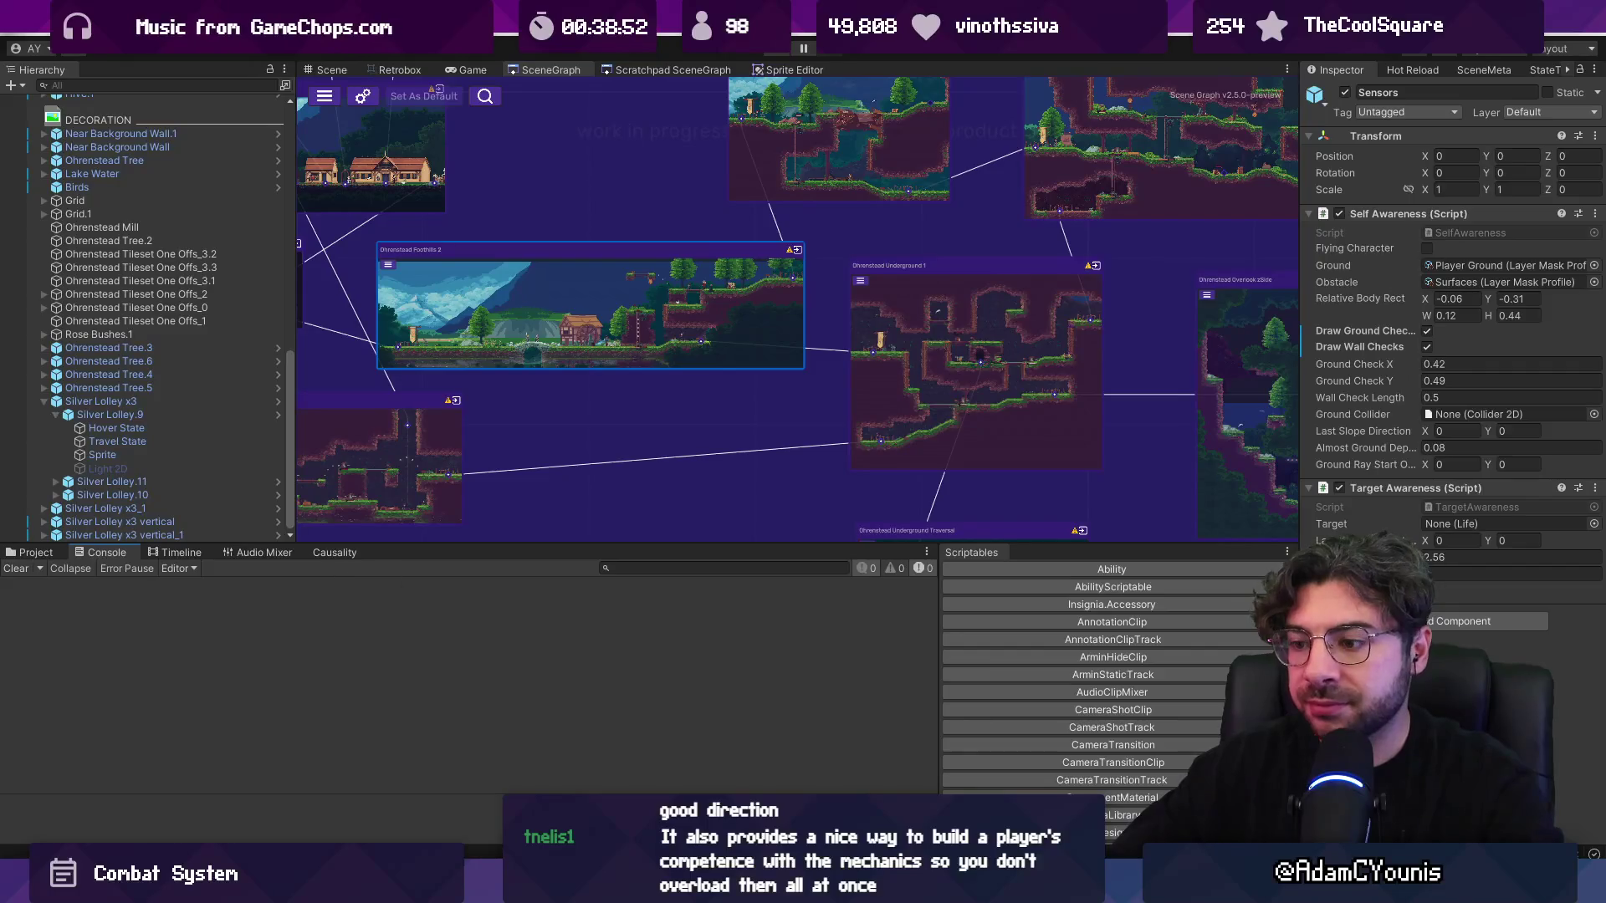
key("alt+Tab")
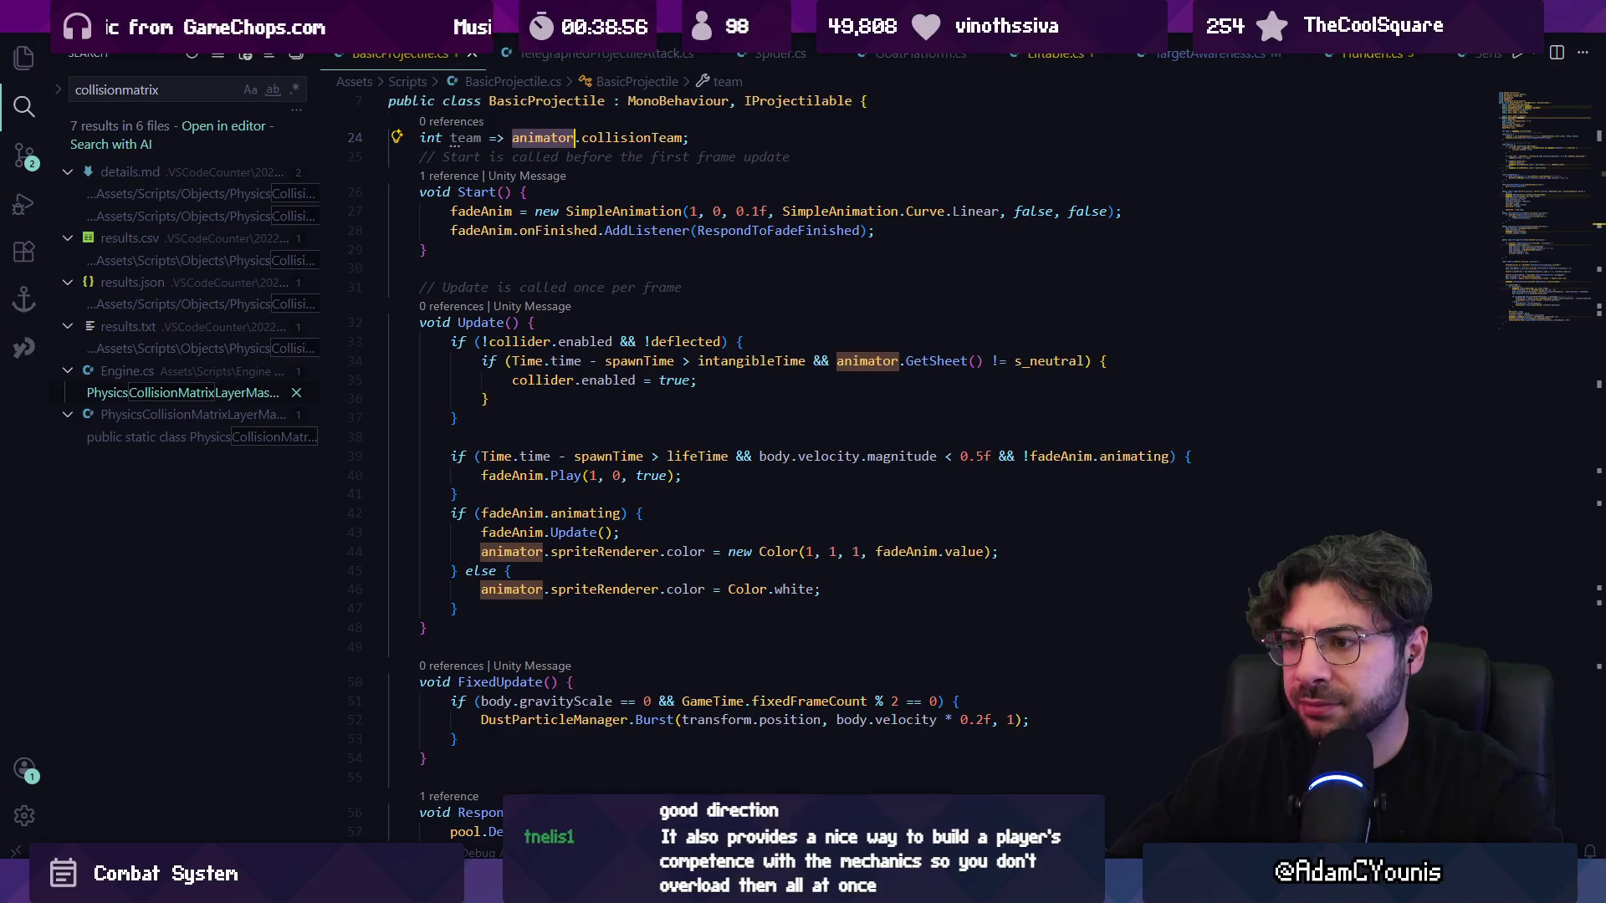
- Search BasicProjectile.cs for 'collisionteam' and step through the matches
left_click(795, 383)
scroll(795, 385, "up", 3)
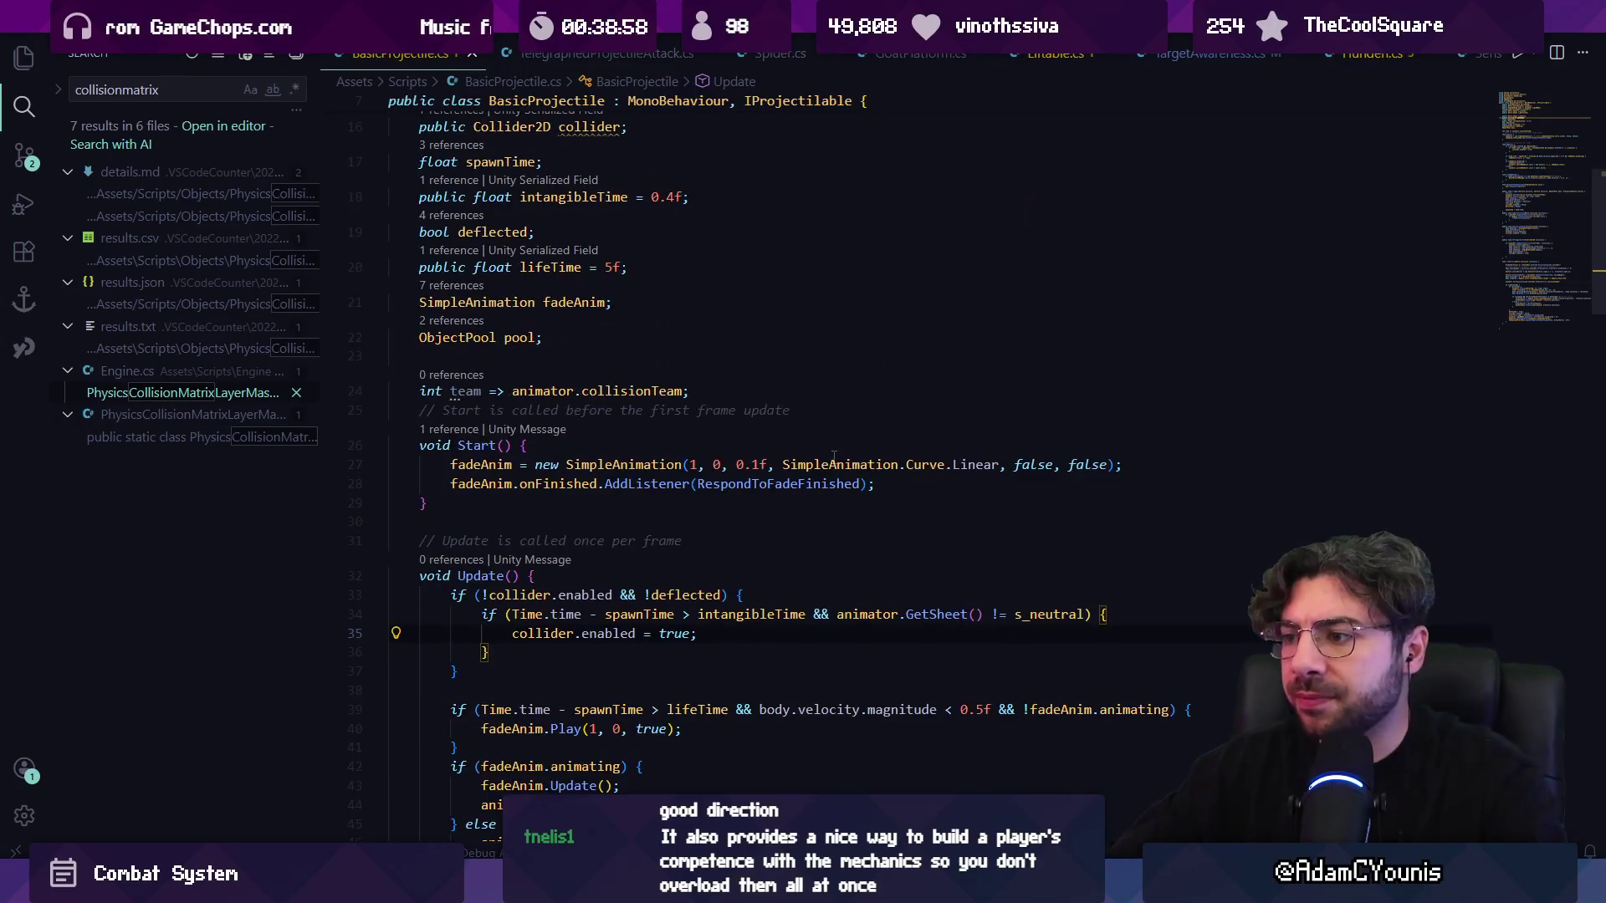
key("ctrl+f")
type("co")
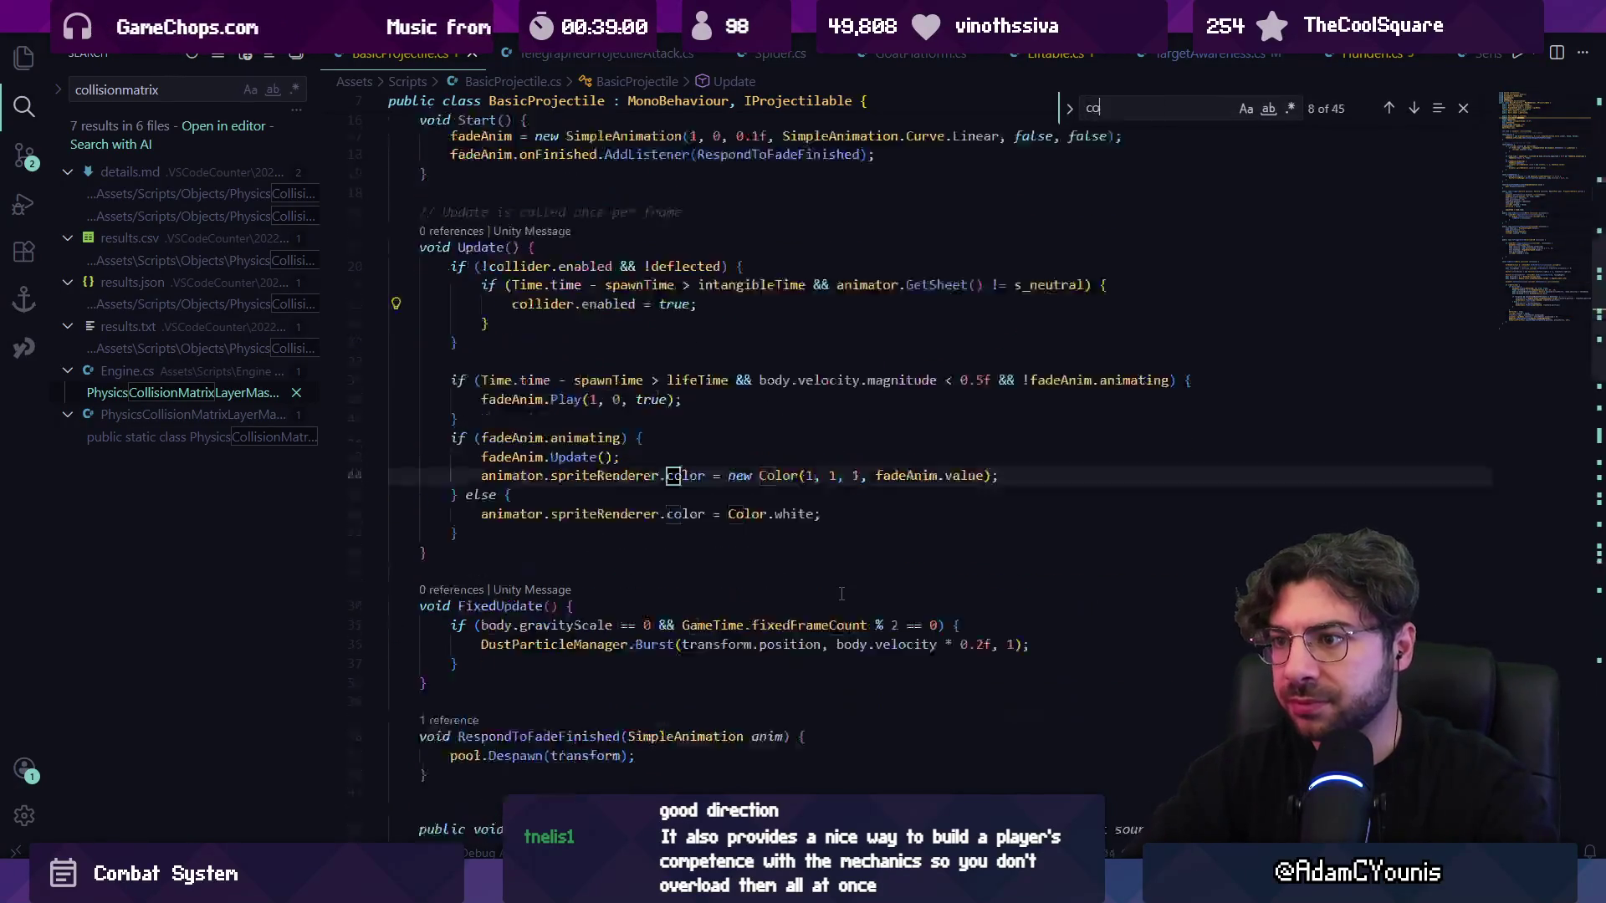
type("llisionteam")
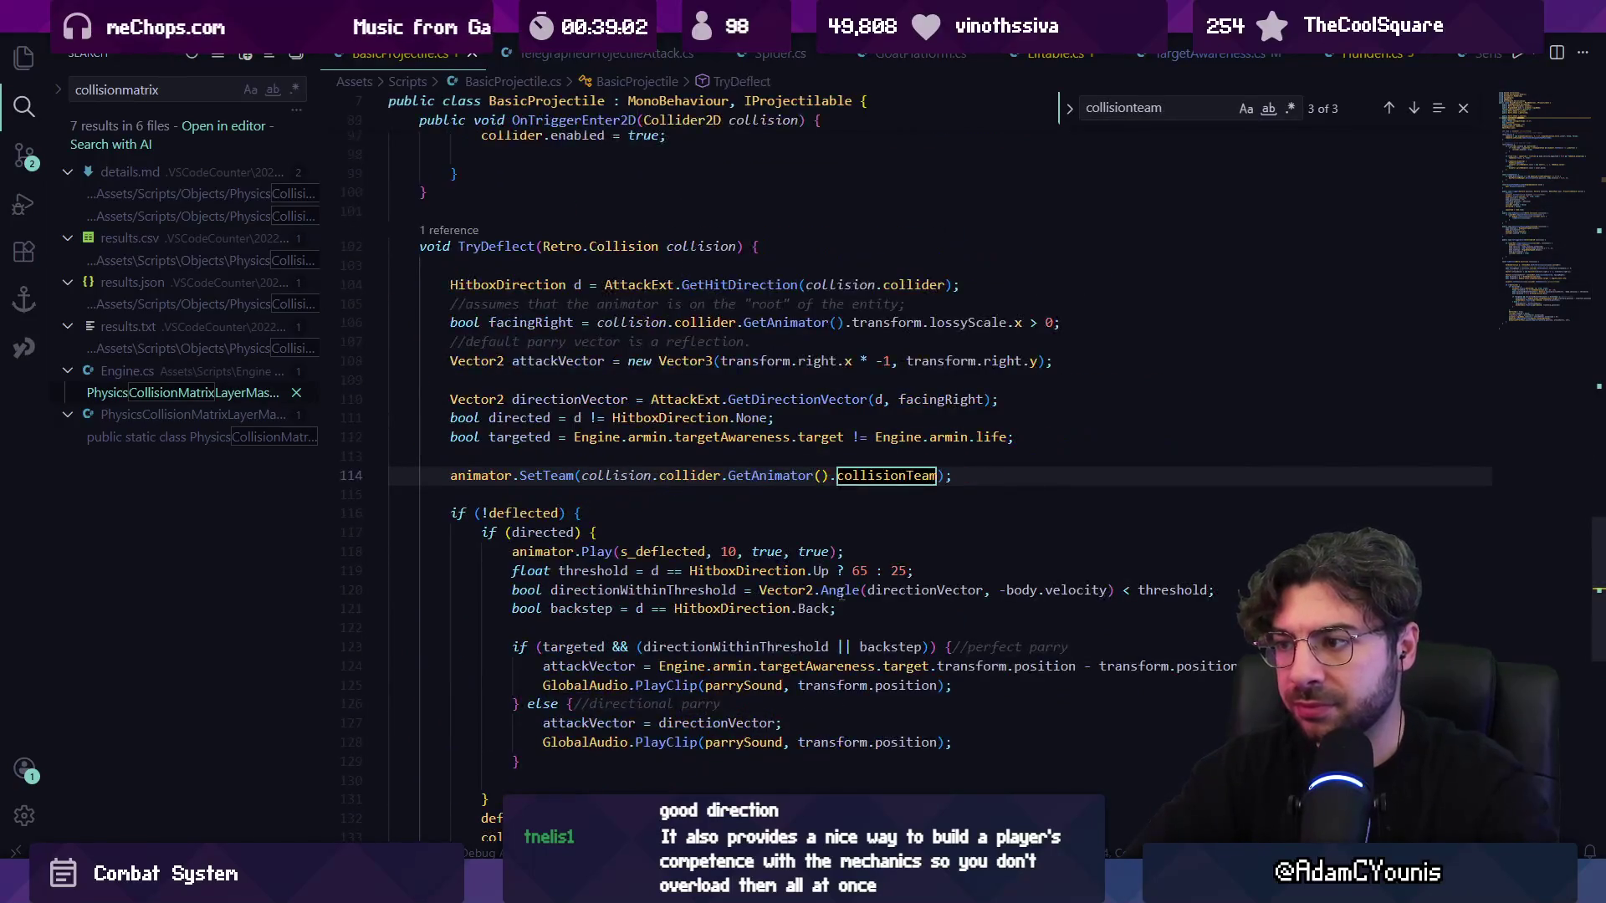
key("Return")
key("Return")
key("Return")
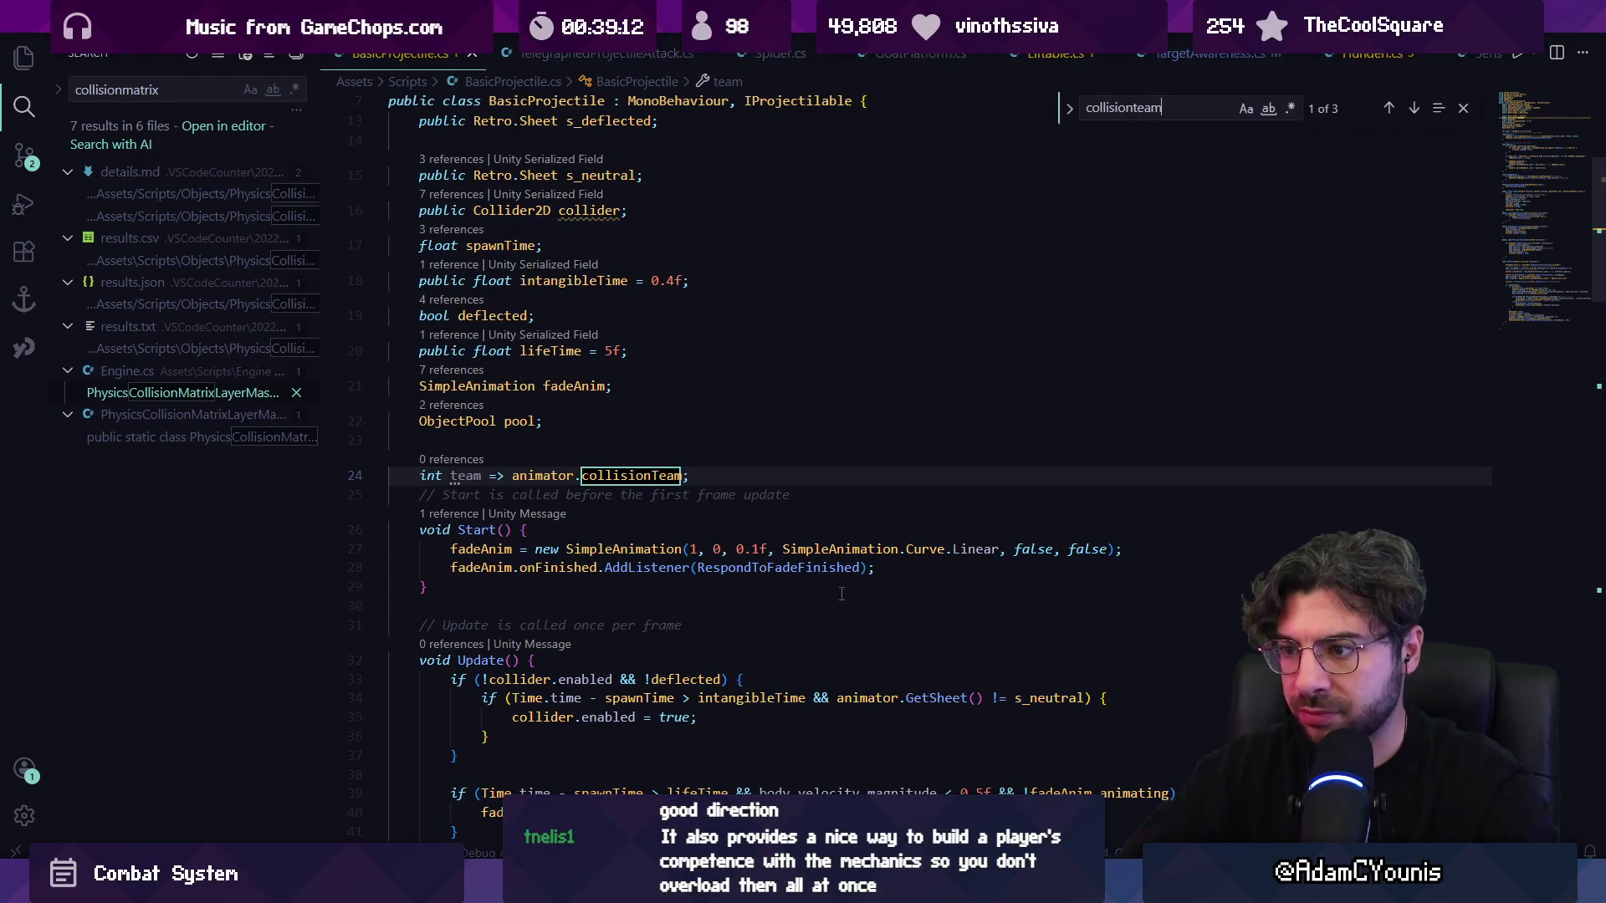
- Open ColliderInfo.cs through quick file search for 'colliderinfo'
key("ctrl+p")
type("collis")
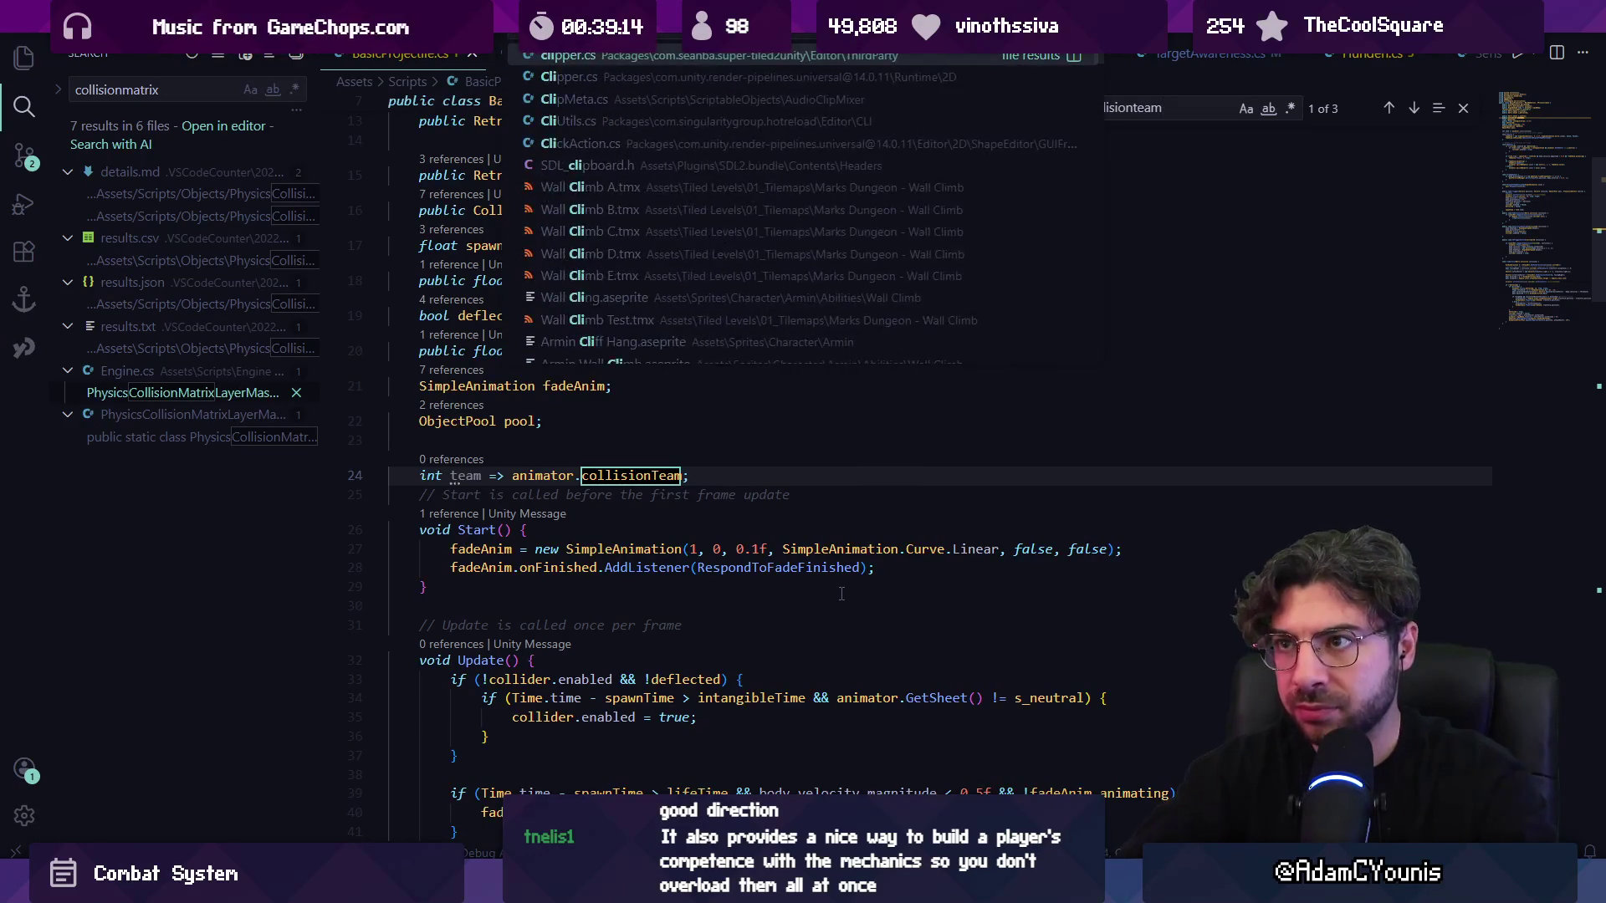
key("Escape")
key("ctrl+p")
type("colliderinfo")
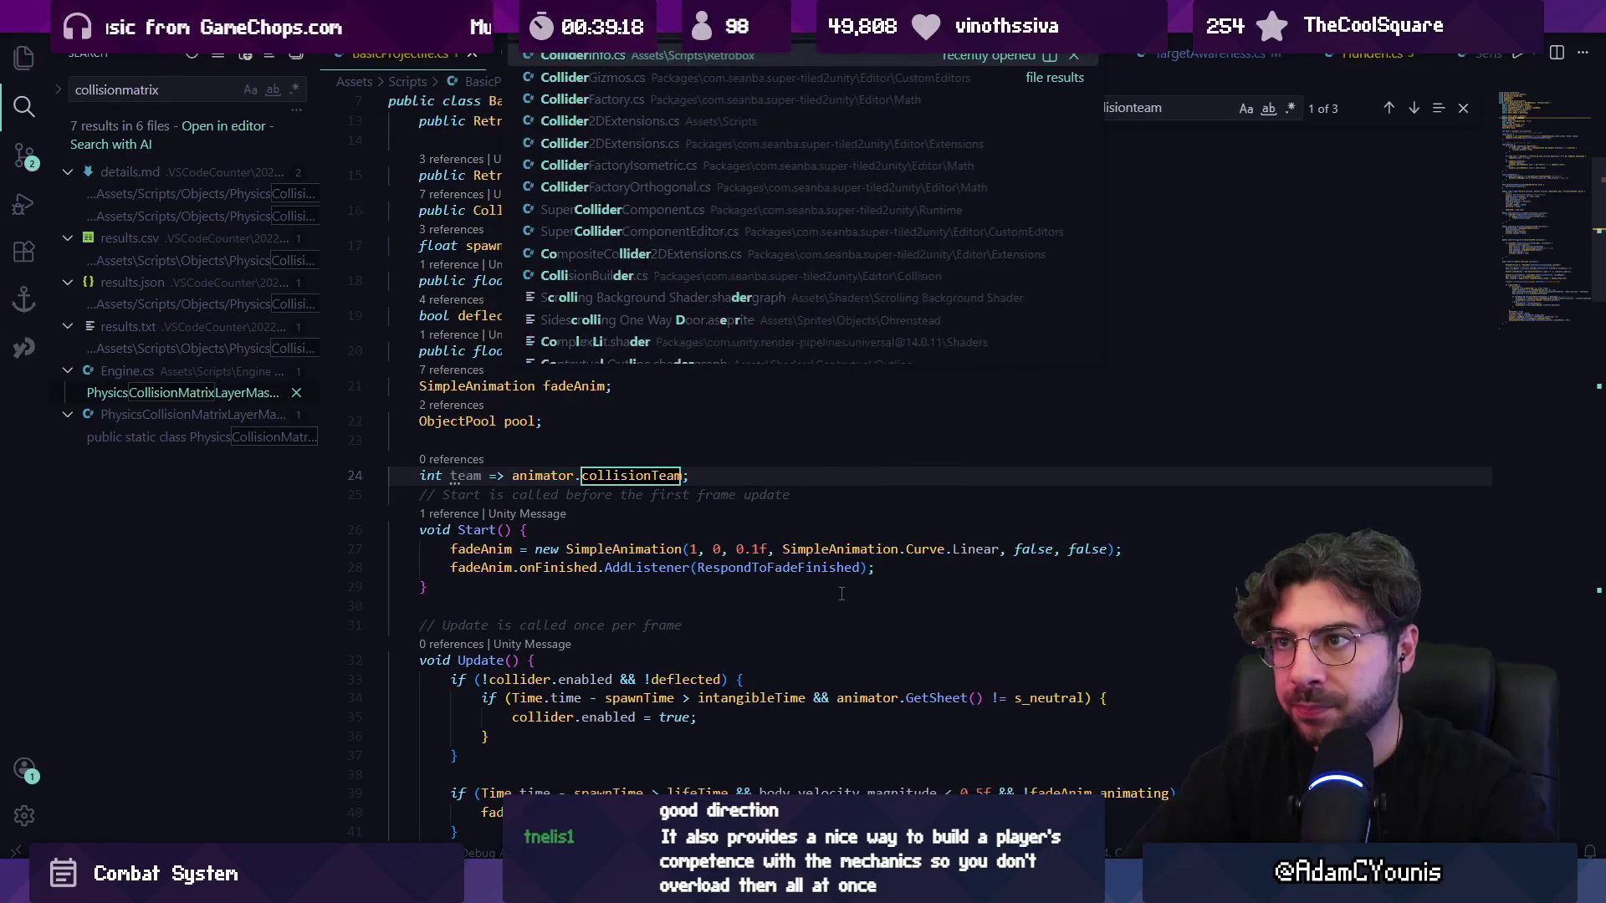
key("Return")
key("Escape")
scroll(806, 541, "down", 4)
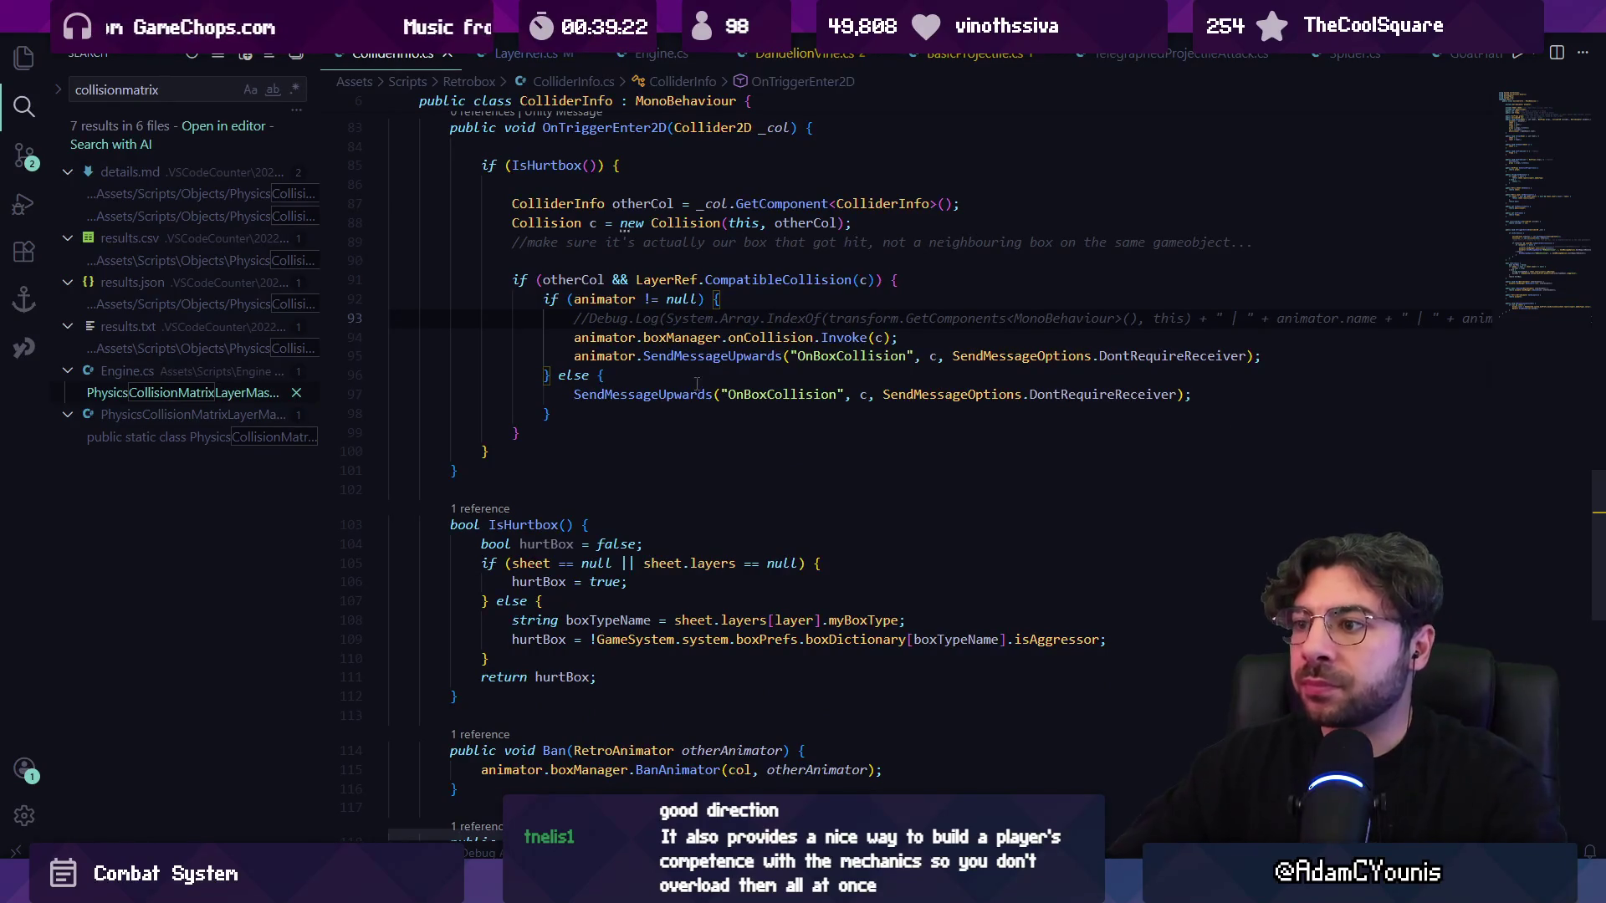
- Check the CompatibleCollision definition, then return to ColliderInfo.cs
left_click(778, 280, "ctrl")
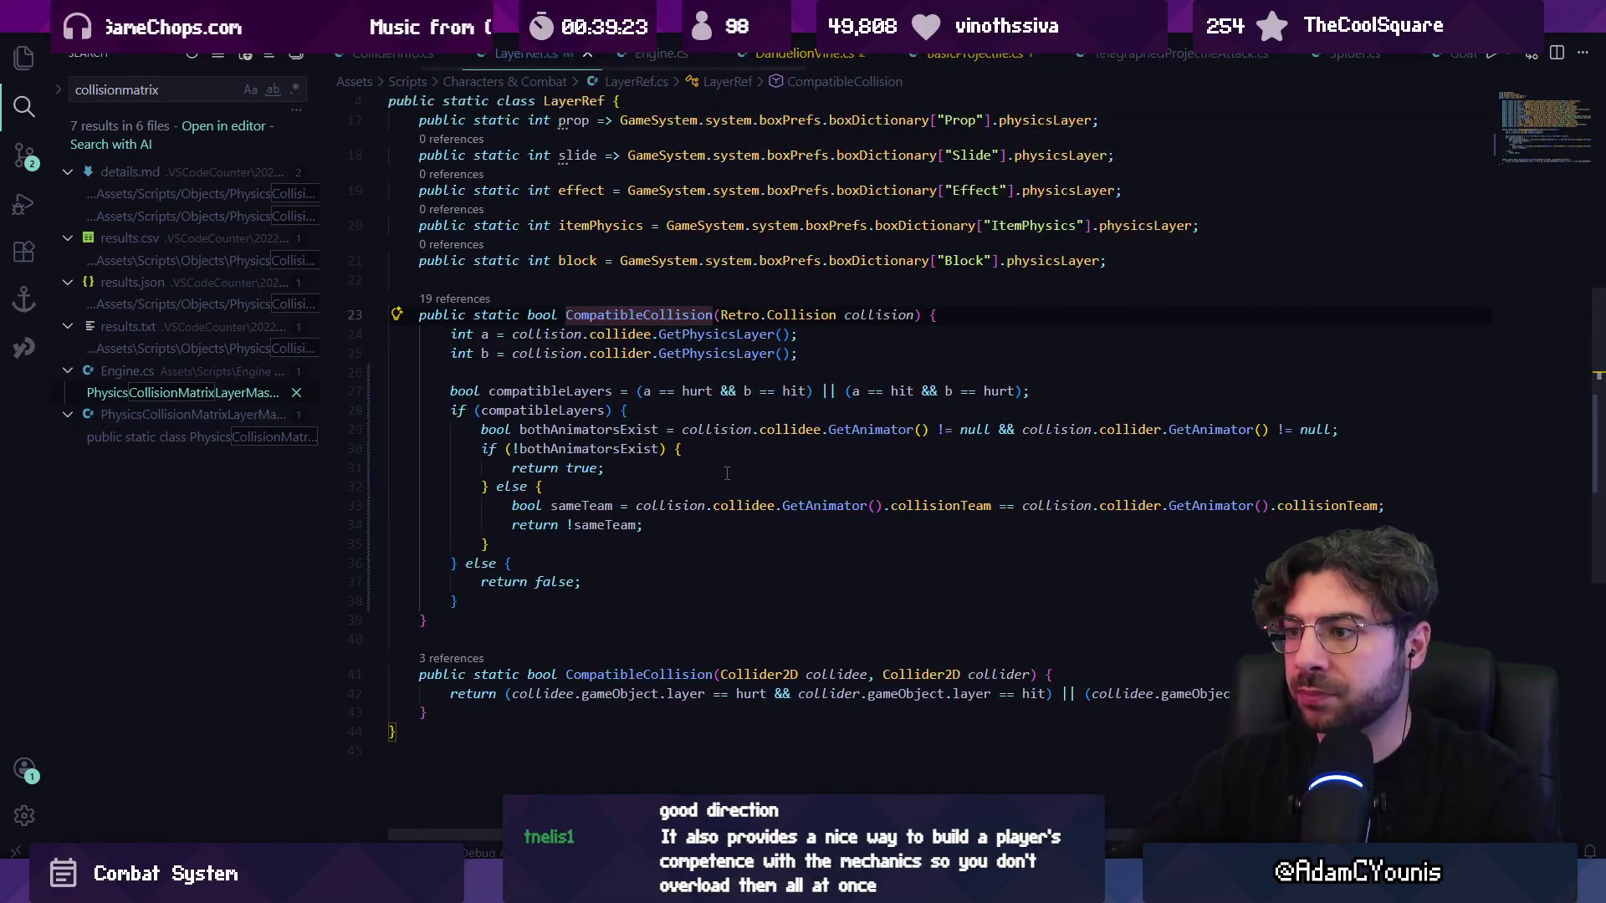
key("ctrl+p")
type("colliderinfo")
key("Return")
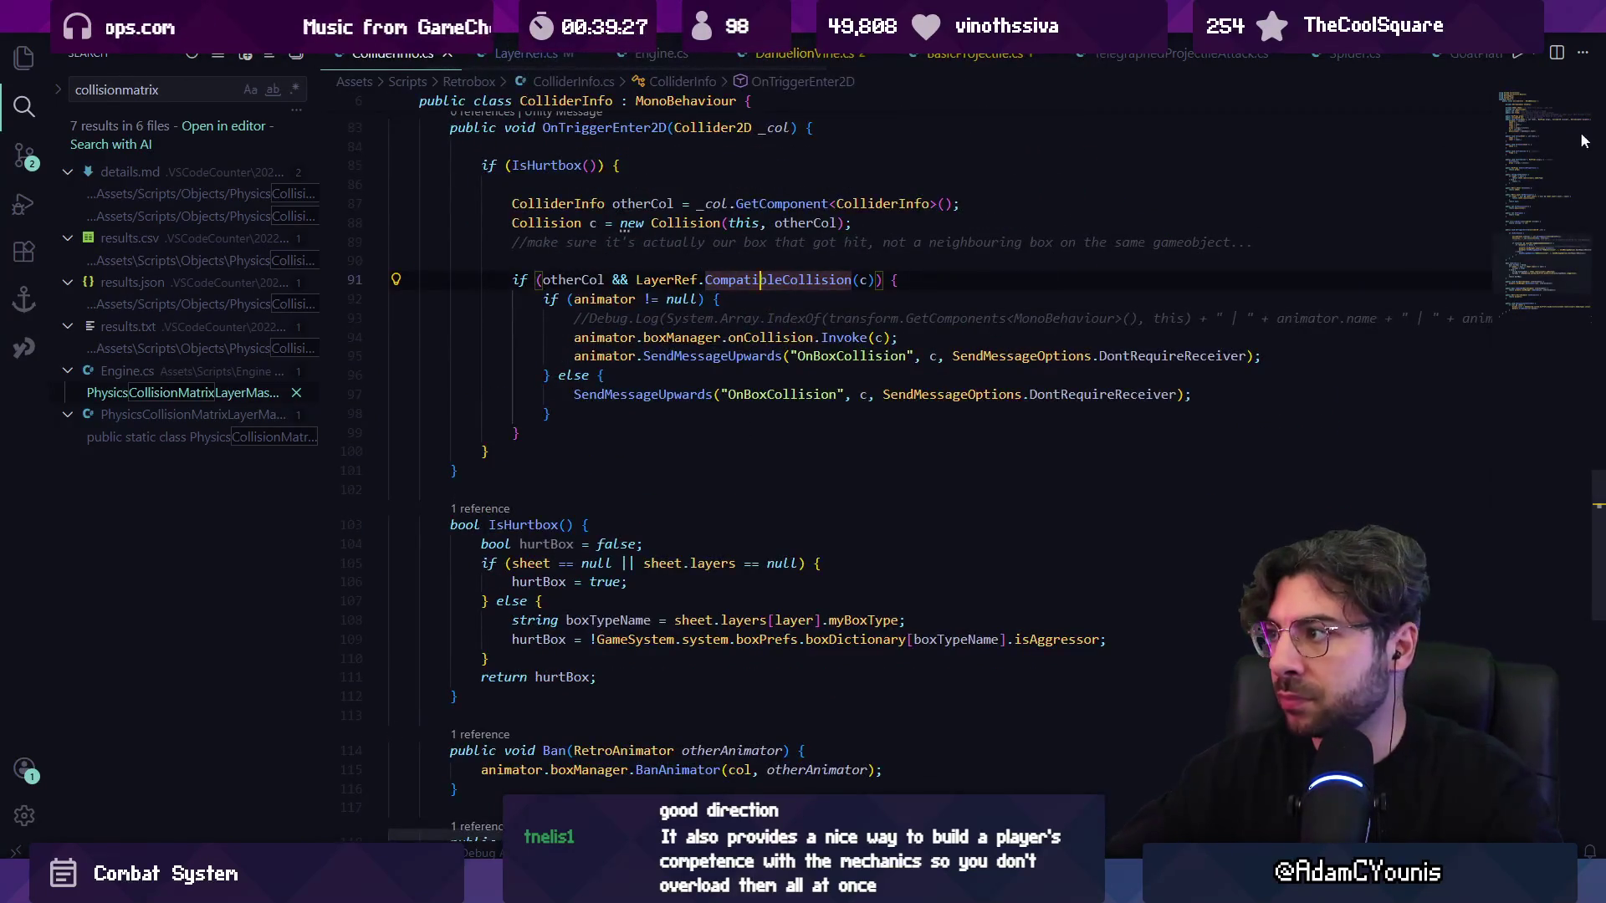
scroll(854, 397, "up", 15)
- Add a 'public int team;' field below the collider field and rename it collisionTeam
left_click(854, 396)
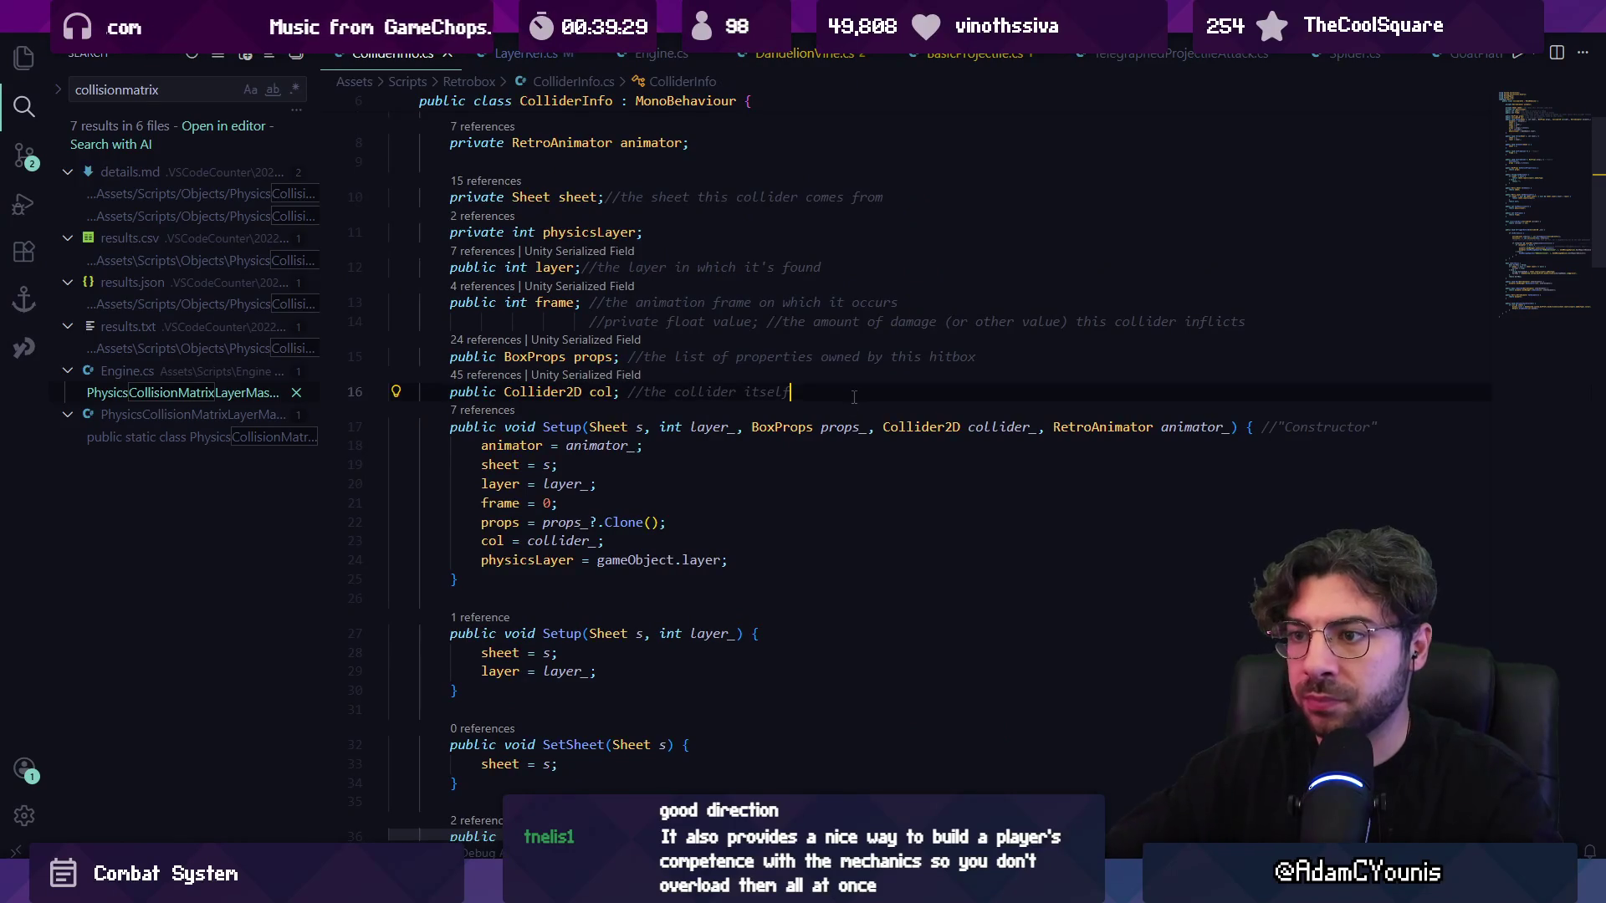
key("Return")
type("public int team;")
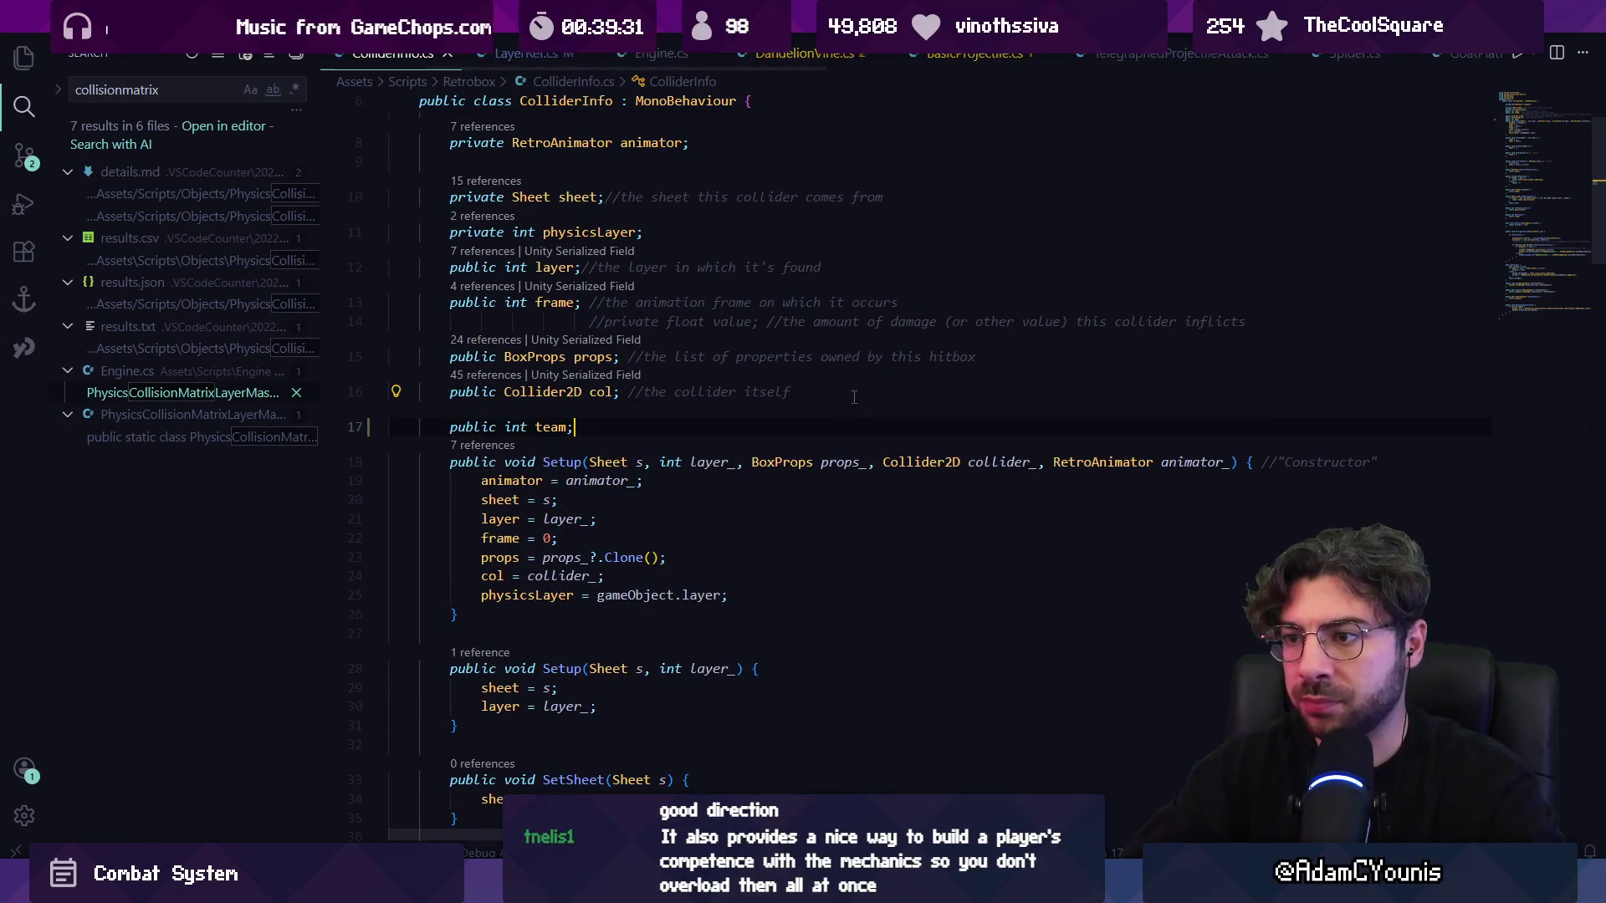
double_click(550, 428)
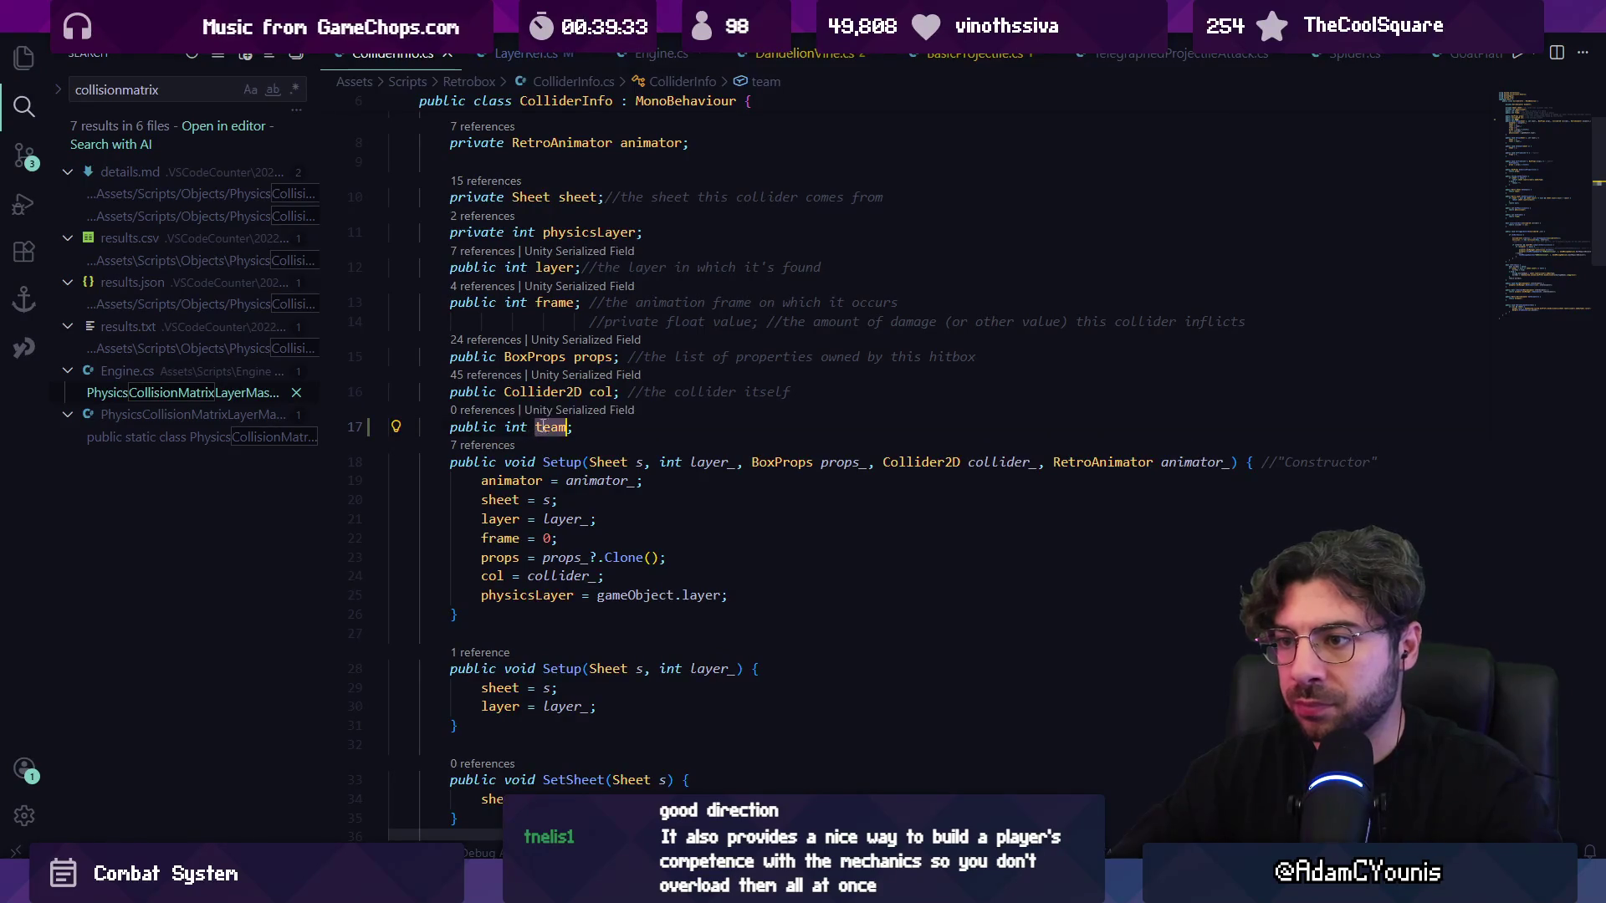
type("collisionT")
left_click(482, 445)
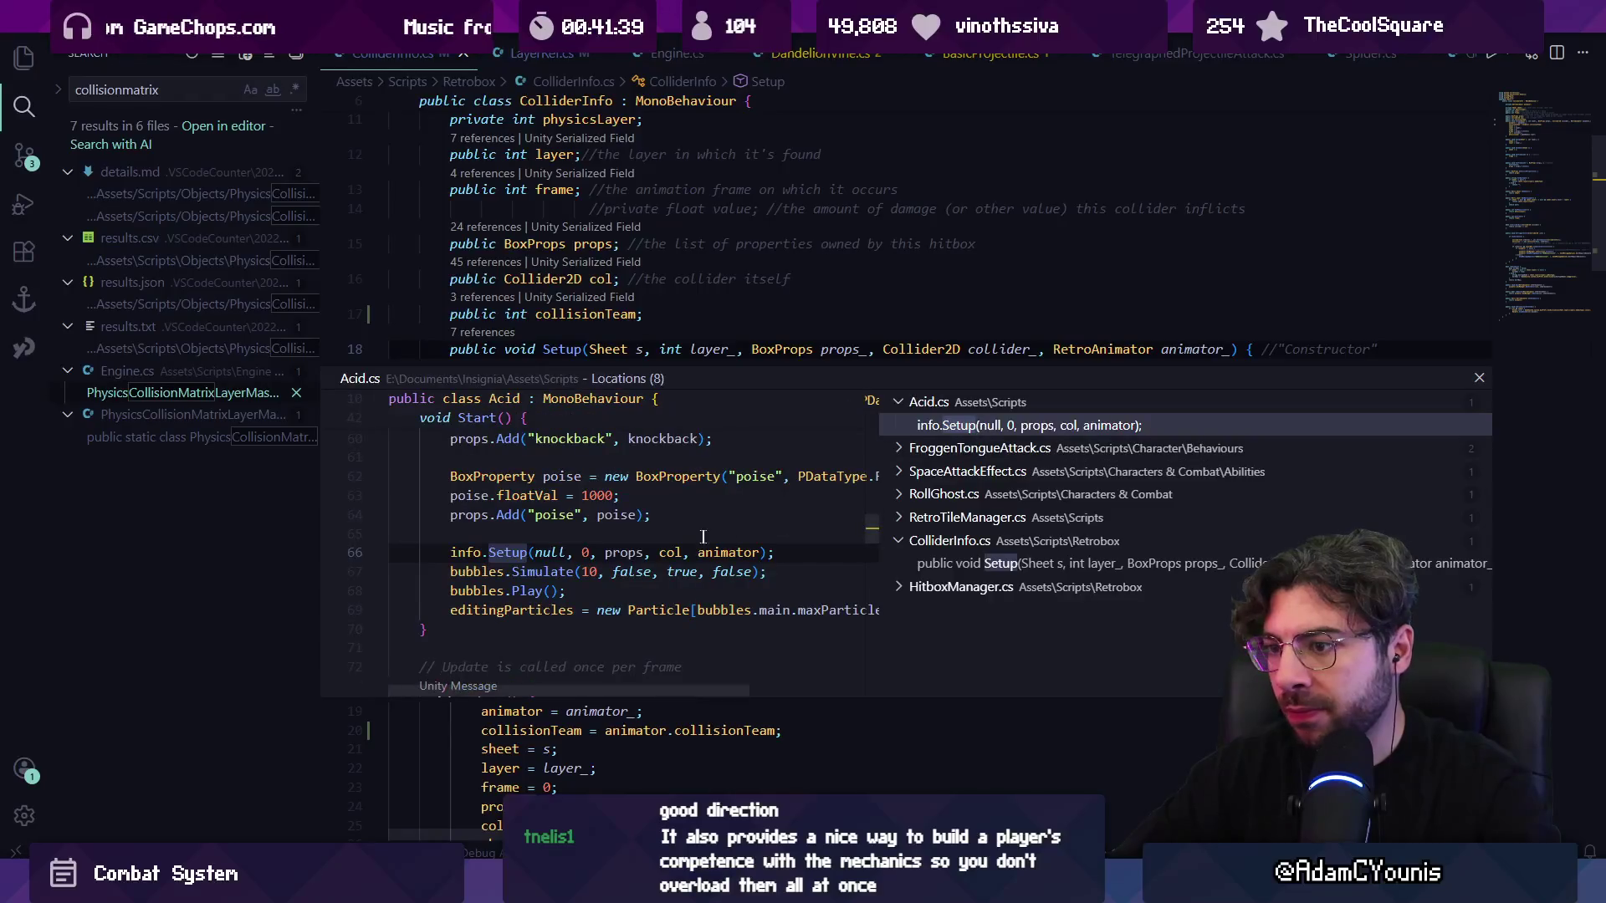
- In Acid.cs, add 'info.collisionTeam = 100' after the Setup call and save
double_click(799, 475)
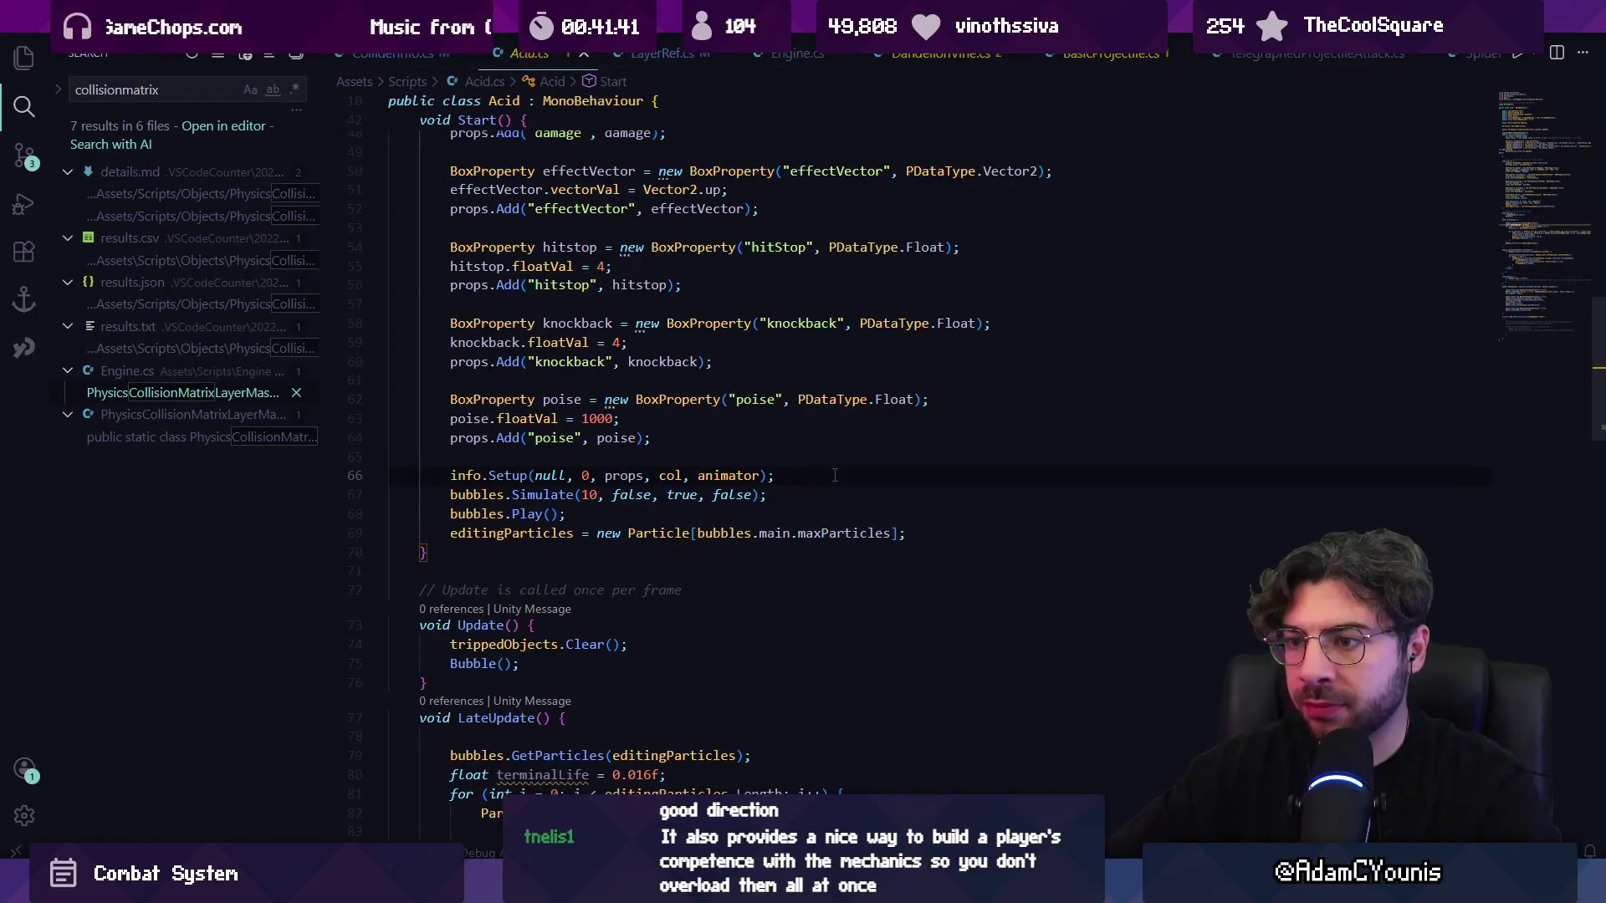
key("Return")
type("ingo")
key("Tab")
key("ctrl+z")
key("BackSpace")
key("BackSpace")
type("fo.colli")
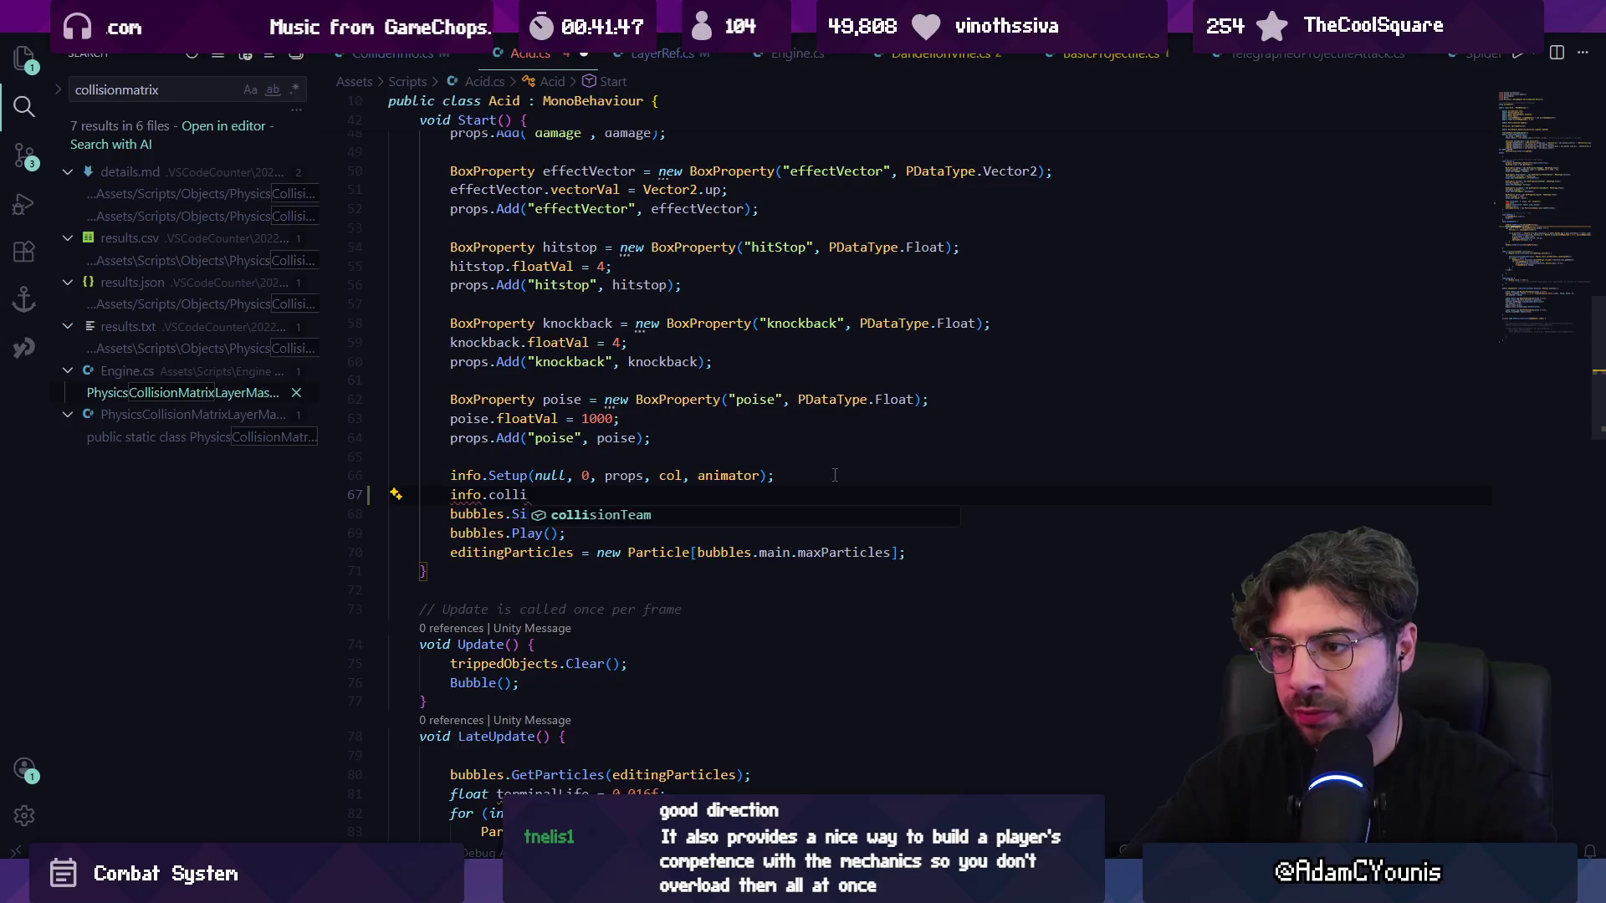
key("Tab")
type("= 100")
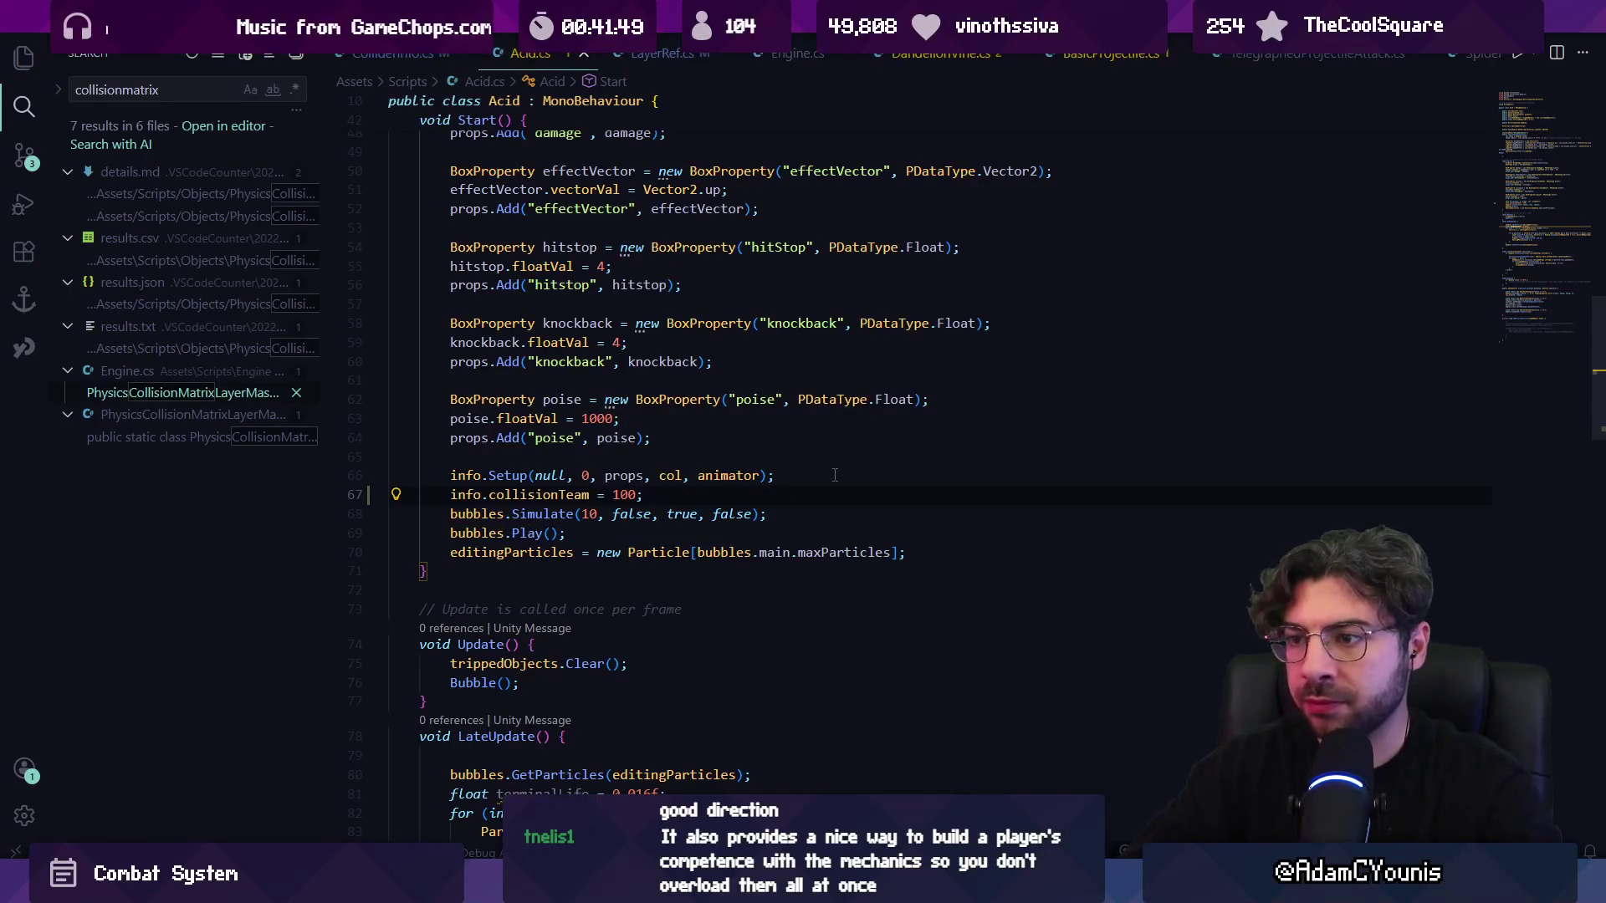
key("ctrl+s")
- Change the team value to -1 and start rewriting the line as info.SetTeam()
key("ctrl+shift+Left")
type("-1")
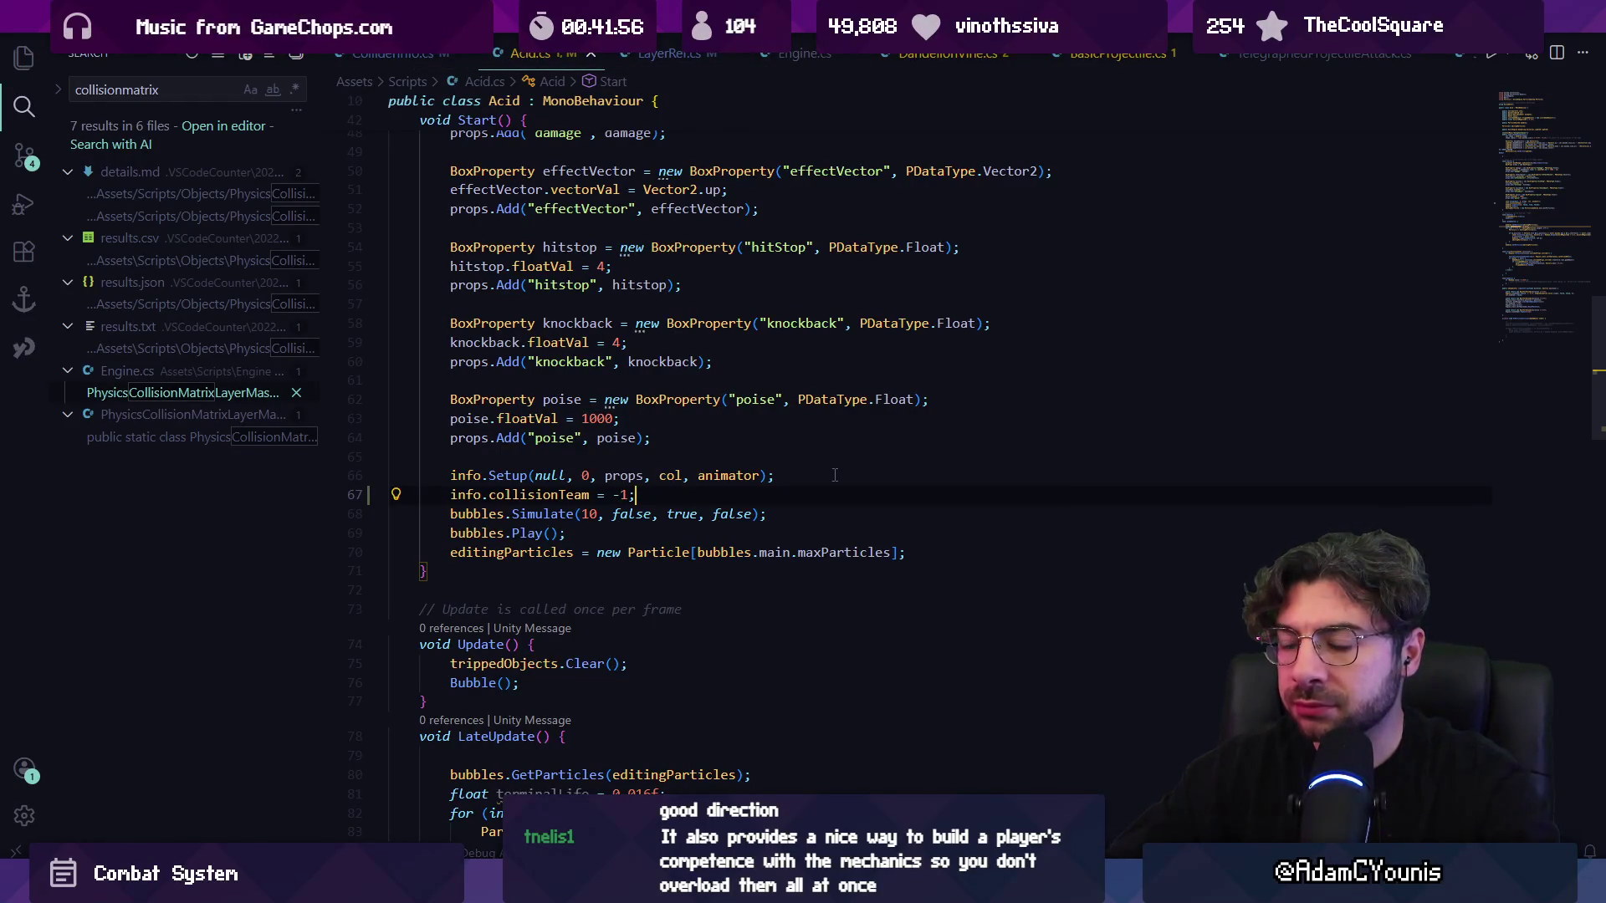
key("ctrl+shift+Left")
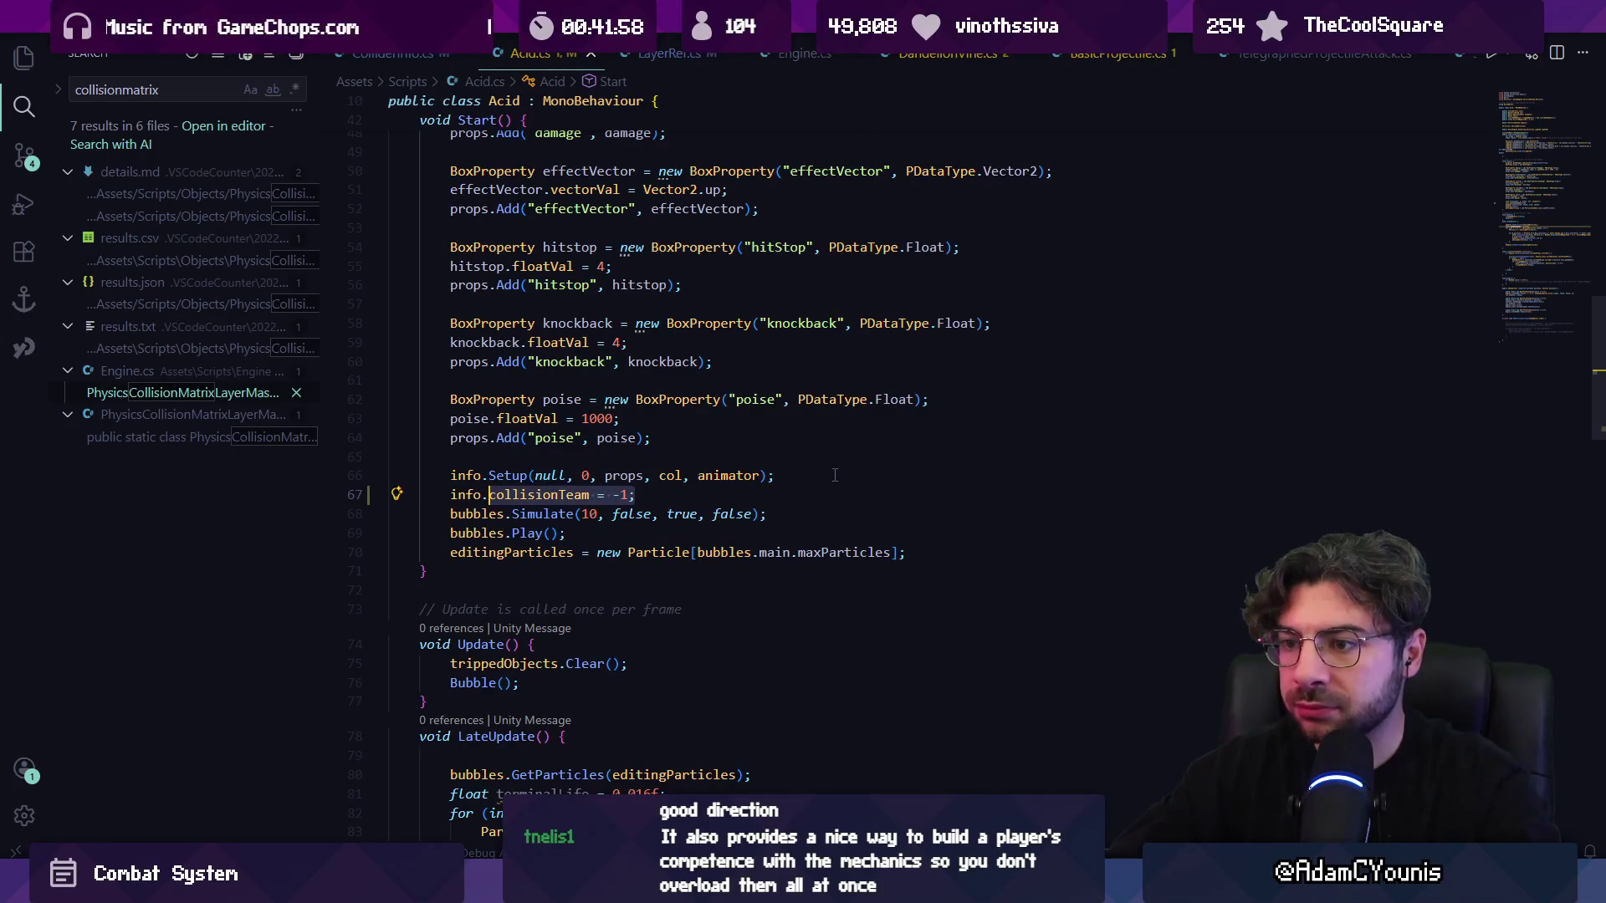
type("SetTe")
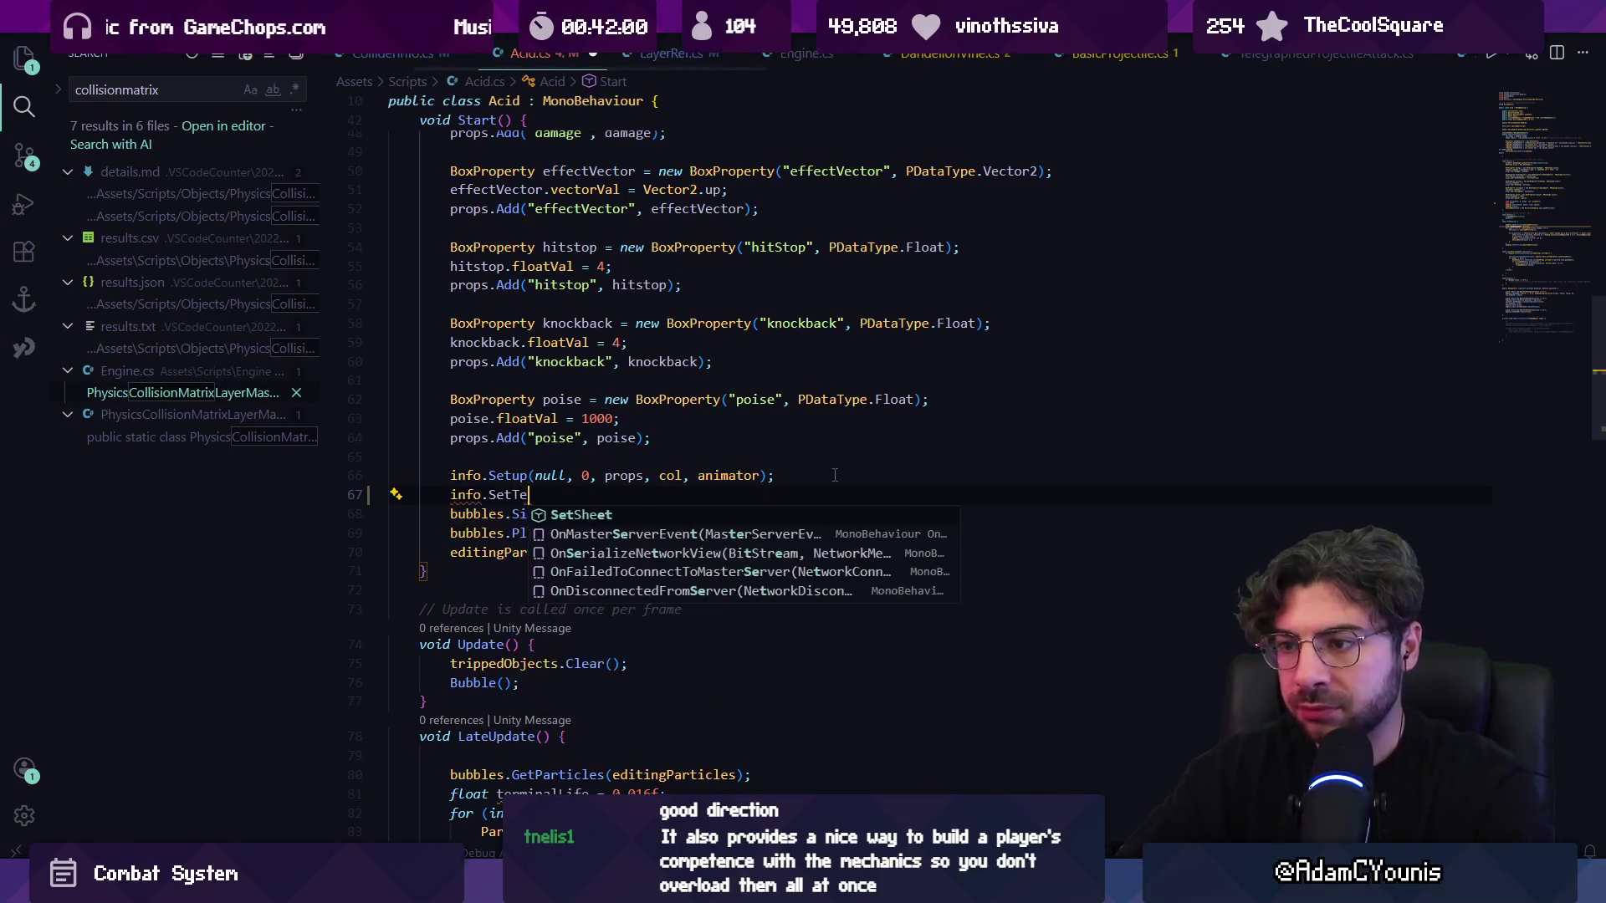
type("am()")
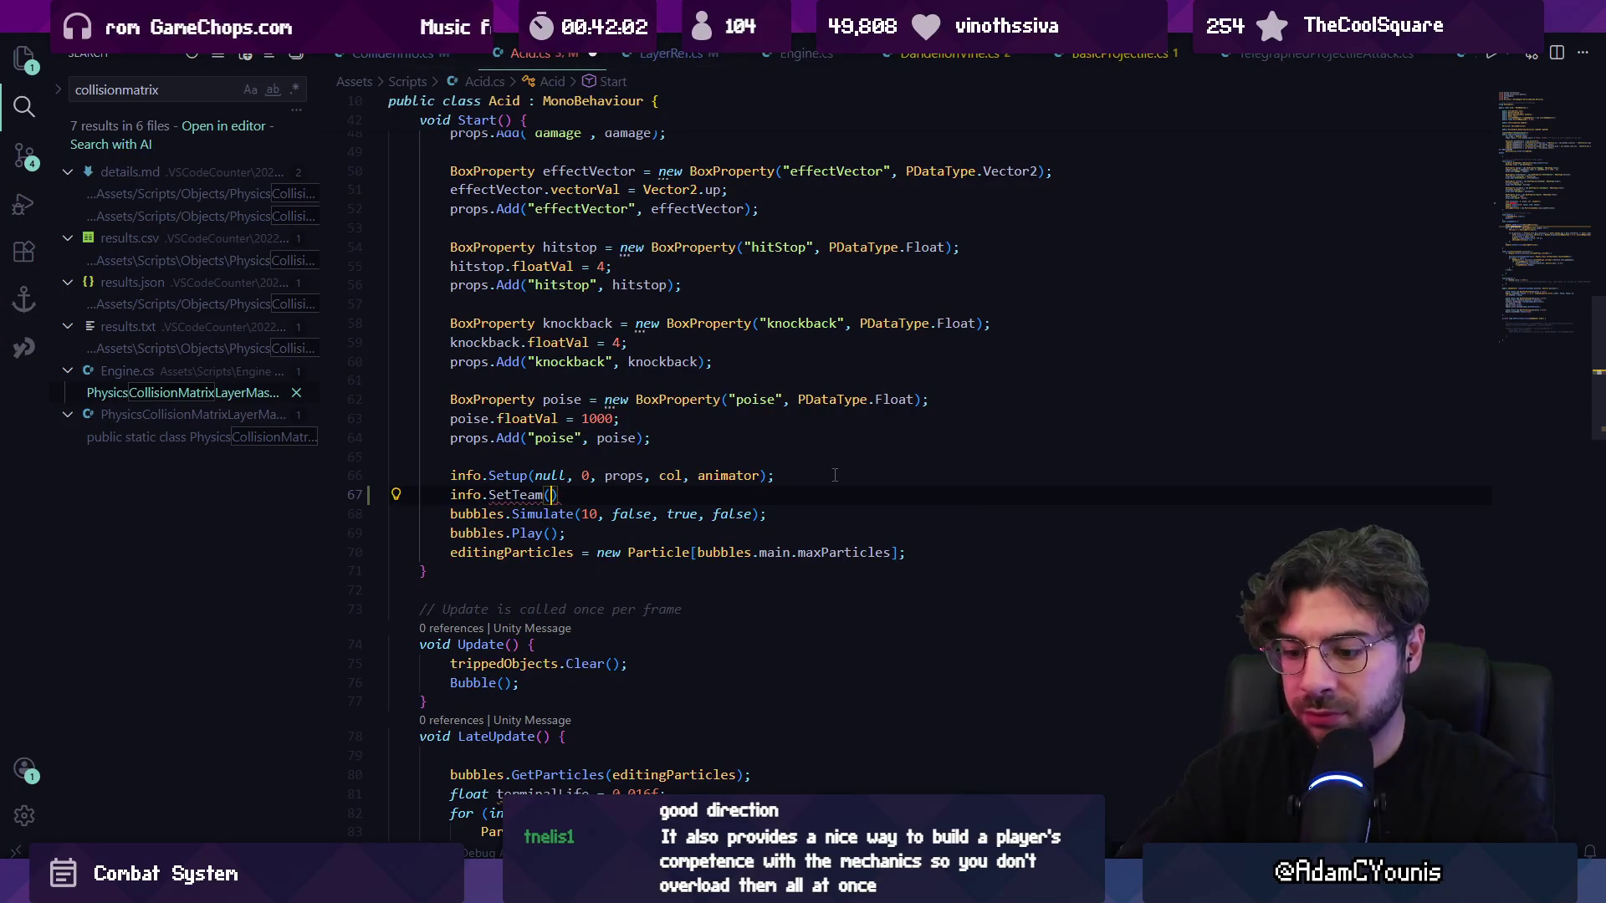
- Add a public void SetTeam method below Setup in ColliderInfo
left_click(515, 487, "ctrl")
left_click(563, 531)
key("Return")
type("public void Se")
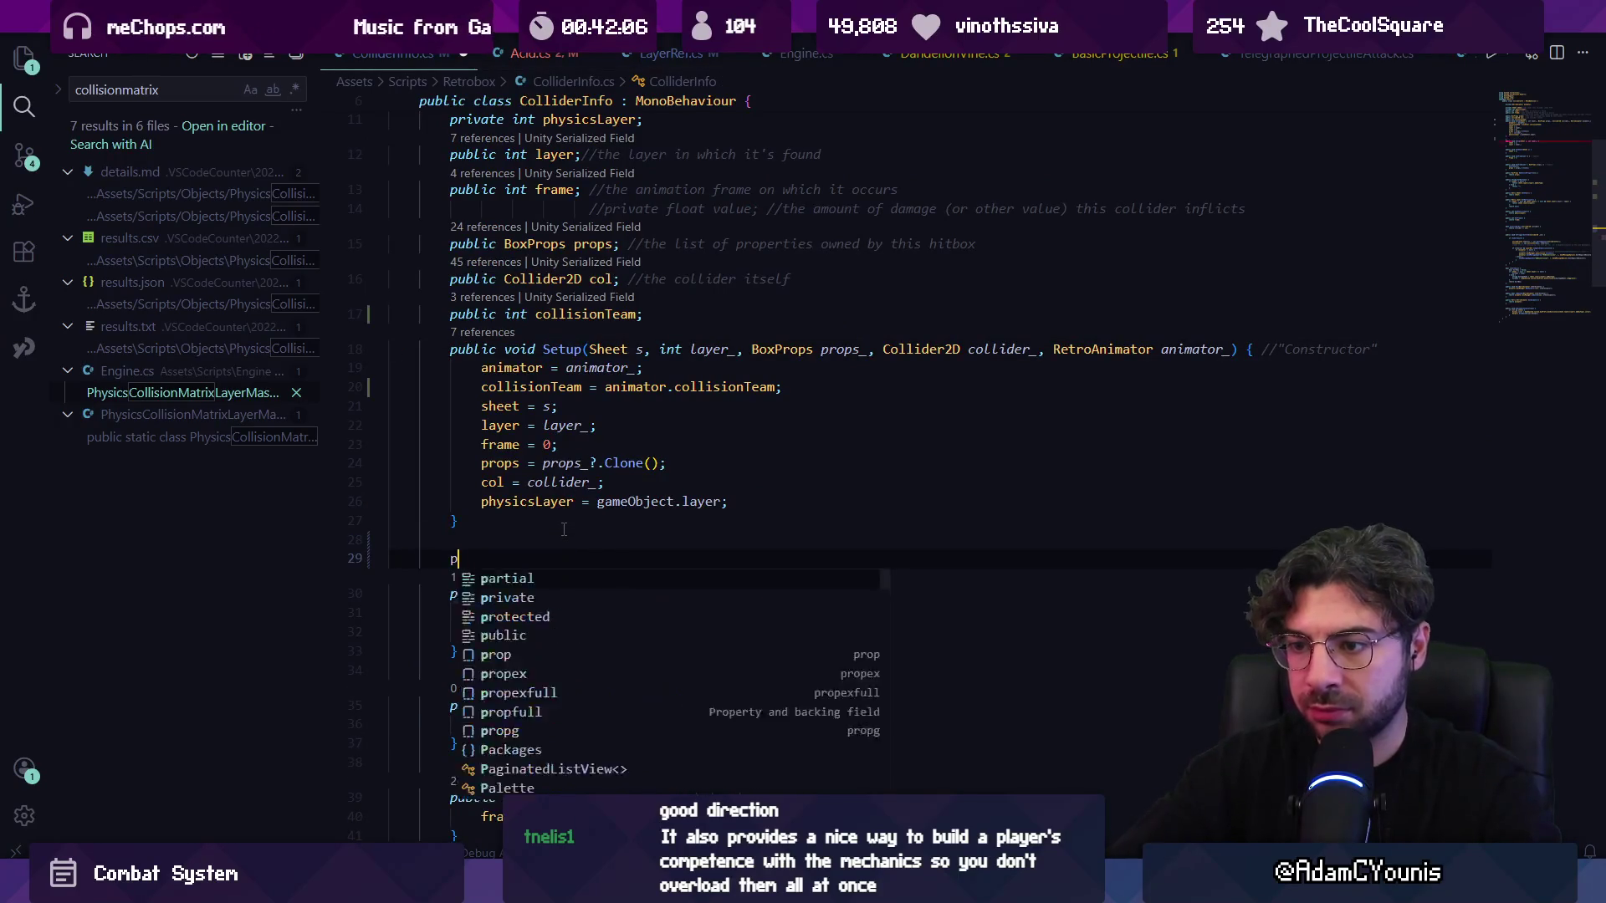
type("tTeam(")
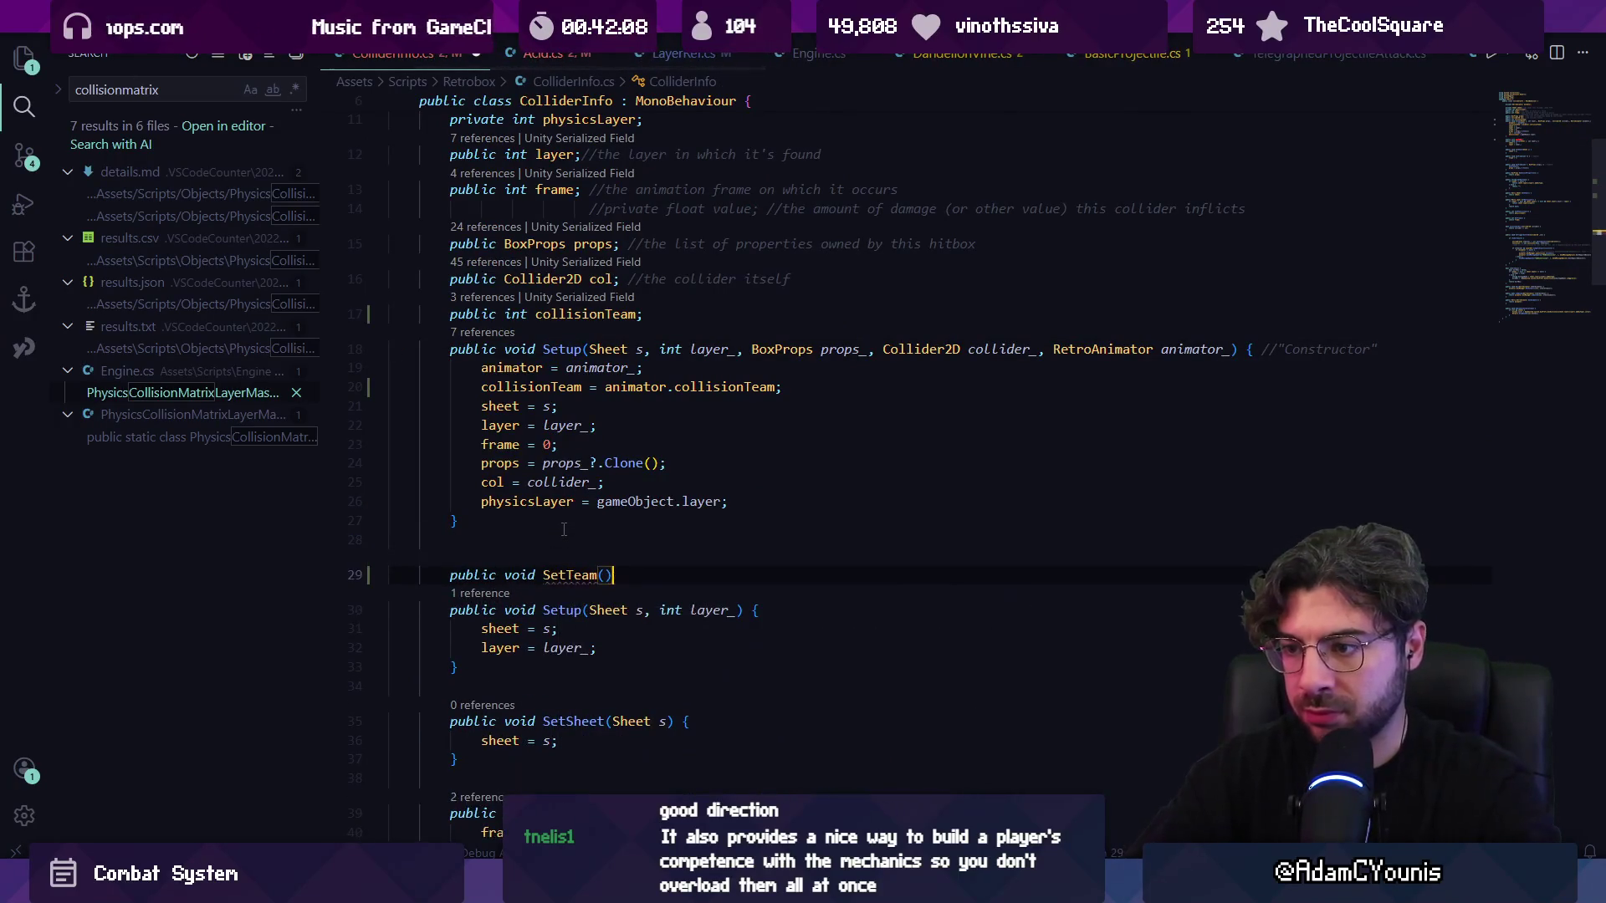
key("Tab")
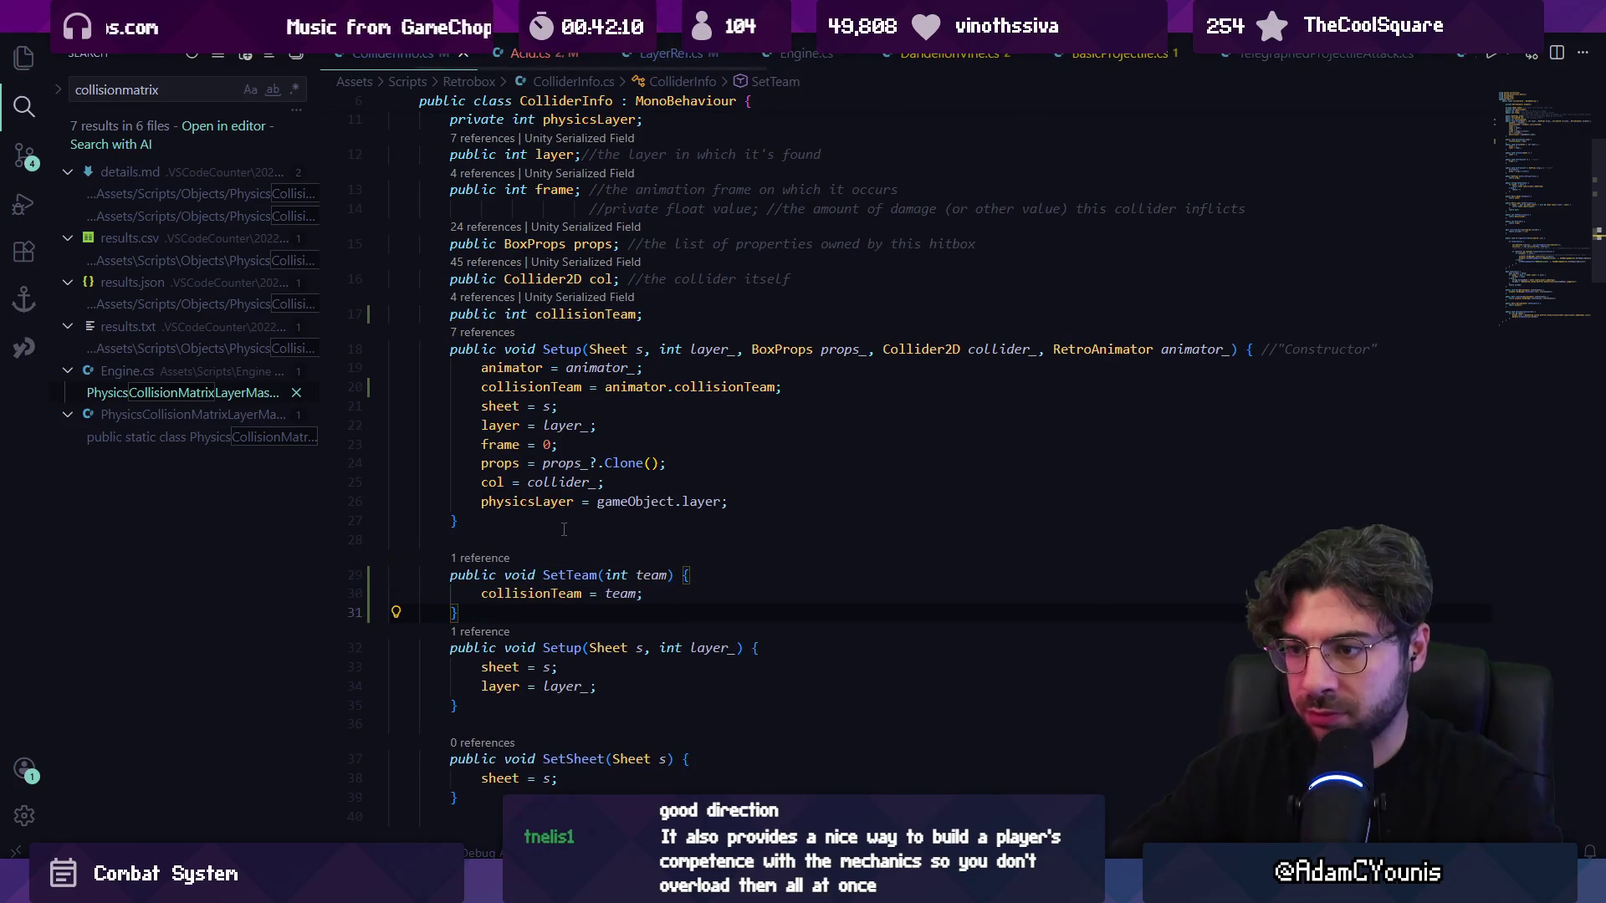
- Add a GetTeam() method after SetTeam
key("Return")
key("Return")
type("pu")
key("BackSpace")
key("BackSpace")
type("public void ")
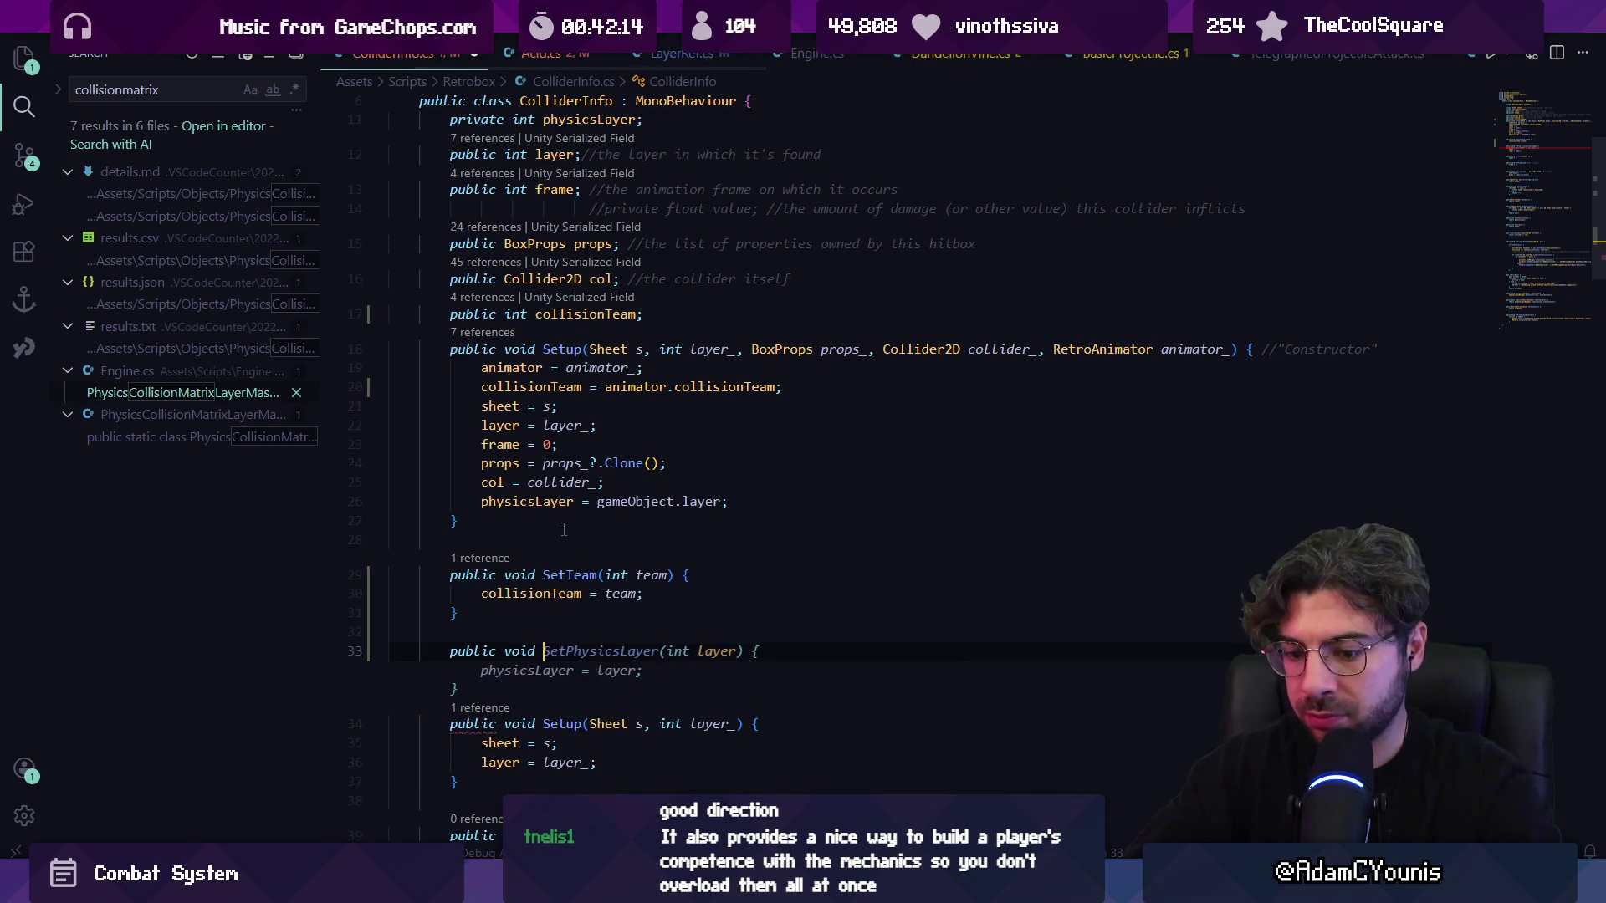
type("GetTemam(")
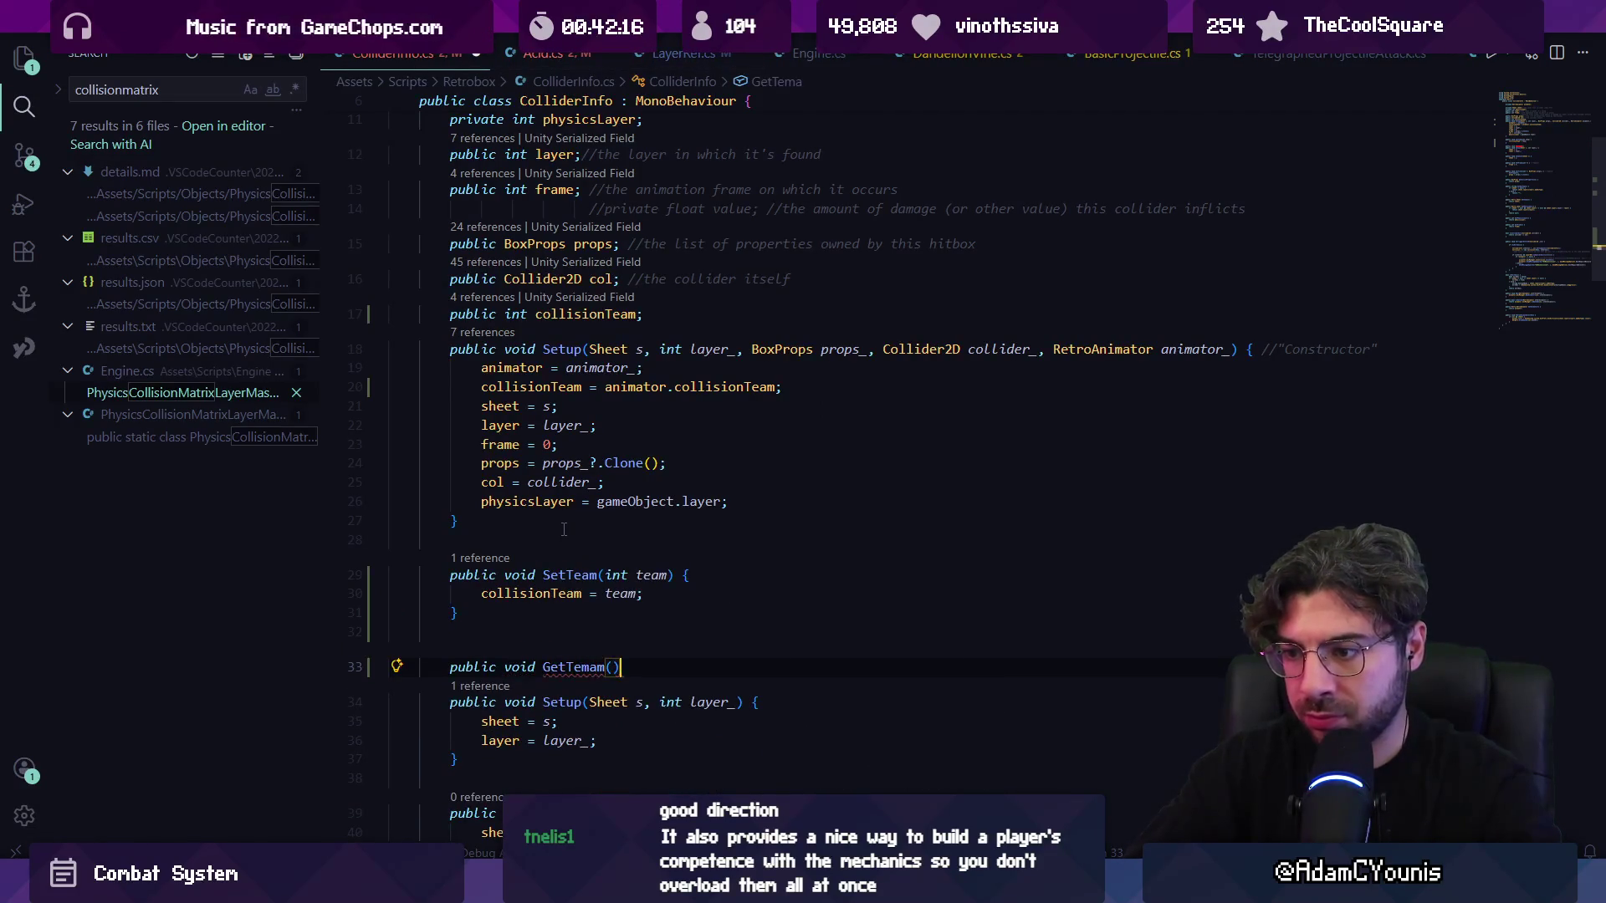
key("BackSpace")
key("BackSpace")
type("am() {")
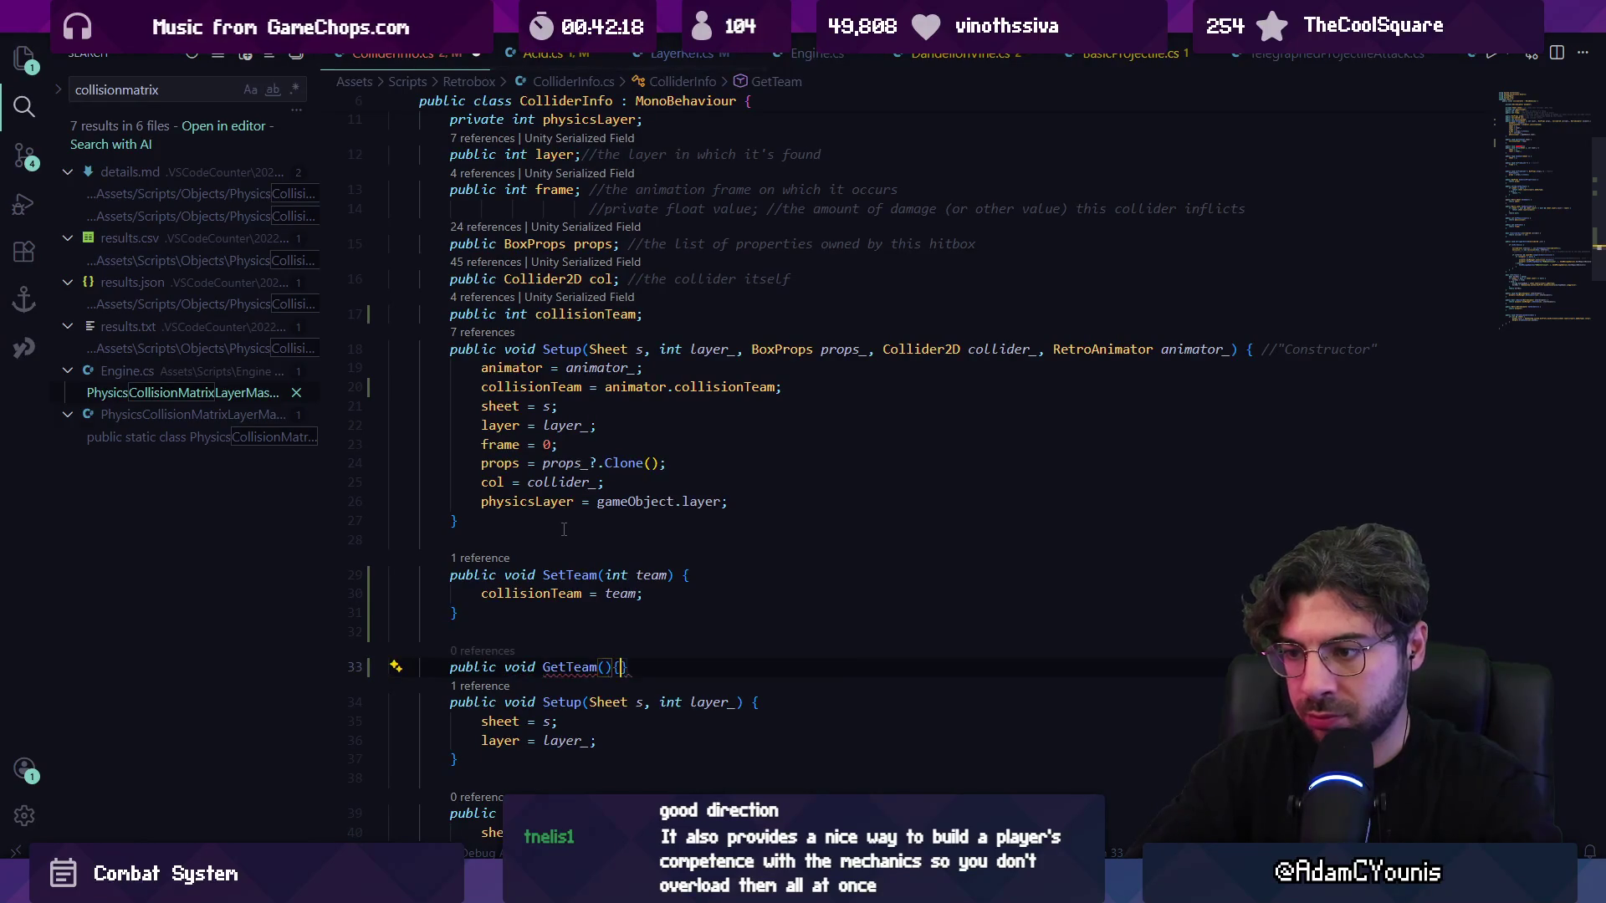
key("Return")
- Give GetTeam an int return type and make it return collisionTeam
key("ctrl+shift+Right")
type("inm")
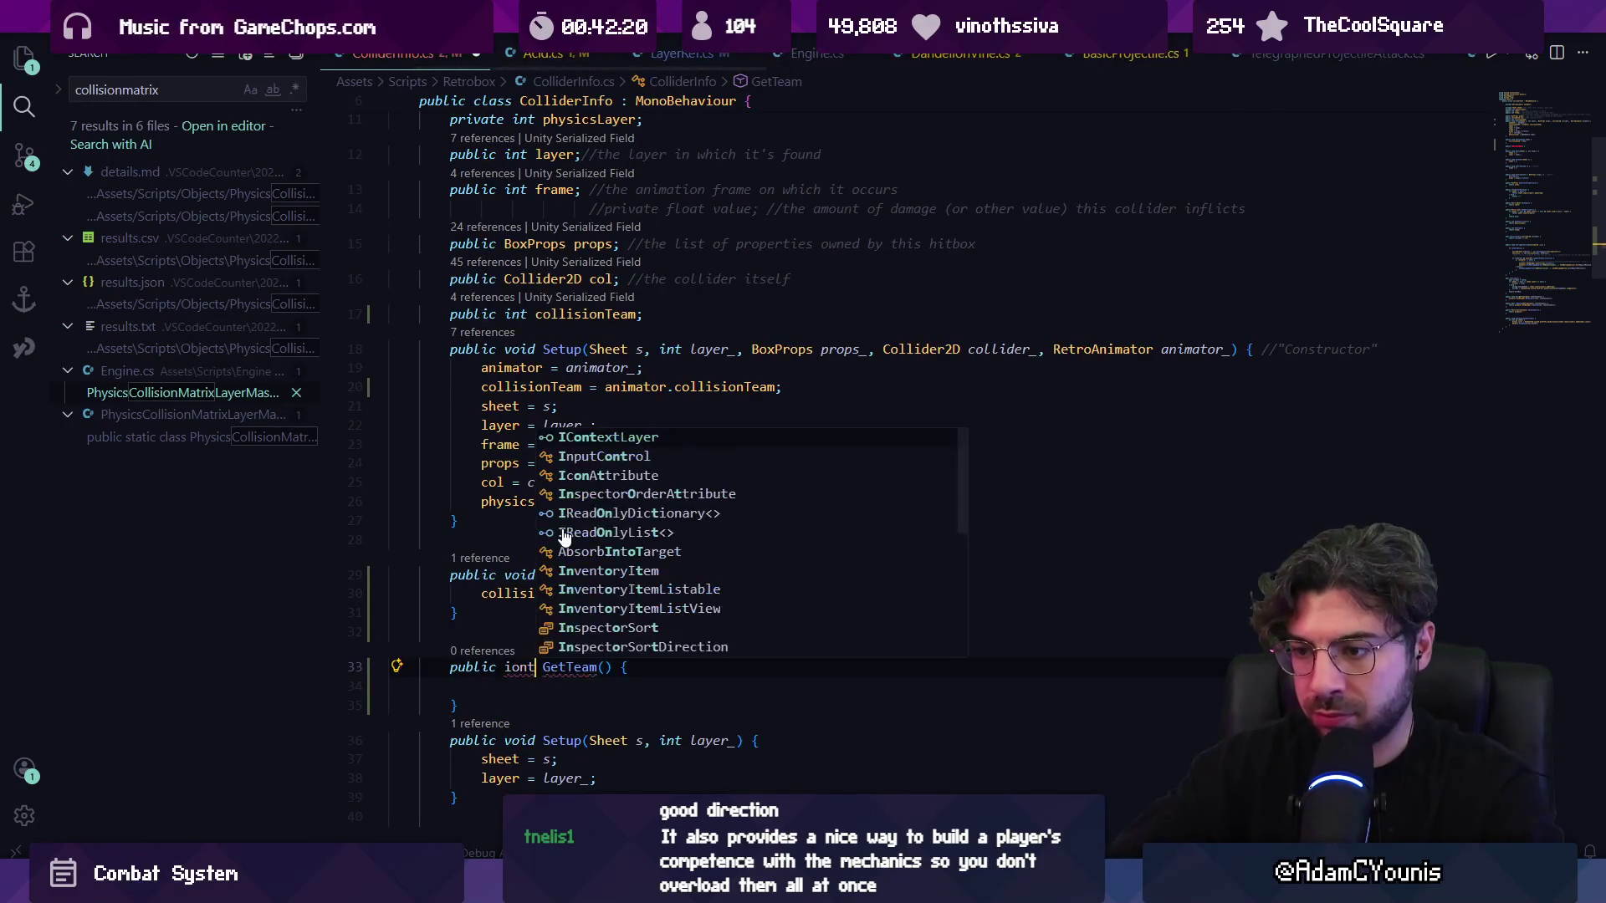
key("BackSpace")
type("t")
key("Down")
type("return collisionTeam;")
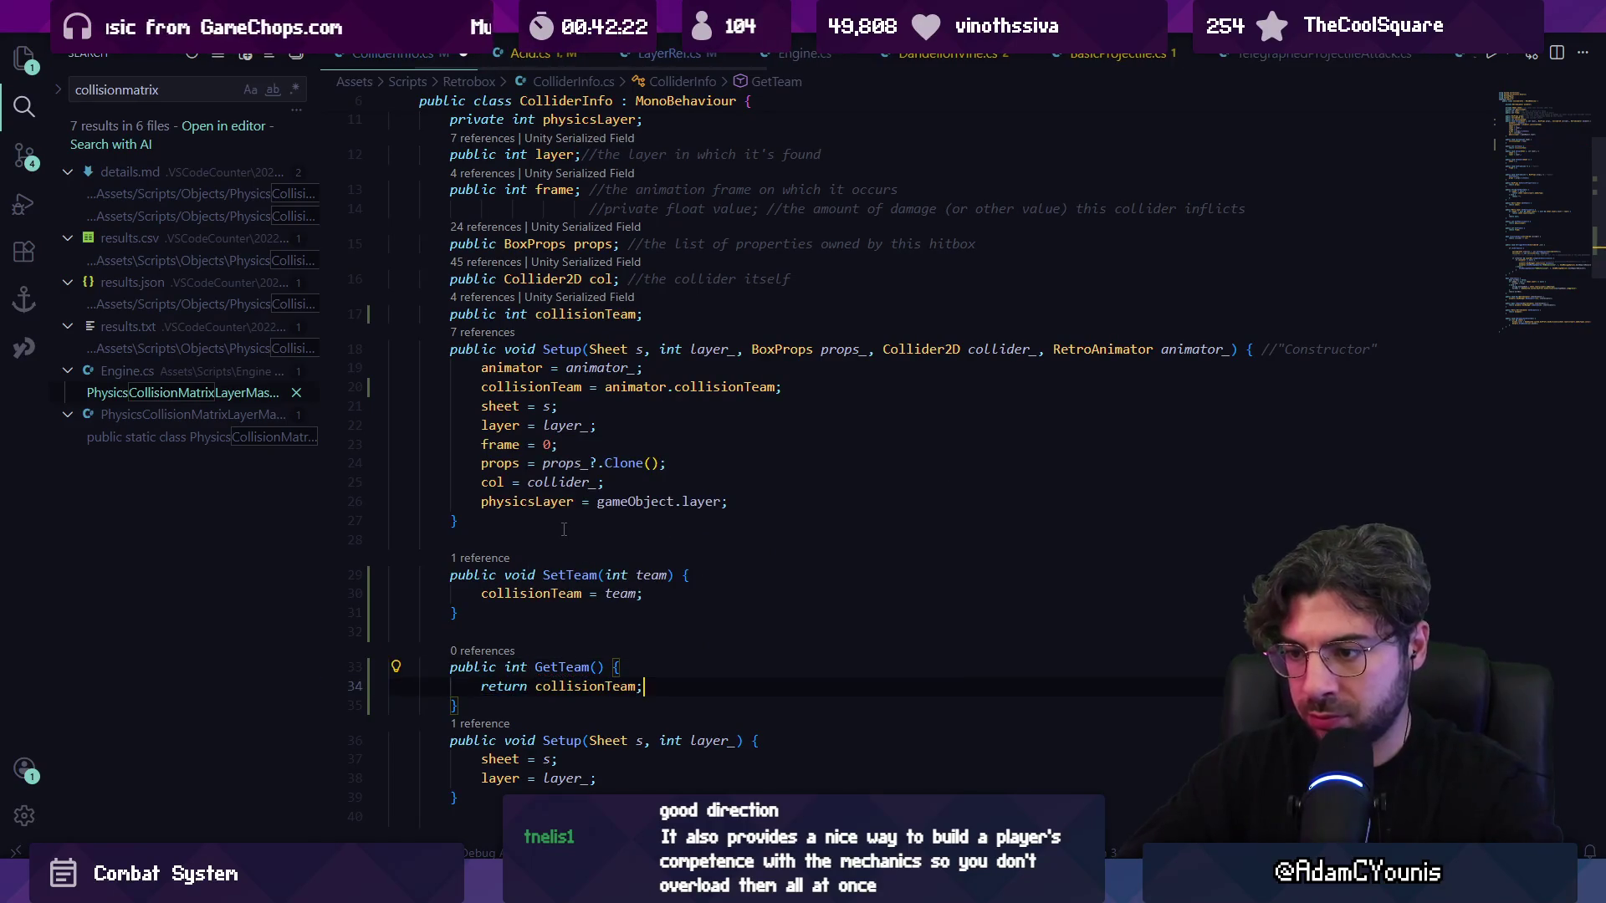
key("Up")
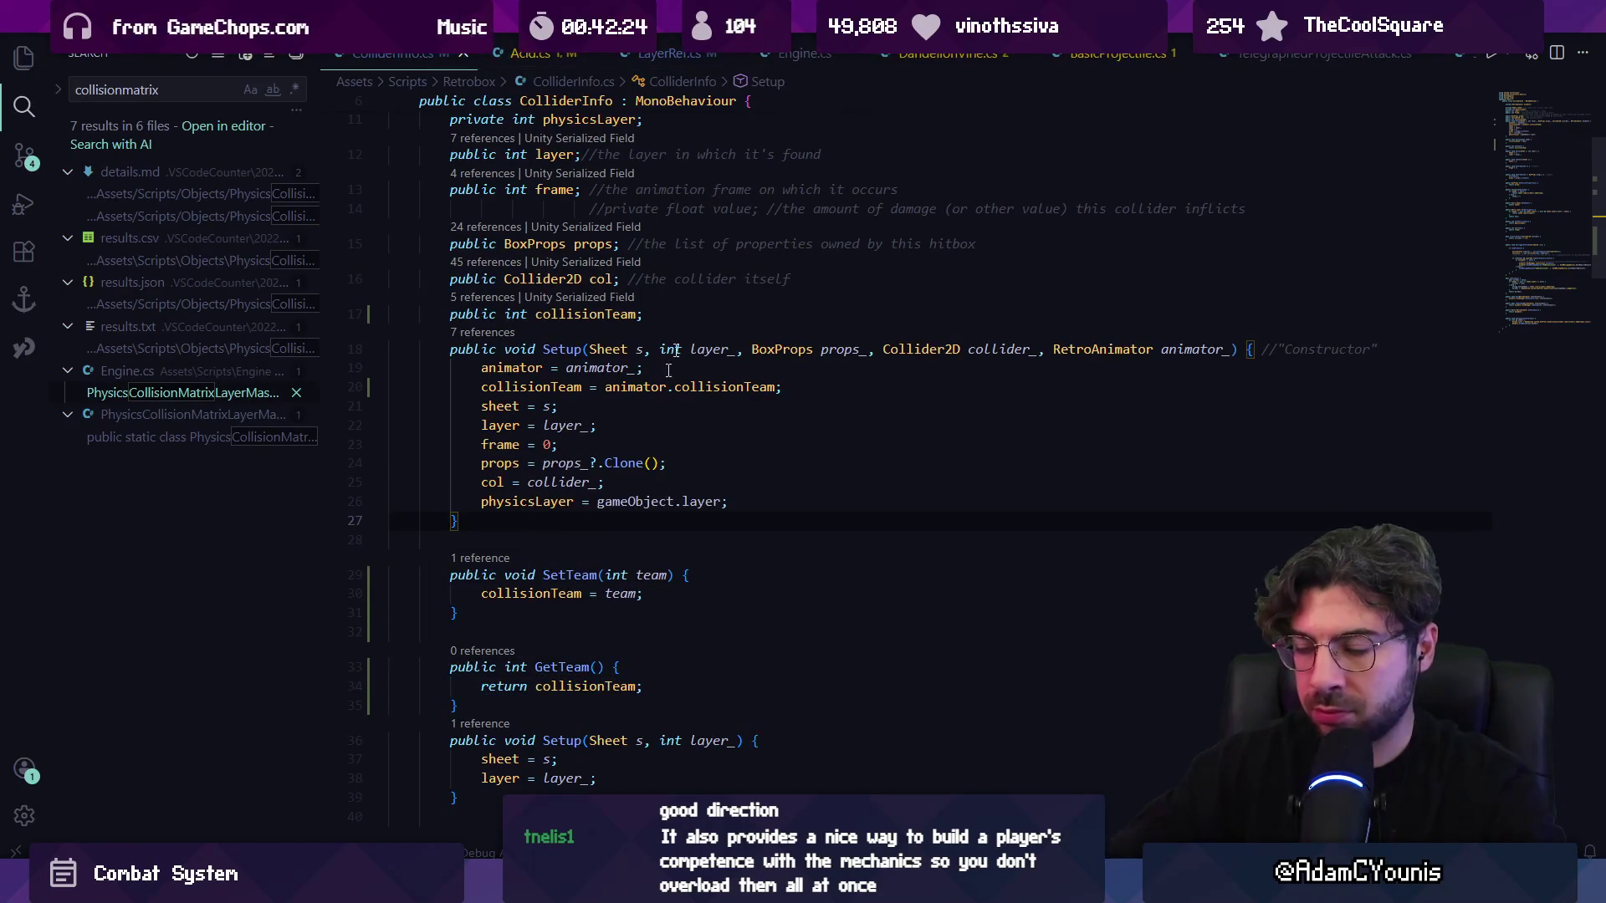
- Remove the public modifier from the collisionTeam field
left_click(677, 313)
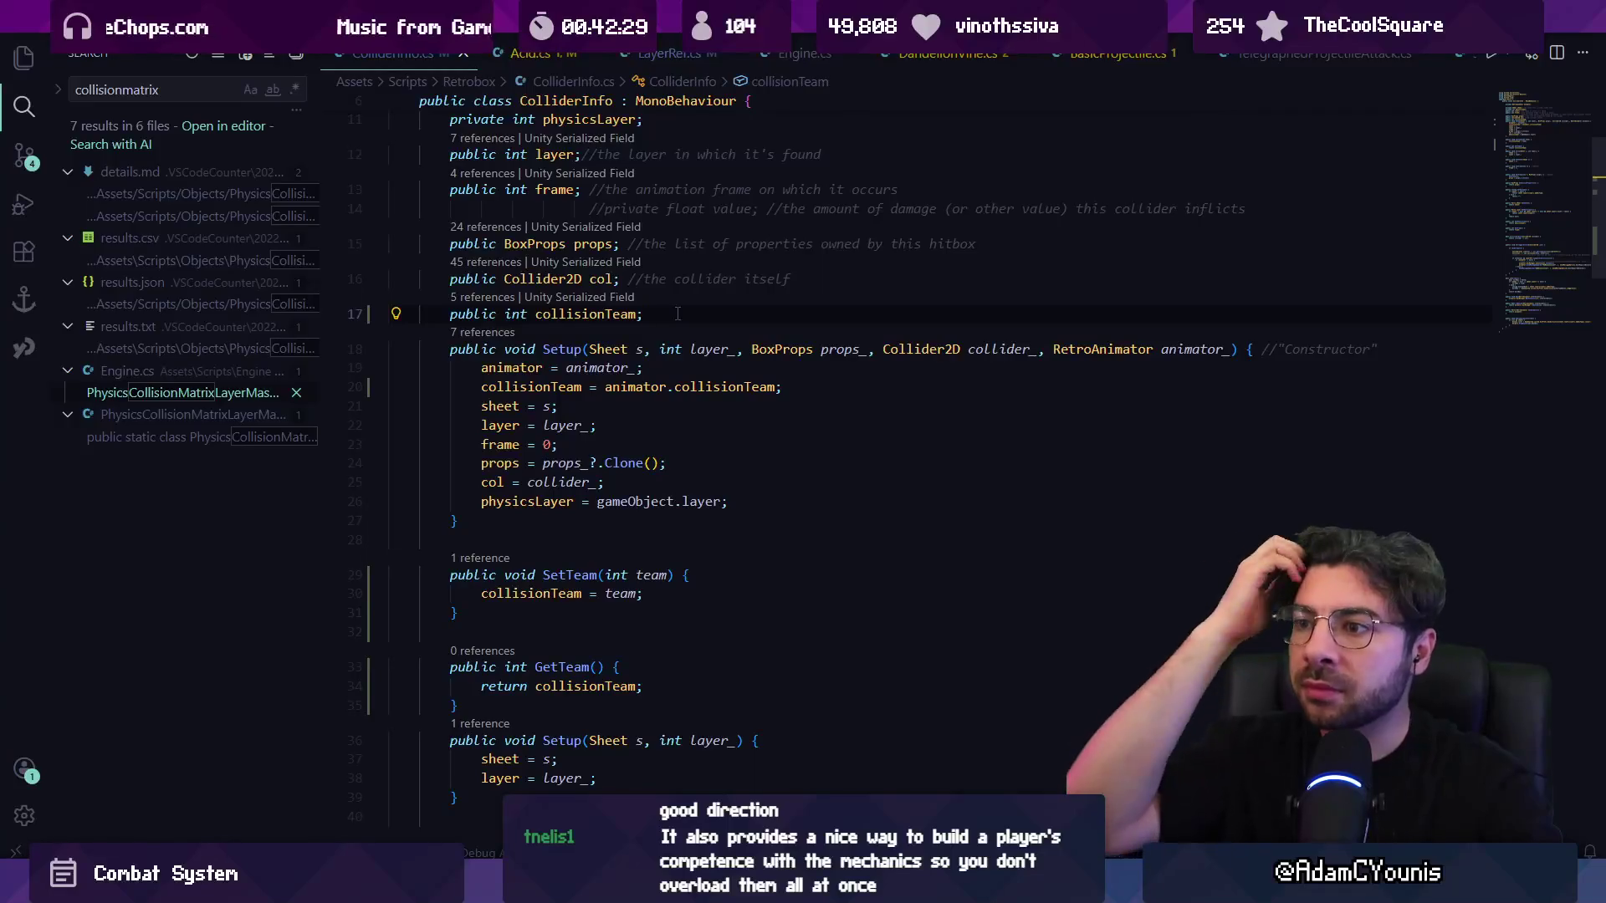
key("Left")
key("Home")
key("ctrl+Delete")
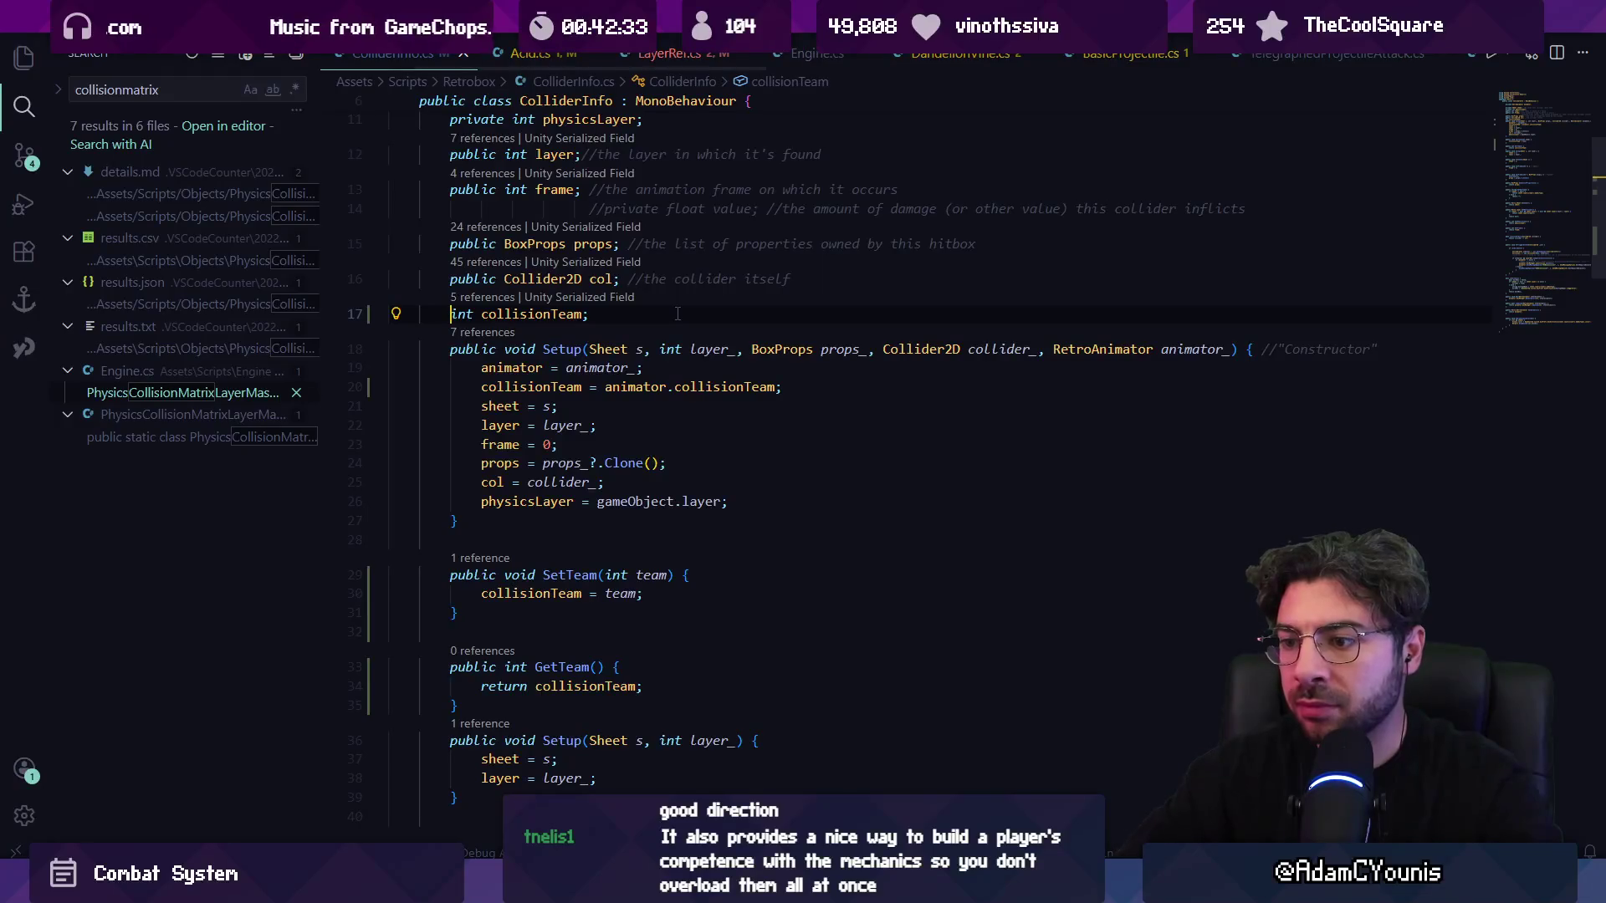
scroll(647, 432, "down", 2)
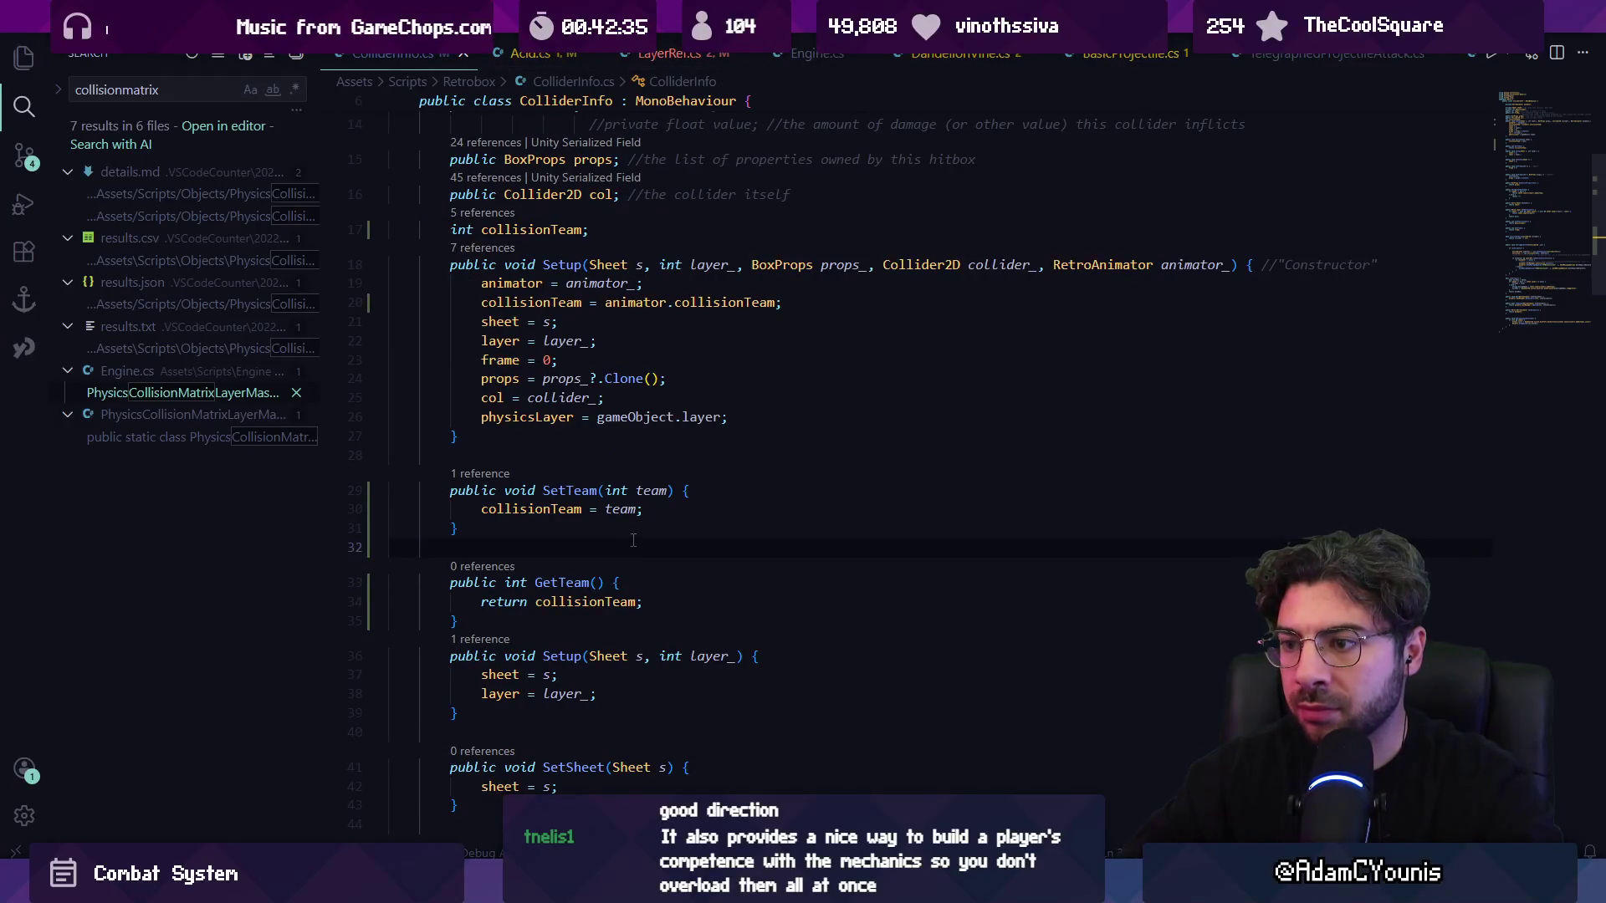
key("Up")
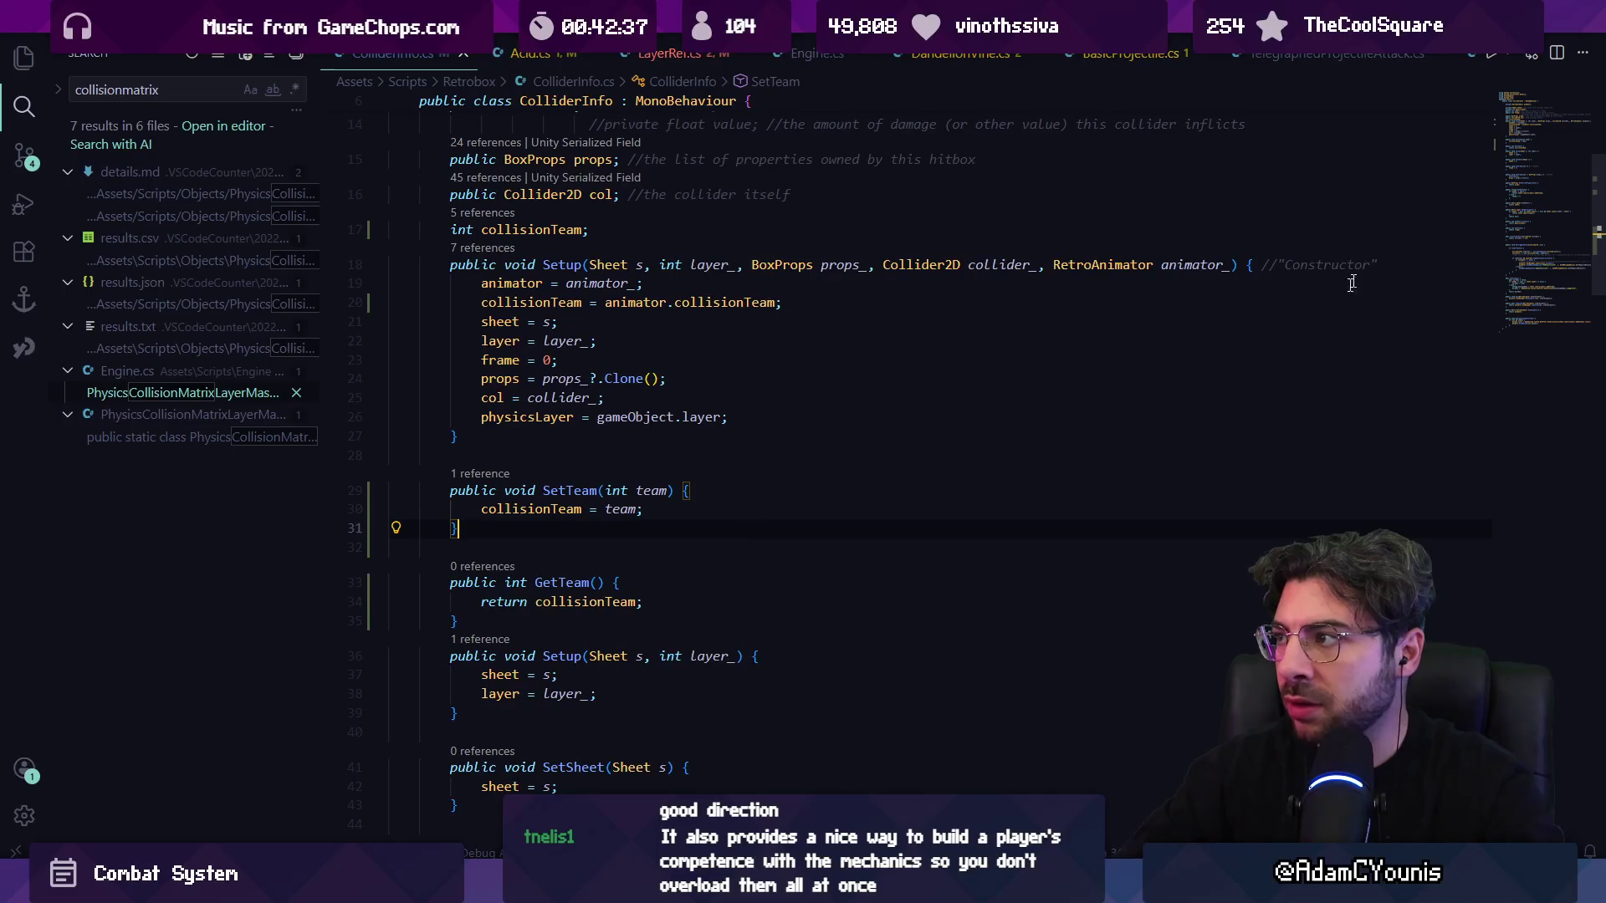
- In LayerRef.cs, compare the collidee's team via GetTeam() in CompatibleCollision
key("alt+Left")
key("alt+Left")
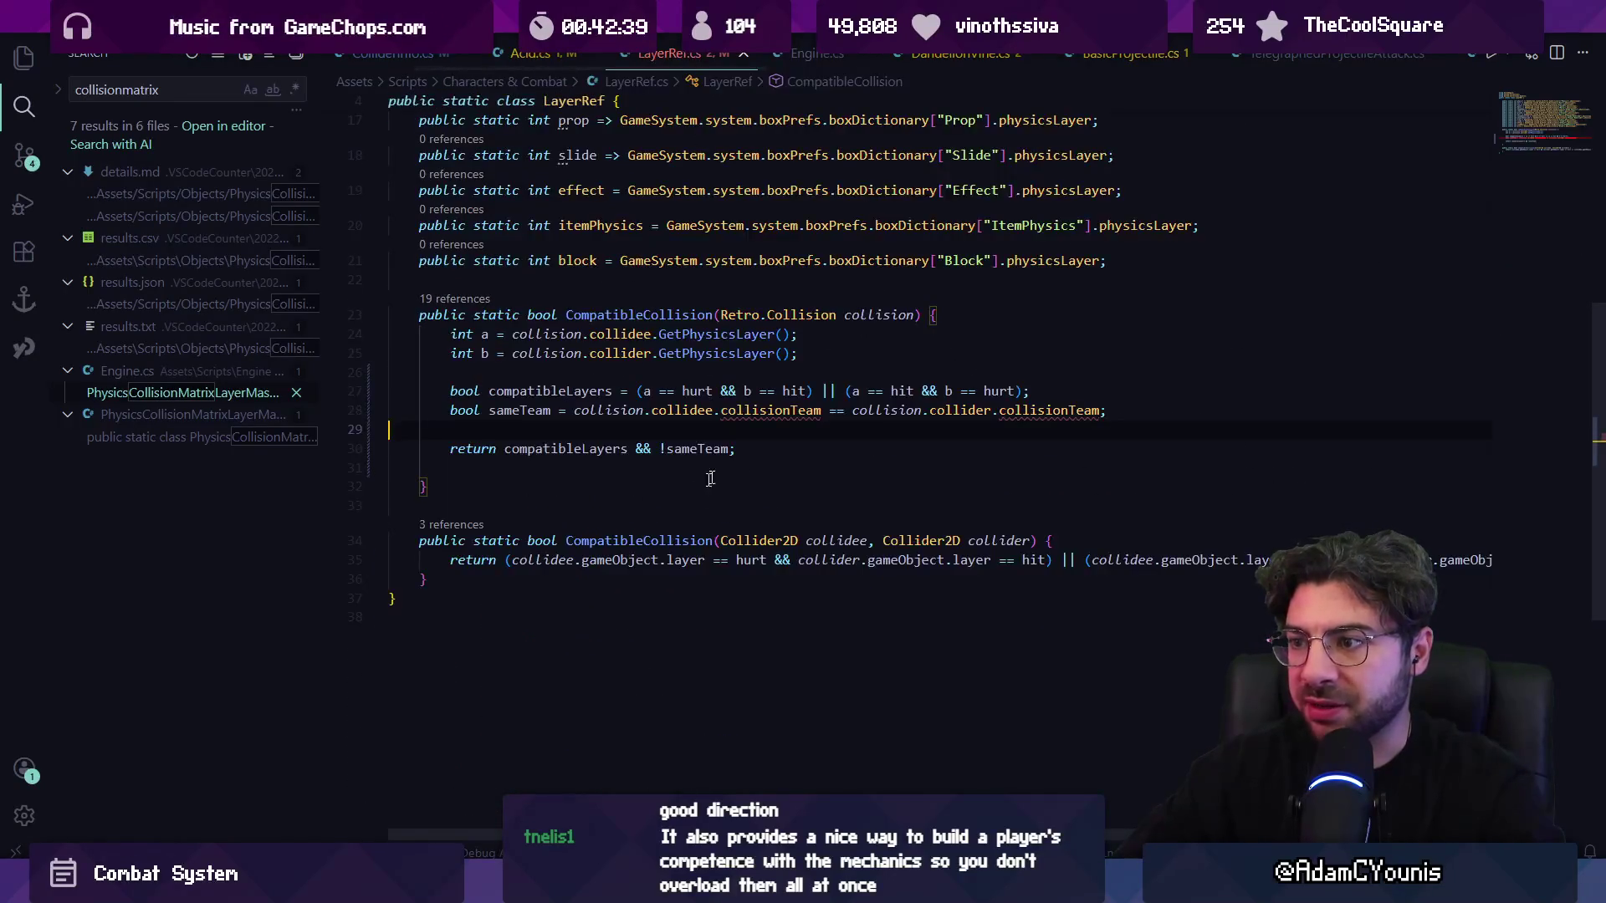
double_click(786, 414)
type("GetTea")
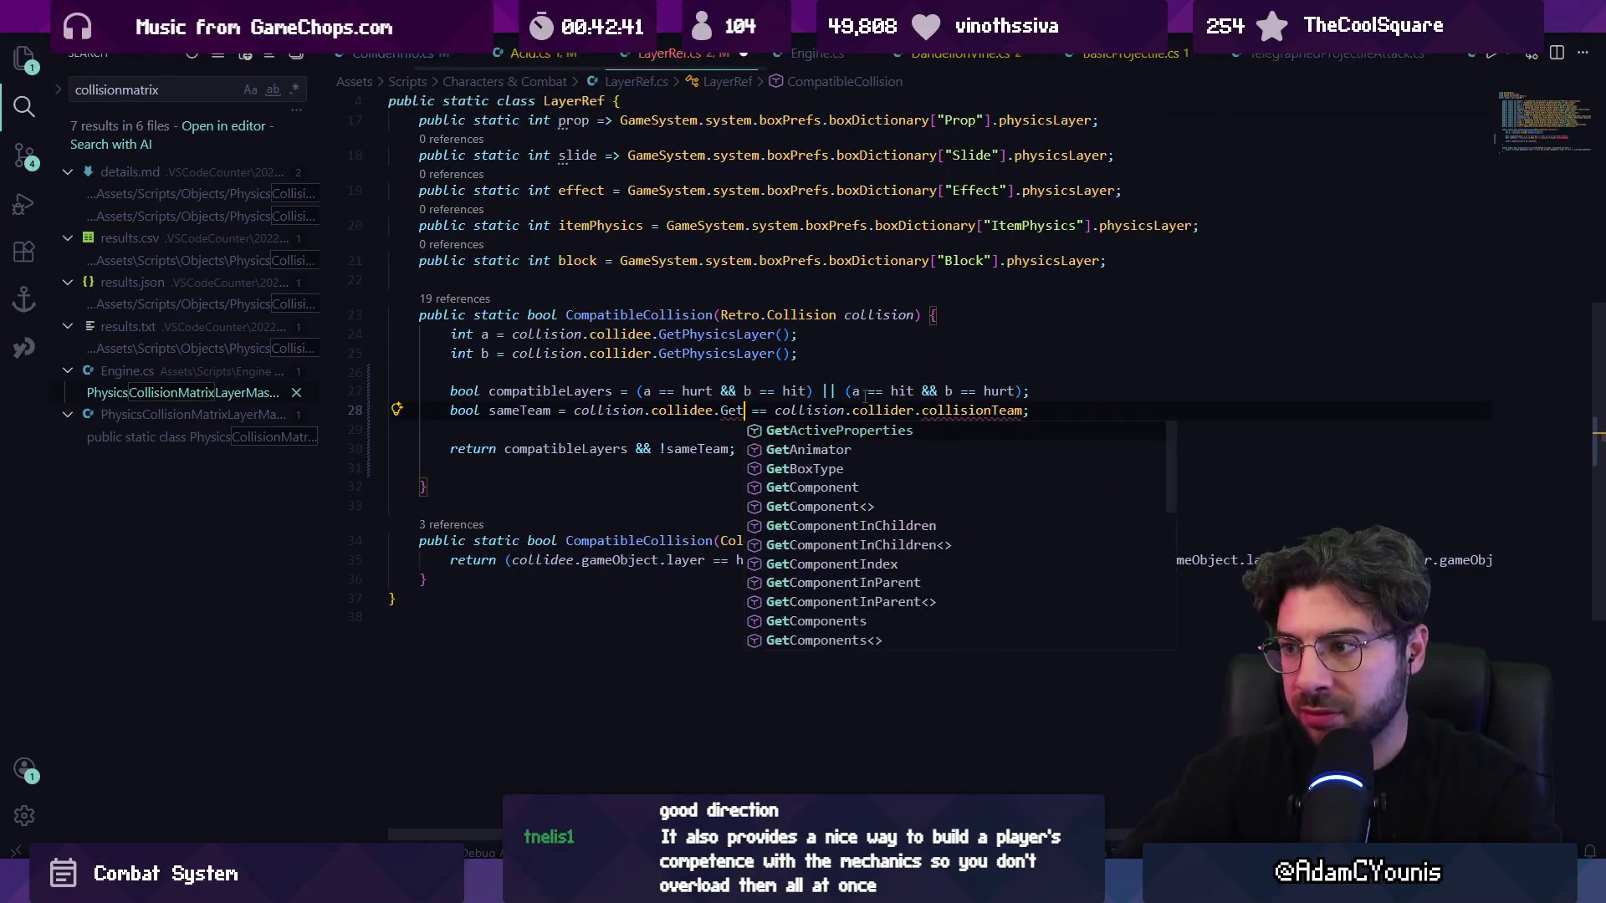
key("Tab")
key("Tab")
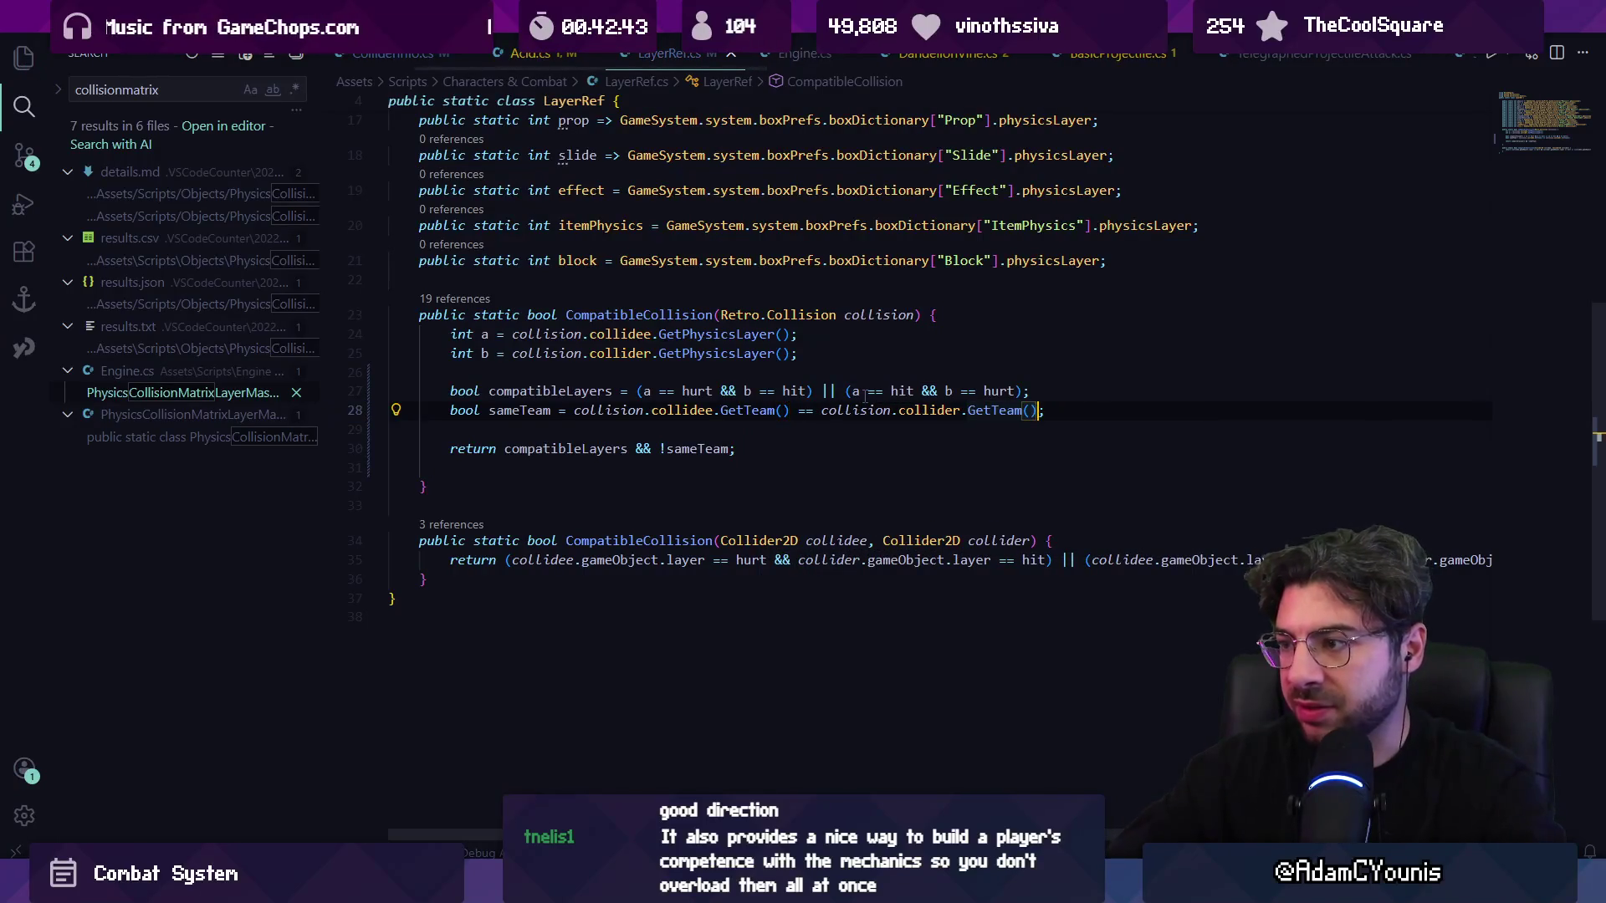
key("alt+Left")
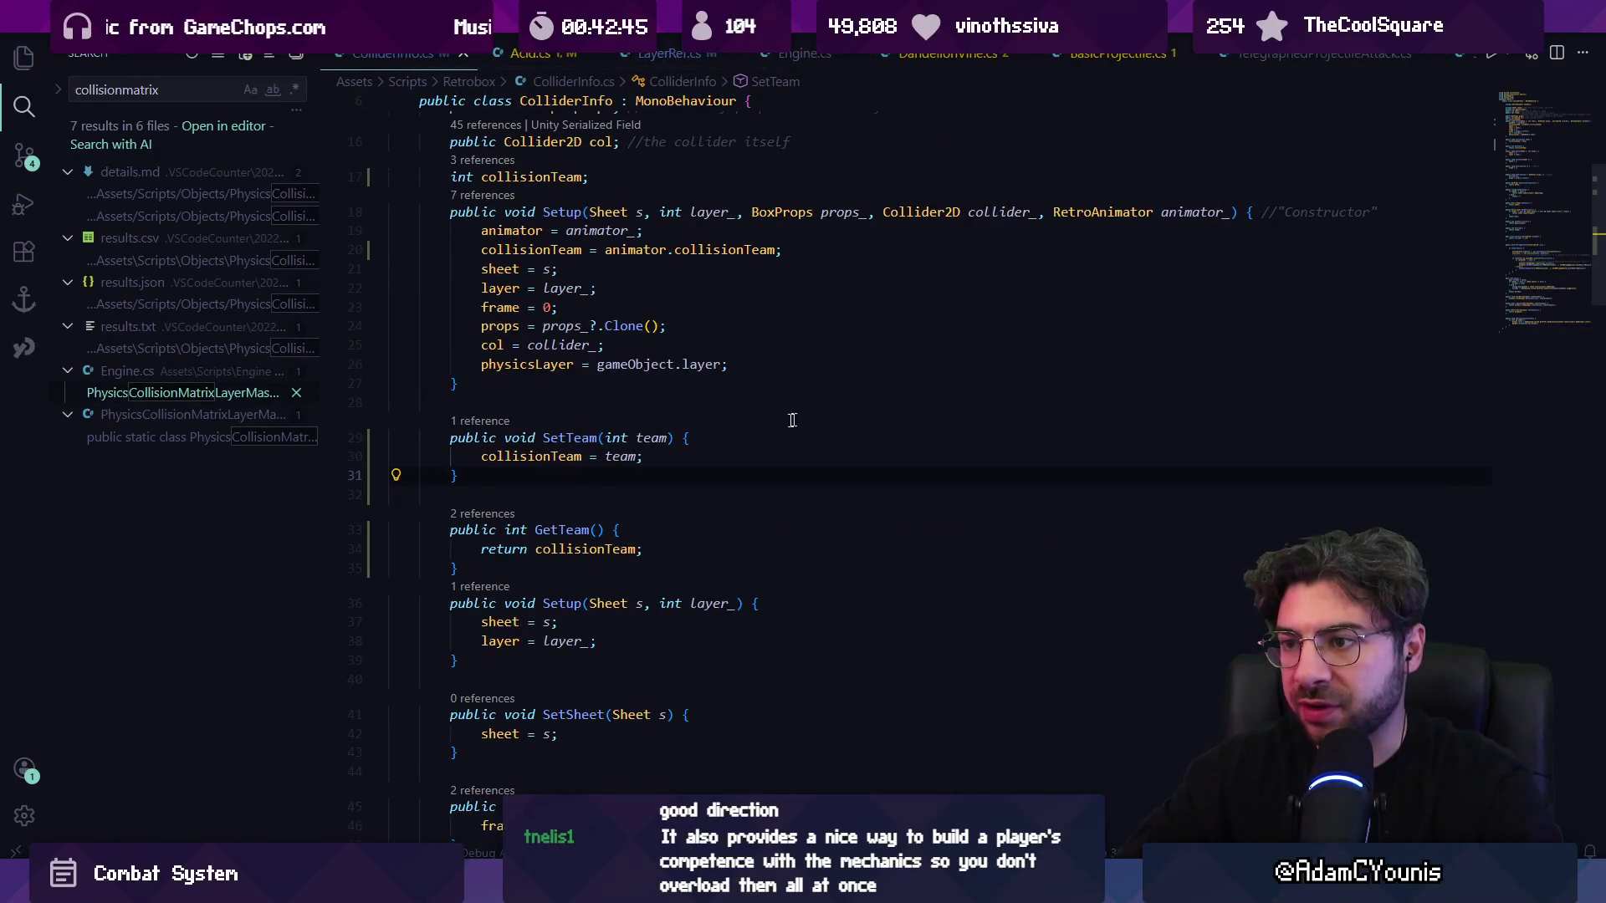
left_click(500, 200)
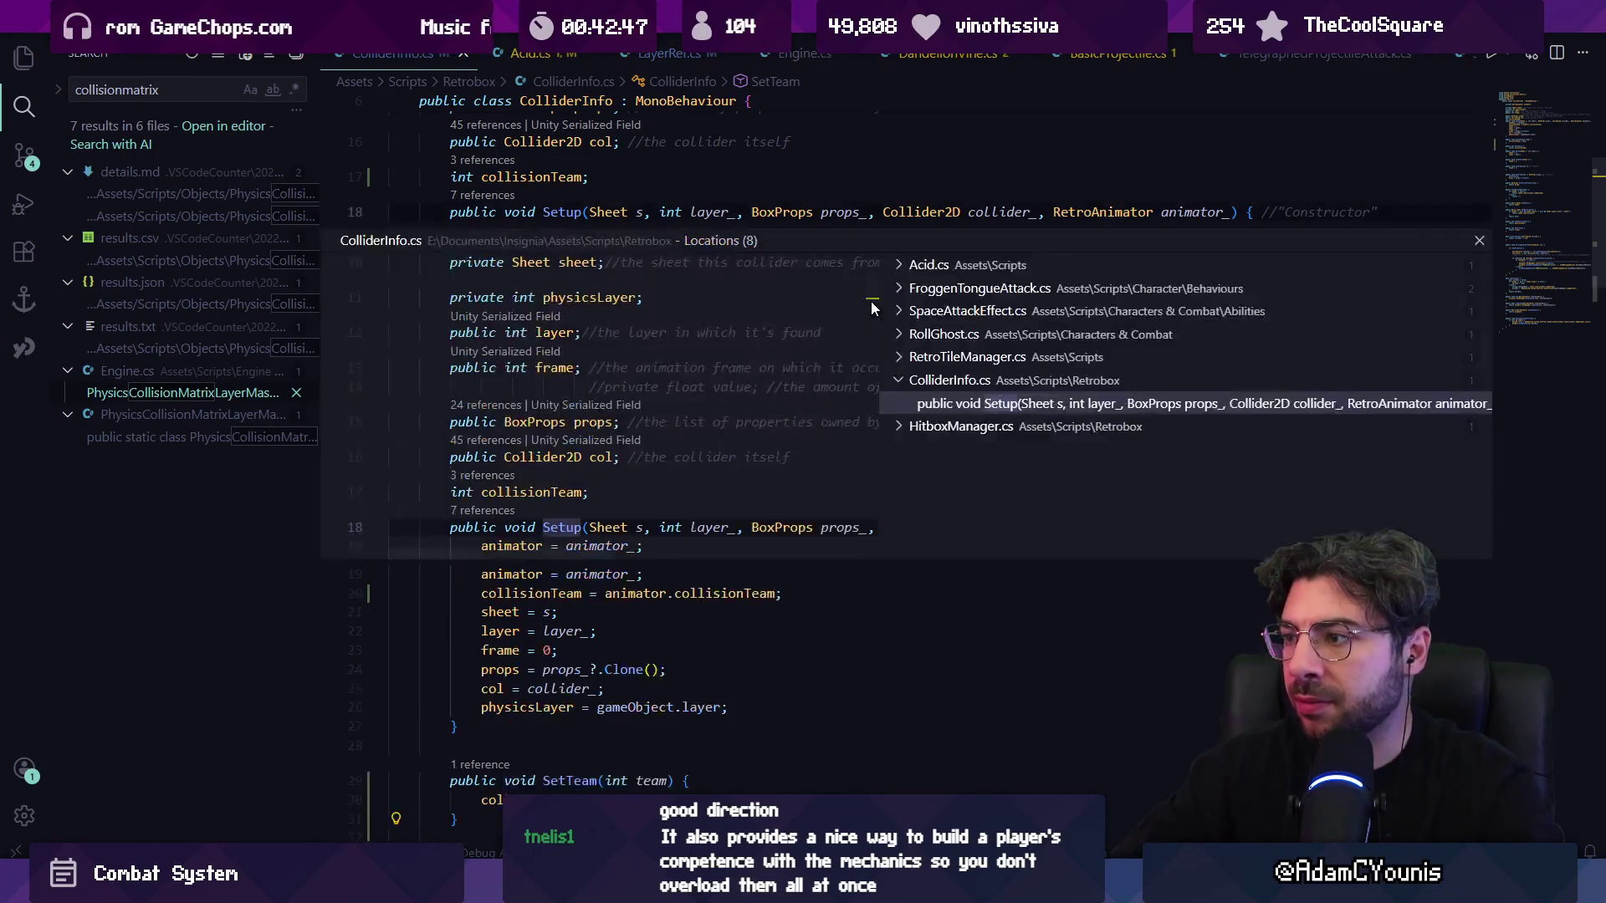
- Preview the Setup references in Acid.cs and FroggenTongueAttack.cs, then open FroggenTongueAttack.cs there
left_click(929, 264)
left_click(948, 290)
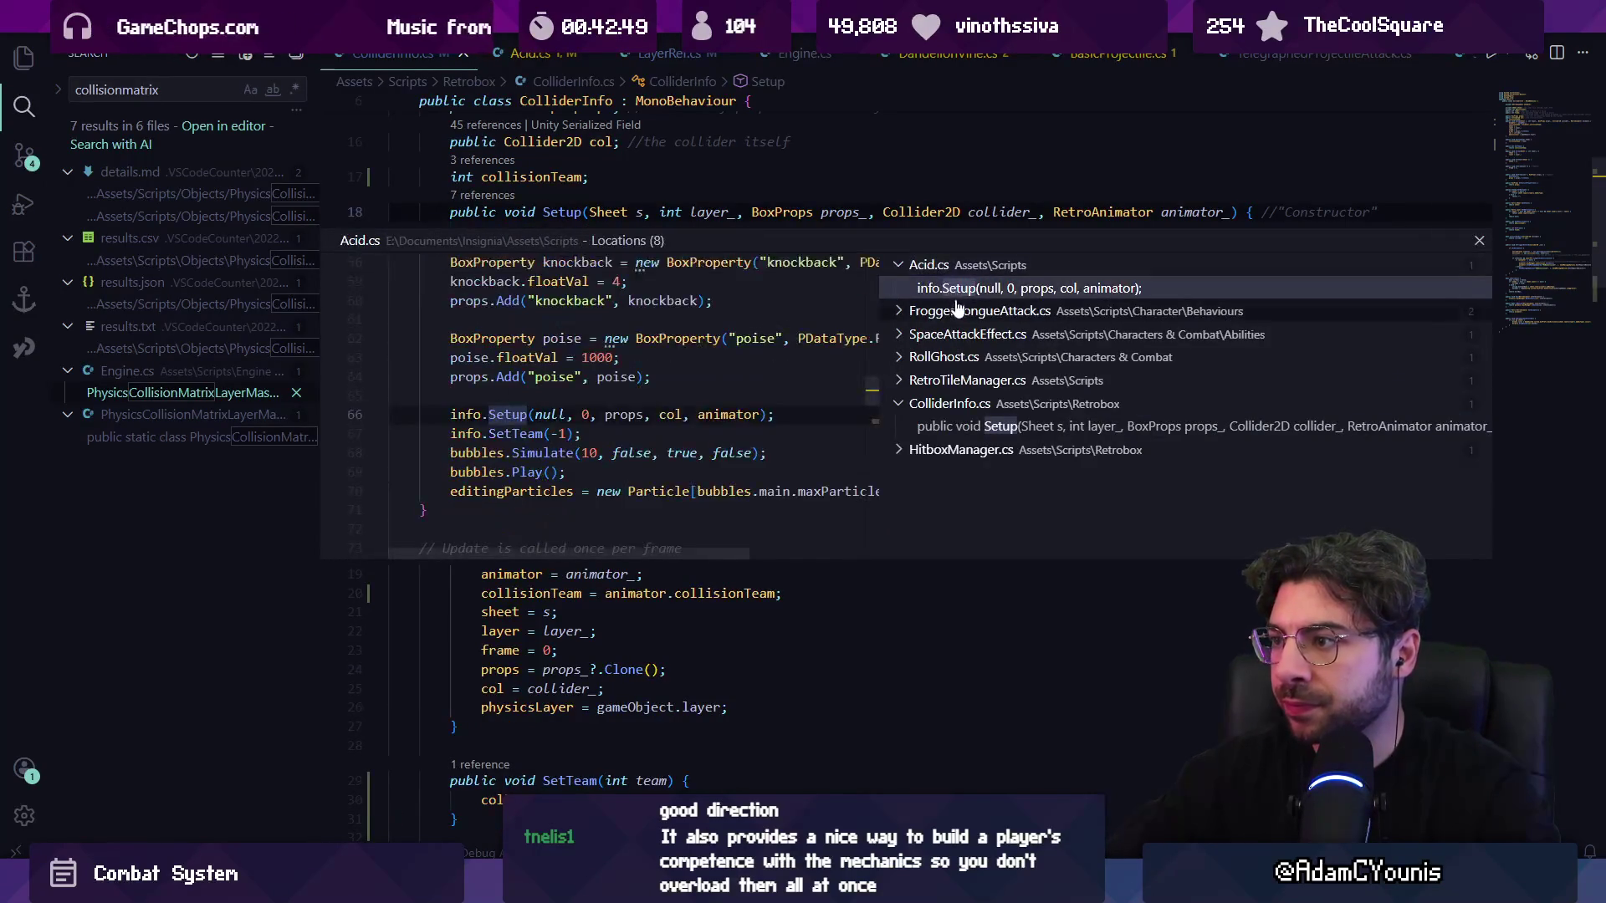
left_click(970, 312)
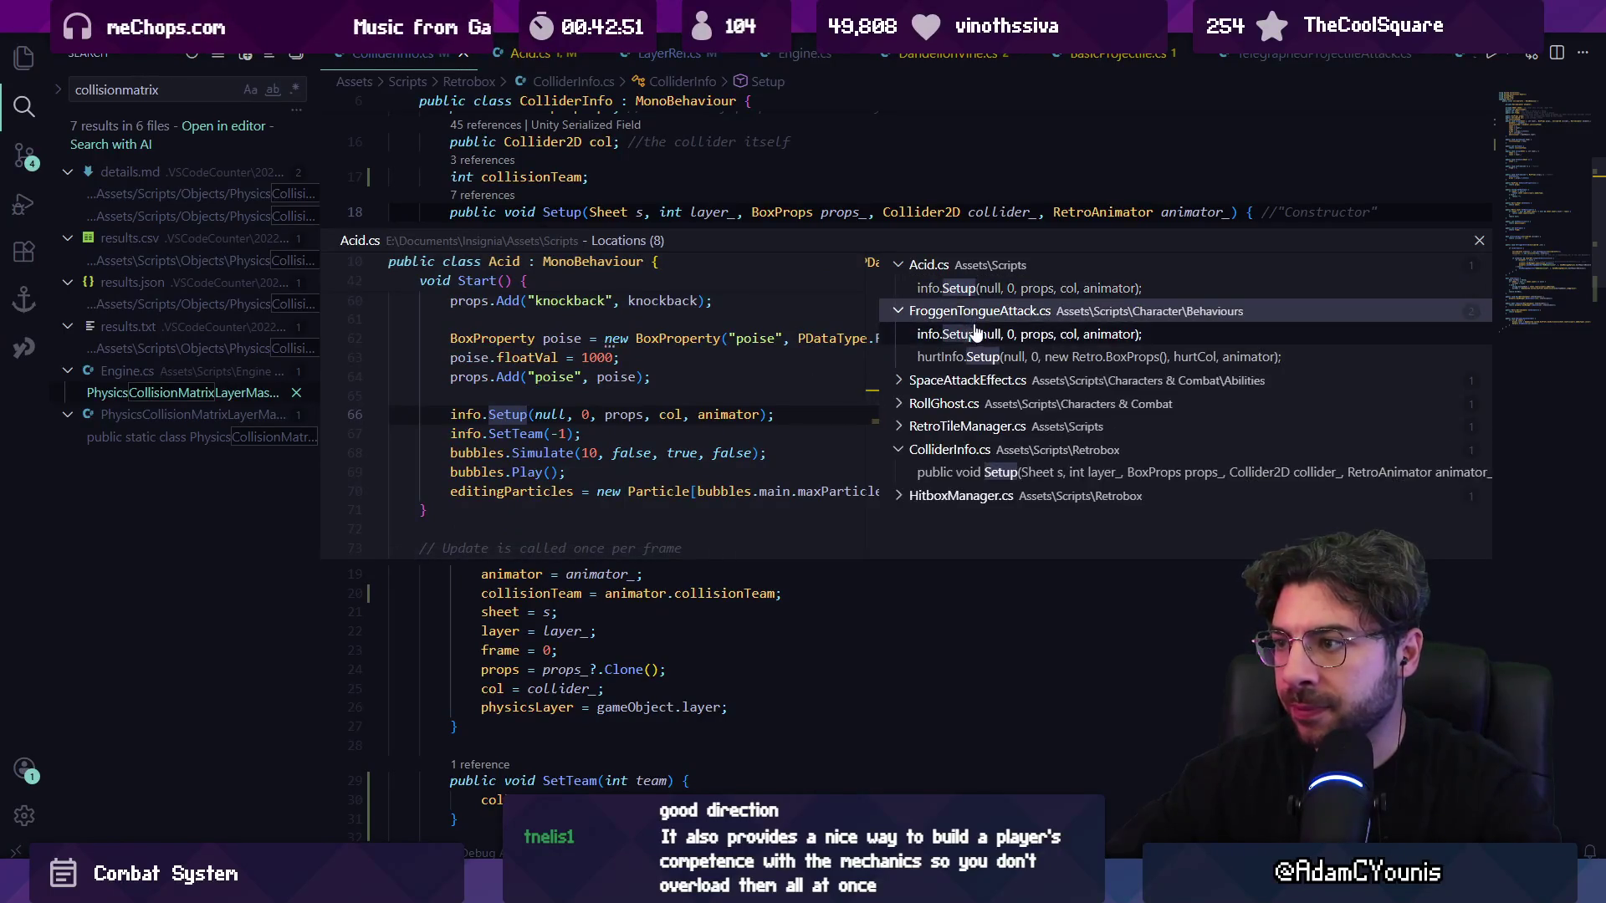
left_click(974, 335)
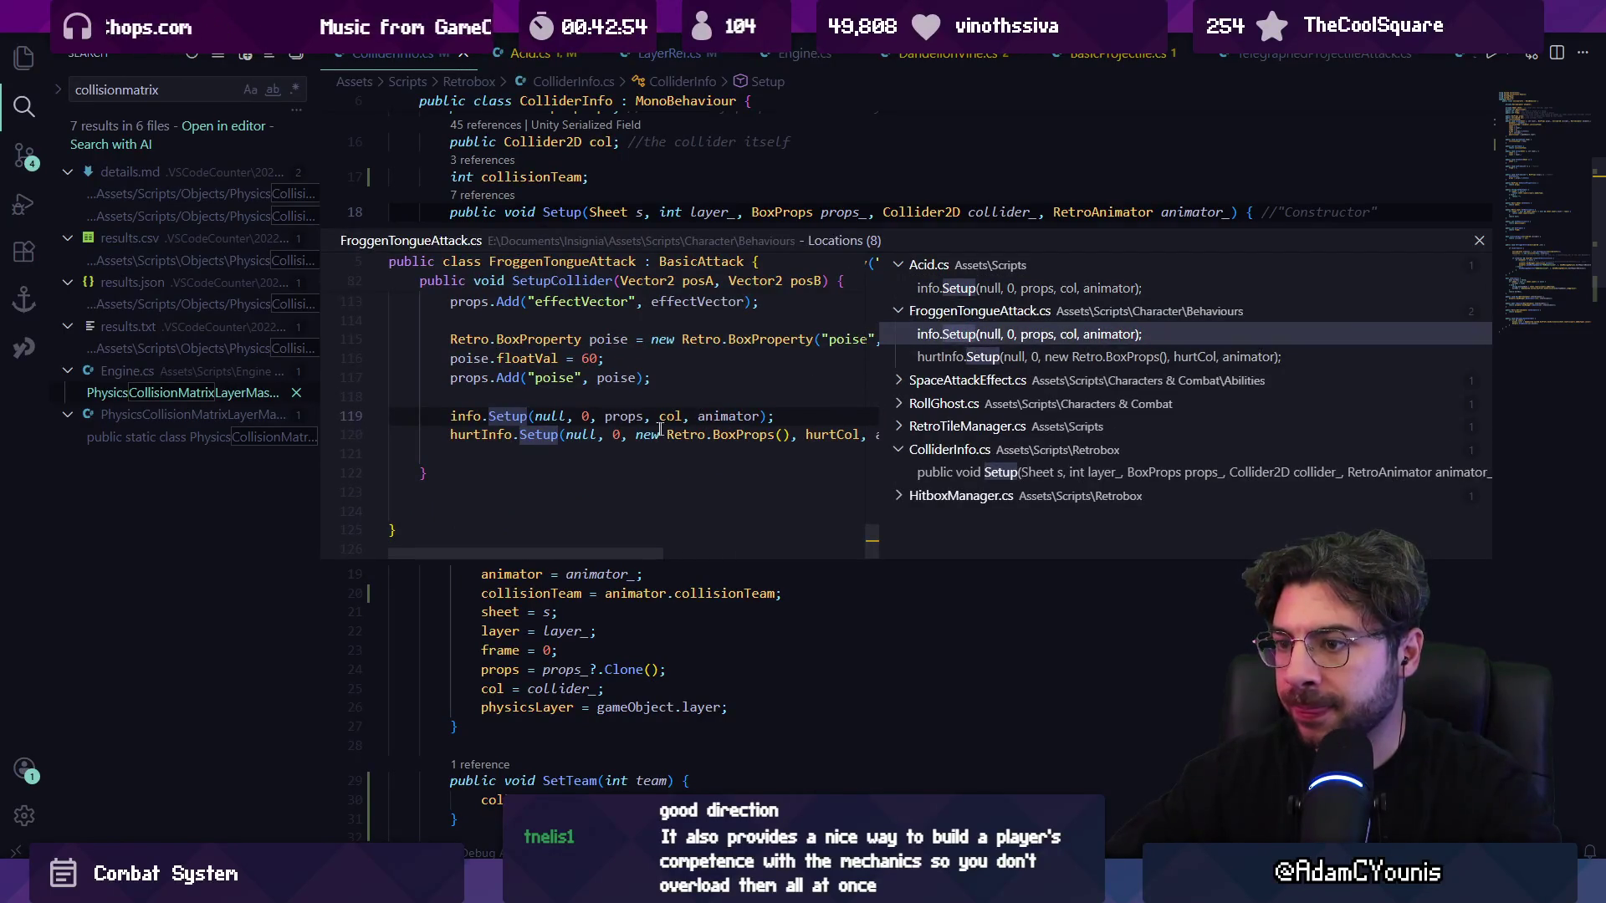
double_click(607, 452)
- Add info.SetTeam and hurtInfo.SetTeam calls in FroggenTongueAttack.cs and save it
type("info")
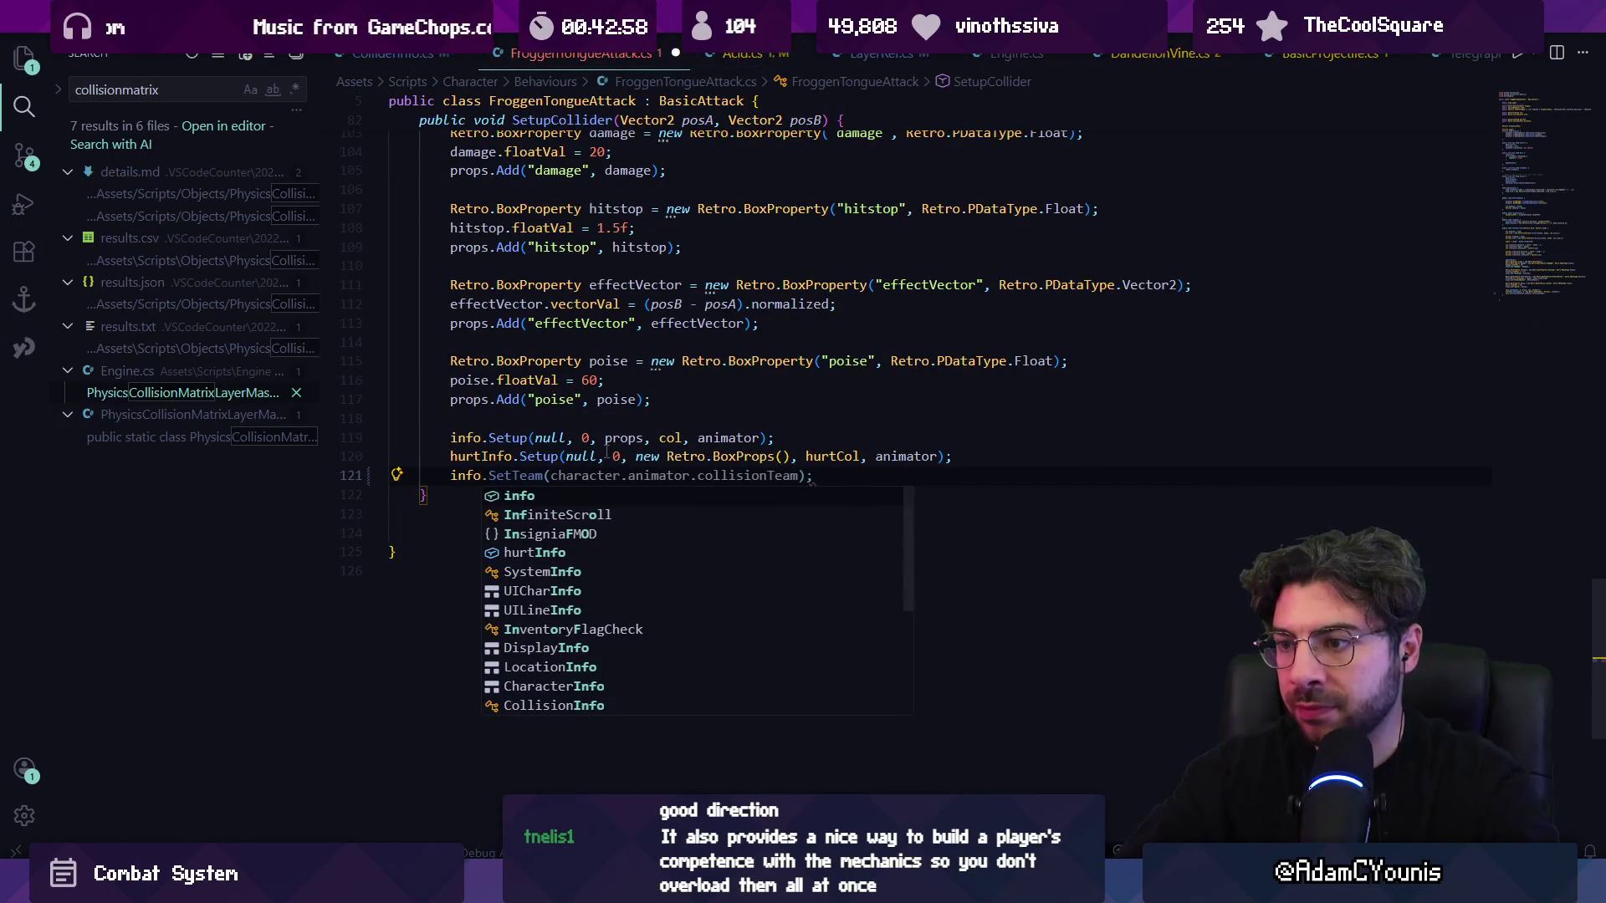
key("Tab")
key("Return")
key("Tab")
key("ctrl+s")
- Back in ColliderInfo.cs, review the Setup references in SpaceAttackEffect, RollGhost and RetroTileManager
key("alt+Left")
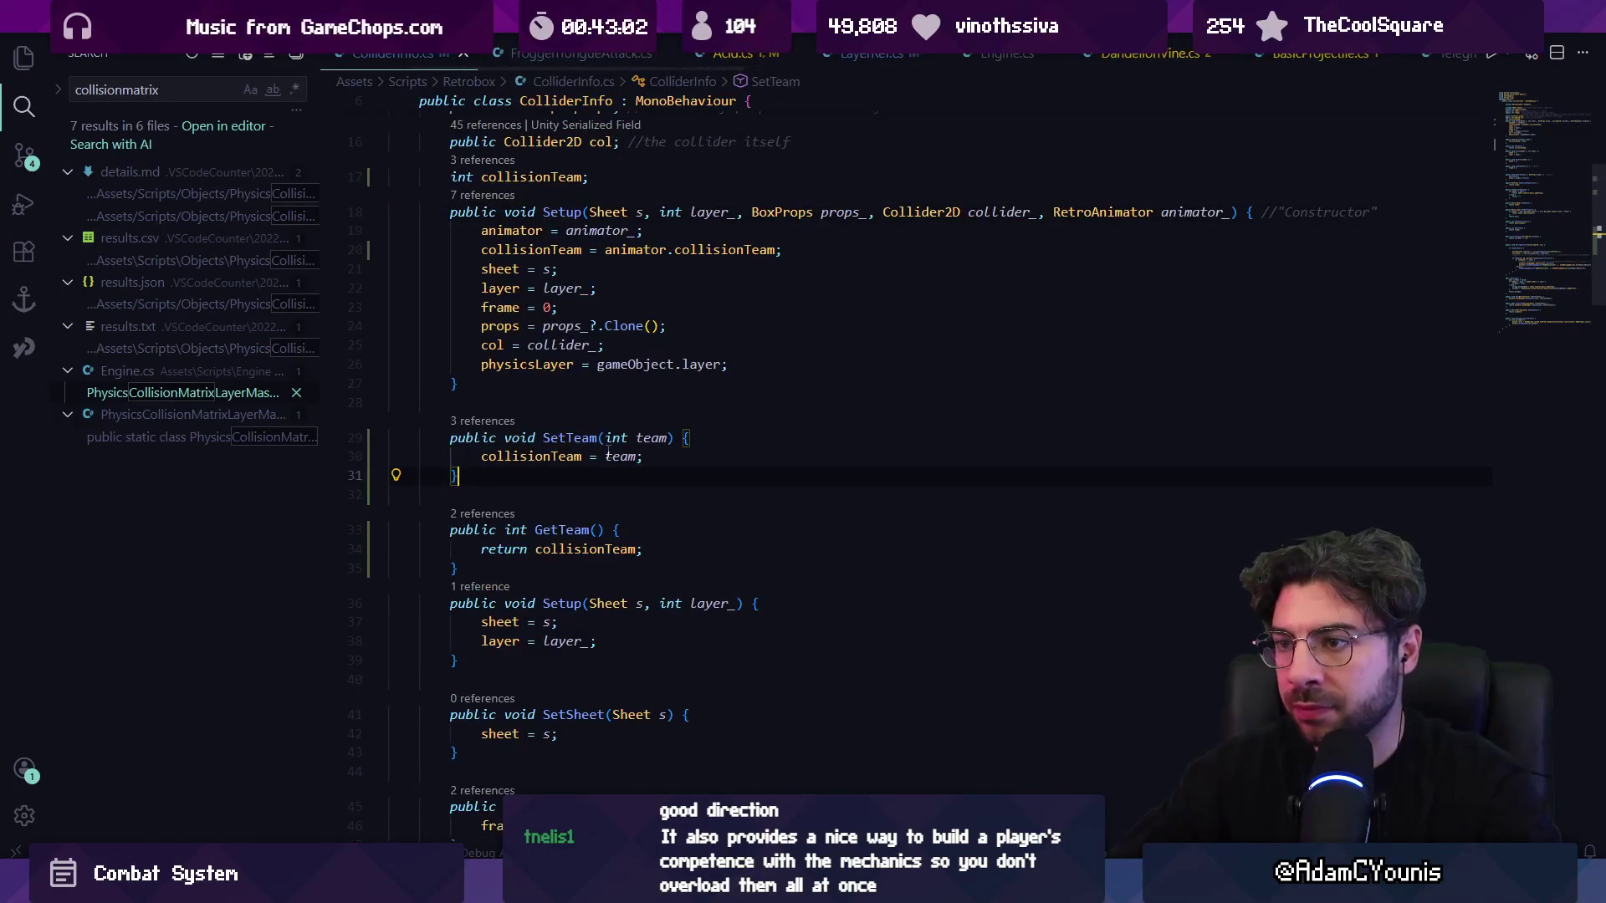
left_click(482, 195)
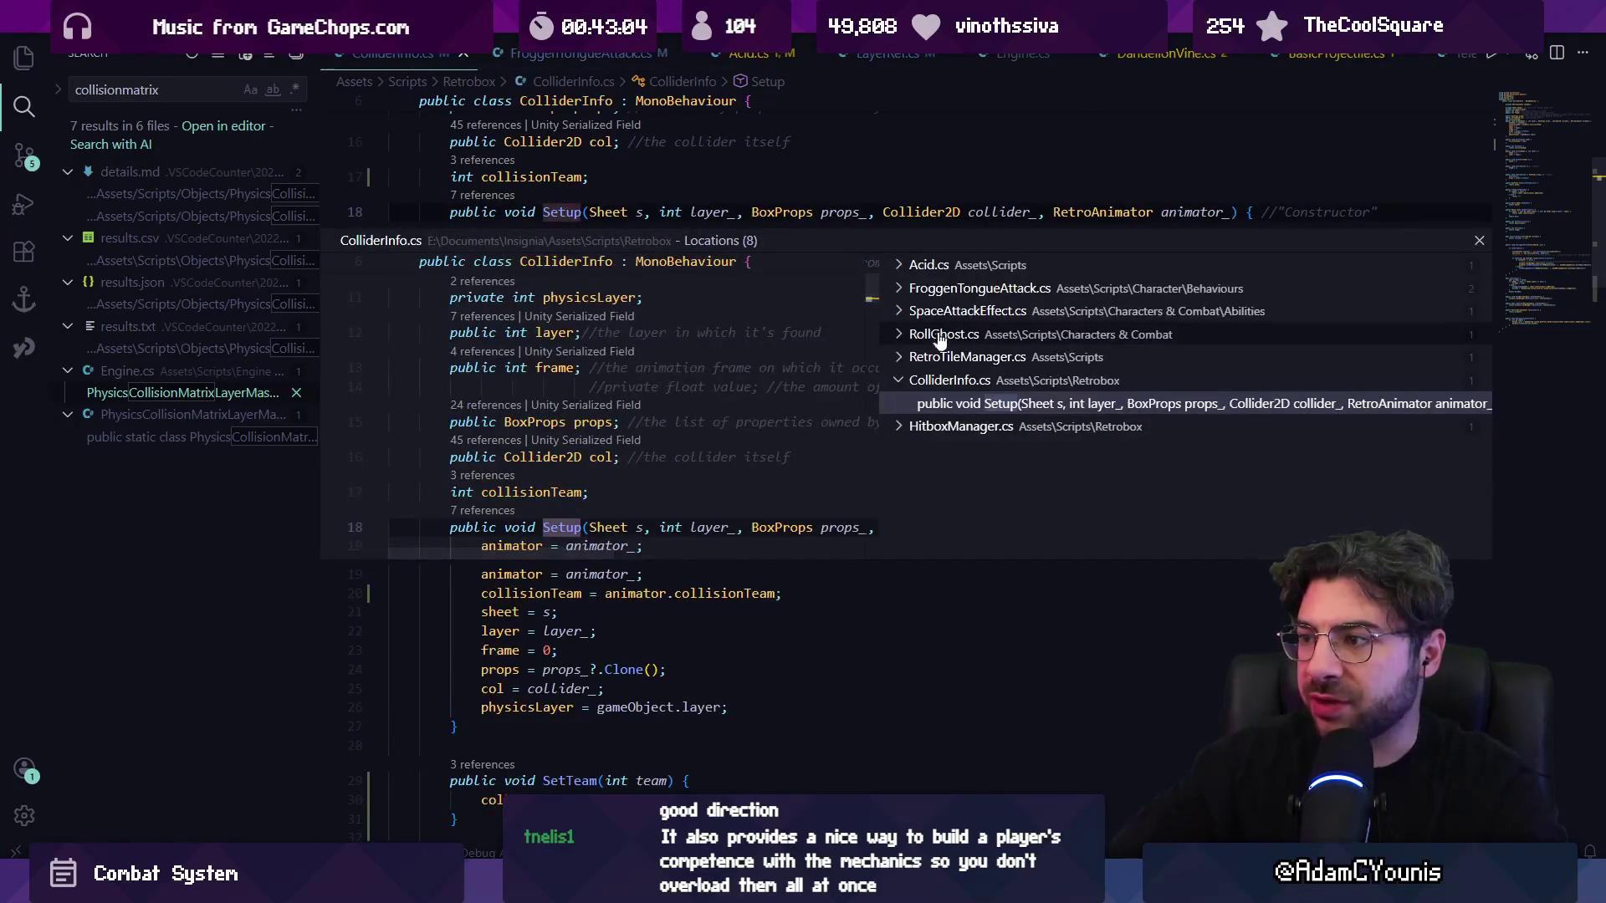
left_click(953, 312)
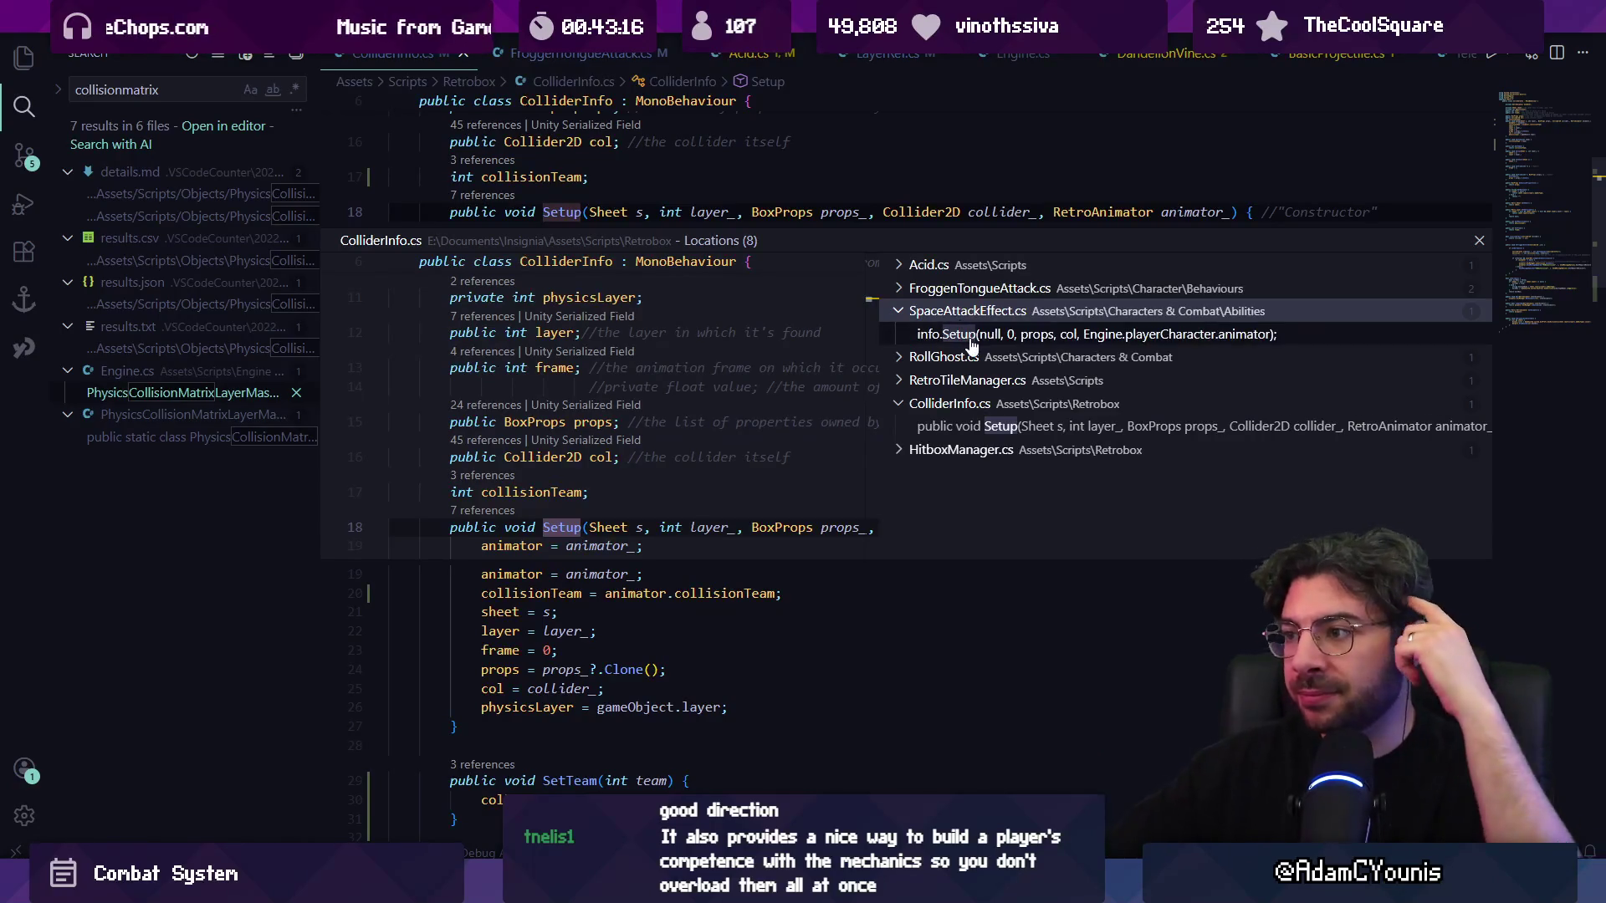
left_click(970, 358)
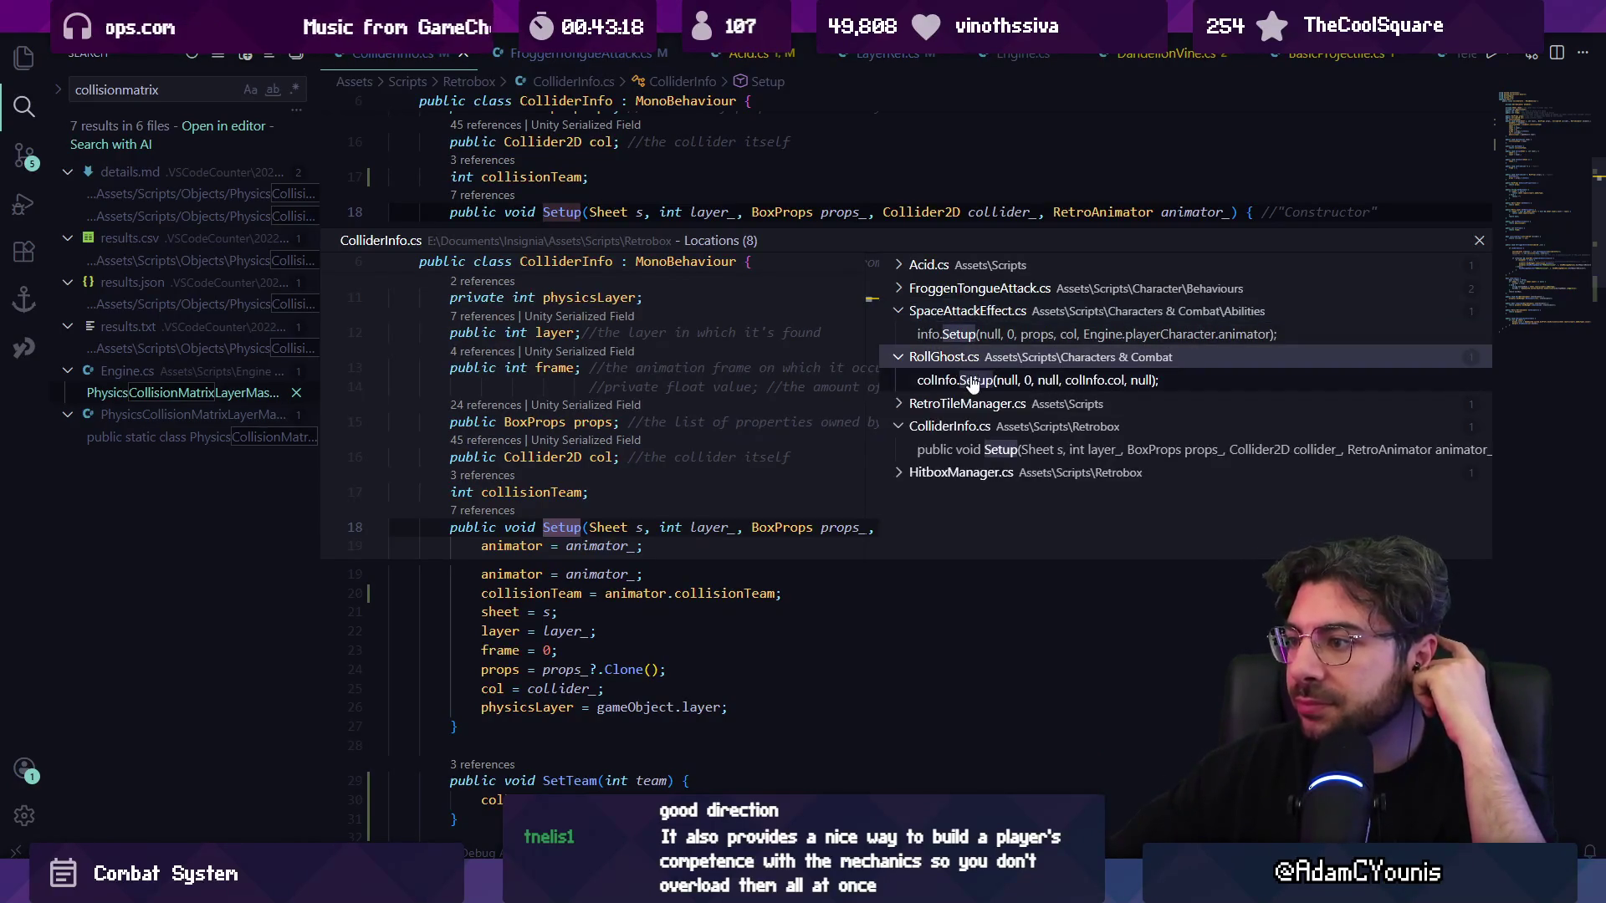
left_click(975, 401)
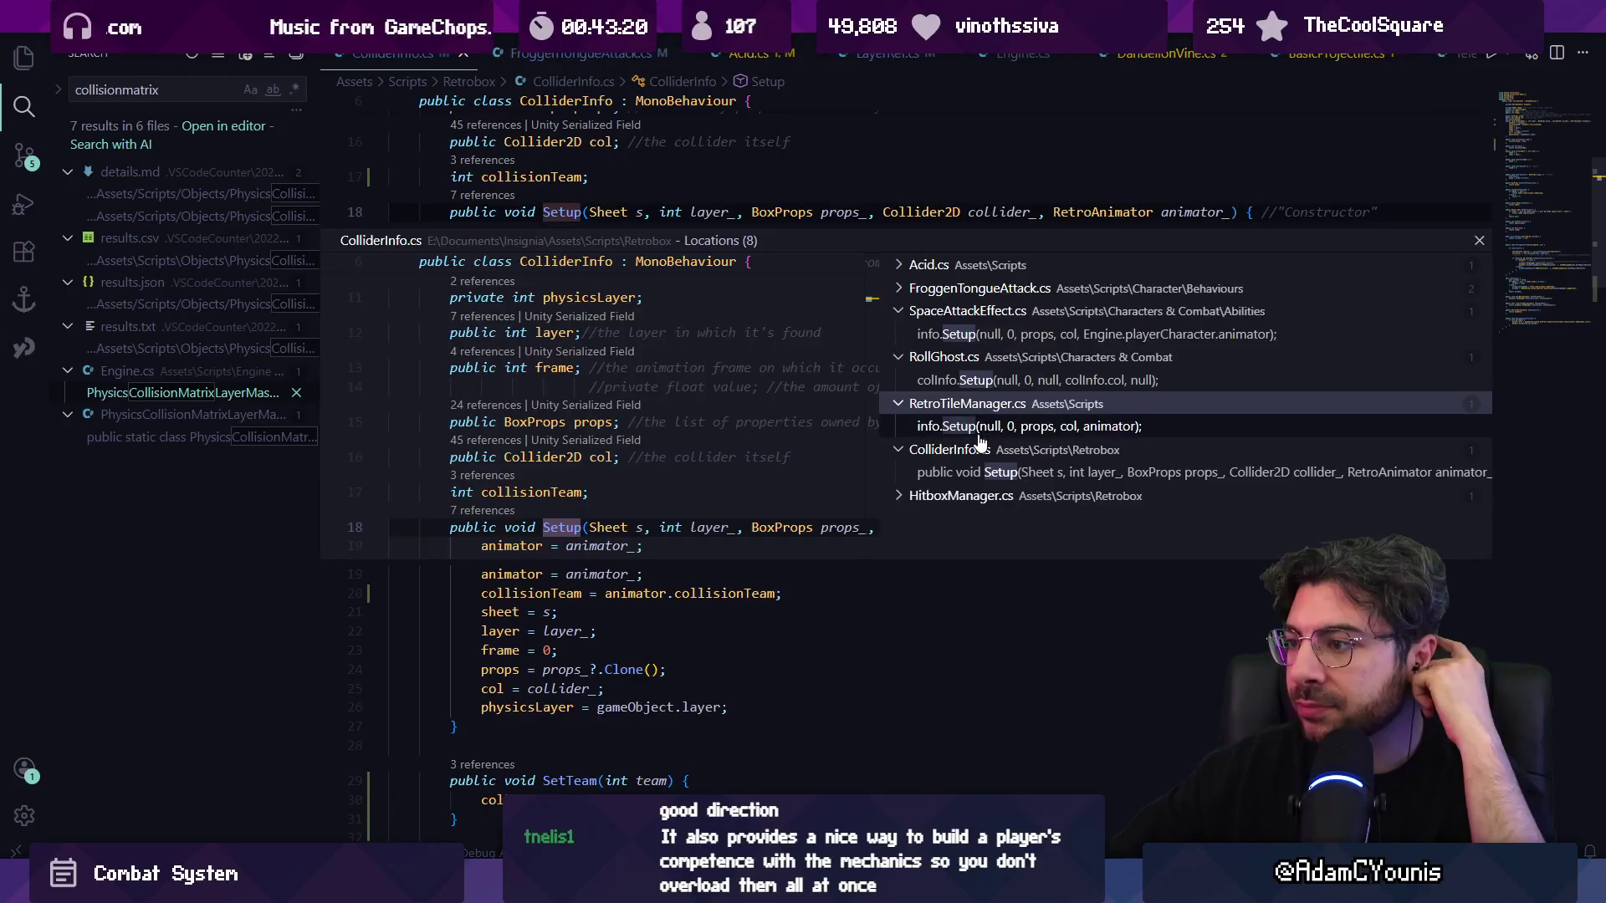
left_click(985, 429)
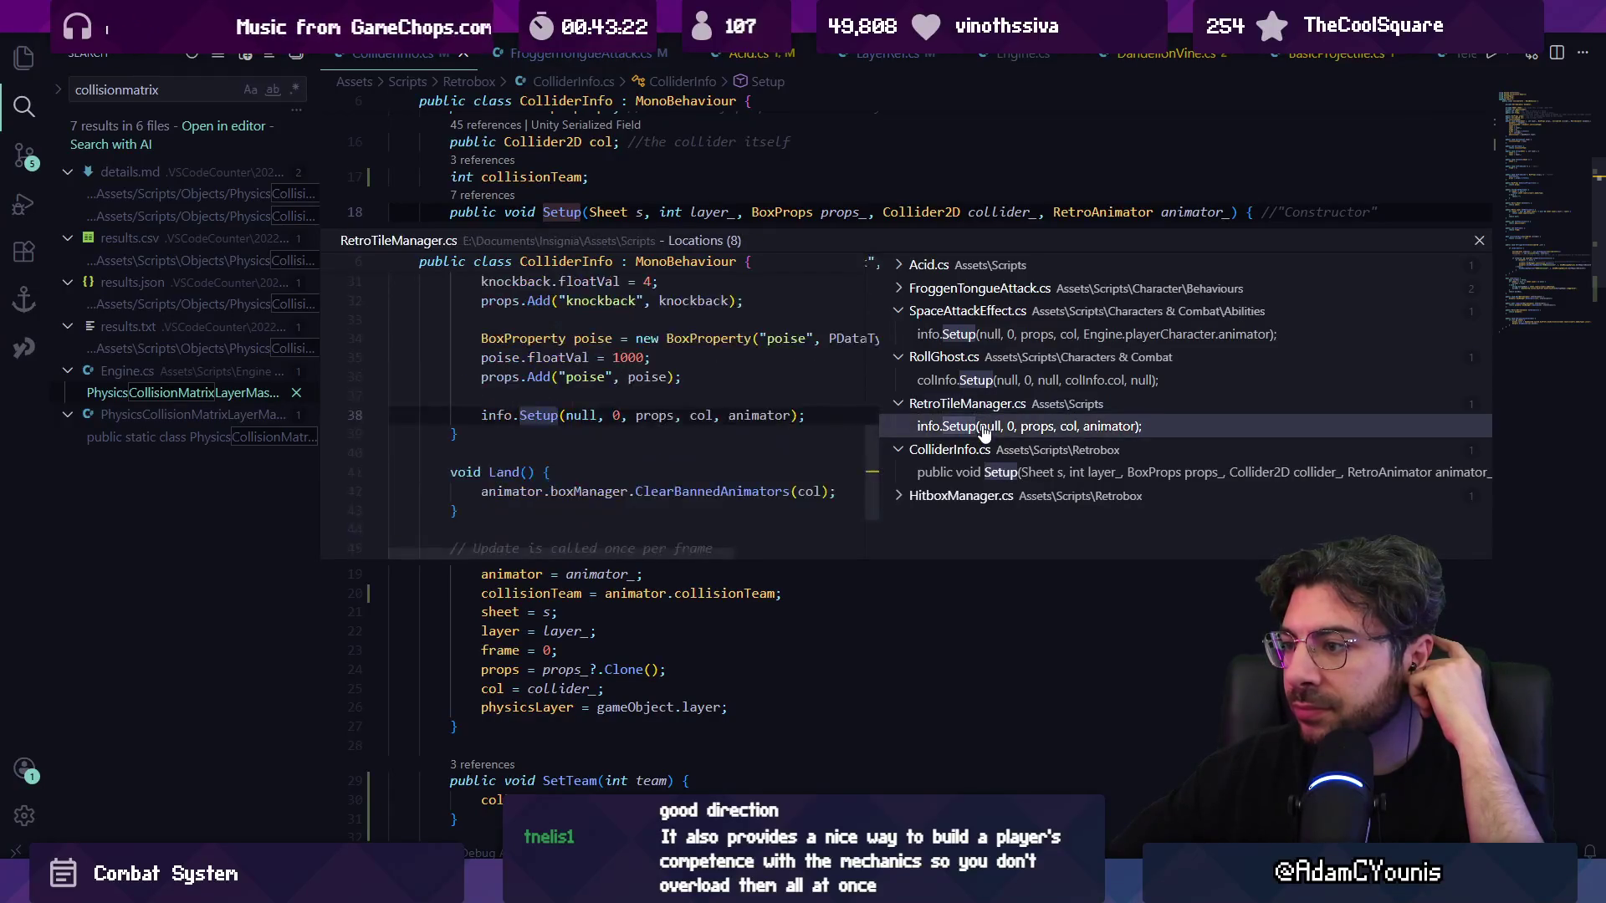
- Open HitboxManager.cs at the info.Setup call in AddNewHitbox
scroll(719, 399, "up", 4)
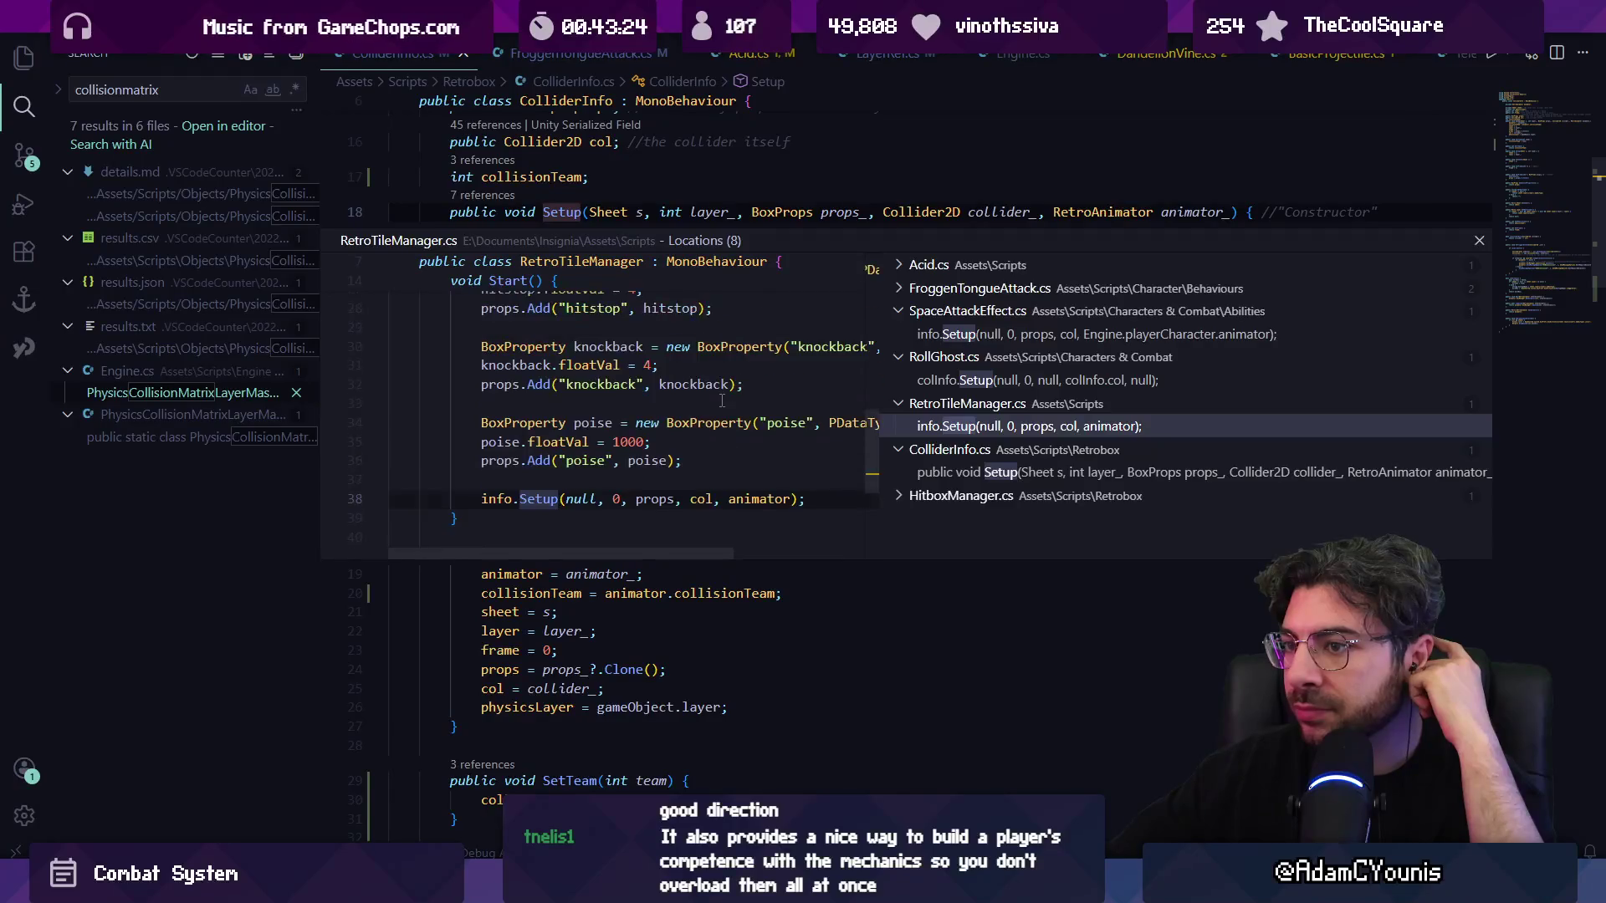
scroll(720, 399, "up", 2)
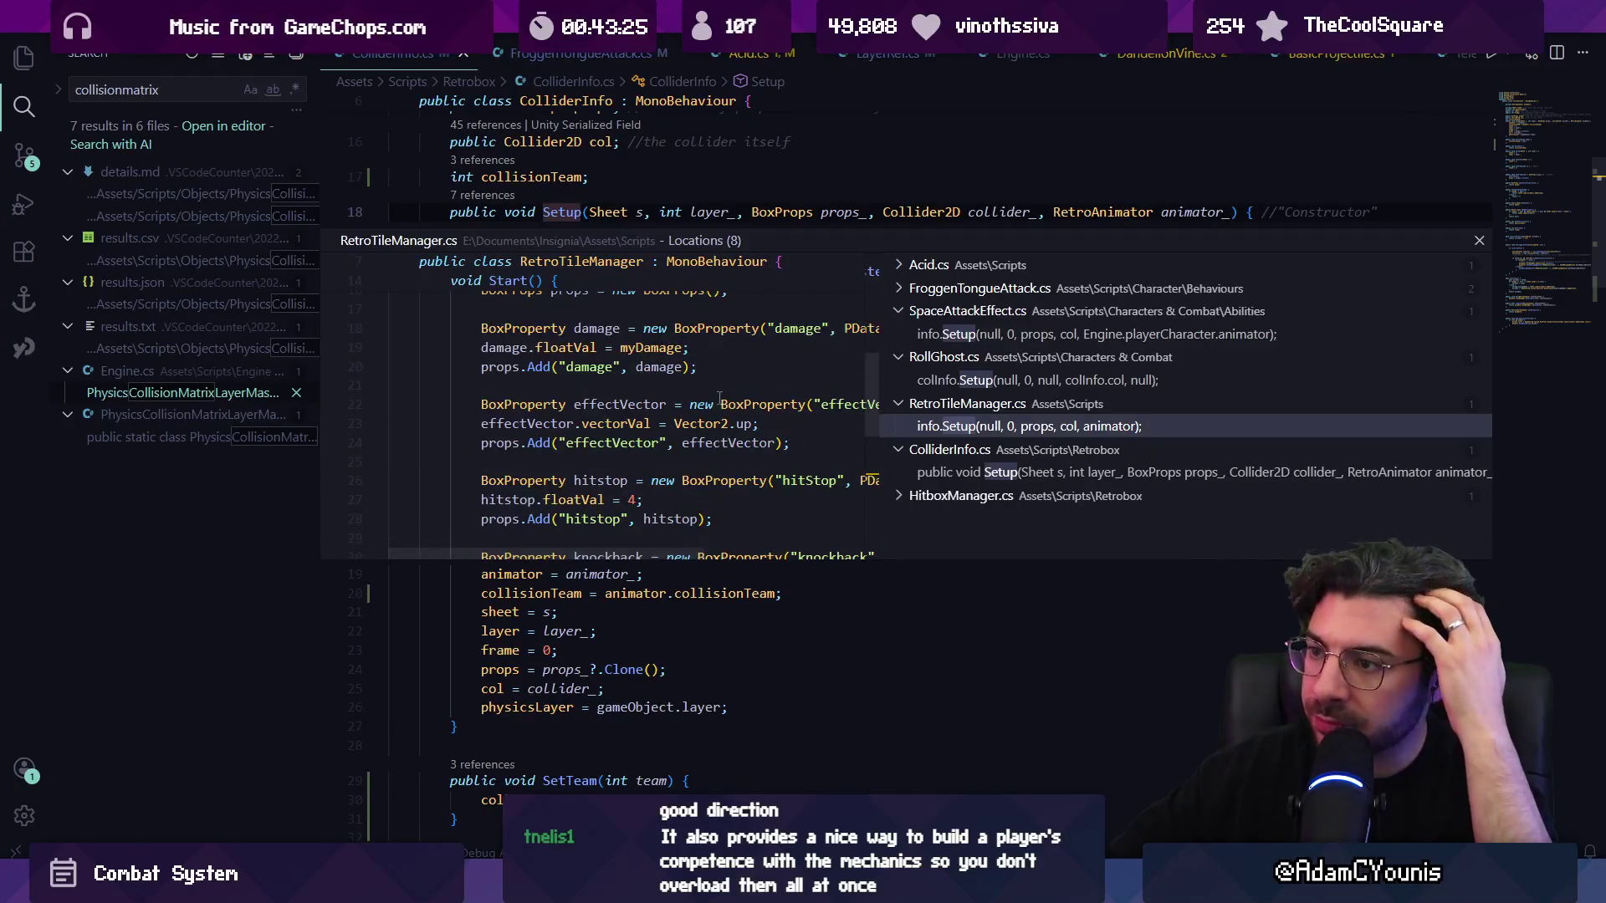
left_click(989, 497)
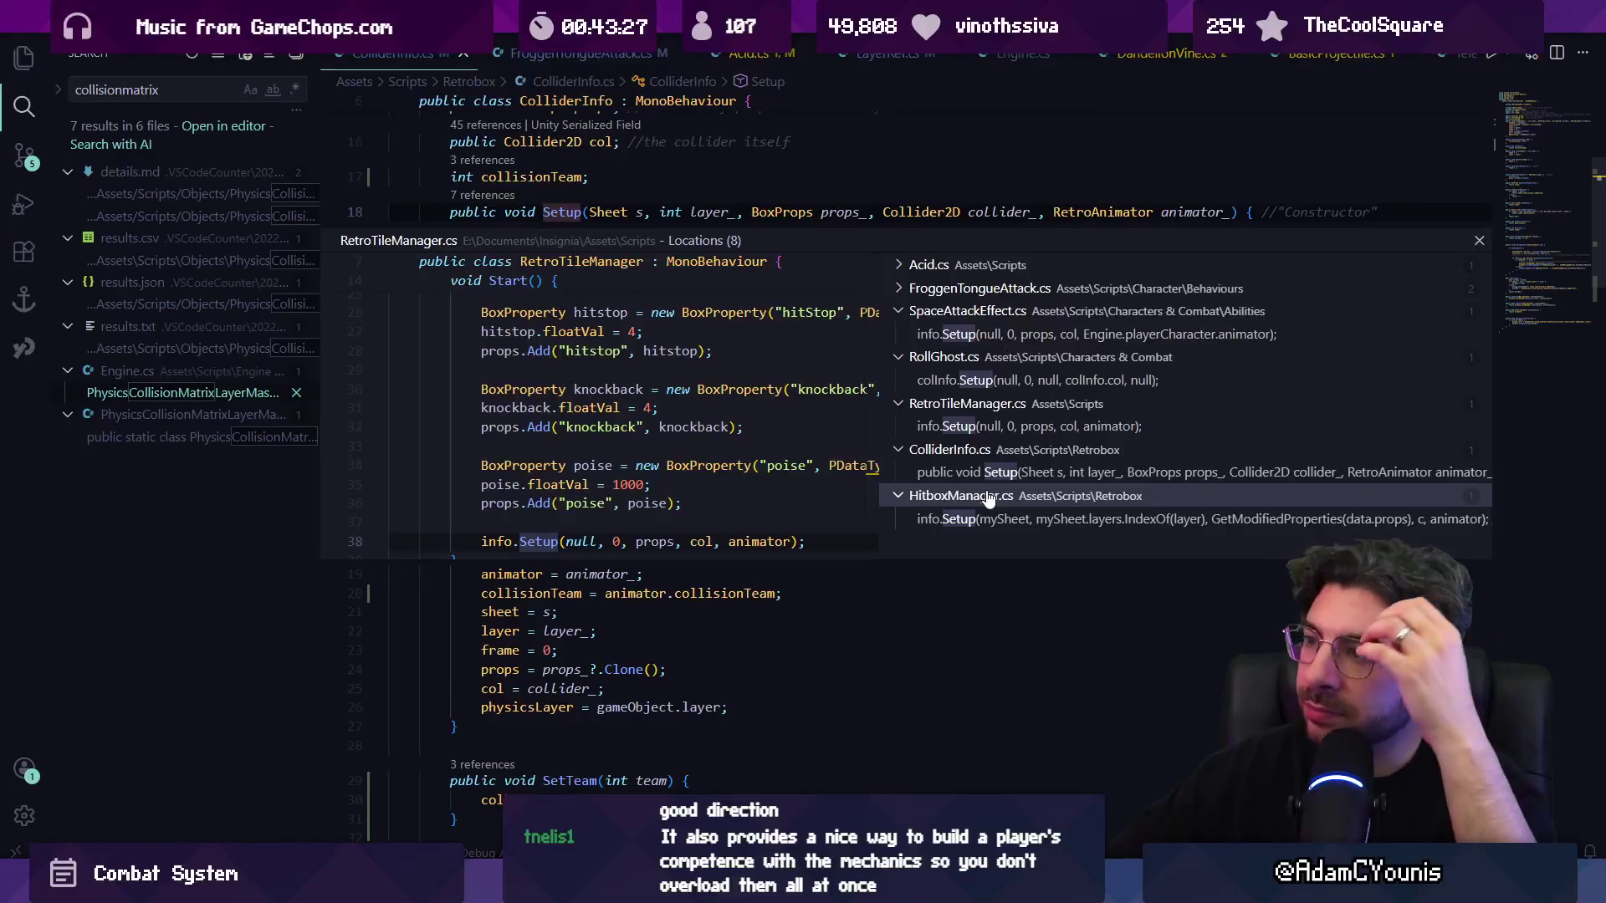
left_click(987, 518)
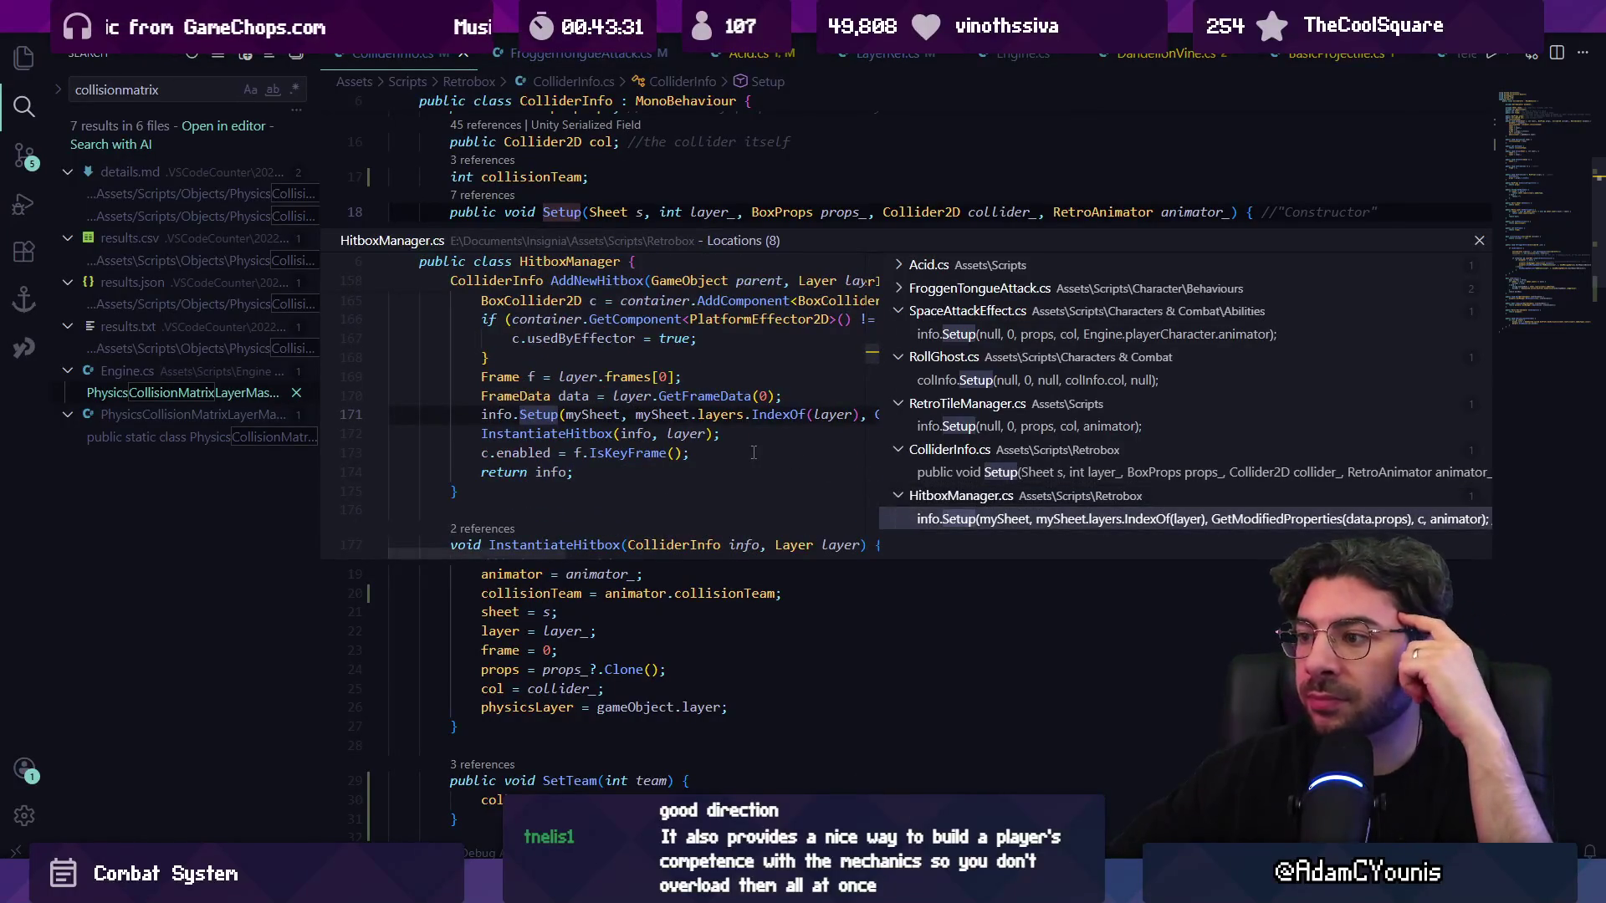
scroll(690, 433, "up", 3)
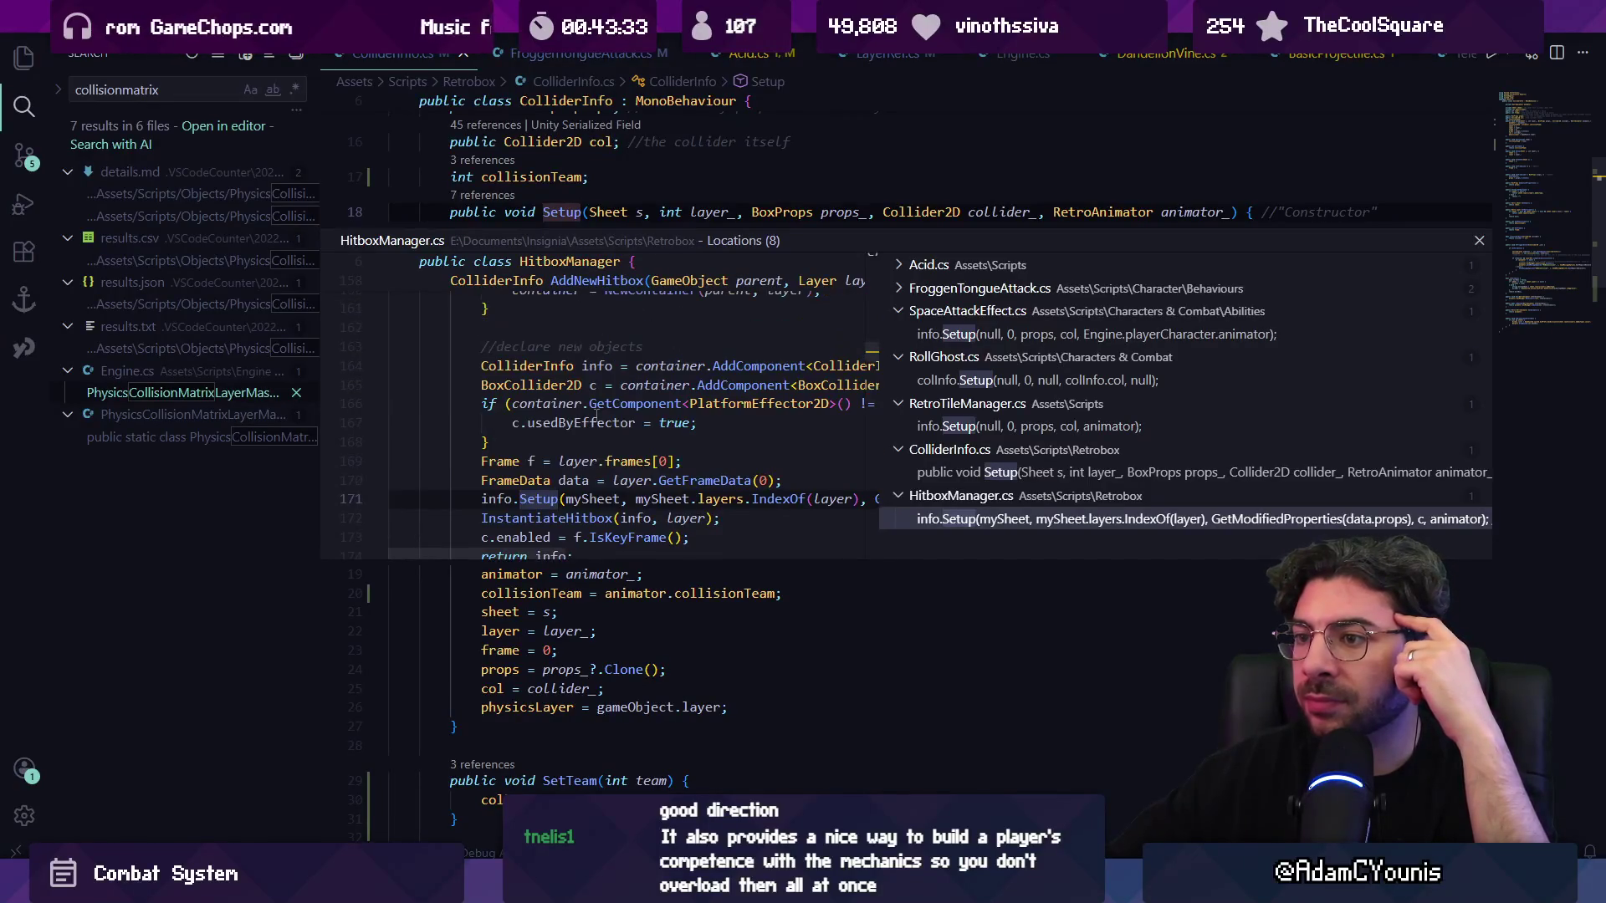
scroll(598, 415, "down", 3)
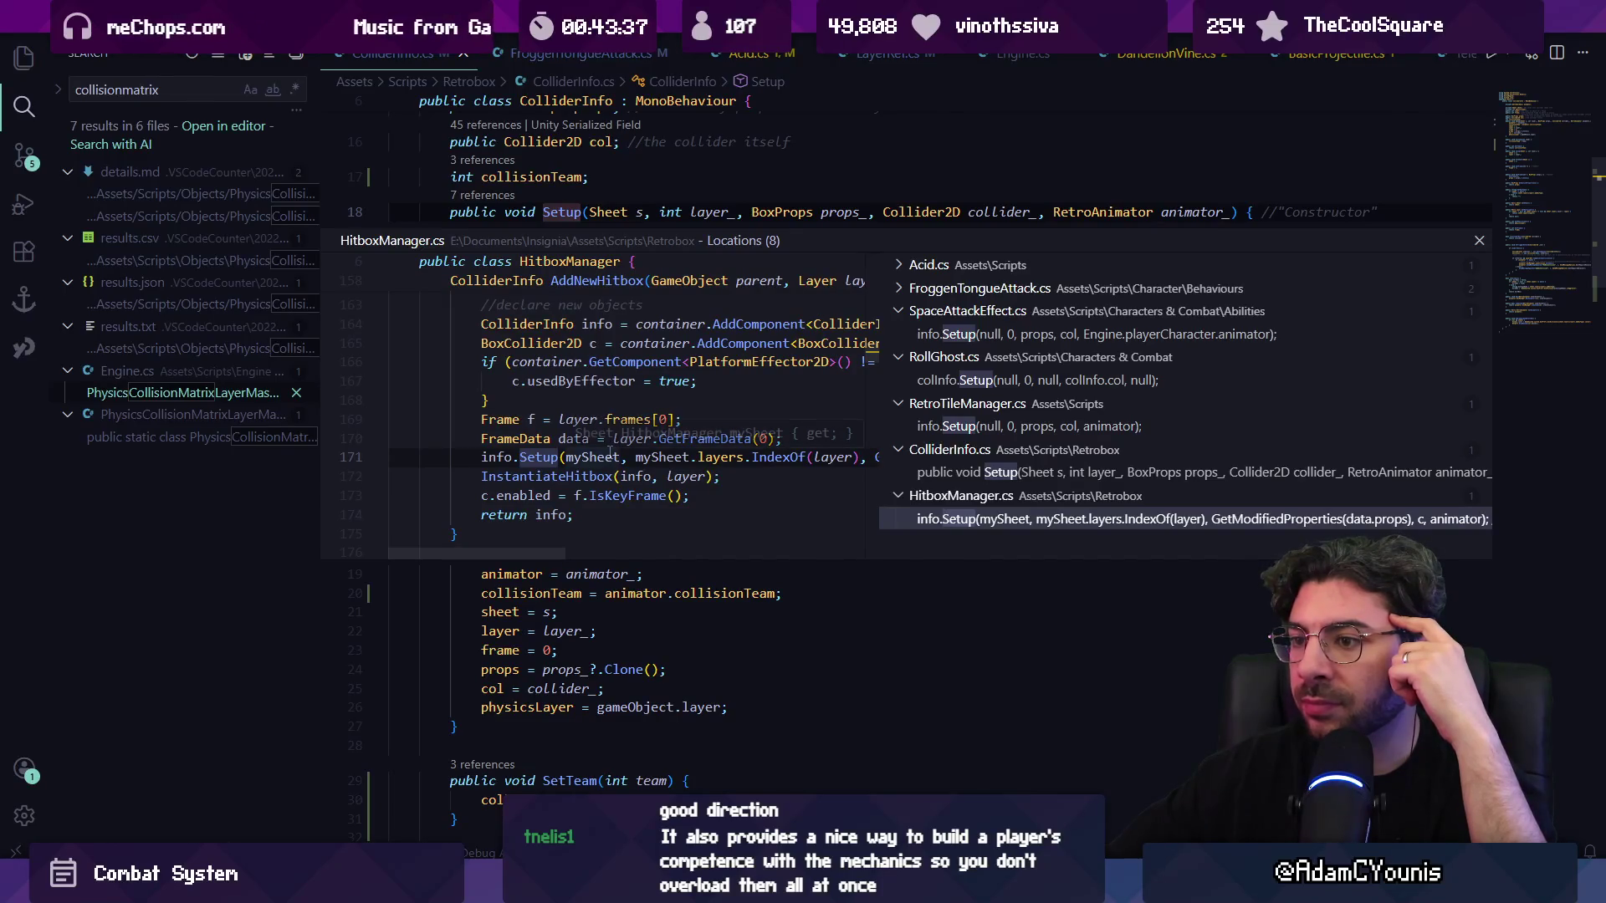
double_click(686, 457)
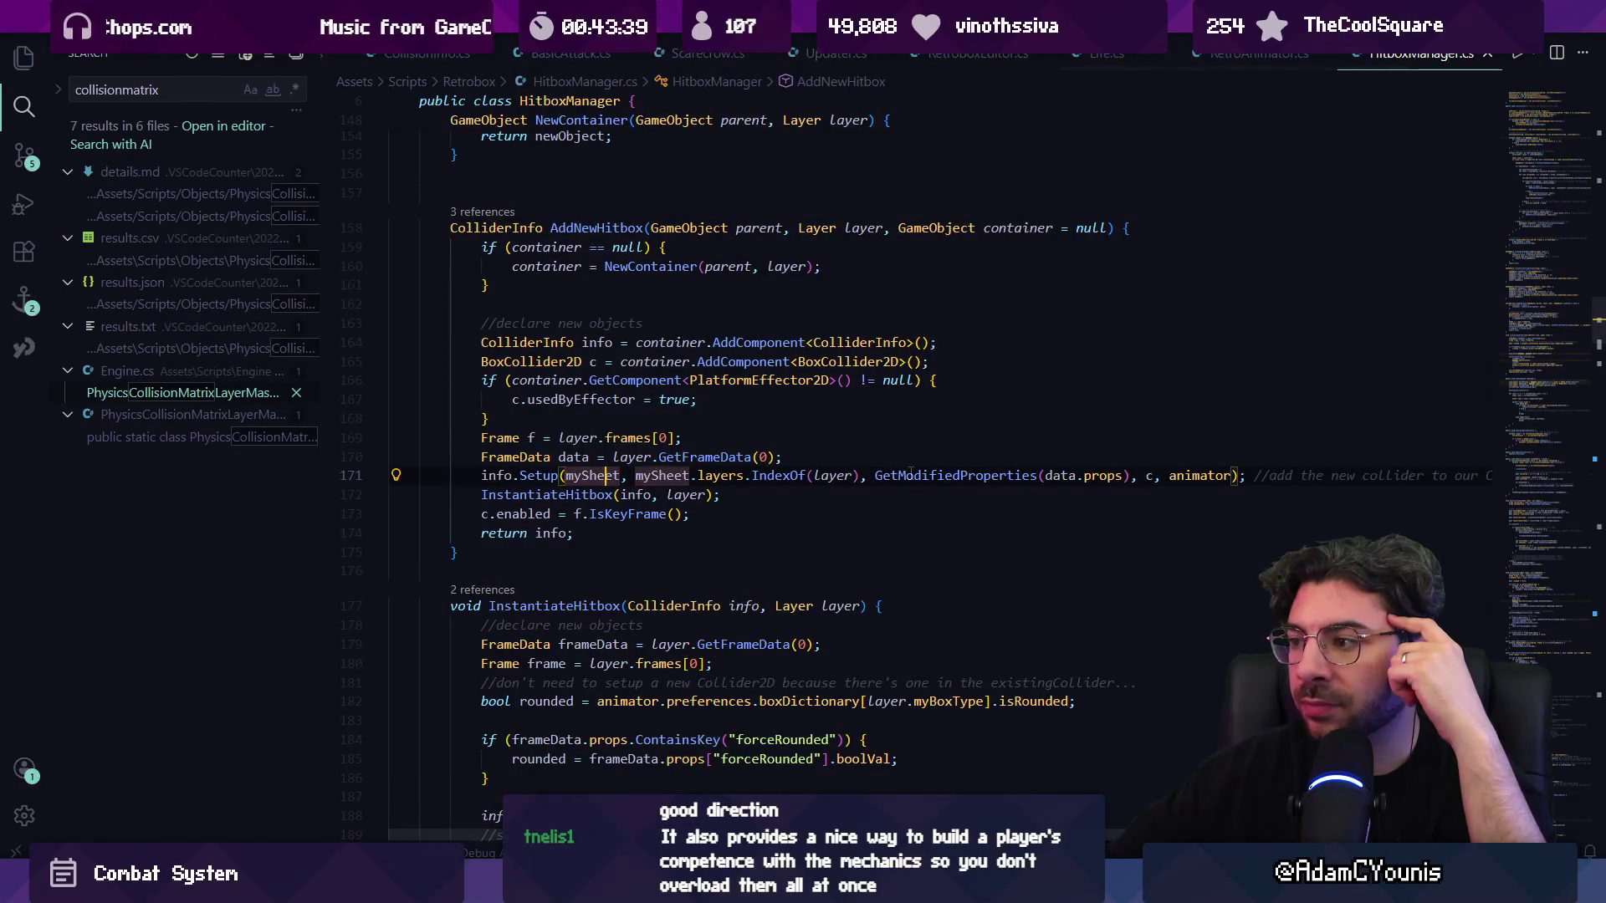
- Clear the old compile errors from Unity's Console
key("alt+Tab")
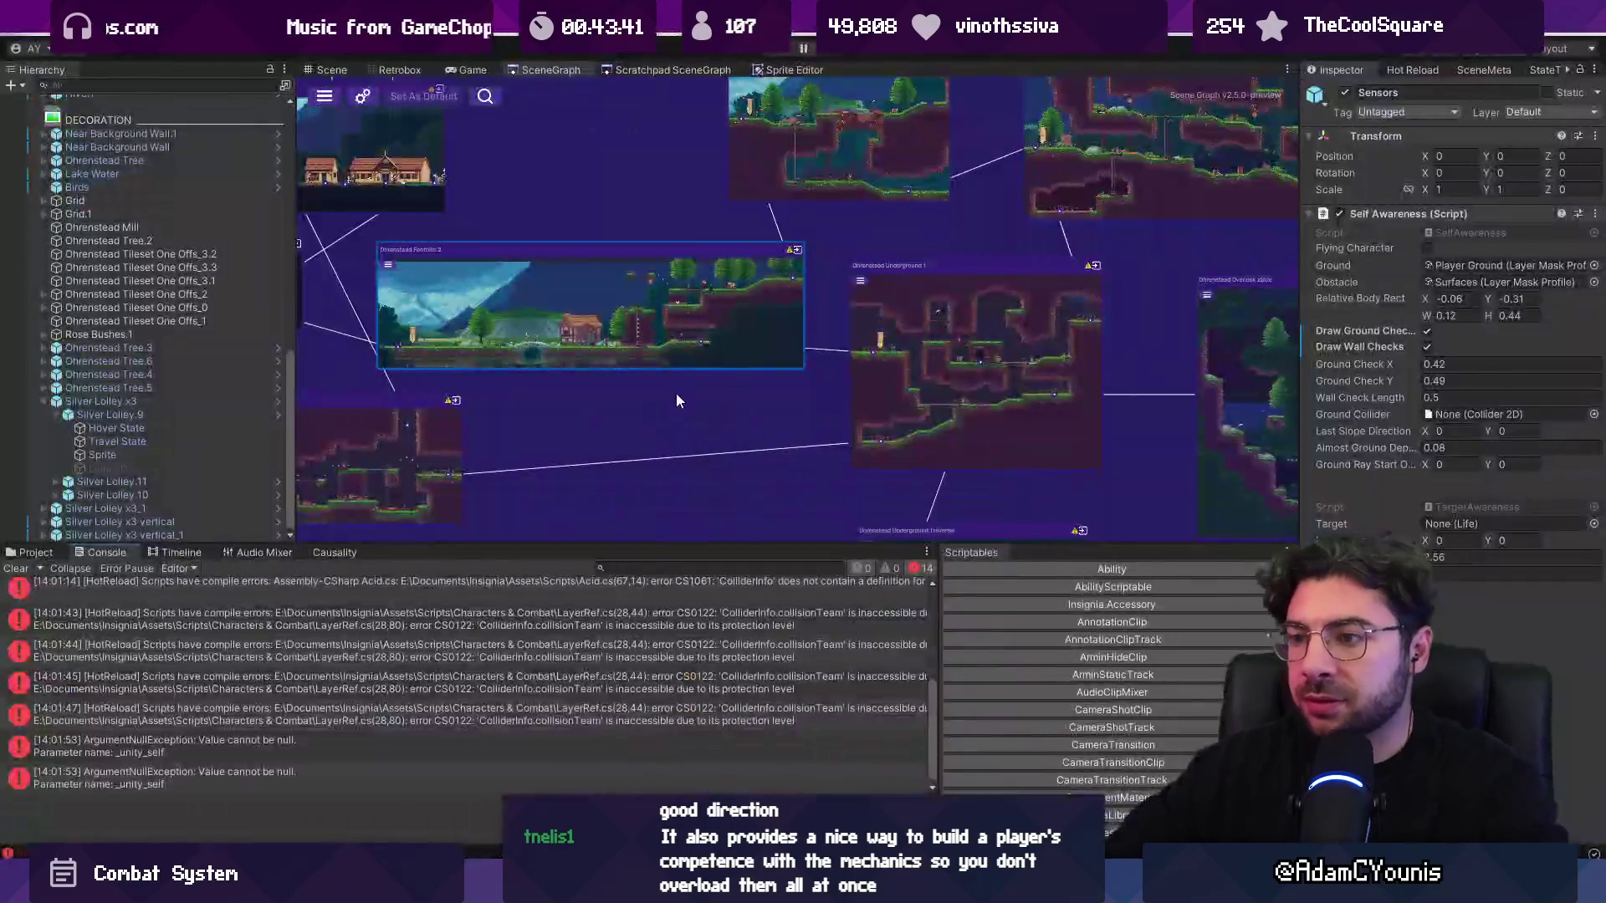
scroll(676, 400, "down", 5)
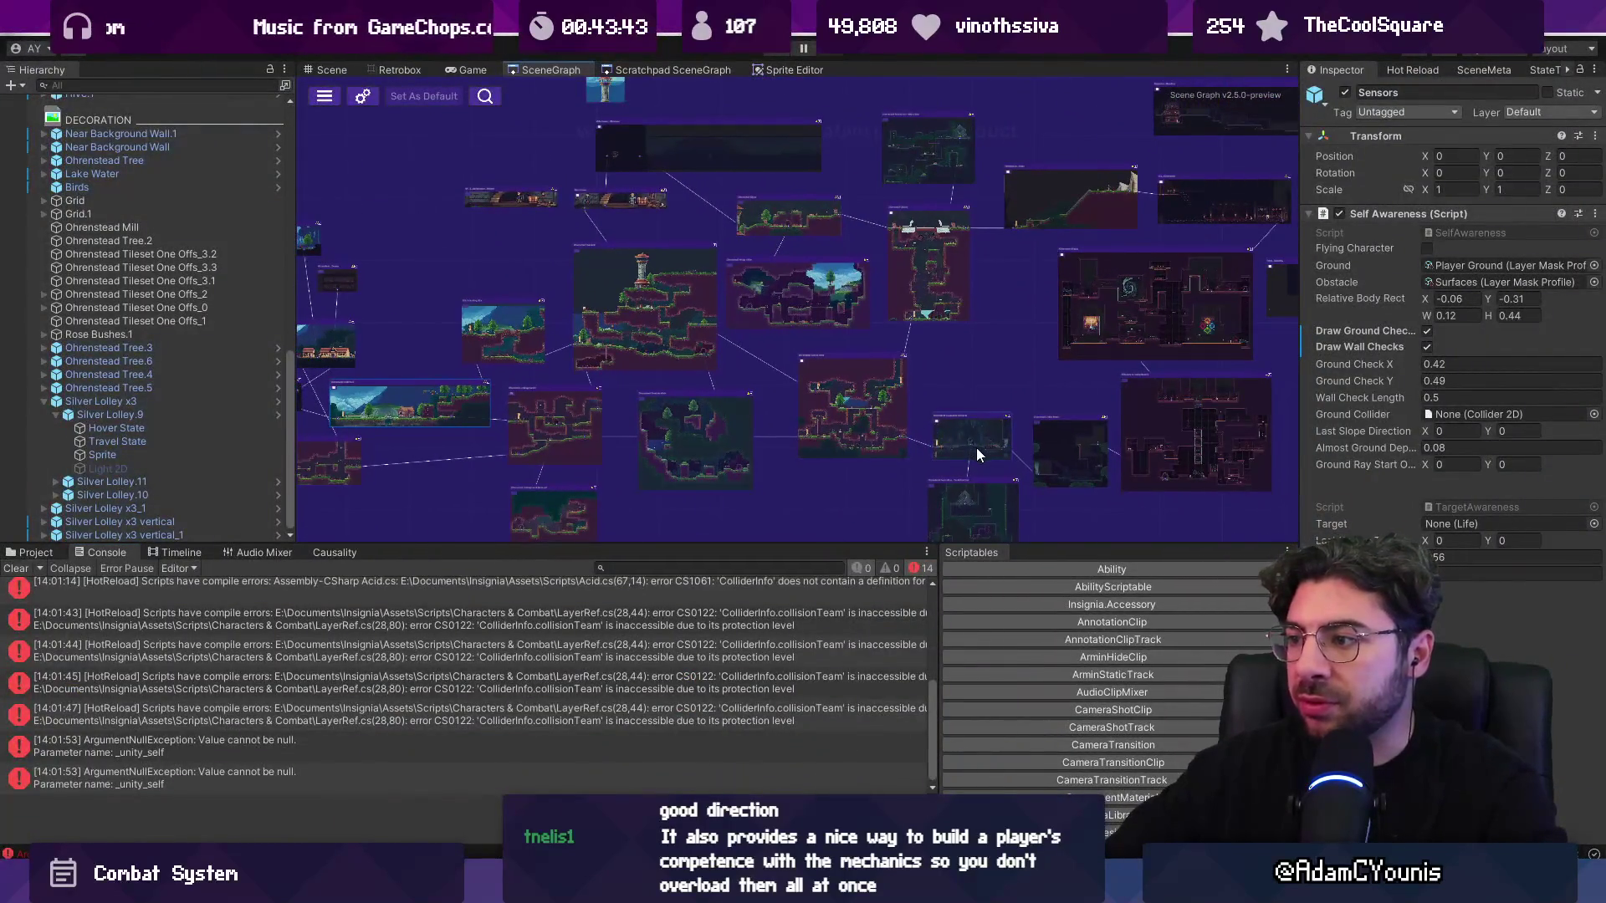
scroll(976, 451, "up", 5)
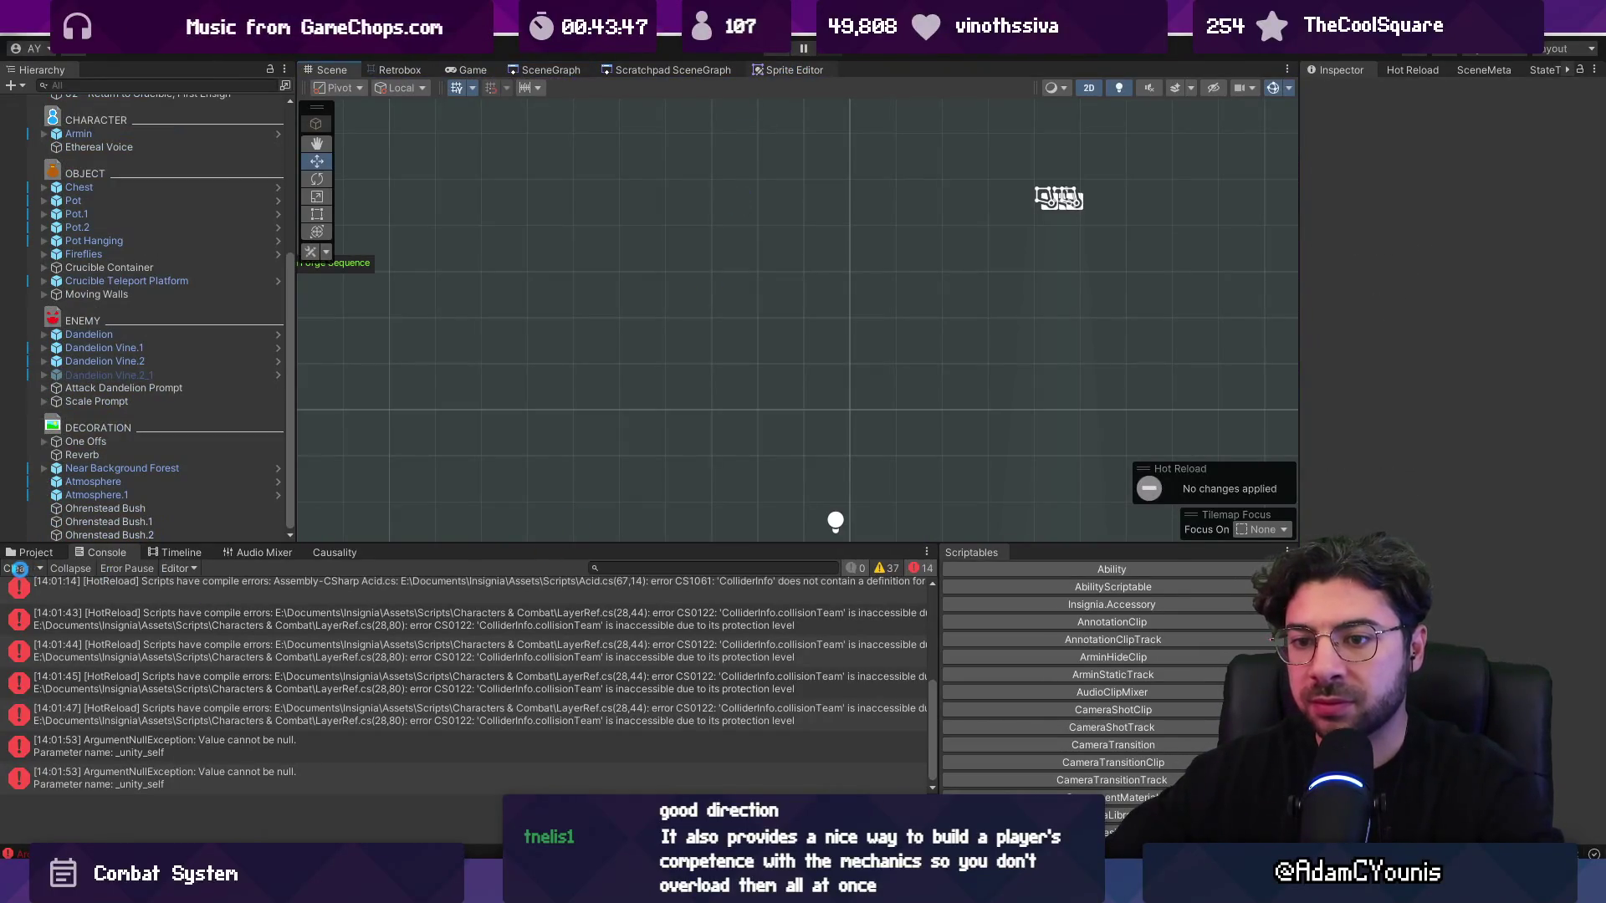
left_click(17, 568)
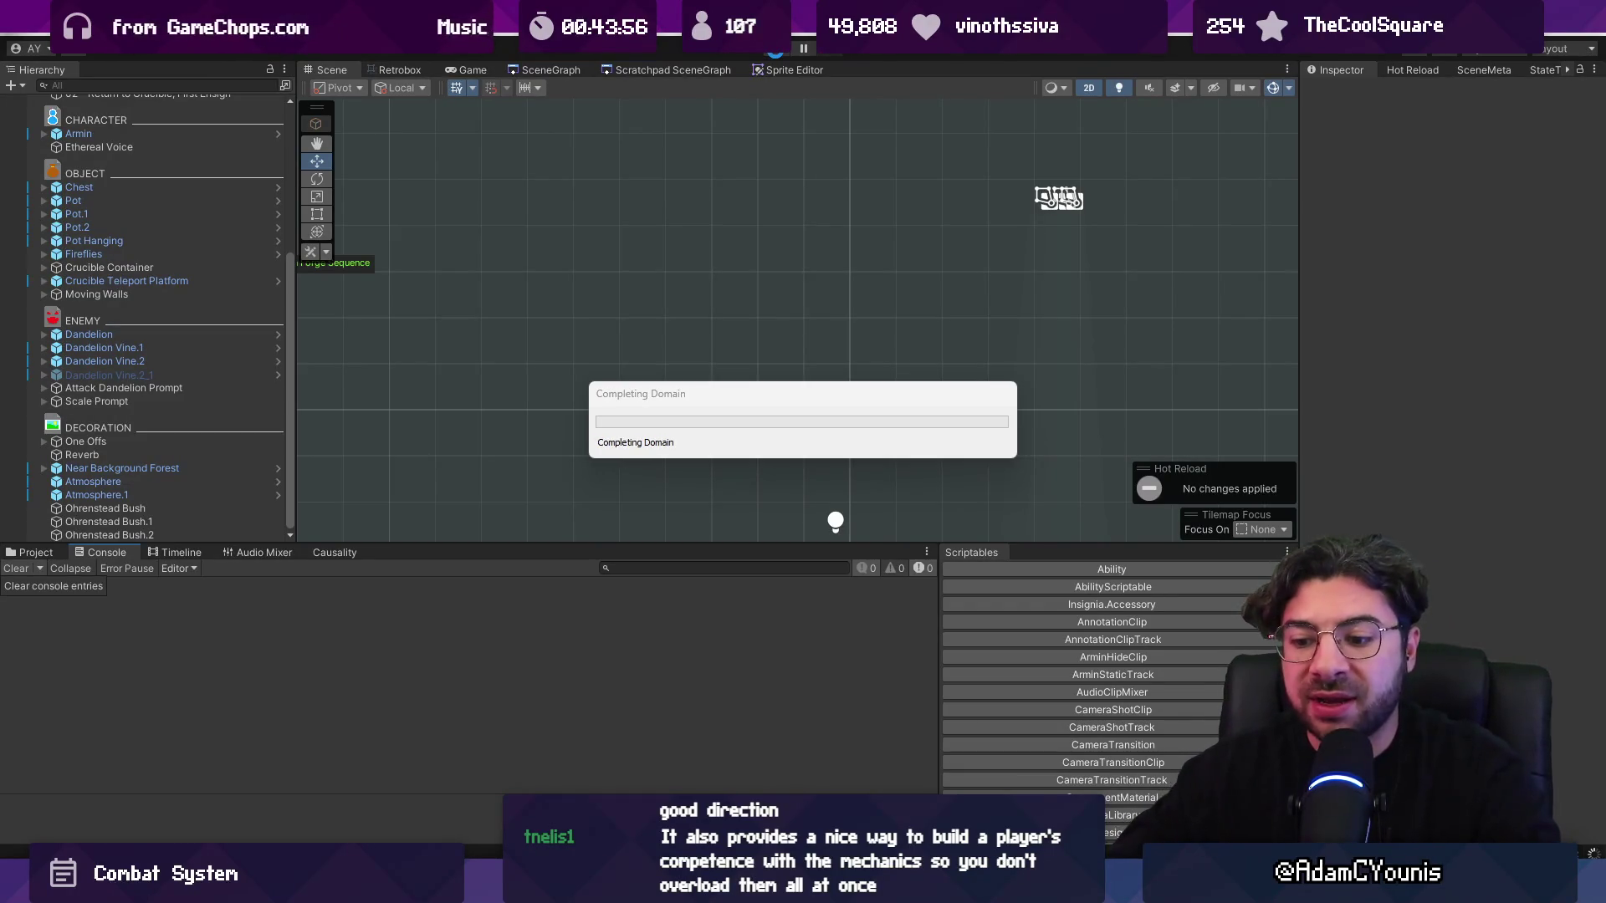
- Play-test the level in a maximized Game view, then clear the Console and stop play mode
left_click(776, 49)
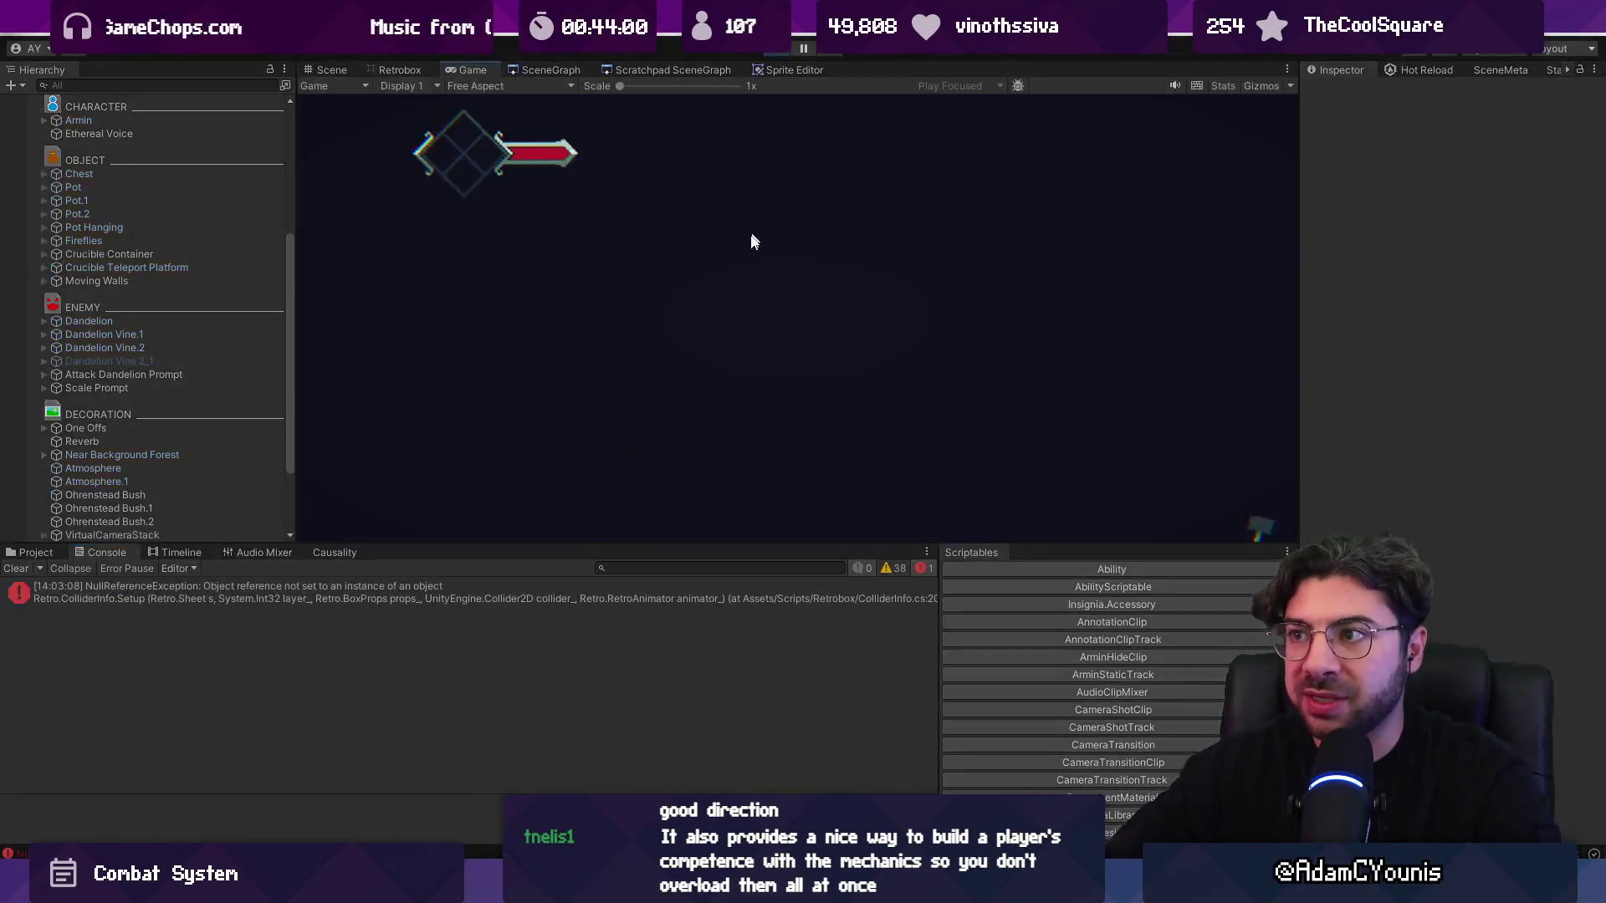
key("F11")
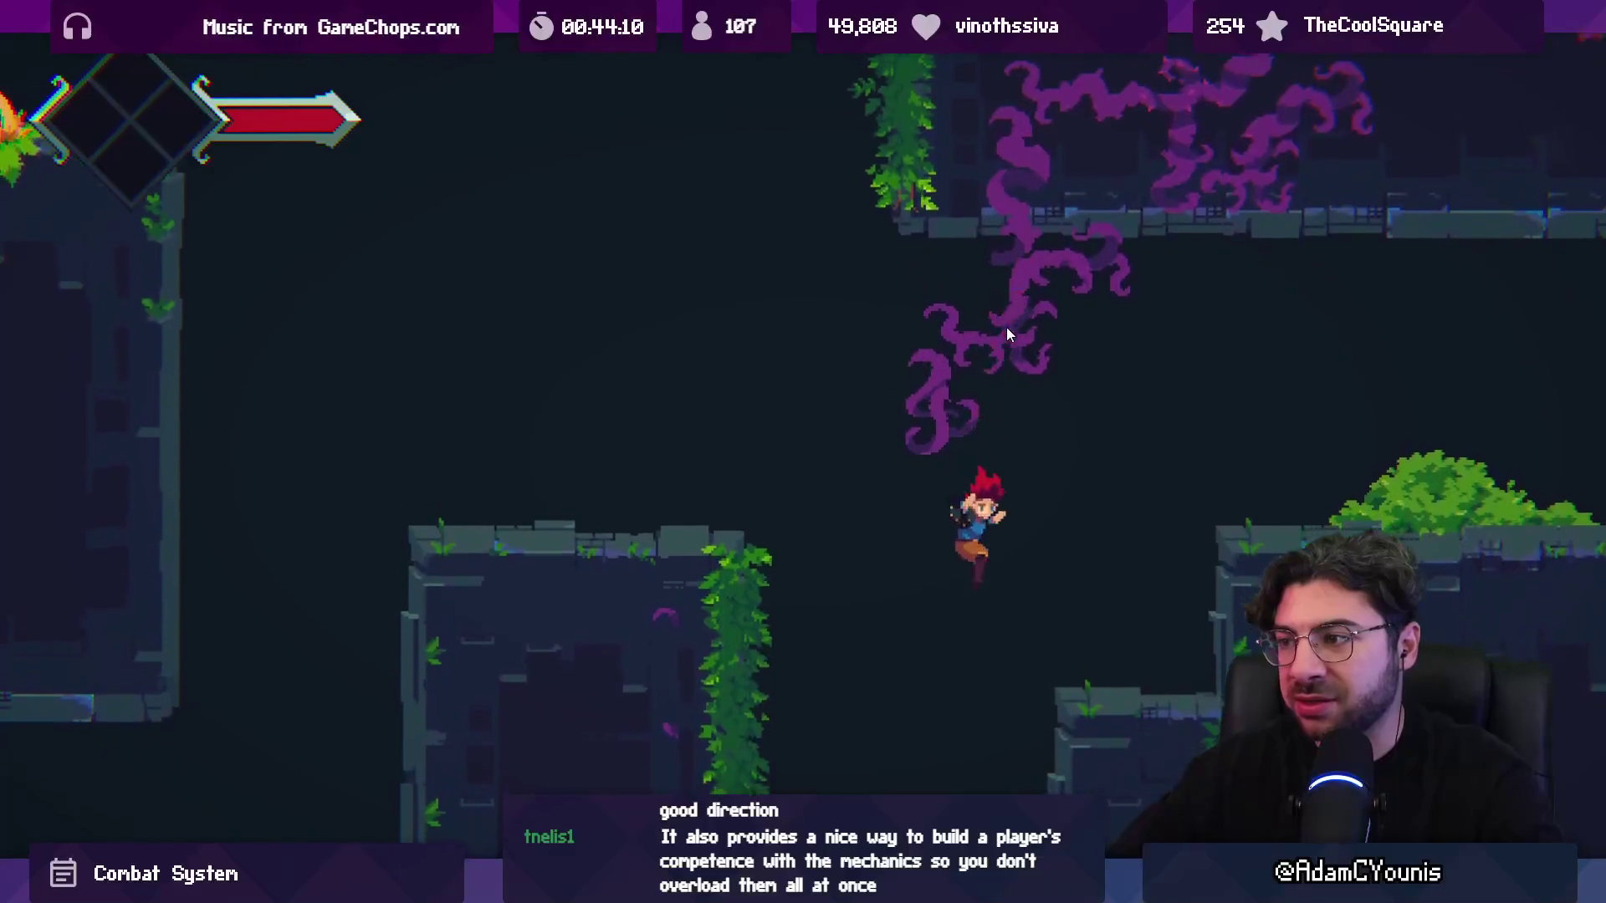
key("shift+space")
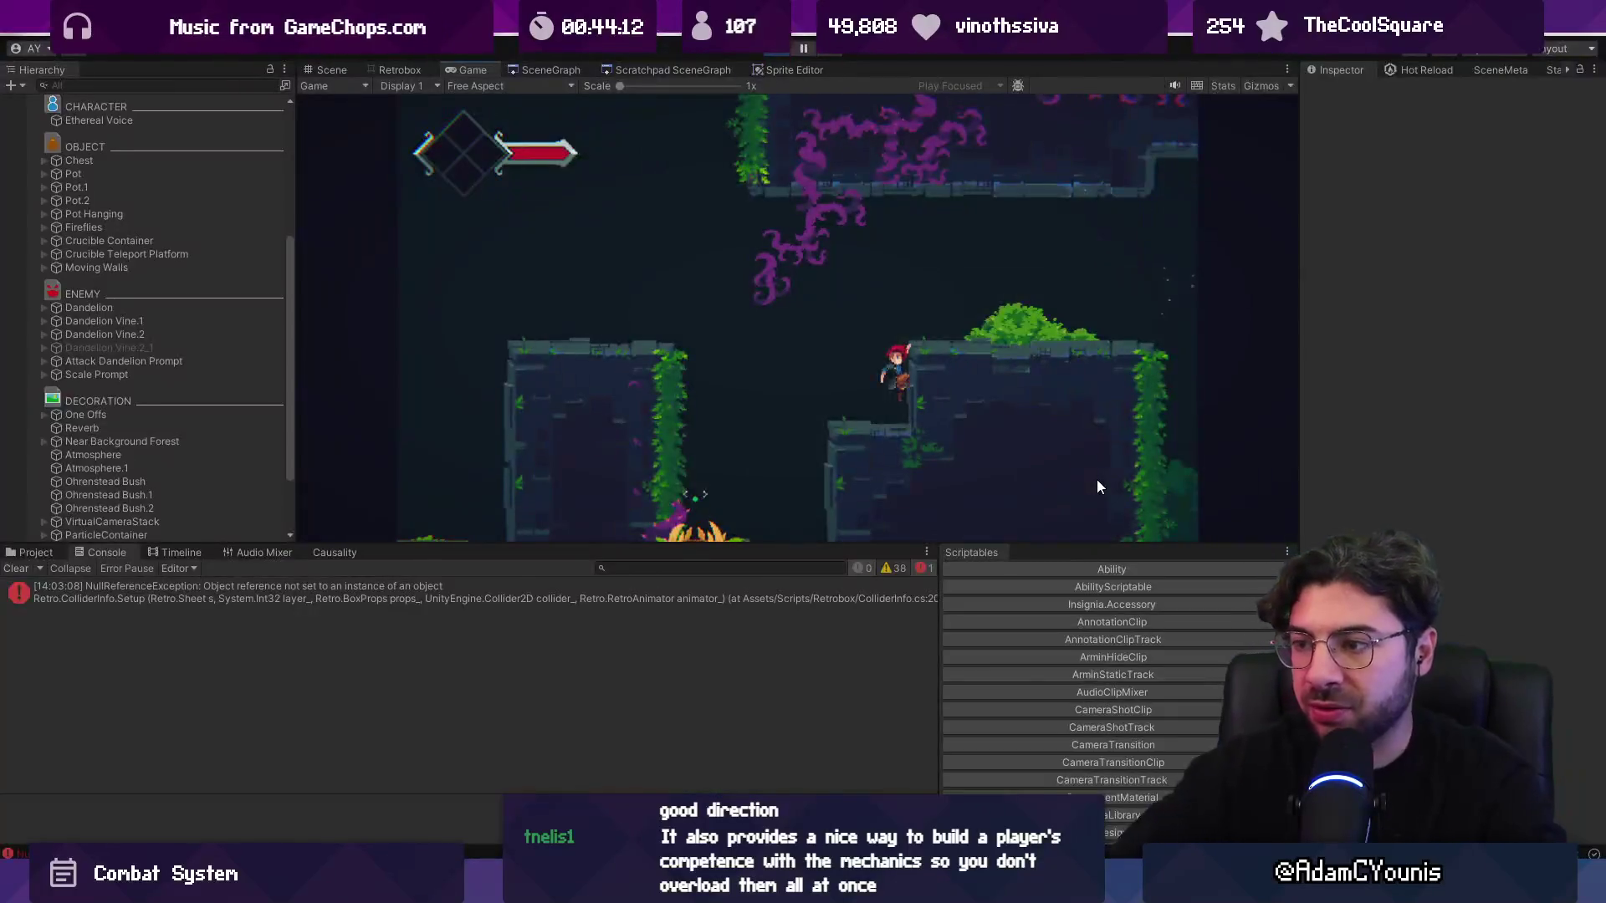
left_click(14, 570)
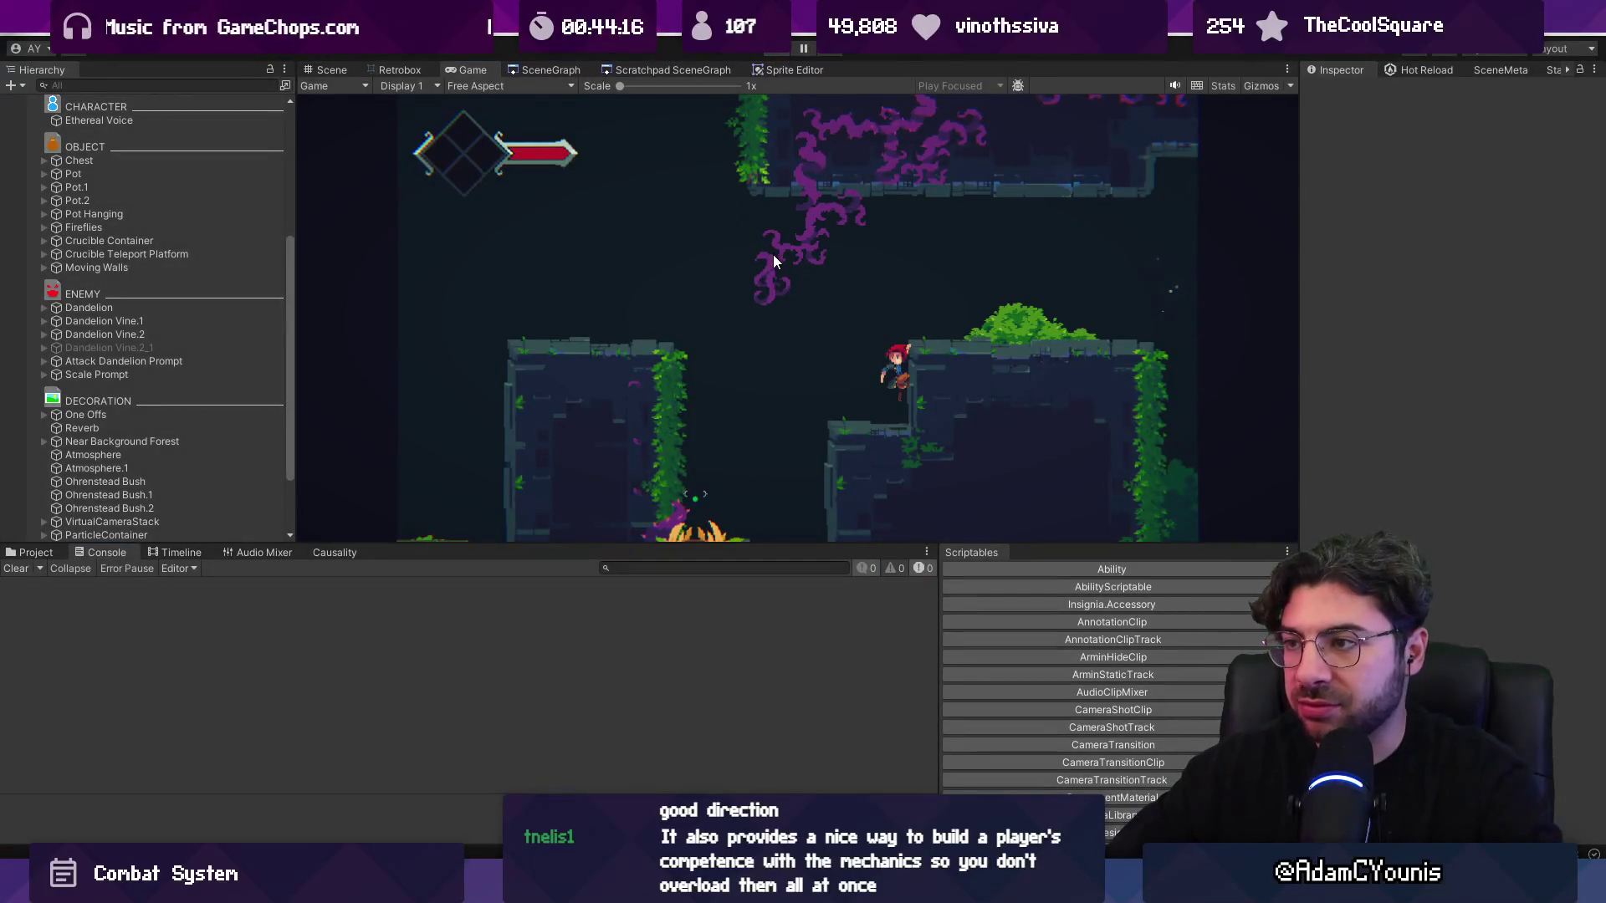
key("ctrl+p")
scroll(749, 251, "down", 5)
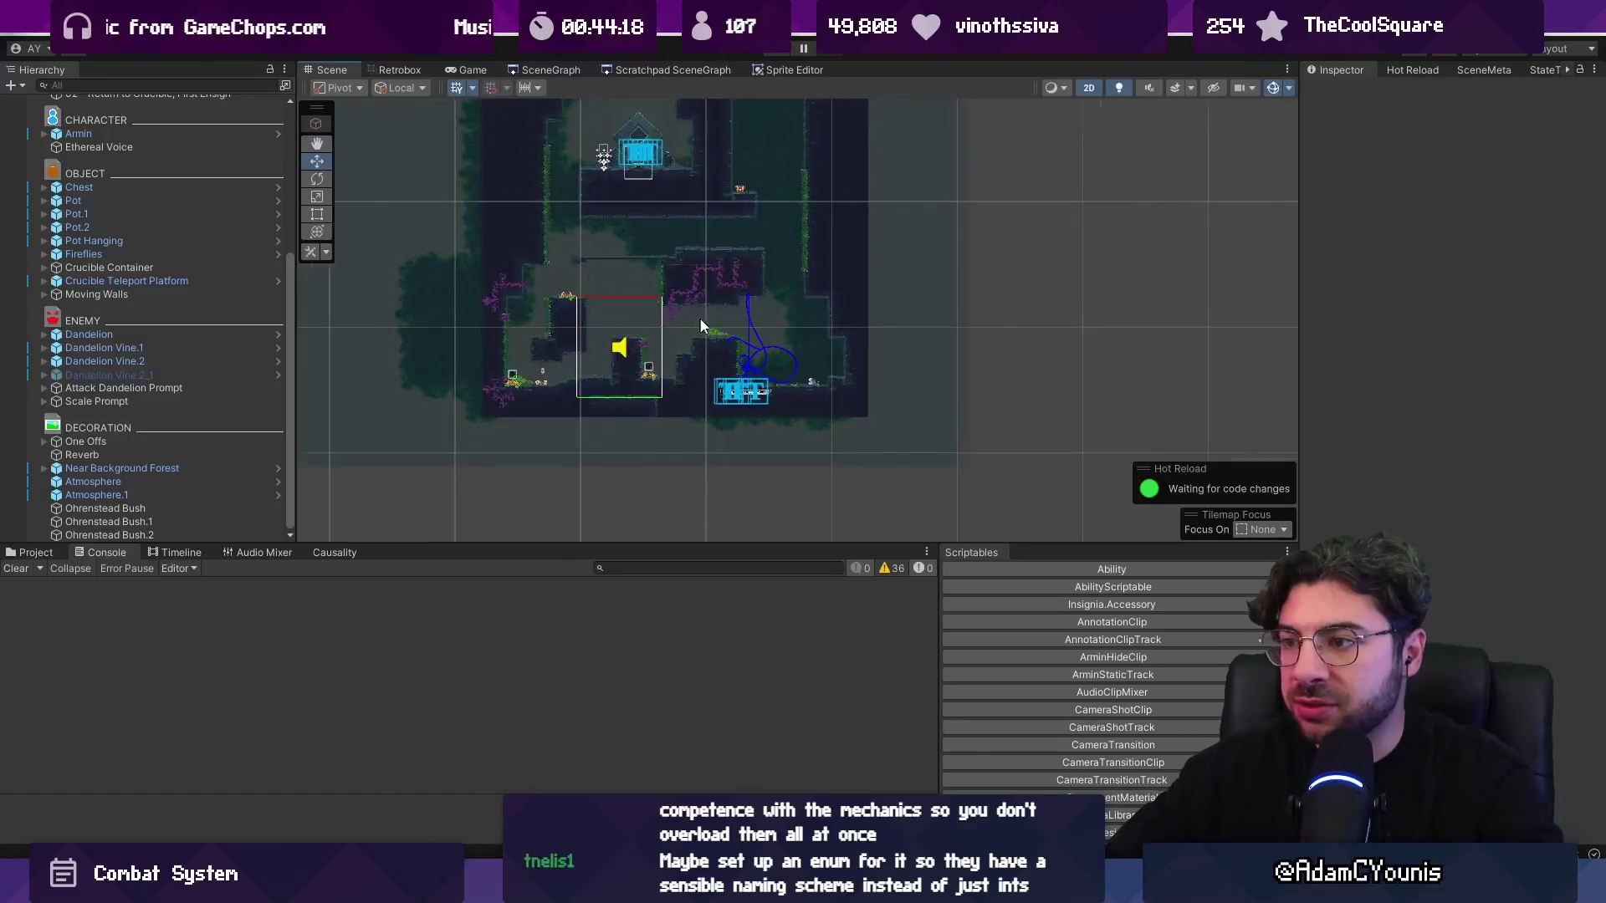
scroll(699, 318, "up", 3)
left_click(656, 307)
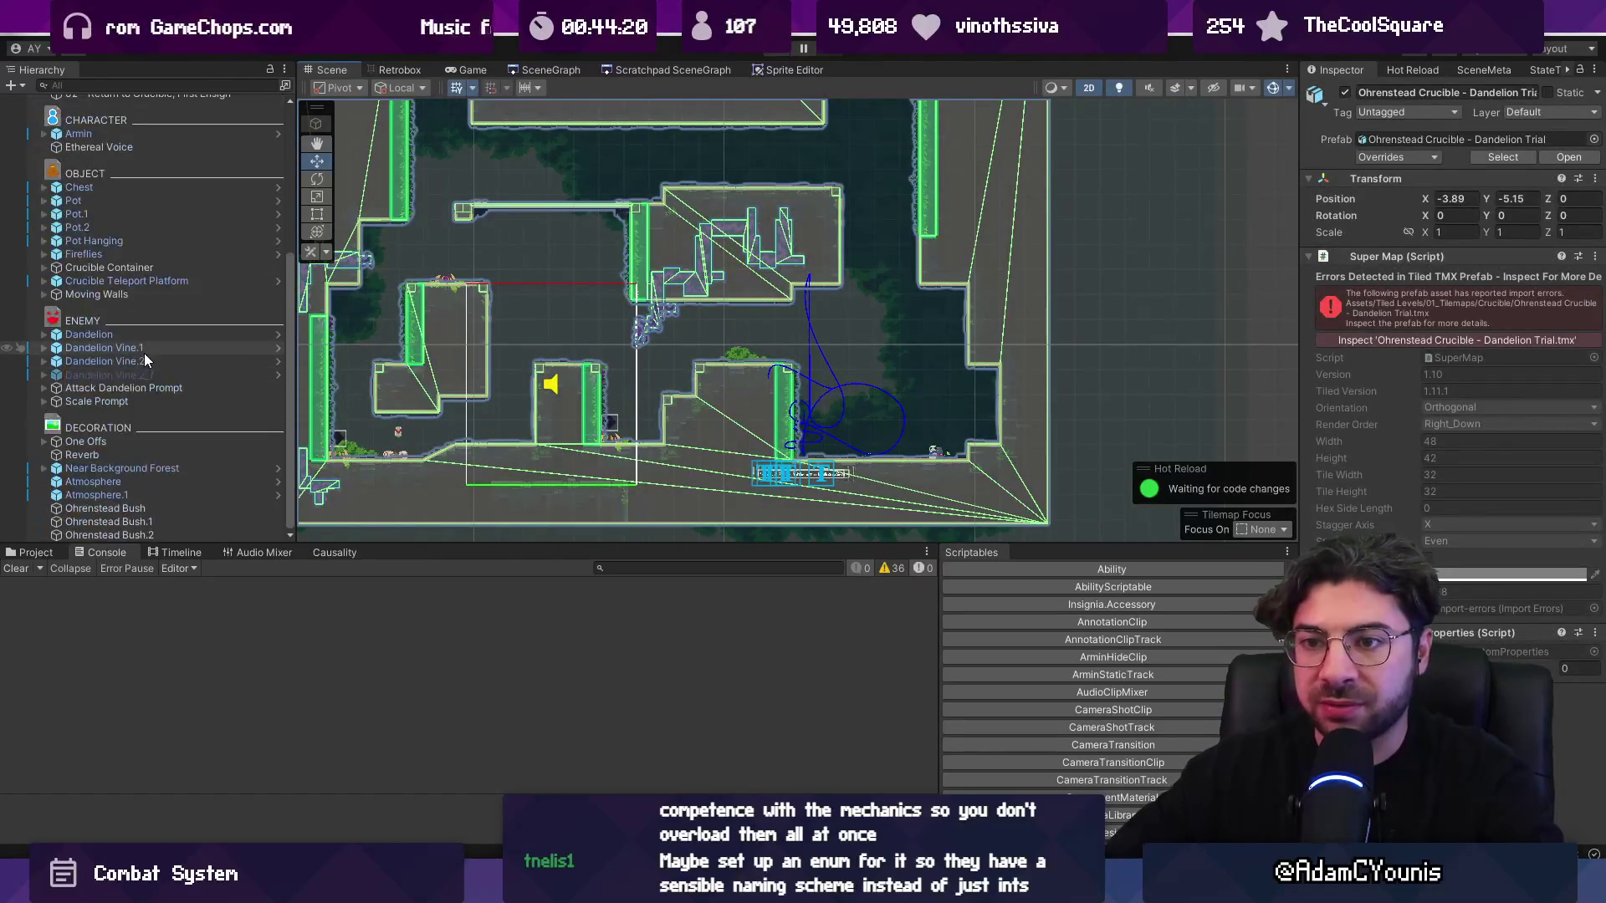
- Search for 'thorn' in VS Code's quick file finder, then dismiss it
key("alt+Tab")
key("ctrl+p")
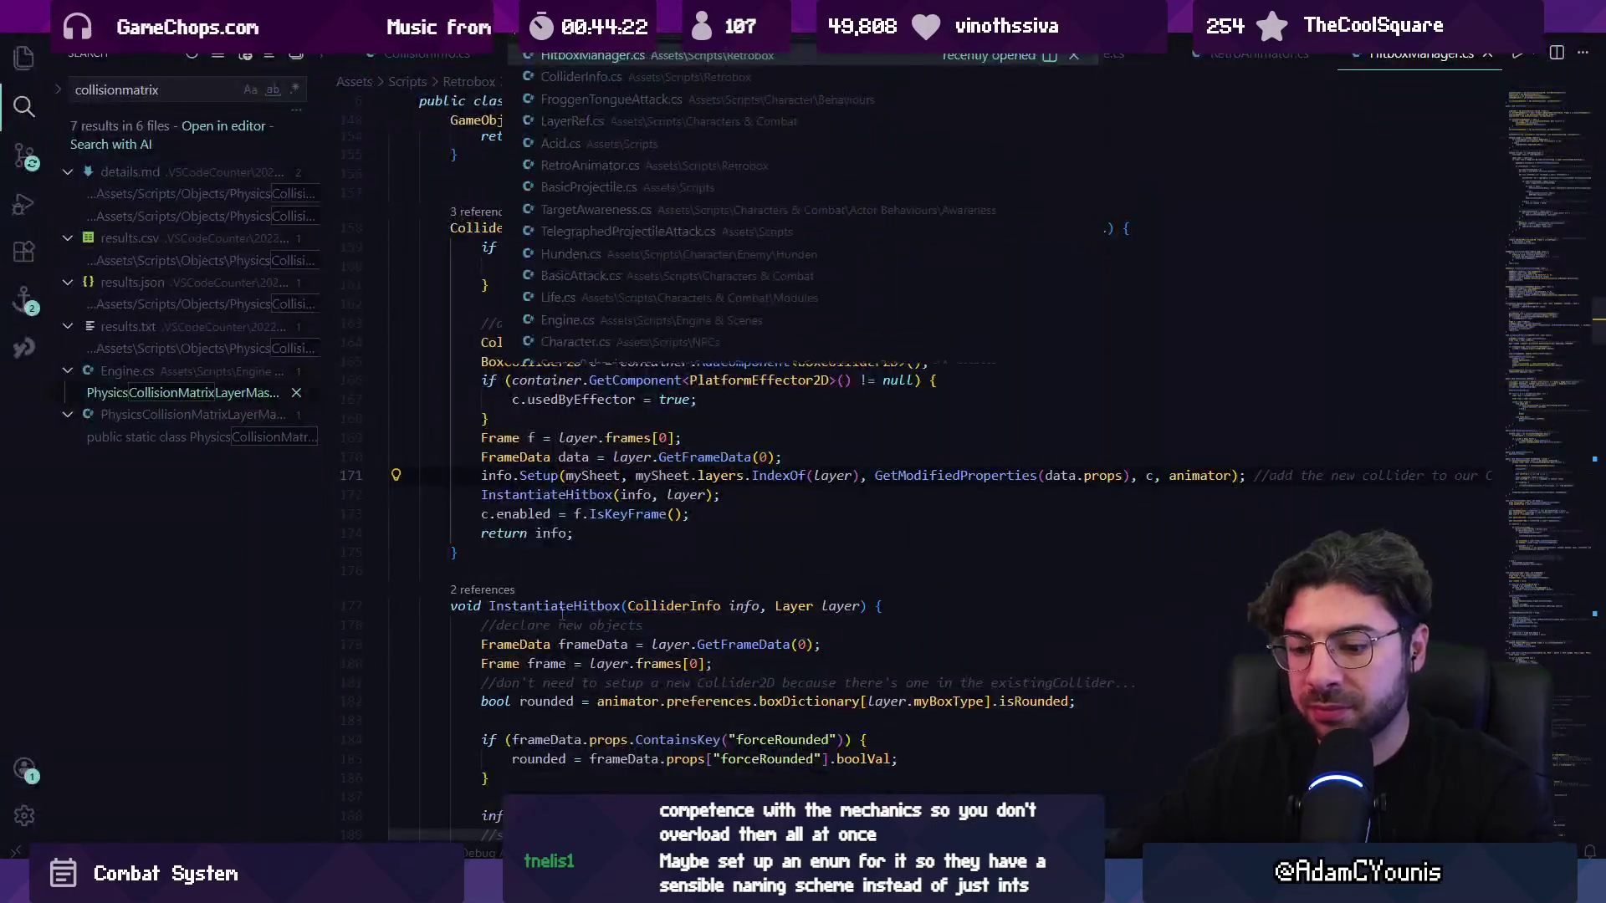
type("thorn")
key("Down")
key("Down")
key("Down")
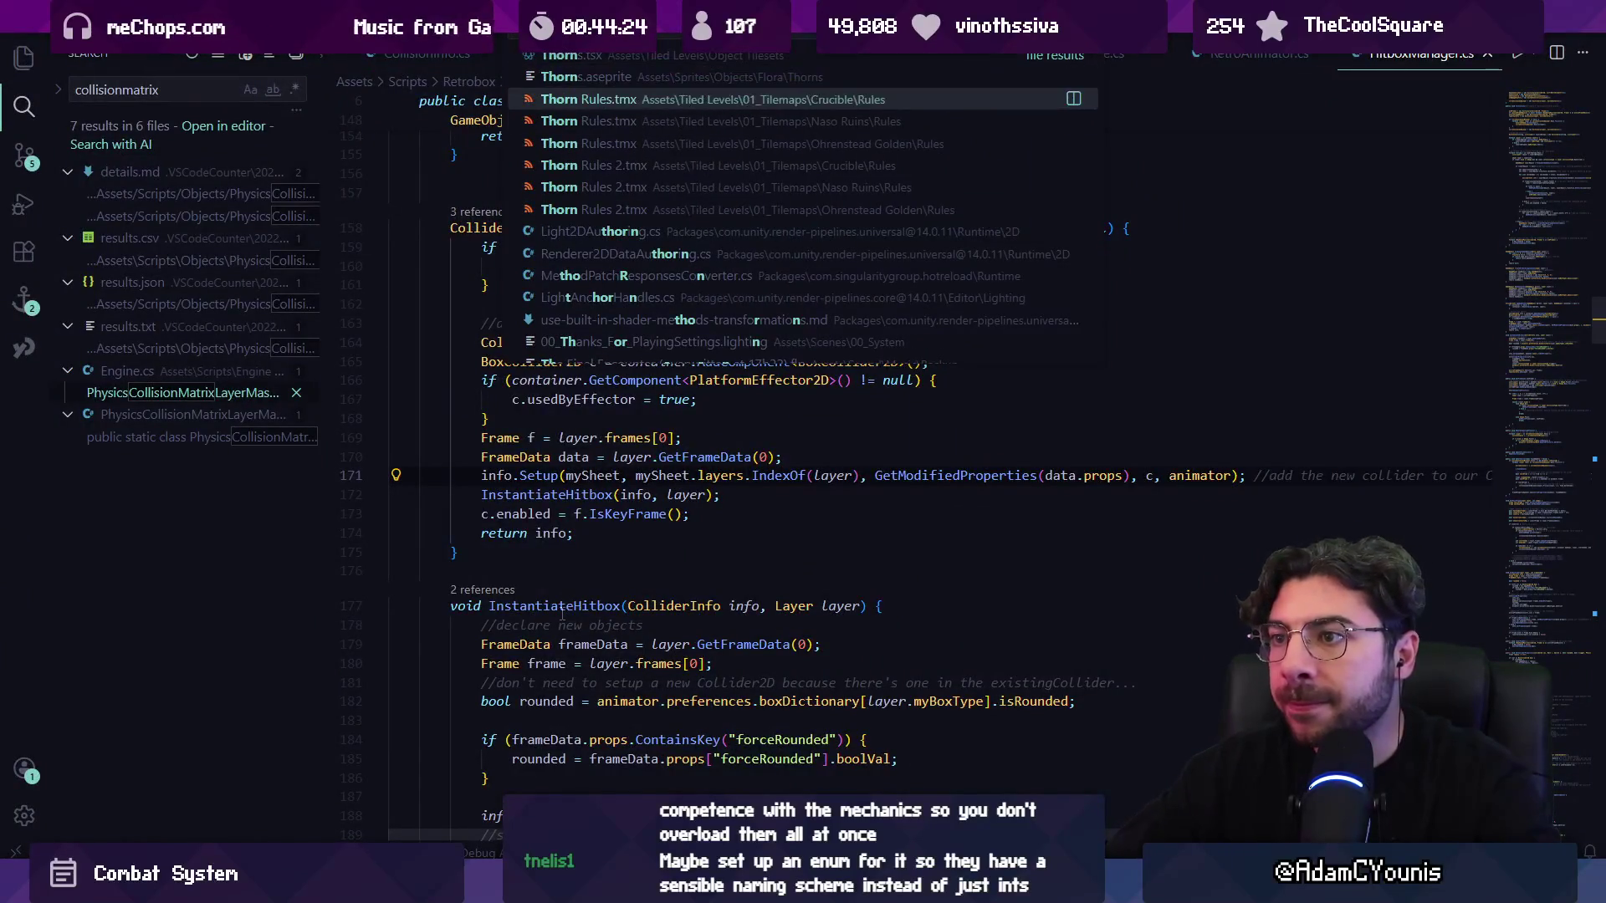
key("Escape")
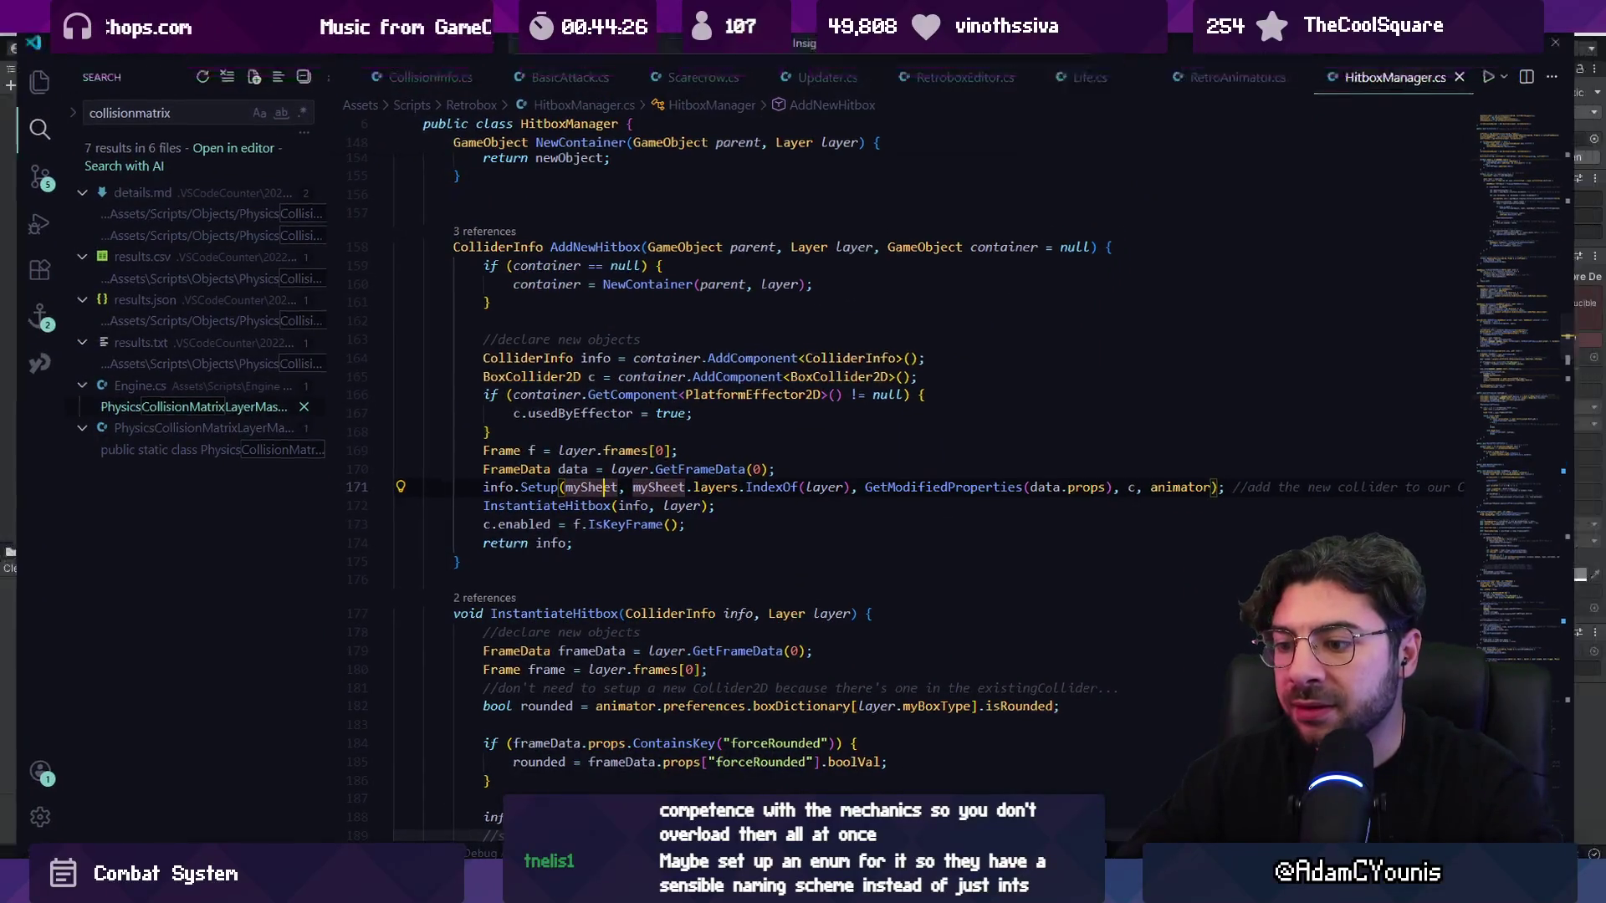
- Select the thorns tilemap and its Collision_Default child in the Hierarchy
key("alt+Tab")
scroll(191, 239, "up", 10)
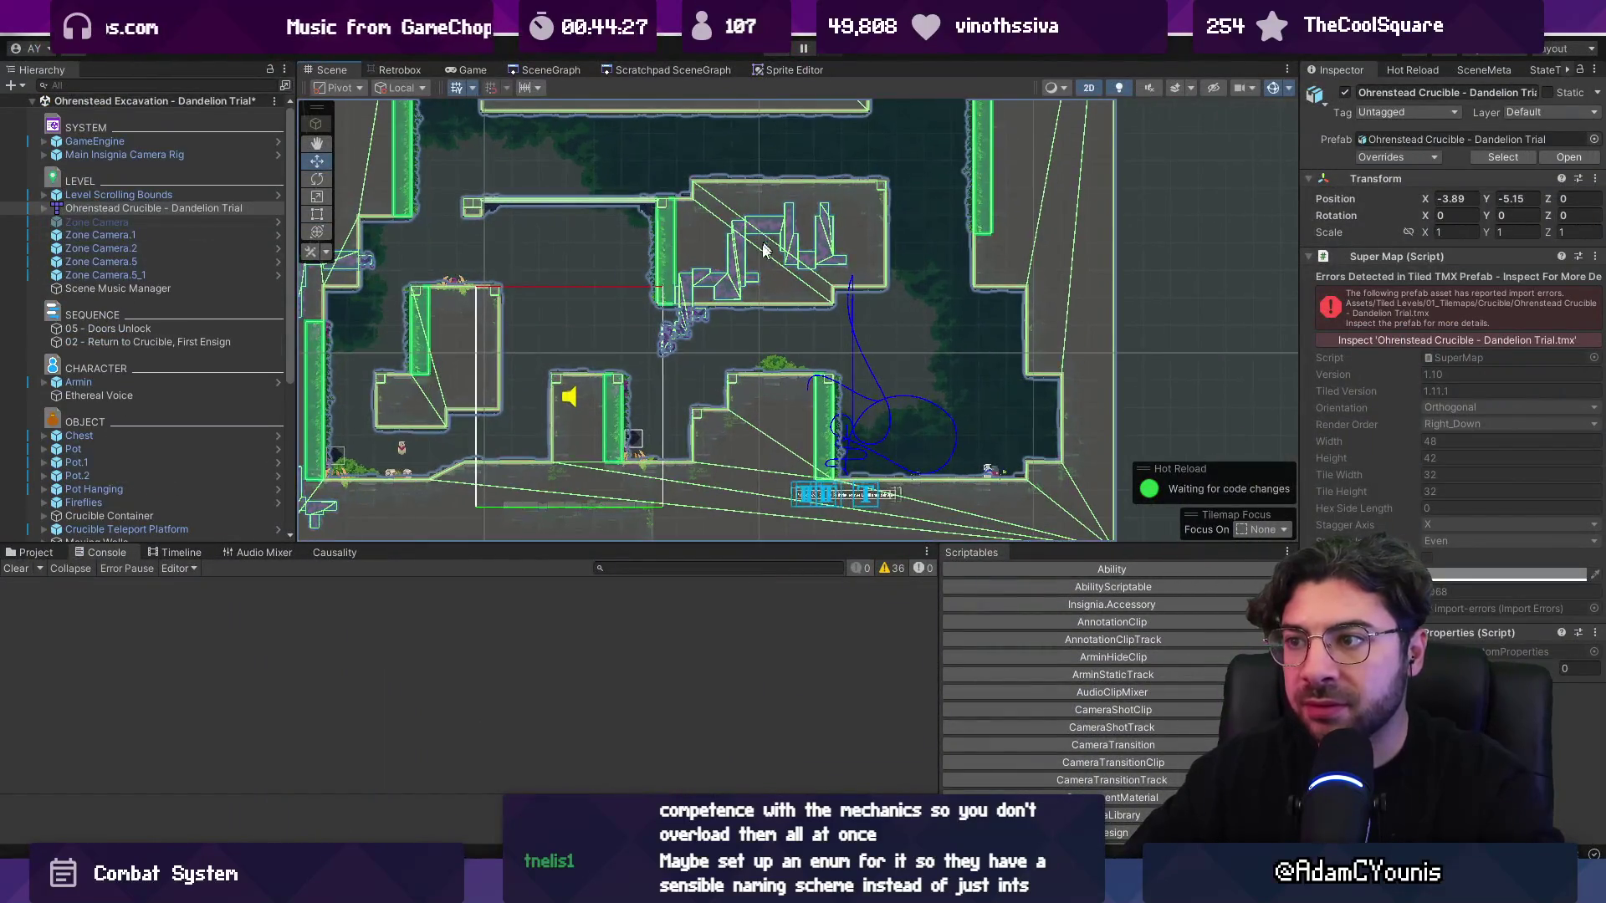
left_click(674, 328)
left_click(674, 328)
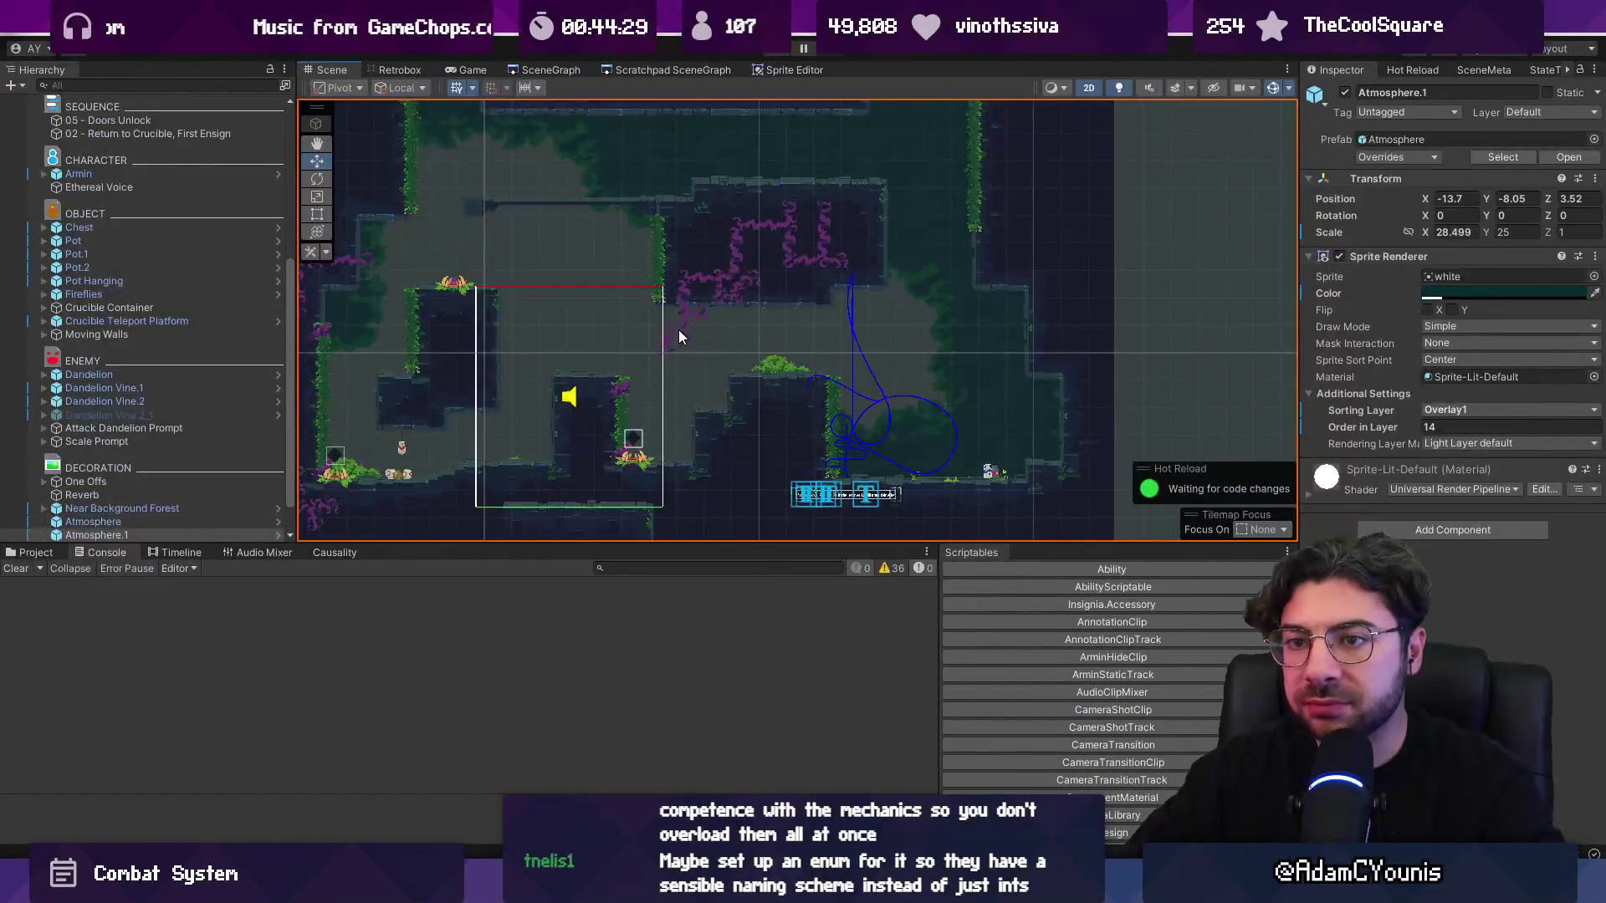
scroll(183, 205, "up", 3)
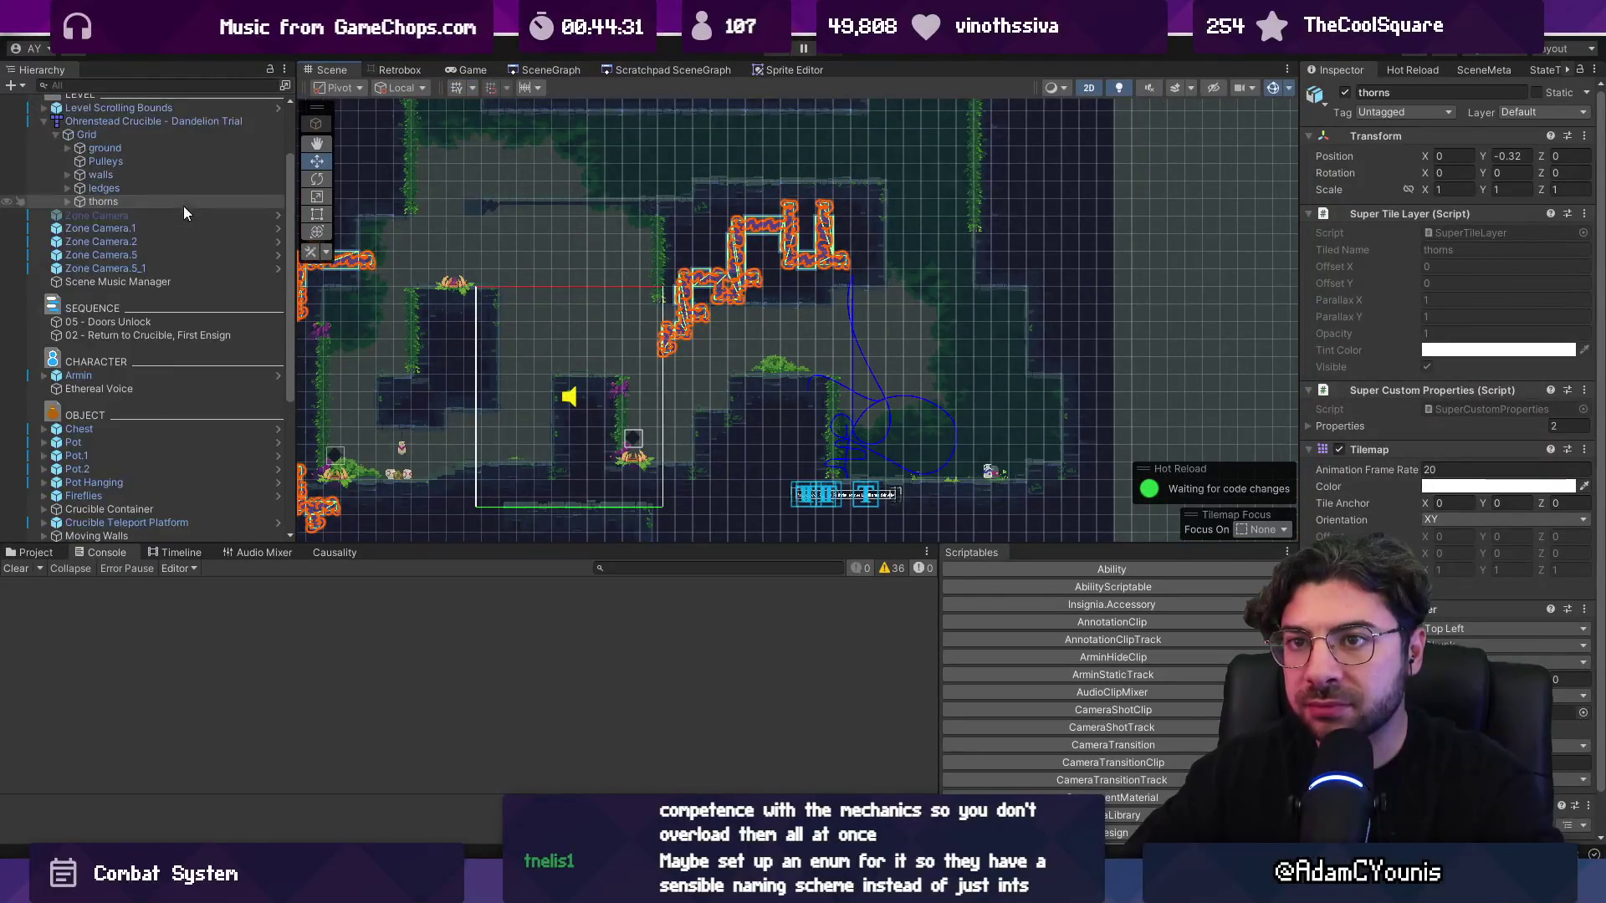
left_click(75, 204)
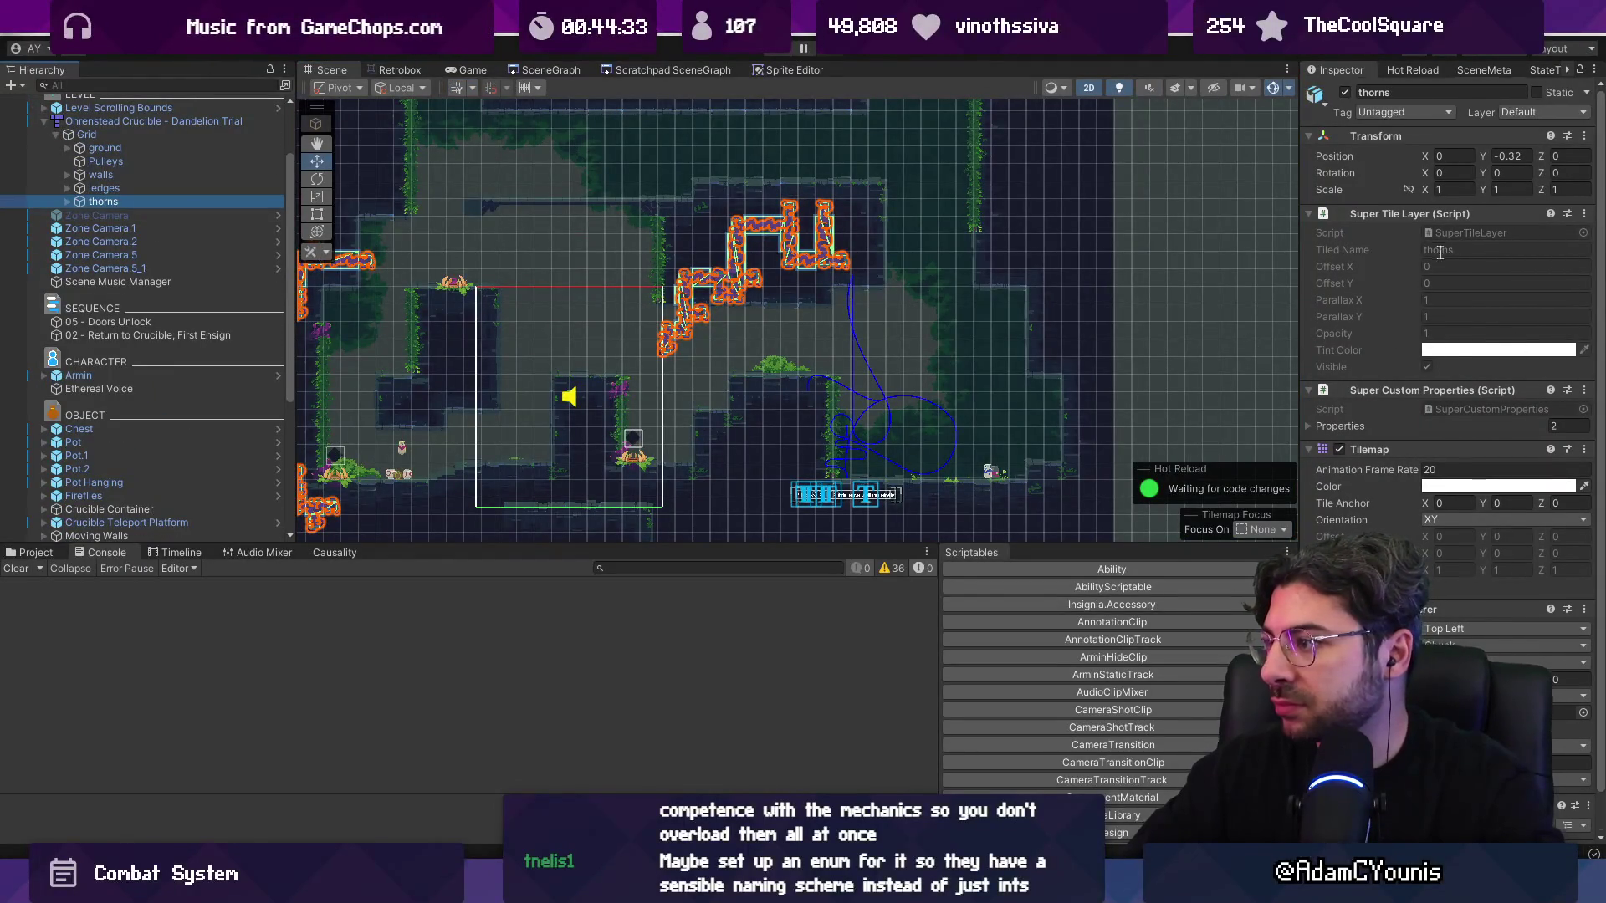
left_click(68, 202)
left_click(106, 216)
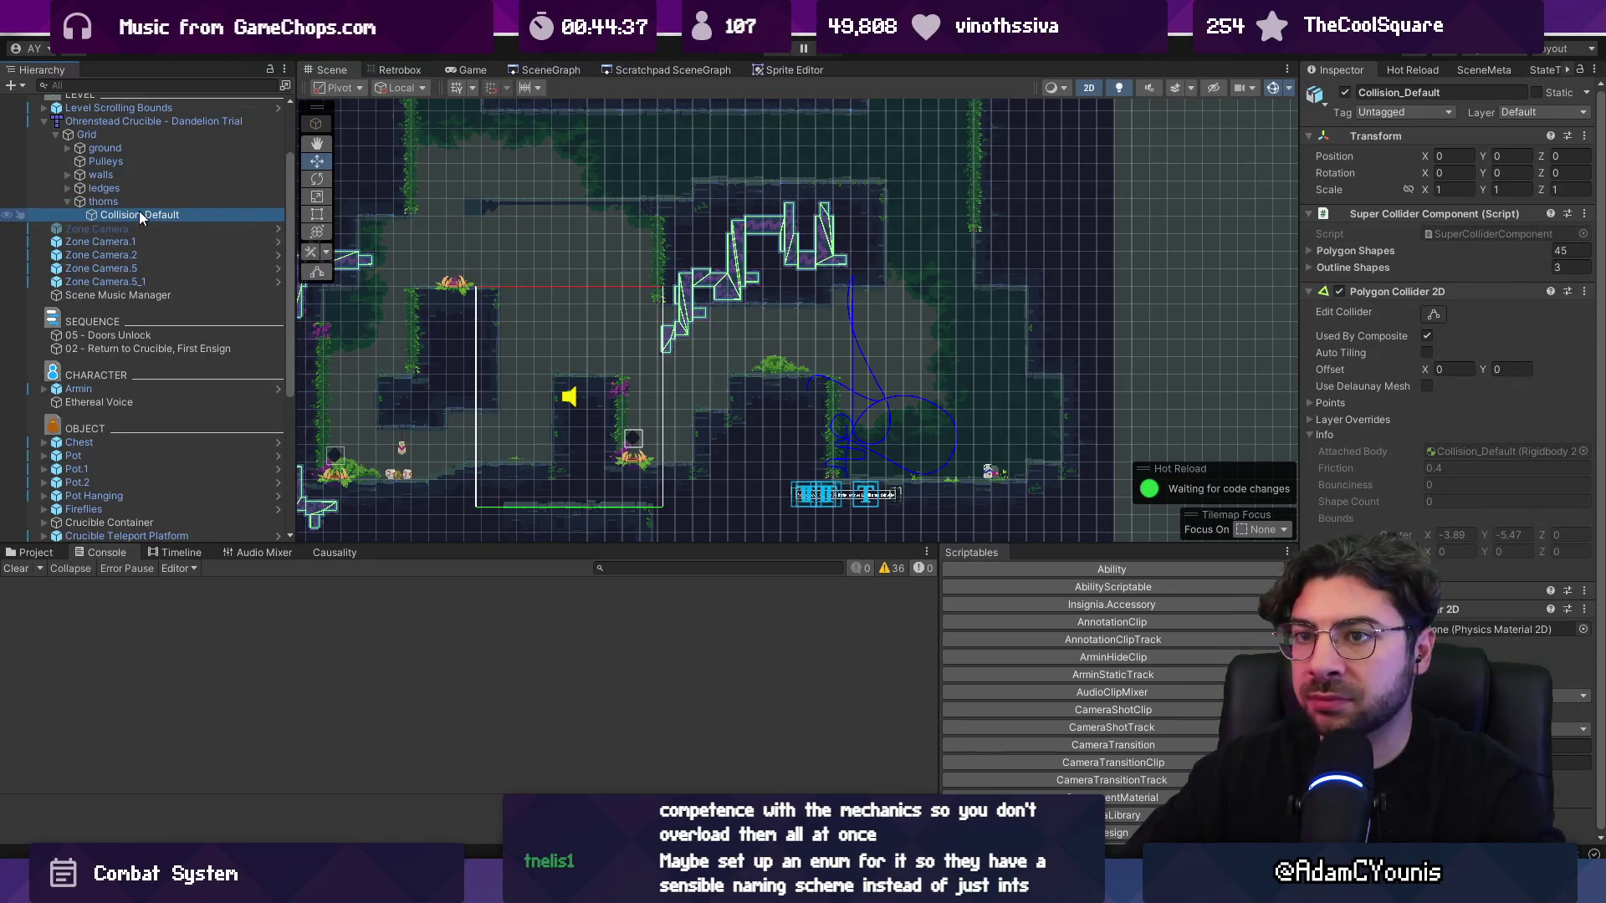
- Review Collision_Default's Polygon Collider 2D and Composite Collider 2D, then reselect thorns
scroll(545, 220, "up", 3)
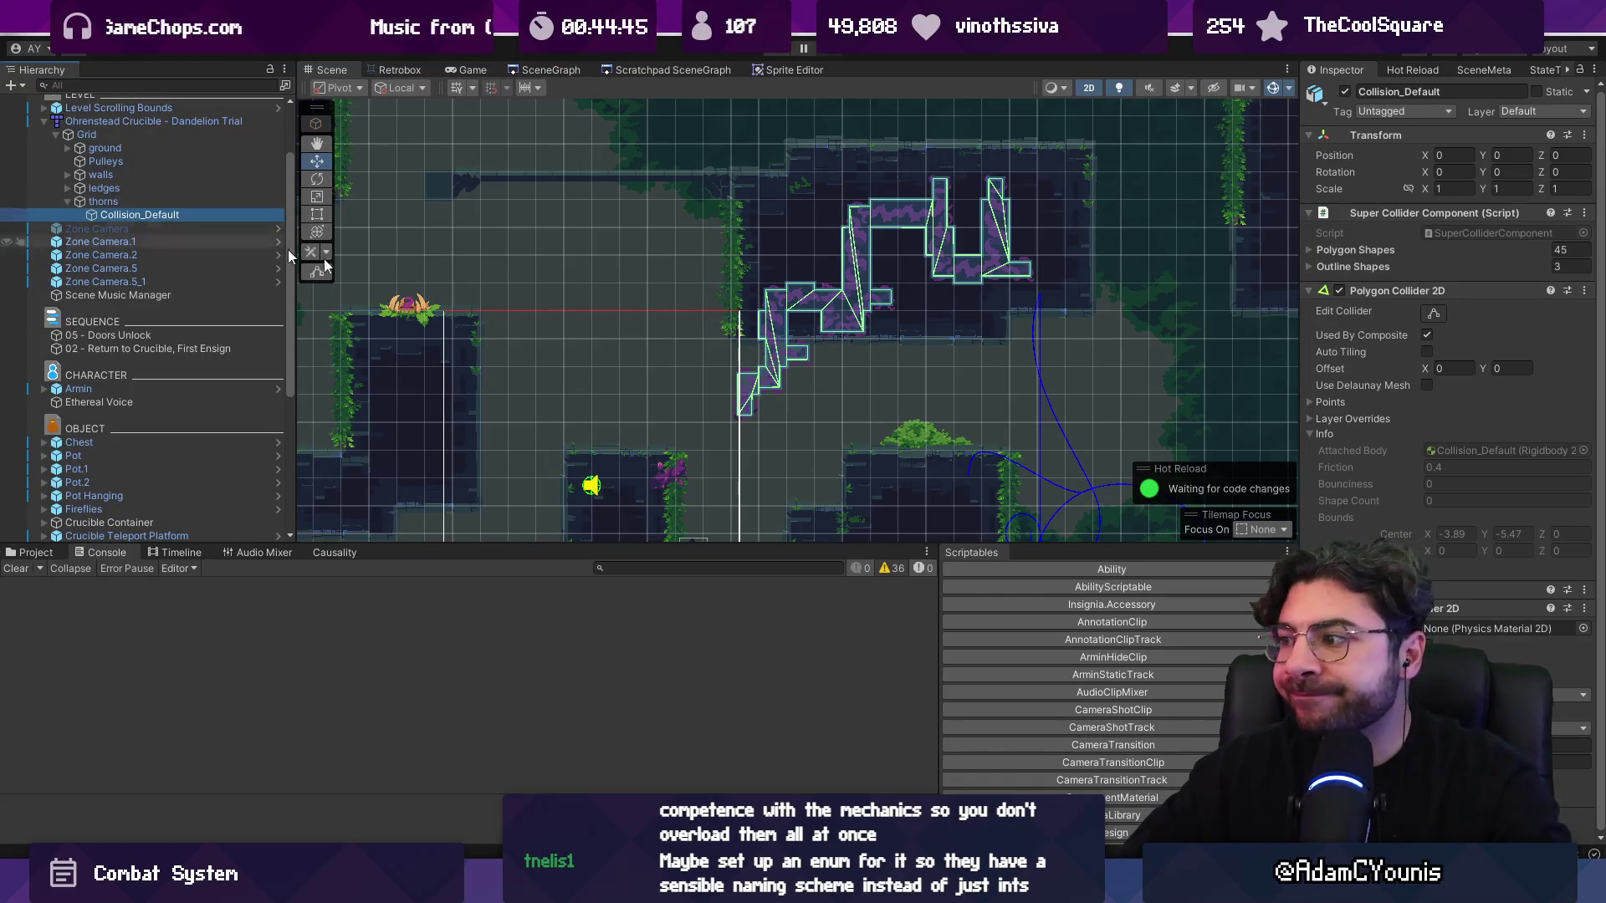
left_click(1440, 292)
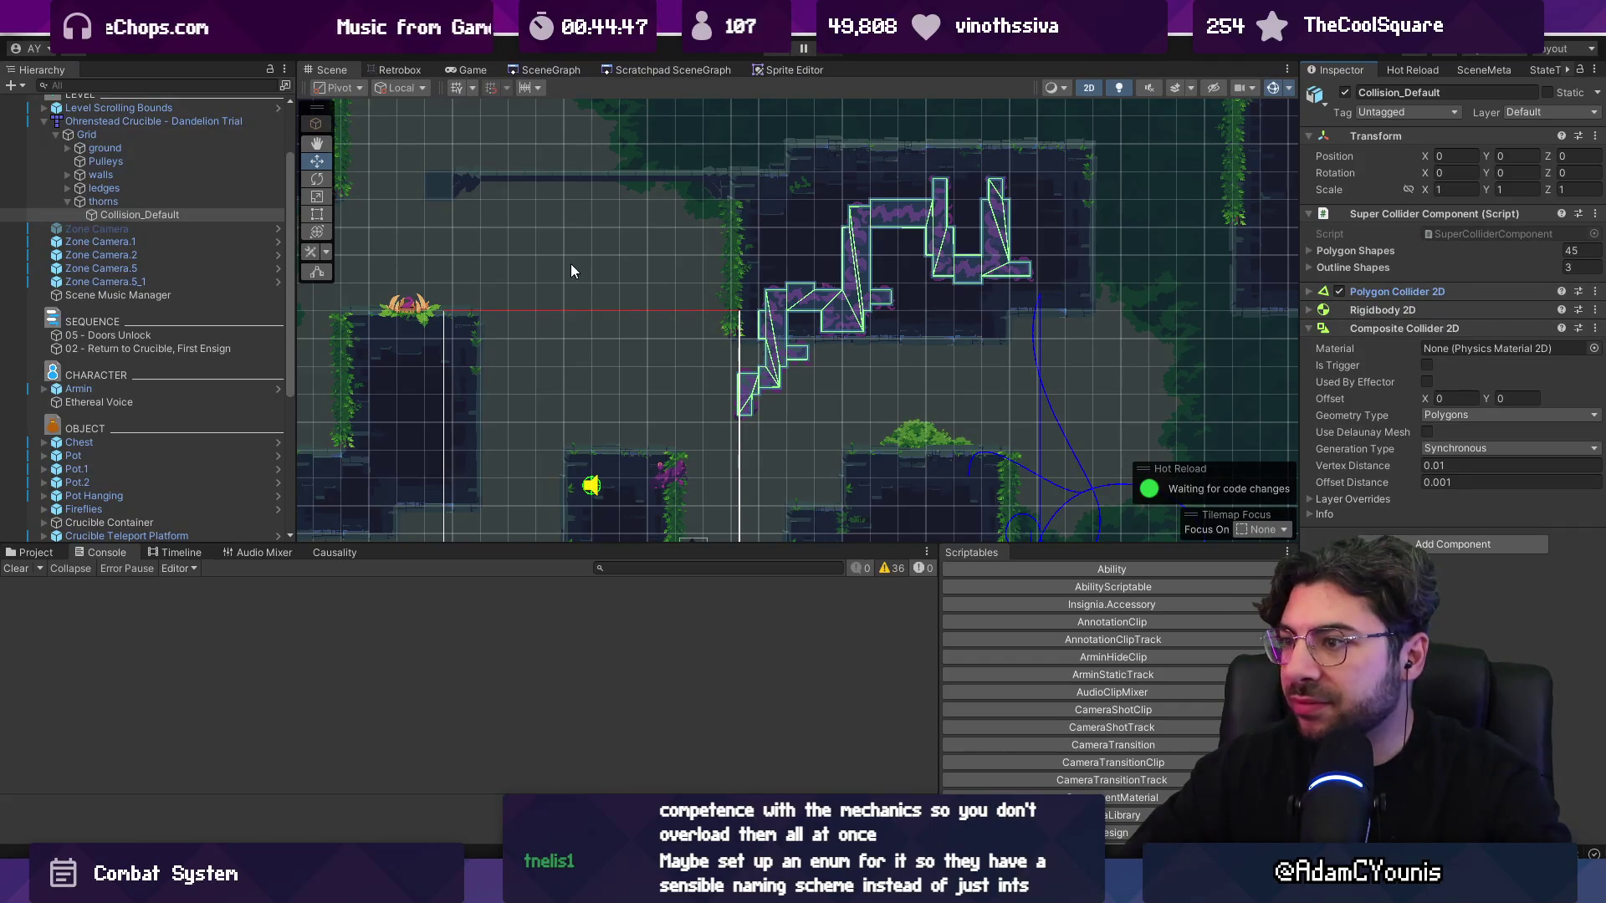
scroll(836, 322, "down", 3)
scroll(802, 329, "up", 2)
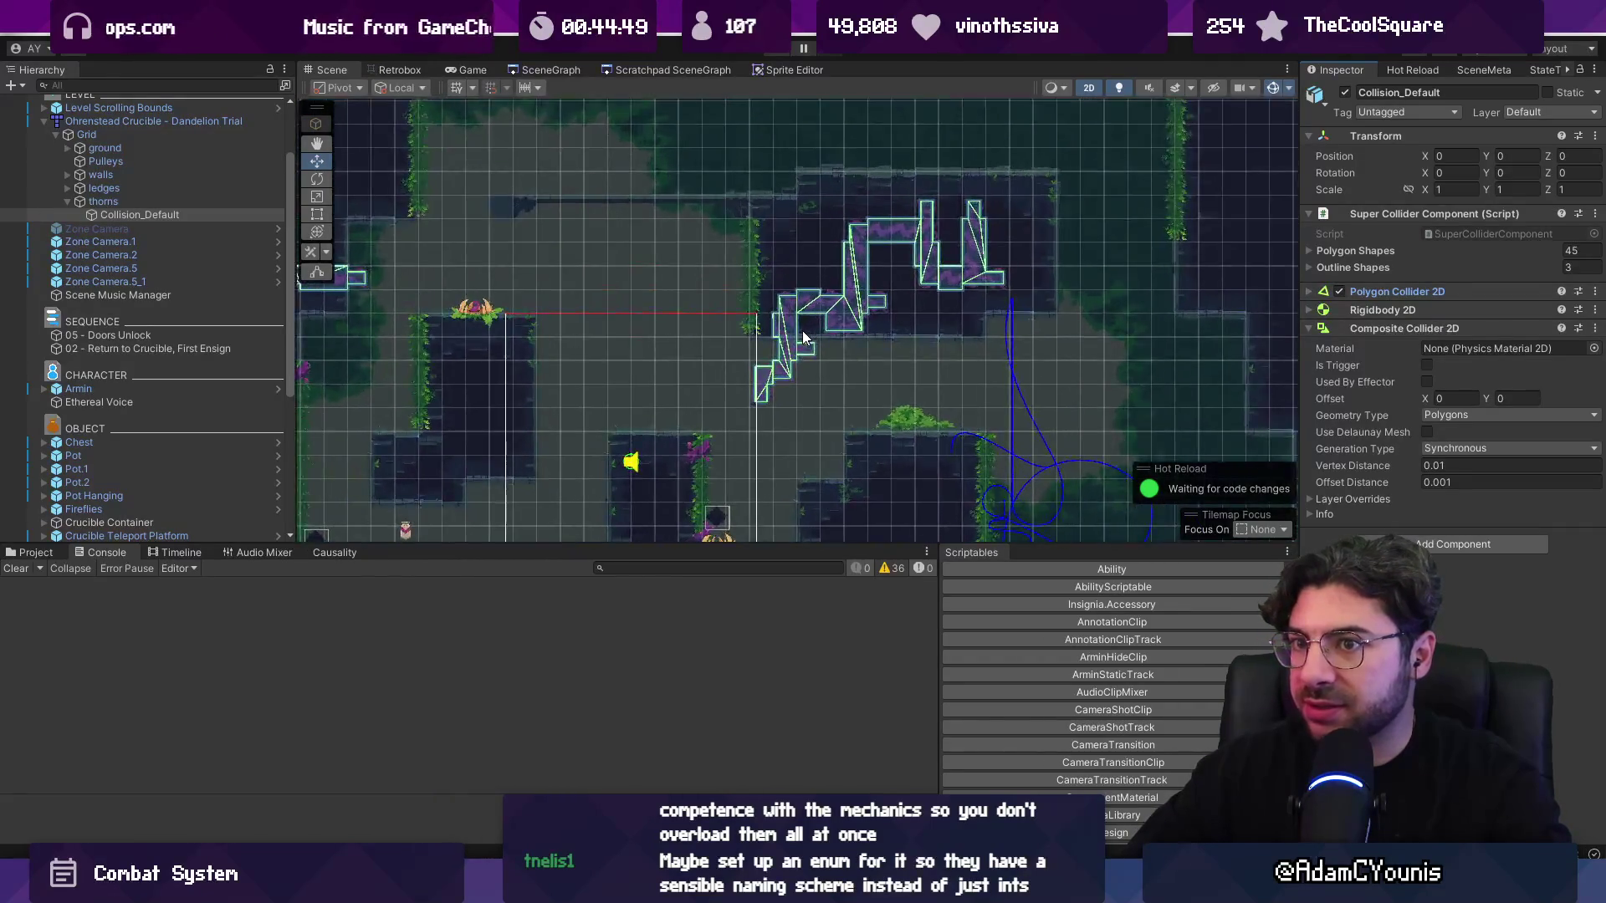
left_click(153, 204)
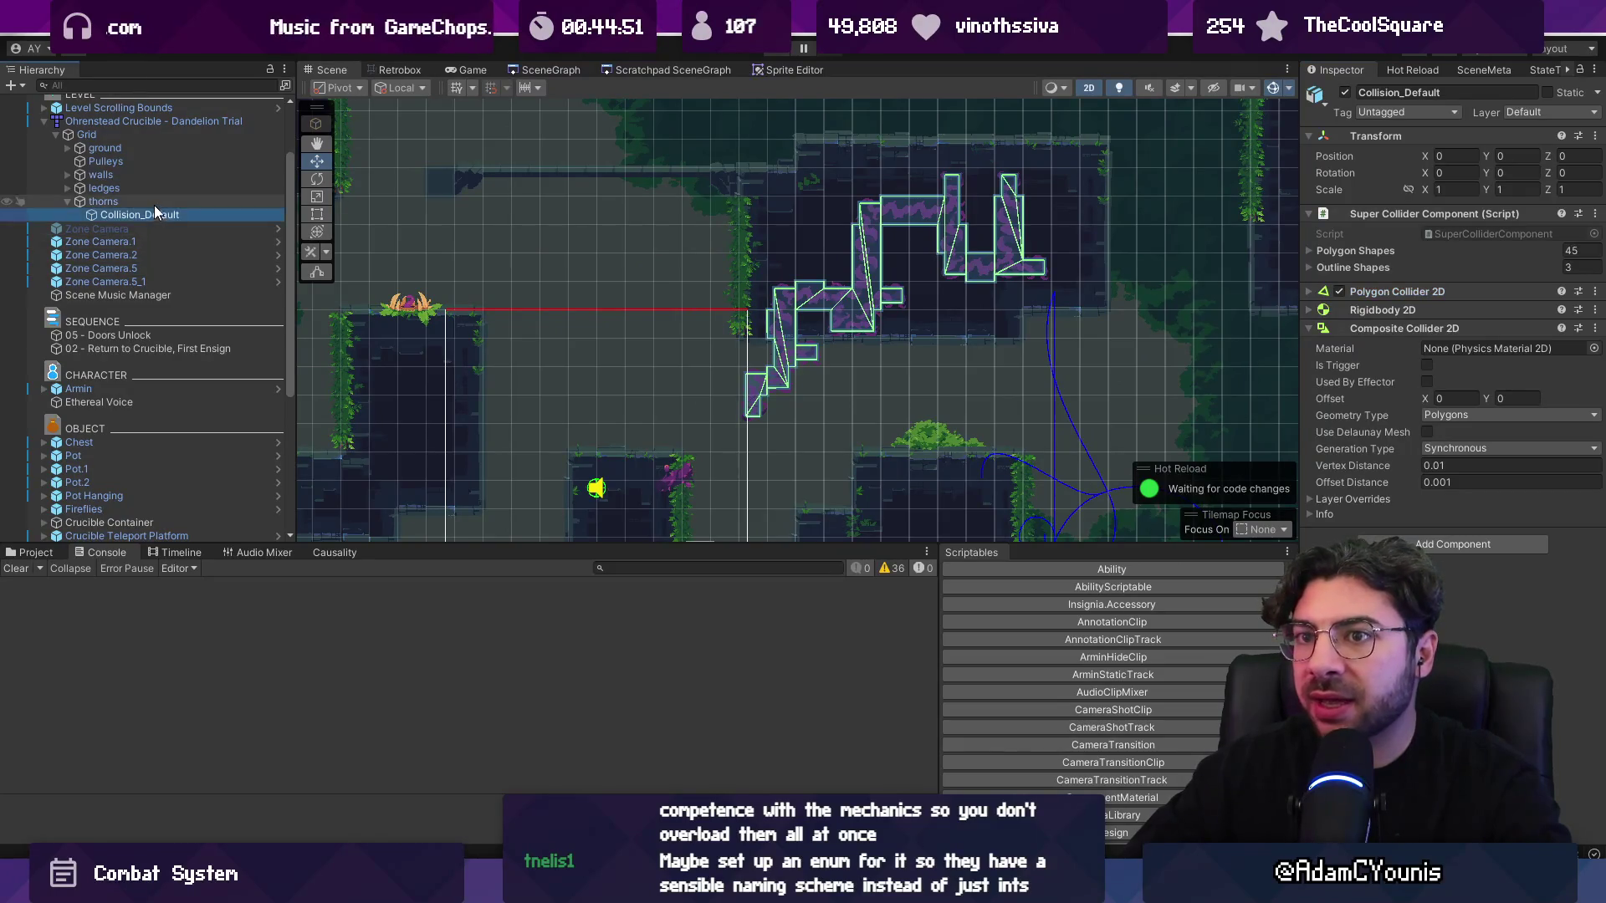
scroll(1408, 433, "down", 1)
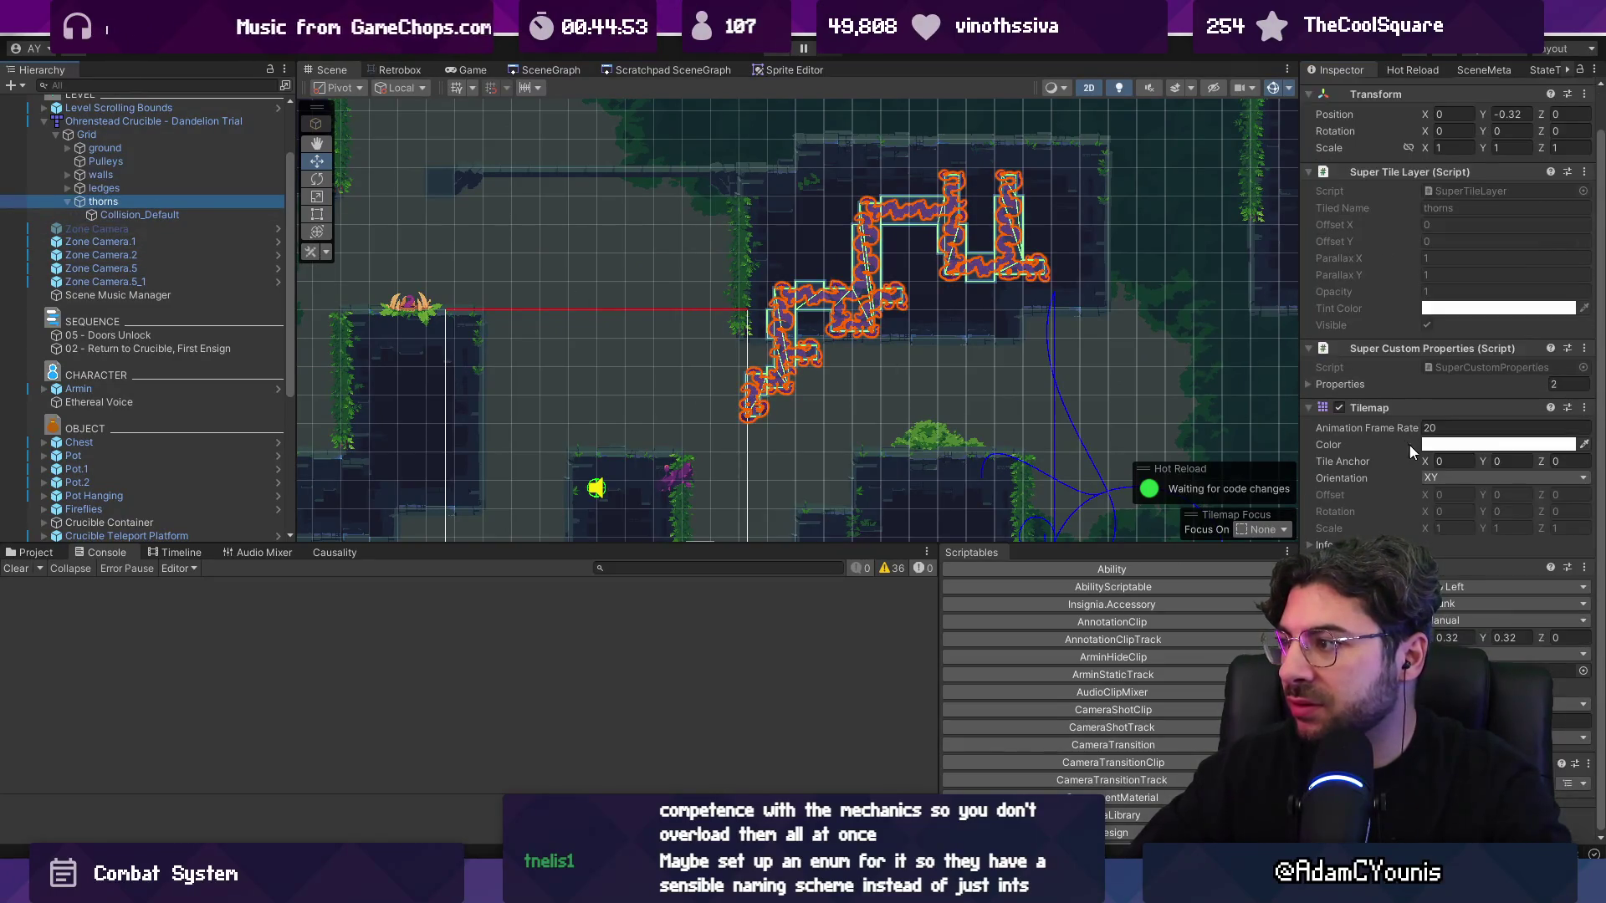
left_click(152, 201, "ctrl")
left_click(167, 203)
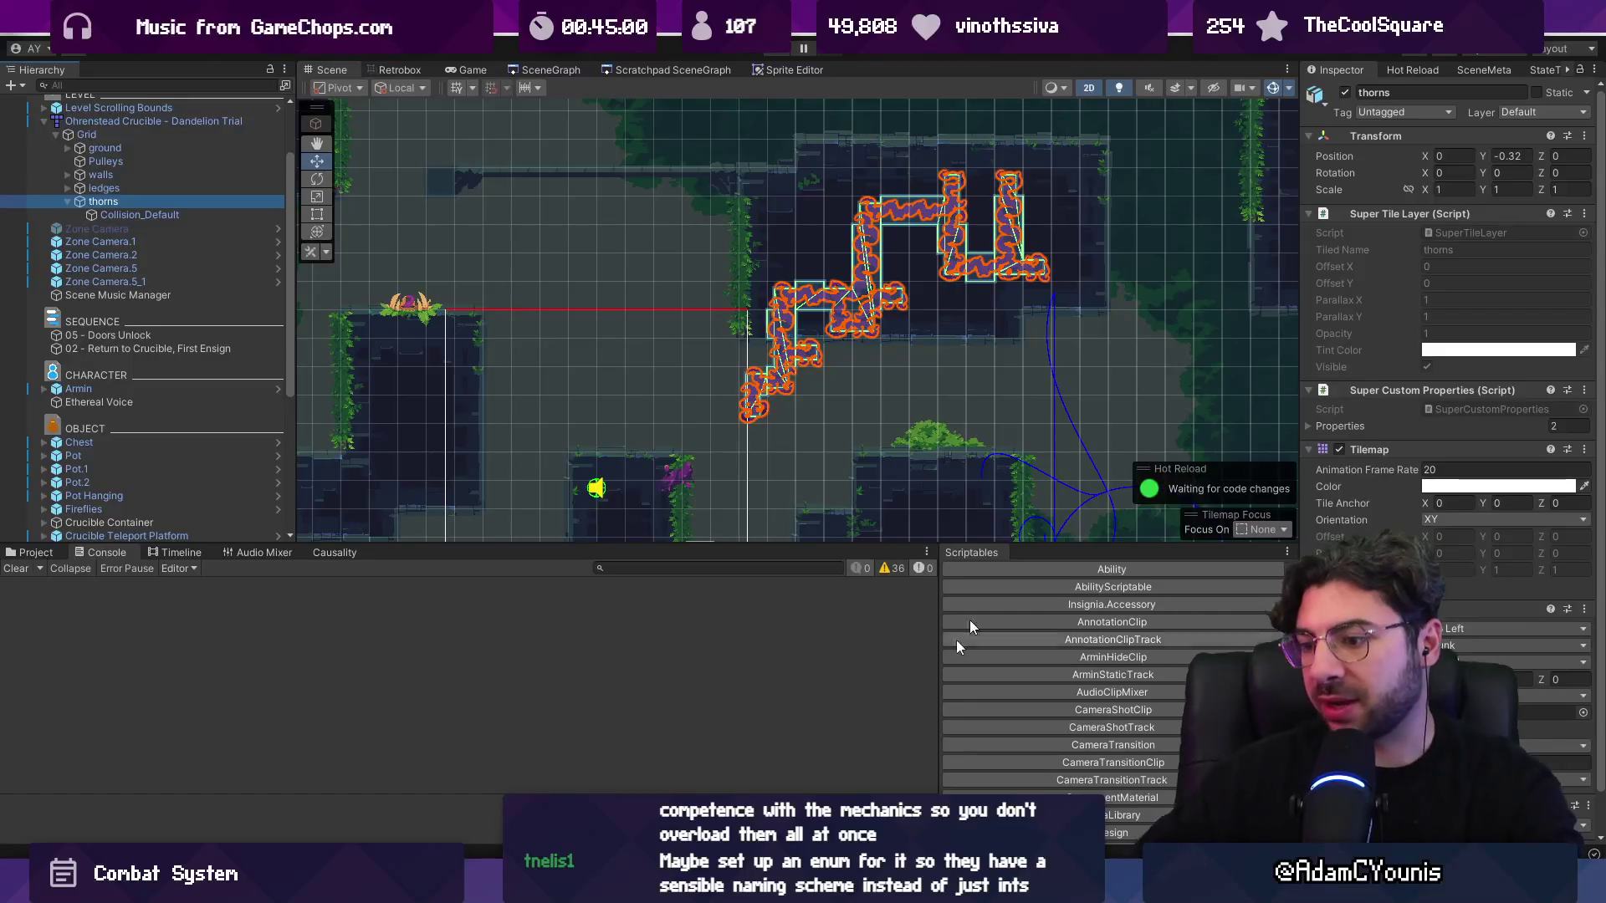
mouse_move(564, 889)
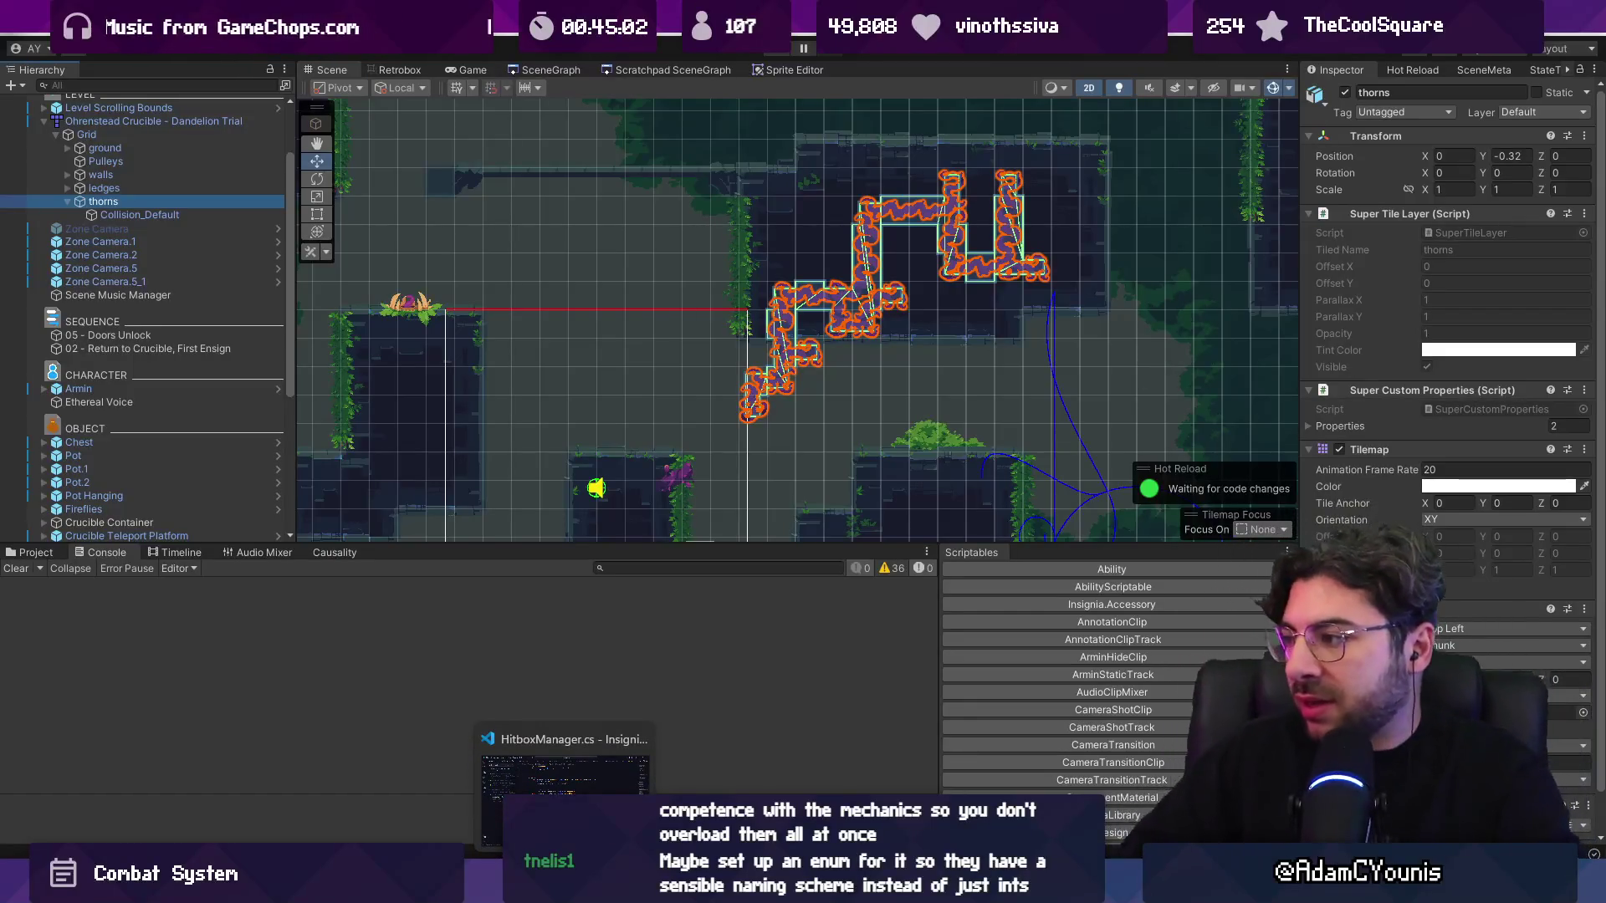
- Inspect the thorns' damage entry under Super Custom Properties
left_click(1311, 423)
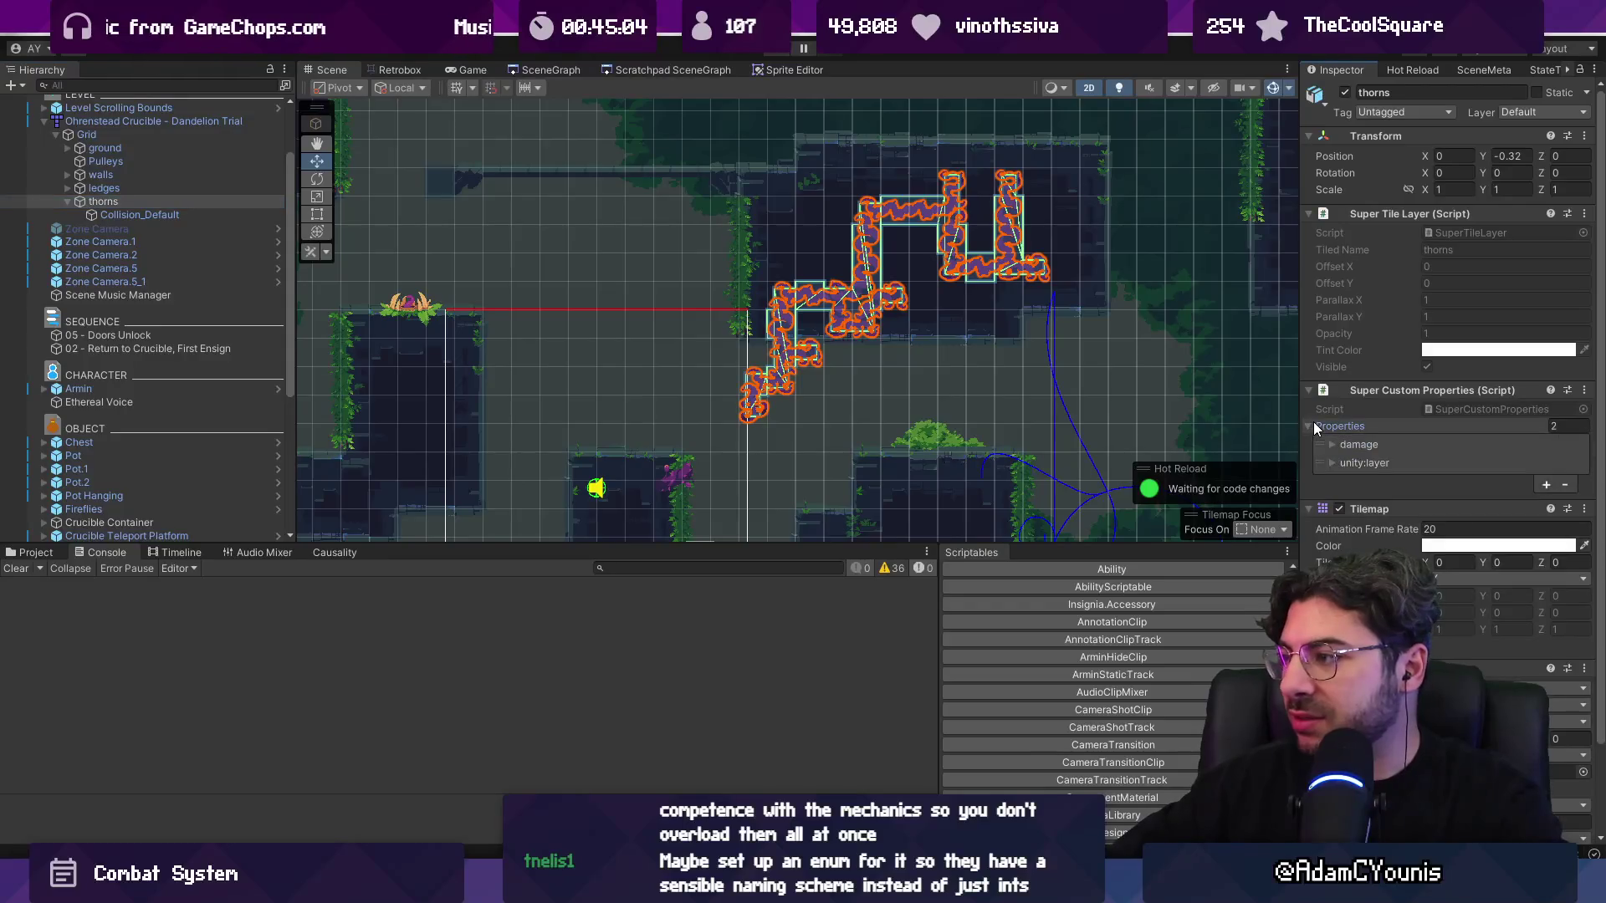
left_click(1327, 440)
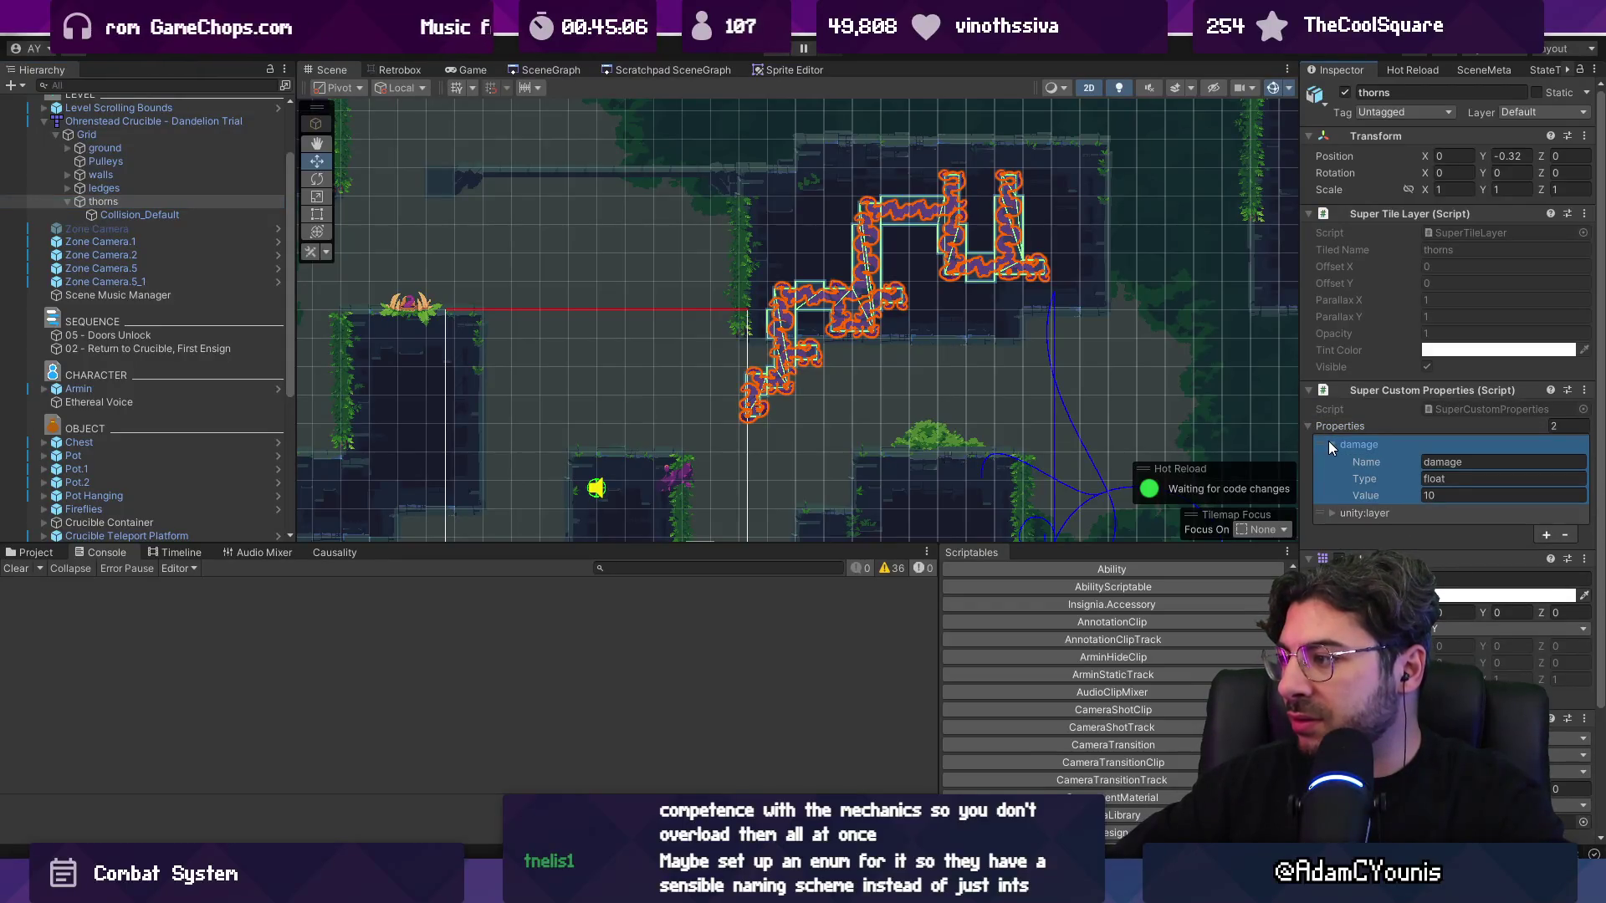
left_click(1330, 444)
scroll(1328, 440, "down", 2)
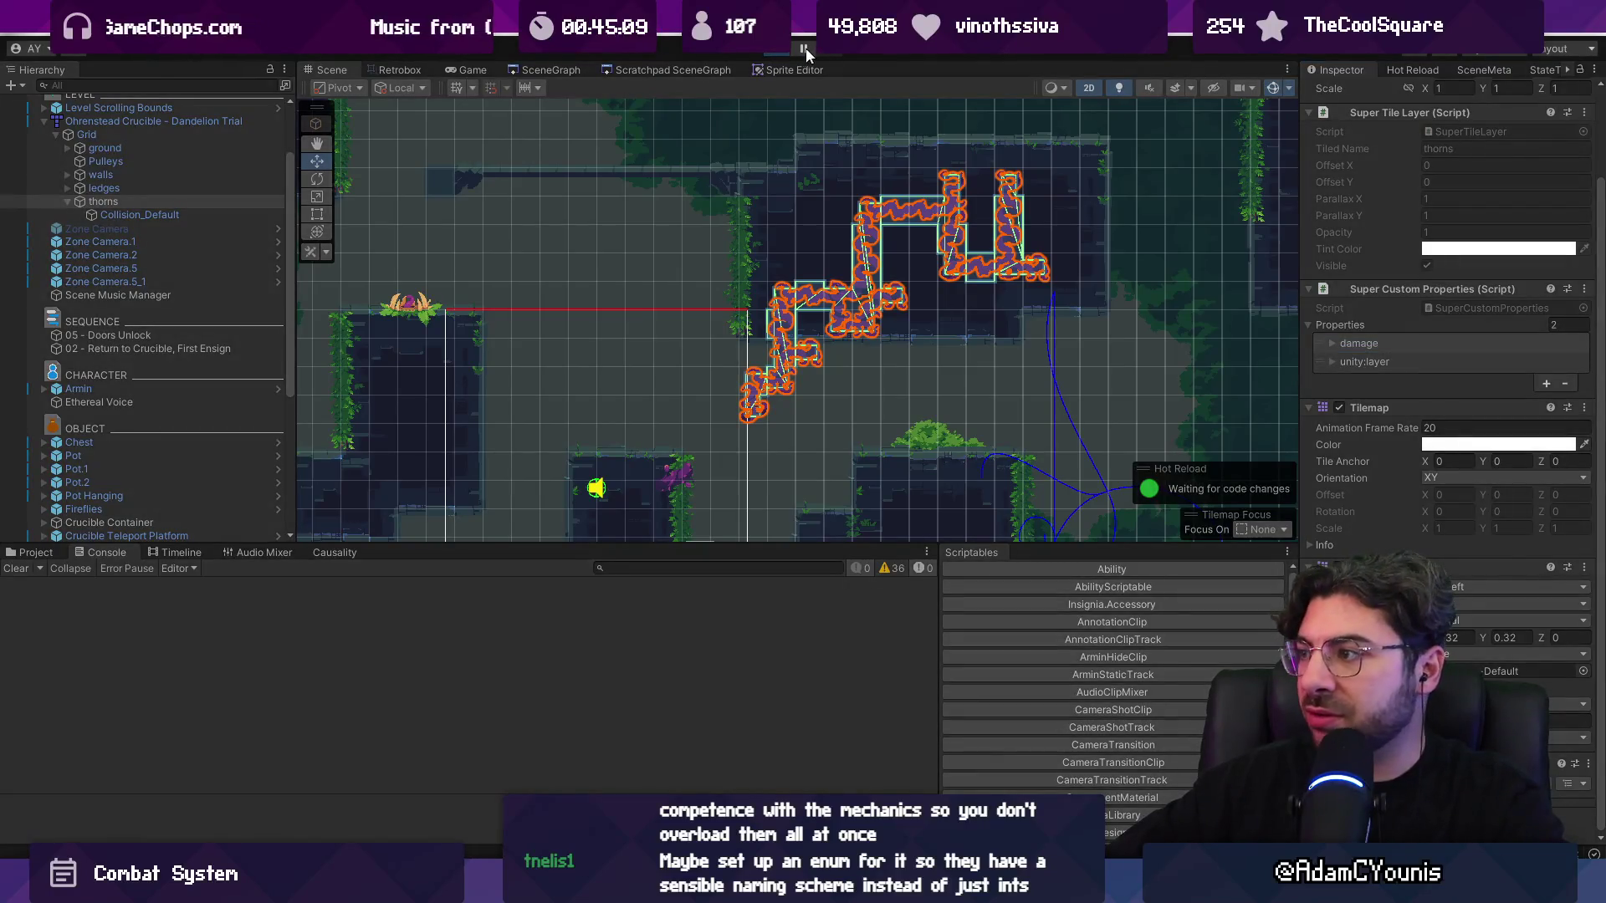
- Run the game and open the NullReferenceException in the Console
left_click(801, 48)
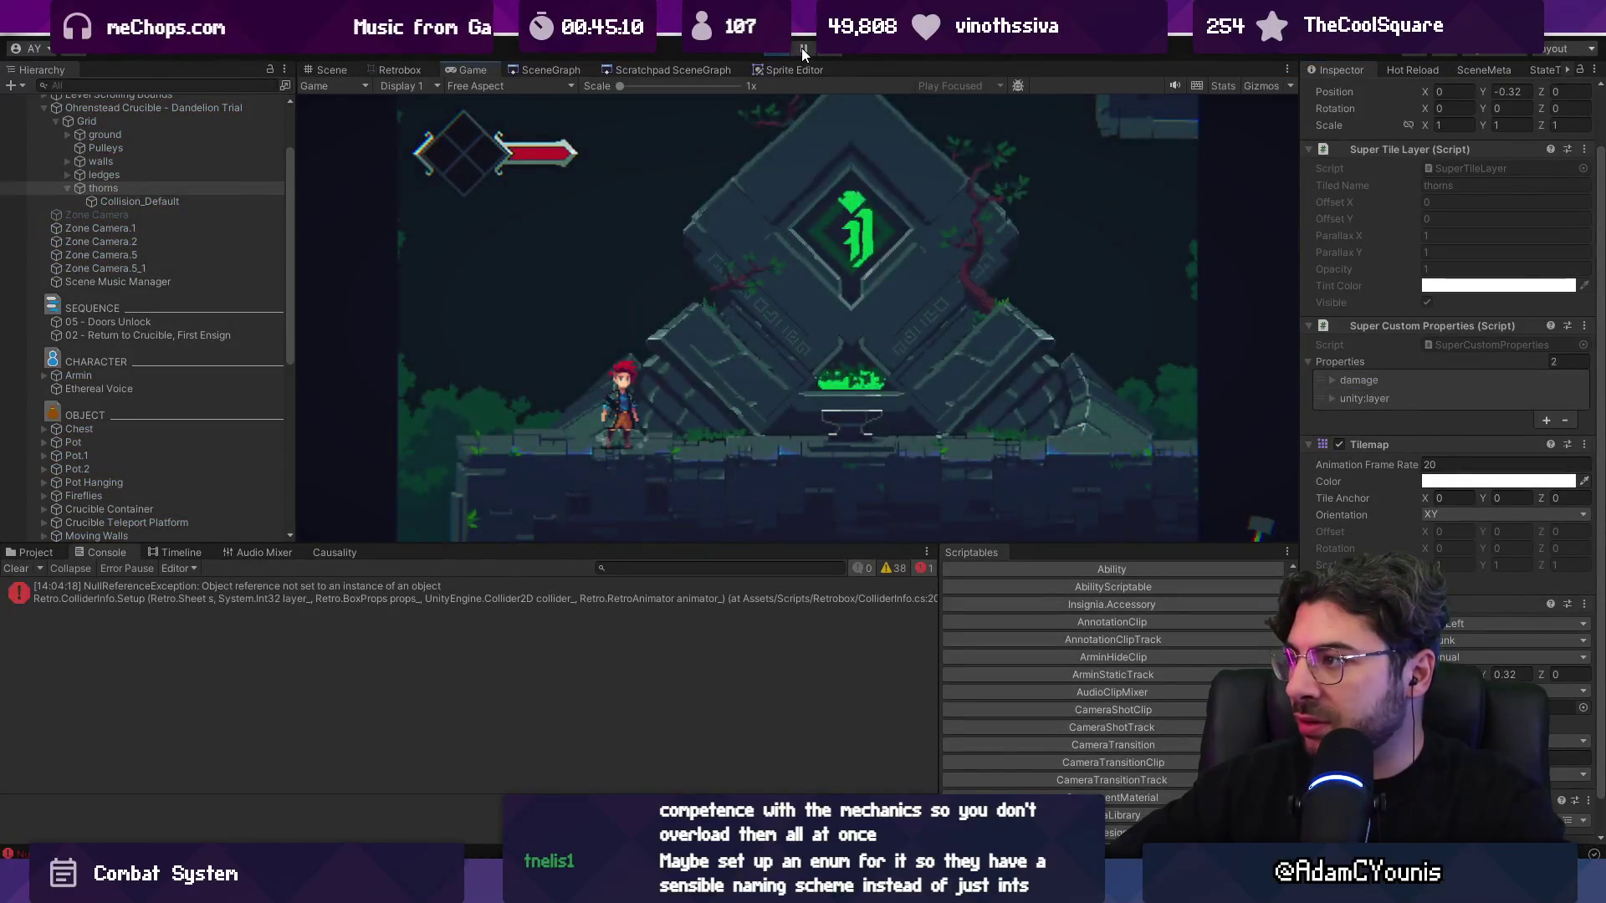
left_click(207, 200)
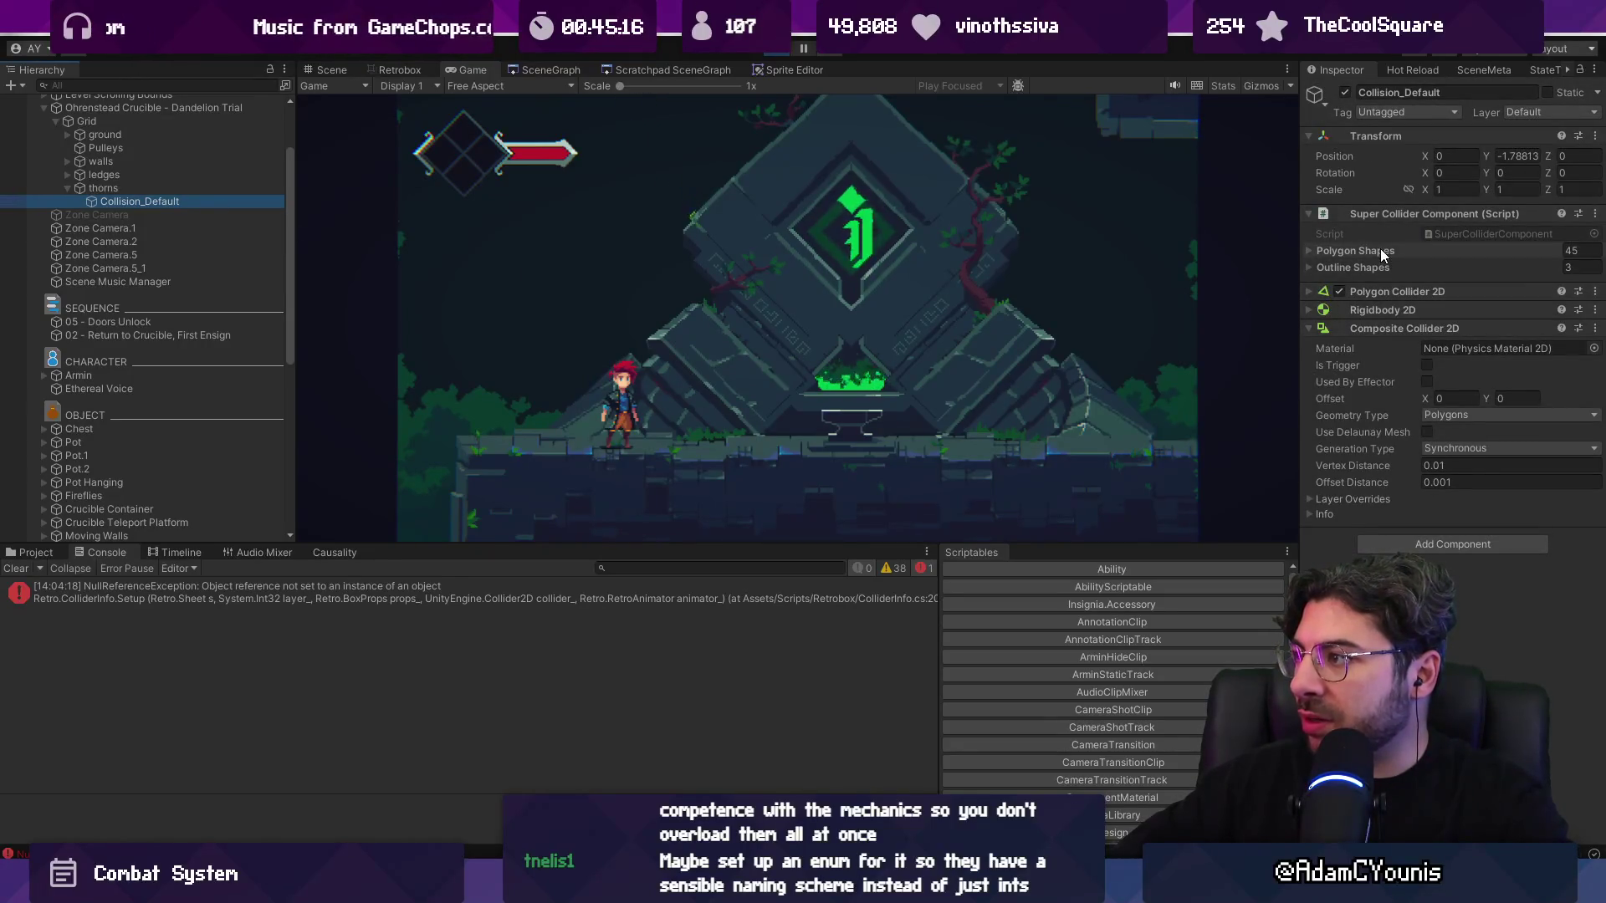
left_click(515, 587)
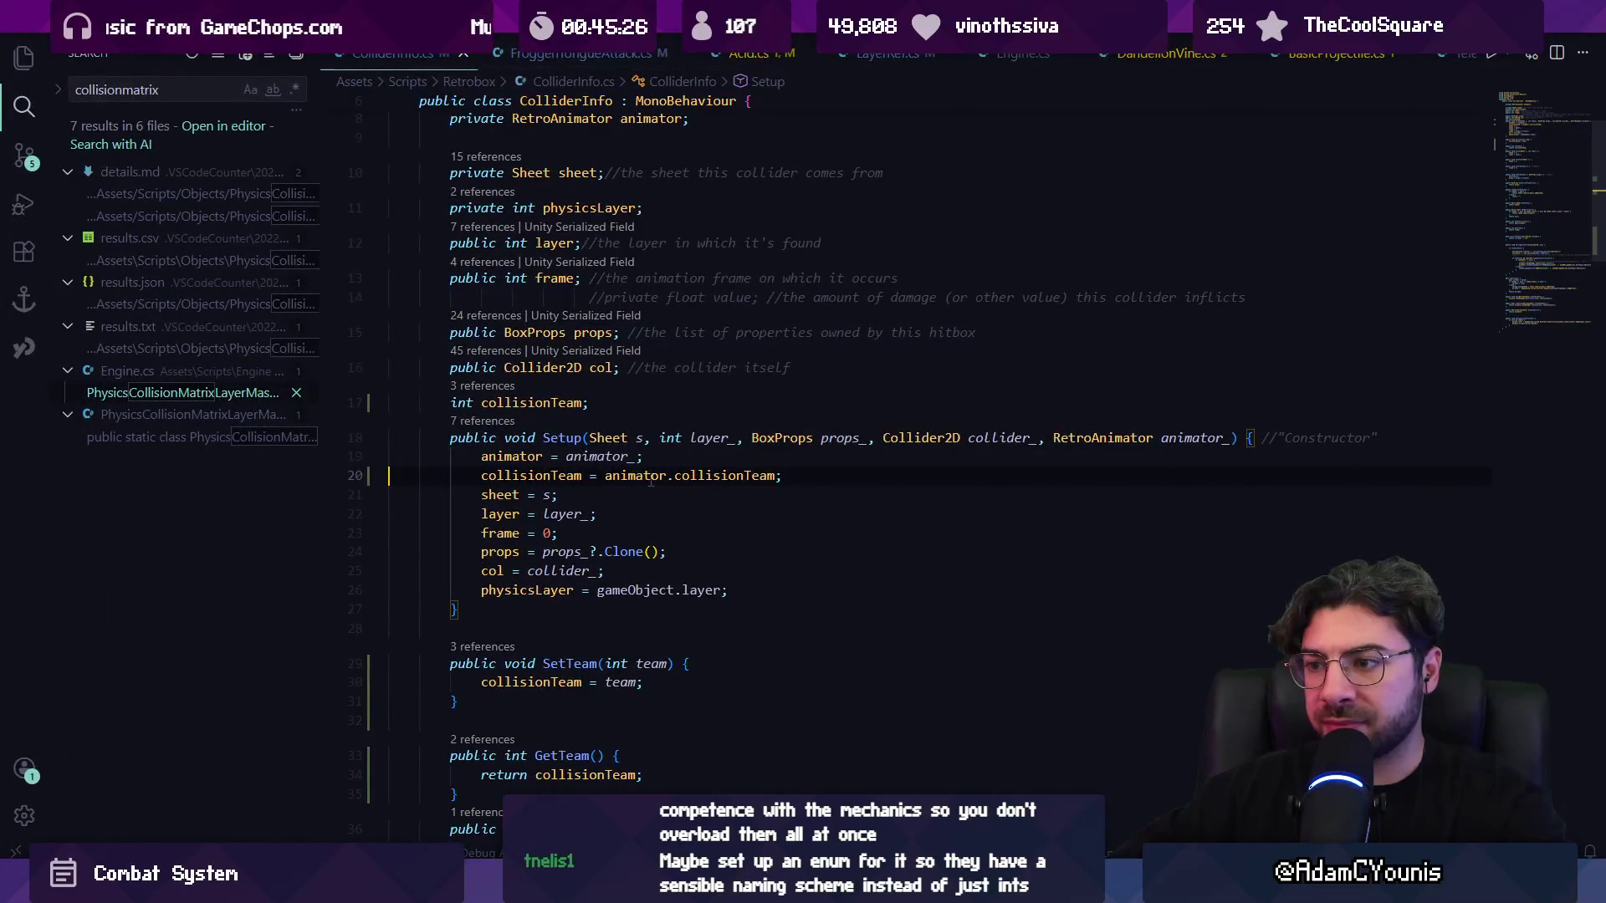
- Change line 20 of ColliderInfo.cs to animator == null ? -1 : animator.collisionTeam
double_click(651, 476)
key("ctrl+Left")
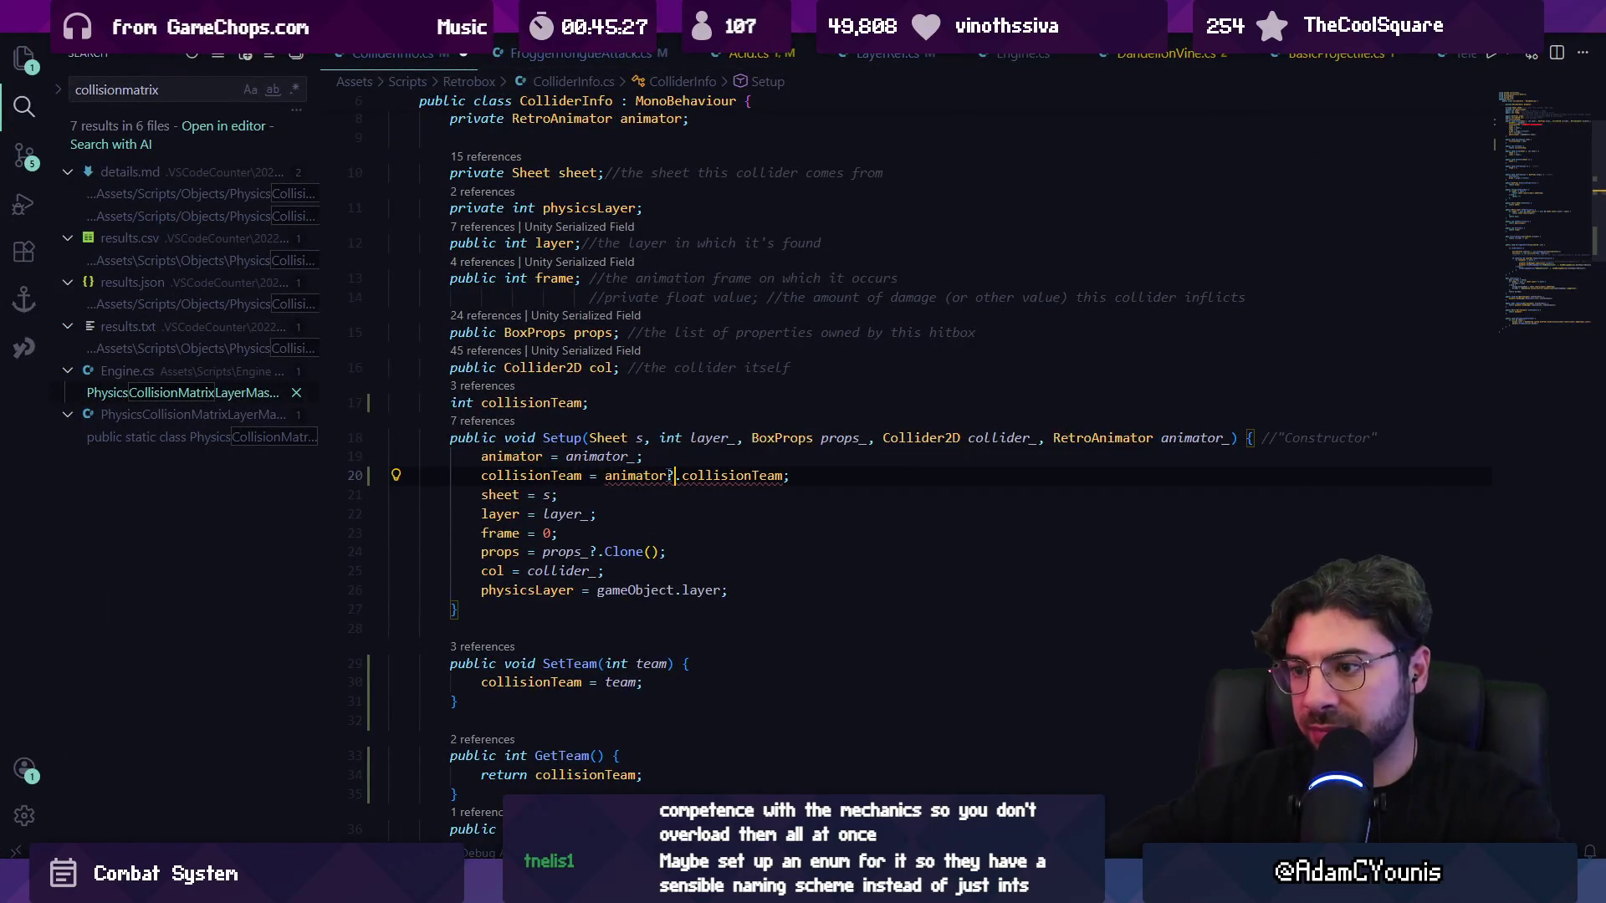
type("animator == null?")
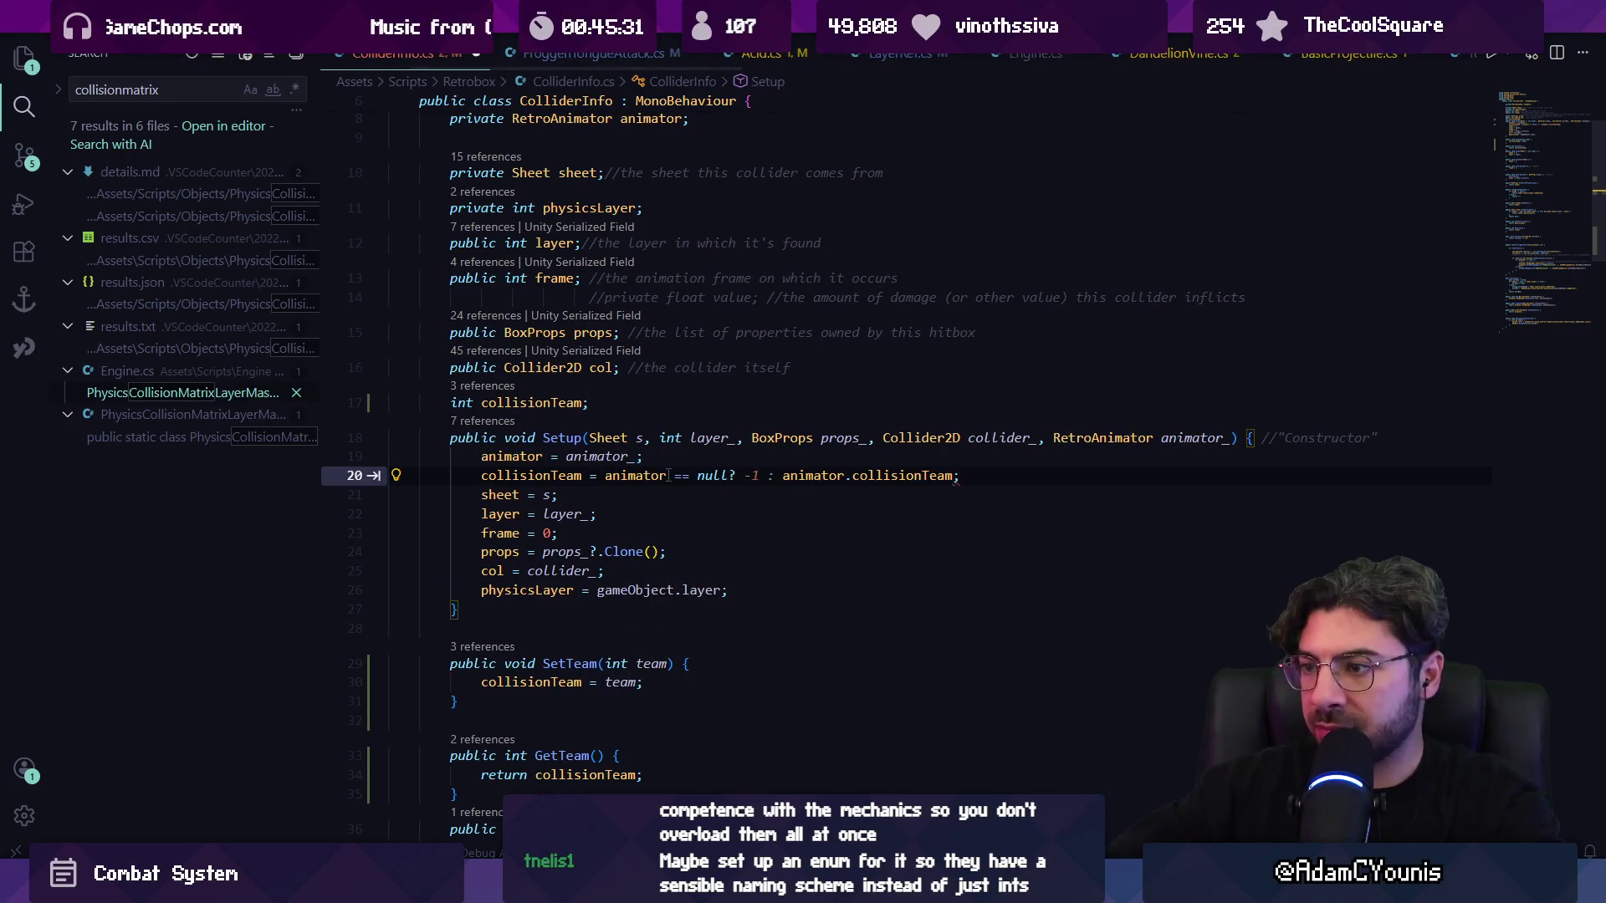
key("Tab")
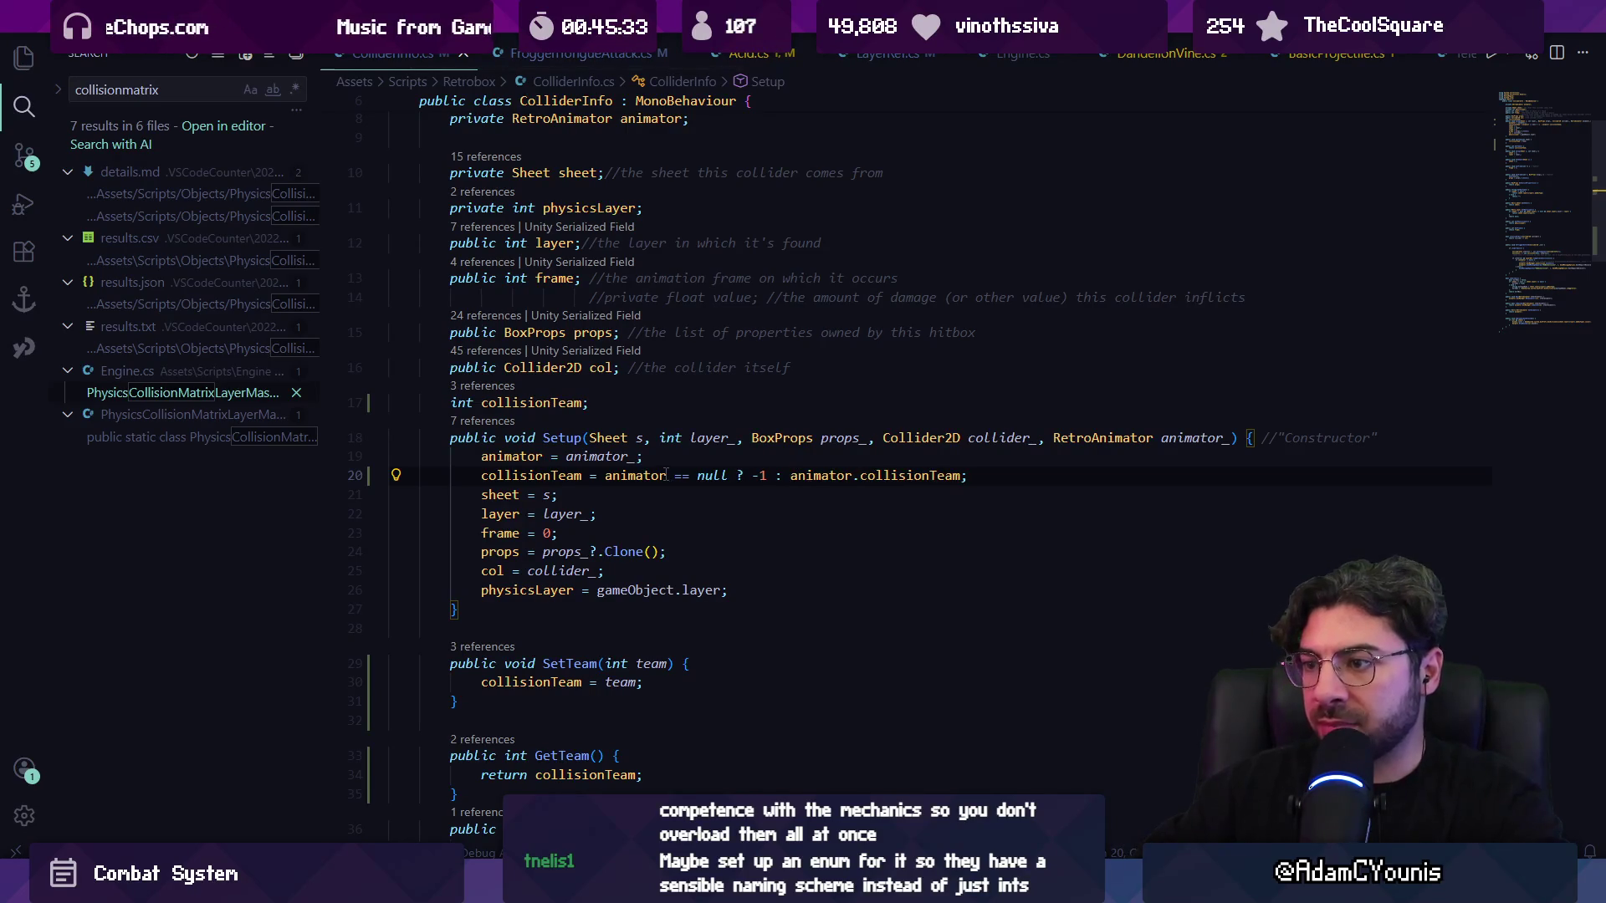
key("alt+Tab")
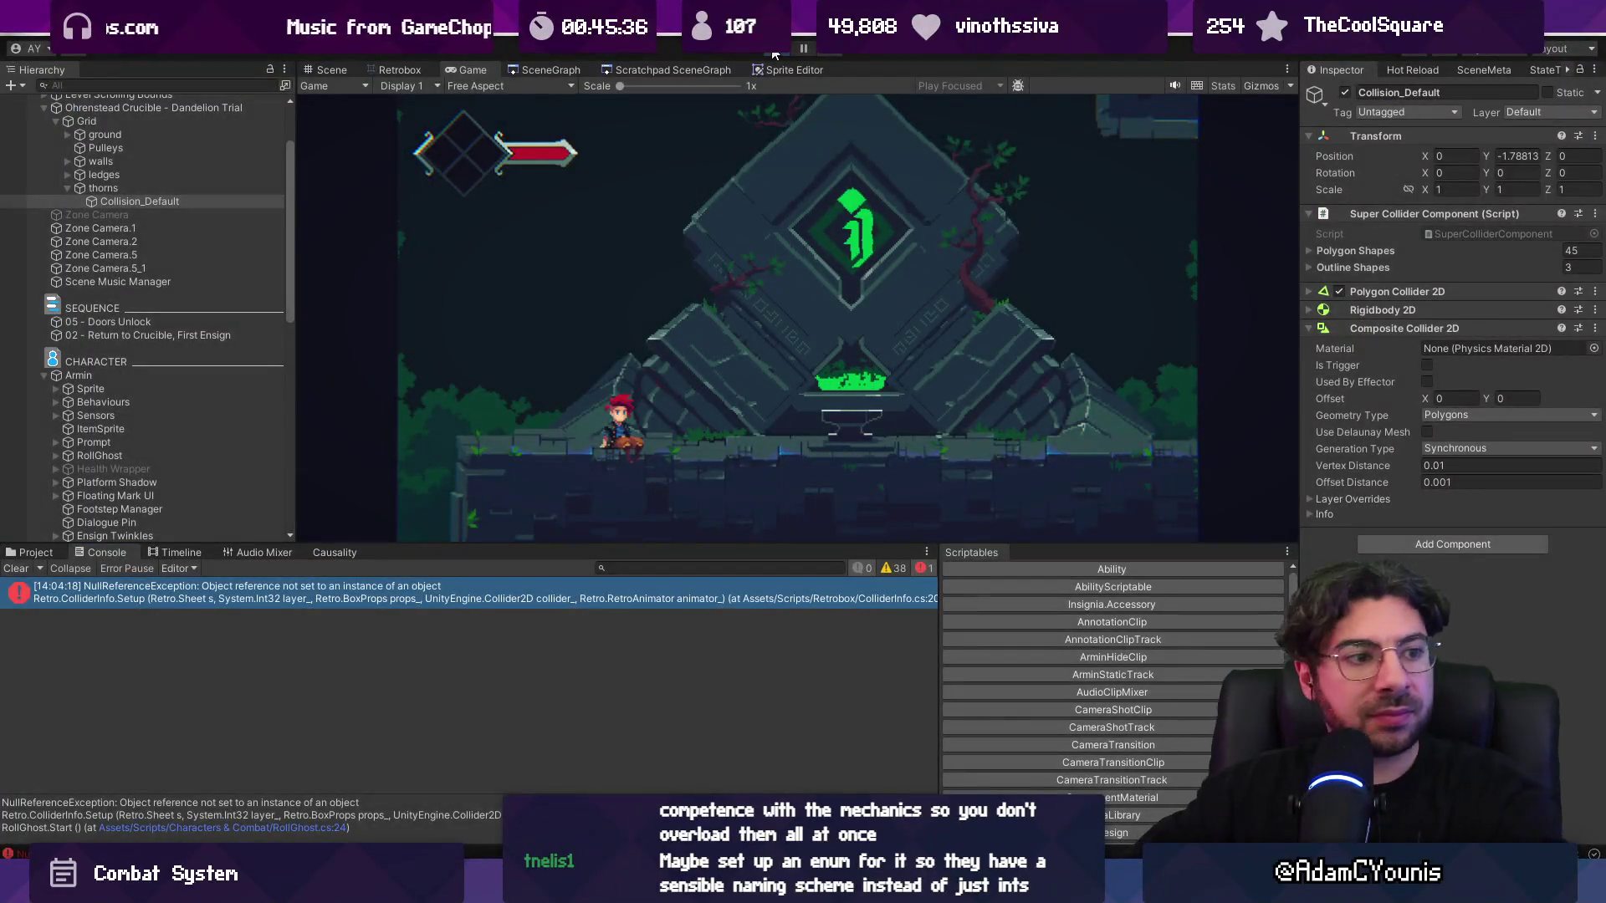
- Exit play mode and clear the old Console entries
left_click(774, 55)
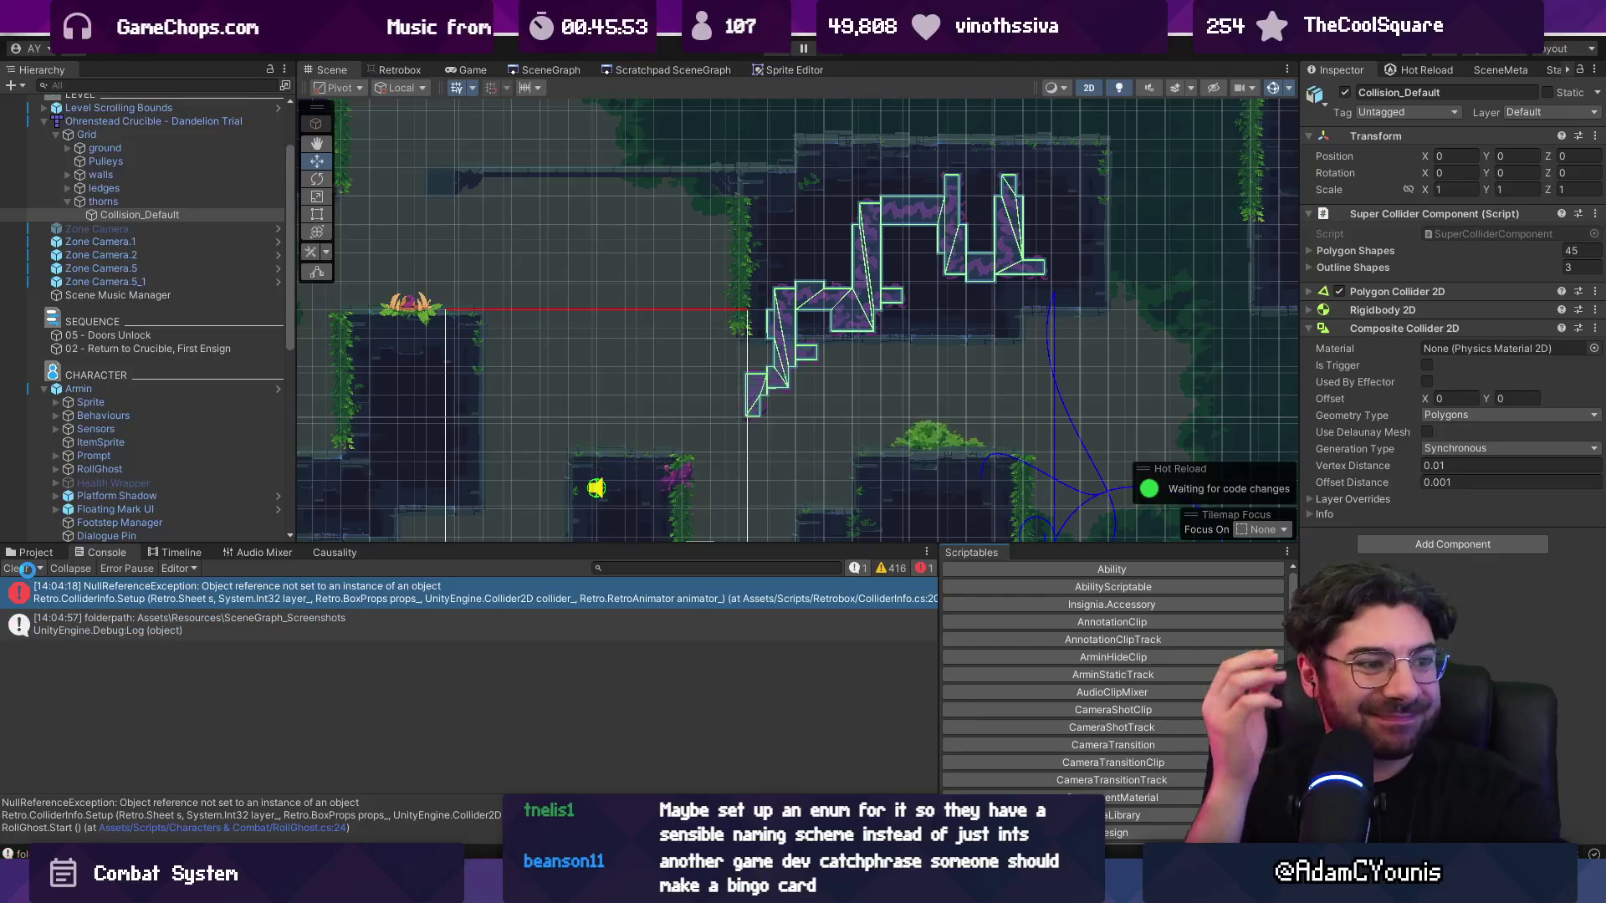
left_click(27, 570)
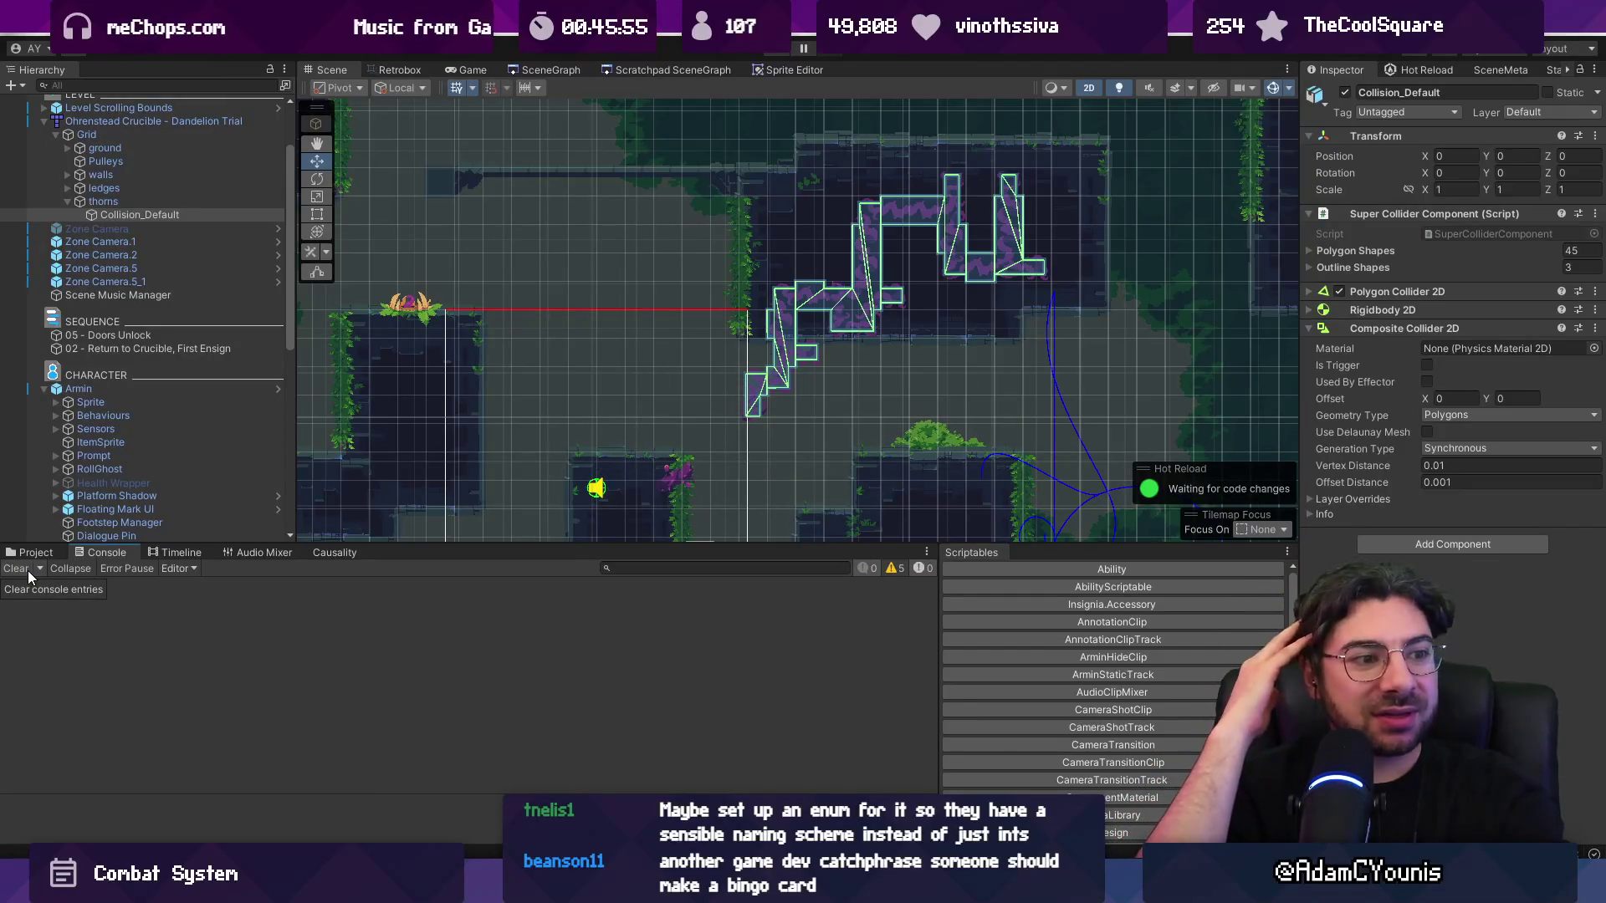
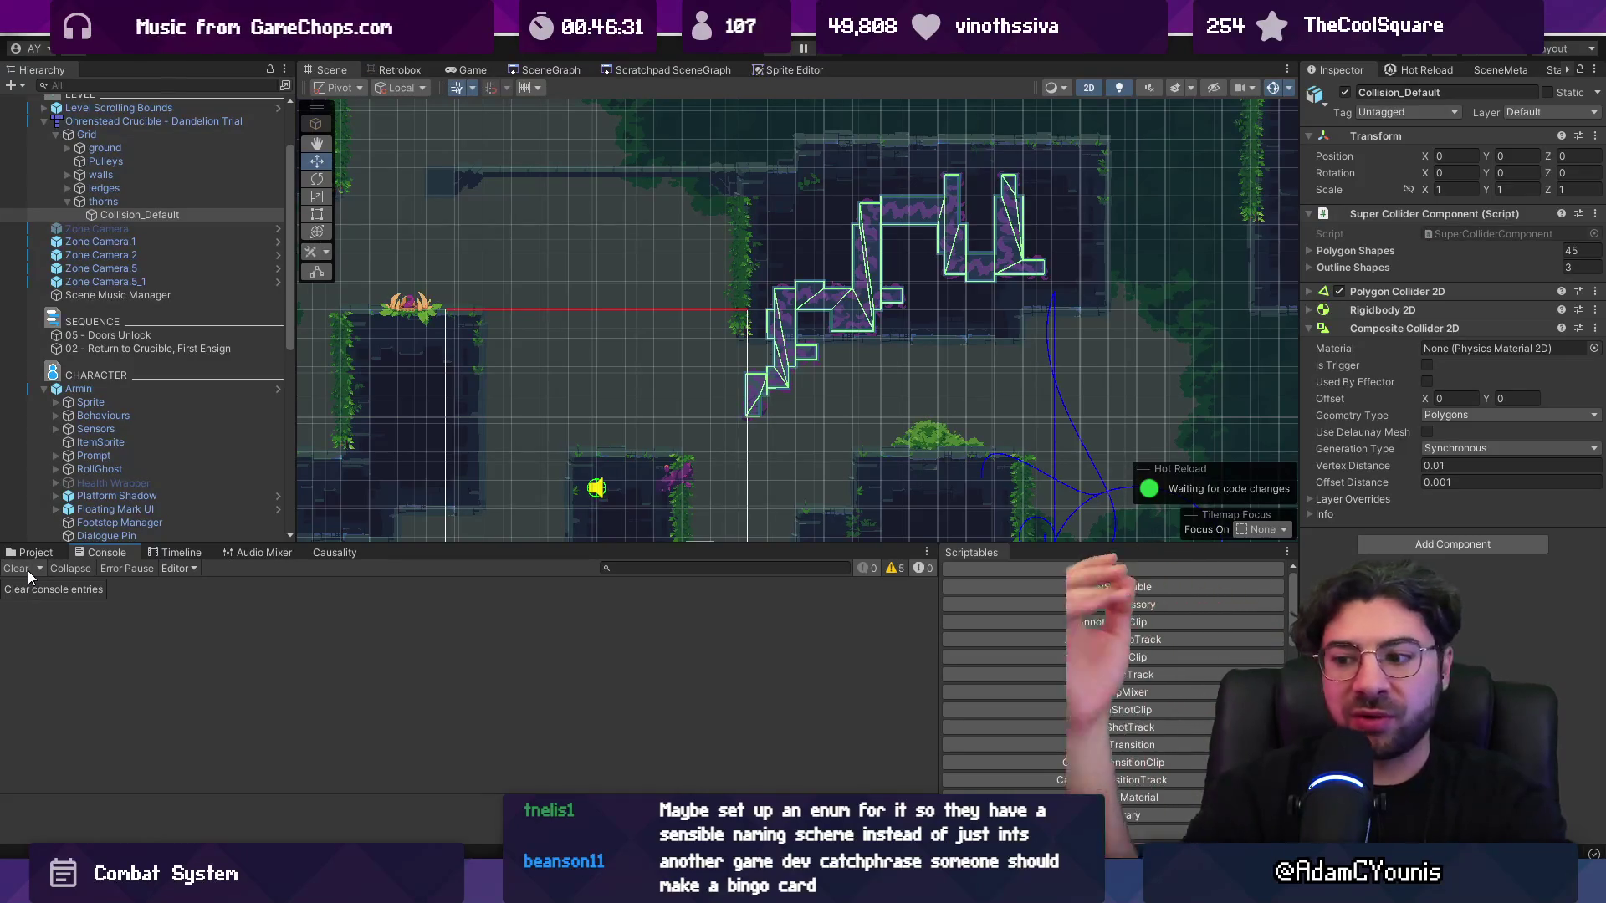
- In LayerRef.cs, add PLAYERTEAM = 0 and ENEMYTEAM = 1 constants below the layer fields
key("alt+Tab")
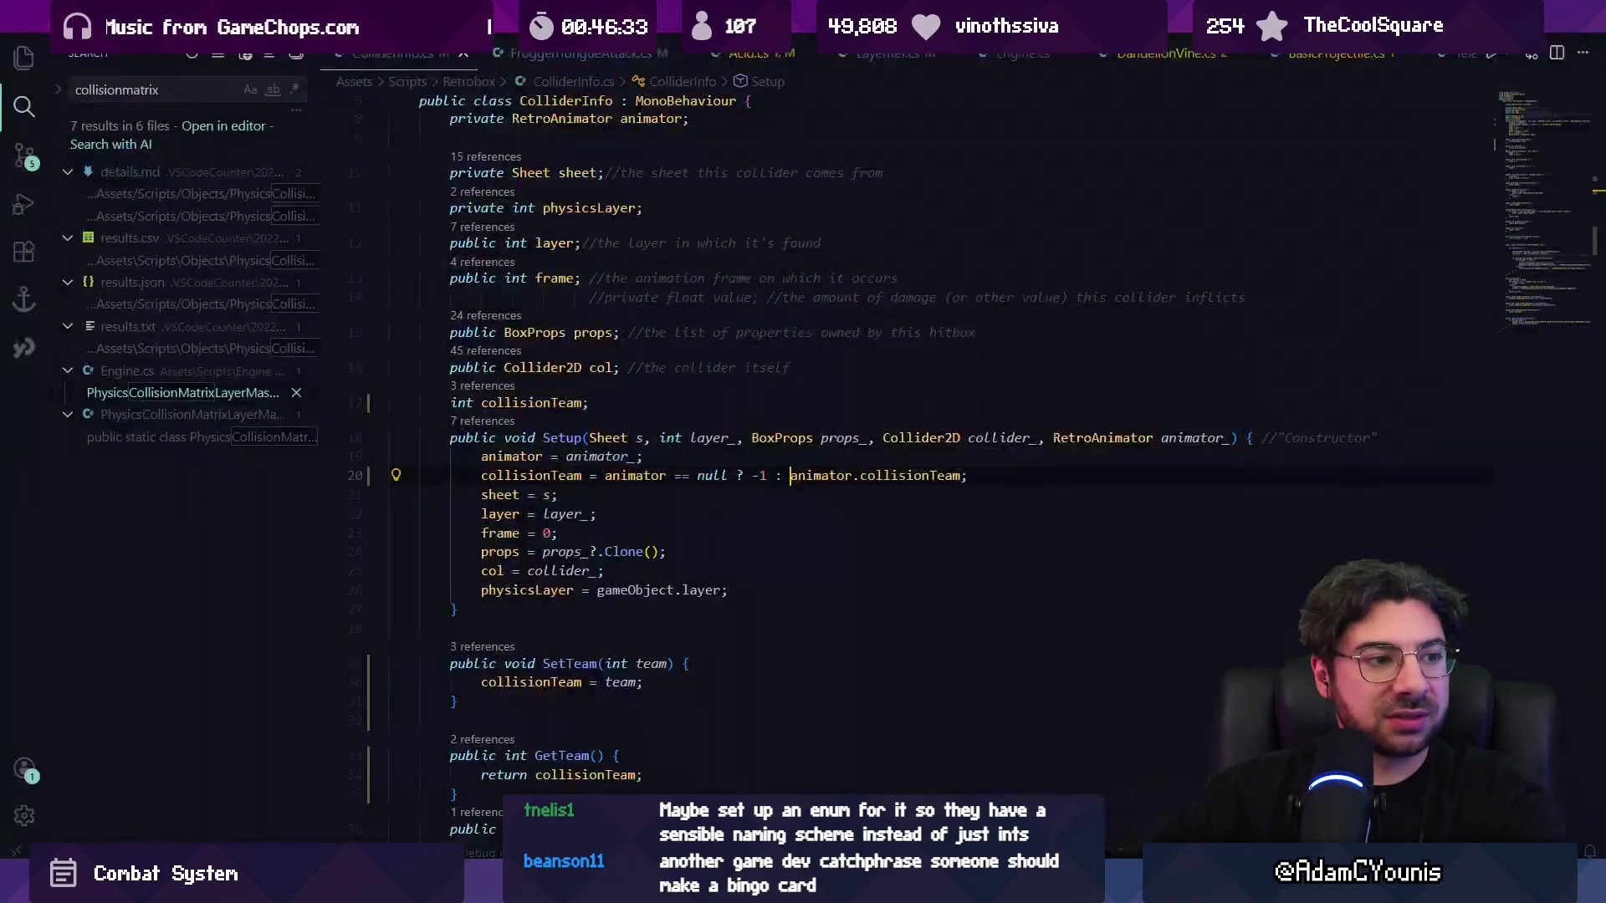
key("ctrl+Tab")
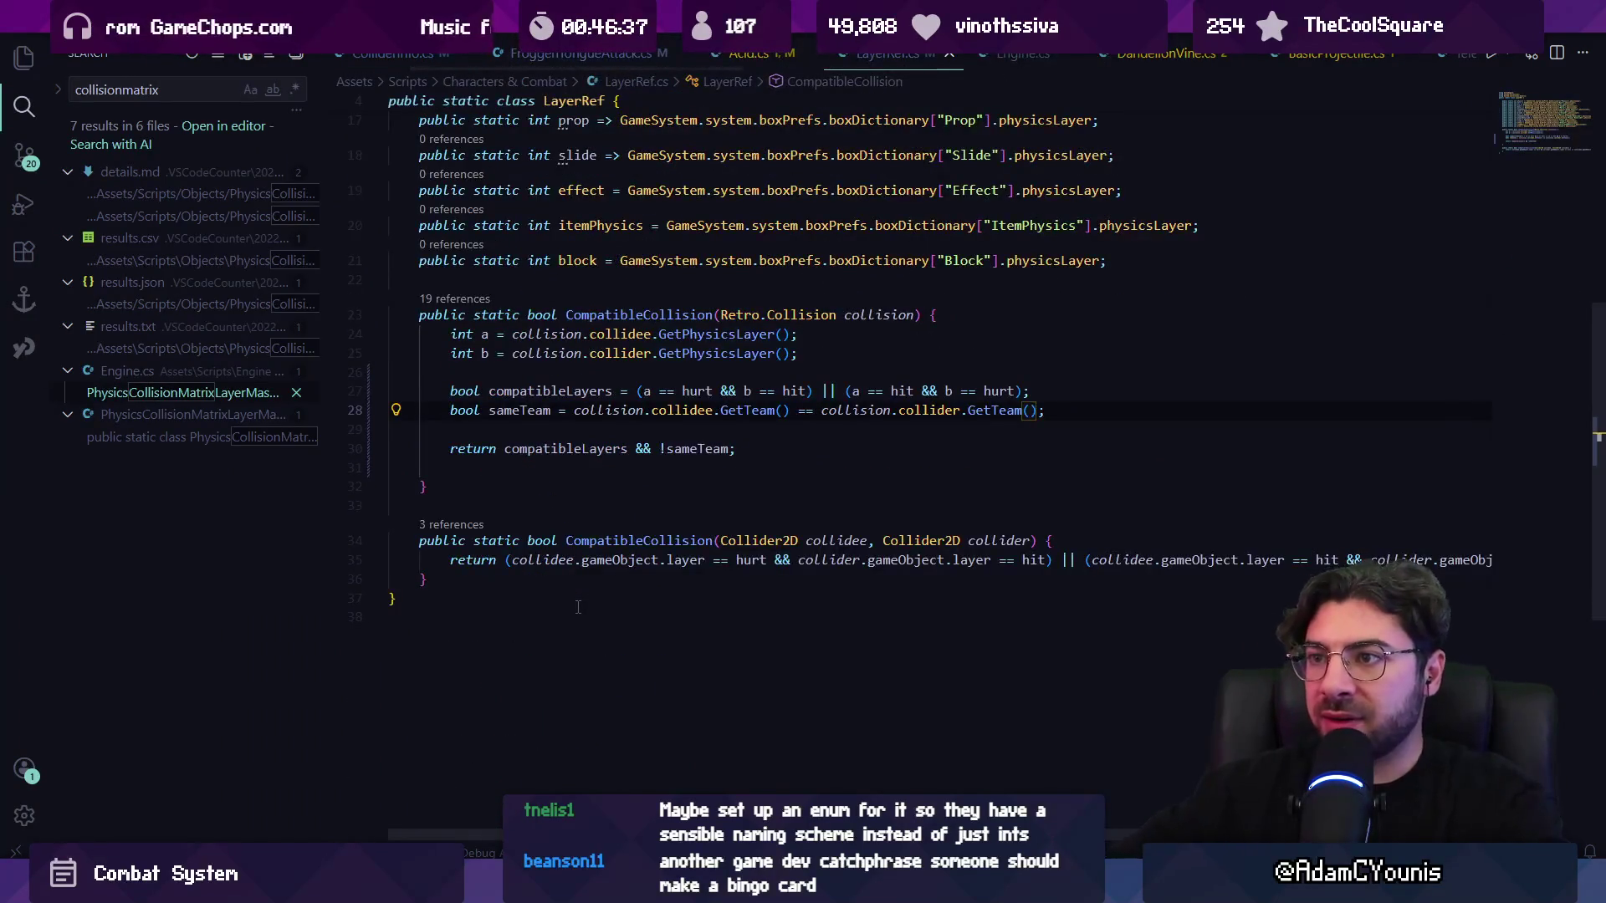
scroll(578, 607, "up", 5)
scroll(553, 616, "down", 2)
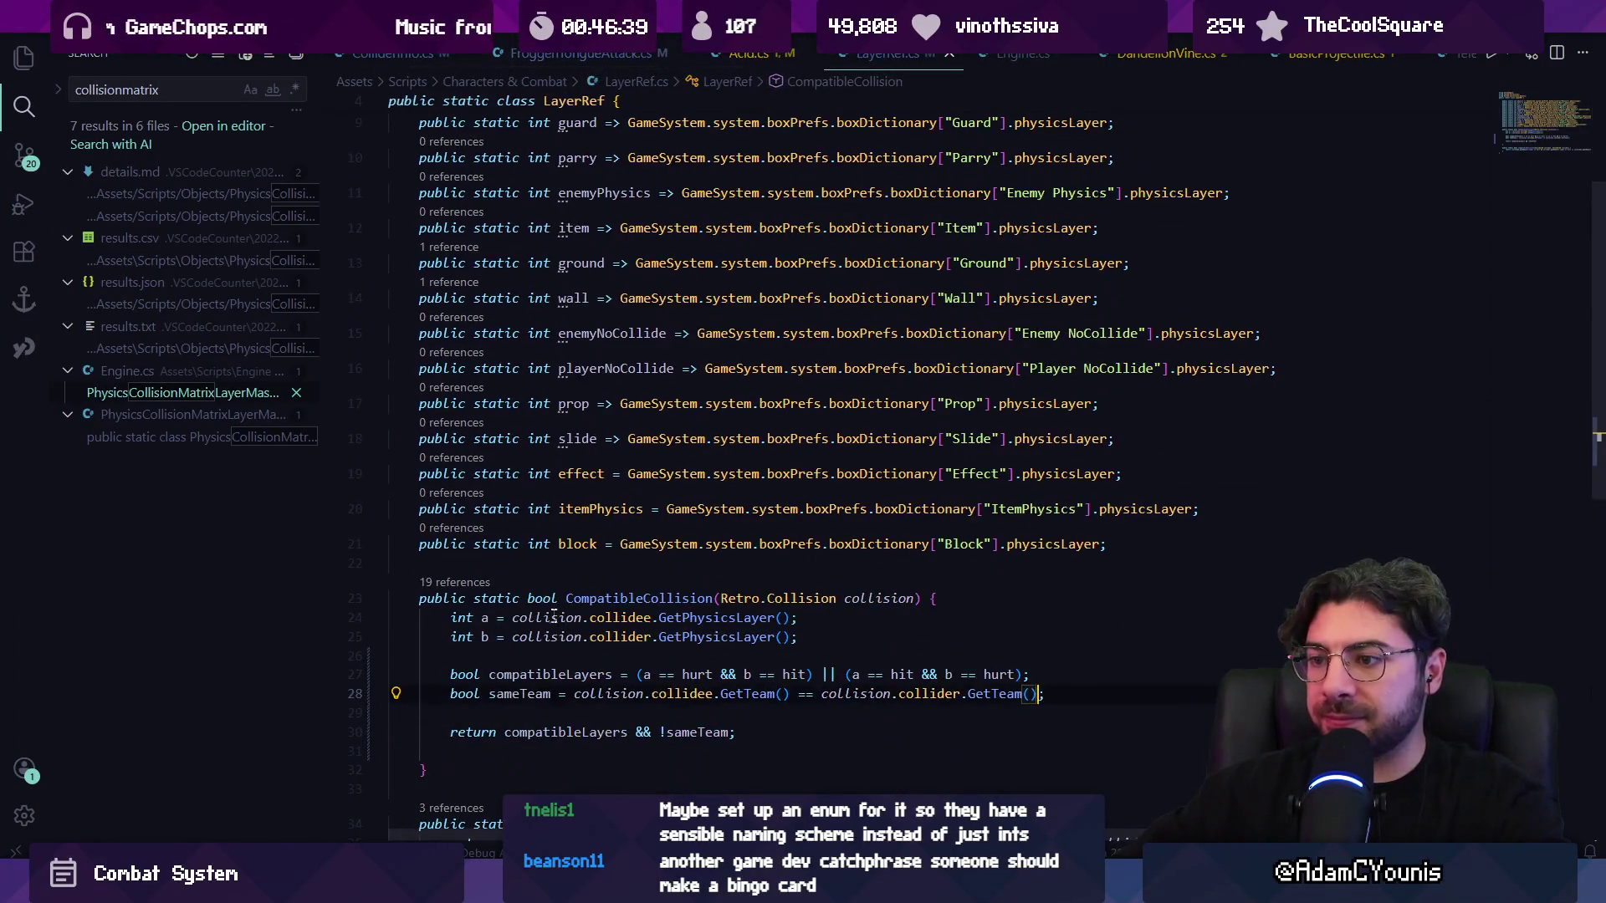
left_click(531, 573)
key("Return")
key("Return")
type("pu")
type("static ")
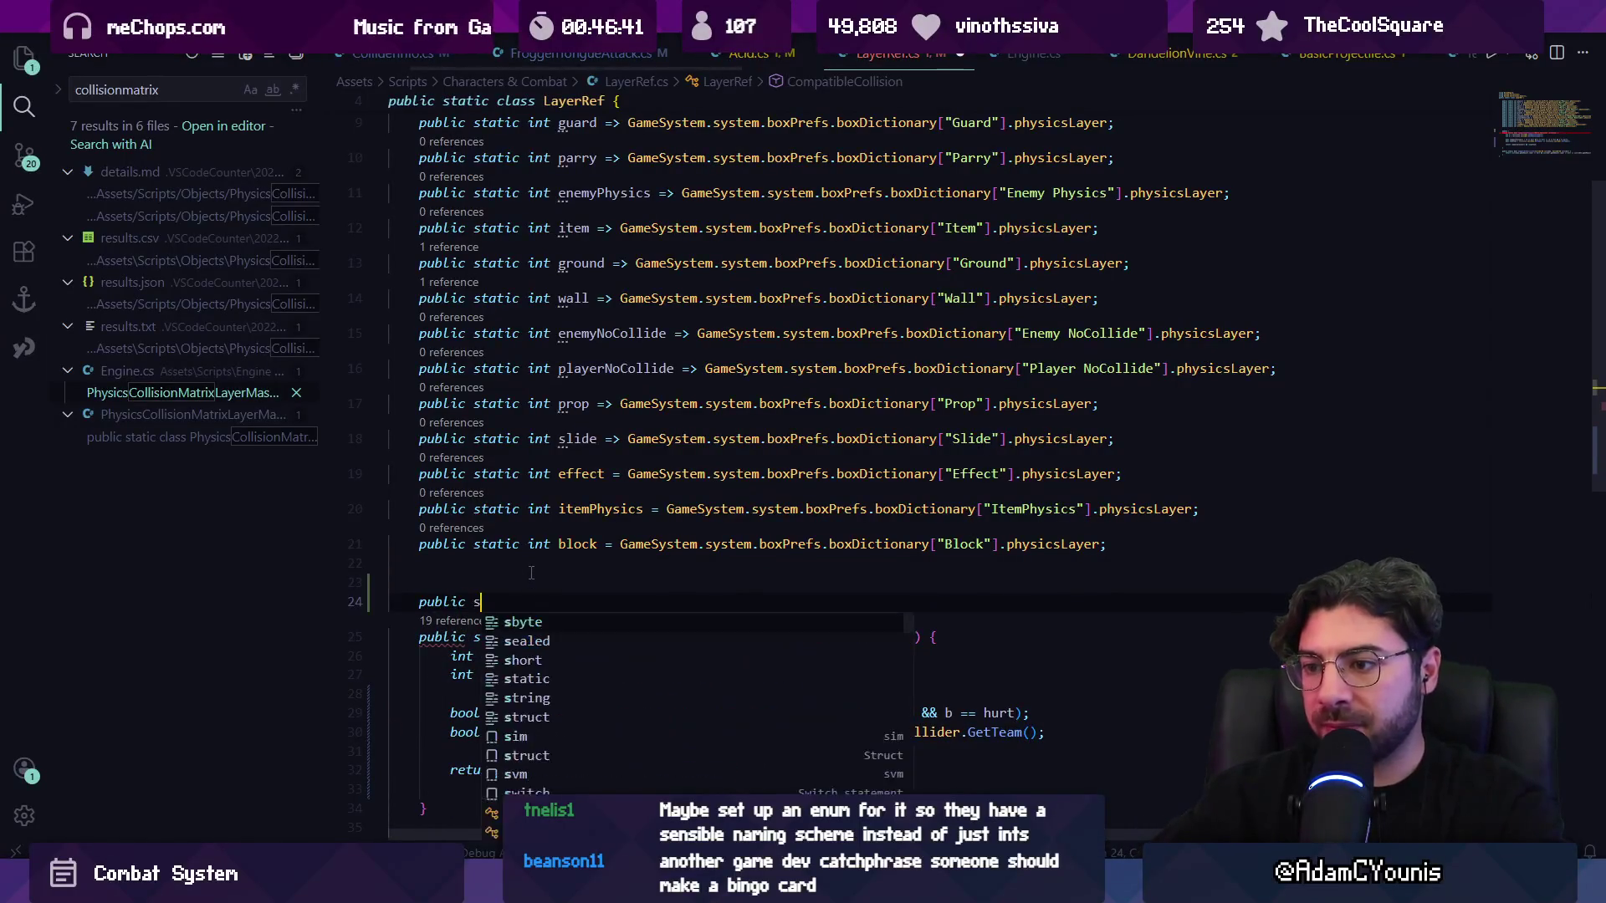
type("nt ")
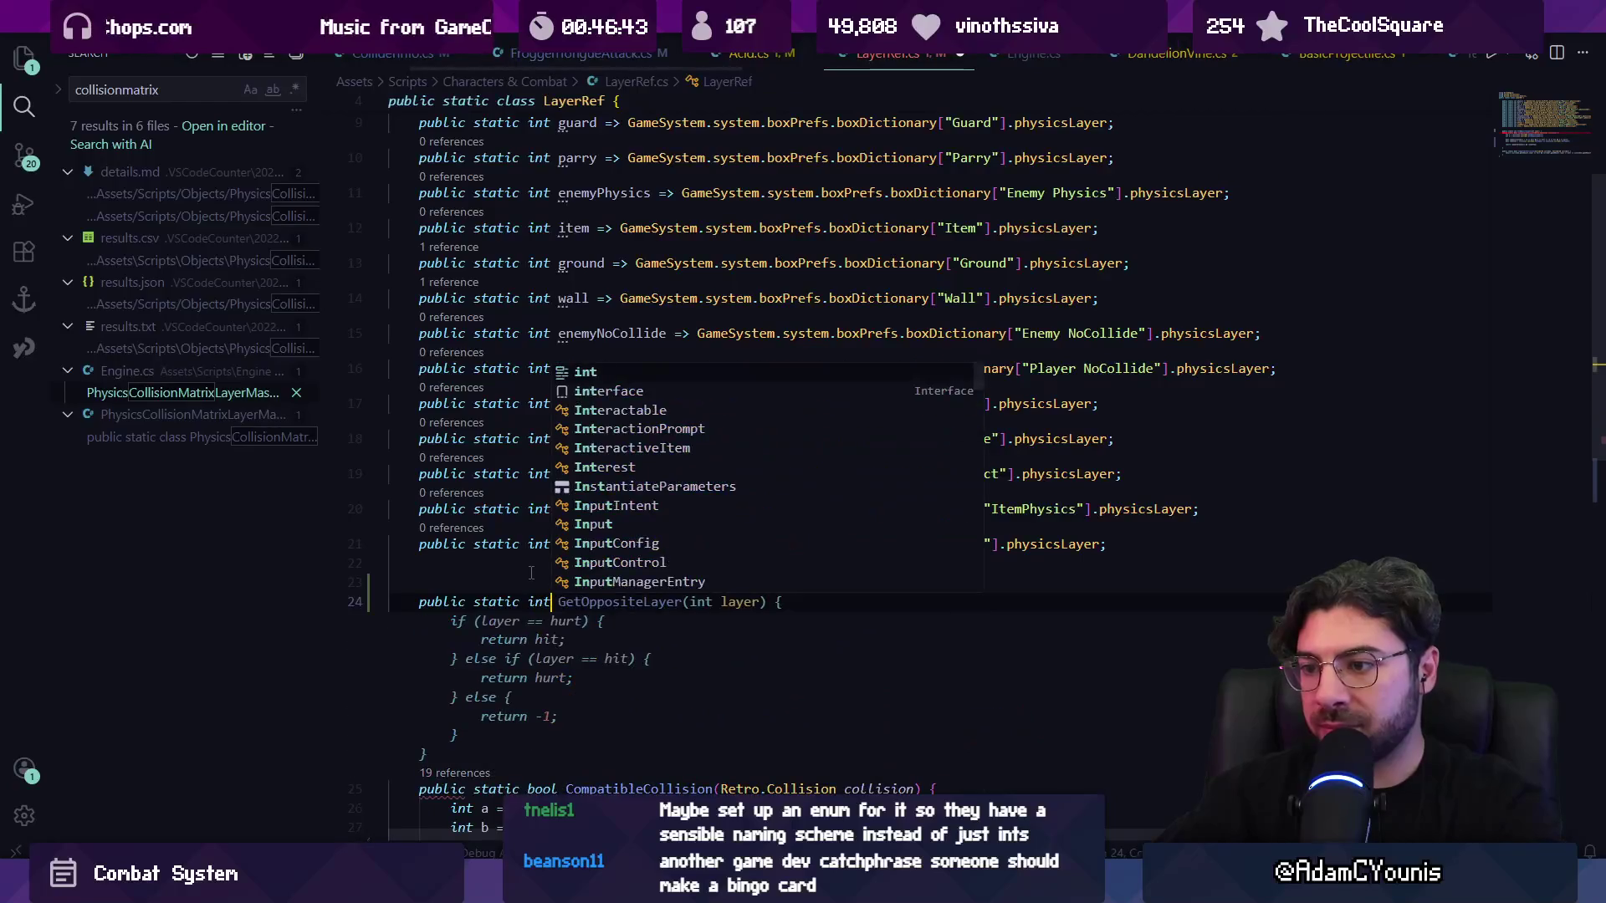
type("PLAYERTGE")
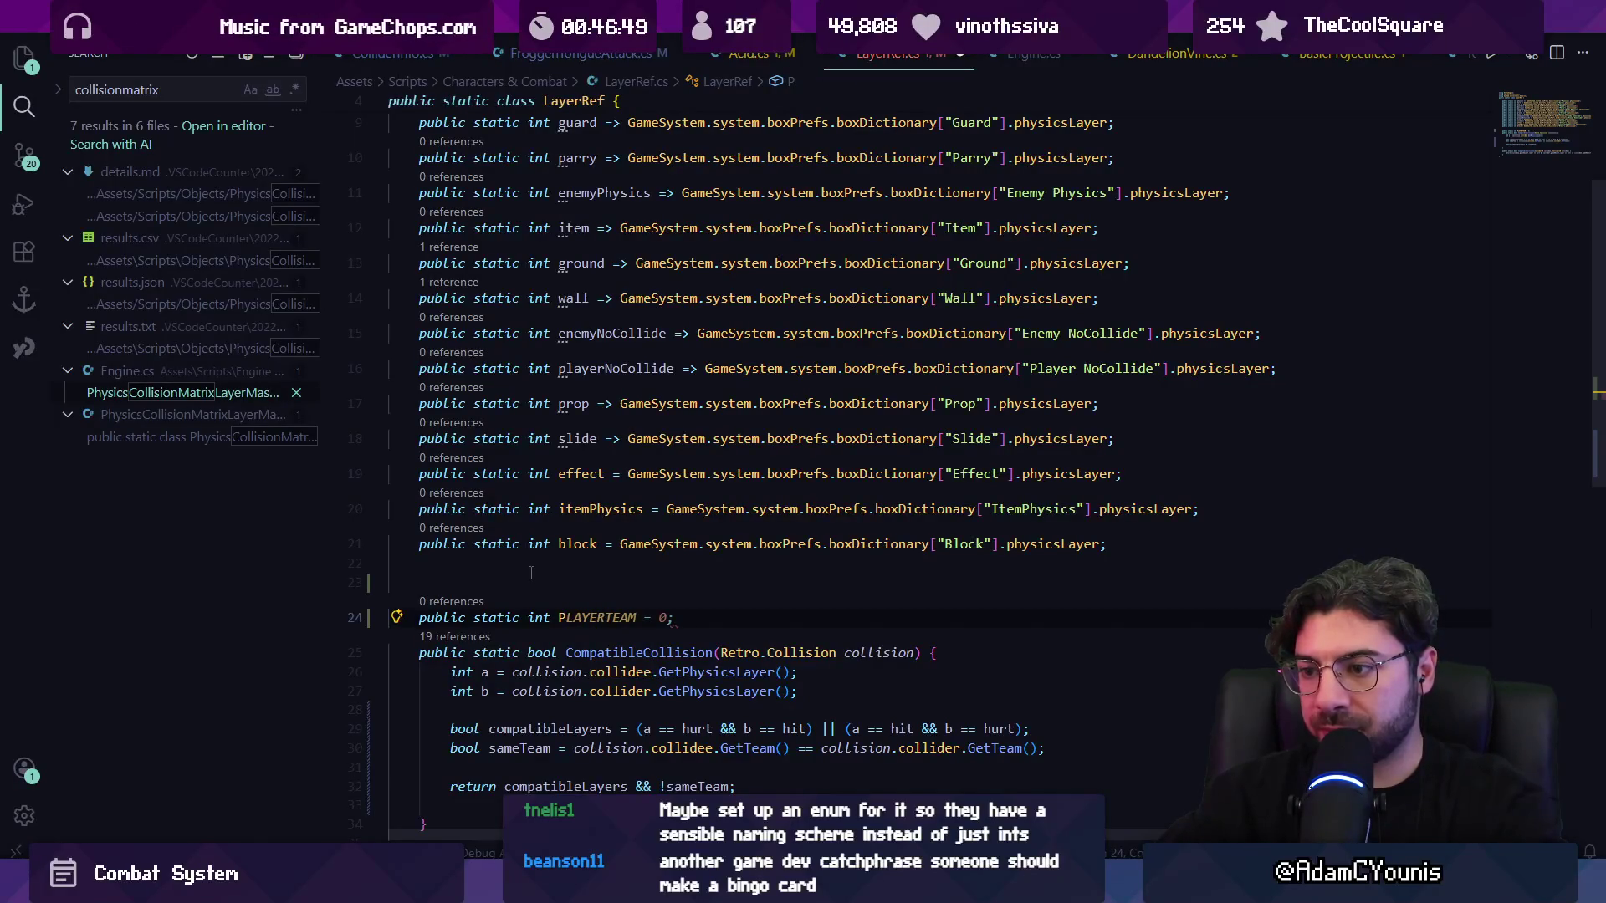
type("PLAYERTEAM")
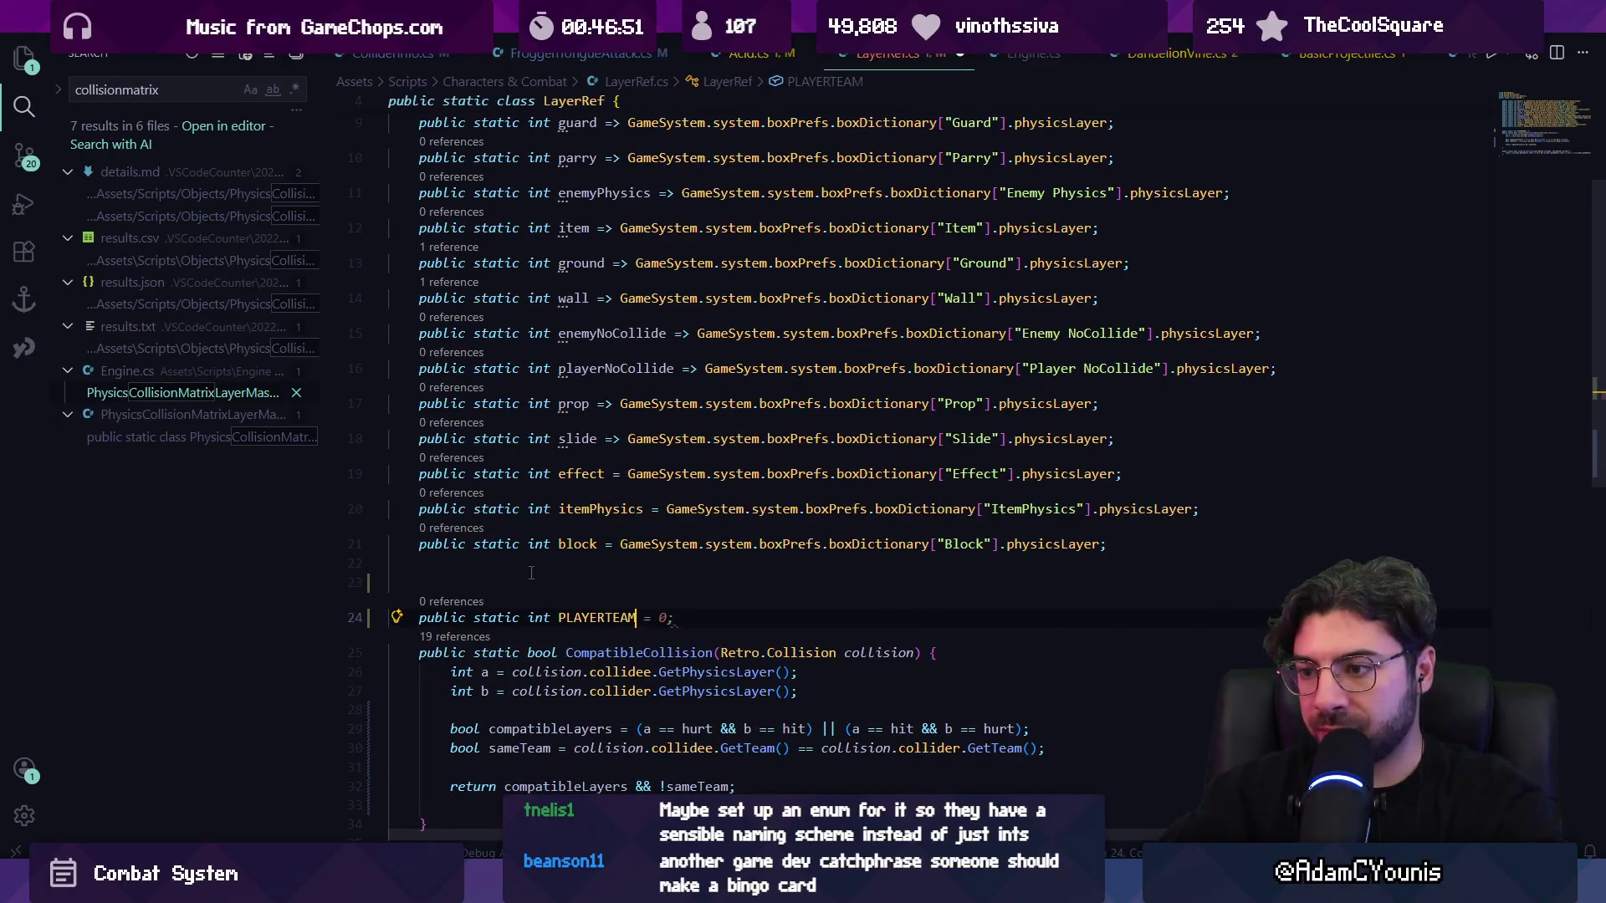
key("Tab")
key("Return")
key("Tab")
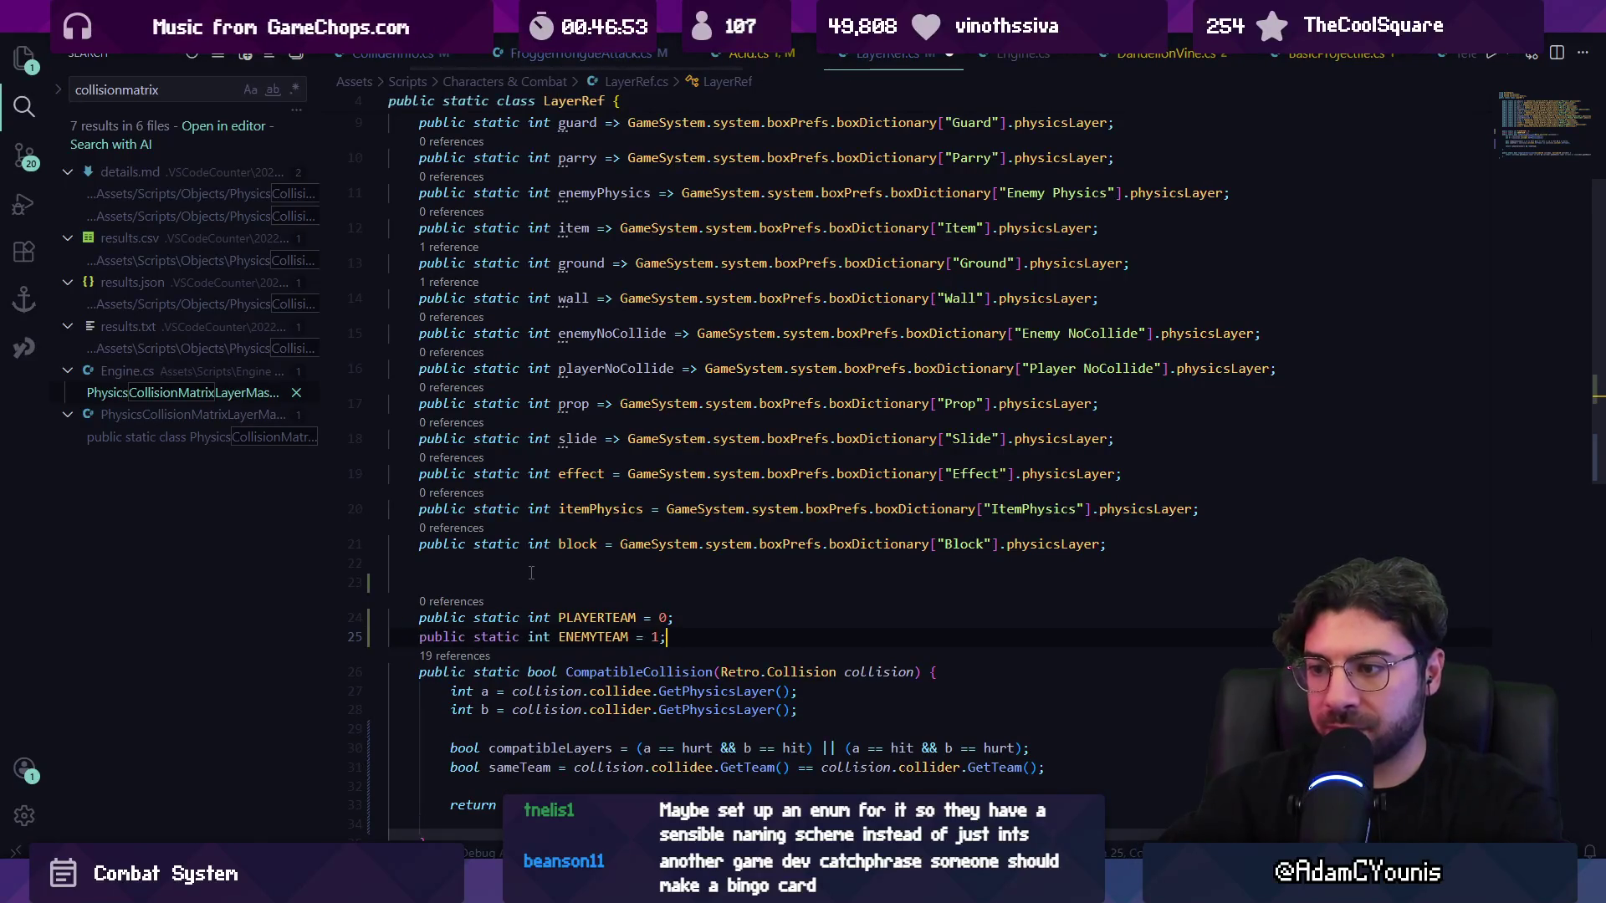
key("Return")
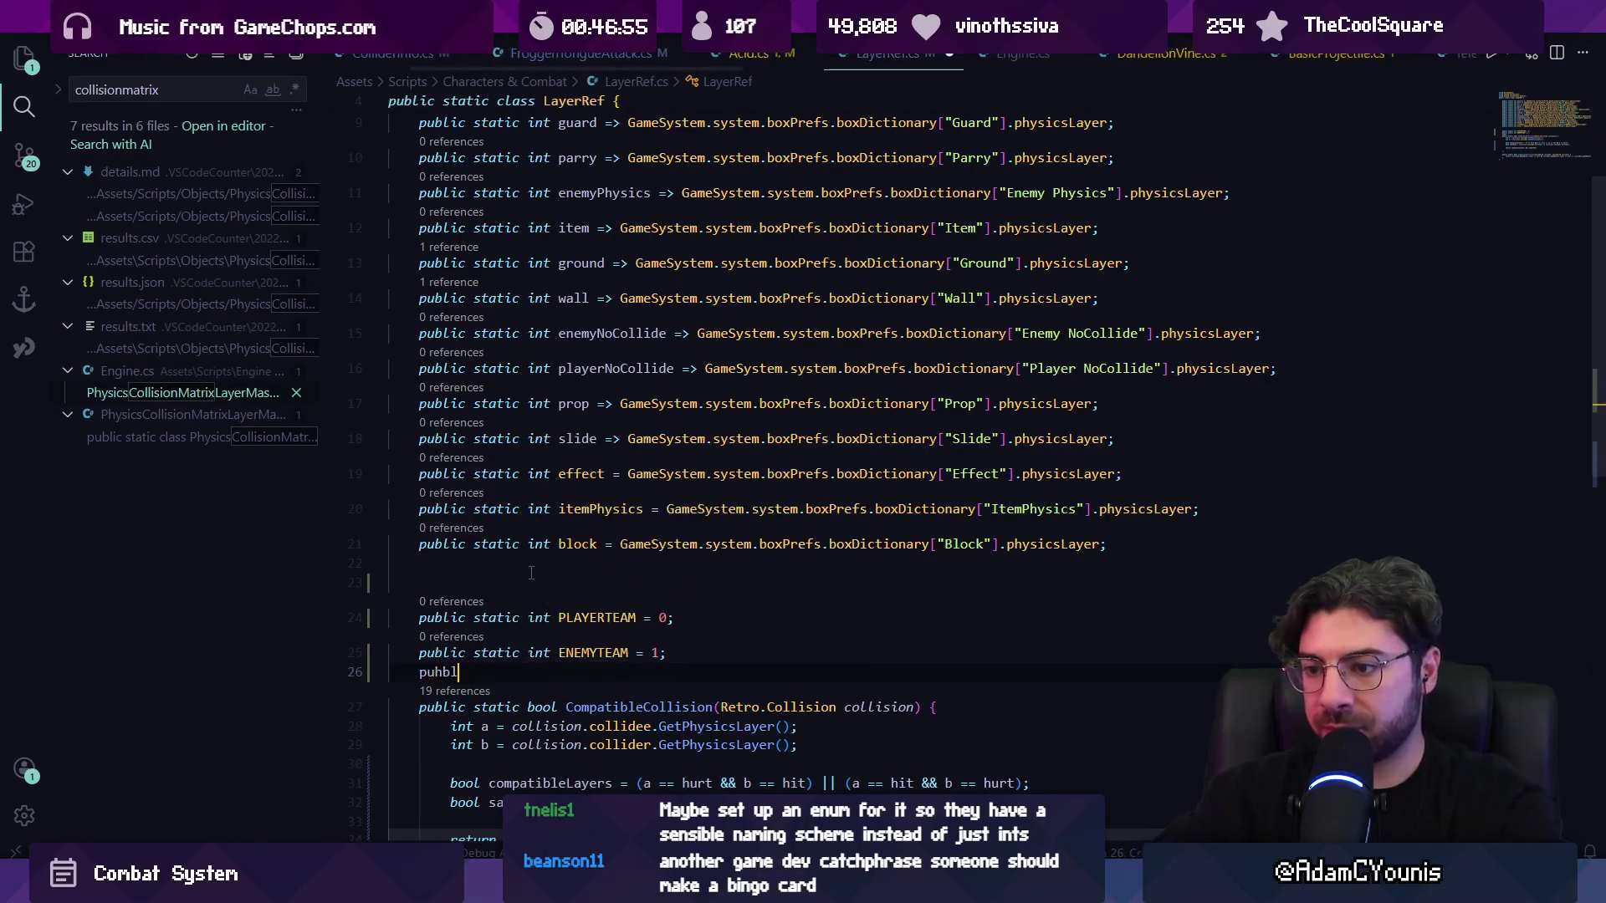
- Add a third constant ENVIRONMENT_TEAM = -1 and save LayerRef.cs
type("public ST")
key("BackSpace")
key("BackSpace")
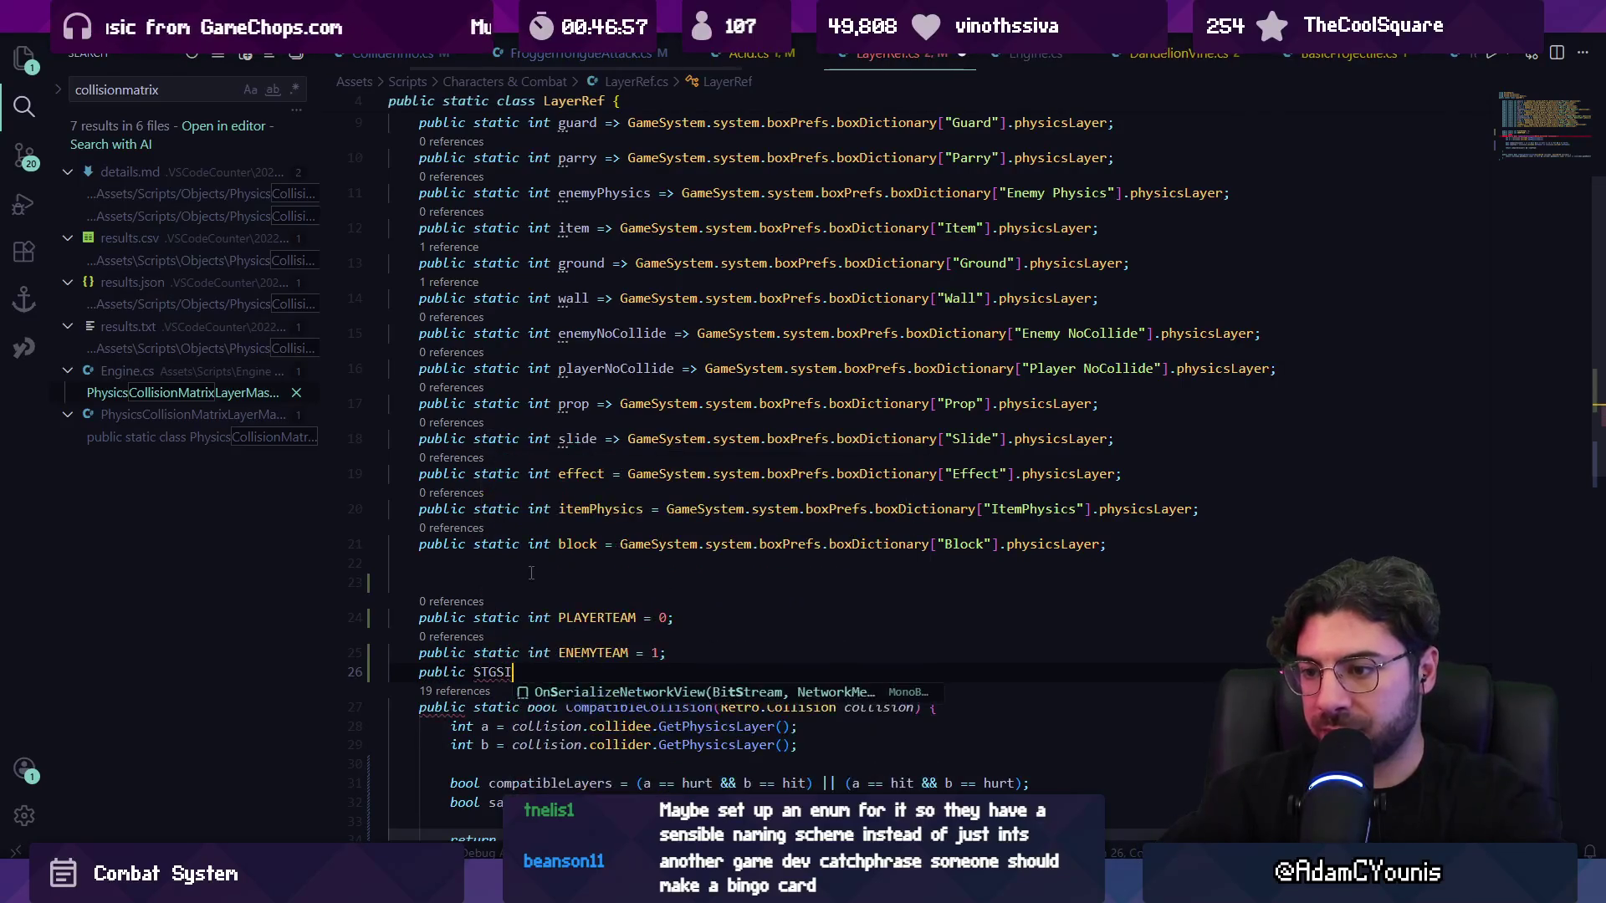
type("static int ")
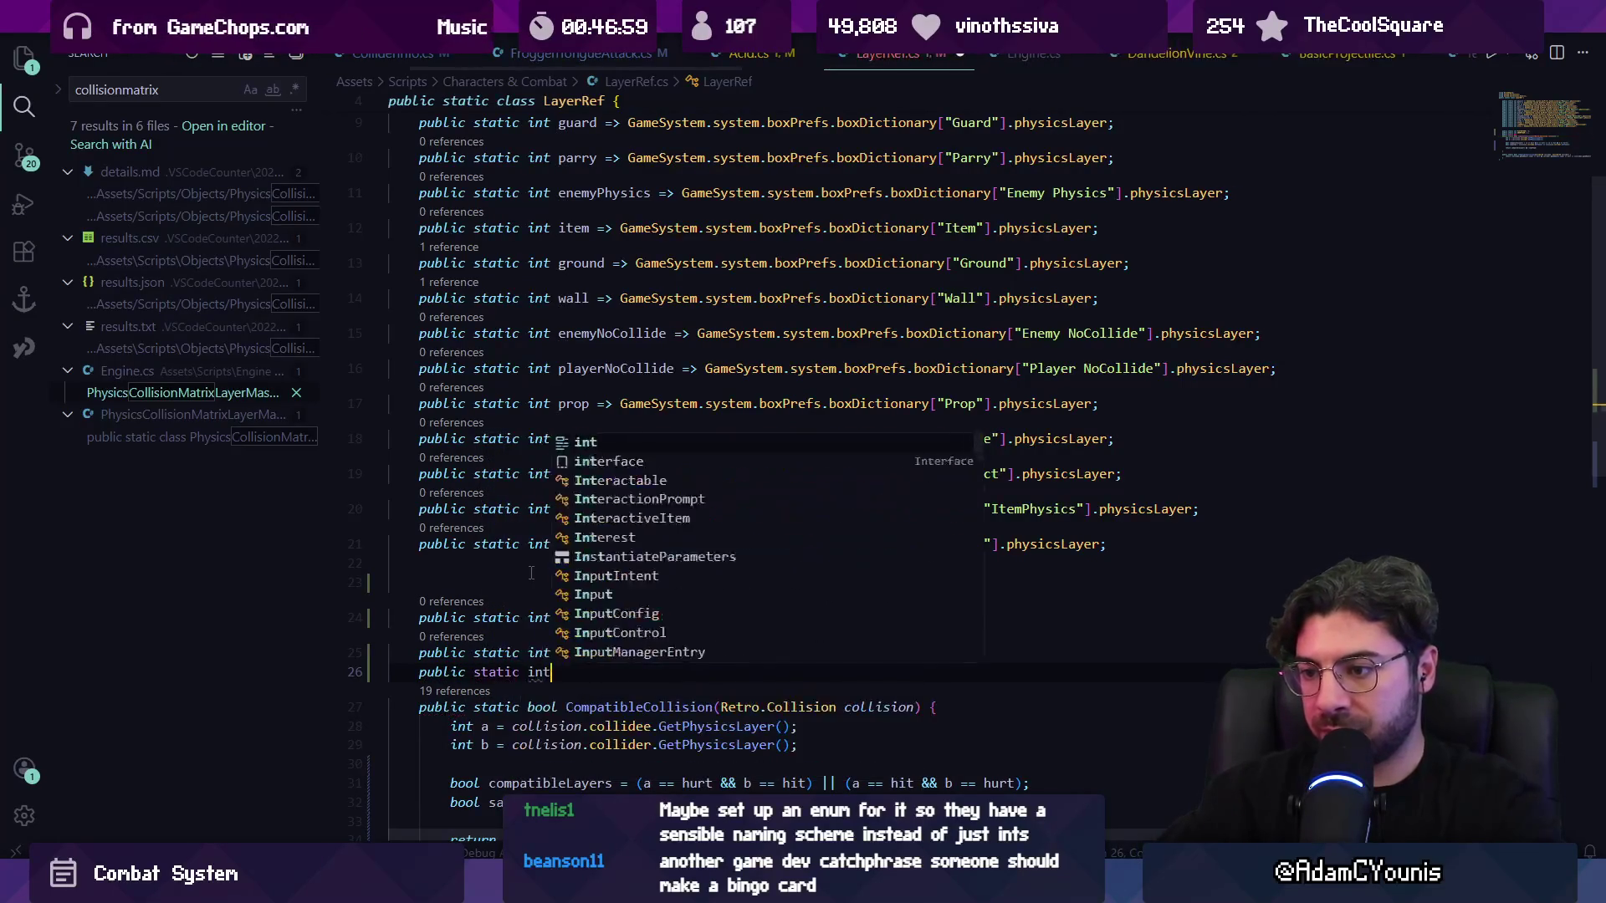
type("ENVIRONMENT")
key("Tab")
key("BackSpace")
key("BackSpace")
key("BackSpace")
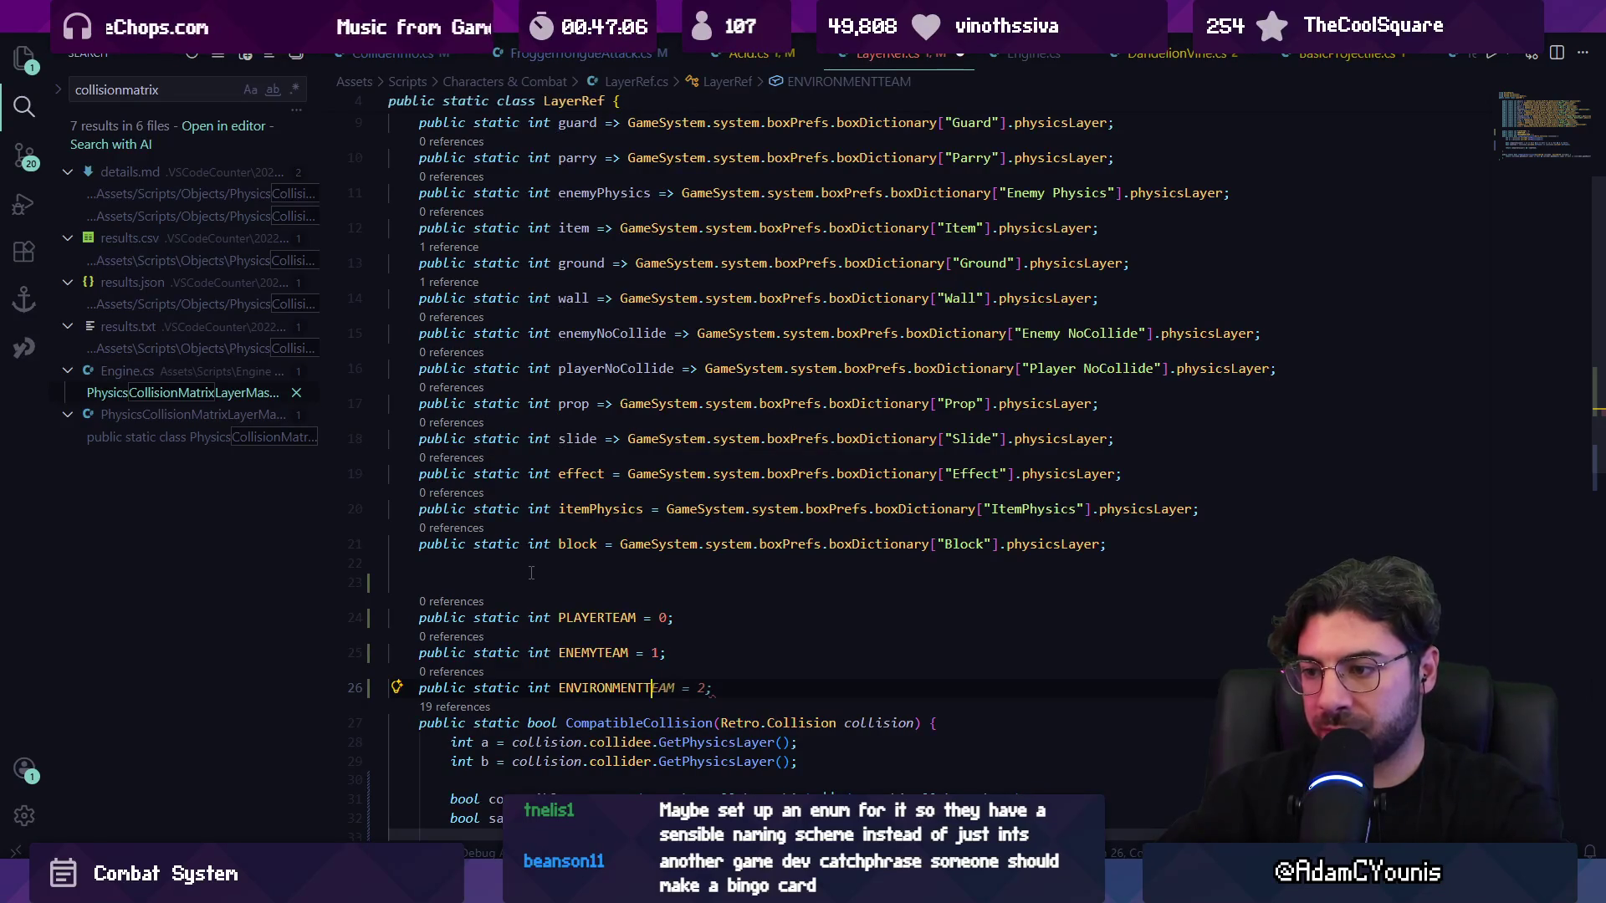
key("Tab")
key("Left")
key("Left")
key("Delete")
type("-1")
key("ctrl+s")
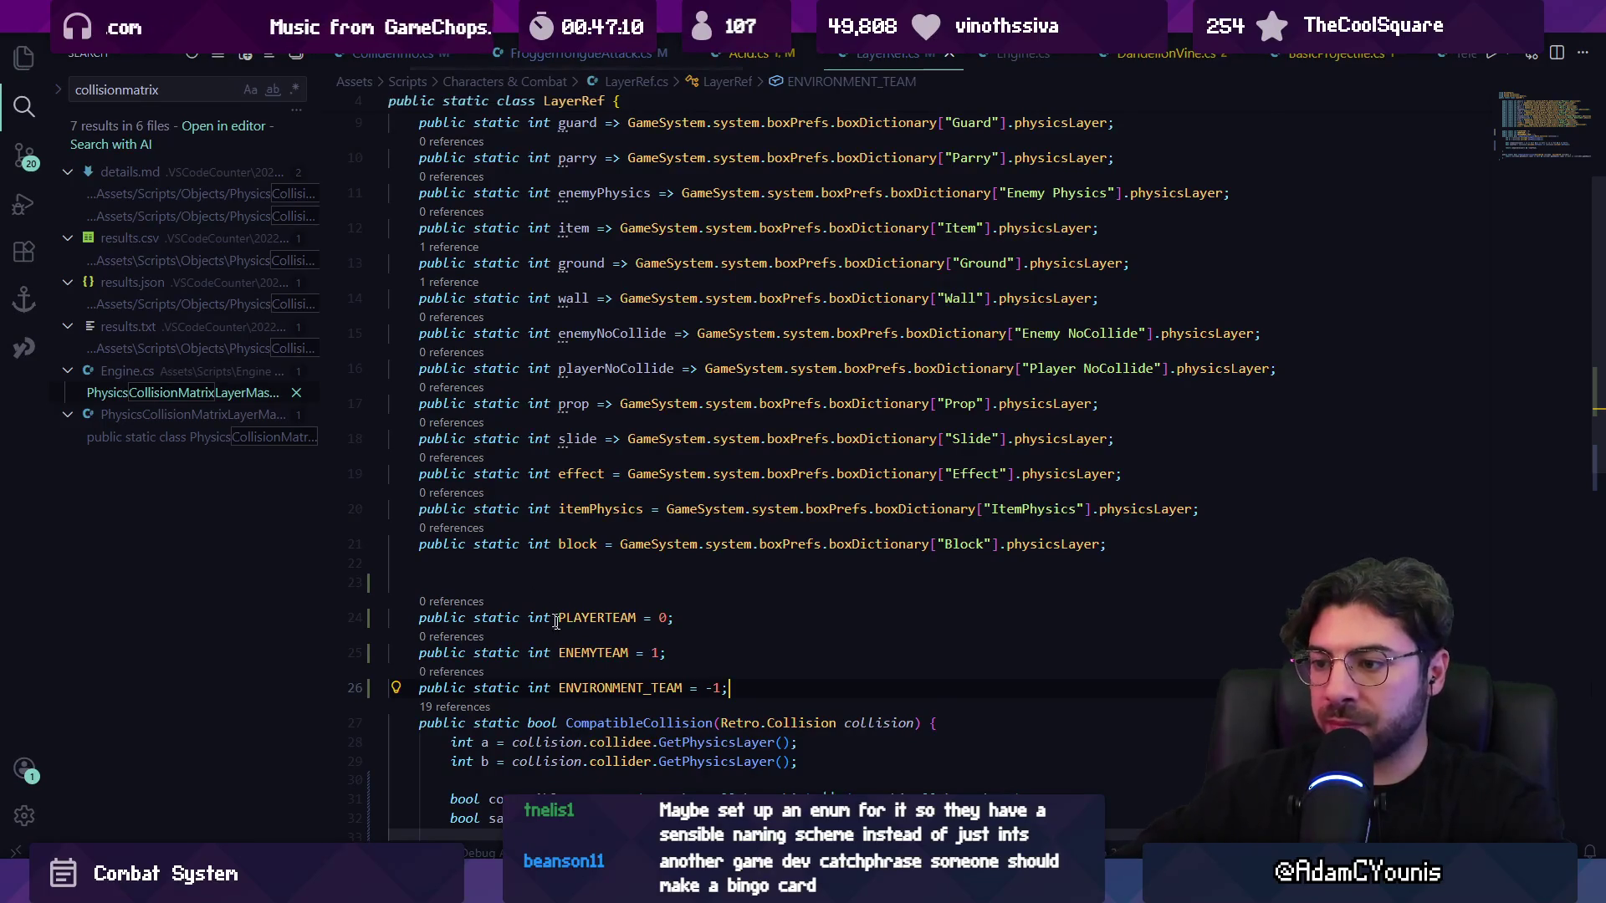
- Rename the first two constants to PLAYER_TEAM and ENEMY_TEAM and add a blank line below them
left_click(599, 653)
type("_")
key("Up")
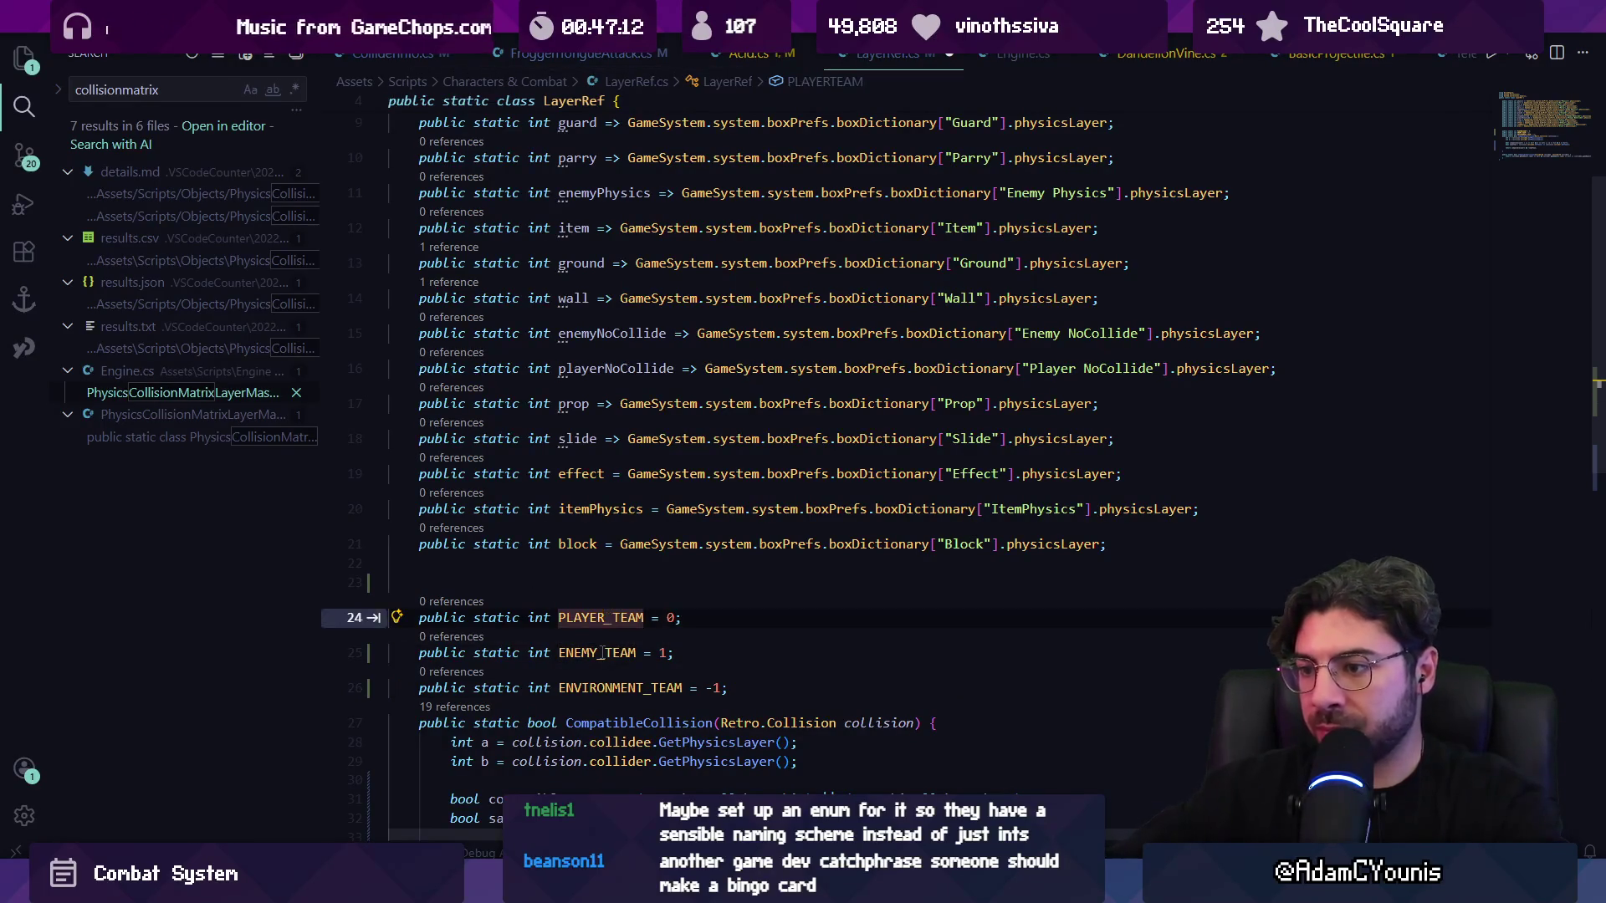
type("_")
scroll(723, 505, "down", 3)
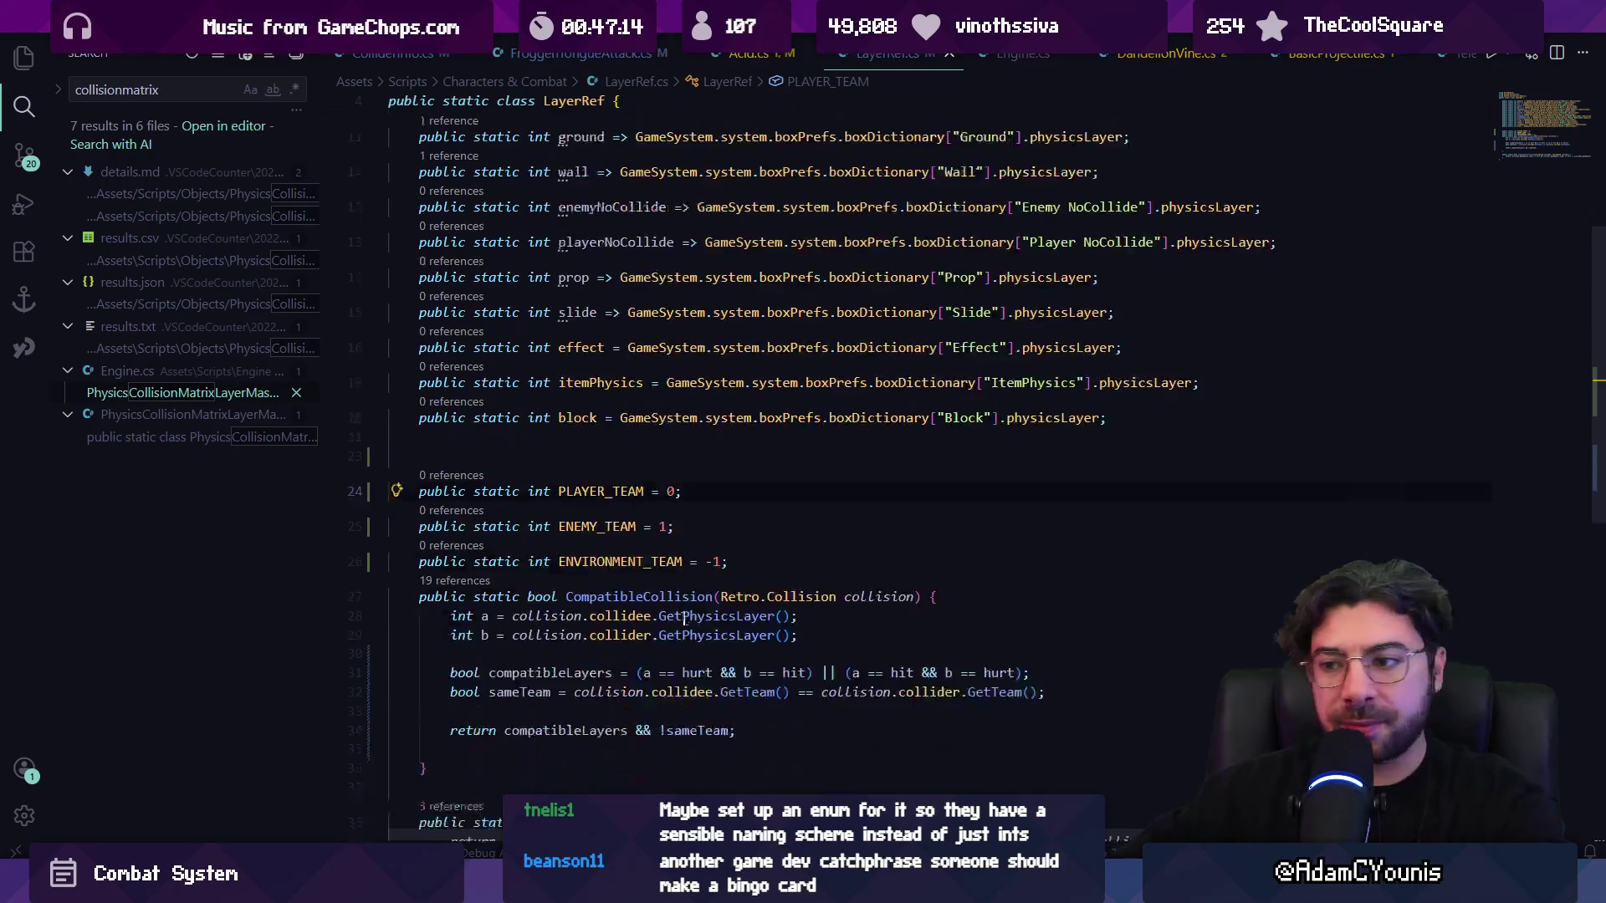
left_click(748, 520)
key("Return")
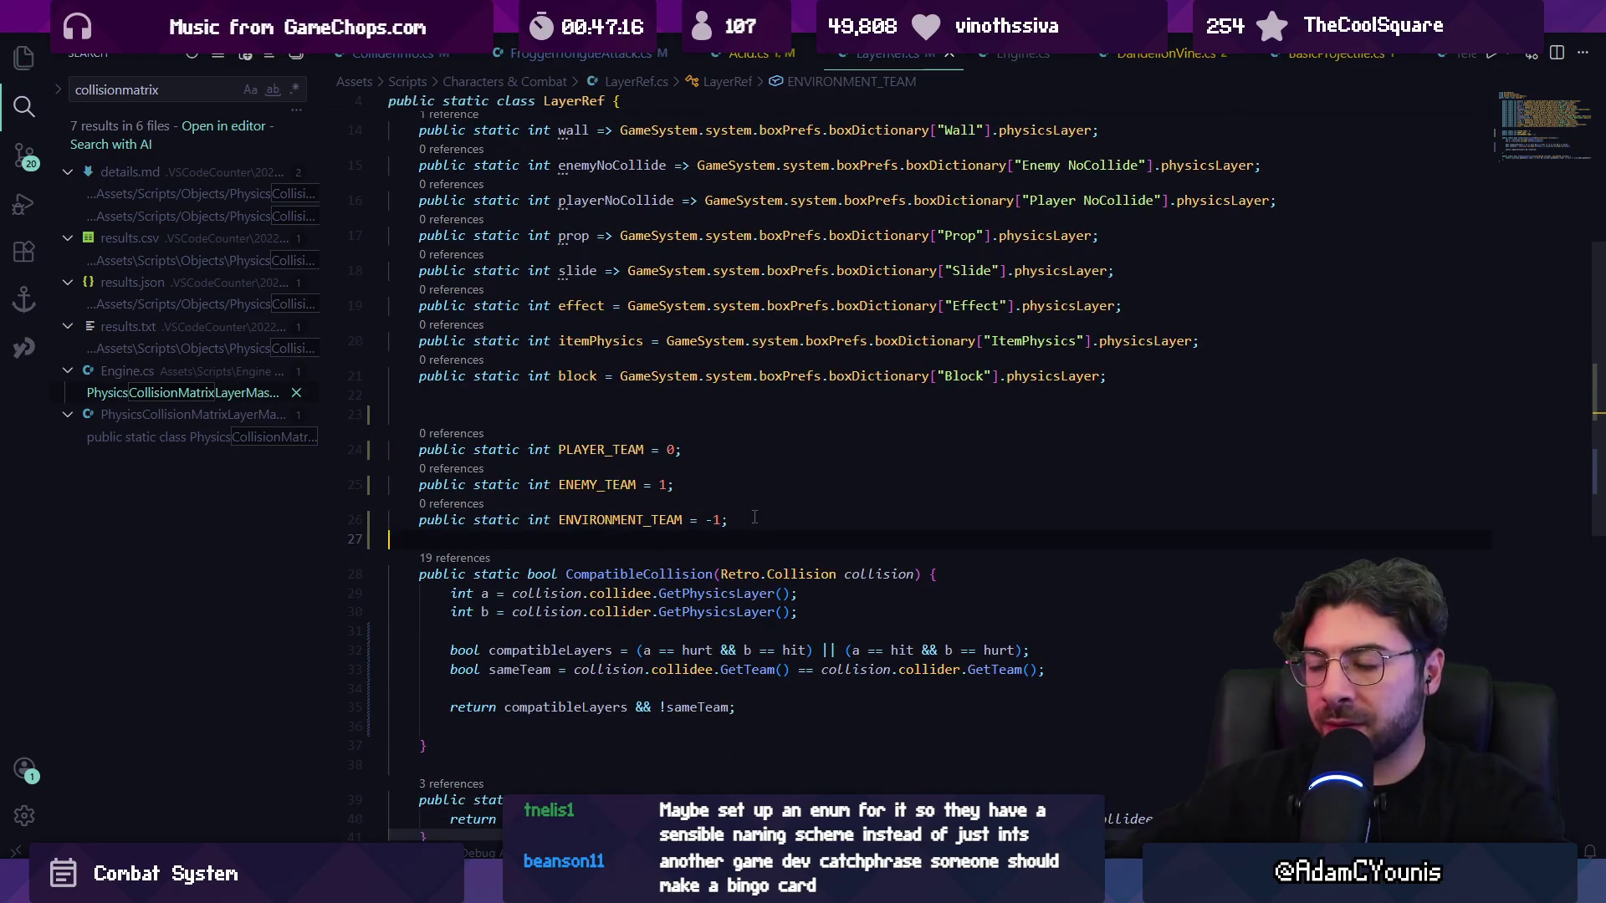
key("alt+Tab")
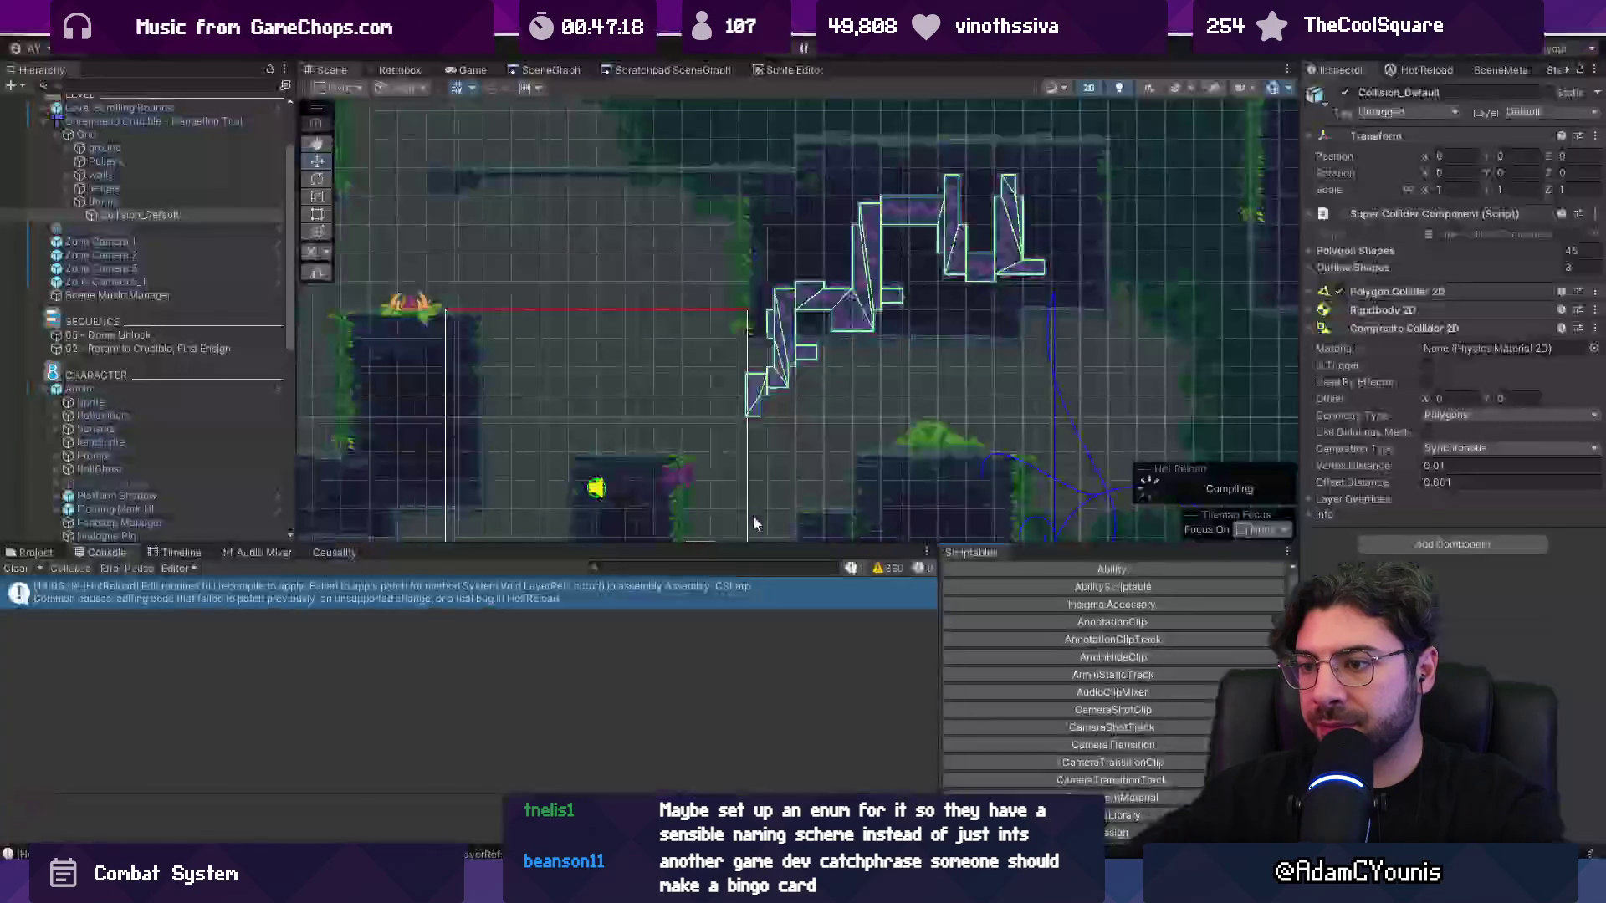
- Review ColliderInfo.cs's Setup method and the info.Setup call in HitboxManager.cs
key("alt+Tab")
key("alt+Left")
key("alt+Left")
key("alt+Left")
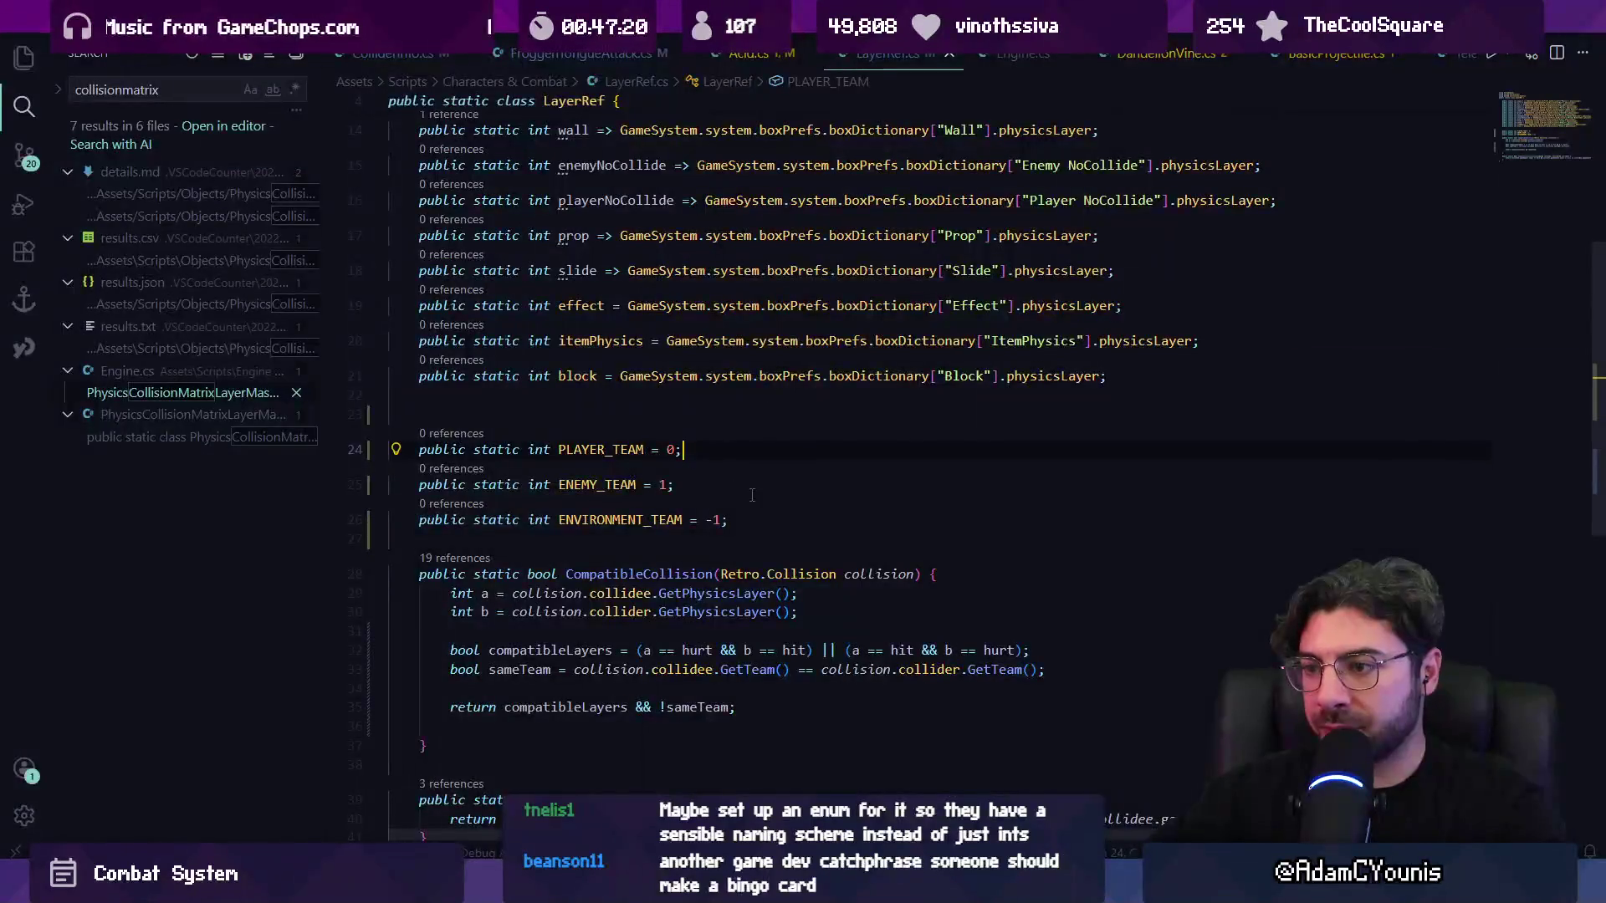
key("alt+Left")
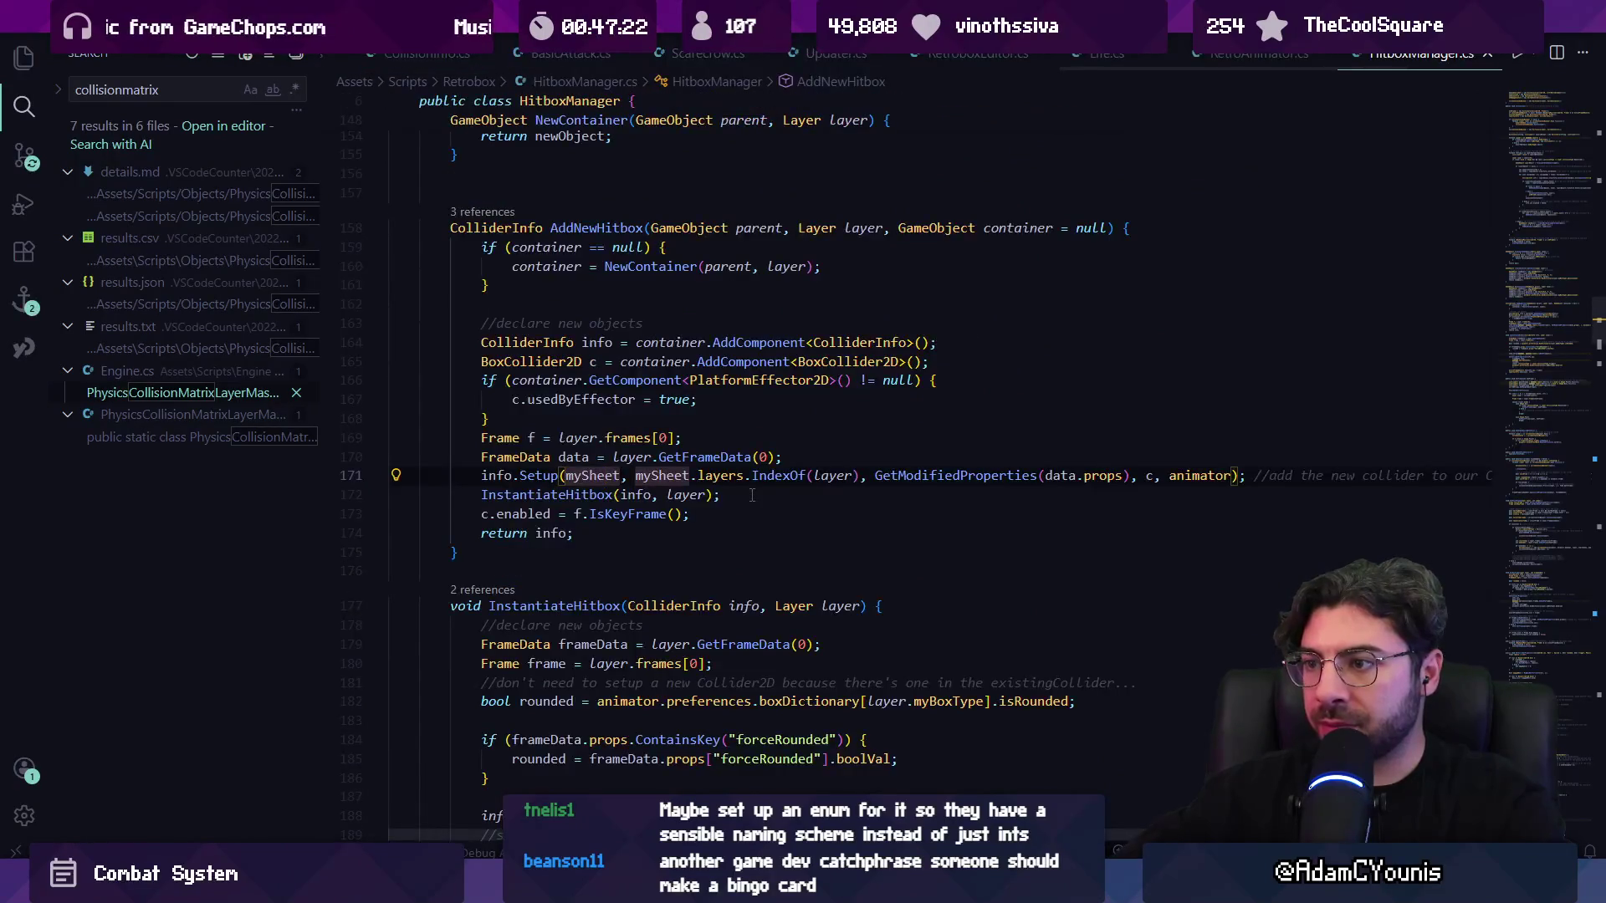
key("ctrl+p")
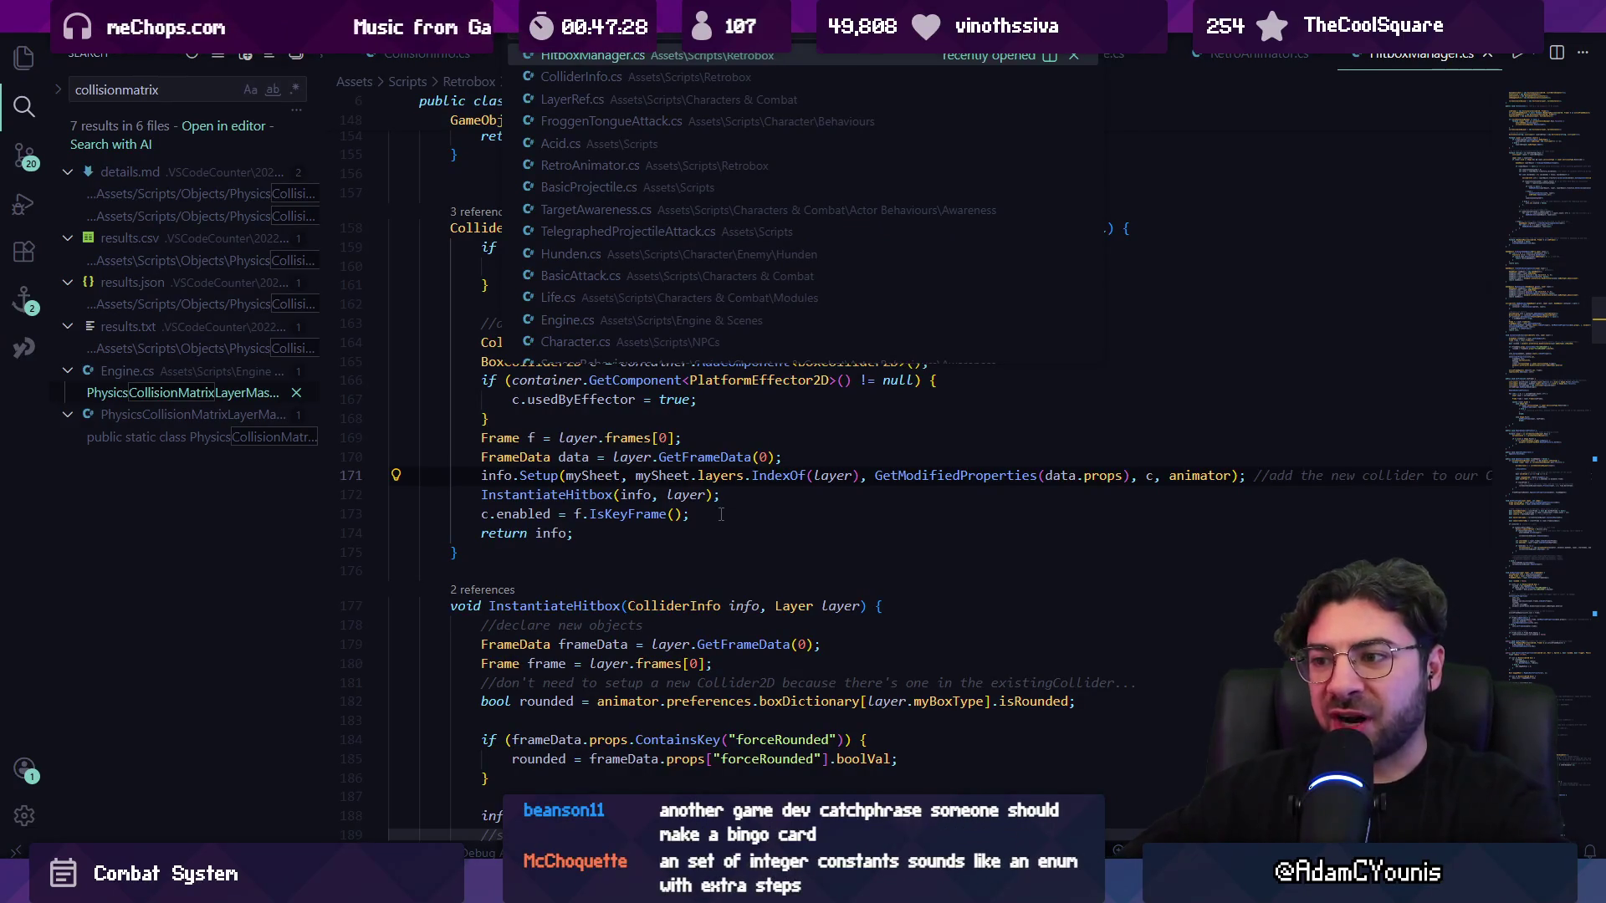
key("Escape")
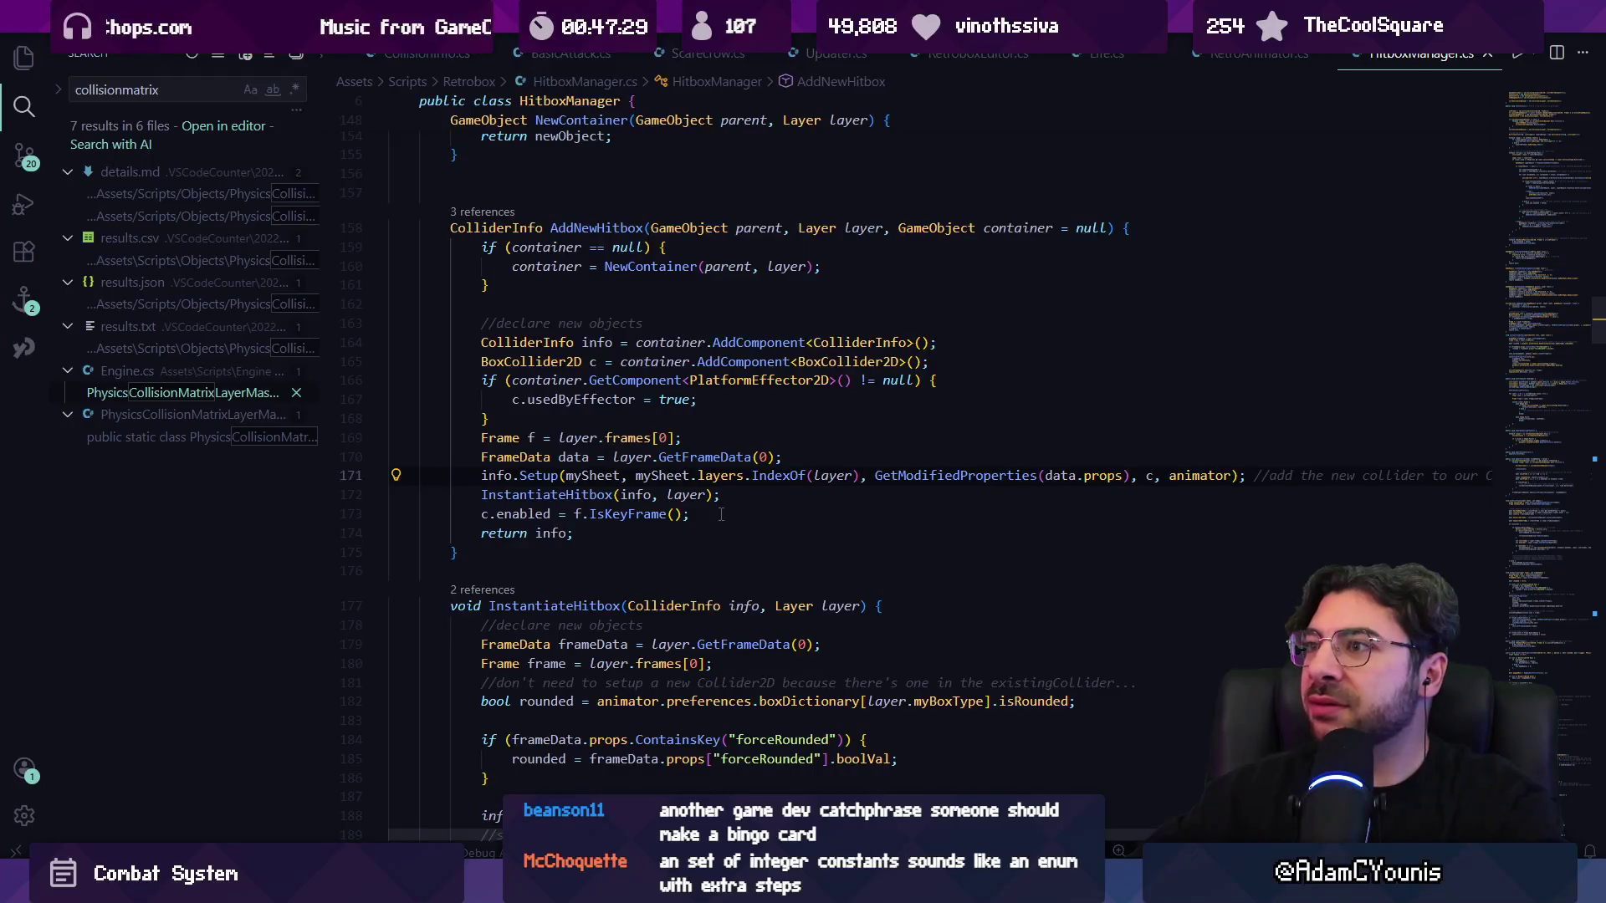
key("ctrl+p")
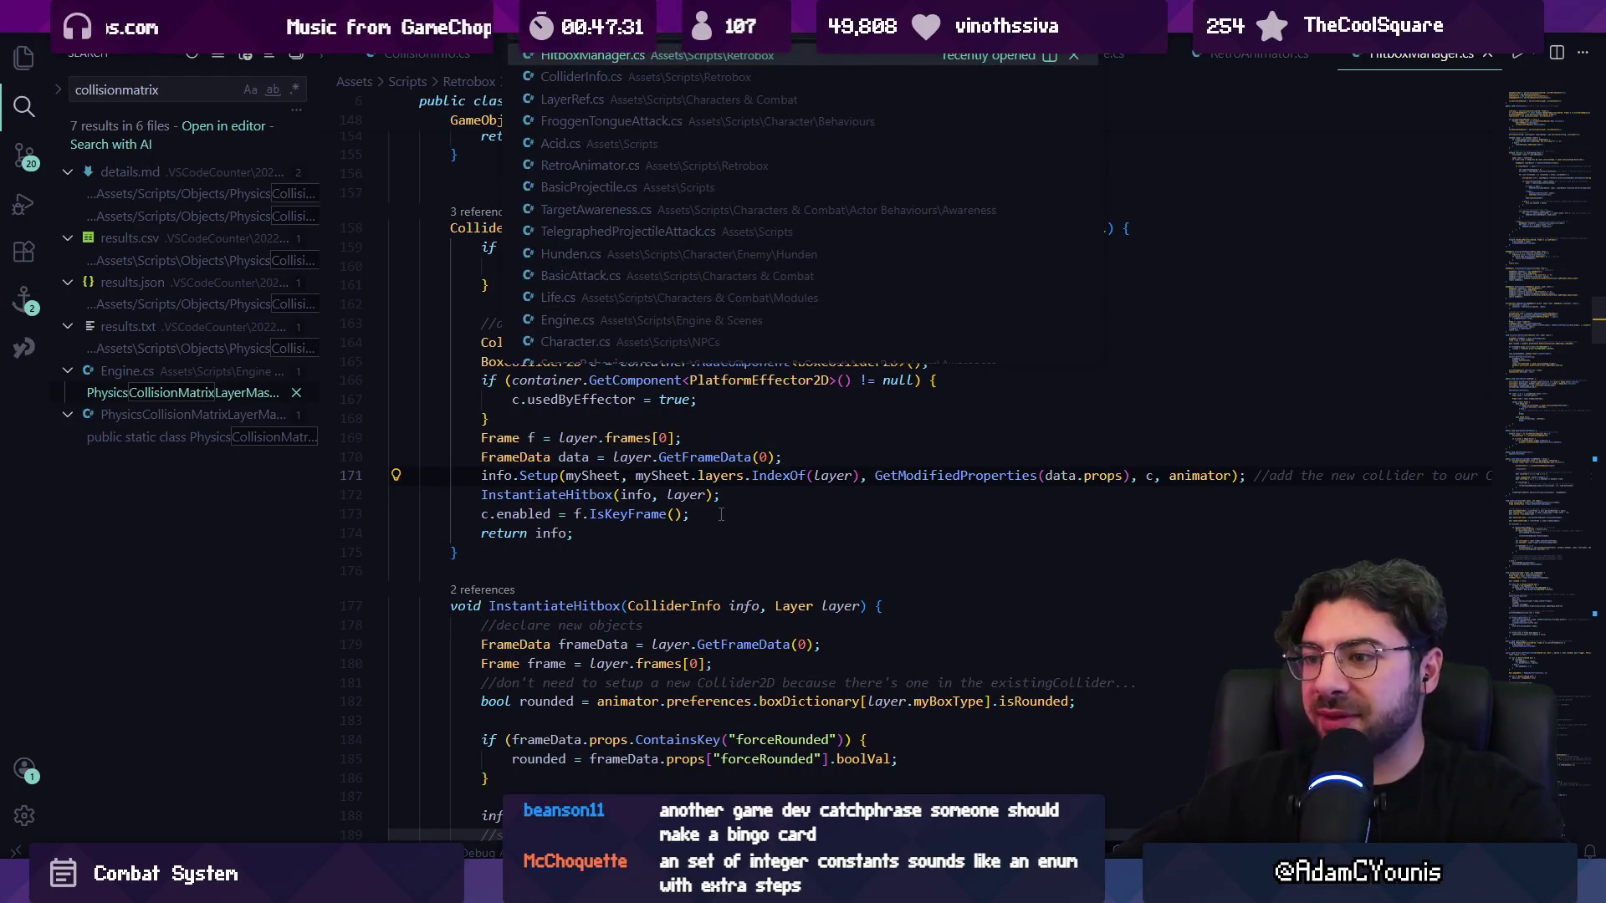
key("Escape")
key("F12")
key("alt+Left")
key("alt+Right")
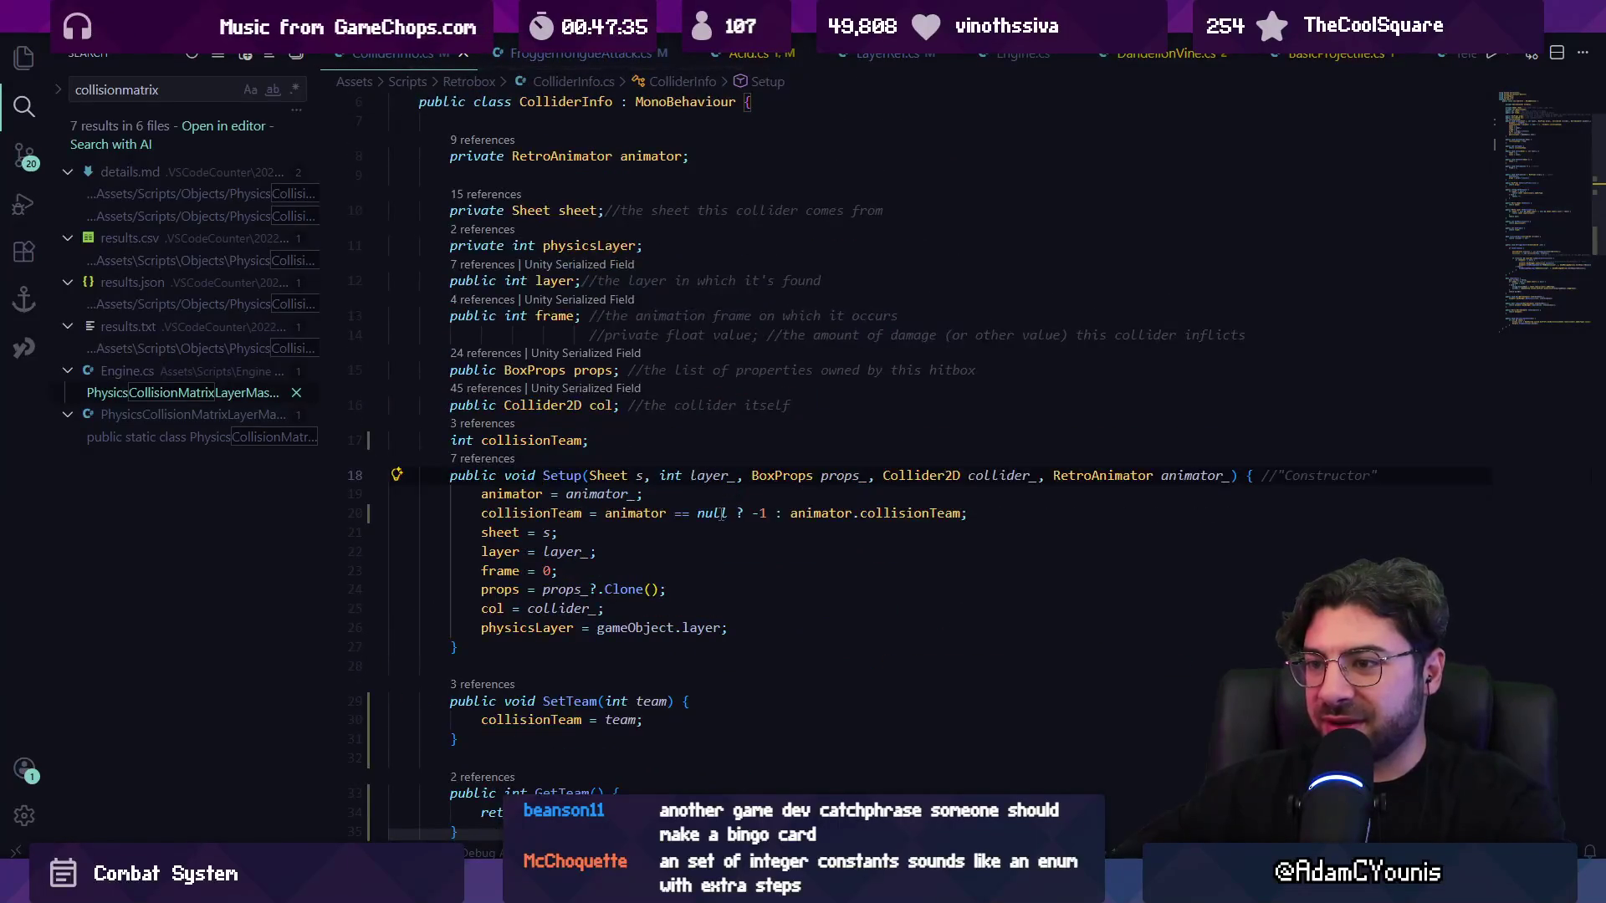
key("alt+Left")
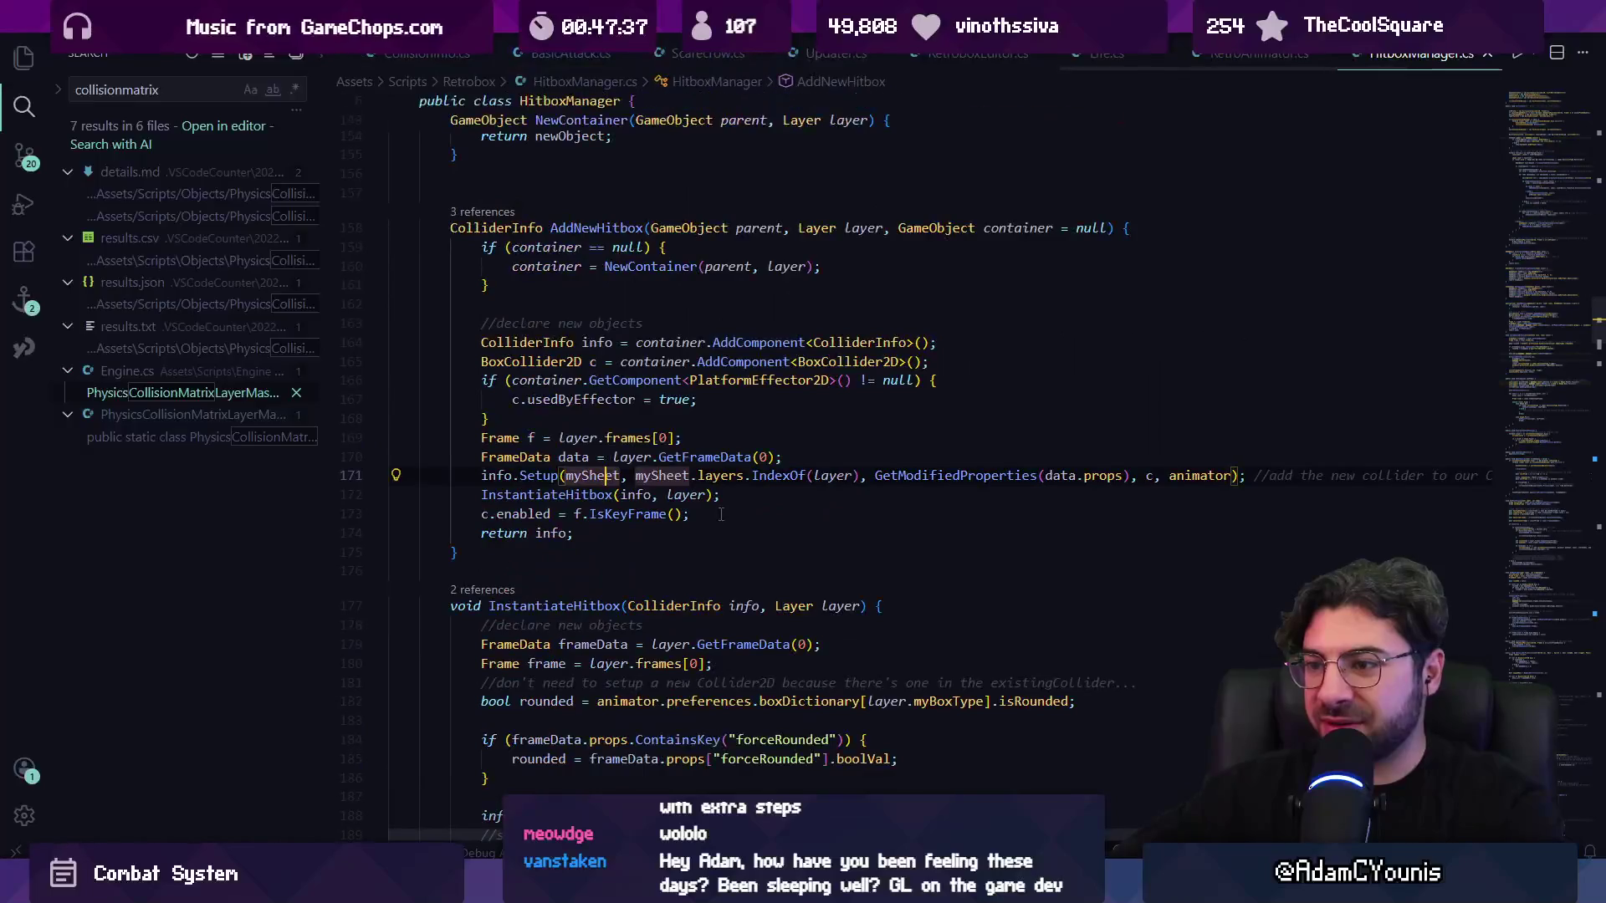
- Reopen LayerRef.cs and rename ENVIRONMENT_TEAM to GAIA_TEAM
key("ctrl+p")
type("layerref")
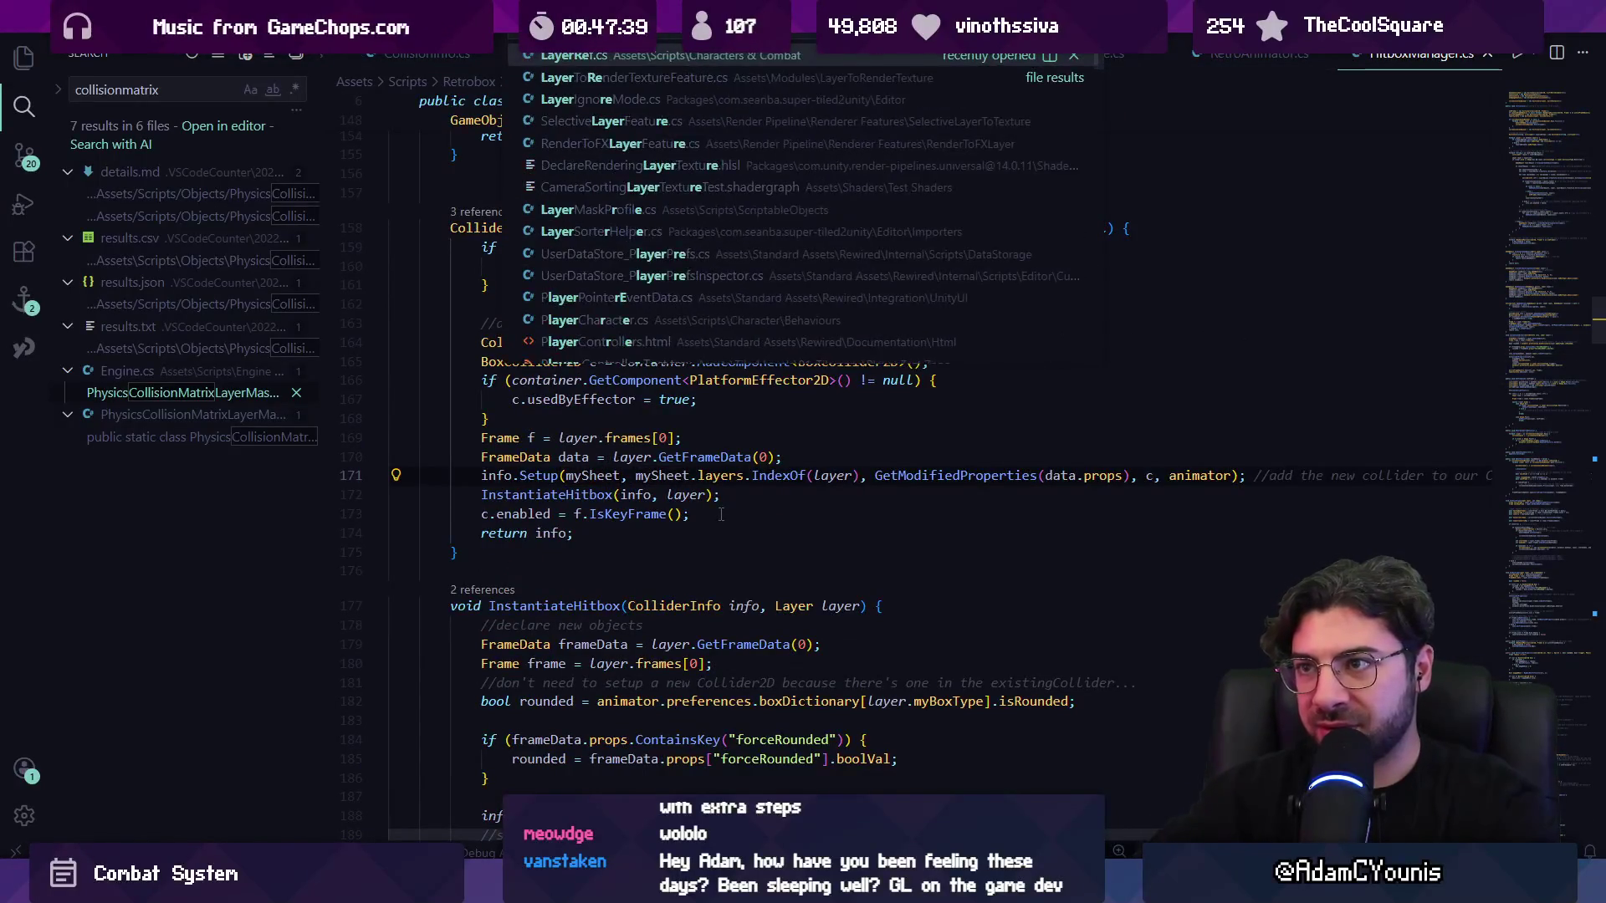
key("Return")
key("Down")
key("ctrl+shift+Left")
key("BackSpace")
type("GAIA_TEAM = -1;")
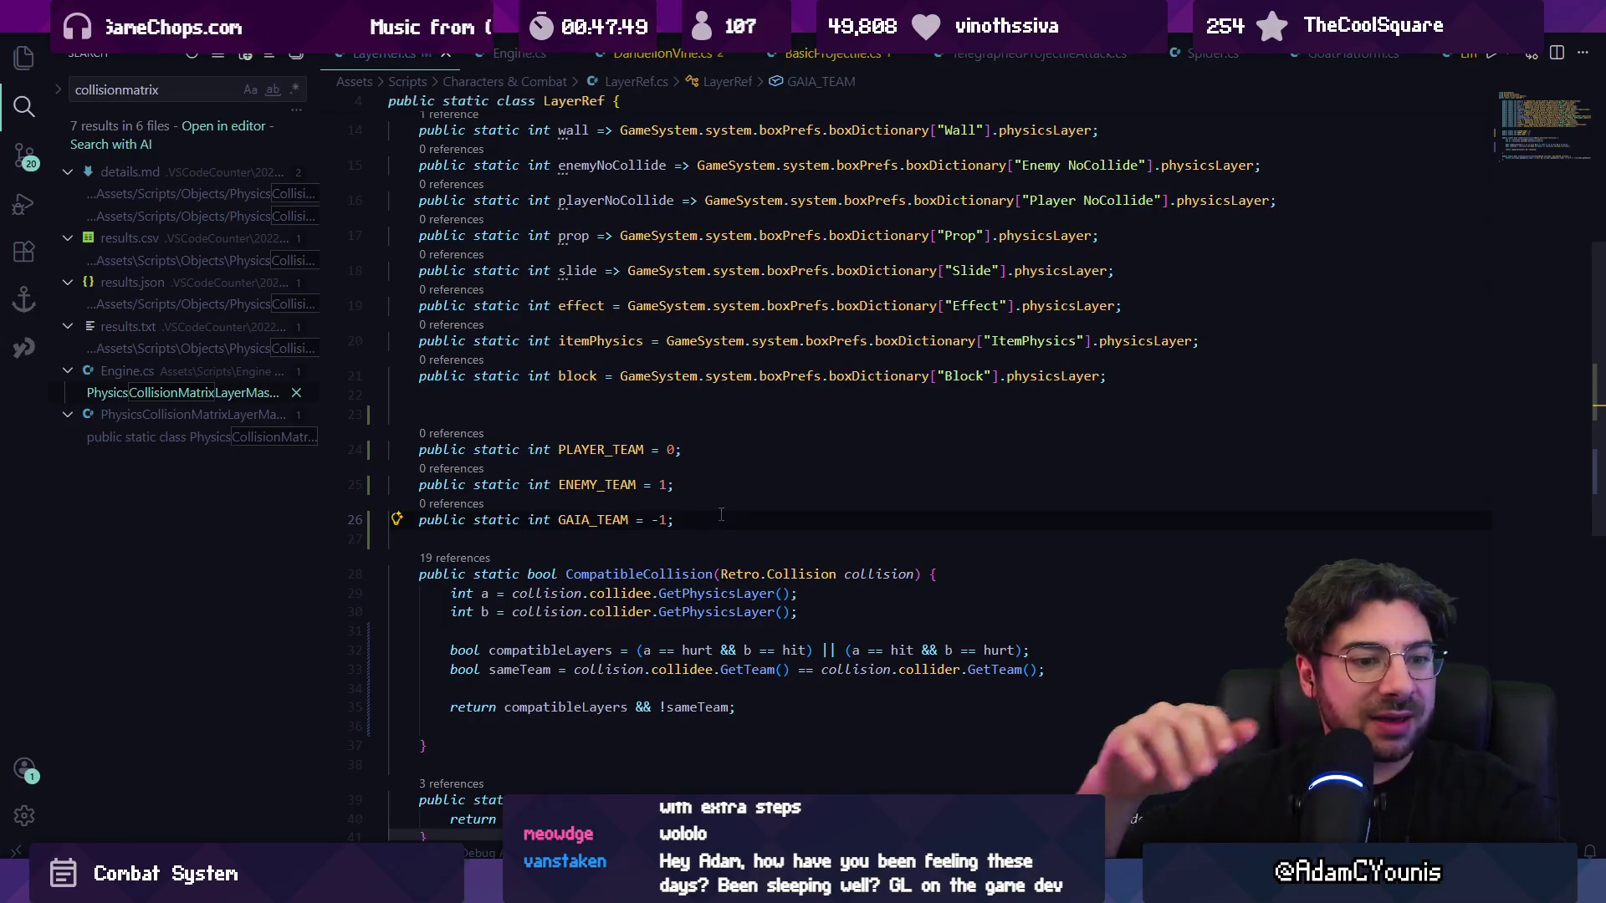
- Let Unity compile the LayerRef change, then open TargetAwareness.cs by searching 'target'
key("Down")
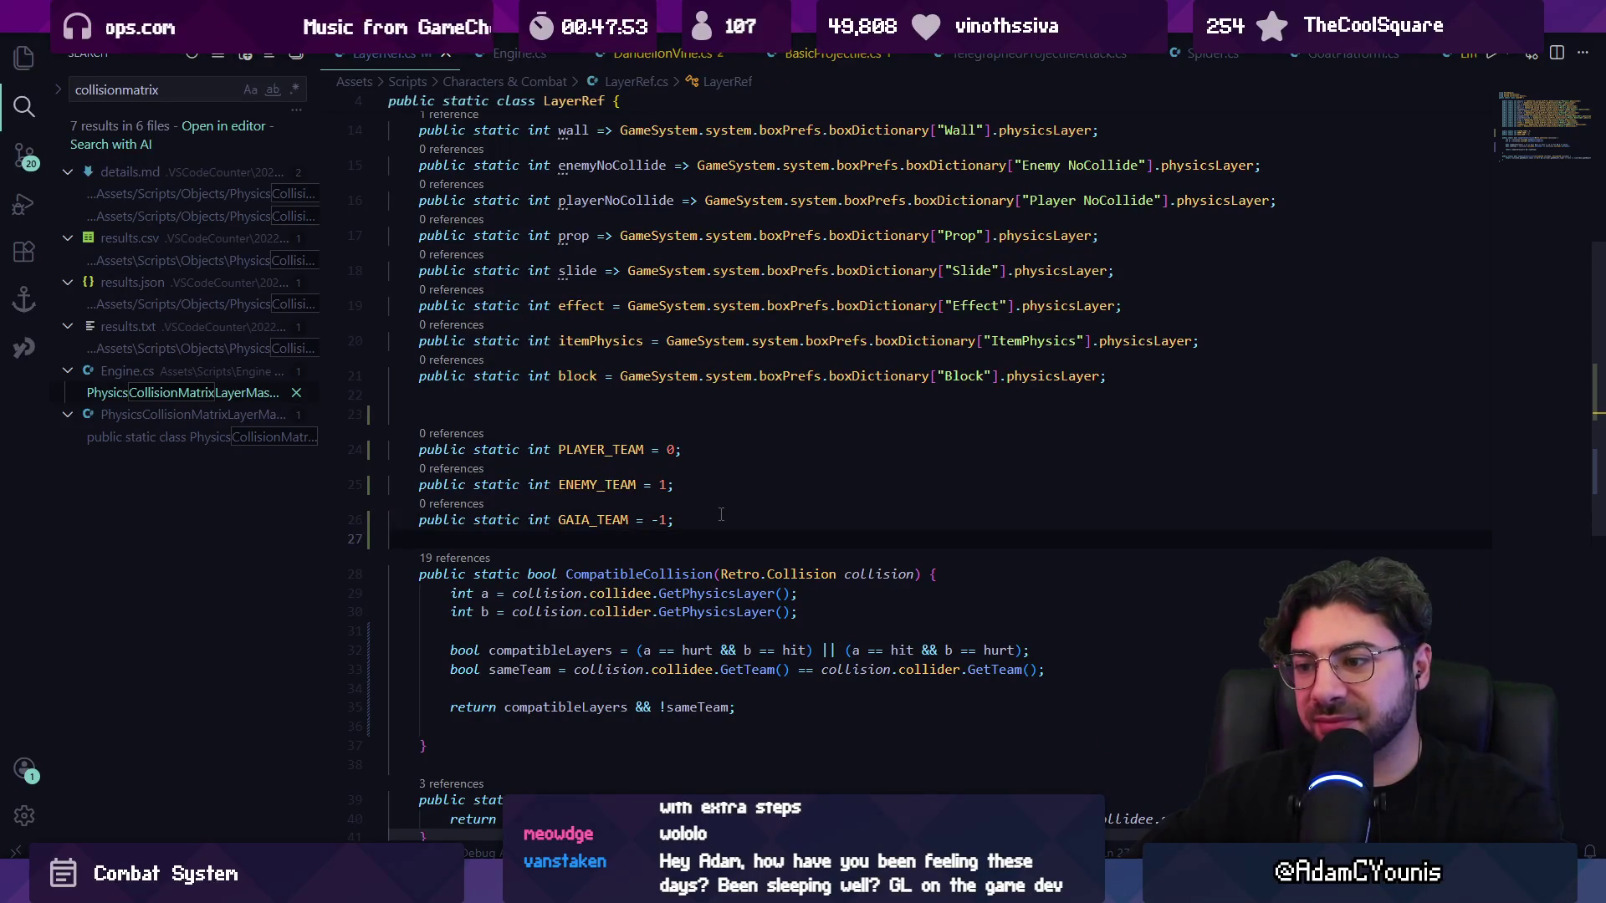
key("alt+Tab")
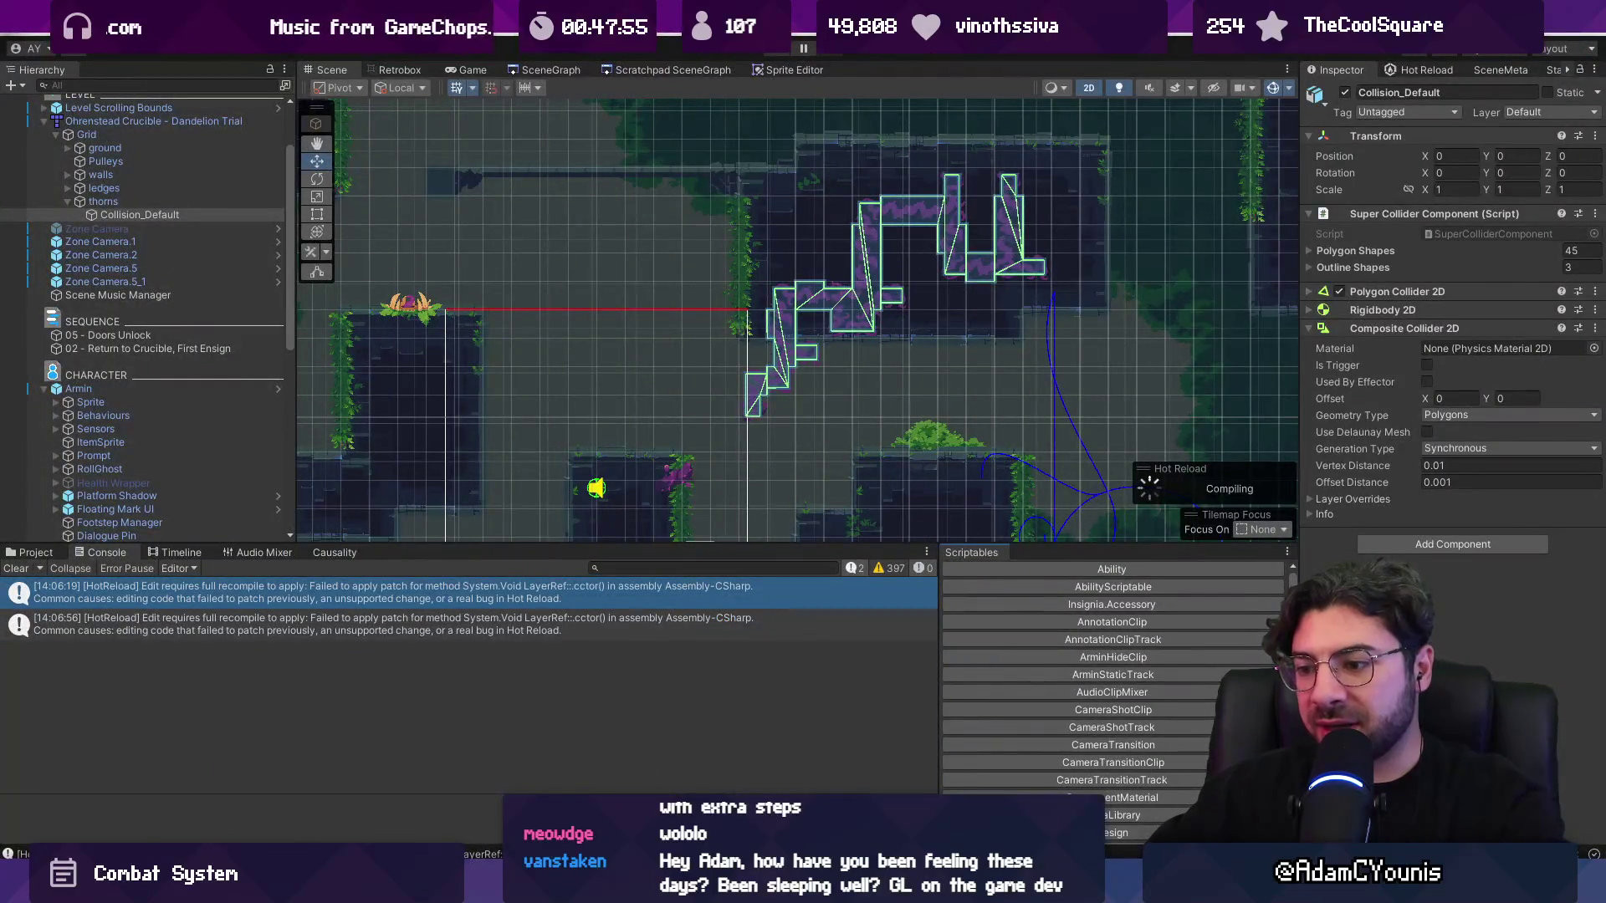
key("alt+Tab")
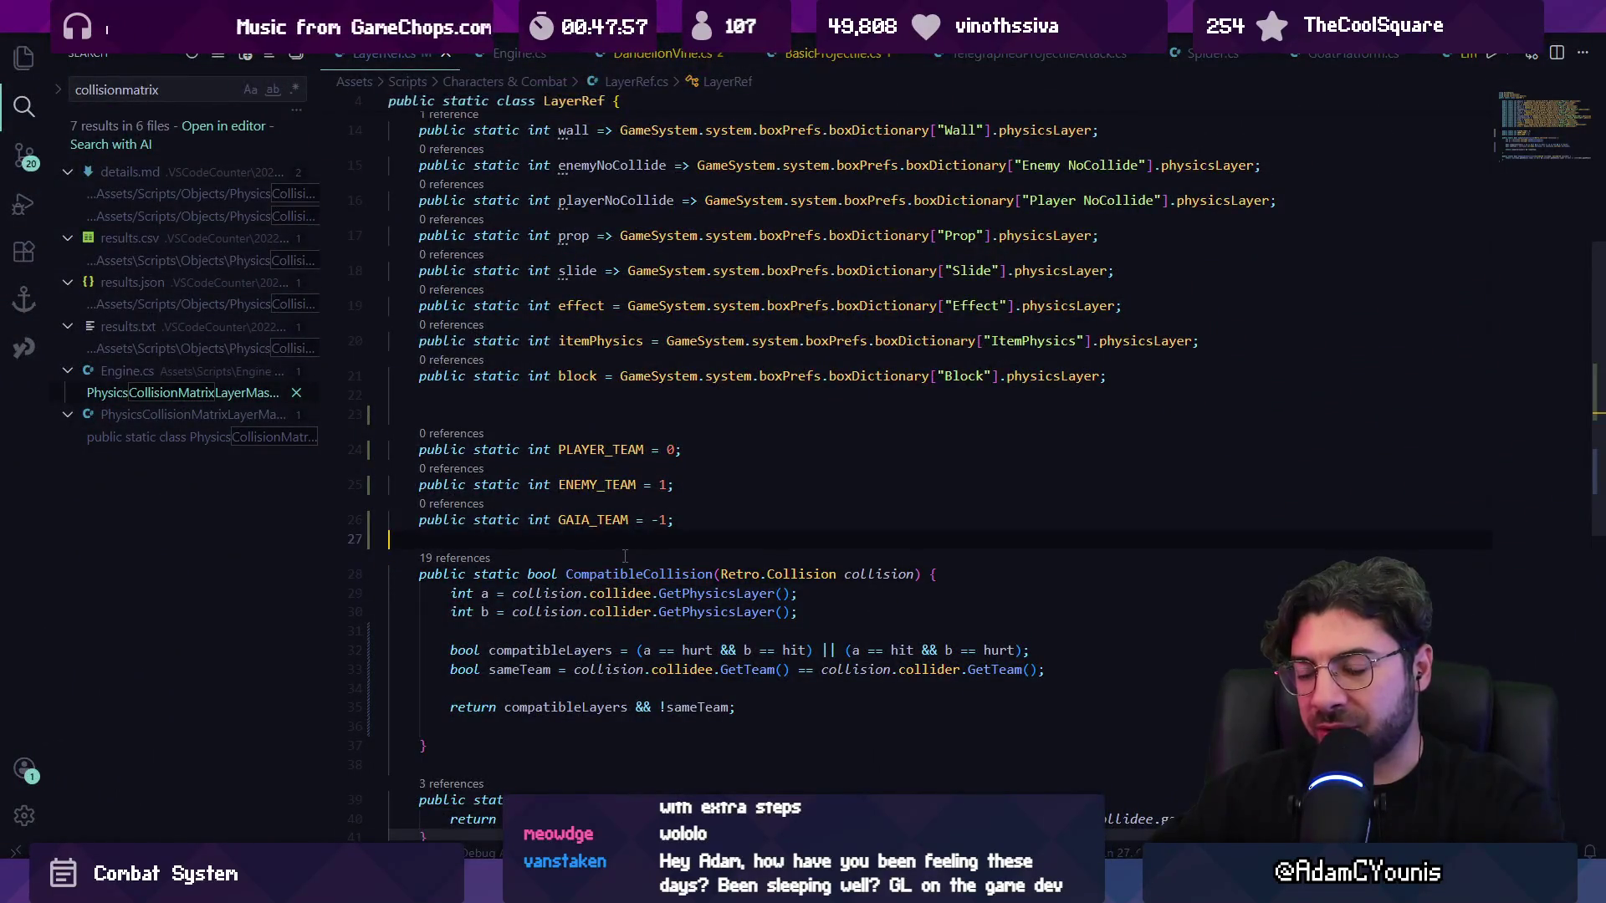
key("ctrl+p")
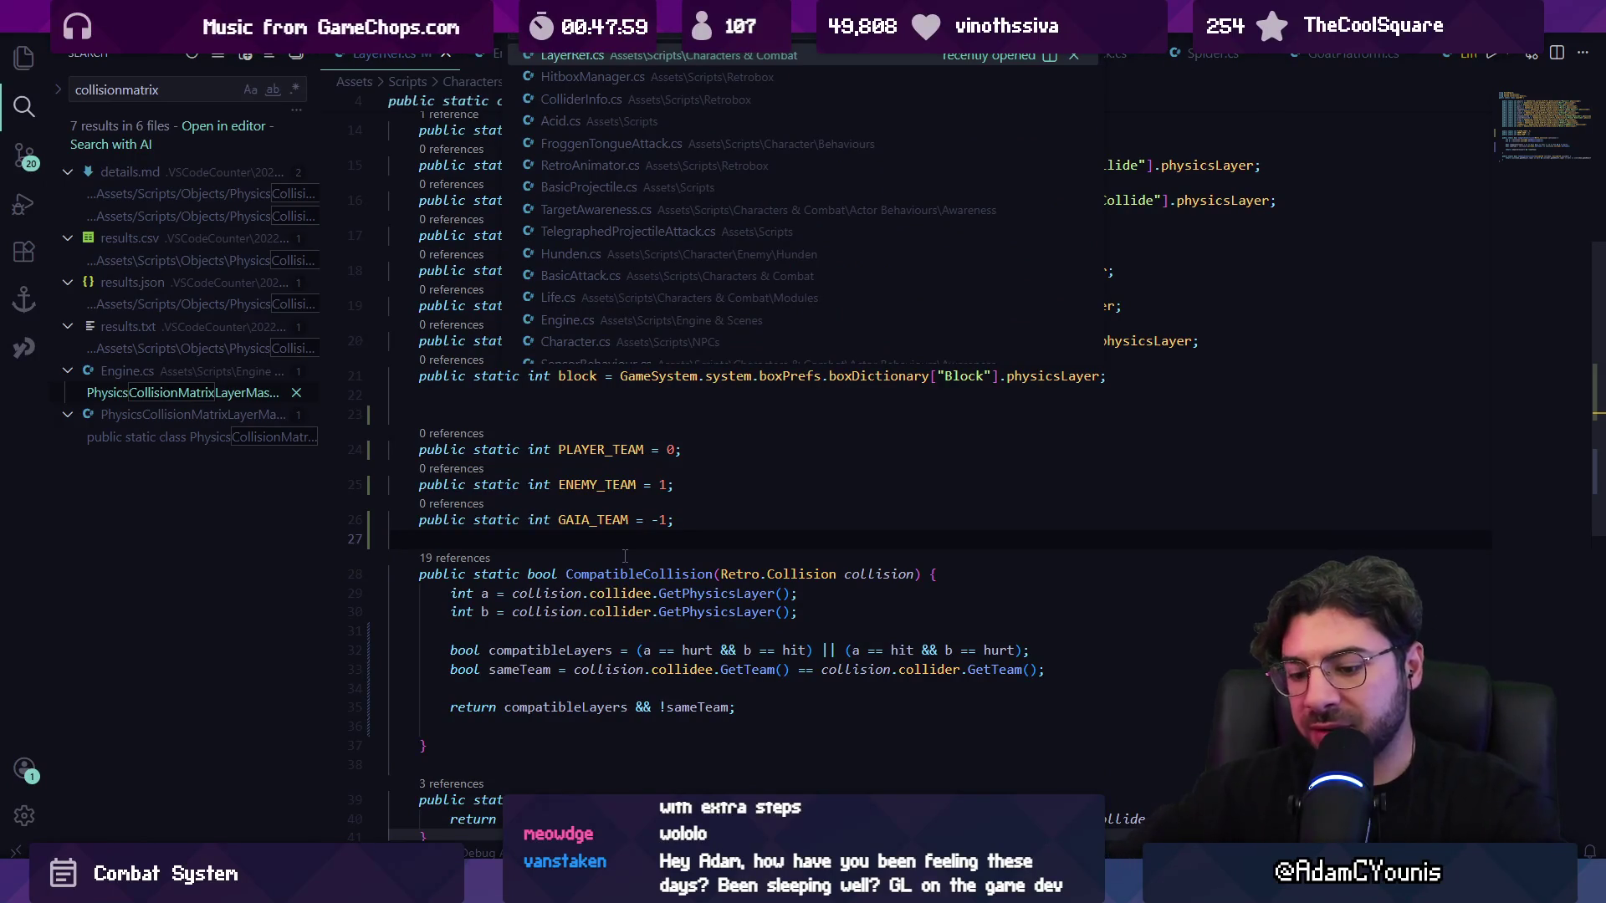
type("target")
key("Down")
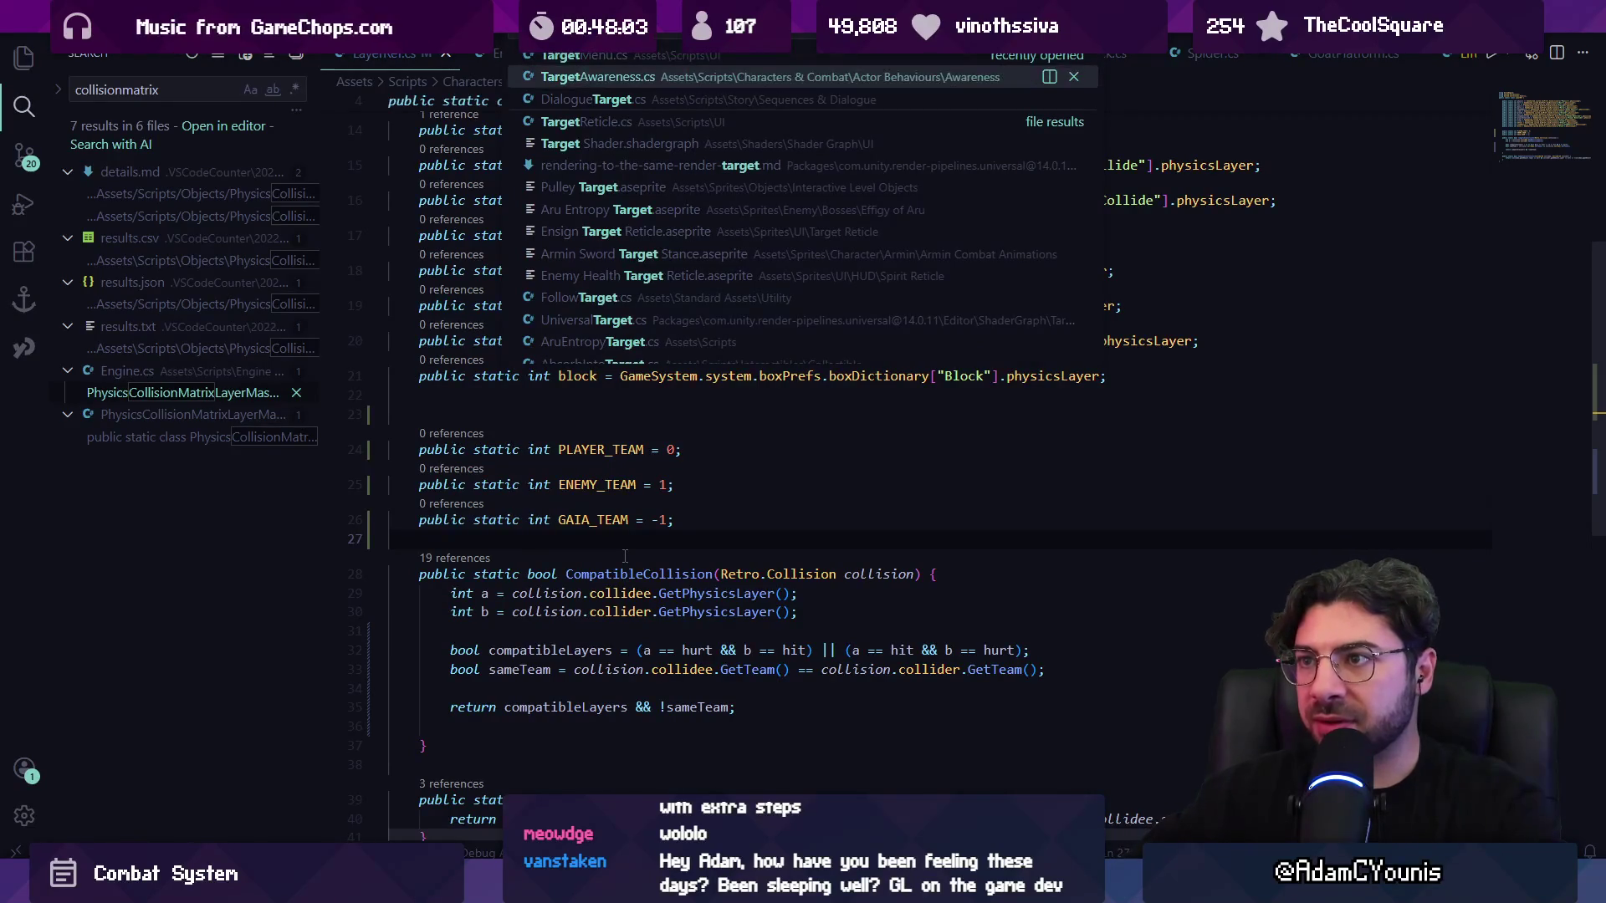
key("Return")
scroll(635, 382, "up", 5)
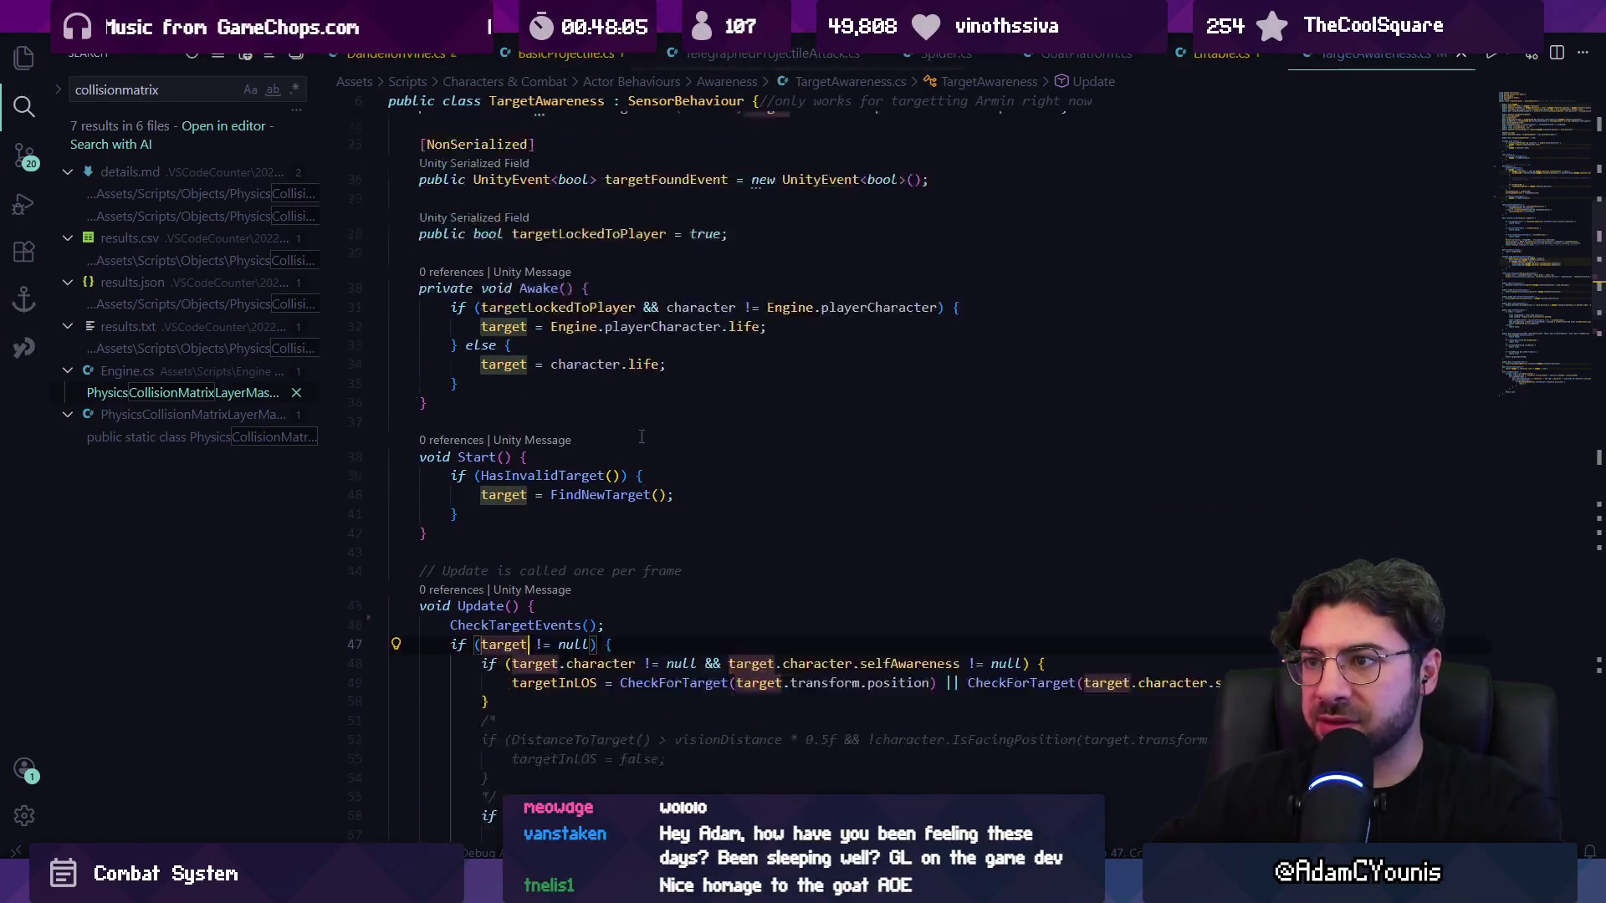
- Look over TargetAwareness's playerCharacter reference and search the file for 'life'
left_click(636, 378)
scroll(619, 402, "up", 2)
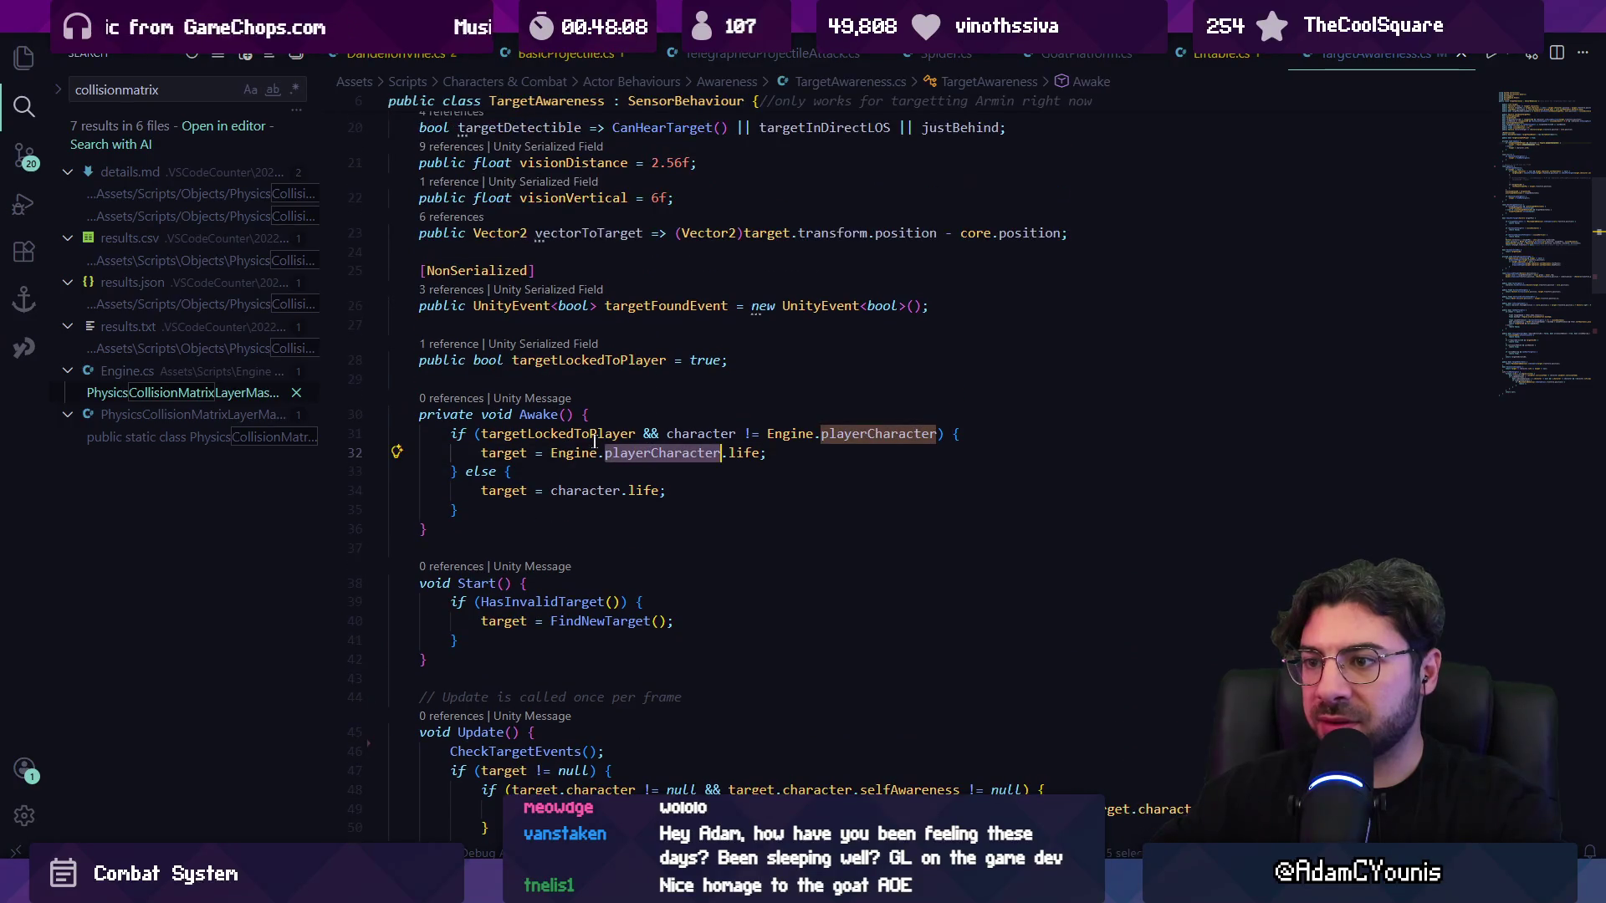
left_click(644, 490)
key("ctrl+f")
key("Escape")
- In RetroAnimator.cs, change collisionTeam's default from 1 to LayerRef.ENEMY_TEAM and save
key("ctrl+p")
type("ani")
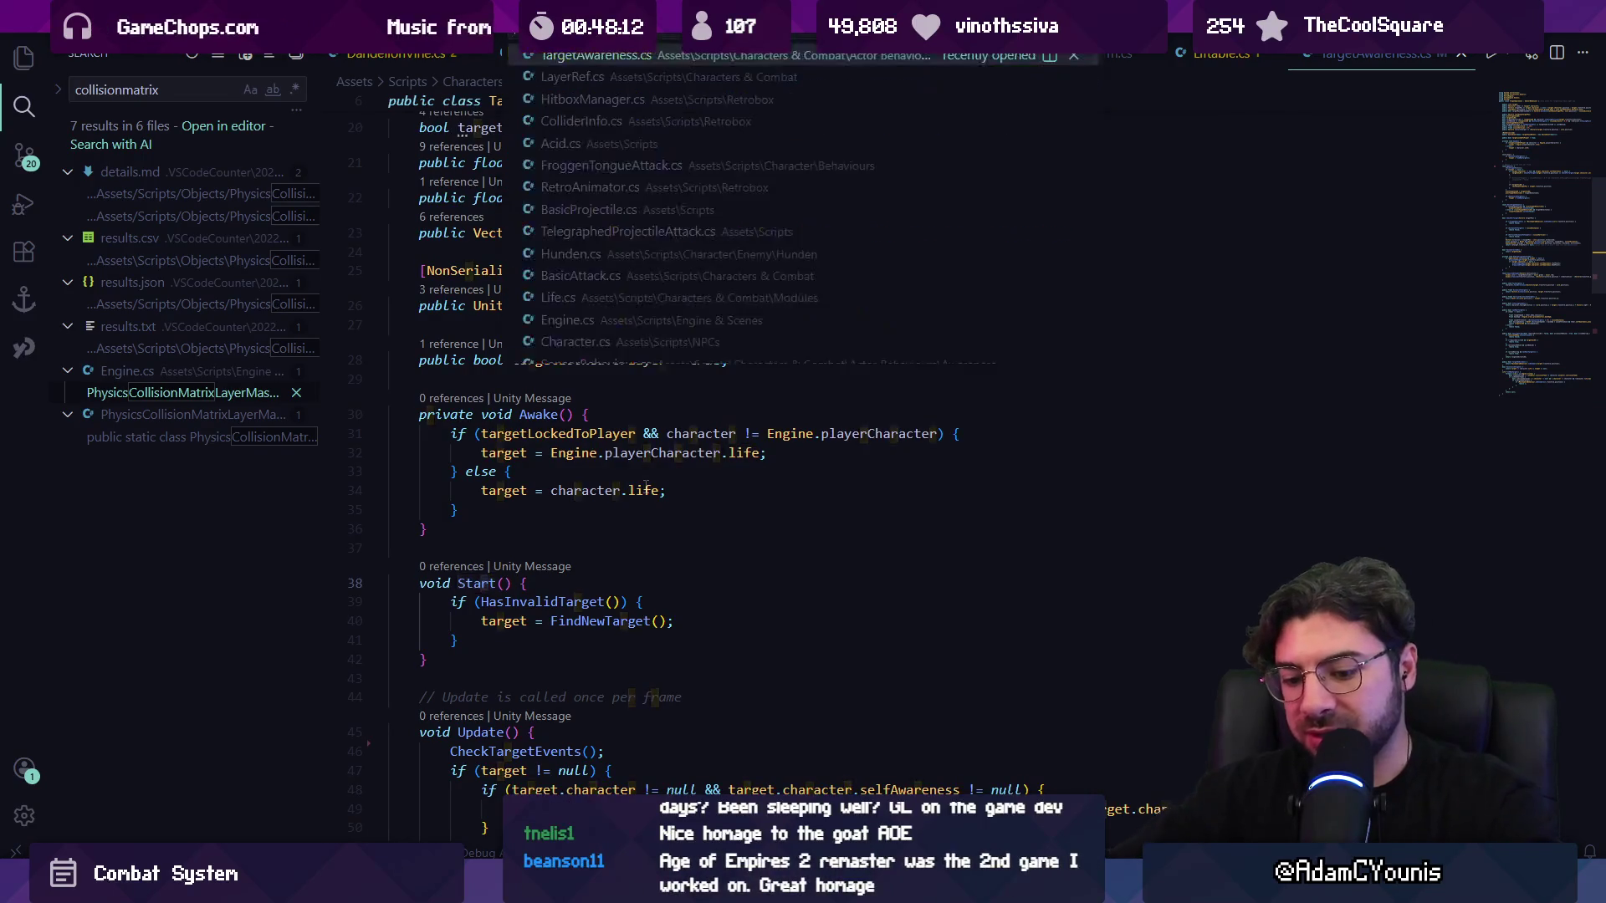
type("mator")
key("Return")
key("ctrl+f")
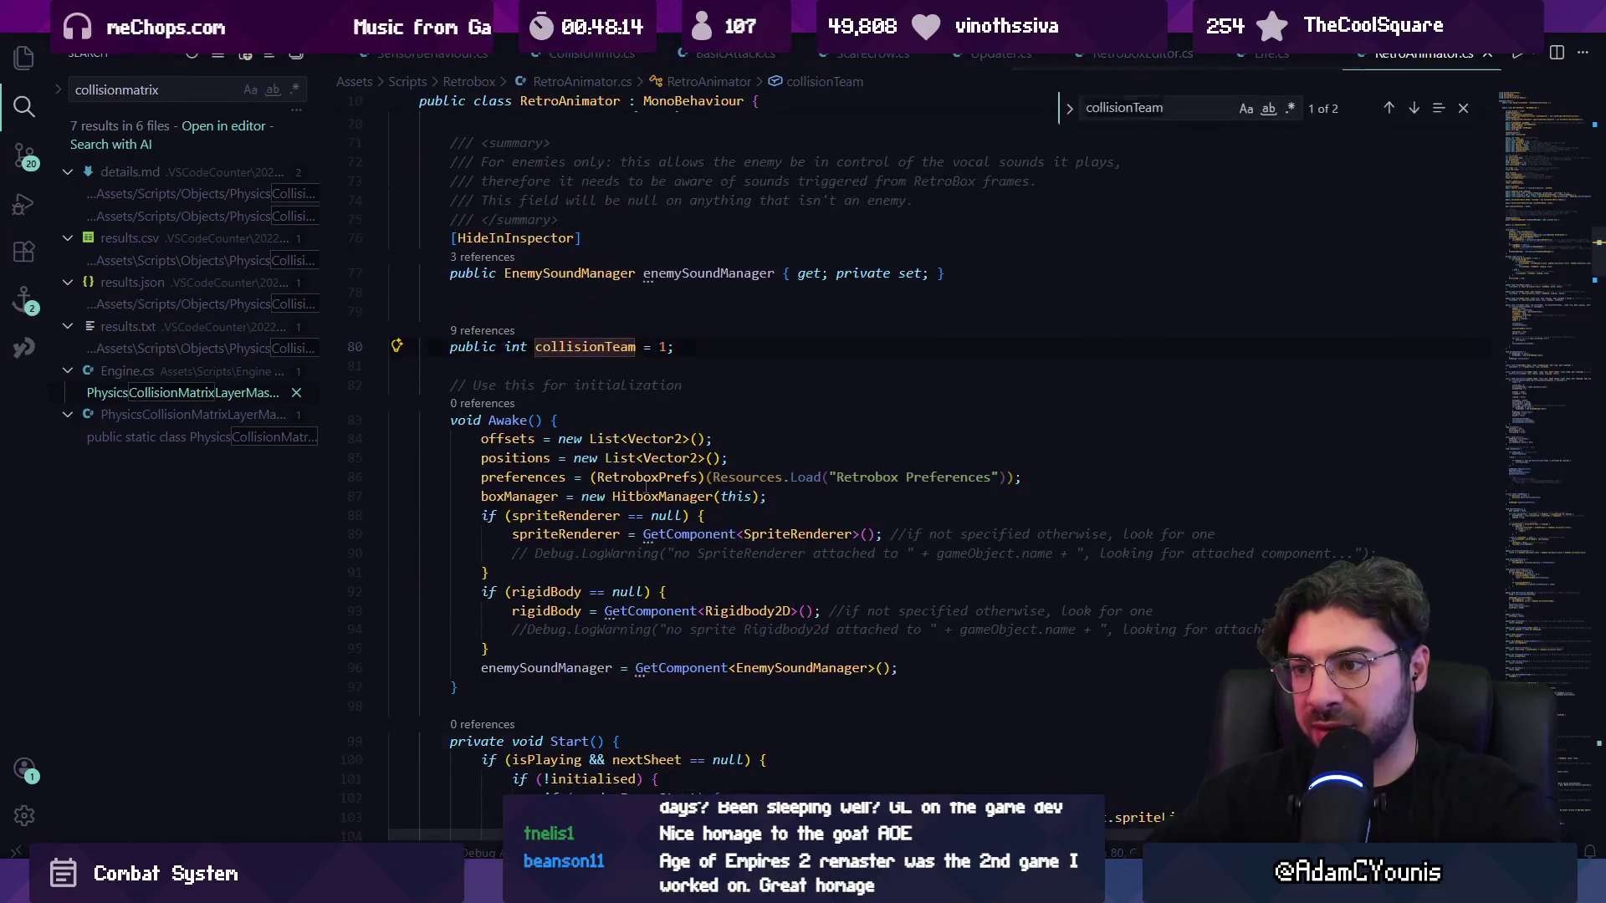
type("rte")
key("BackSpace")
key("BackSpace")
key("BackSpace")
type("team")
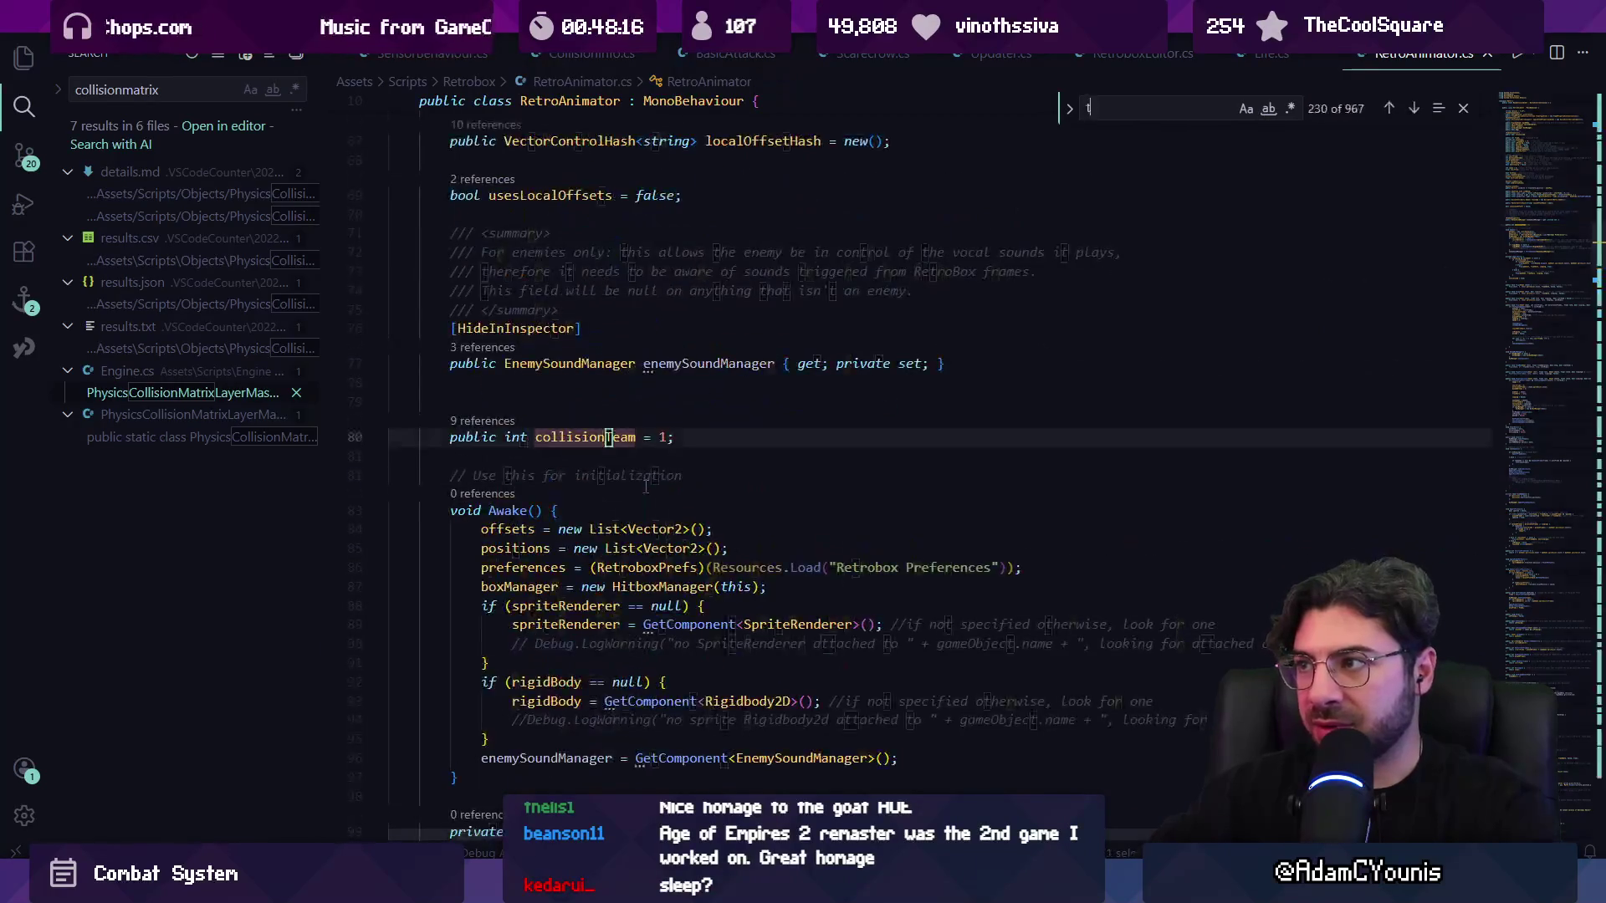
key("Escape")
key("Right")
key("Right")
key("Right")
type("LayerRef.ENEM")
key("Tab")
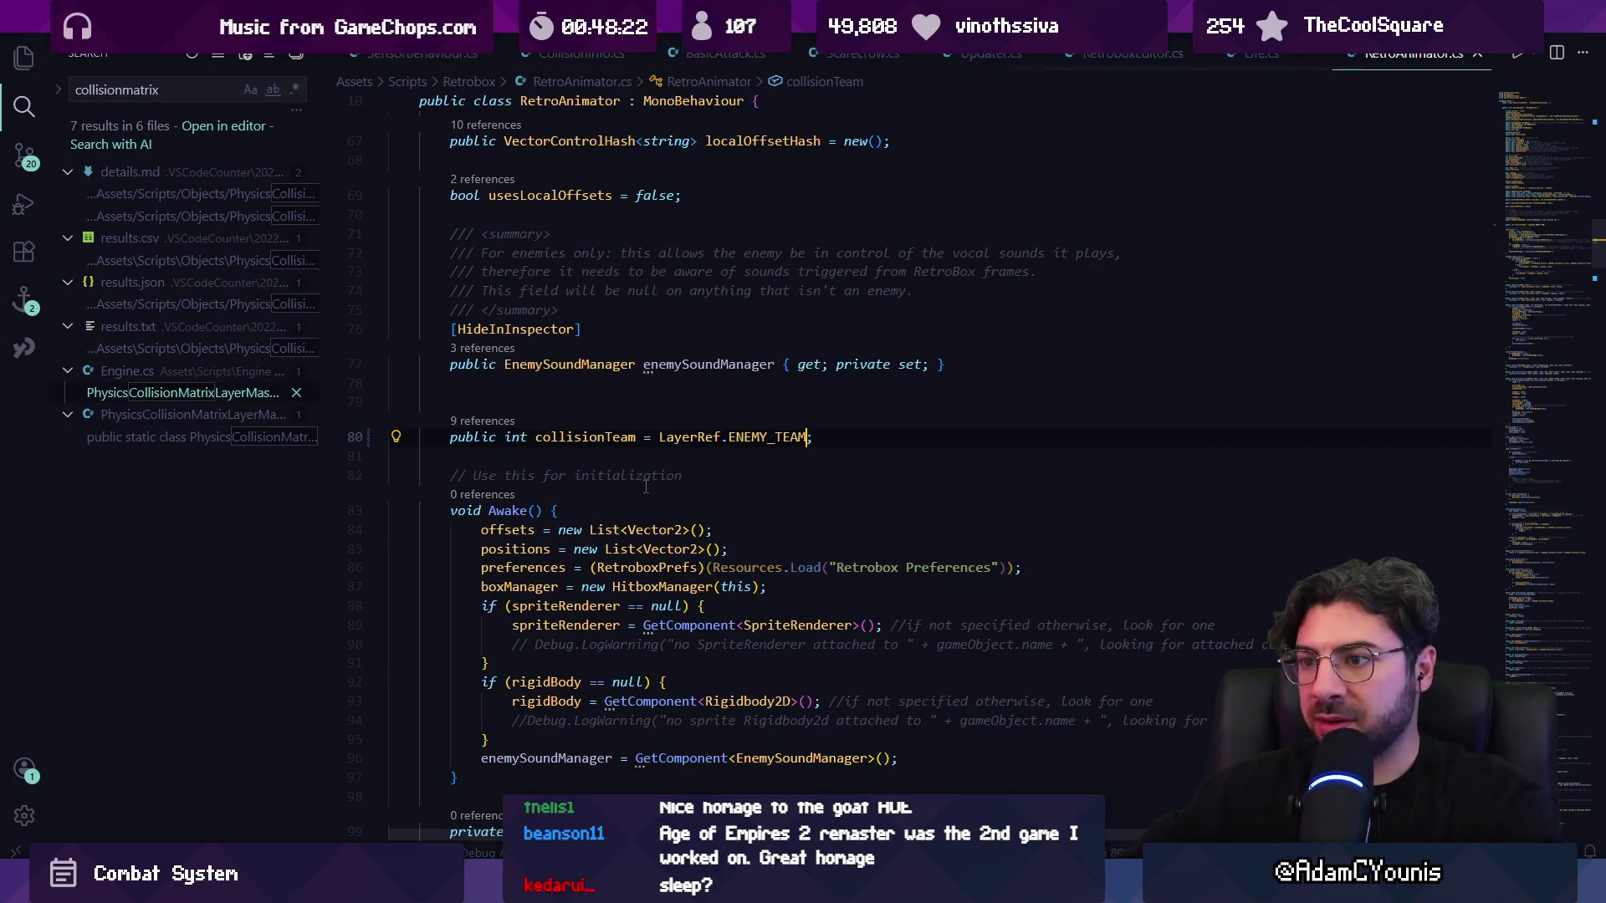
key("ctrl+s")
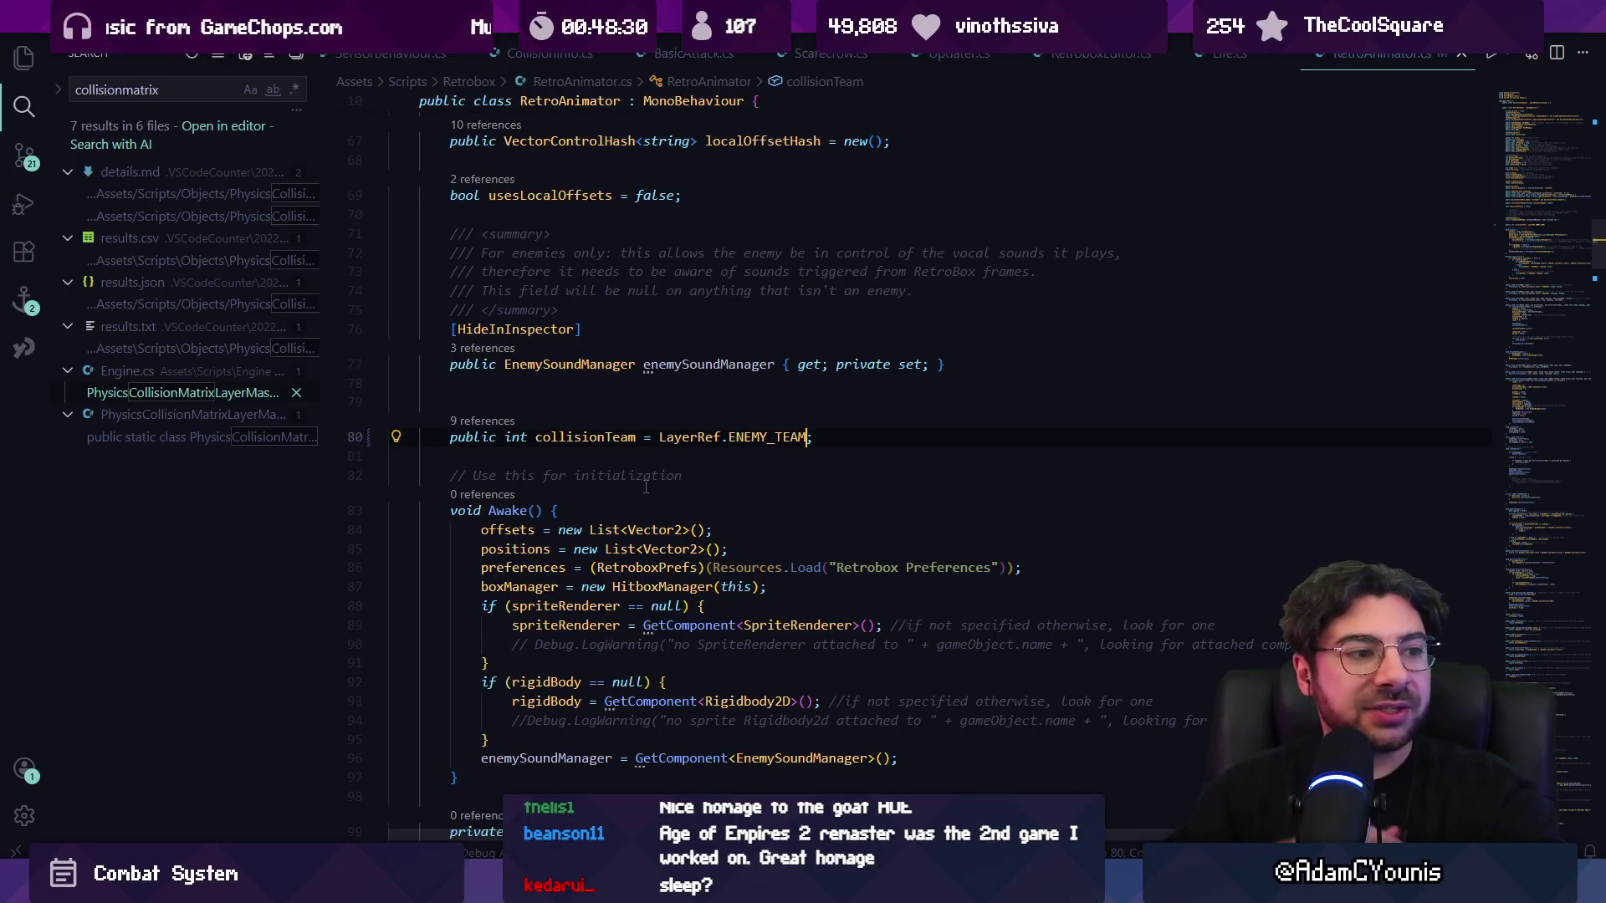
key("alt+Tab")
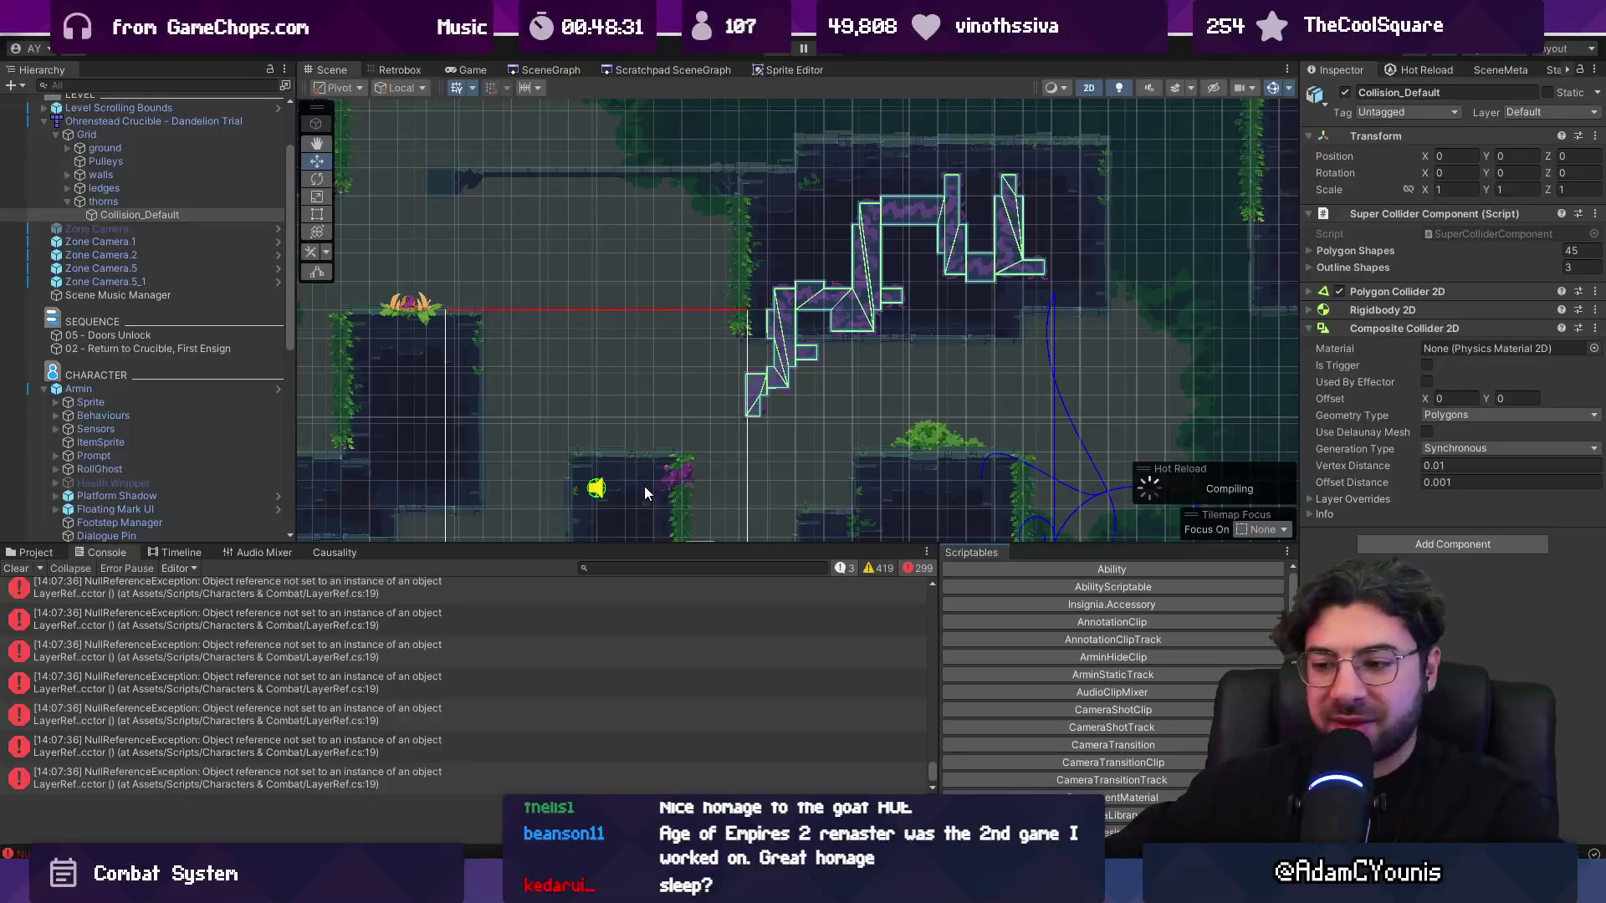
- Delete the extra blank line above collisionTeam in RetroAnimator.cs
key("alt+Tab")
left_click(621, 456)
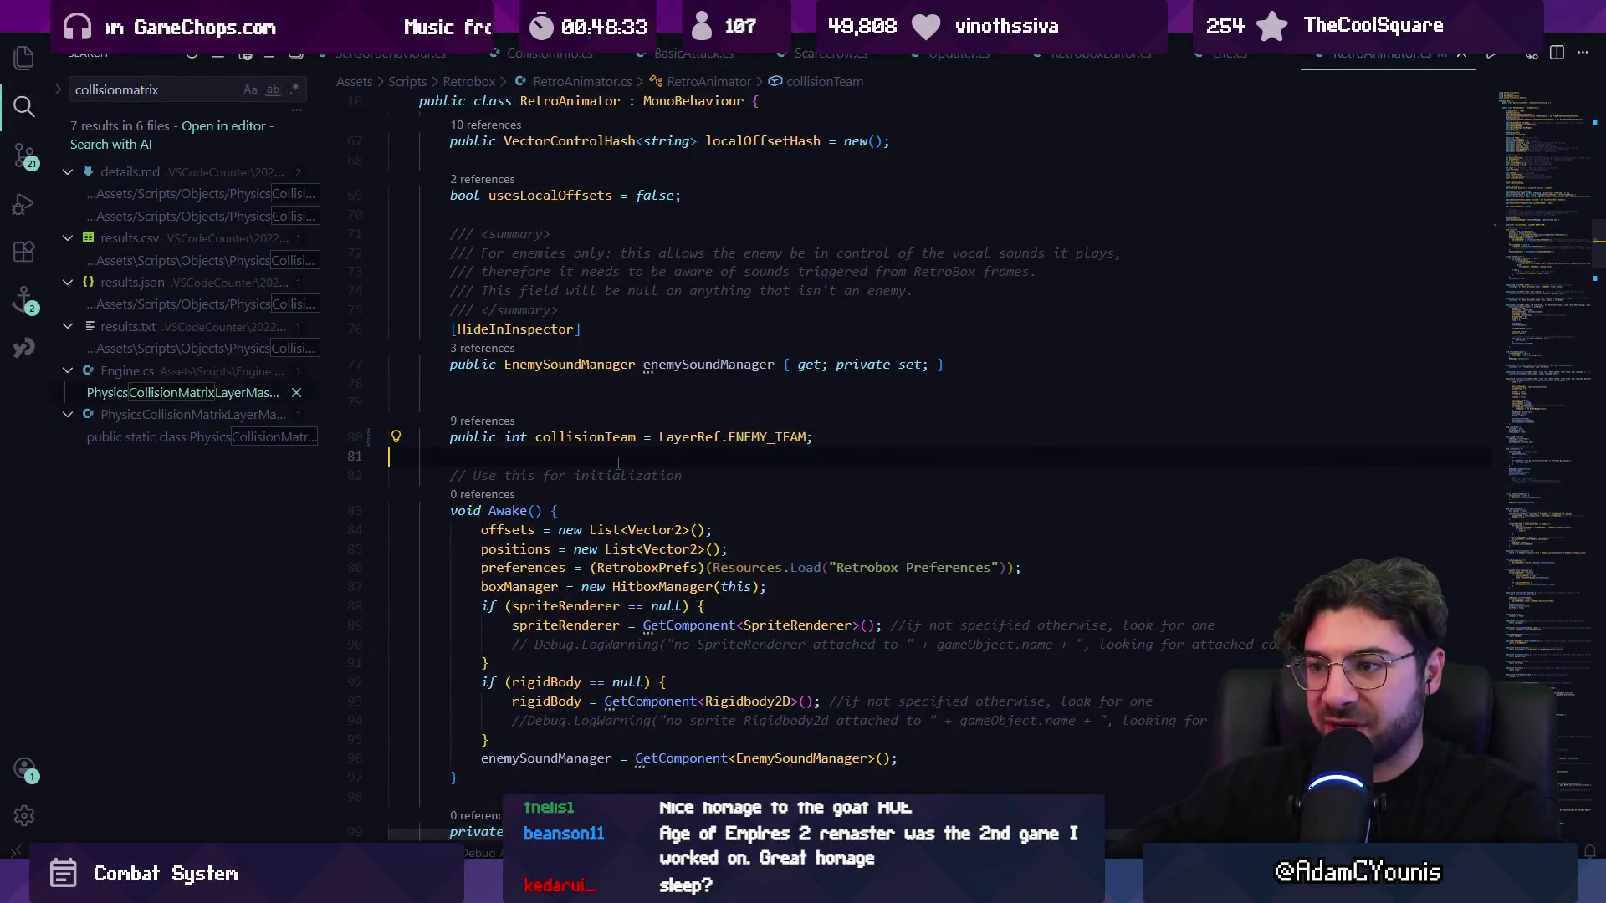
key("BackSpace")
key("Tab")
key("Tab")
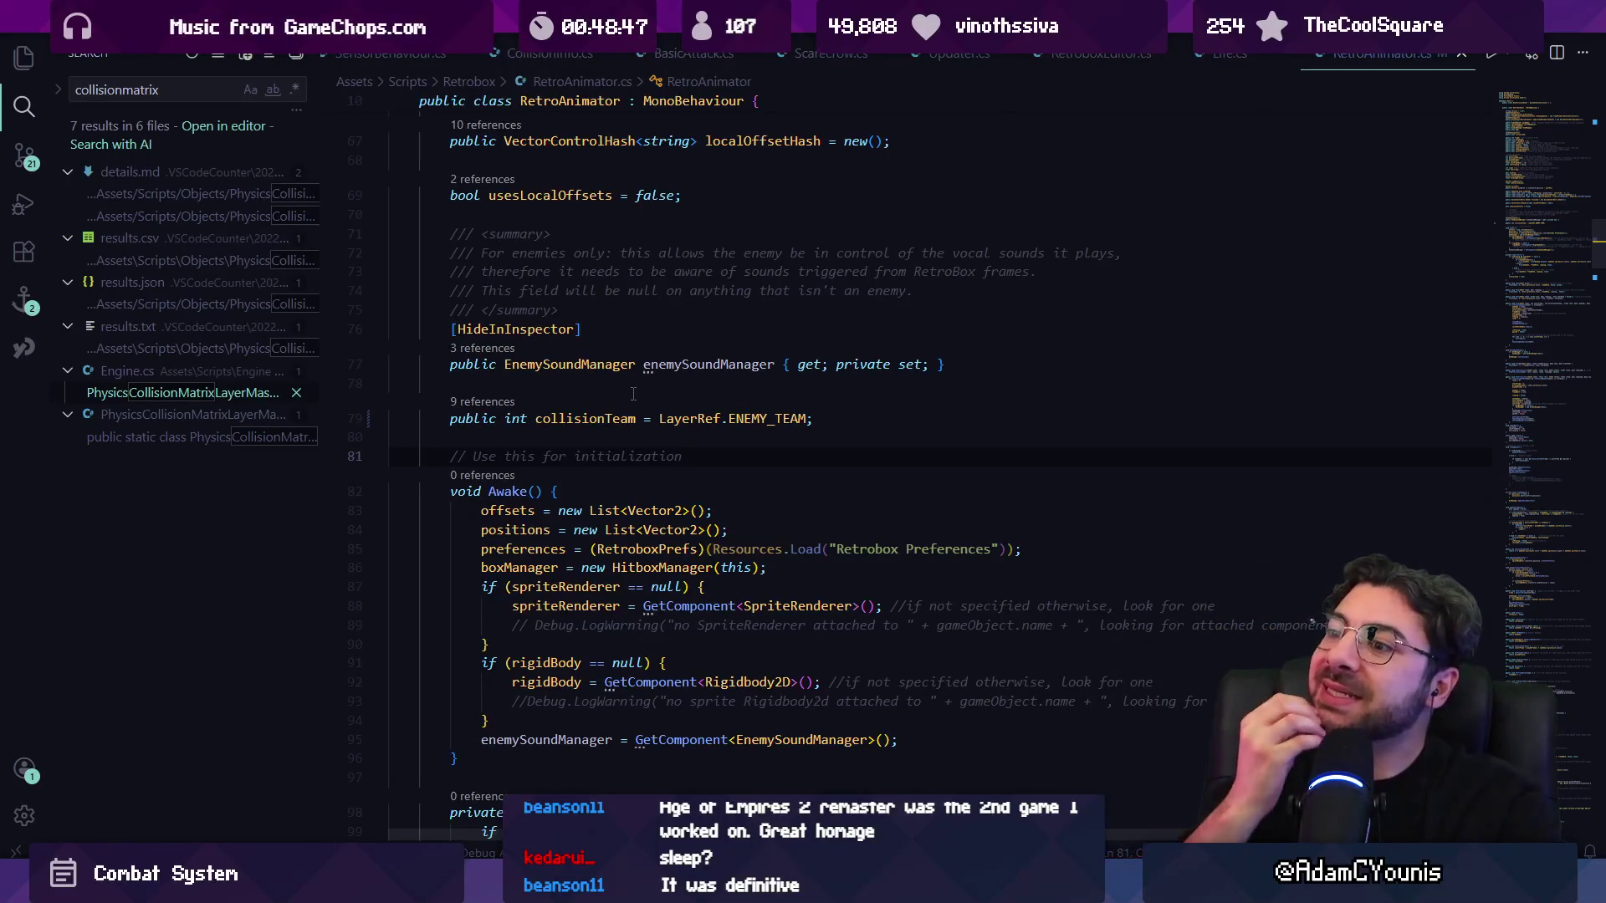
key("Page_Down")
key("Page_Down")
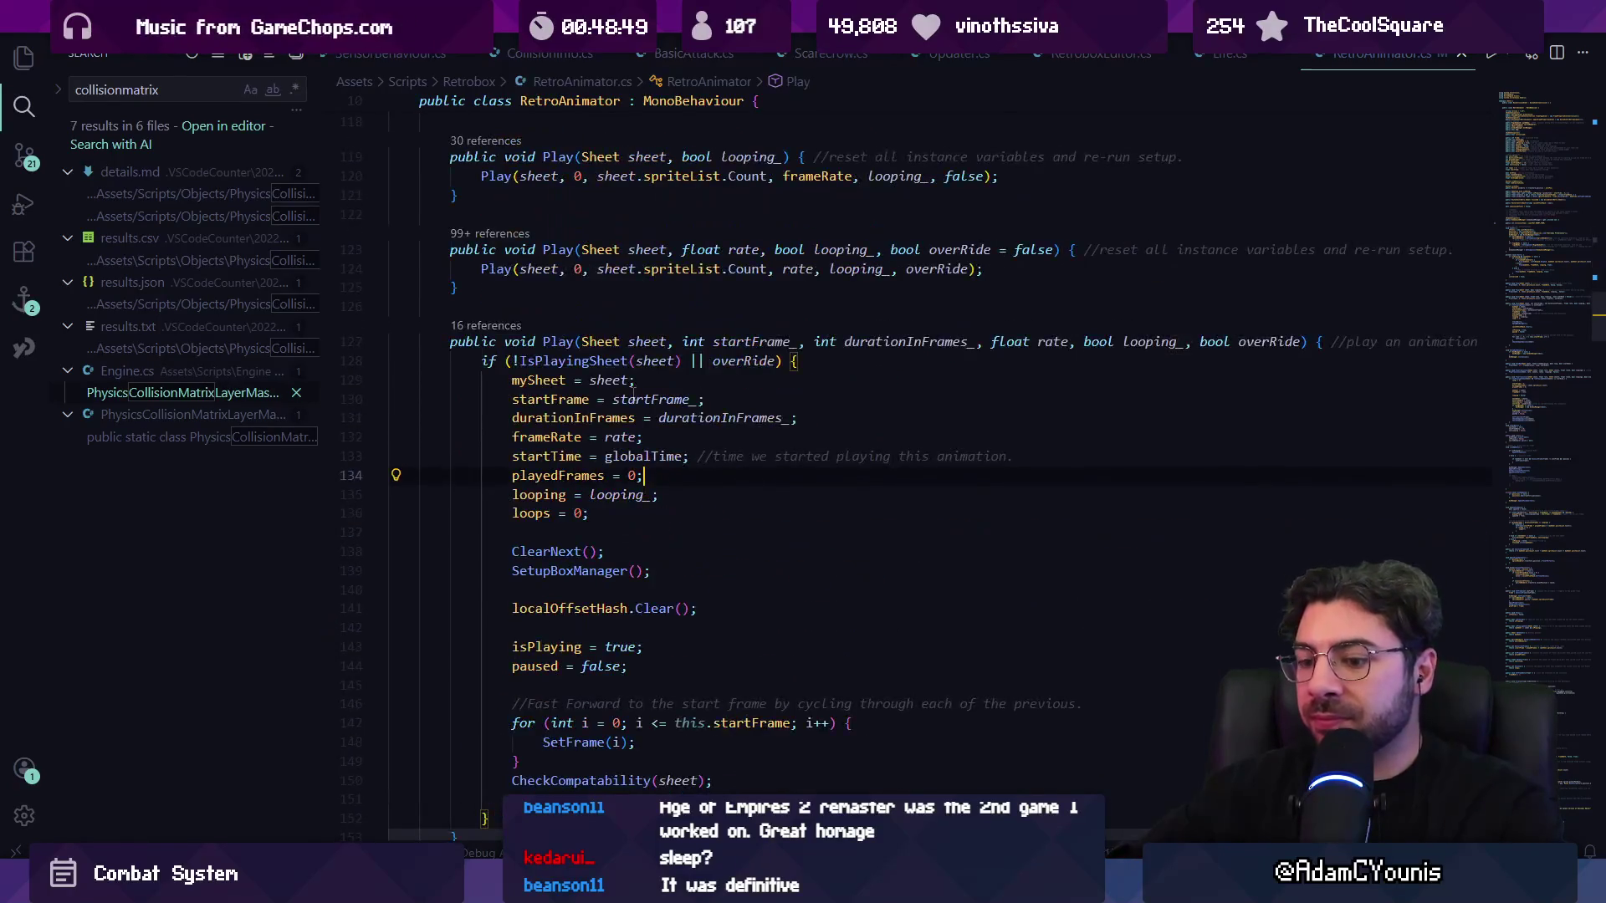
- Open ArminBehaviour.cs at its Awake method by searching 'armin'
key("ctrl+p")
type("anim")
key("BackSpace")
key("BackSpace")
key("BackSpace")
type("rmin")
key("Return")
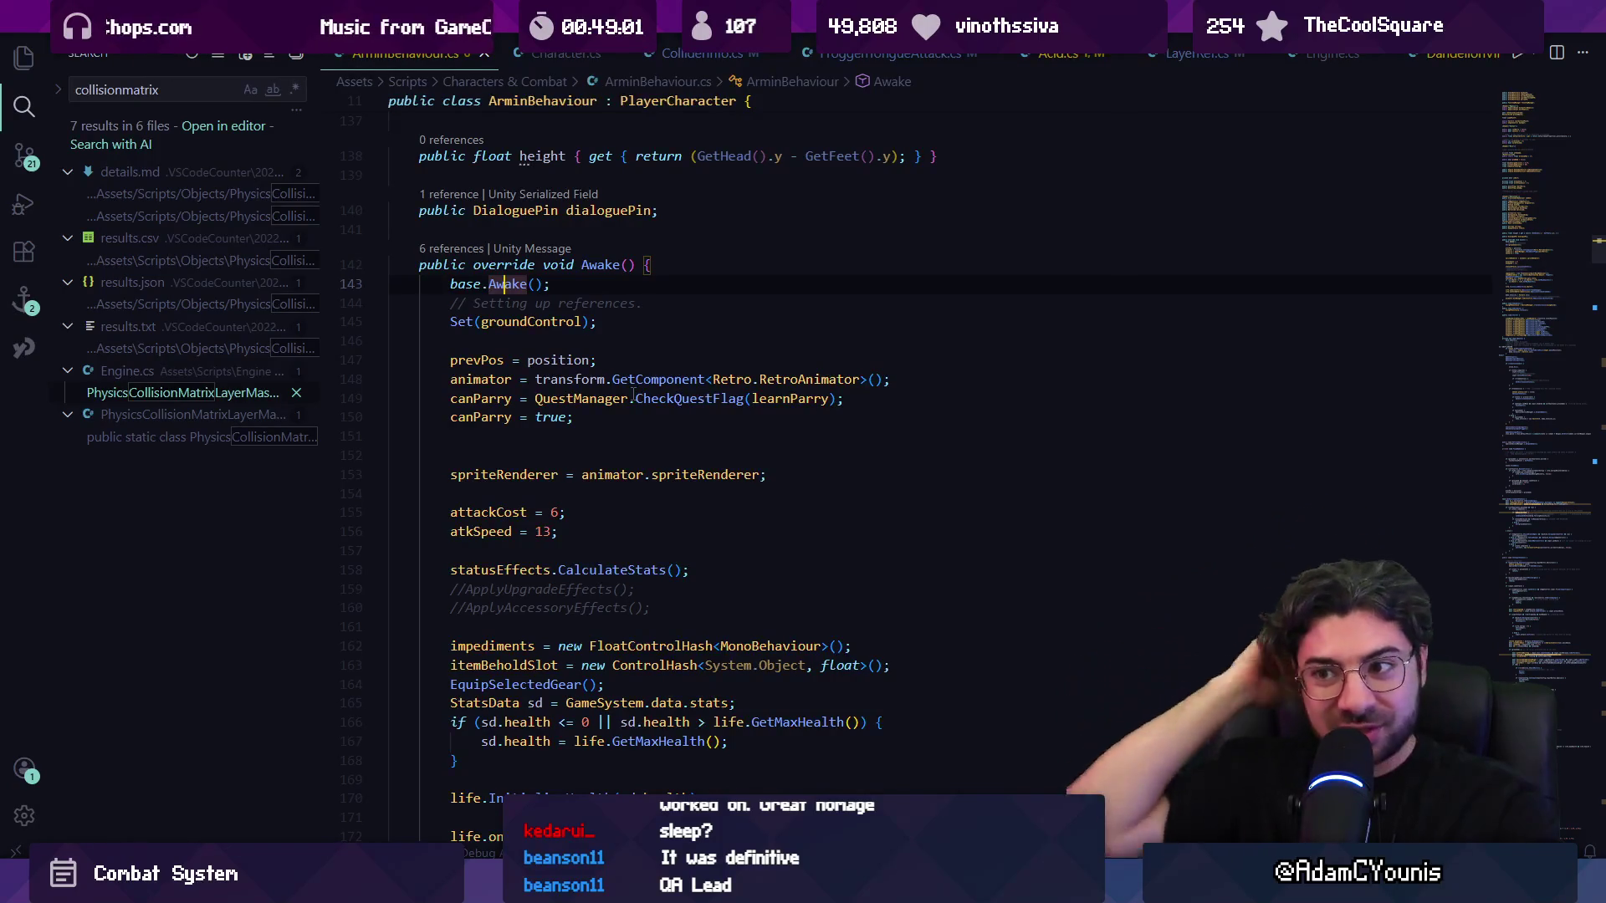
- Insert a blank line at the start of ArminBehaviour's Awake and save
scroll(682, 416, "up", 3)
left_click(623, 458)
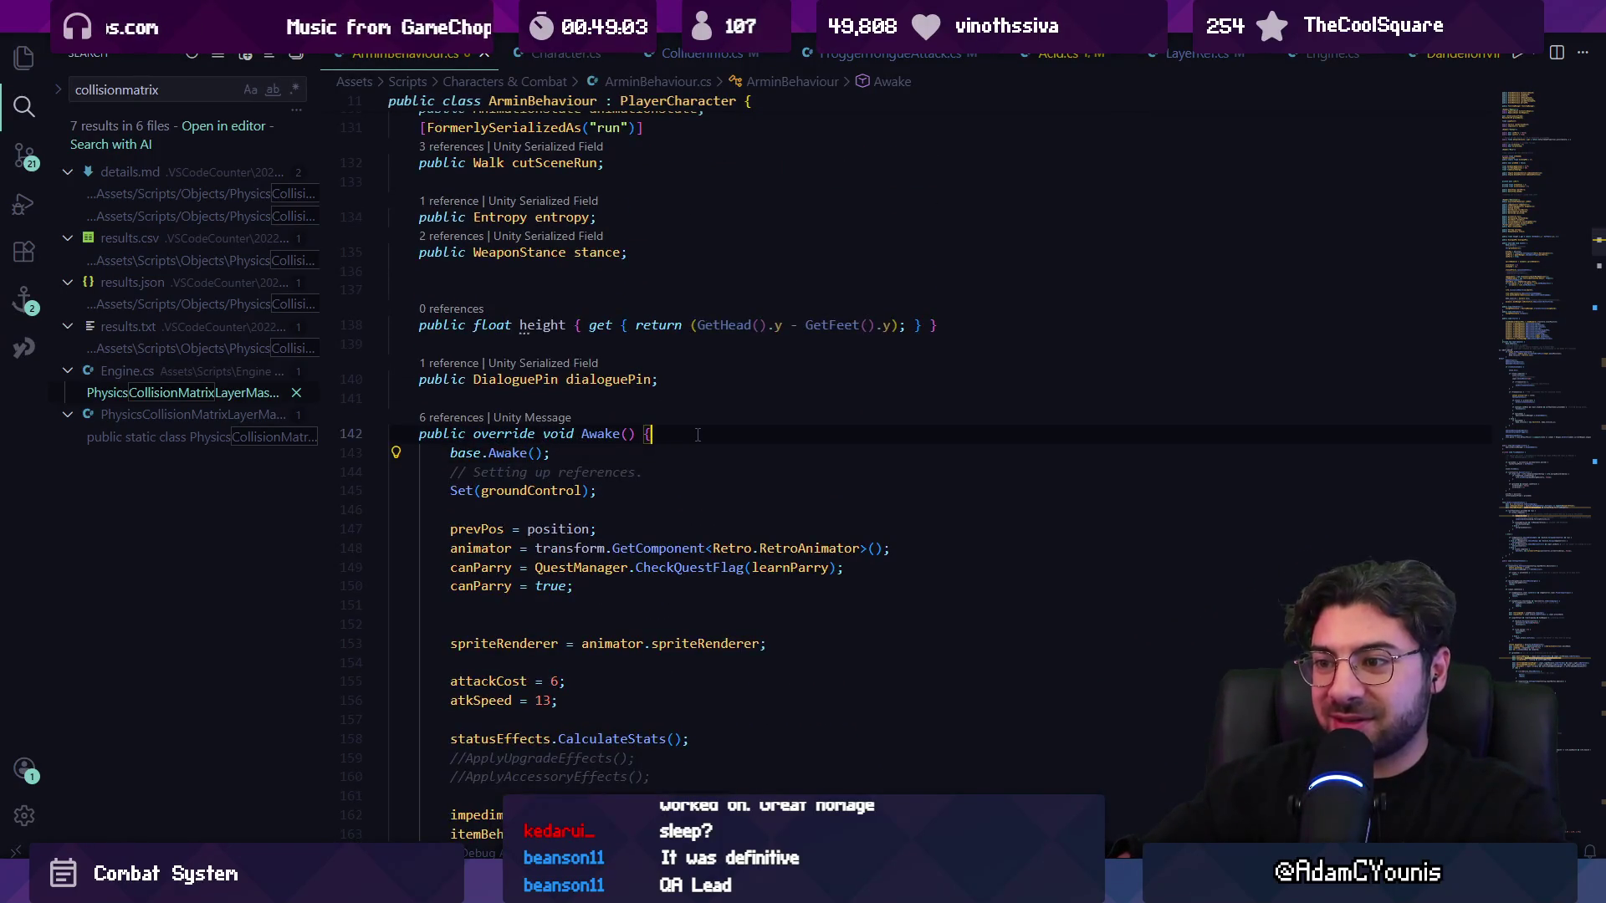
key("Return")
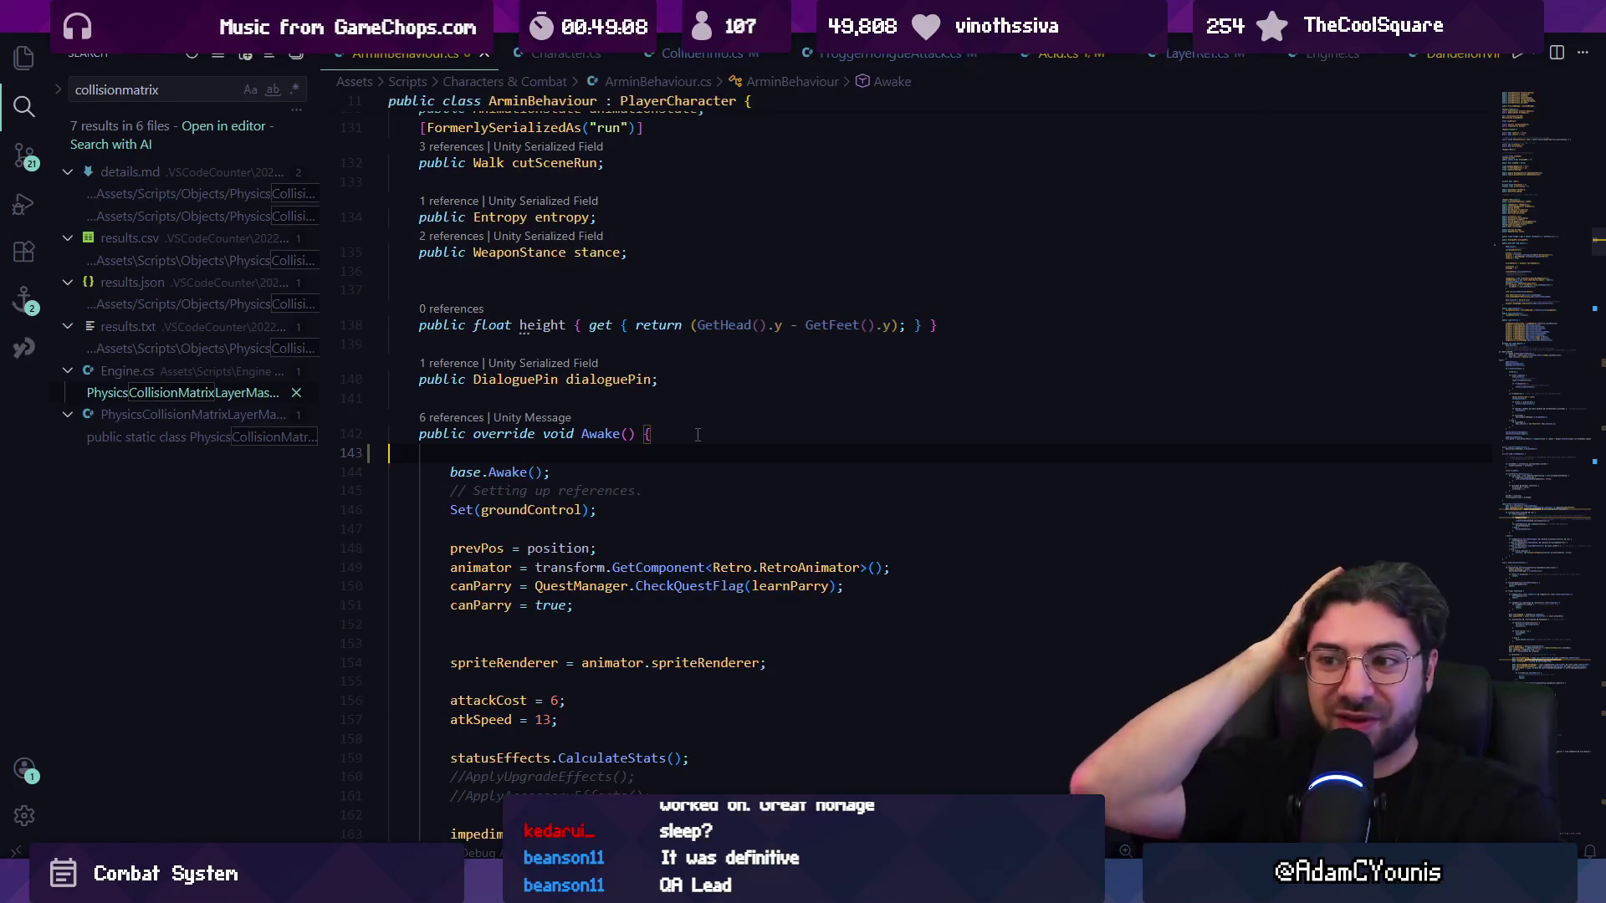
key("ctrl+s")
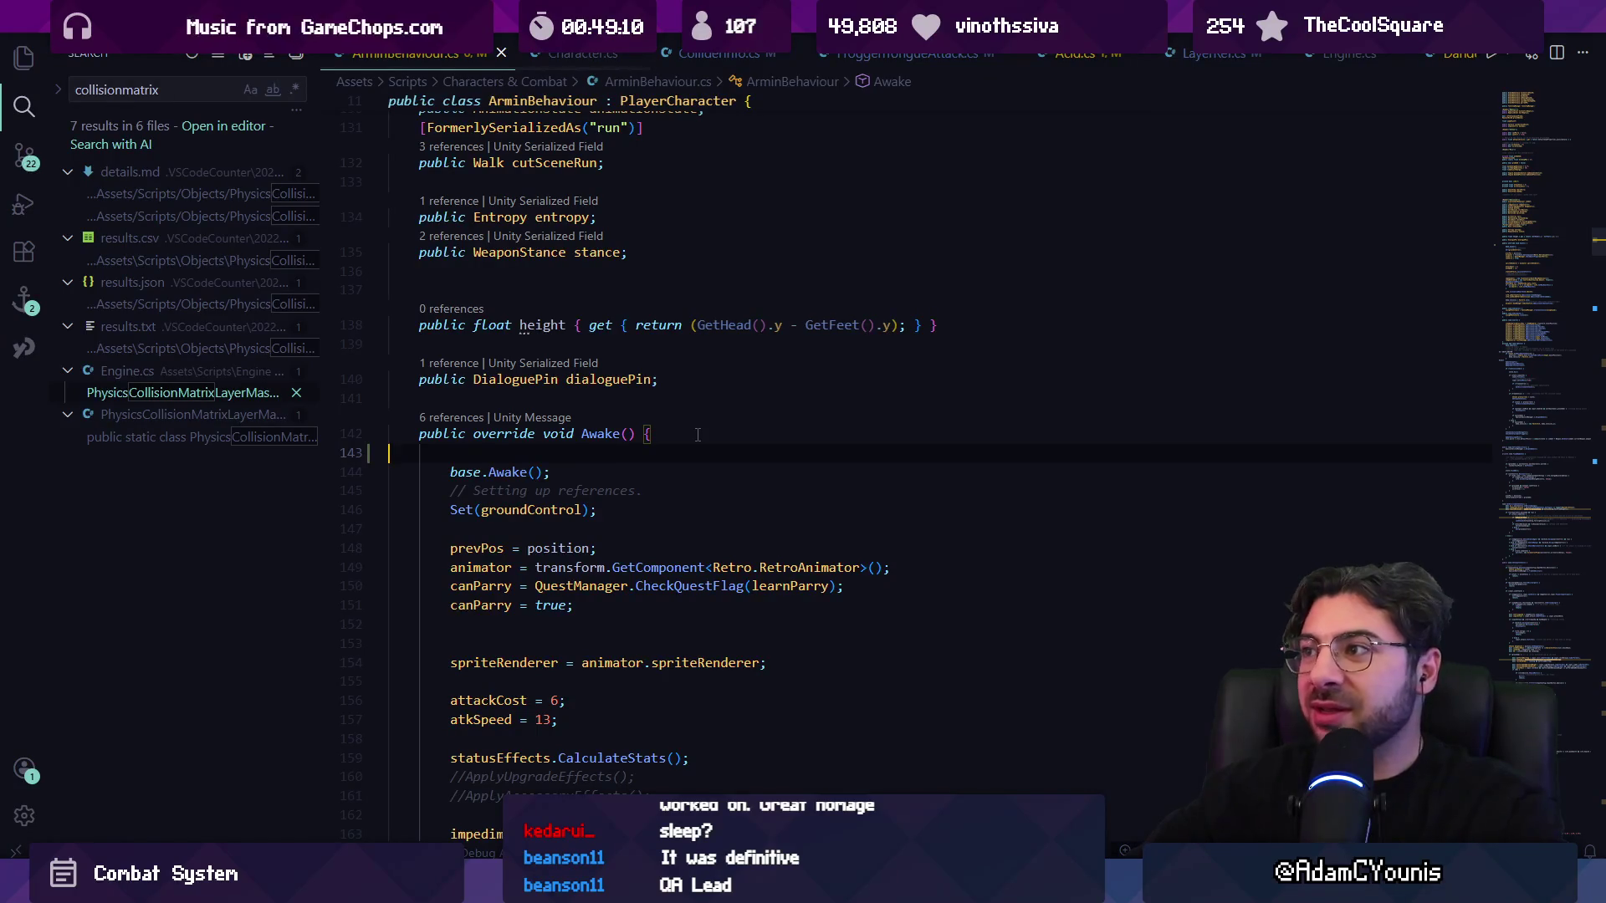
- Delete the stray blank line above height, then return to RetroAnimator.cs
left_click(584, 278)
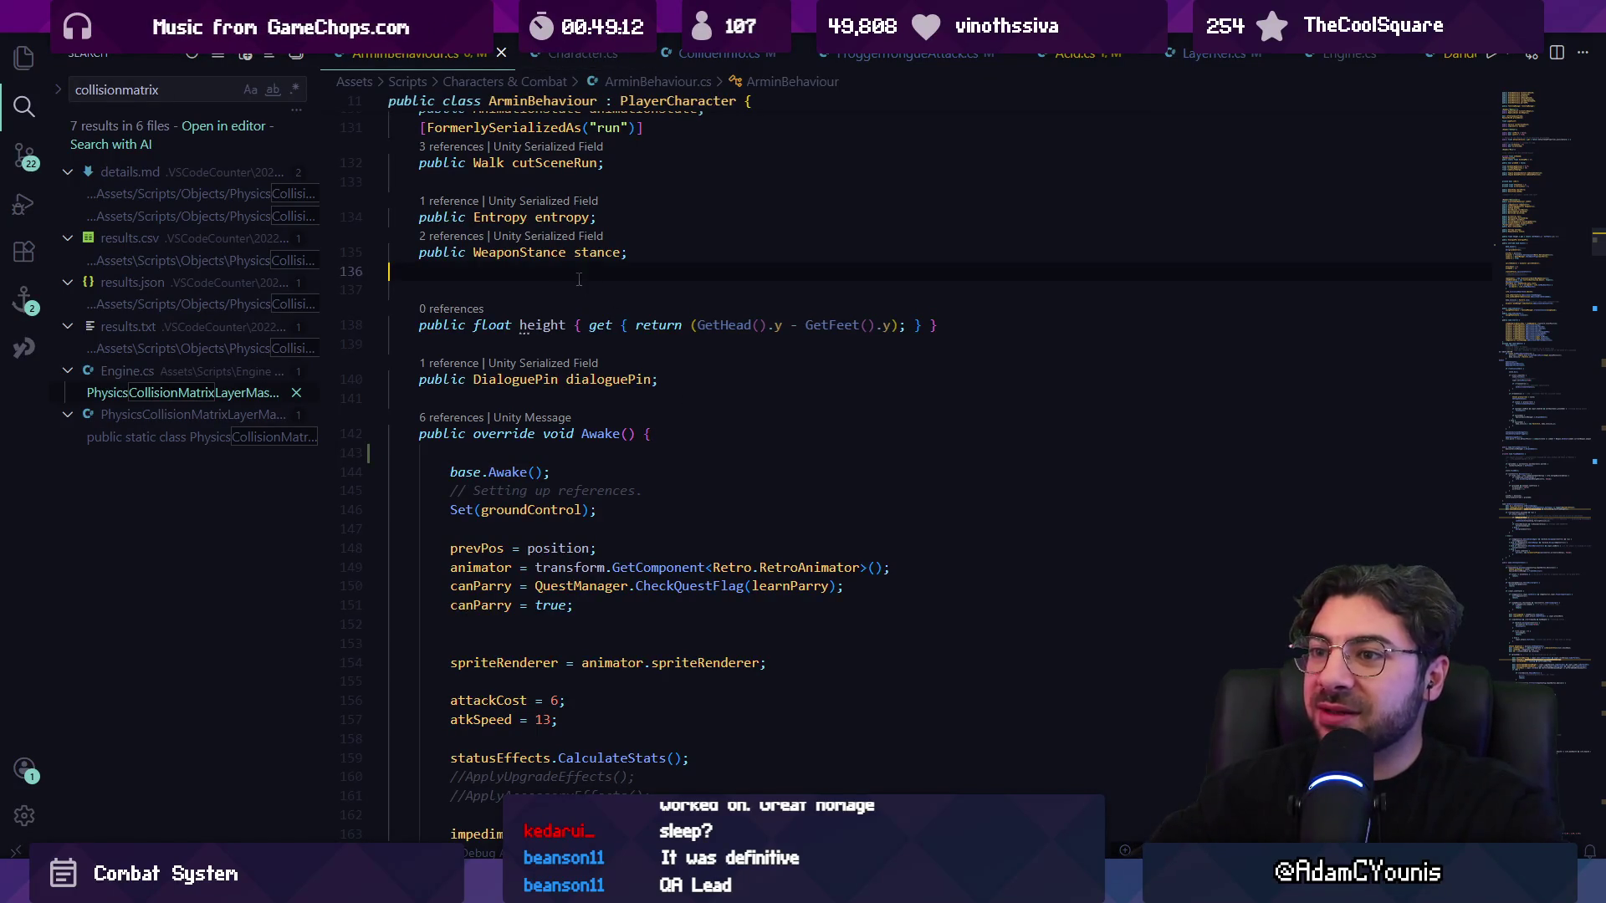
key("BackSpace")
left_click(625, 451)
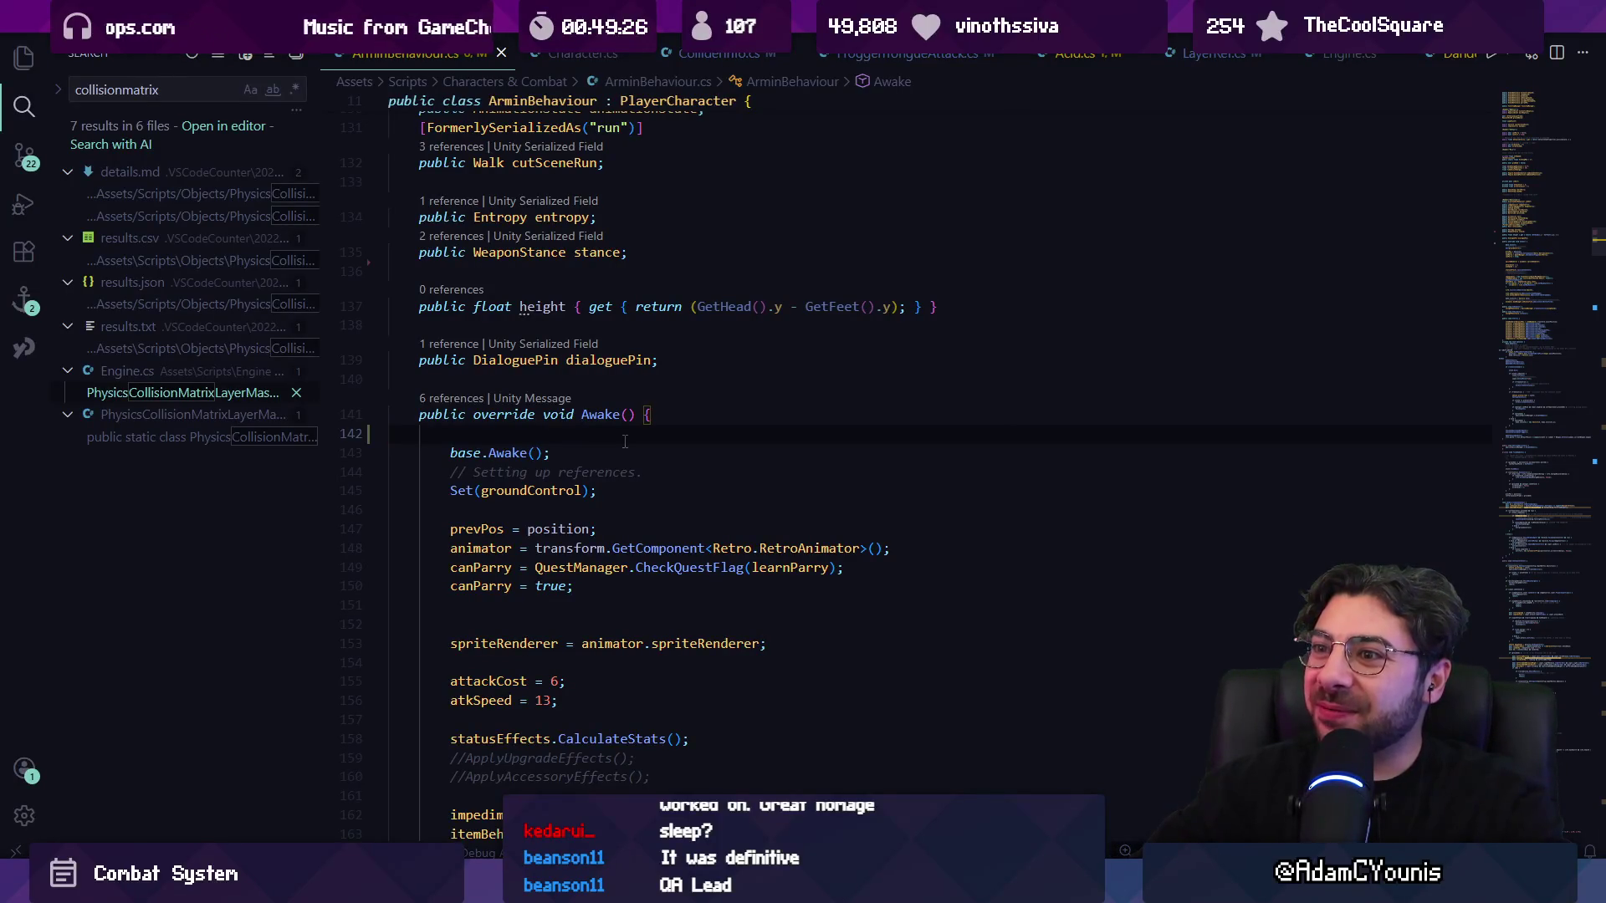
key("ctrl+Tab")
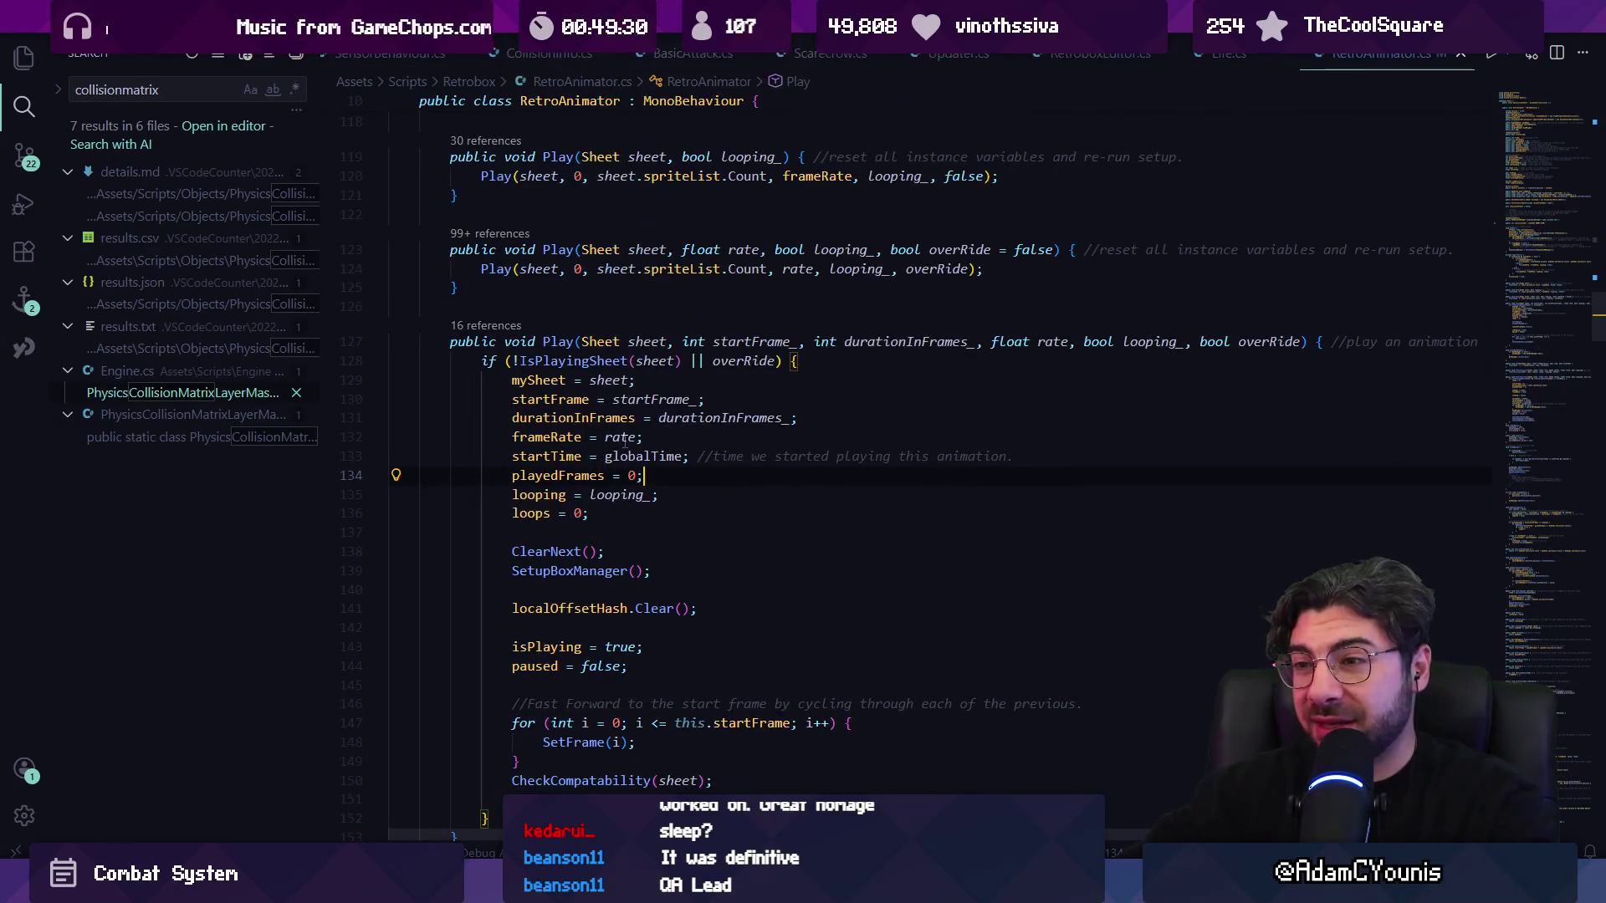
- Open ColliderInfo.cs and replace Setup's -1 fallback team with LayerRef.GAIA_TEAM
key("ctrl+p")
type("coll")
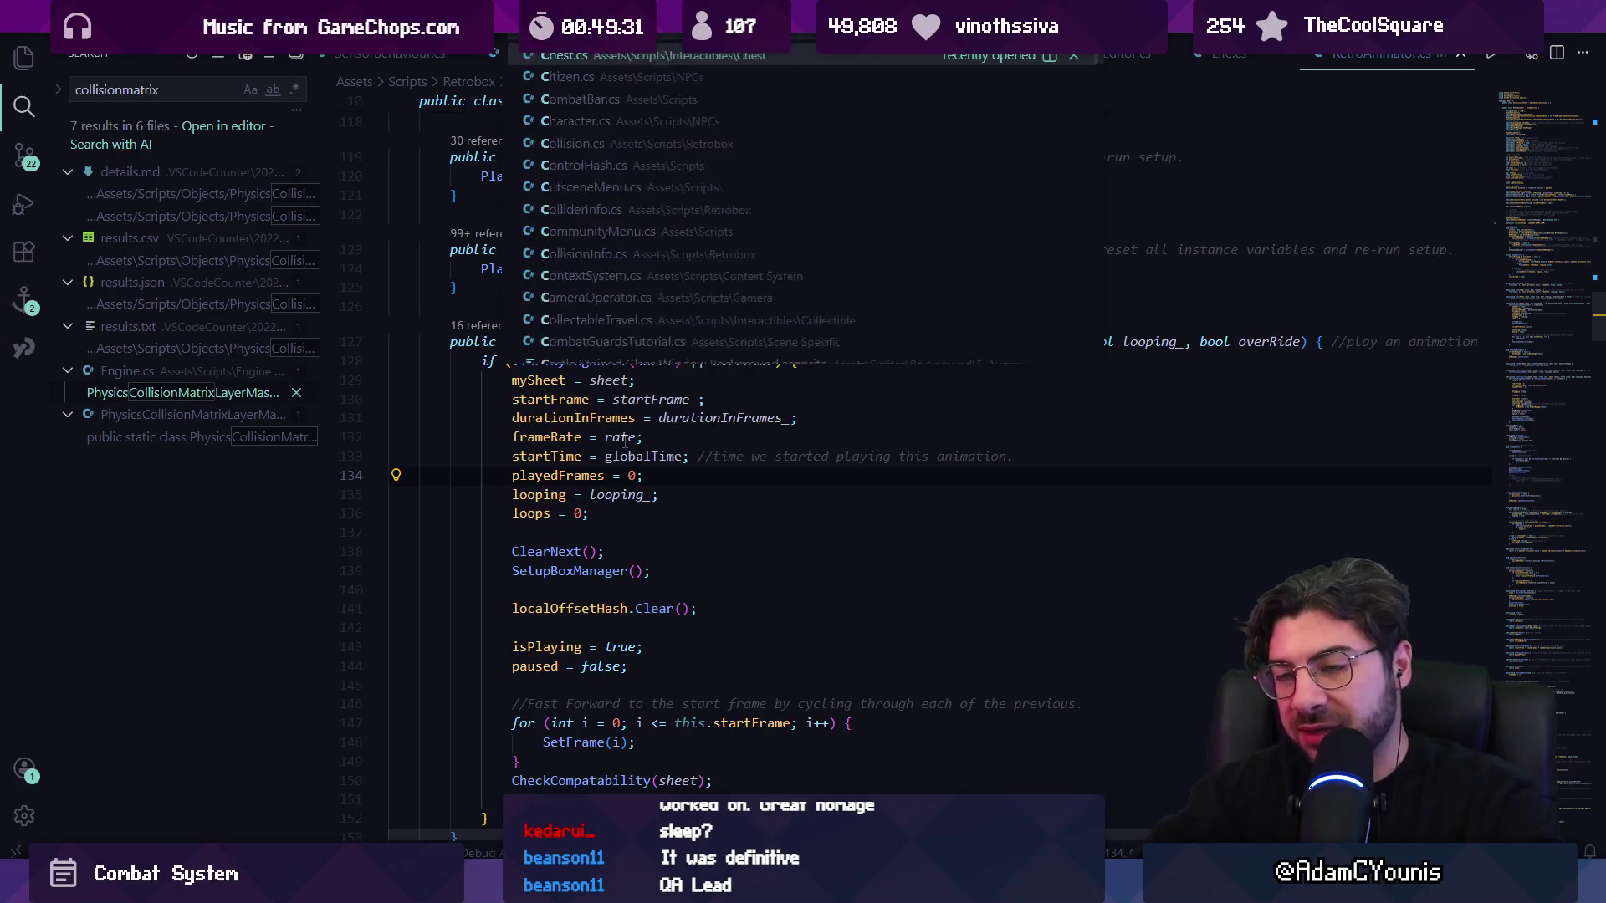
type("isioninfo")
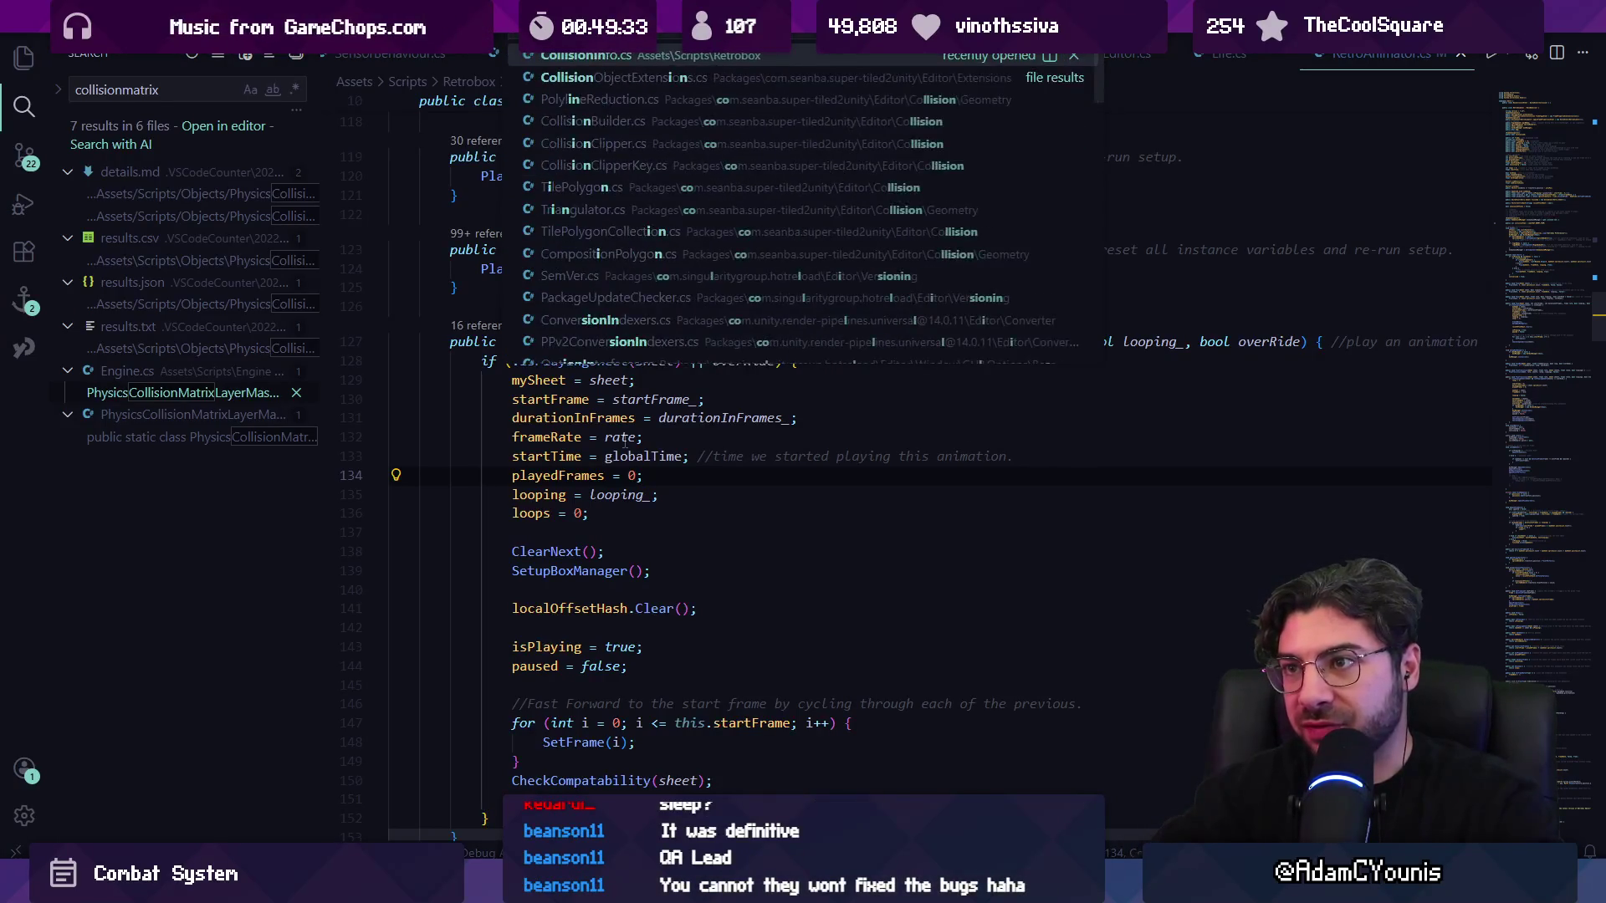
key("Return")
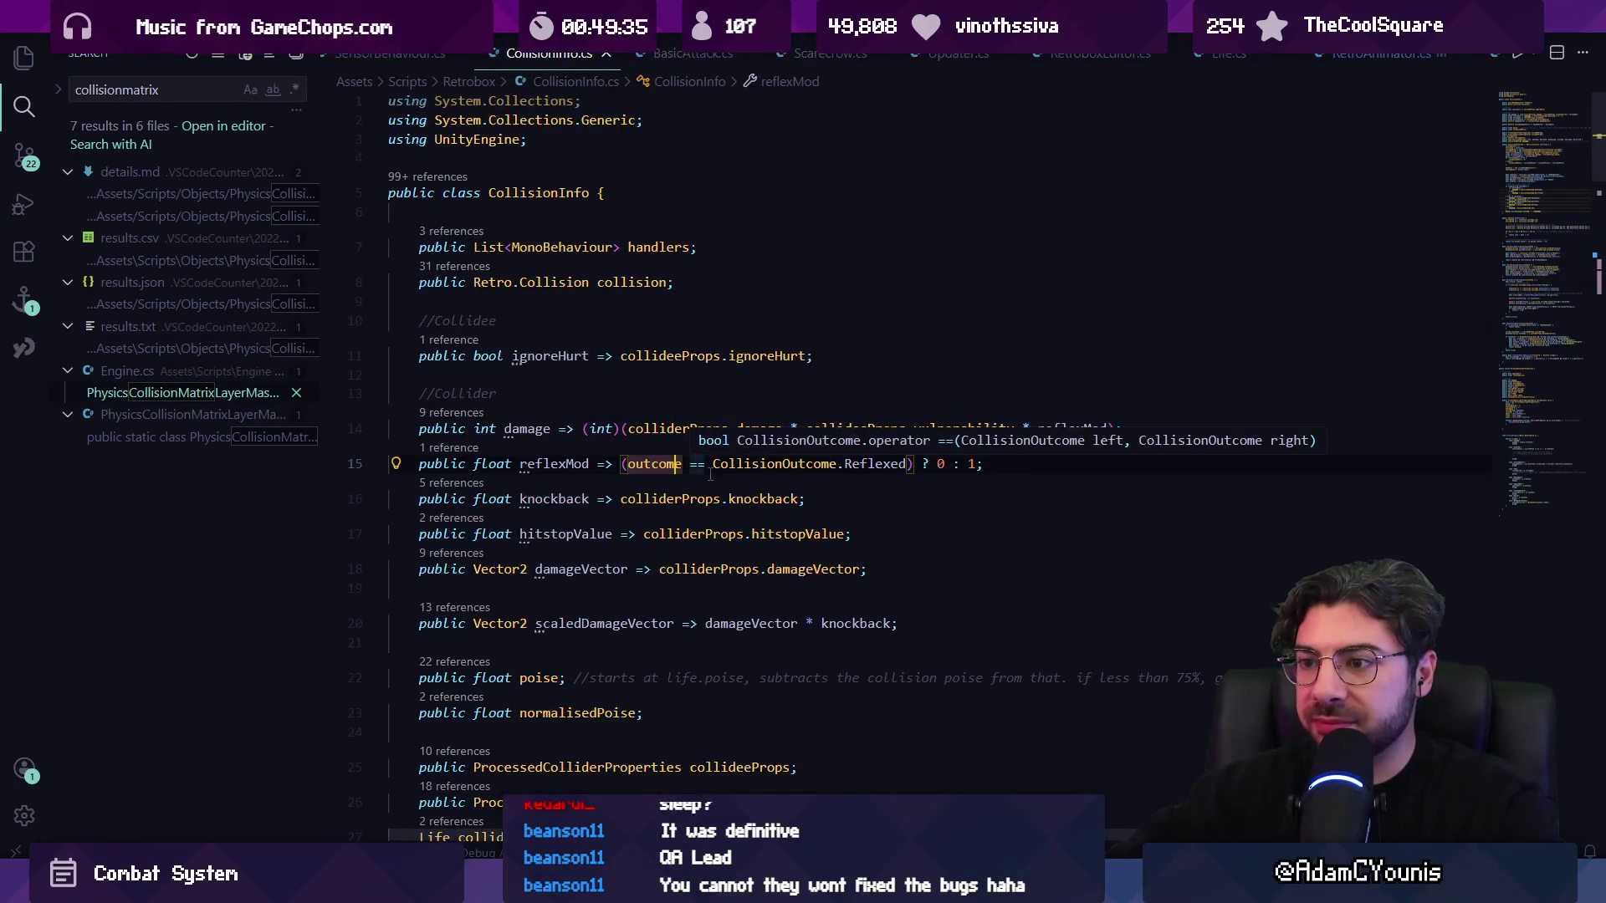
key("ctrl+p")
type("collid")
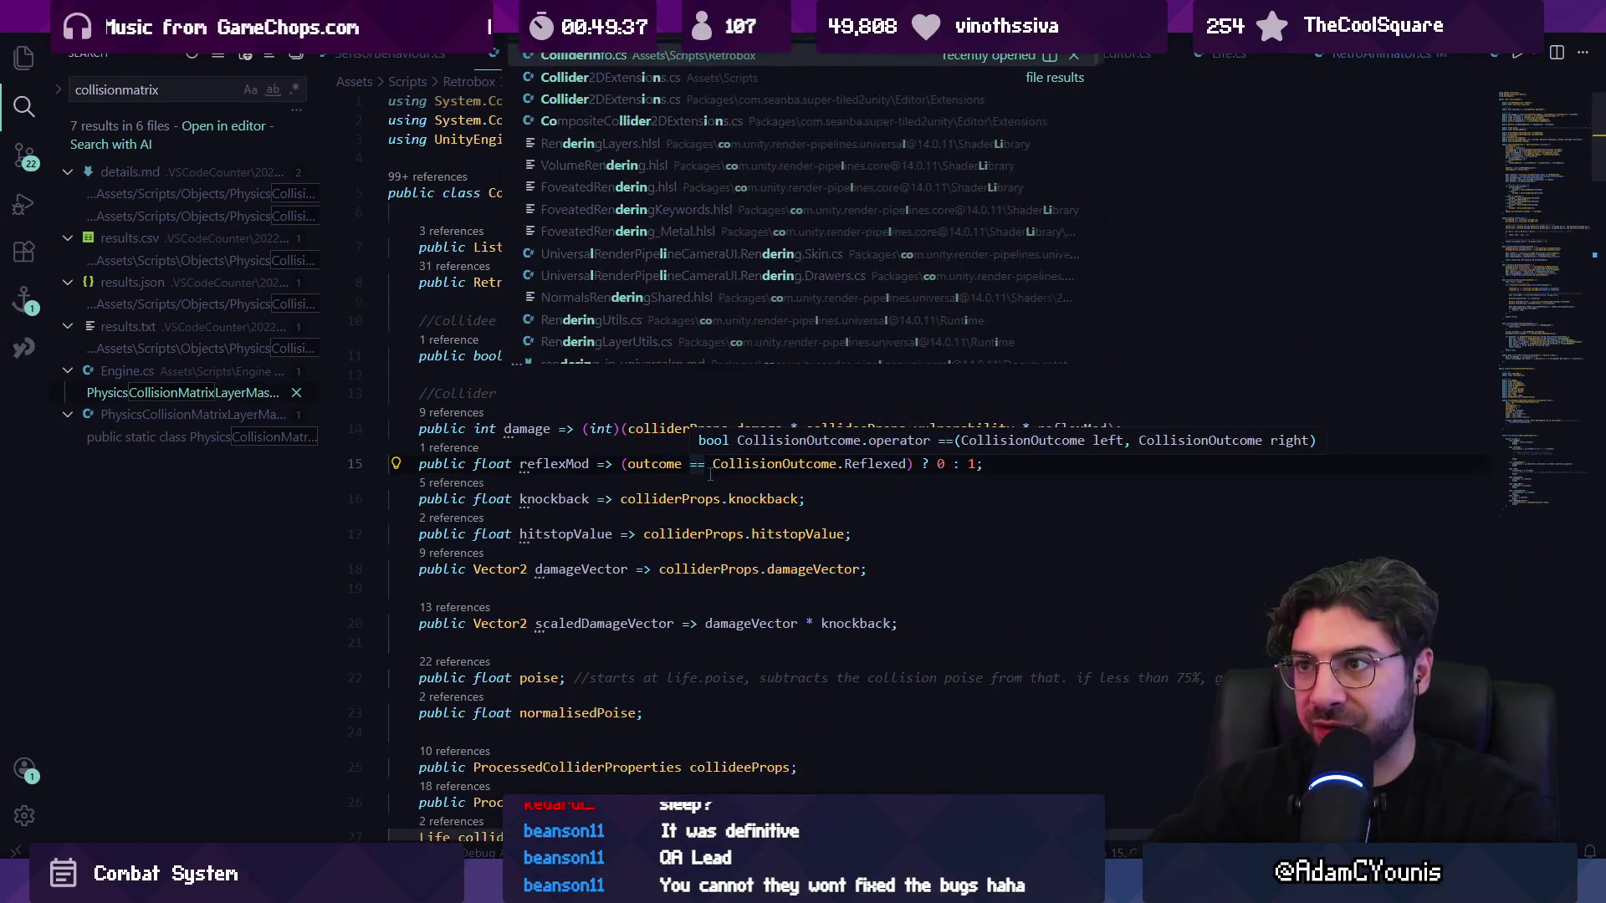
key("Return")
left_click(834, 514)
key("ctrl+Left")
key("ctrl+Left")
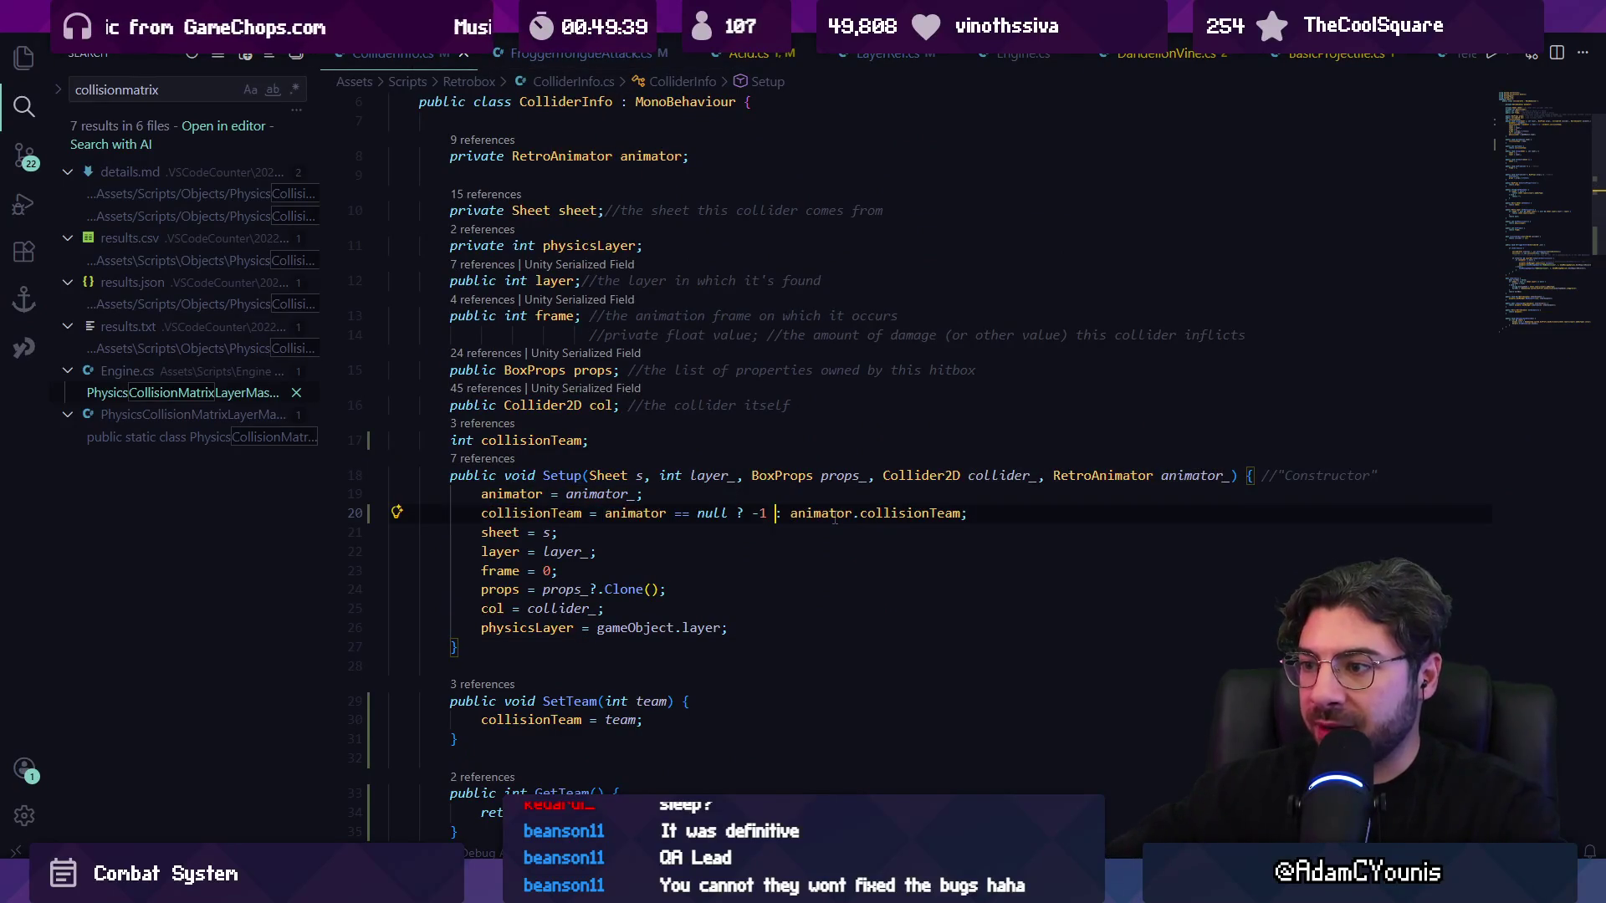
type("LayerRef.")
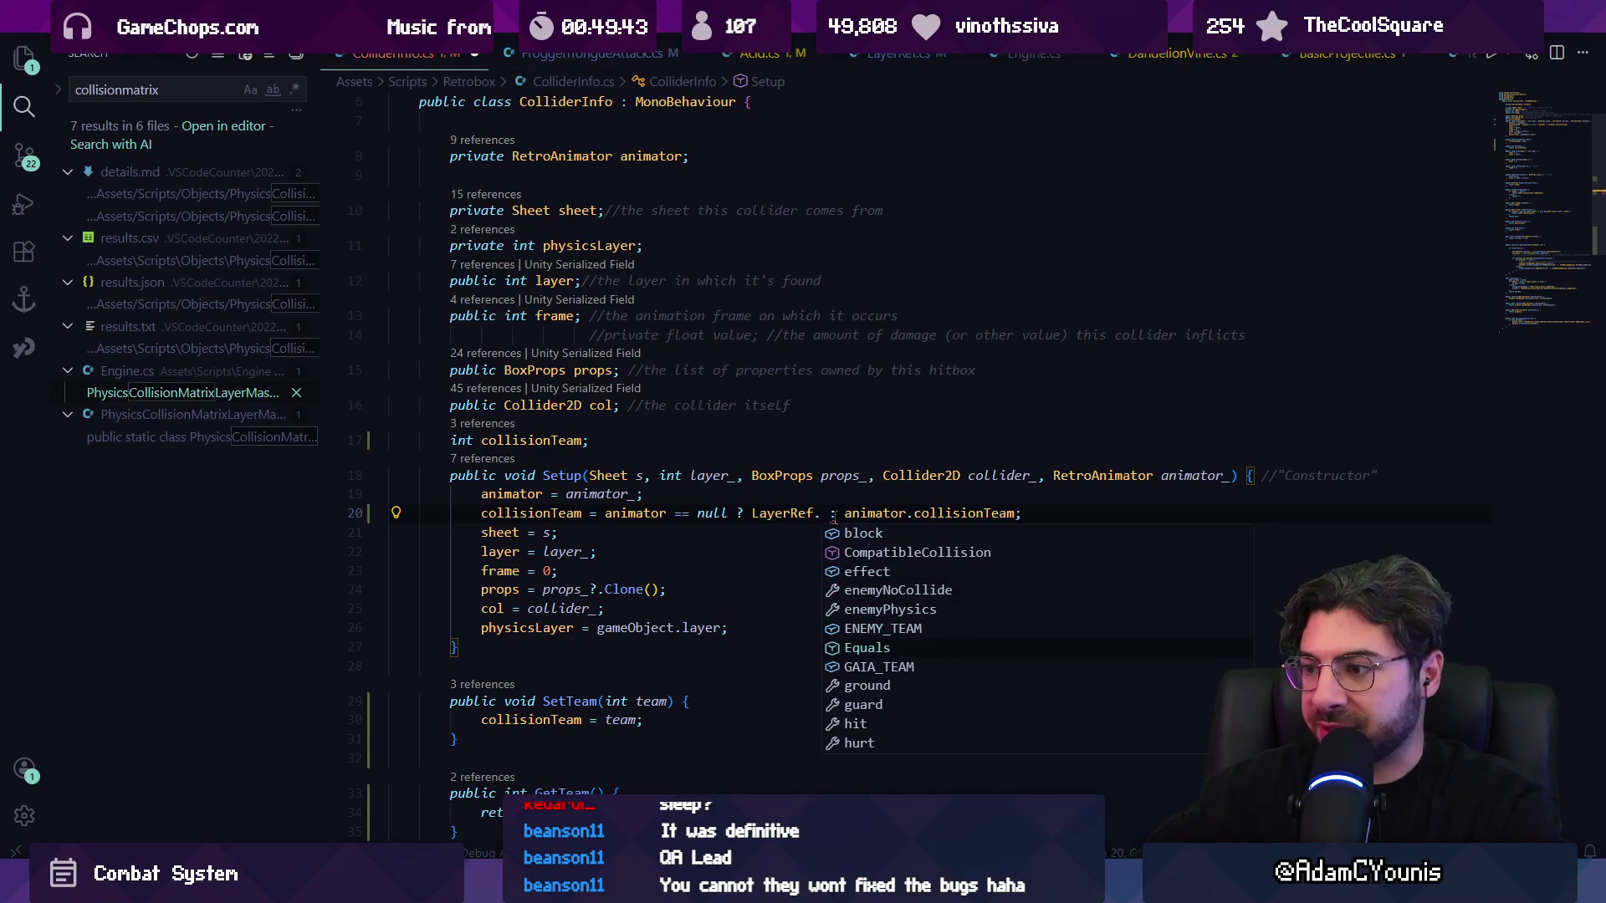
type("GA")
key("Return")
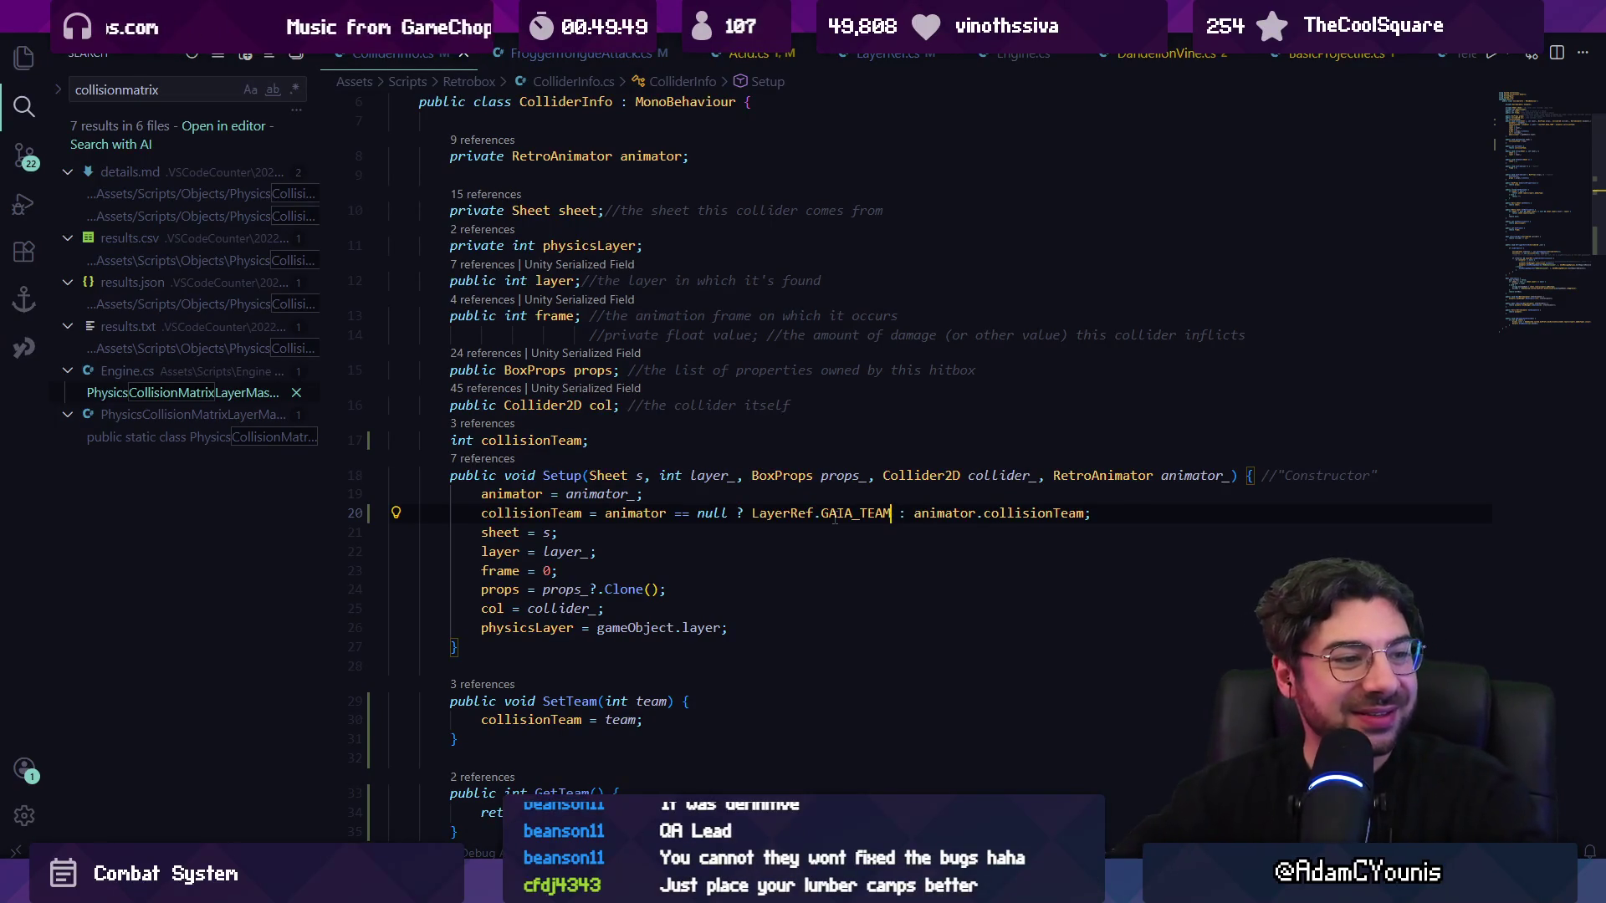
- Review the updated collisionTeam assignment line, then let Unity recompile
left_click(861, 512)
left_click(617, 513)
left_click(698, 513)
left_click(917, 513)
left_click(1004, 513)
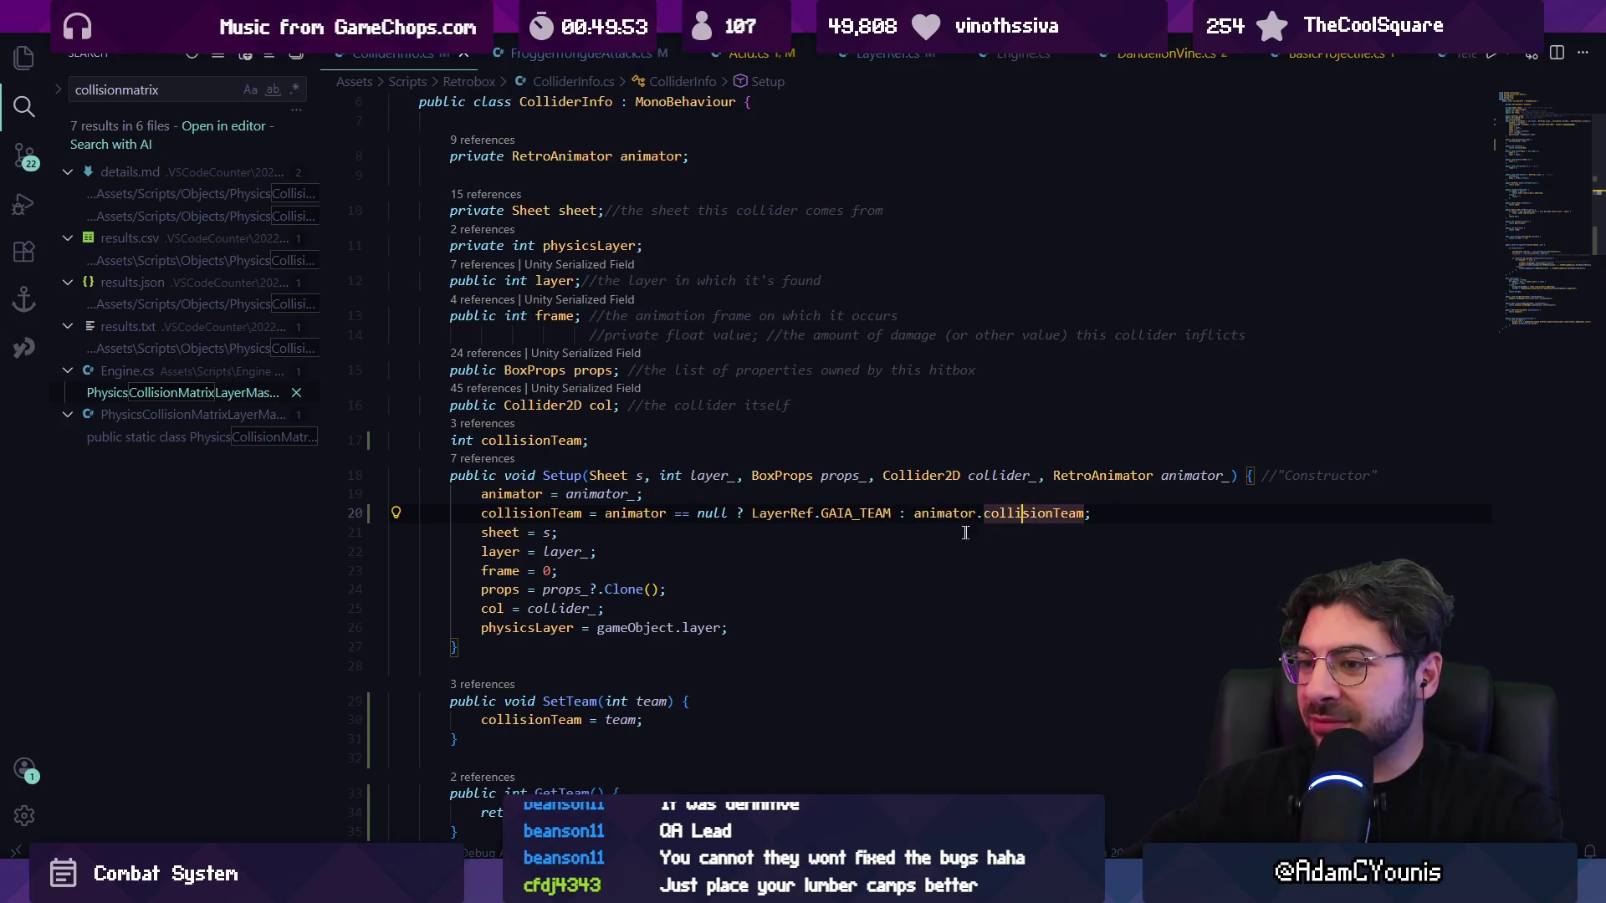
key("alt+Tab")
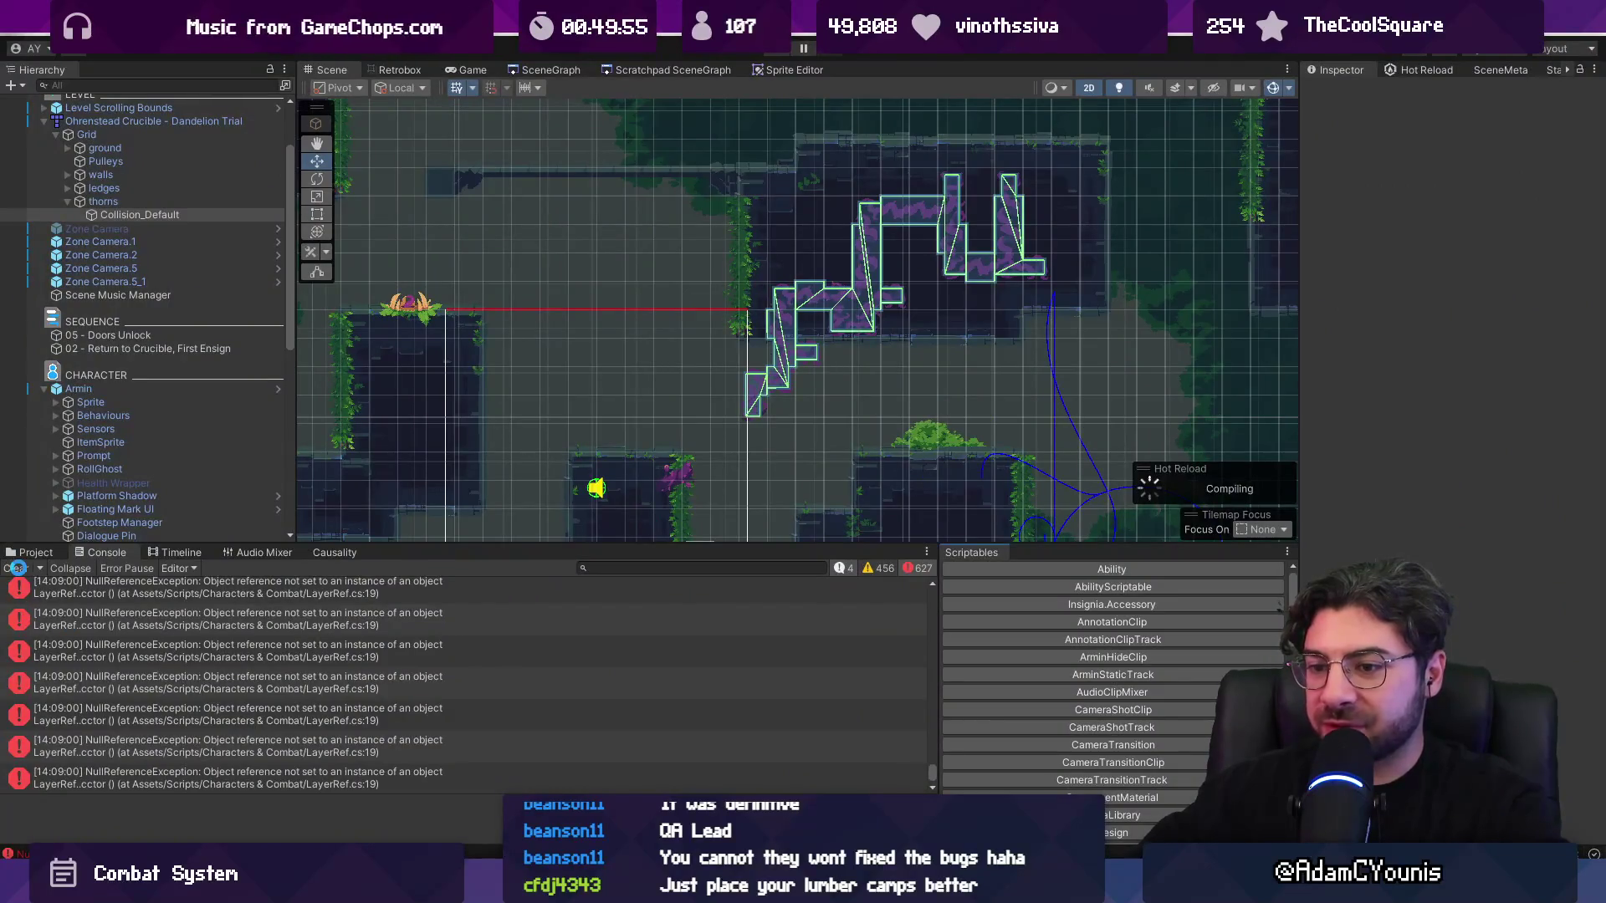
- Select Grid, then the thorns layer, and inspect its damage and unity:layer (EnemyHit) properties
key("alt+Tab")
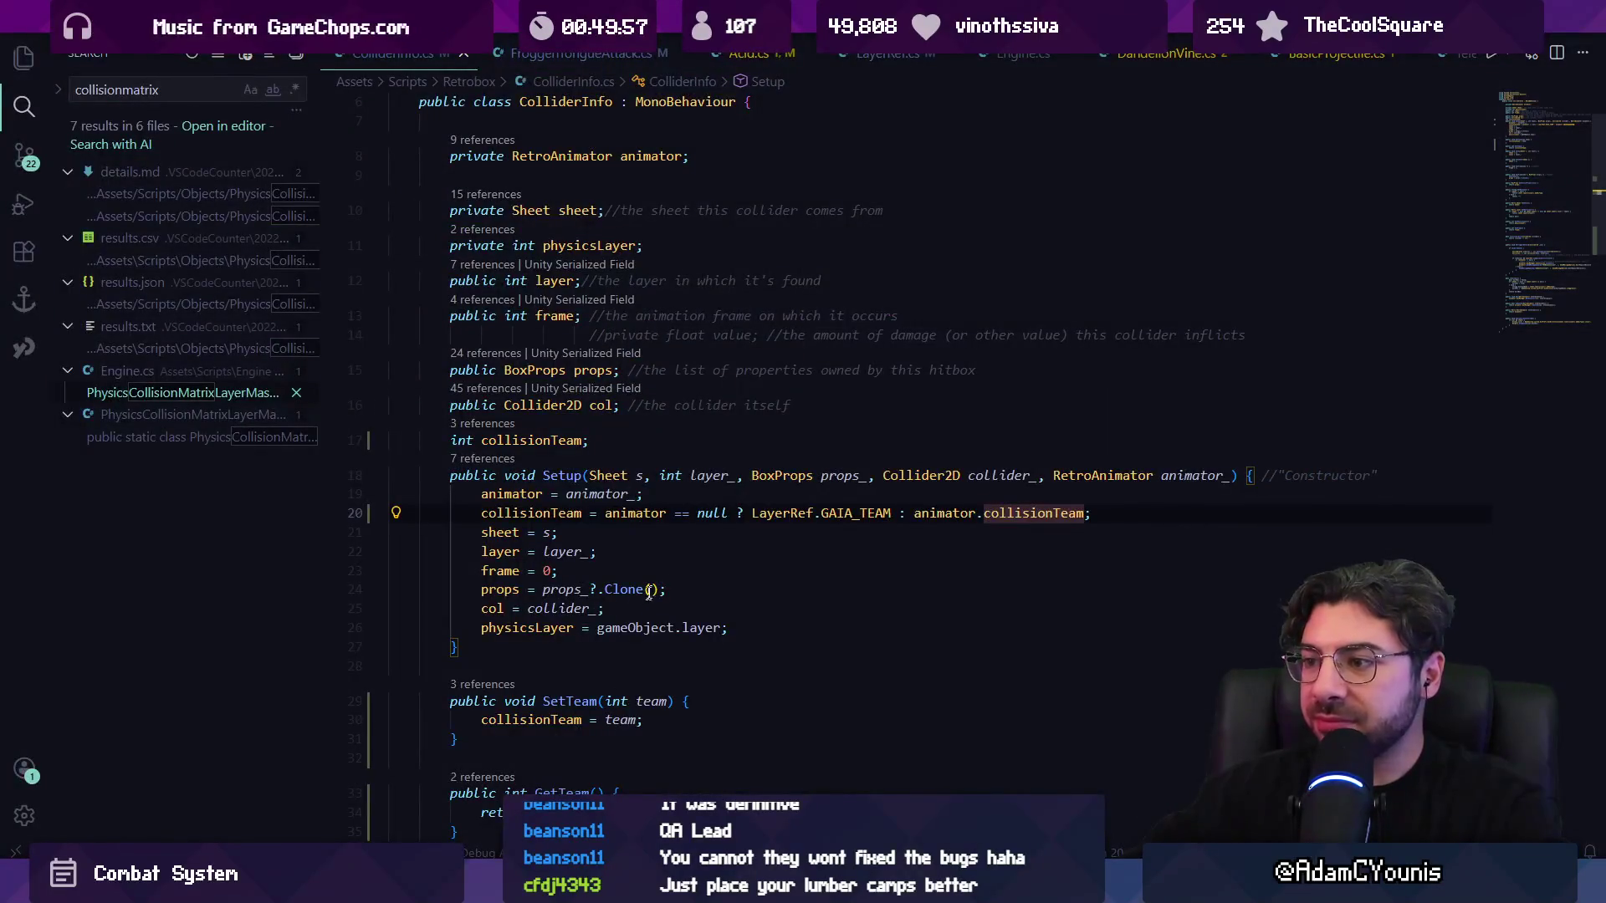
key("alt+Tab")
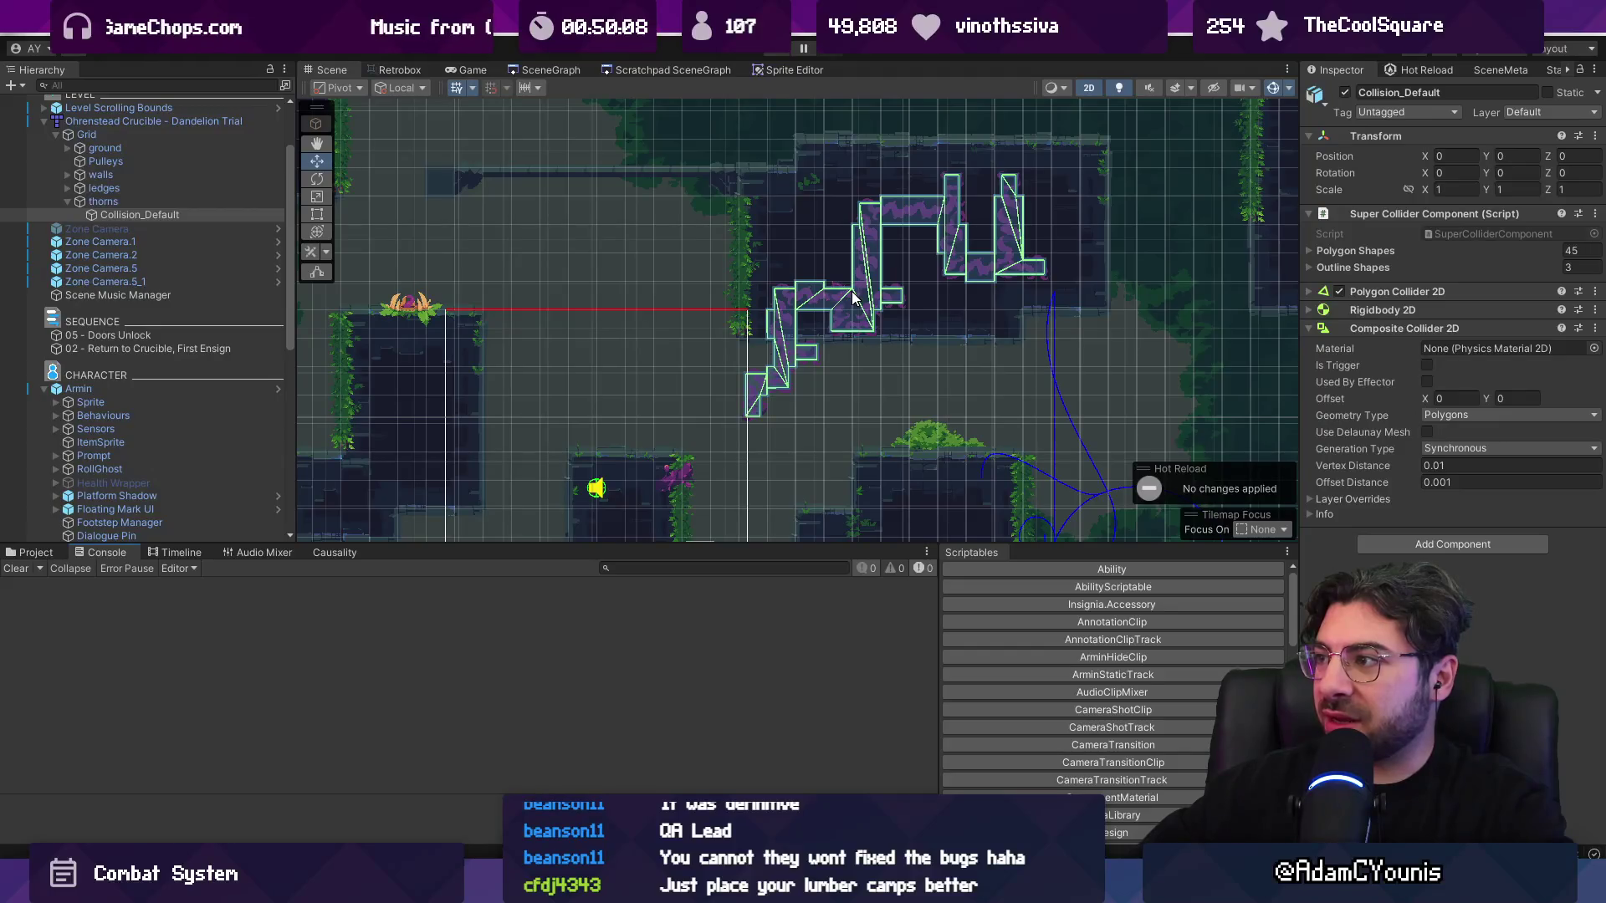
left_click(118, 137)
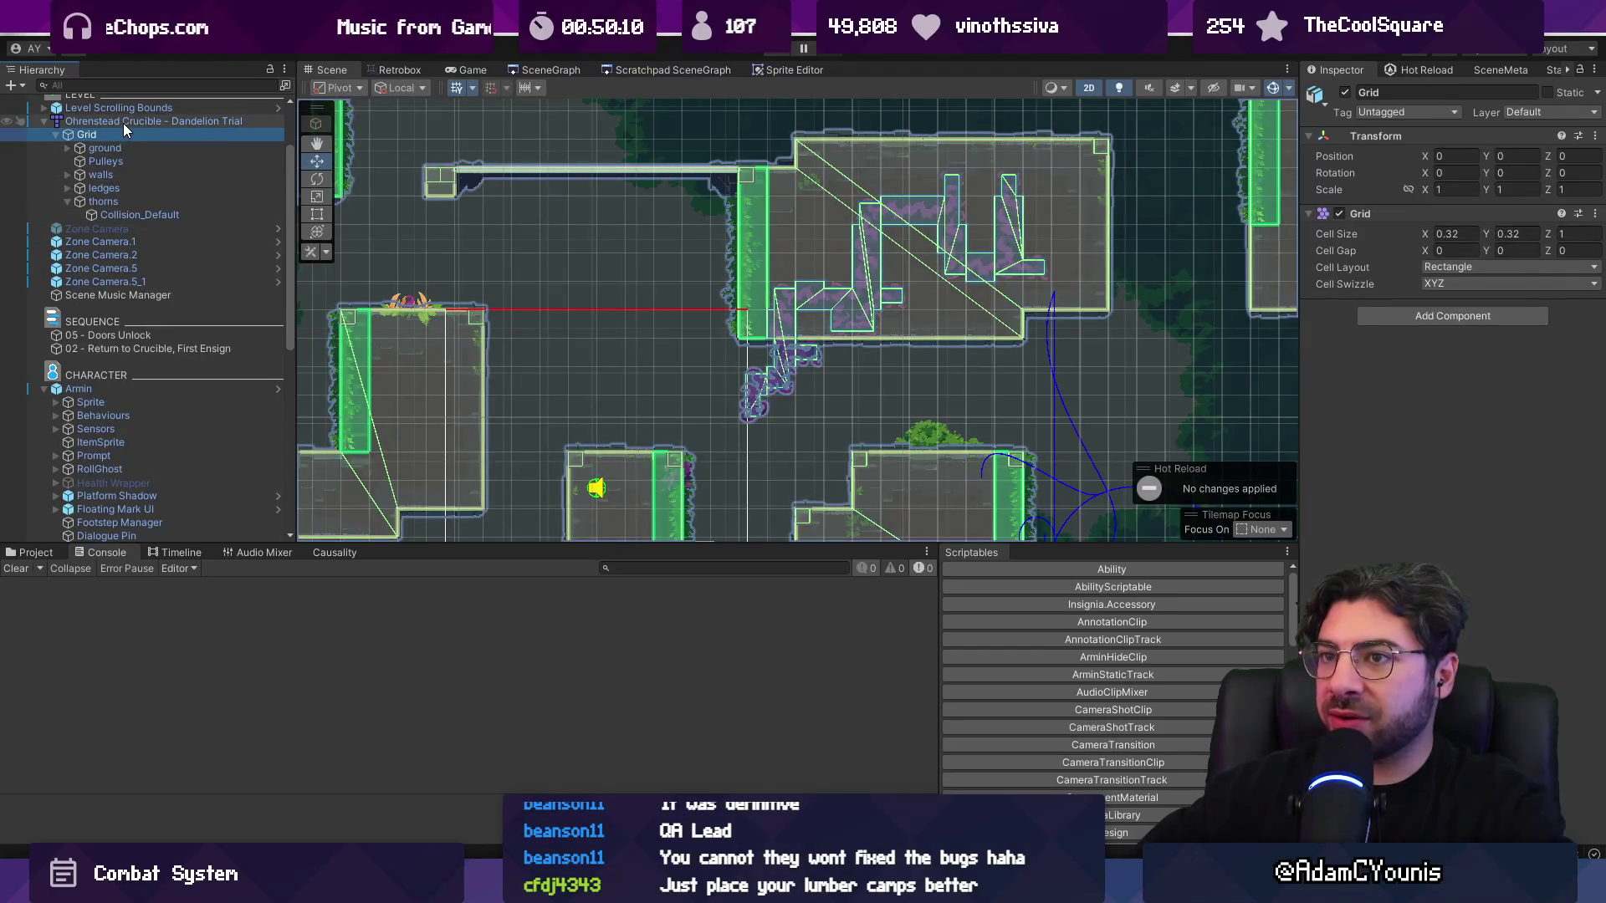
left_click(131, 201)
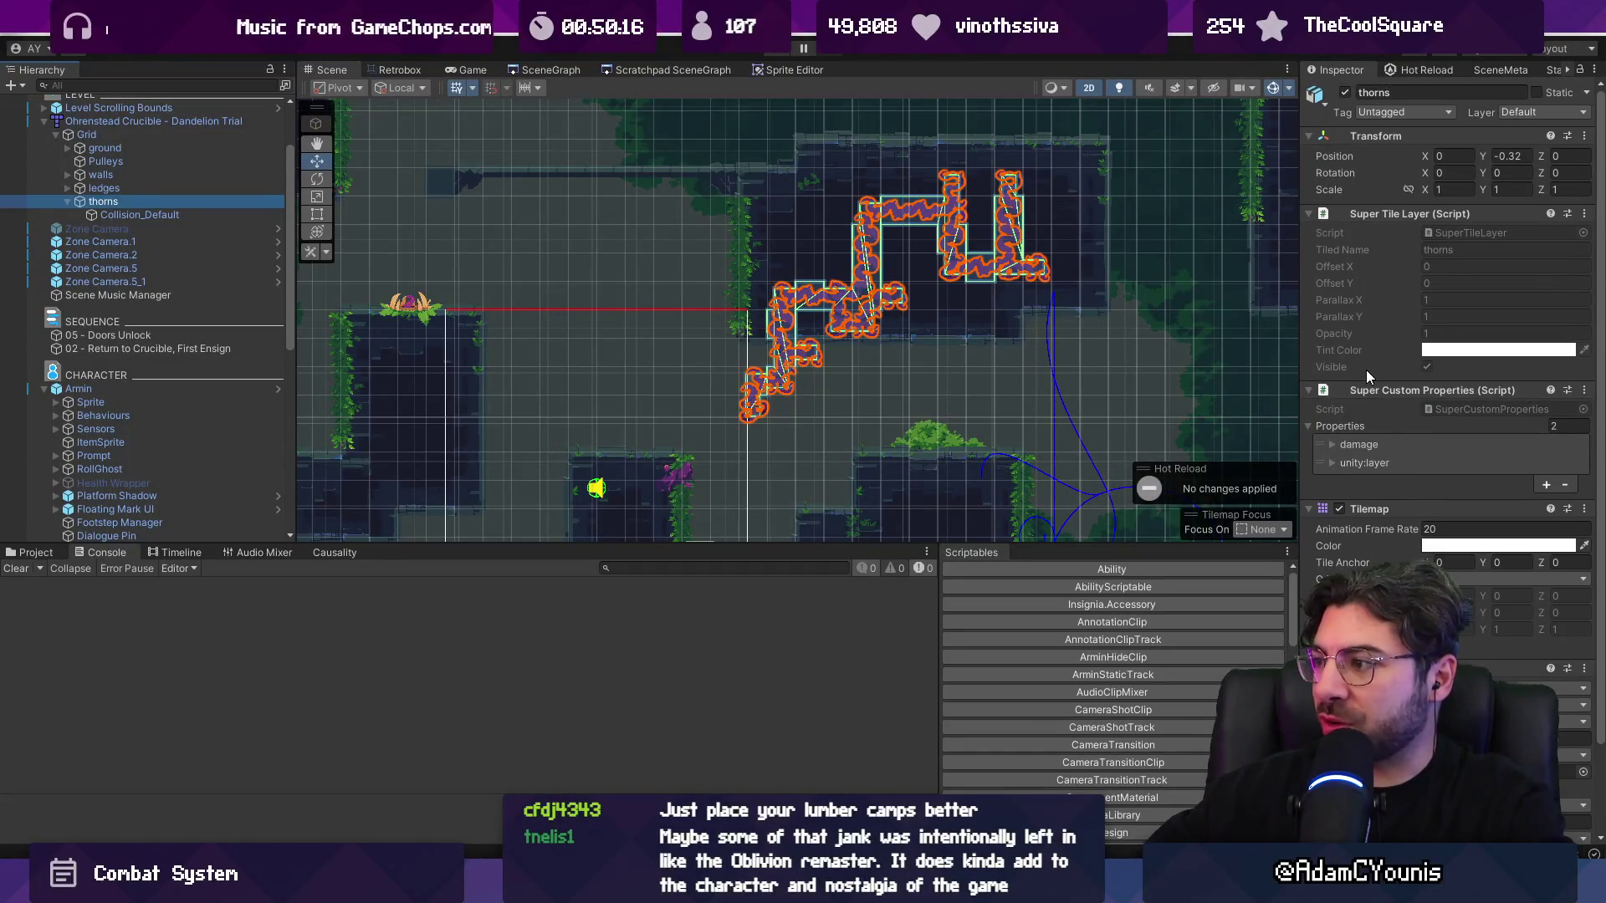
left_click(1337, 459)
left_click(1338, 446)
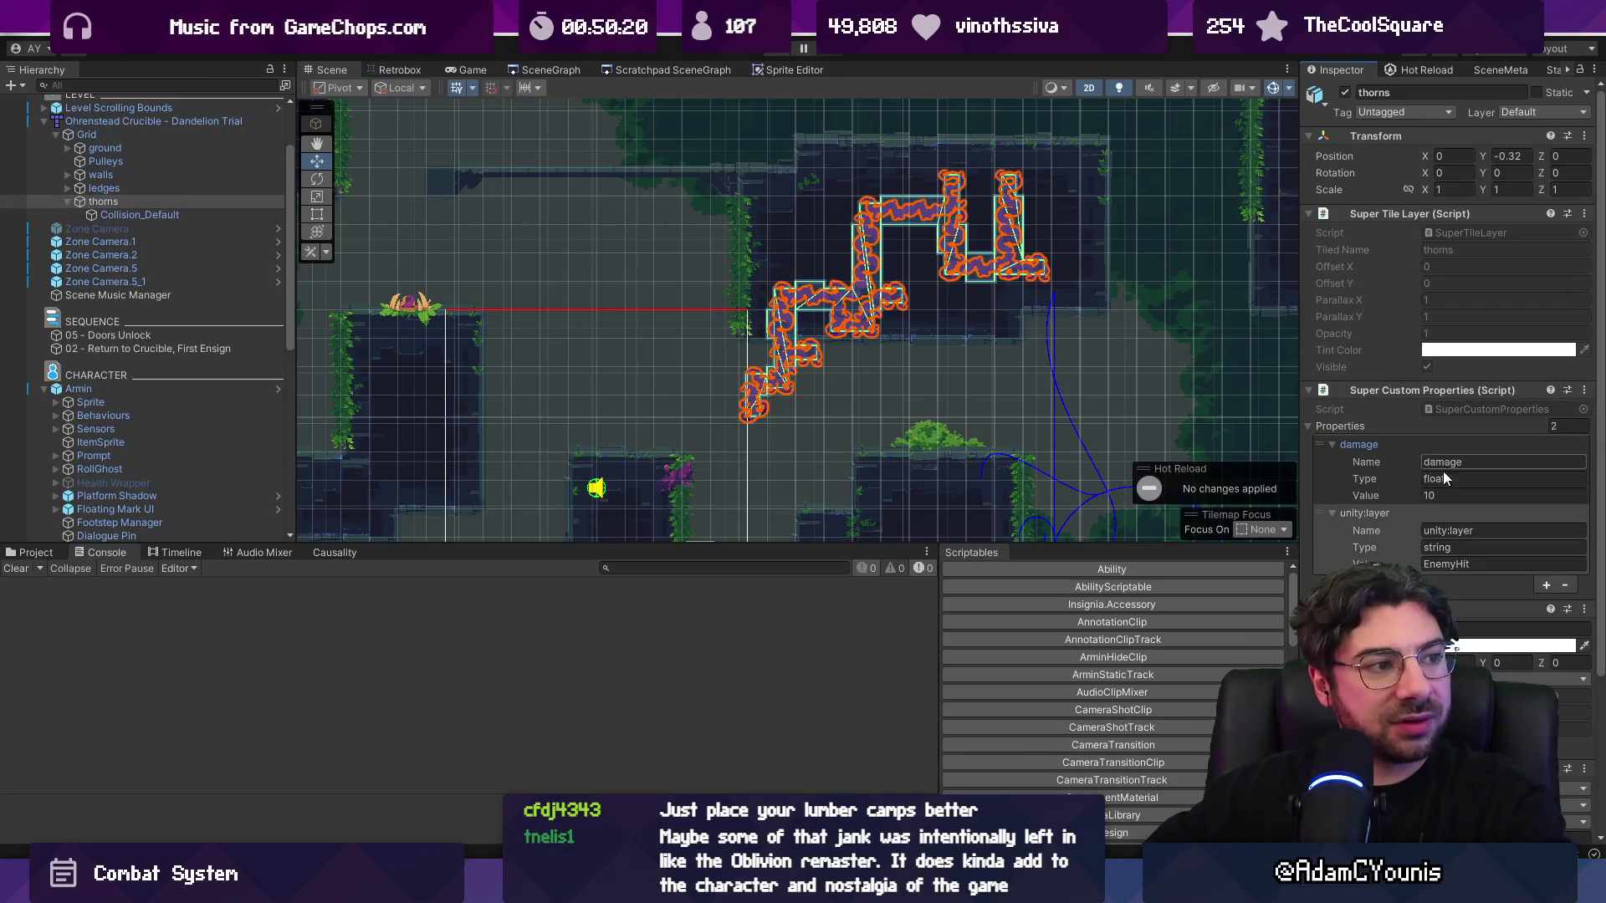
left_click(1333, 444)
left_click(1332, 463)
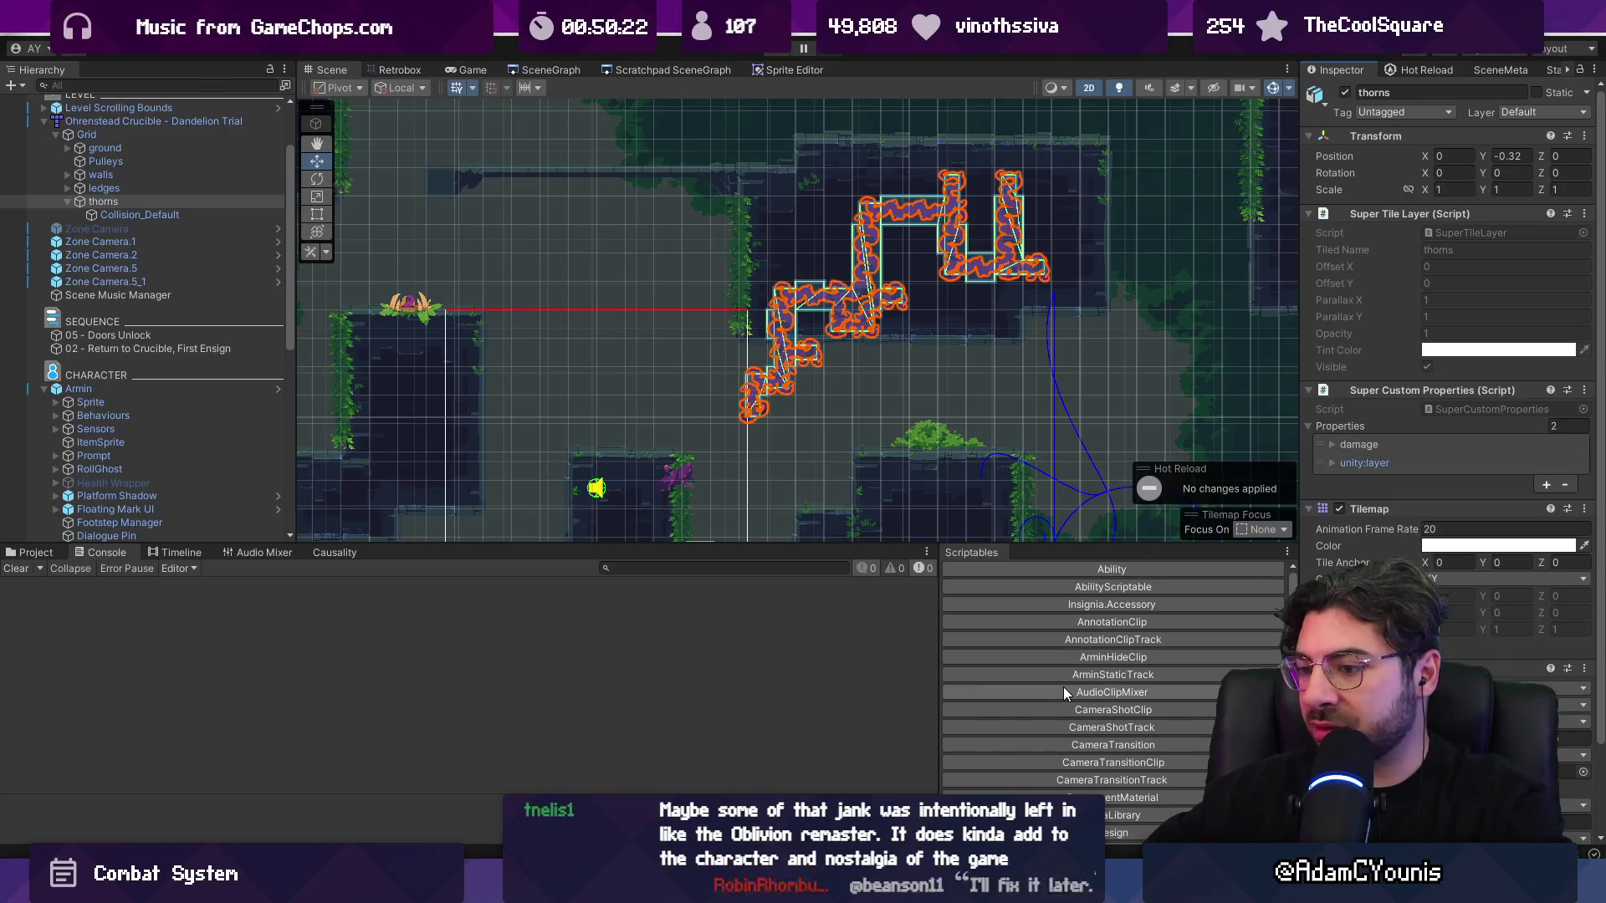
key("alt+Tab")
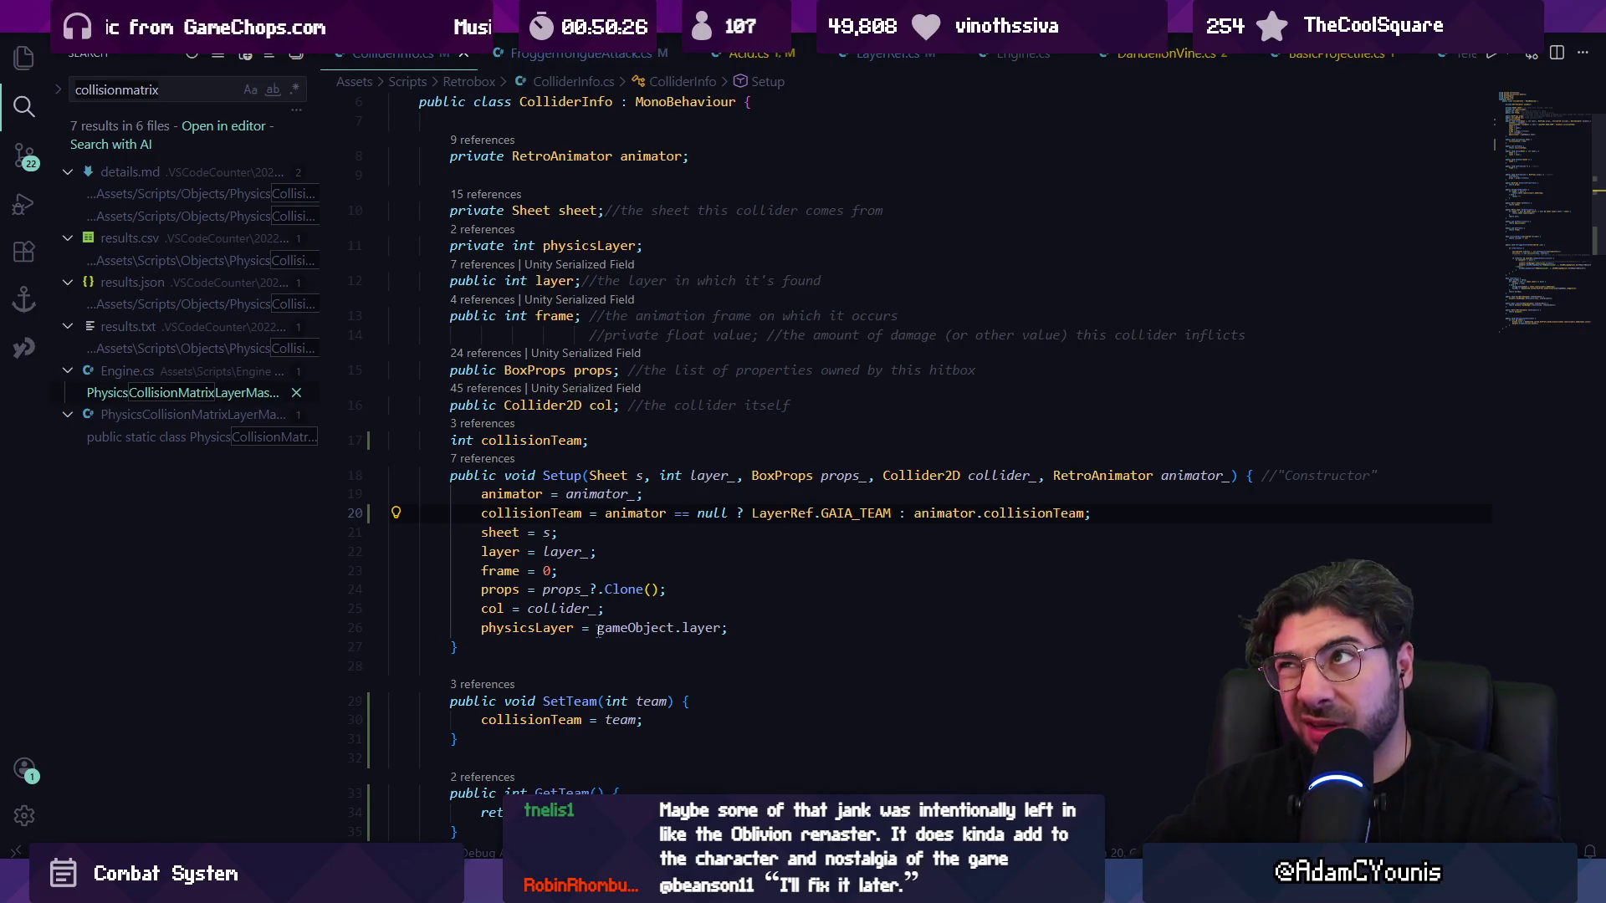
- Open InsigniaST2UImporter.cs and search it for 'thor'
type("im")
key("ctrl+p")
type("im")
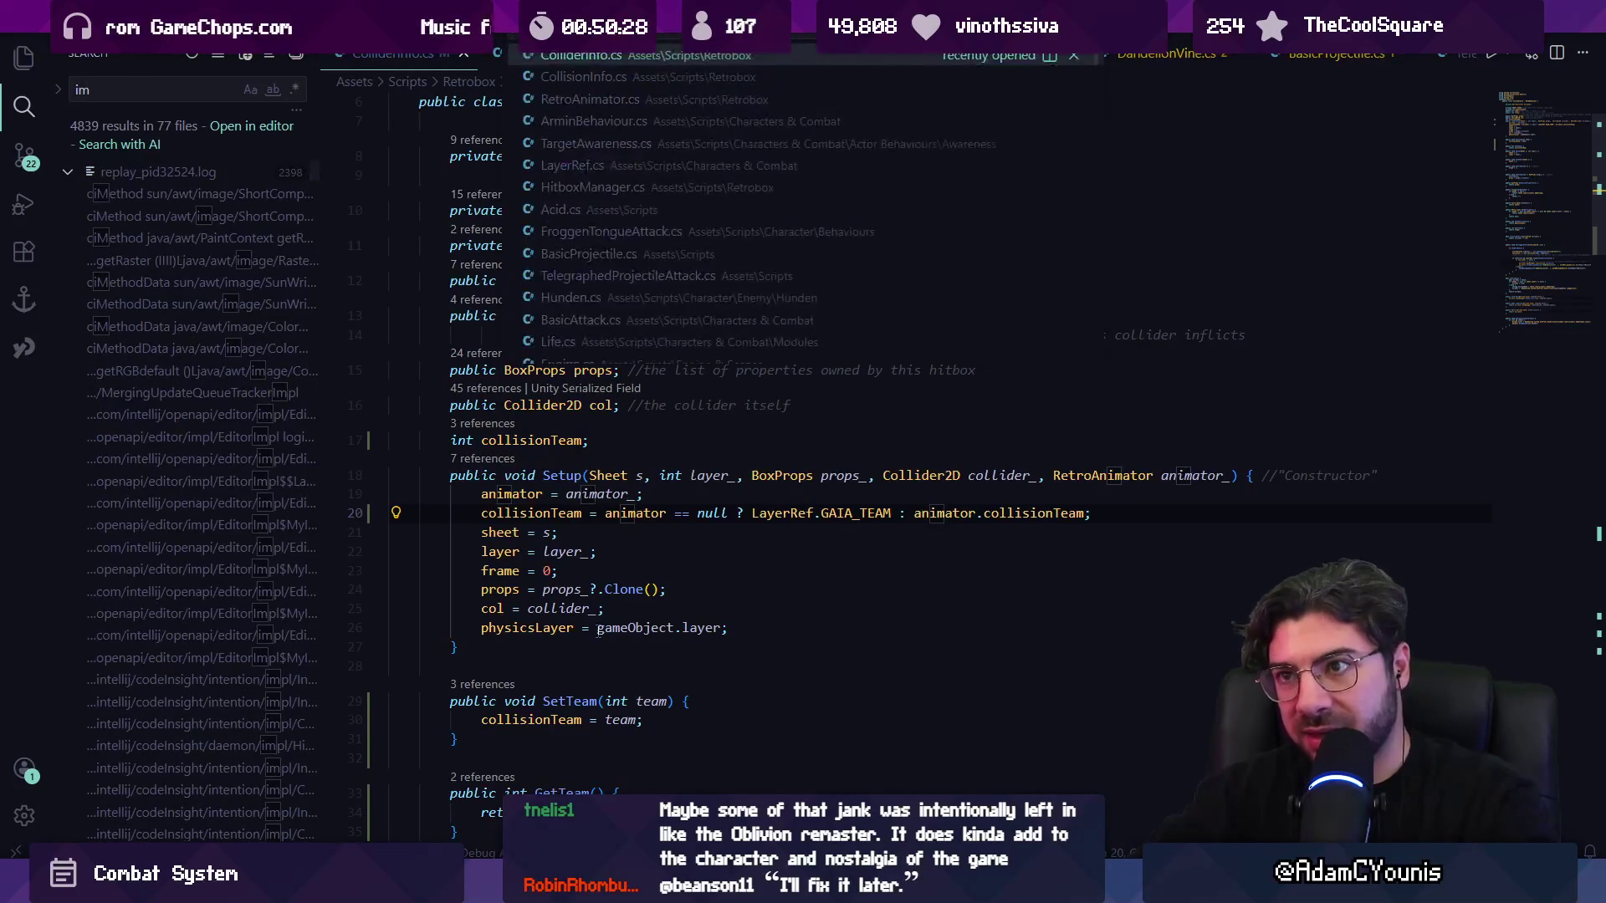
type("porter")
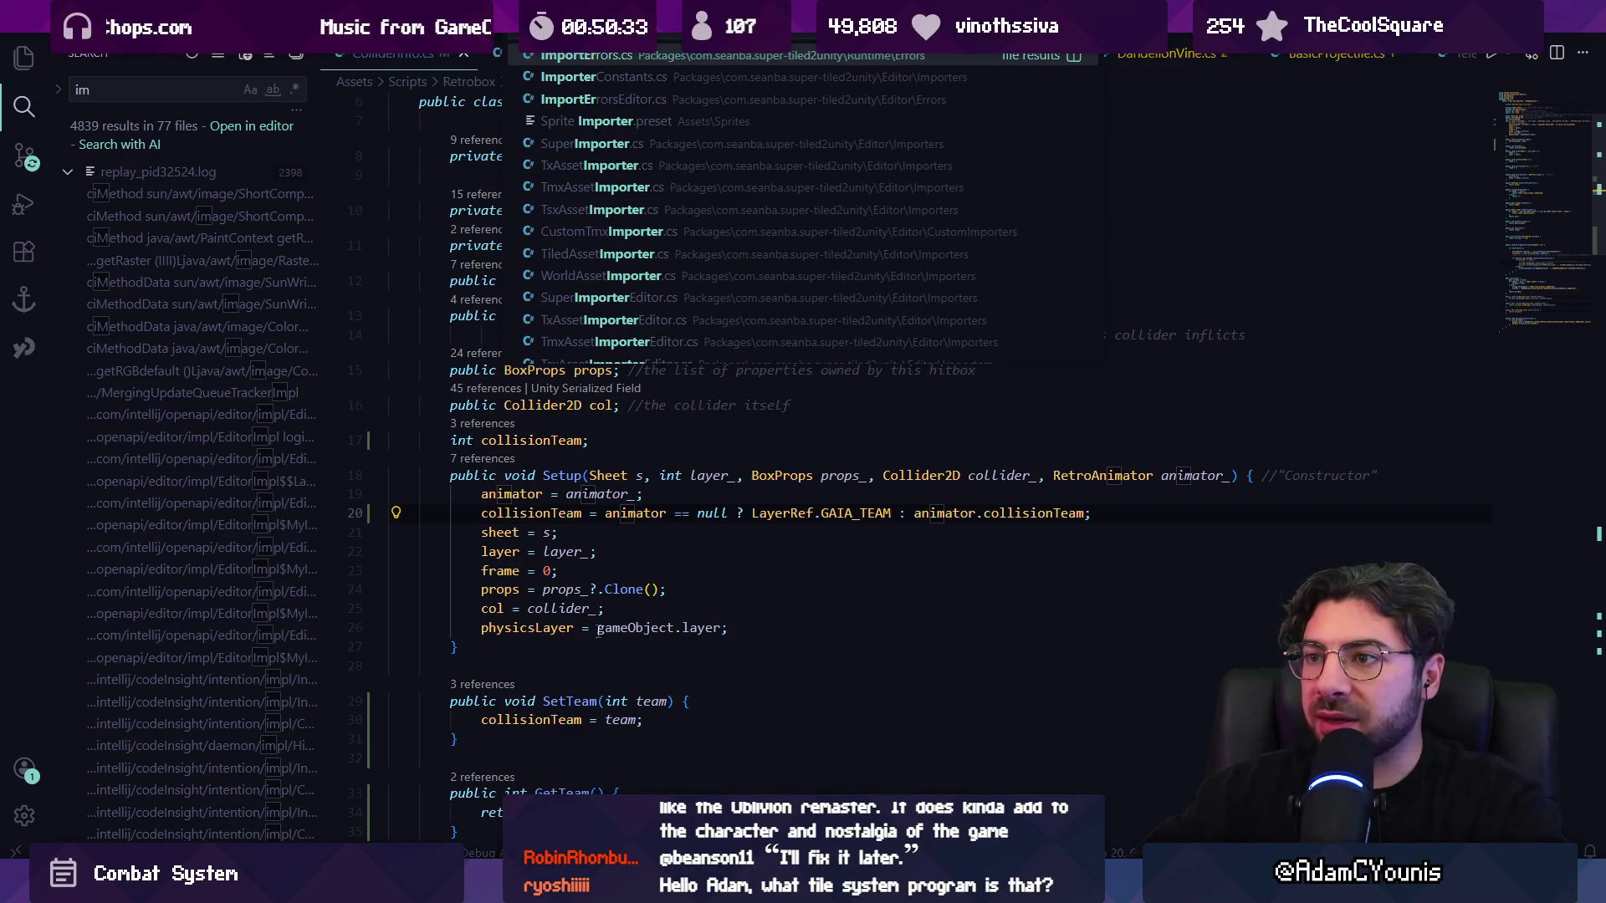
type("insignia")
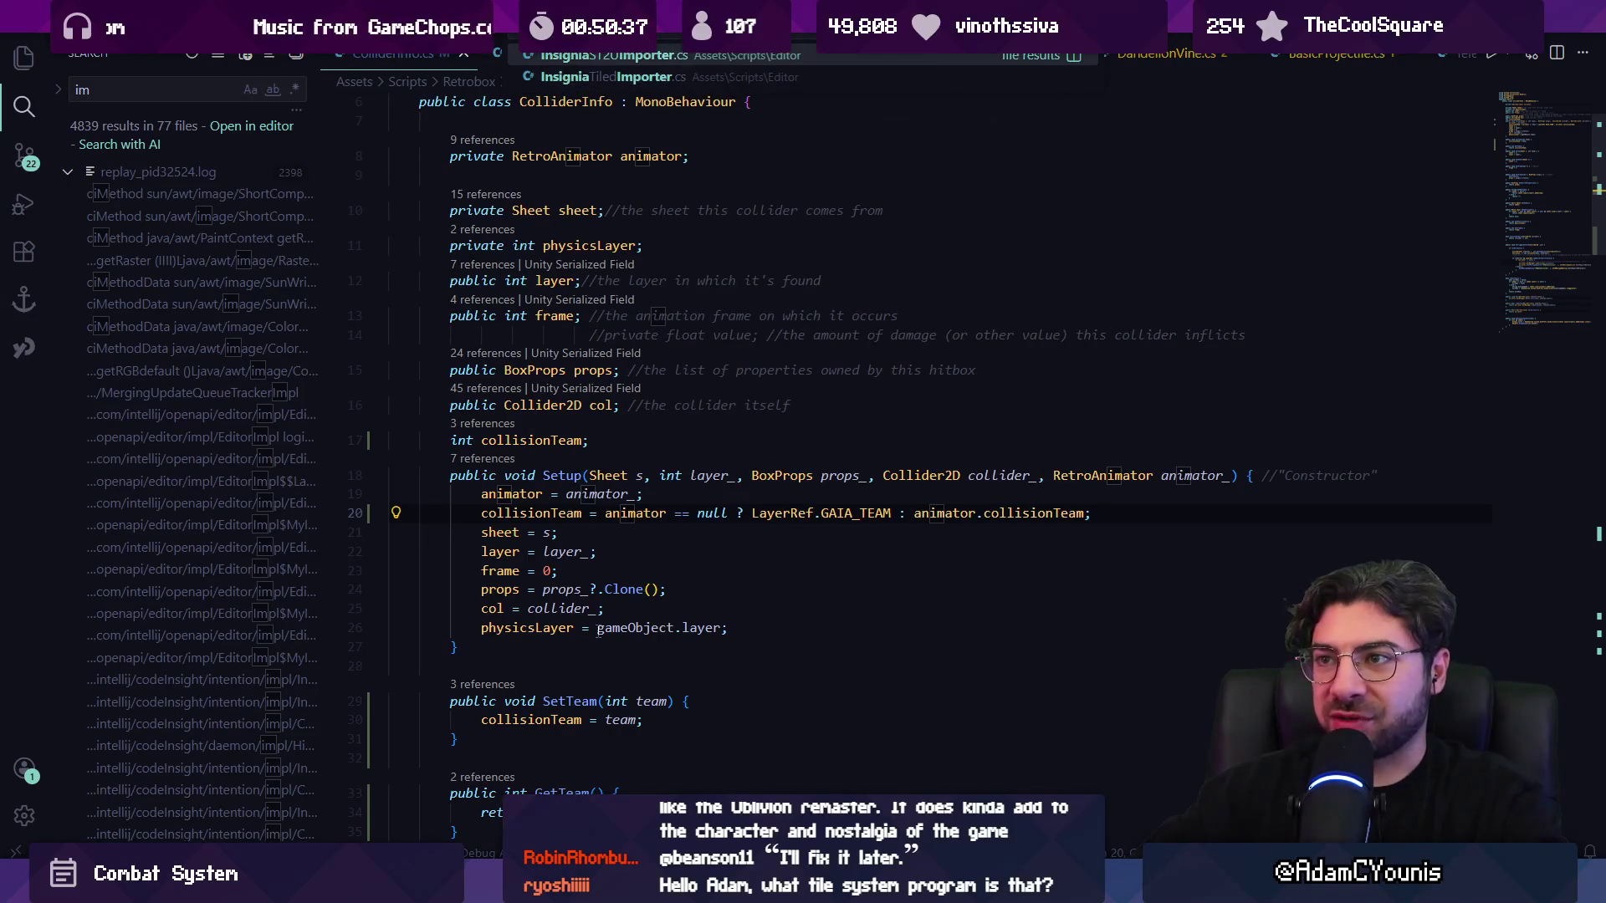
key("Return")
key("ctrl+f")
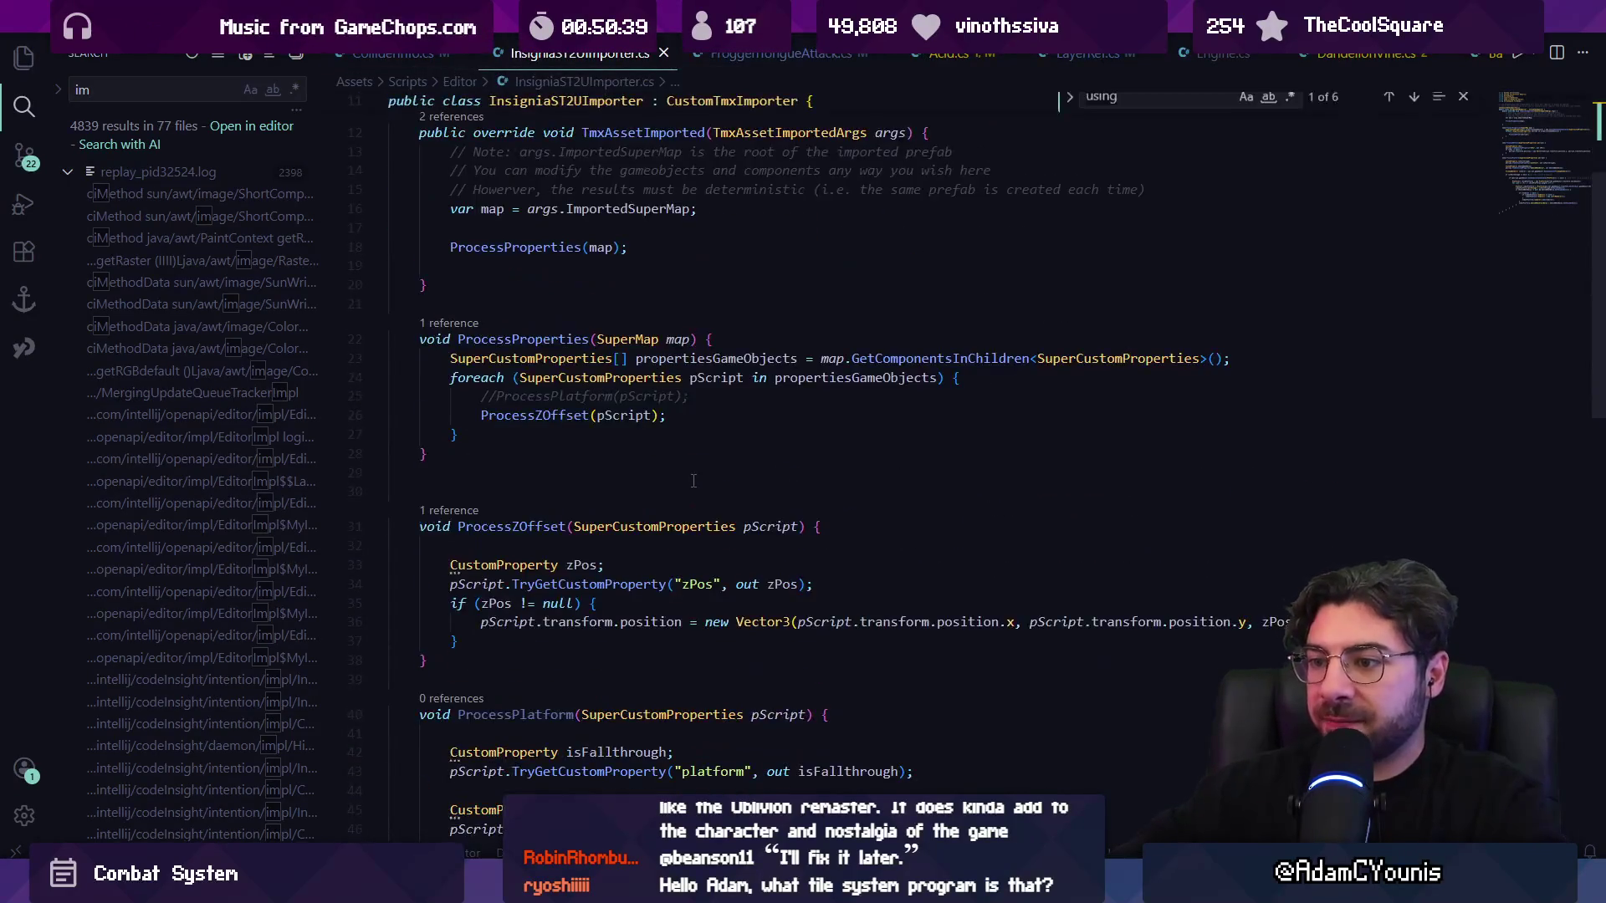
type("thor")
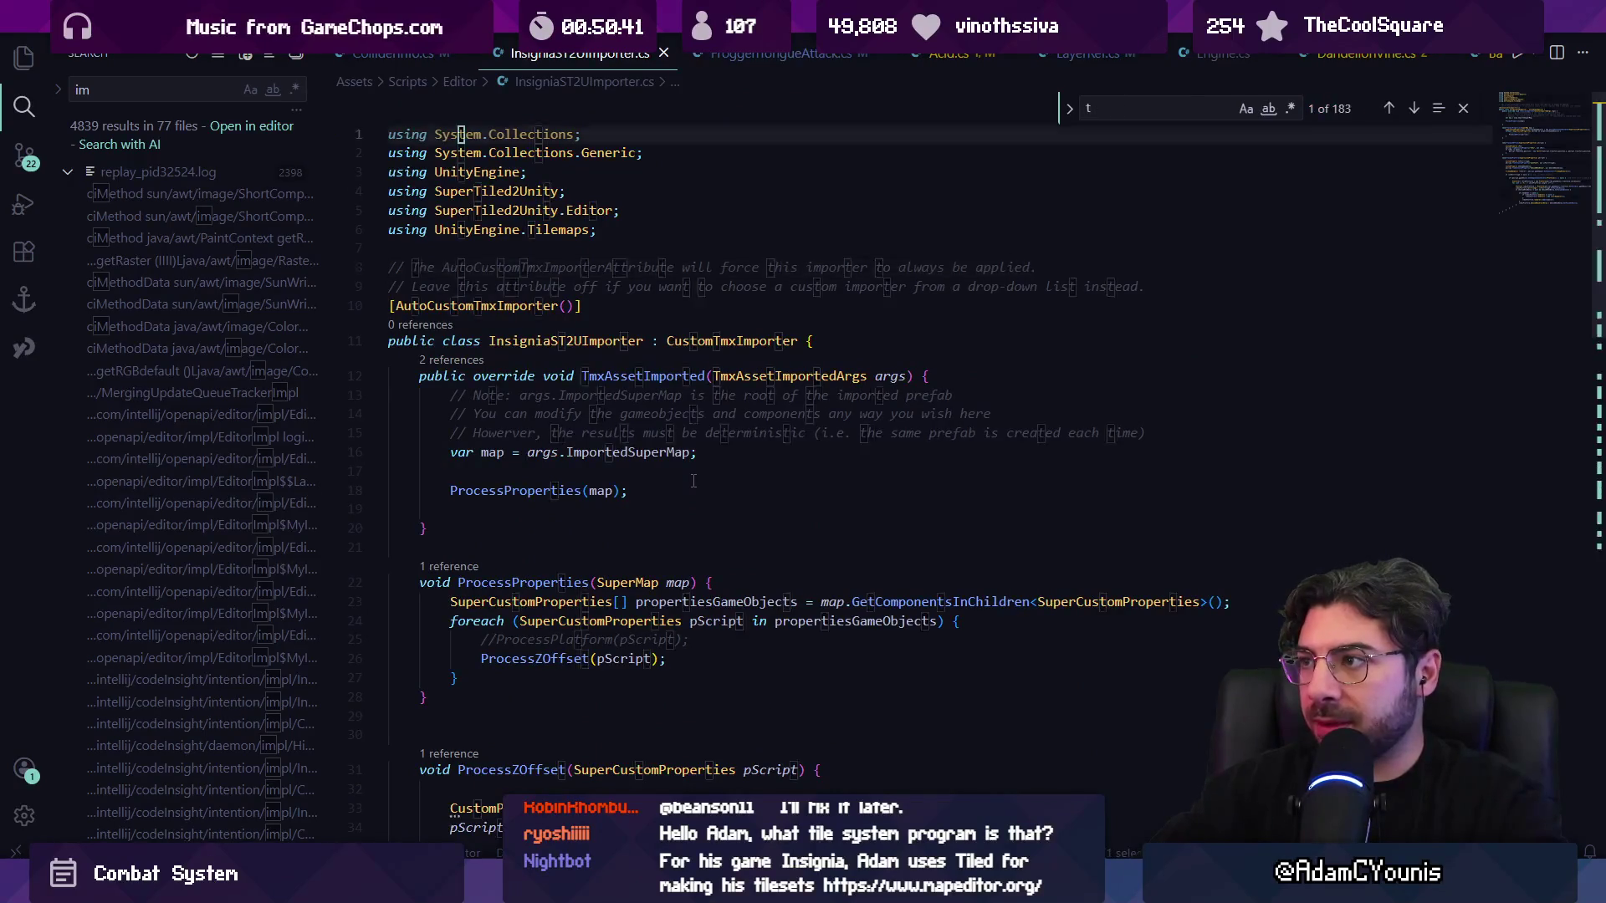
- Open InsigniaTiledImporter.cs and search it for 'thorns'
key("ctrl+p")
type("Sup")
key("BackSpace")
key("BackSpace")
key("BackSpace")
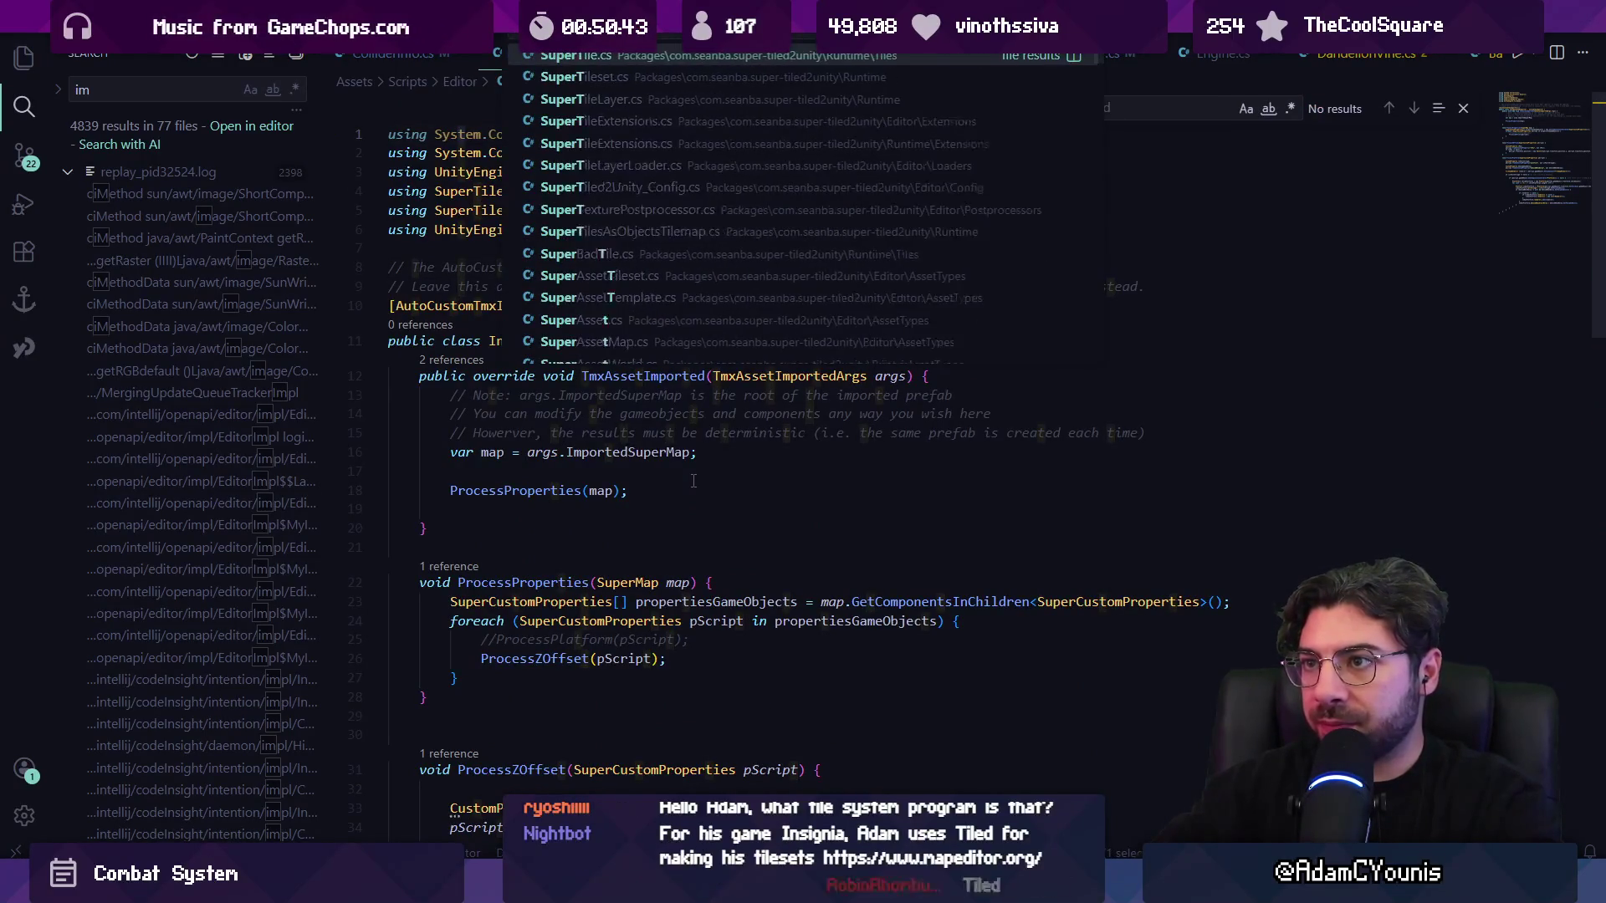
type("Insignia")
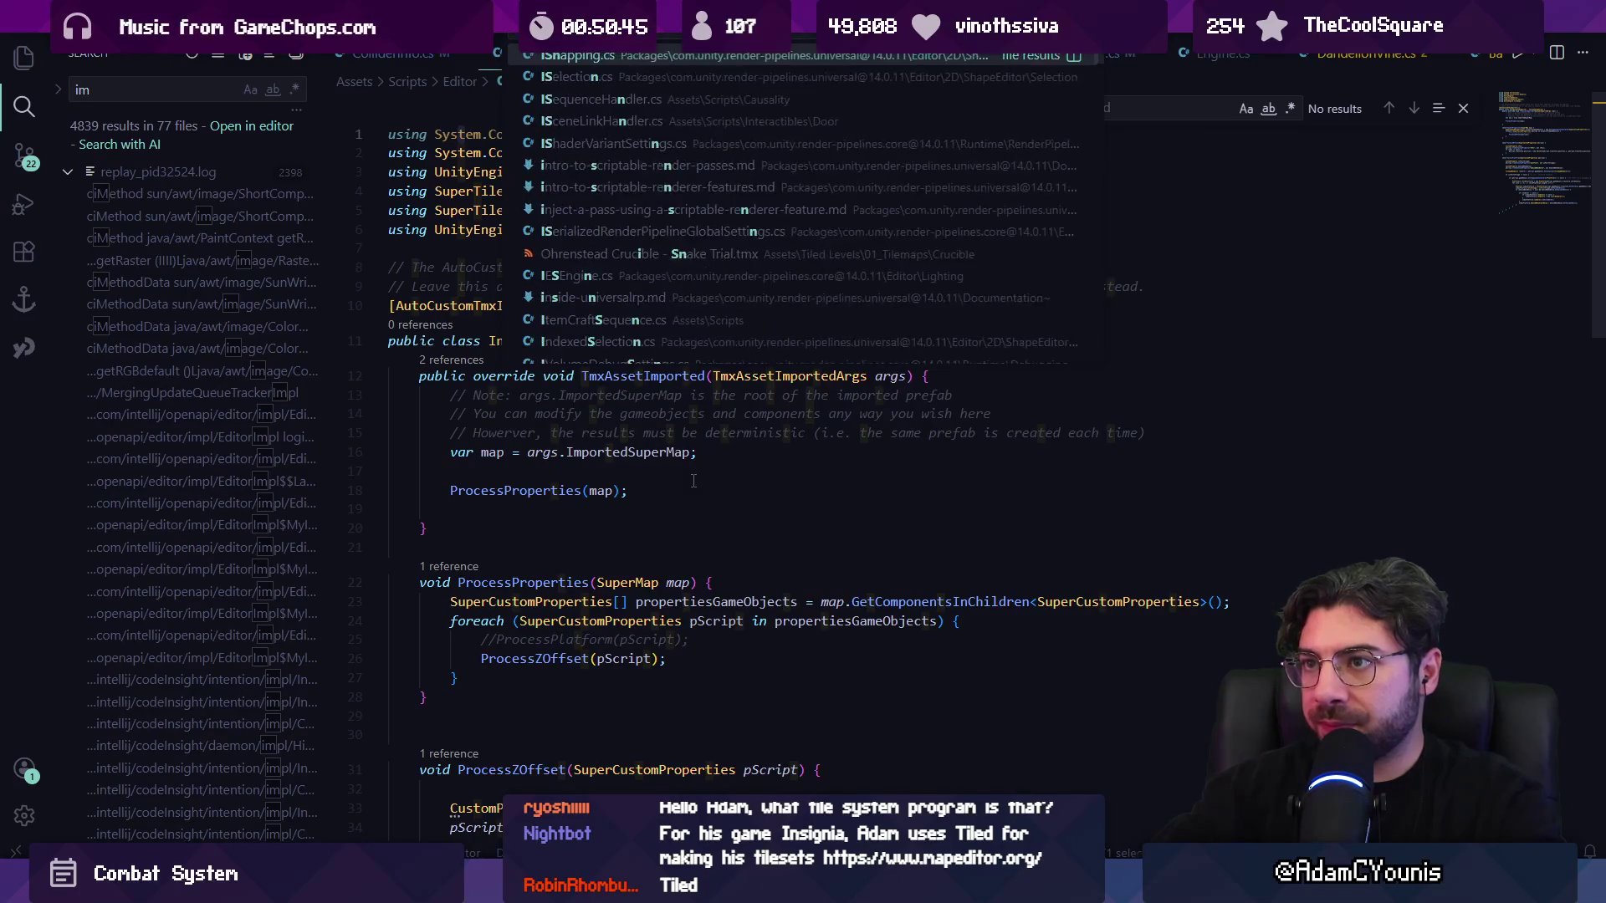
type("Importer")
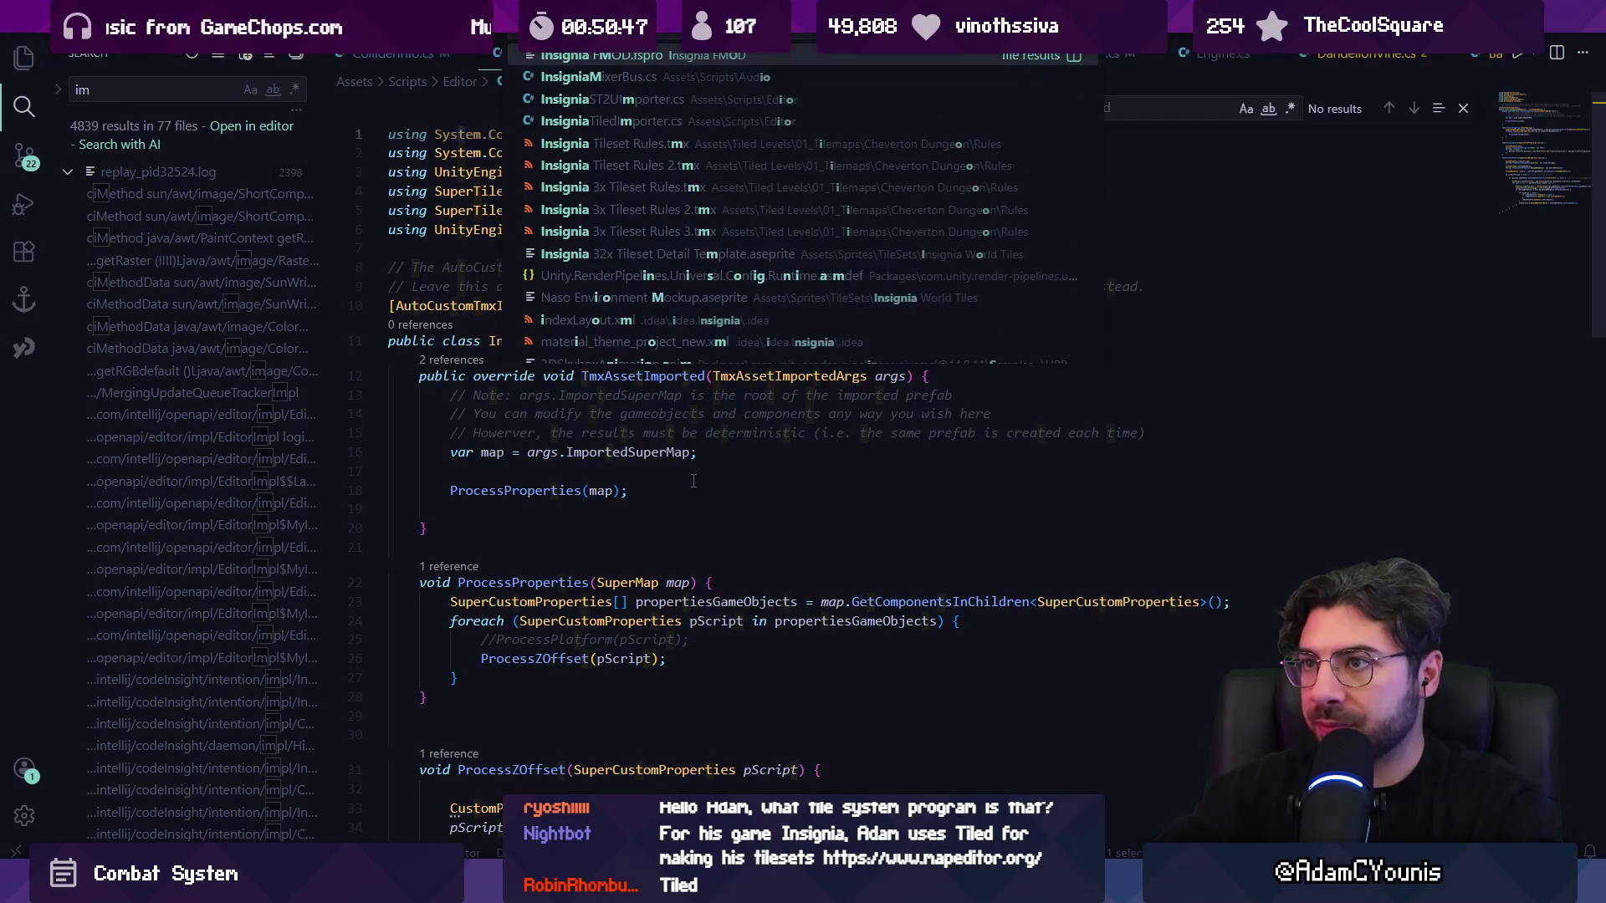
key("Down")
key("Return")
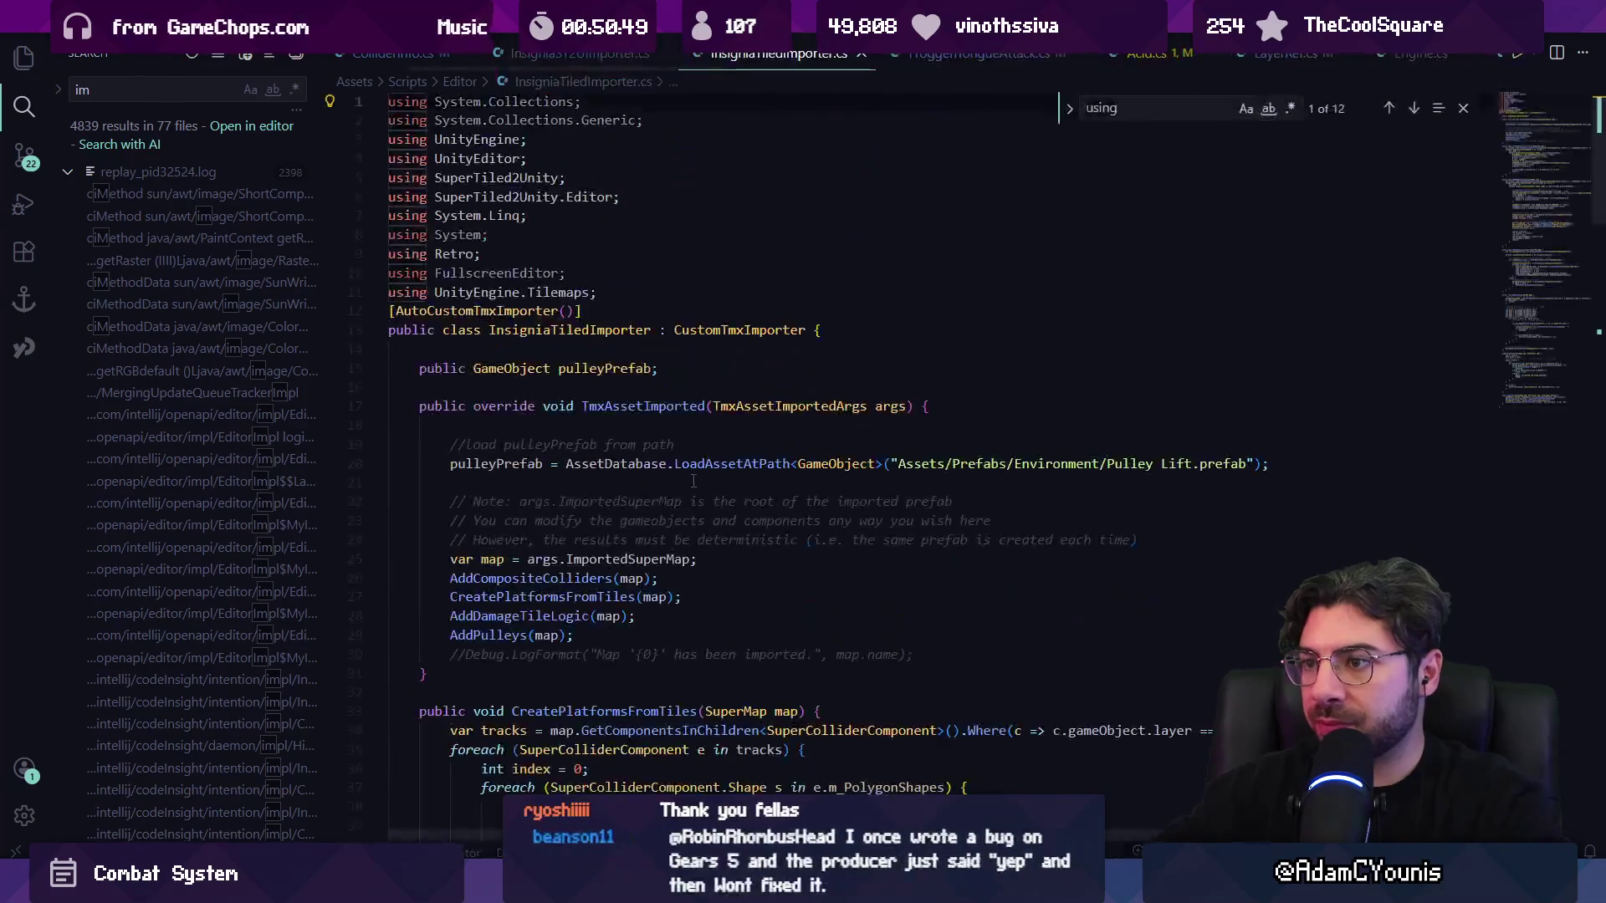
type("thorns")
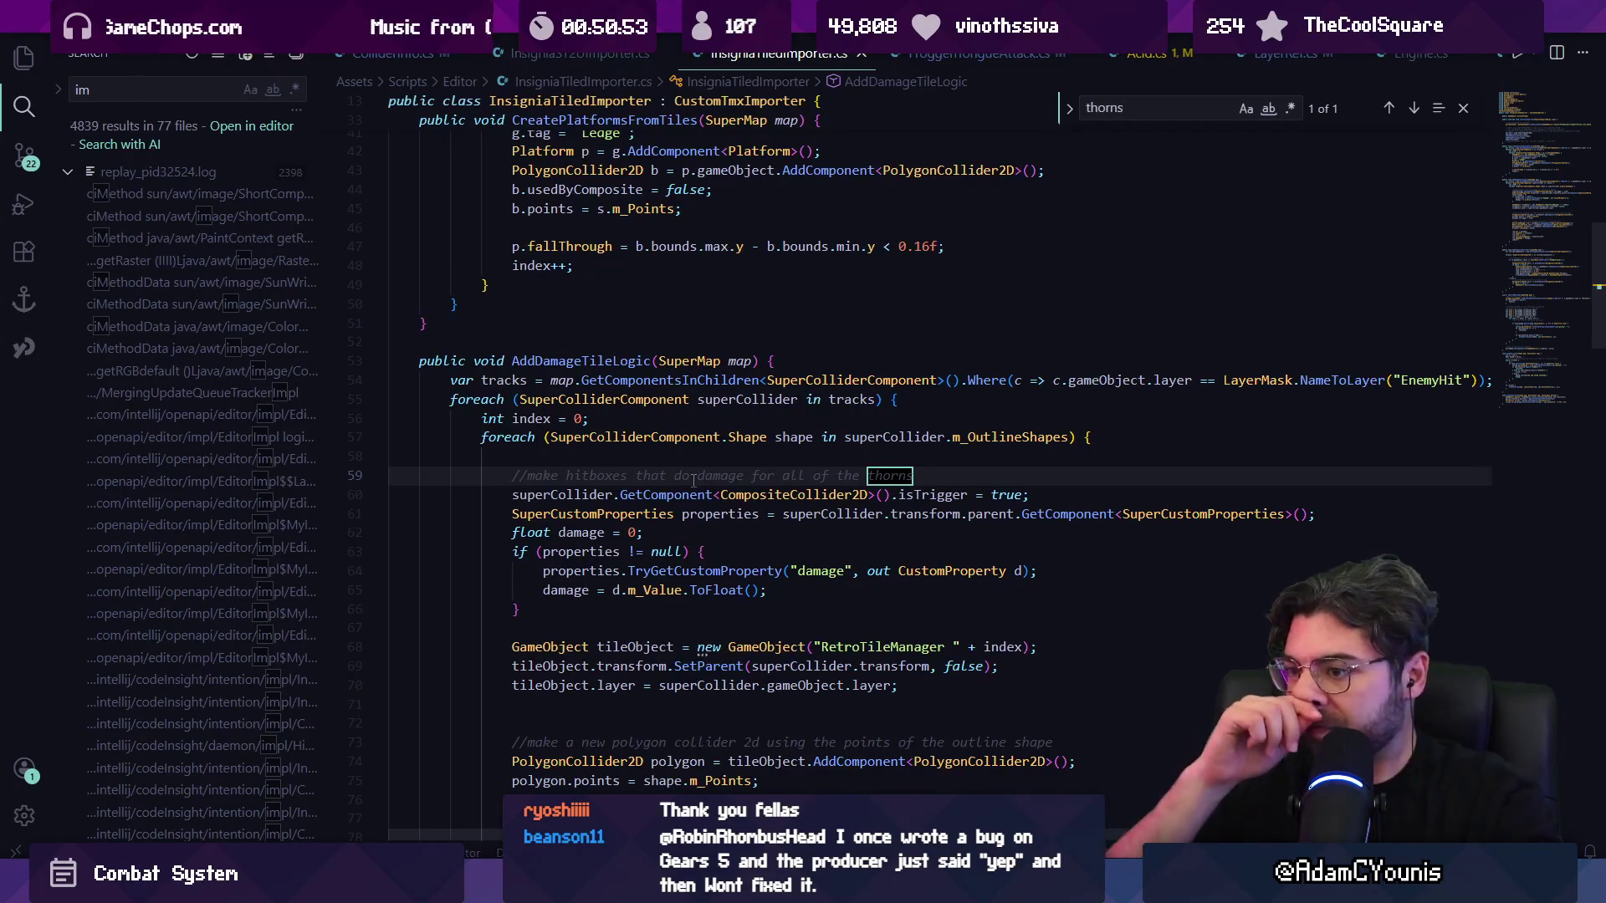
key("Escape")
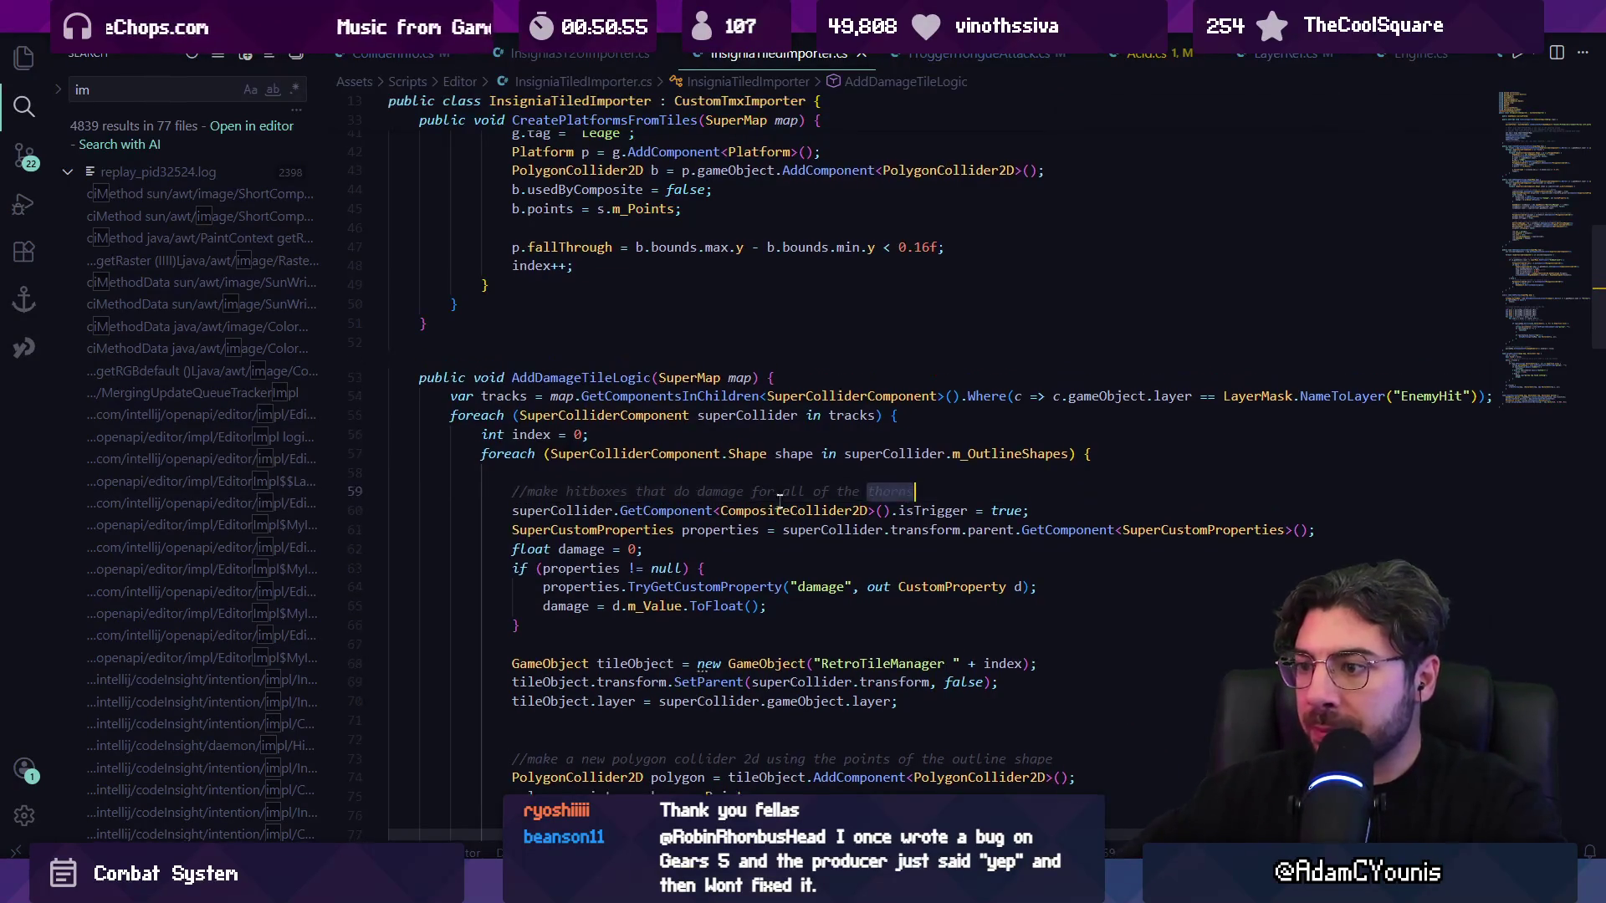
- Review AddDamageTileLogic's damage property lookup and RetroTileManager creation, then return to Unity
scroll(694, 480, "down", 2)
left_click(730, 501)
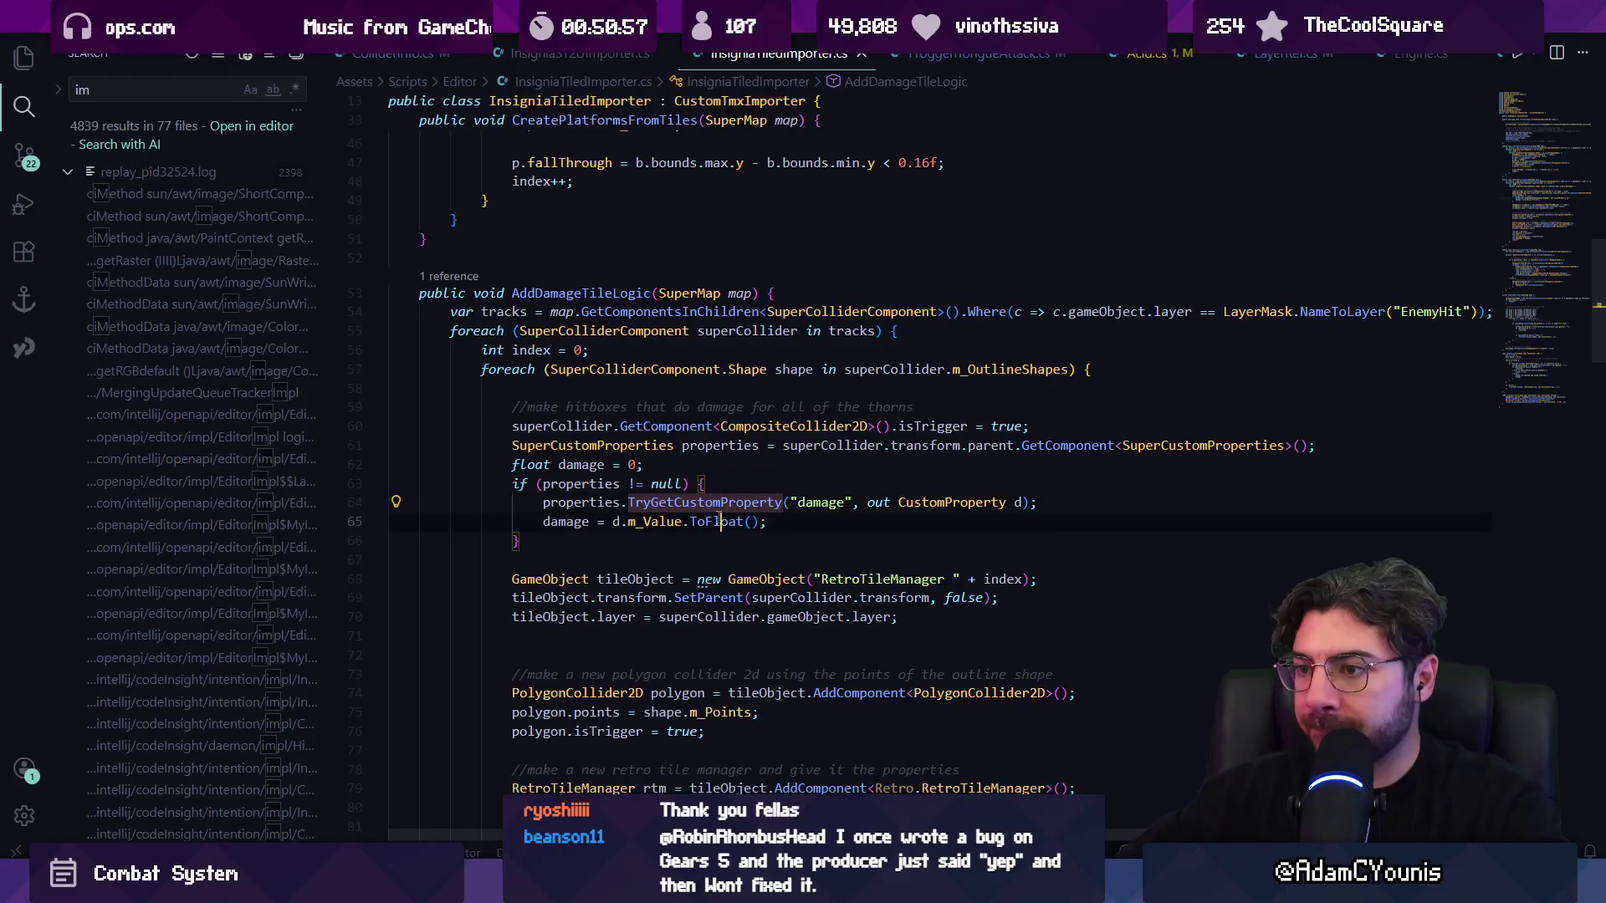
left_click(569, 483)
scroll(676, 482, "down", 3)
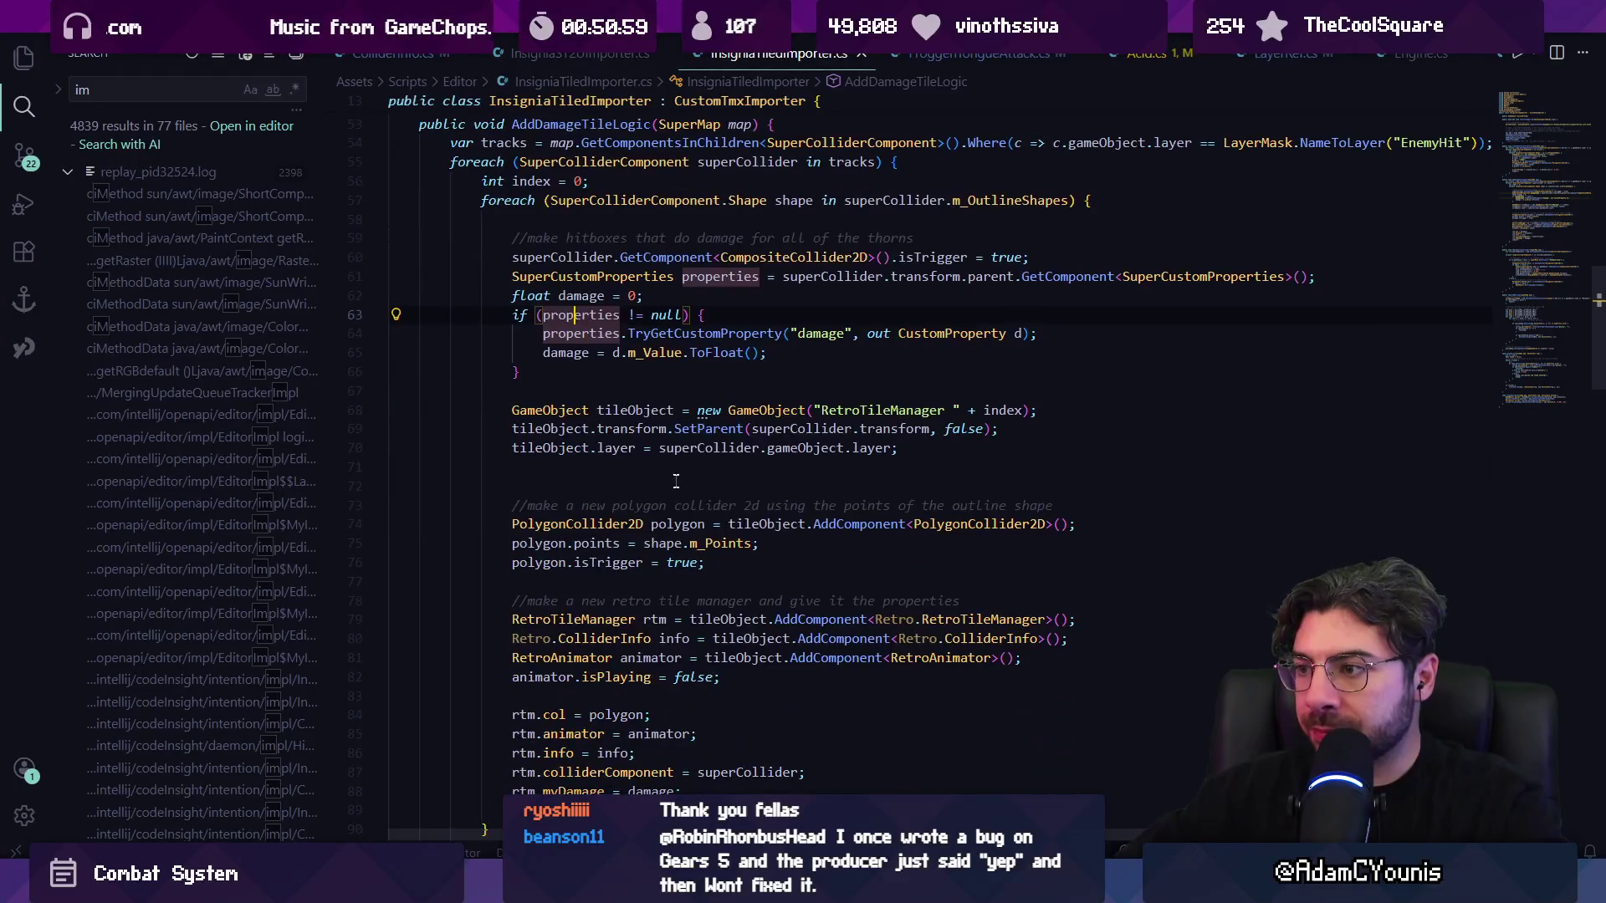
left_click(1025, 410)
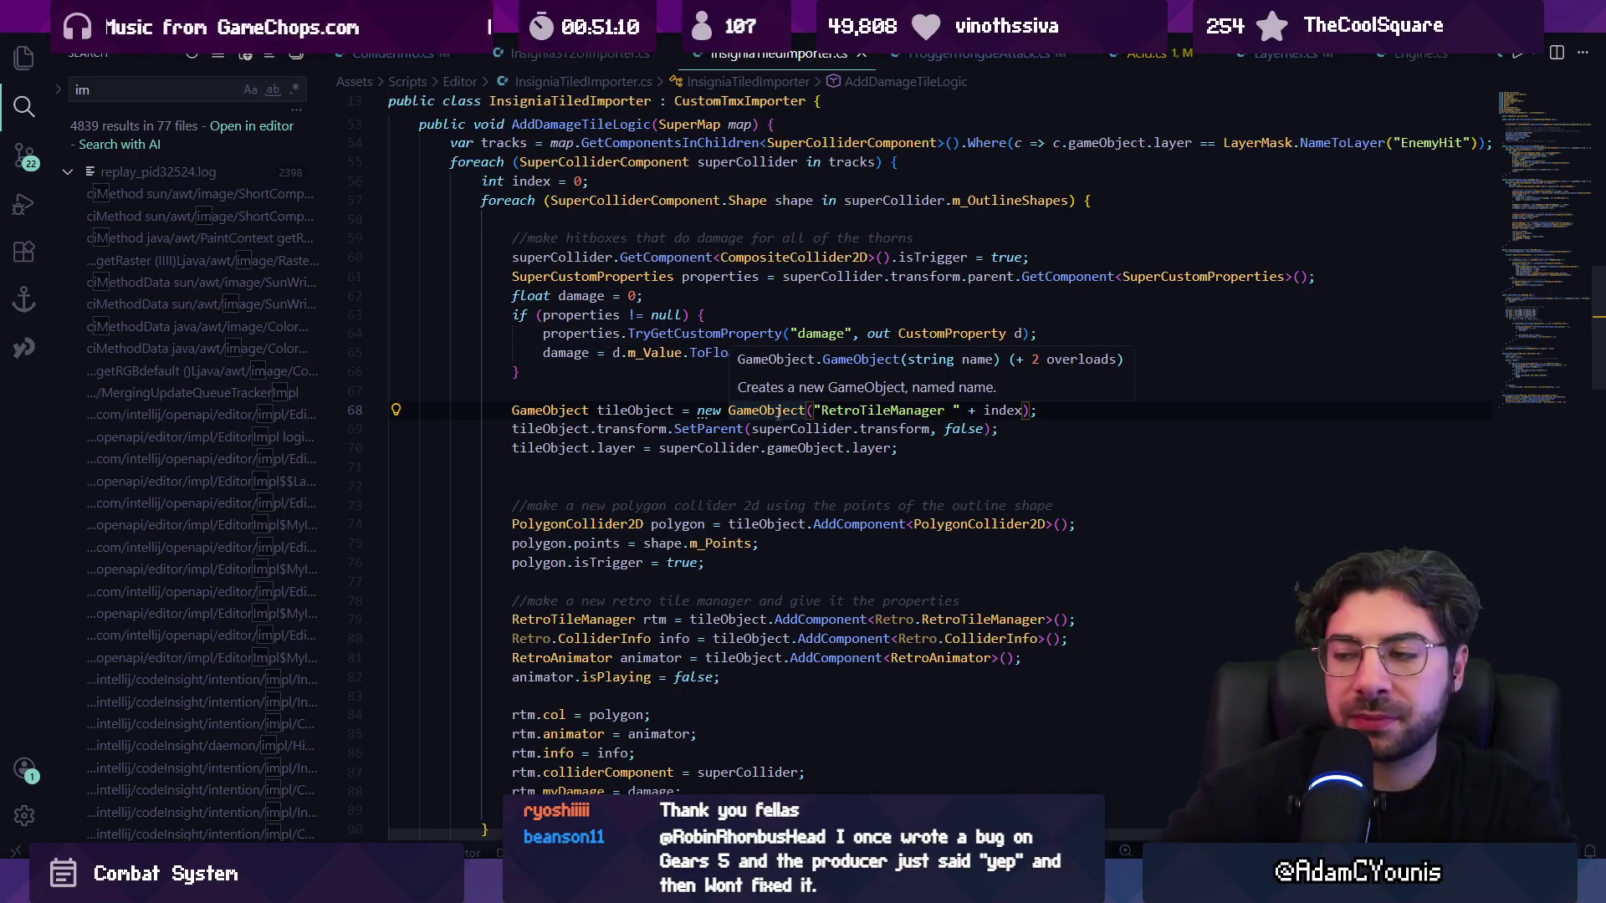
key("Up")
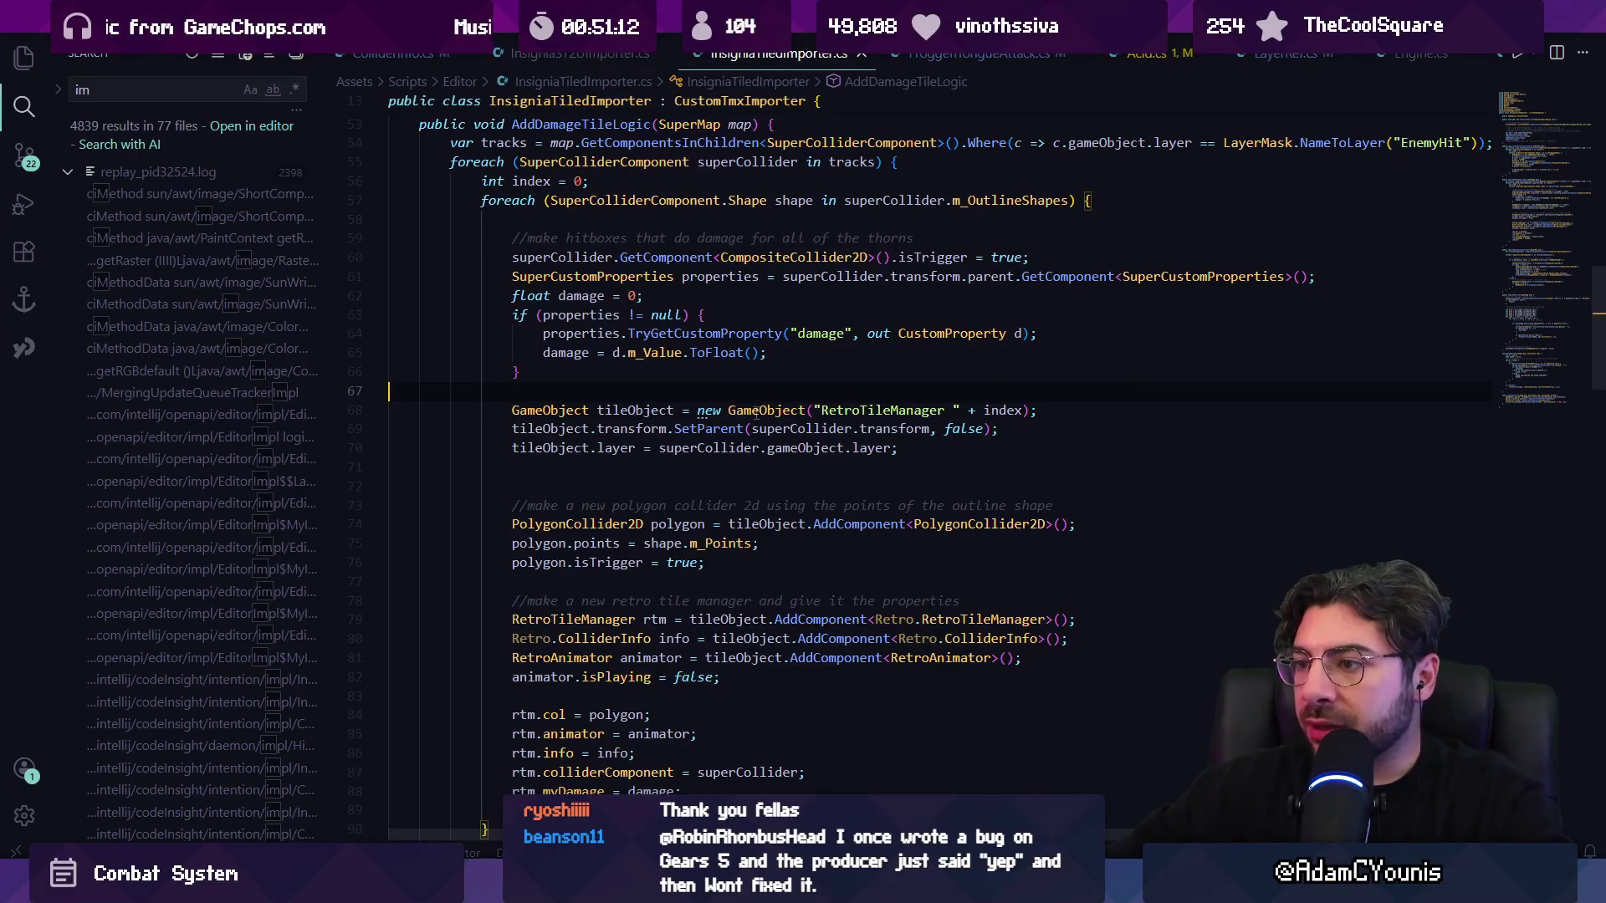
key("alt+Tab")
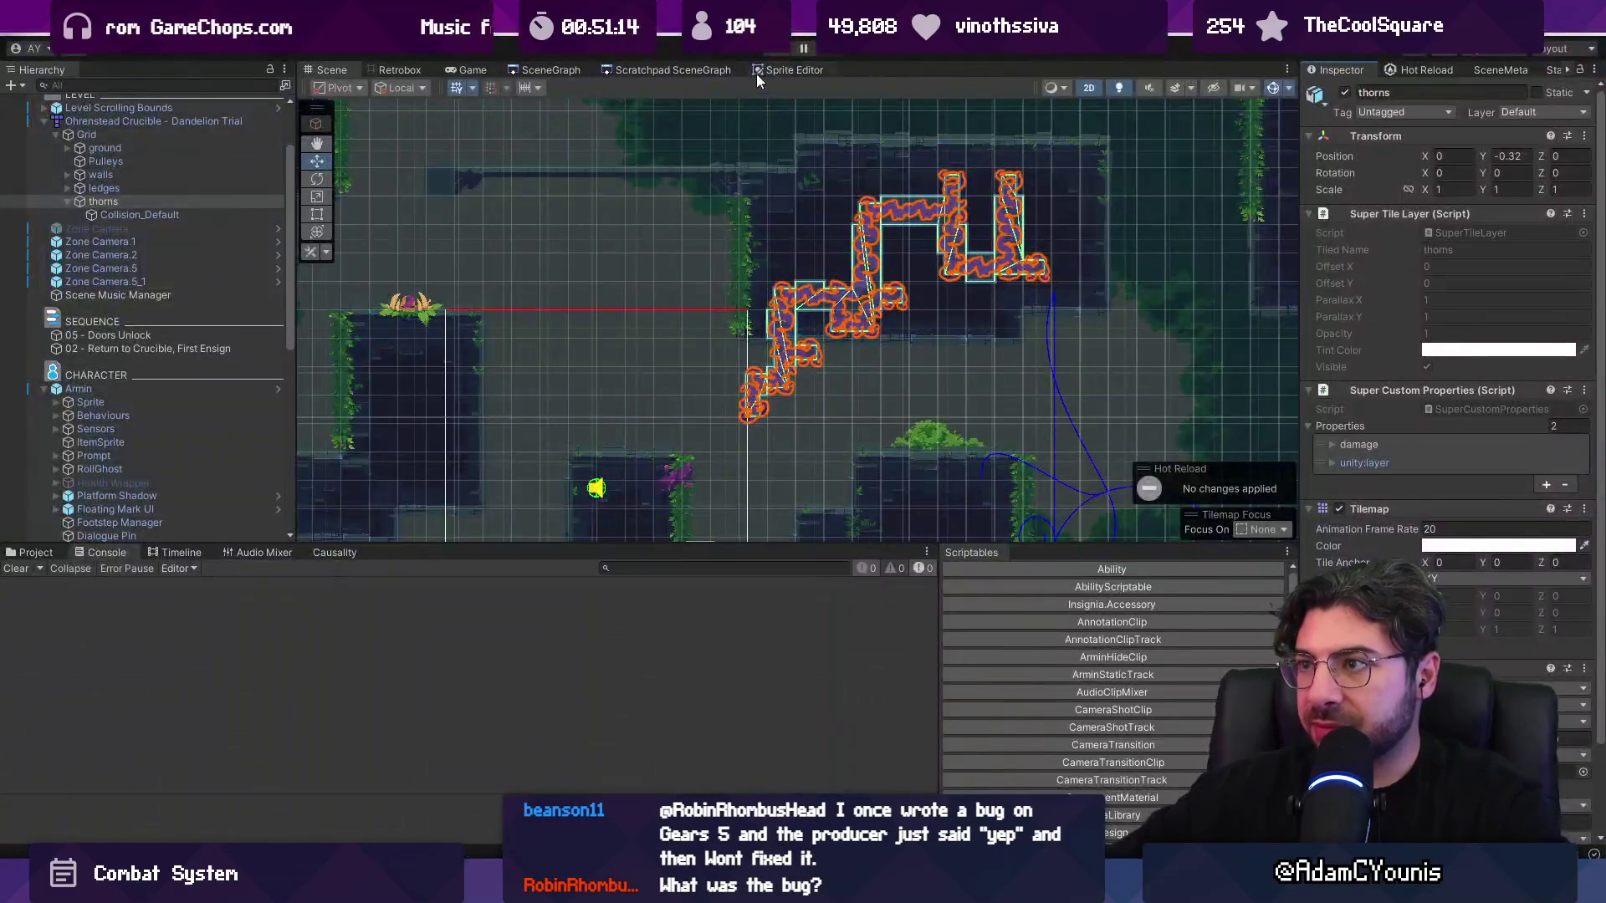
- Play-test the scene, search the Hierarchy for 'retrotilemana', clear the search, and stop
key("ctrl+p")
left_click(218, 82)
type("retrotilemana")
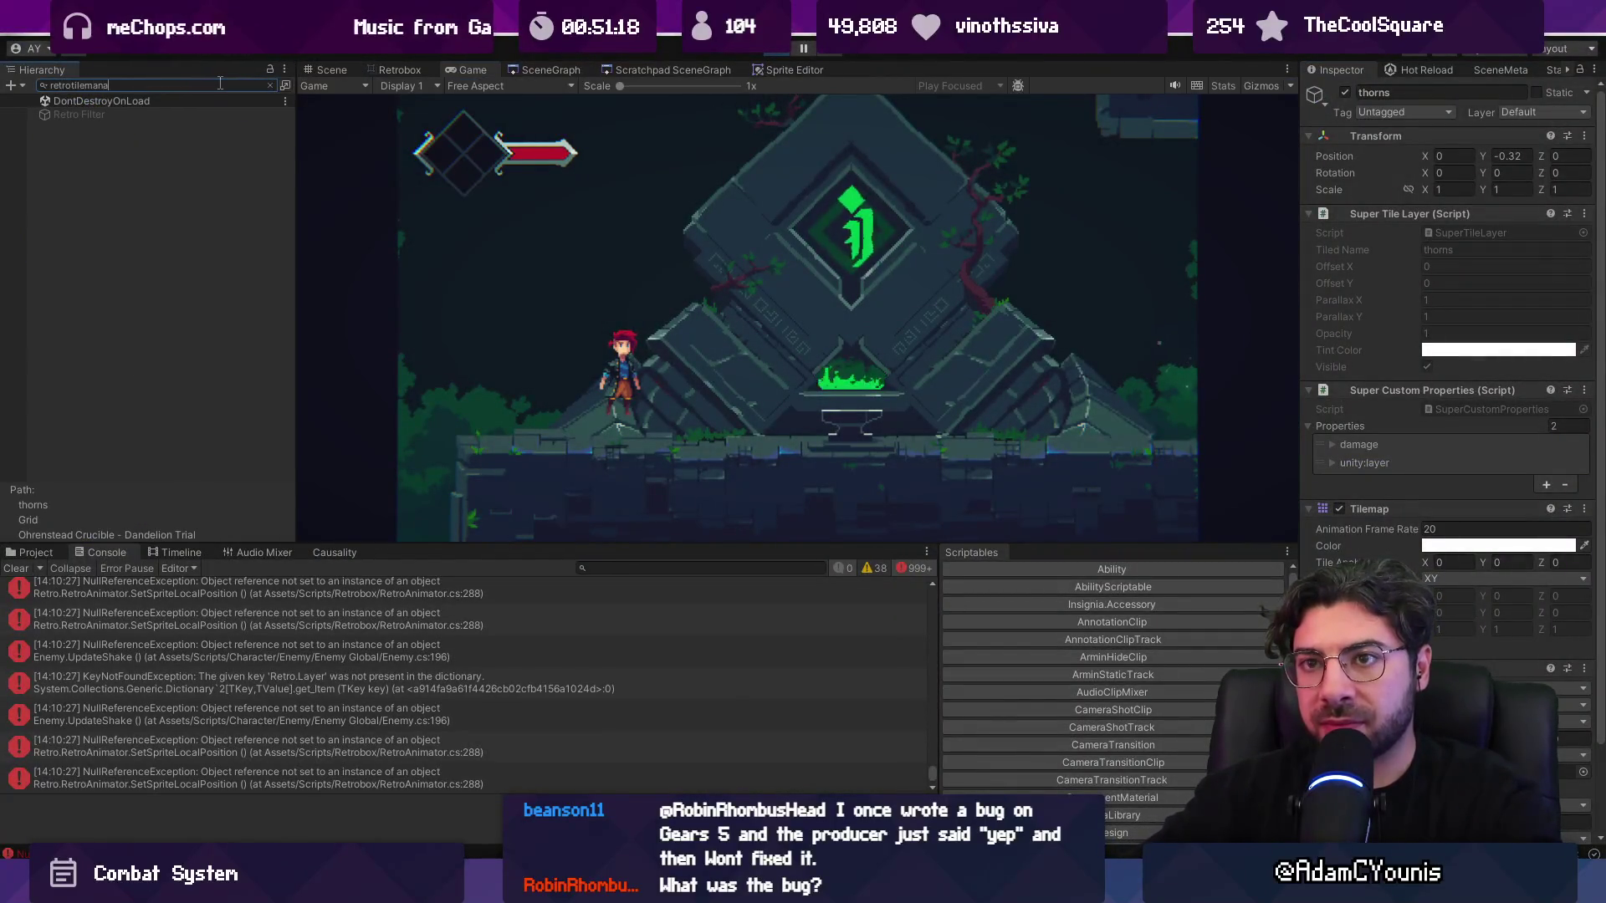
left_click(269, 85)
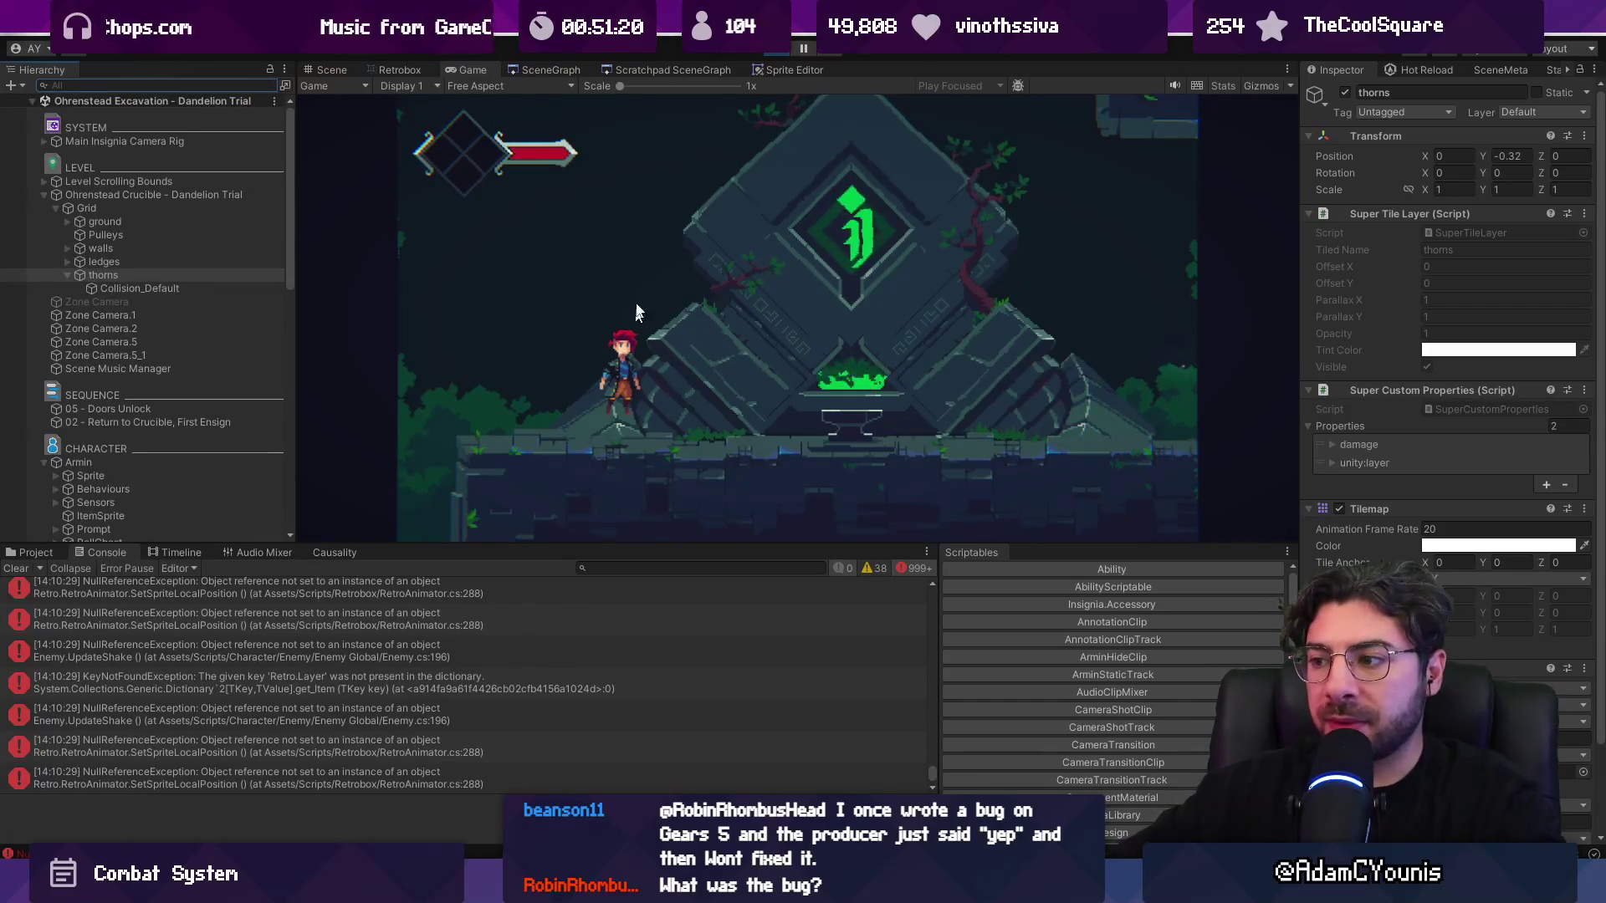
key("ctrl+p")
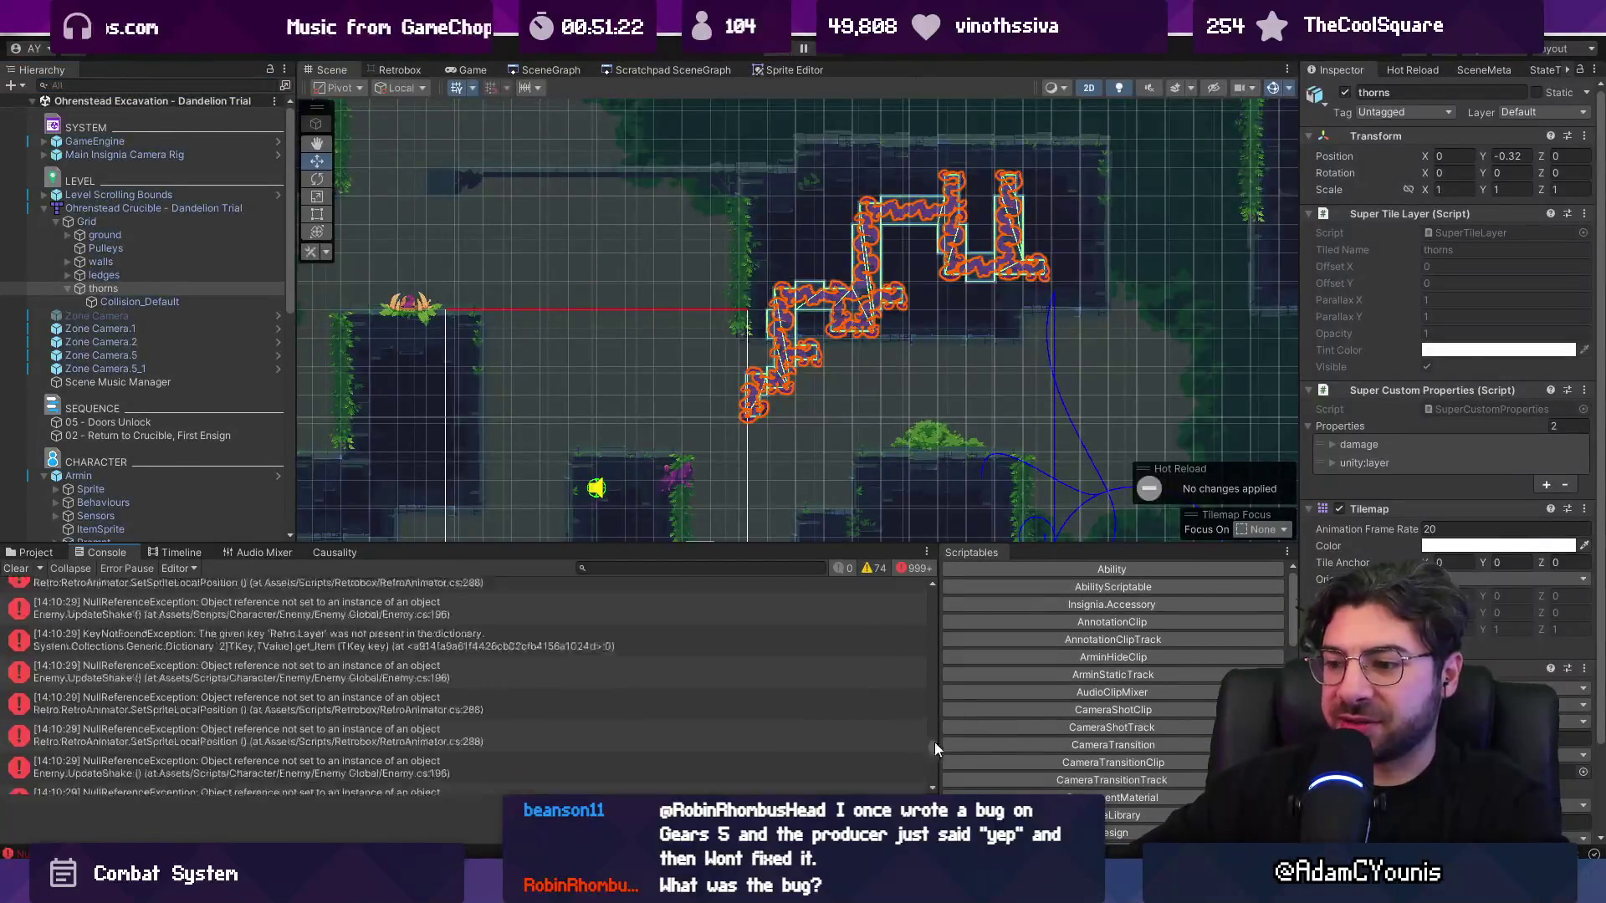
- Open the first Console error's source at LayerRef.cs line 19, the effect field
left_click_drag(935, 741, 932, 585)
left_click(251, 592)
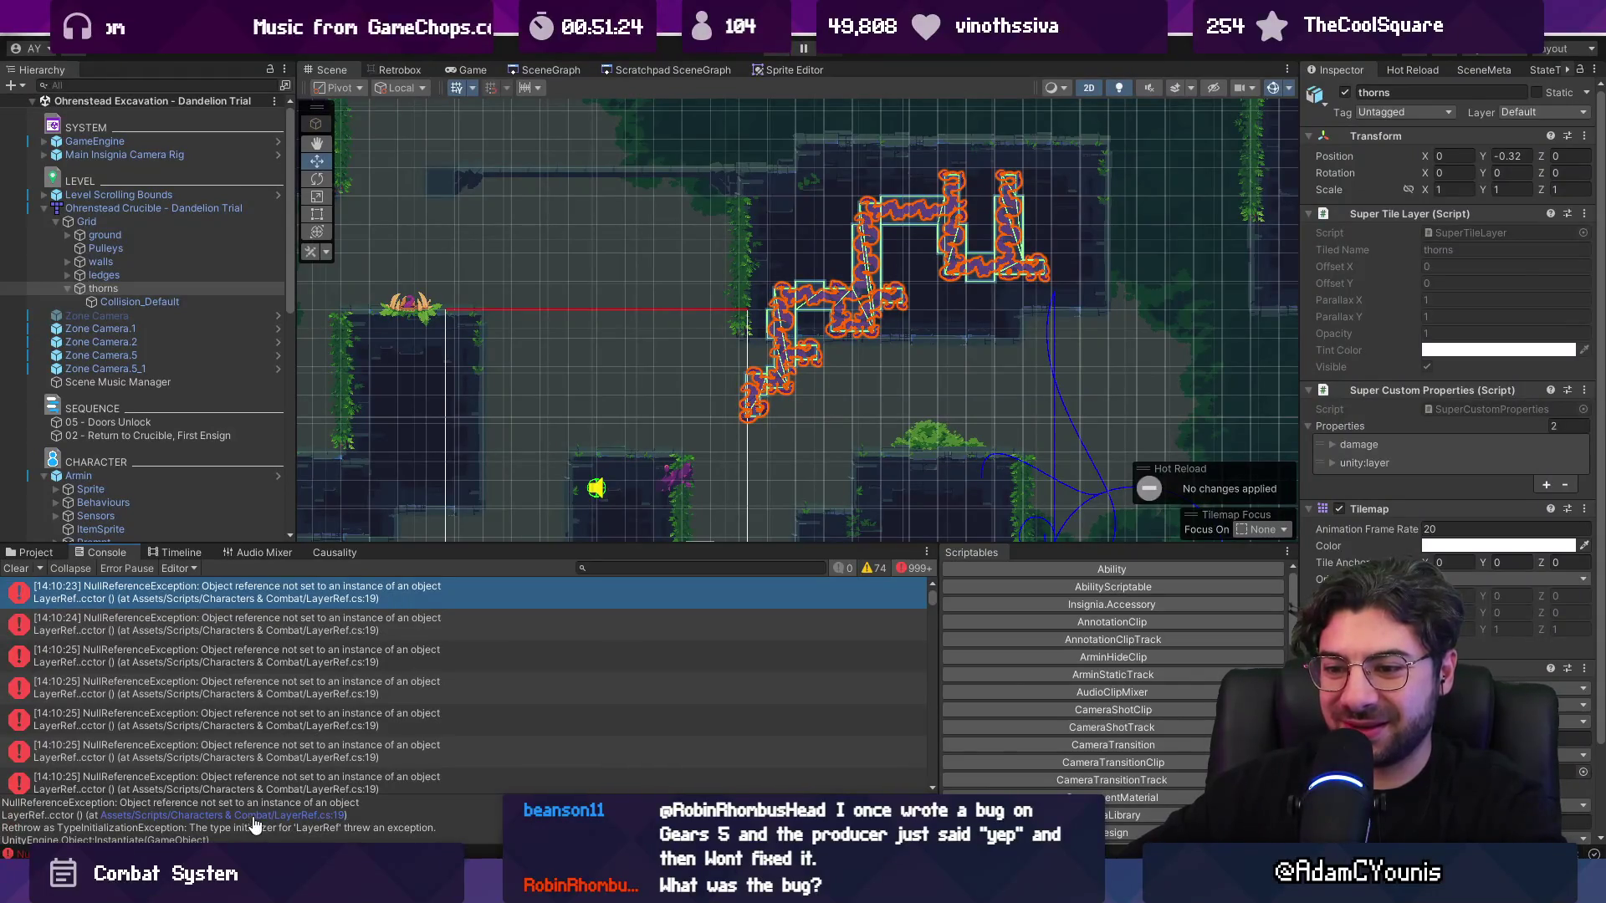
left_click(253, 817)
left_click(568, 478)
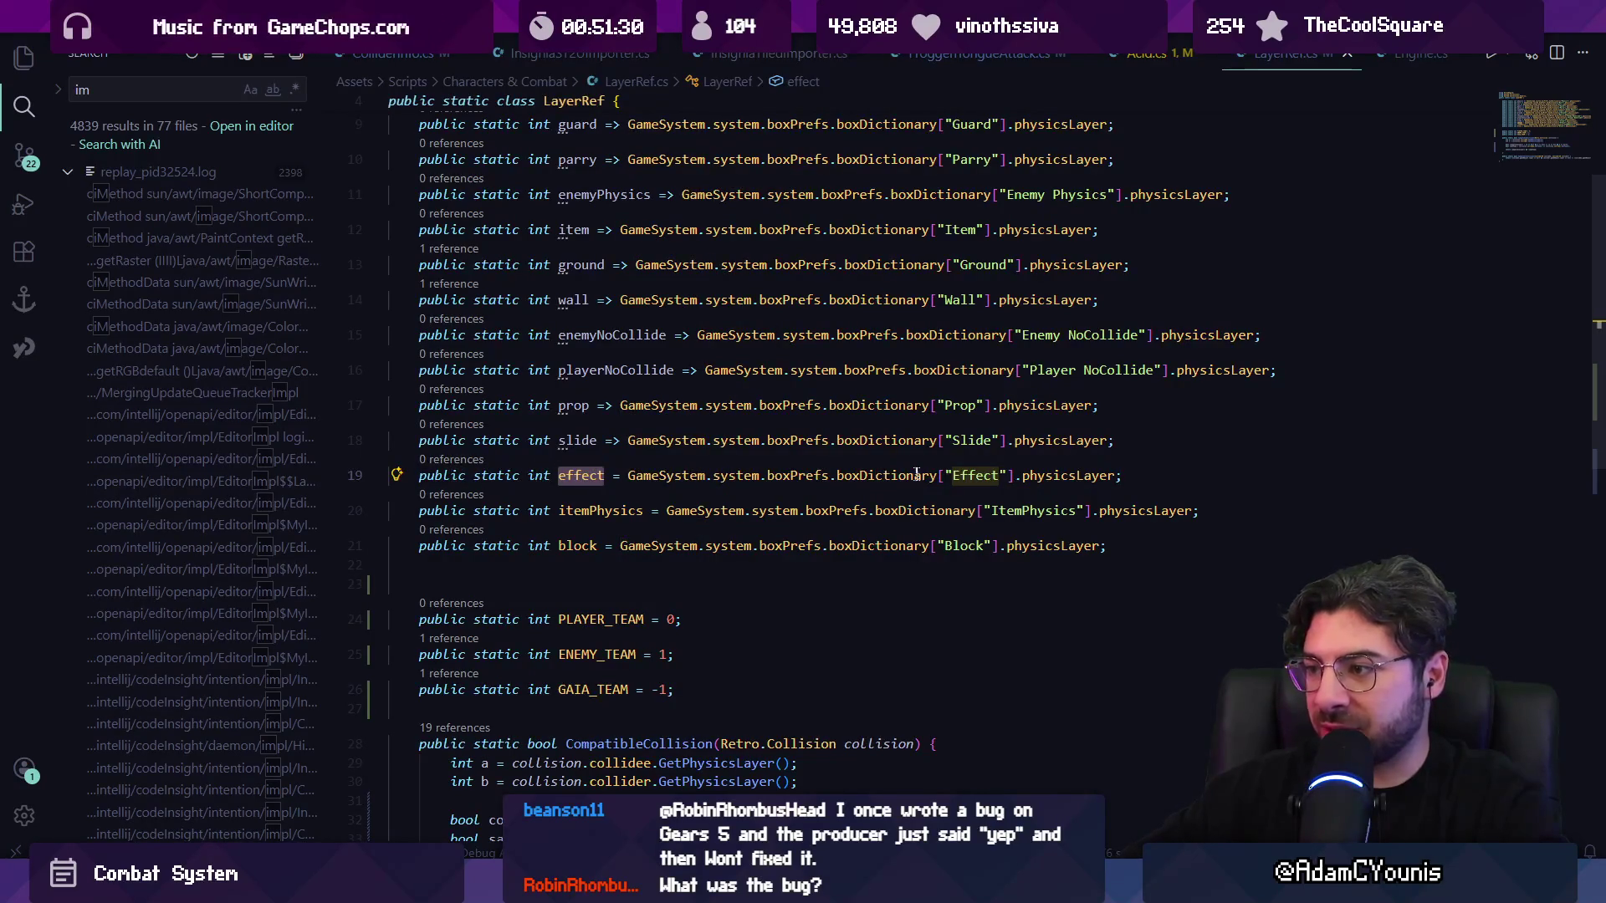
- Inspect the "Effect" layer lookup on LayerRef.cs line 19, then return to Unity
left_click(984, 475)
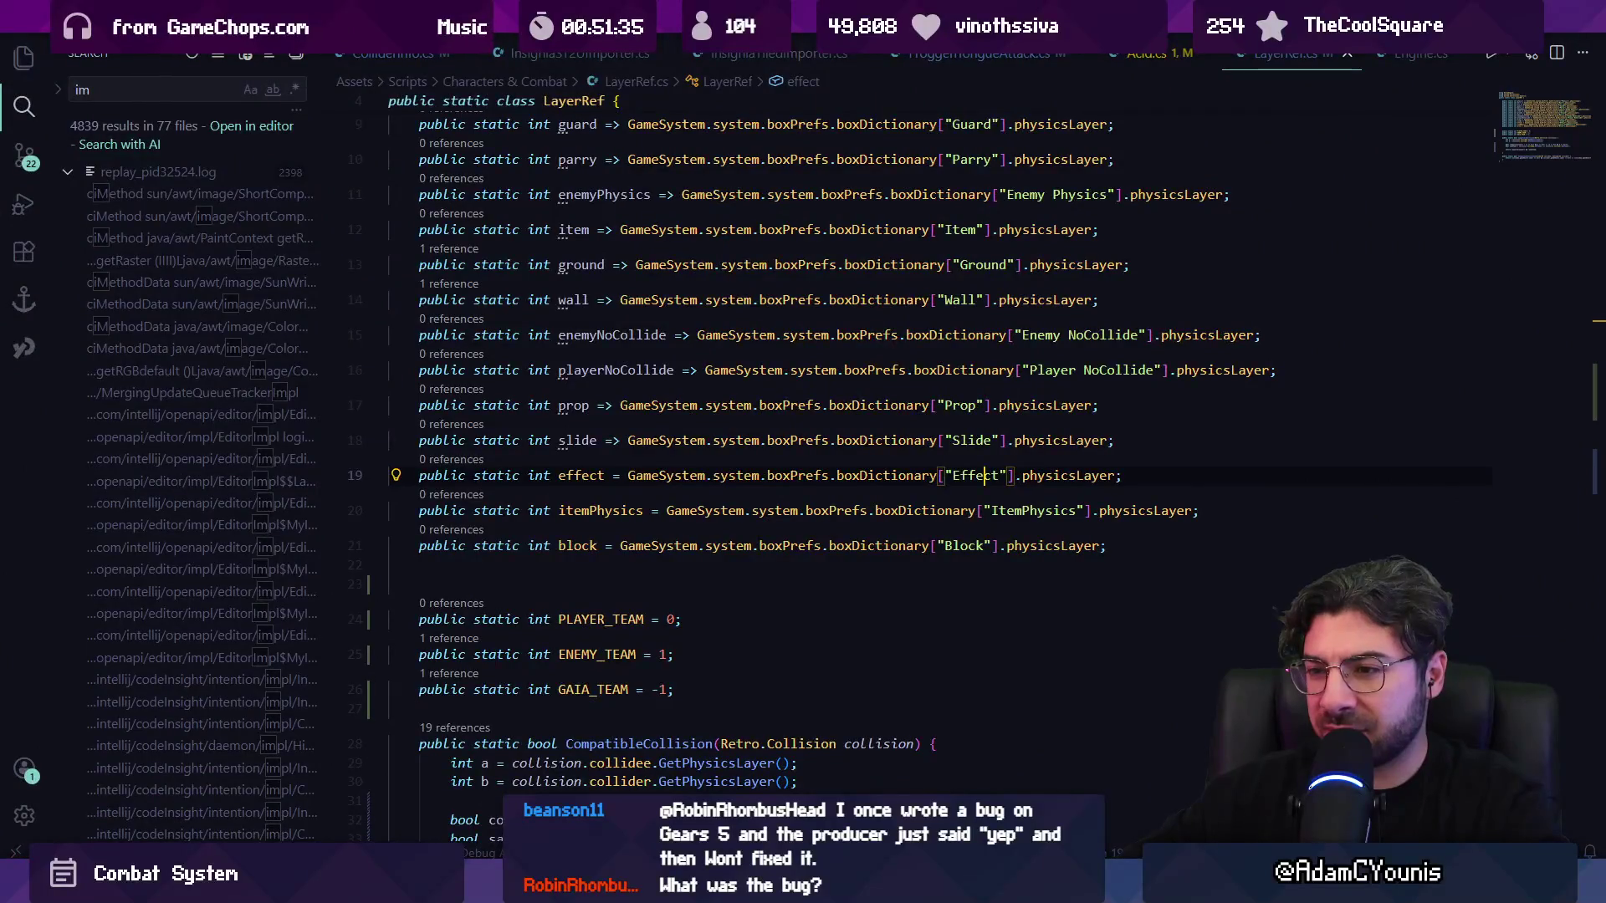
key("alt+Tab")
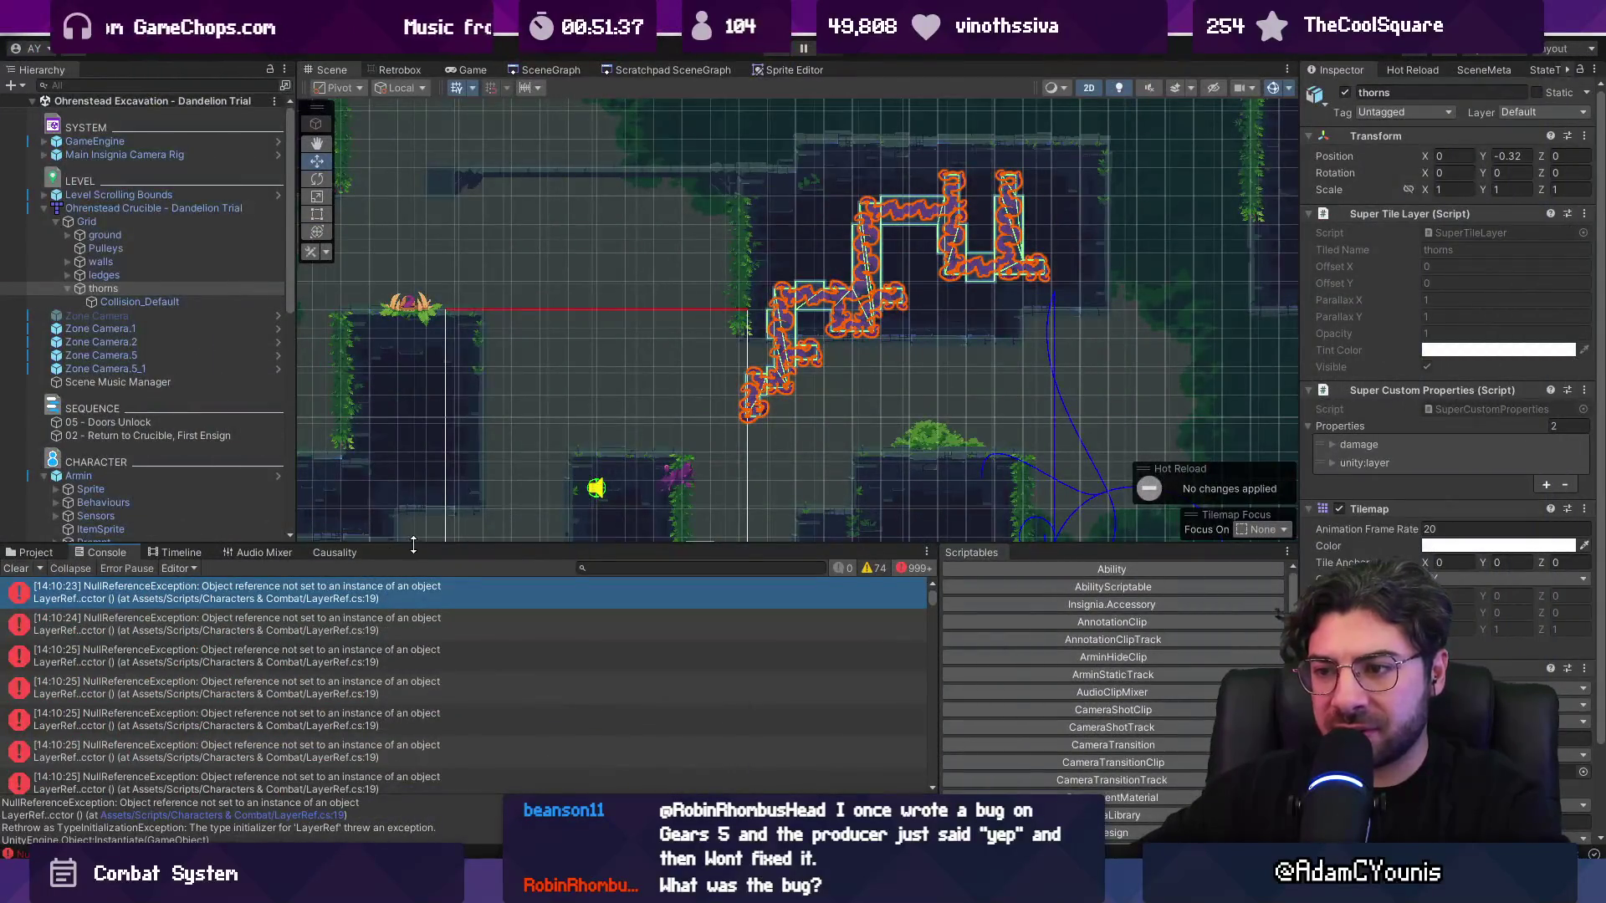
- Enlarge and clear the Console, then rerun play mode twice to reproduce the errors
left_click_drag(413, 544, 413, 432)
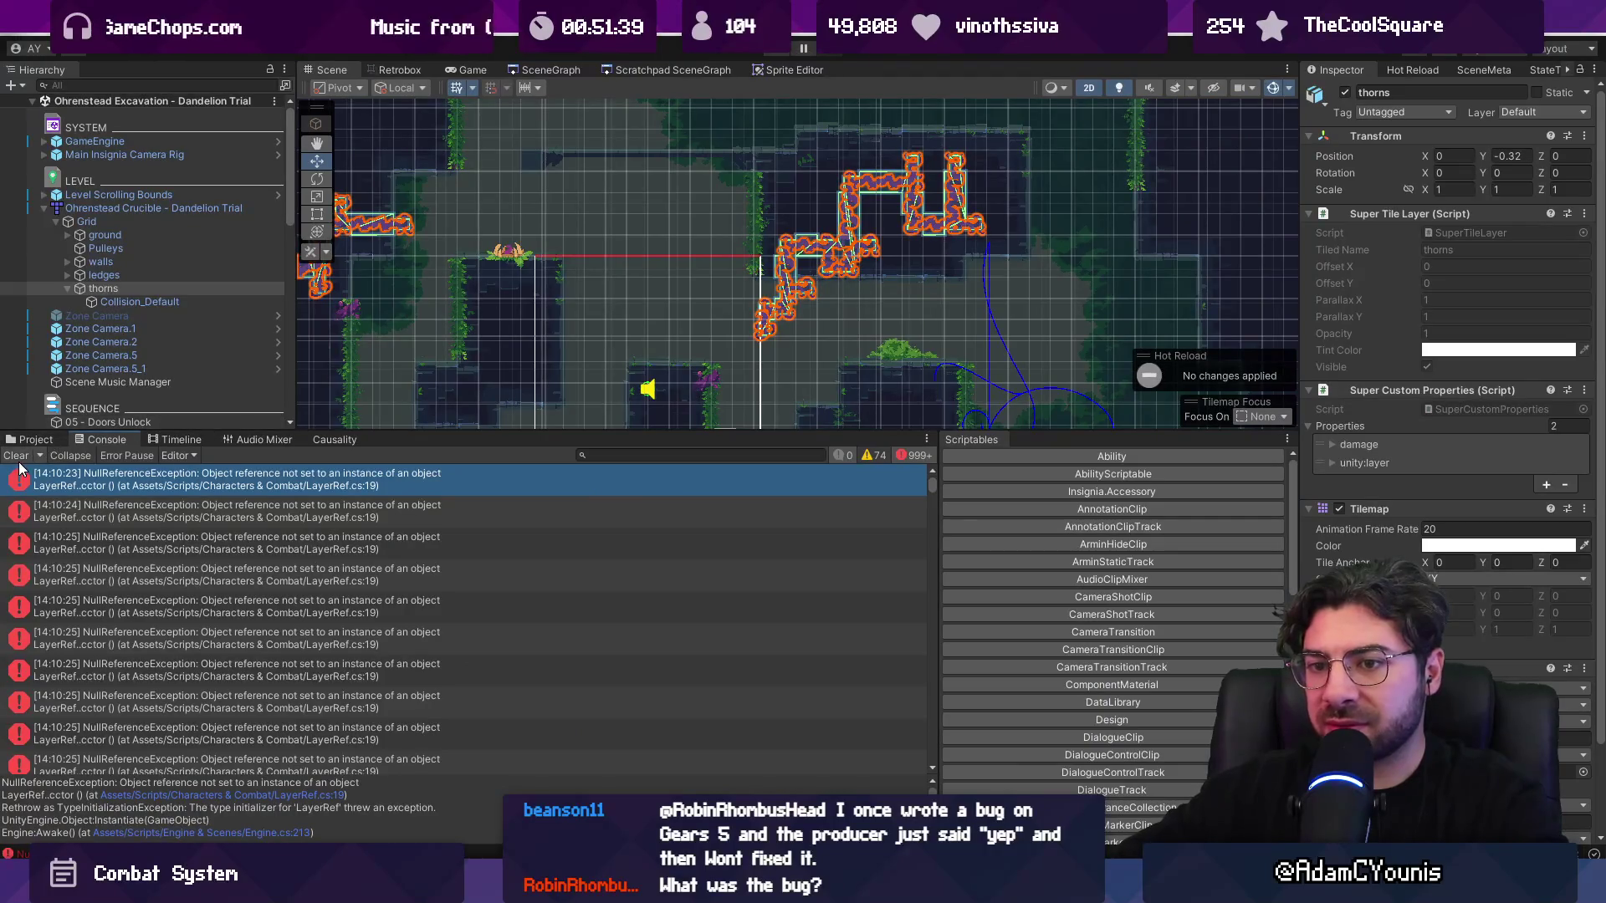
left_click(15, 455)
left_click(789, 50)
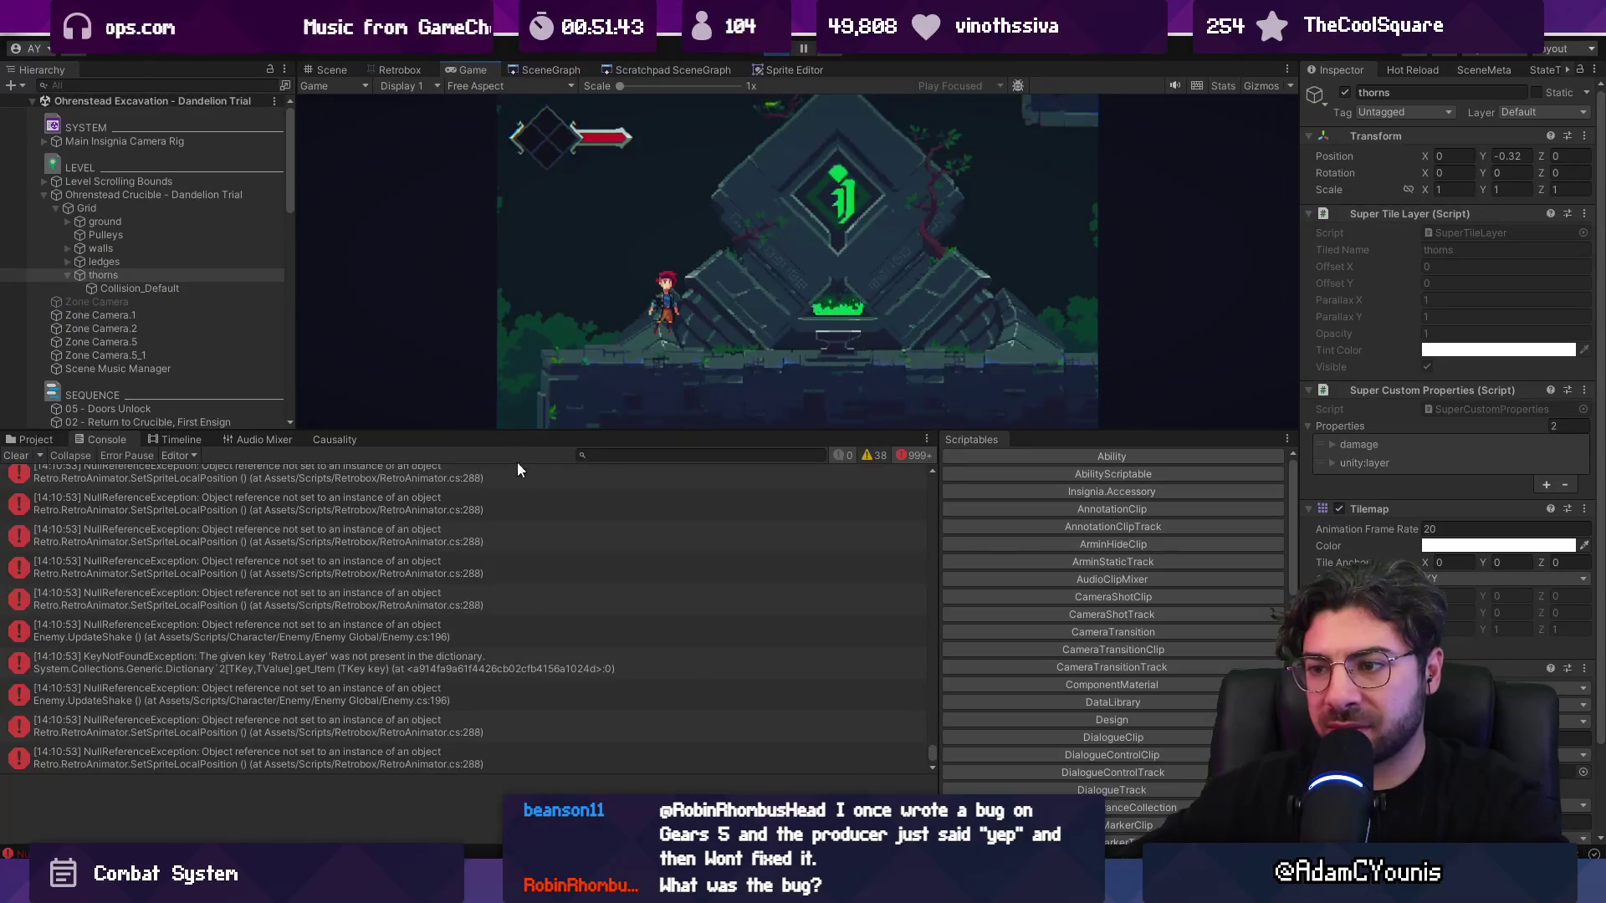
left_click(779, 50)
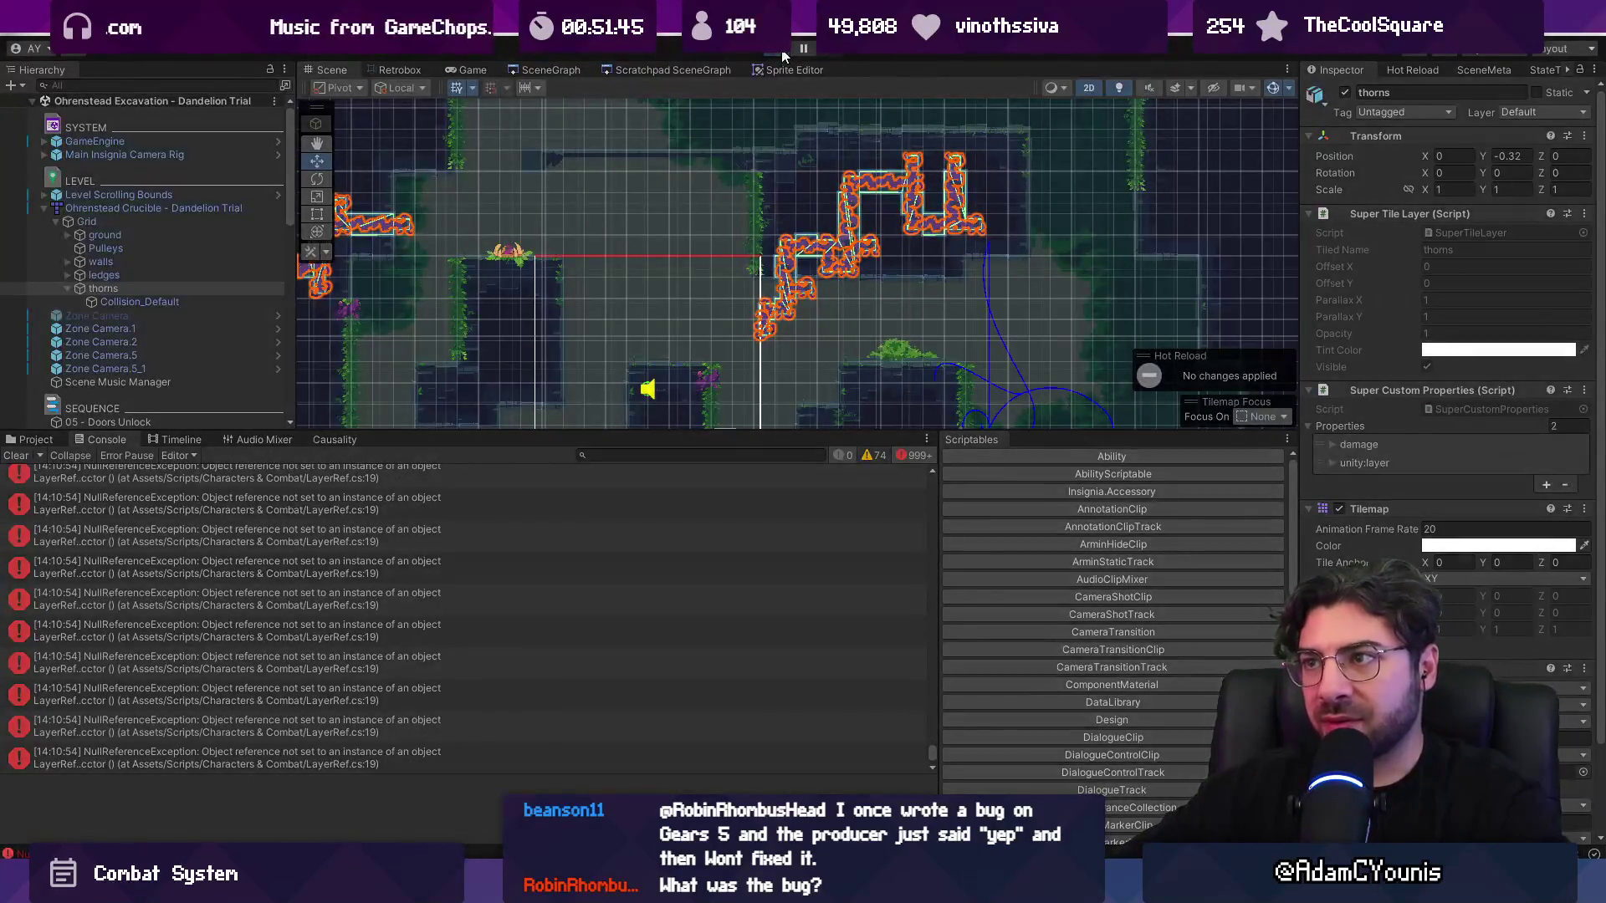
left_click(781, 50)
left_click(780, 51)
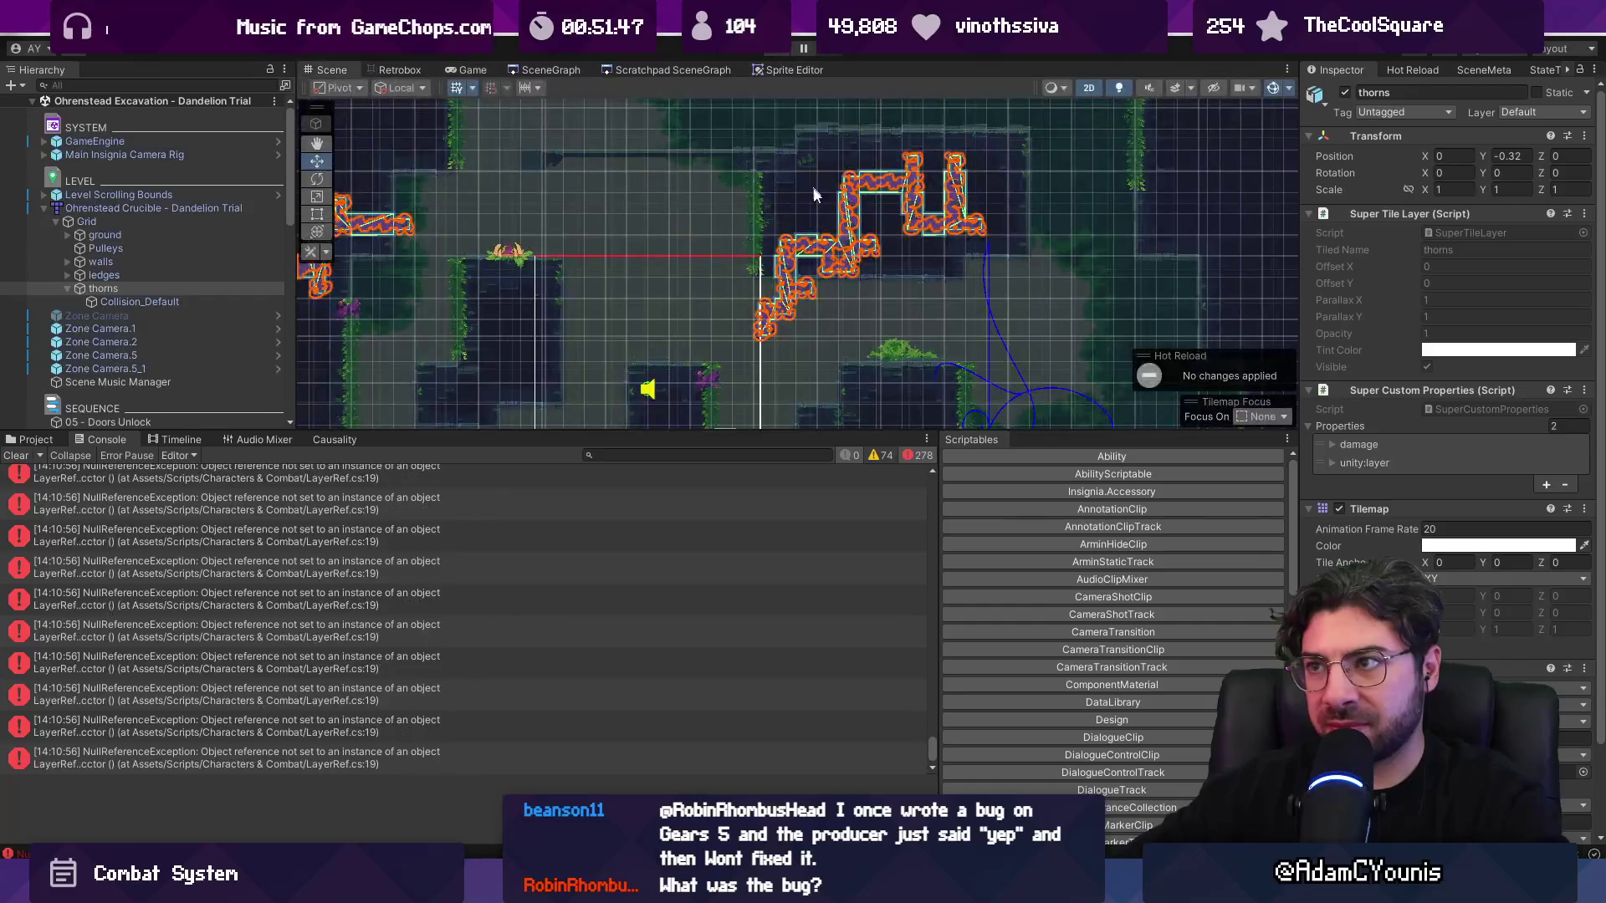
- Inspect the first LayerRef null reference error and open Engine.cs at line 213
left_click_drag(934, 754, 924, 420)
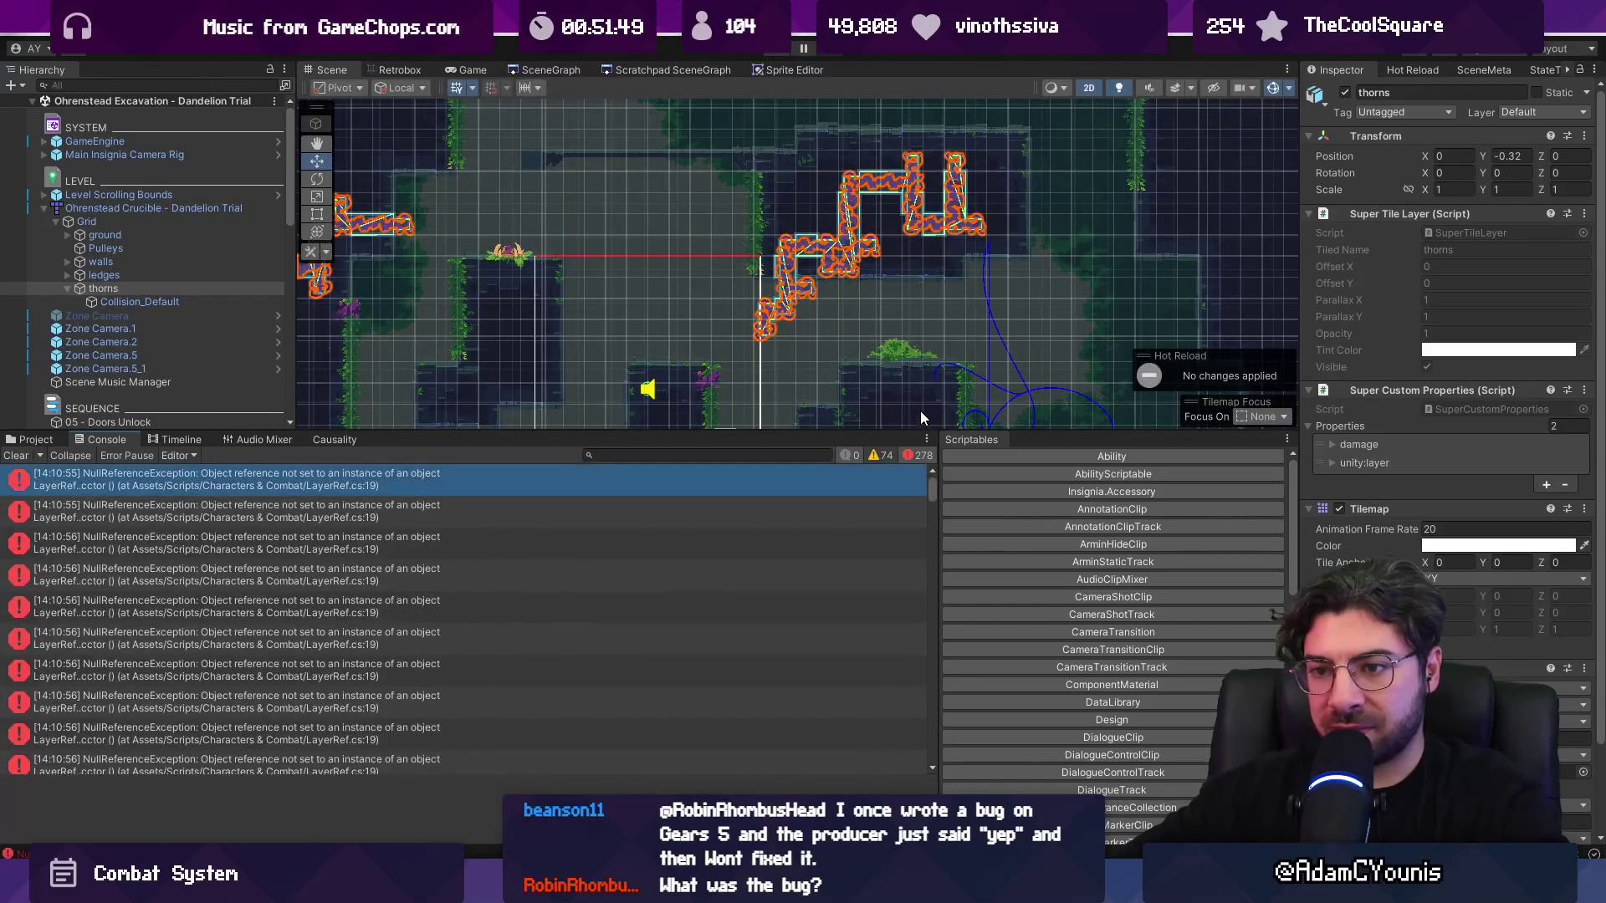
left_click(362, 494)
left_click_drag(301, 775, 209, 693)
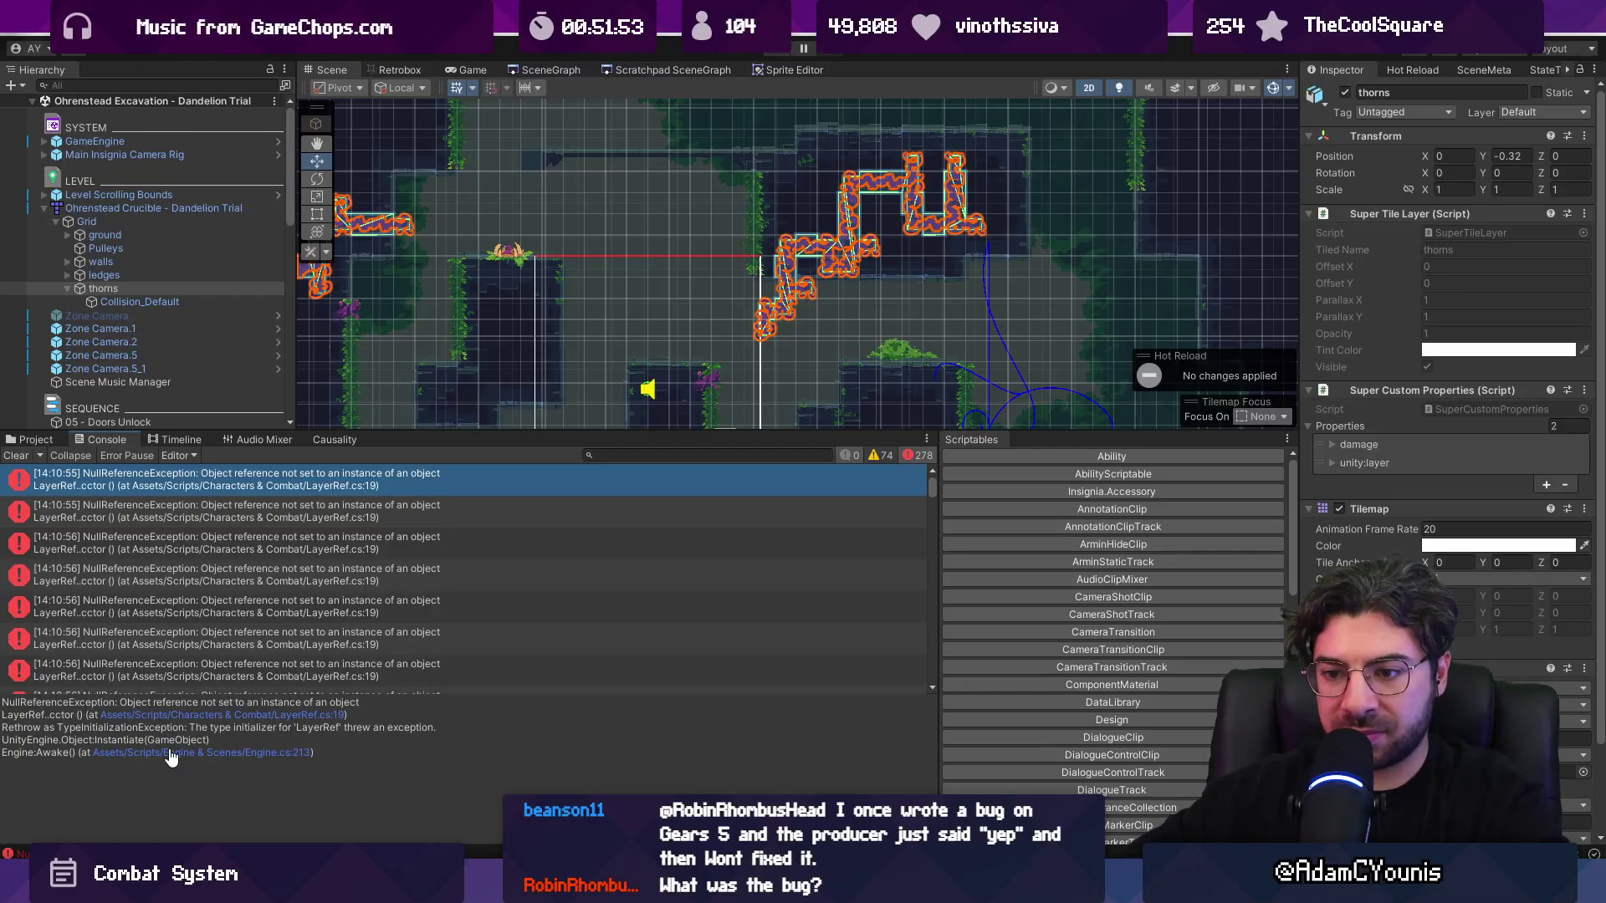
left_click(171, 753)
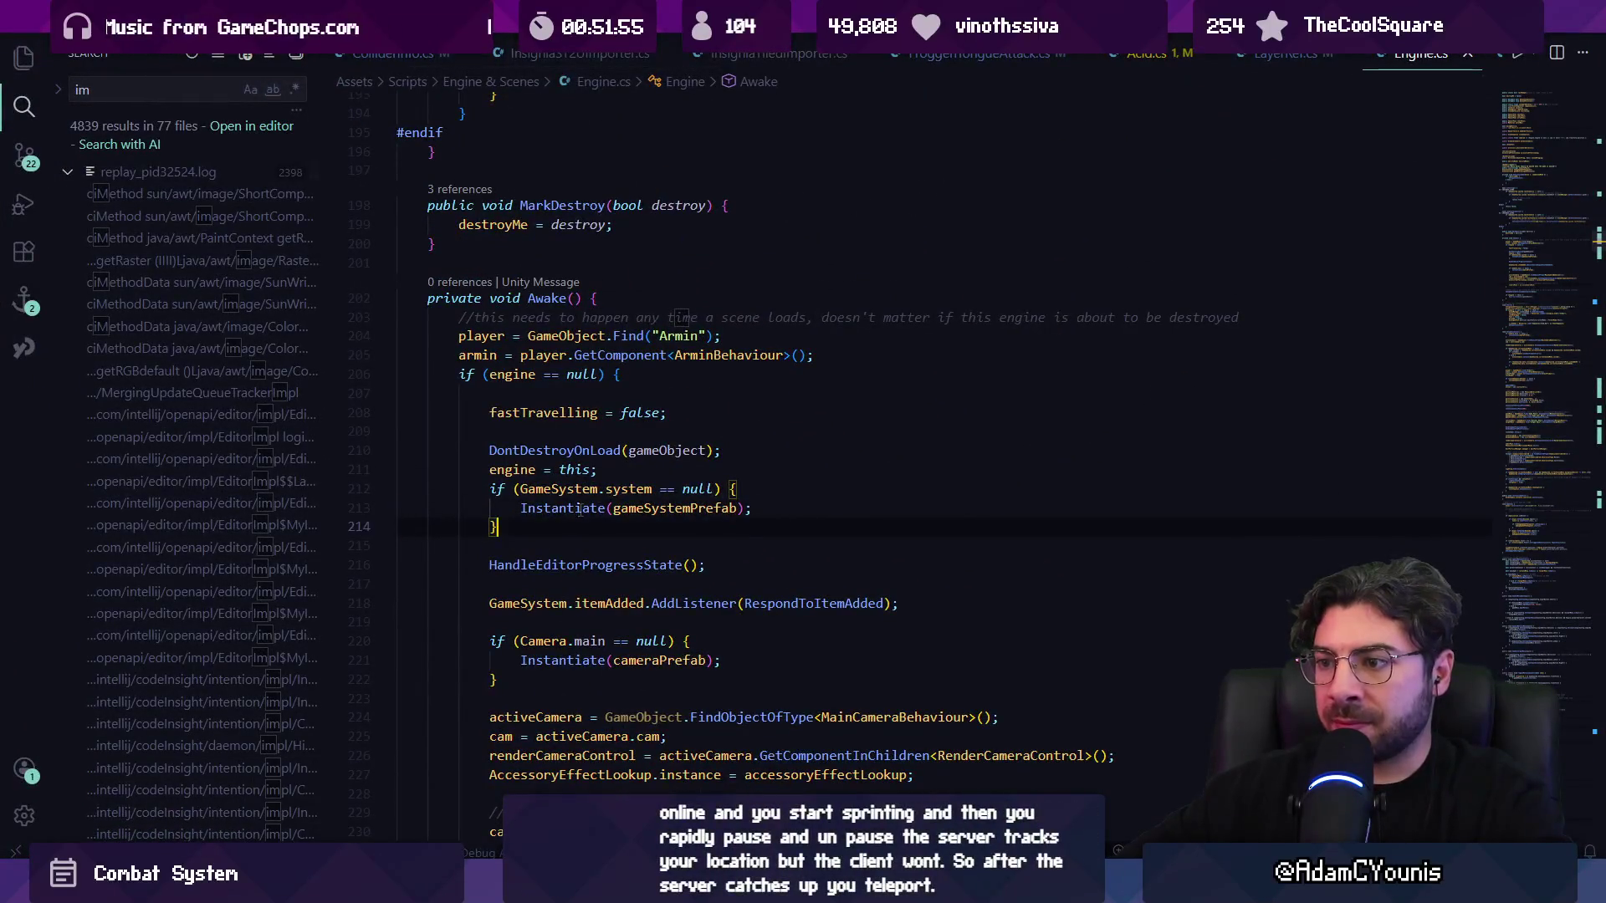
- View Instantiate's definition from Engine.cs line 213, then reopen LayerRef.cs at line 19
left_click(580, 508)
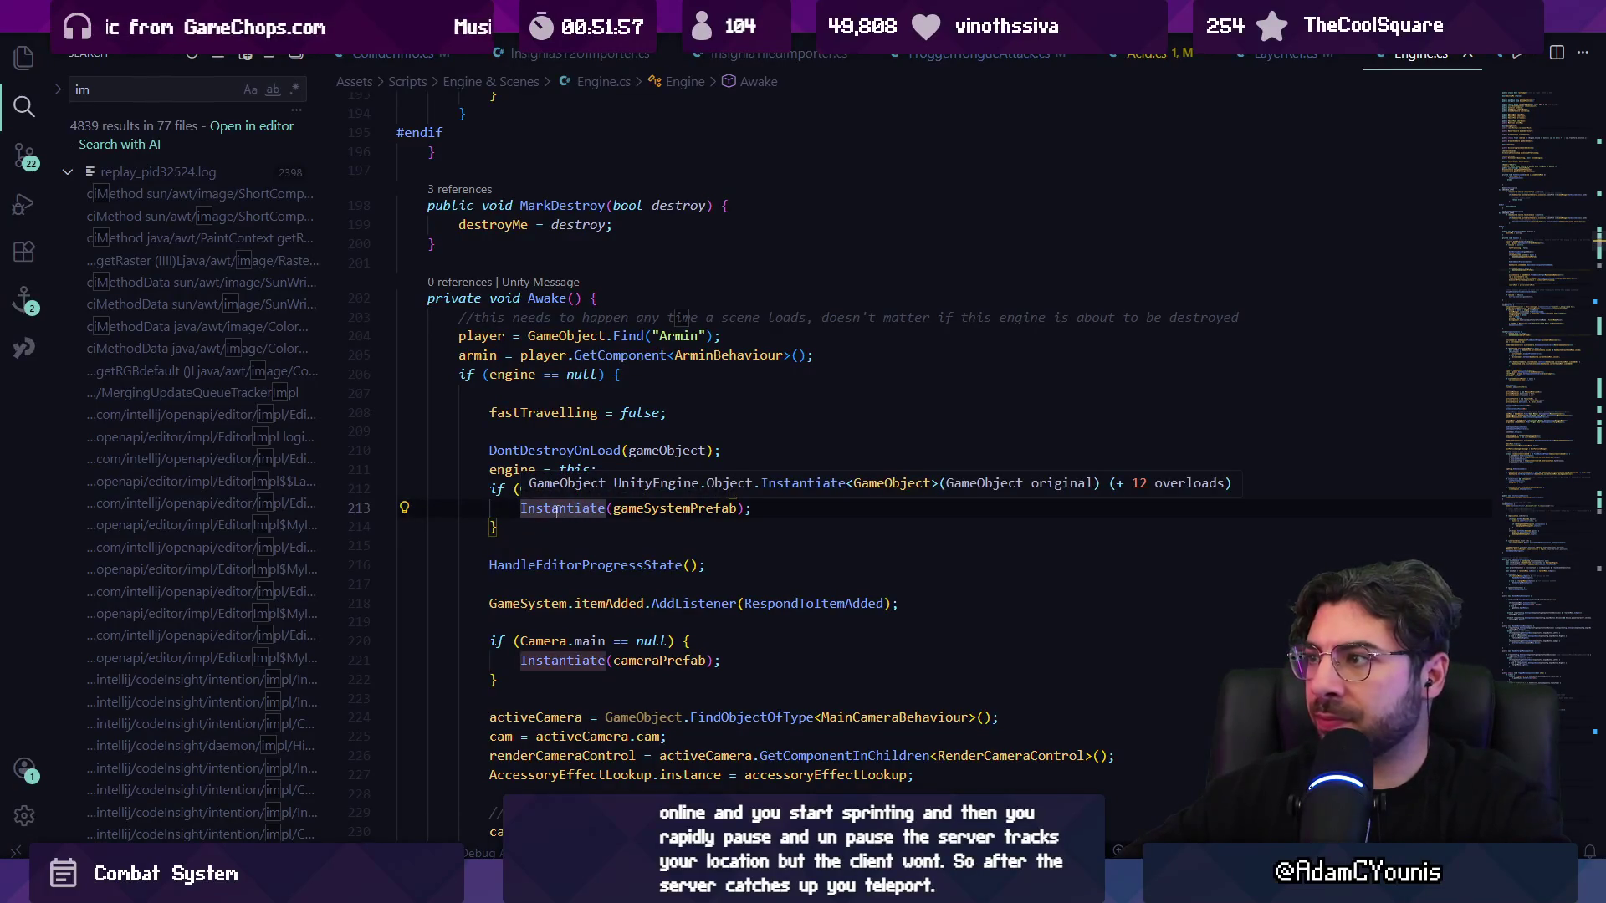
left_click(557, 509, "ctrl")
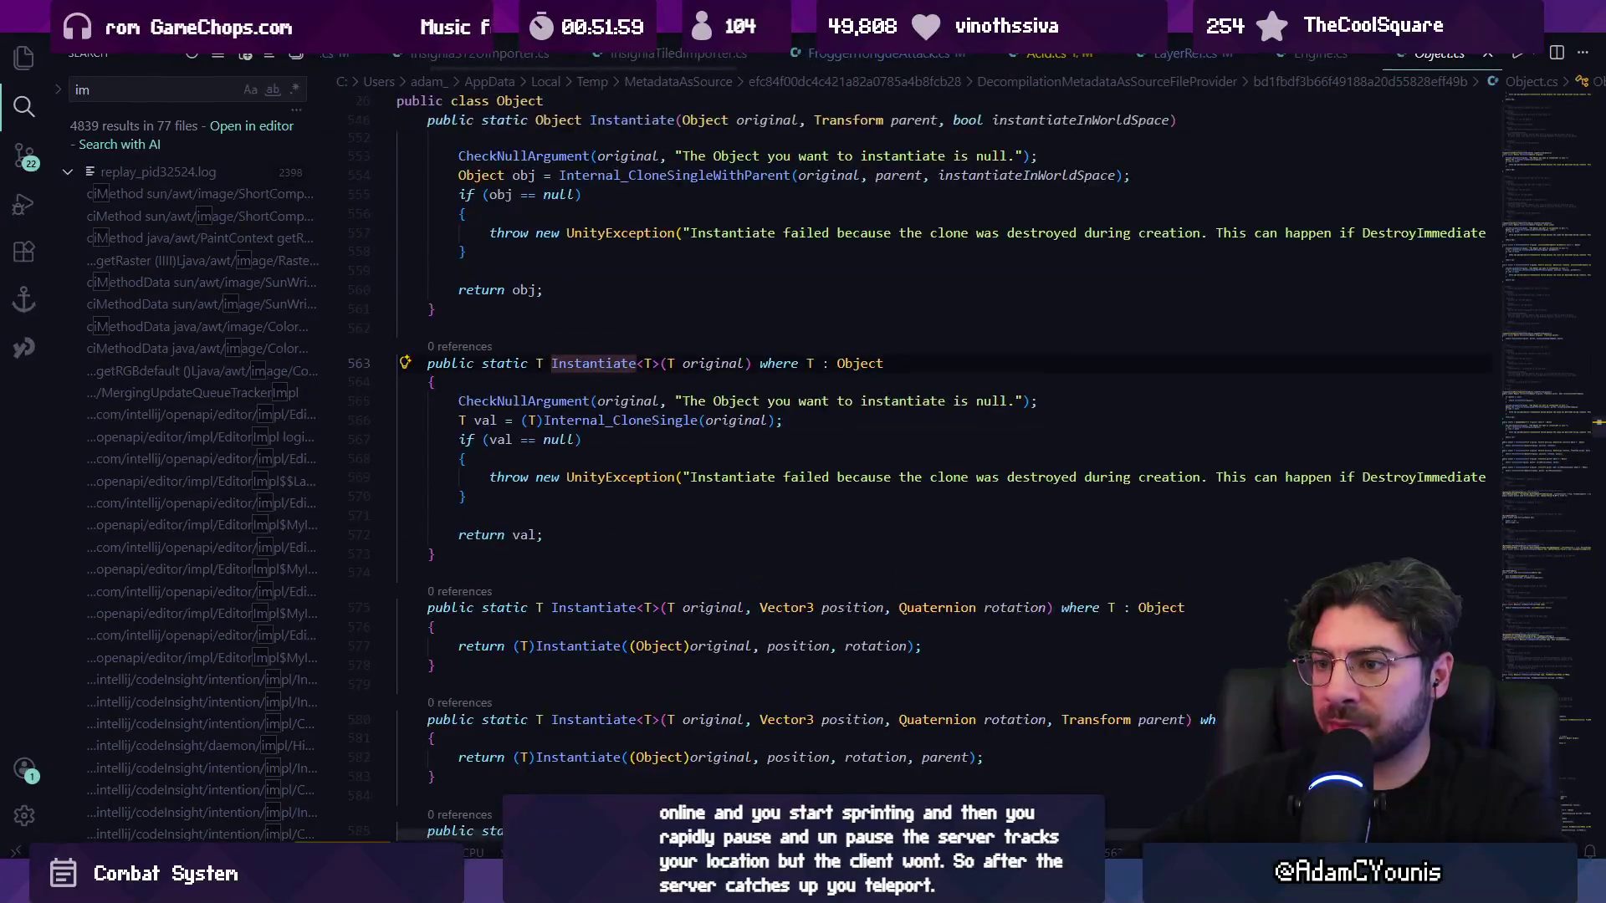
key("alt+Tab")
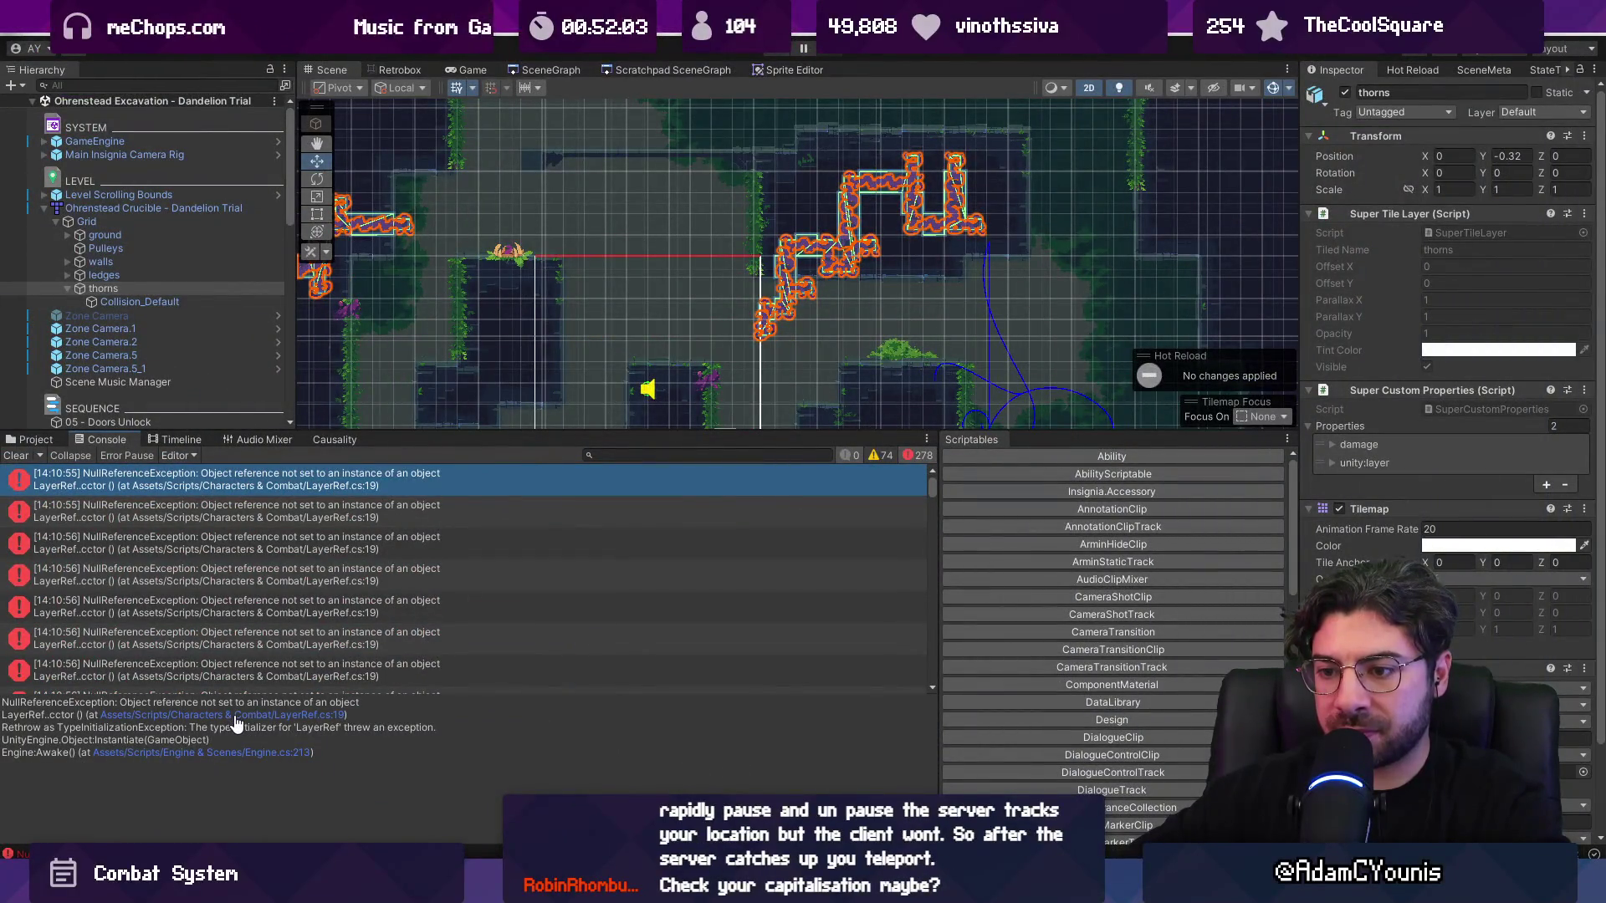
left_click(237, 717)
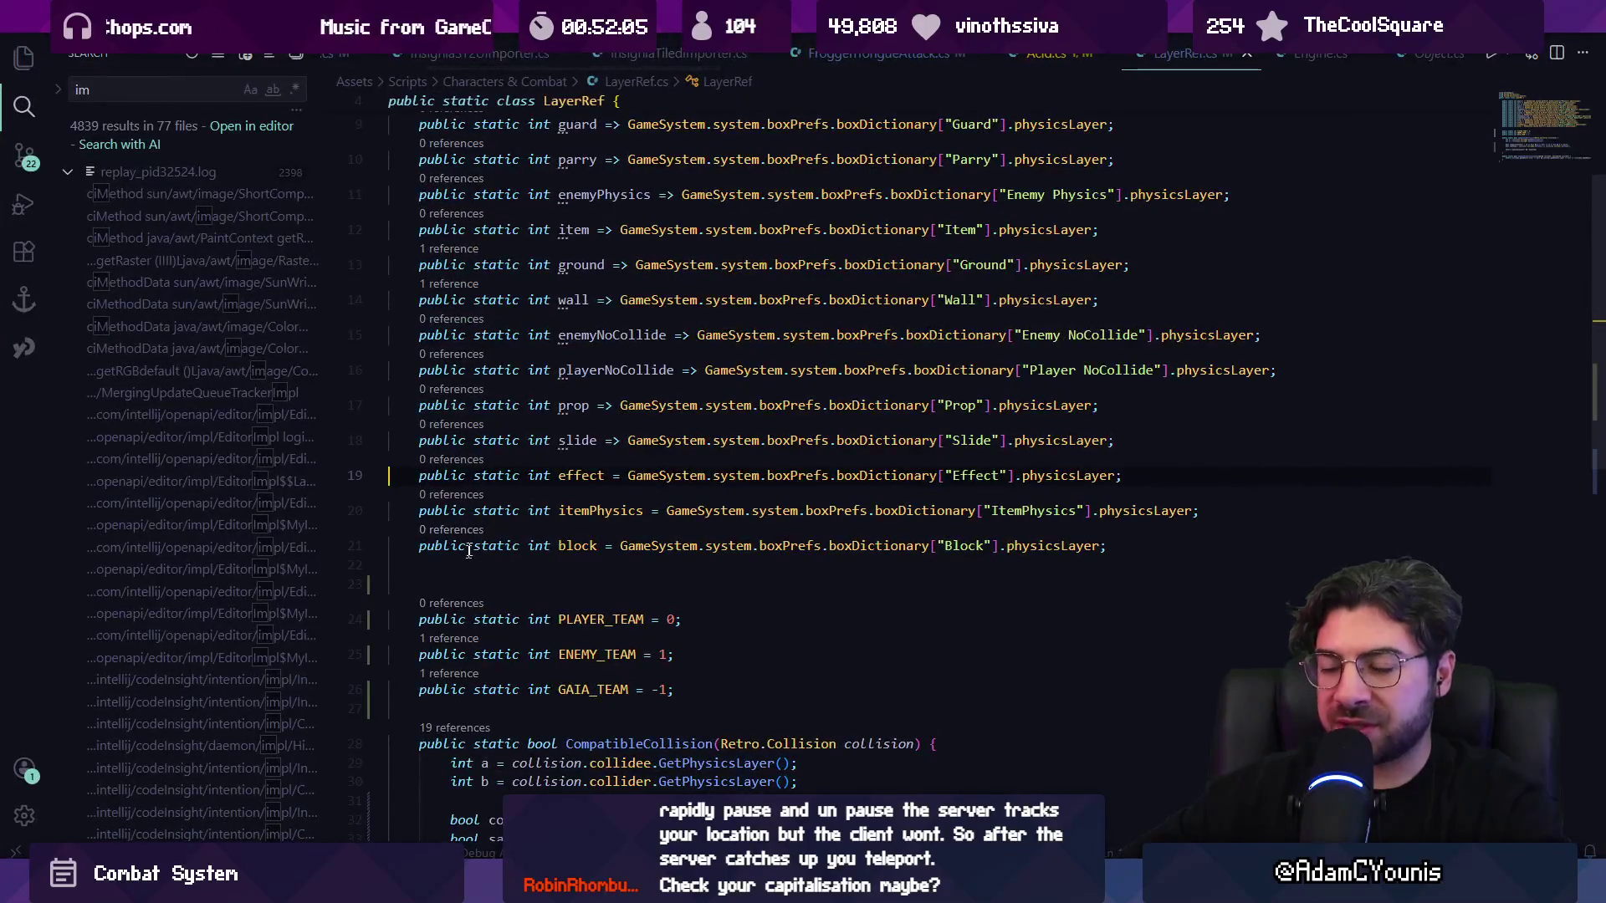
- Inspect LayerRef's effect field, PLAYER_TEAM constants and the slide naming warning
left_click(560, 481)
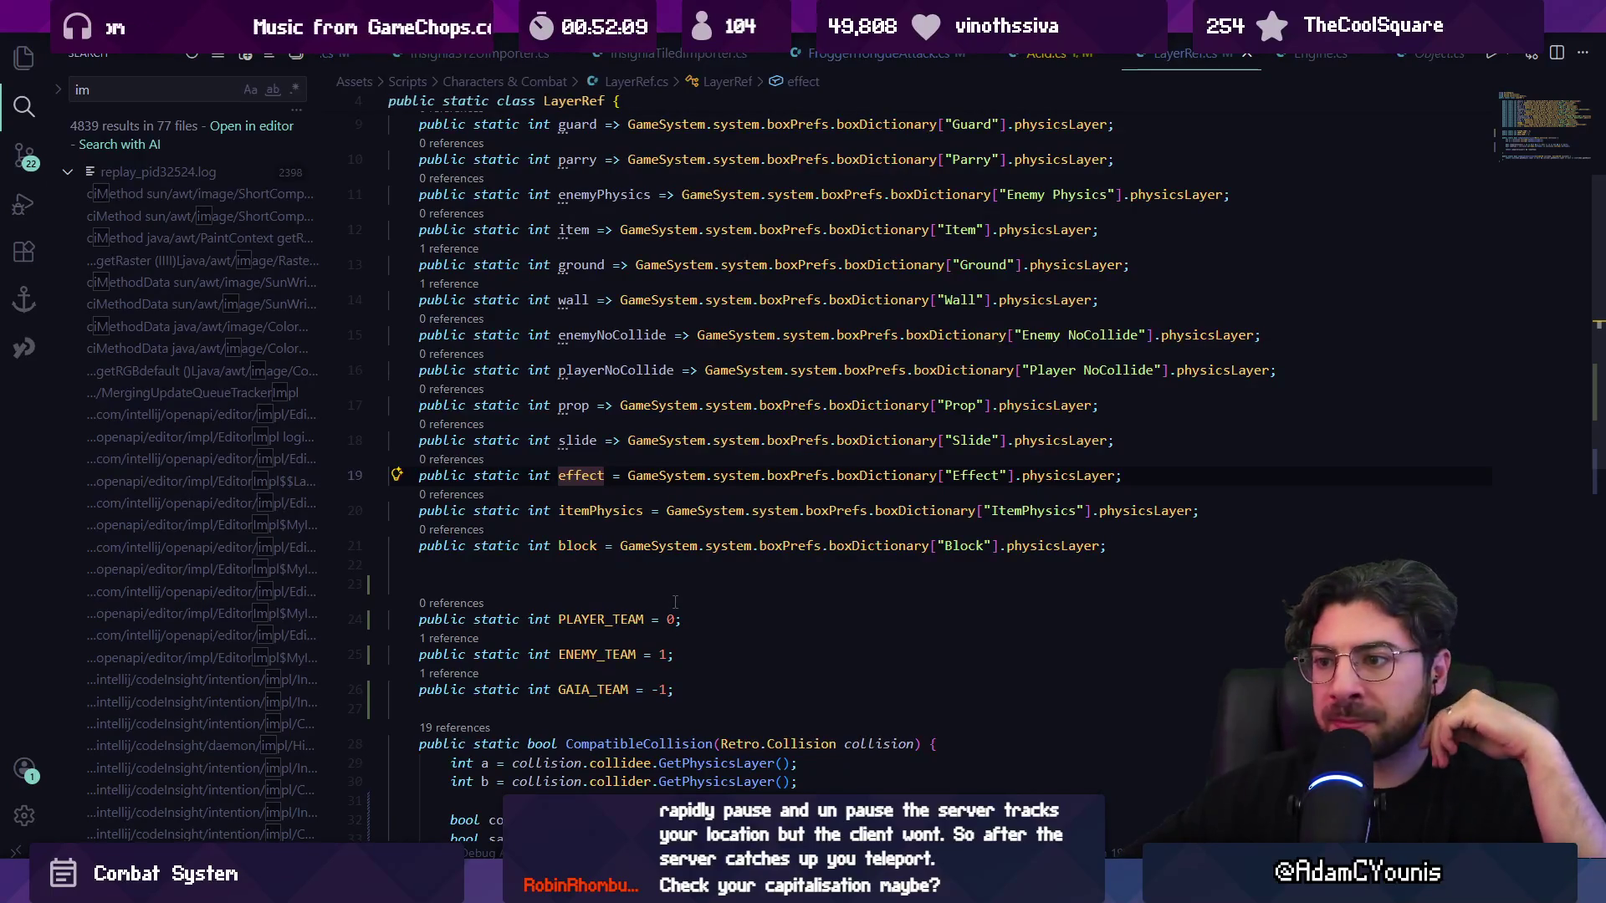
double_click(593, 620)
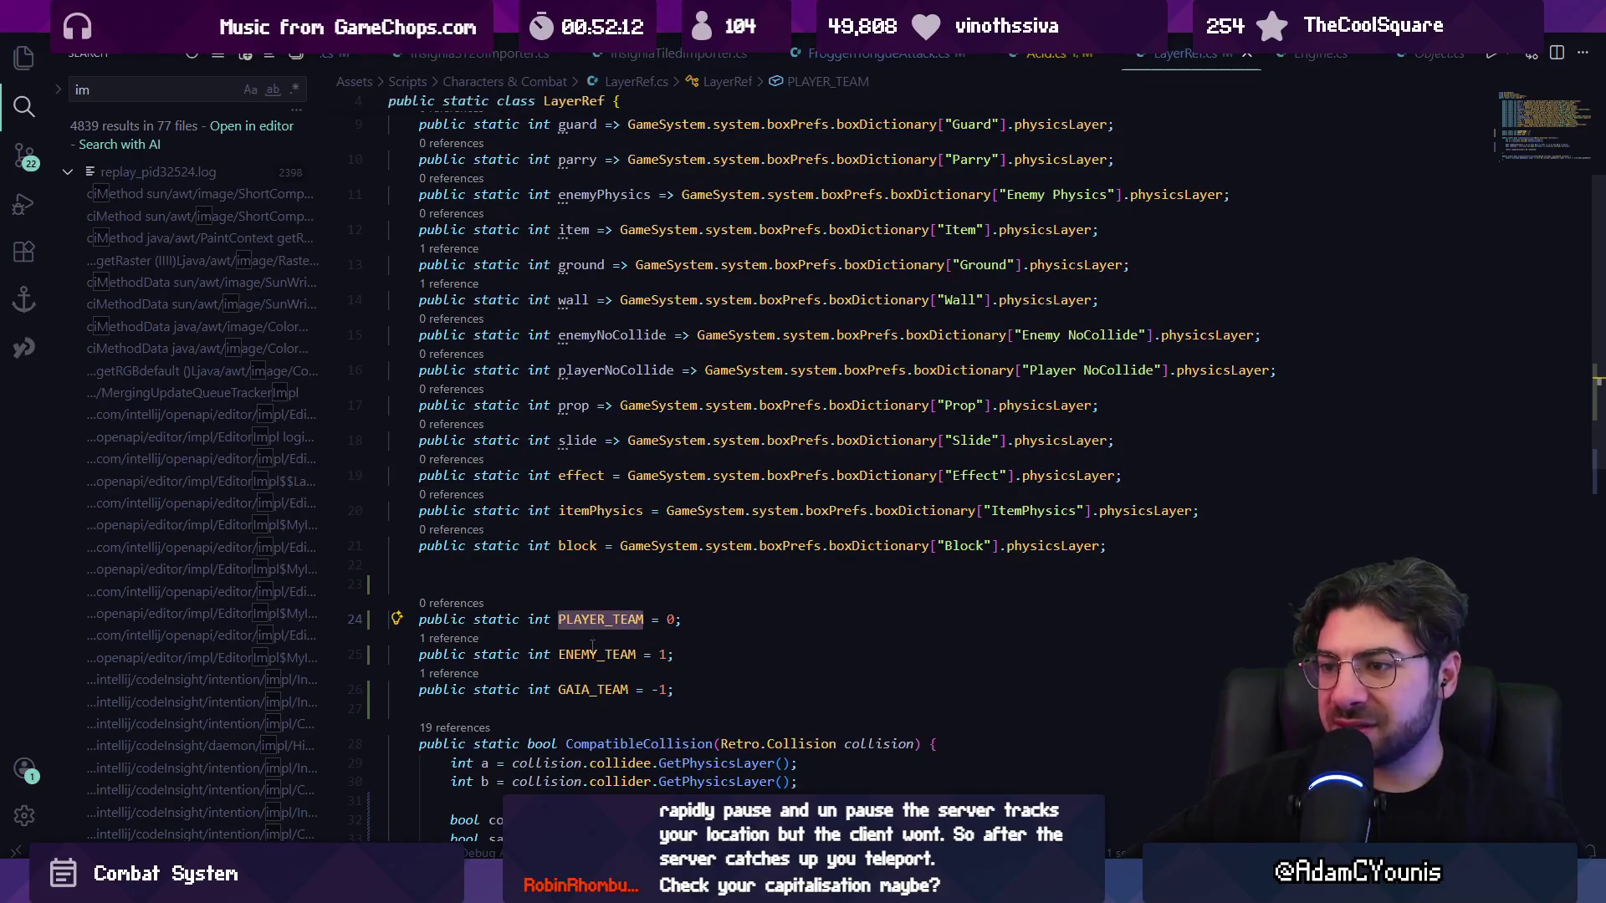
key("Down")
key("Up")
scroll(606, 541, "up", 2)
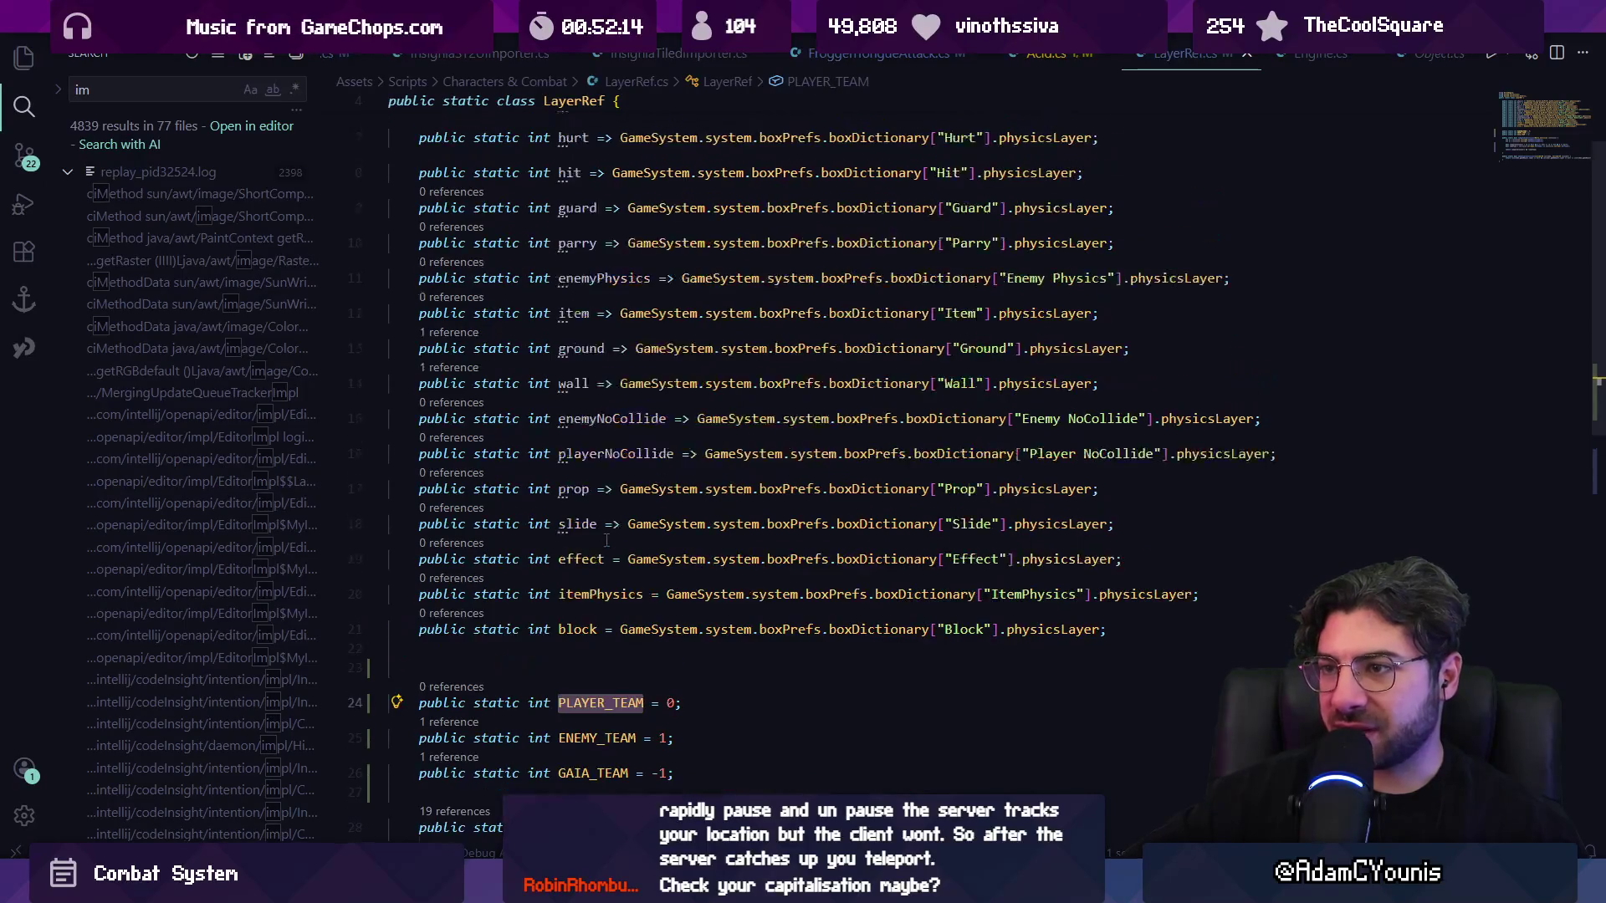
scroll(606, 541, "up", 3)
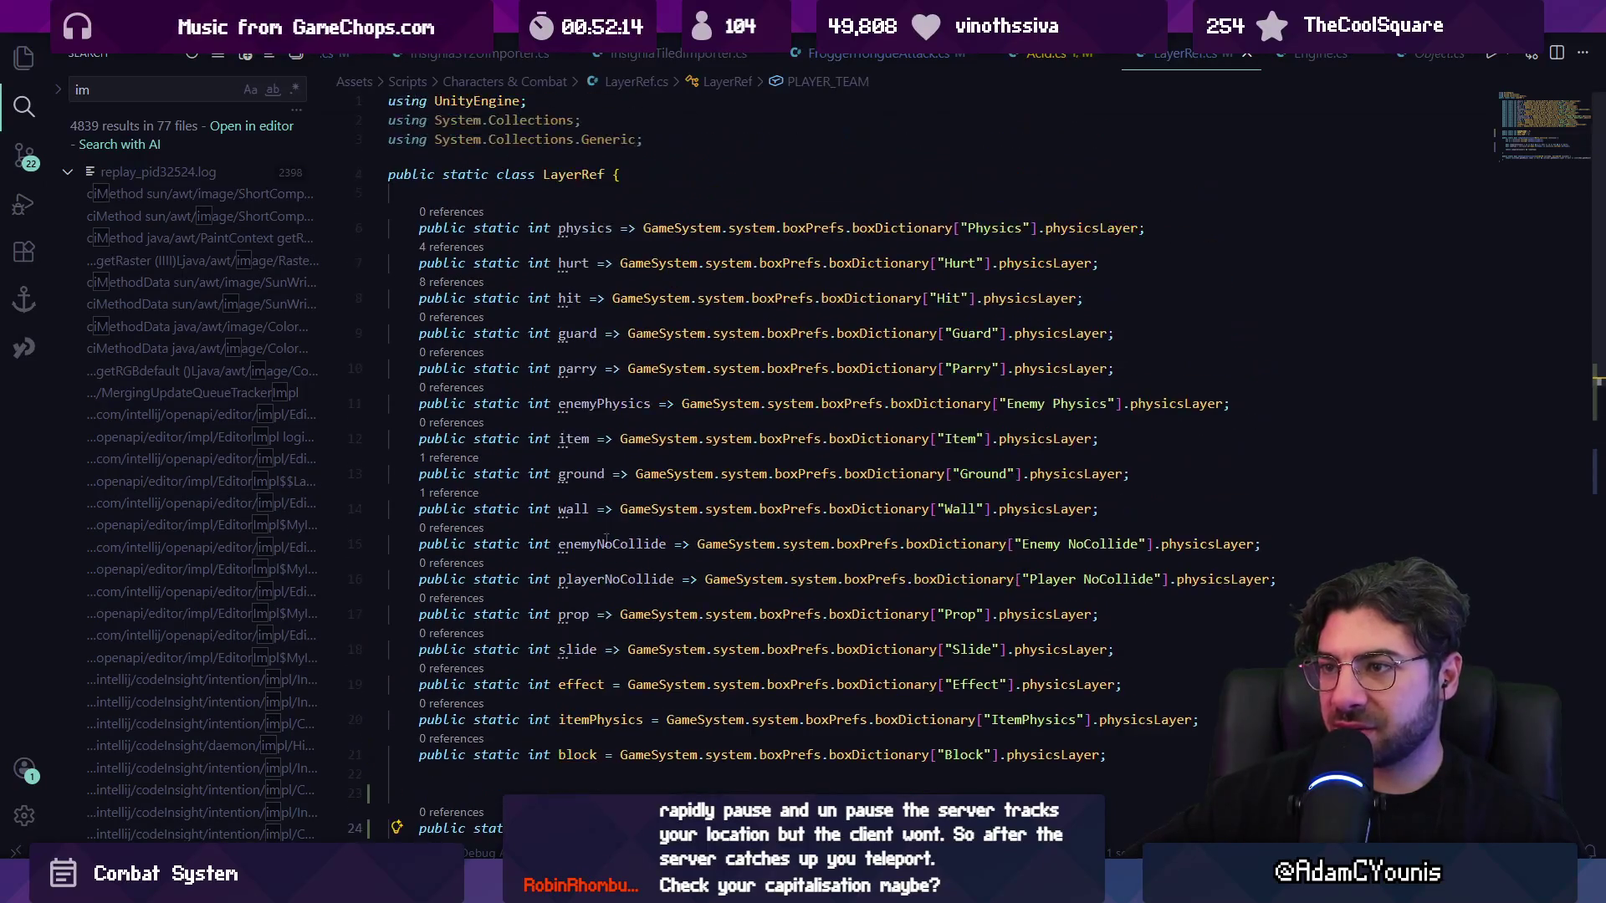
double_click(579, 651)
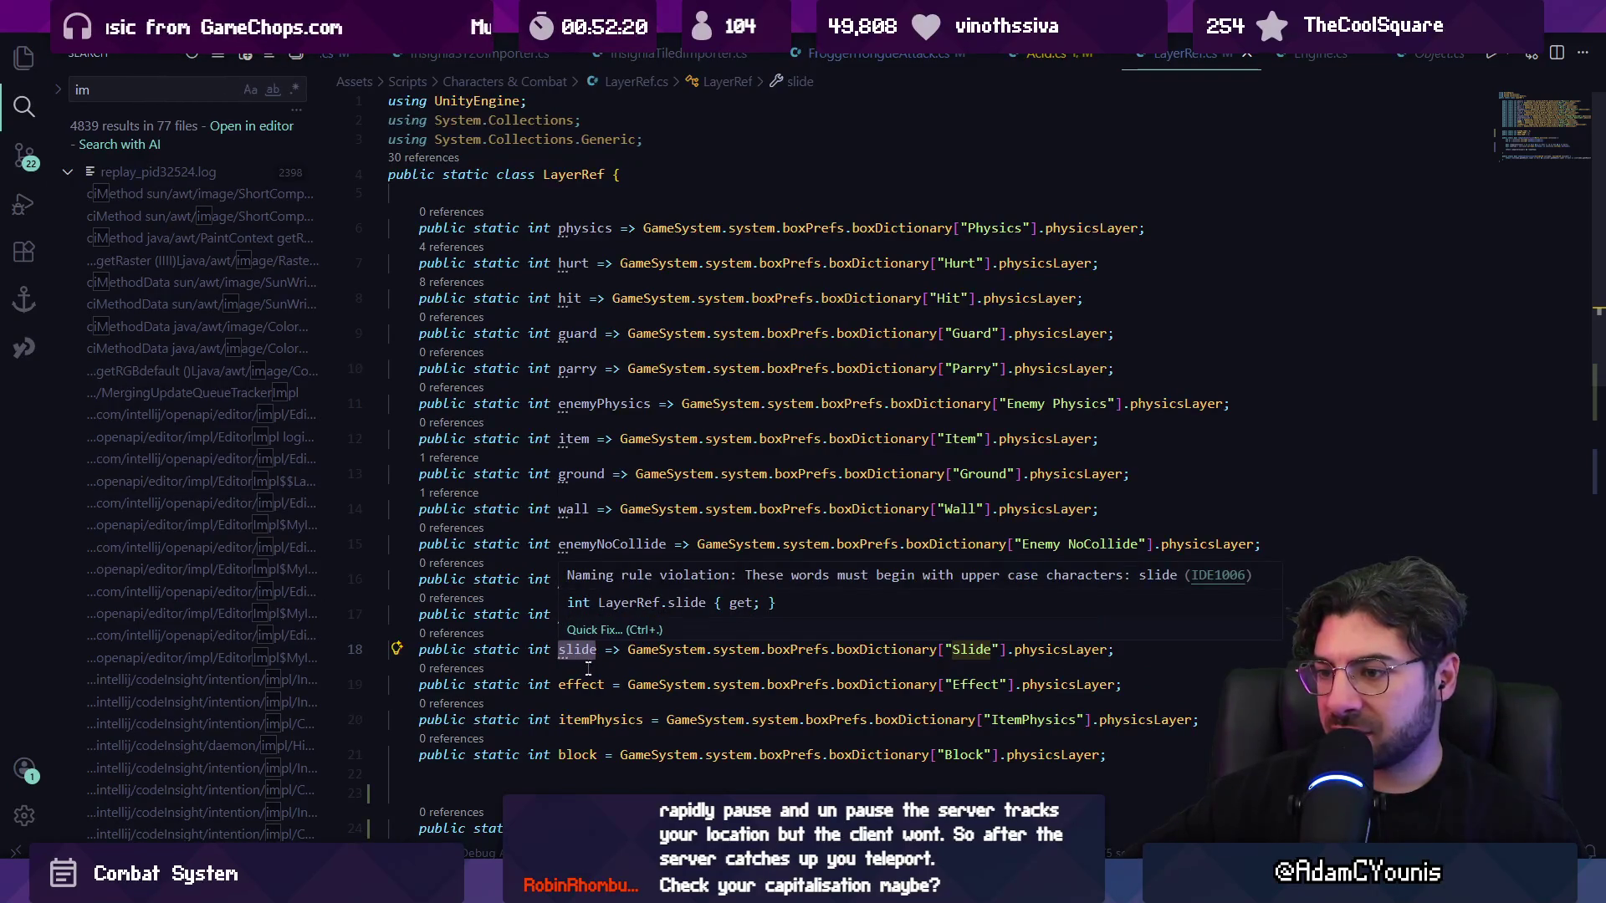
left_click(583, 684)
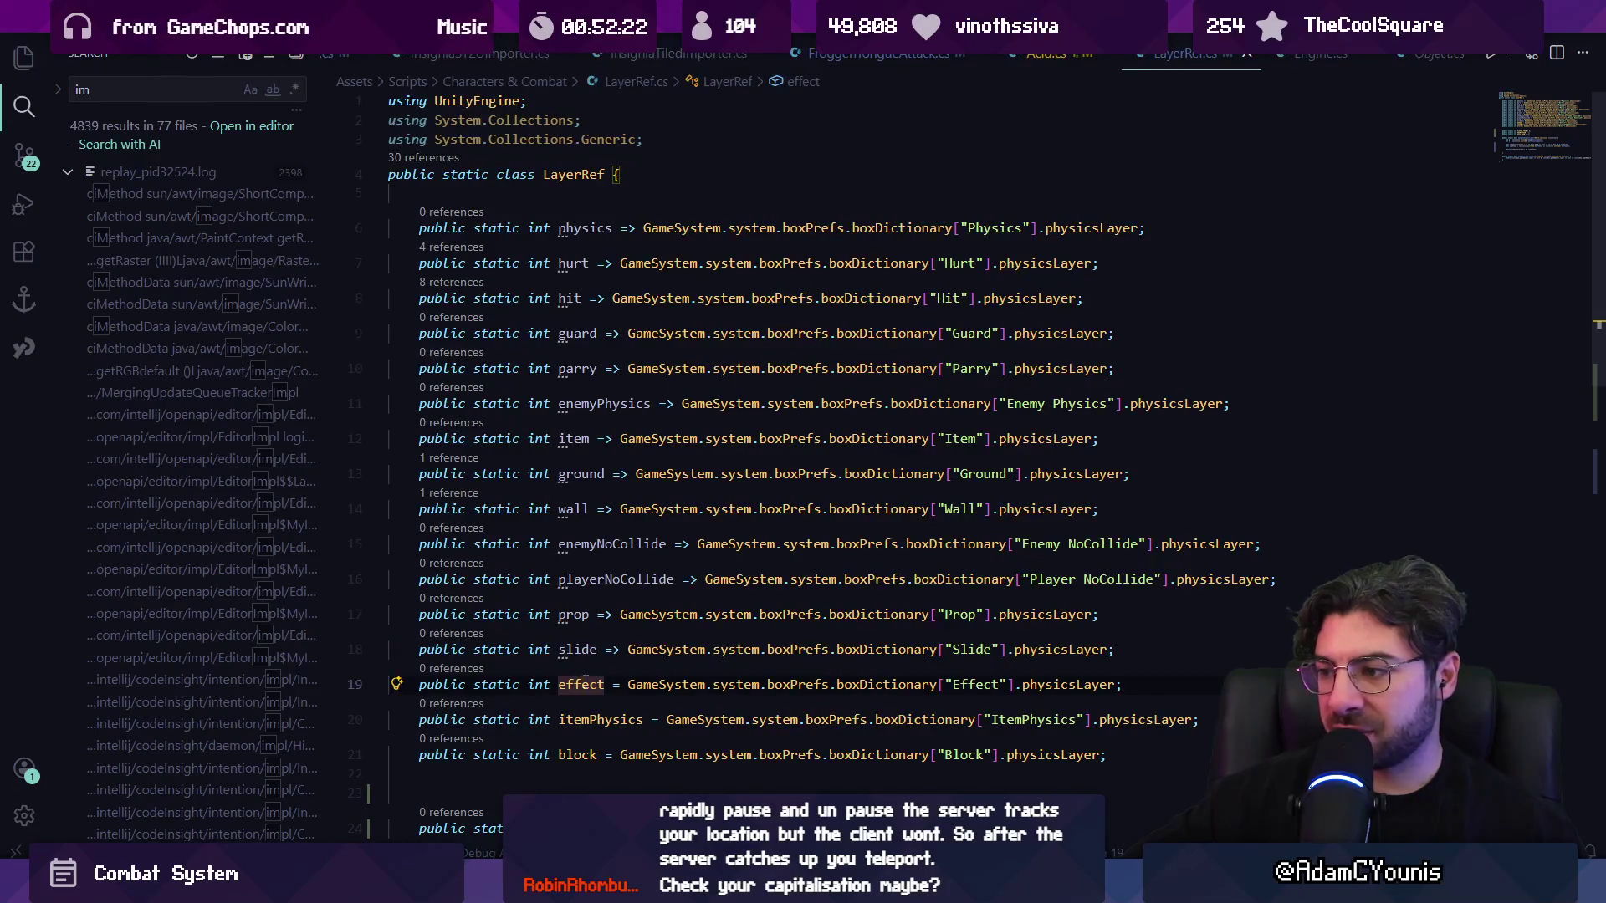
scroll(586, 682, "down", 3)
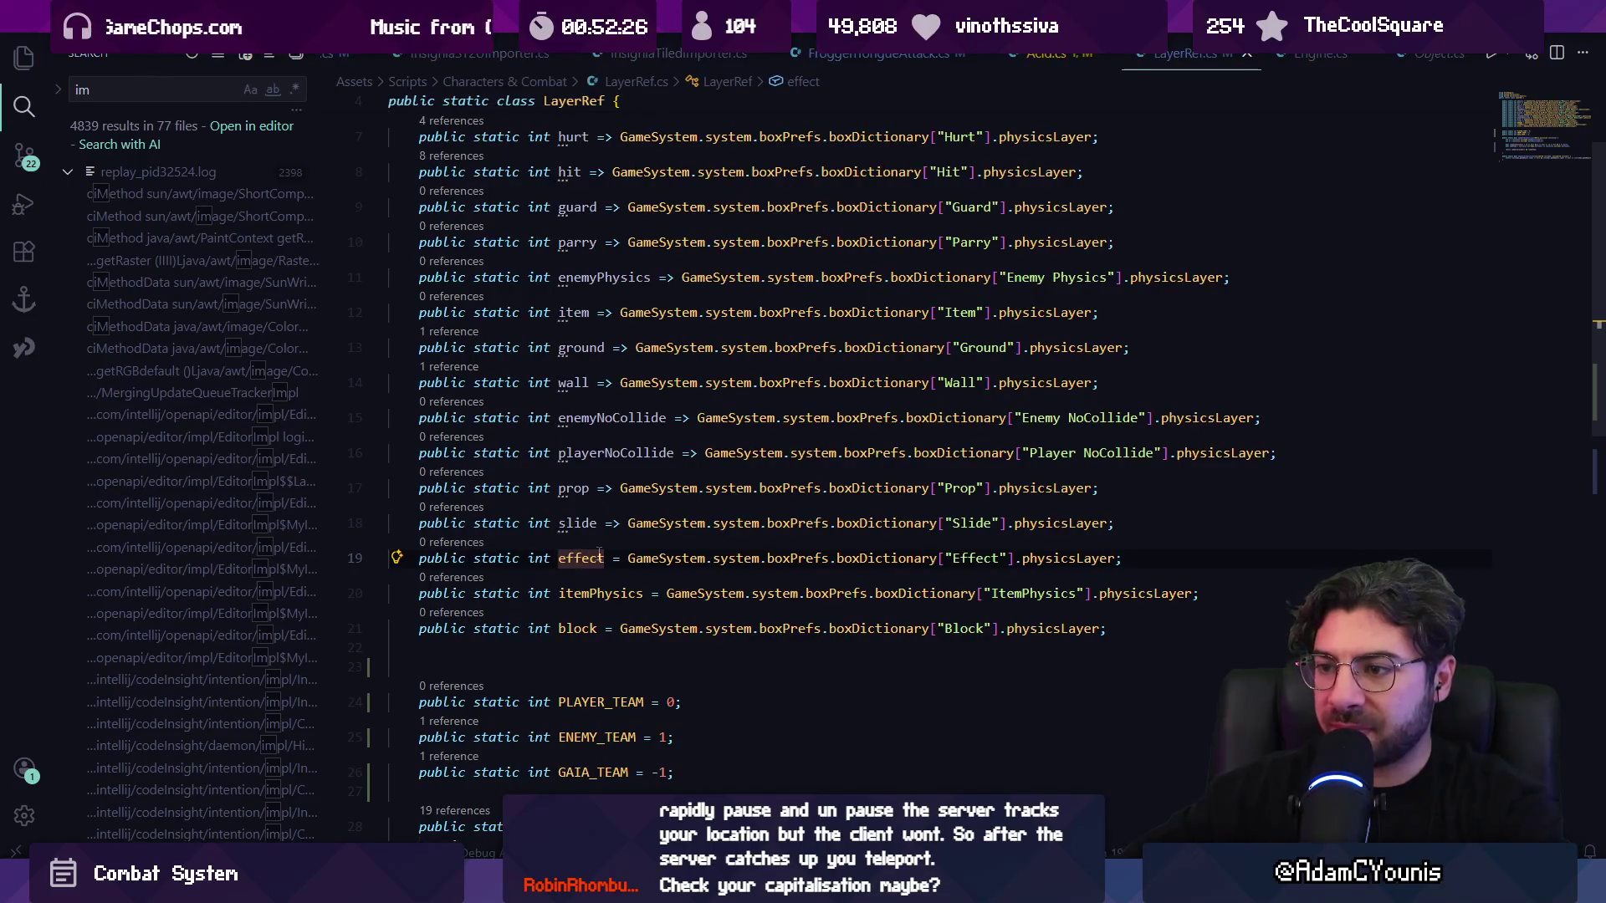
- Try an edit before effect on line 19, then walk the undo/redo history
left_click(592, 560)
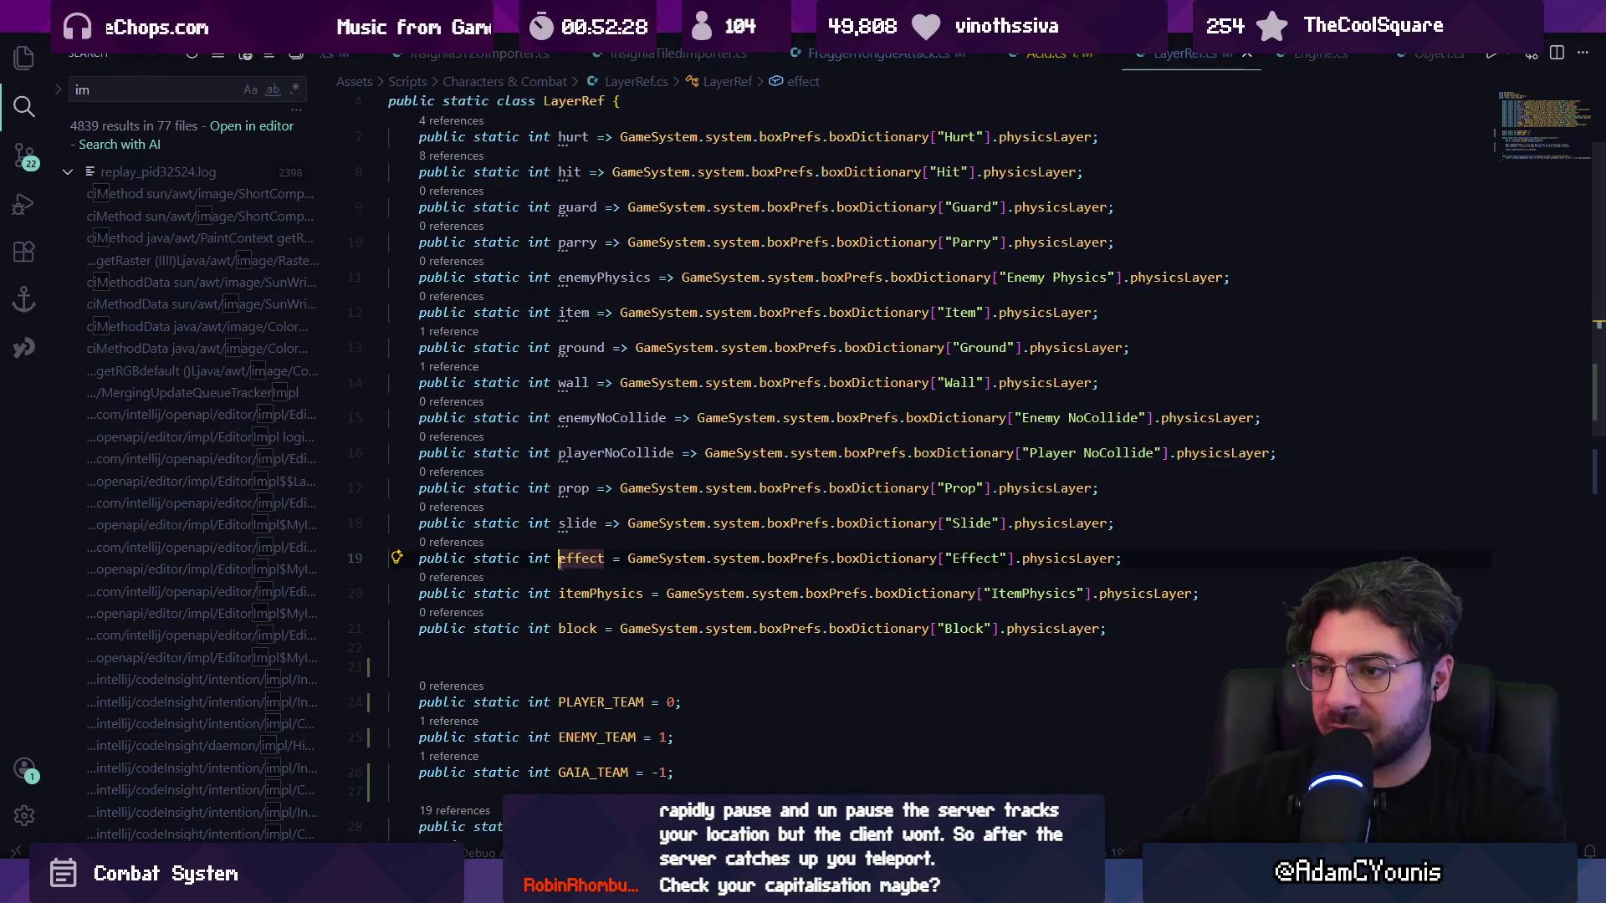
type("s")
key("BackSpace")
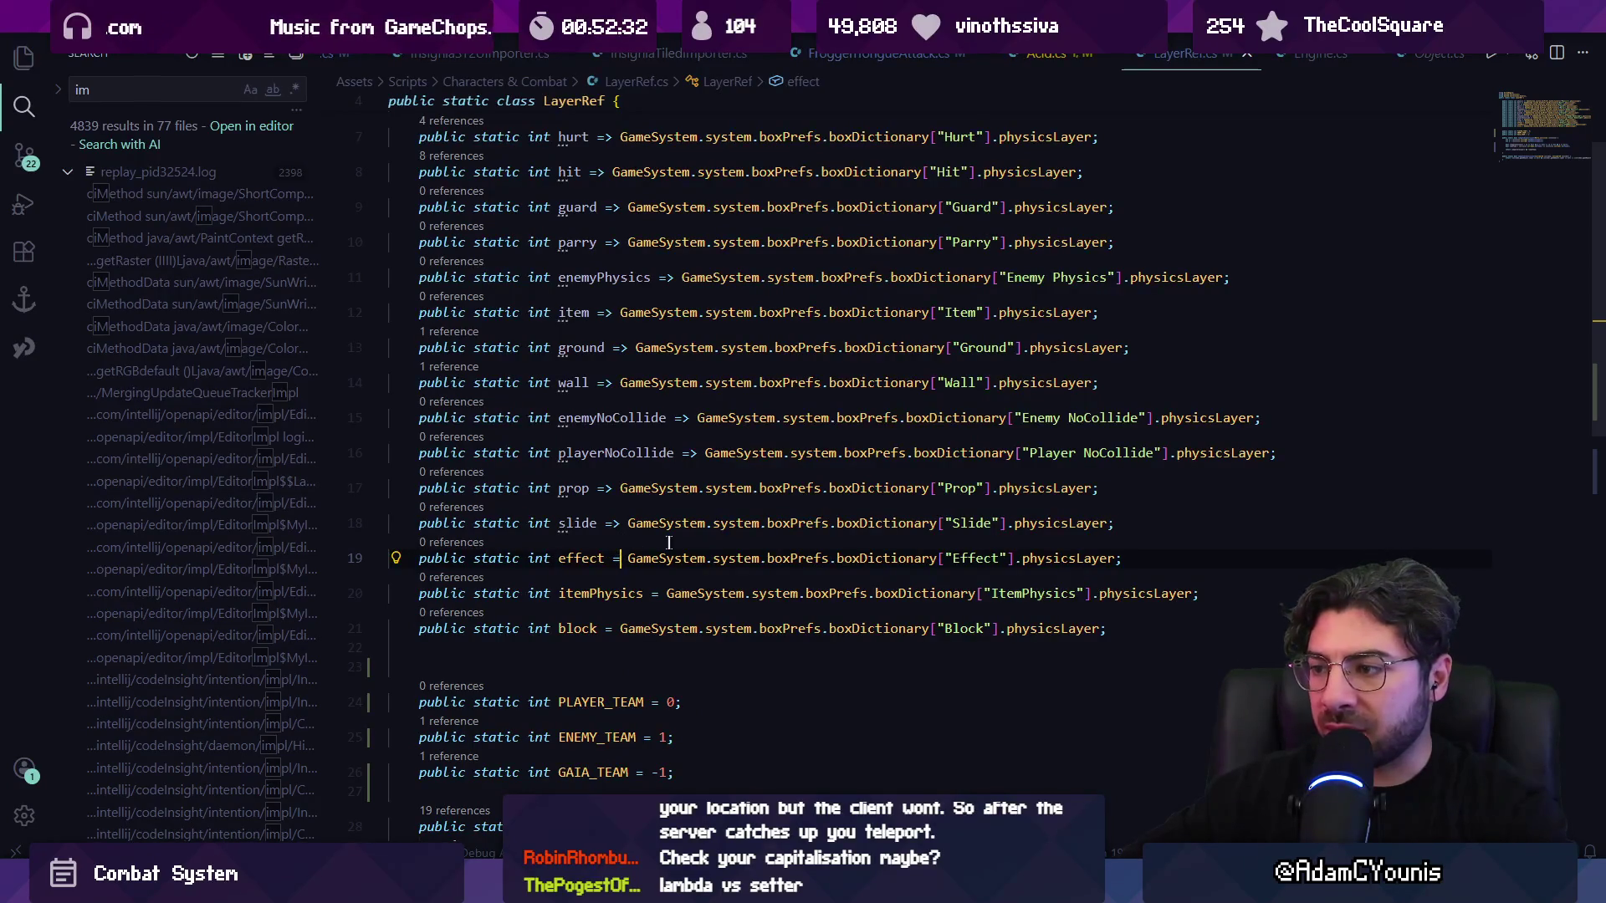
key("ctrl+z")
key("ctrl+z")
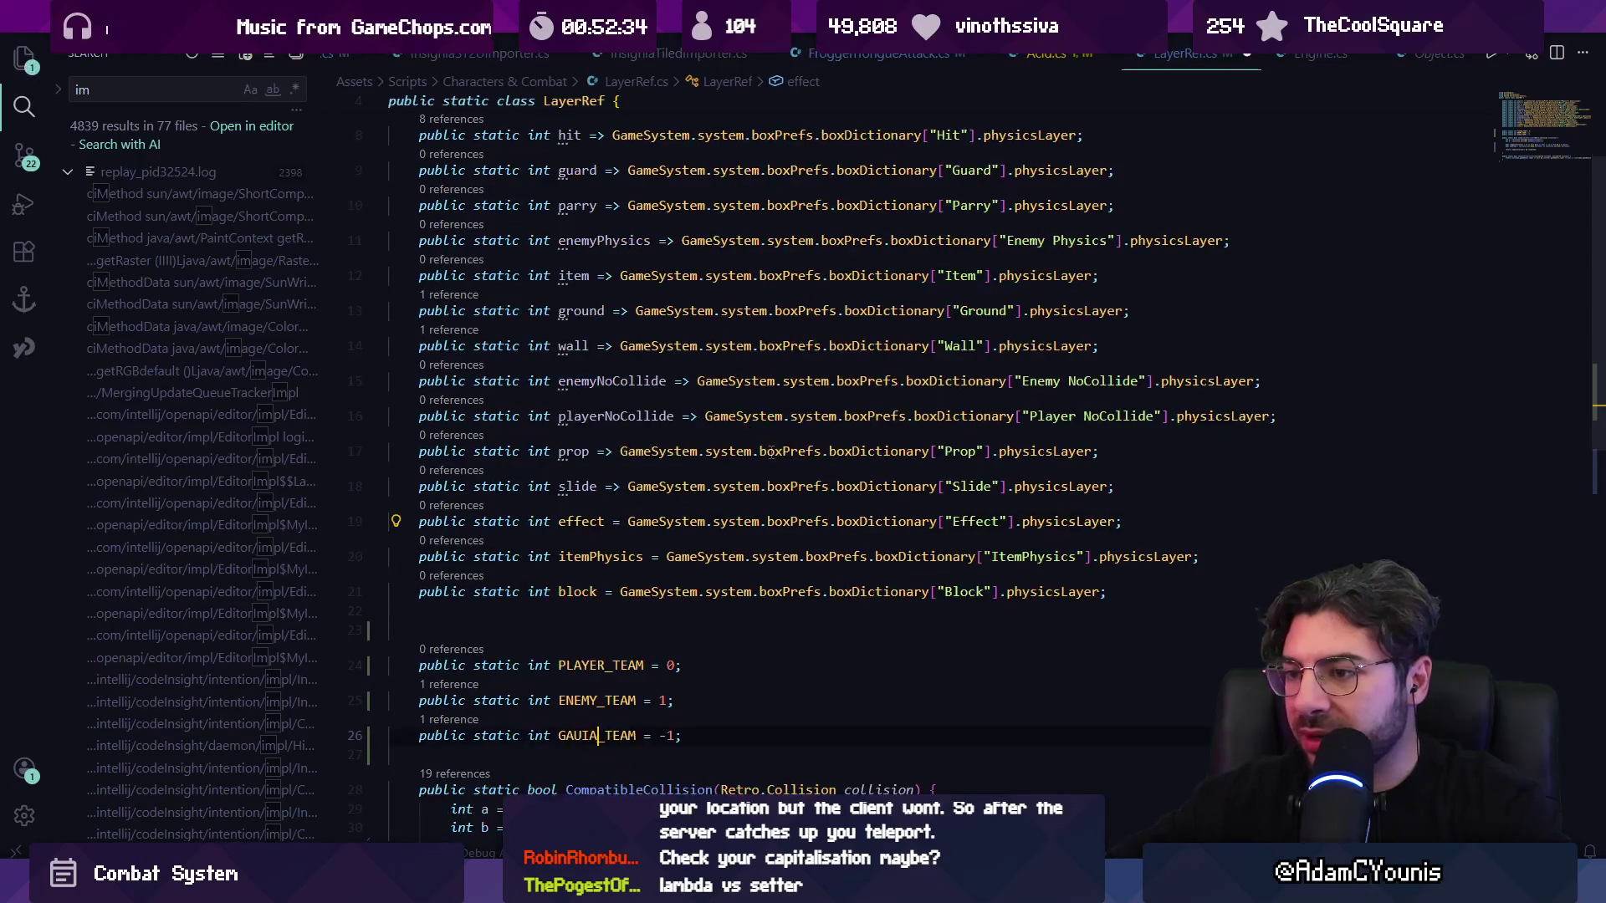
key("ctrl+y")
key("ctrl+y")
key("ctrl+z")
key("ctrl+z")
key("ctrl+z")
key("ctrl+z")
key("ctrl+z")
key("ctrl+z")
key("ctrl+z")
key("ctrl+z")
key("ctrl+z")
key("ctrl+z")
key("ctrl+z")
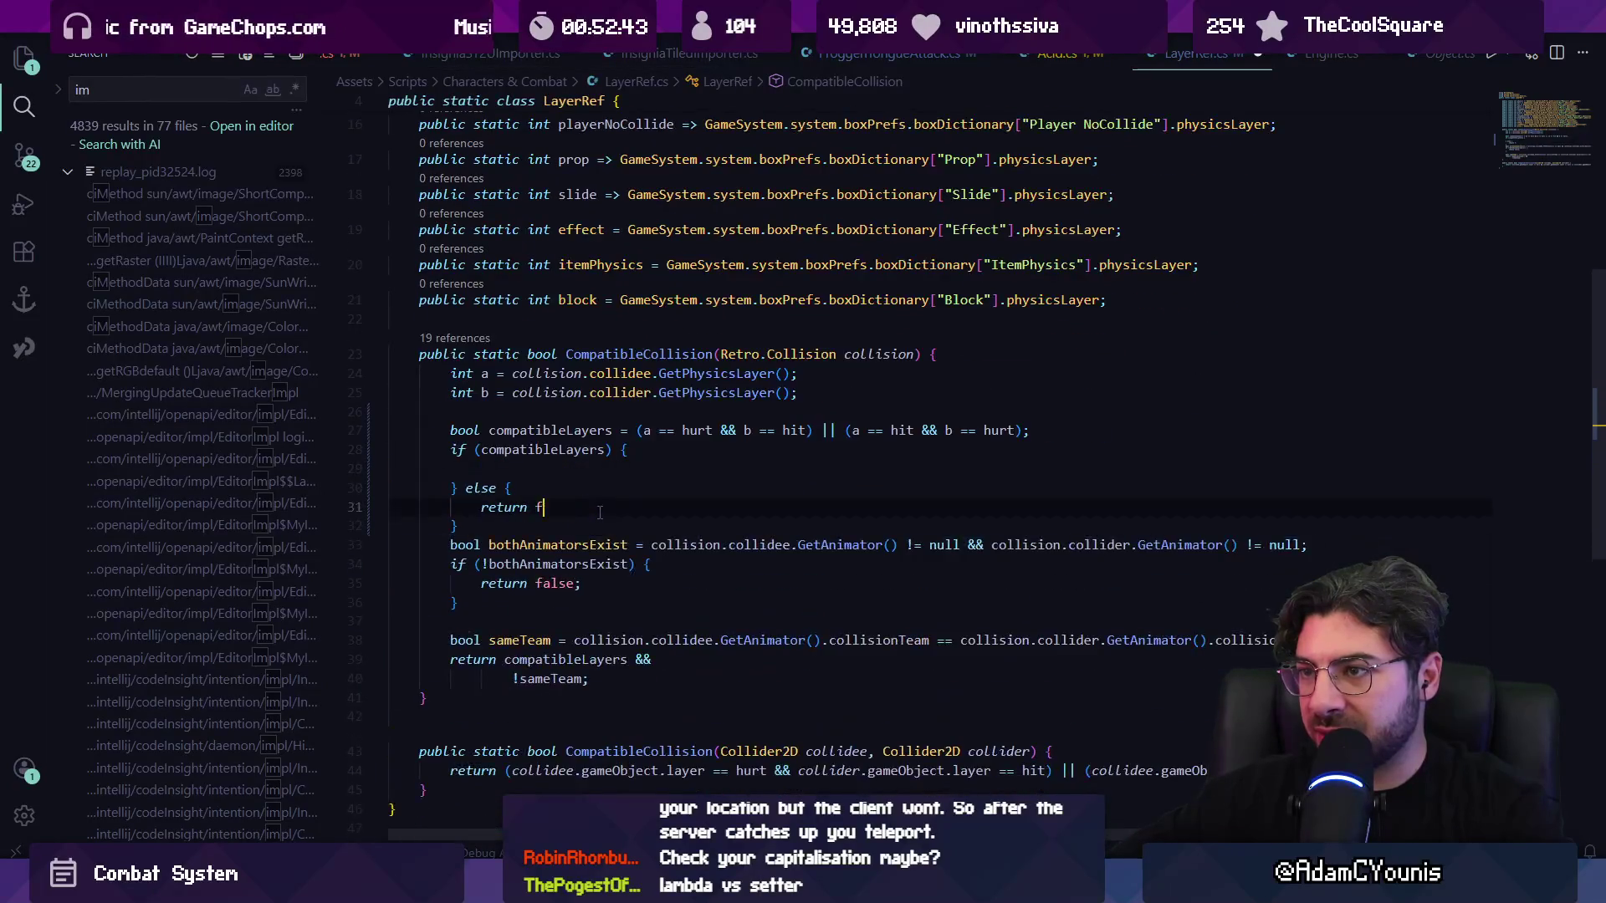
- Undo and redo to the CompatibleCollision version with the bothAnimatorsExist early return
key("ctrl+z")
key("ctrl+z")
key("ctrl+z")
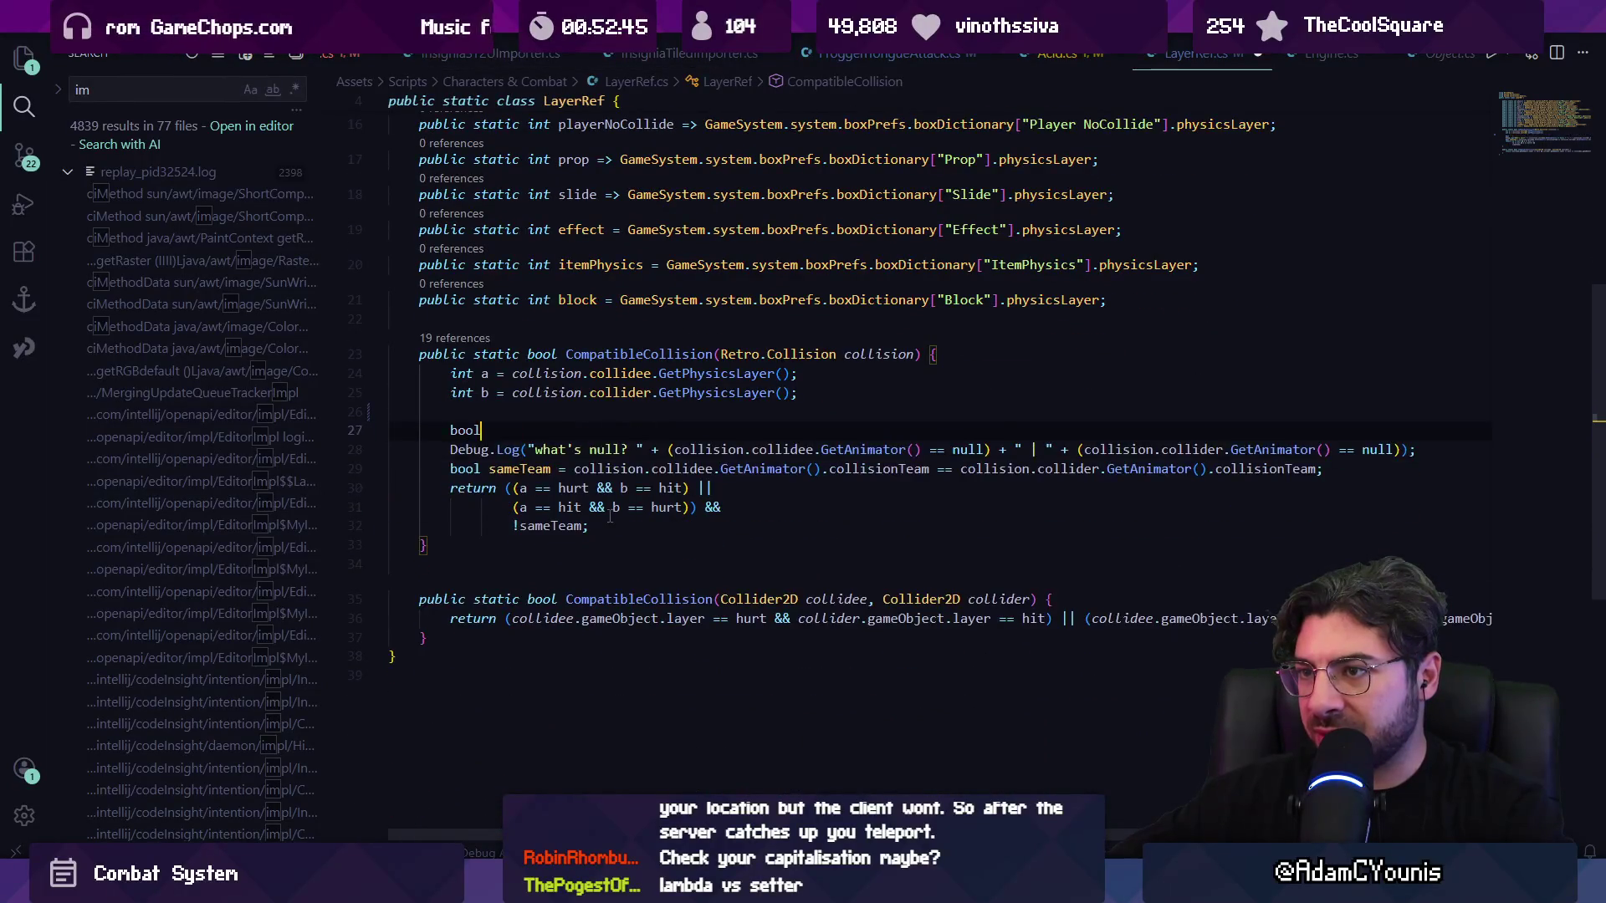
key("ctrl+z")
key("ctrl+z")
key("ctrl+z")
key("ctrl+y")
key("ctrl+y")
key("ctrl+y")
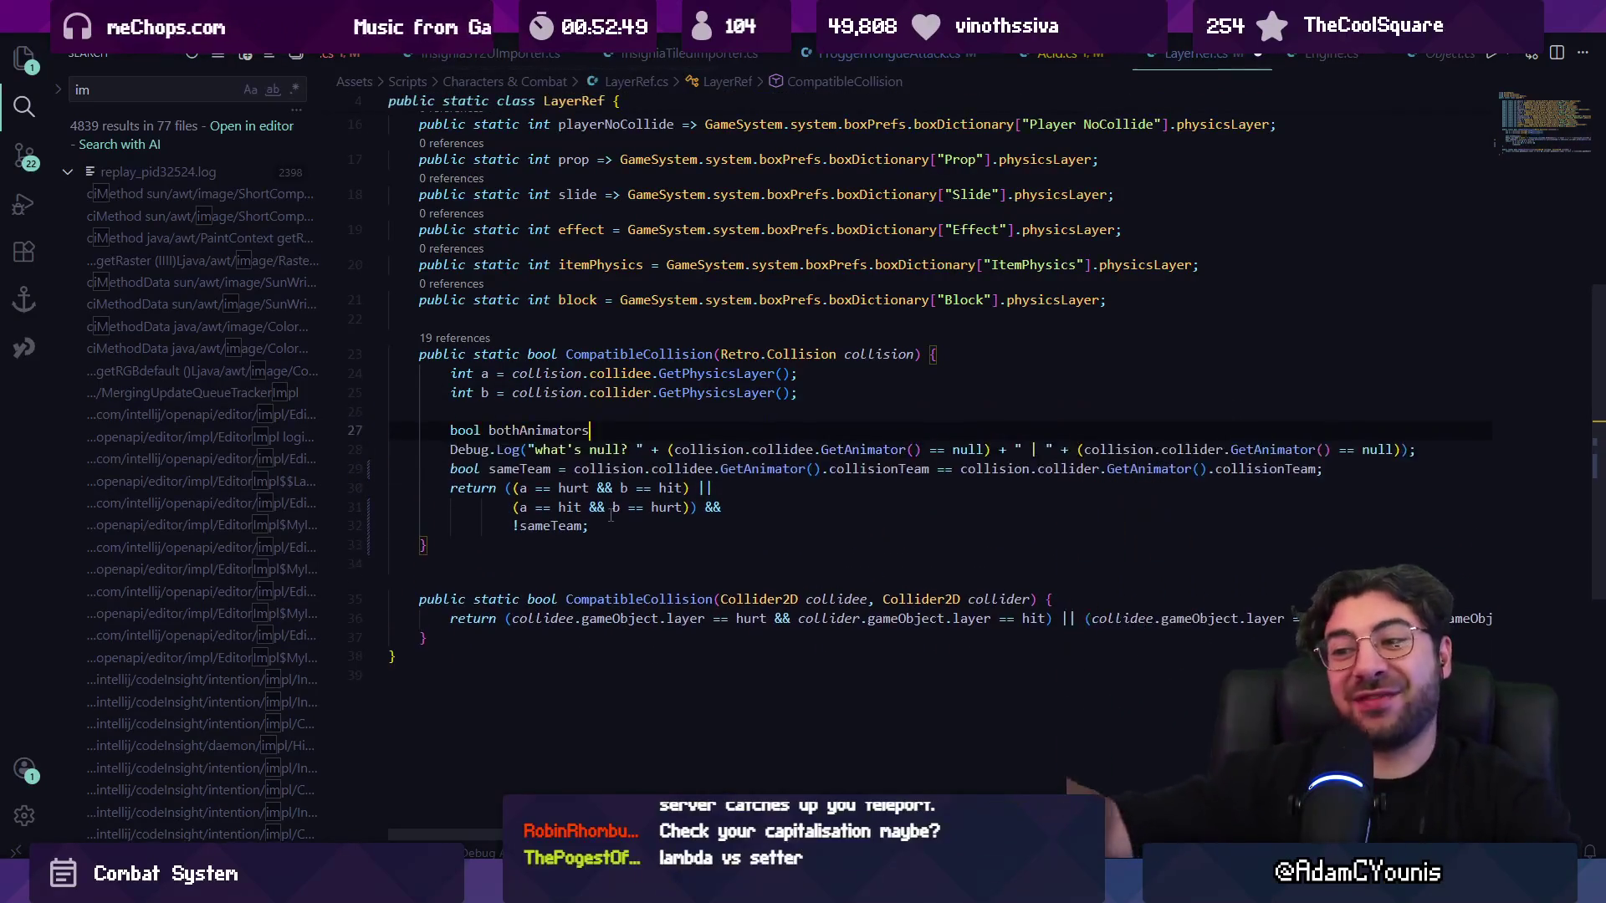
key("ctrl+y")
key("ctrl+y")
key("ctrl+y")
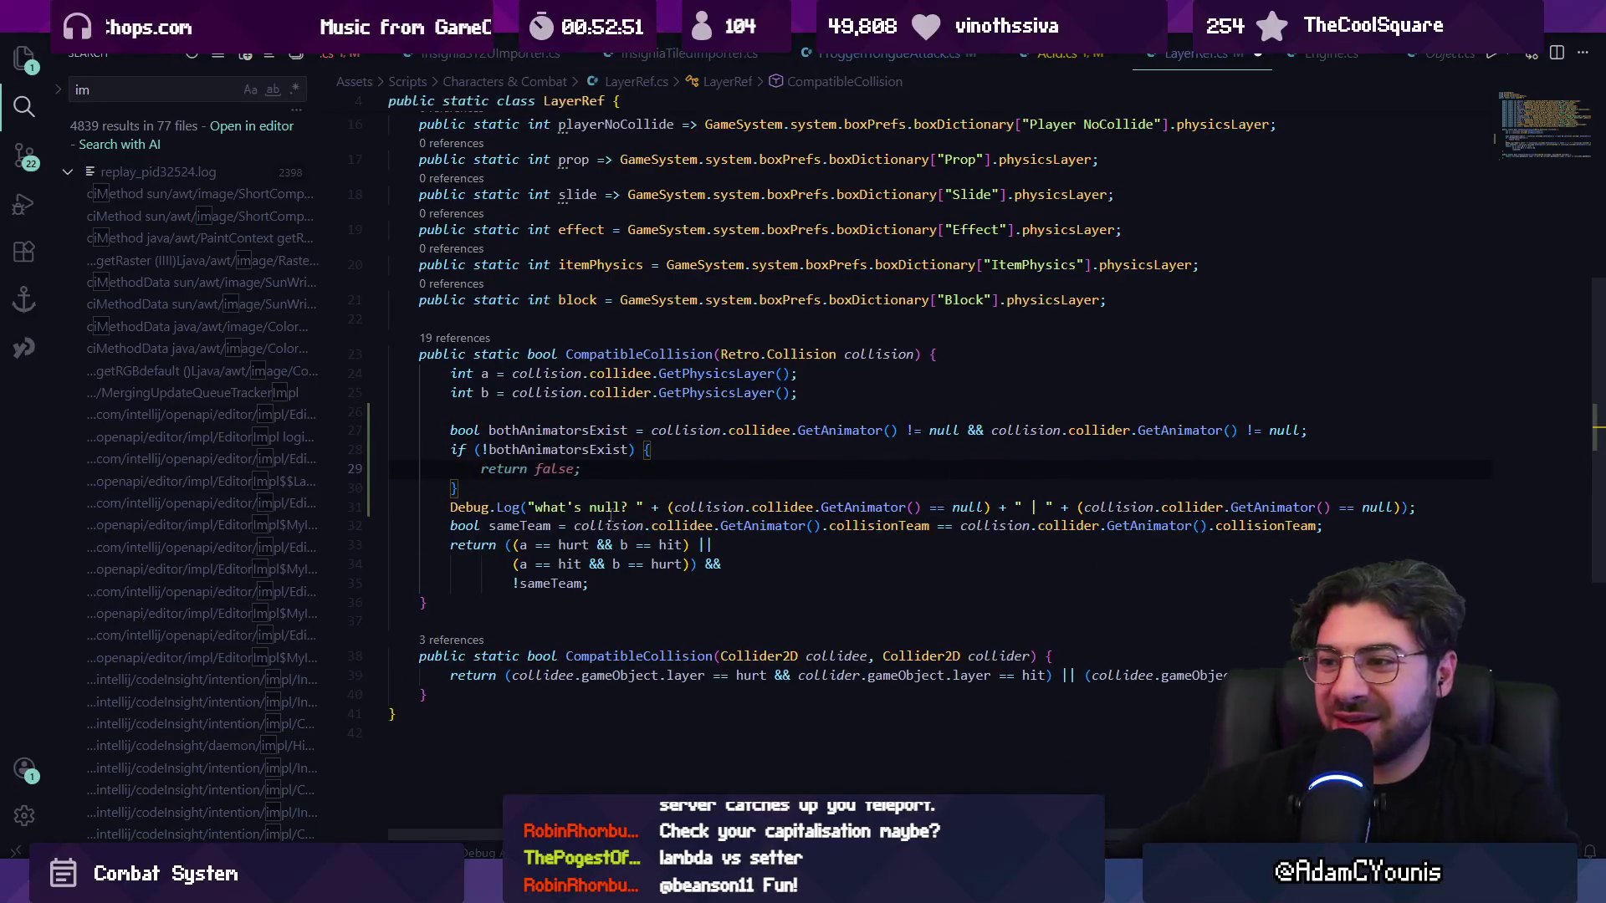
key("Home")
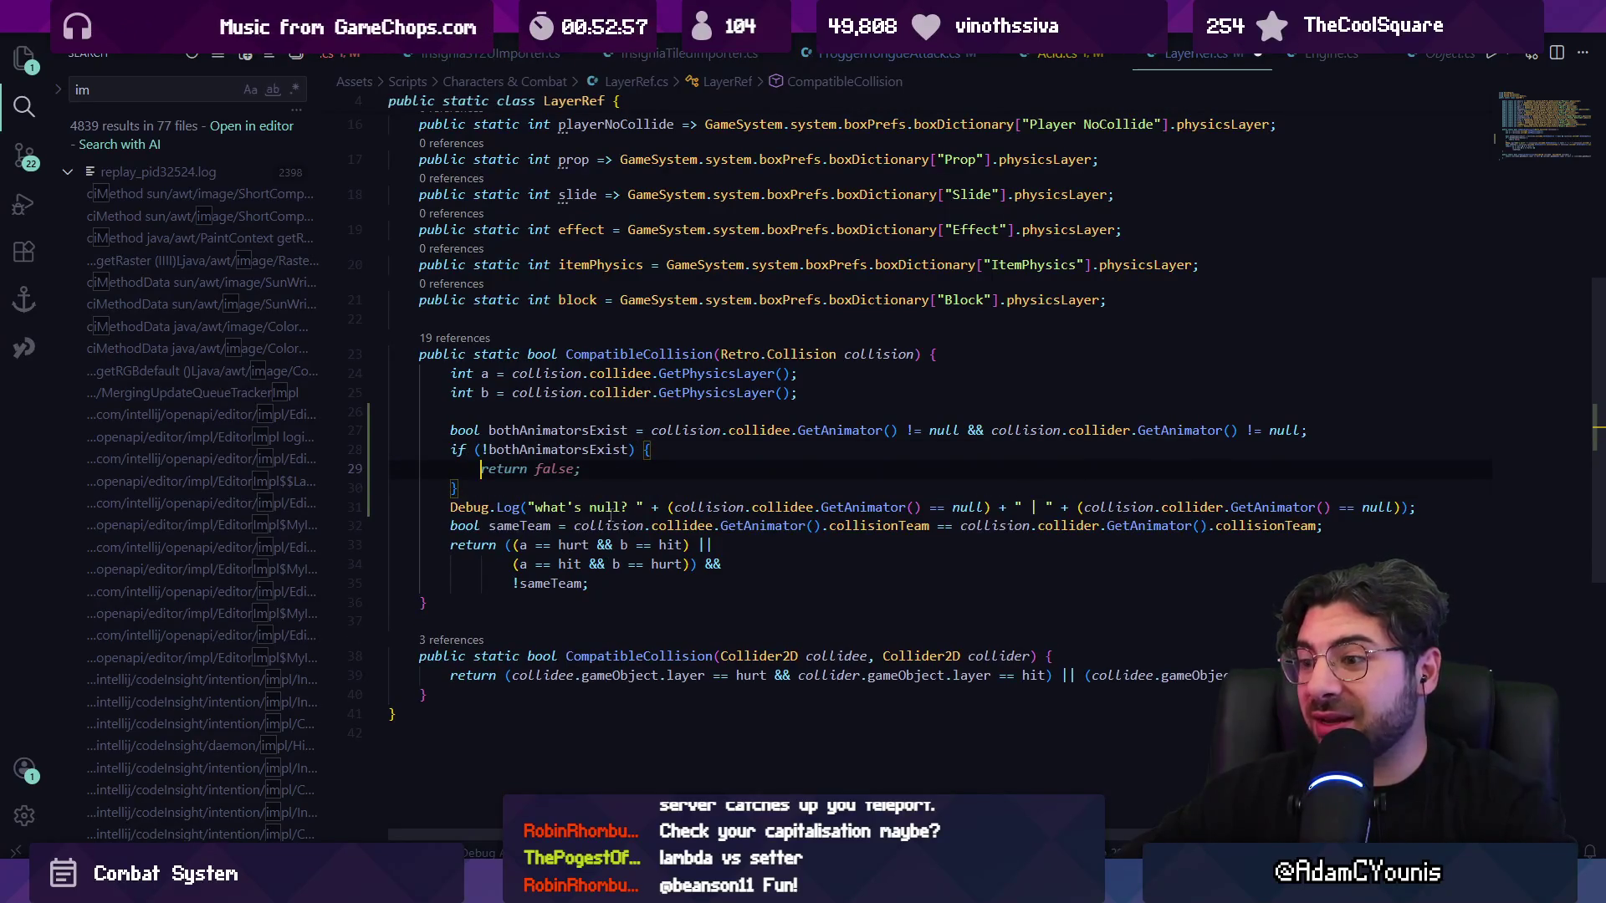
key("alt+Tab")
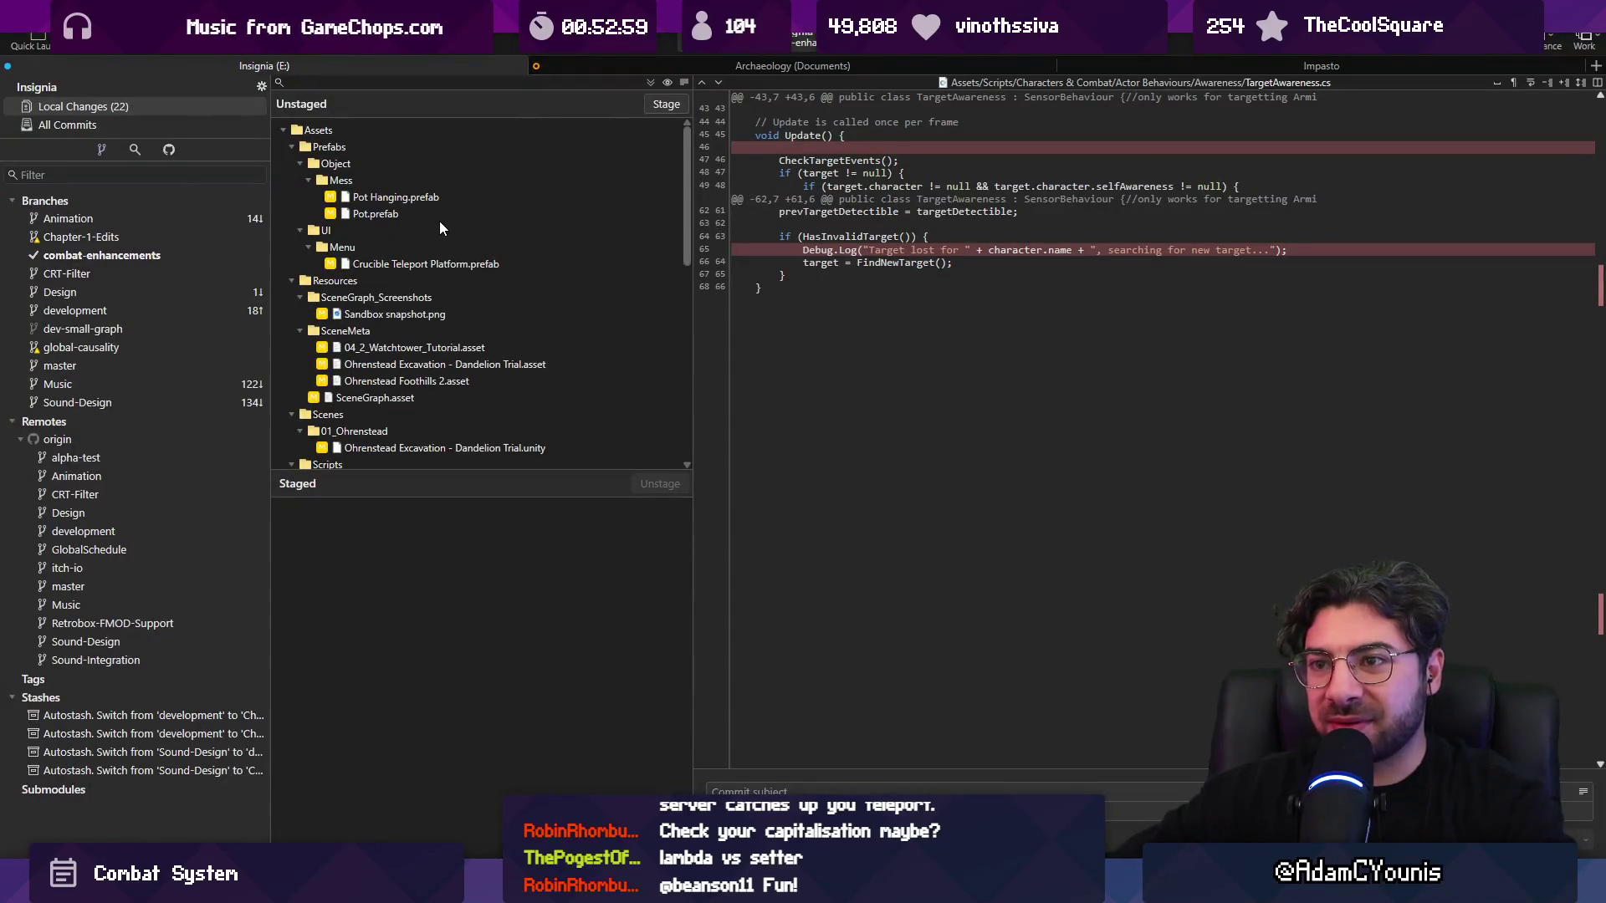
- Show the uncommitted LayerRef.cs diff in Fork's Local Changes, then return to VS Code
scroll(439, 238, "down", 6)
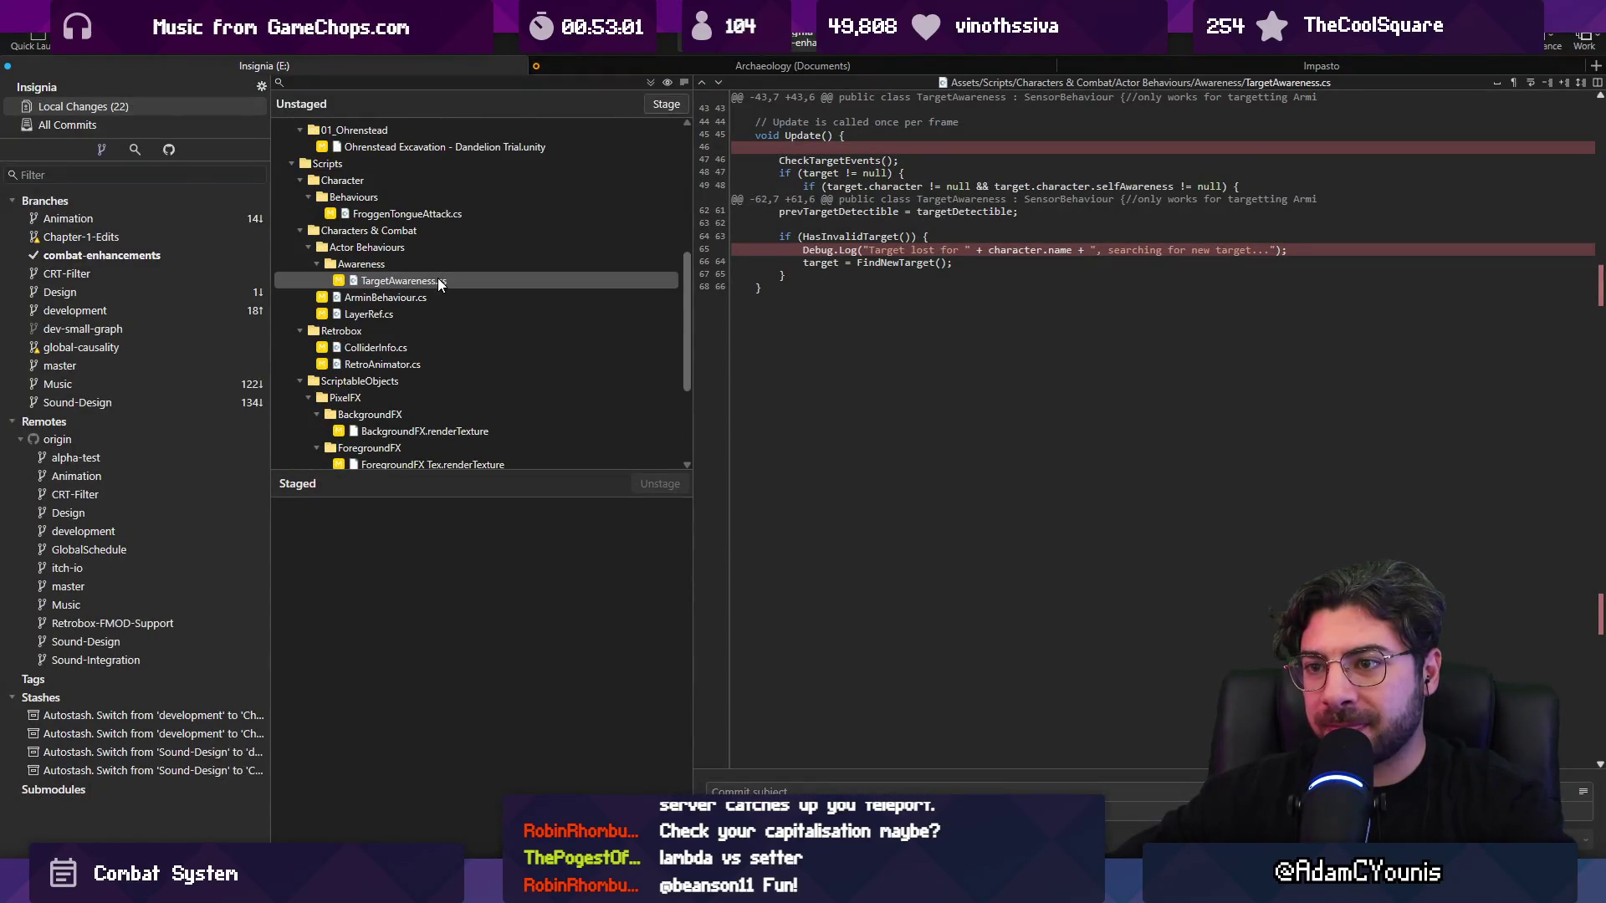
left_click(438, 316)
mouse_move(792, 372)
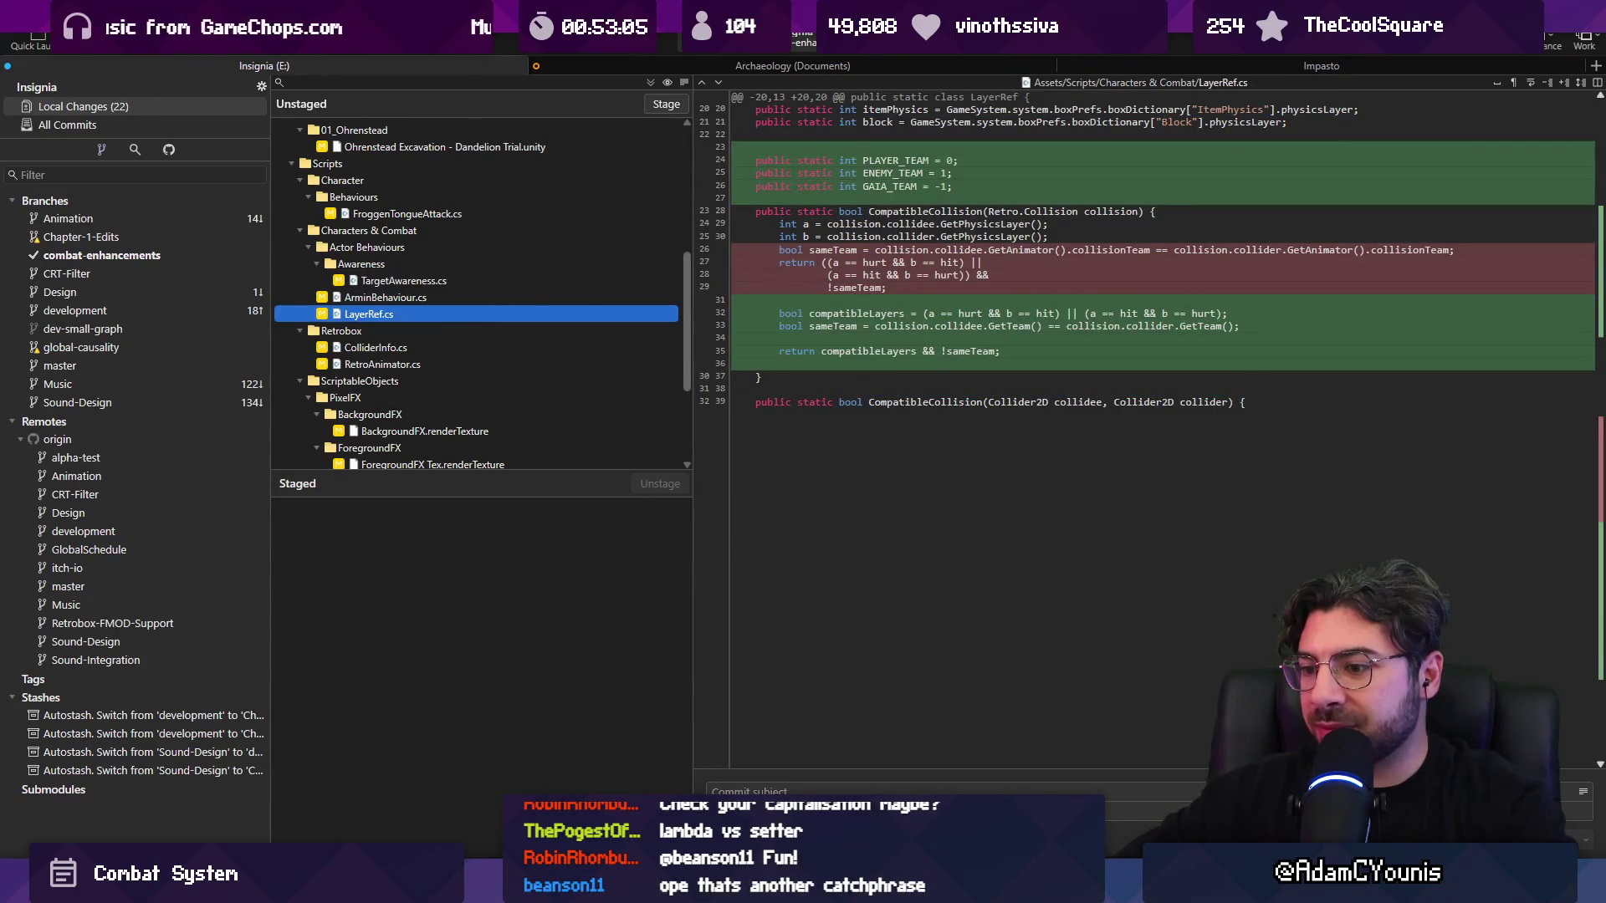
key("alt+Tab")
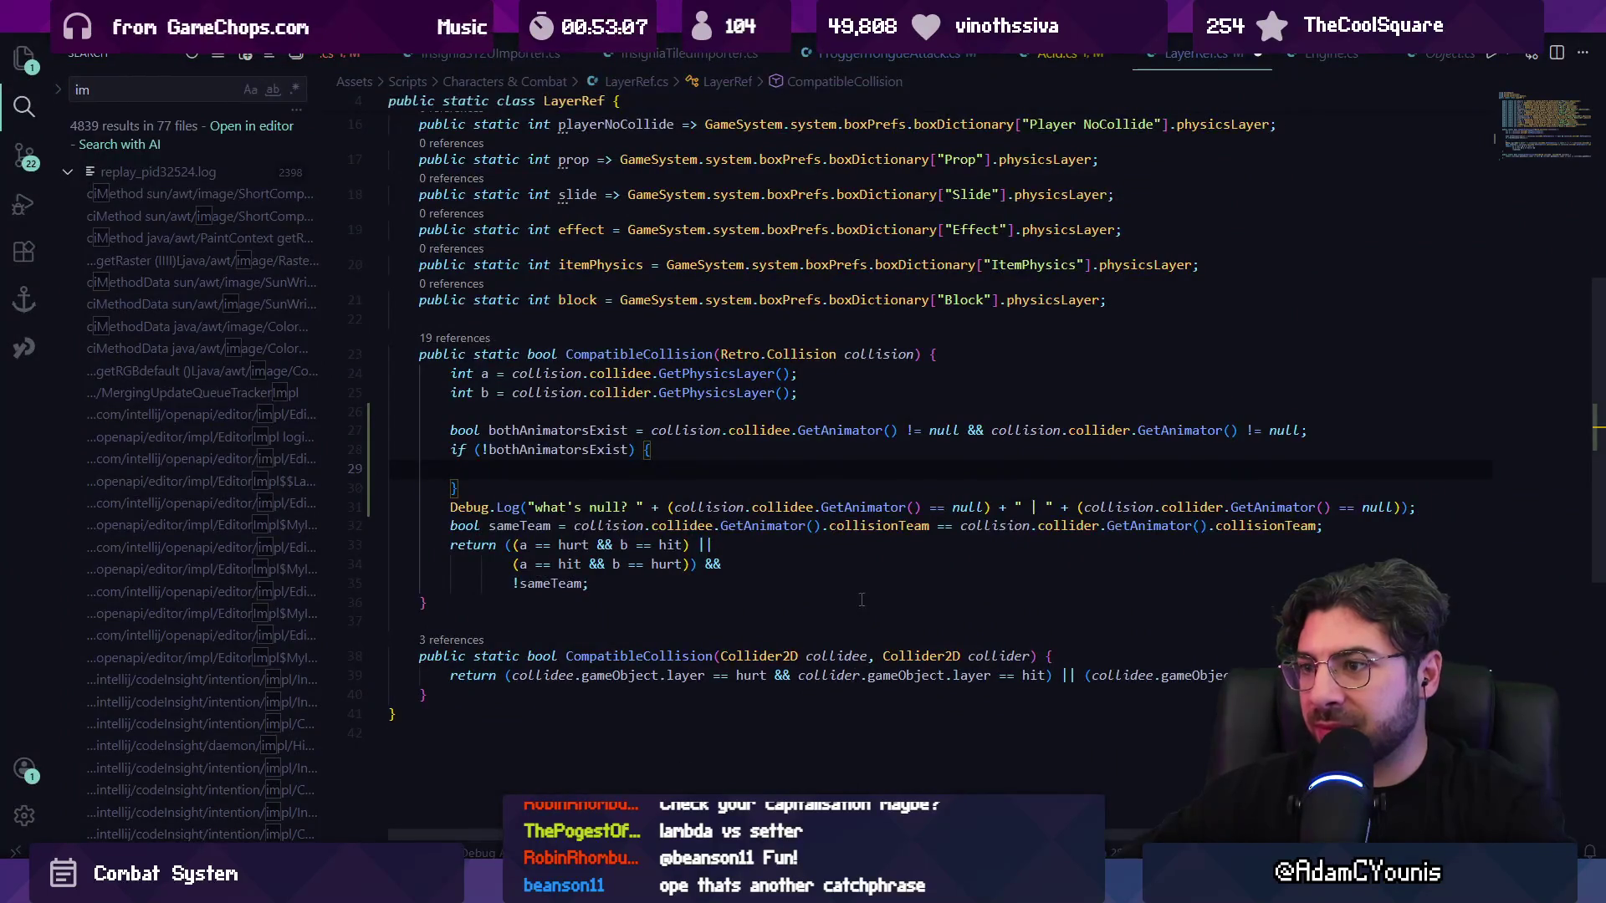
- Close LayerRef.cs discarding unsaved changes, then reopen it via the 'layerref' file search
left_click(1255, 56)
left_click(830, 455)
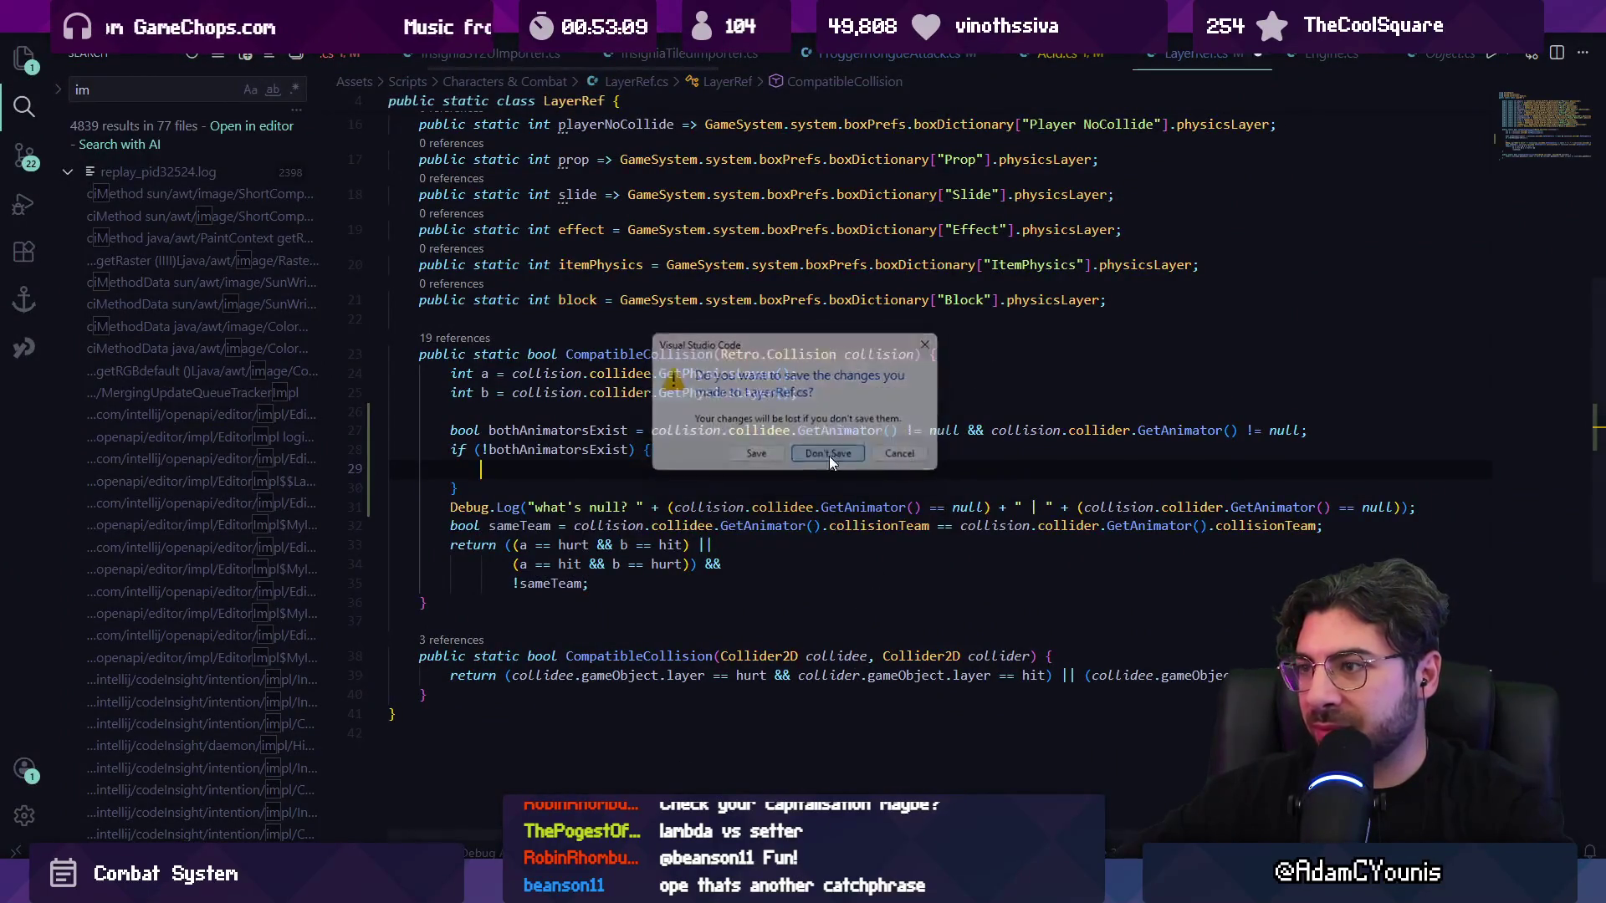
key("ctrl+p")
type("layerref")
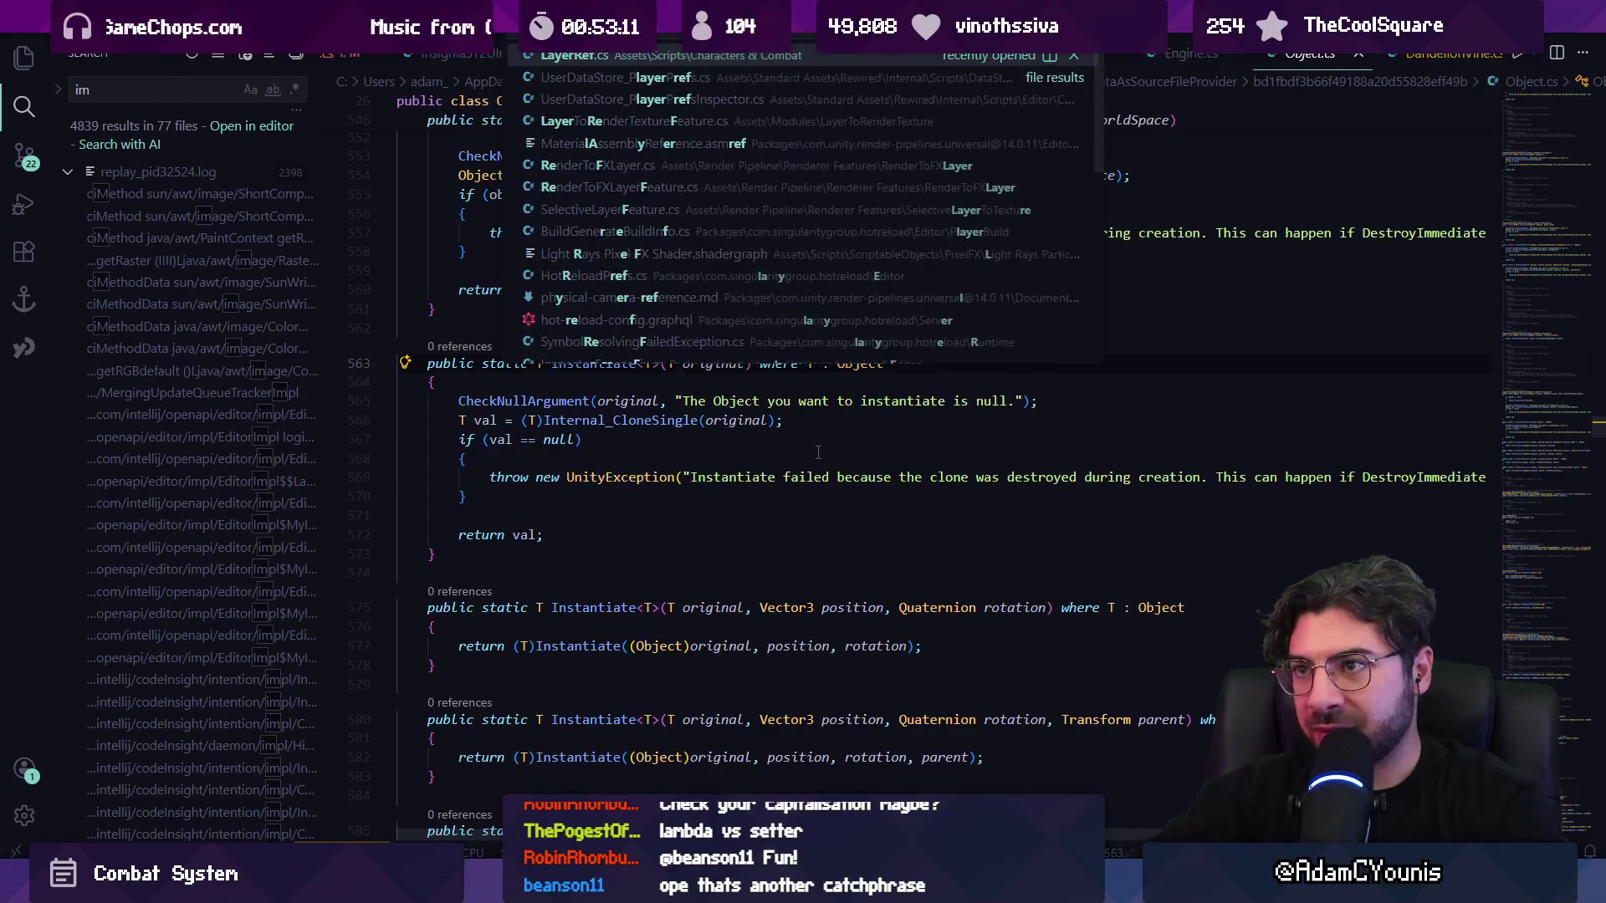
key("Return")
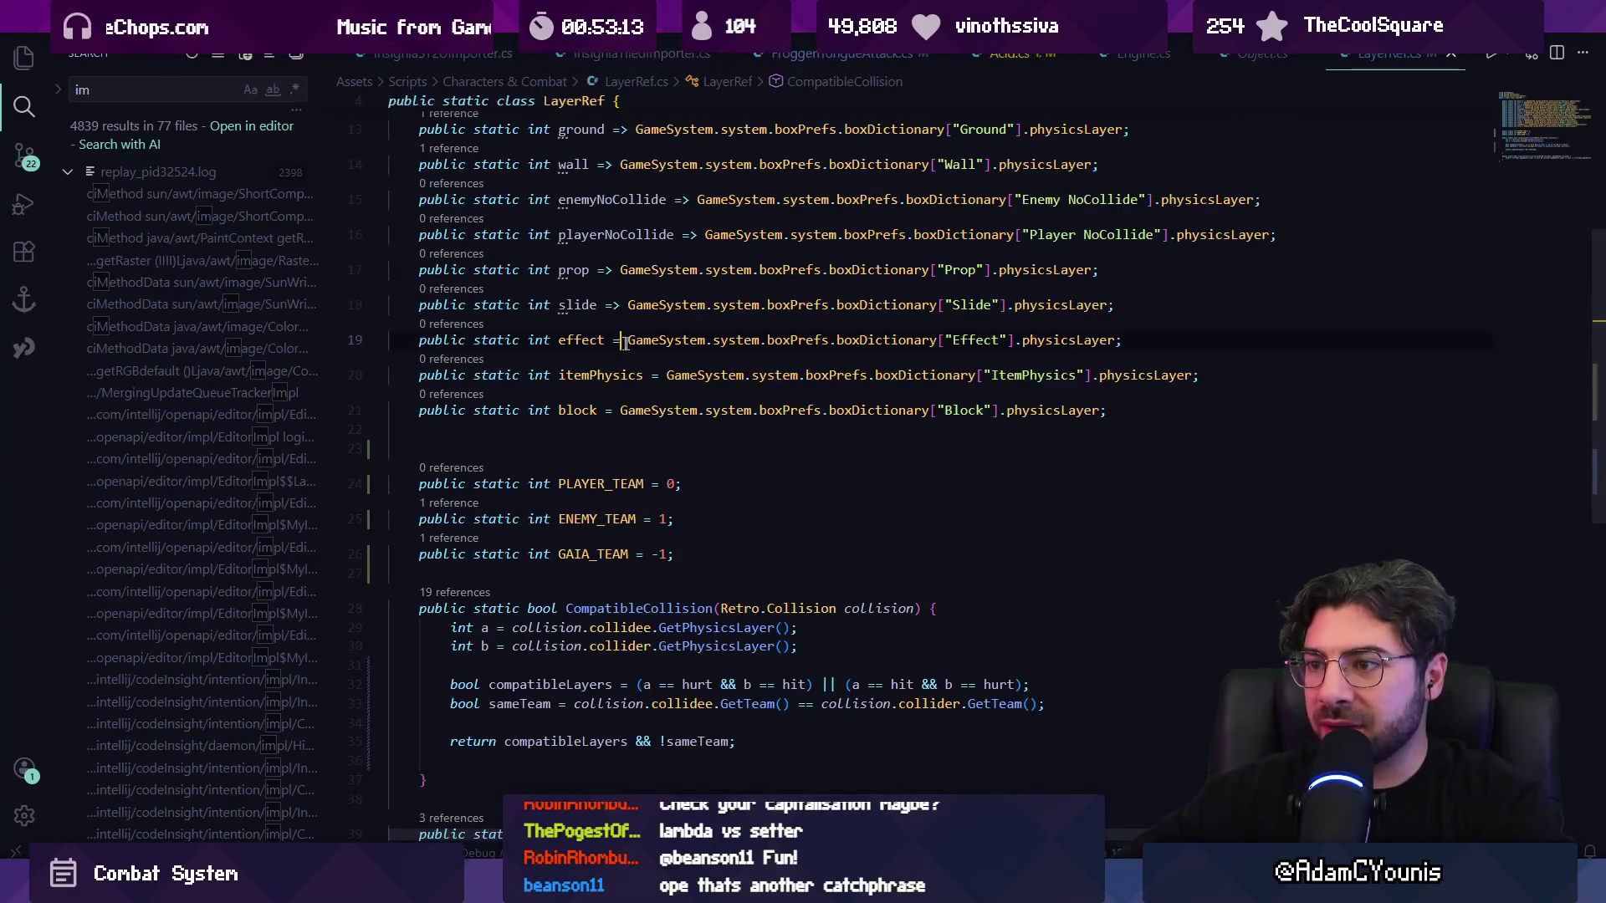
- Change '=' to '=>' on the effect, itemPhysics and block lines and review the diff in Fork
type(">")
key("Down")
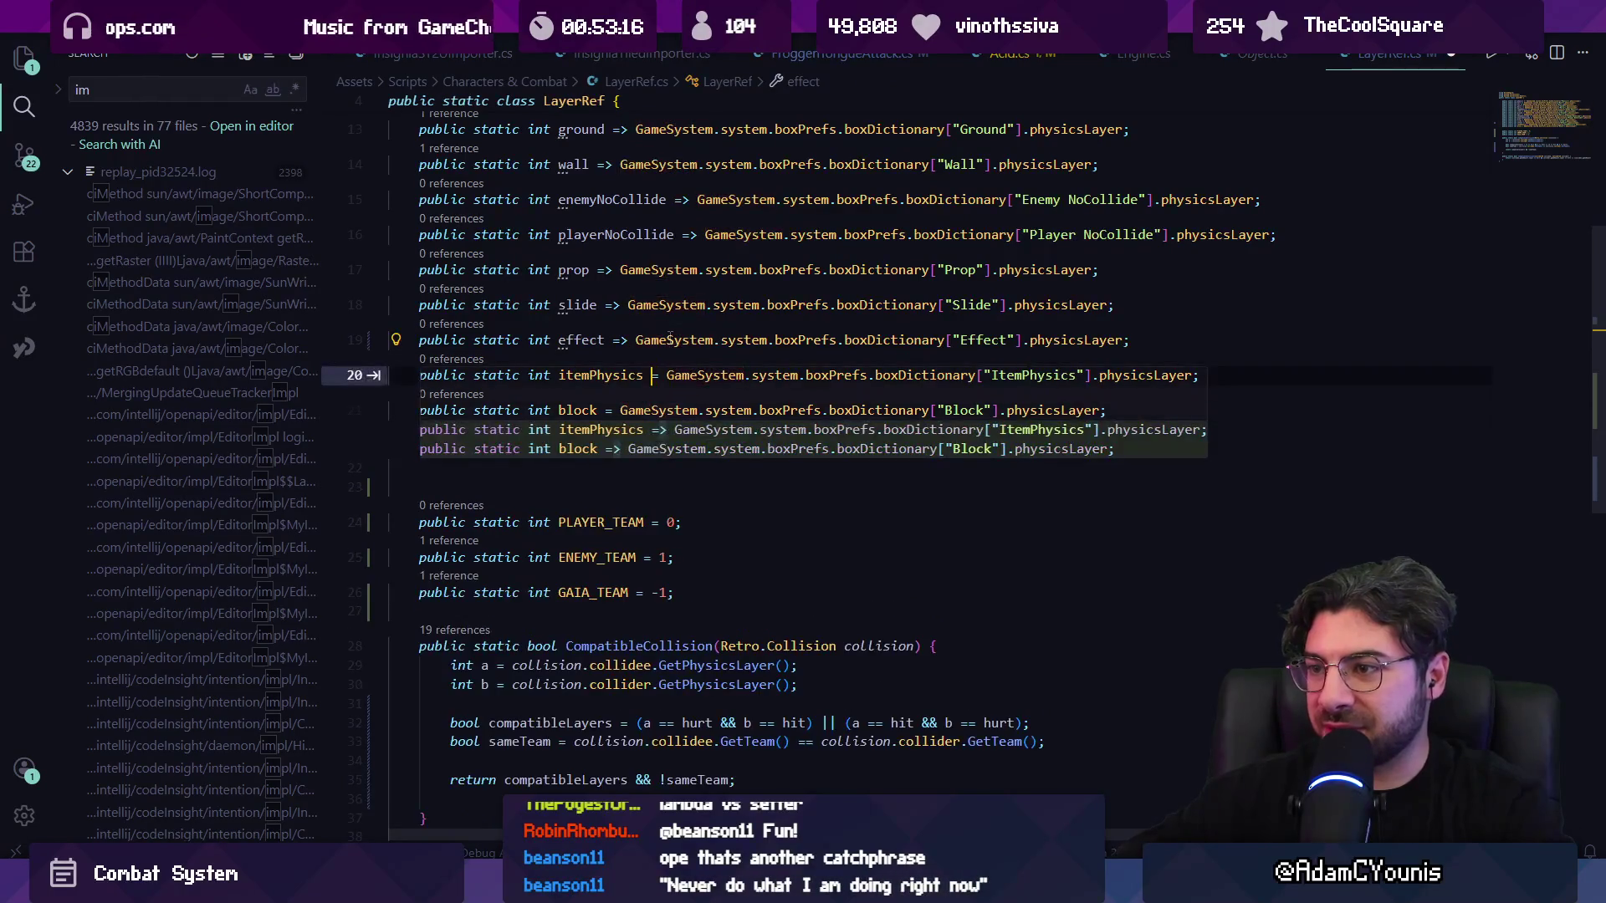
type(">")
key("Down")
key("Left")
key("Left")
key("Left")
type(">")
scroll(661, 368, "up", 2)
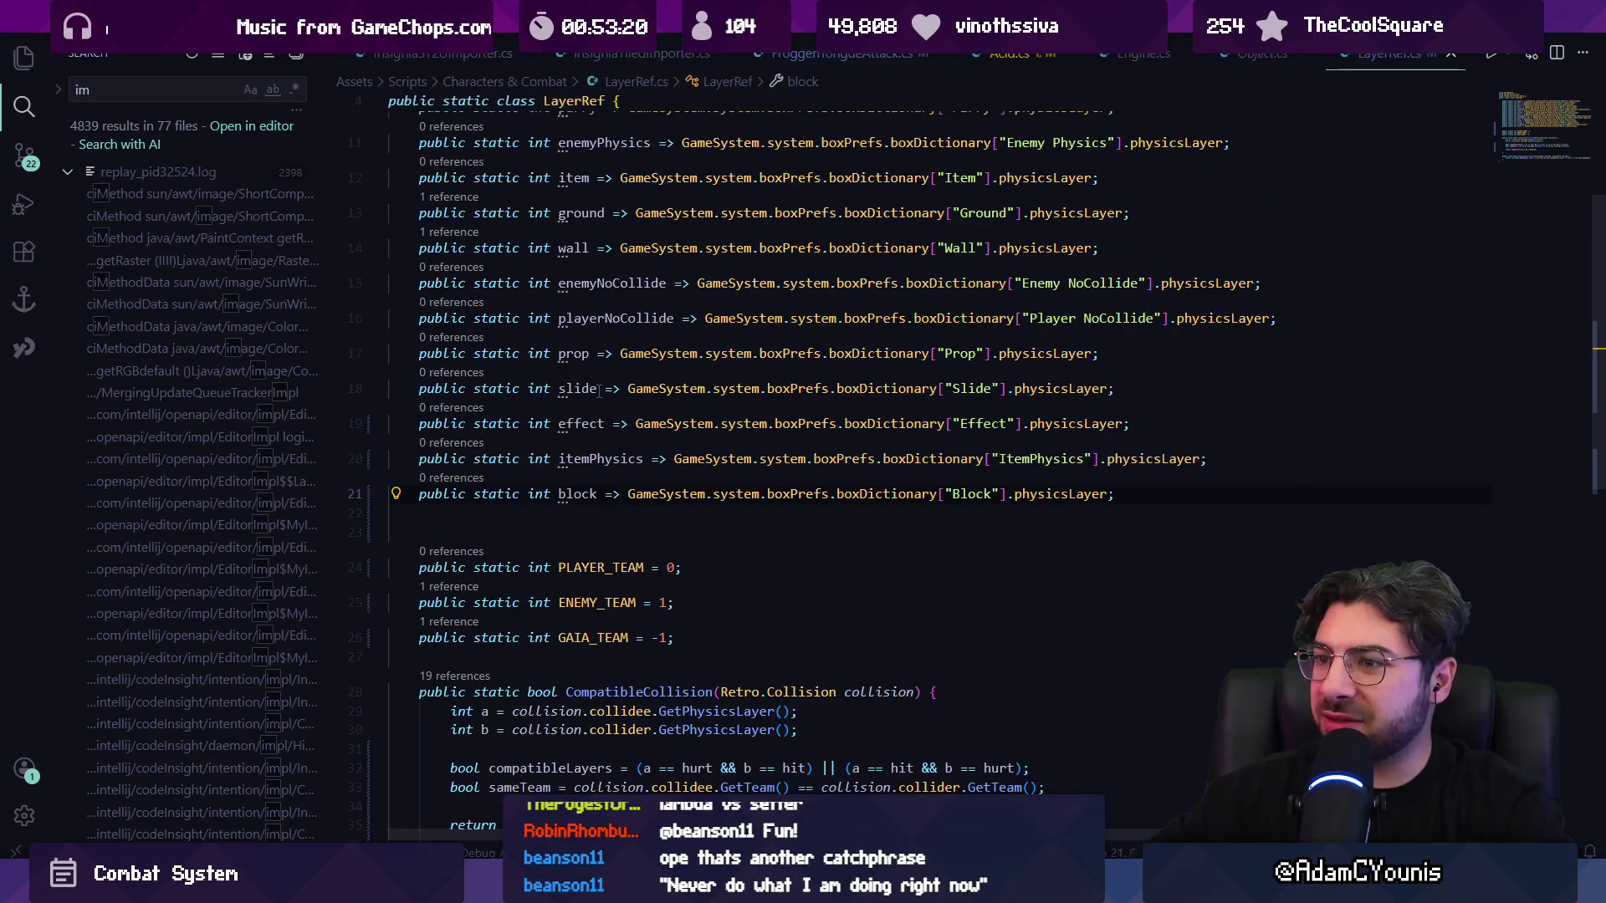
scroll(599, 391, "up", 3)
key("alt+Tab")
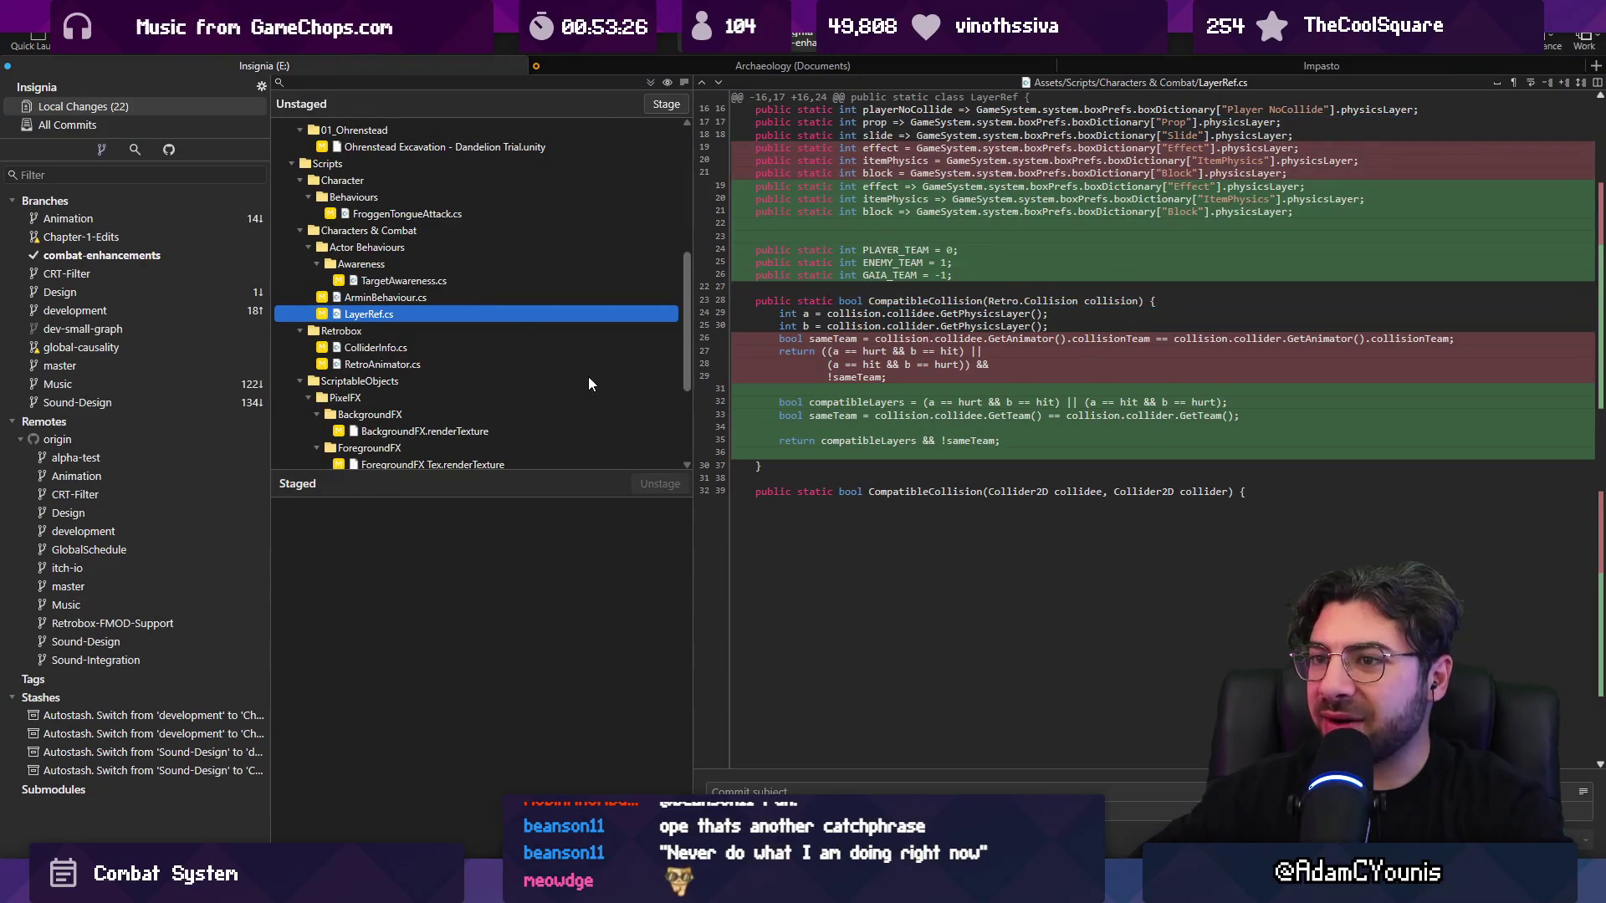
key("alt+Tab")
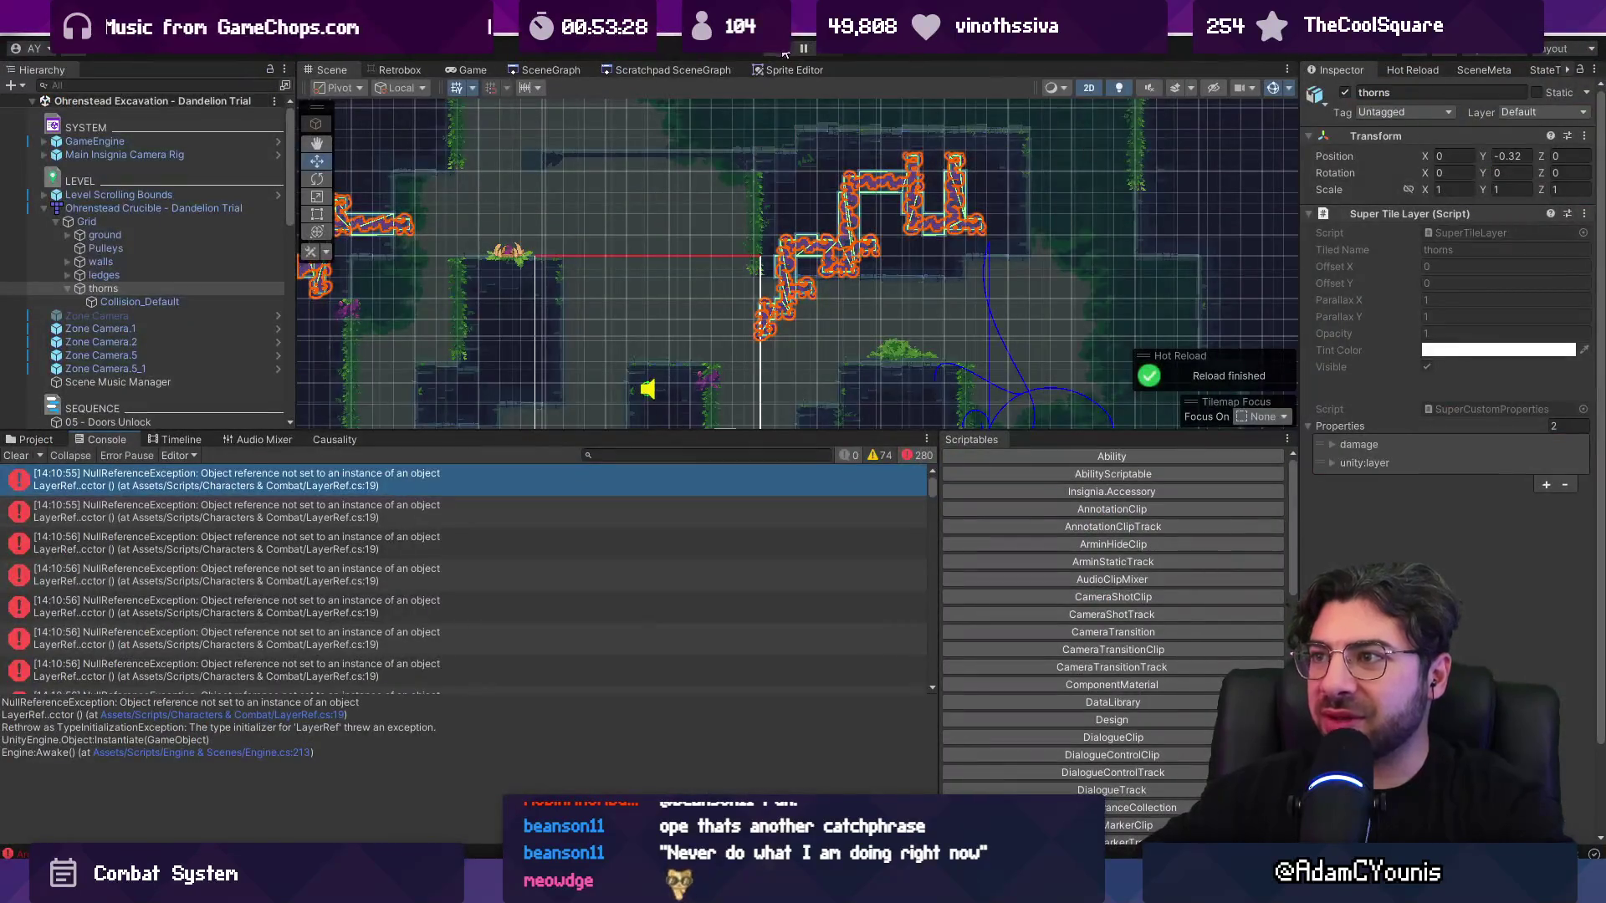
- Play-test the level, inspect the first error's stack trace, and clear the Console
left_click(771, 53)
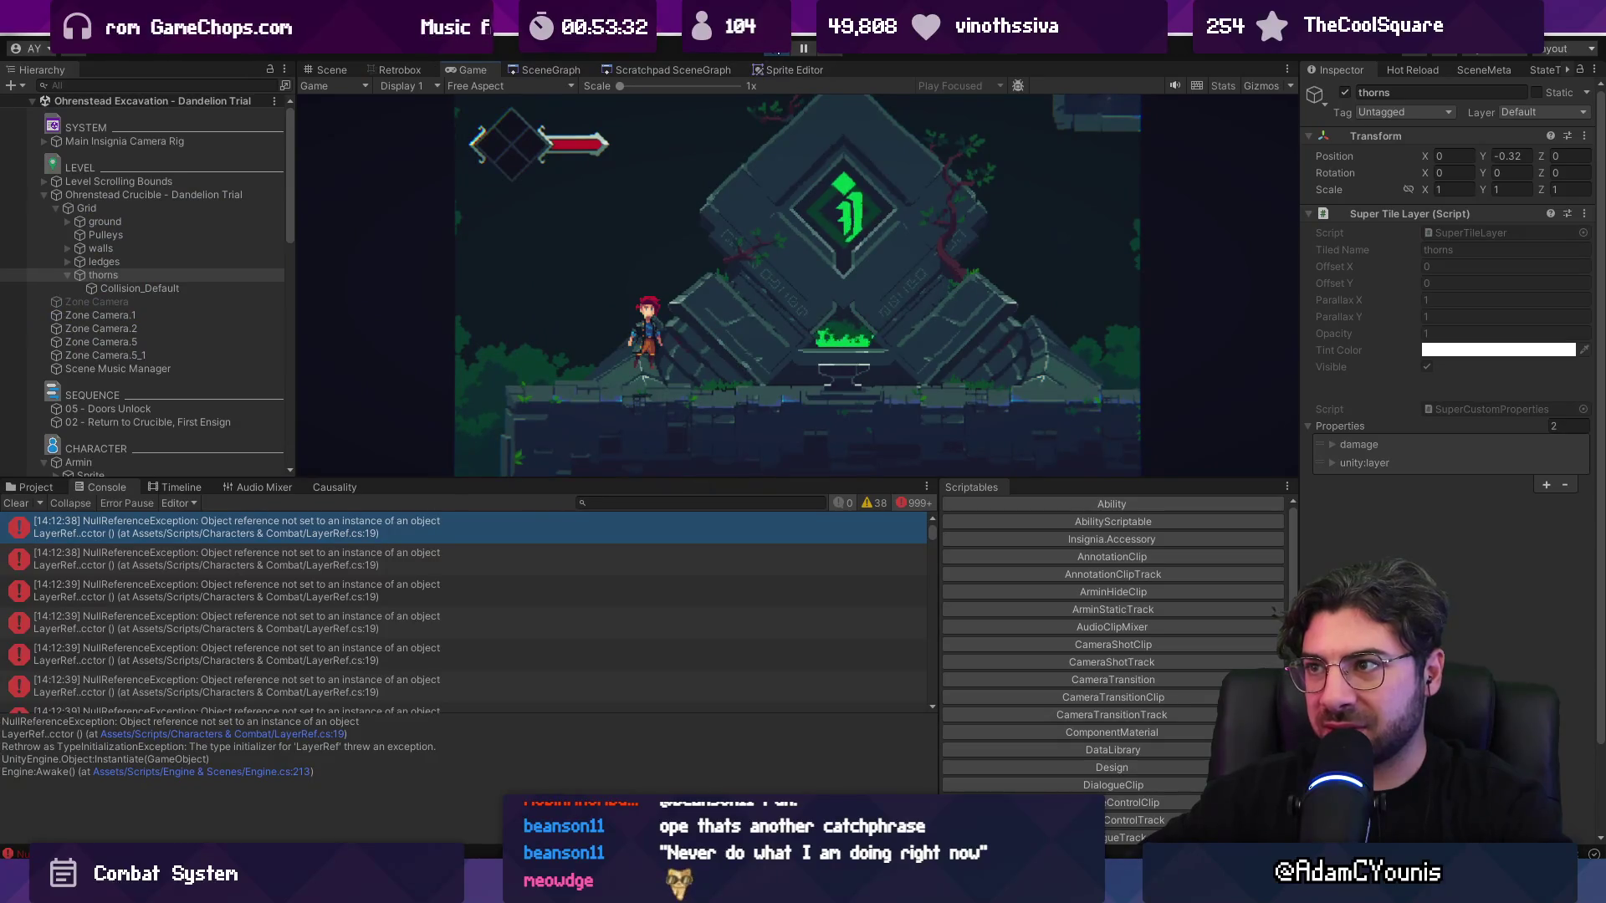
left_click(771, 54)
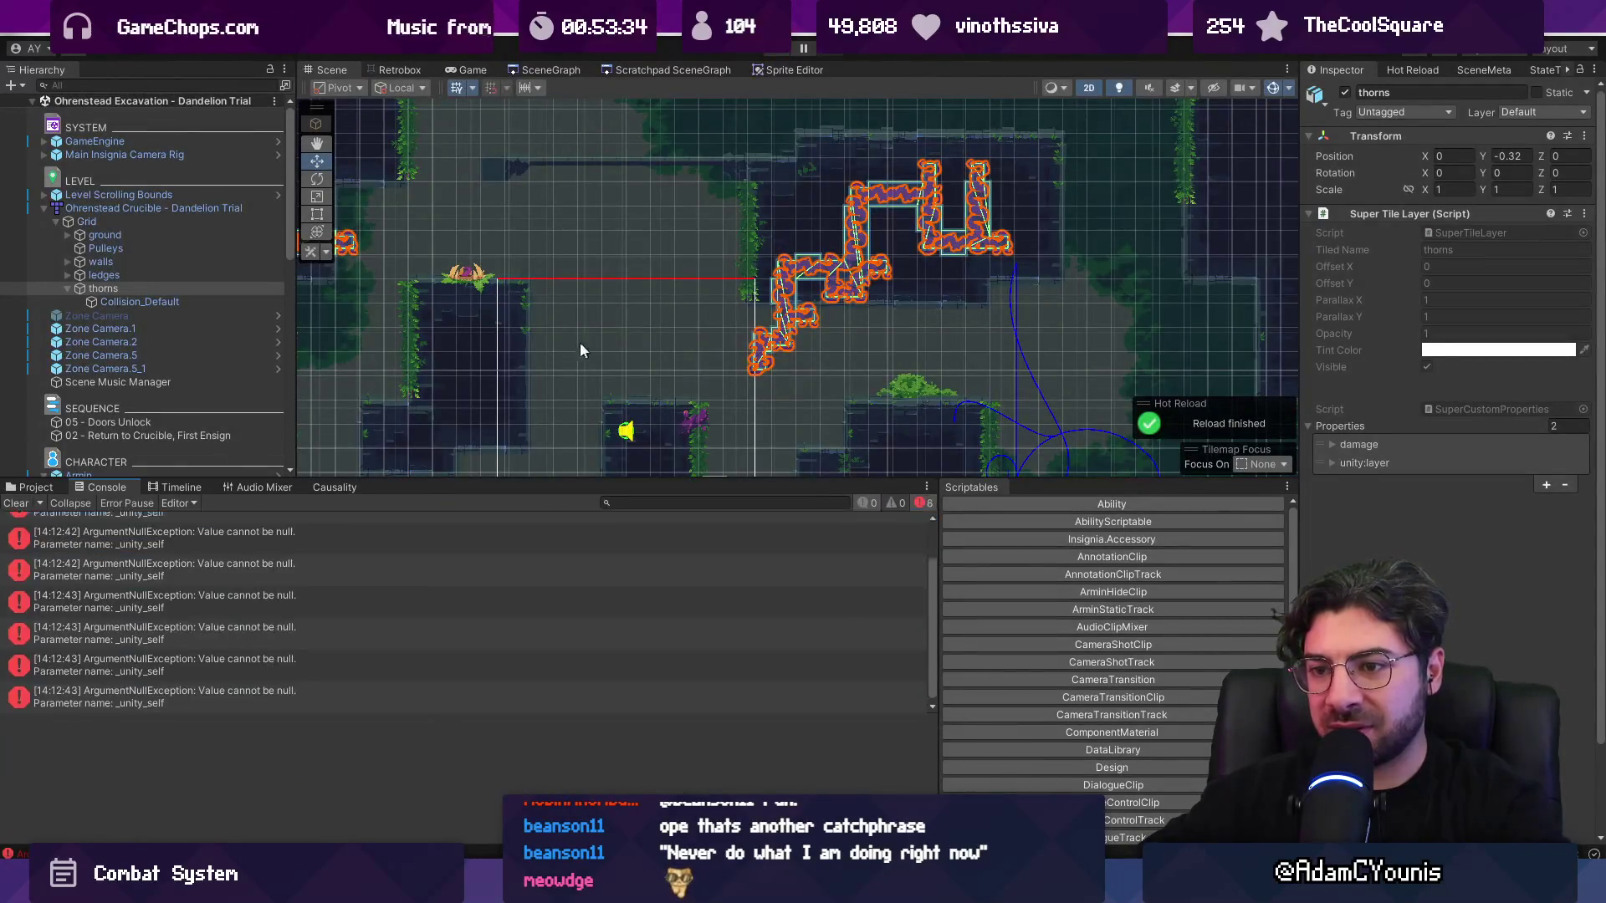
left_click(526, 537)
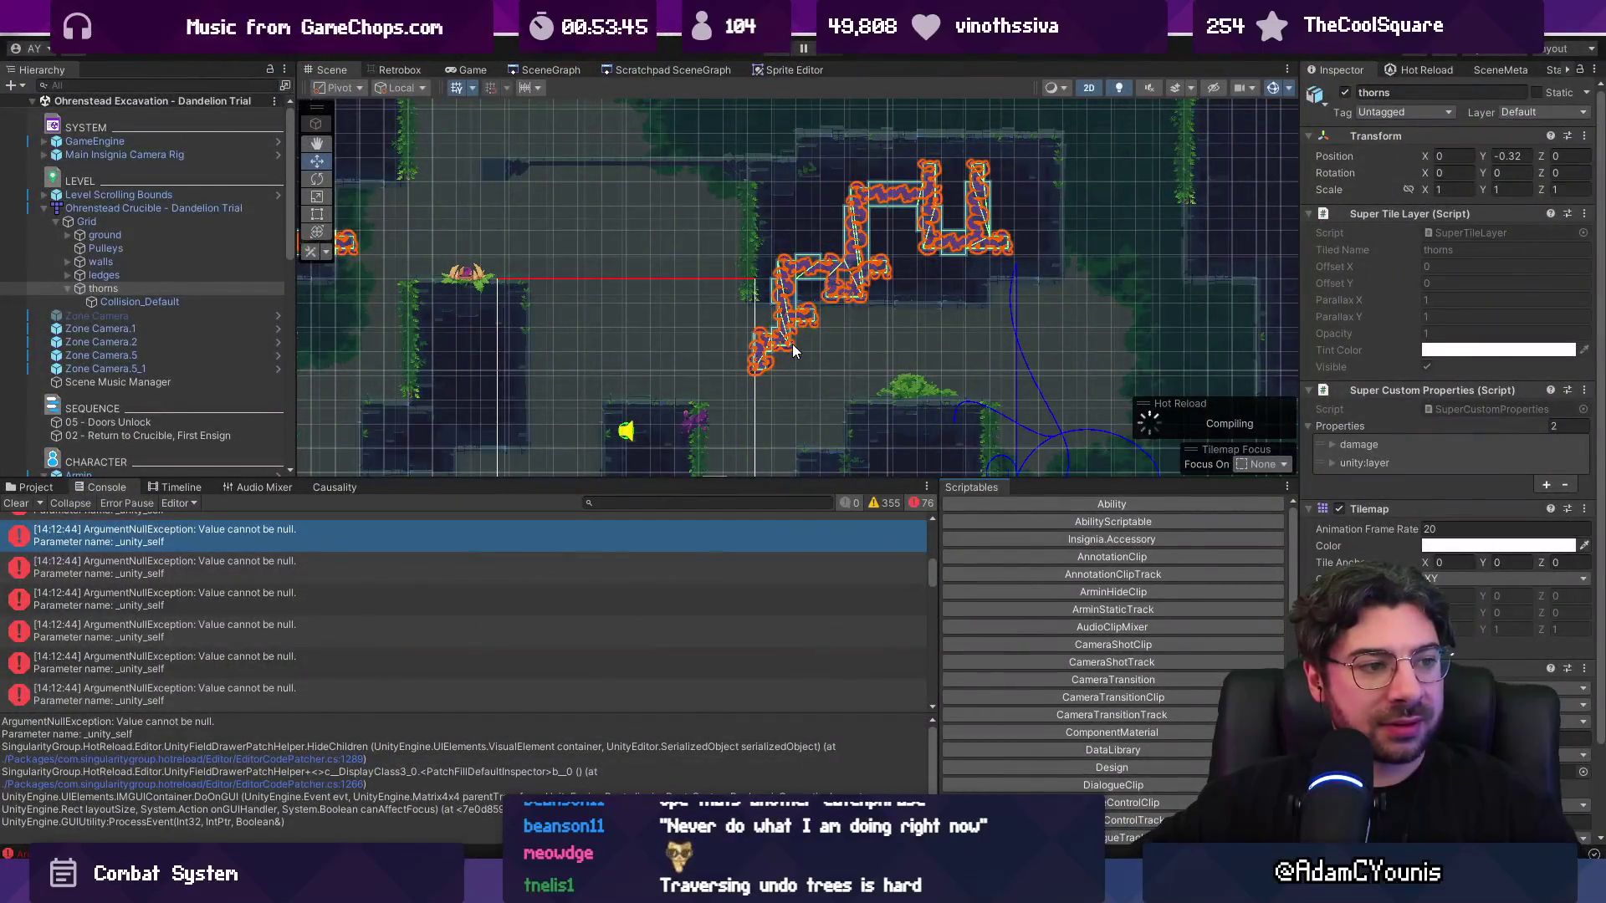
left_click(16, 503)
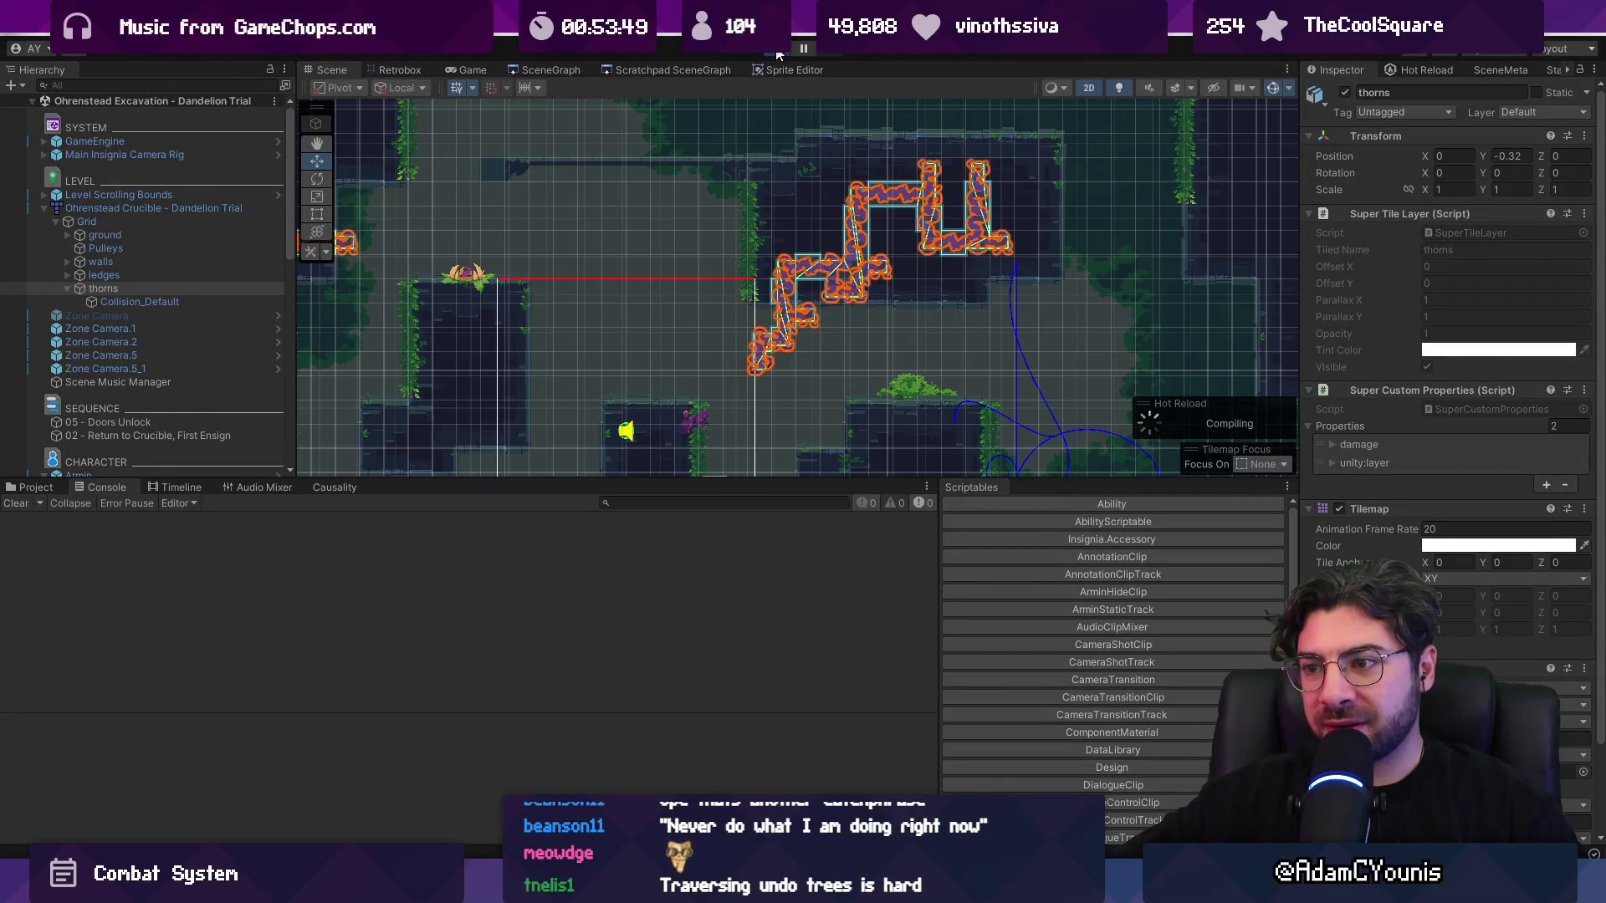
- Open RetroAnimator.cs from the Armin Jump 2 sheet-version warning
key("Left")
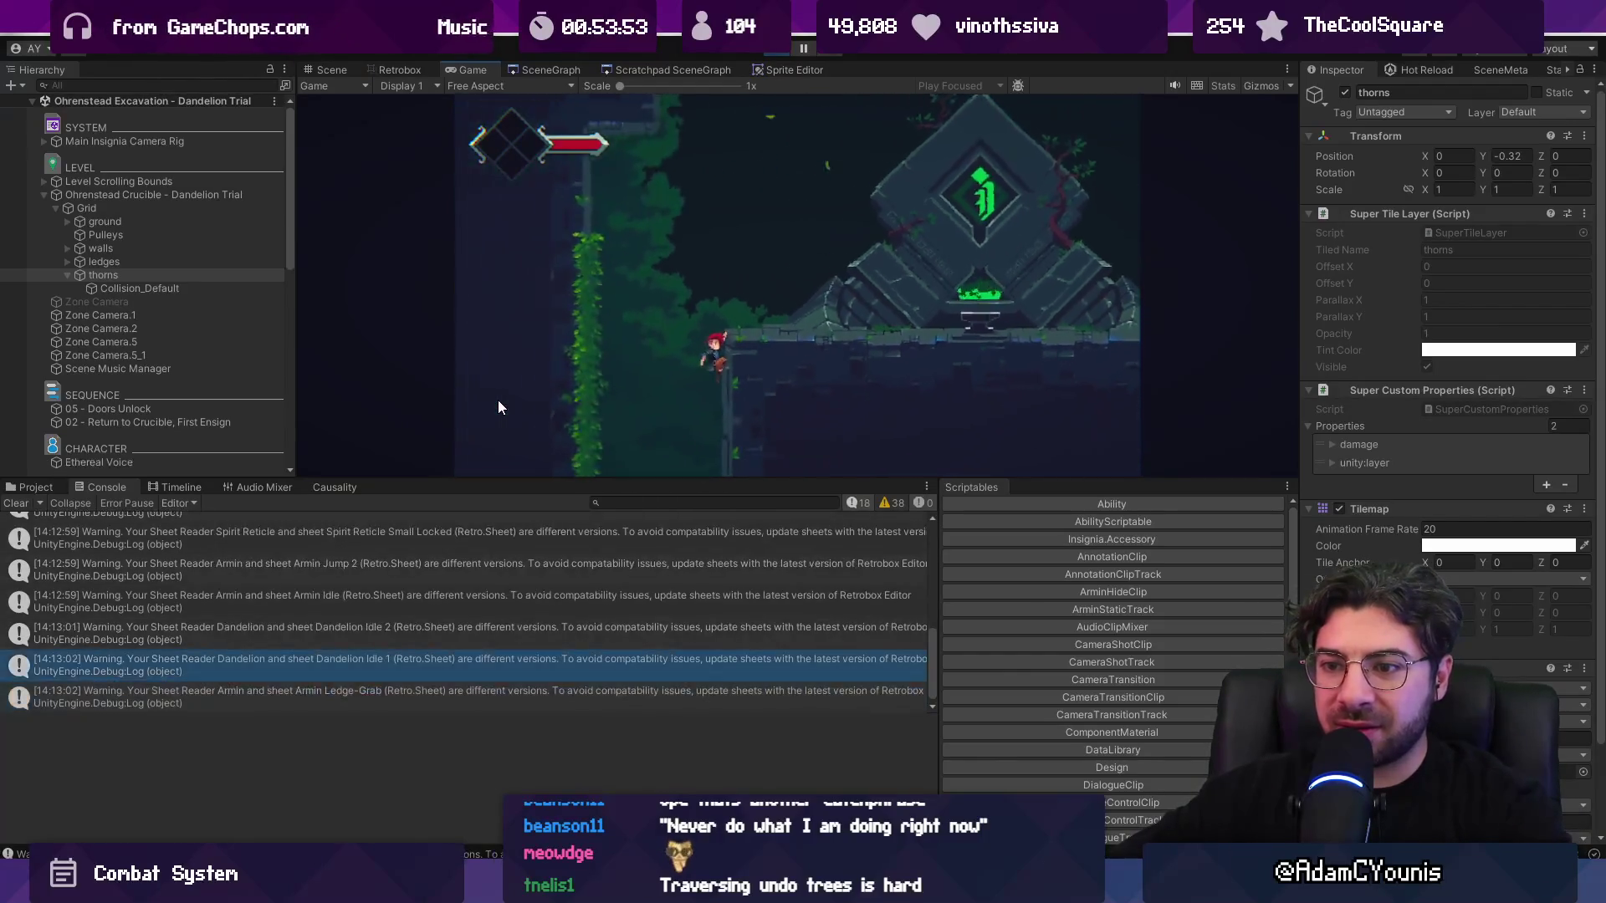
left_click(507, 533)
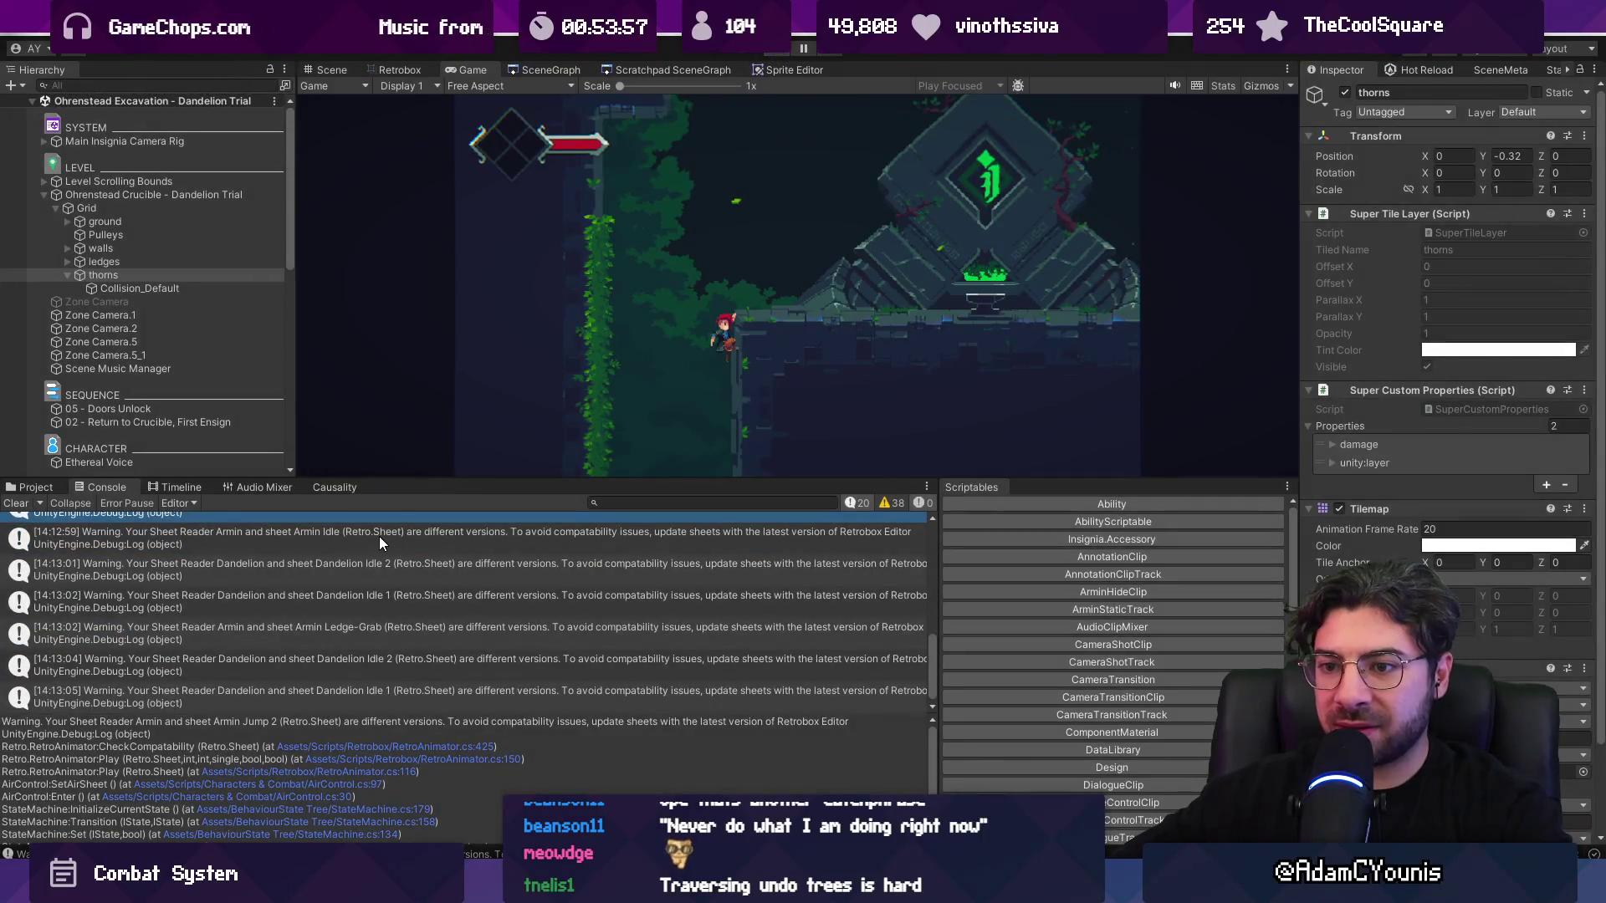
double_click(380, 538)
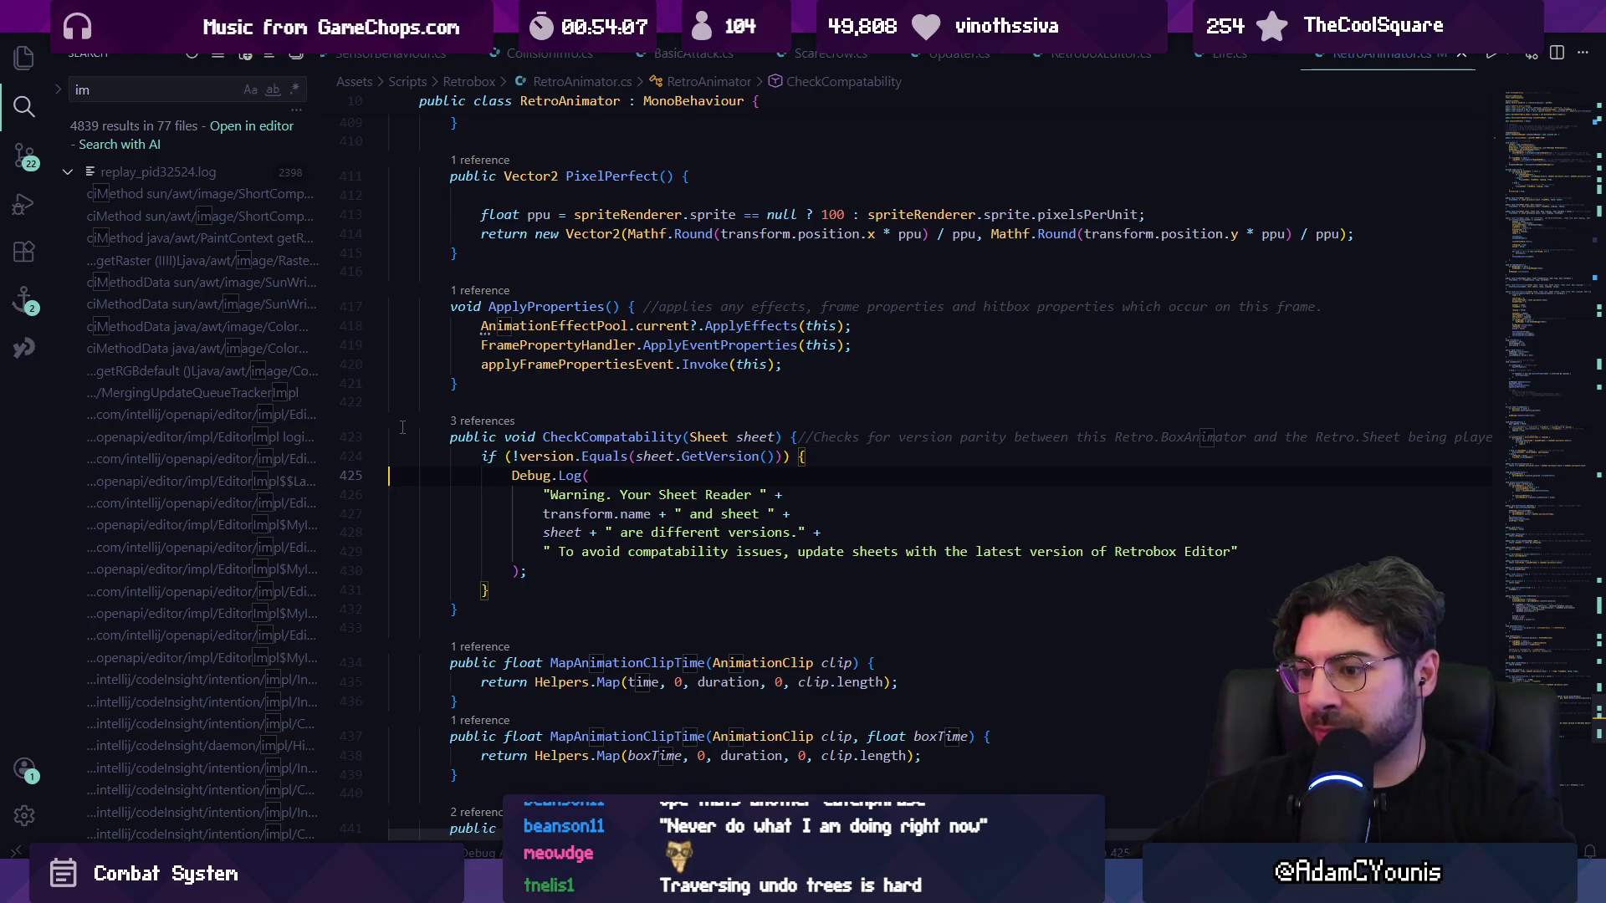
- Wrap CheckCompatability's sheet-version if block in /* */ and save RetroAnimator.cs
key("Return")
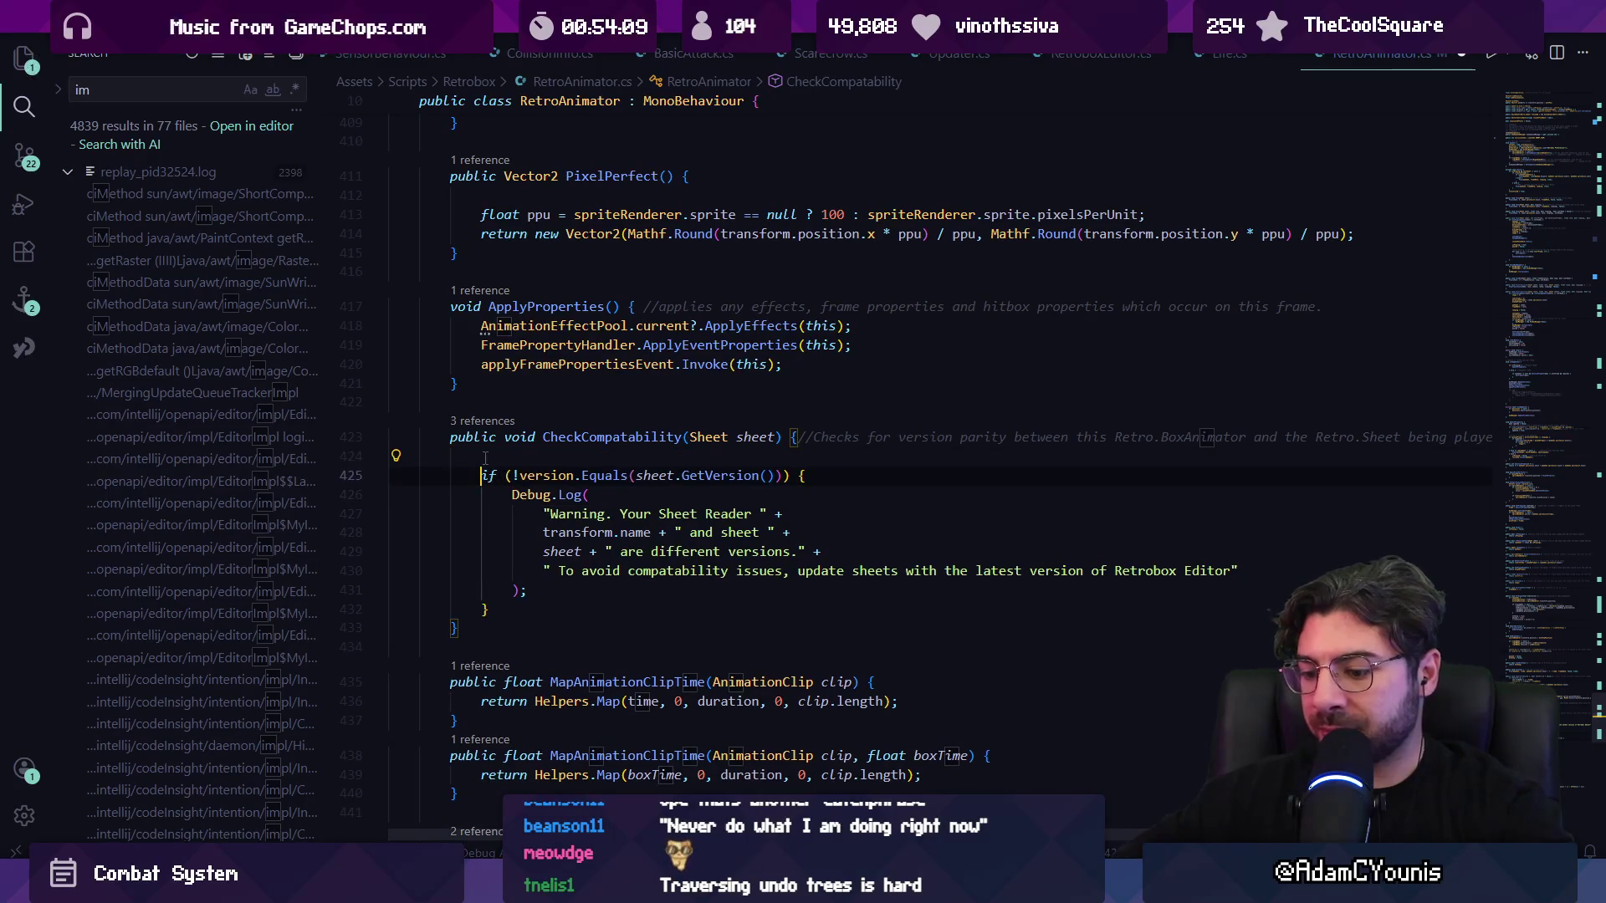
type("/*")
left_click(523, 609)
key("Return")
type("*/")
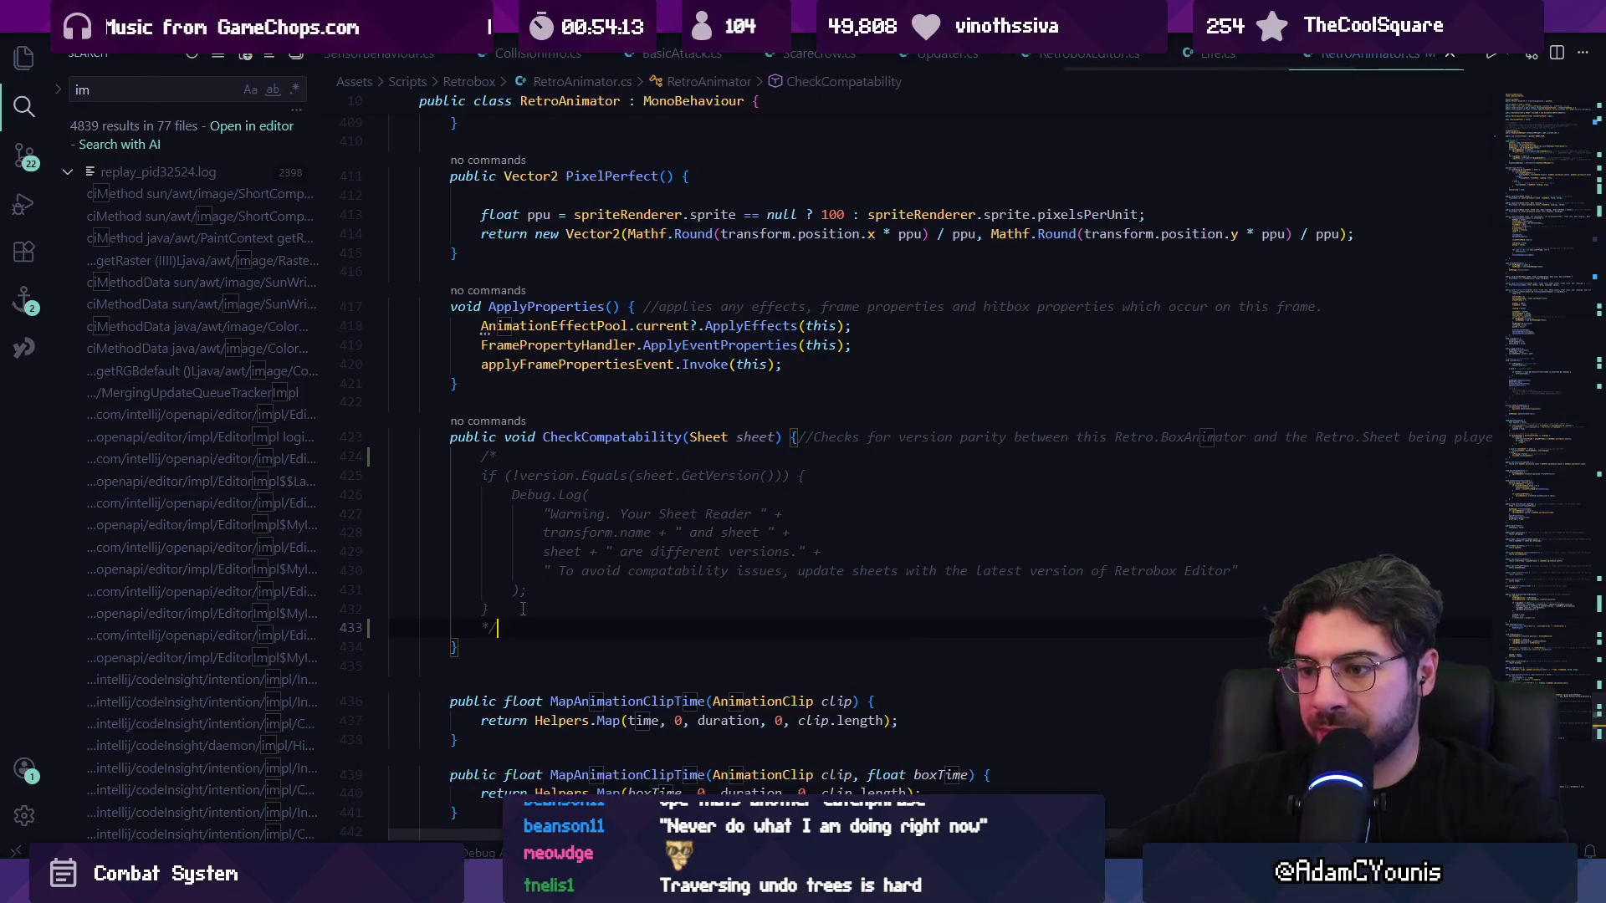
key("ctrl+s")
key("alt+Tab")
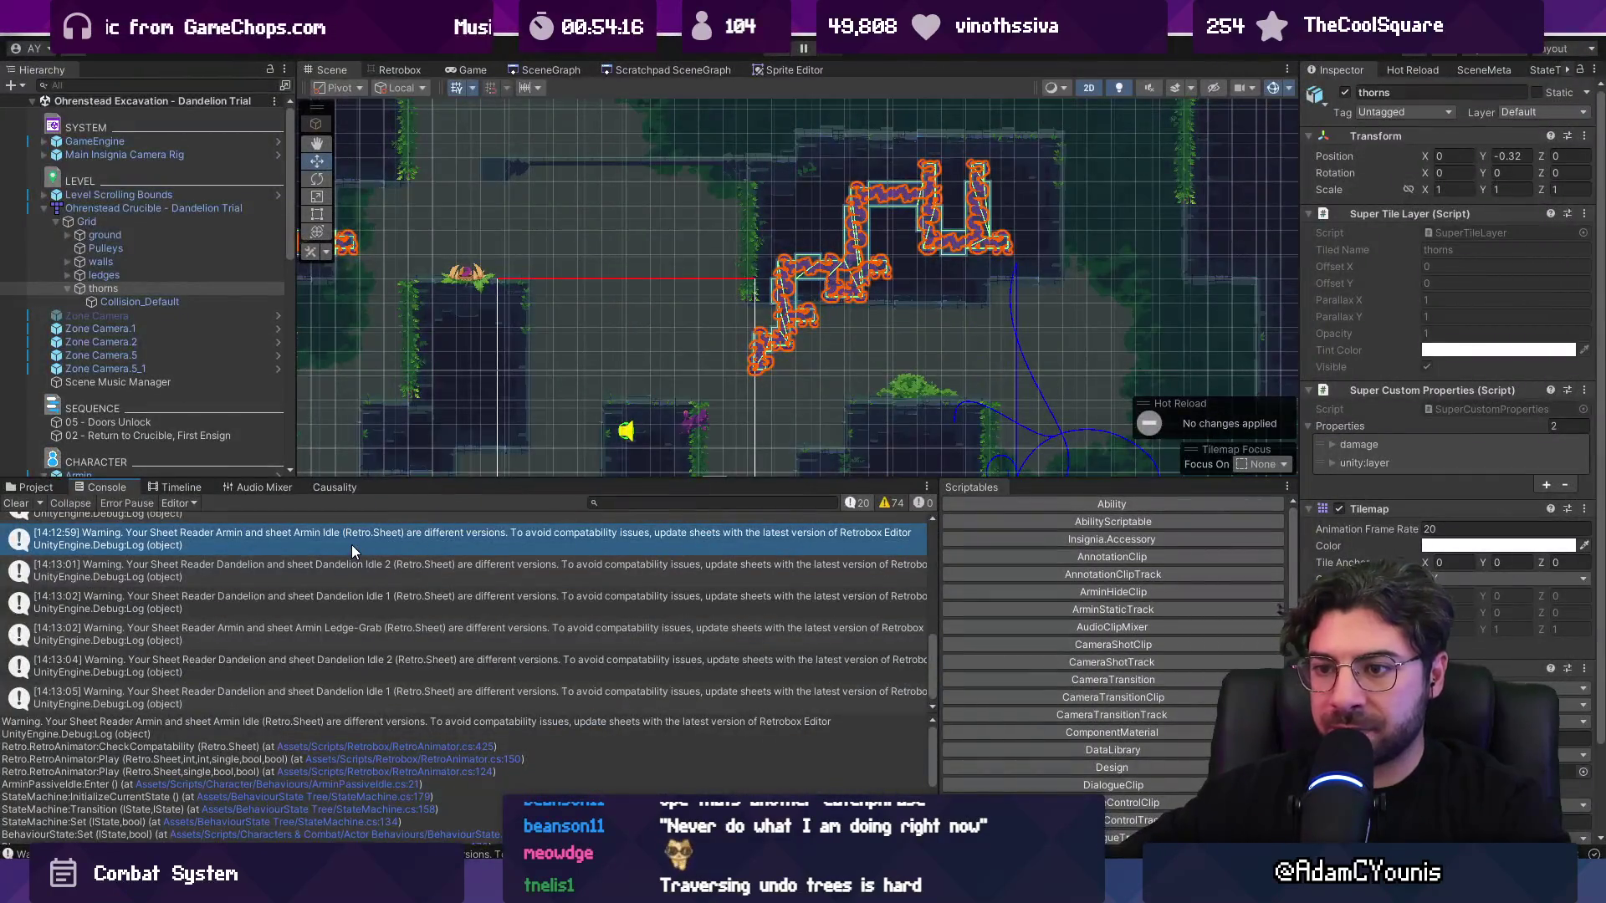
- Play the level, climb the vine wall, land on the thorns, and inspect the 'Collision outcome: Hit' log
left_click(774, 52)
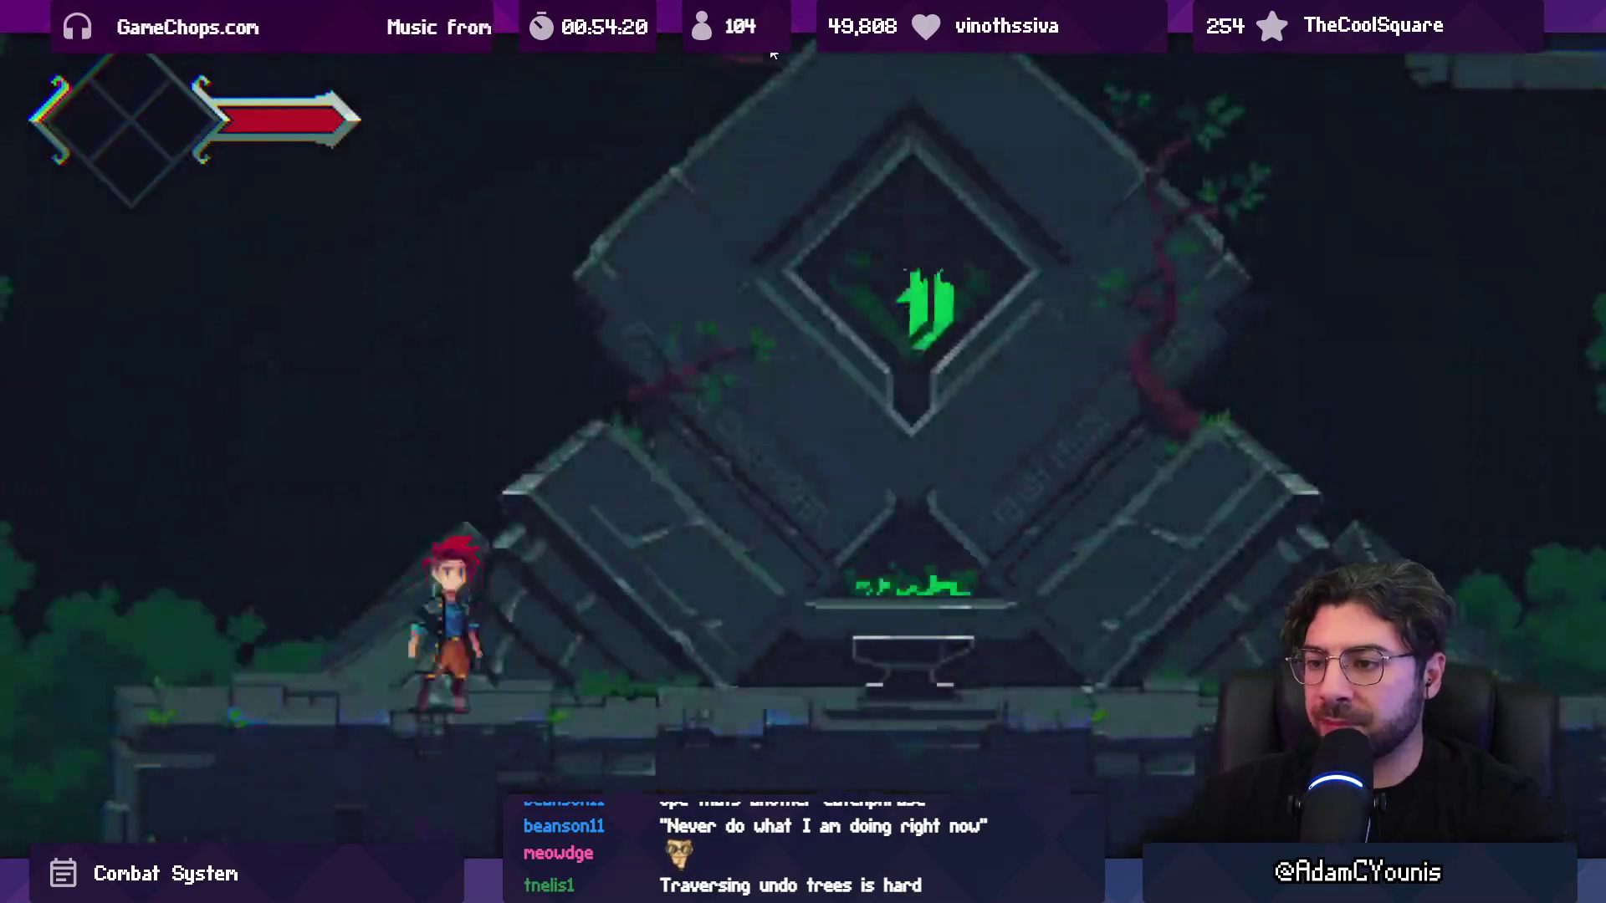
key("shift+space")
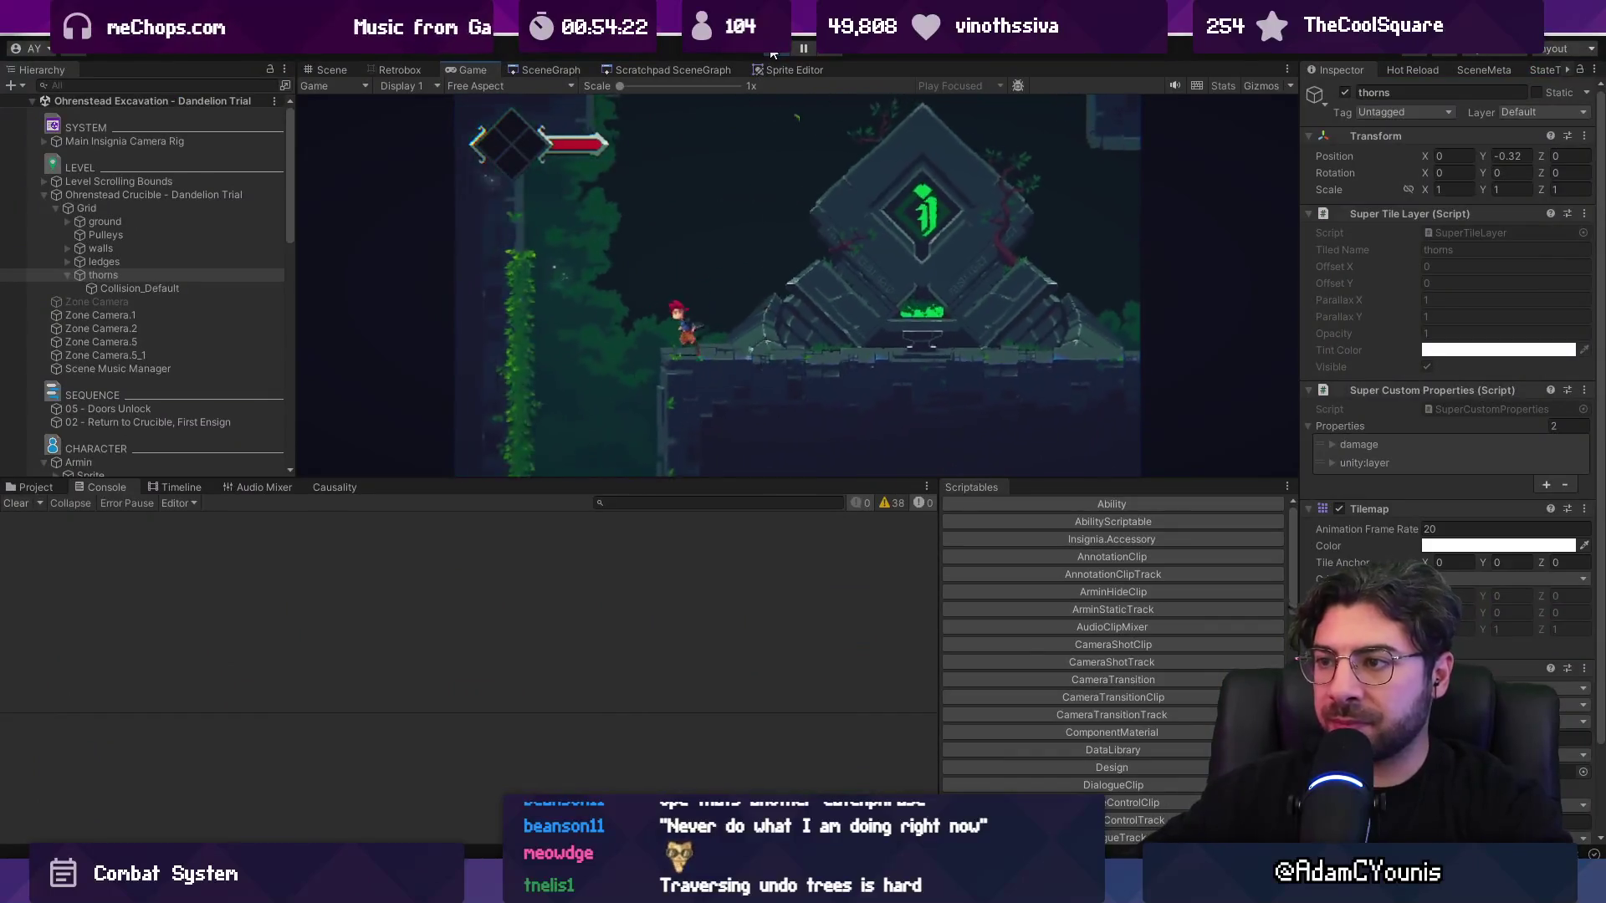
key("Left")
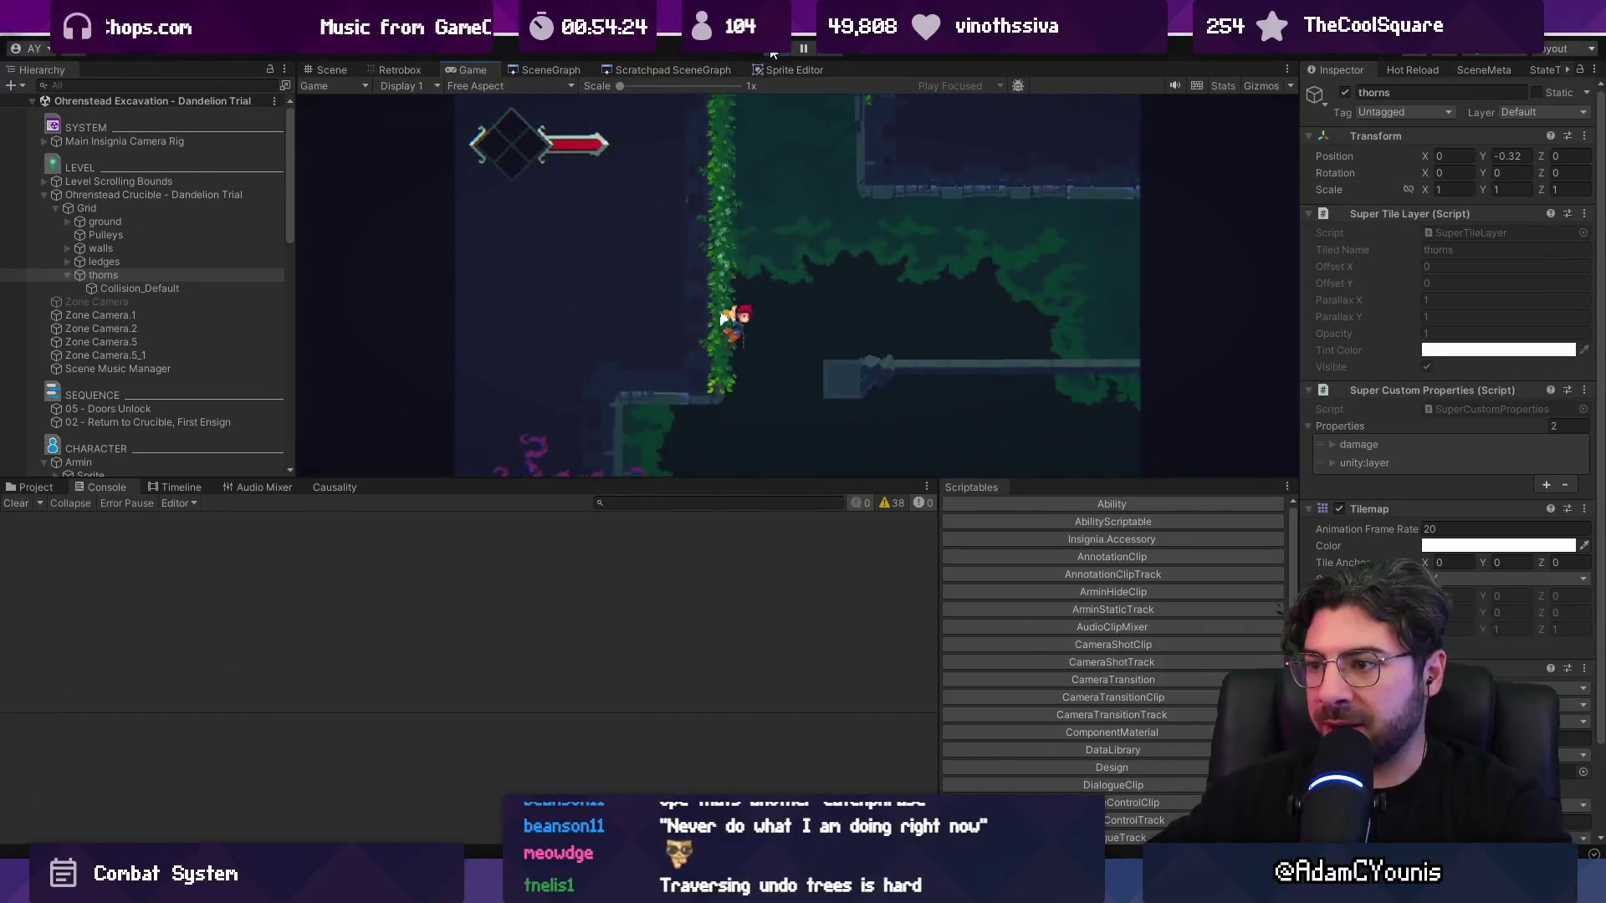
key("Down")
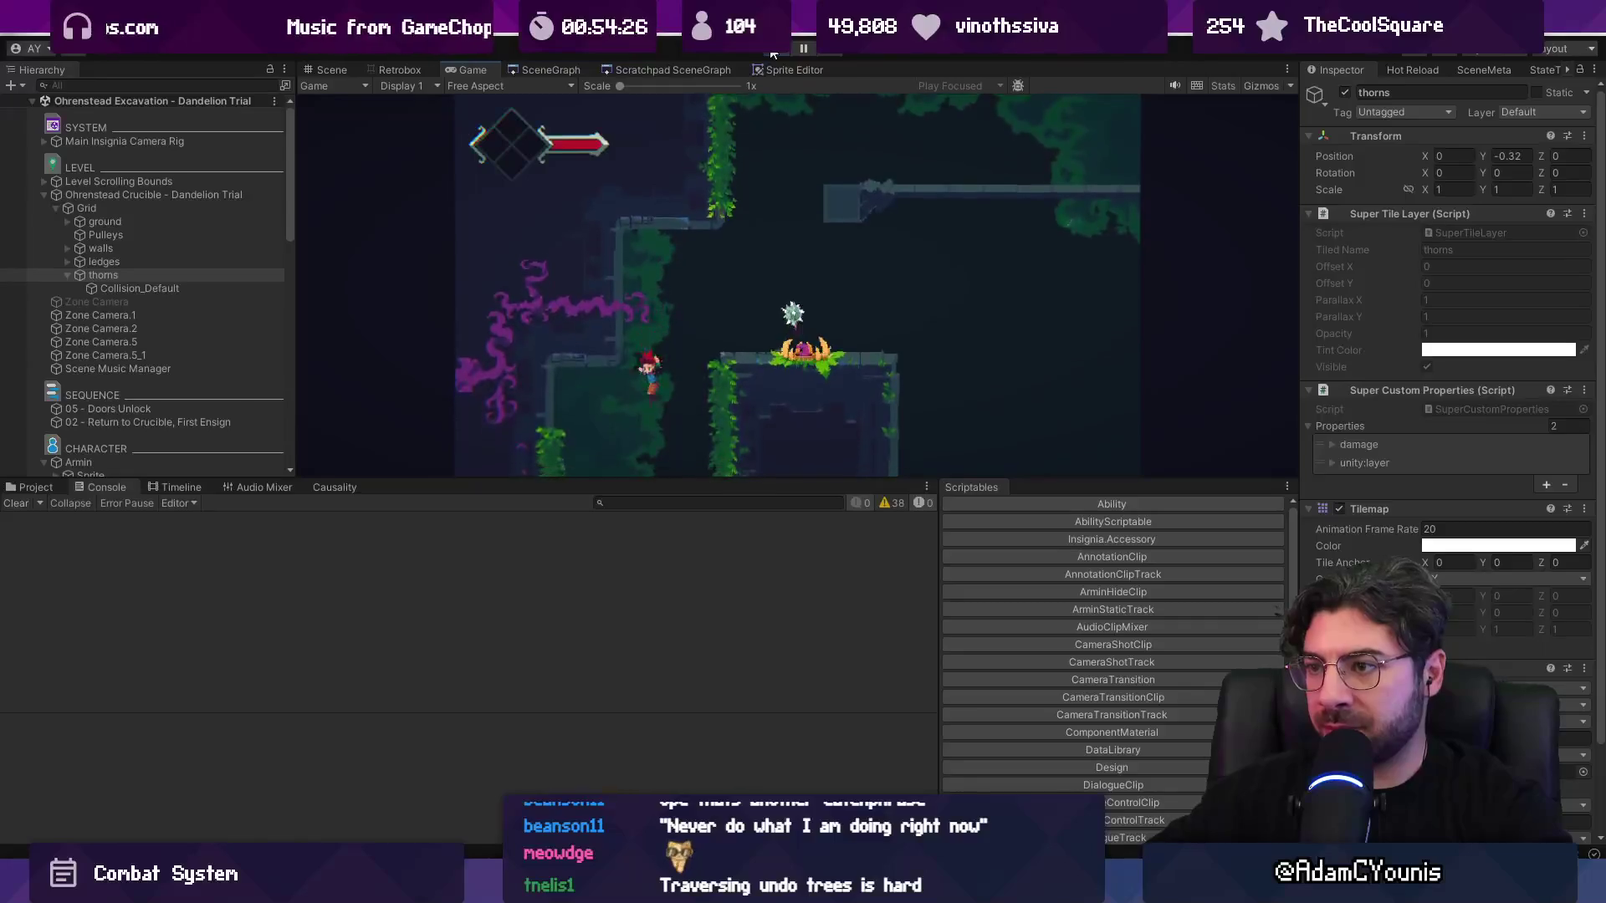
key("Up")
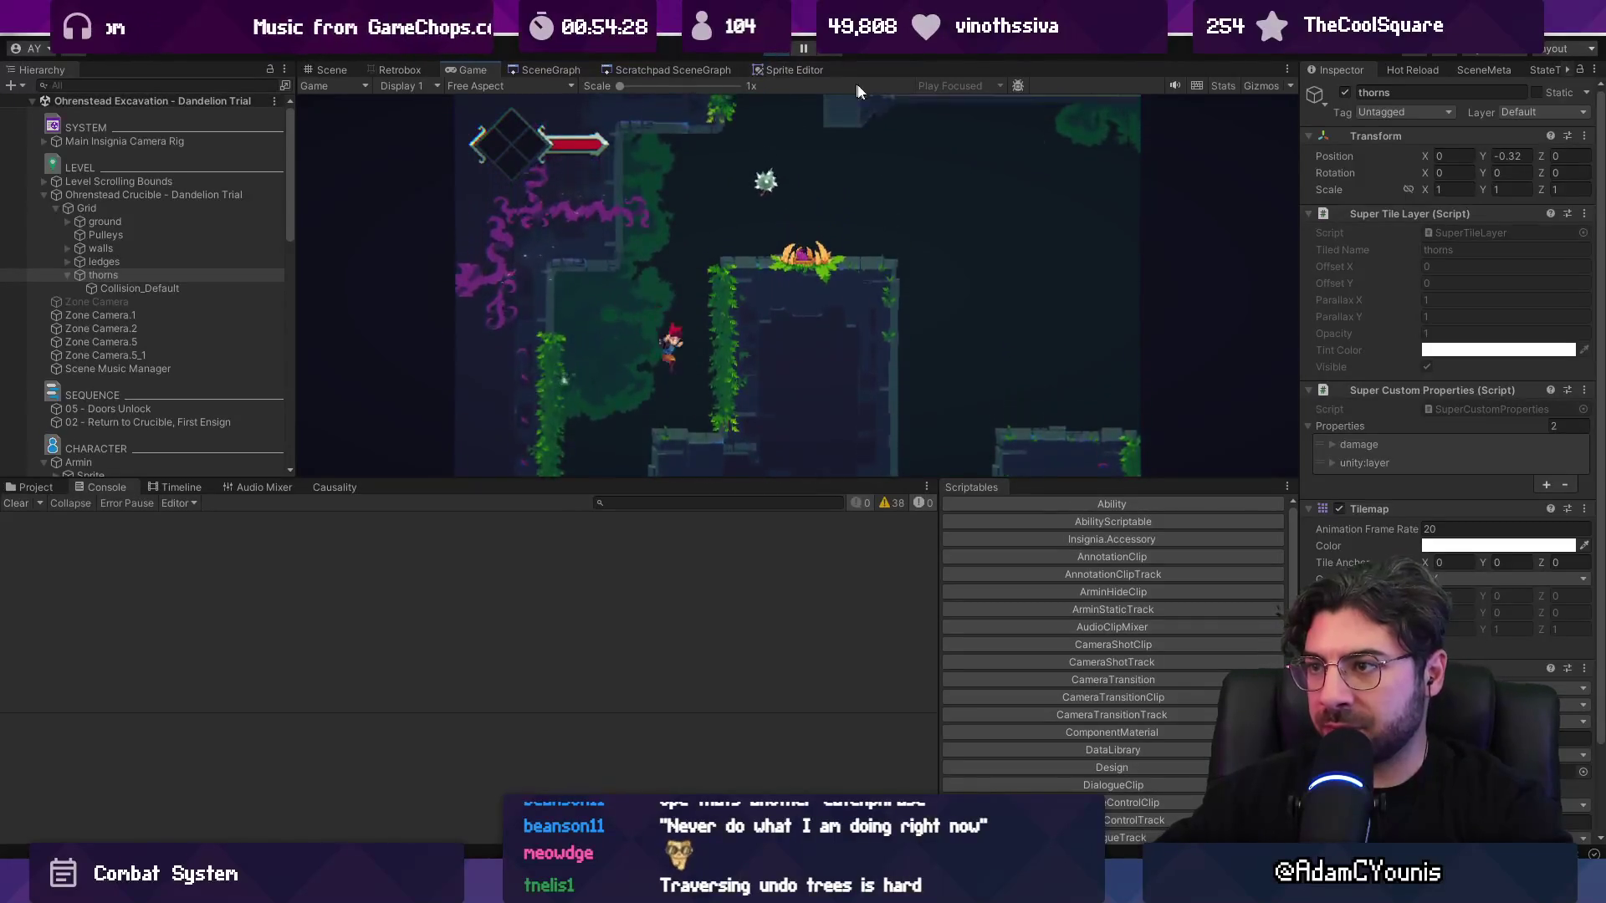
key("Right")
key("Right")
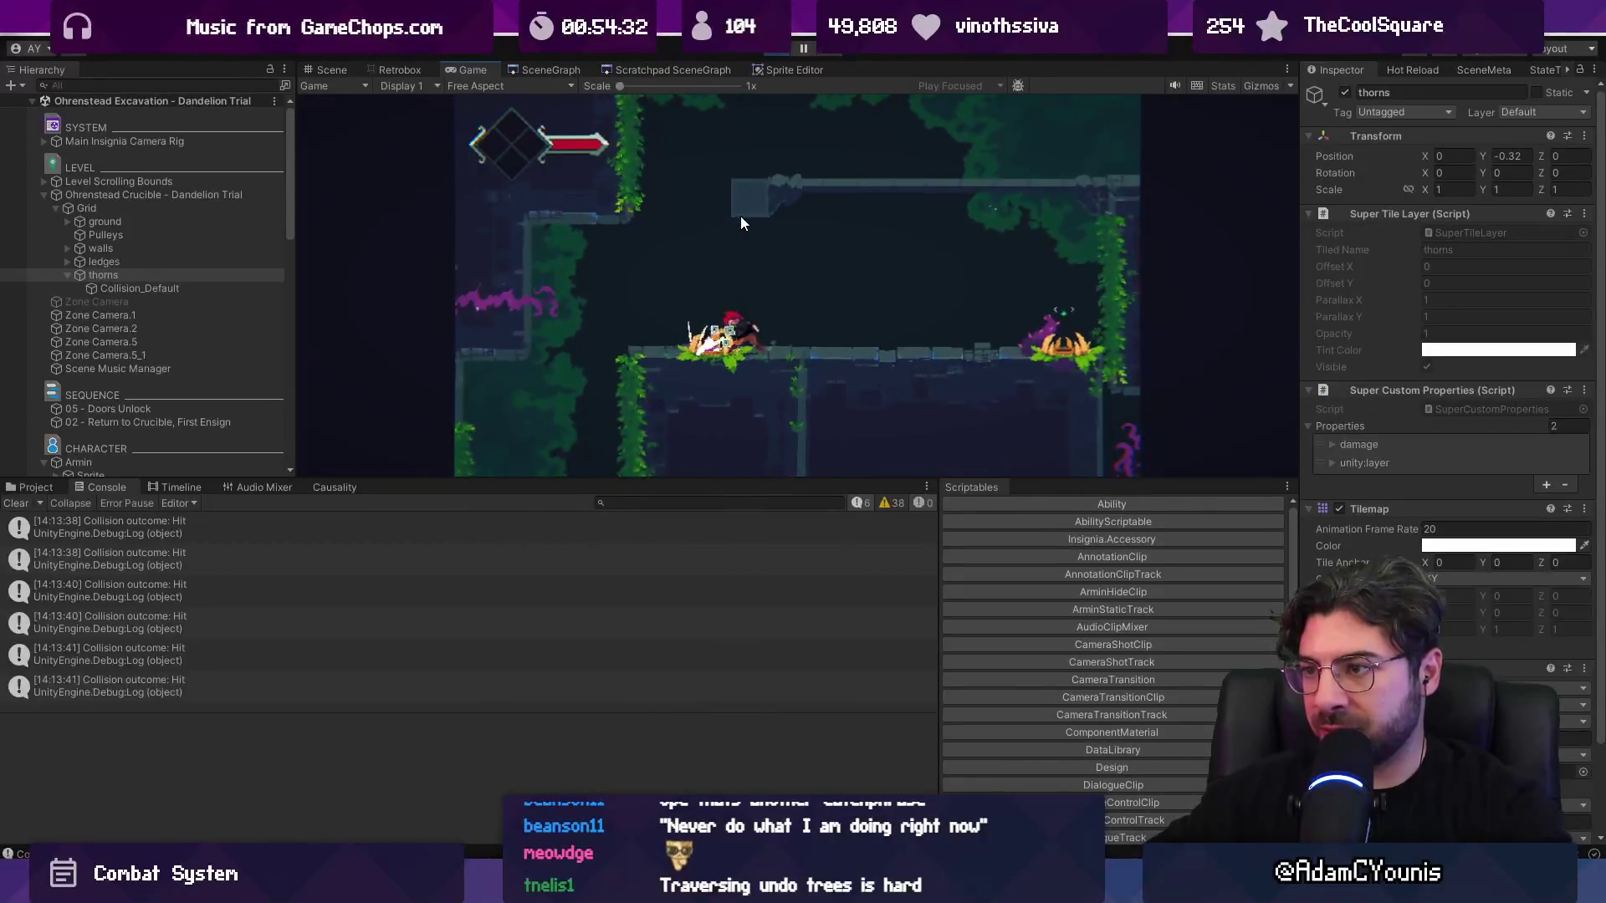
left_click(332, 69)
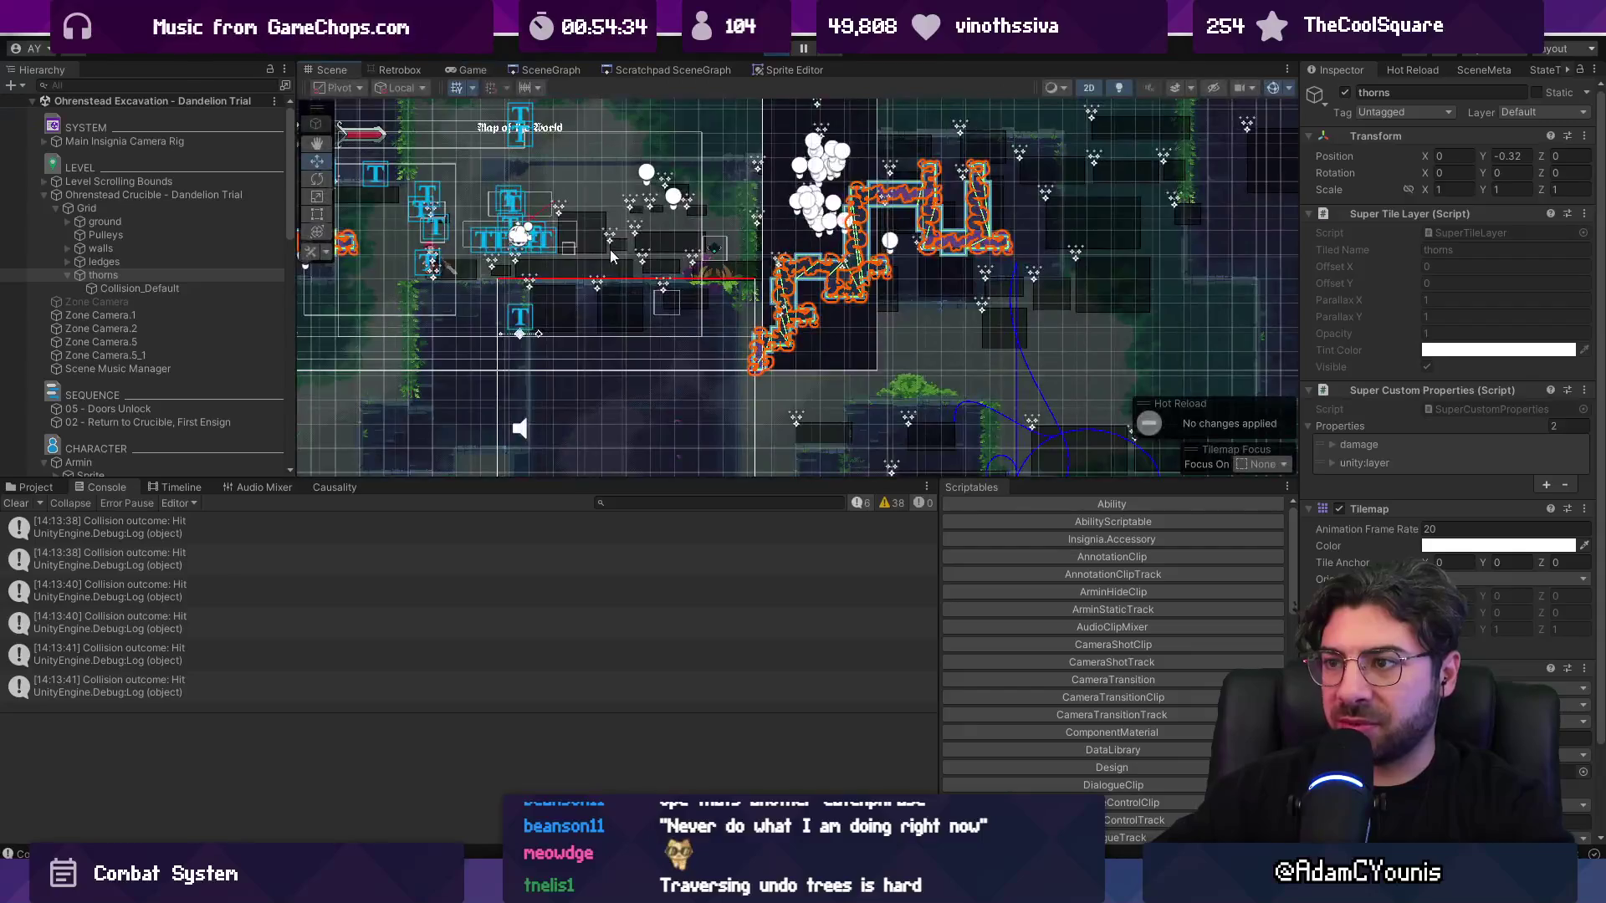
left_click(258, 526)
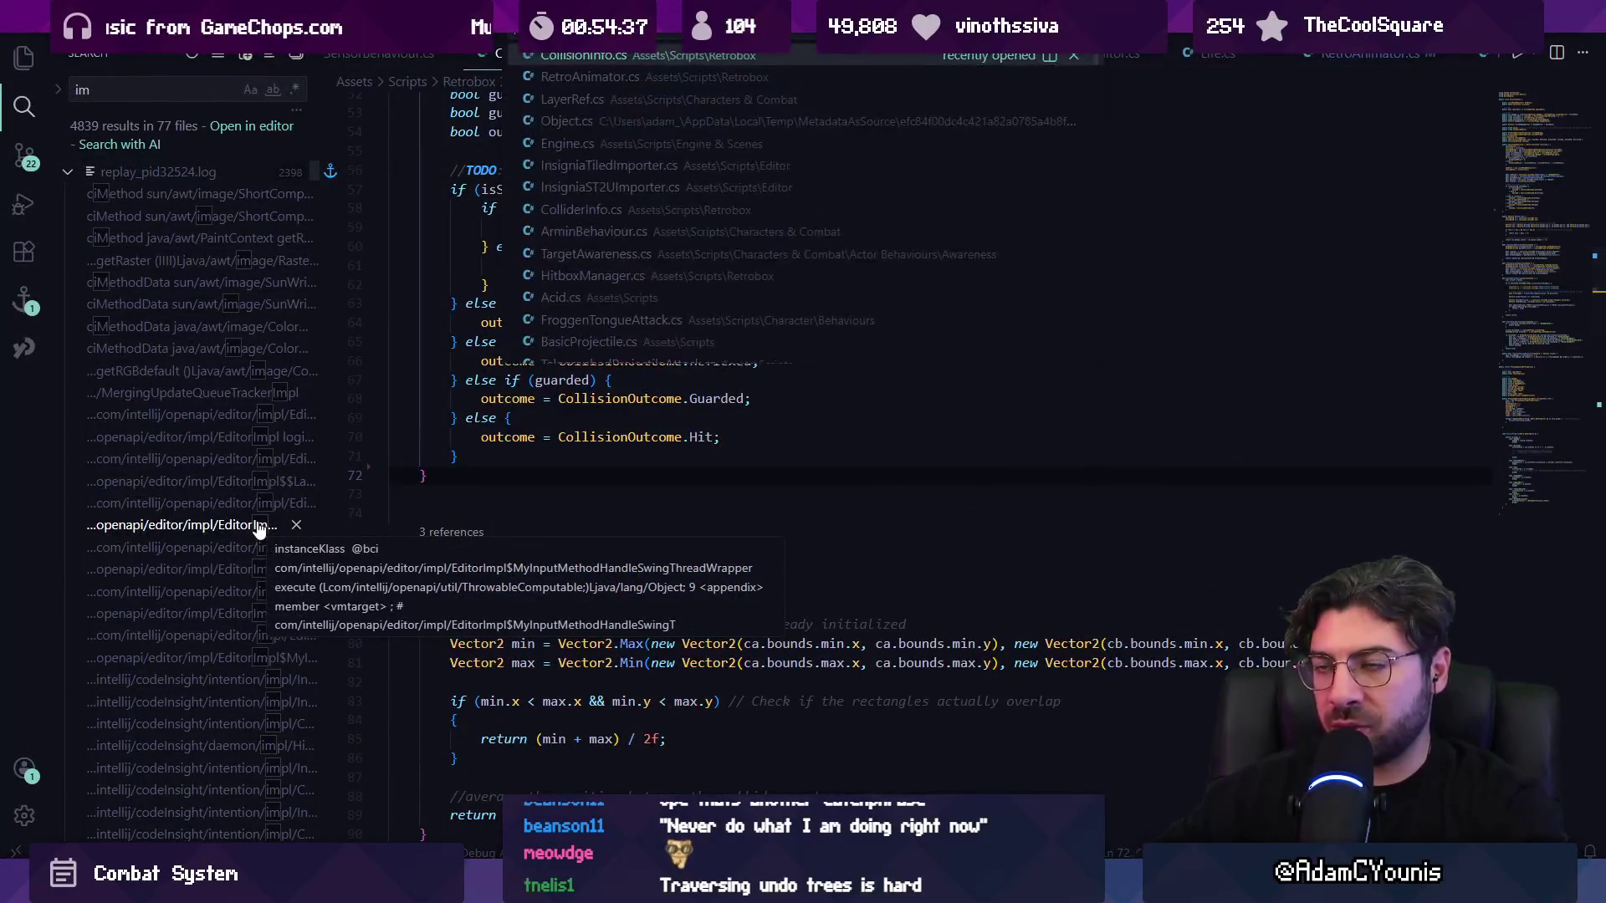
- Open InsigniaTiledImporter.cs and copy the RetroTileManager object name
key("ctrl+p")
key("Down")
key("Down")
key("Down")
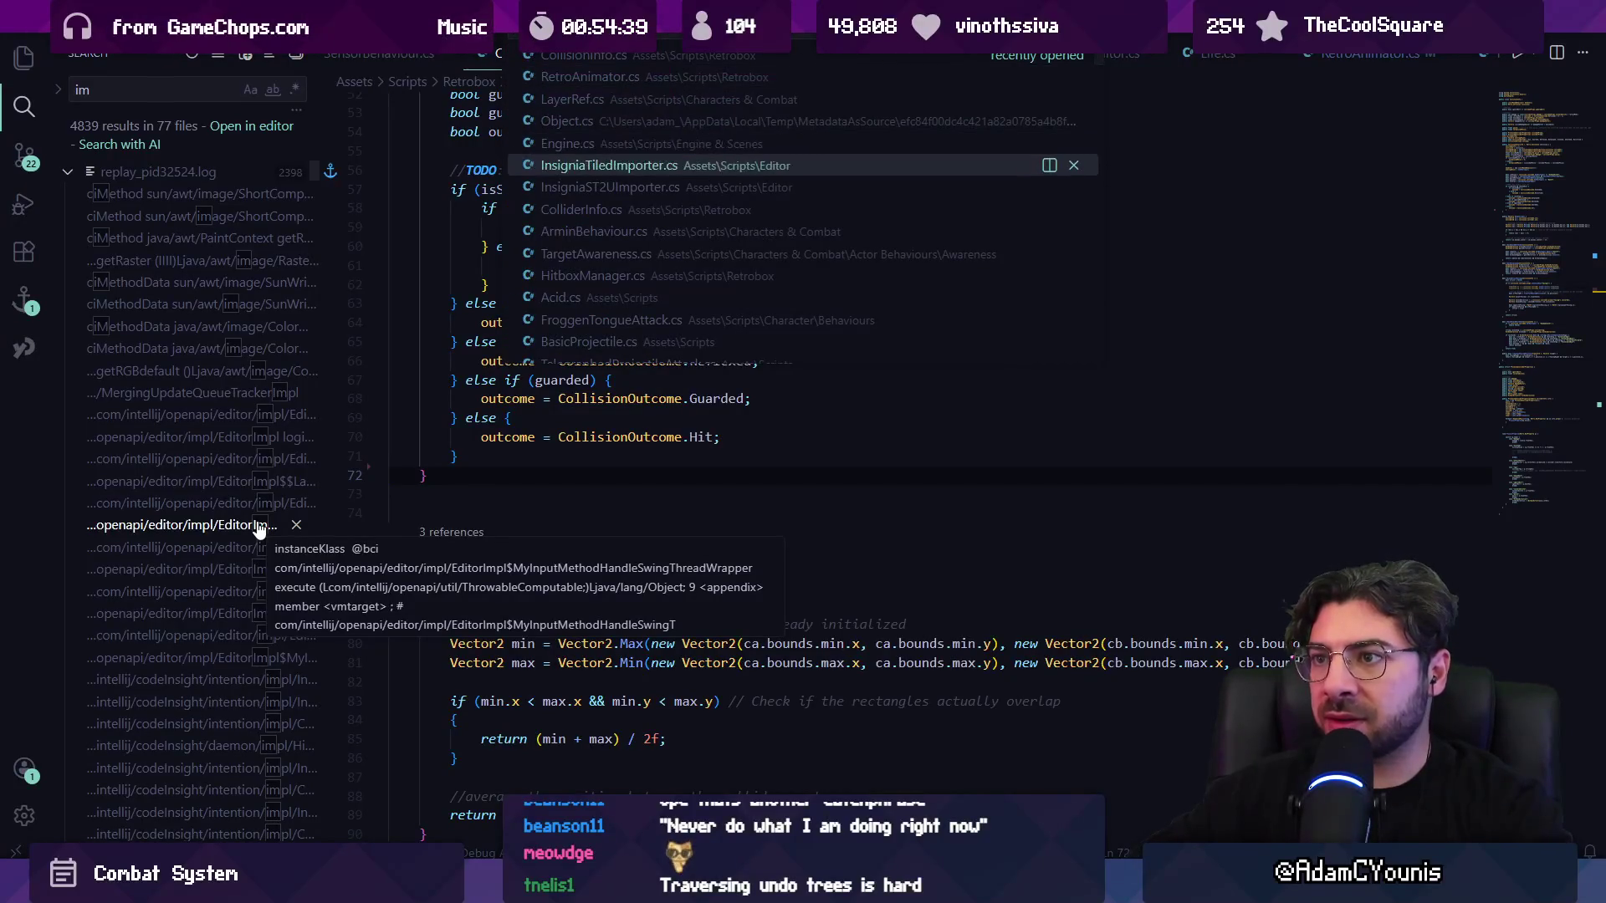
key("Return")
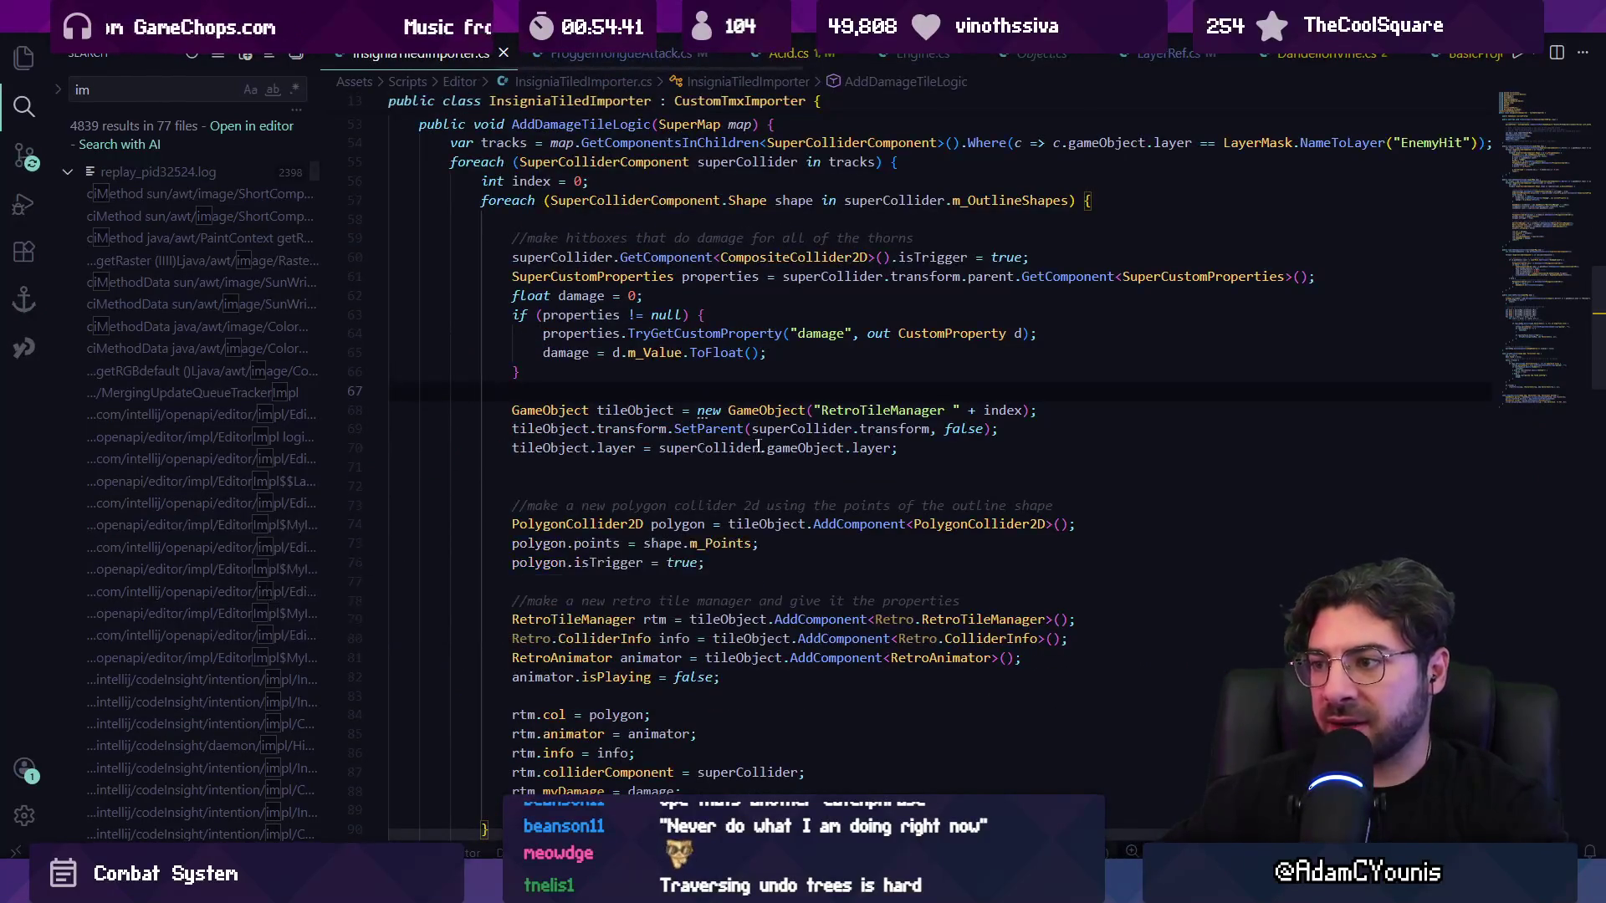
double_click(841, 409)
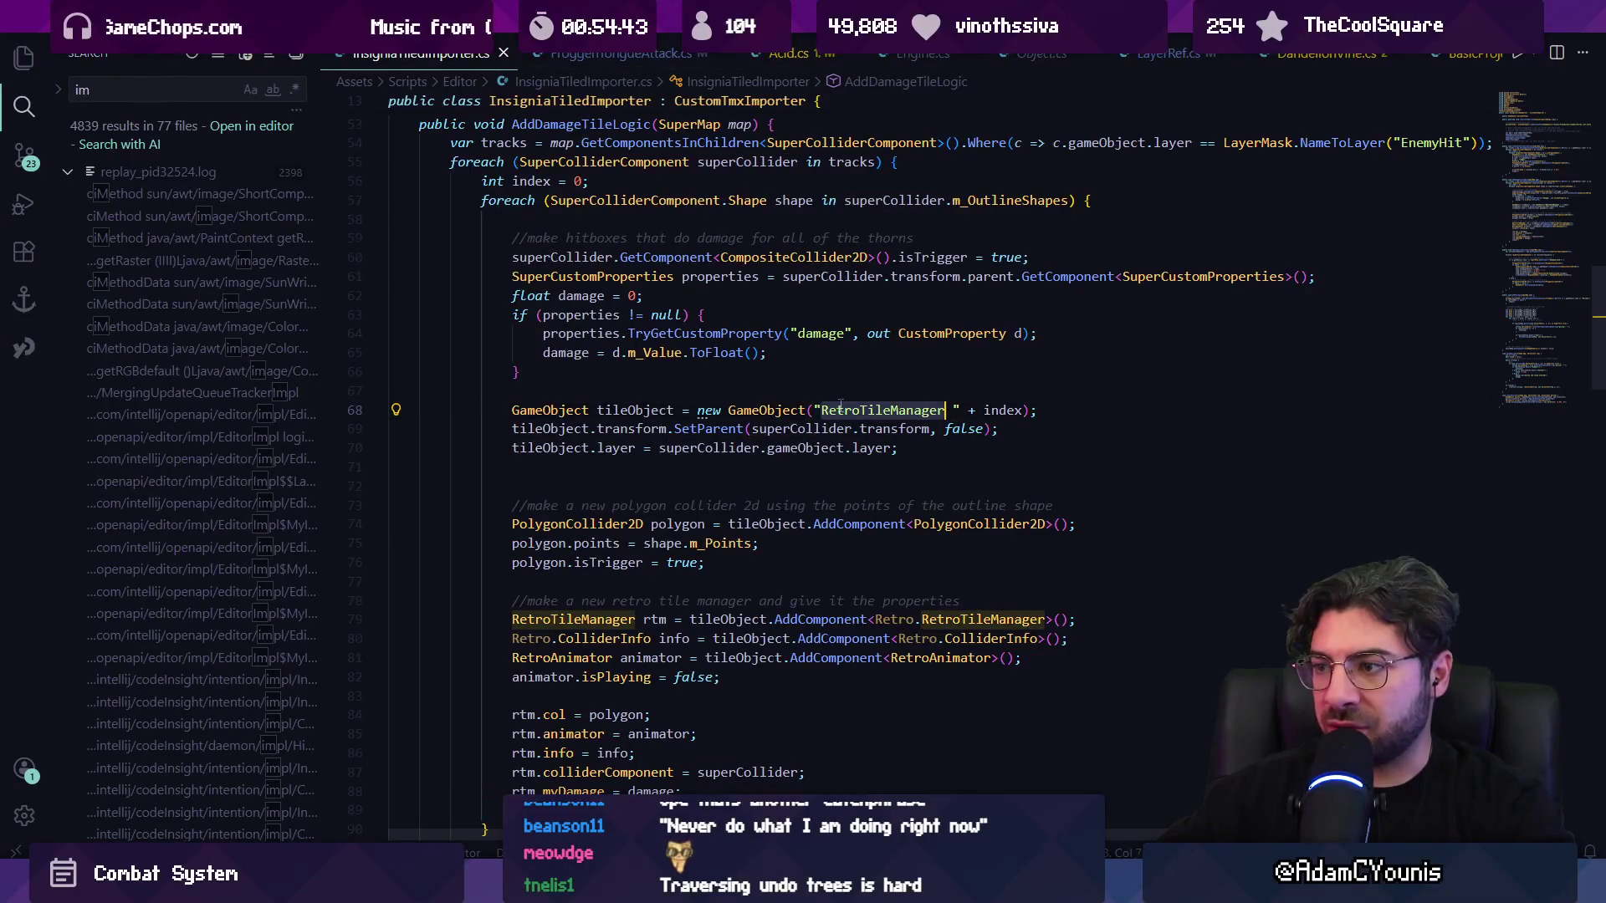
key("ctrl+c")
- Filter Unity's Hierarchy for RetroTileManager
key("alt+Tab")
key("ctrl+f")
key("ctrl+v")
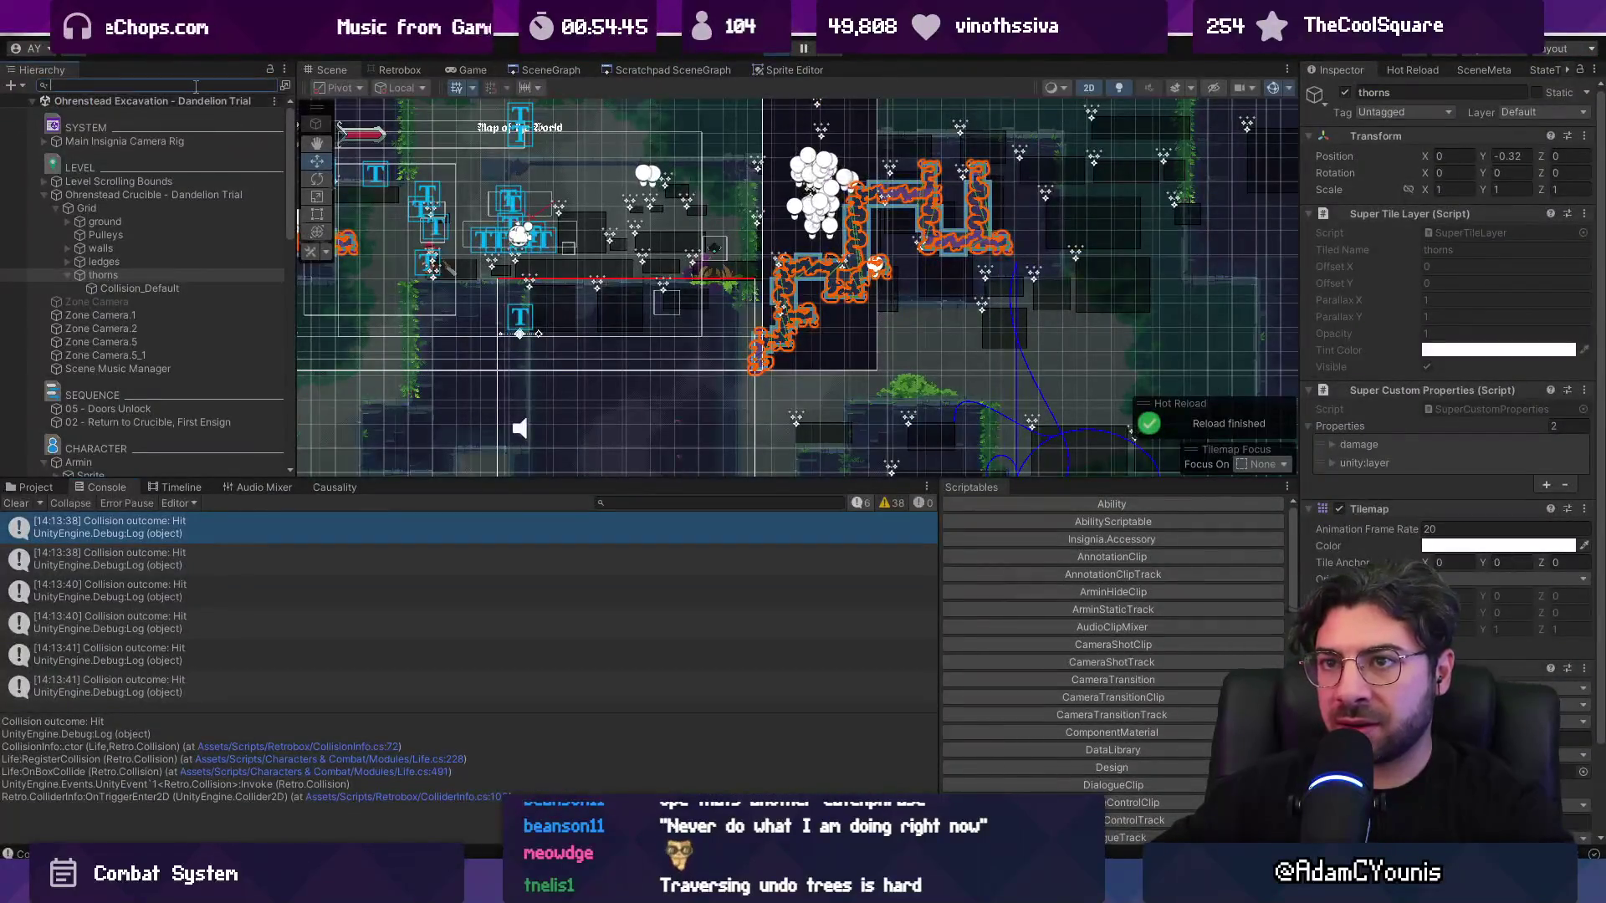
- Clear the hierarchy search and locate the Dandelion Trial map's source asset via Prefab > Select Asset
key("Escape")
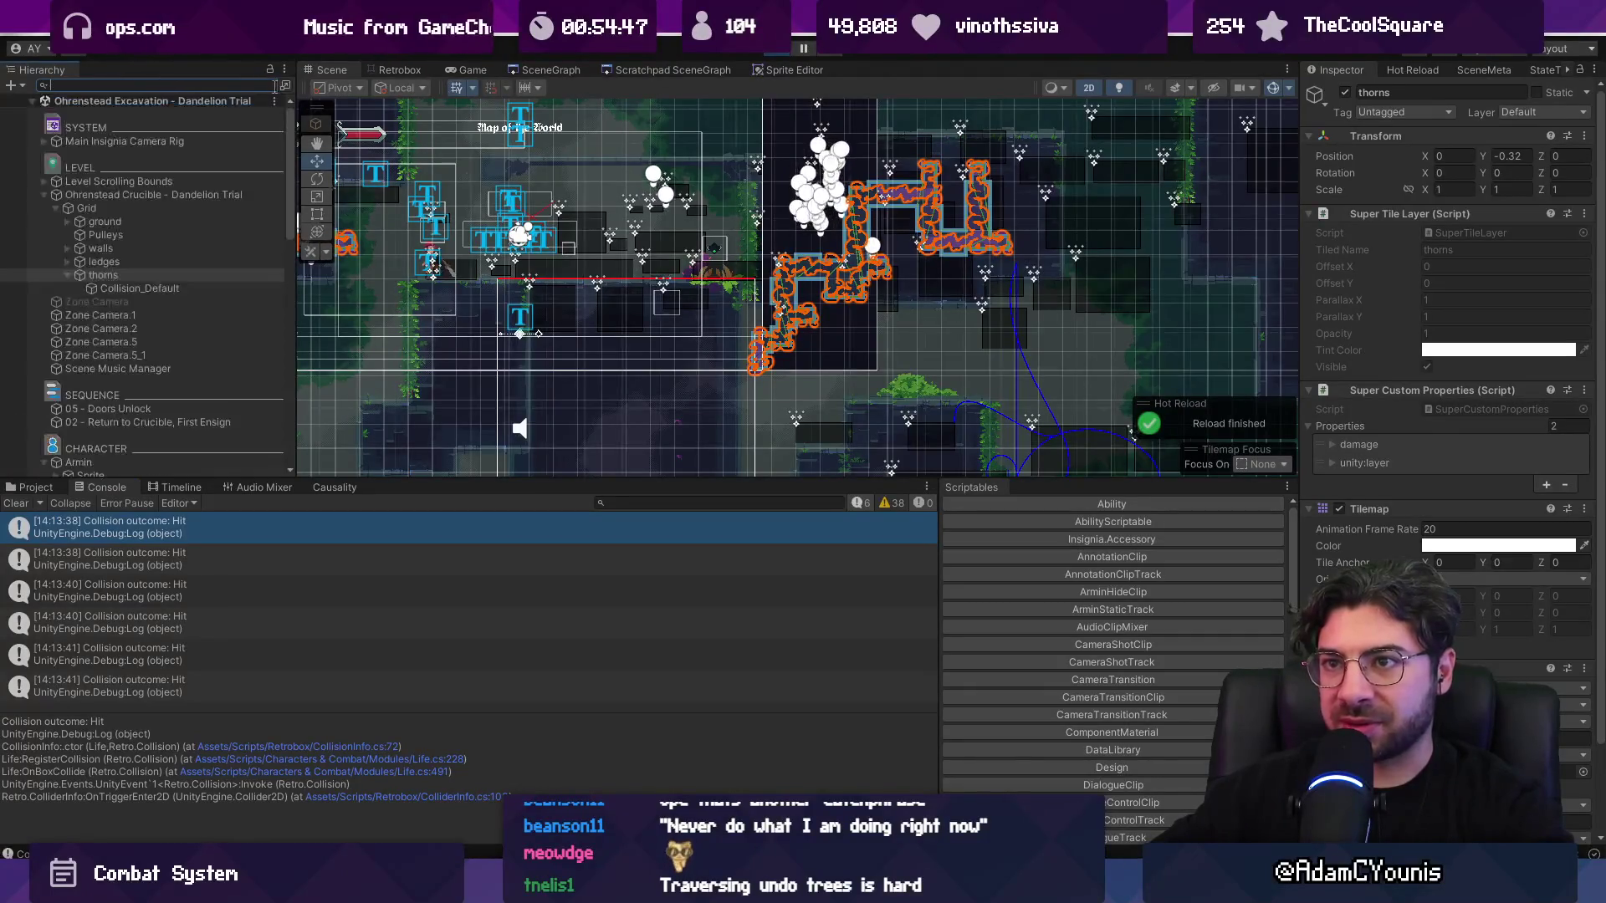
key("ctrl+p")
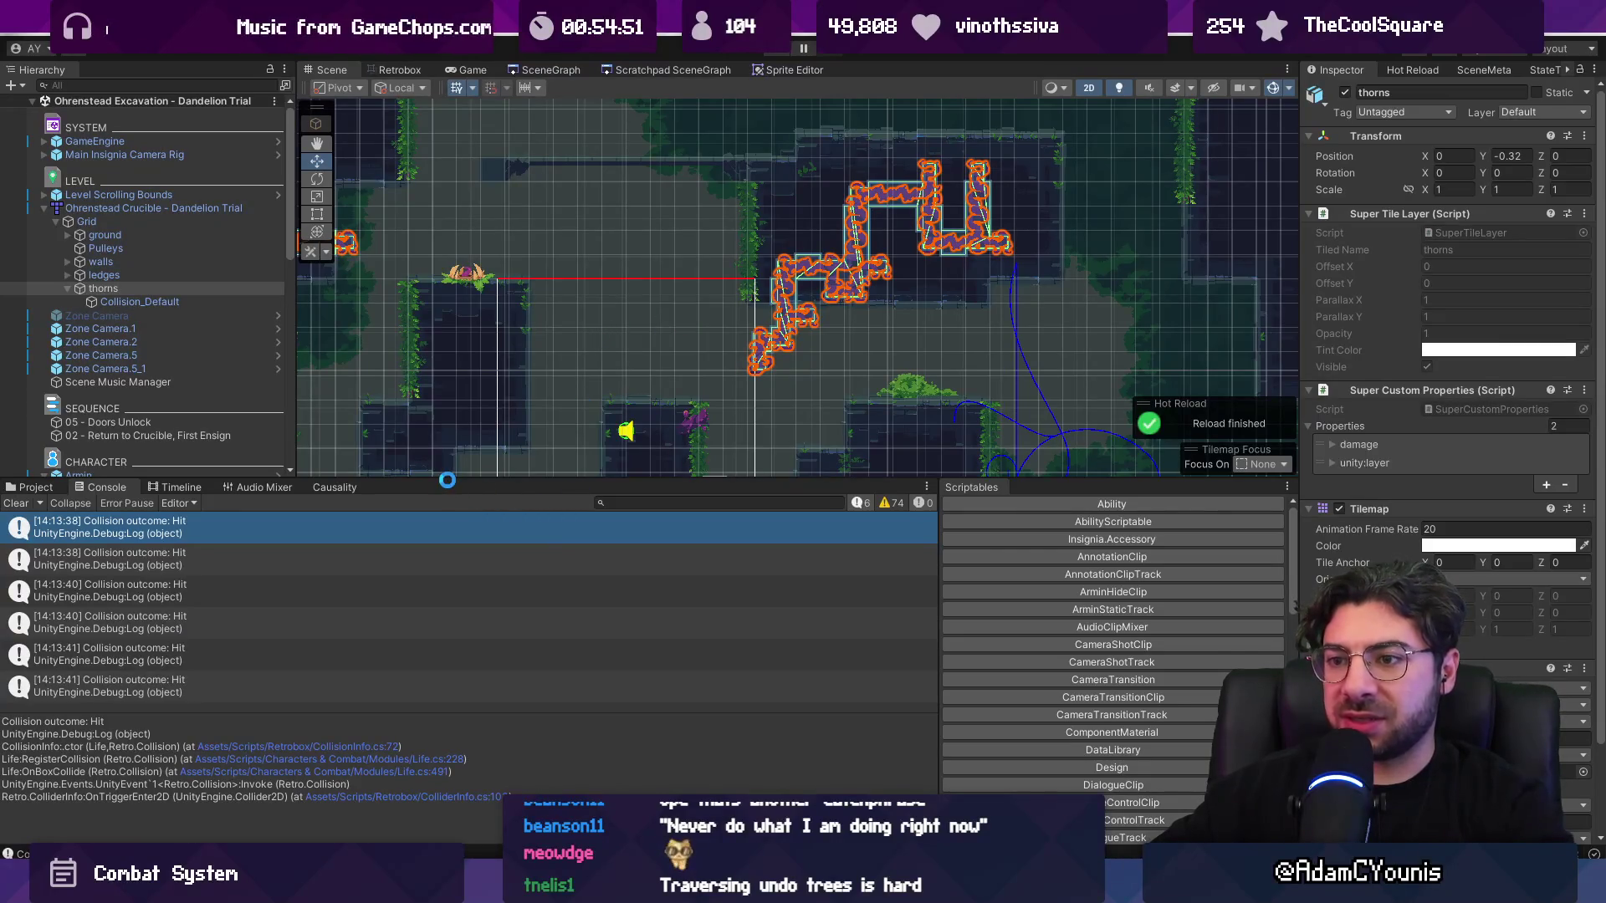
right_click(190, 210)
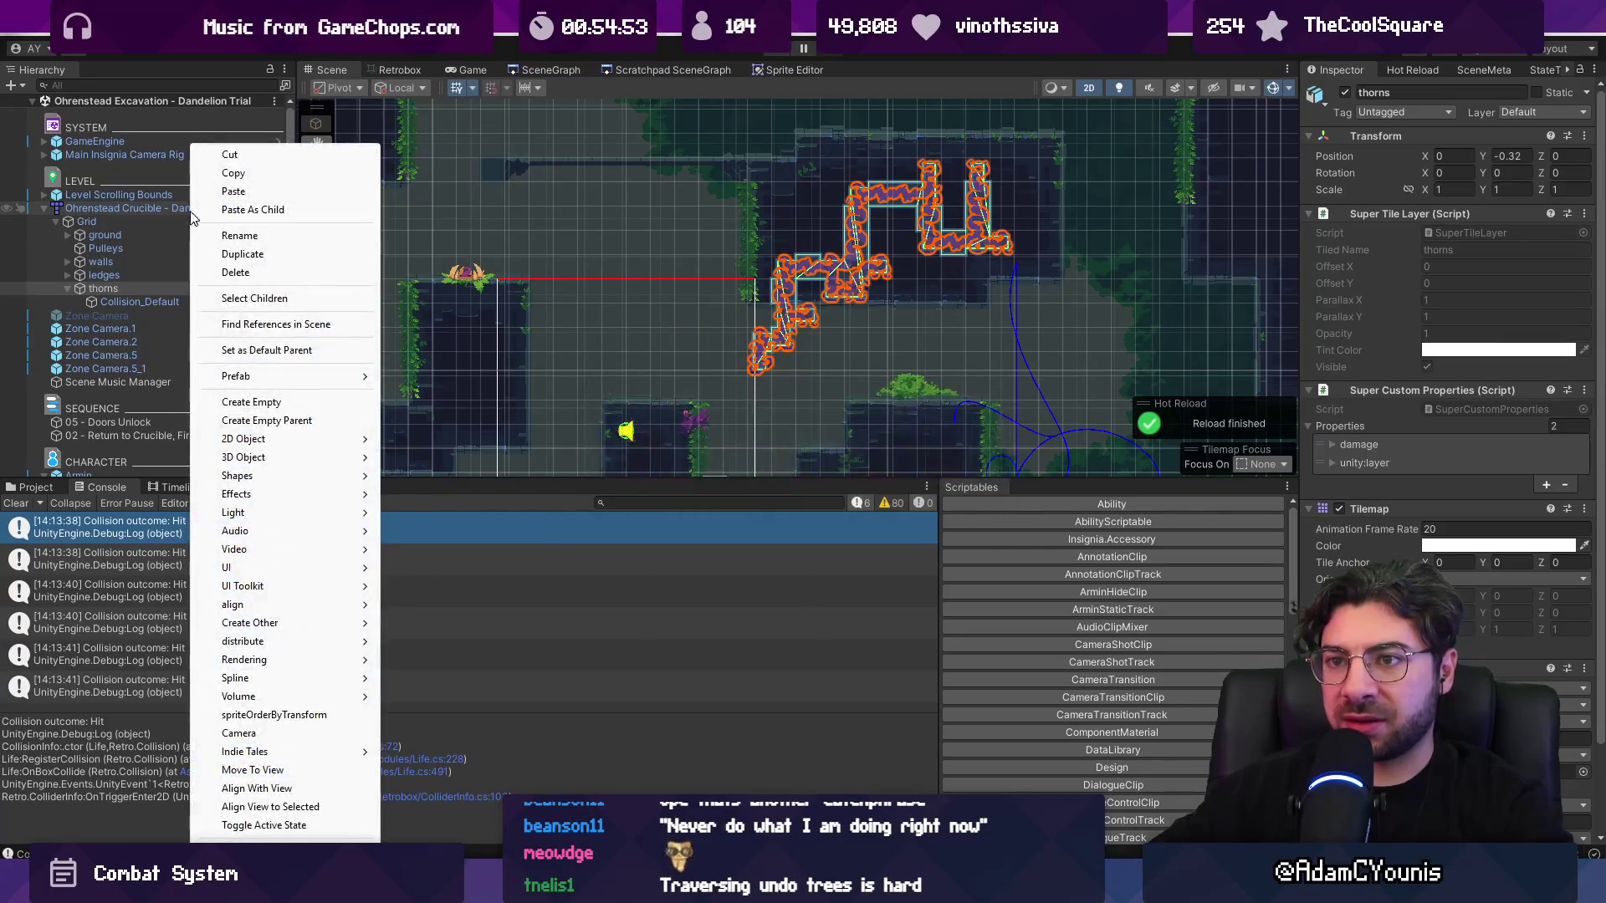
mouse_move(349, 378)
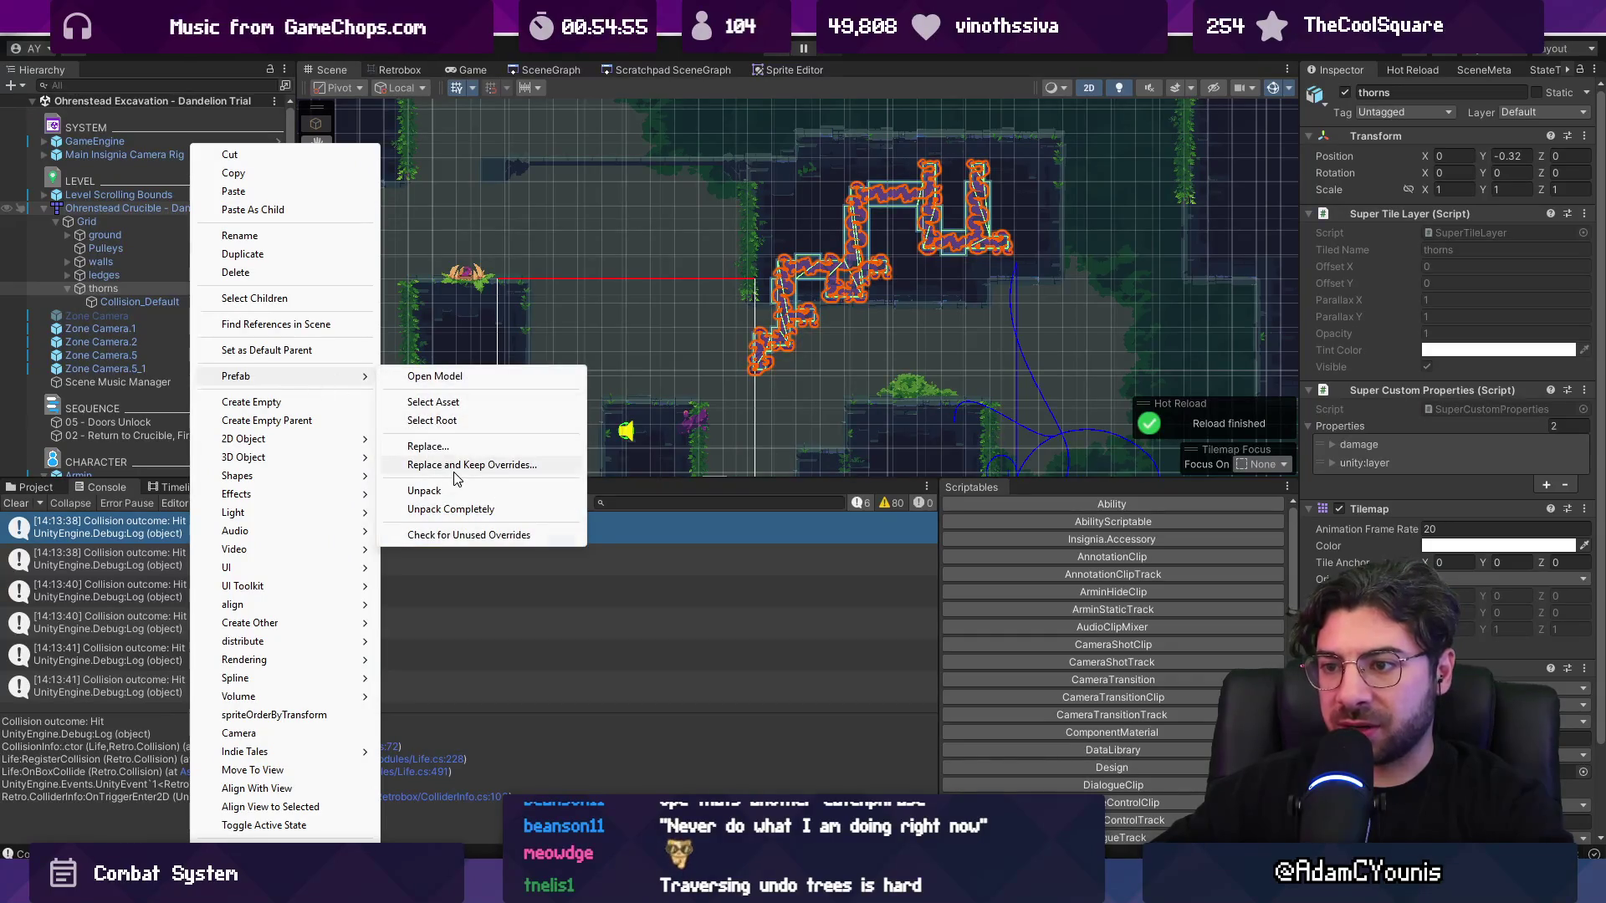
left_click(433, 402)
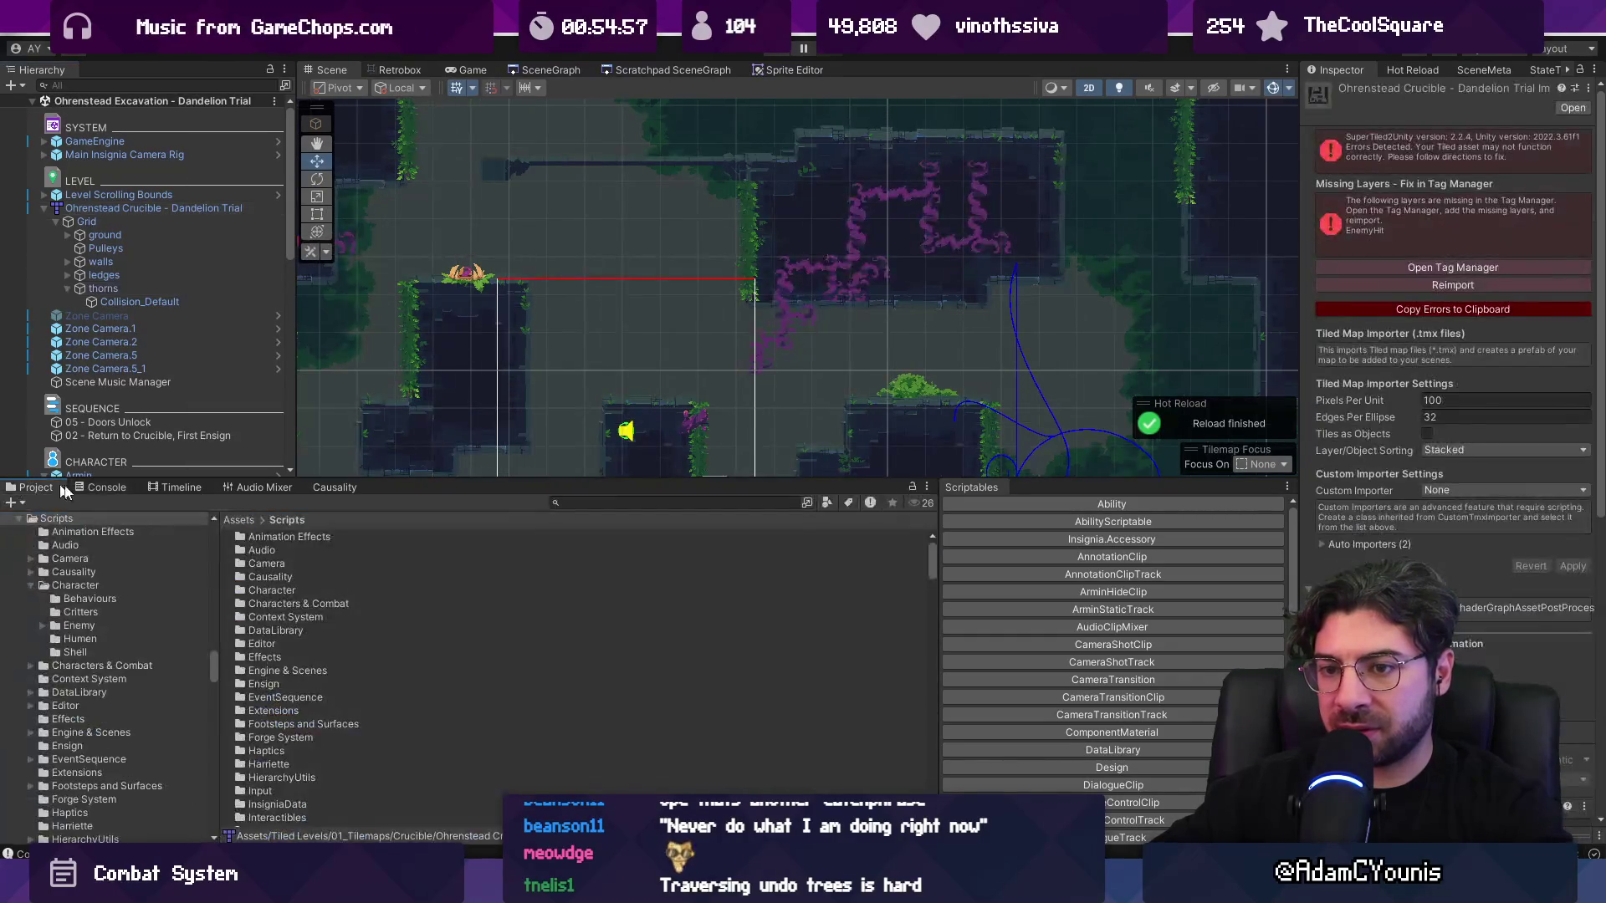
scroll(282, 606, "down", 10)
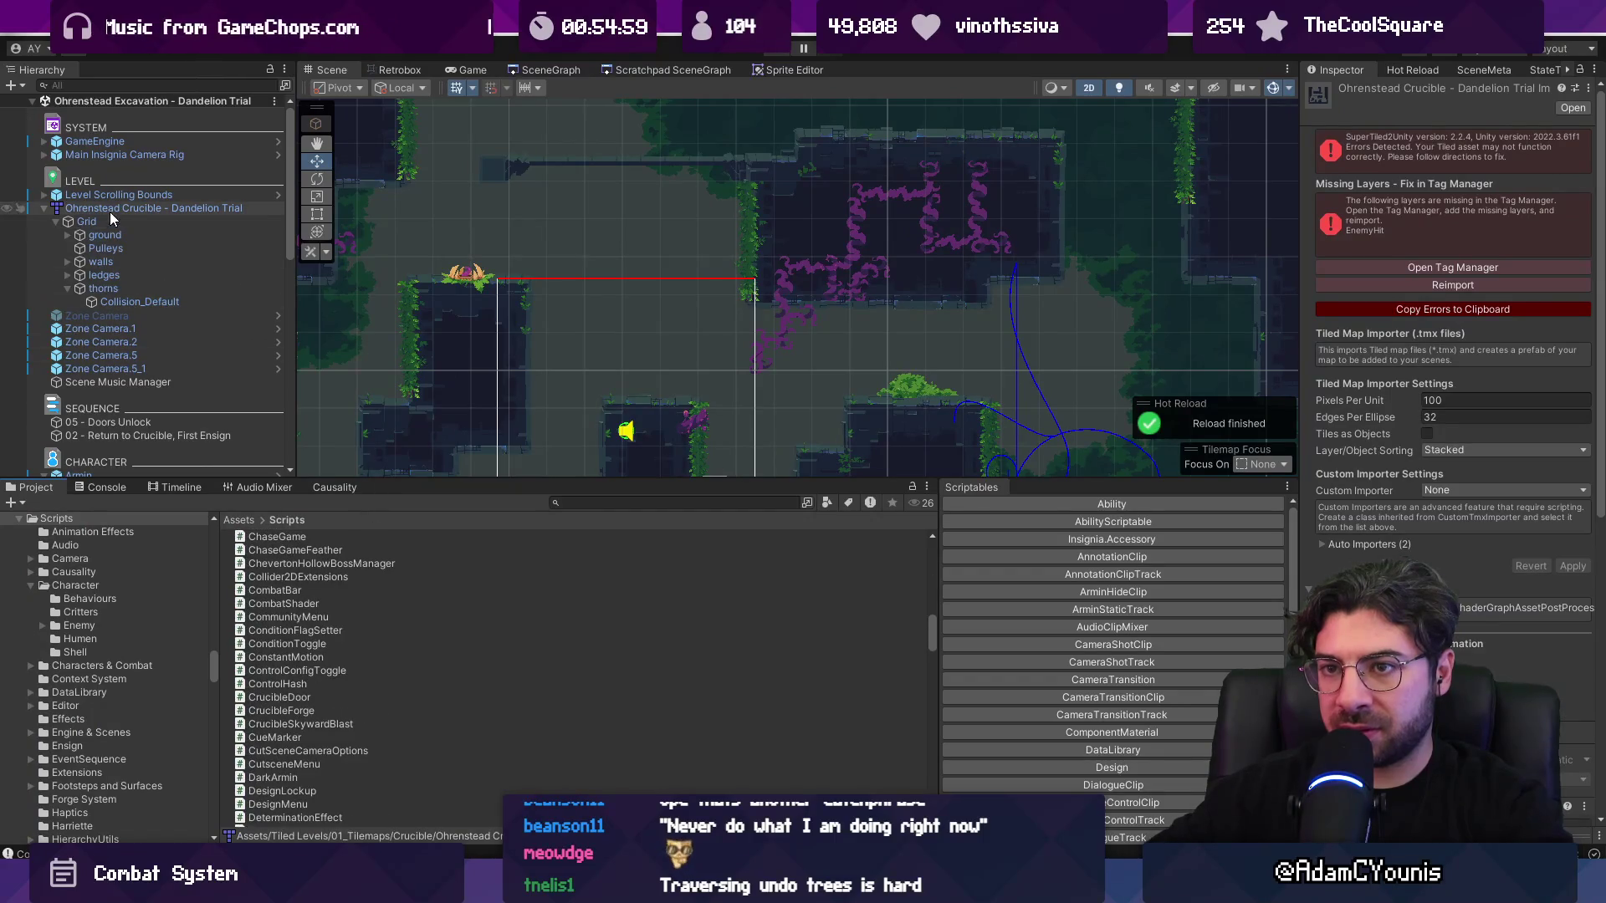
right_click(116, 209)
mouse_move(232, 377)
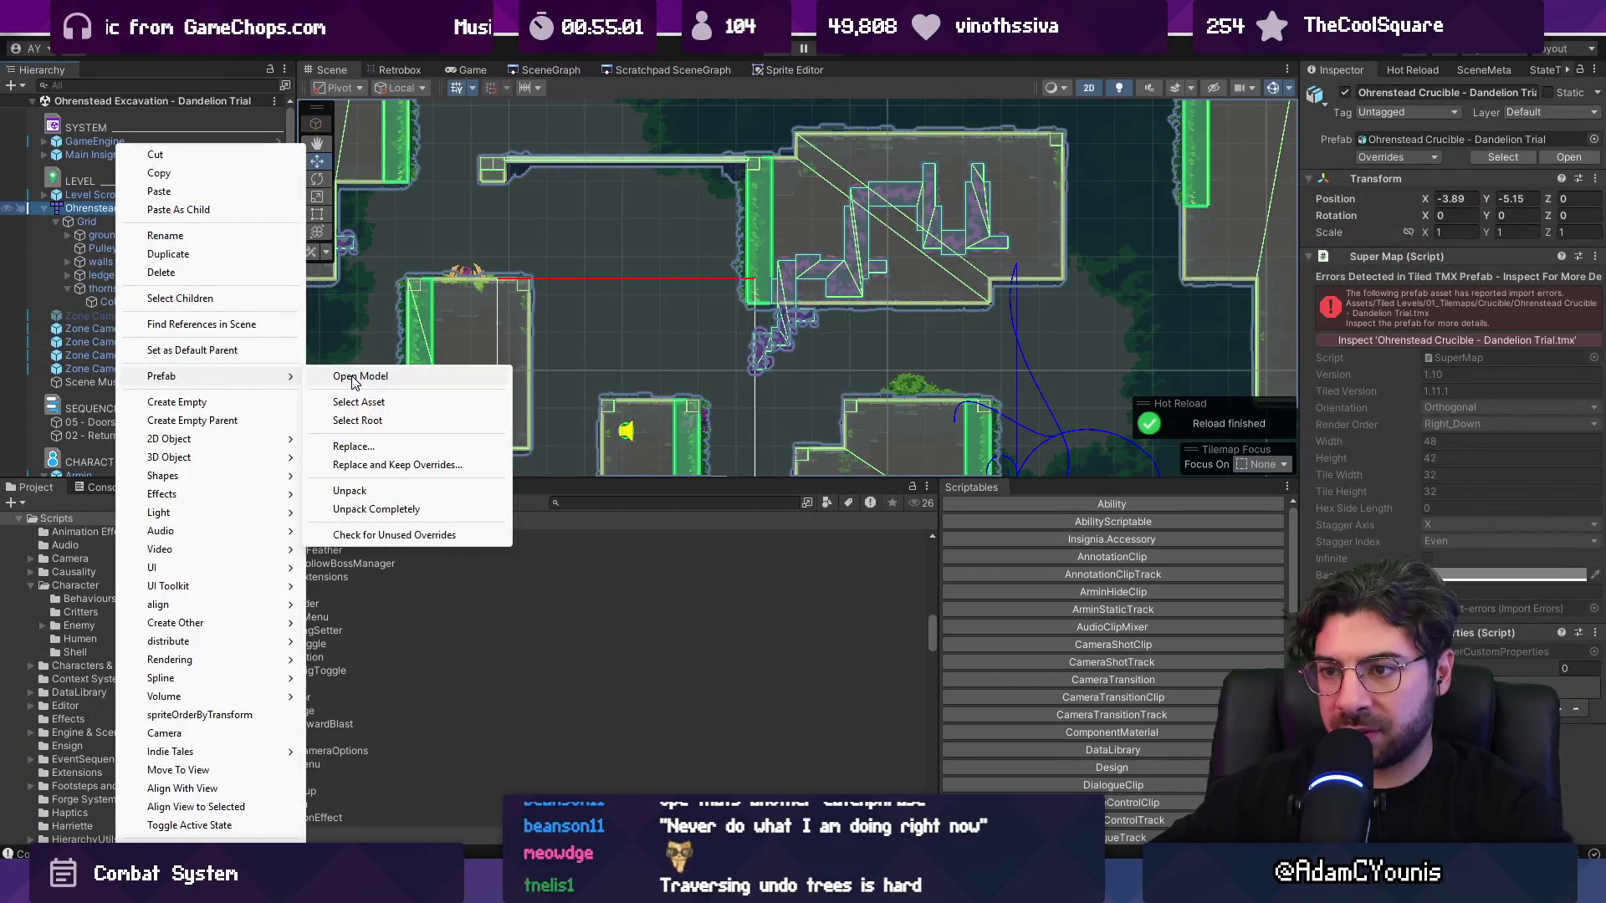
left_click(362, 402)
- Reimport the Dandelion Trial map asset and bring up the Tags and Layers settings
right_click(332, 674)
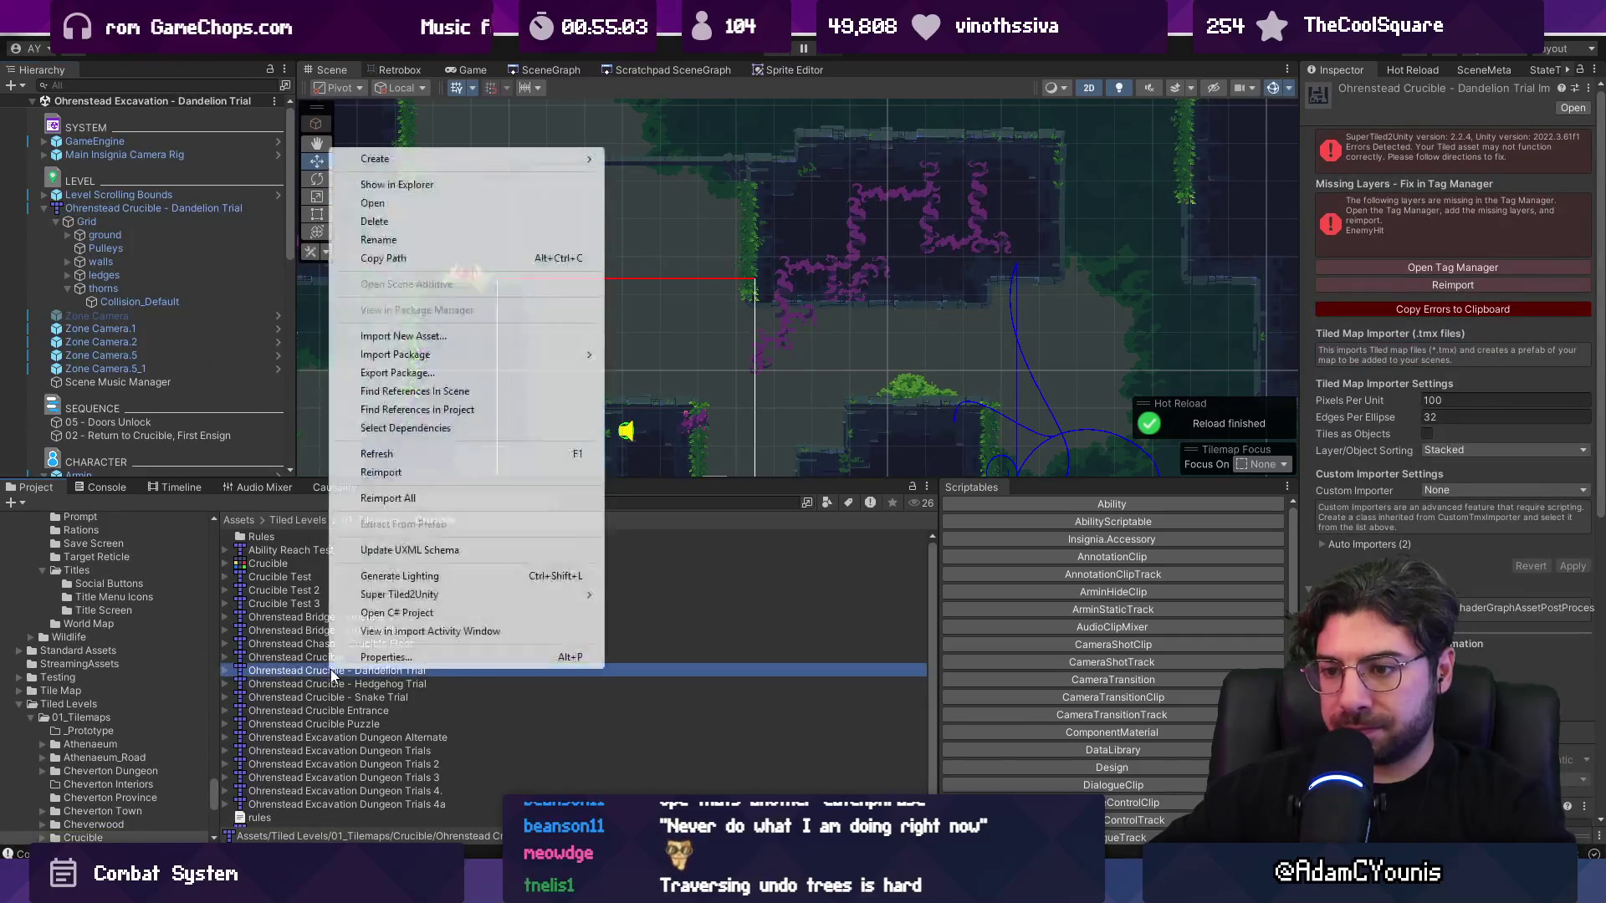
left_click(401, 472)
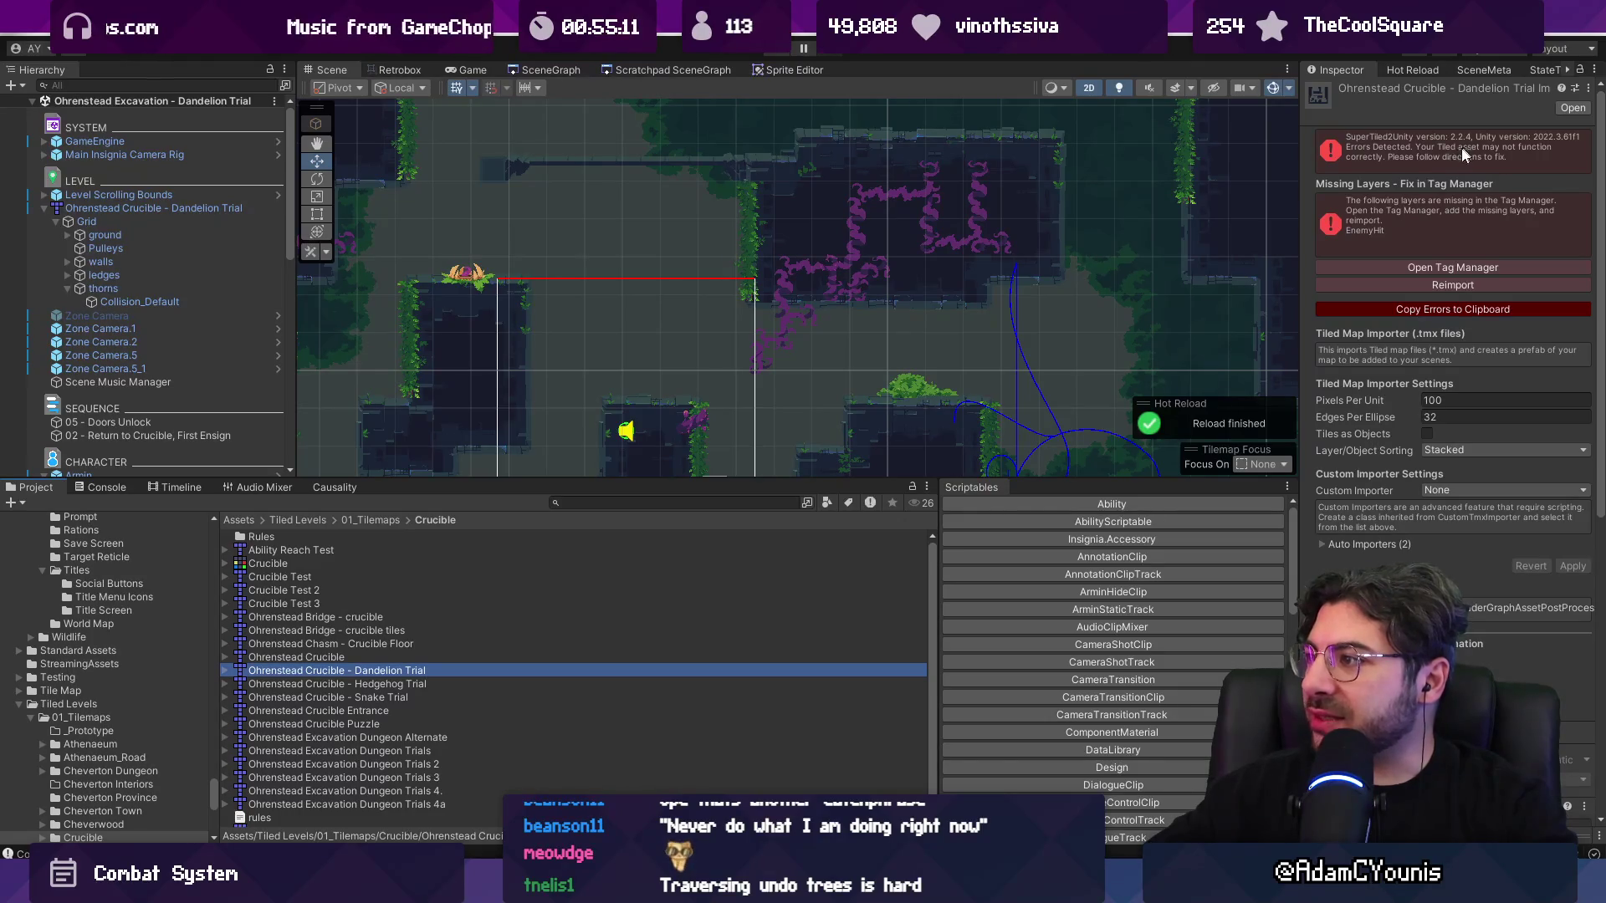
left_click(1402, 269)
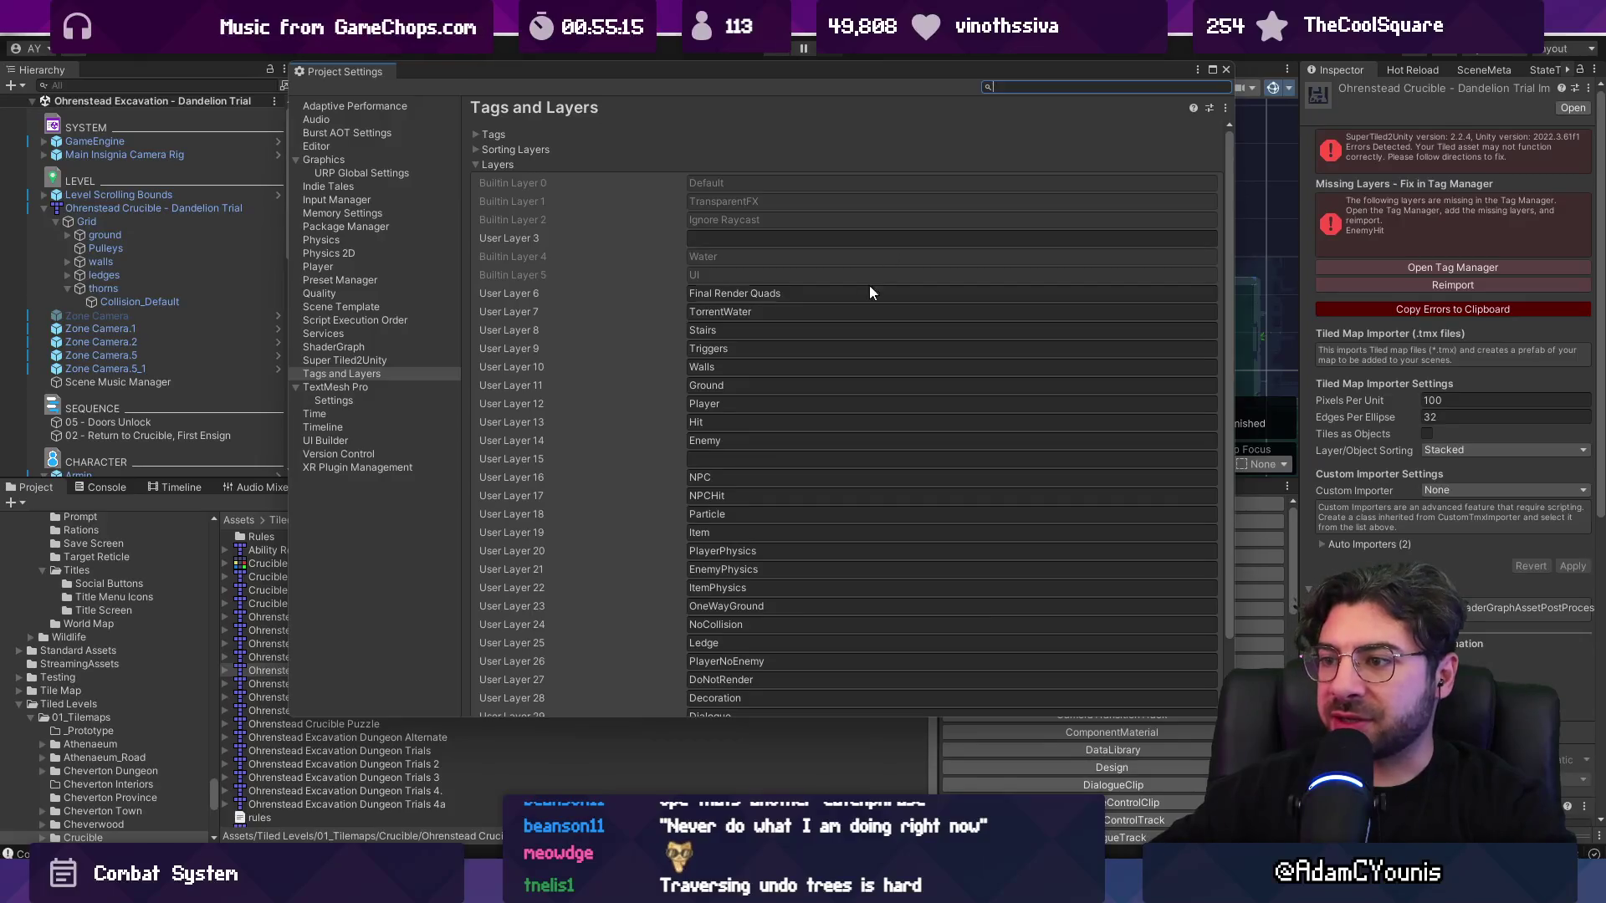
scroll(870, 292, "down", 3)
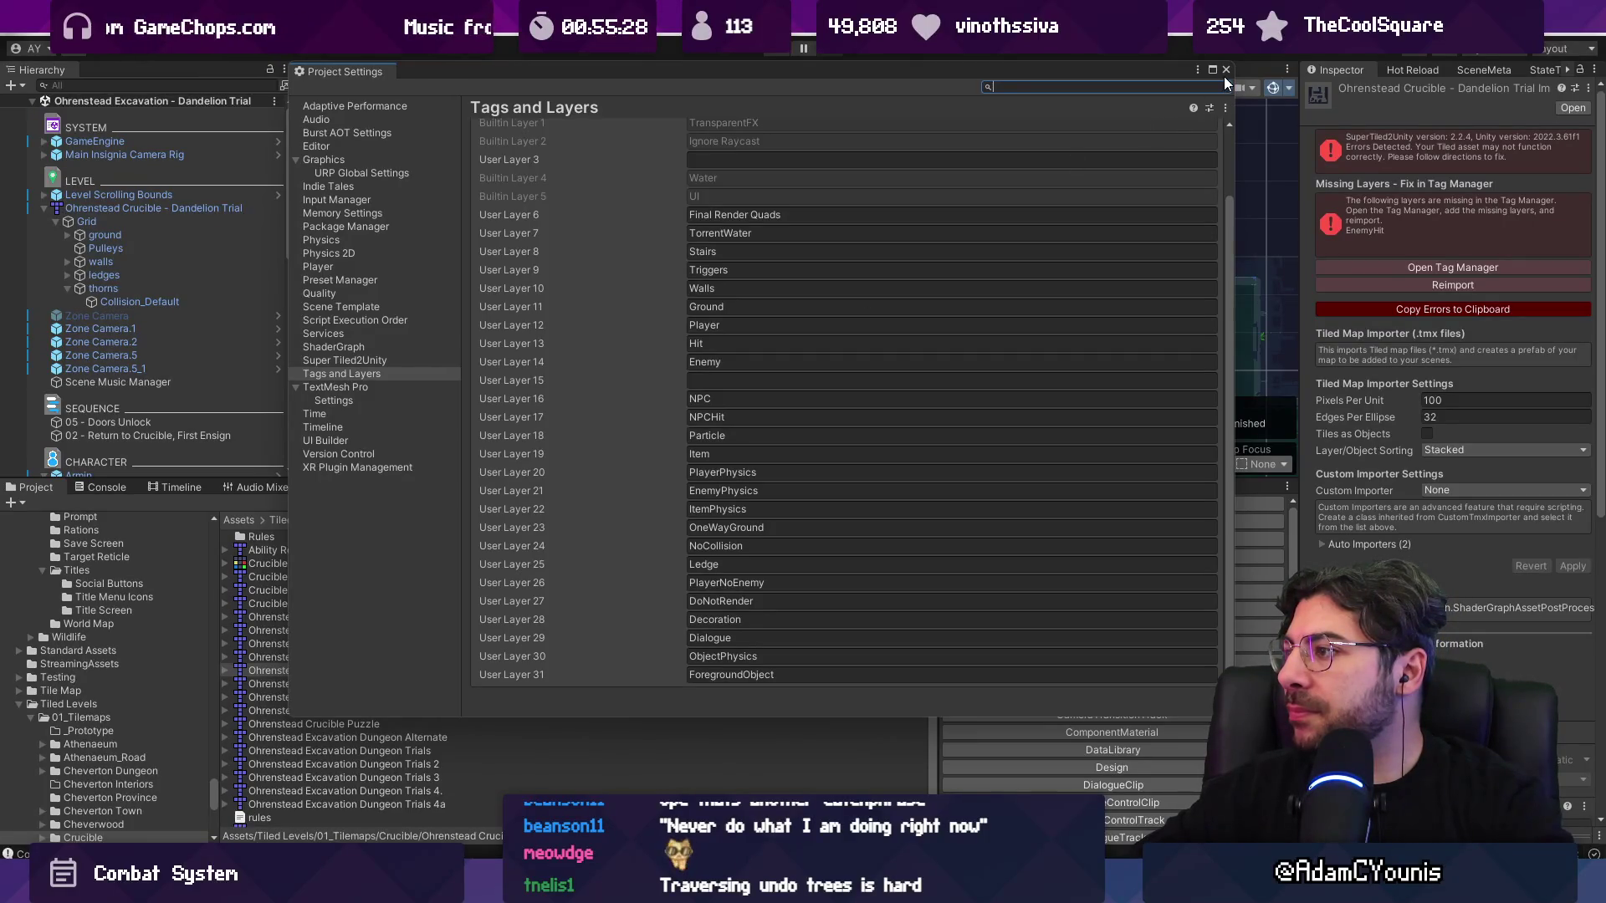
left_click(773, 379)
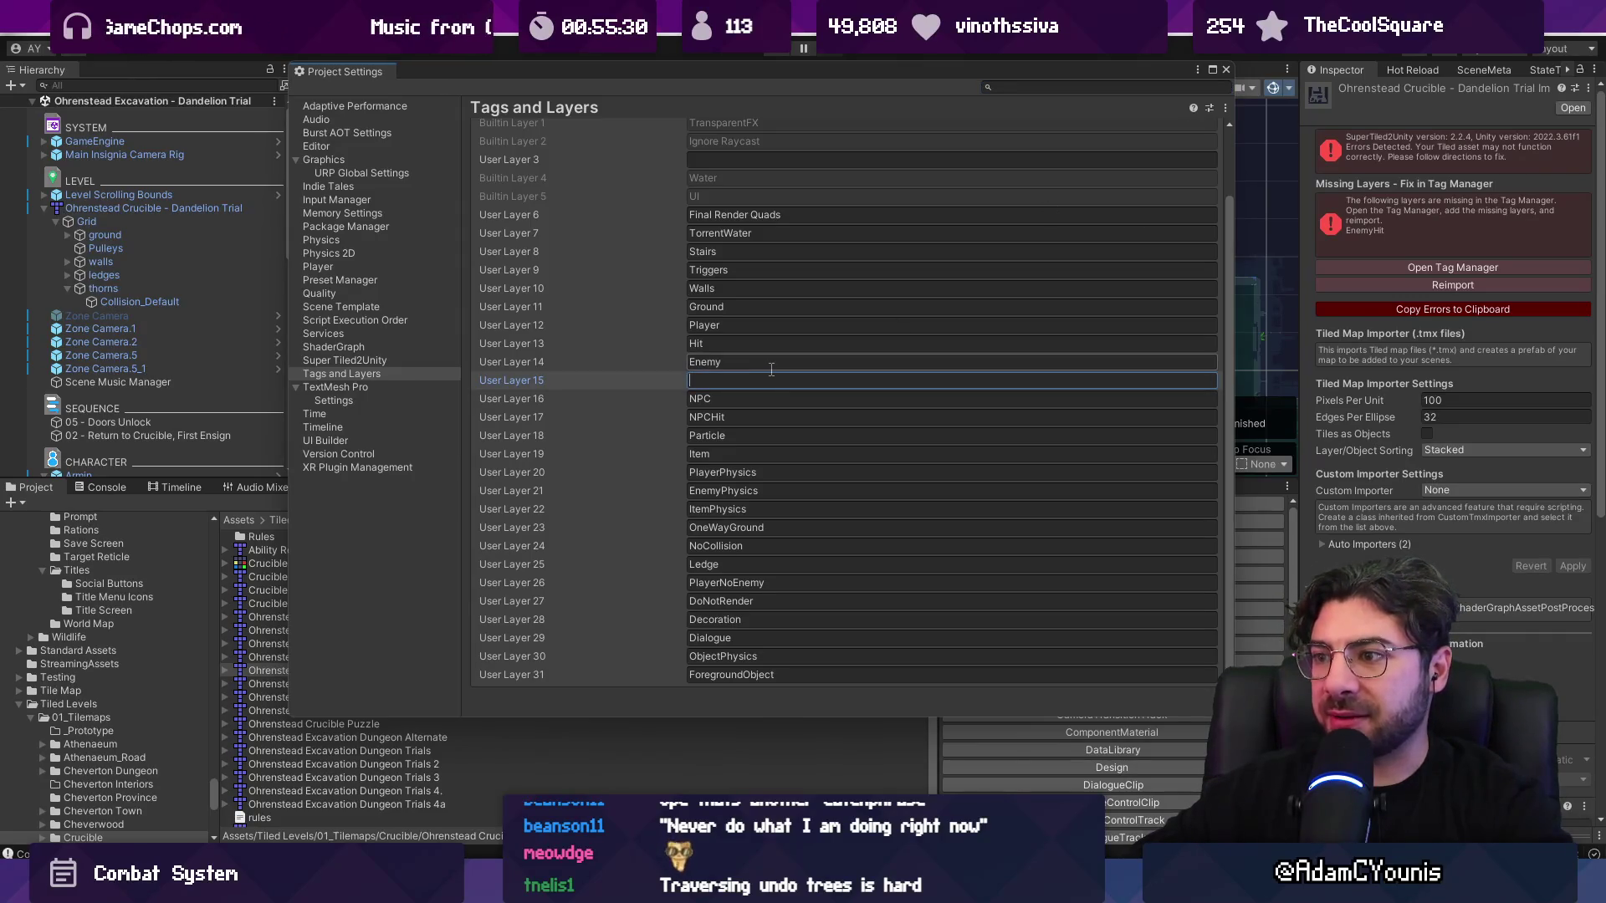
left_click(1227, 70)
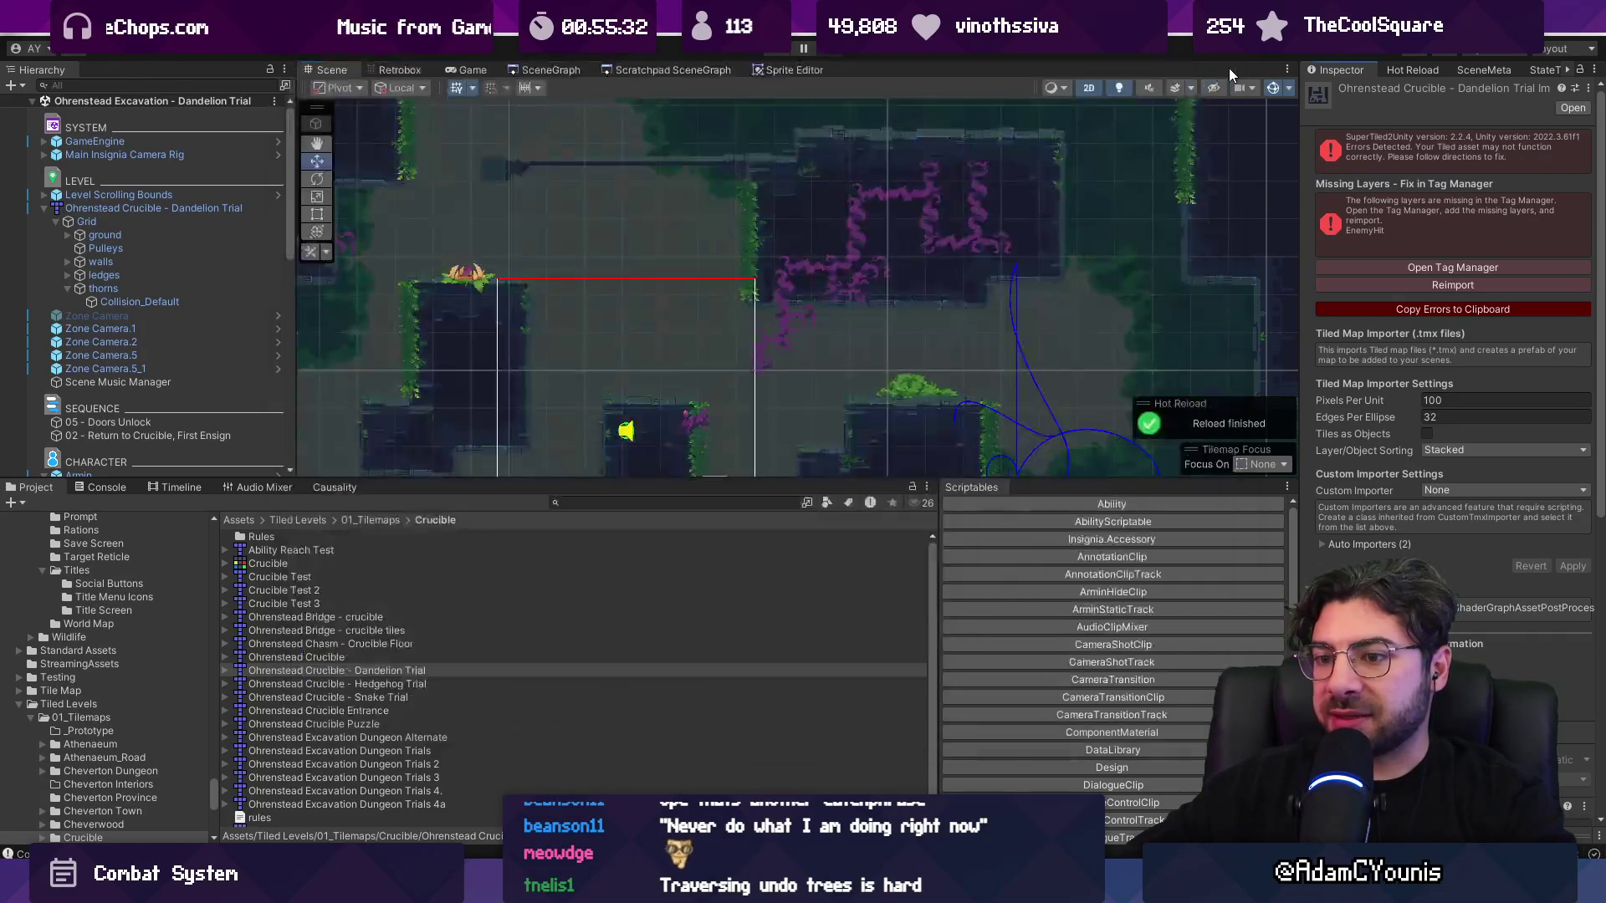
- Open the Crucible Rules folder and show the Thorn Rules 2 import settings
right_click(380, 669)
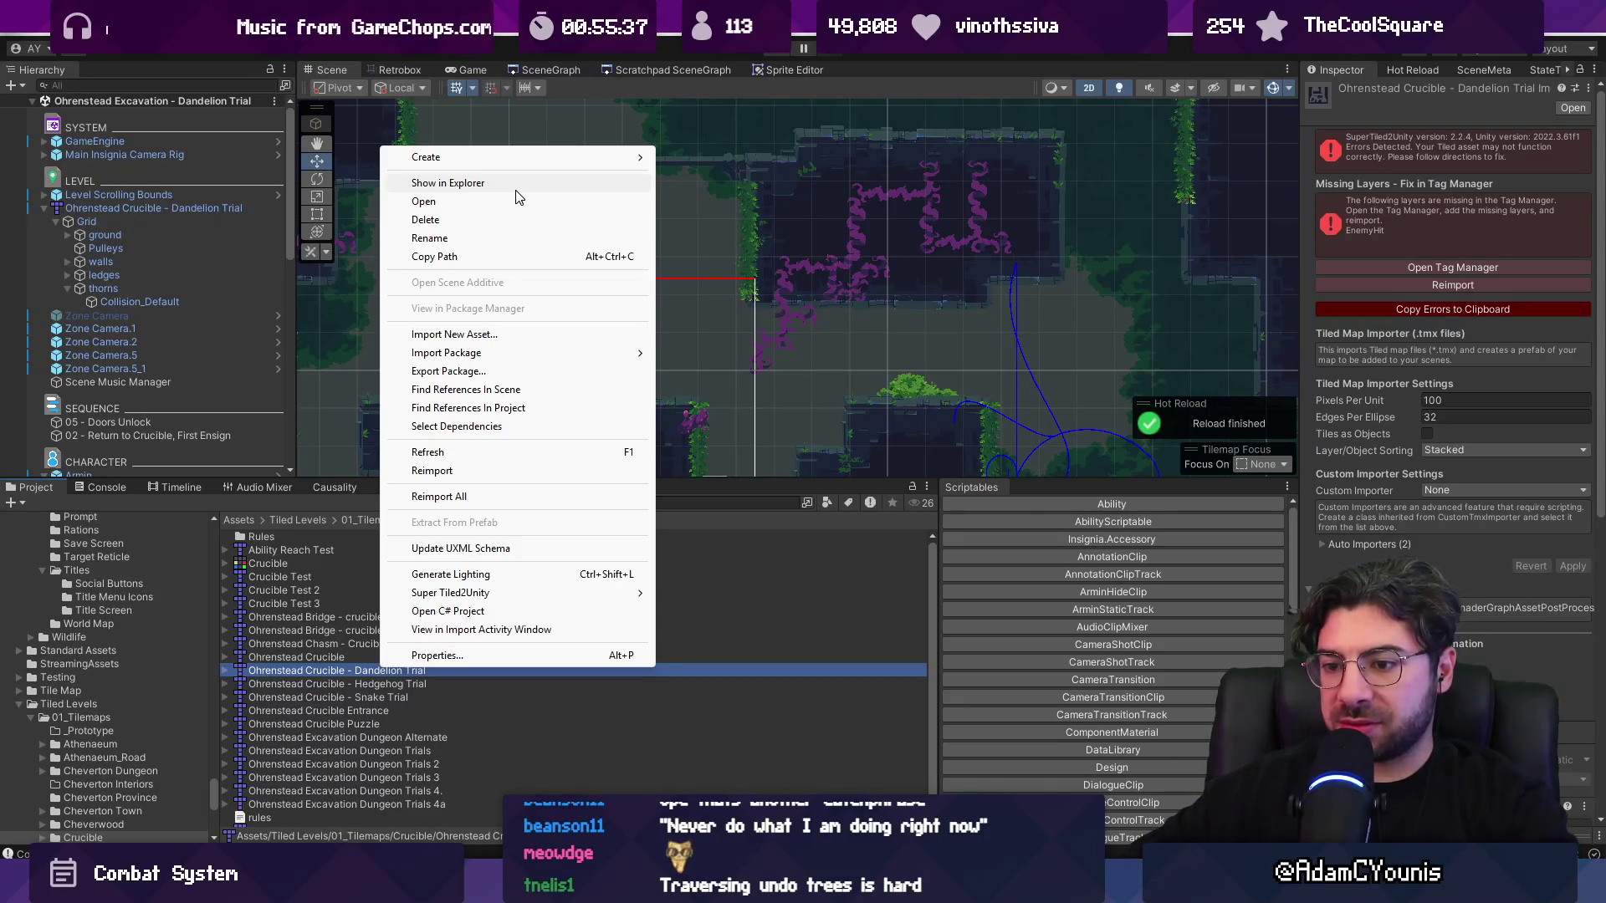
left_click(350, 674)
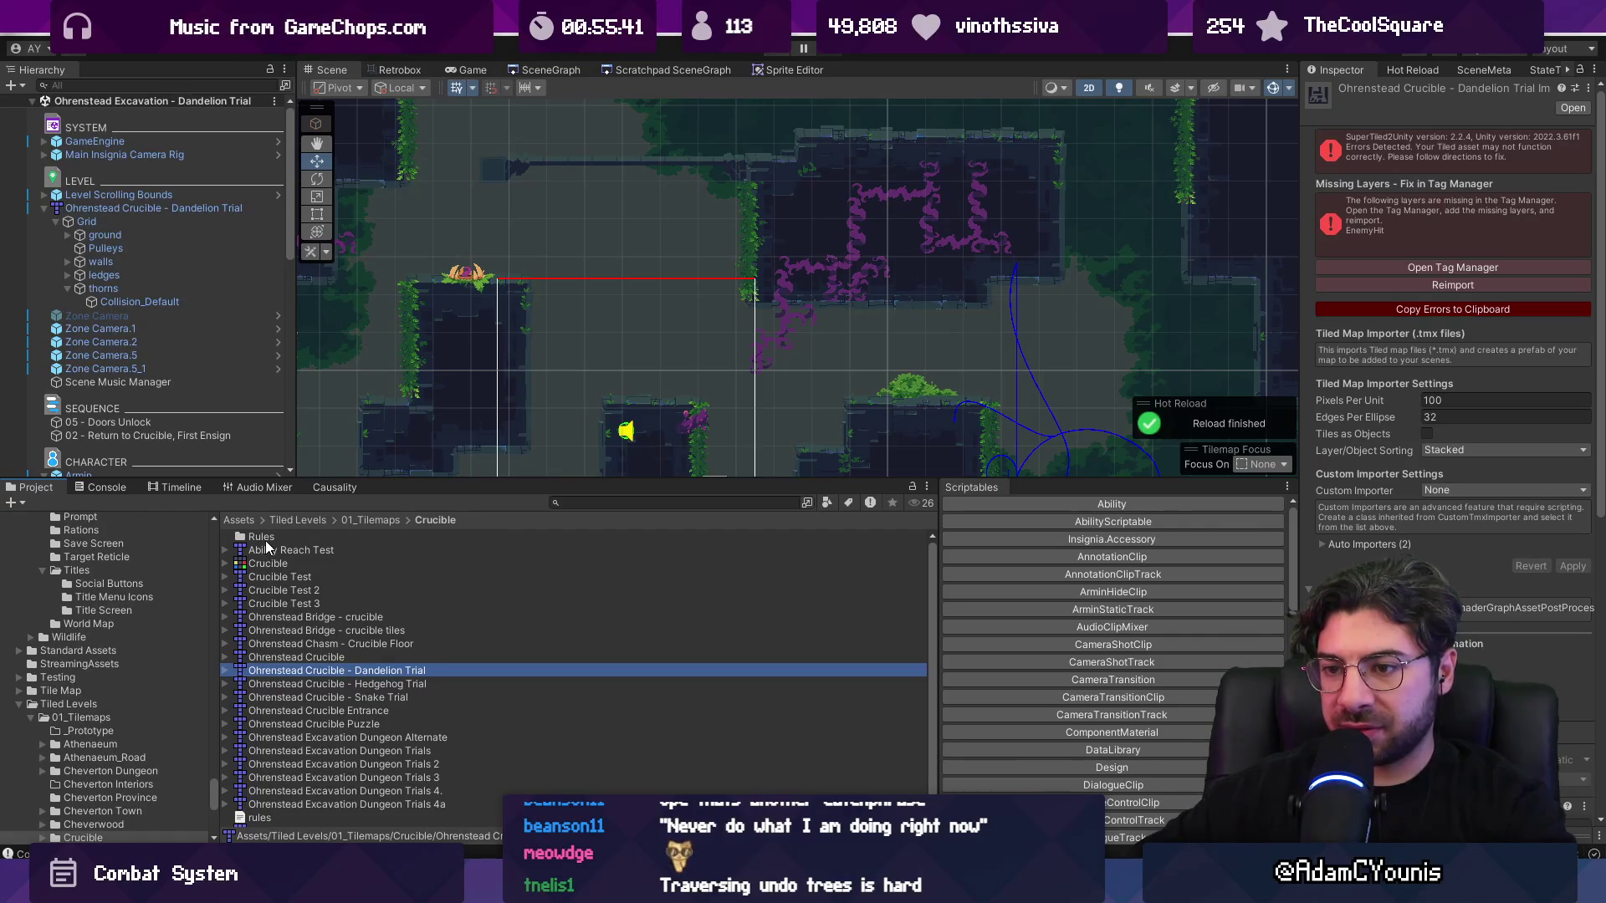
double_click(251, 536)
left_click(324, 562)
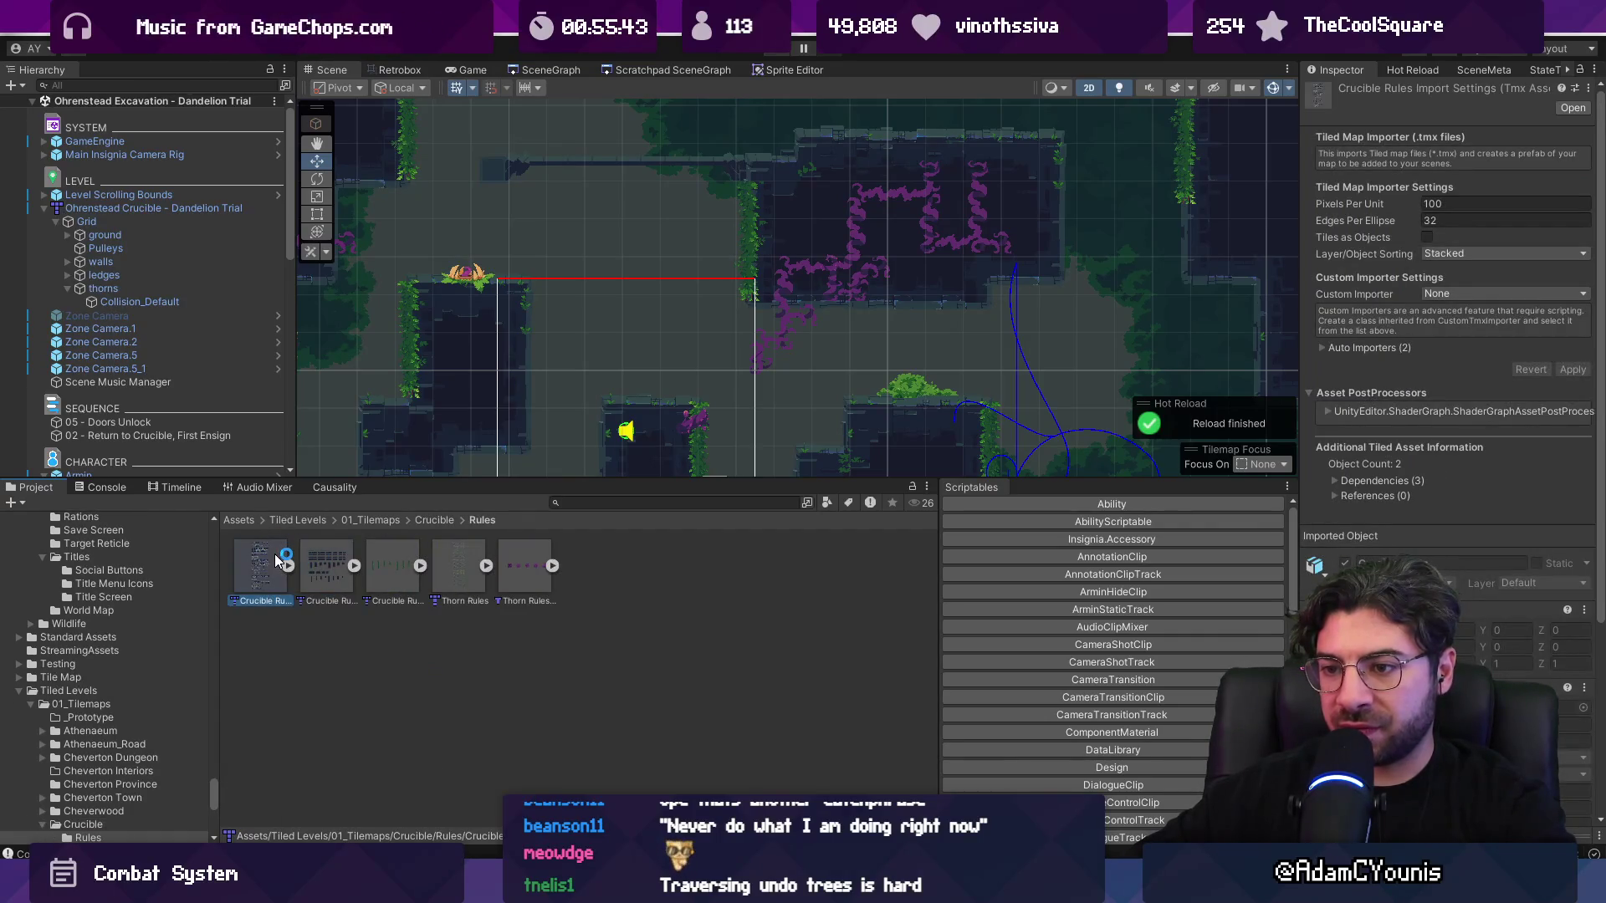
left_click(512, 555)
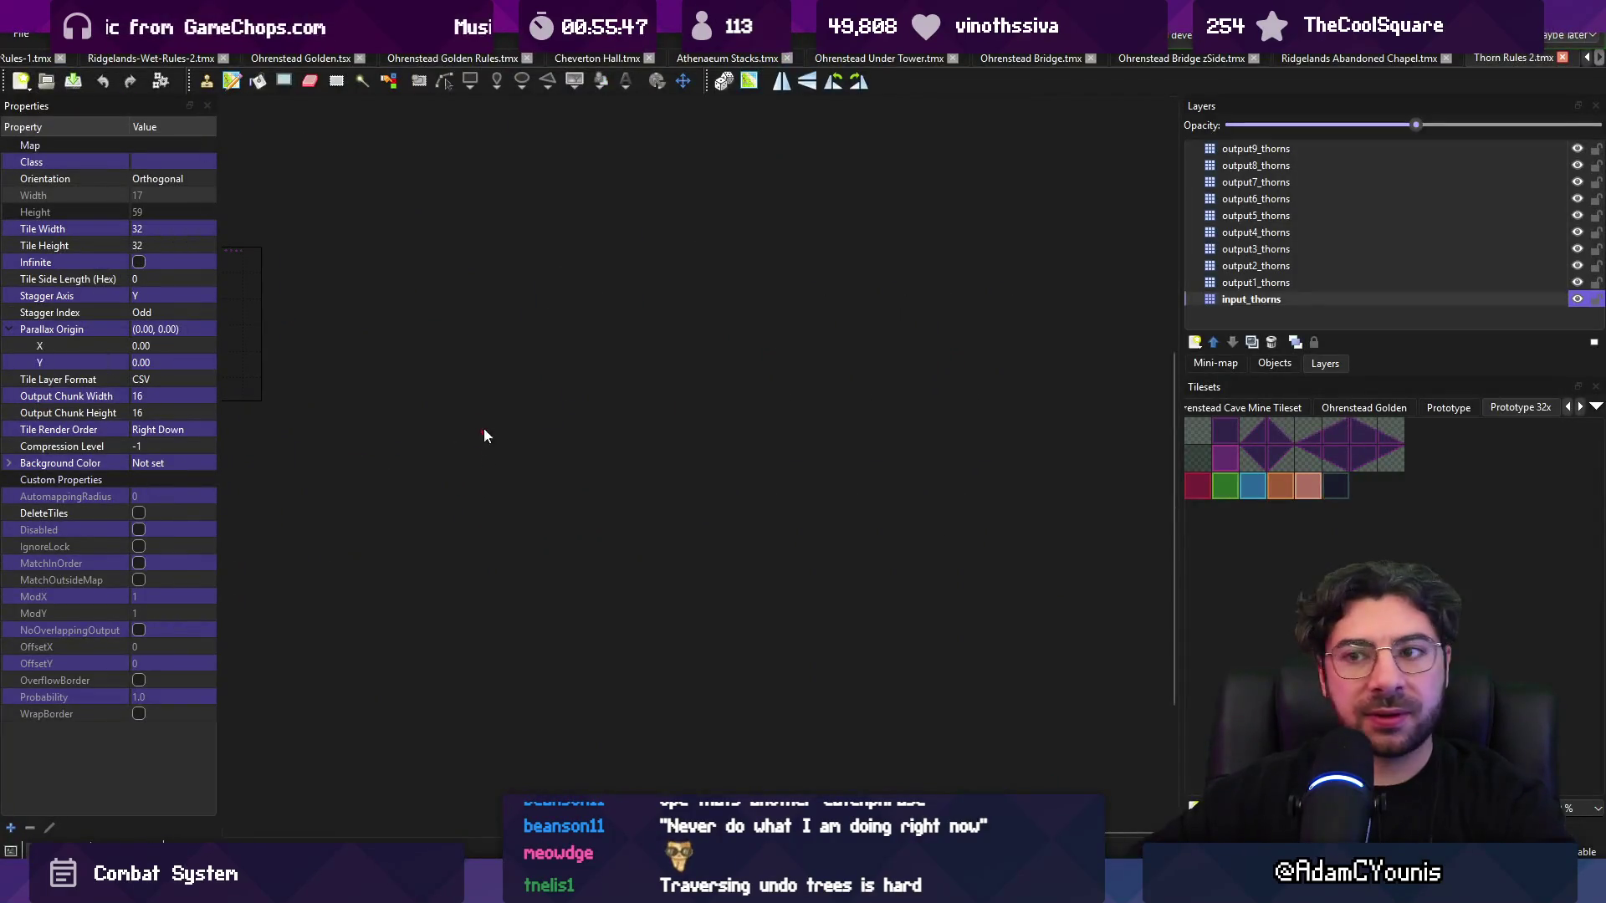
- Select all nine output_thorns layers in Thorn Rules 2
scroll(645, 373, "up", 5)
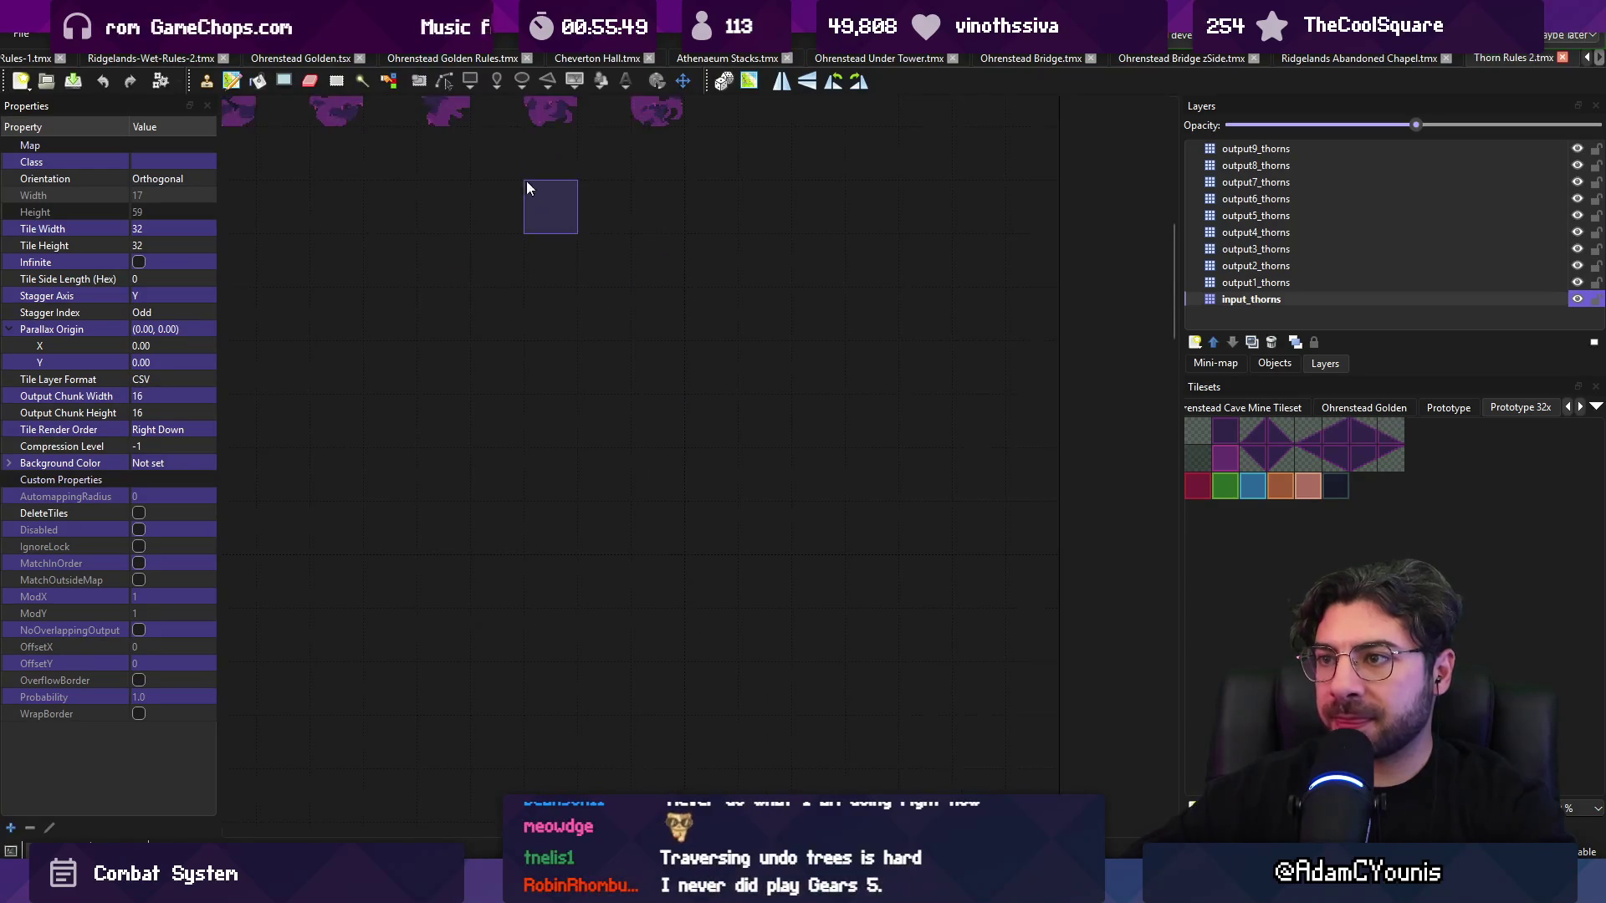
scroll(627, 427, "down", 3)
left_click(1256, 285)
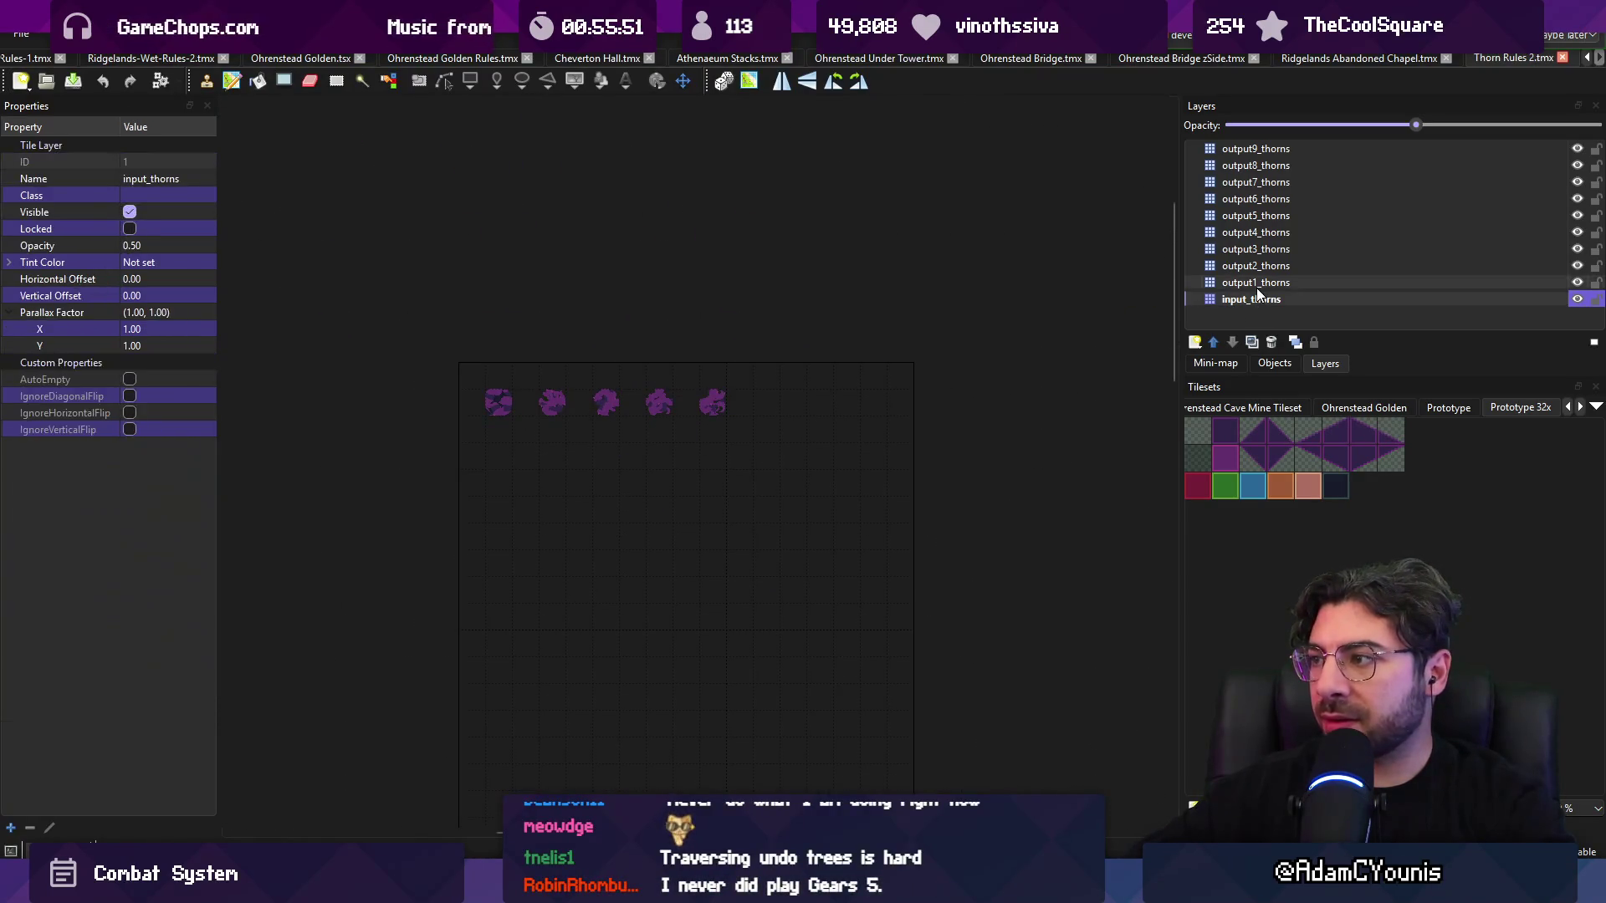
left_click(1255, 298)
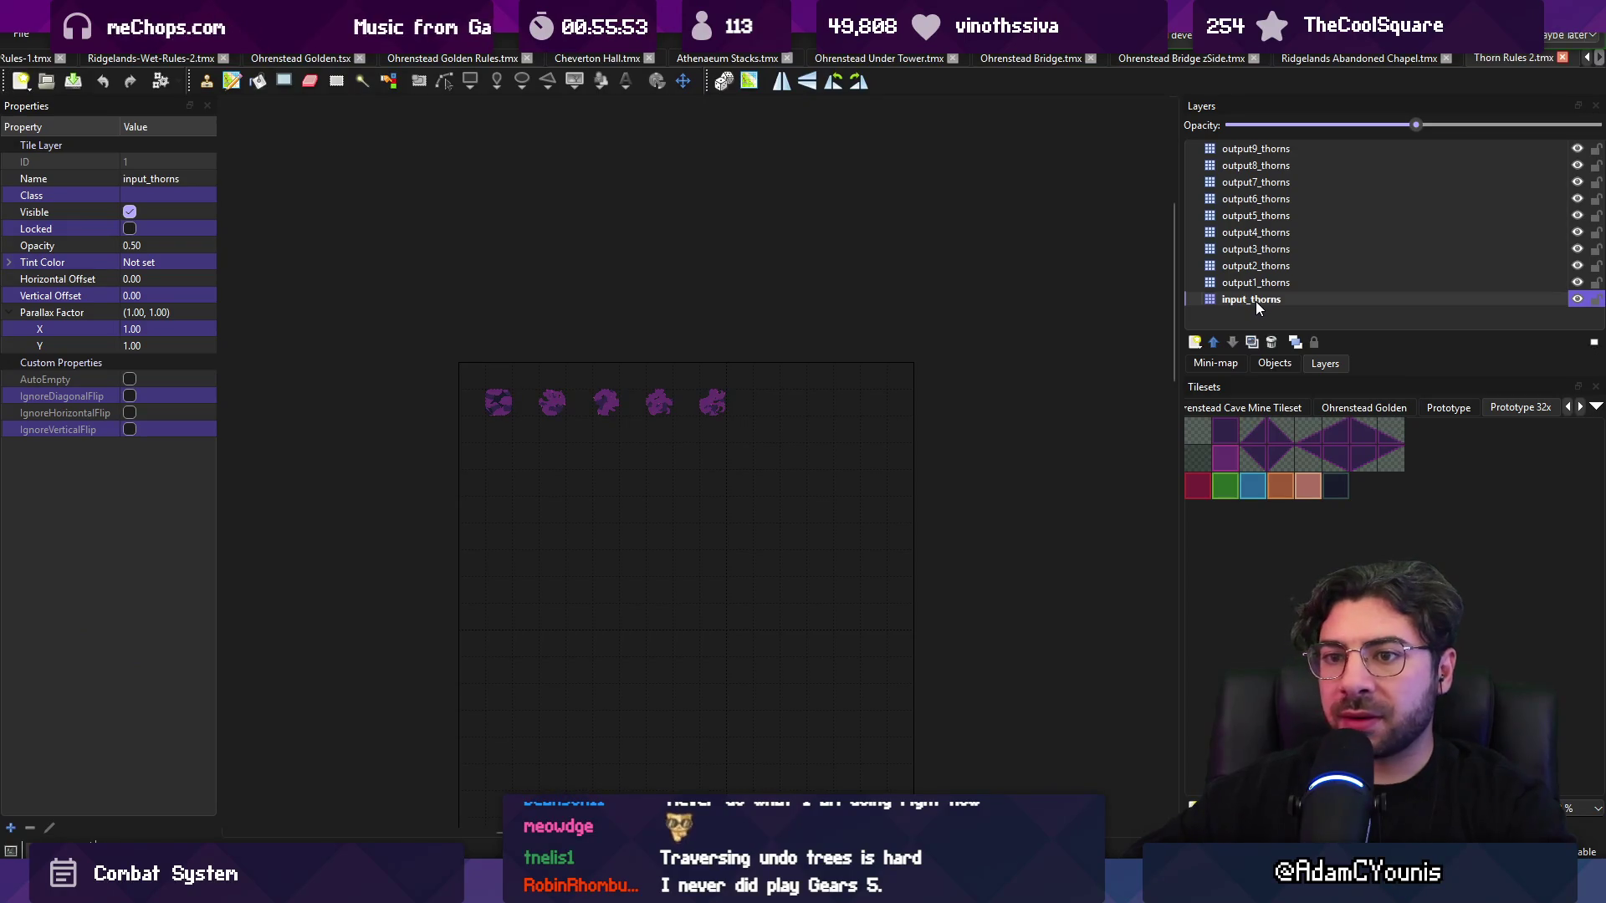
left_click(1264, 284)
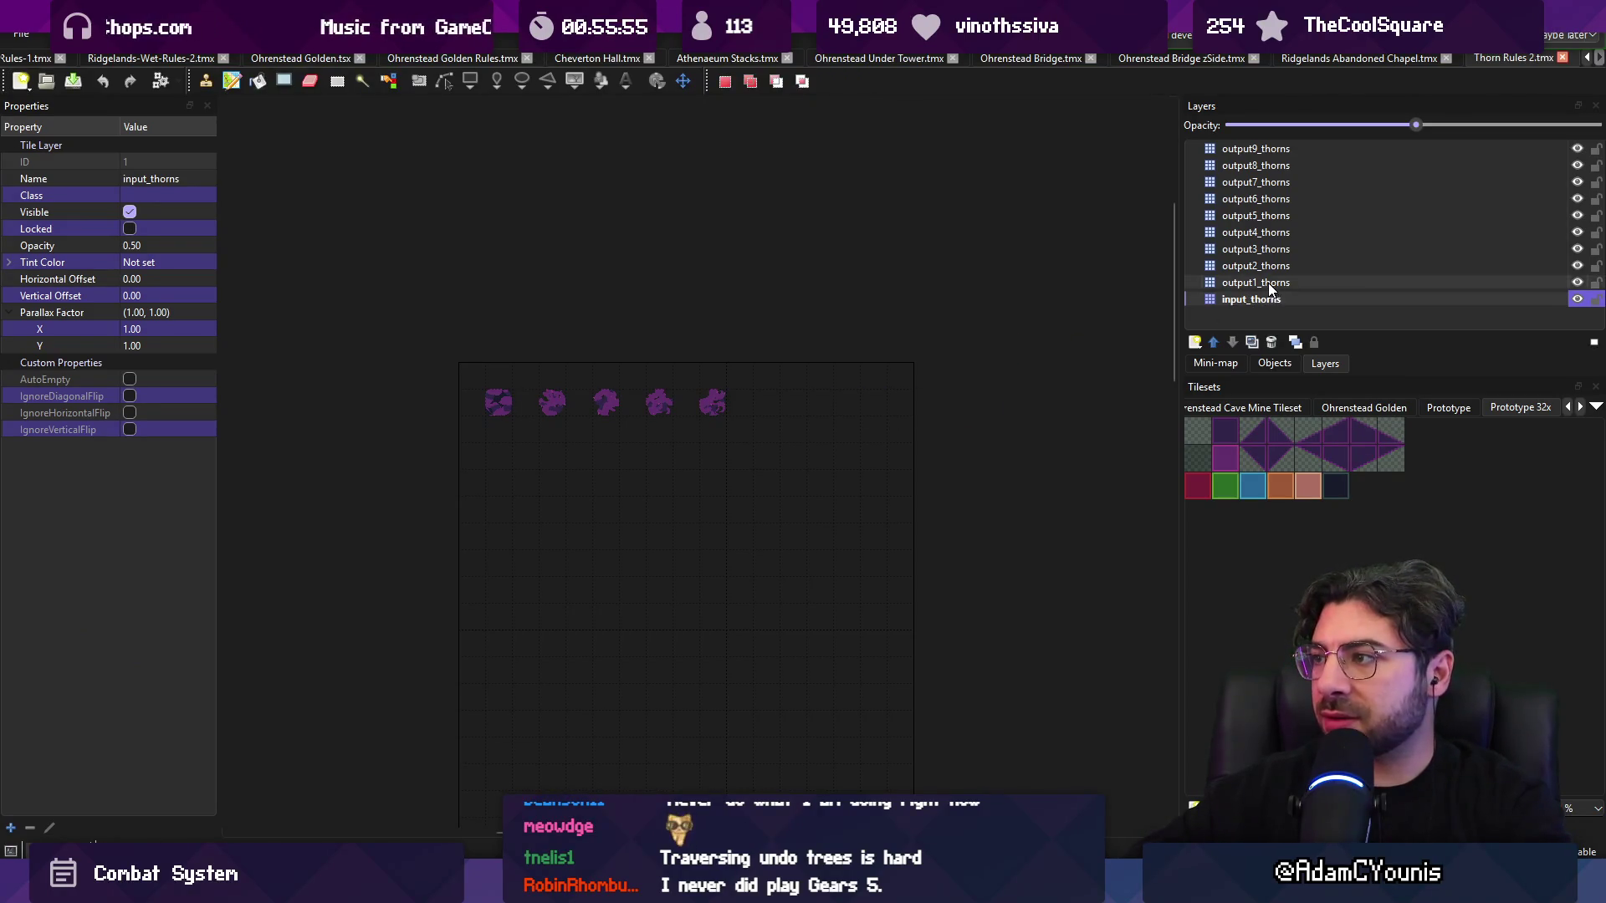
left_click(1246, 153, "shift")
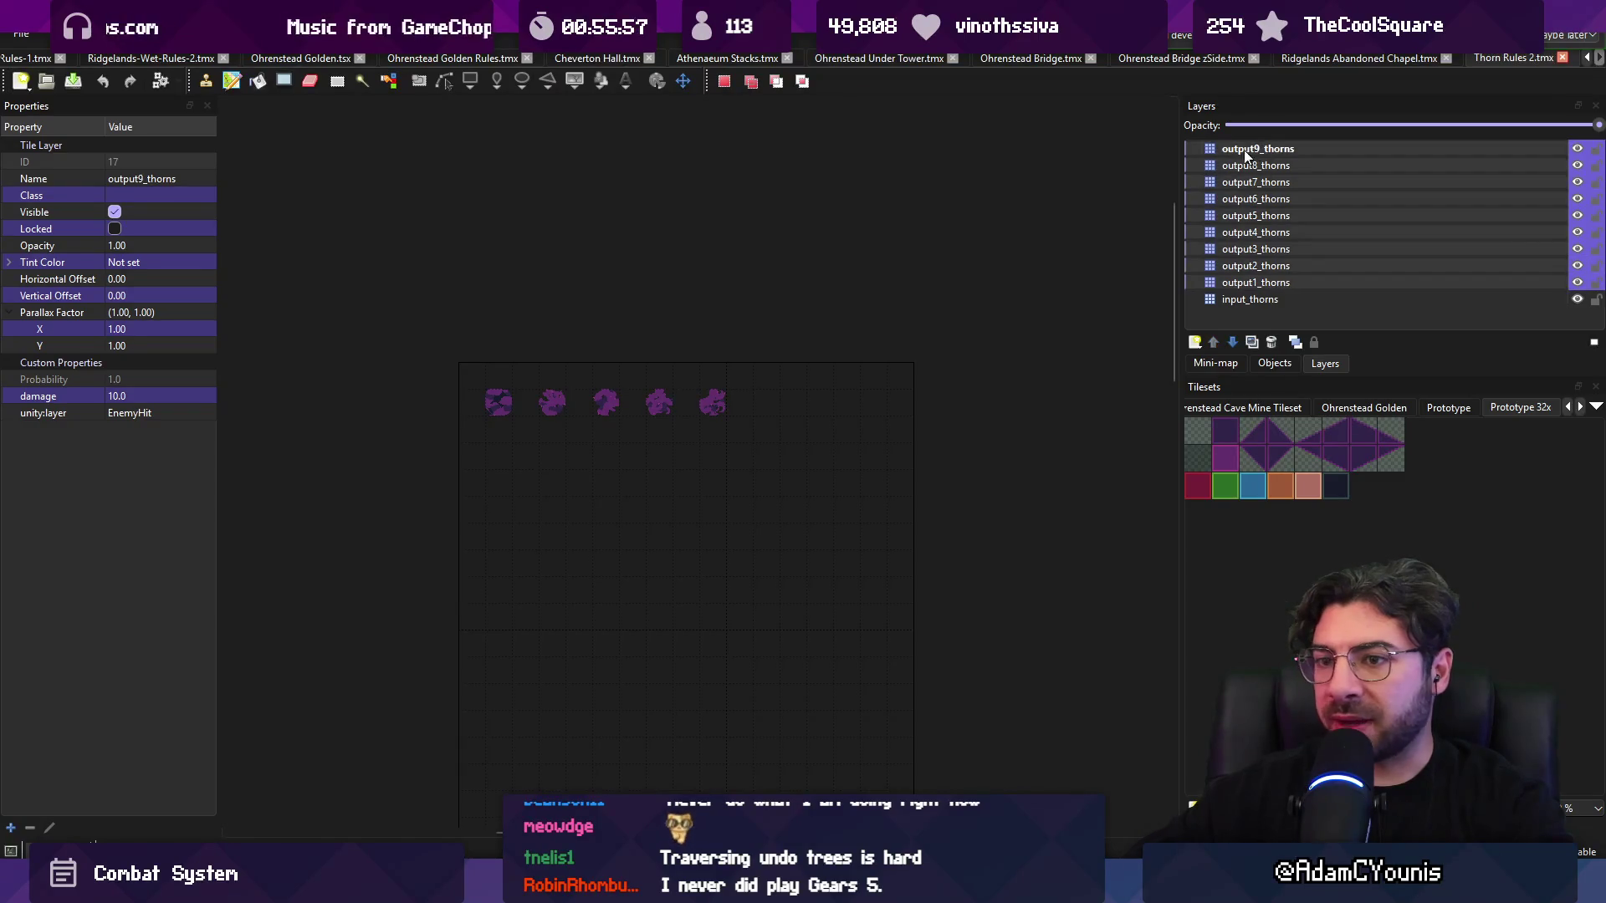
- Set their unity:layer to Hit, save Thorn Rules 2, and move to another open map
double_click(188, 413)
type("H")
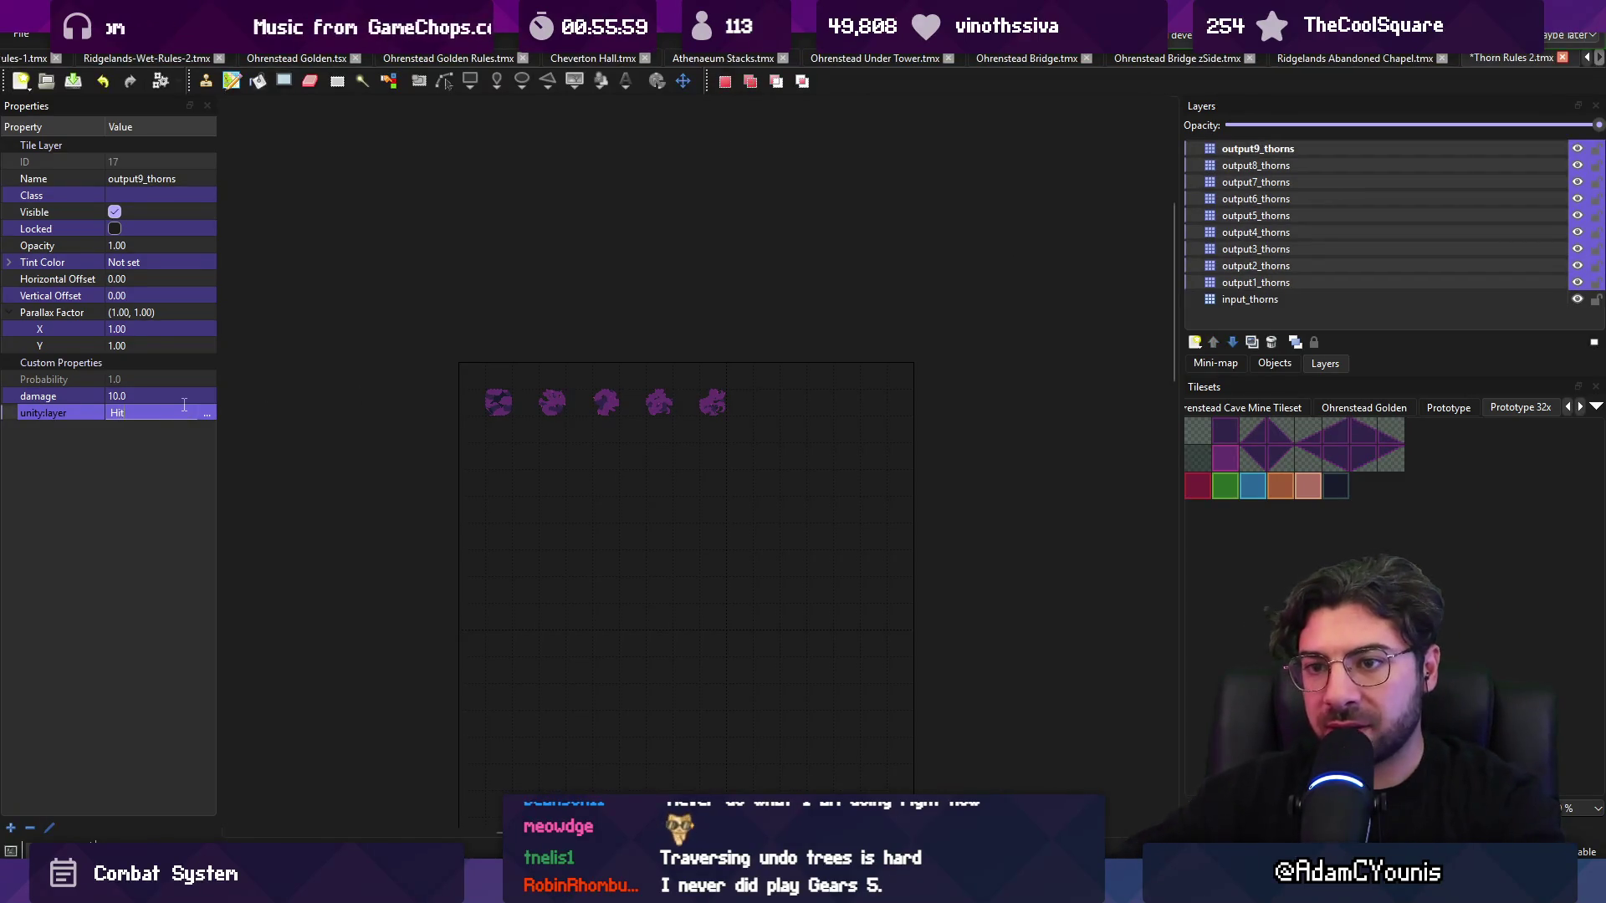
key("ctrl+s")
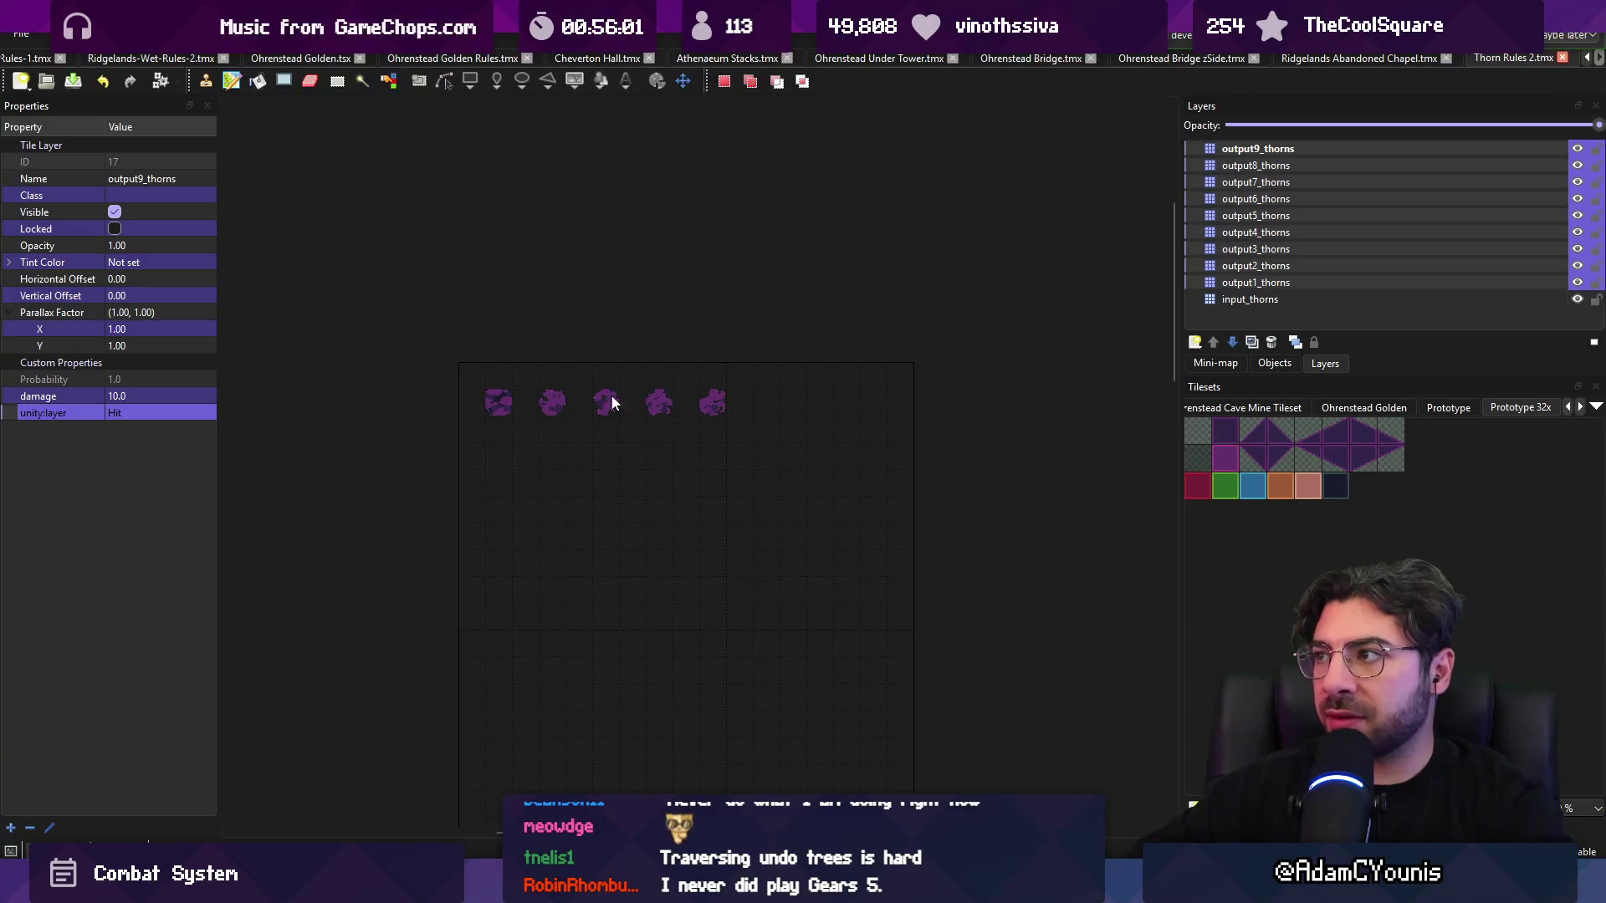
left_click(1327, 60)
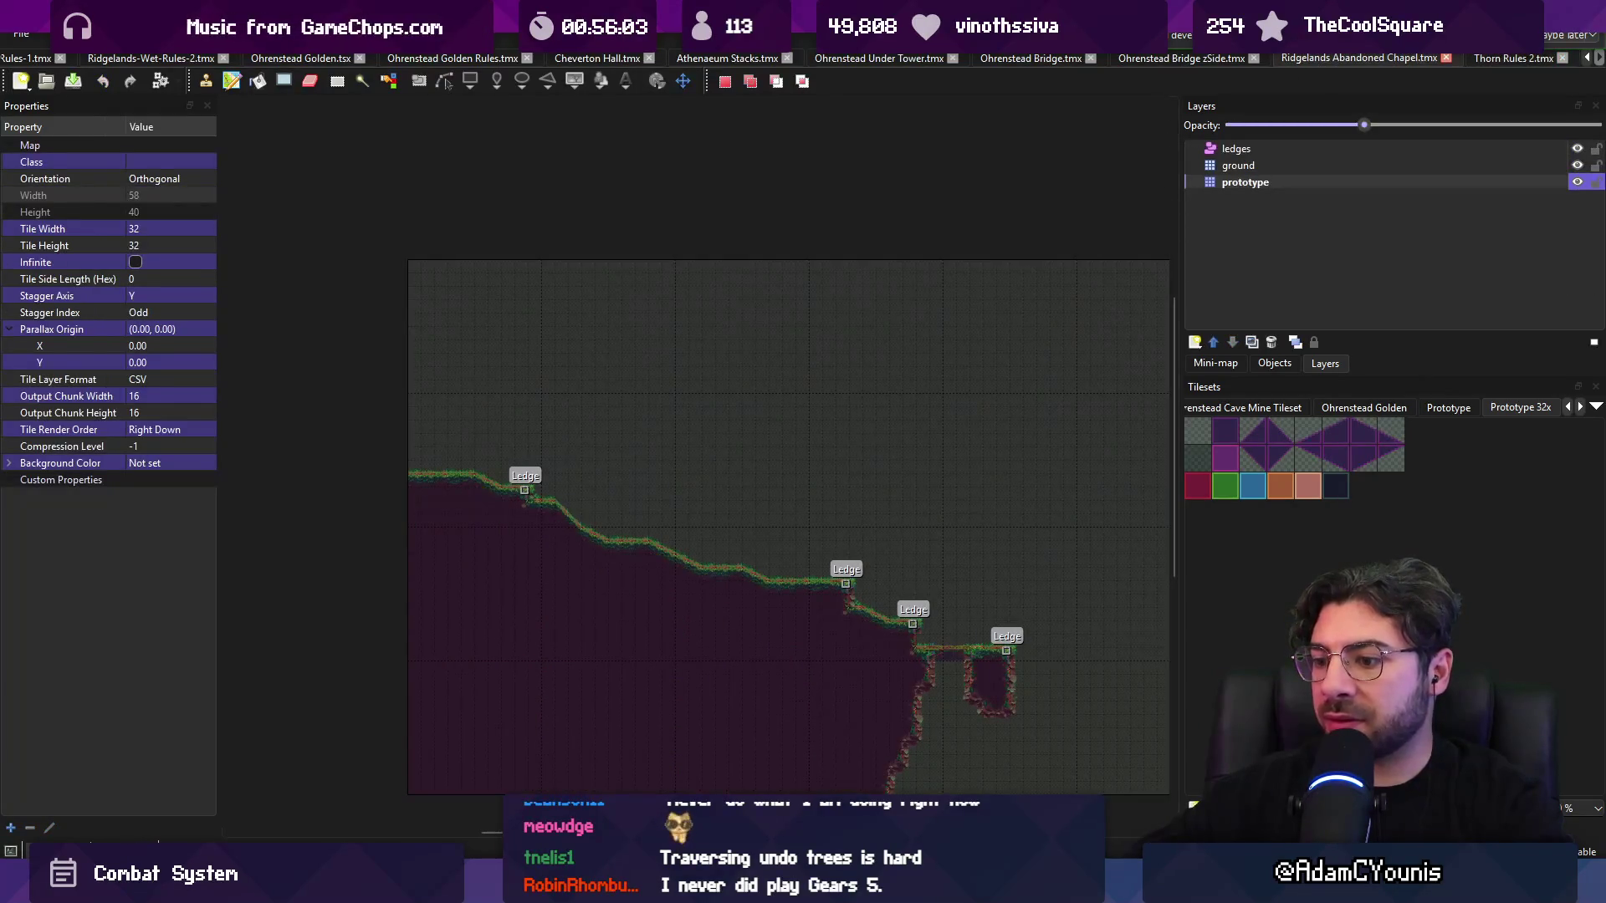
key("ctrl+shift+Tab")
key("ctrl+shift+Tab")
key("ctrl+shift+Tab")
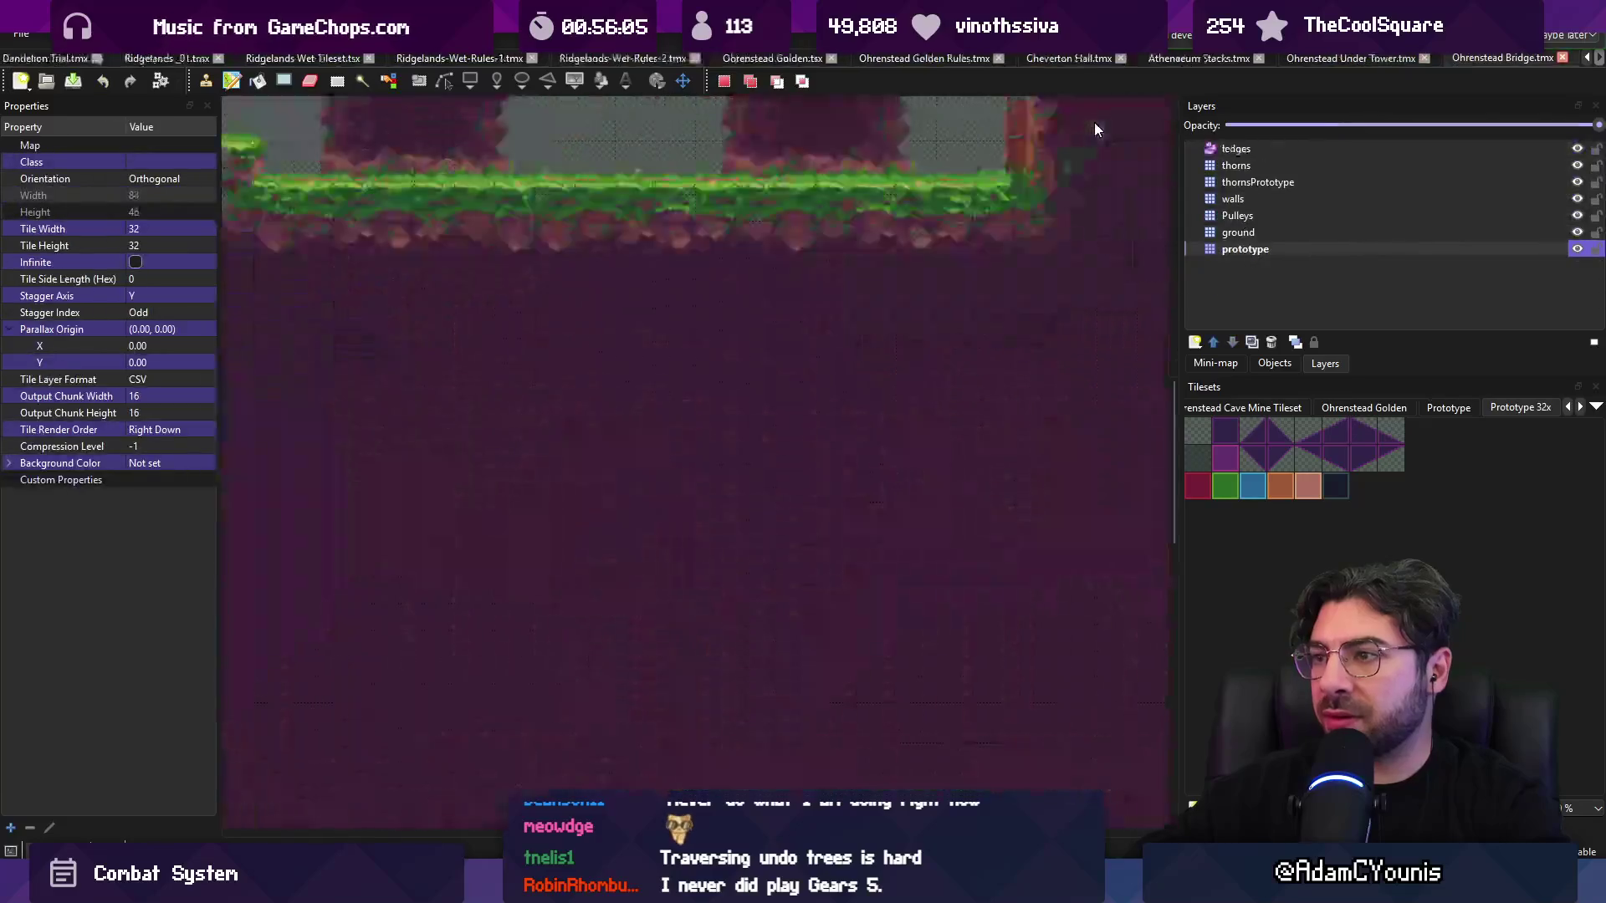
- Cycle through the open Tiled maps, including Ridgelands-Wet-Rules-1
scroll(789, 475, "down", 2)
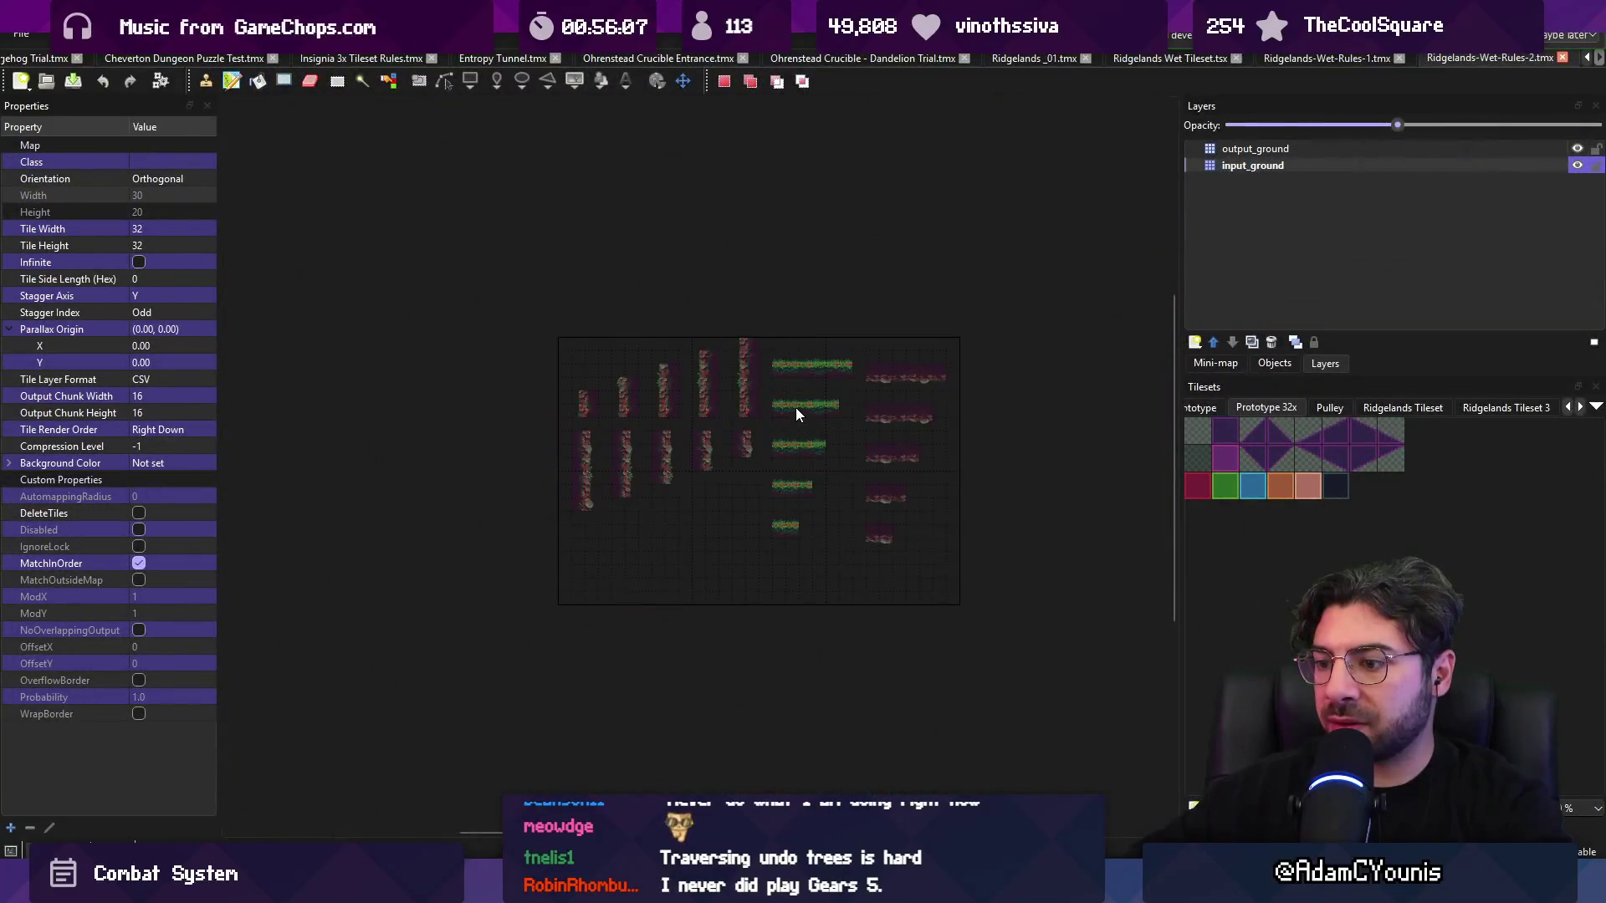
left_click(1346, 60)
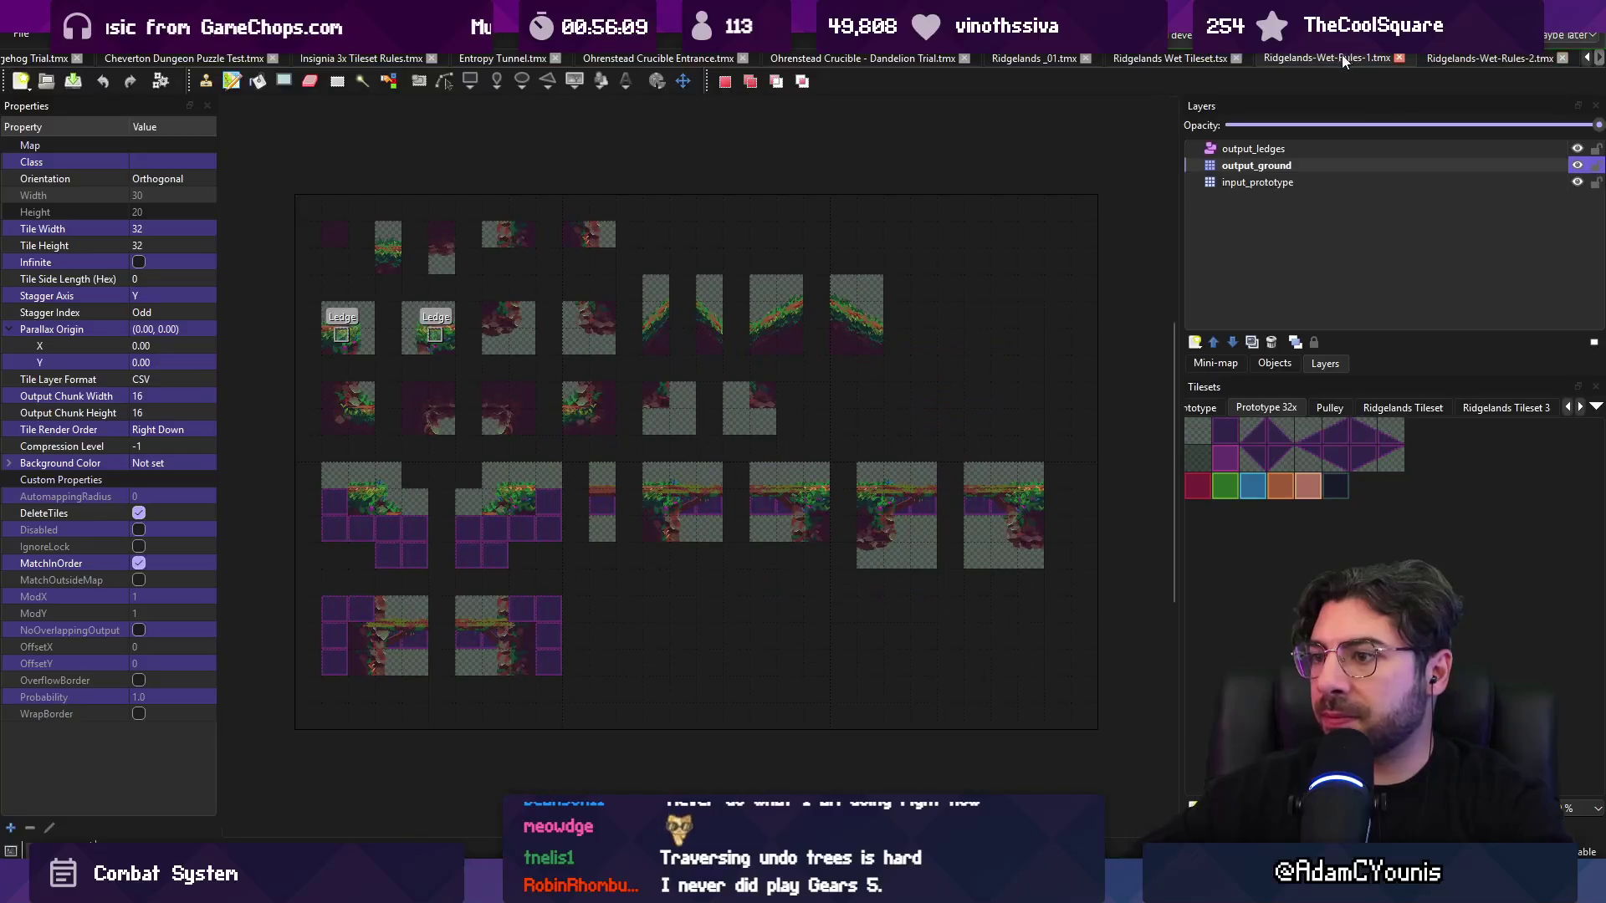
key("ctrl+shift+Tab")
key("ctrl+shift+Tab")
key("ctrl+shift+Tab")
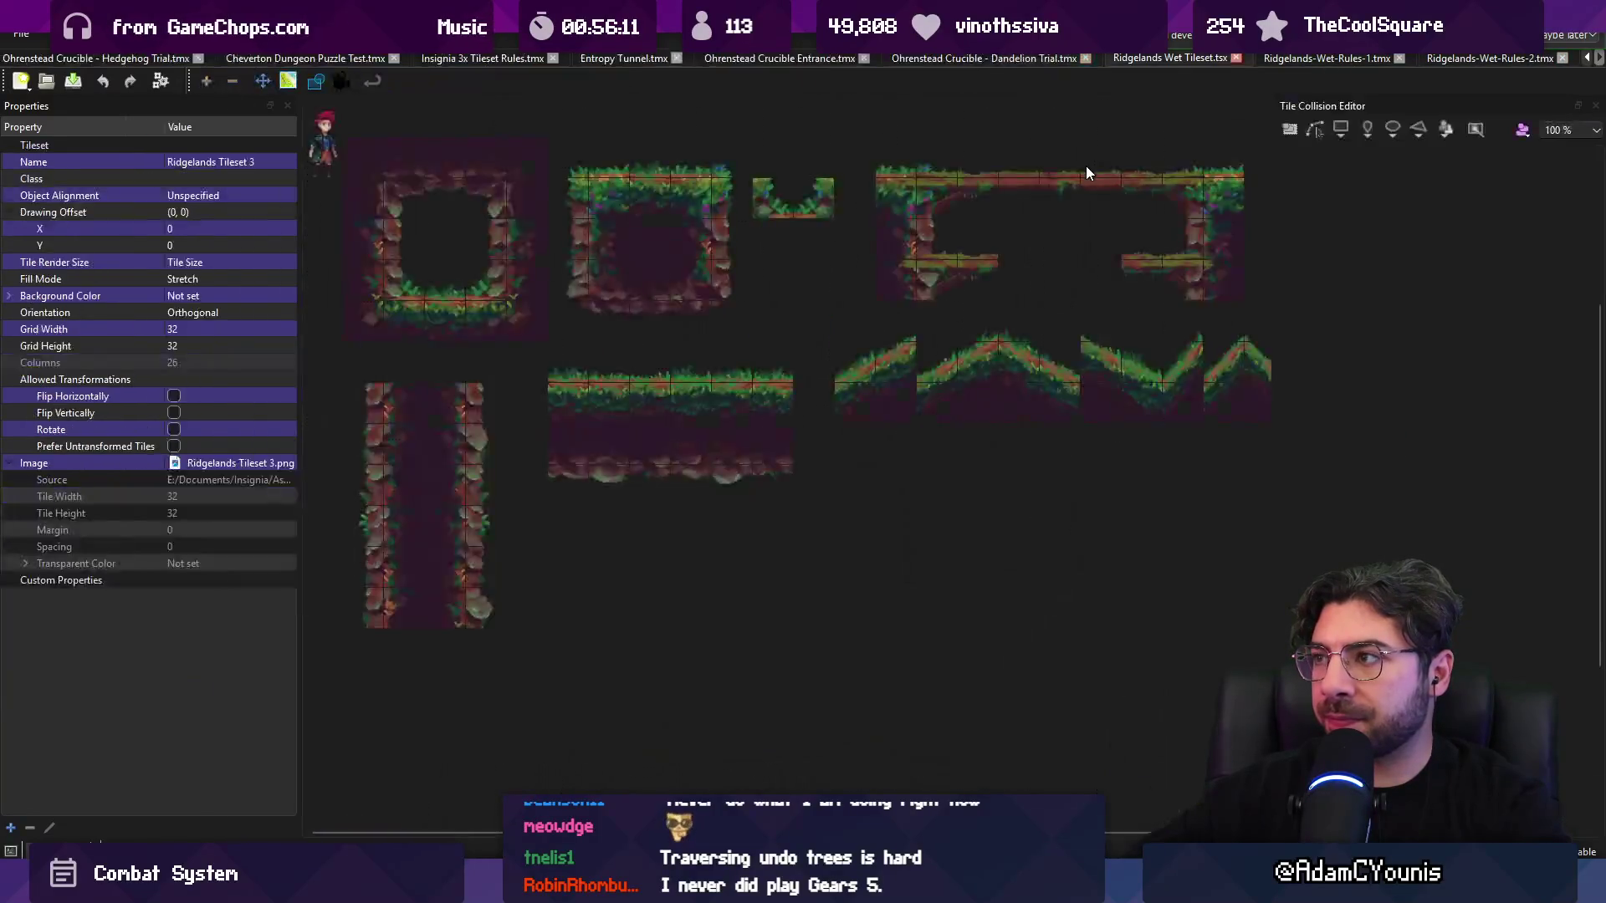
key("ctrl+shift+Tab")
key("ctrl+shift+Tab")
key("ctrl+shift+Tab")
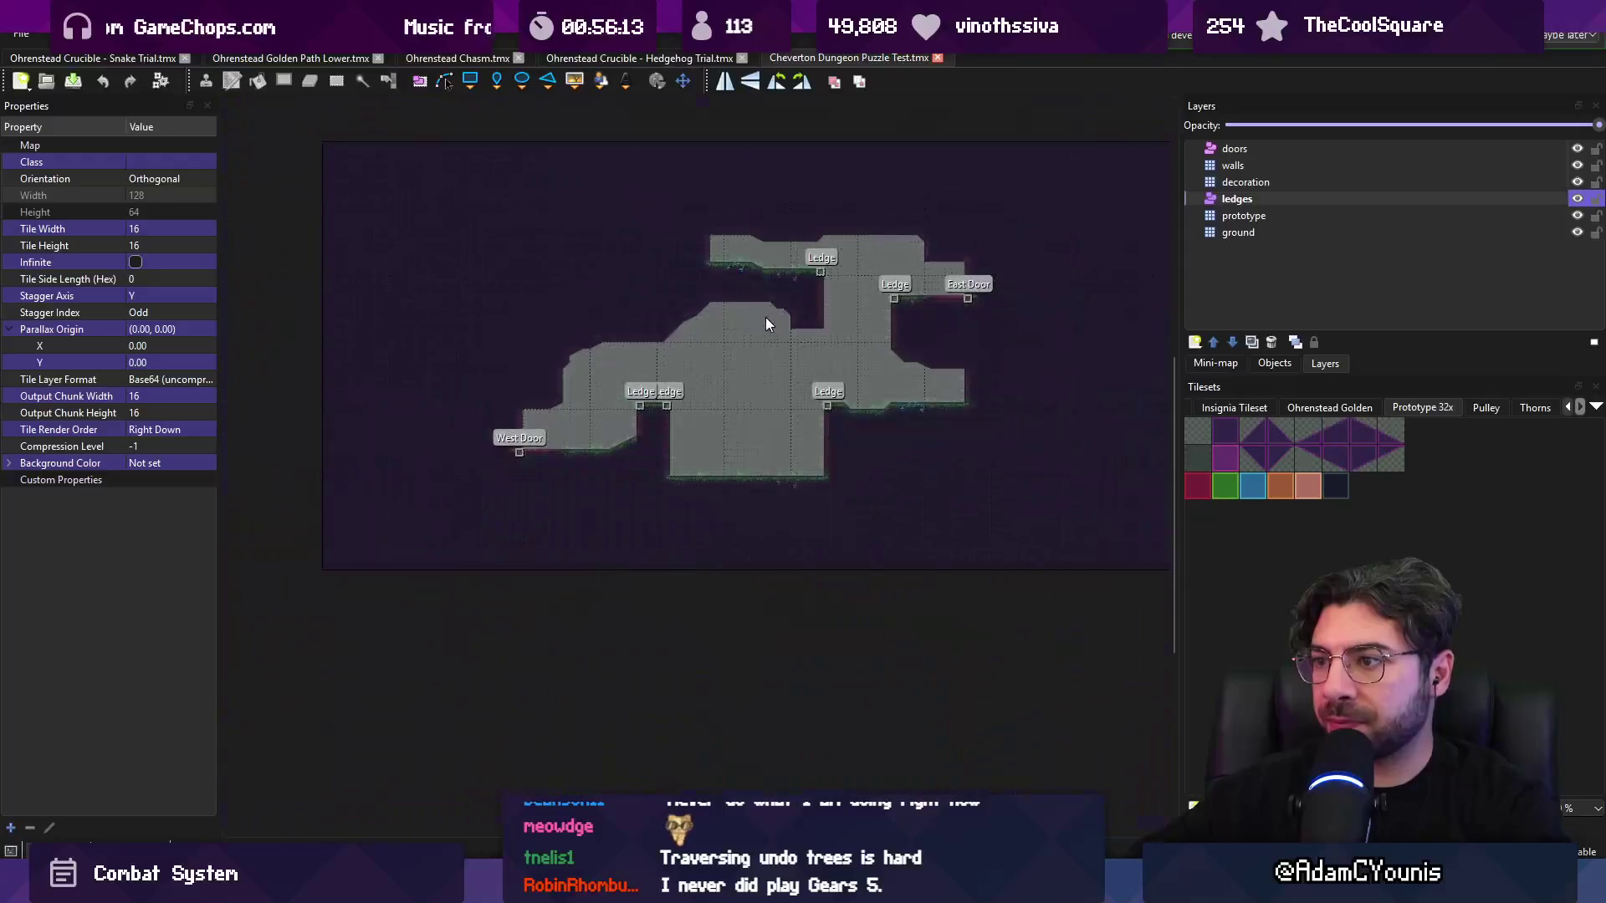
key("ctrl+shift+Tab")
key("ctrl+shift+Tab")
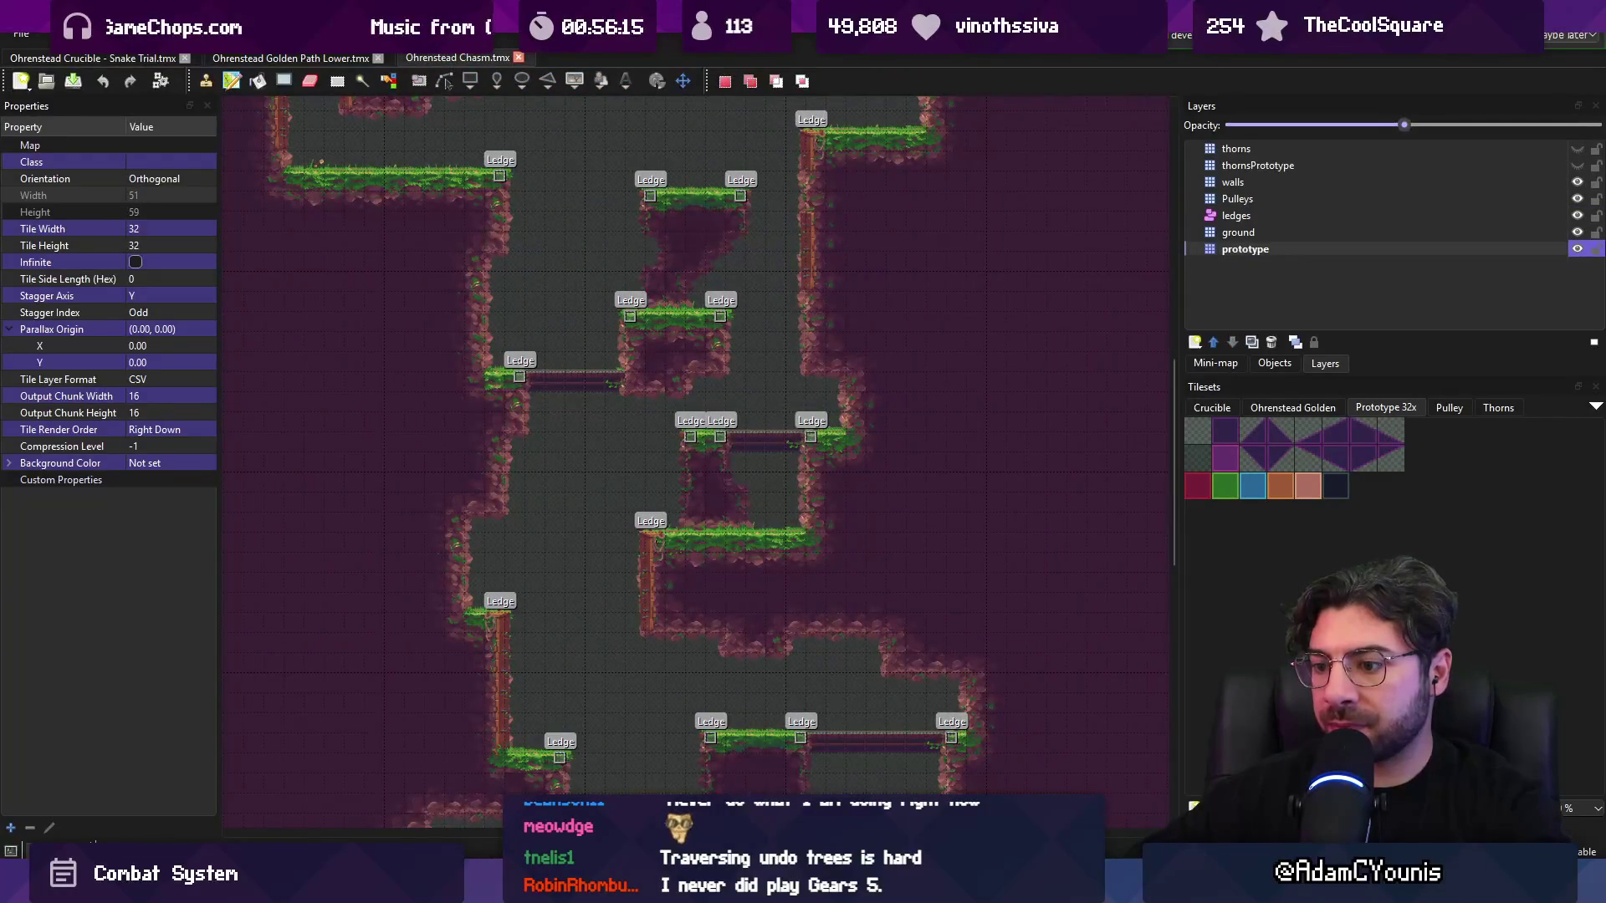
- Browse Unity's Crucible folder, then return to Tiled's Ohrenstead Bridge - crucible missing-tileset warning
key("alt+Tab")
left_click(588, 503)
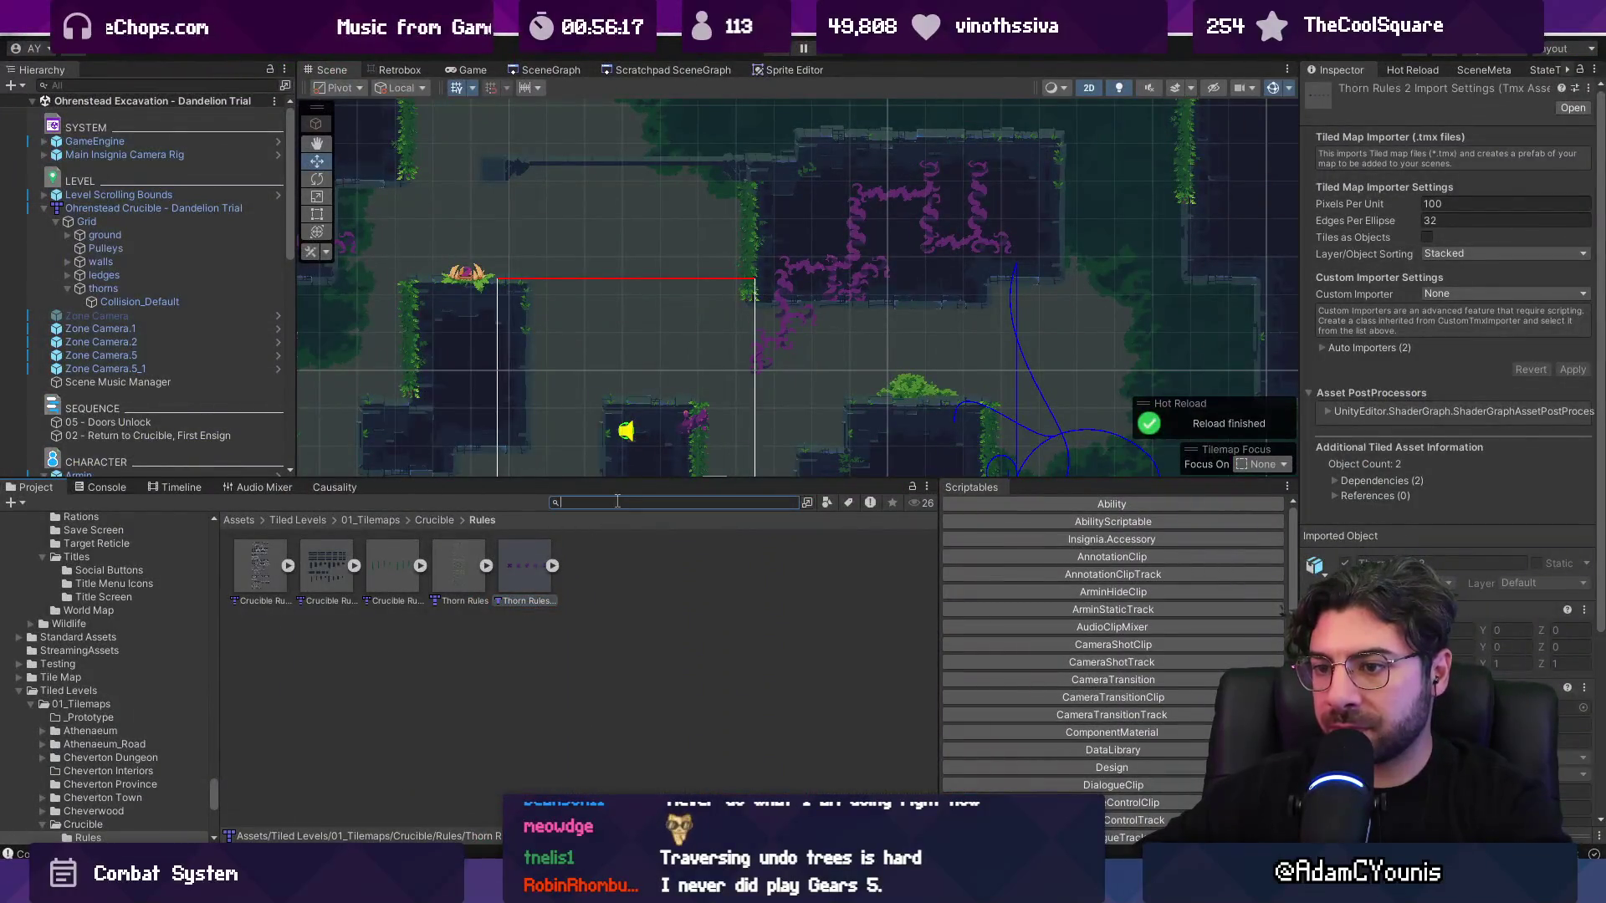
left_click(434, 520)
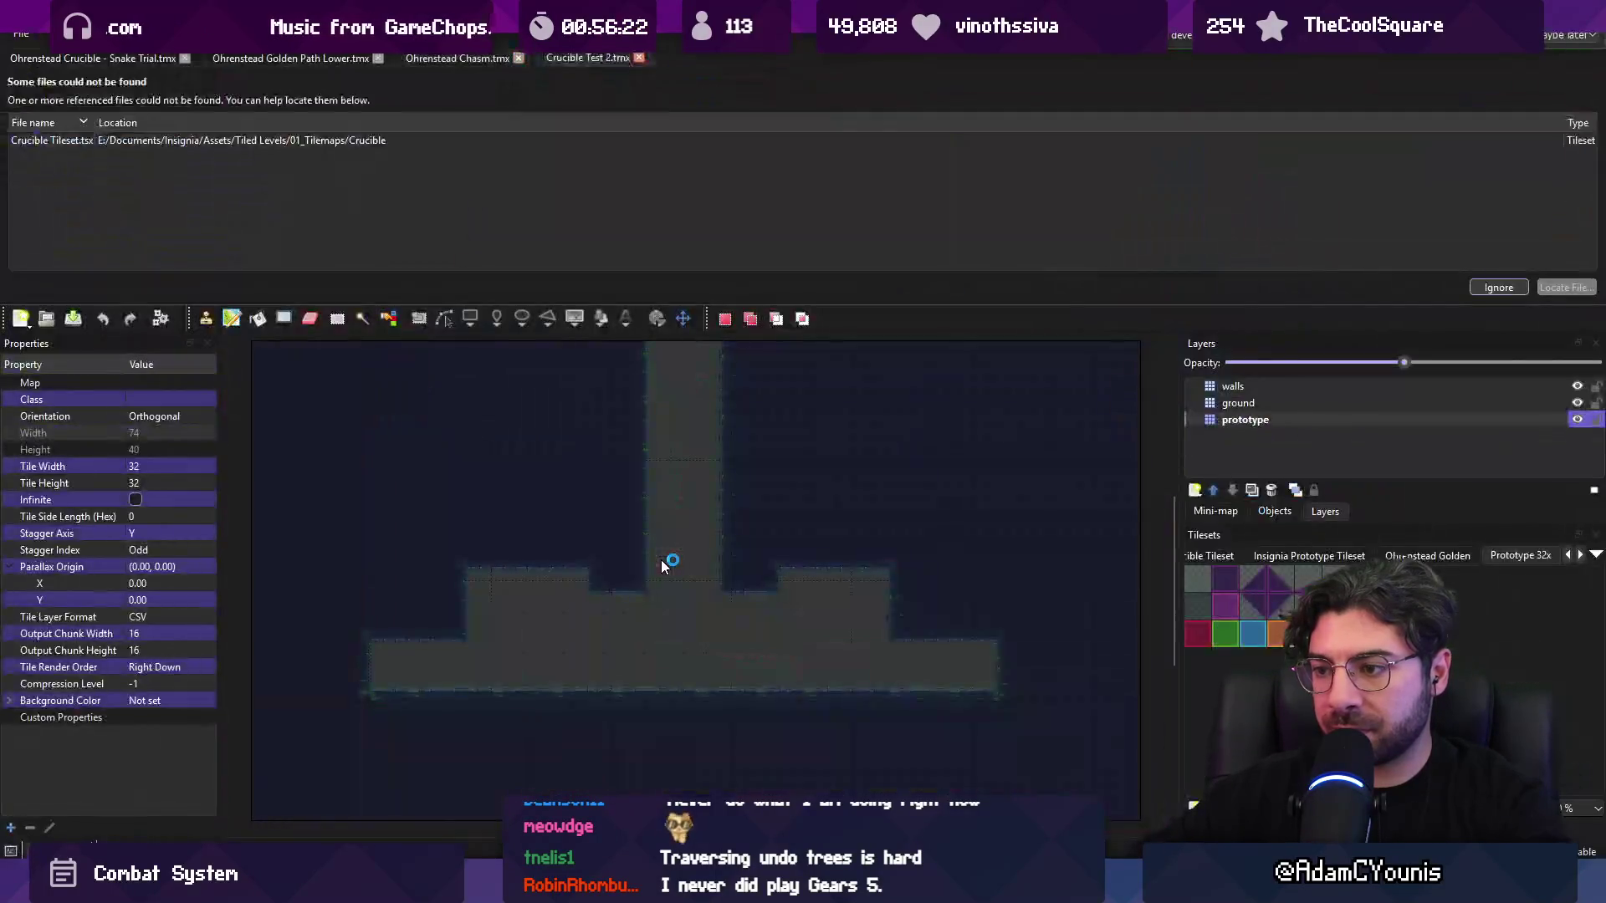
key("alt+Tab")
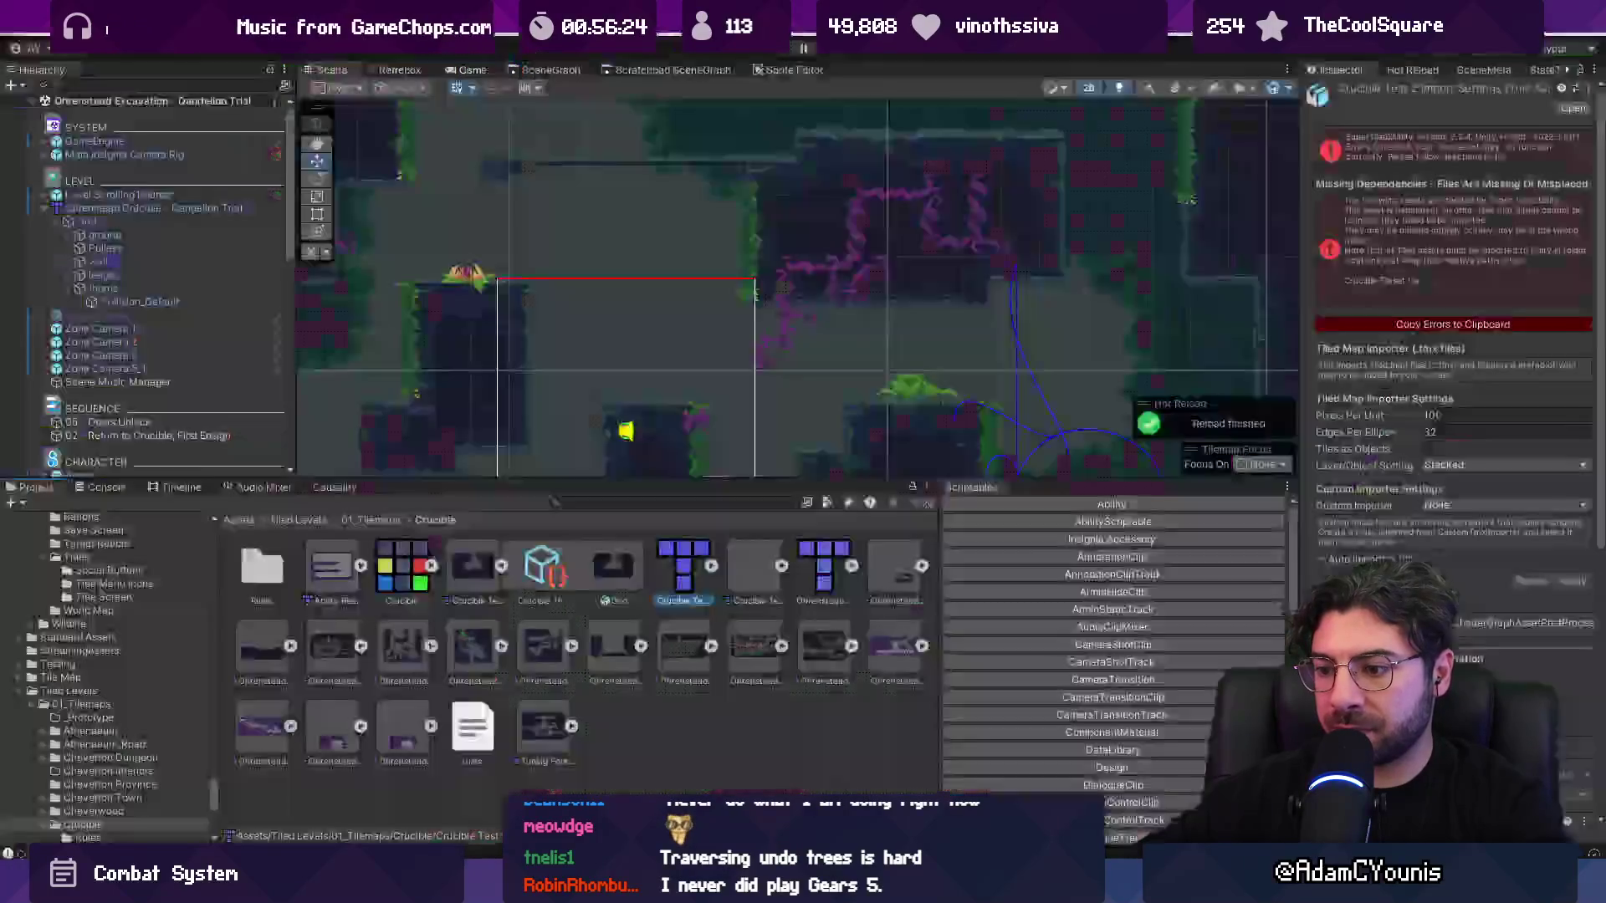
key("alt+Tab")
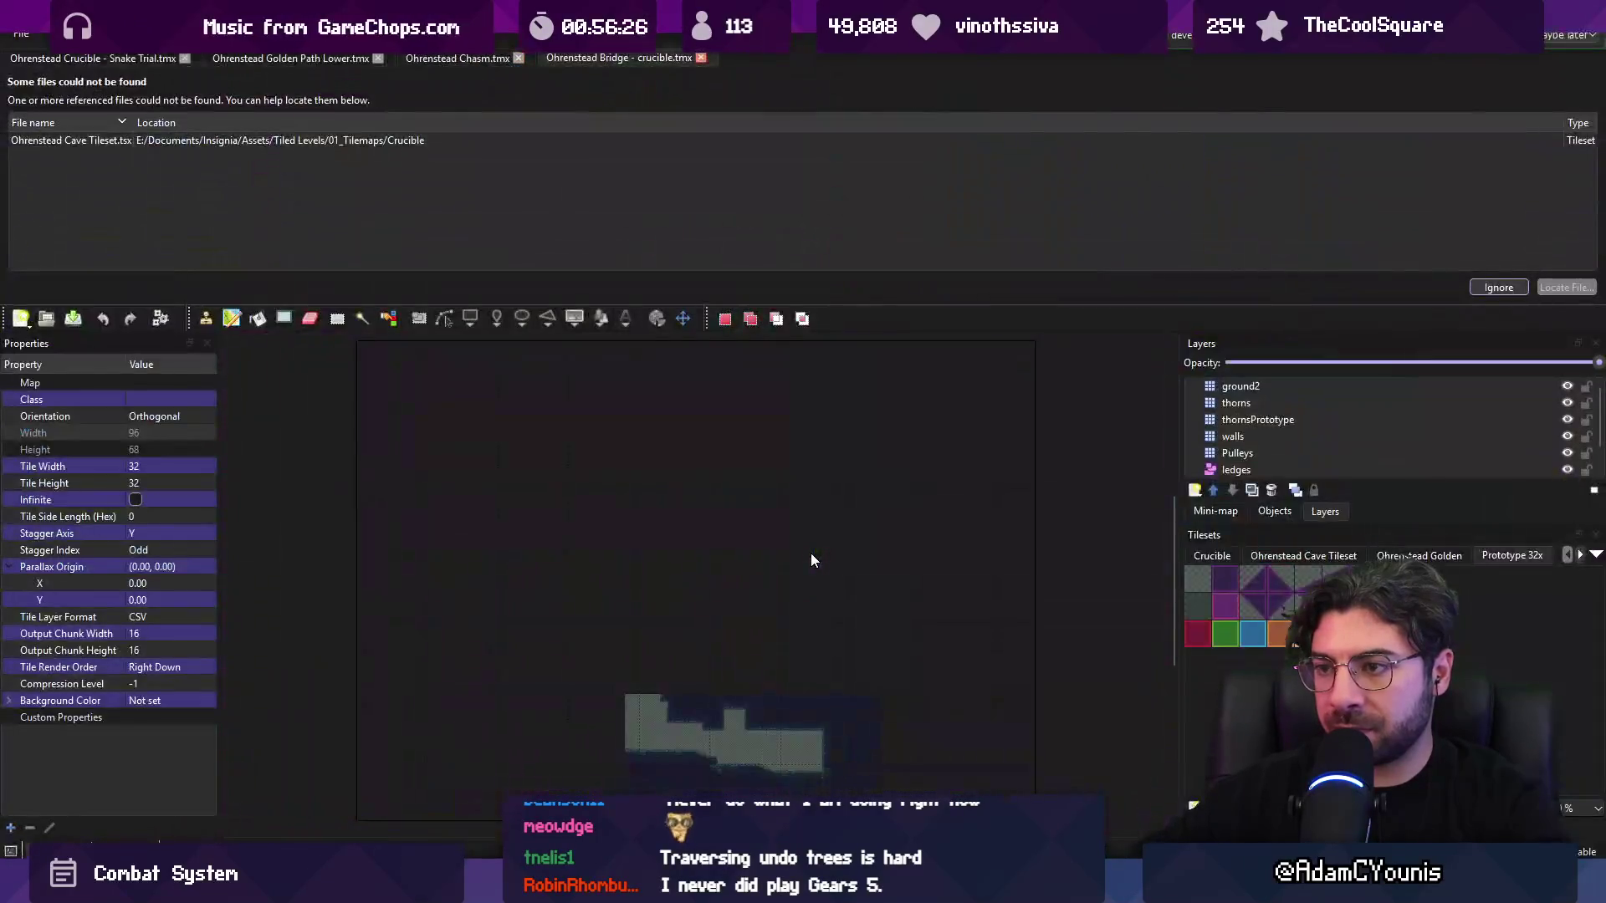
- Select the missing Ohrenstead Cave Tileset entry, try browsing for it, and sort the missing-files list
left_click(379, 138)
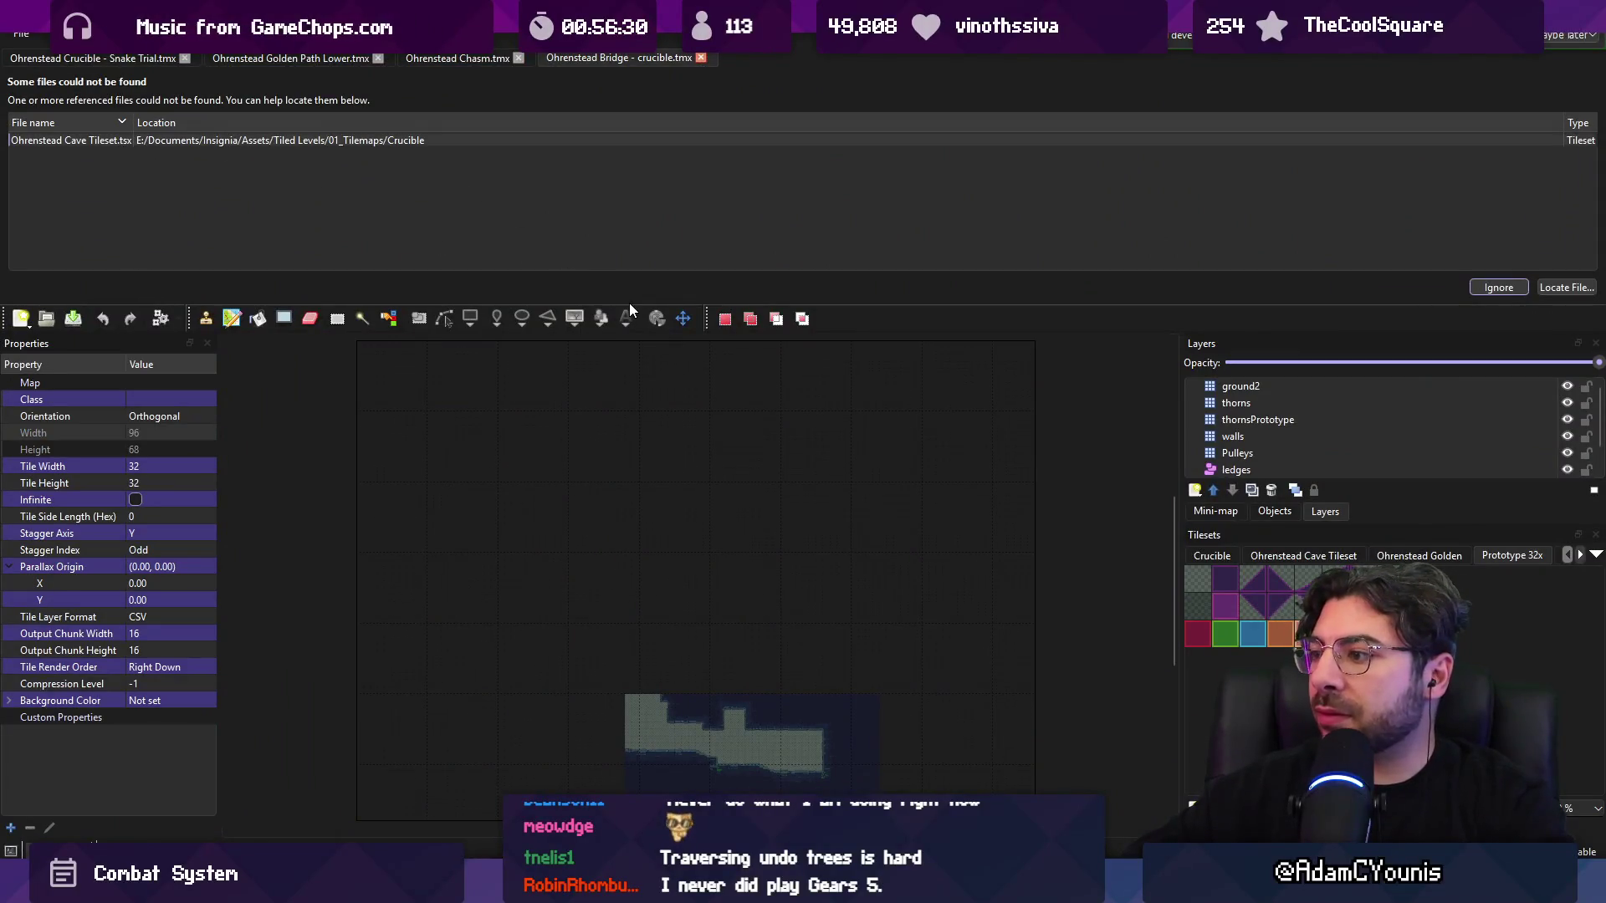
double_click(359, 139)
scroll(454, 328, "down", 6)
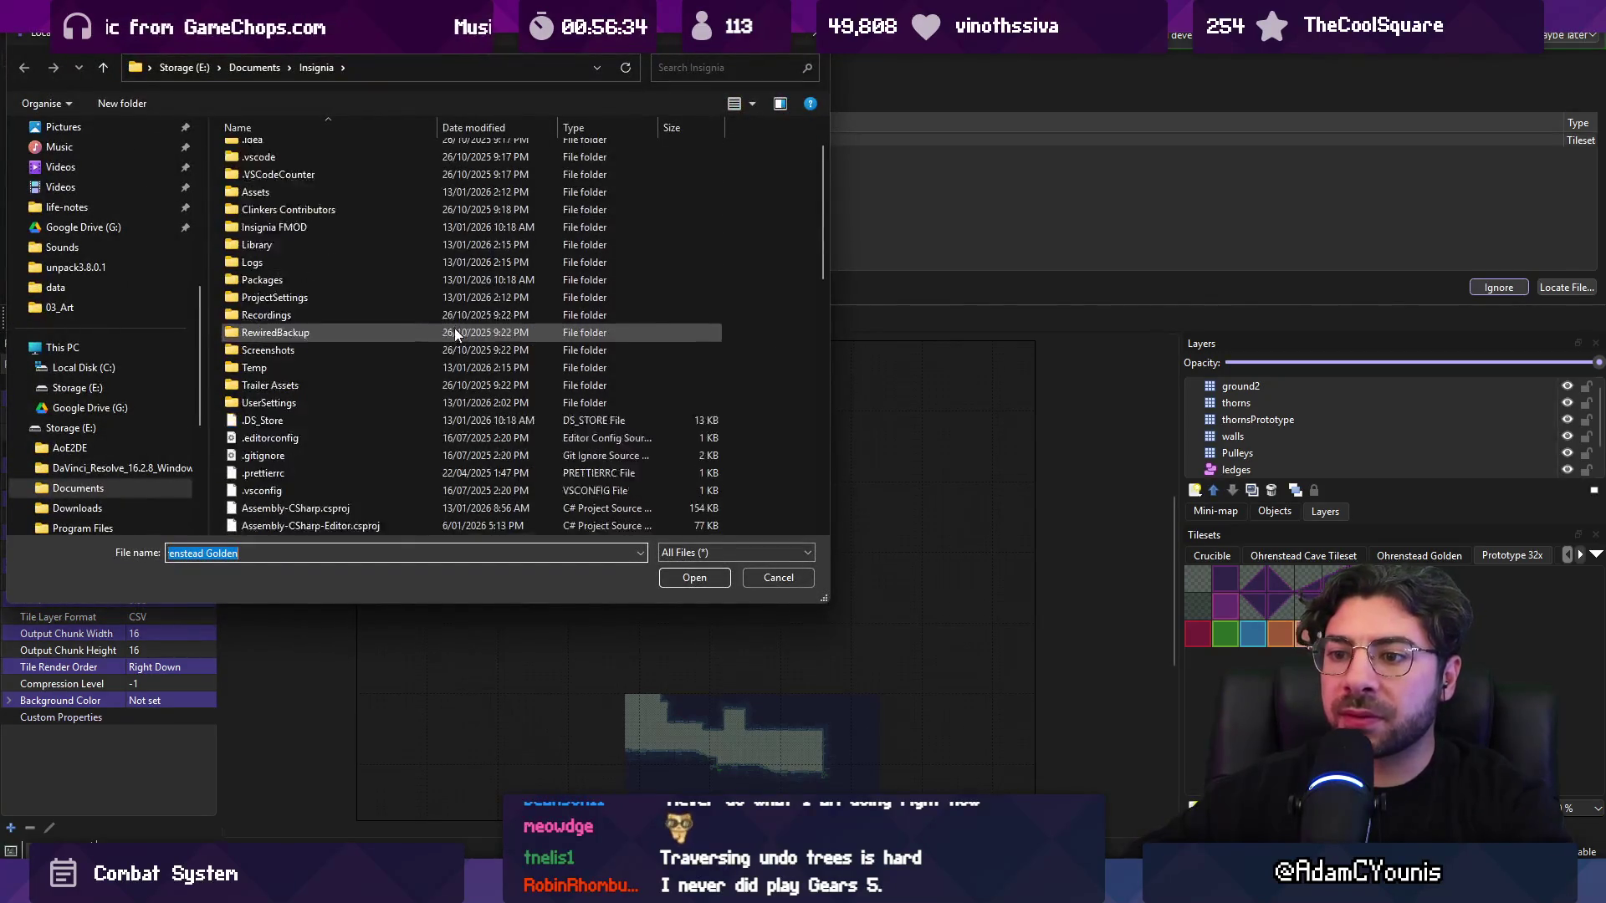
key("Escape")
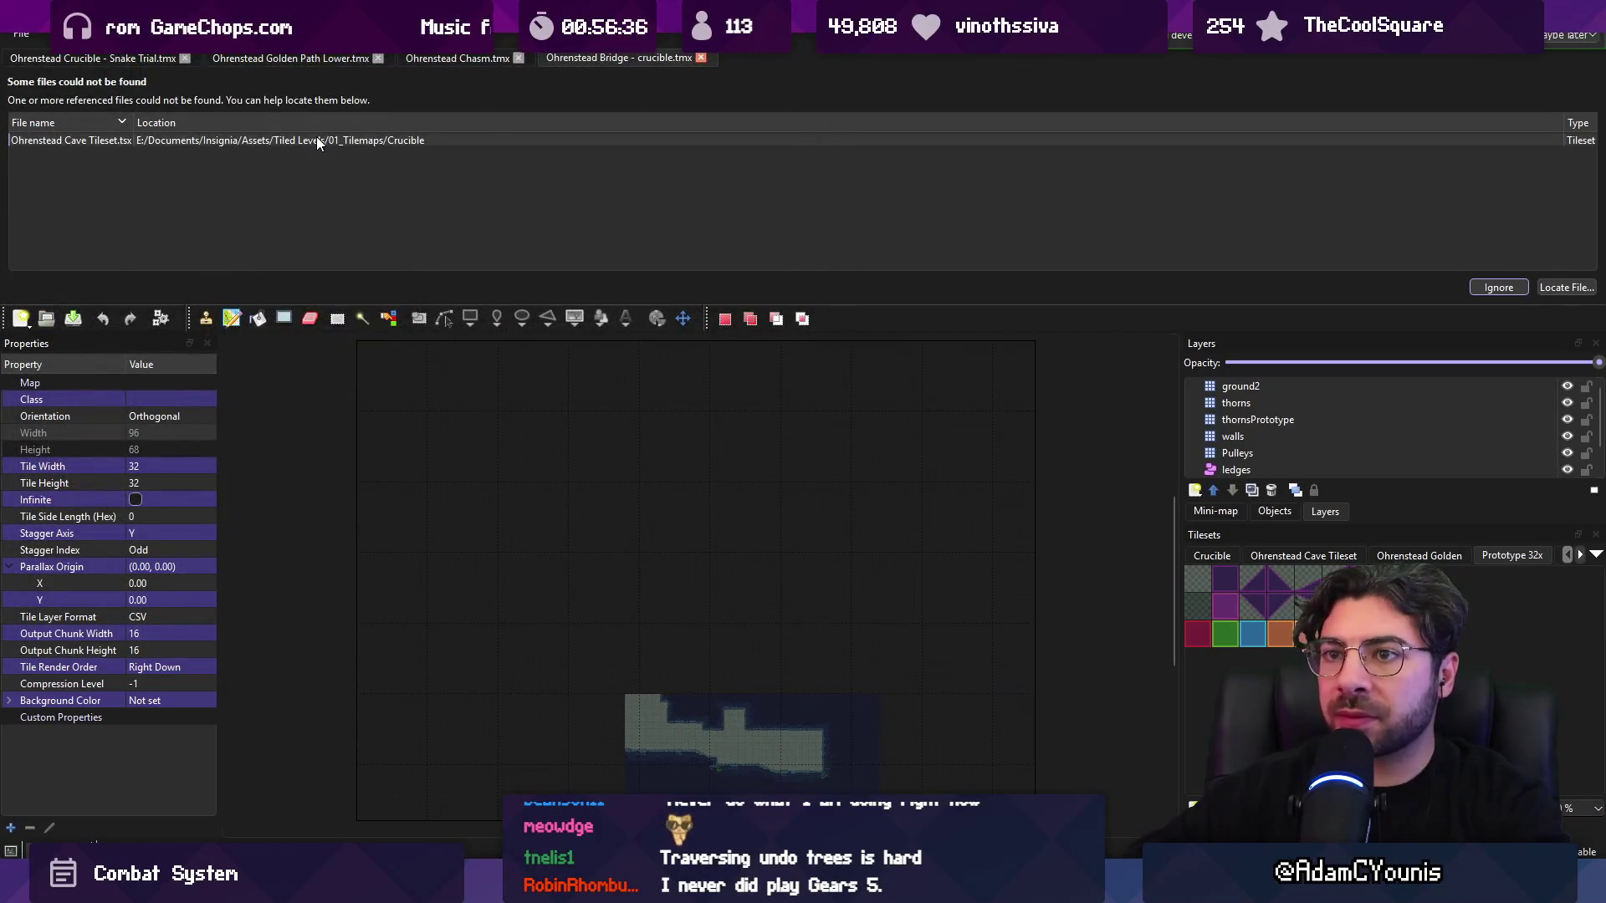
left_click(122, 121)
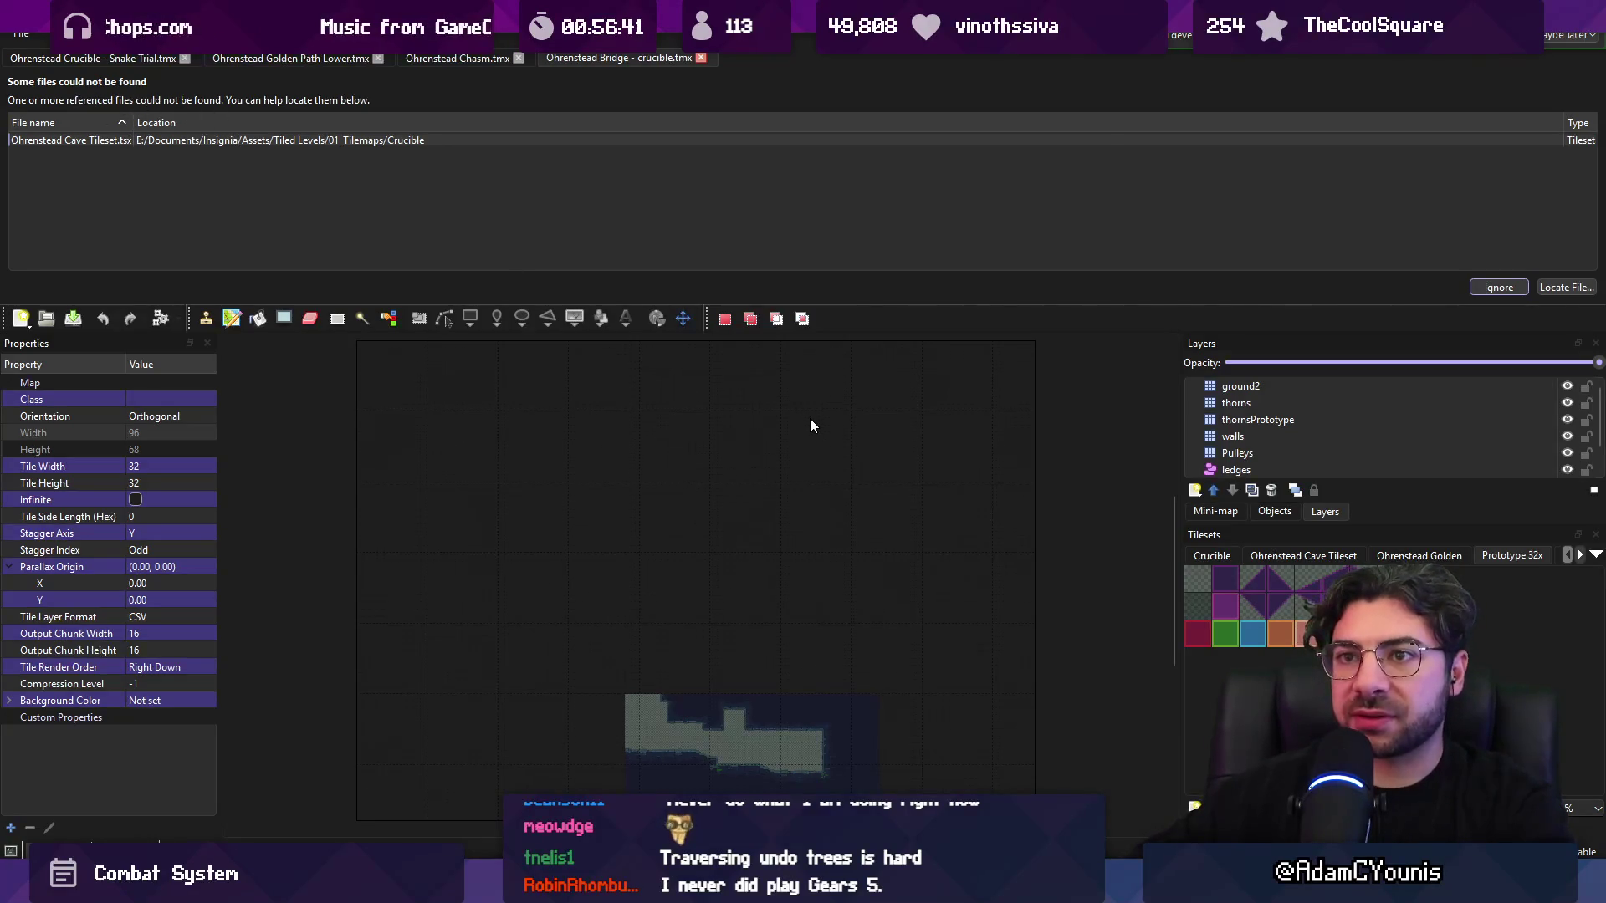
scroll(1308, 455, "down", 1)
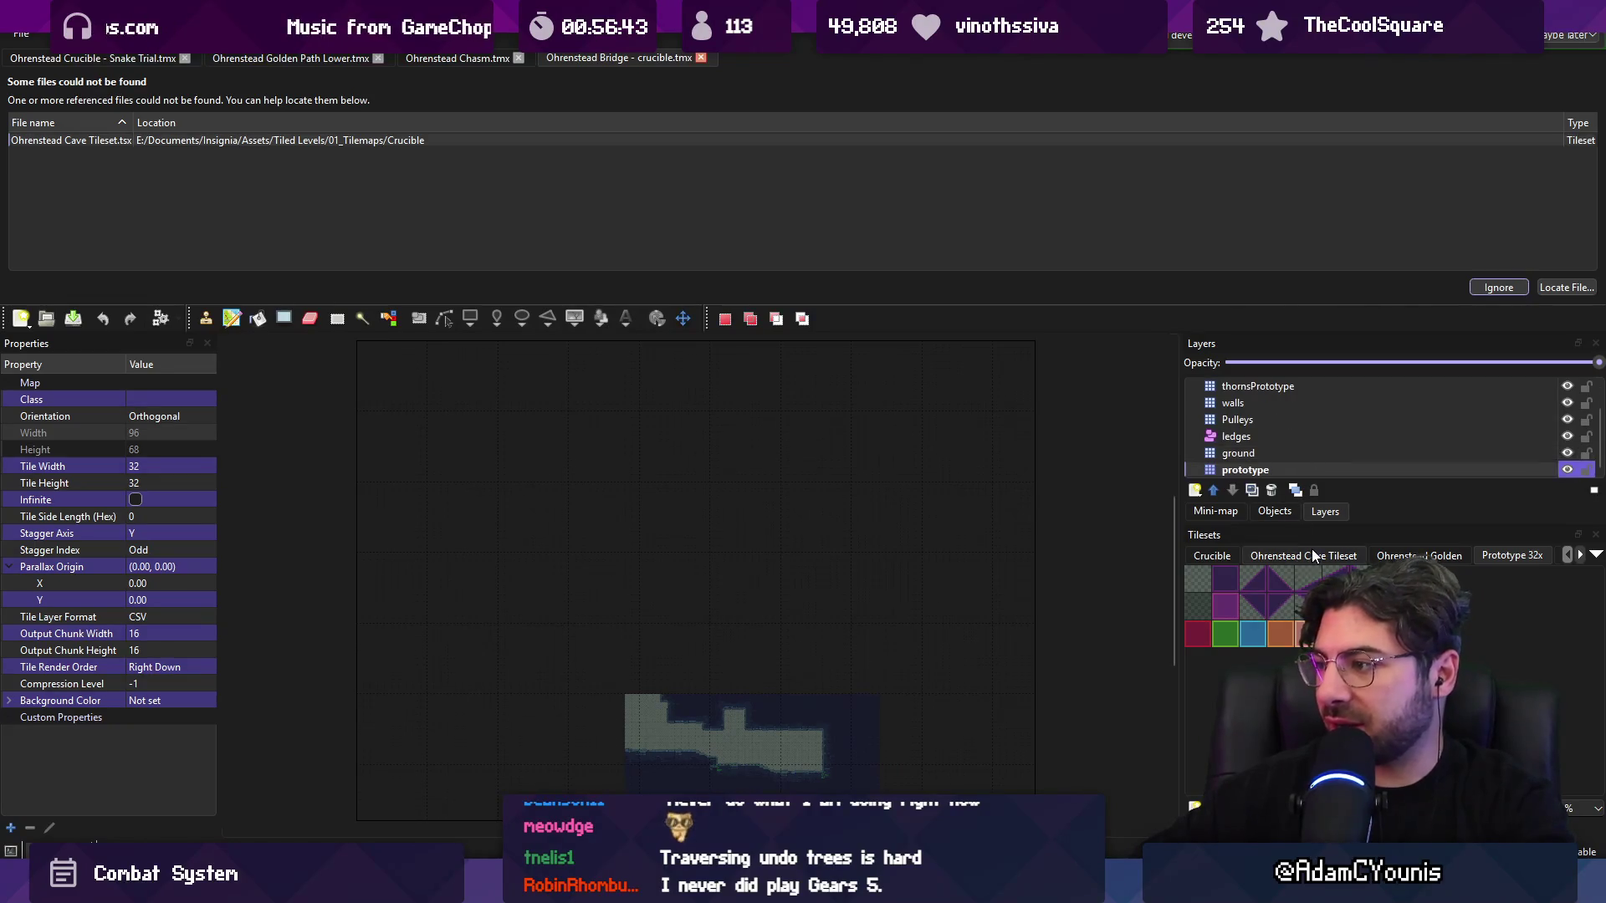
scroll(1311, 552, "up", 1)
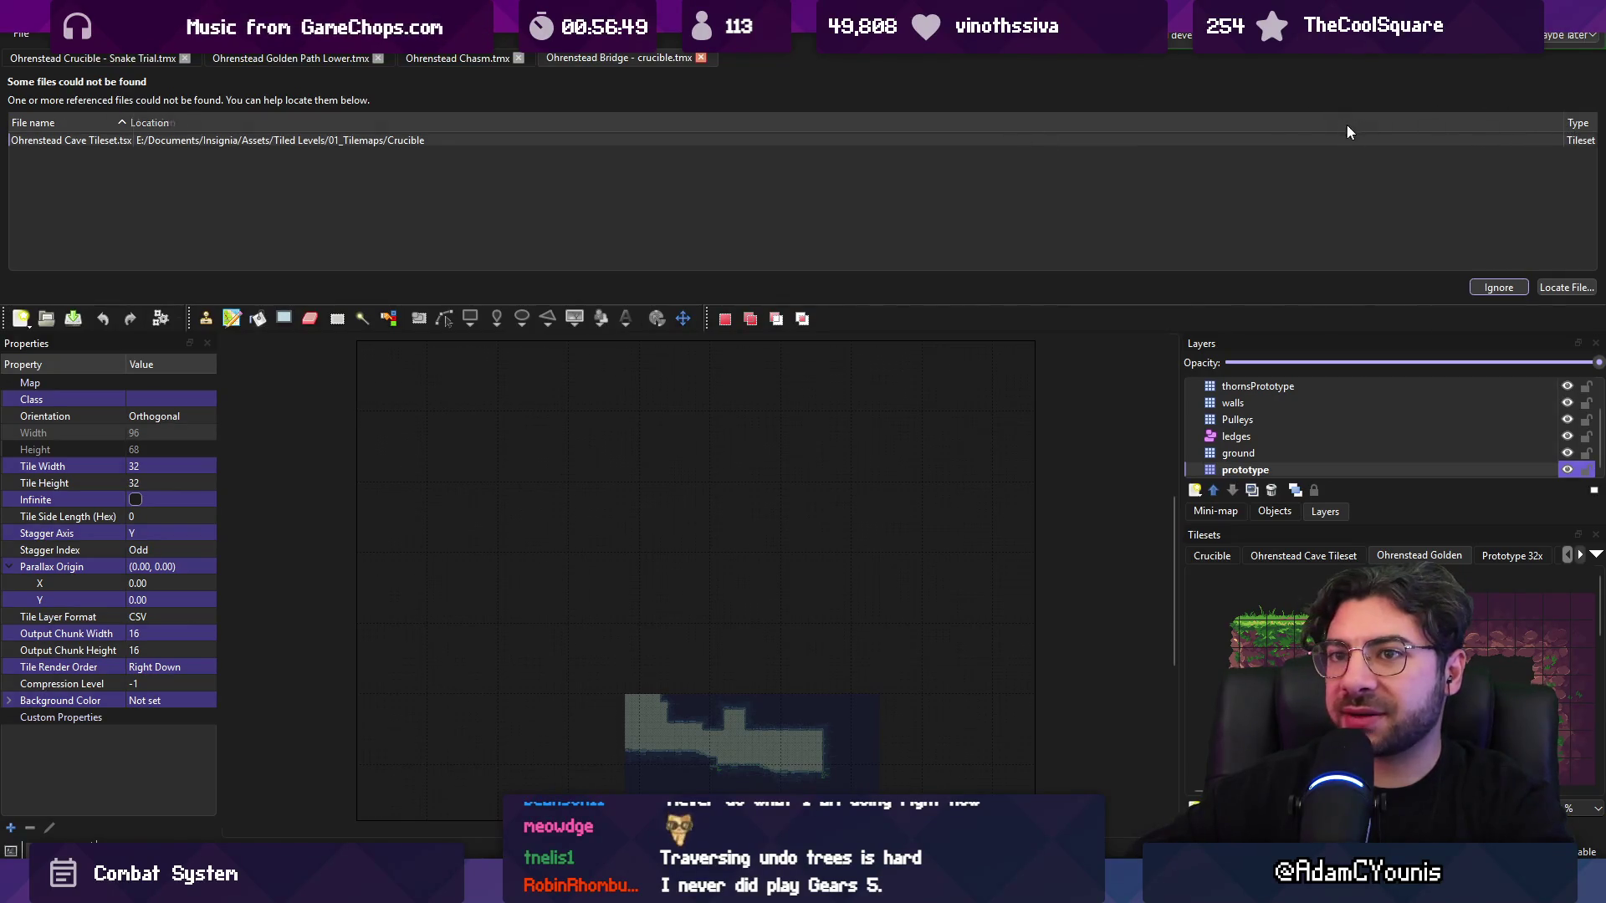
left_click(174, 126)
- Resize the Tiled window and retry locating the tileset without picking a file
key("super+Down")
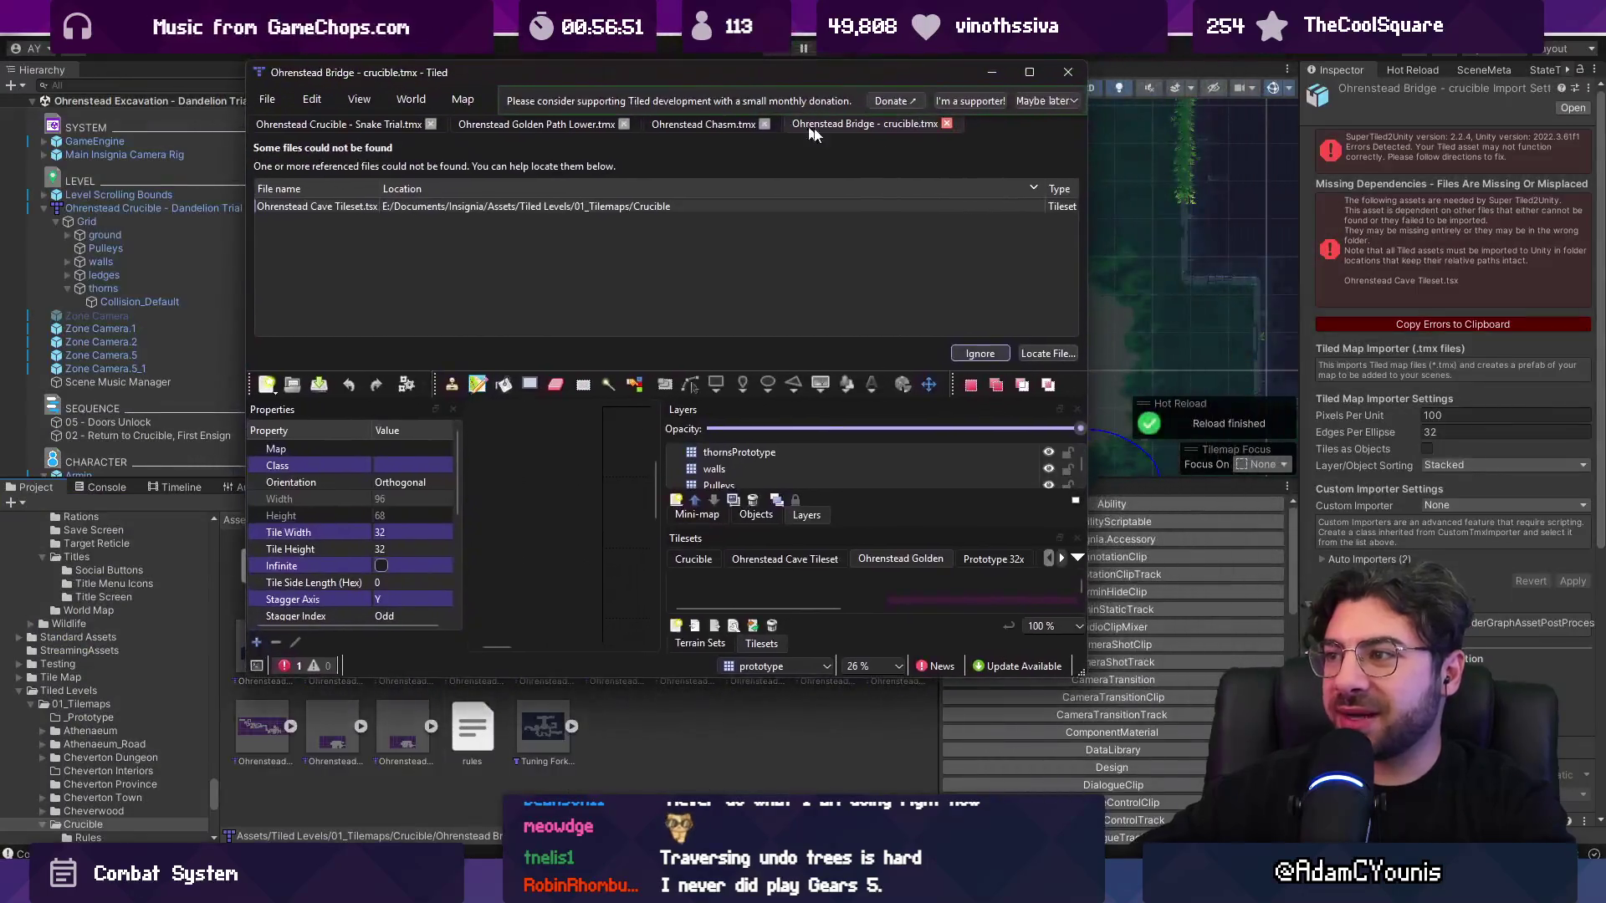
mouse_move(1086, 186)
left_mouse_down()
mouse_move(1250, 191)
mouse_move(1224, 201)
left_mouse_up()
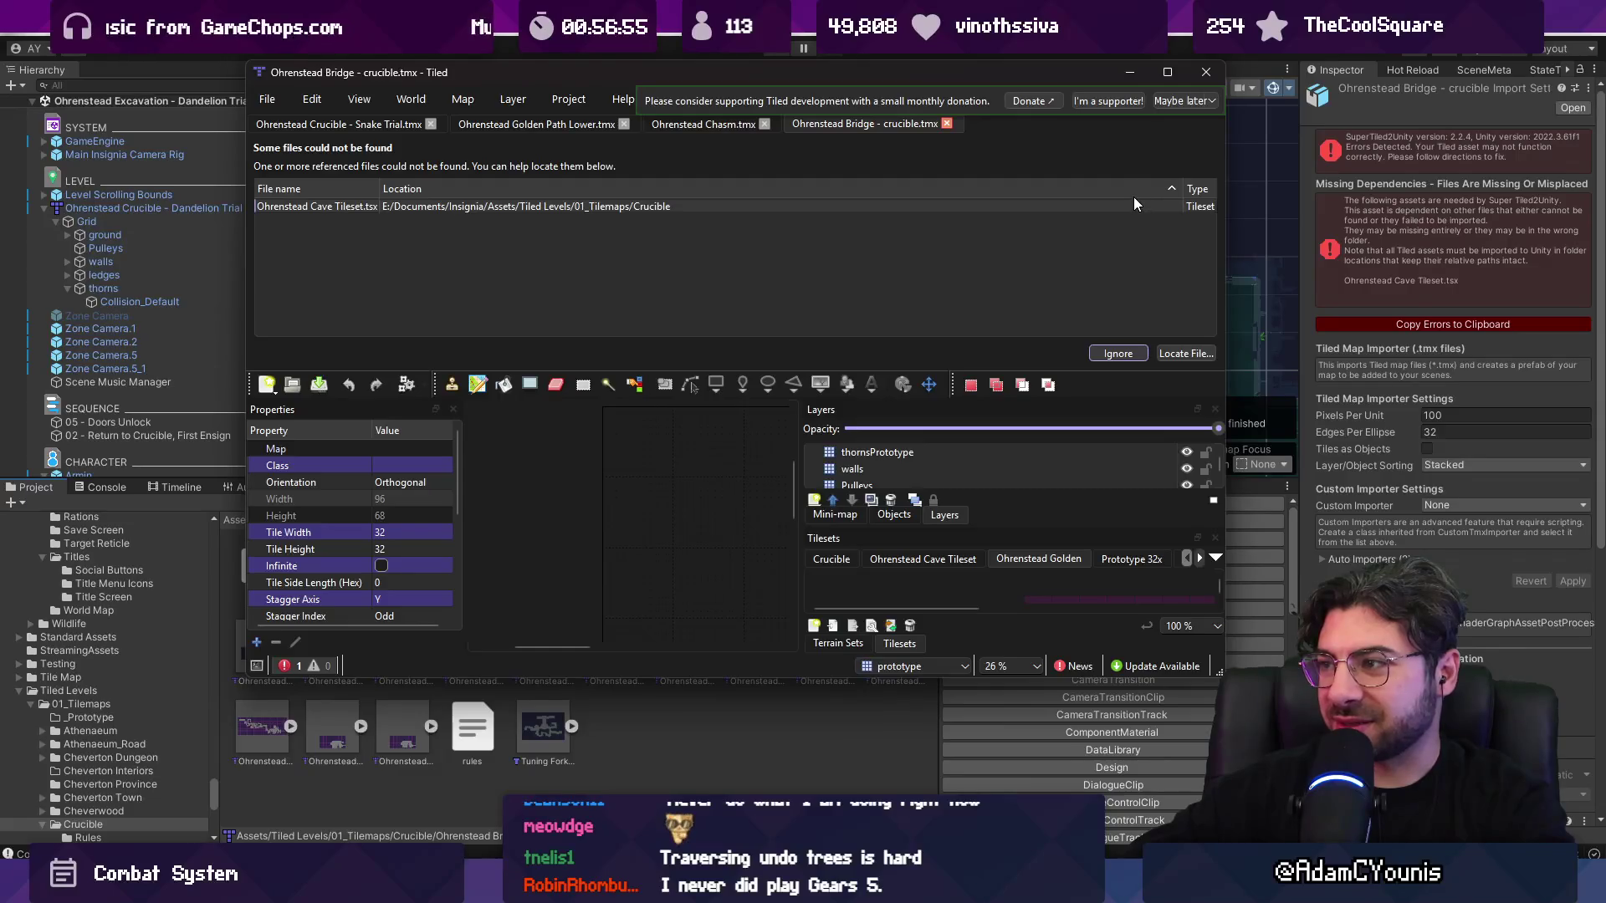
double_click(1030, 207)
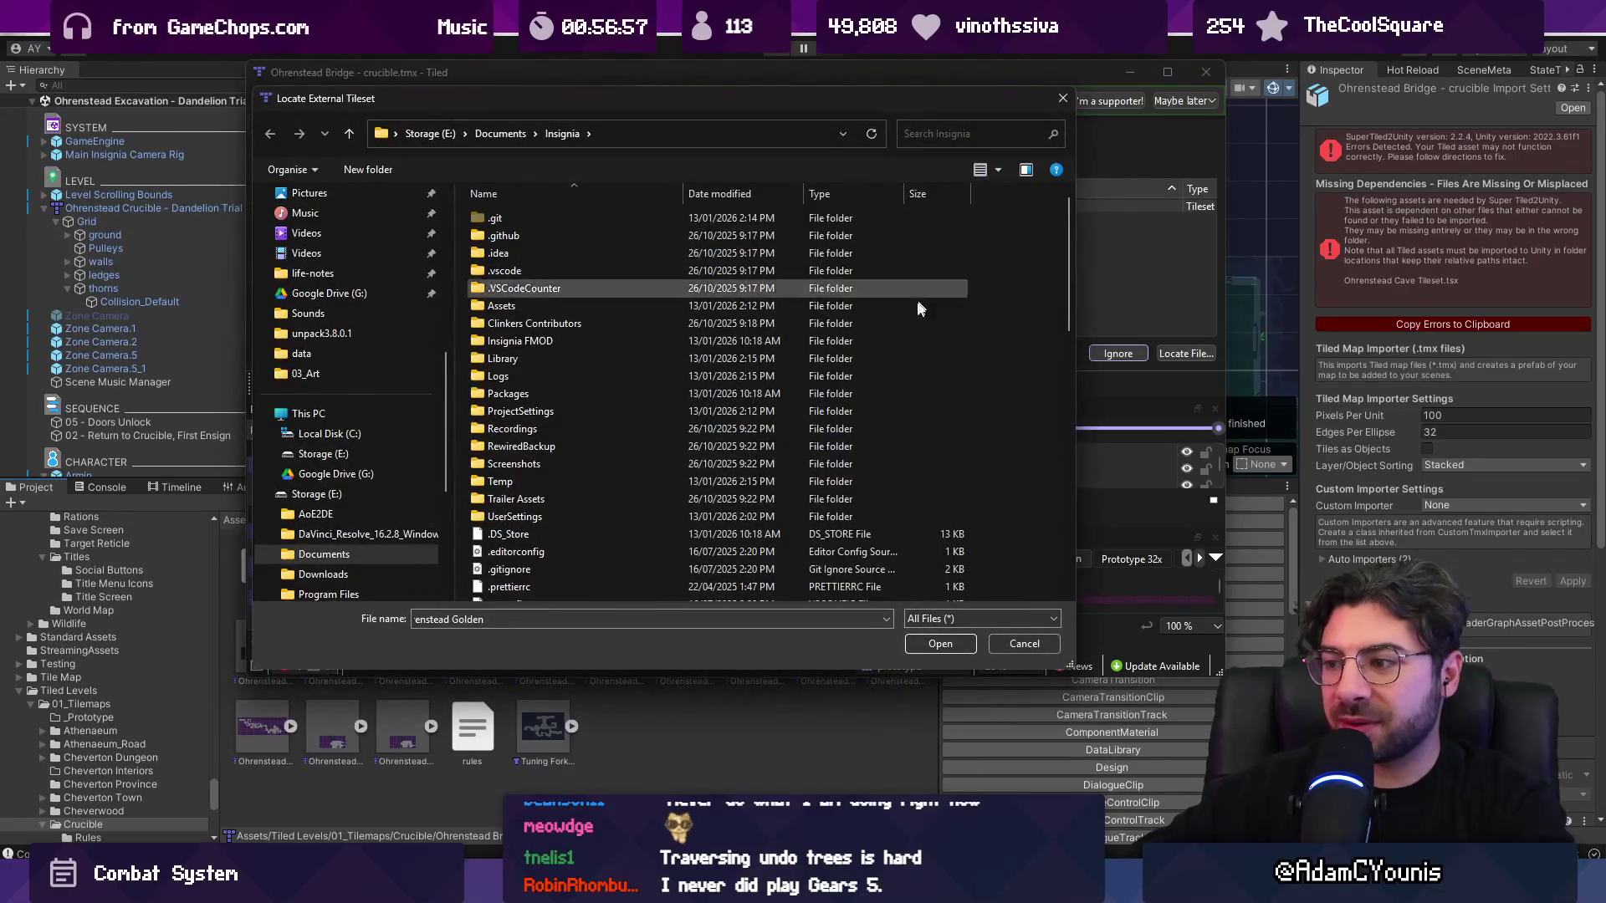
key("Escape")
double_click(971, 74)
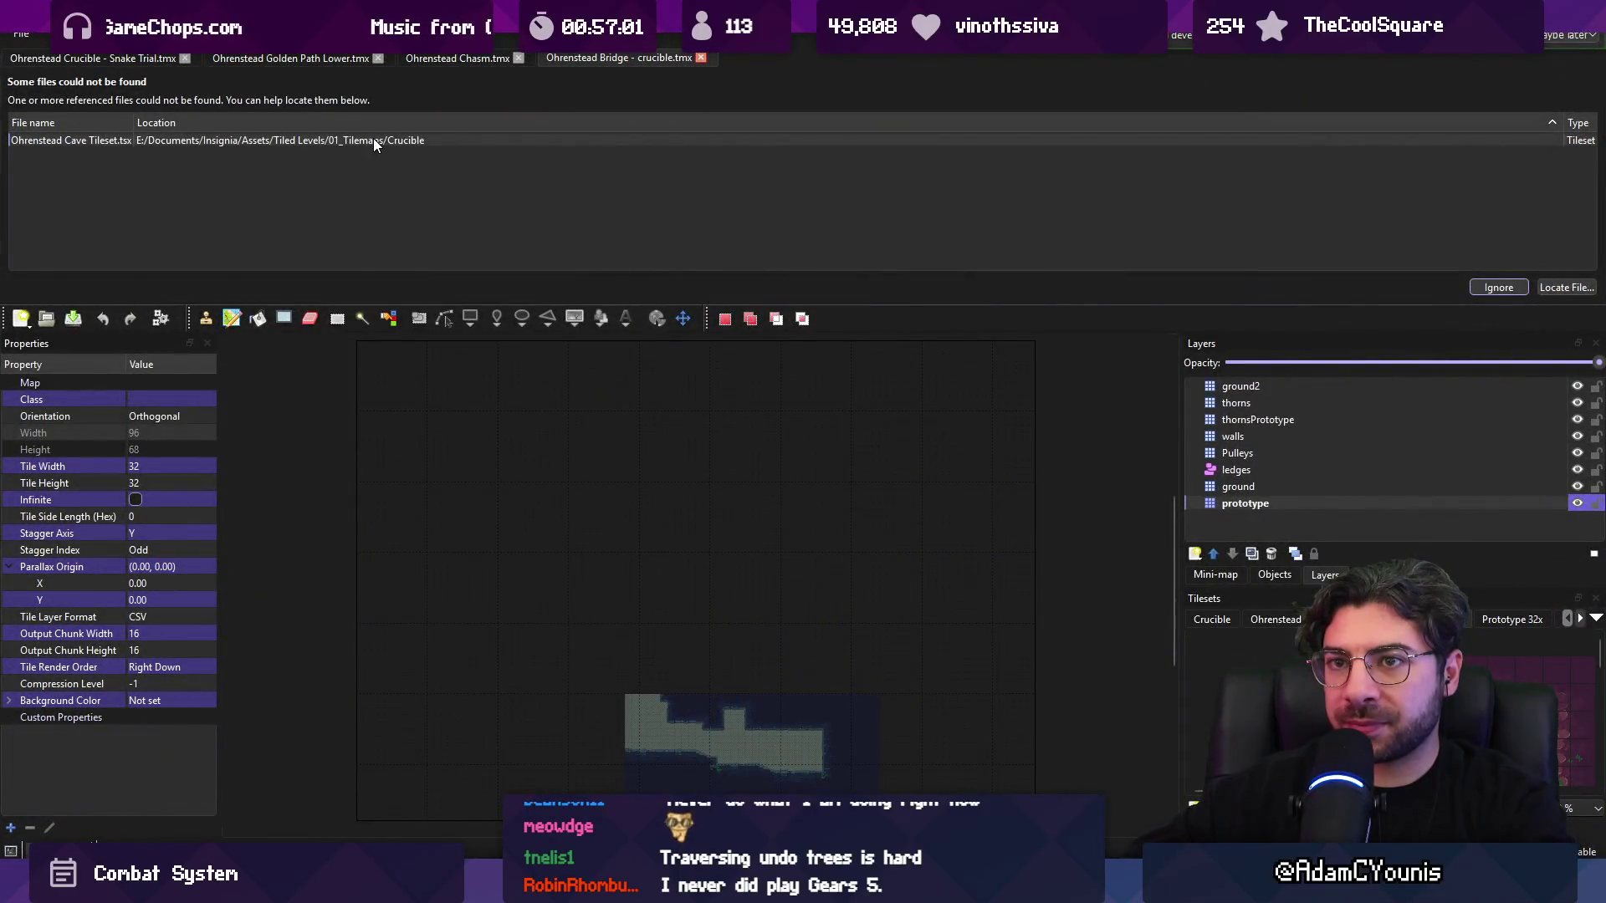
- Browse Documents/Insignia/Assets for the tileset, cancel unresolved, and return to Unity
double_click(373, 139)
scroll(453, 279, "down", 5)
left_click_drag(245, 554, 90, 544)
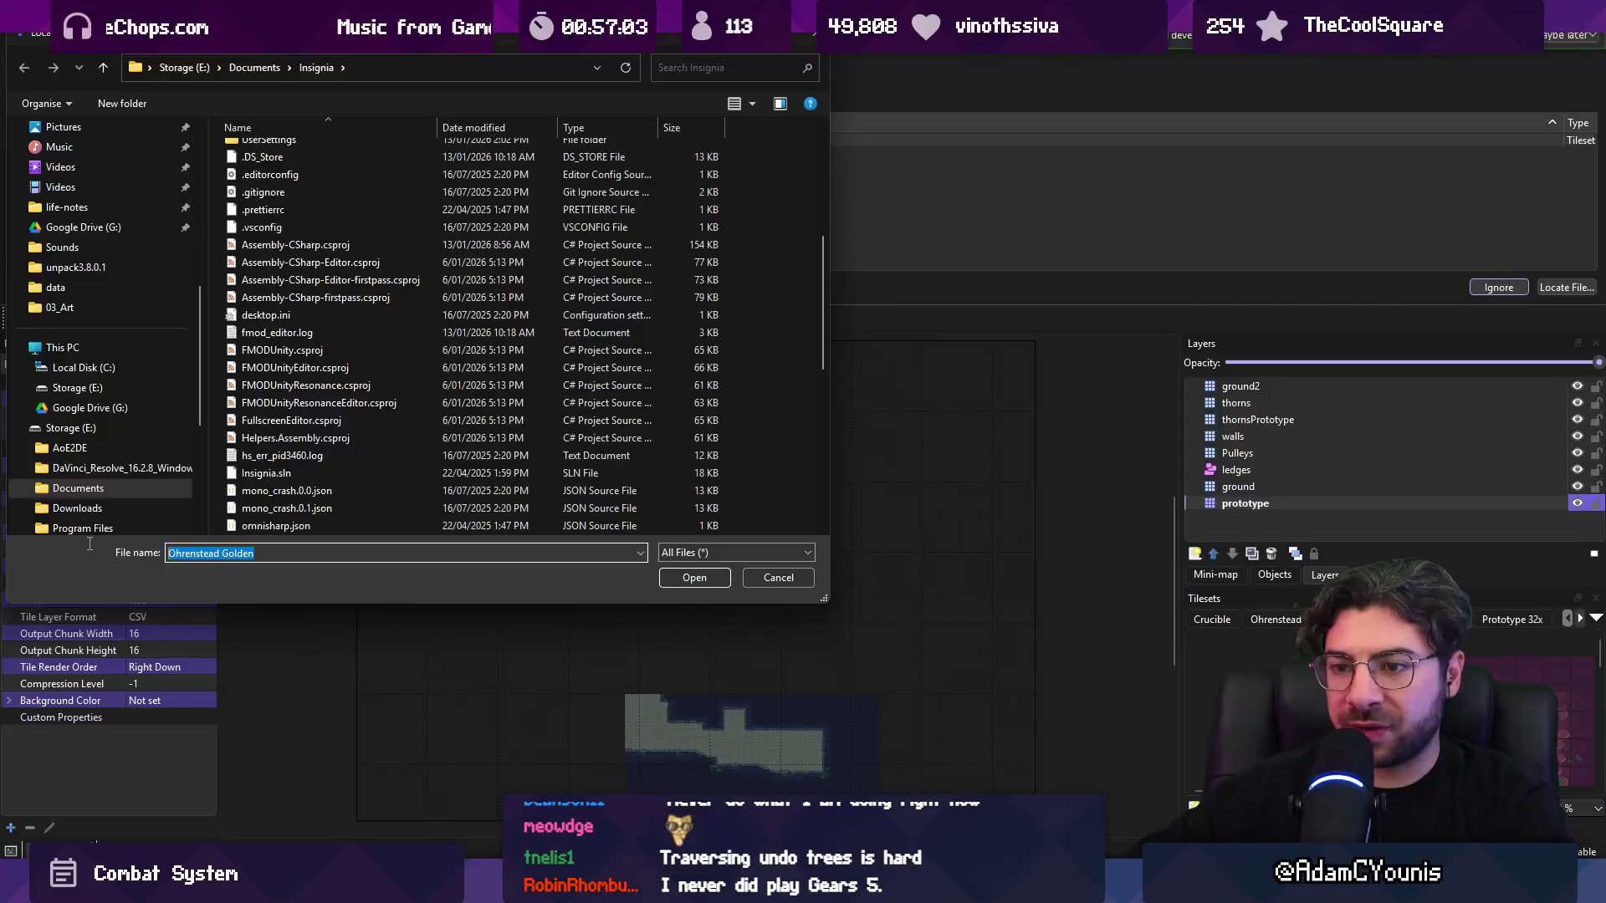
scroll(339, 301, "up", 6)
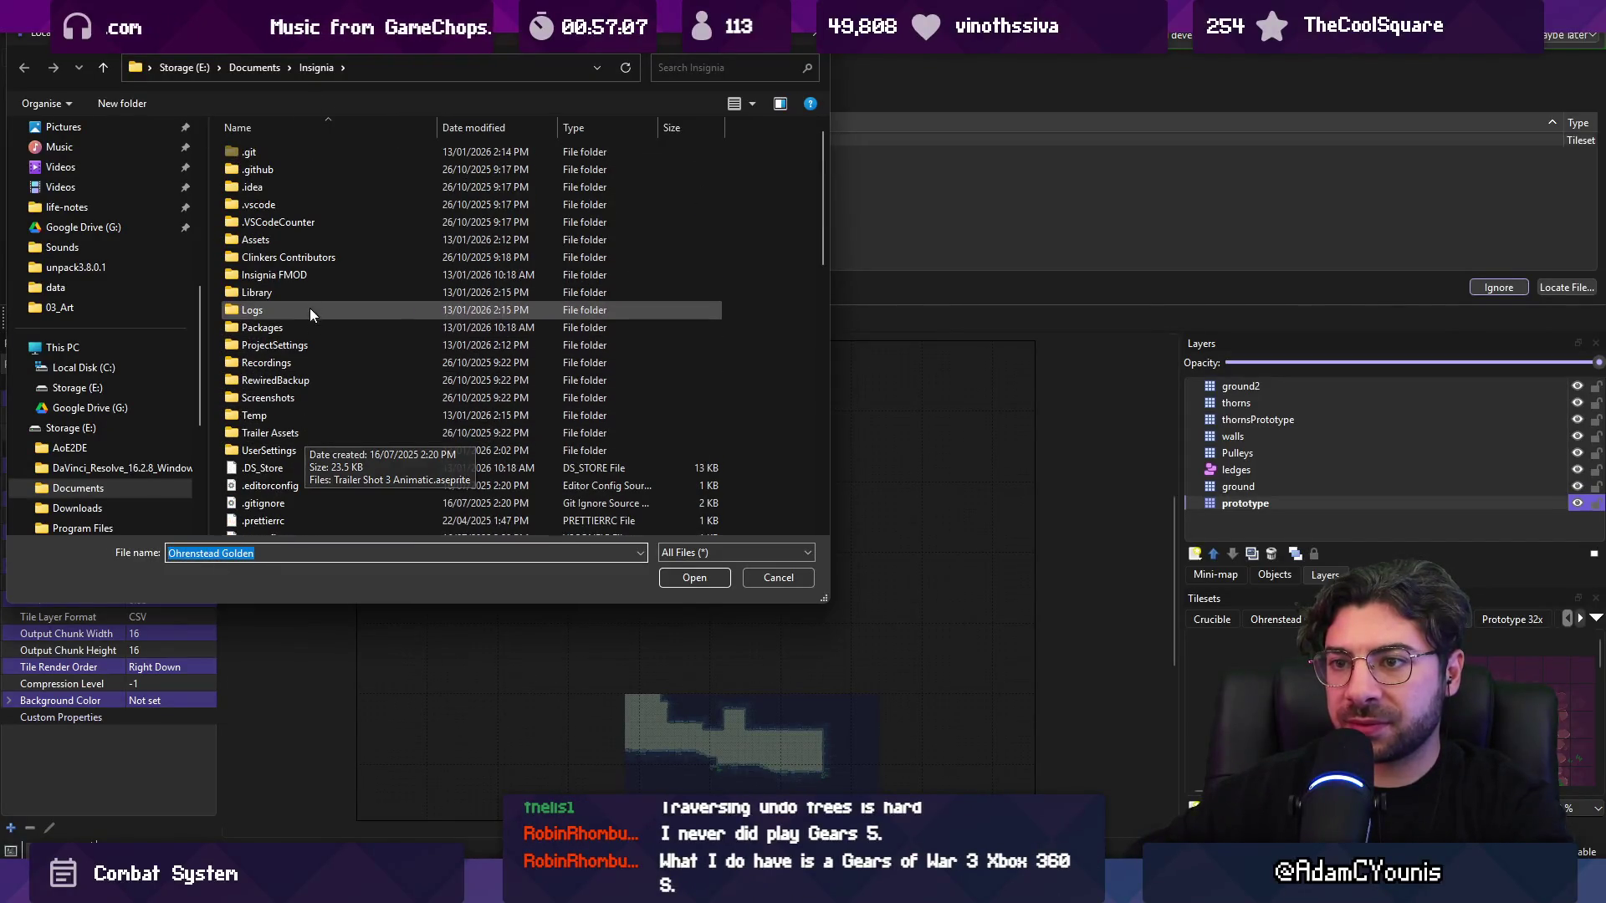
double_click(314, 238)
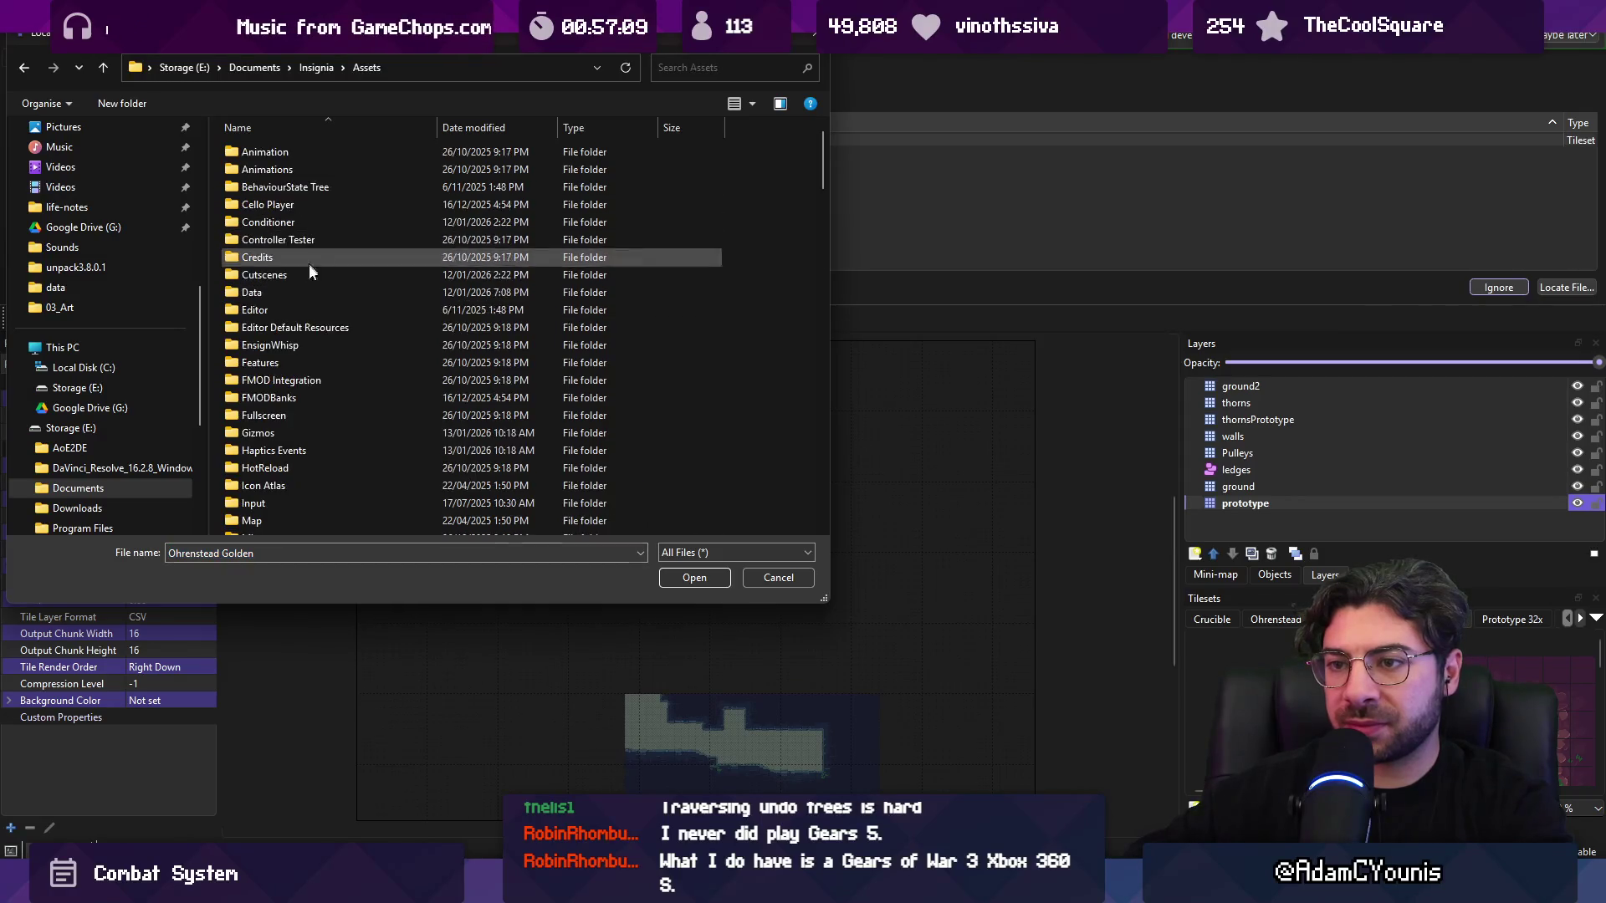
scroll(294, 409, "down", 3)
key("Escape")
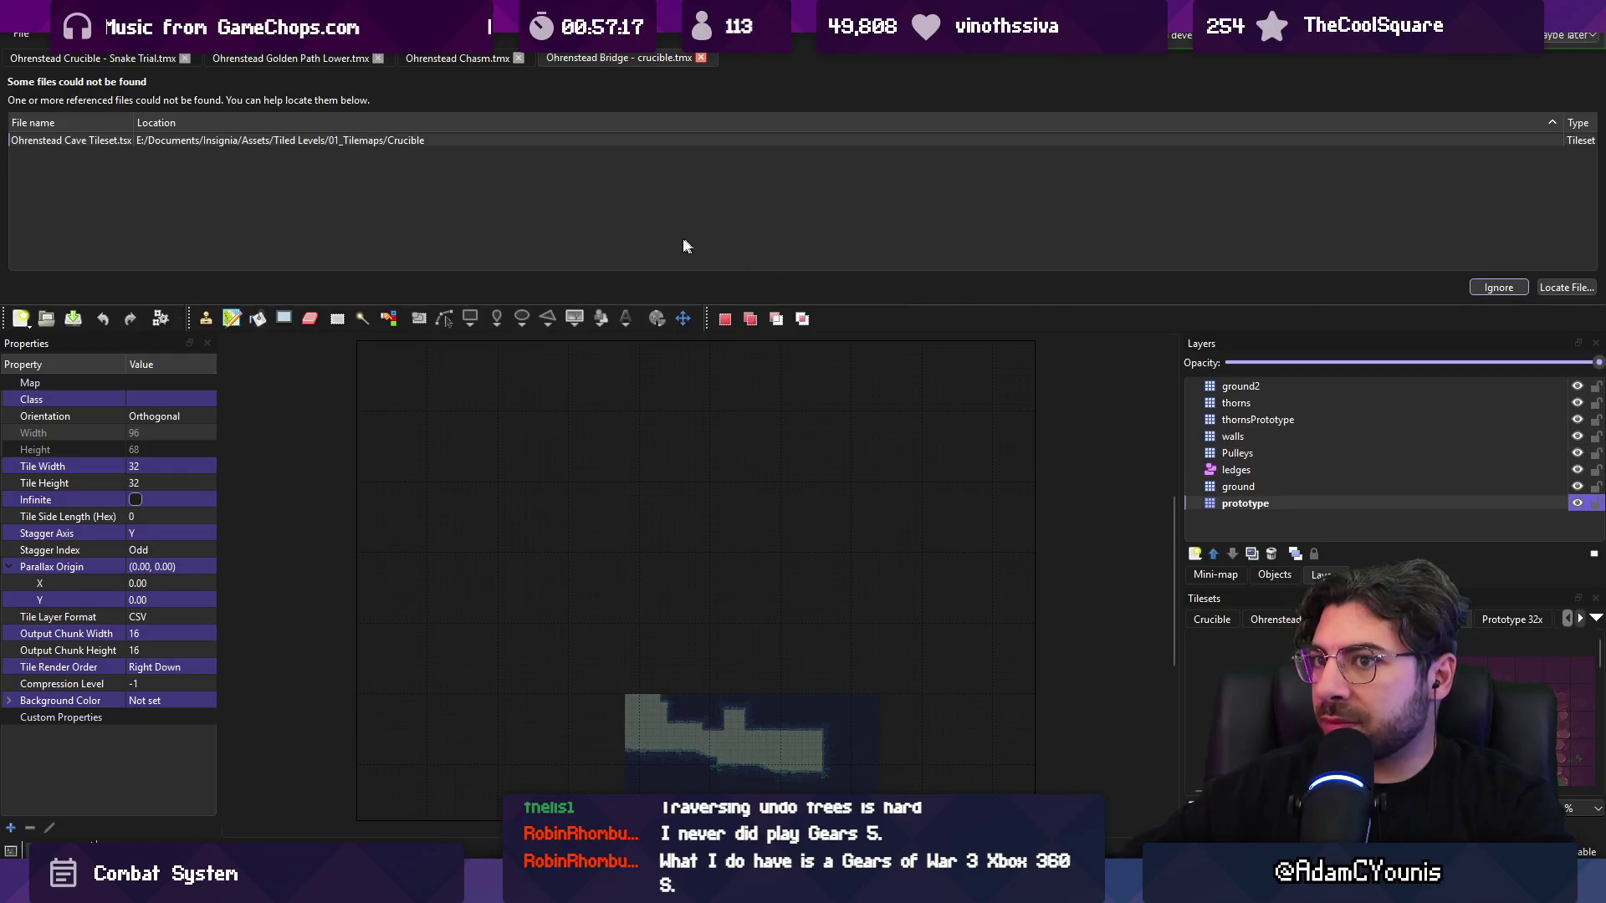
scroll(683, 563, "down", 2)
key("alt+Tab")
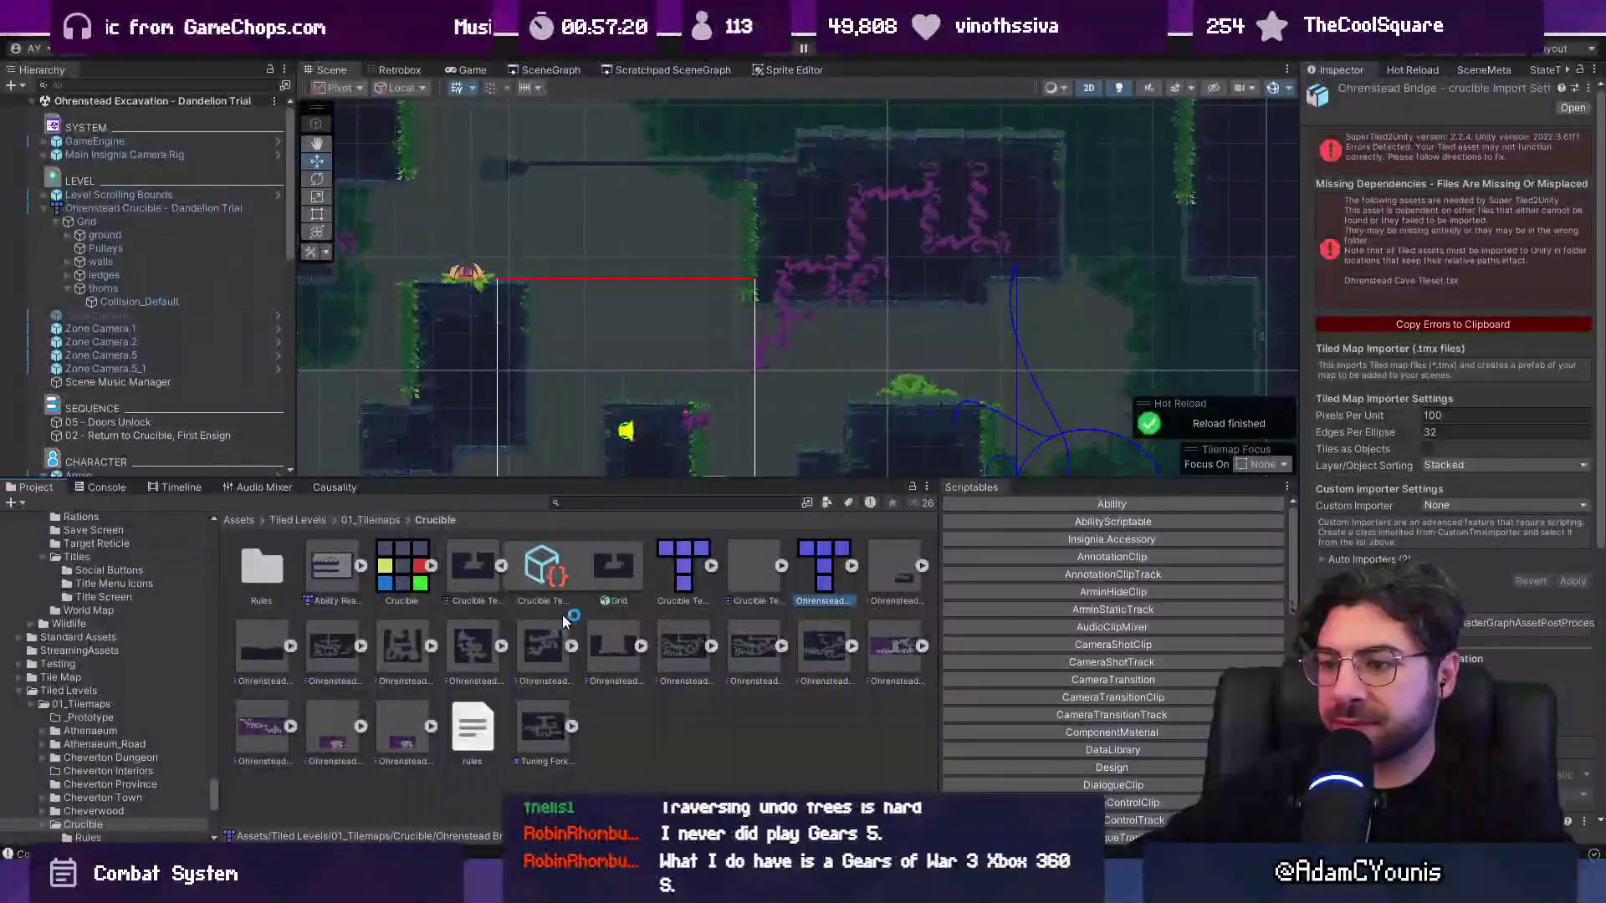
- Open the Tuning Fork Test Scene map in Tiled and inspect its thorns layer properties
scroll(752, 665, "up", 2)
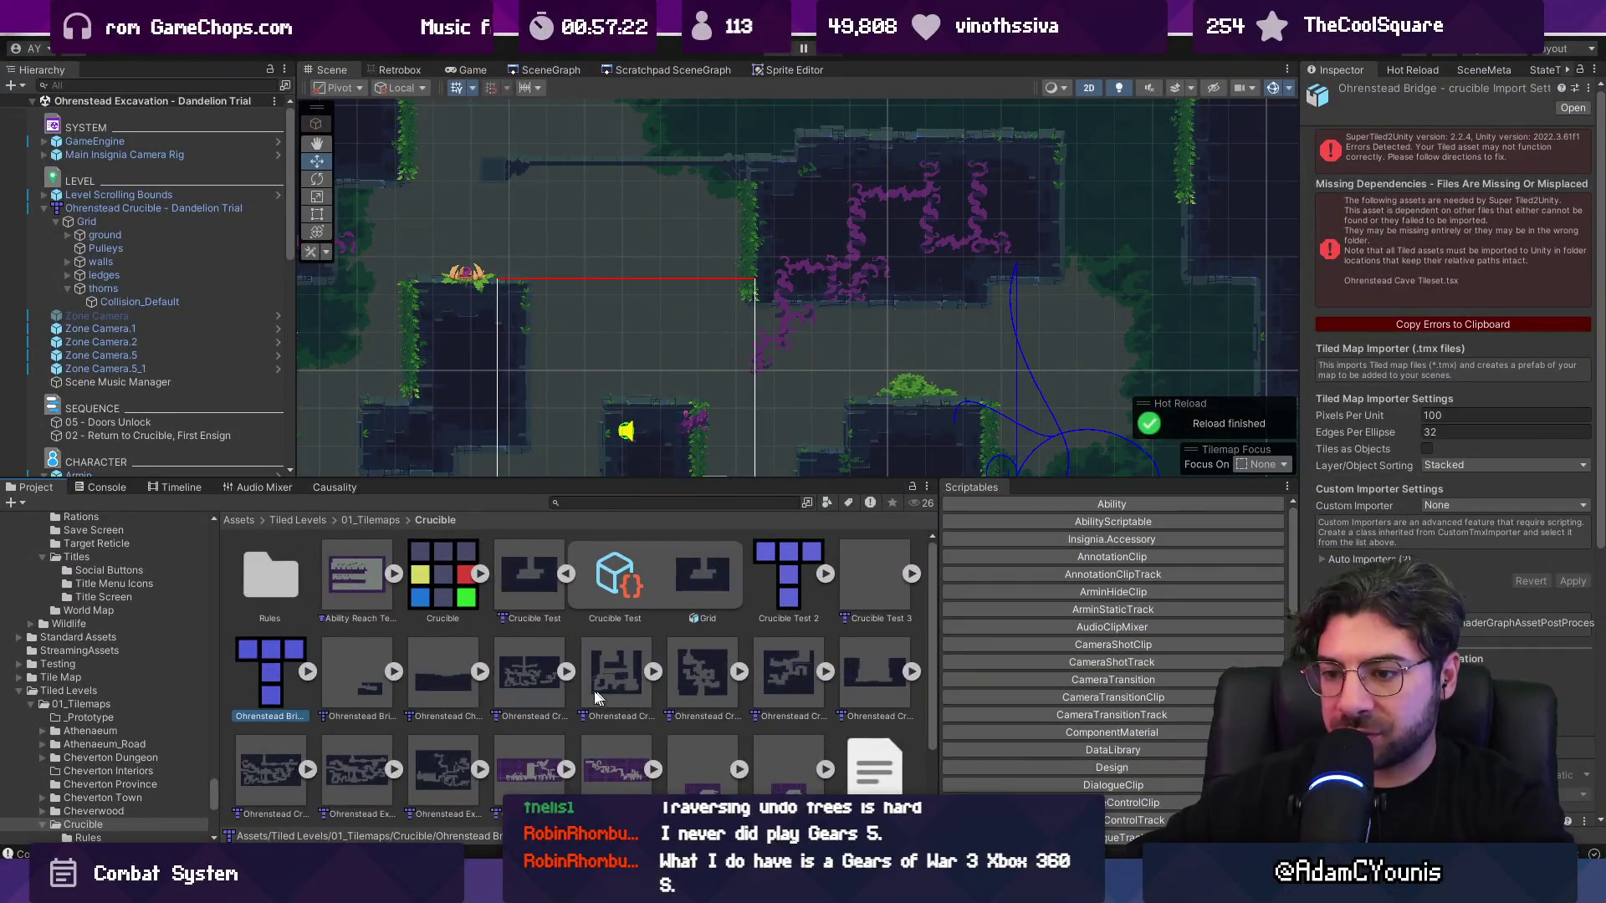
scroll(494, 671, "down", 1)
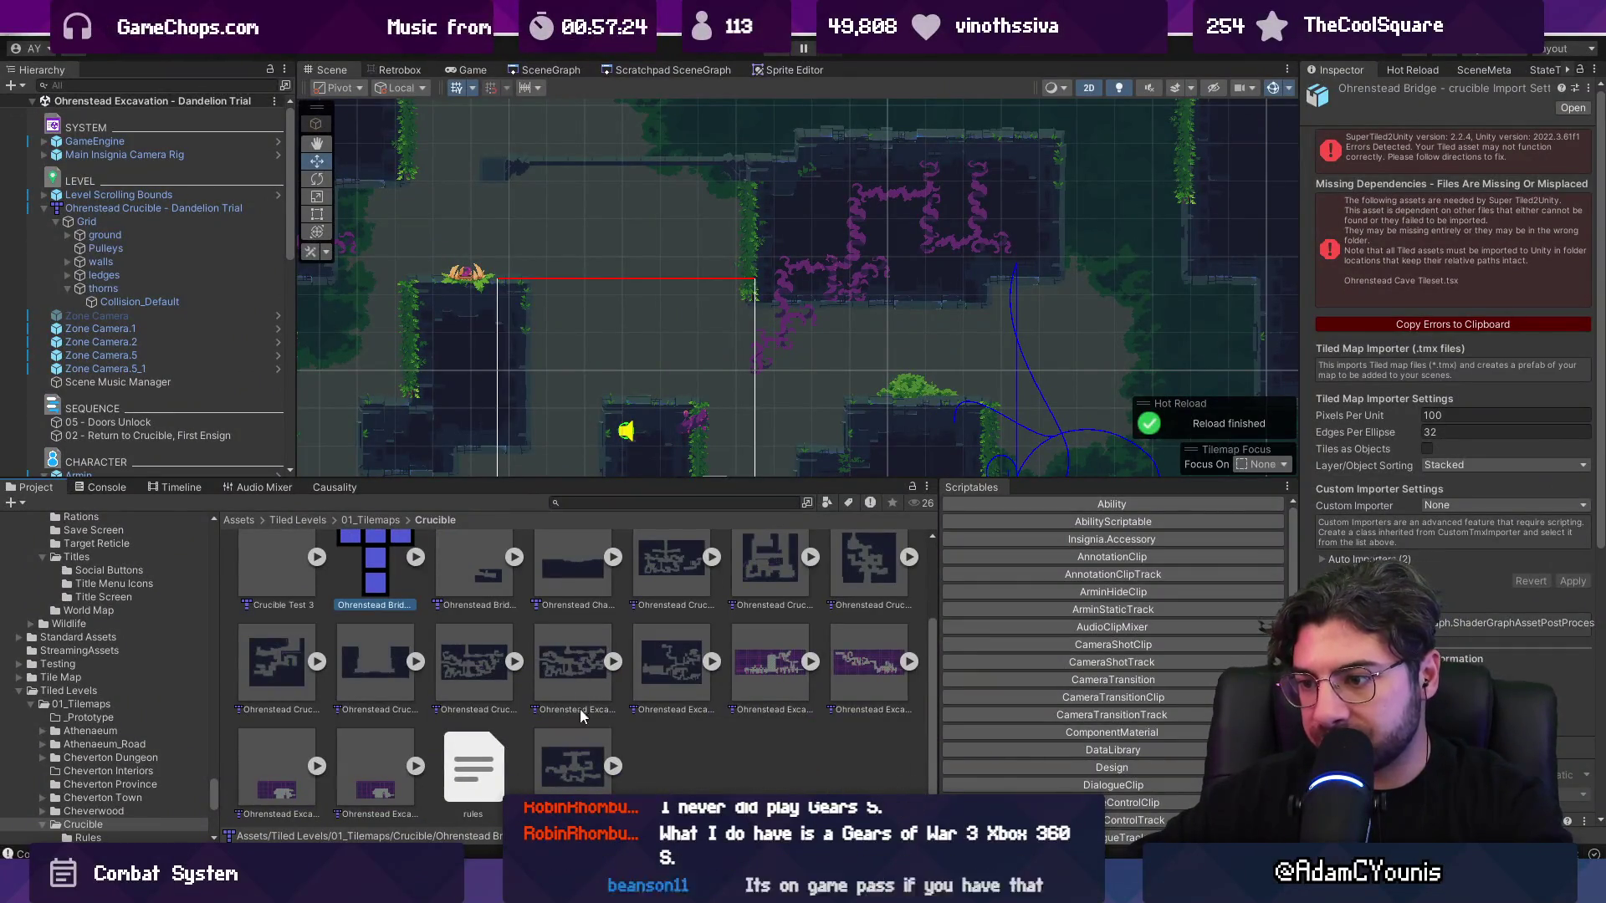
left_click(577, 749)
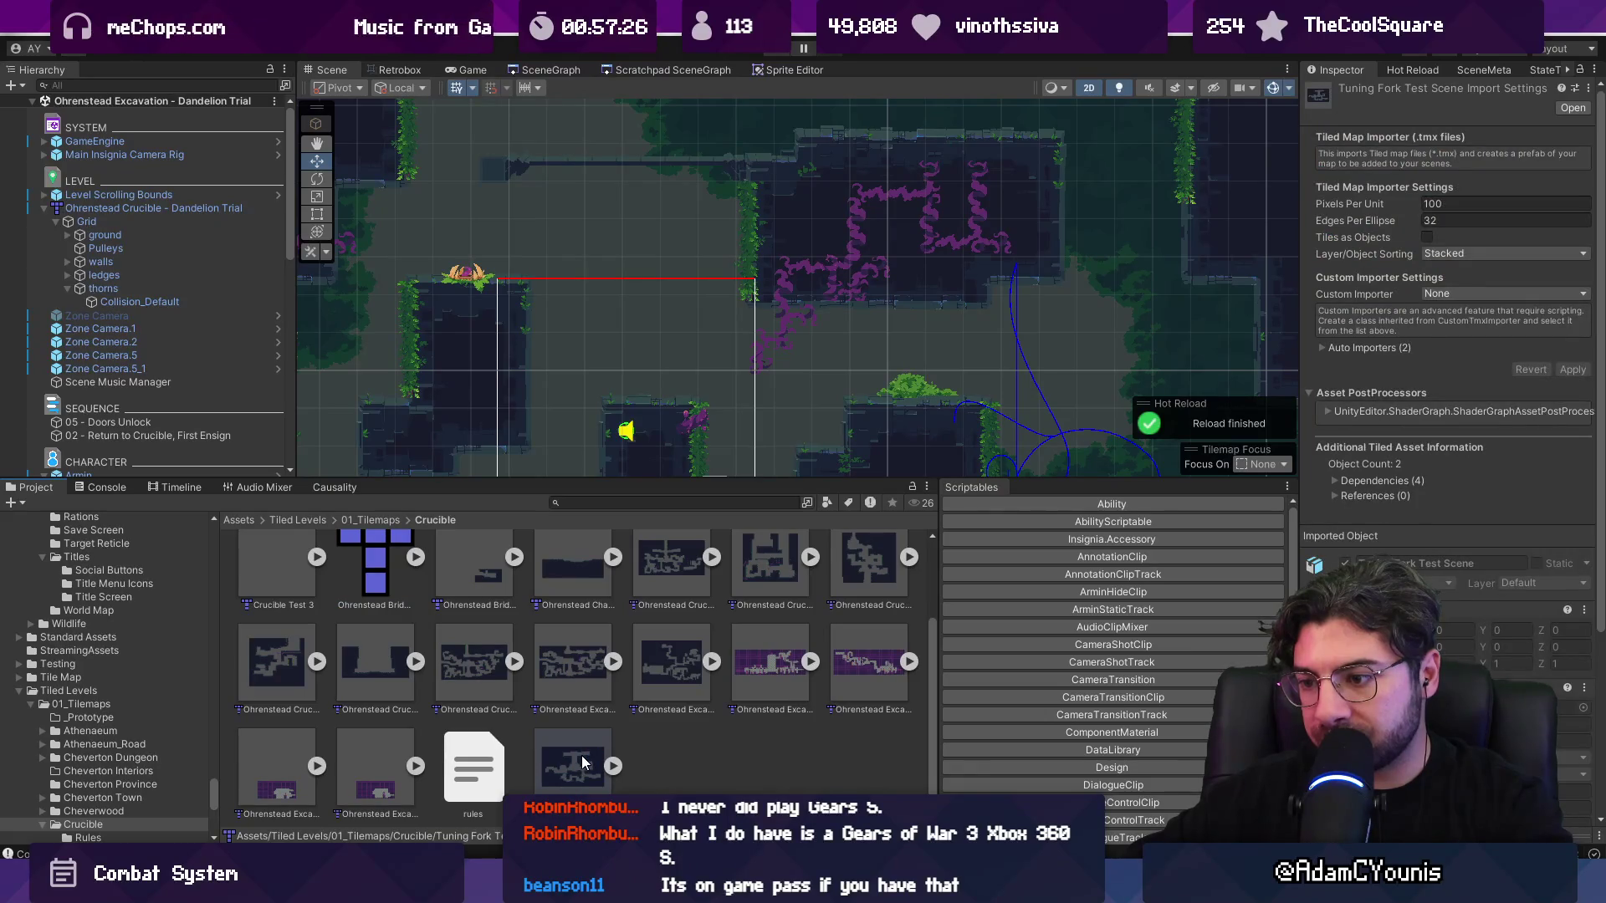
double_click(563, 750)
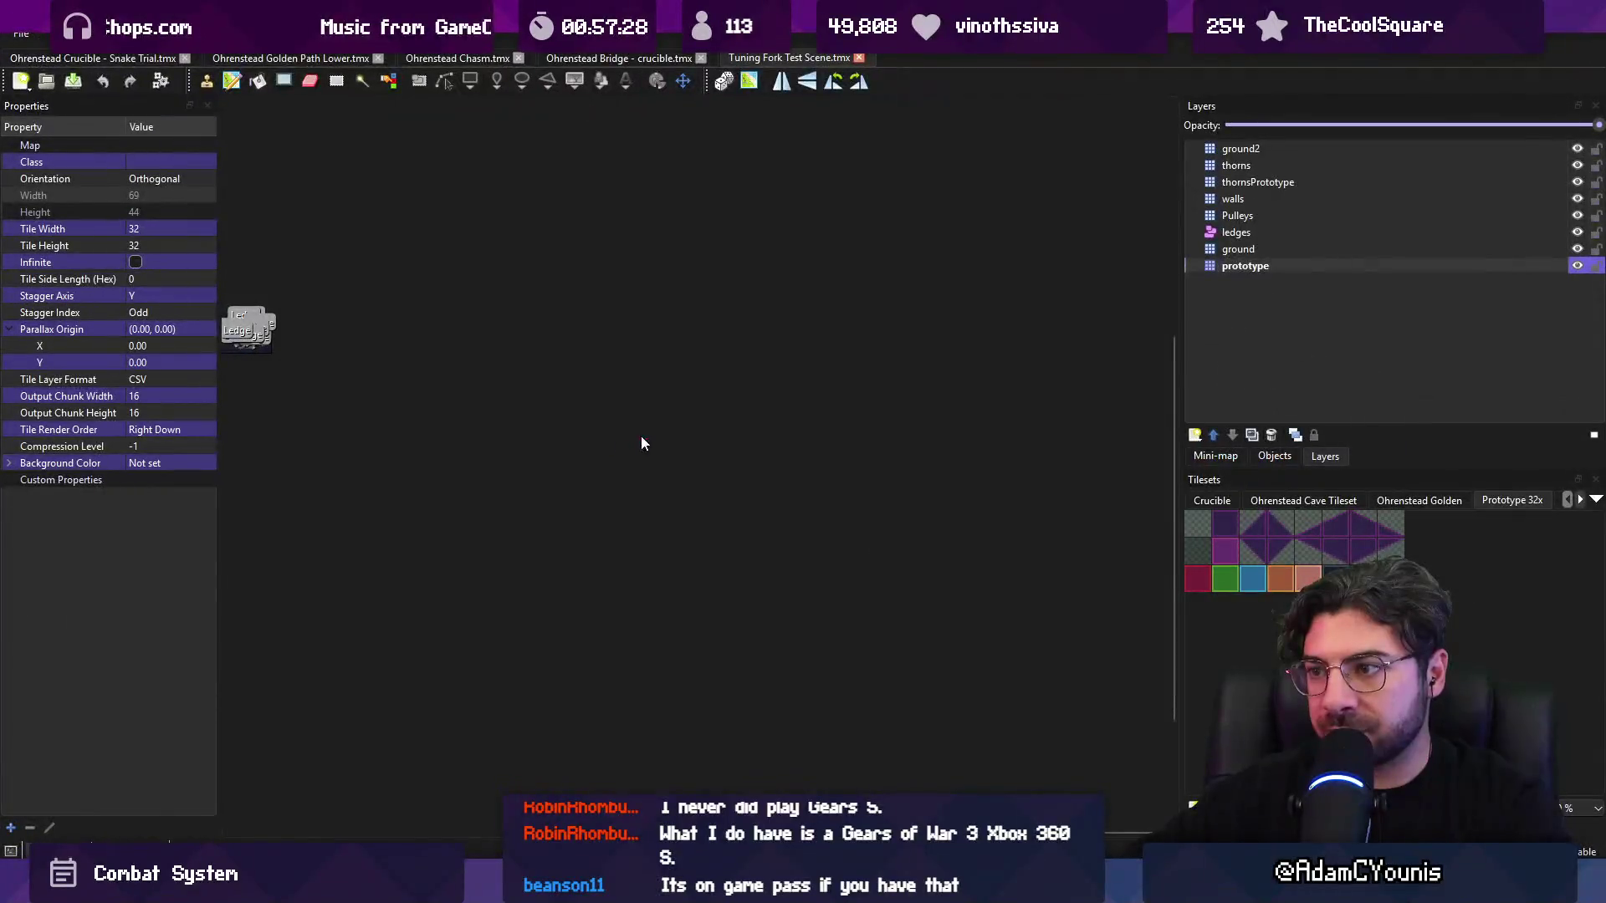
scroll(484, 574, "up", 10)
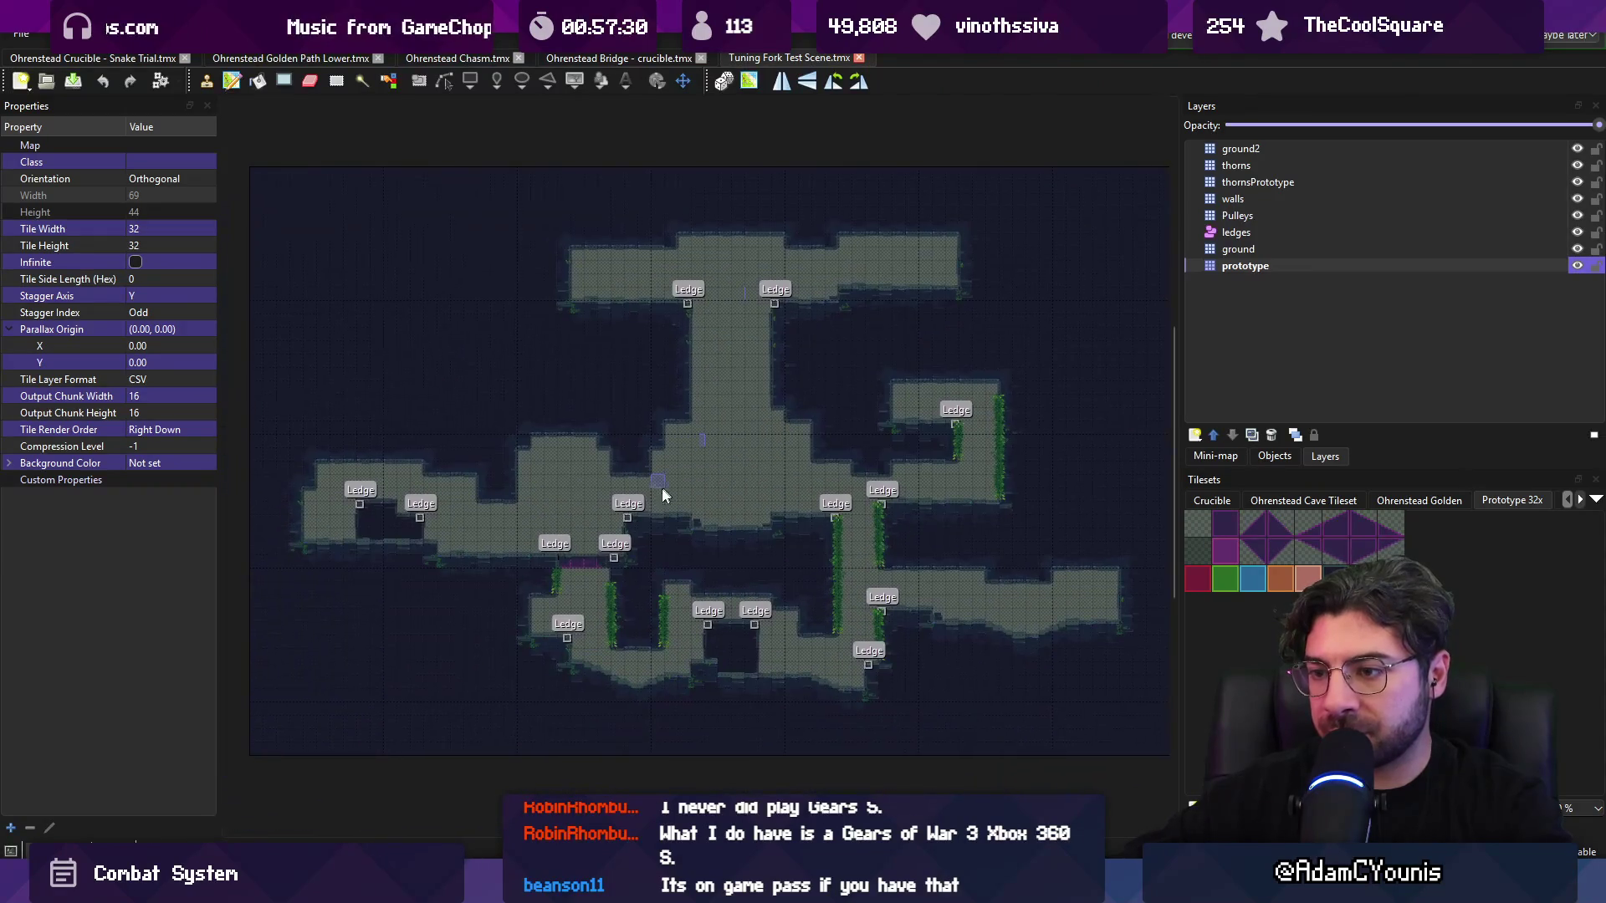
left_click(1238, 166)
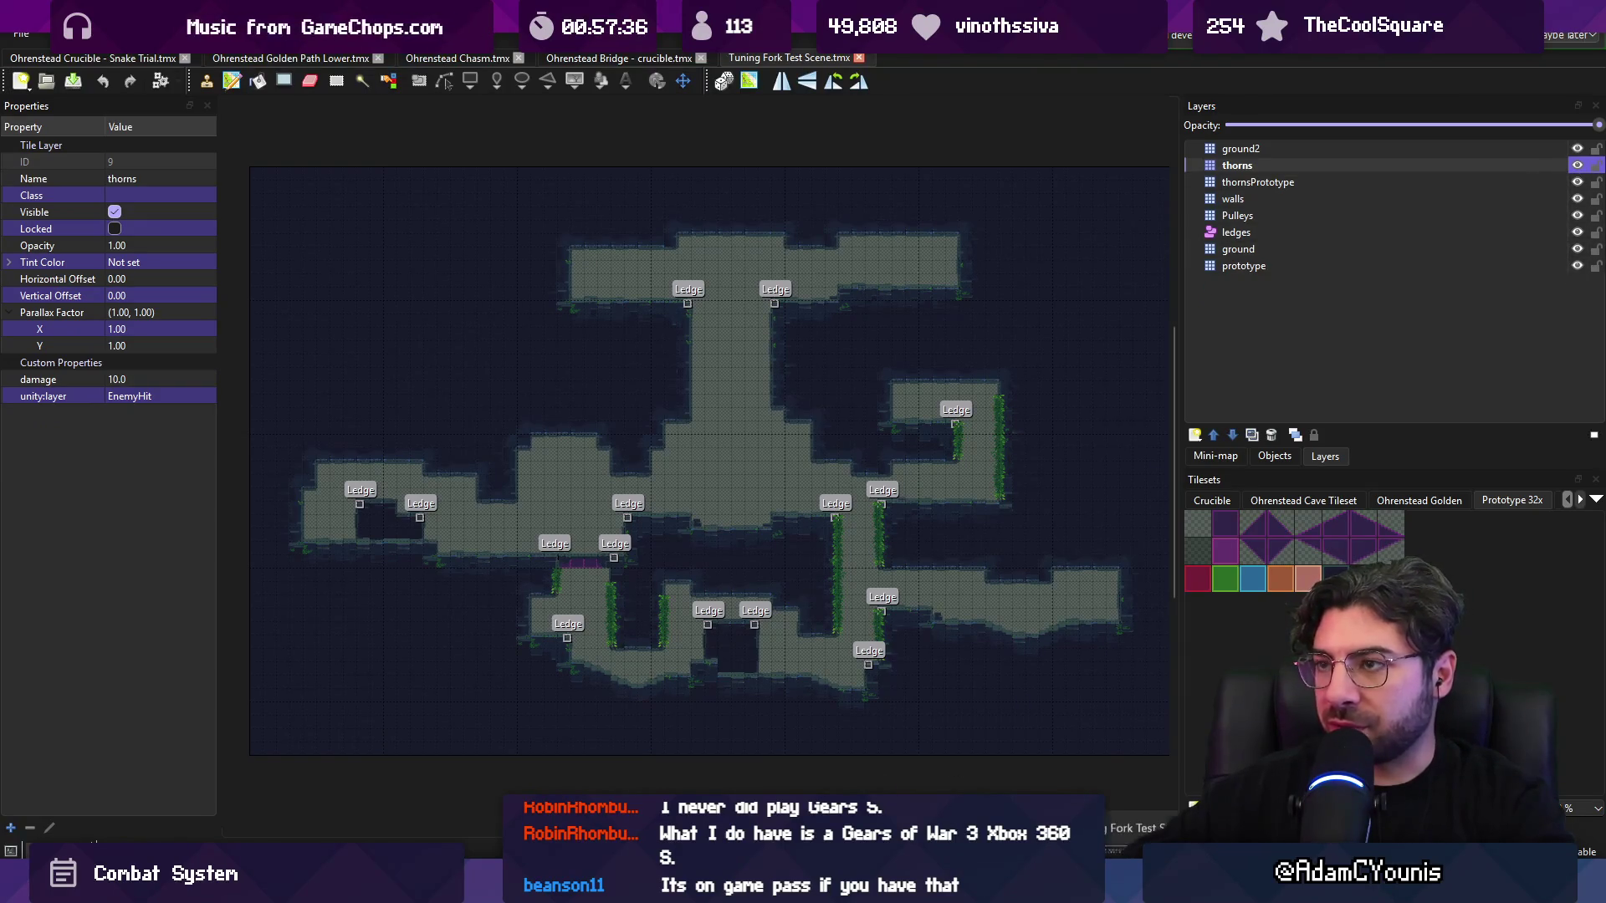
key("alt+Tab")
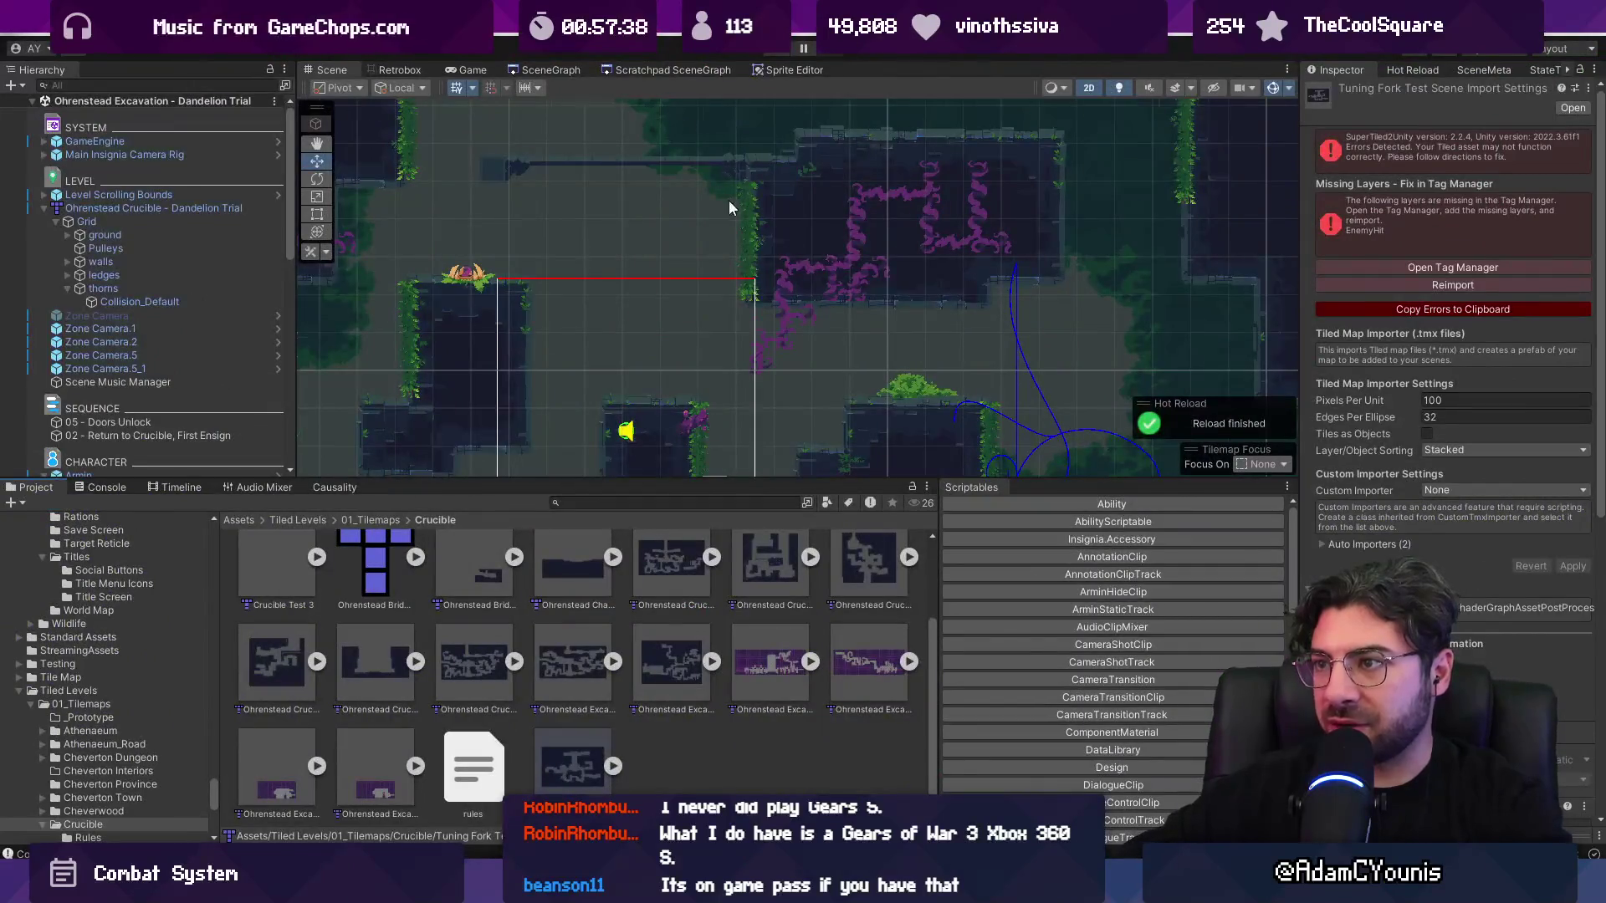
- Open the Dandelion Trial map in Tiled, set its thorns layer to Hit, then play-test in Unity
scroll(729, 208, "down", 5)
right_click(128, 206)
mouse_move(234, 380)
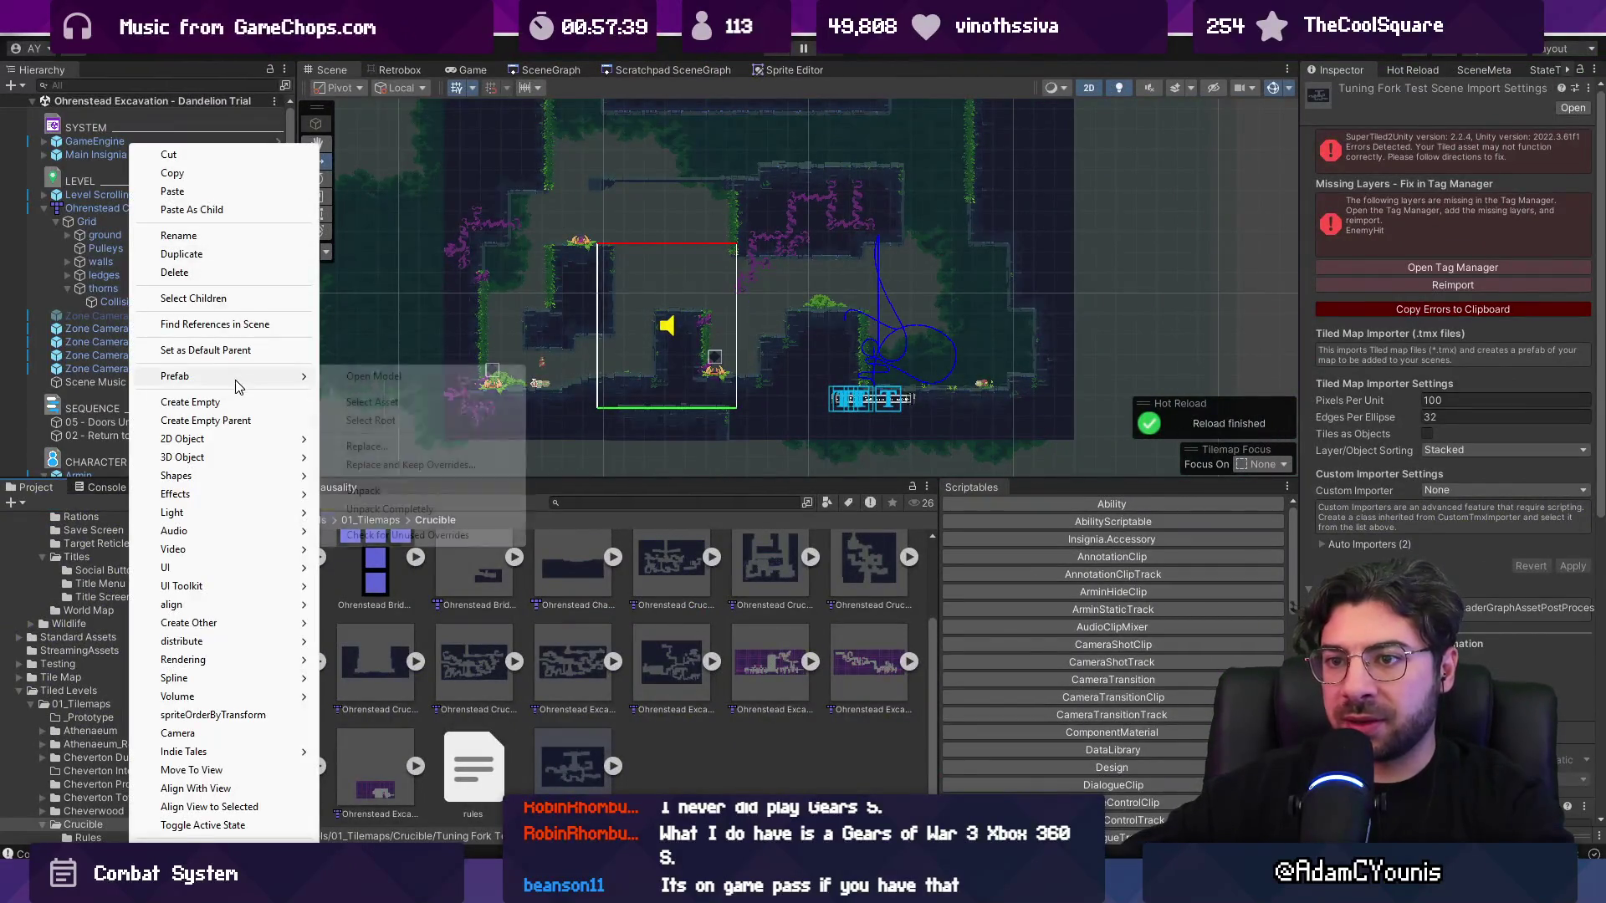
left_click(510, 418)
left_click_drag(723, 409, 800, 399)
left_click(799, 400)
left_click(1238, 148)
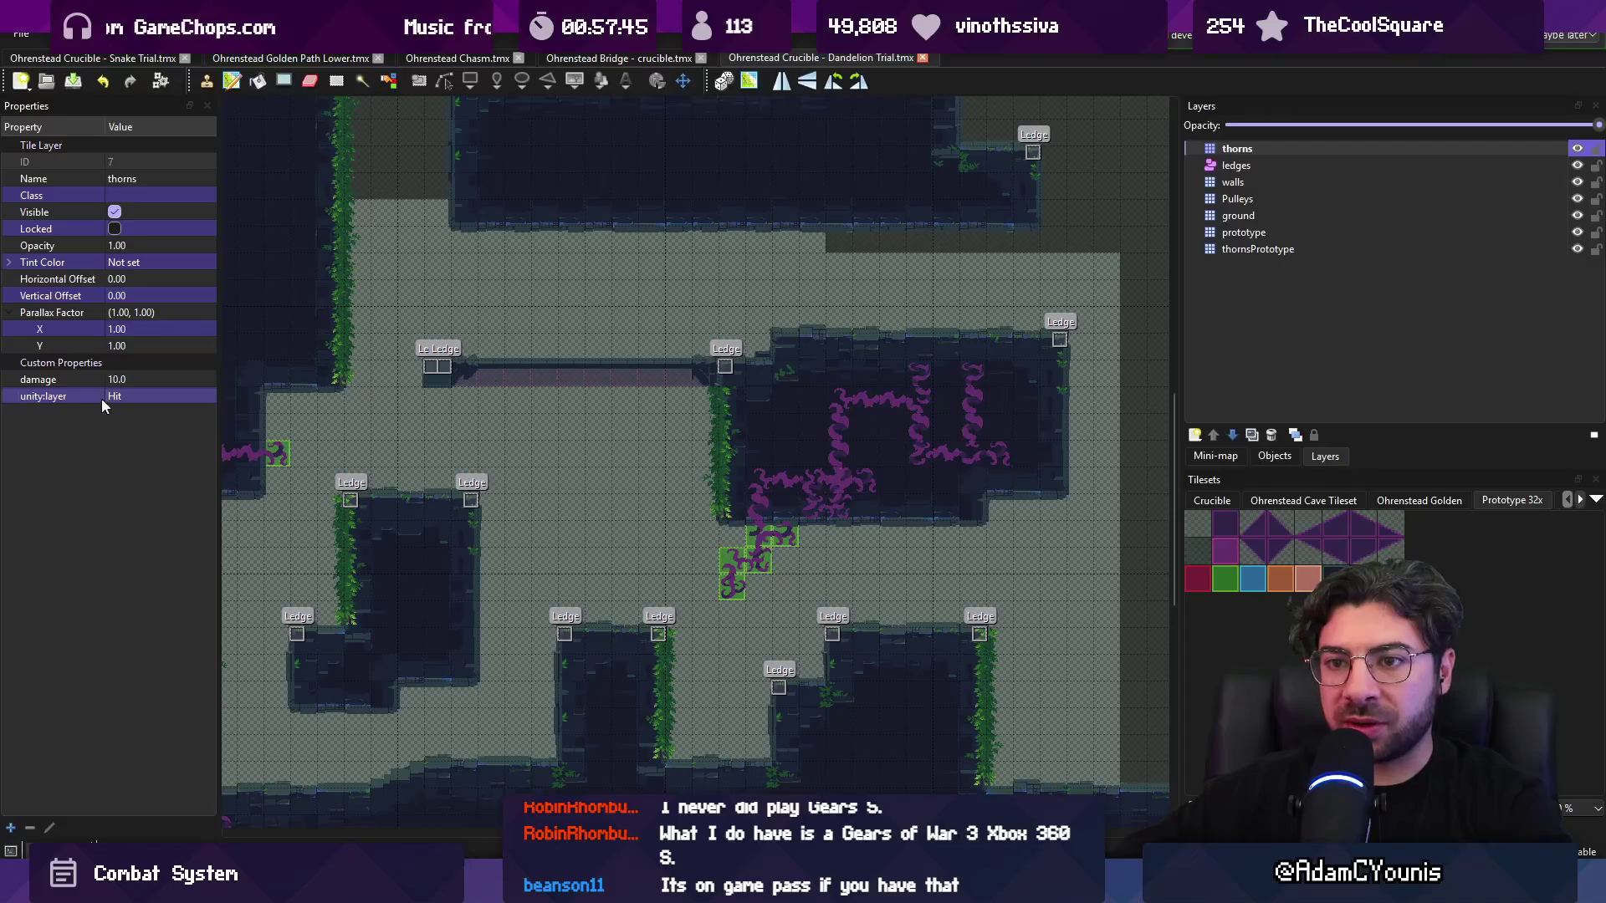
key("alt+Tab")
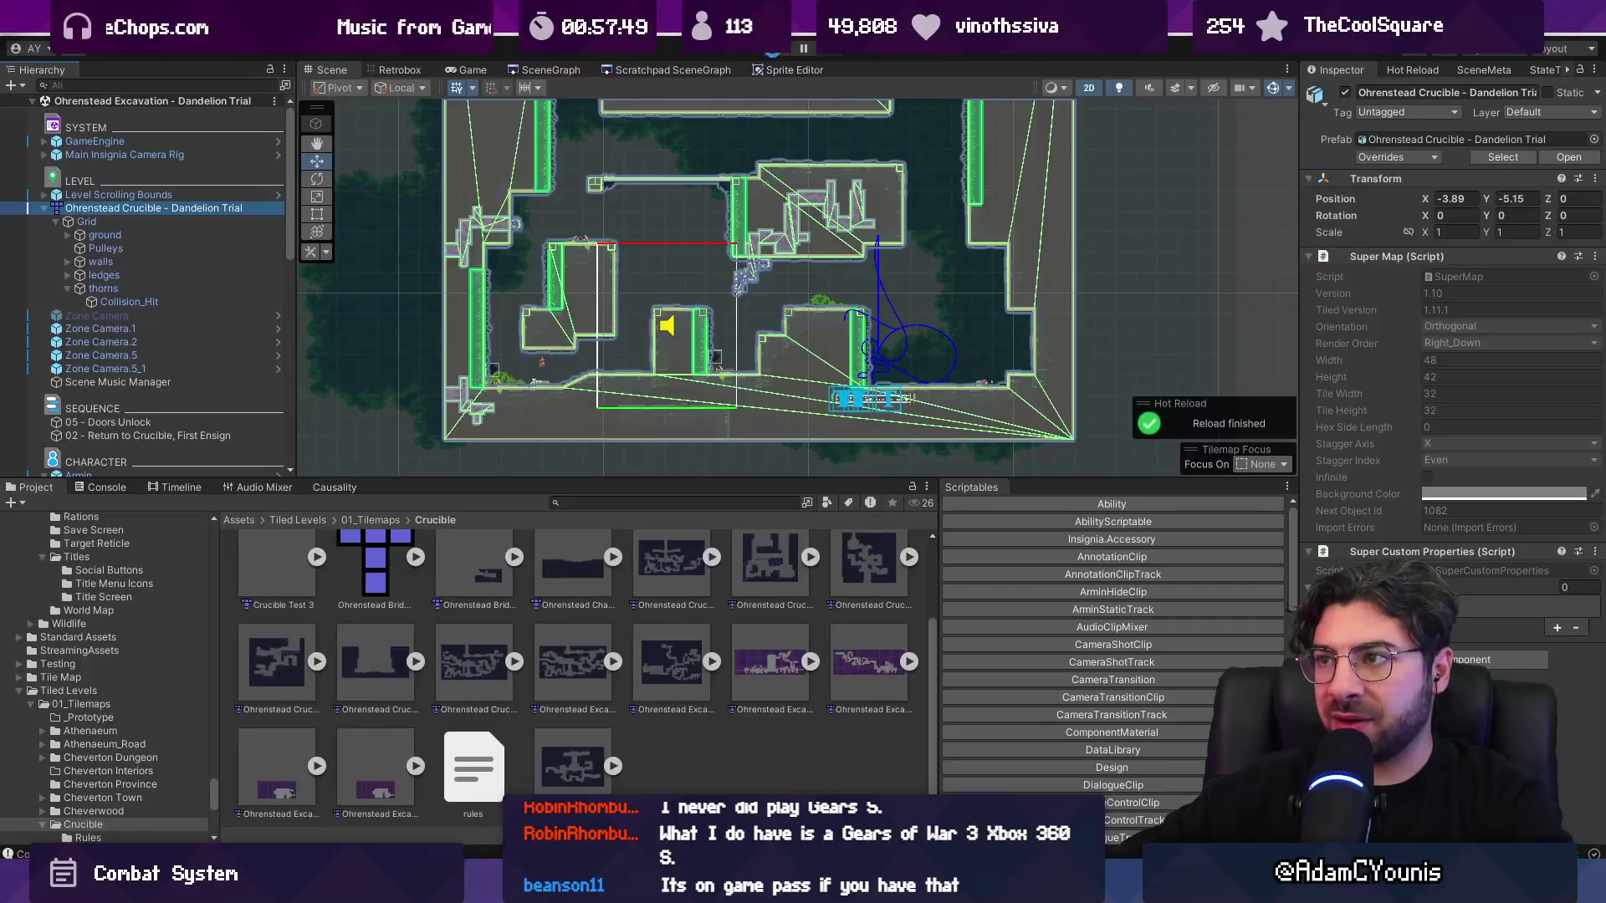
left_click(774, 55)
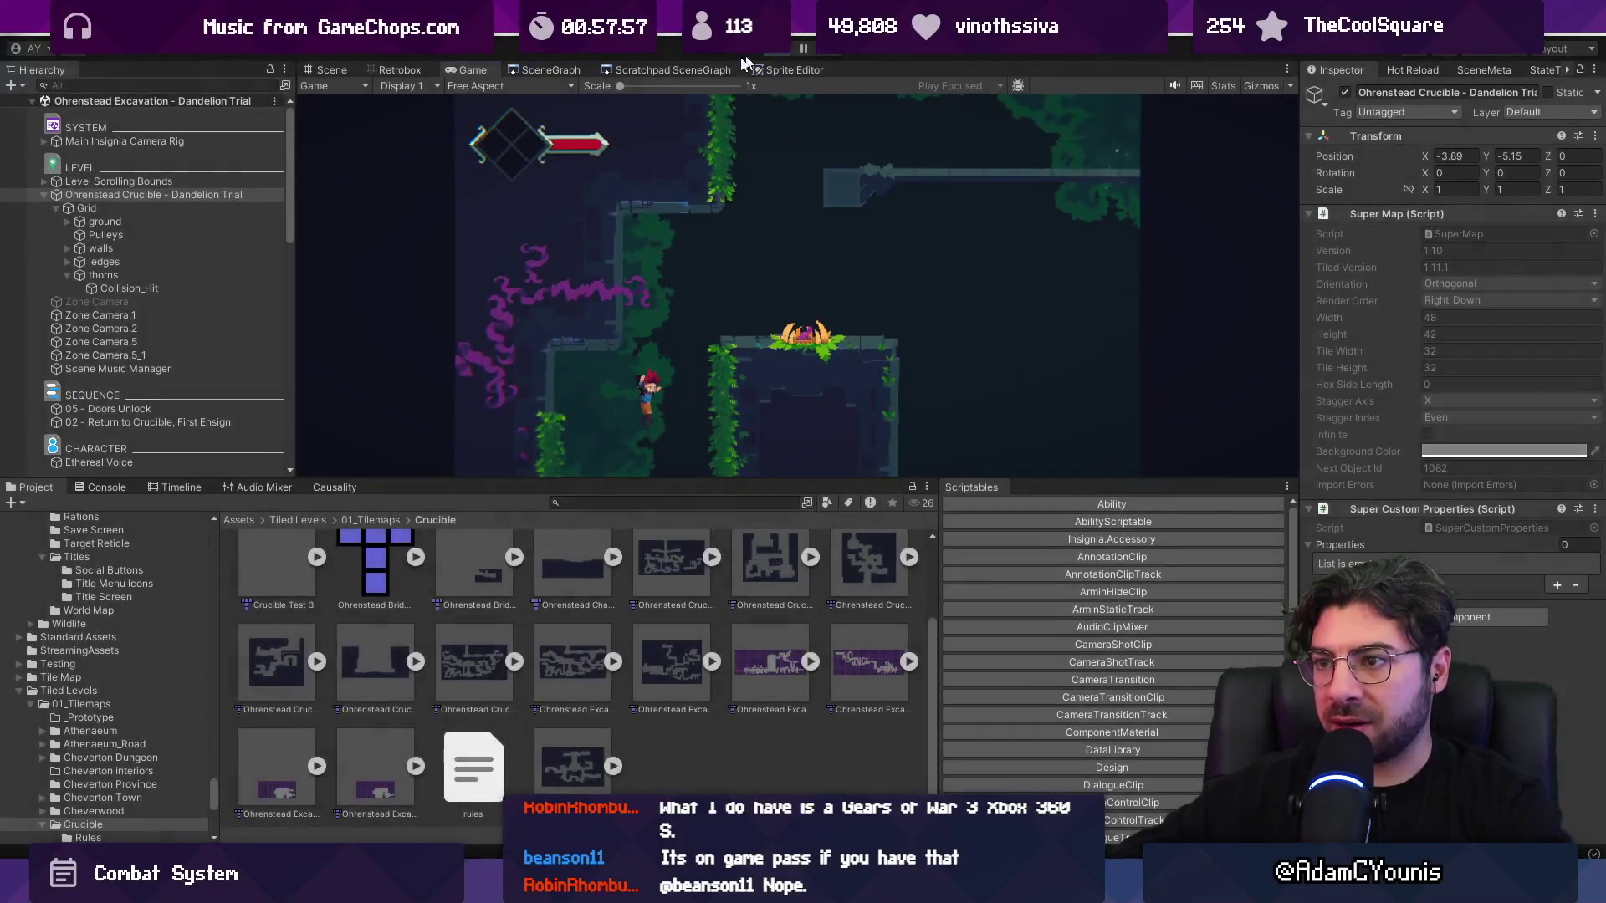
- Stop play mode and open the Dandelion Trial map in Tiled
key("ctrl+p")
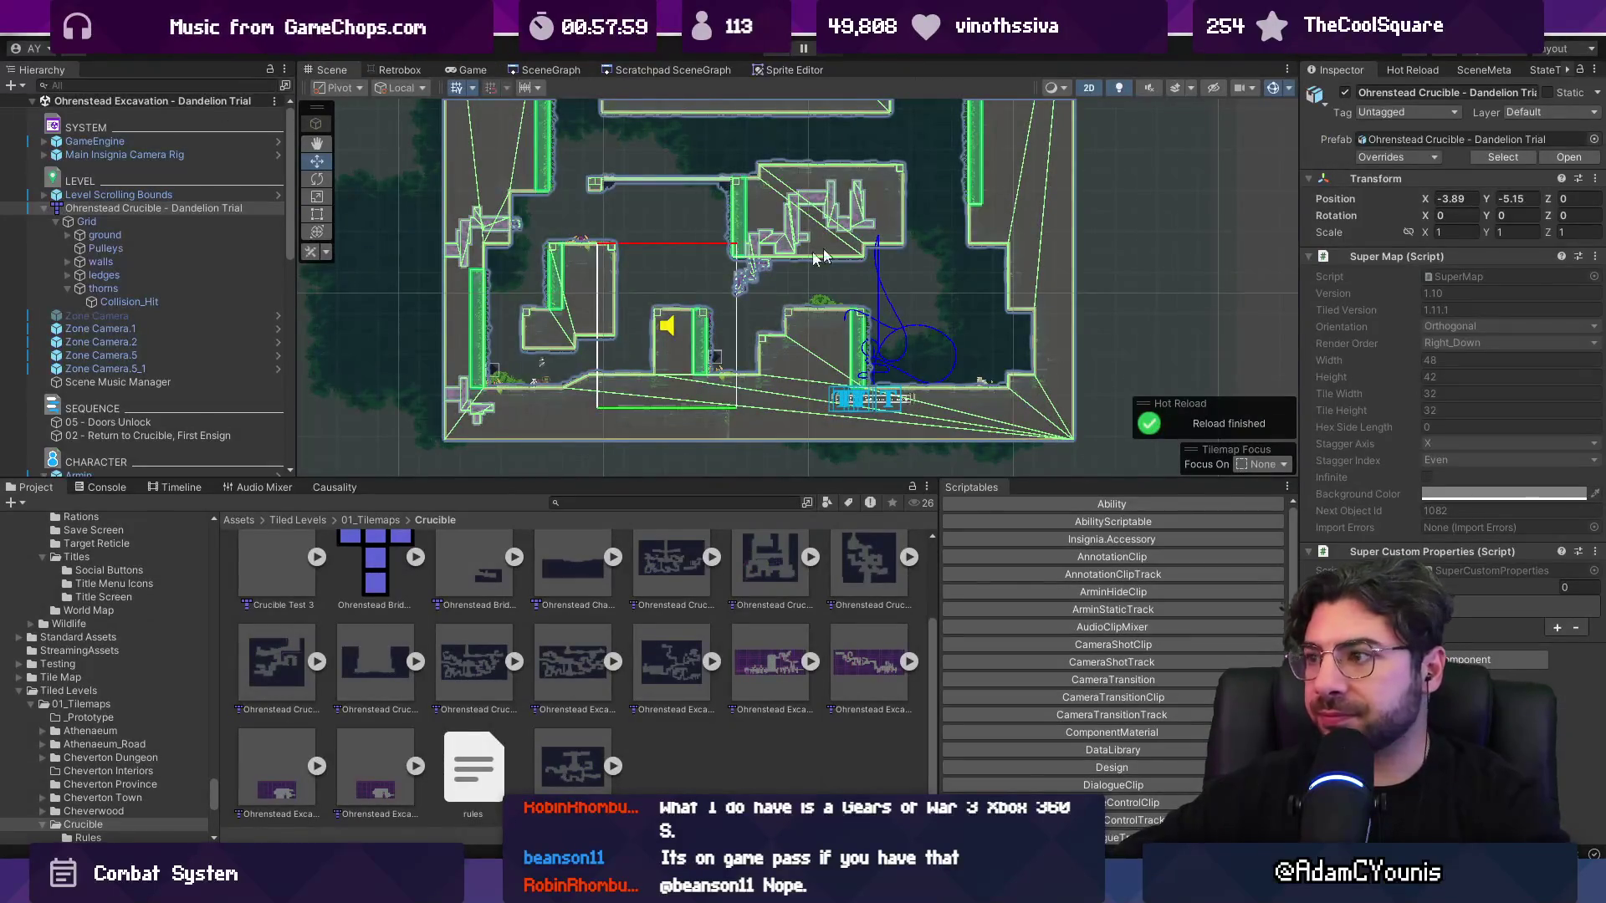
right_click(138, 207)
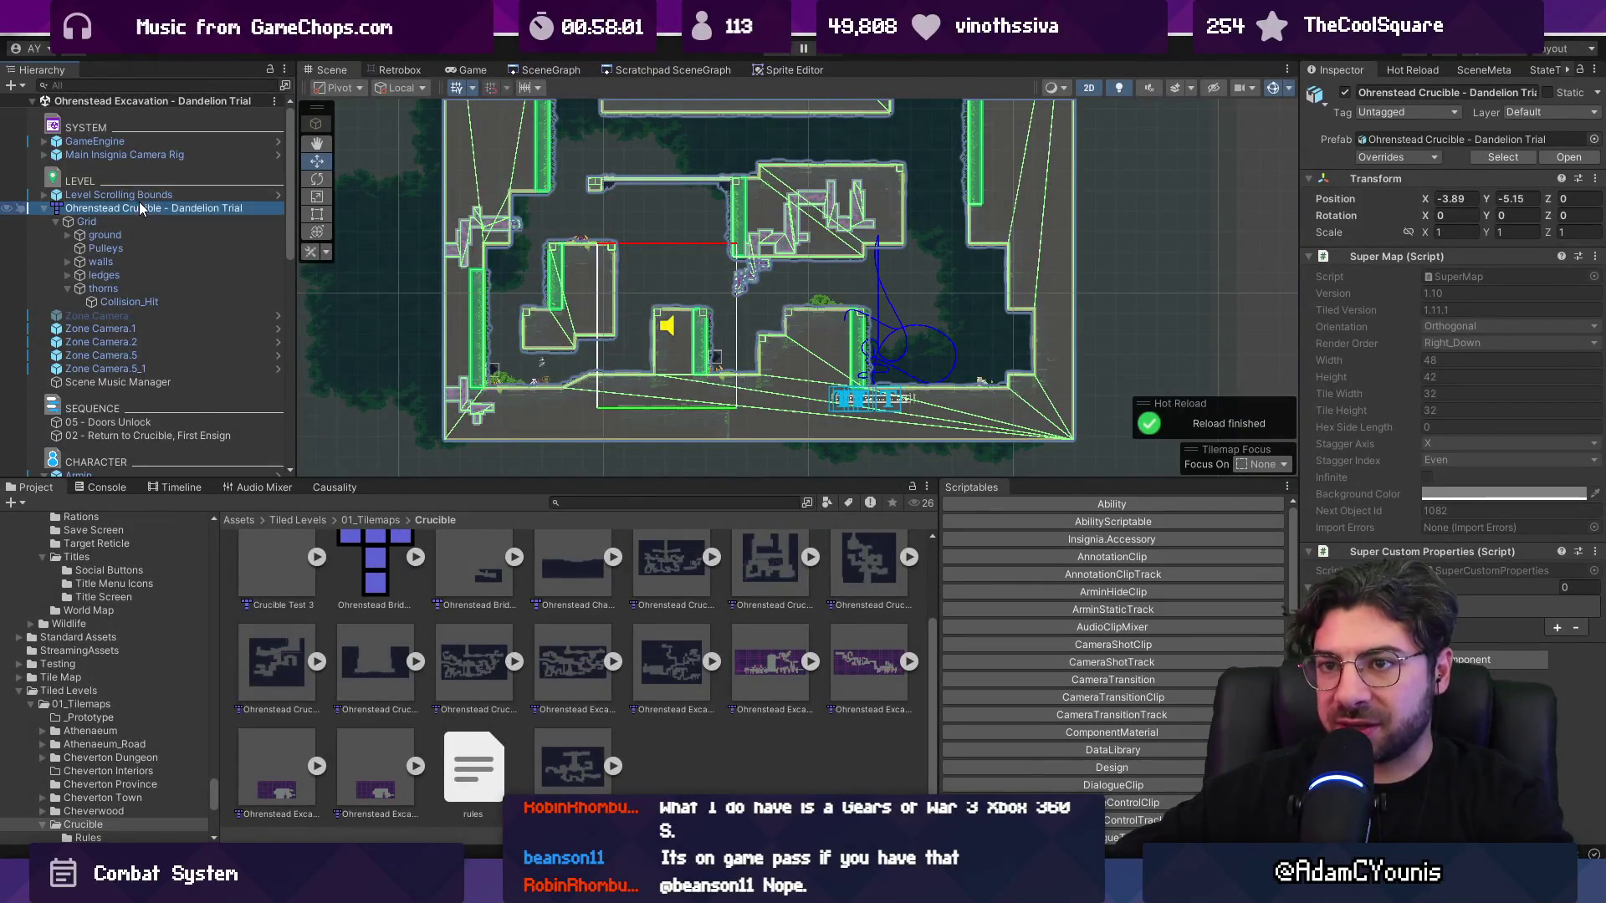
mouse_move(251, 376)
left_click(377, 376)
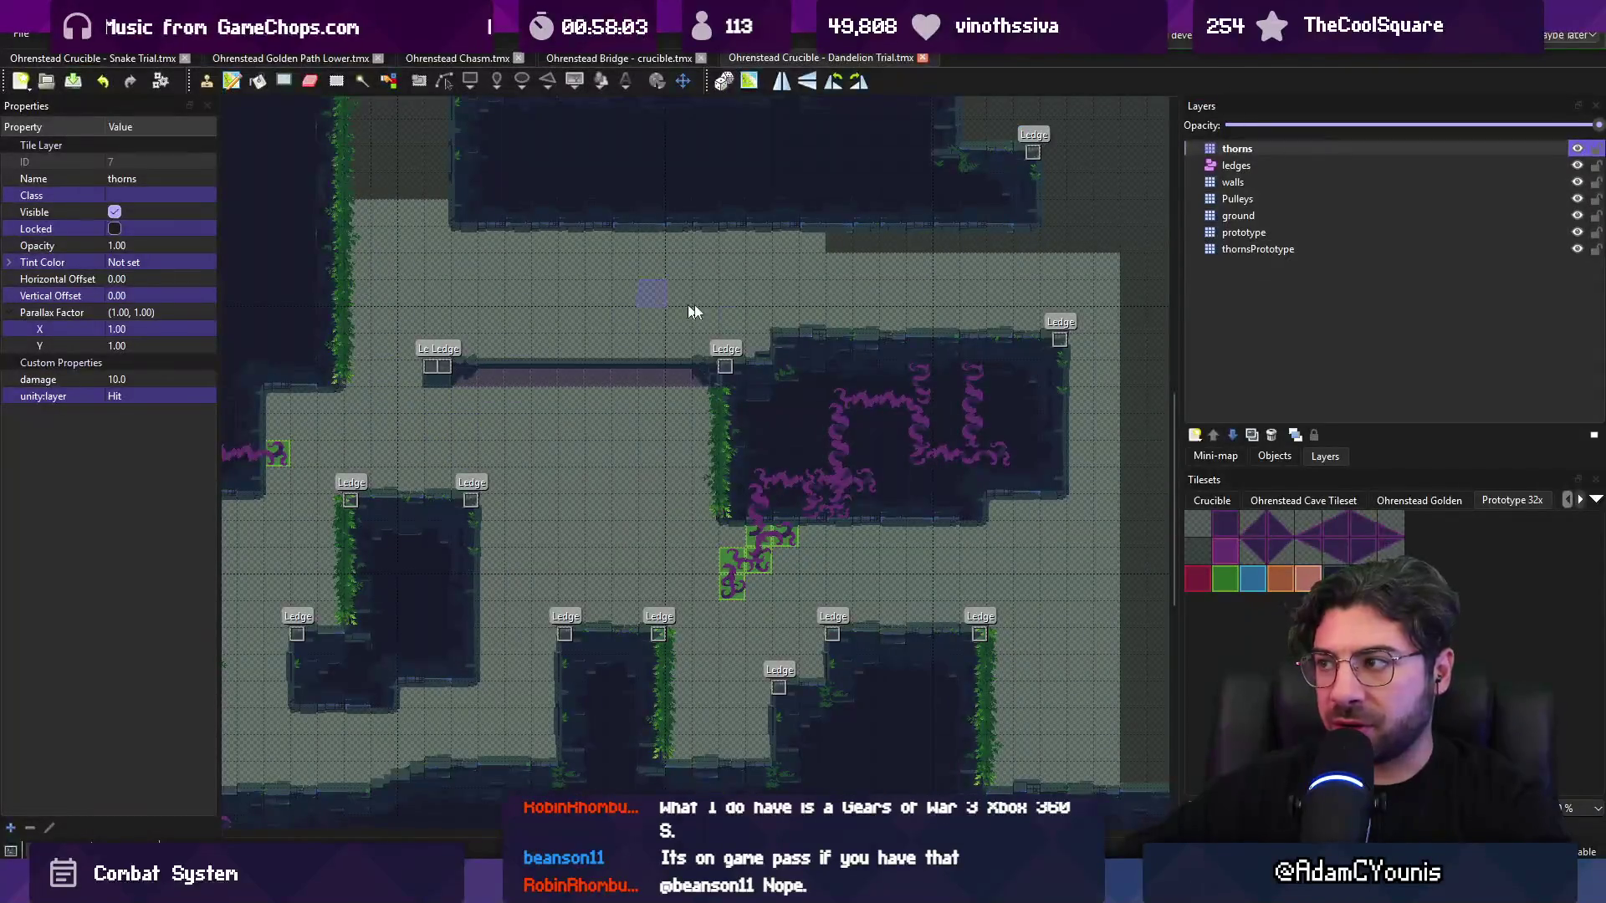
key("alt+Tab")
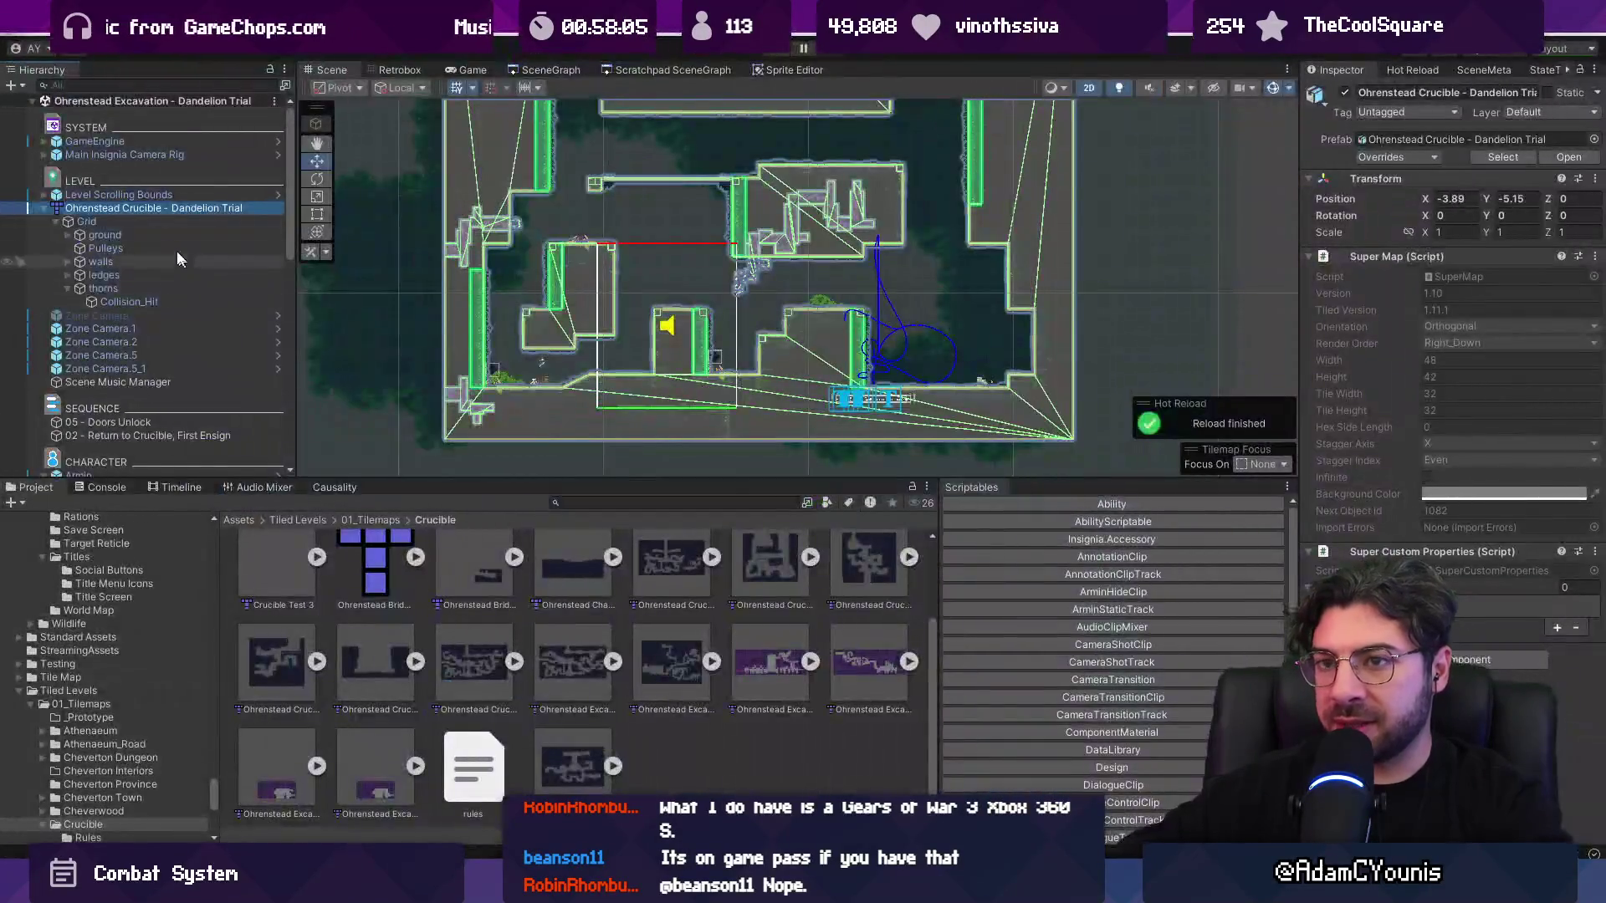
- Locate the source asset and select the Dandelion, Hedgehog and Snake Trial maps together
right_click(142, 208)
mouse_move(276, 376)
left_click(387, 398)
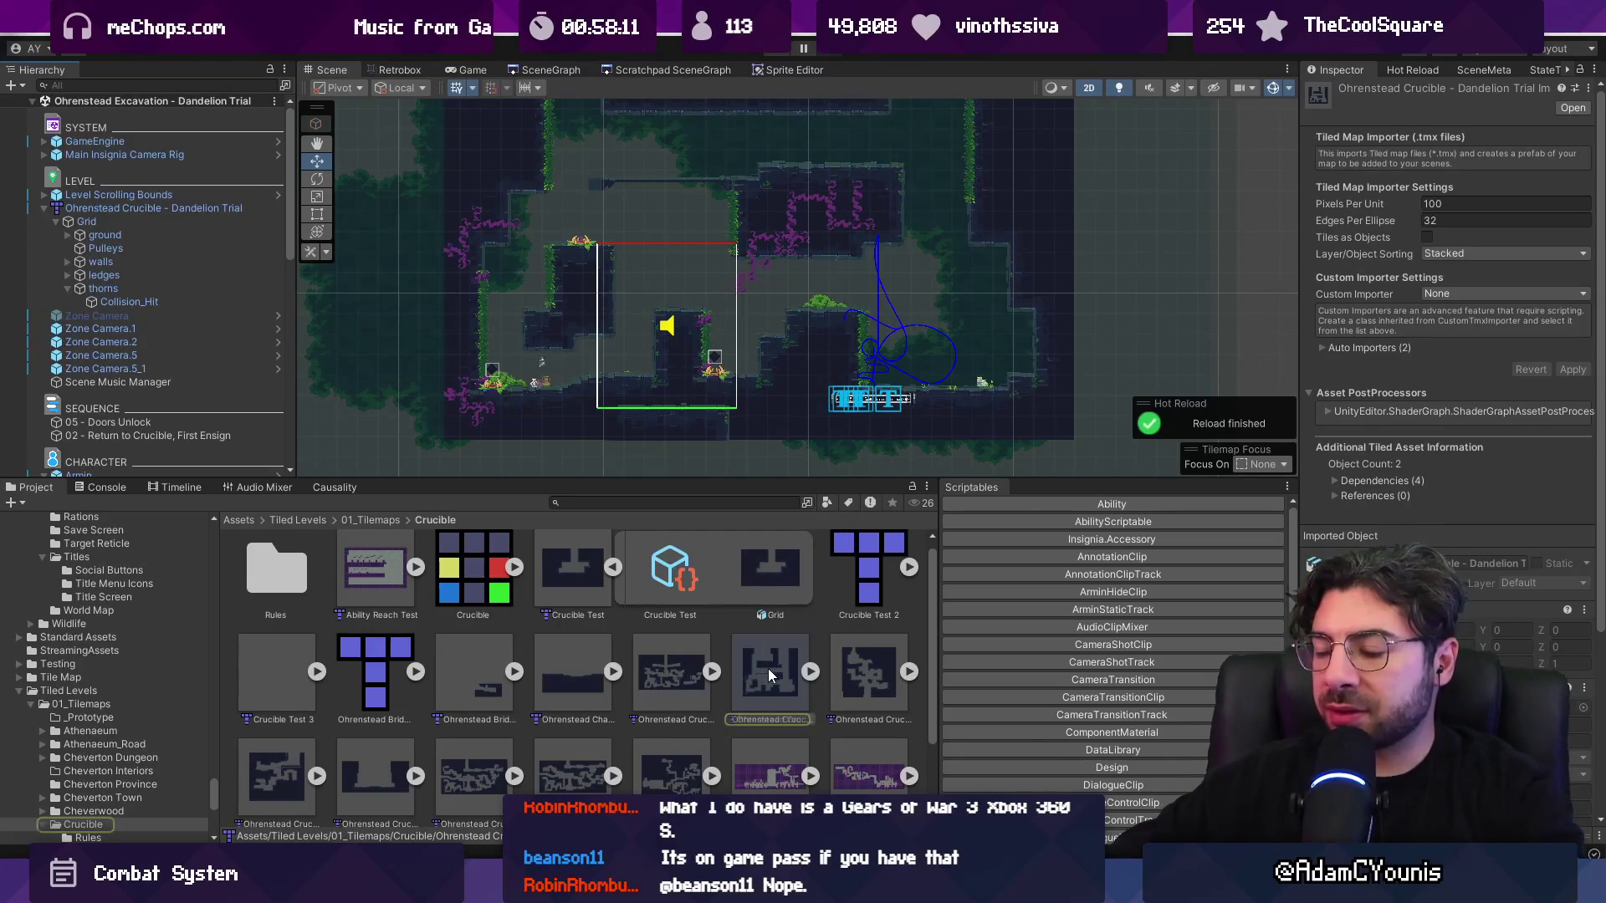
left_click(860, 657)
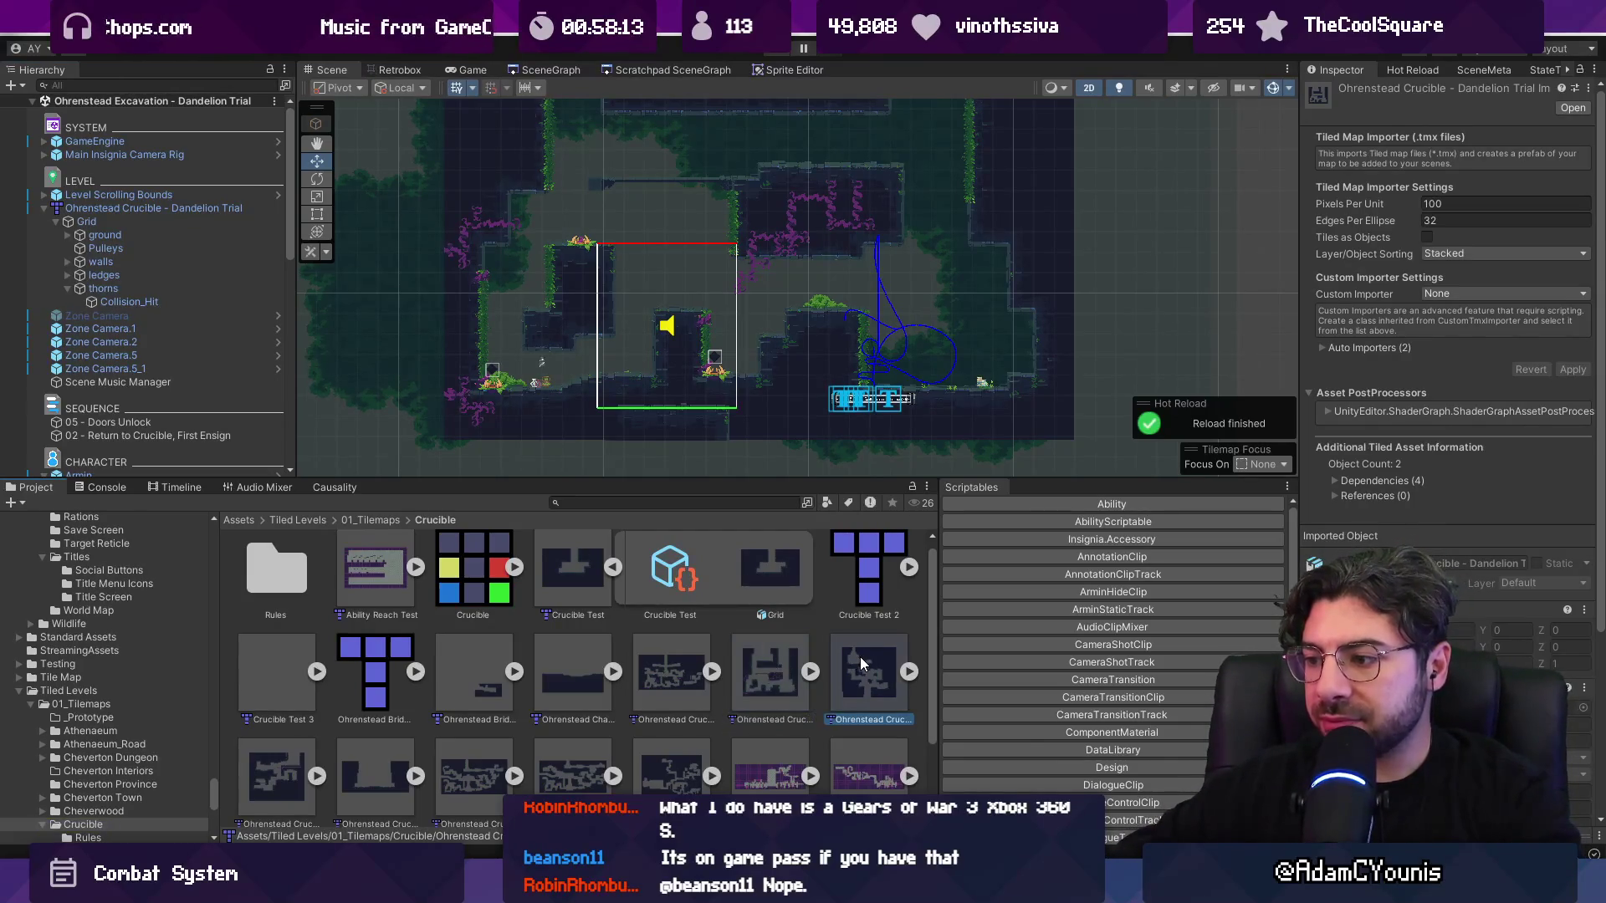
scroll(726, 641, "down", 3, "ctrl")
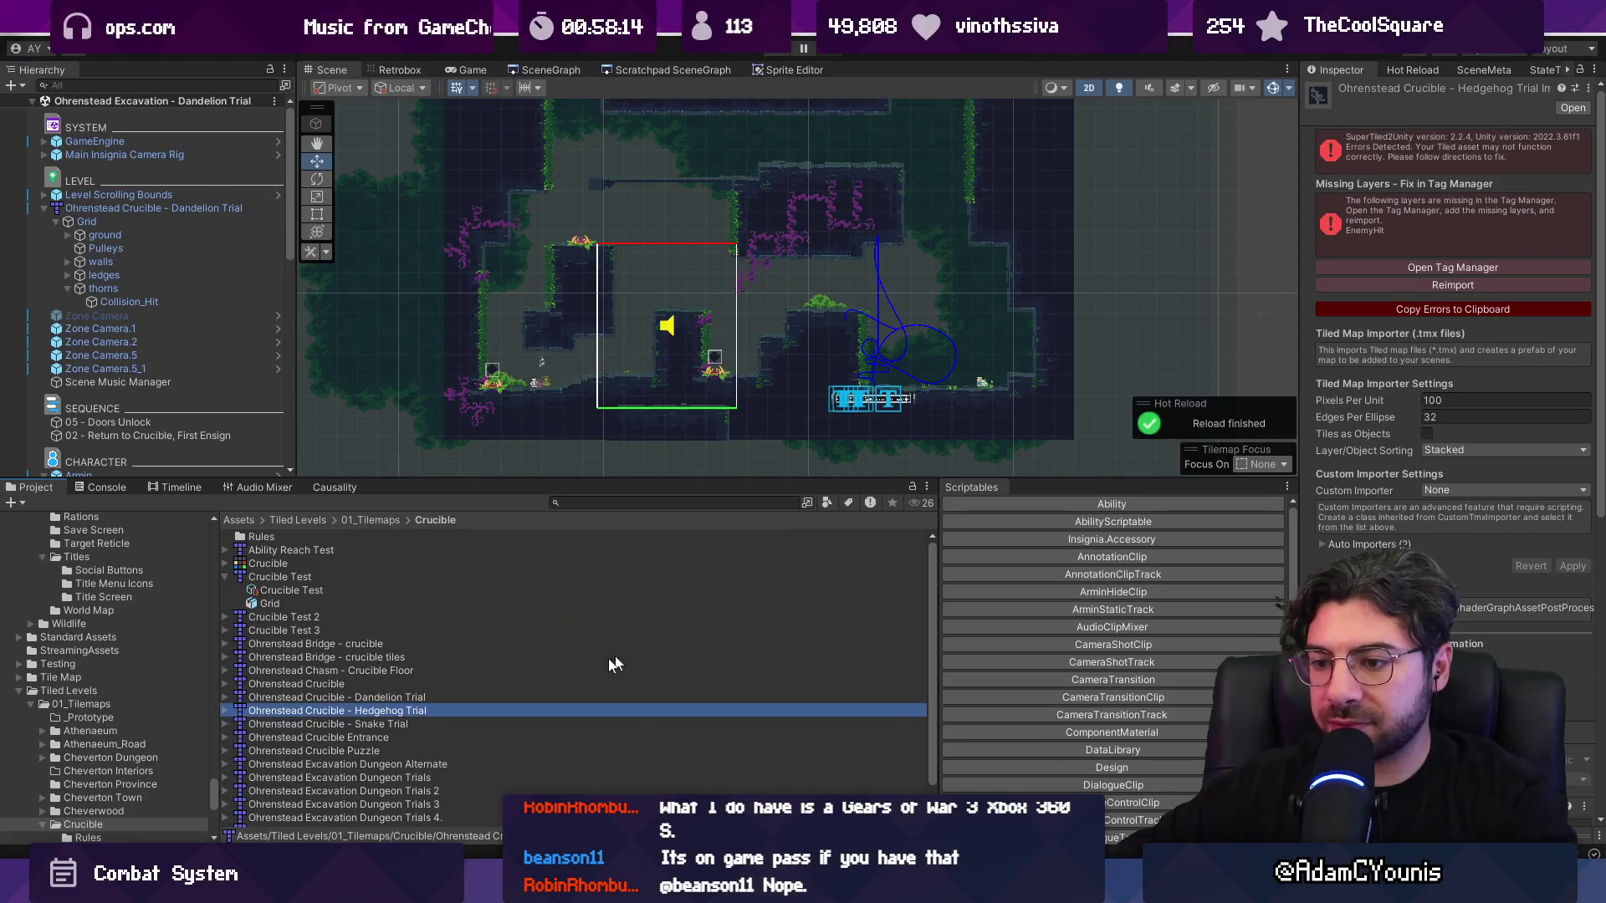
left_click(393, 720, "shift")
scroll(390, 694, "down", 1)
left_click(386, 663, "ctrl")
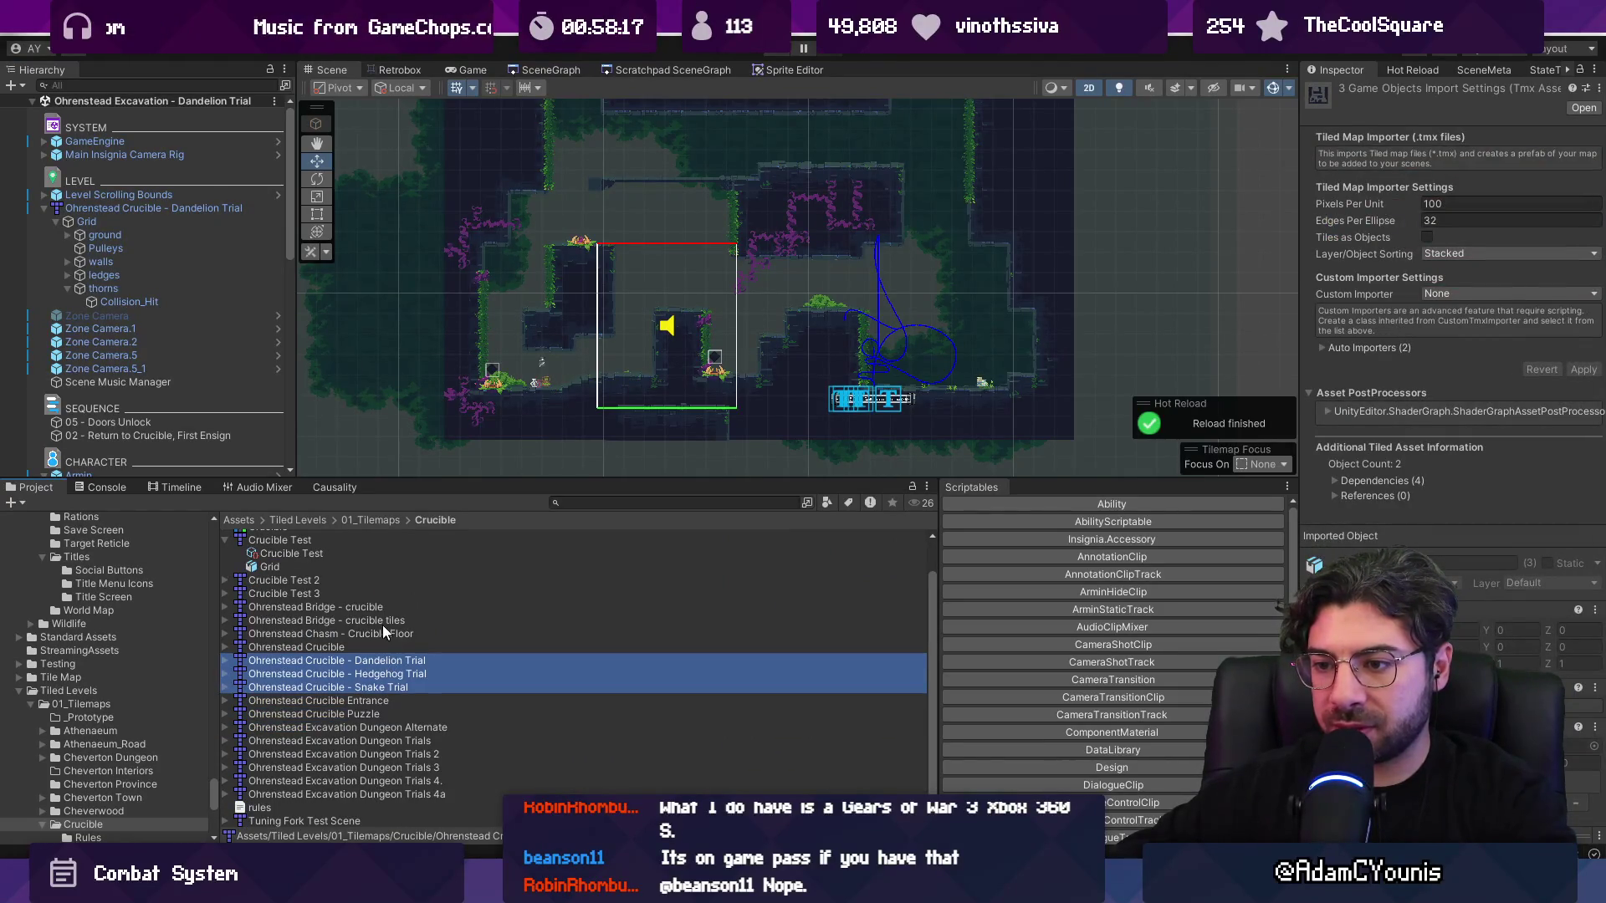
left_click(391, 701, "ctrl")
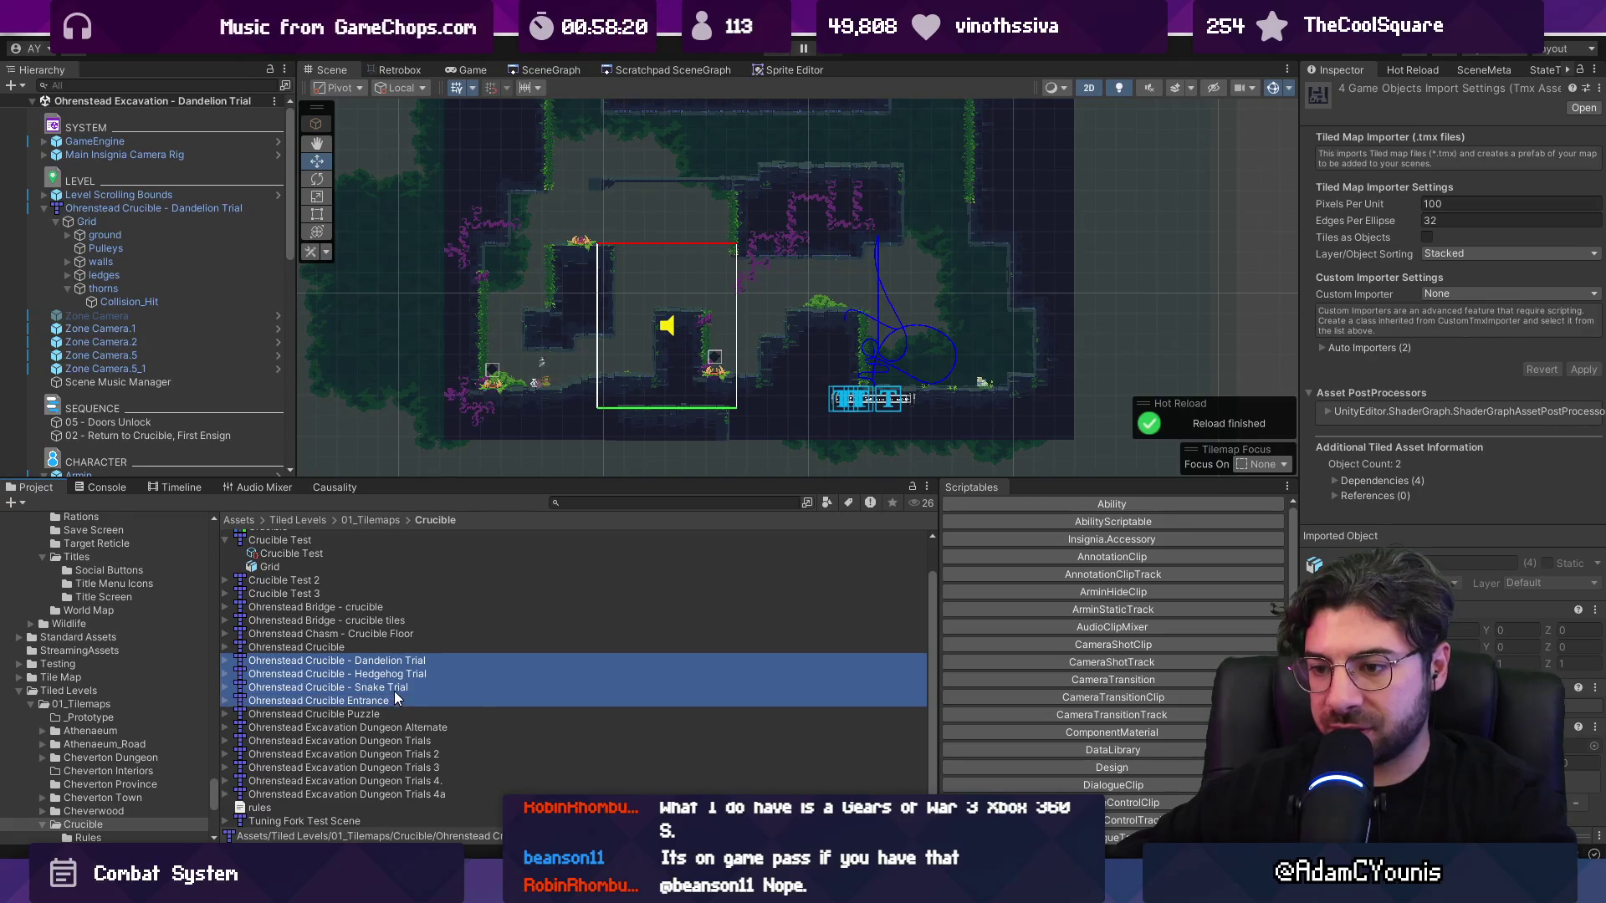
right_click(383, 643)
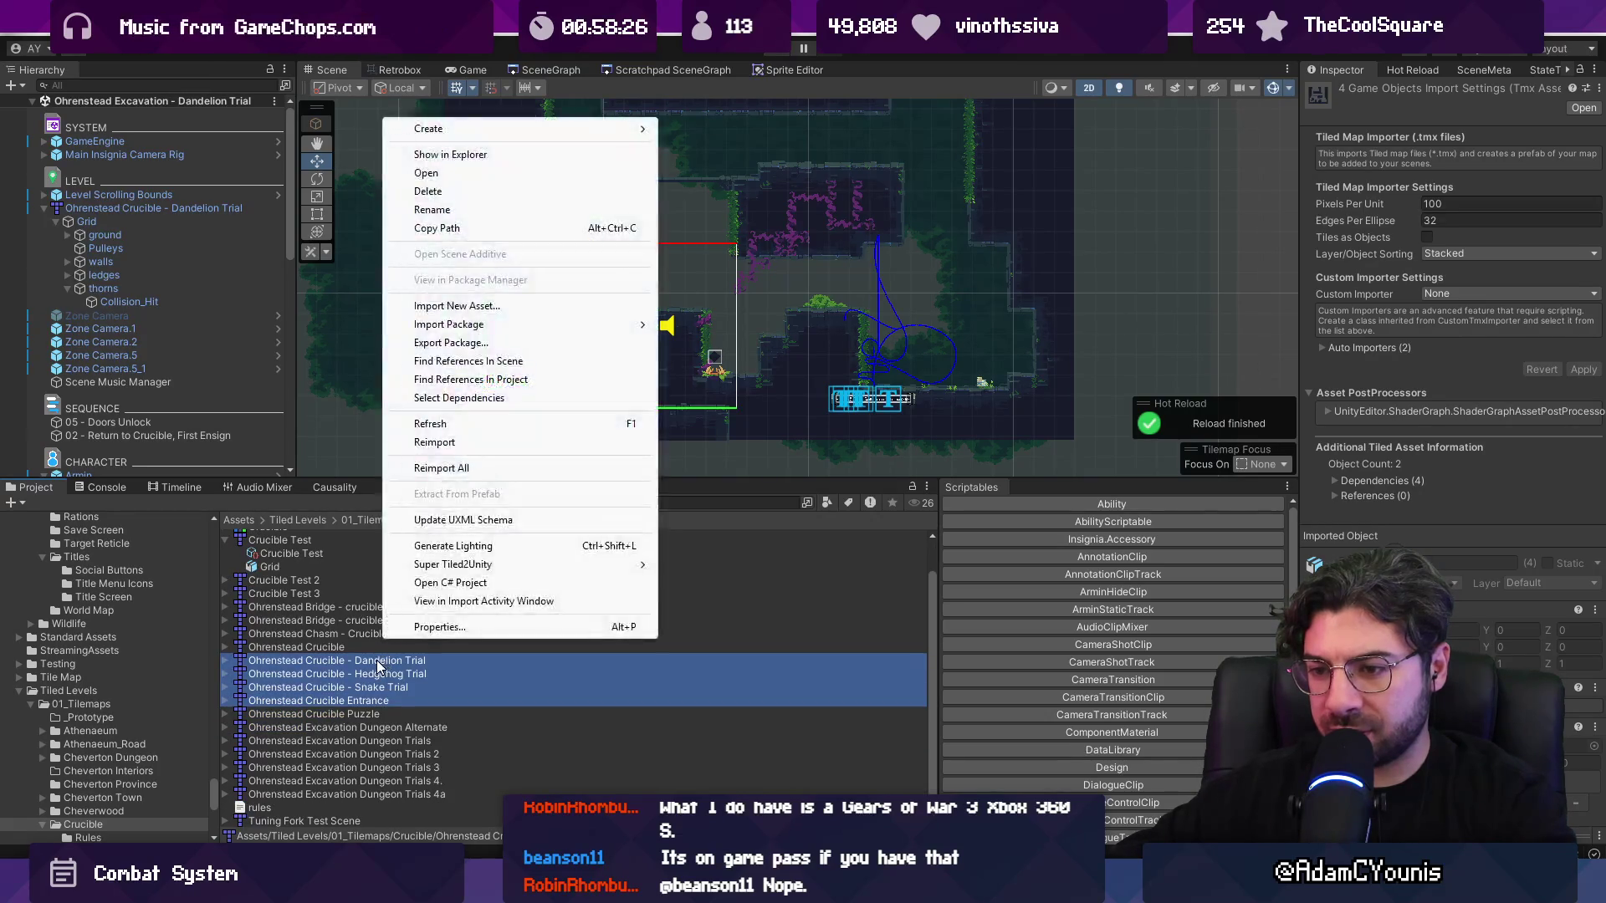
left_click(385, 689, "shift")
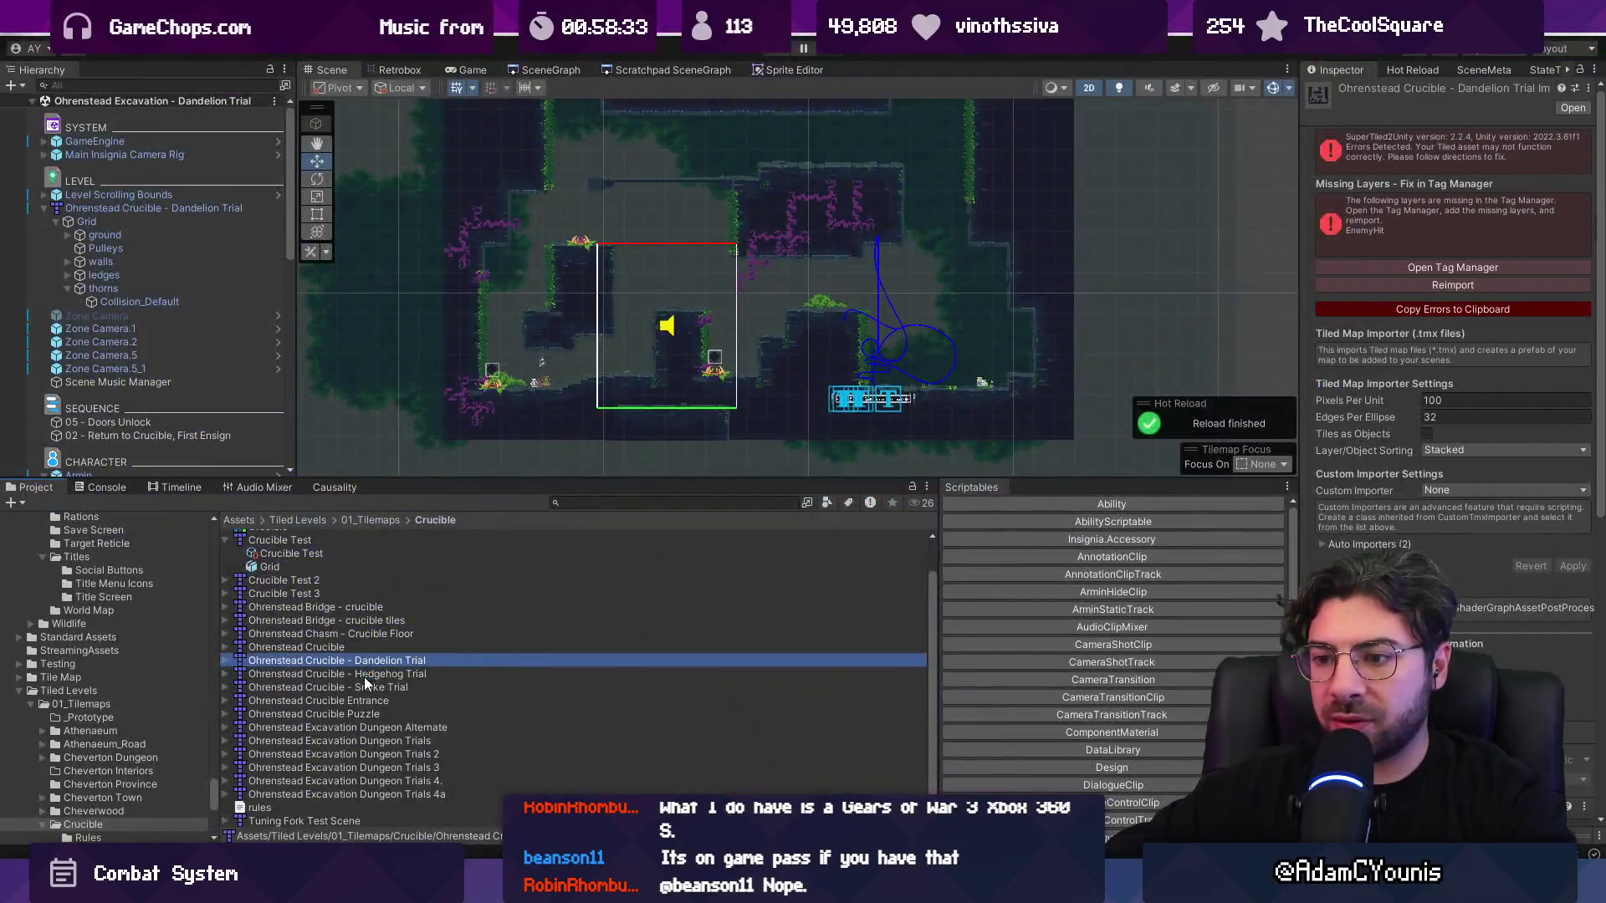
- Open Hedgehog Trial.tmx in Tiled, answer its Unsaved Changes prompt, then open Snake Trial.tmx
double_click(364, 676)
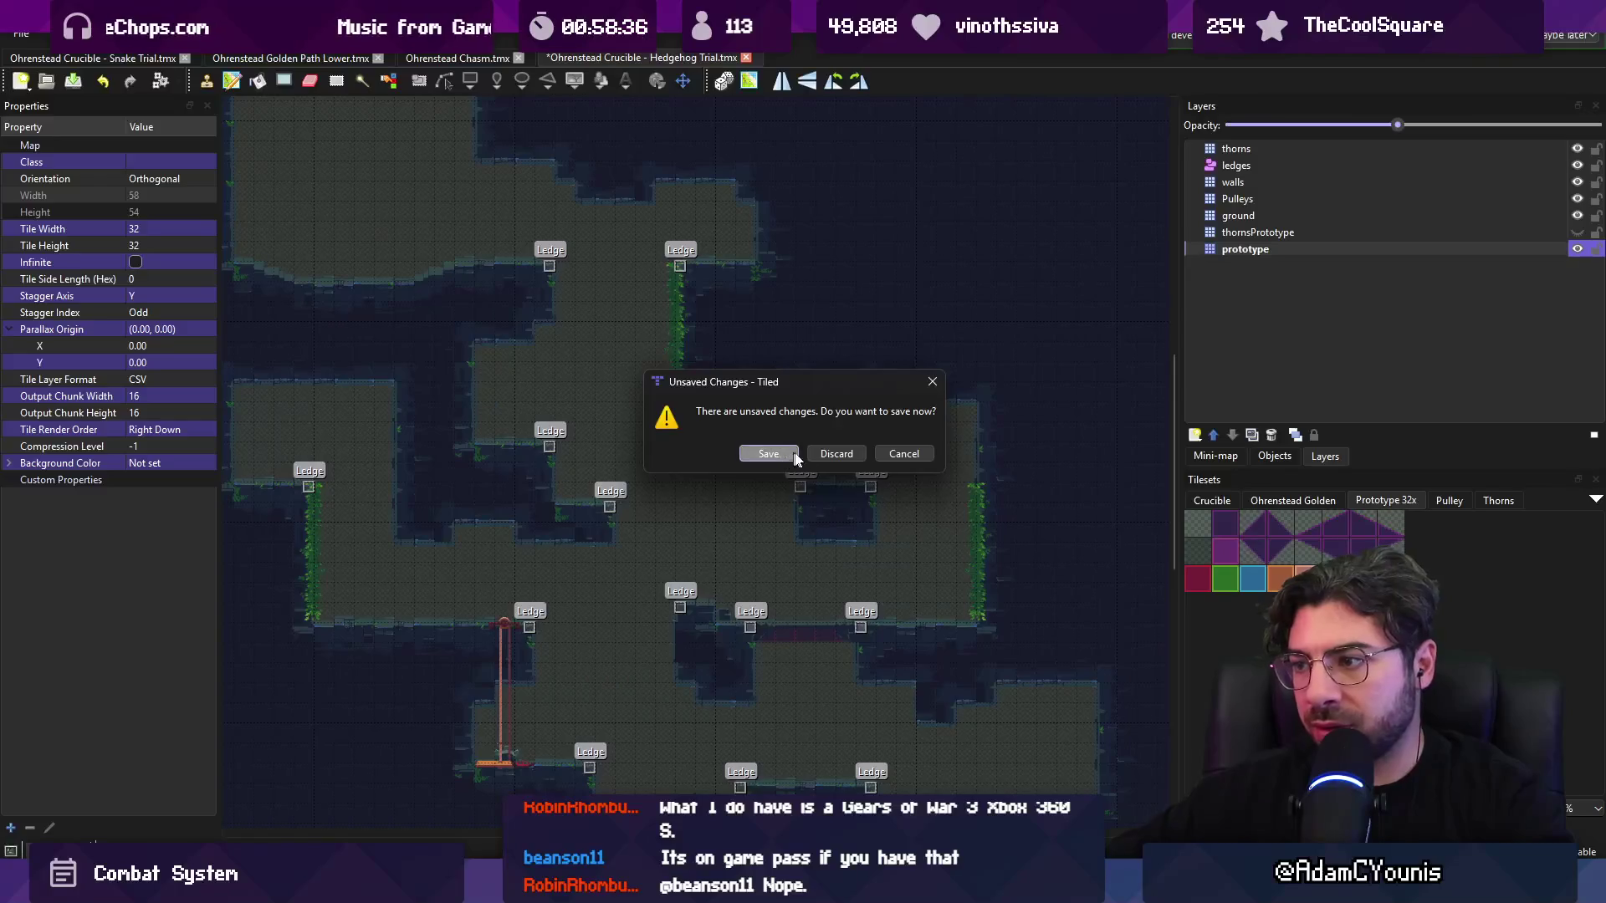
left_click(860, 459)
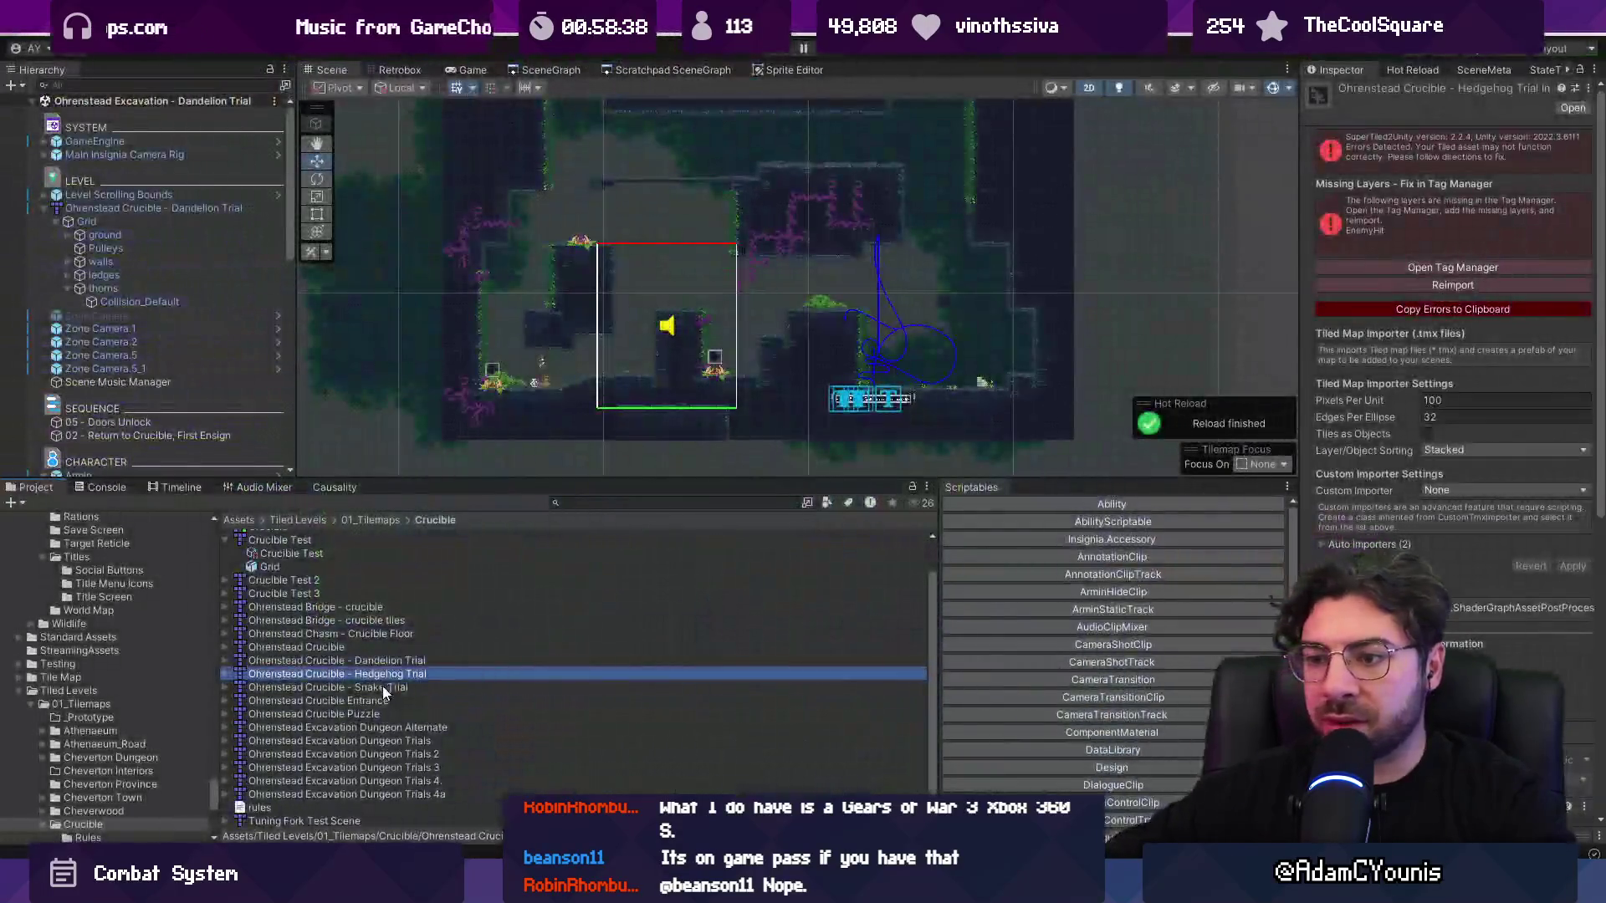
left_click(383, 686)
double_click(382, 684)
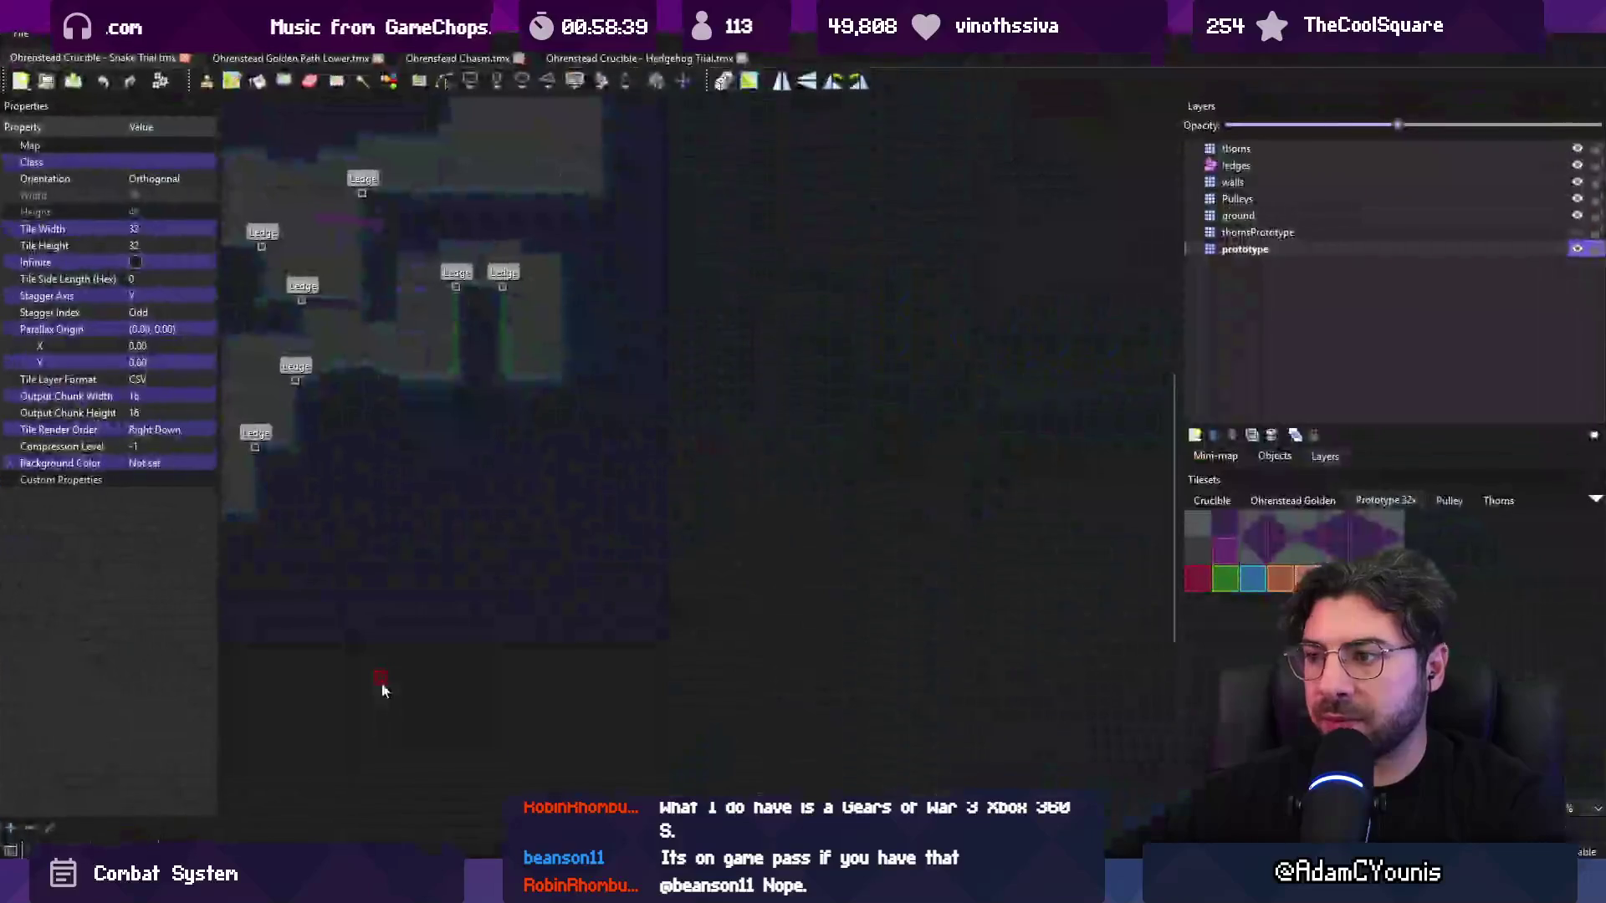
key("alt+Tab")
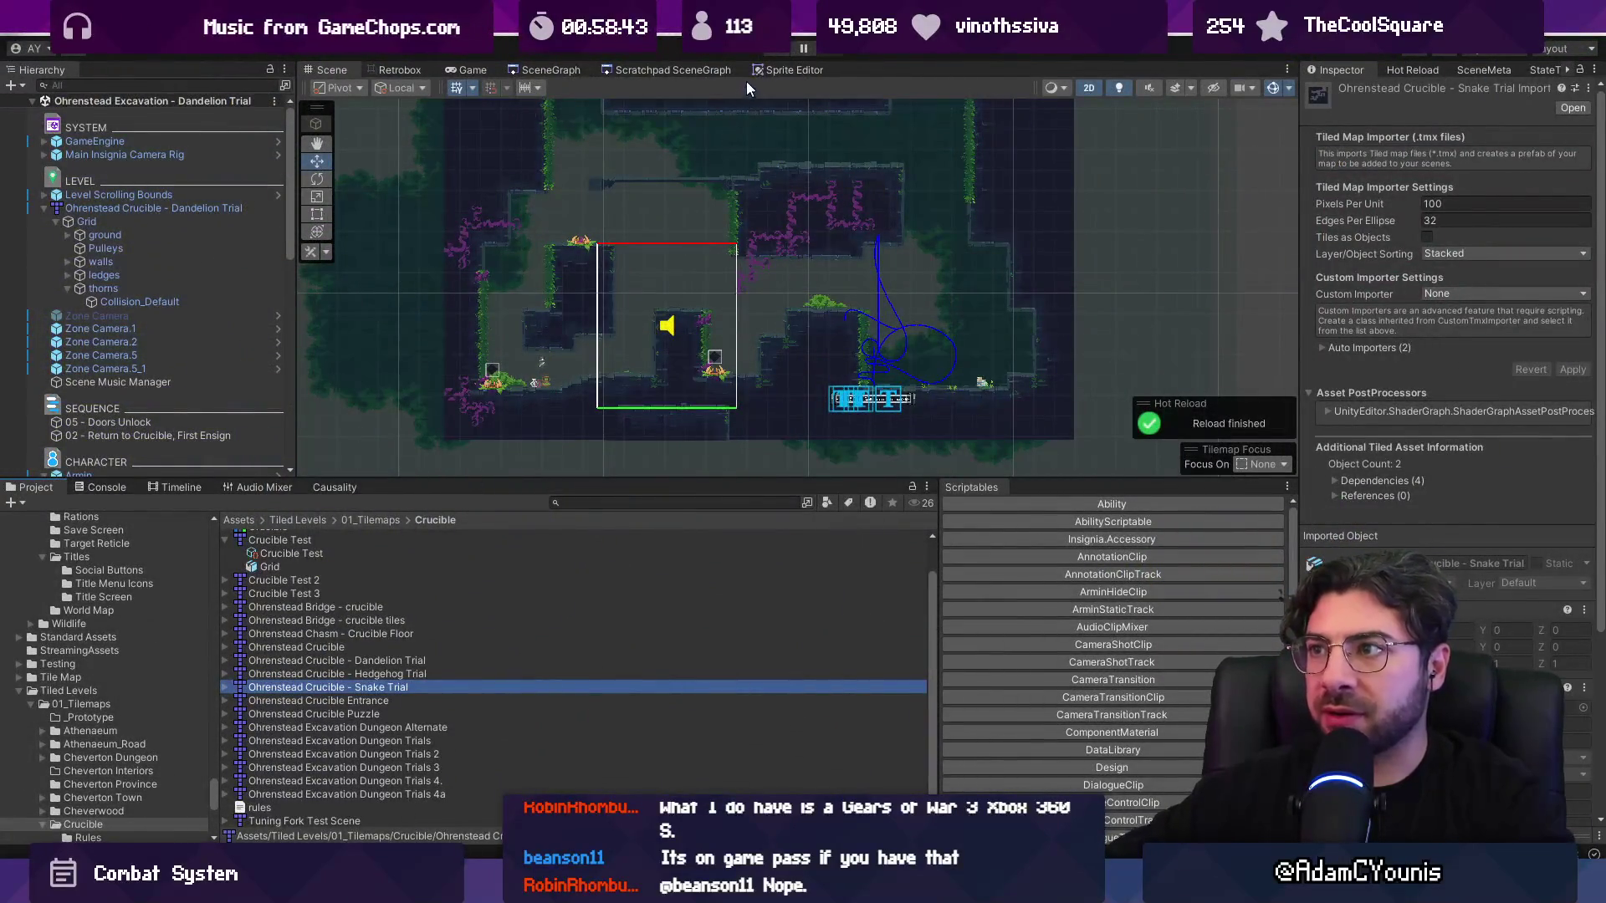
- Play-test the scene while searching the Hierarchy for RetroTileManager, then stop Play
left_click(182, 86)
key("ctrl+p")
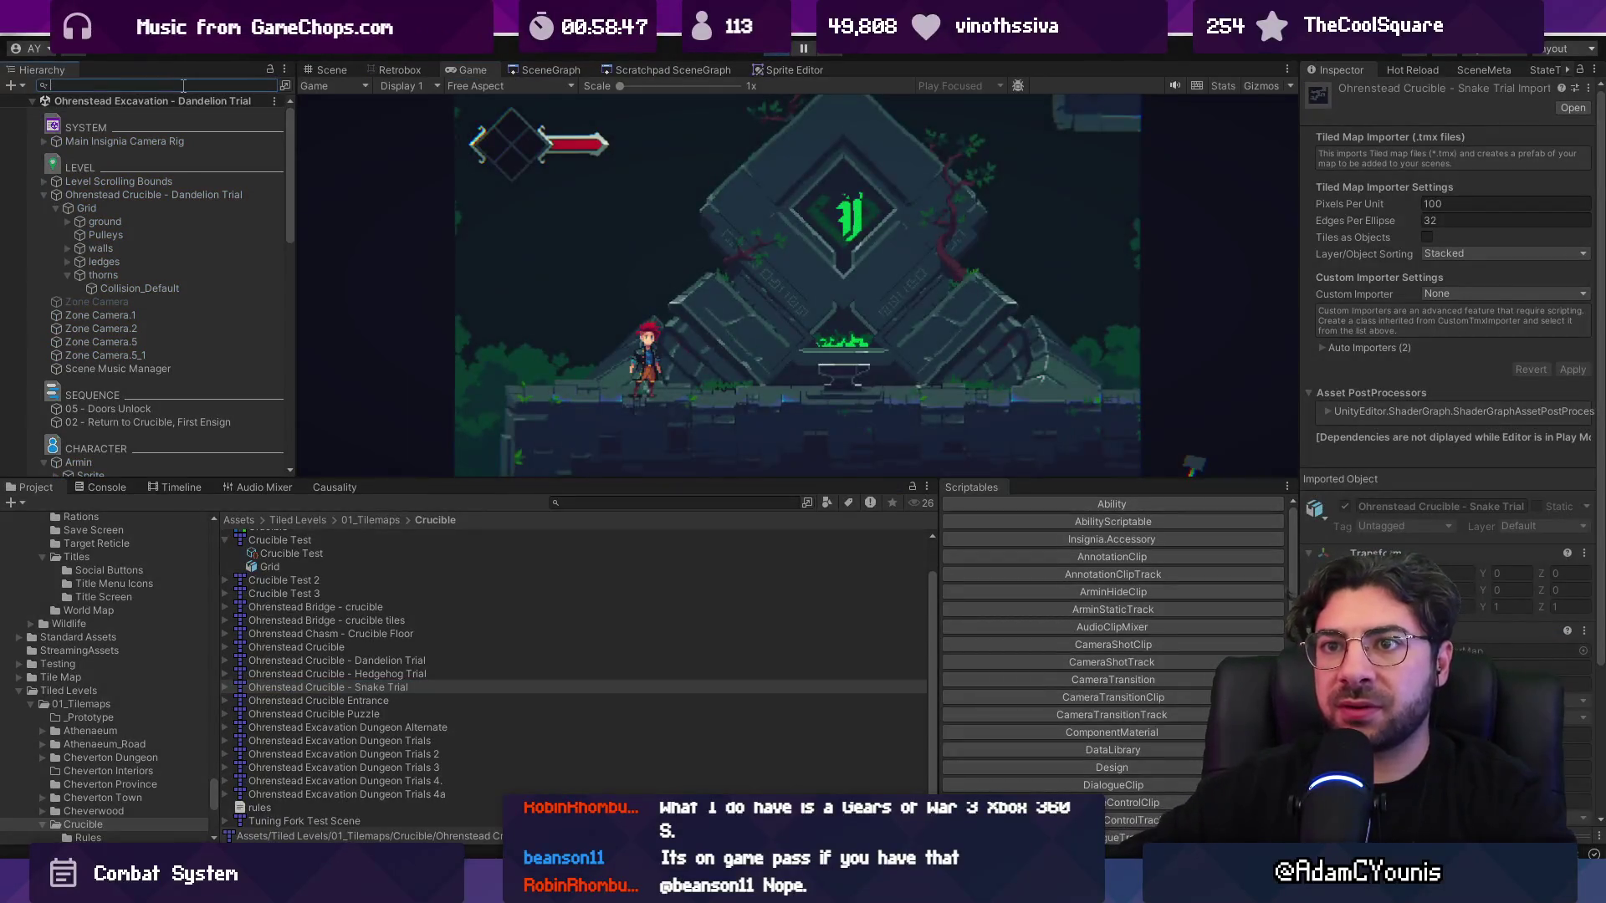
type("RetroTileManager")
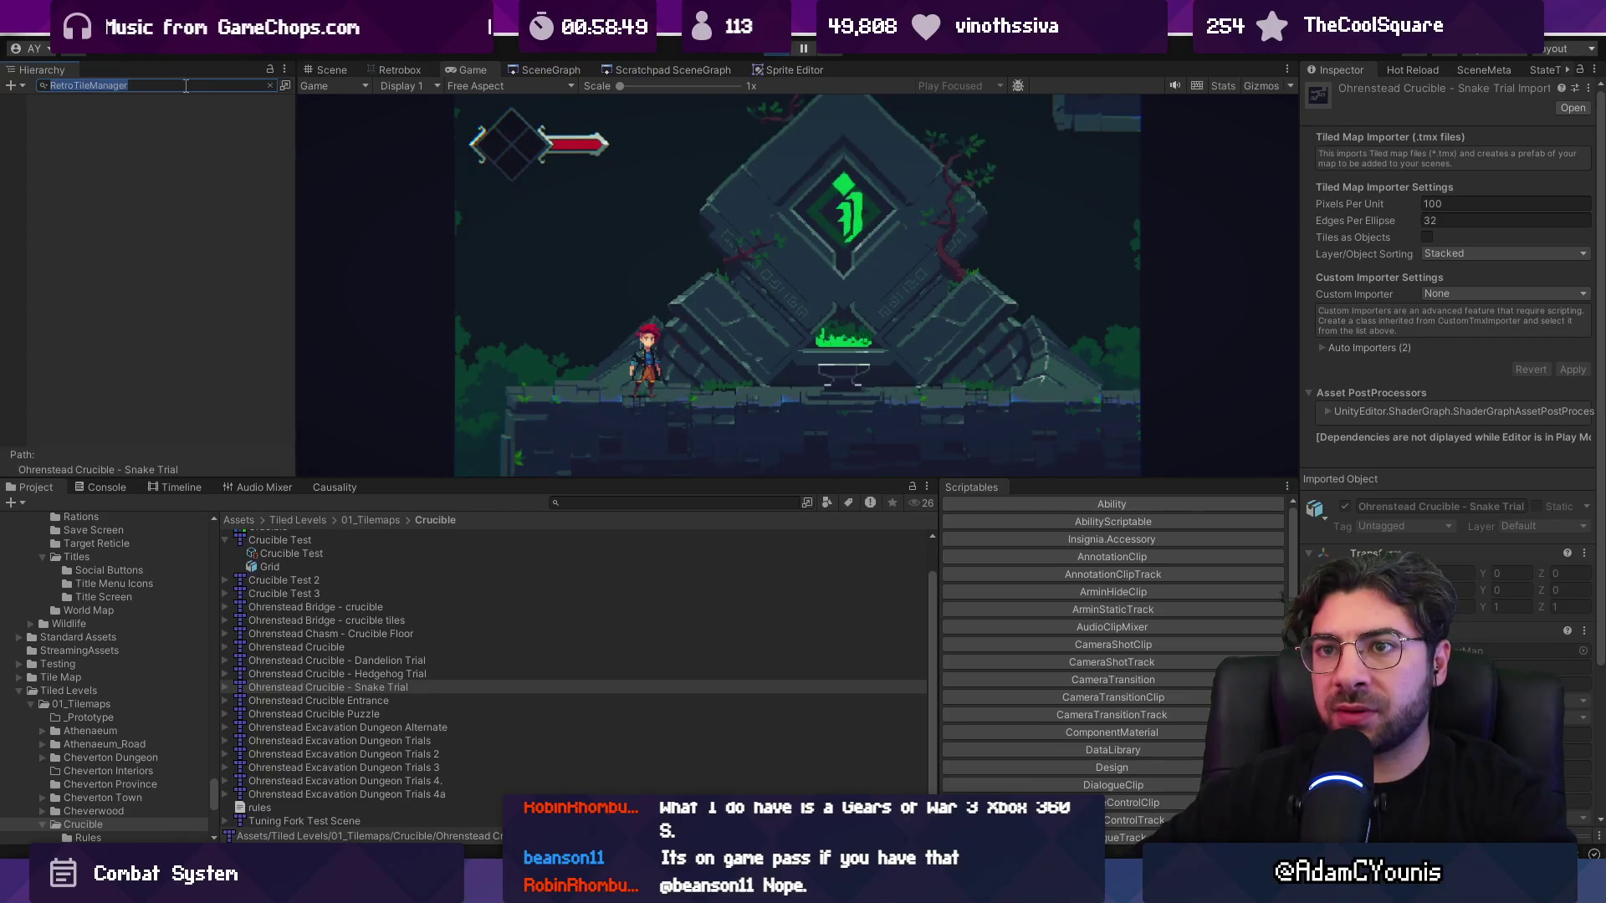
key("BackSpace")
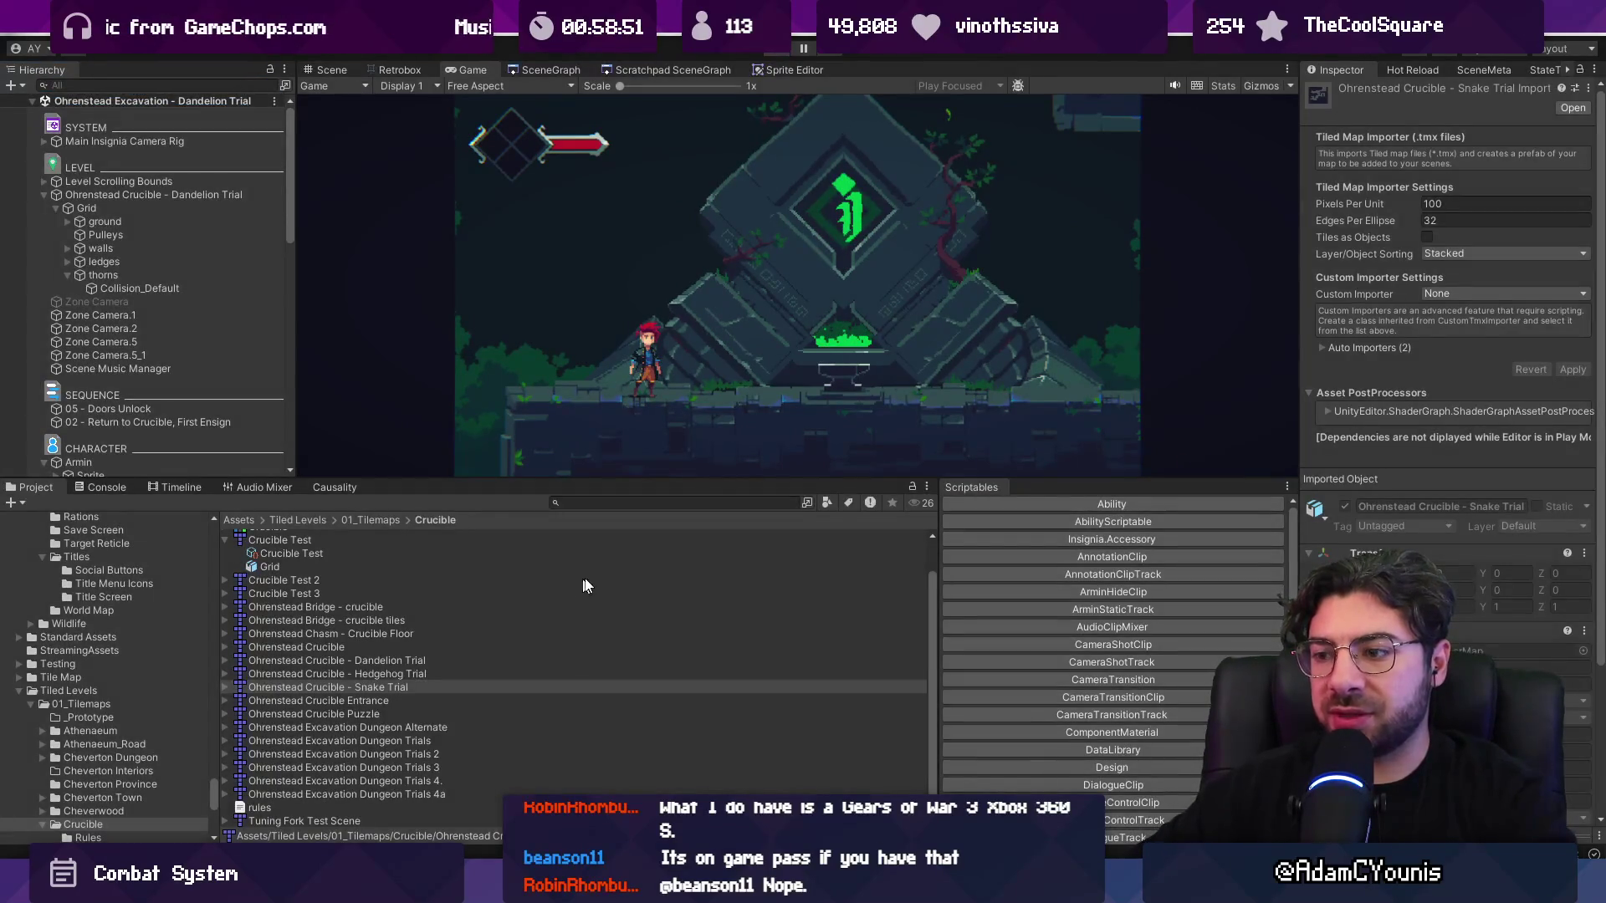
key("ctrl+p")
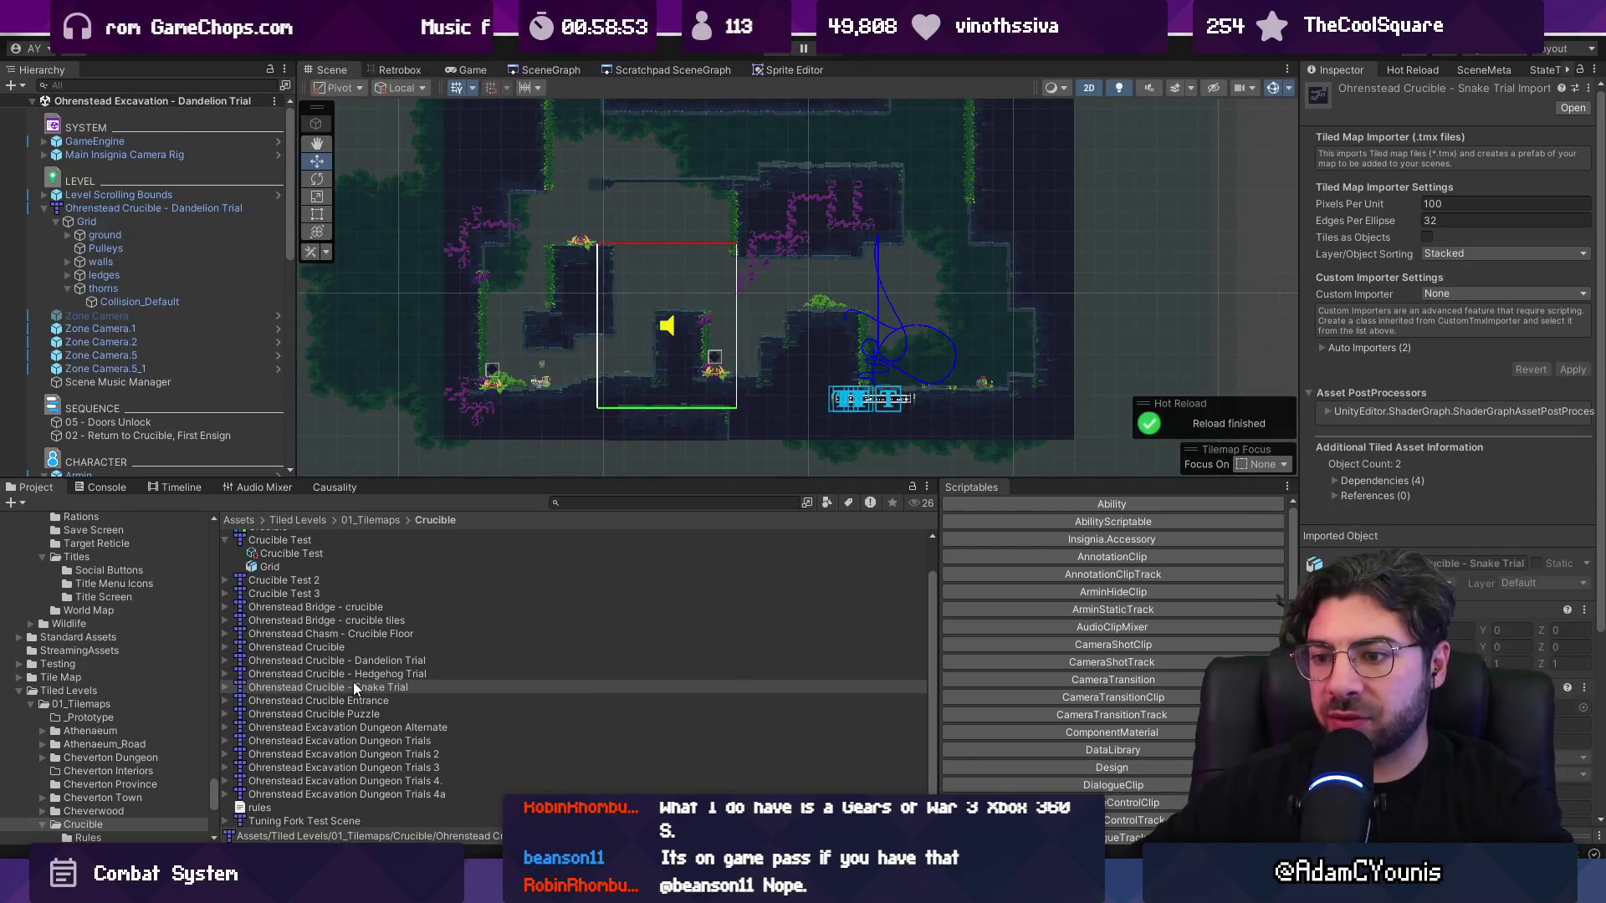
- Reimport the Dandelion, Hedgehog and Snake Trial maps, then open Hedgehog Trial in Tiled
left_click(352, 660)
left_click(353, 687, "shift")
right_click(364, 679)
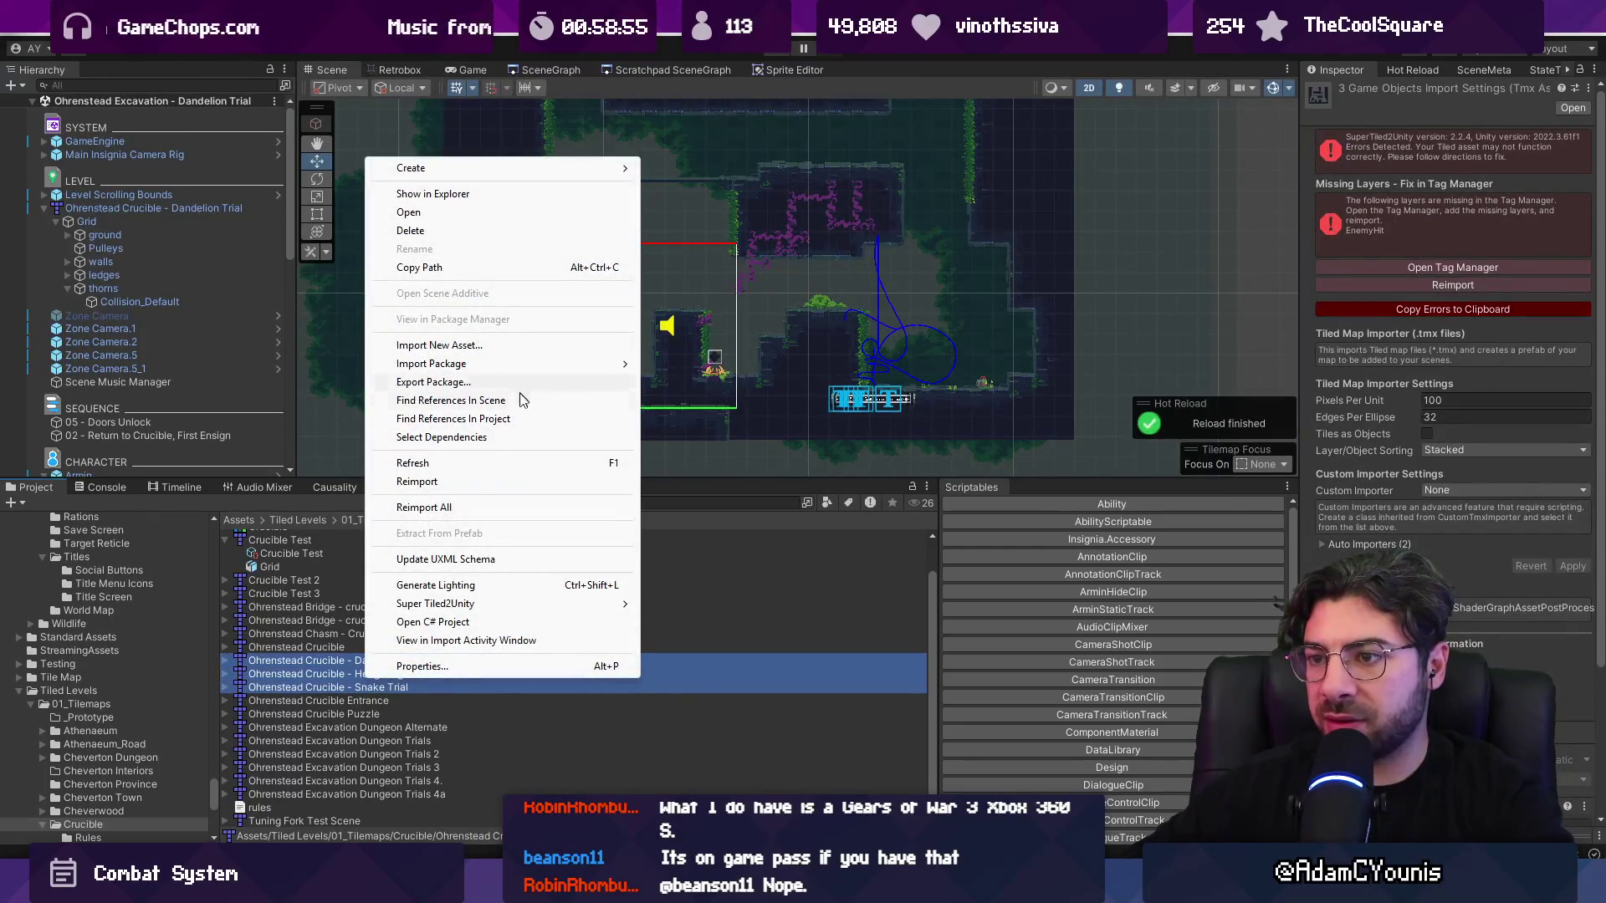
left_click(516, 508)
left_click(385, 673)
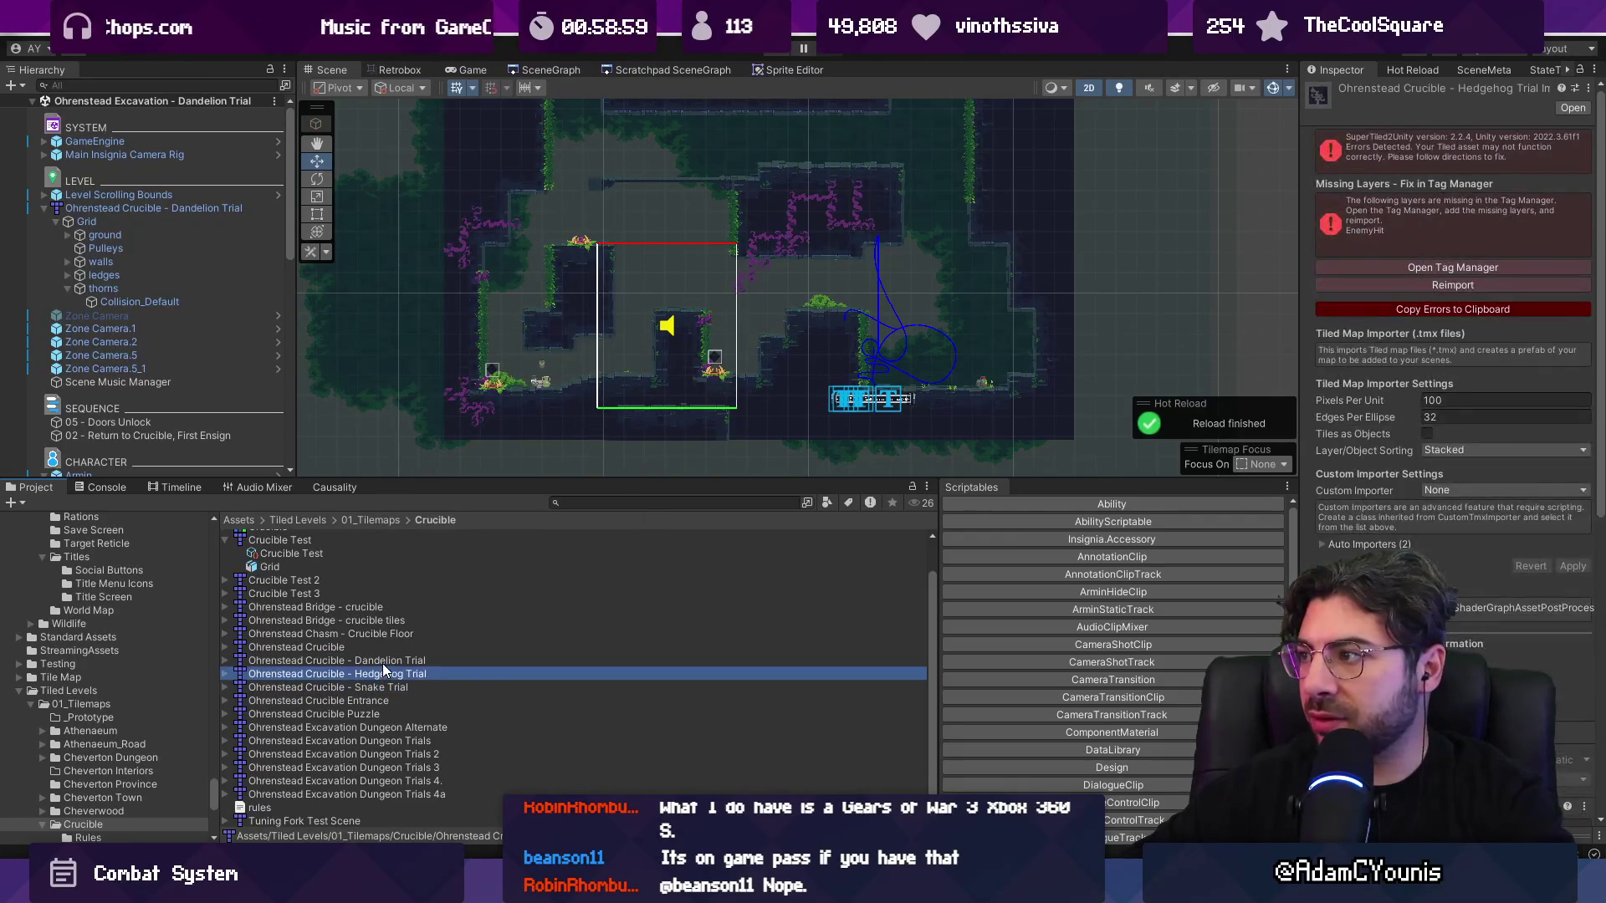
double_click(385, 675)
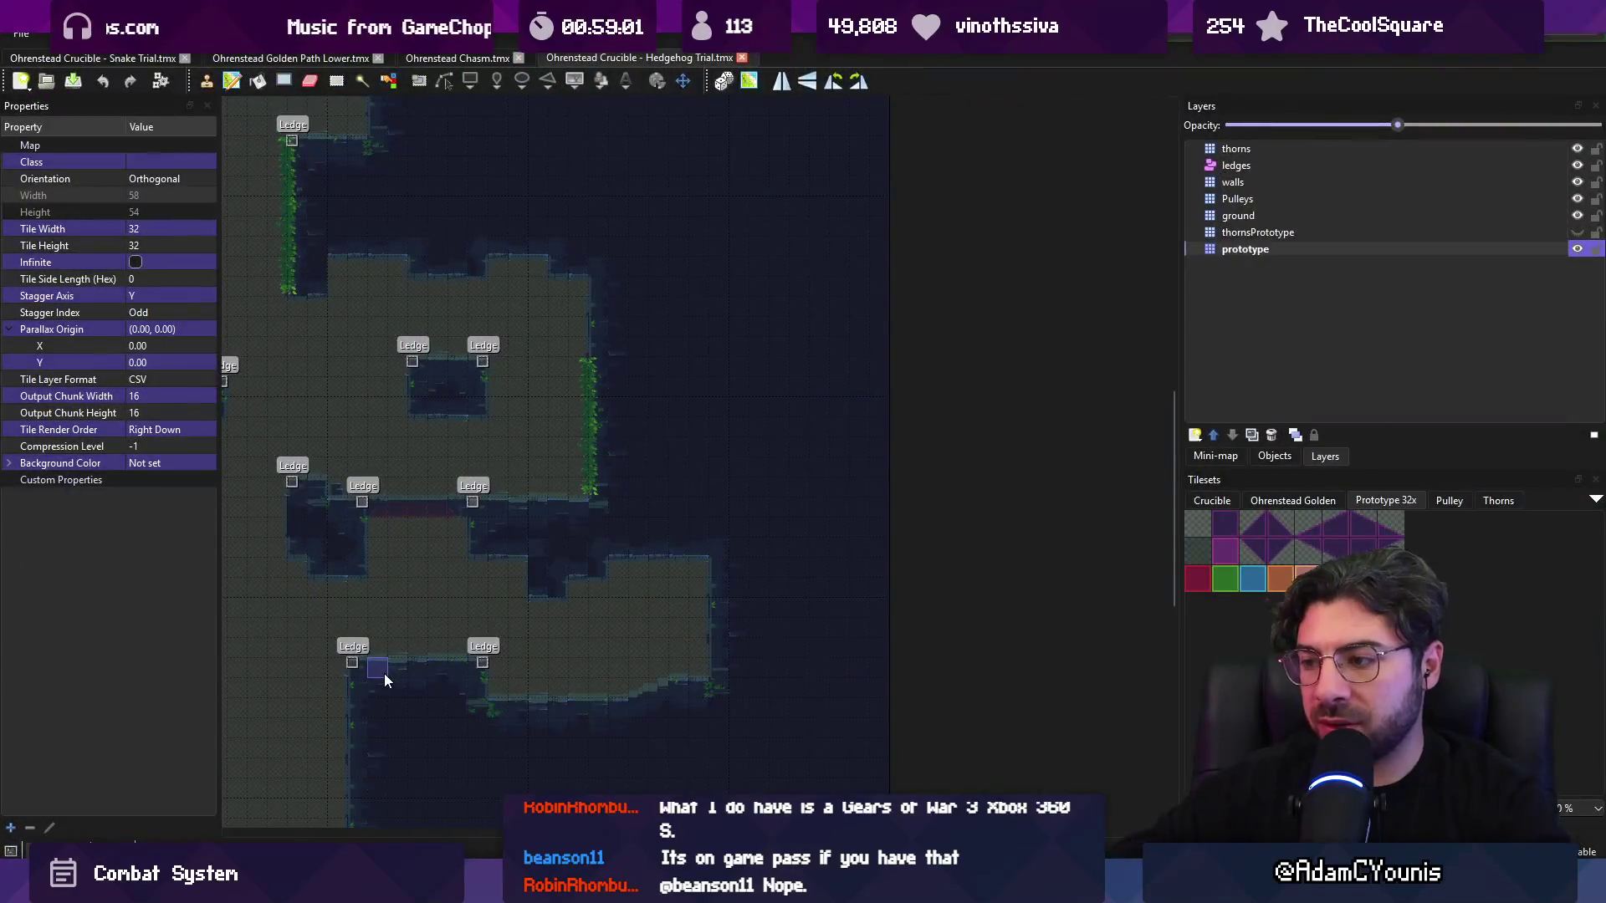
- Inspect the thorns and thornsPrototype layers and select the tiles along the map's top row
scroll(728, 463, "down", 3)
scroll(511, 453, "up", 2)
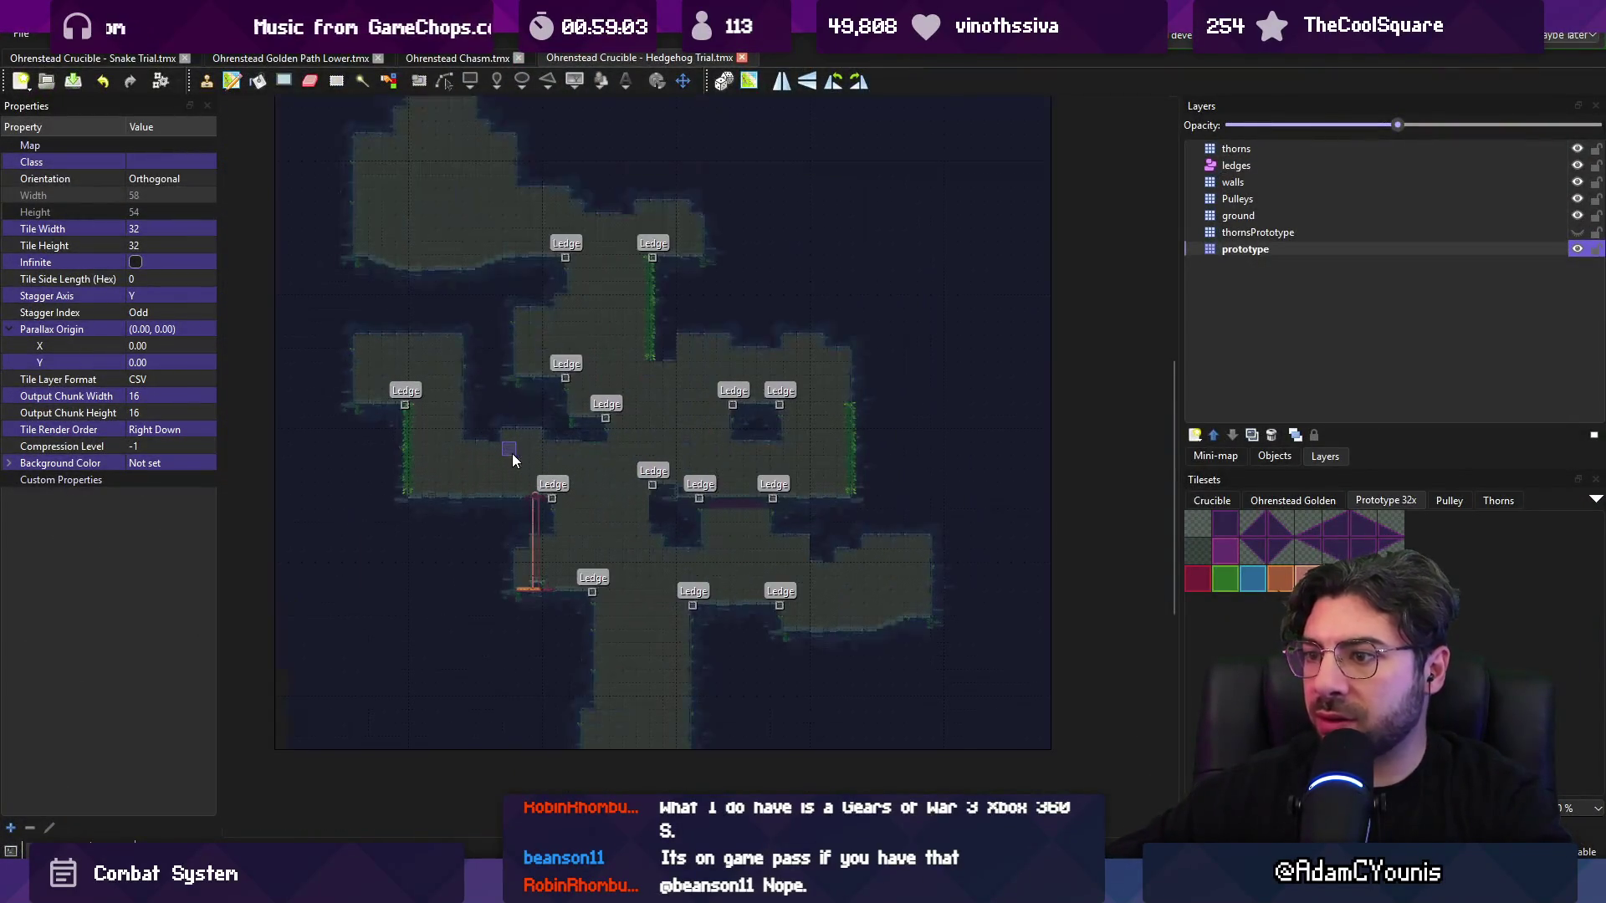
left_click(1236, 165)
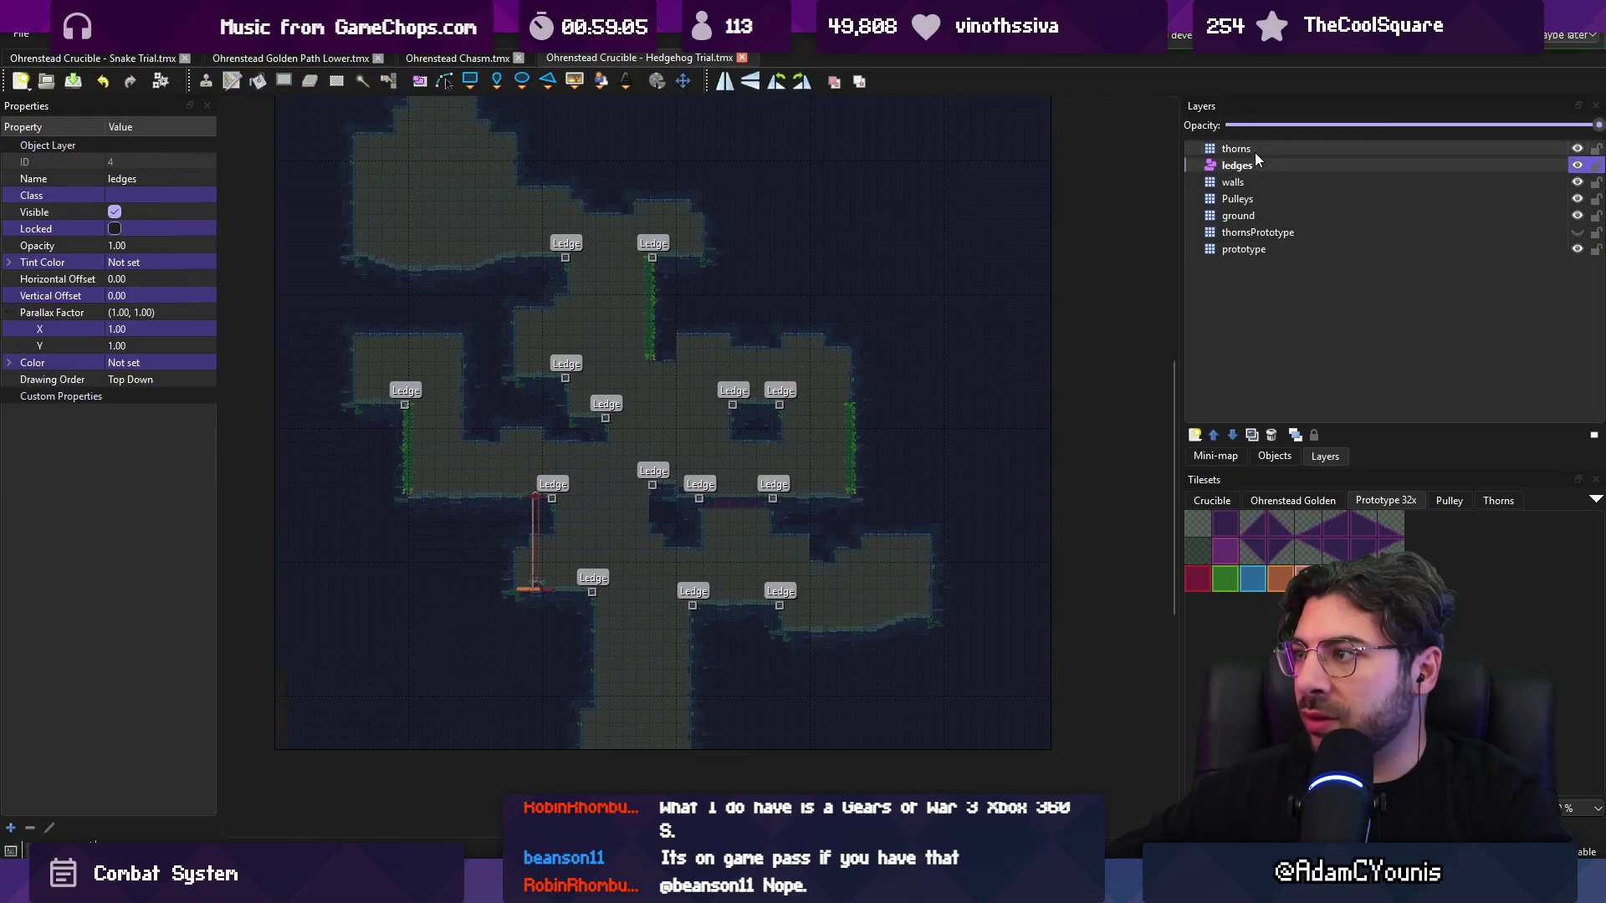
left_click(1236, 149)
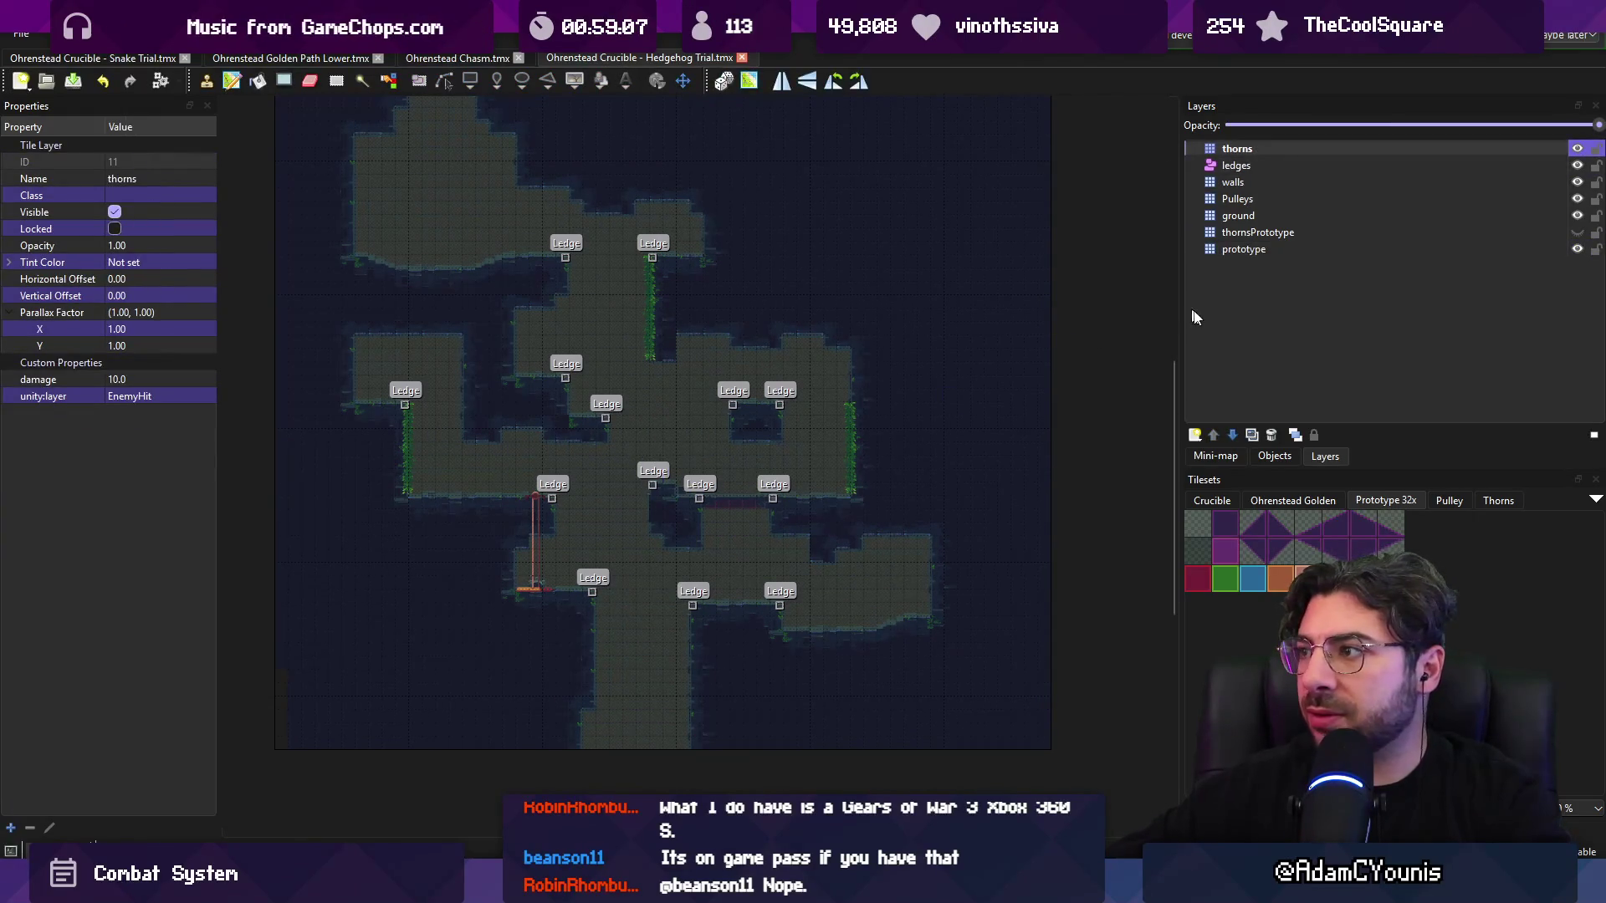
left_click(1246, 233)
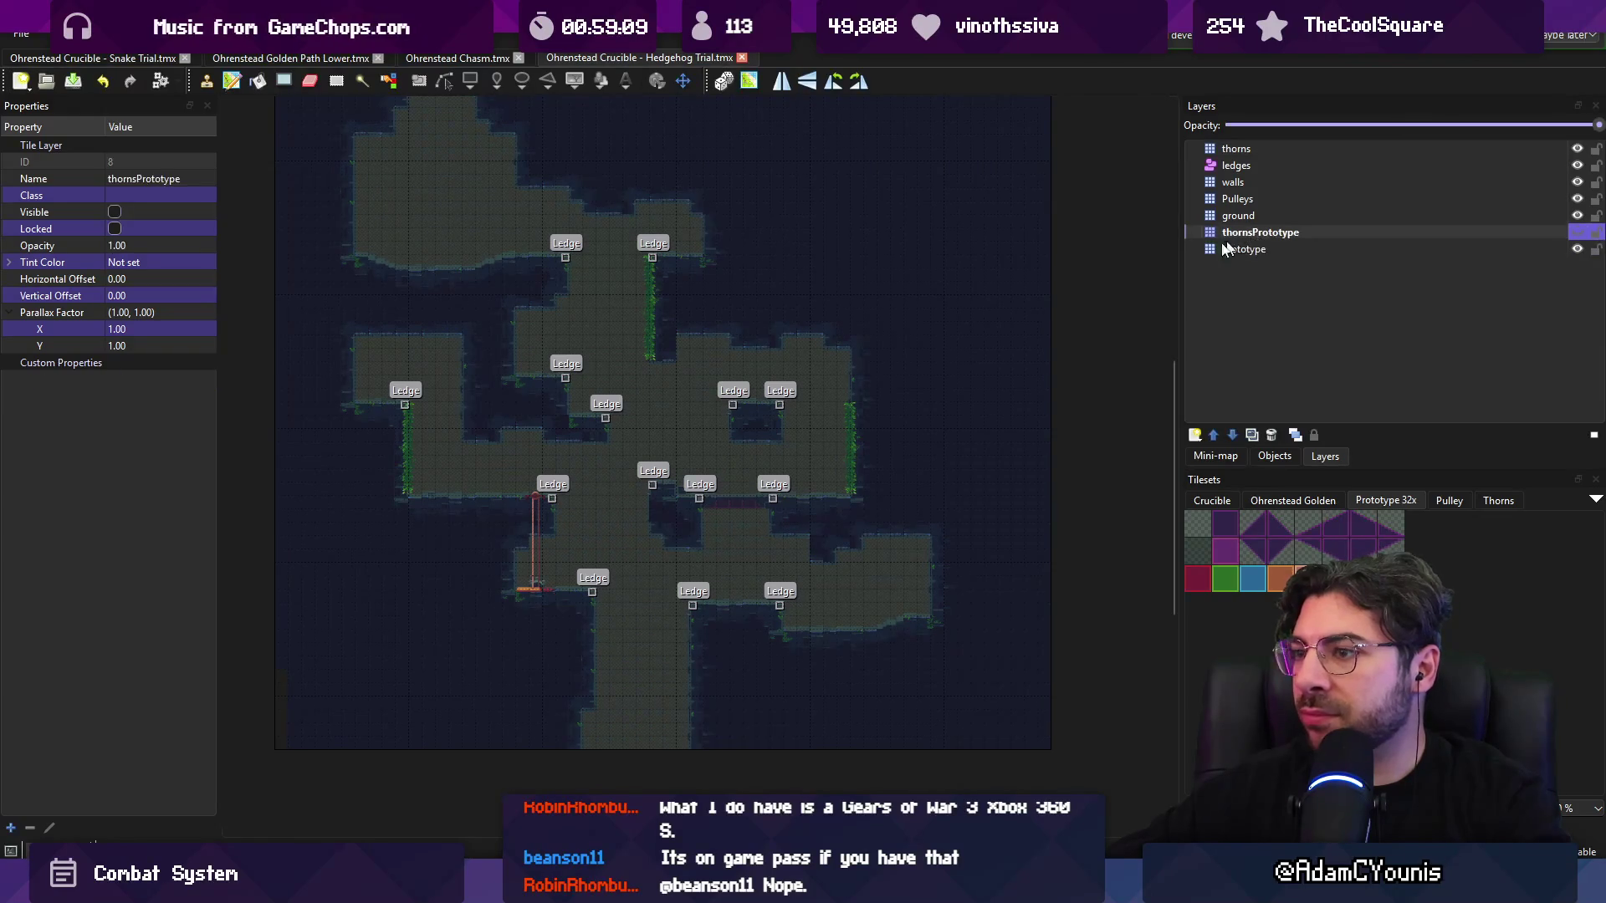
scroll(507, 249, "up", 3)
left_click_drag(369, 187, 687, 198)
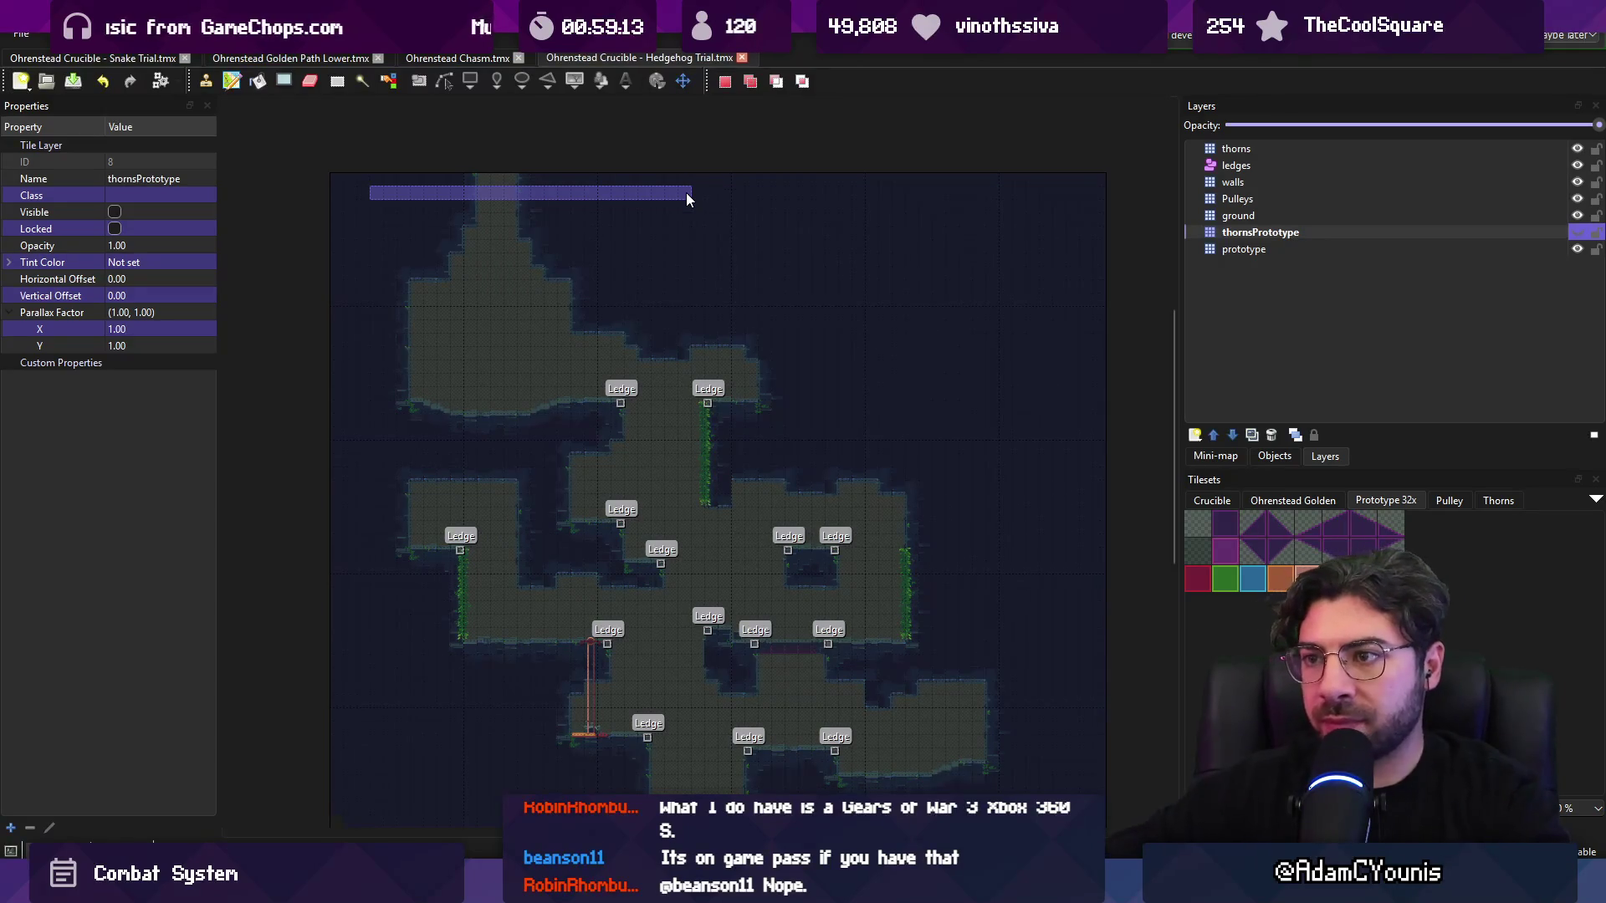
- Stamp the tiles, then delete the thorns layer's damage and unity:layer properties
key("ctrl+v")
left_click(1246, 248)
left_click(1255, 233)
left_click(1257, 243)
left_click(1262, 151)
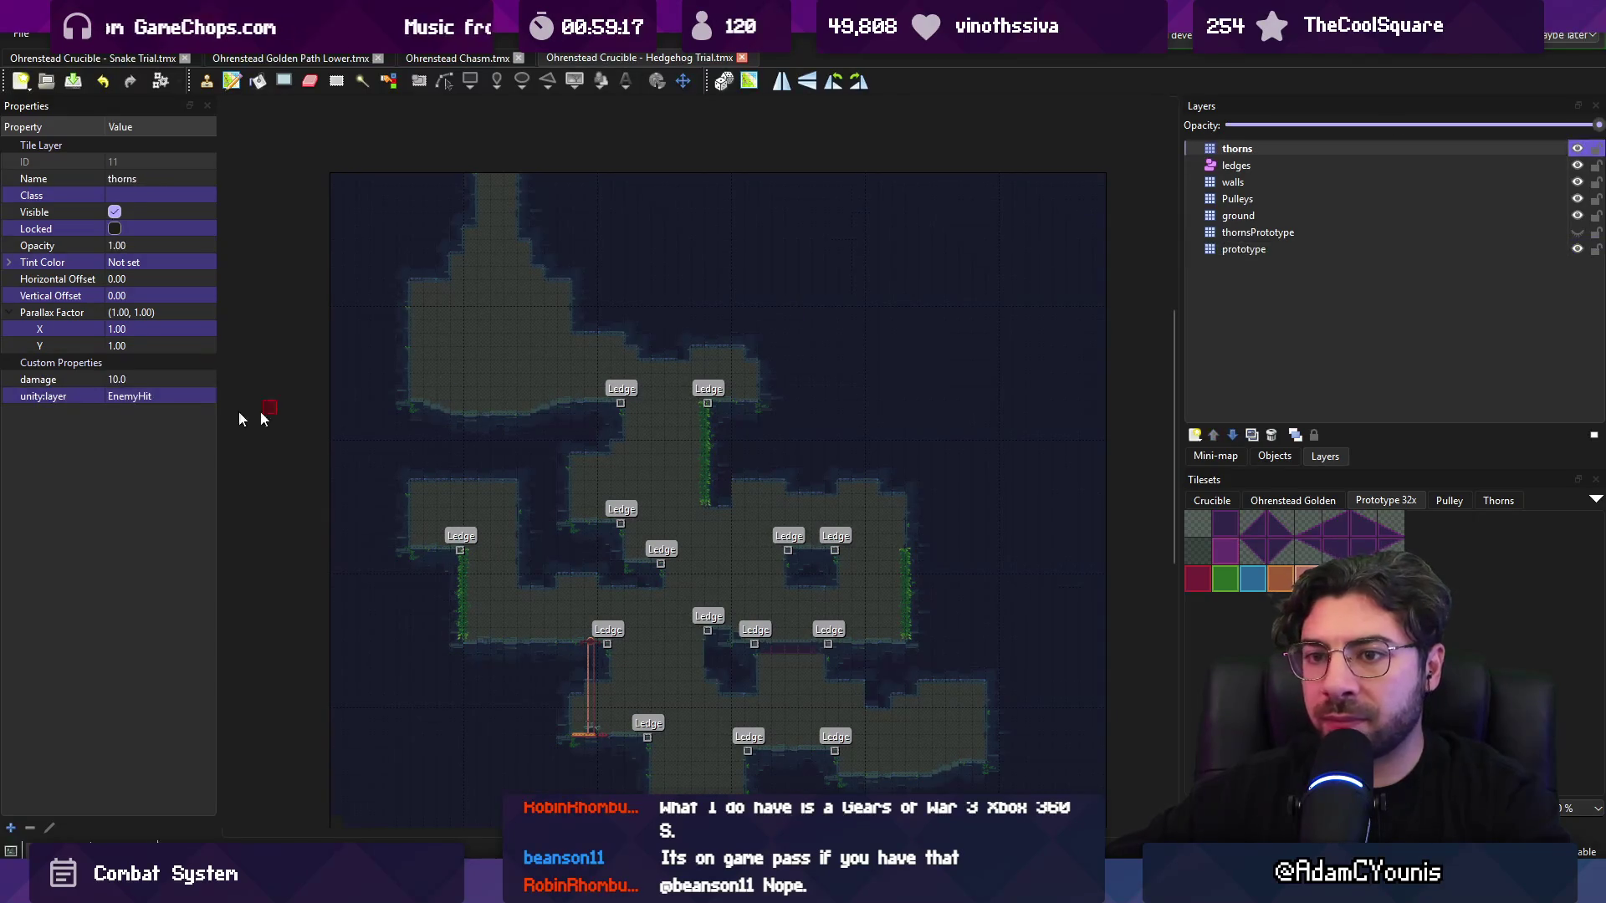
left_click_drag(62, 393, 78, 374)
key("Delete")
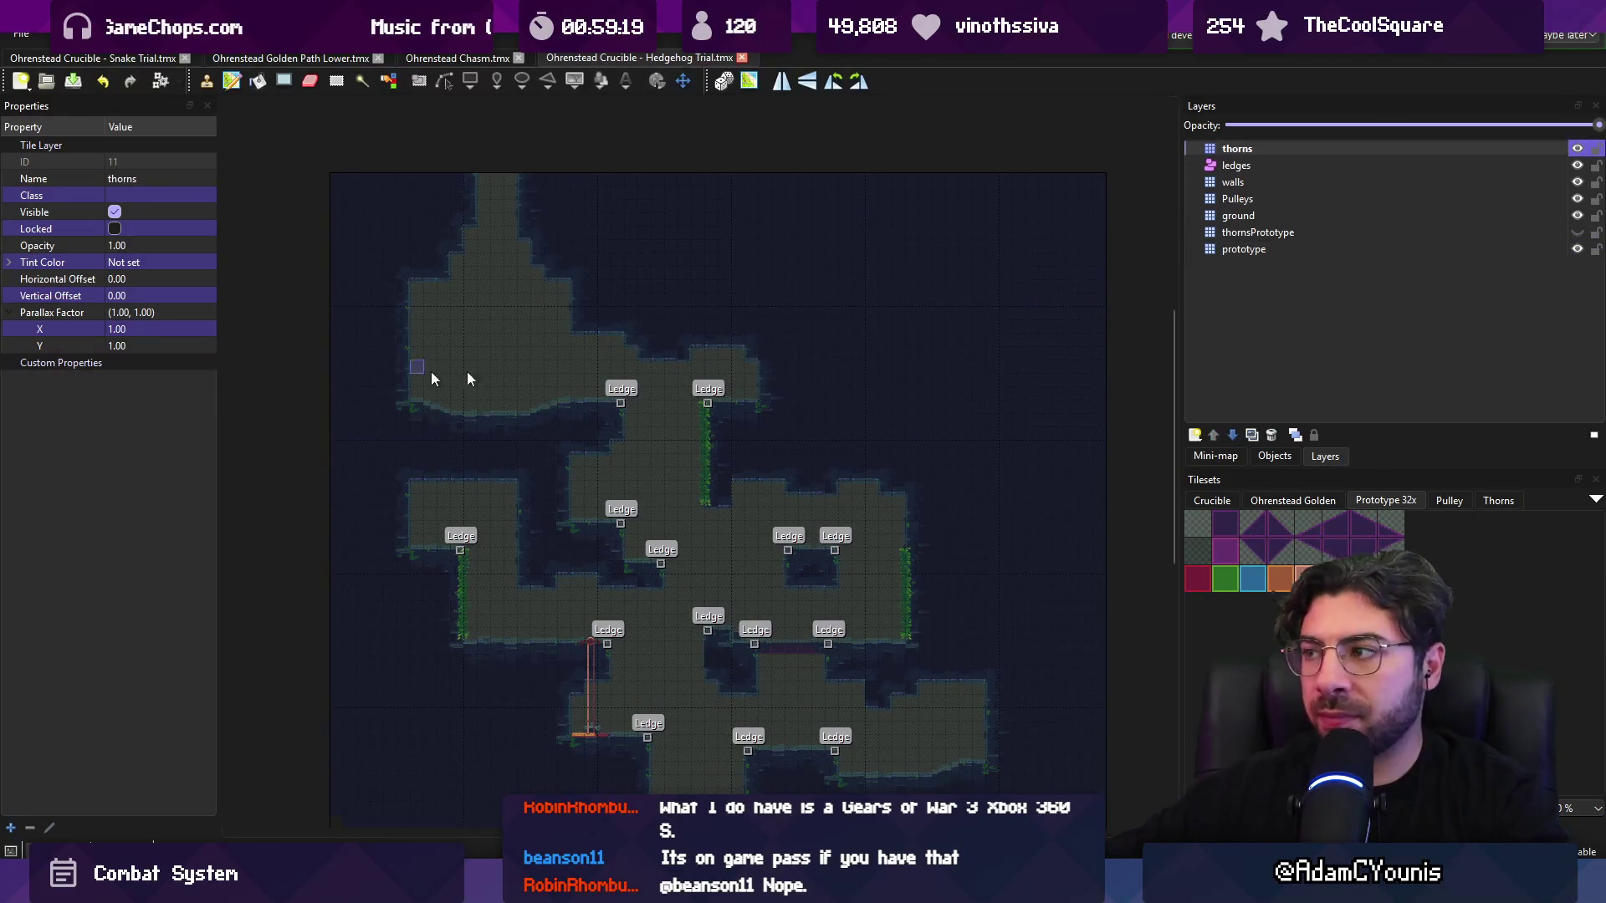
- Open the Dandelion Trial map in Tiled, pick a thornsPrototype tile, and save the map
key("alt+Tab")
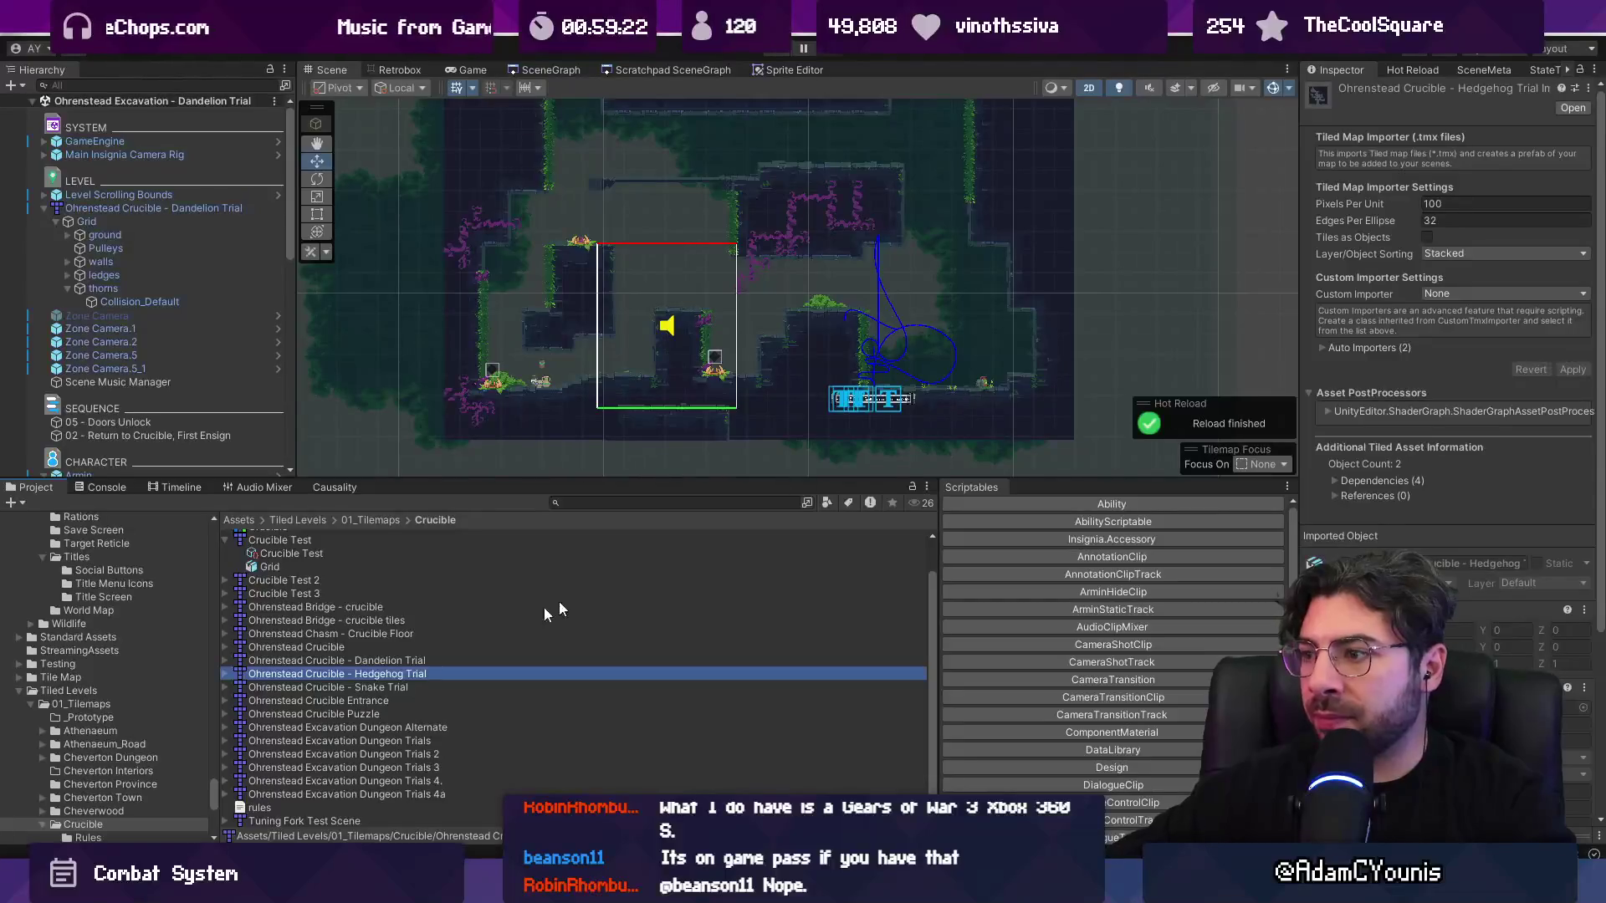
double_click(352, 660)
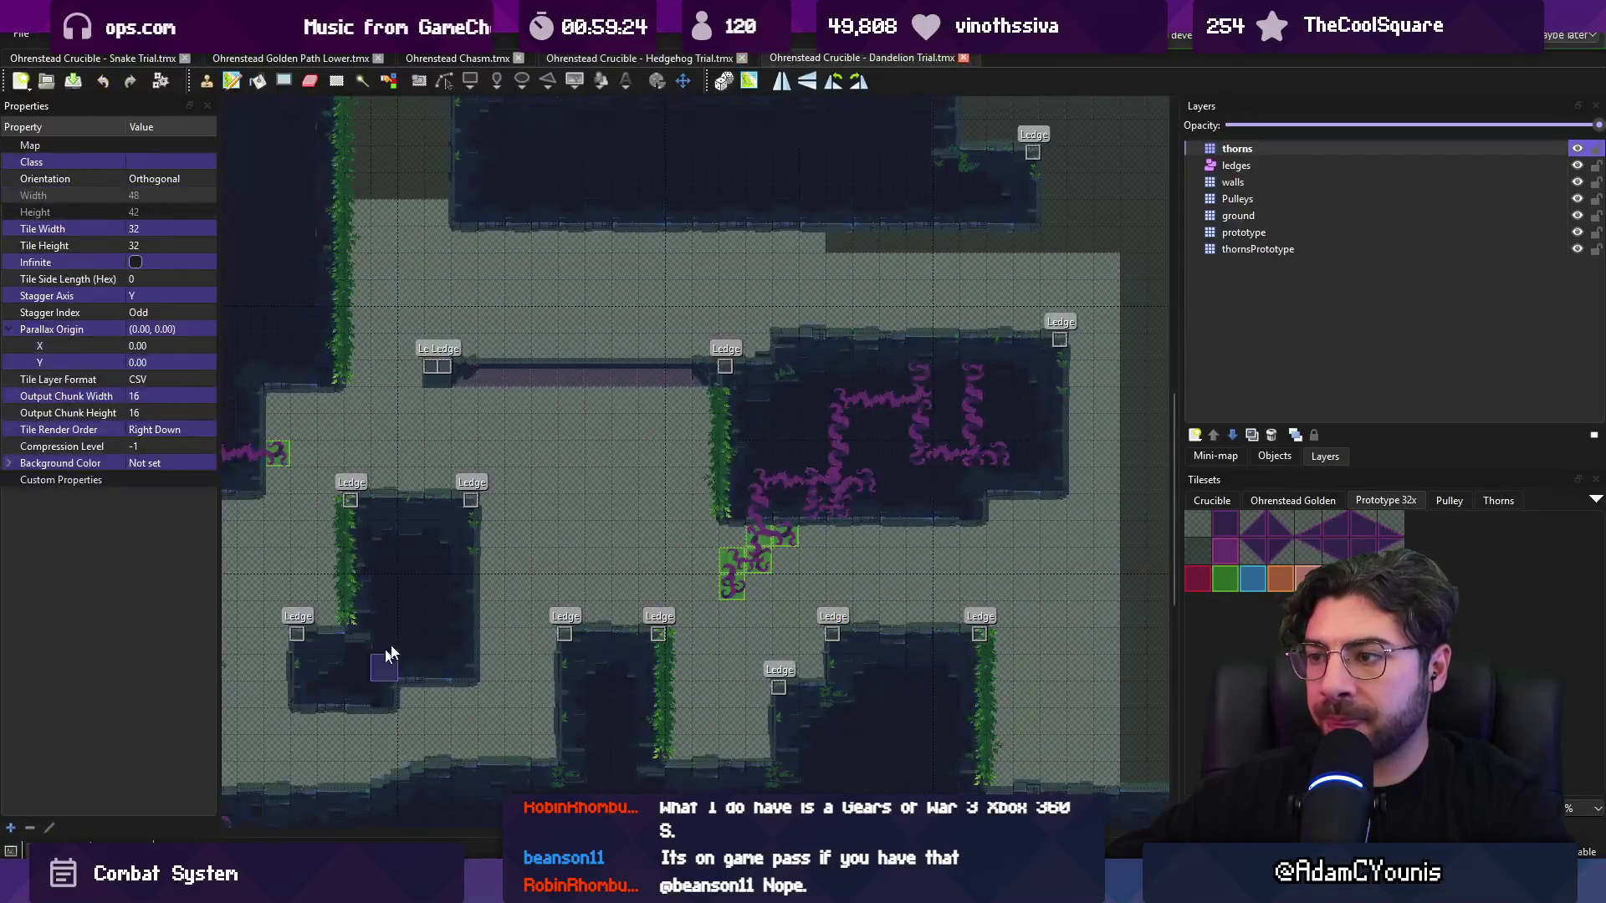
scroll(659, 487, "down", 1)
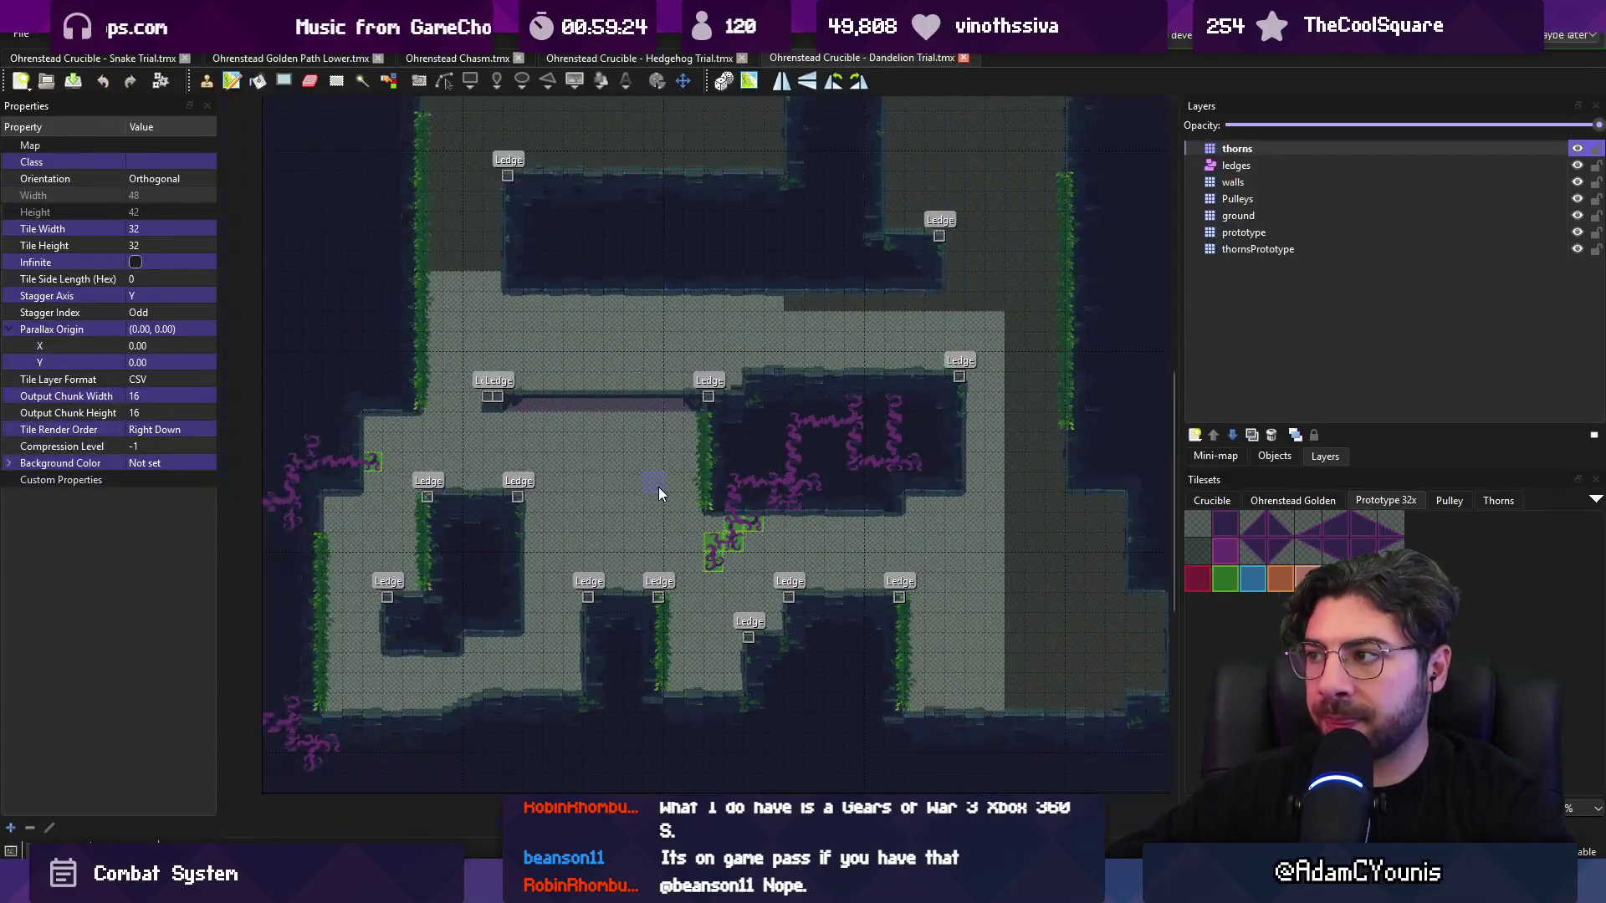
left_click(1246, 249)
left_click(1197, 523)
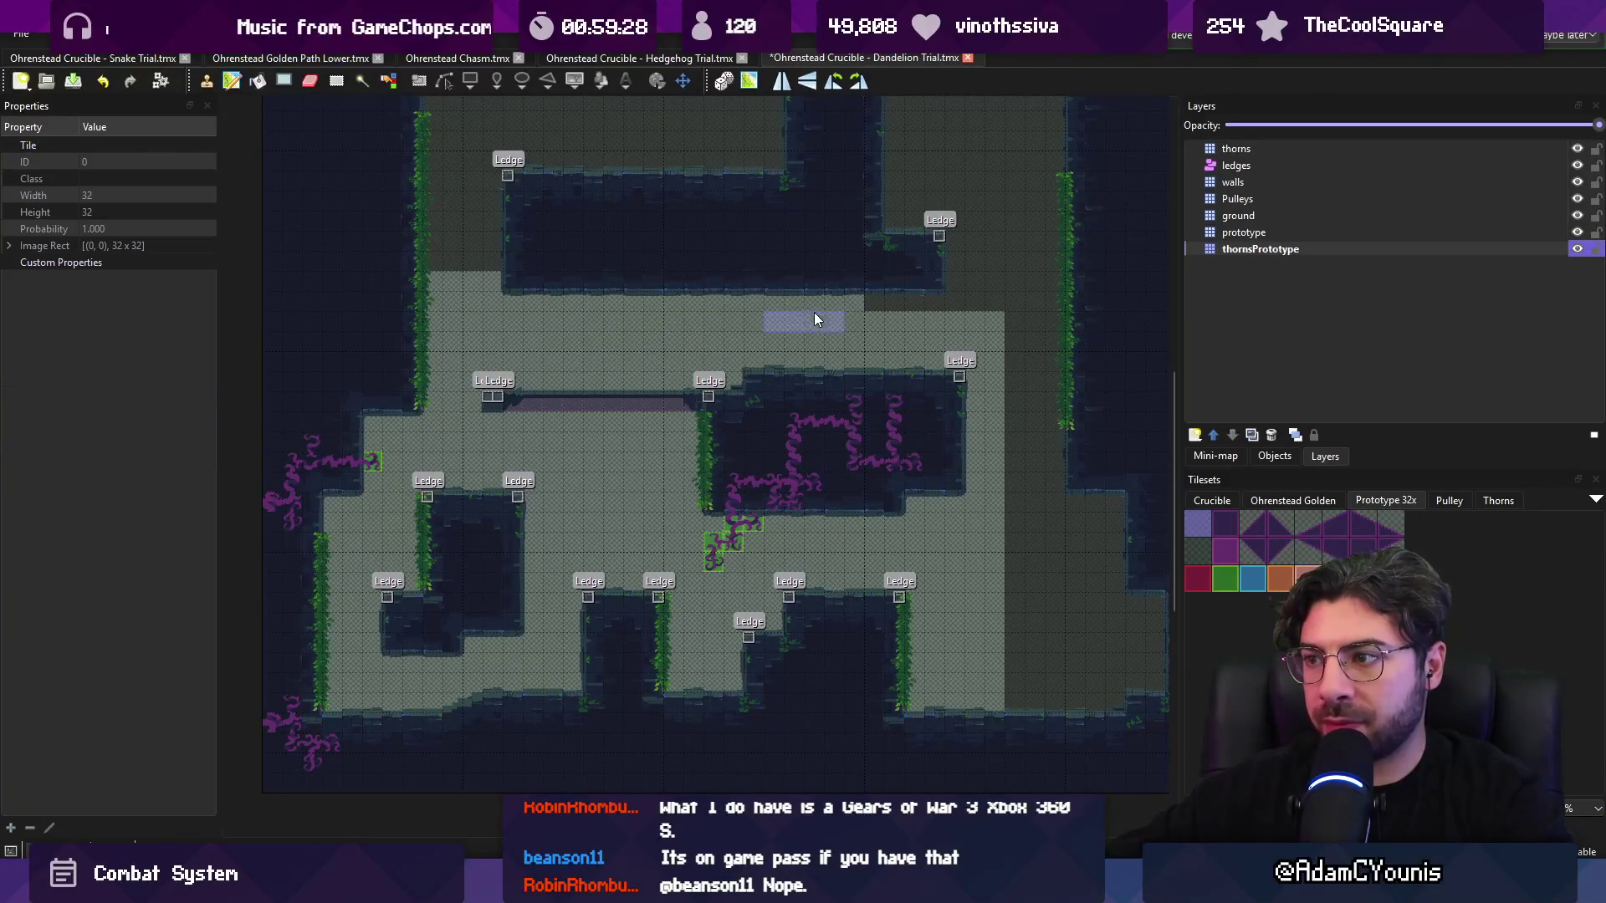
key("ctrl+s")
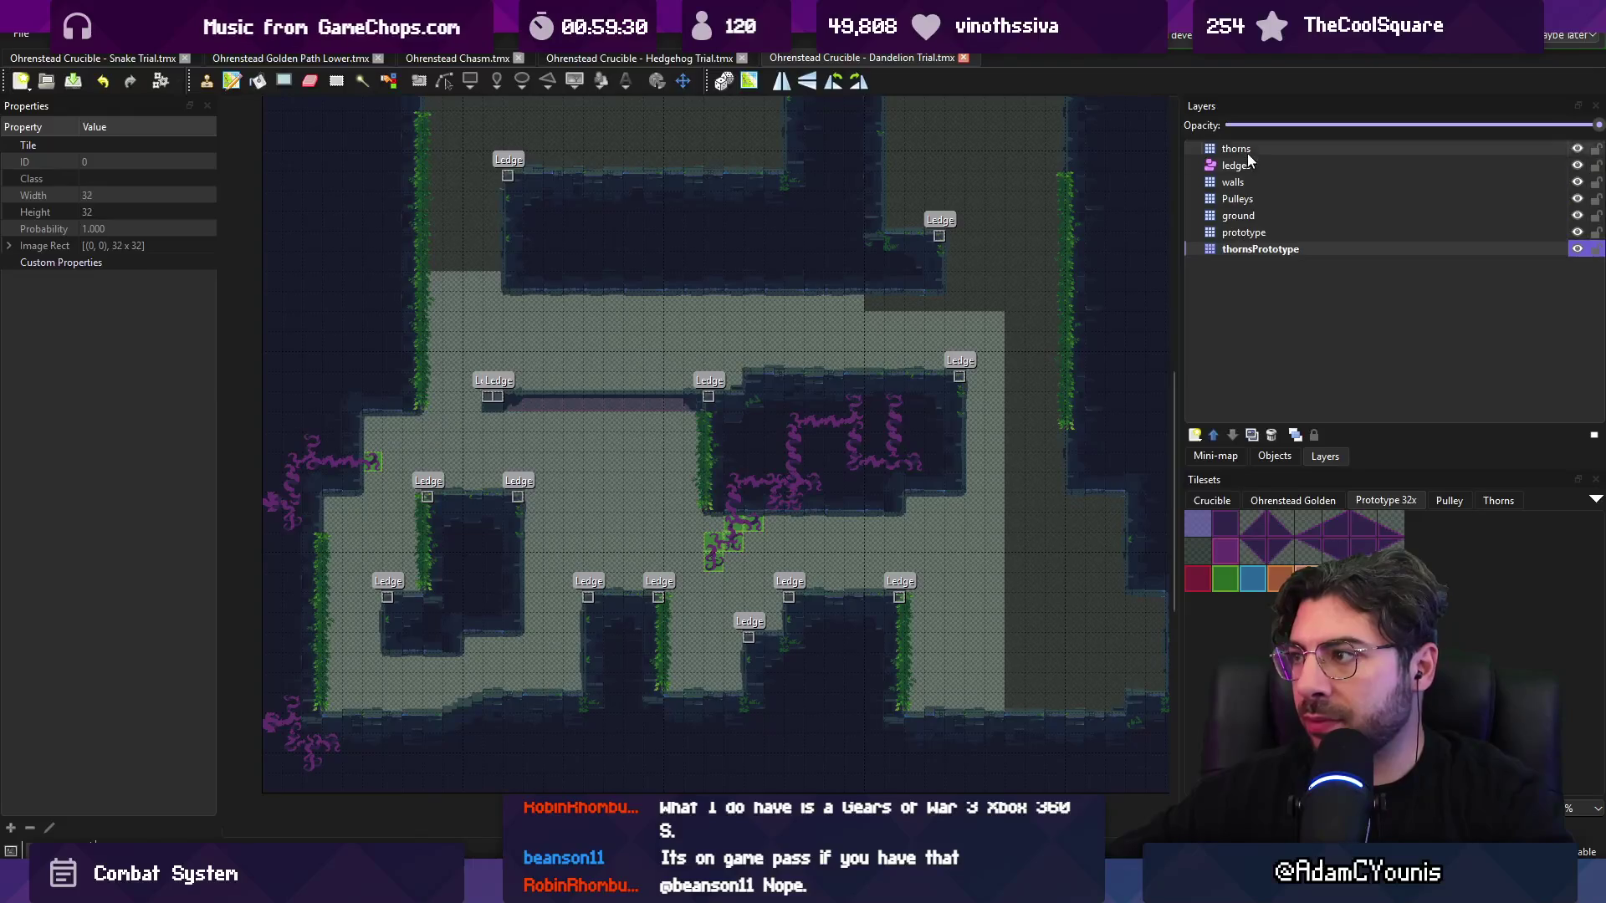
- Delete the thorns layer's unity:layer property, then undo to restore it
left_click(1246, 154)
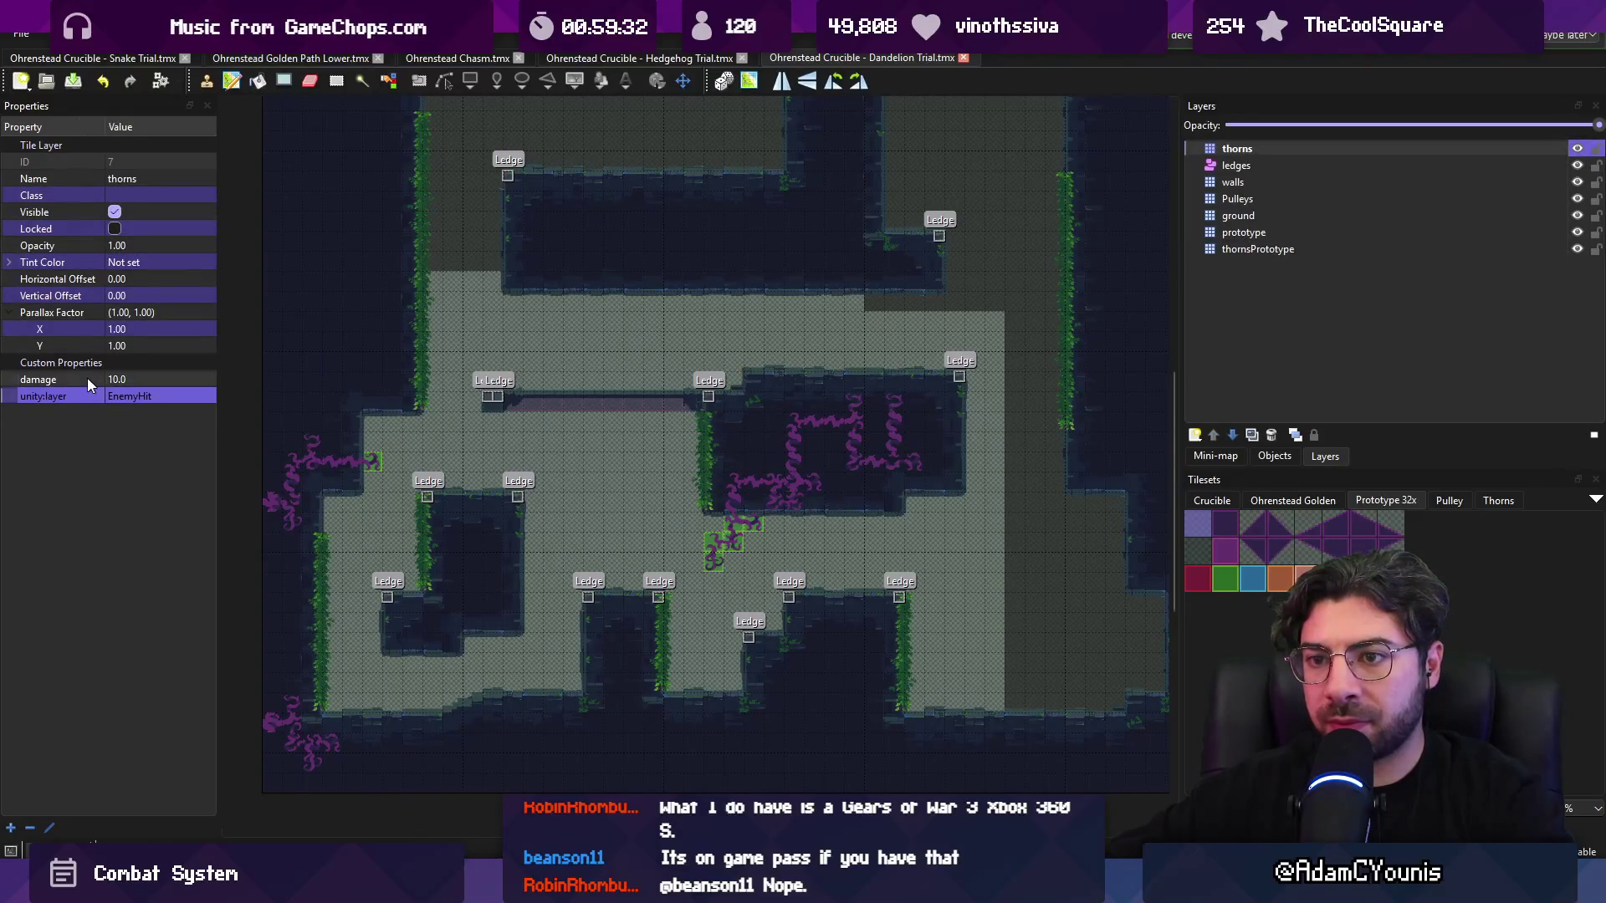
key("Delete")
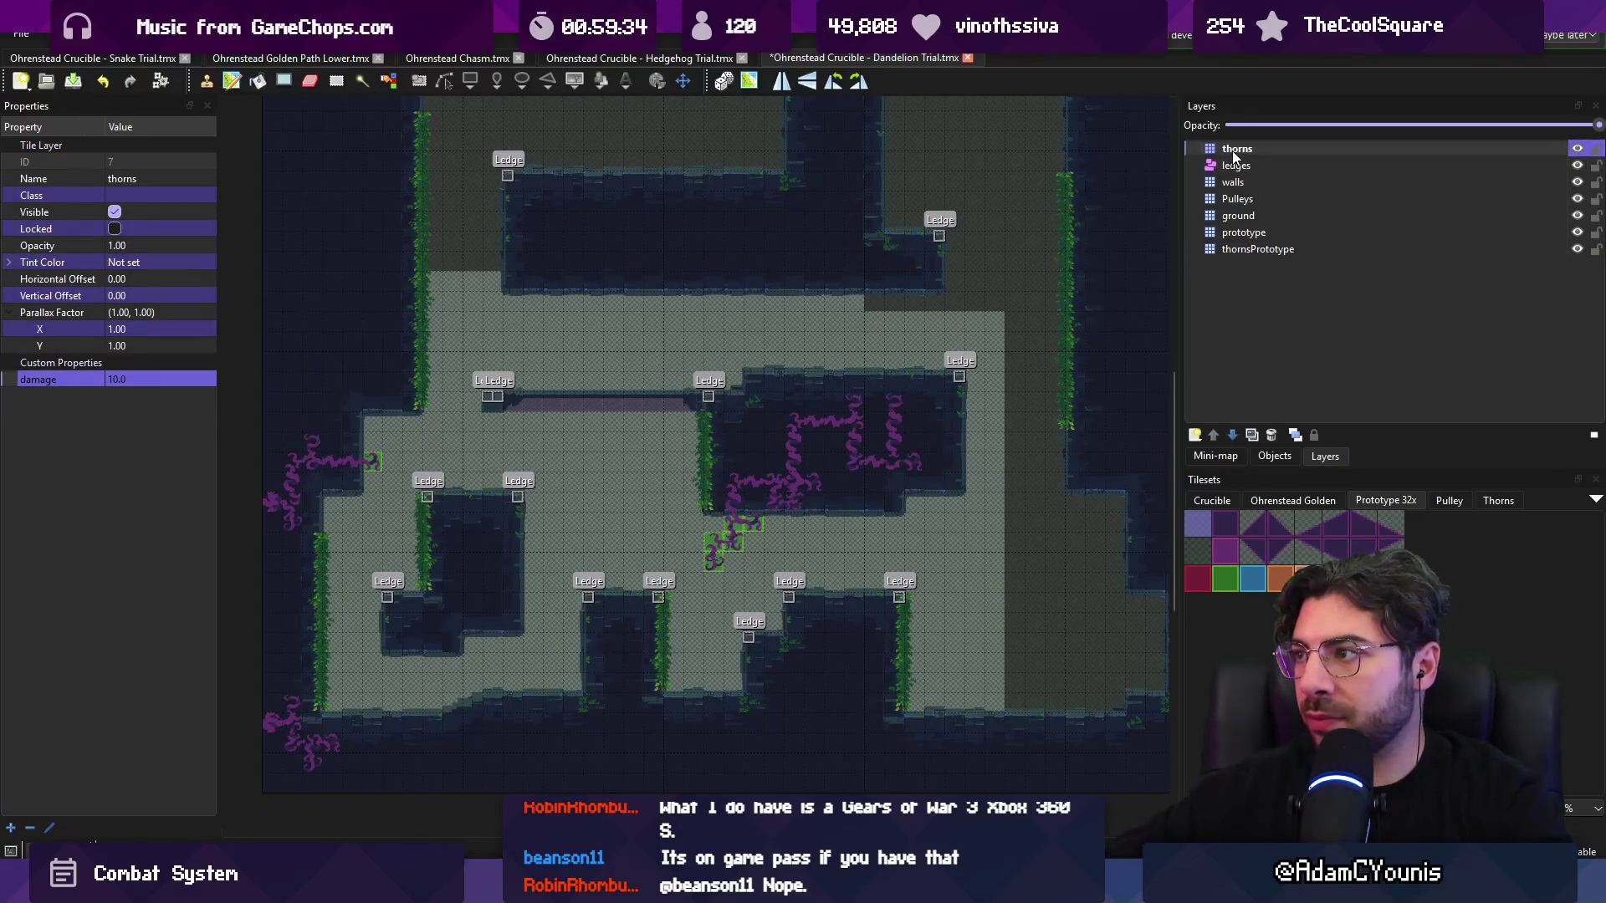
key("ctrl+z")
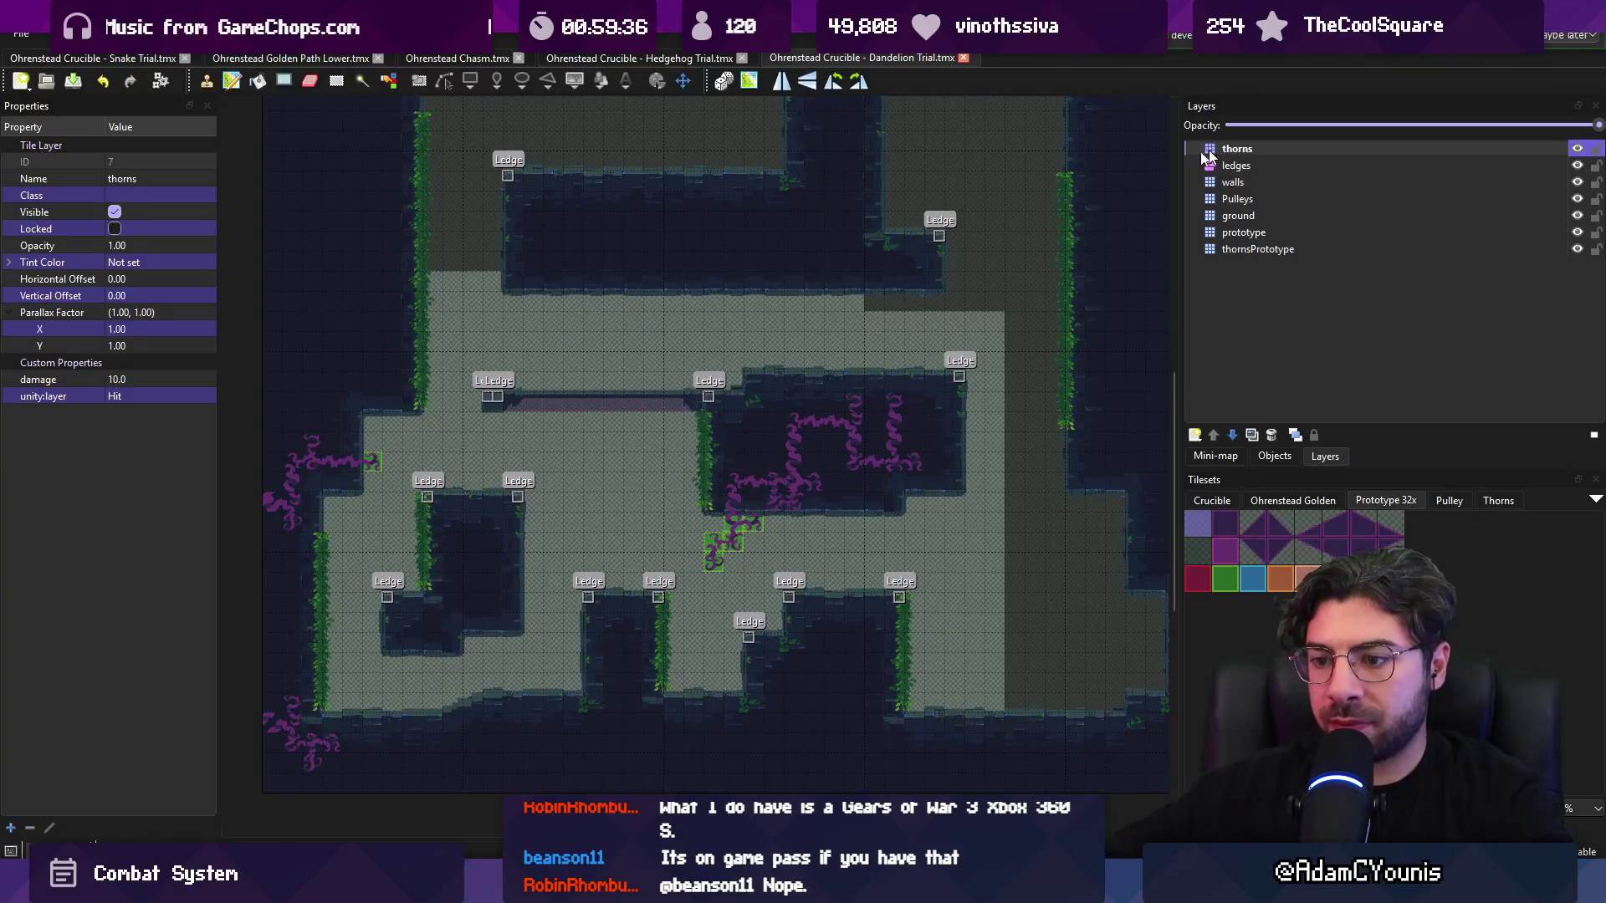
key("alt+Tab")
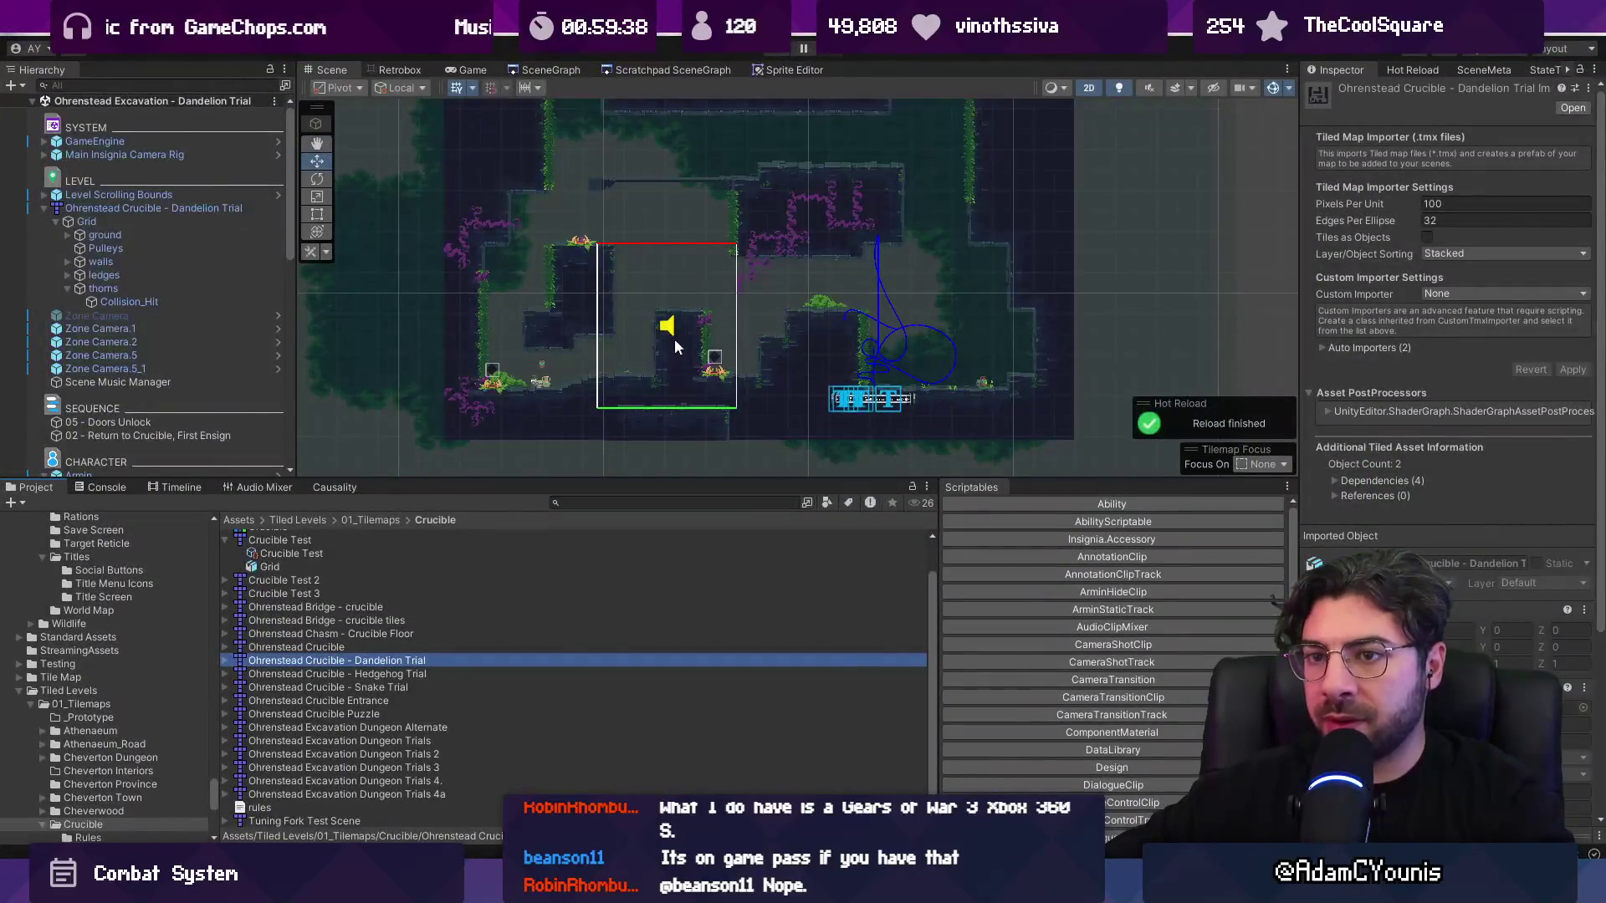
left_click_drag(676, 305, 776, 328)
mouse_move(437, 301)
left_mouse_down()
mouse_move(491, 289)
mouse_move(153, 300)
left_mouse_up()
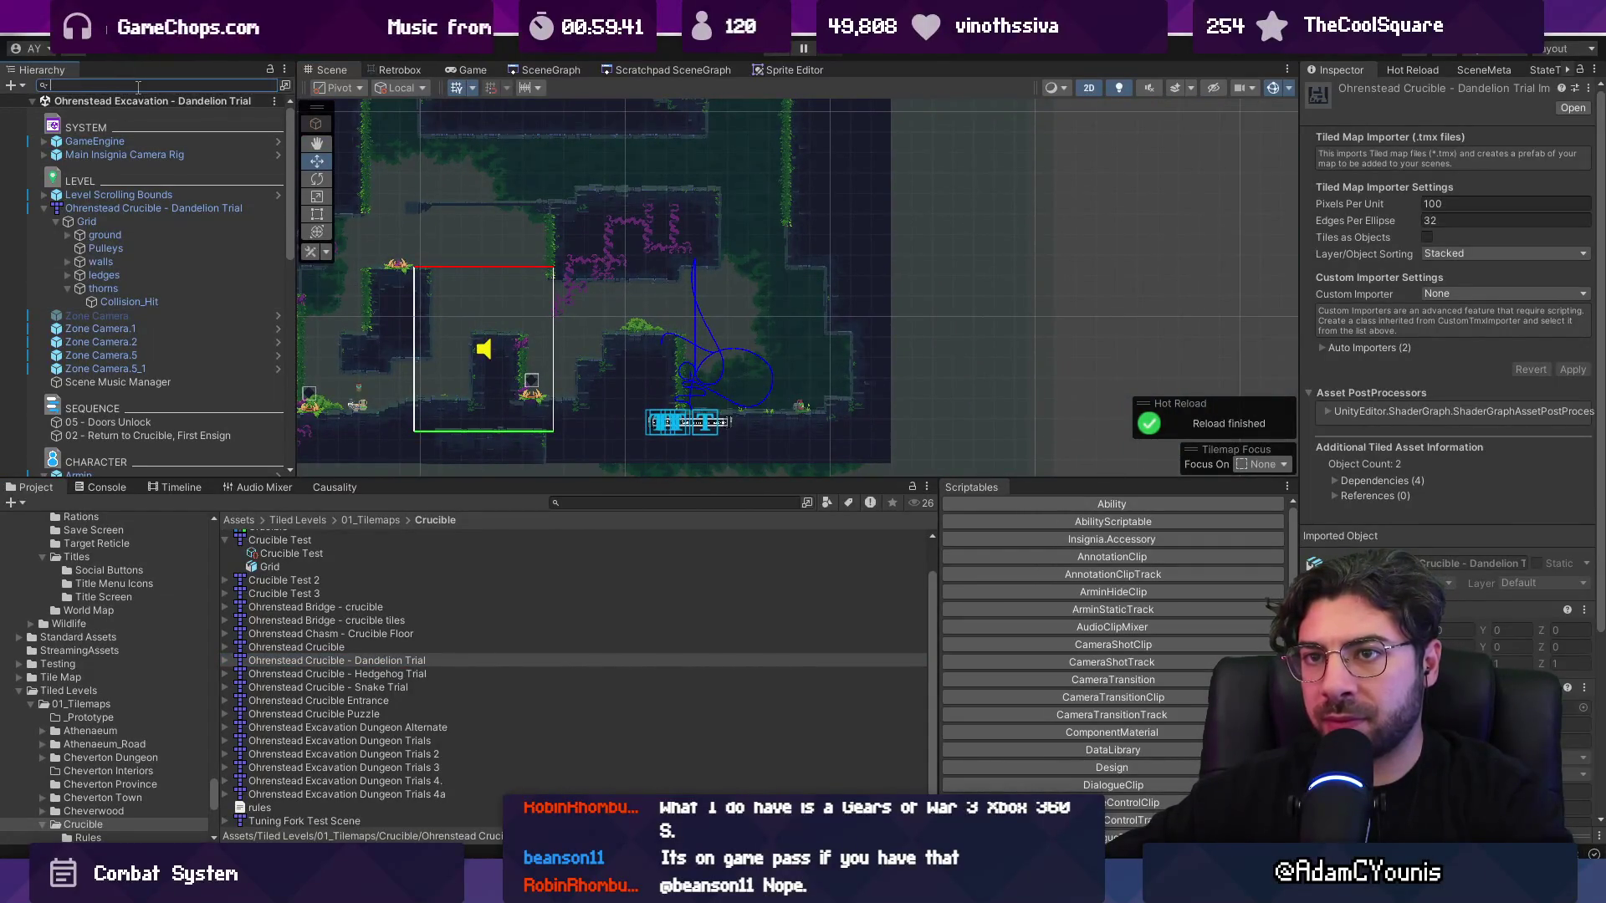
type("retrotilema")
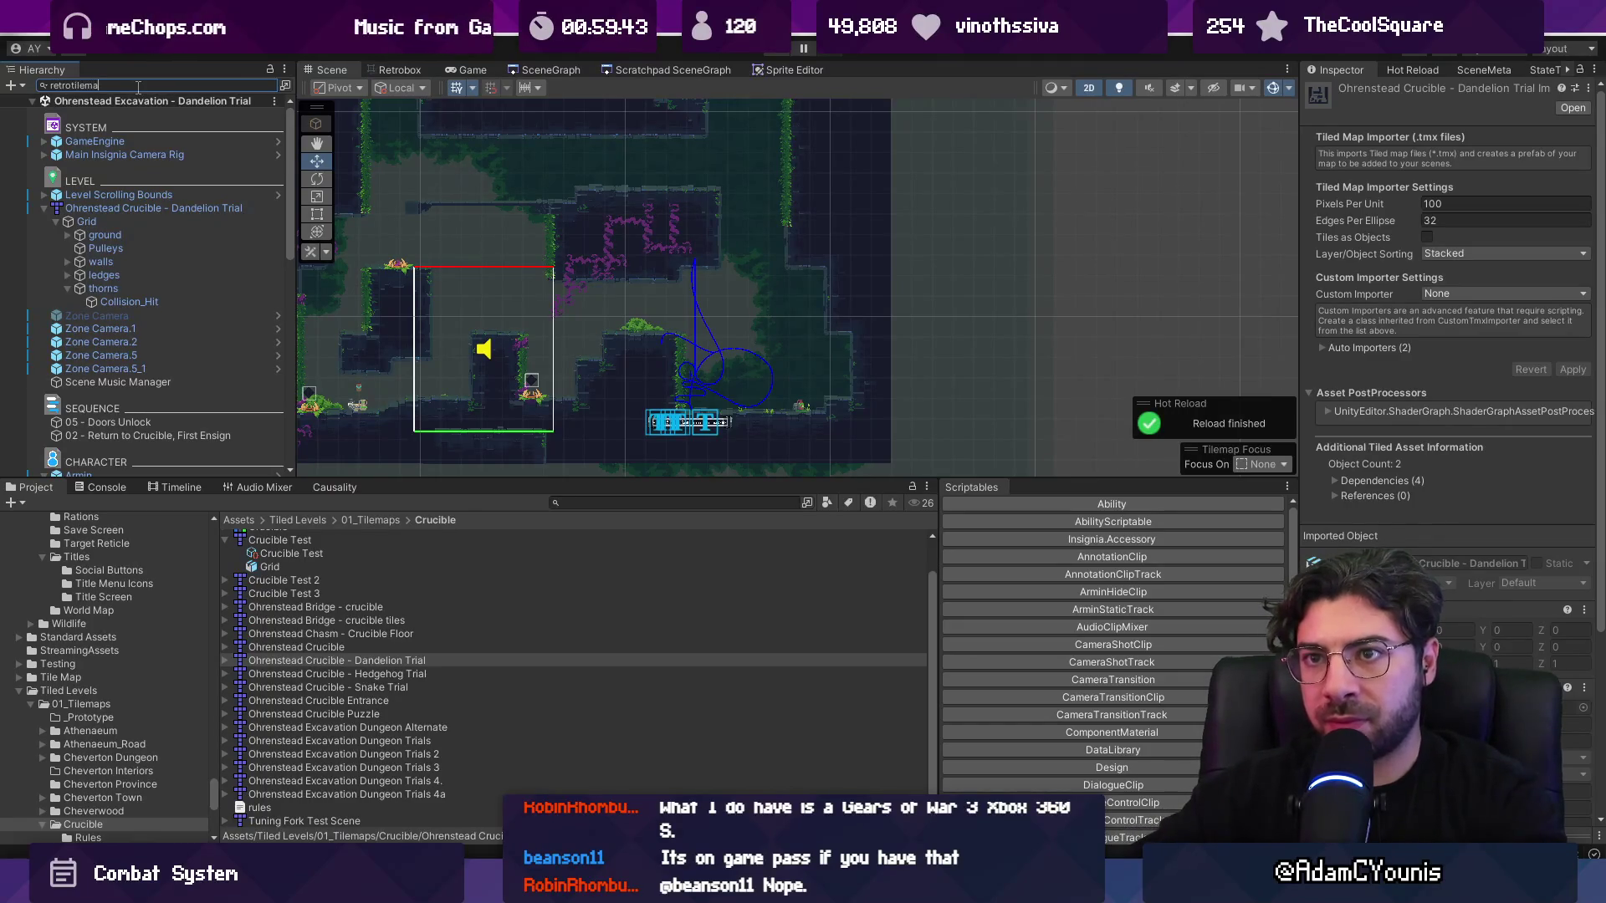
type("nager")
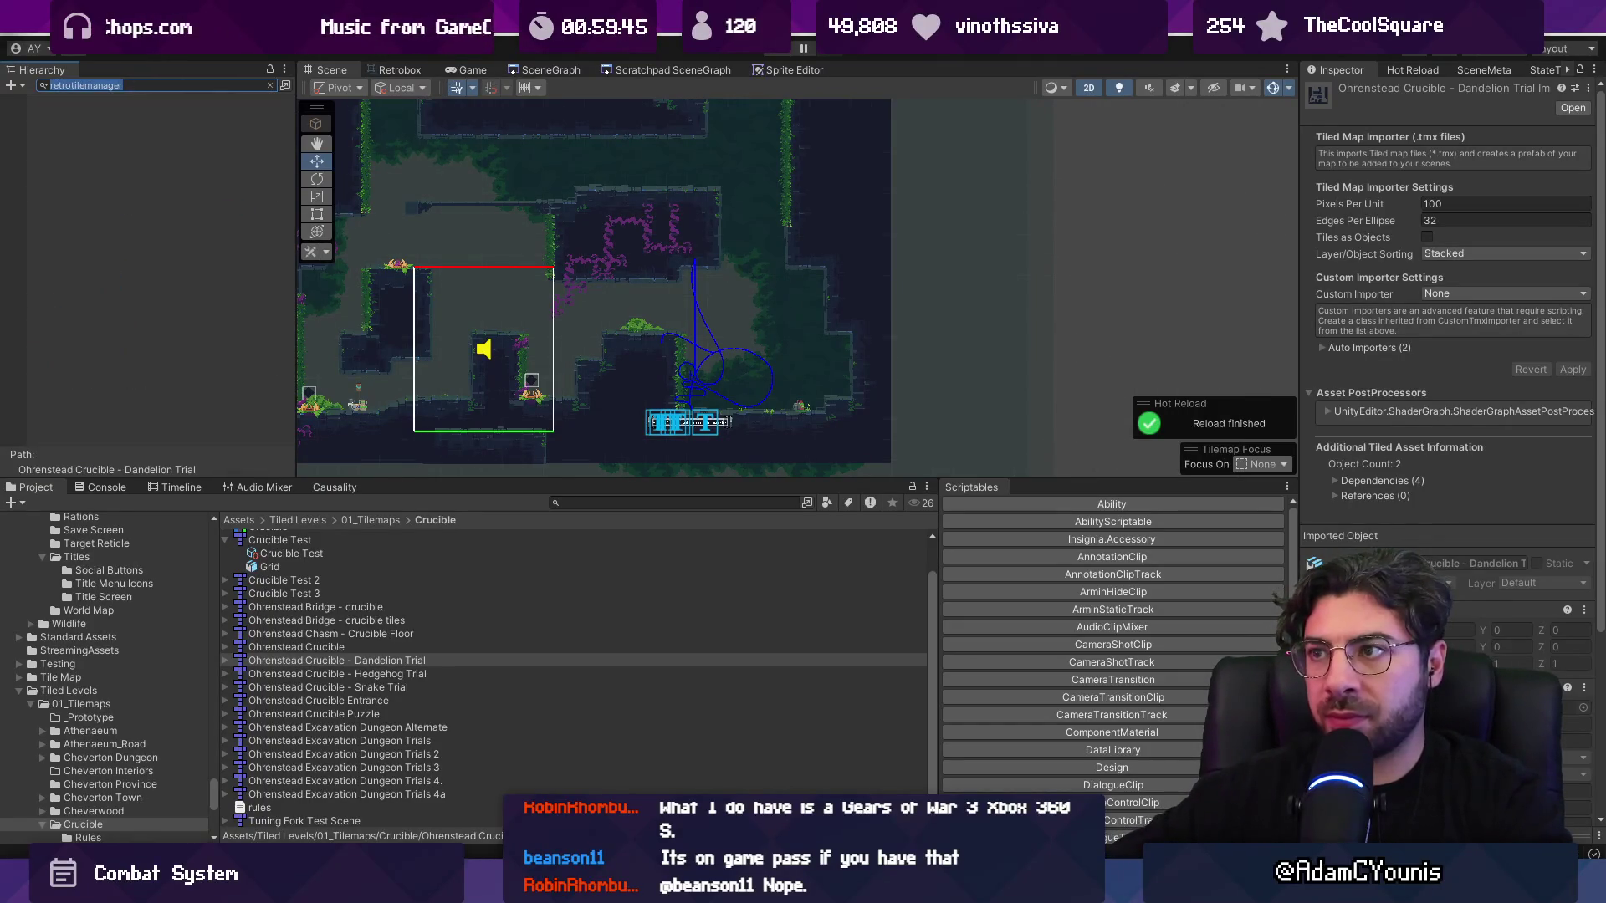
key("alt+Tab")
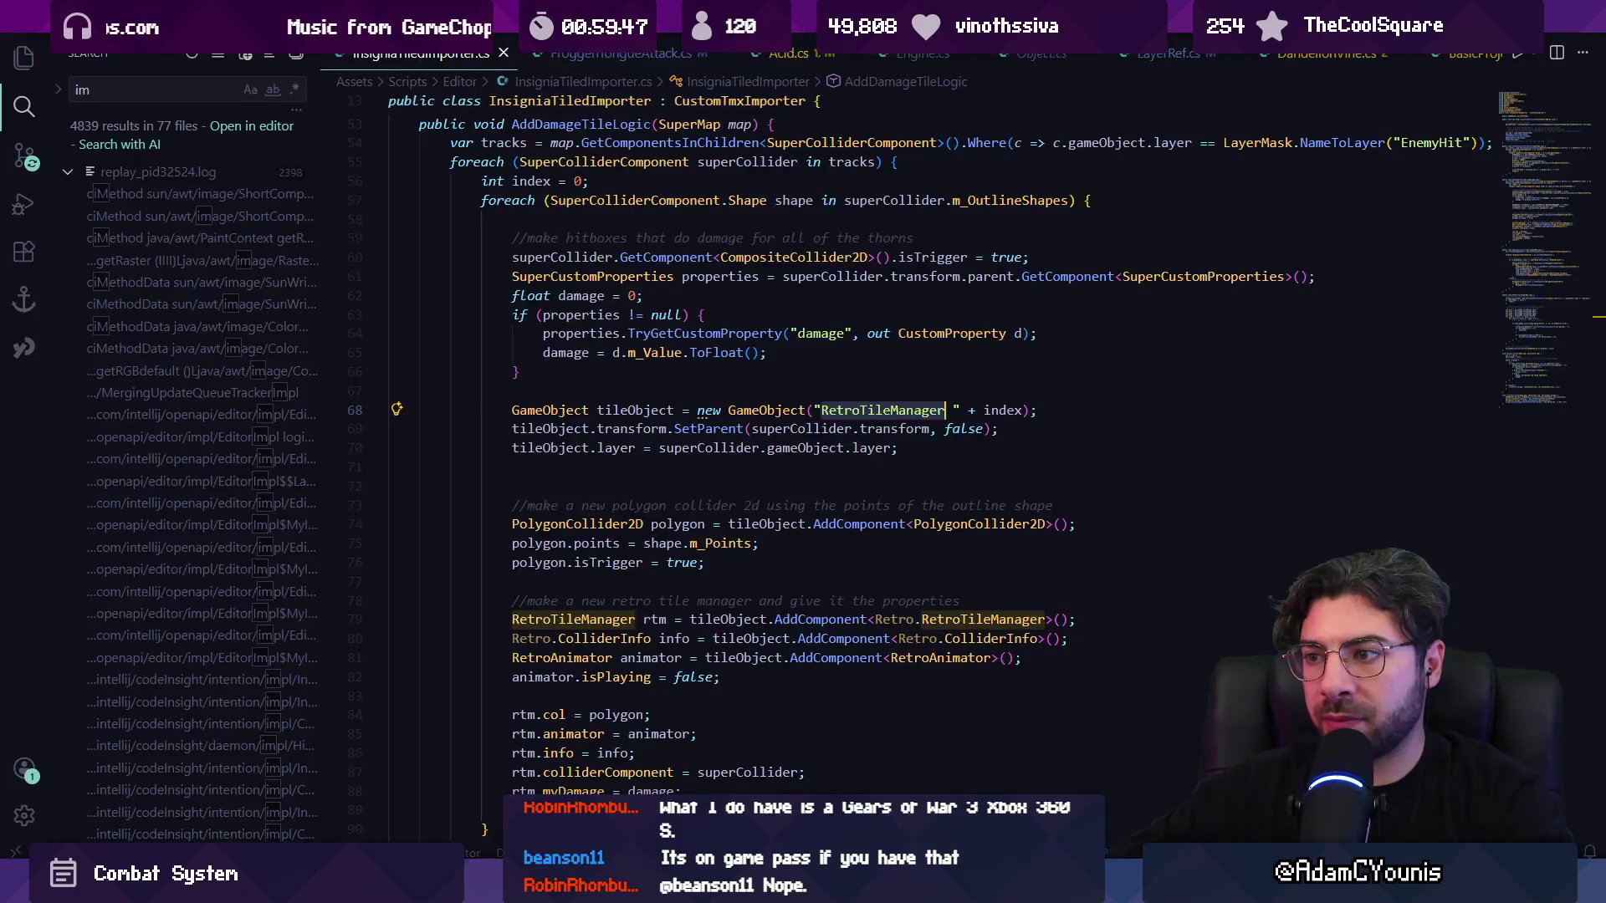
double_click(886, 411)
key("alt+Tab")
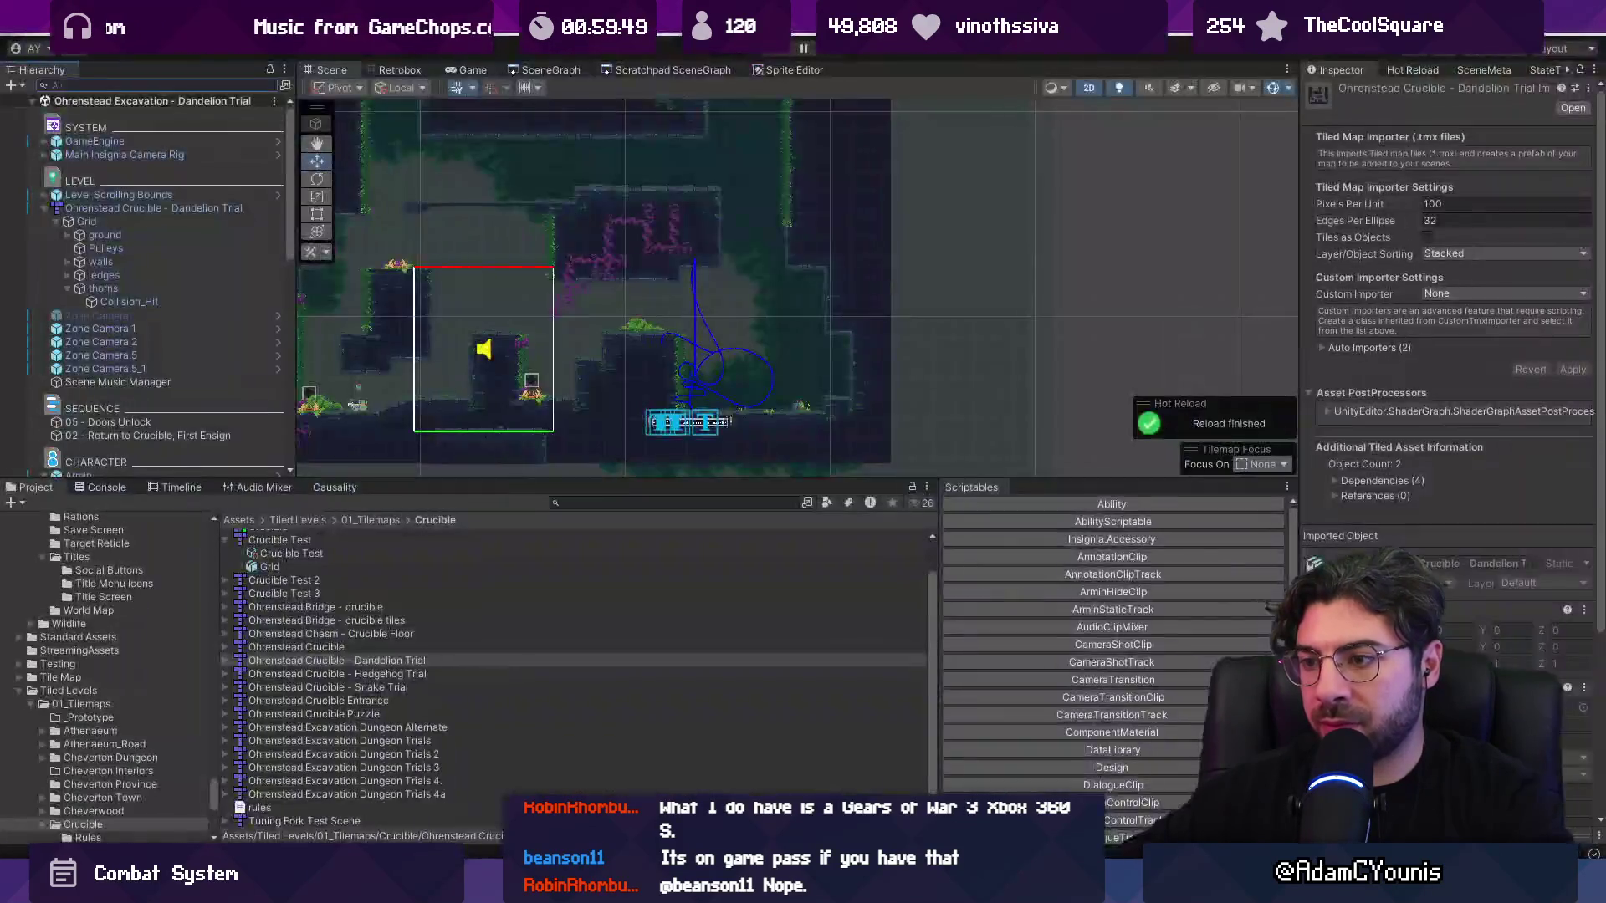
left_click(392, 687)
left_click(381, 661, "shift")
right_click(381, 661)
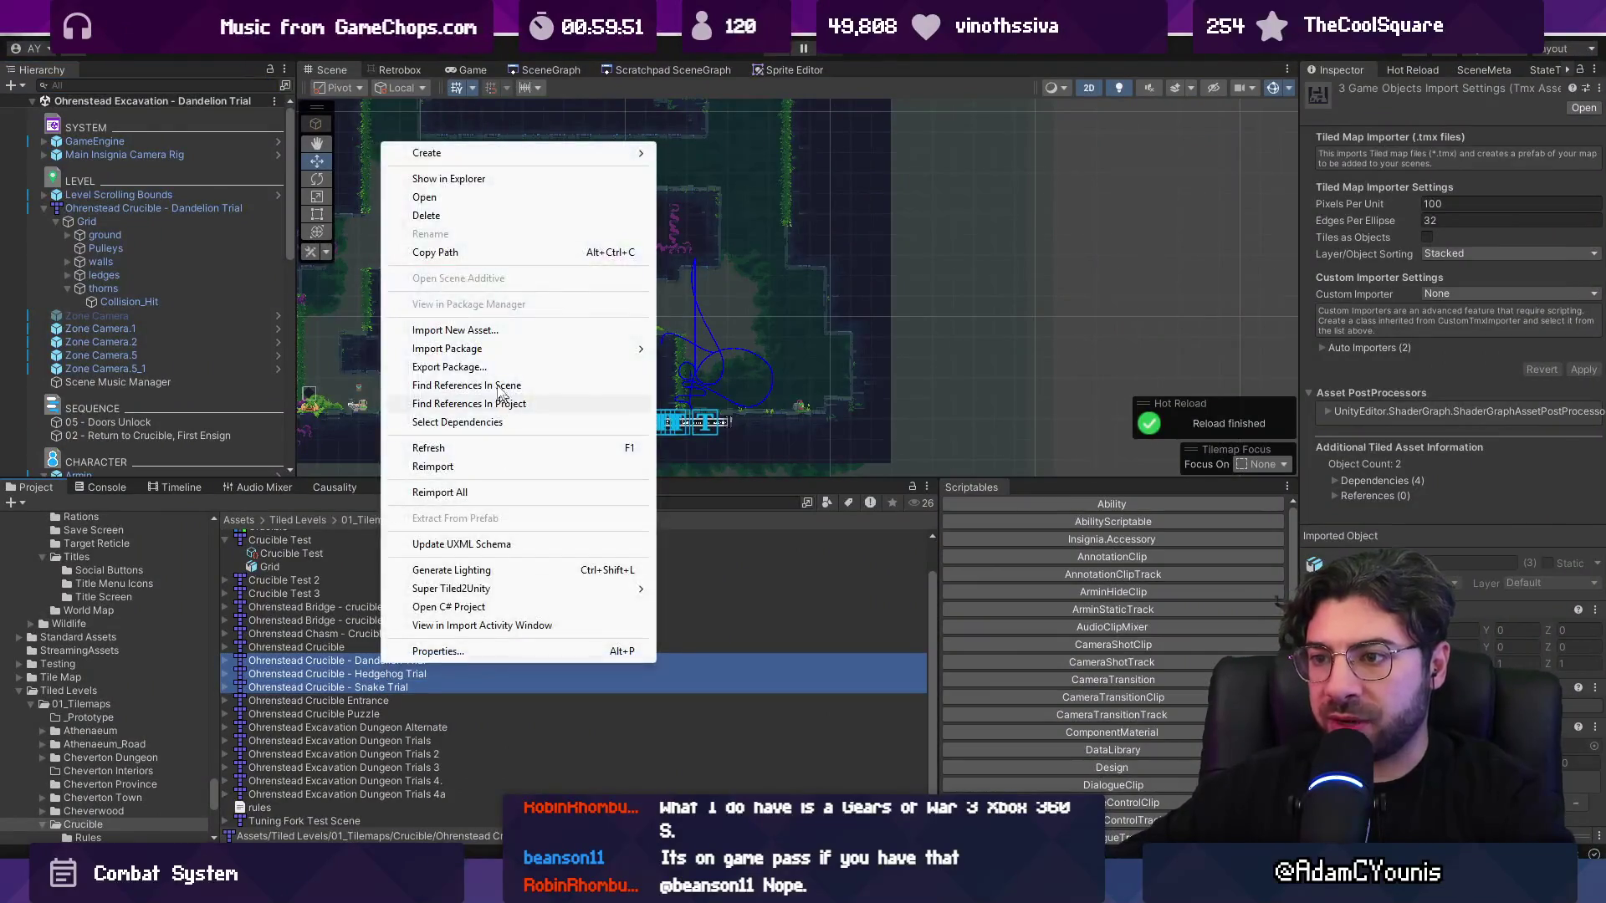
- Reimport the three trial maps, play-test the level, and set the Game view to Full HD
left_click(494, 466)
left_click(146, 87)
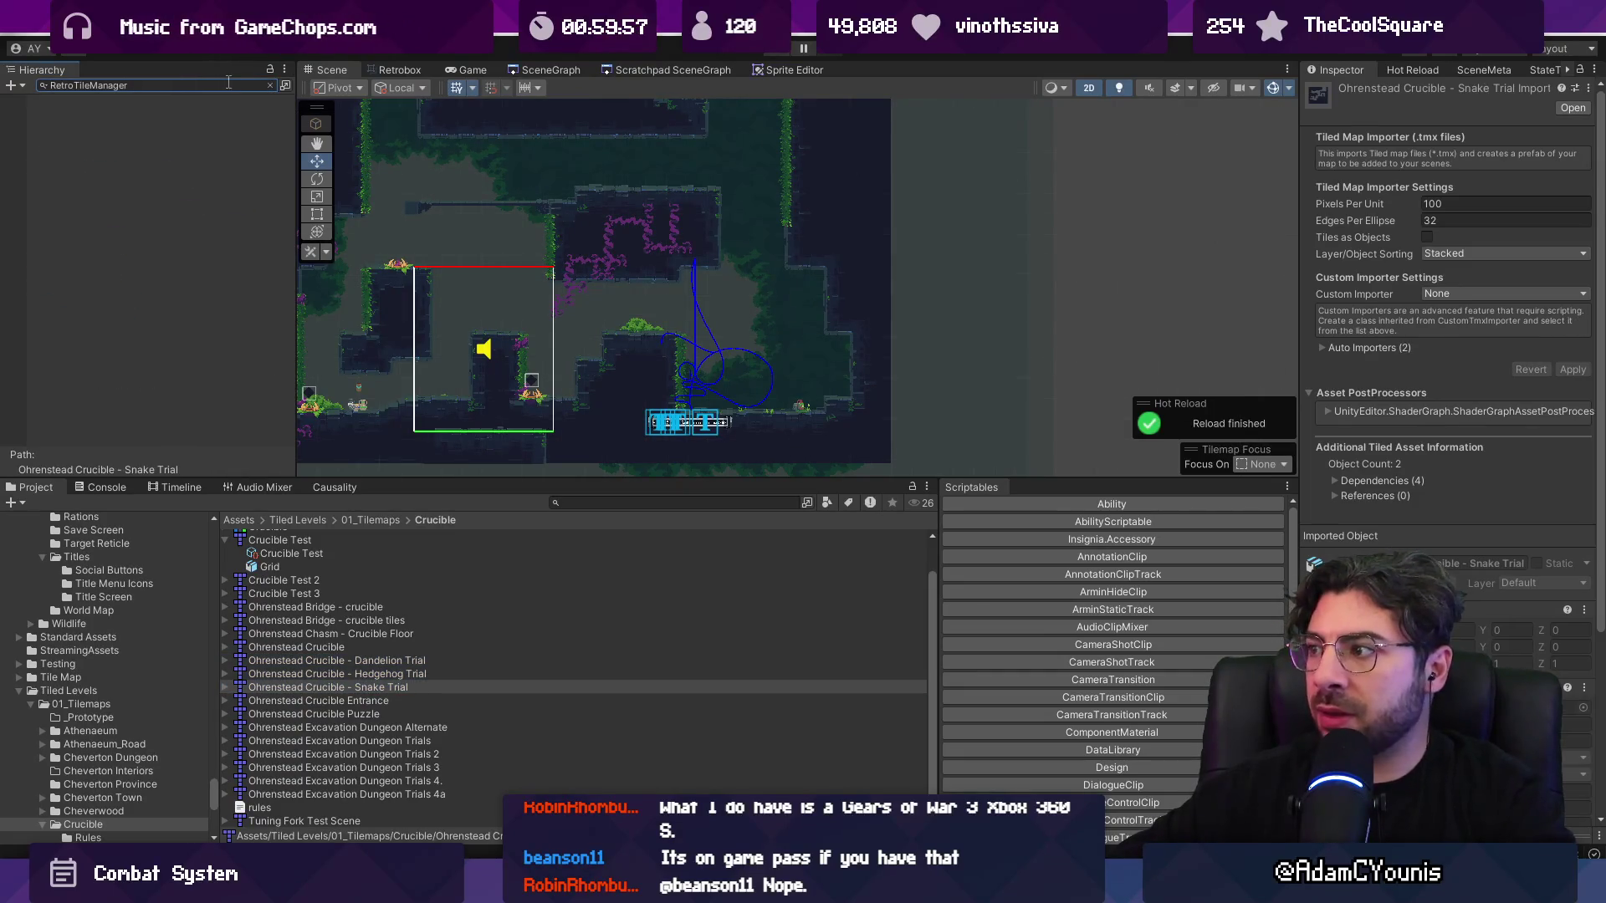
key("Escape")
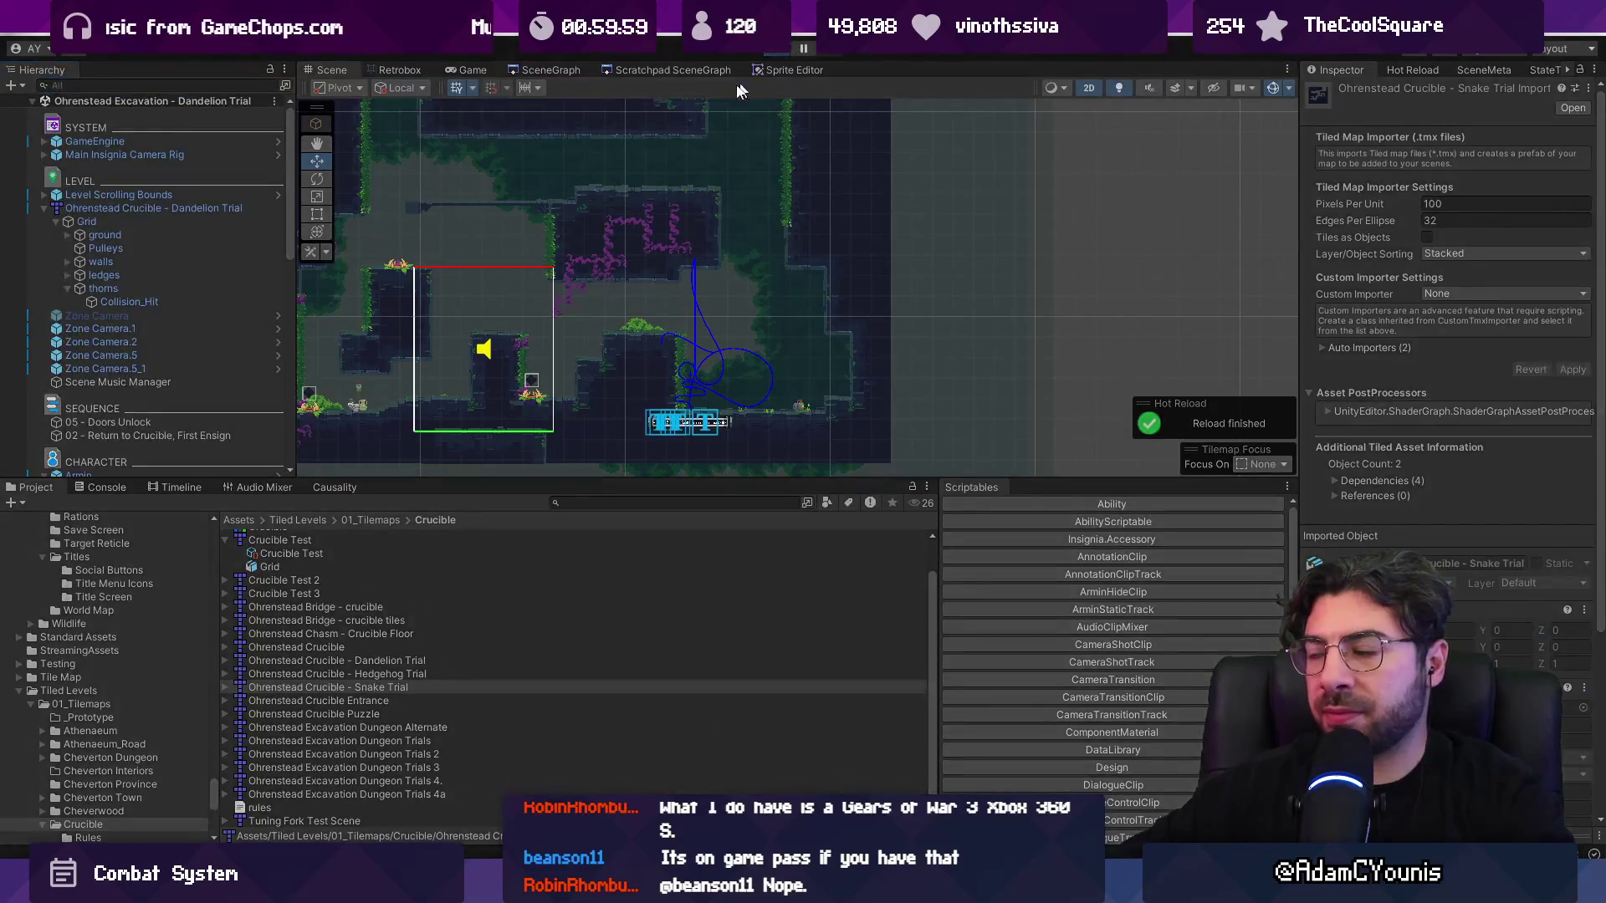
key("ctrl+p")
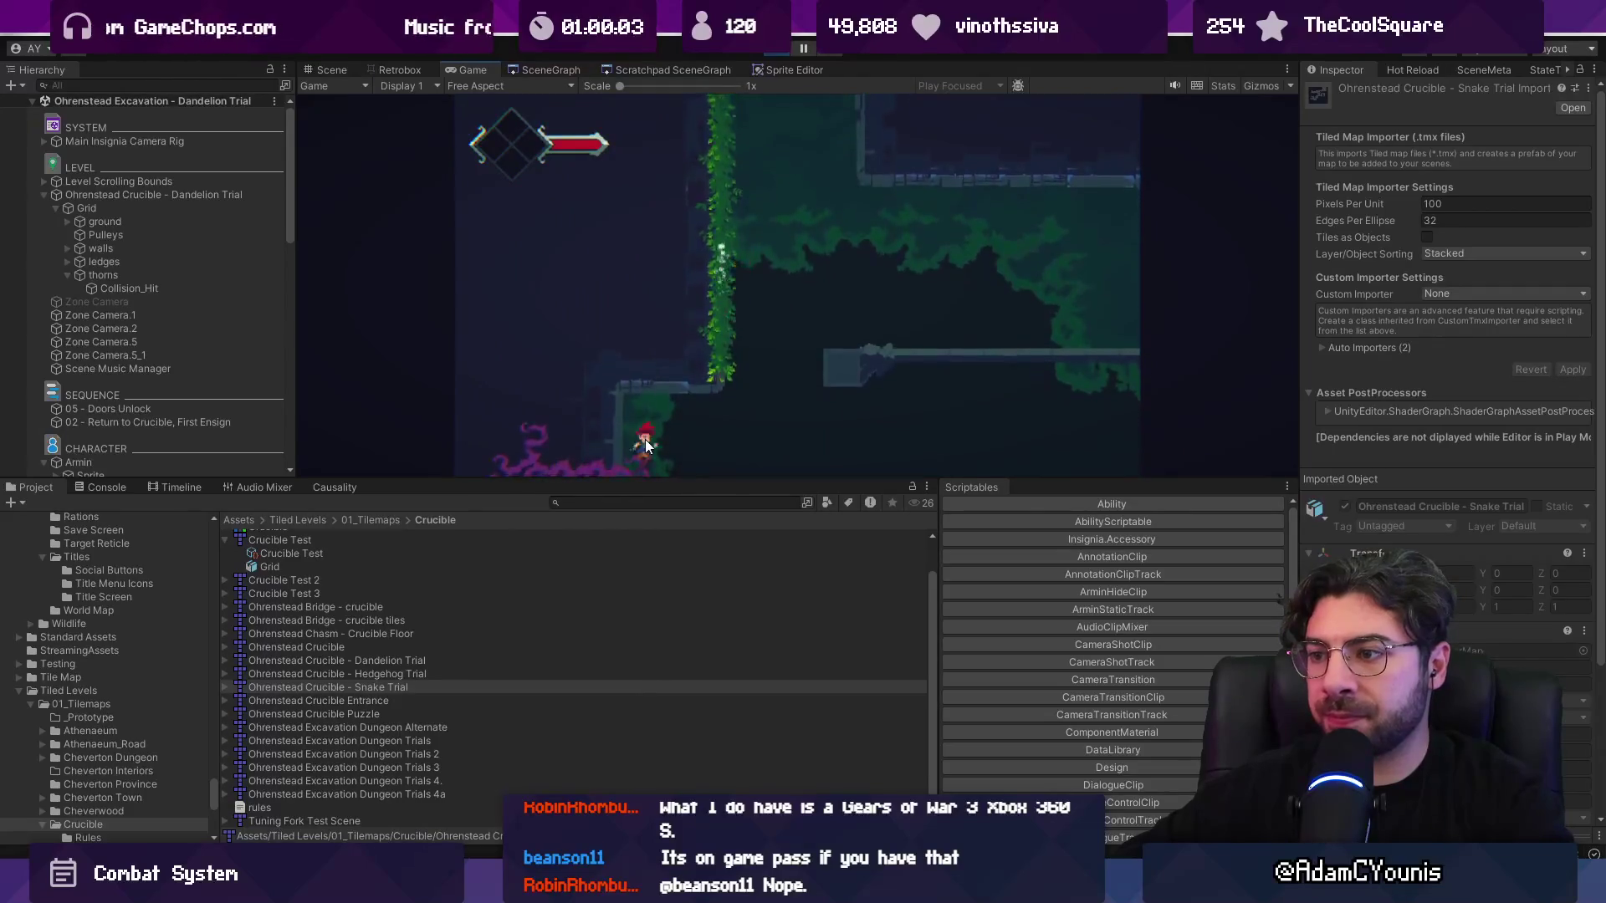
left_click(784, 53)
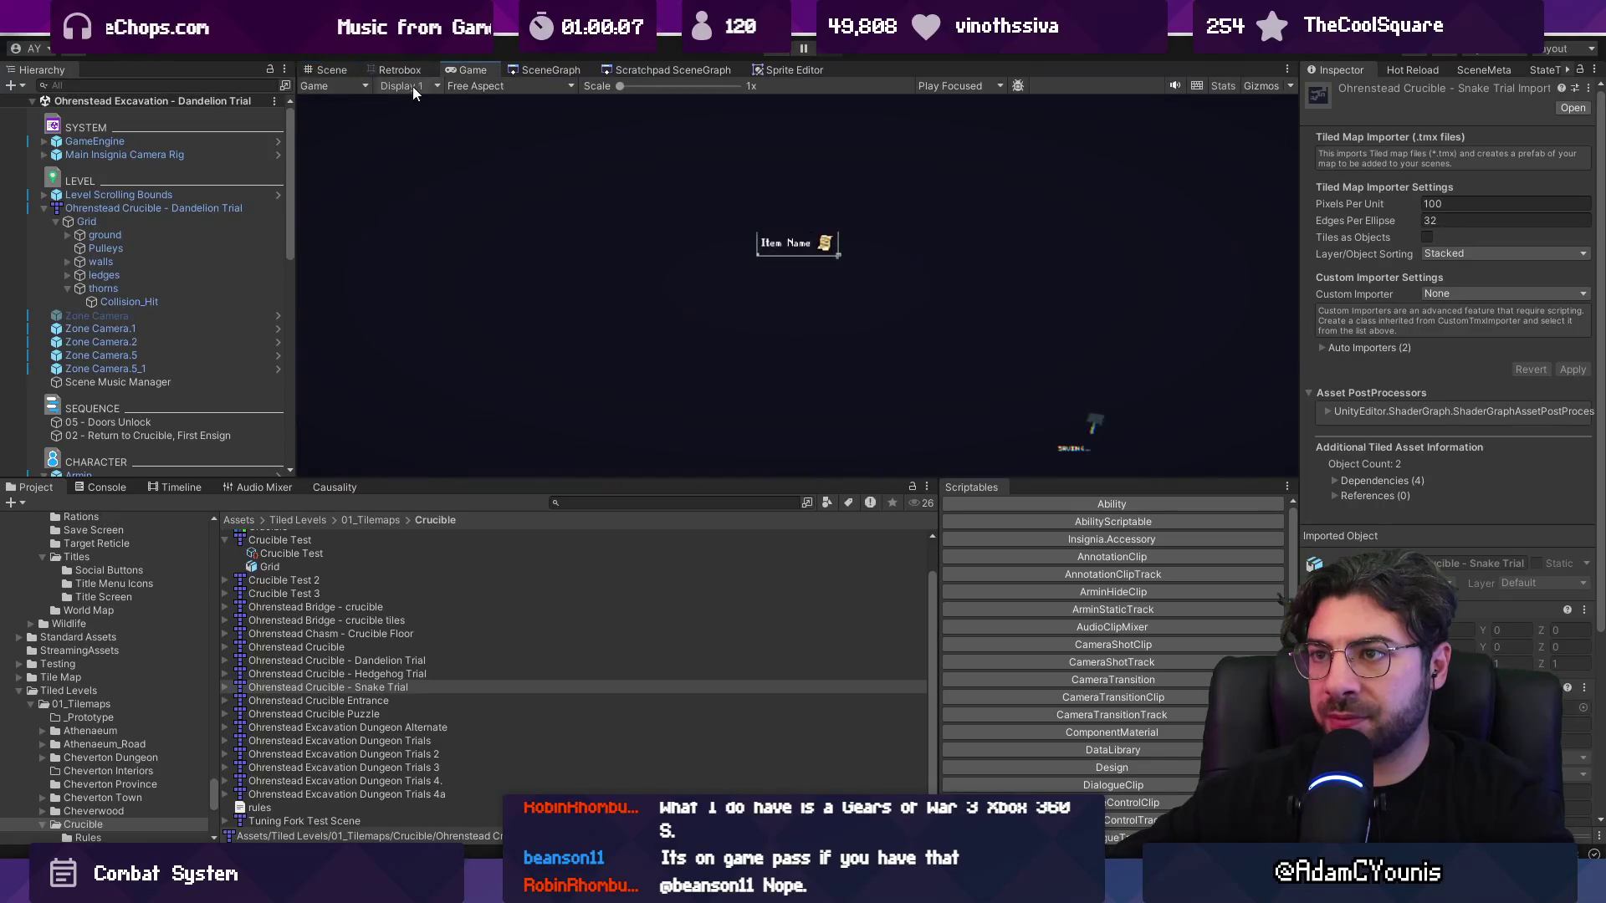
left_click(468, 85)
left_click(539, 185)
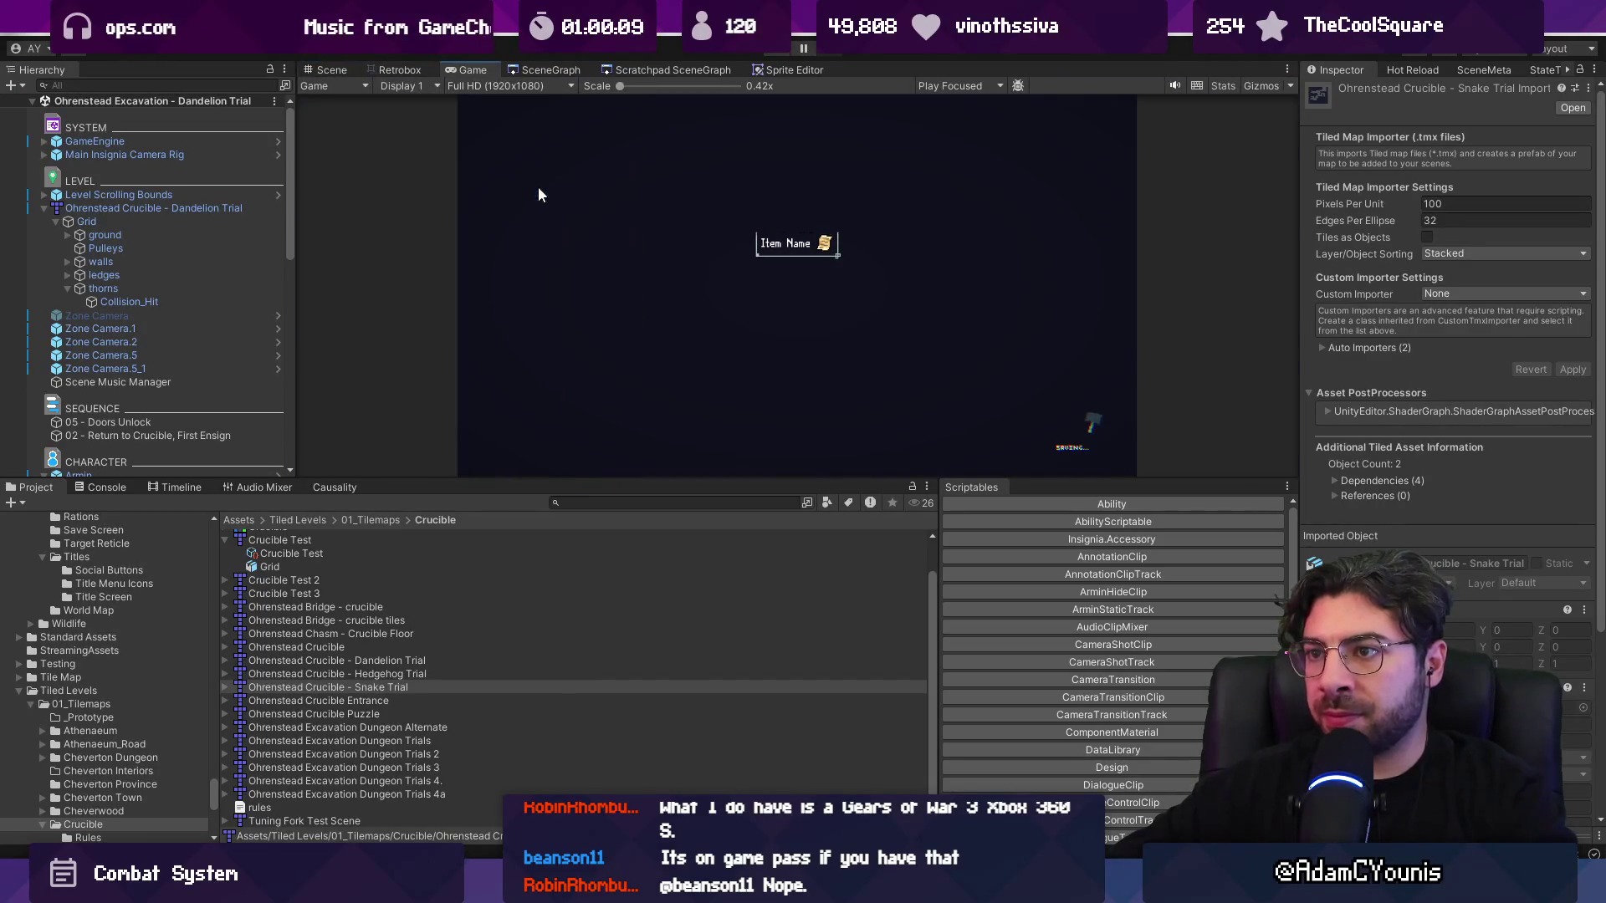
left_click(343, 70)
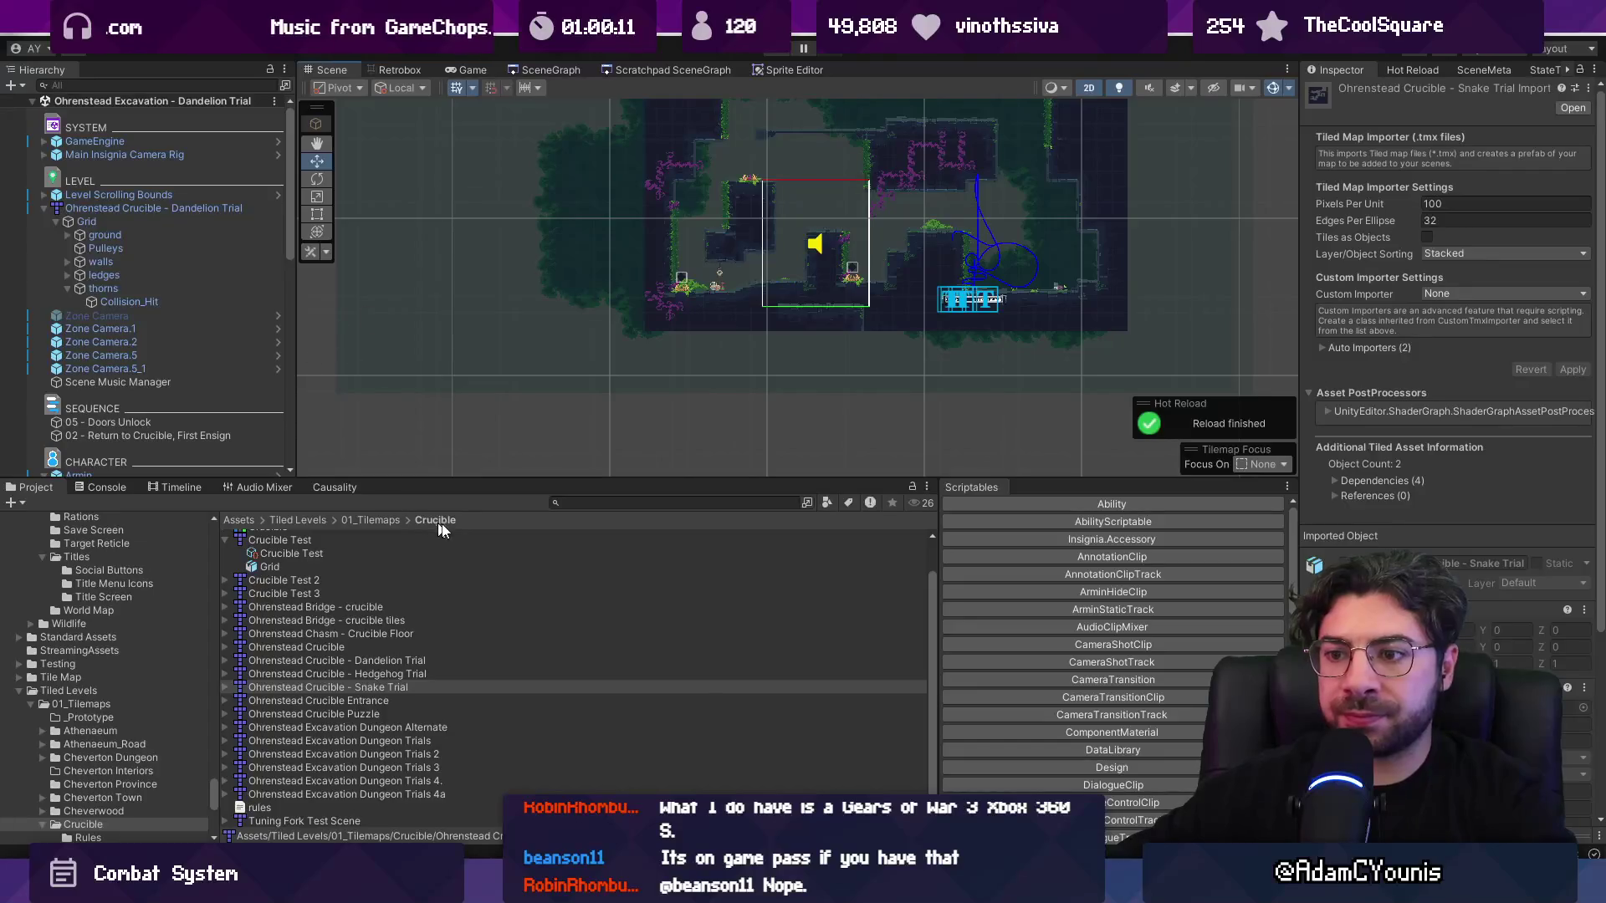
- Add Debug.Log("Adding damage tile with damage: " + damage); above the GameObject creation in the importer
key("alt+Tab")
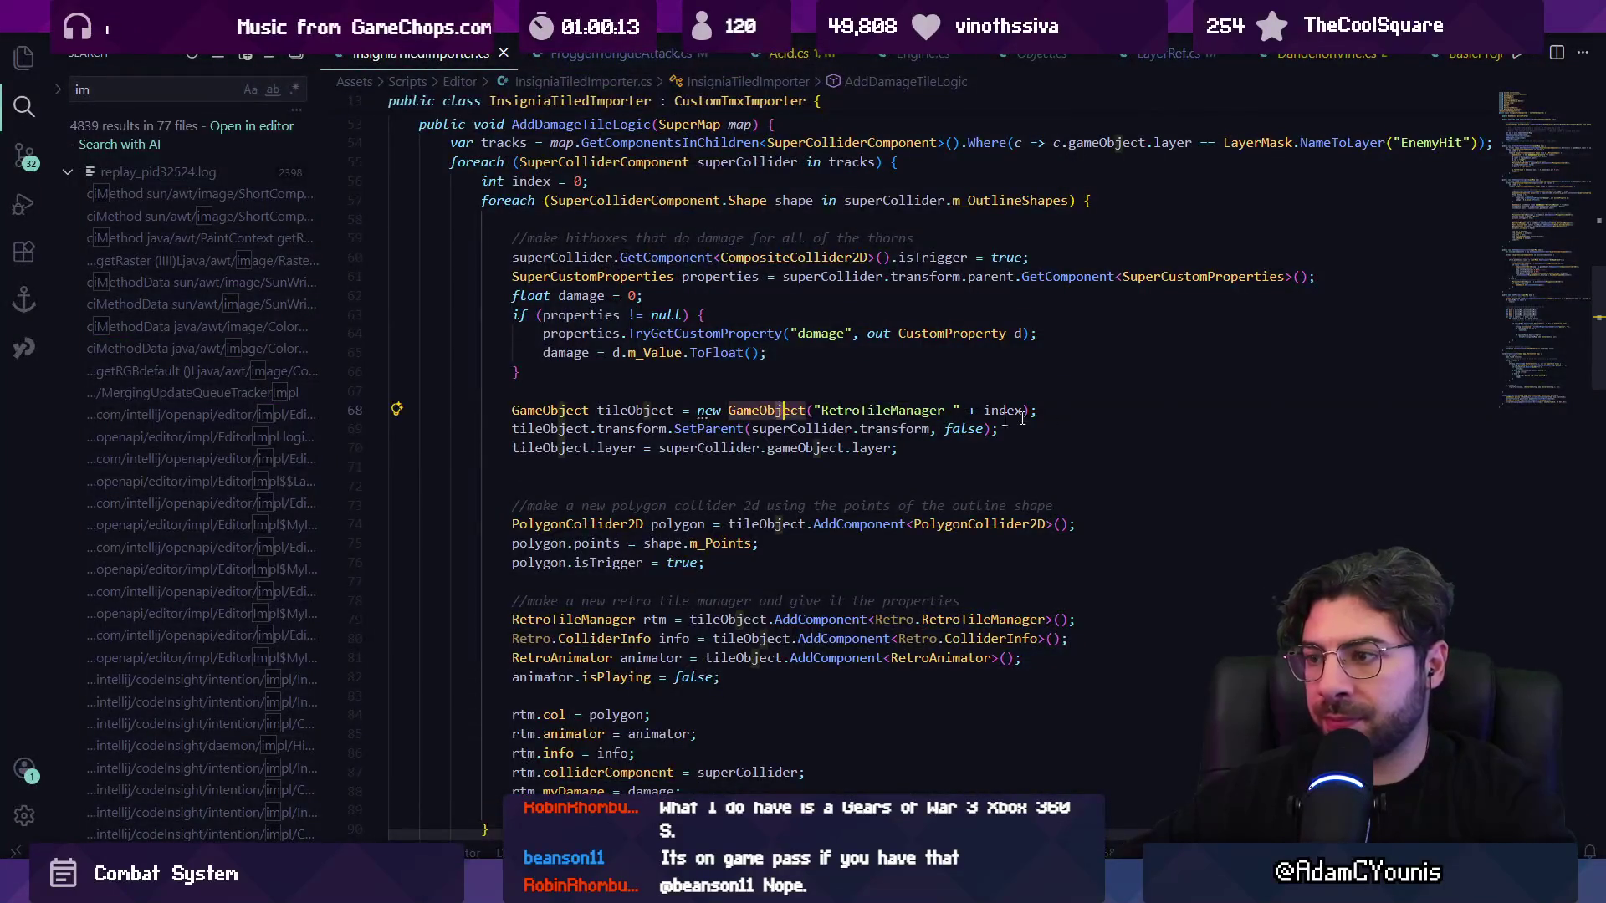
left_click(1066, 388)
key("Return")
type("Debug.Log(\"Adding damage tile with damage: \" + damage);")
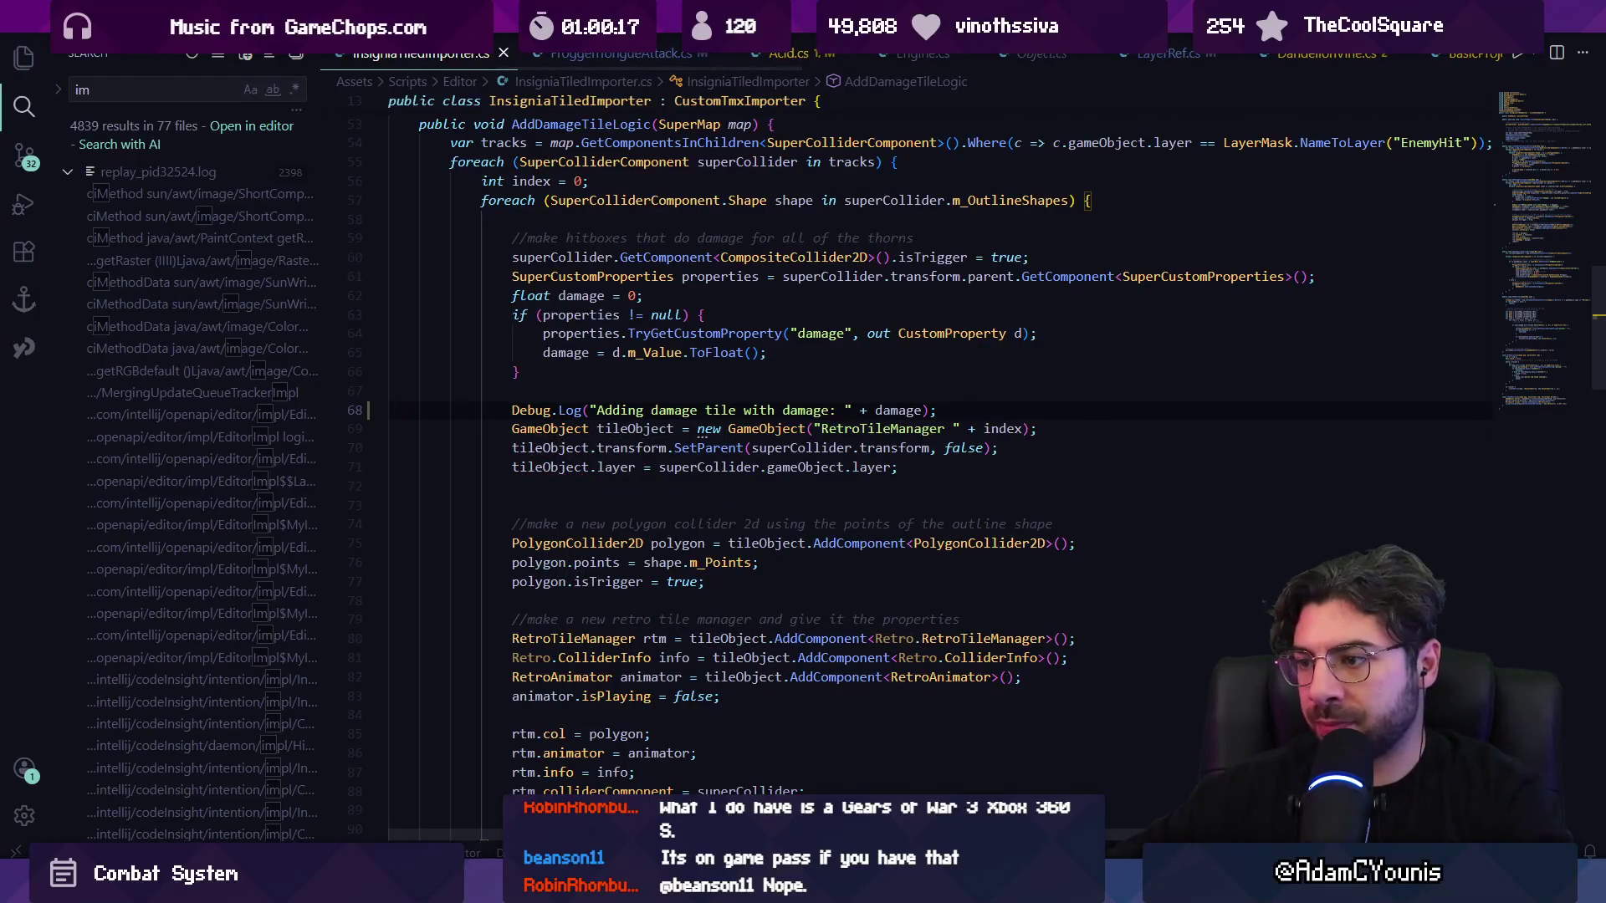
key("alt+Tab")
left_click(361, 684)
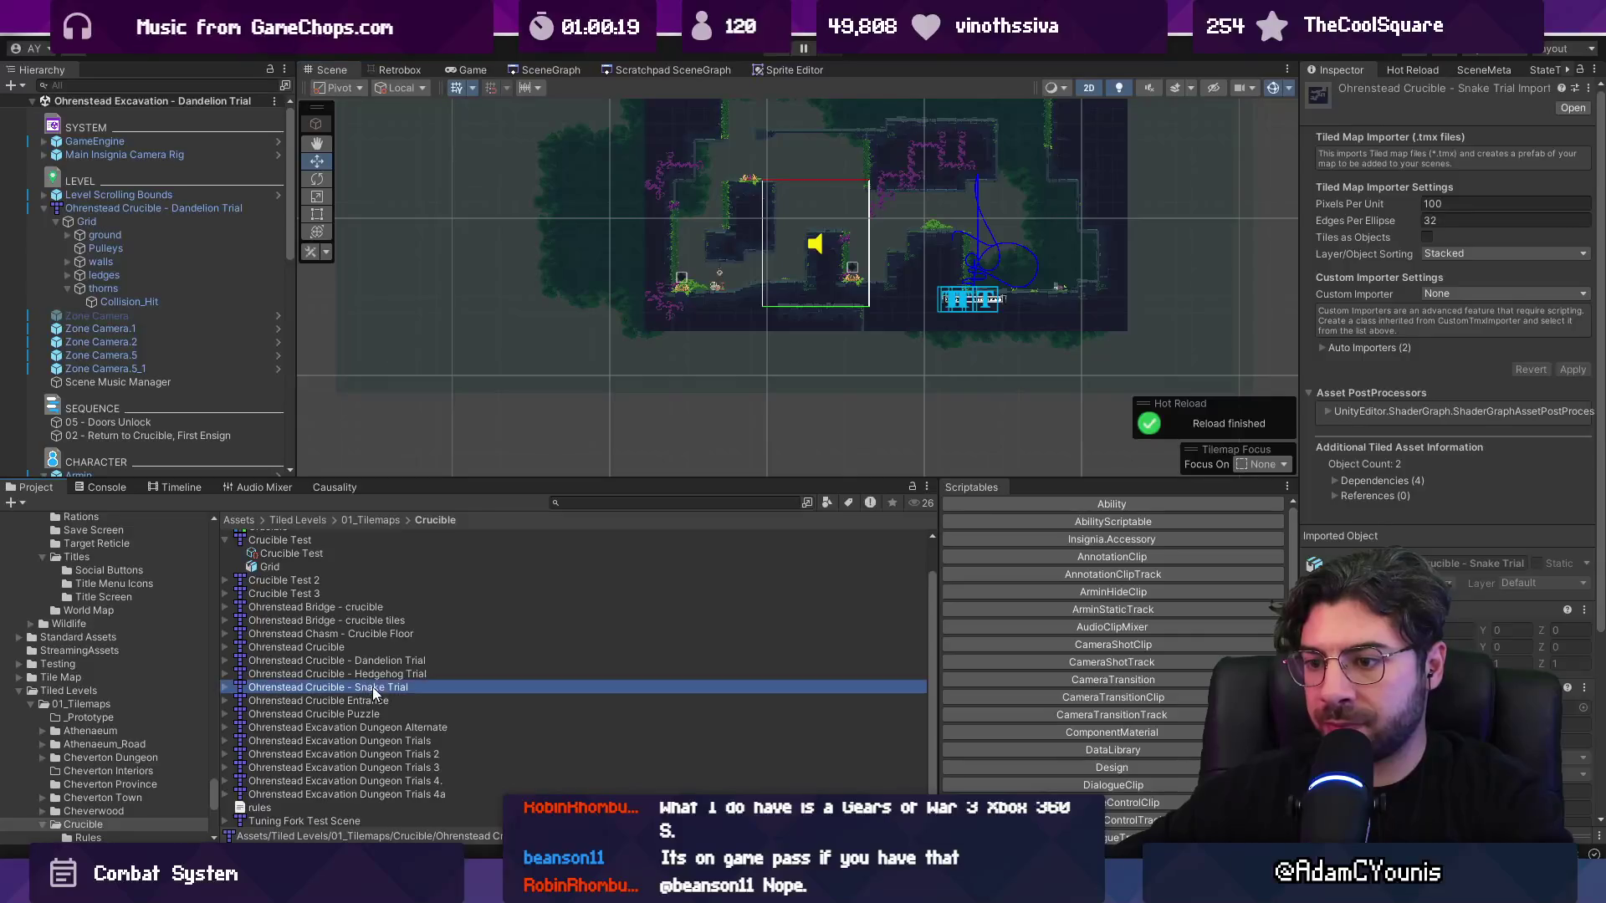
- Reimport the Dandelion, Hedgehog and Snake Trial maps, show Console warnings, and open the logged importer line
left_click(384, 659, "shift")
right_click(385, 660)
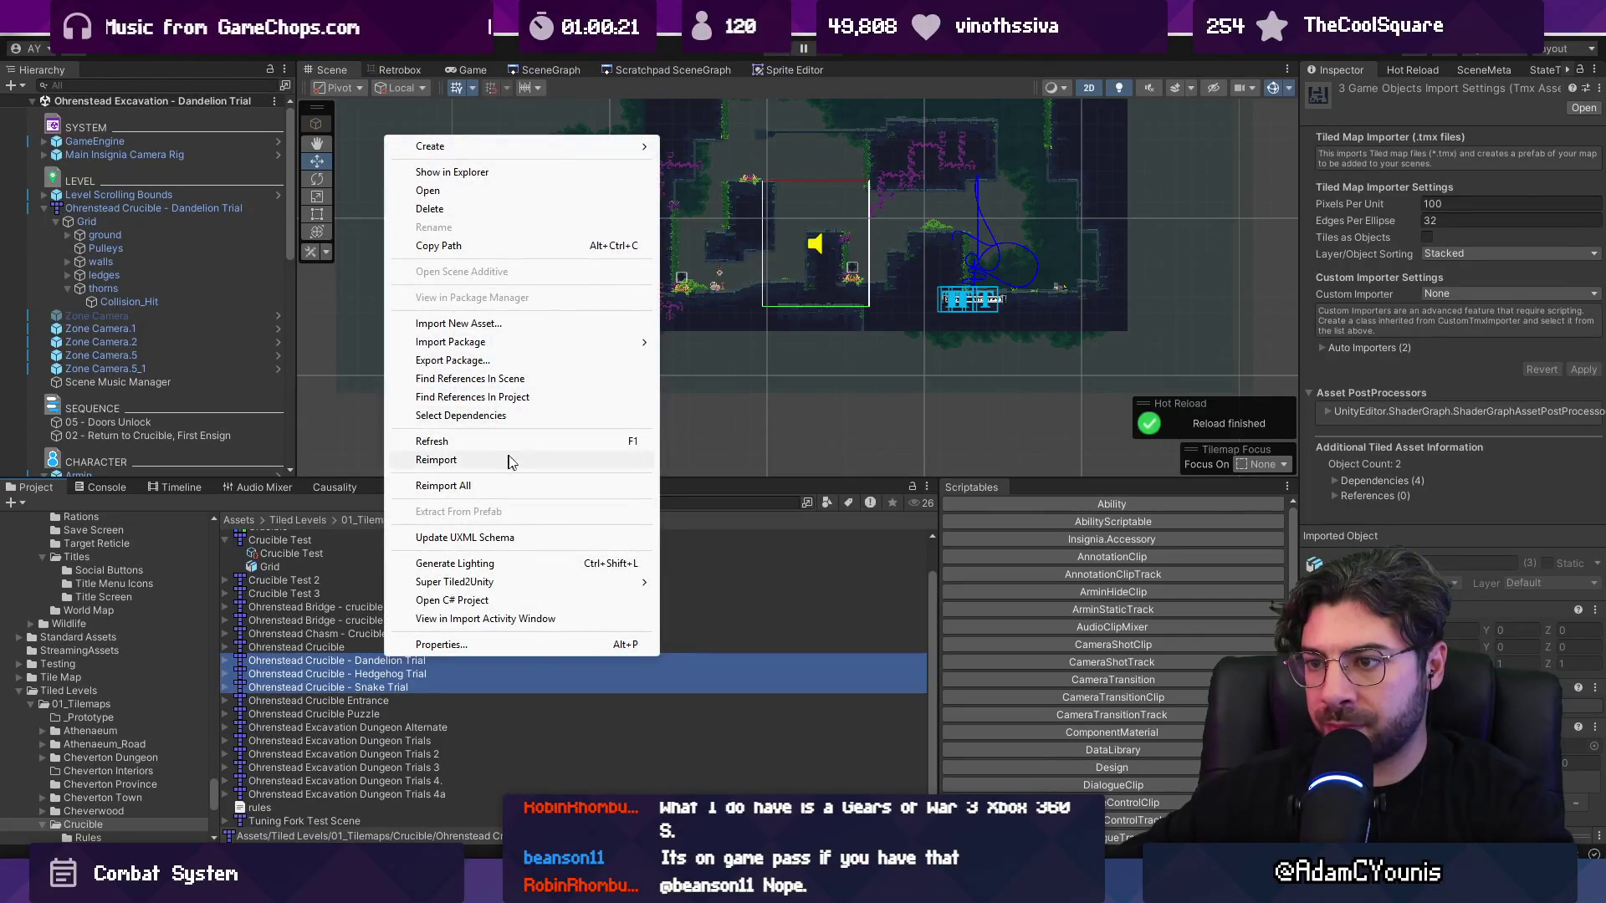
left_click(505, 460)
left_click(111, 490)
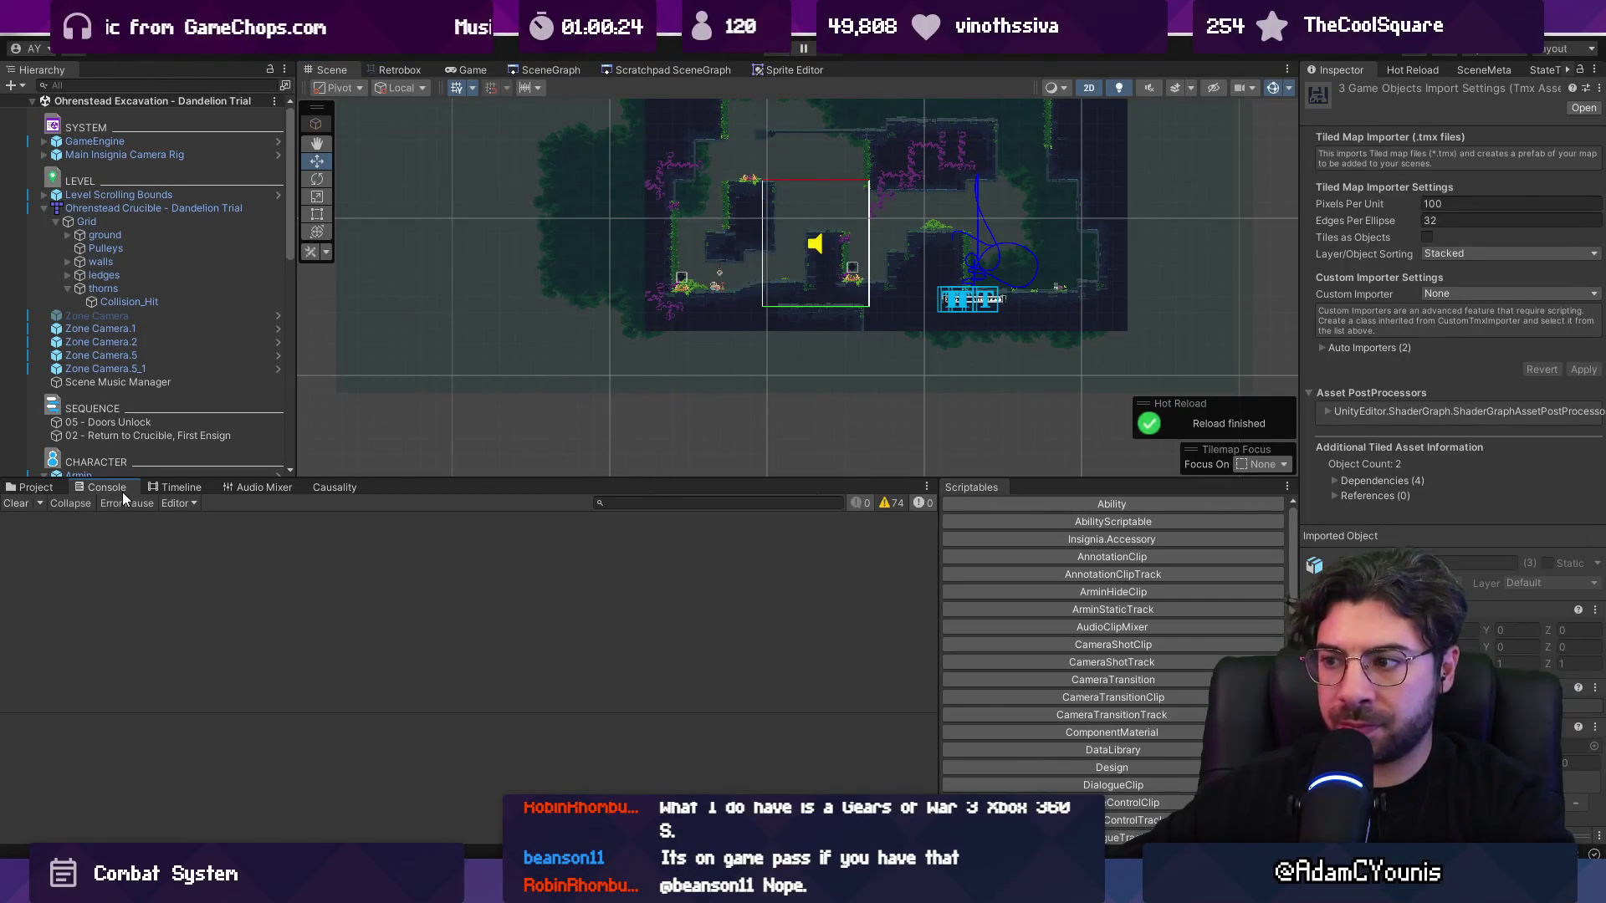
left_click(898, 502)
double_click(752, 520)
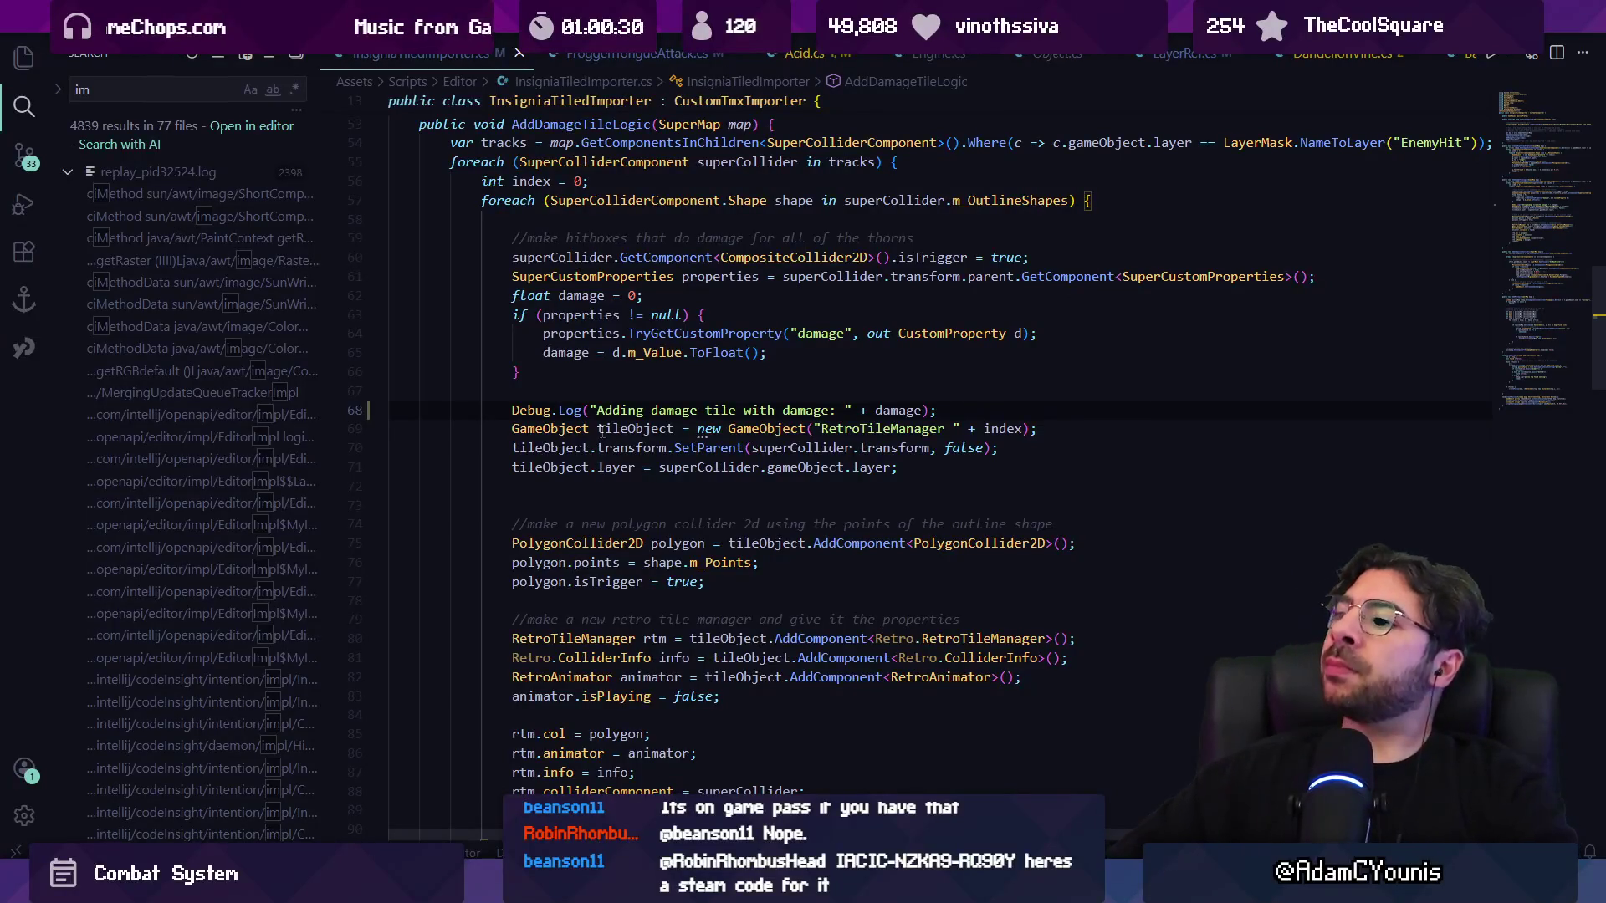
- Rewrite the damage-tile log text on line 68 as 'Importing damage tile with damage: ' and save the script
scroll(602, 430, "up", 4)
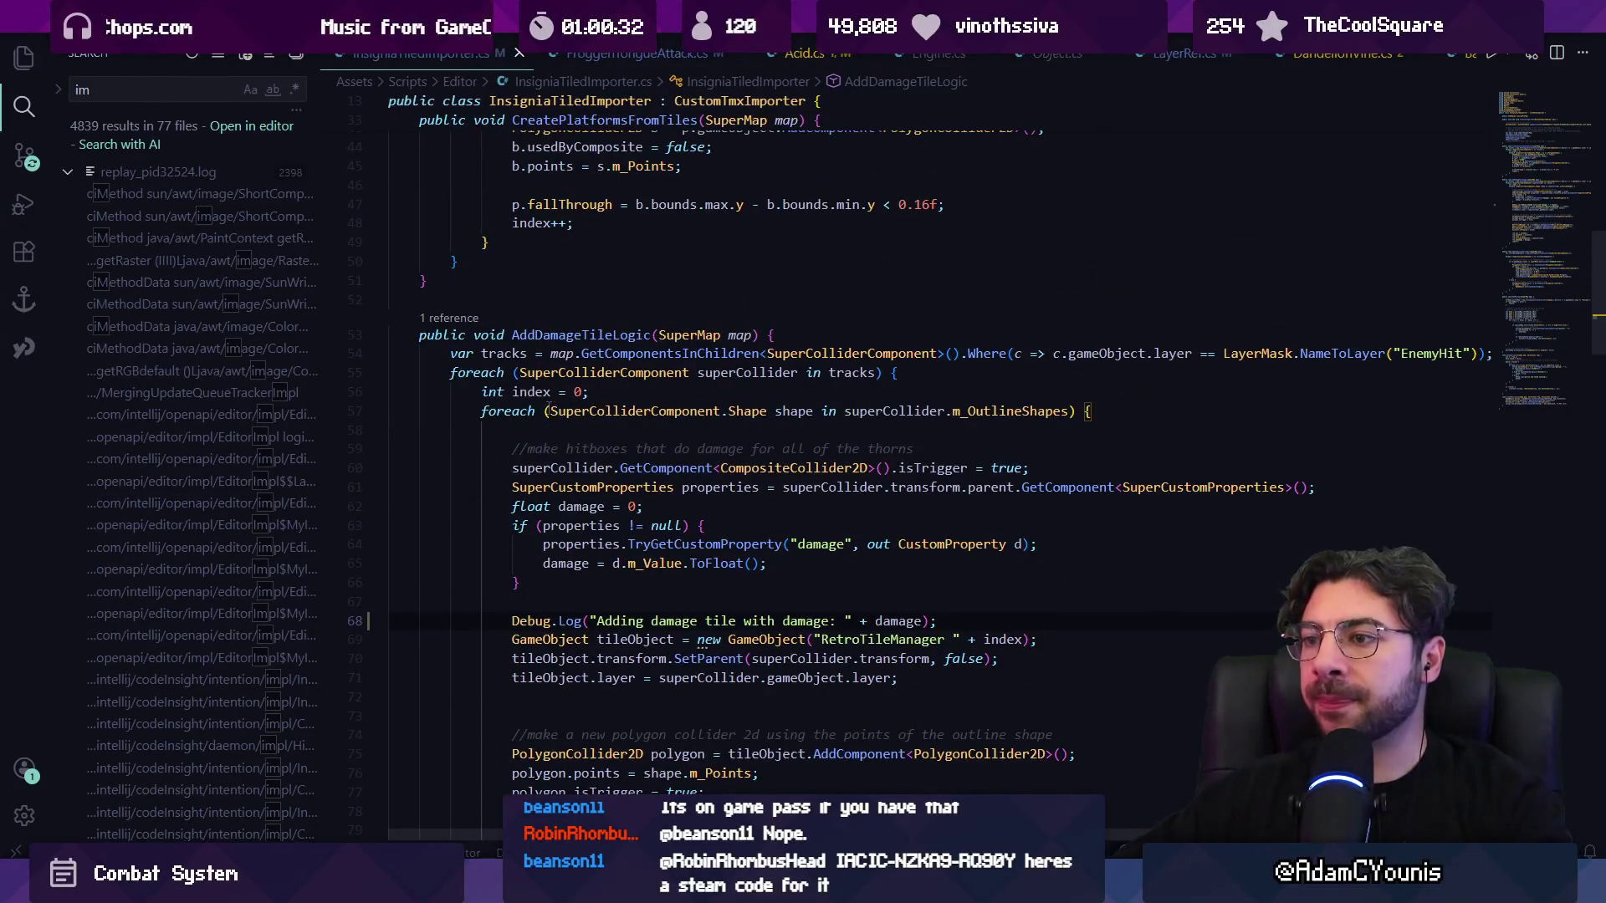
scroll(543, 421, "up", 3)
scroll(695, 545, "down", 4)
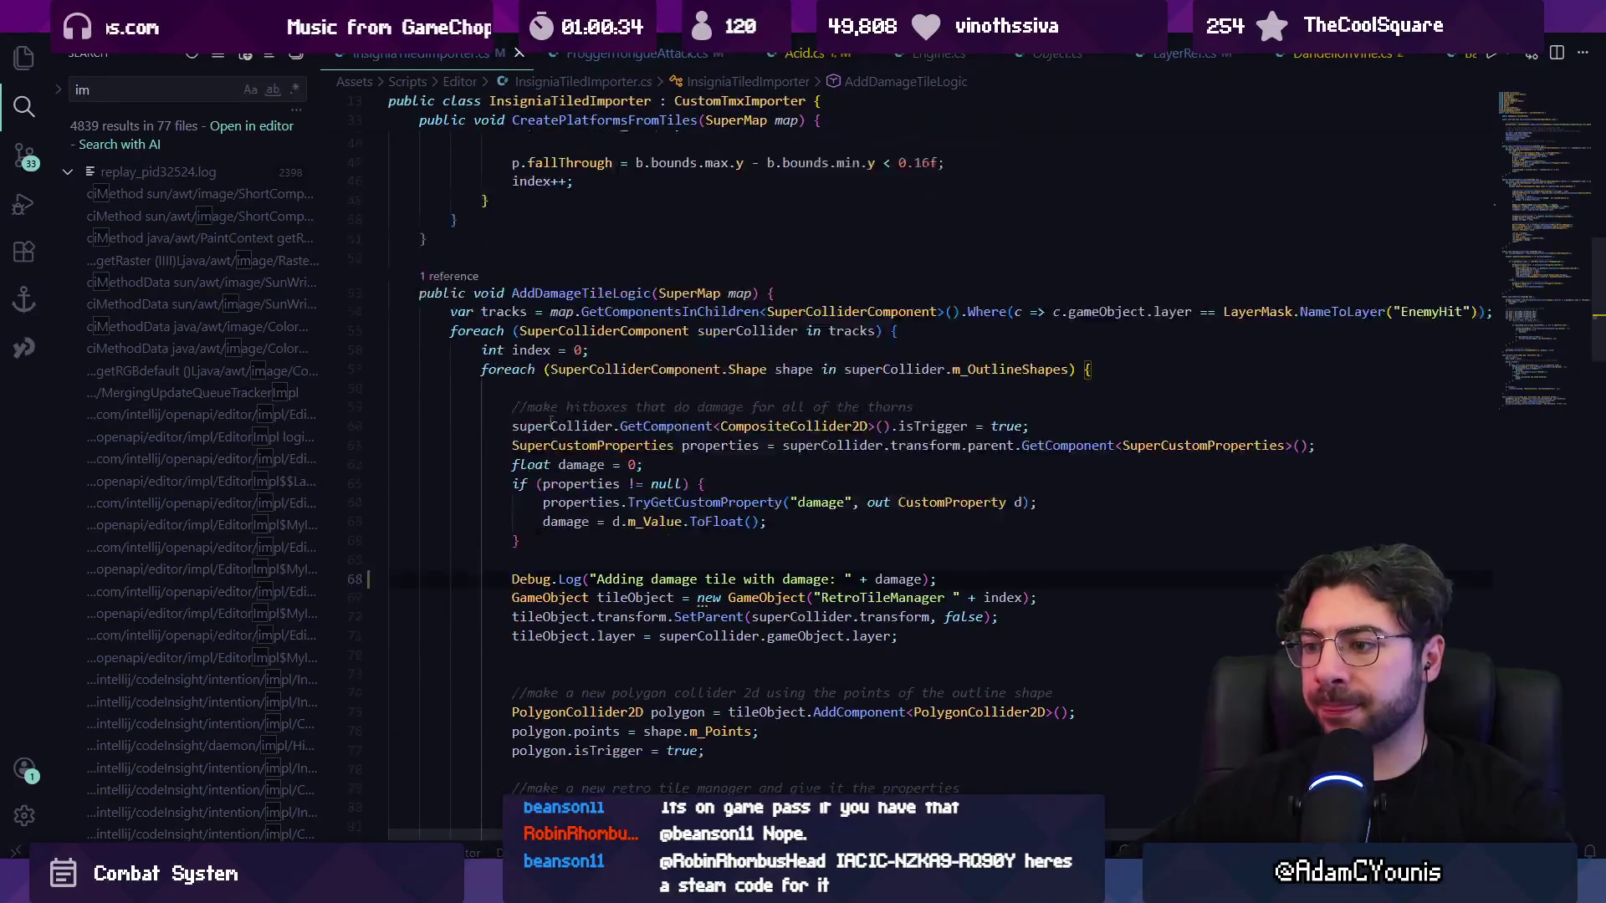
left_click(744, 525)
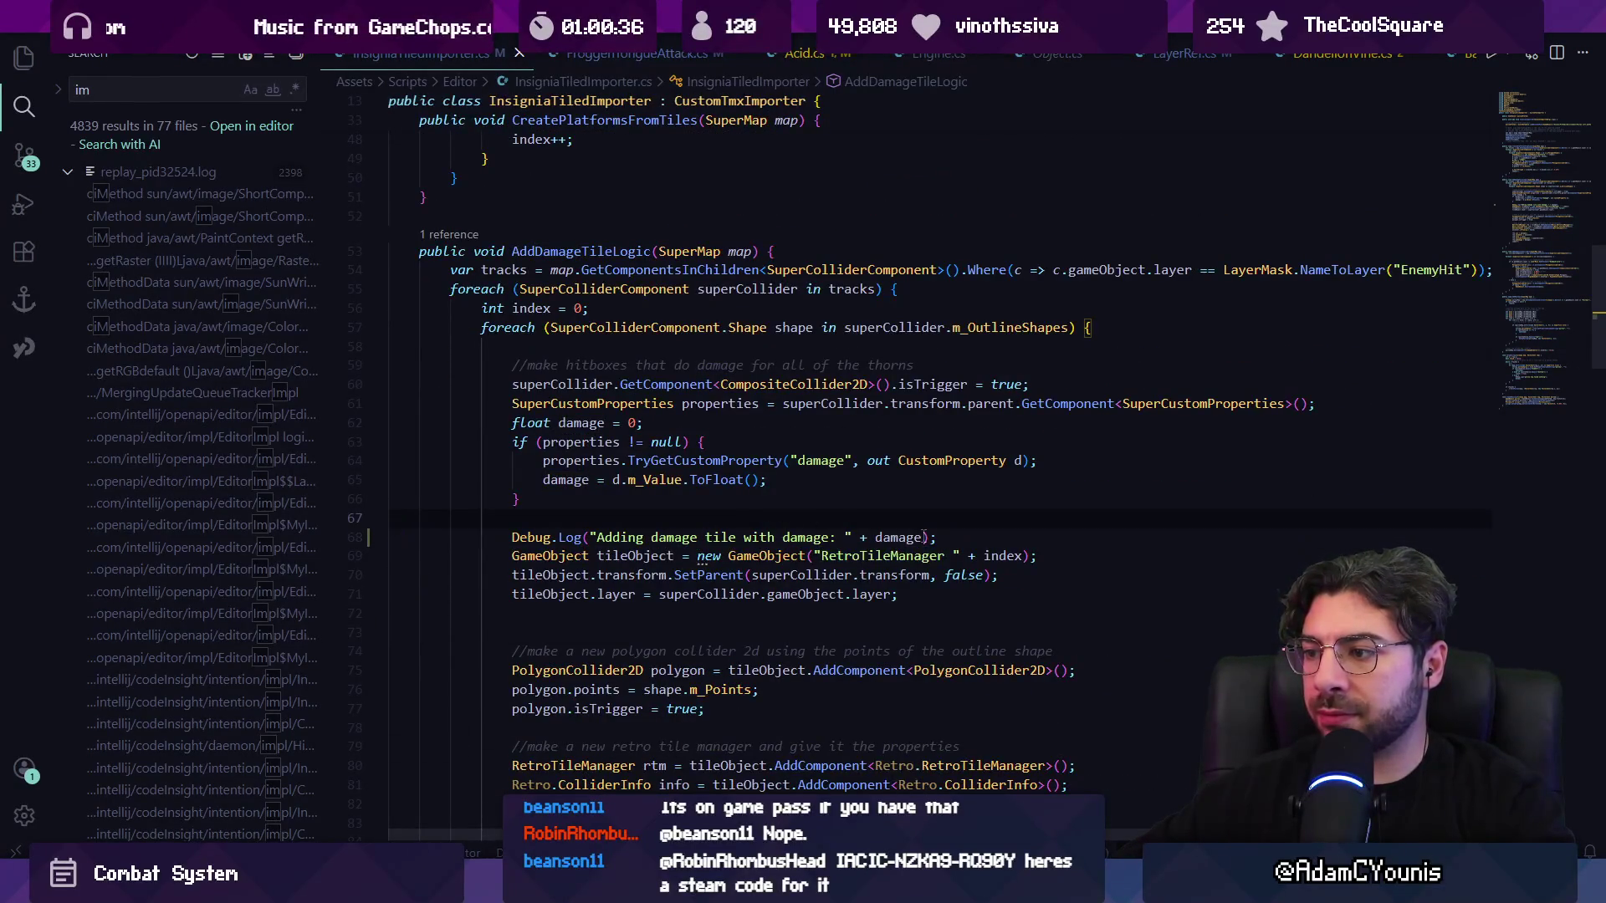
key("shift+alt+Right")
key("shift+alt+Right")
type("IMPORTING DAMAGE")
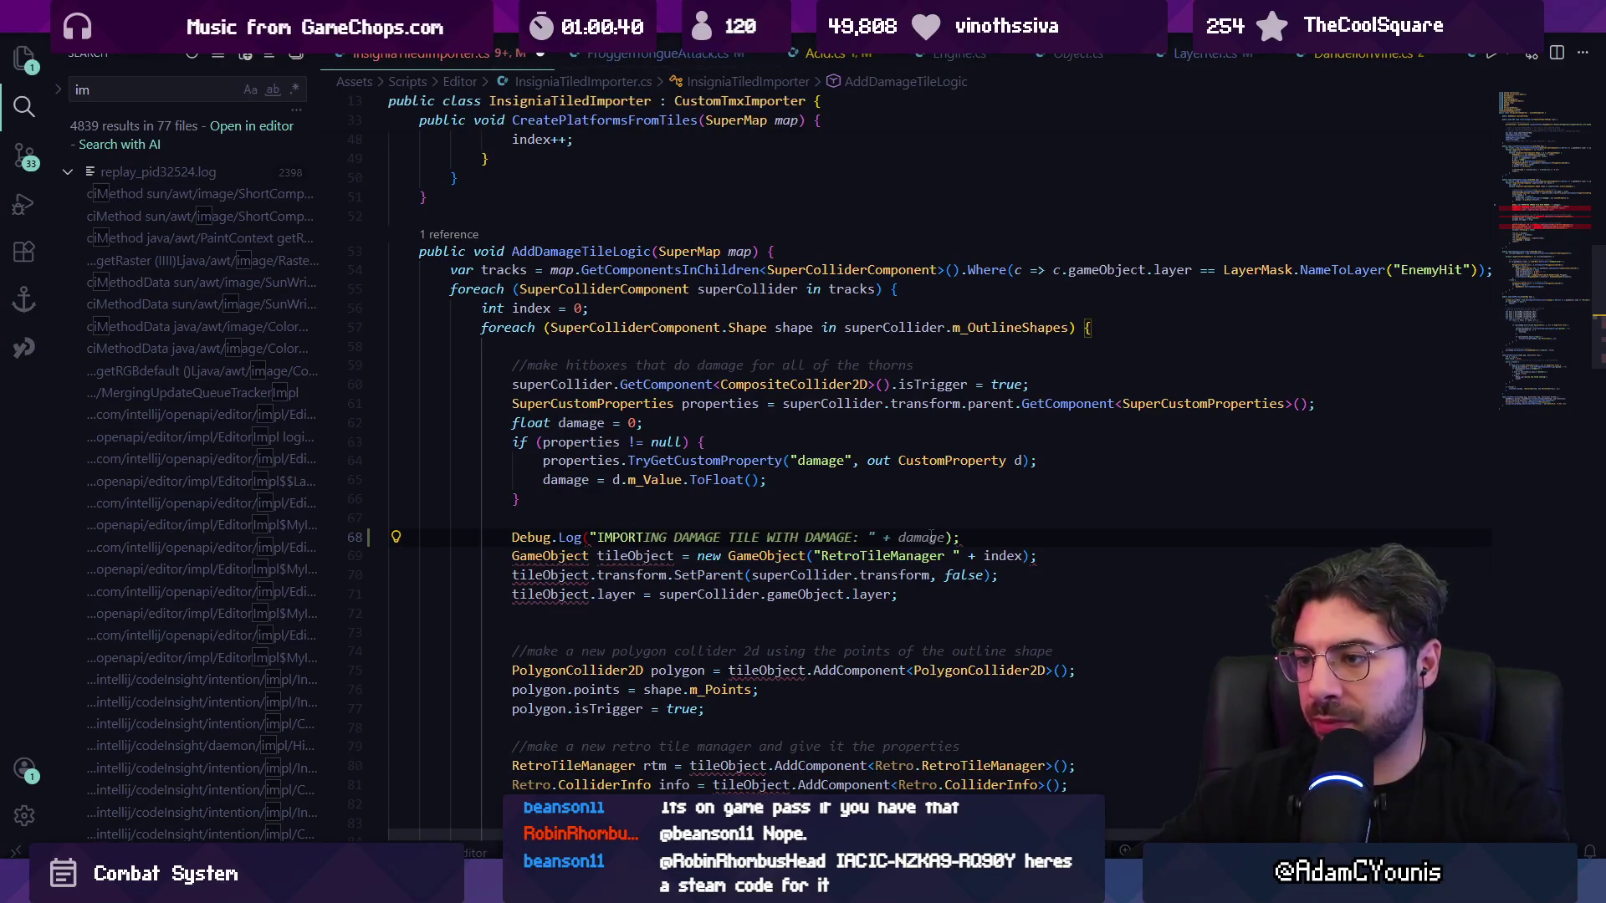
key("ctrl+BackSpace")
type("Importging")
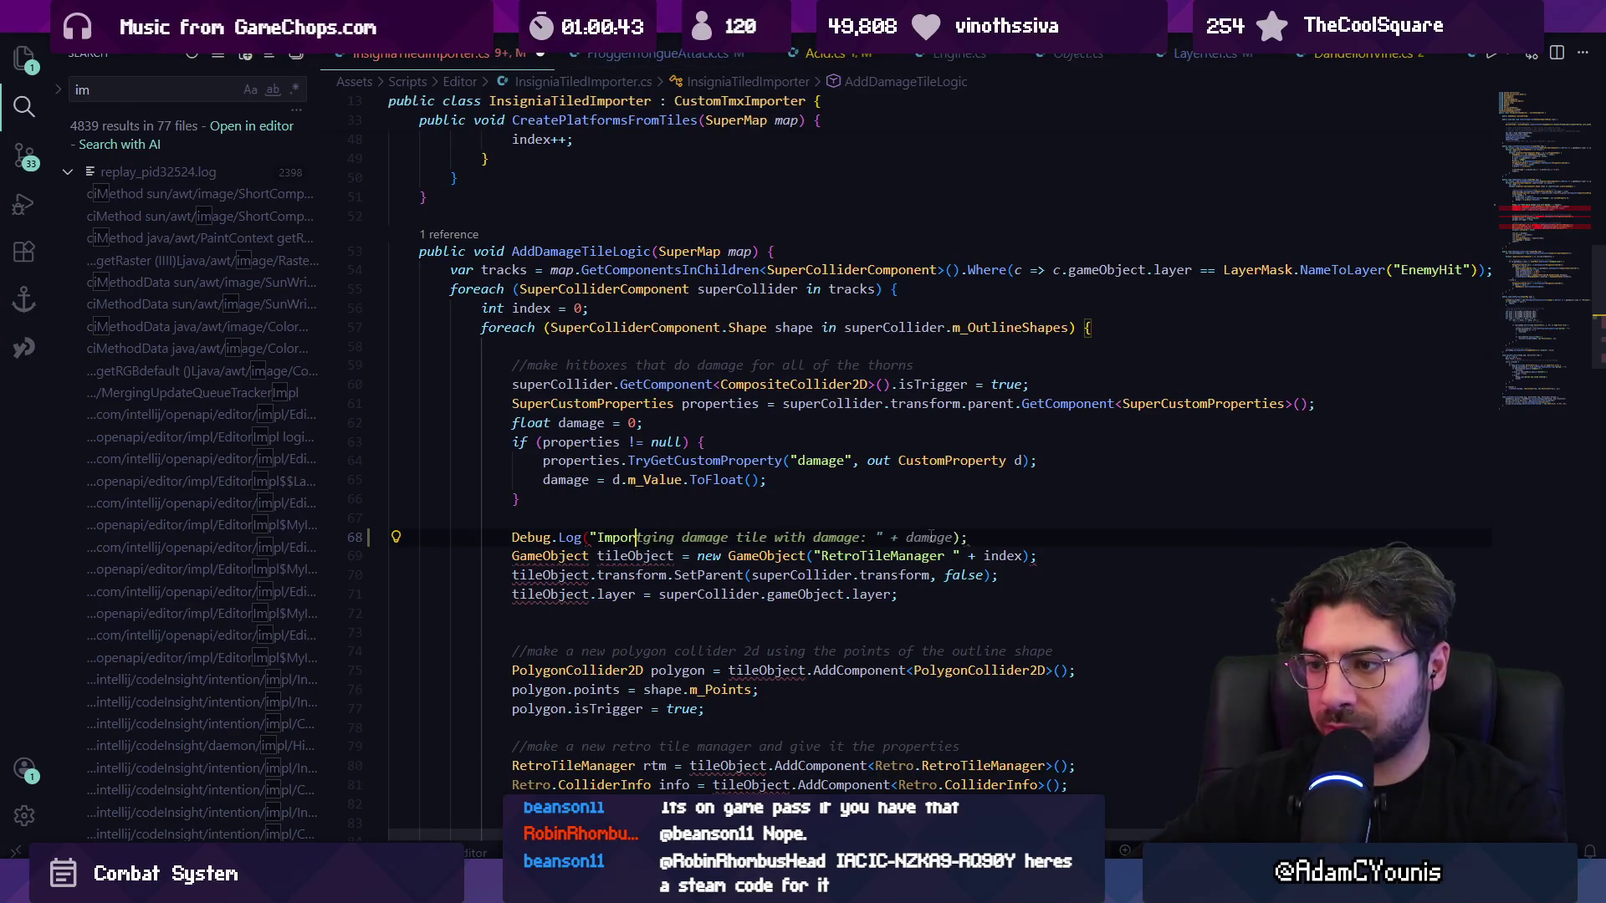
key("Tab")
key("ctrl+s")
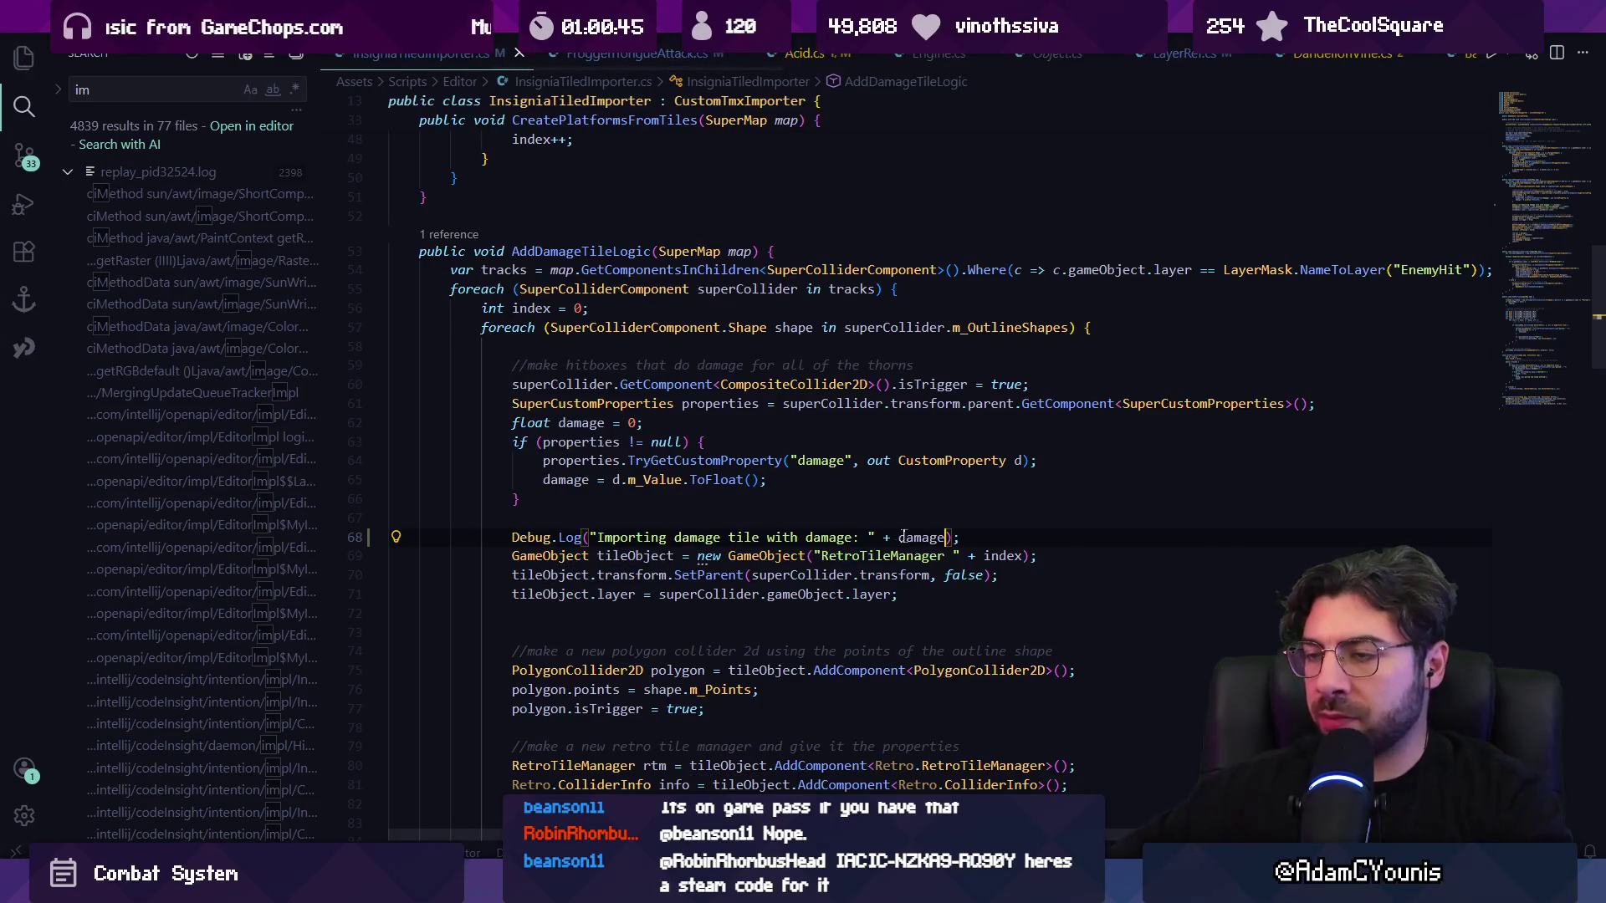
key("alt+Tab")
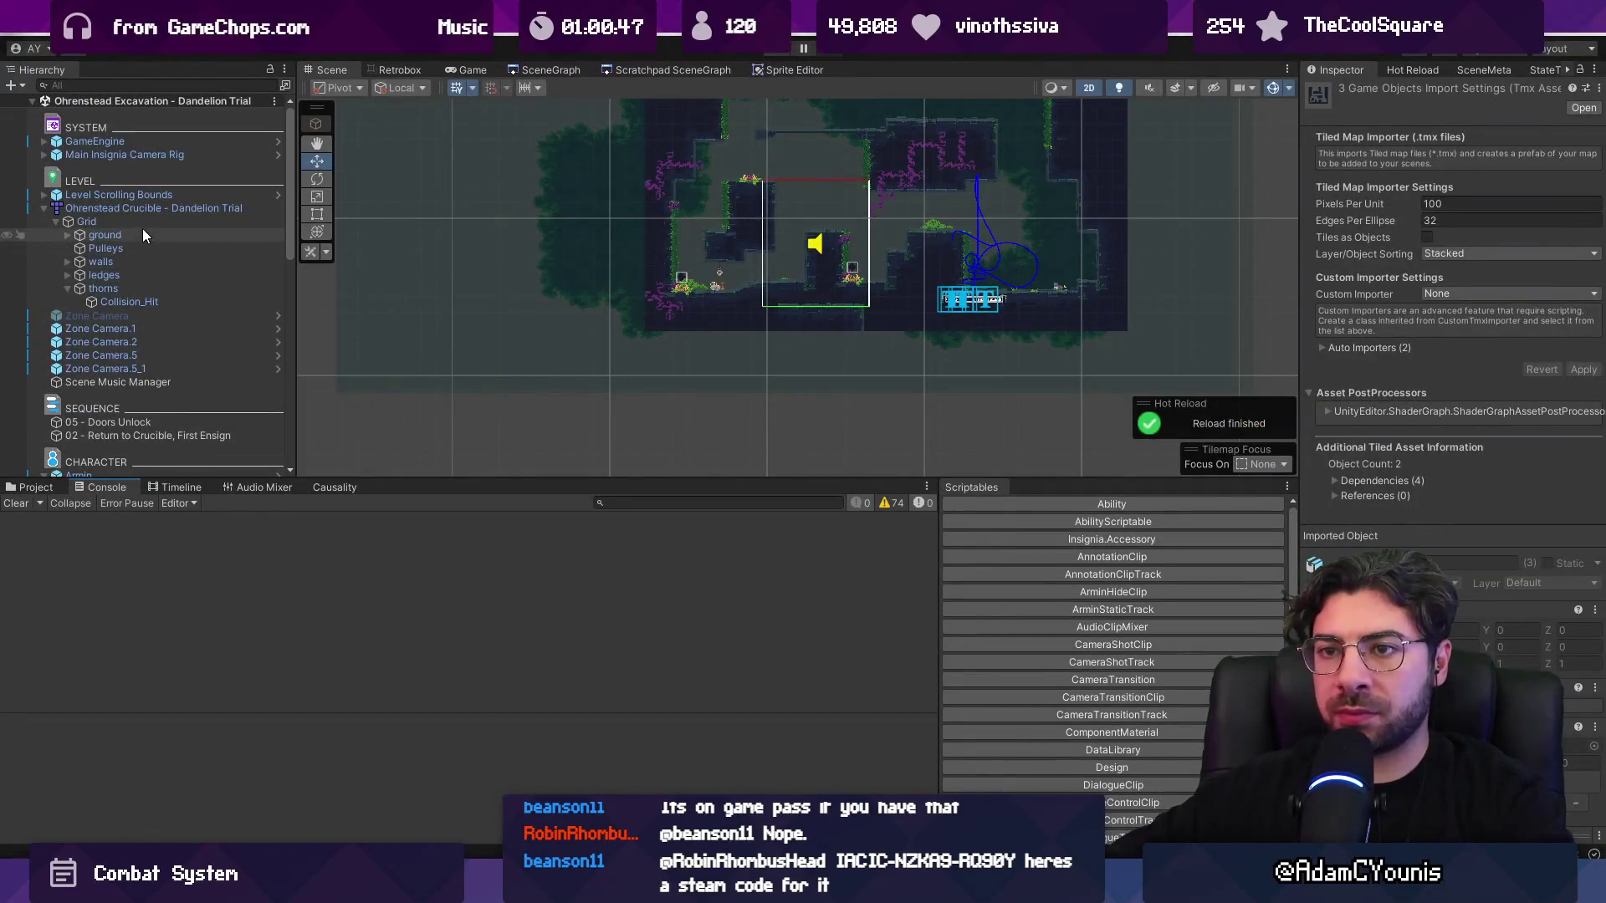
- Select the Dandelion Trial level and play-test it
left_click(147, 208)
scroll(610, 303, "up", 5)
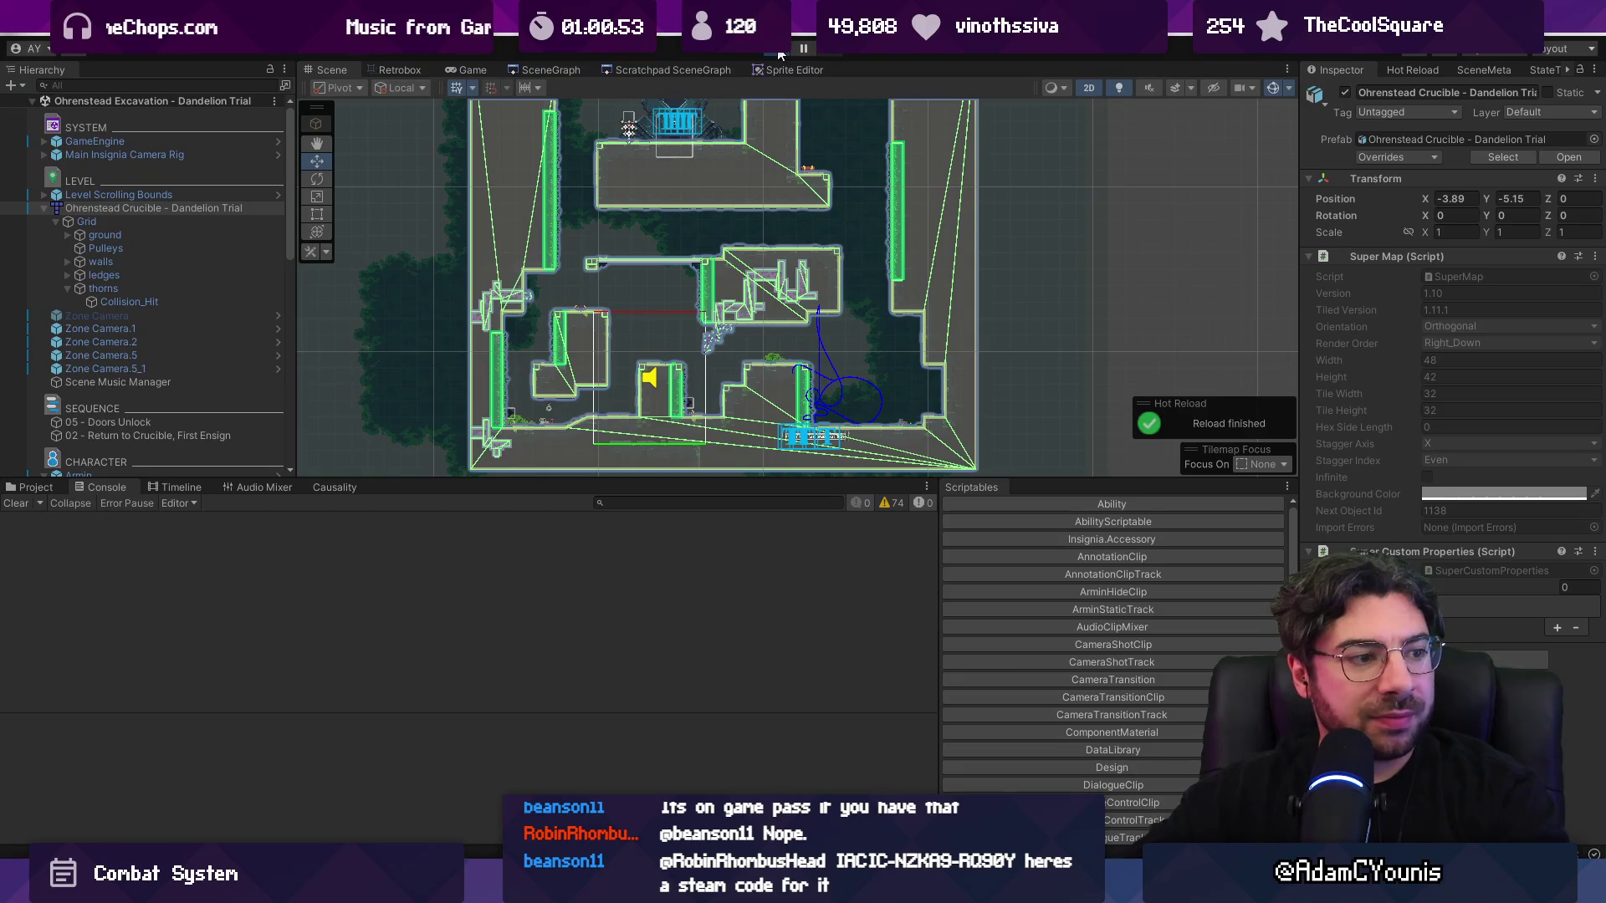
left_click(778, 50)
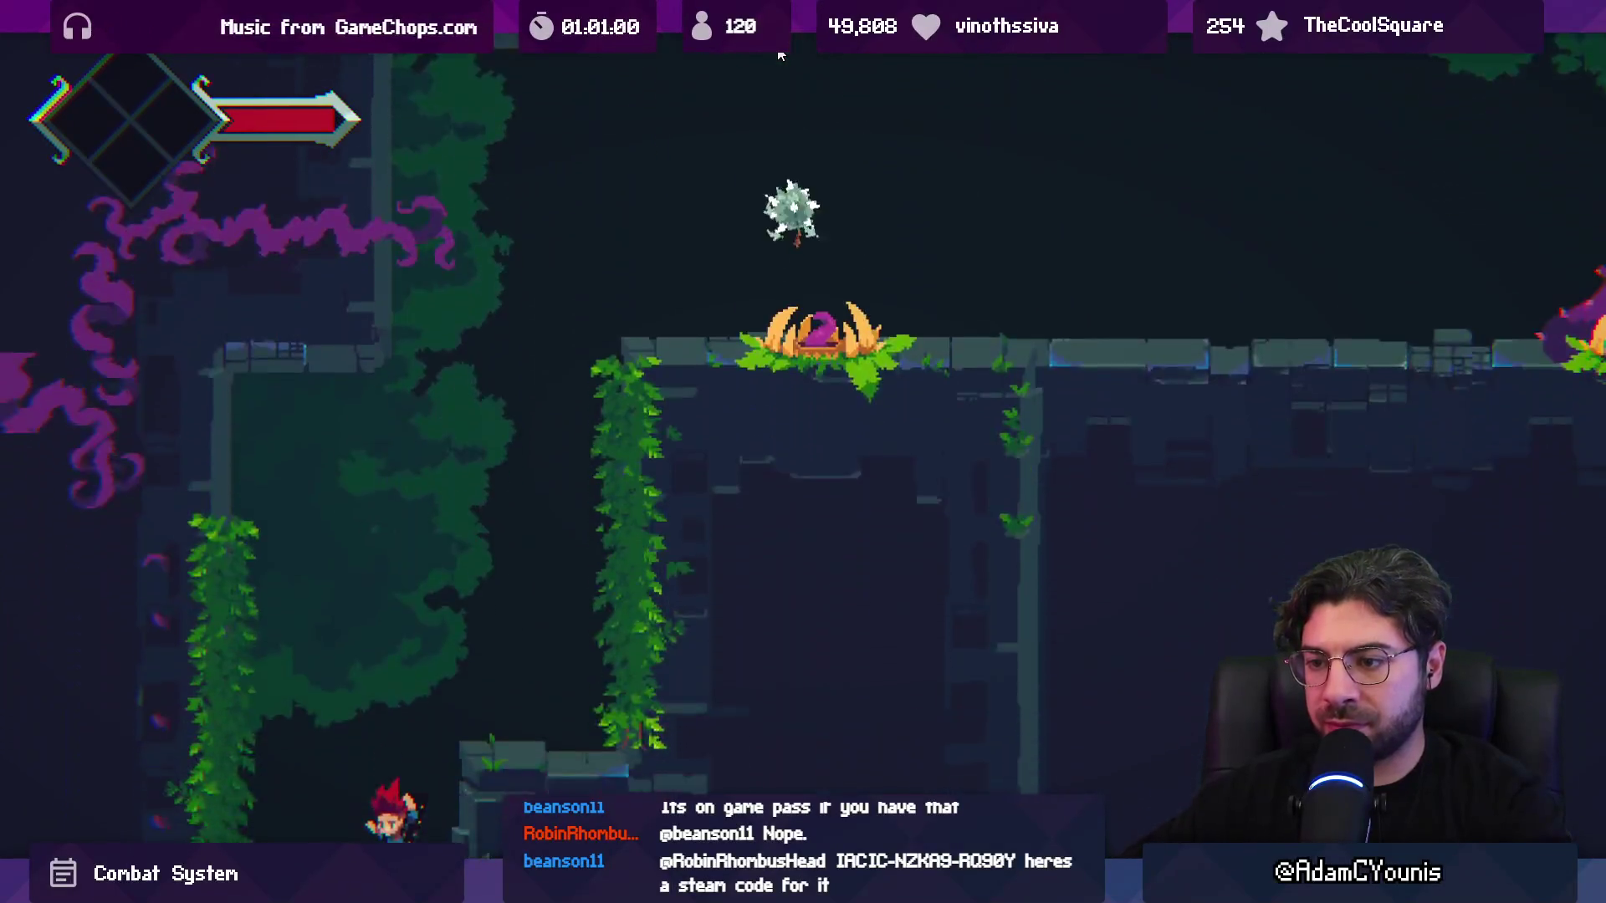
left_click(778, 51)
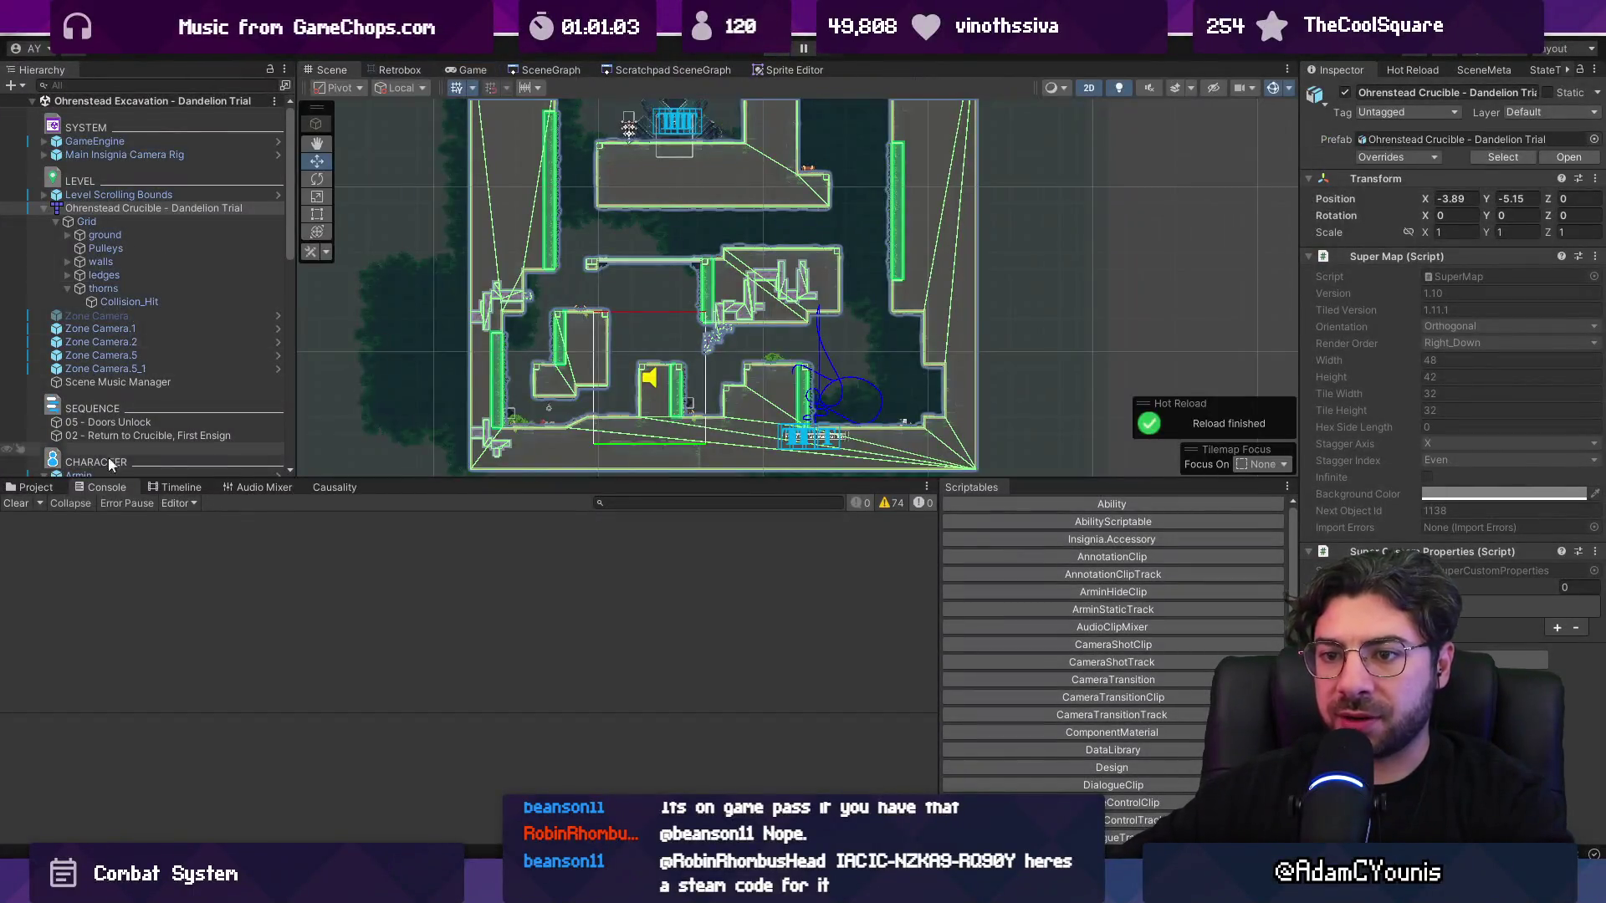
- Reimport the three Crucible trial maps and narrow the selection to Hedgehog Trial
left_click(38, 490)
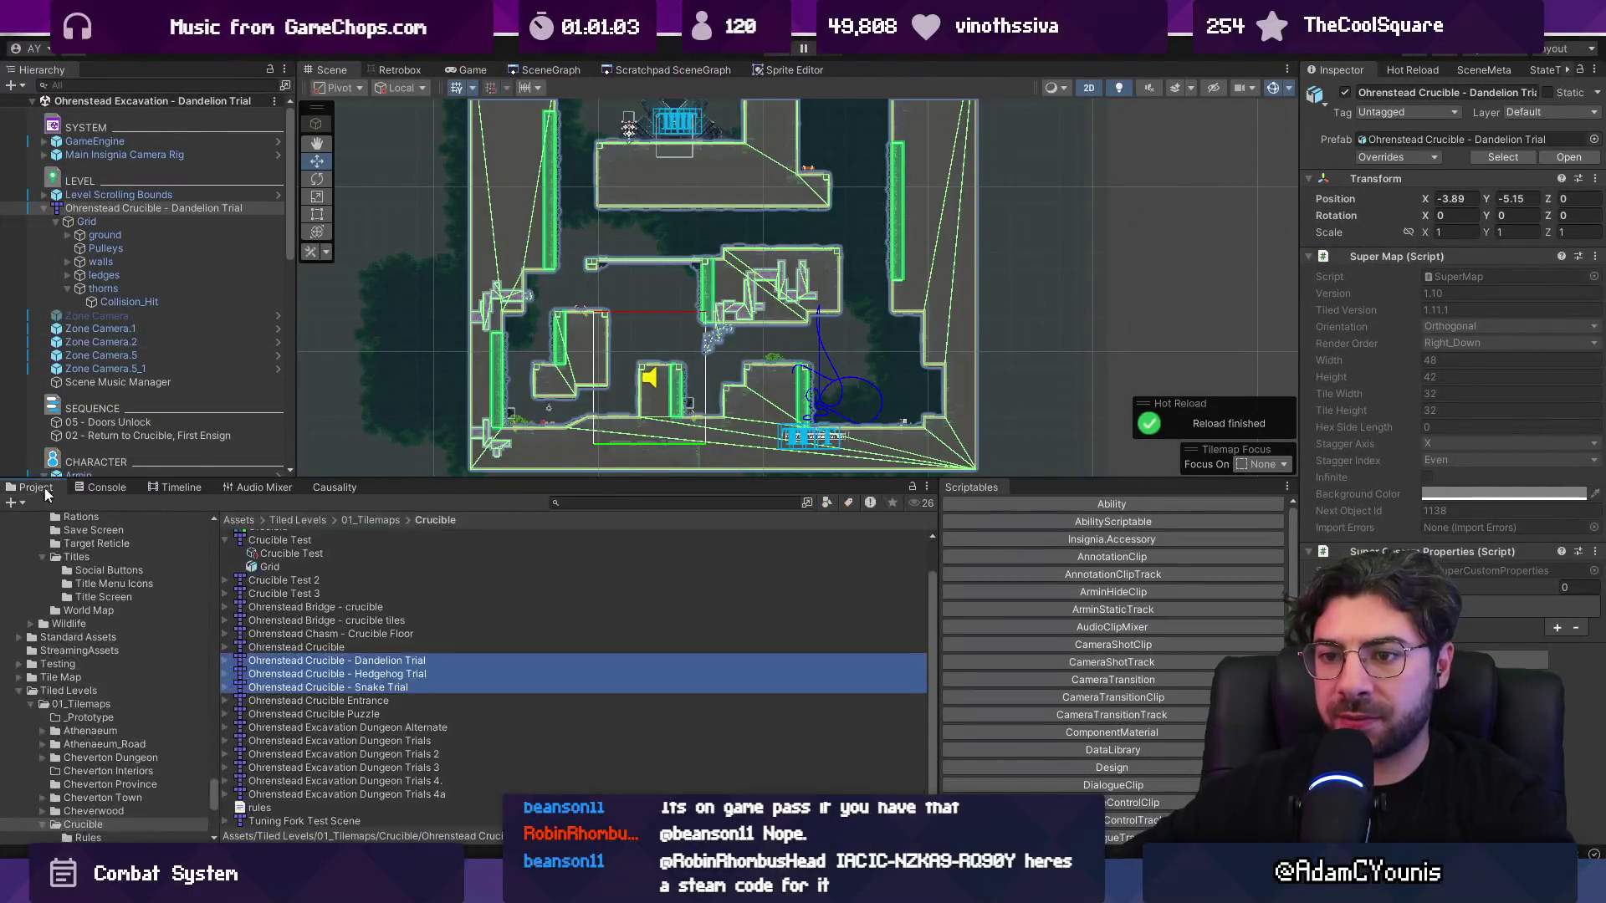
right_click(353, 671)
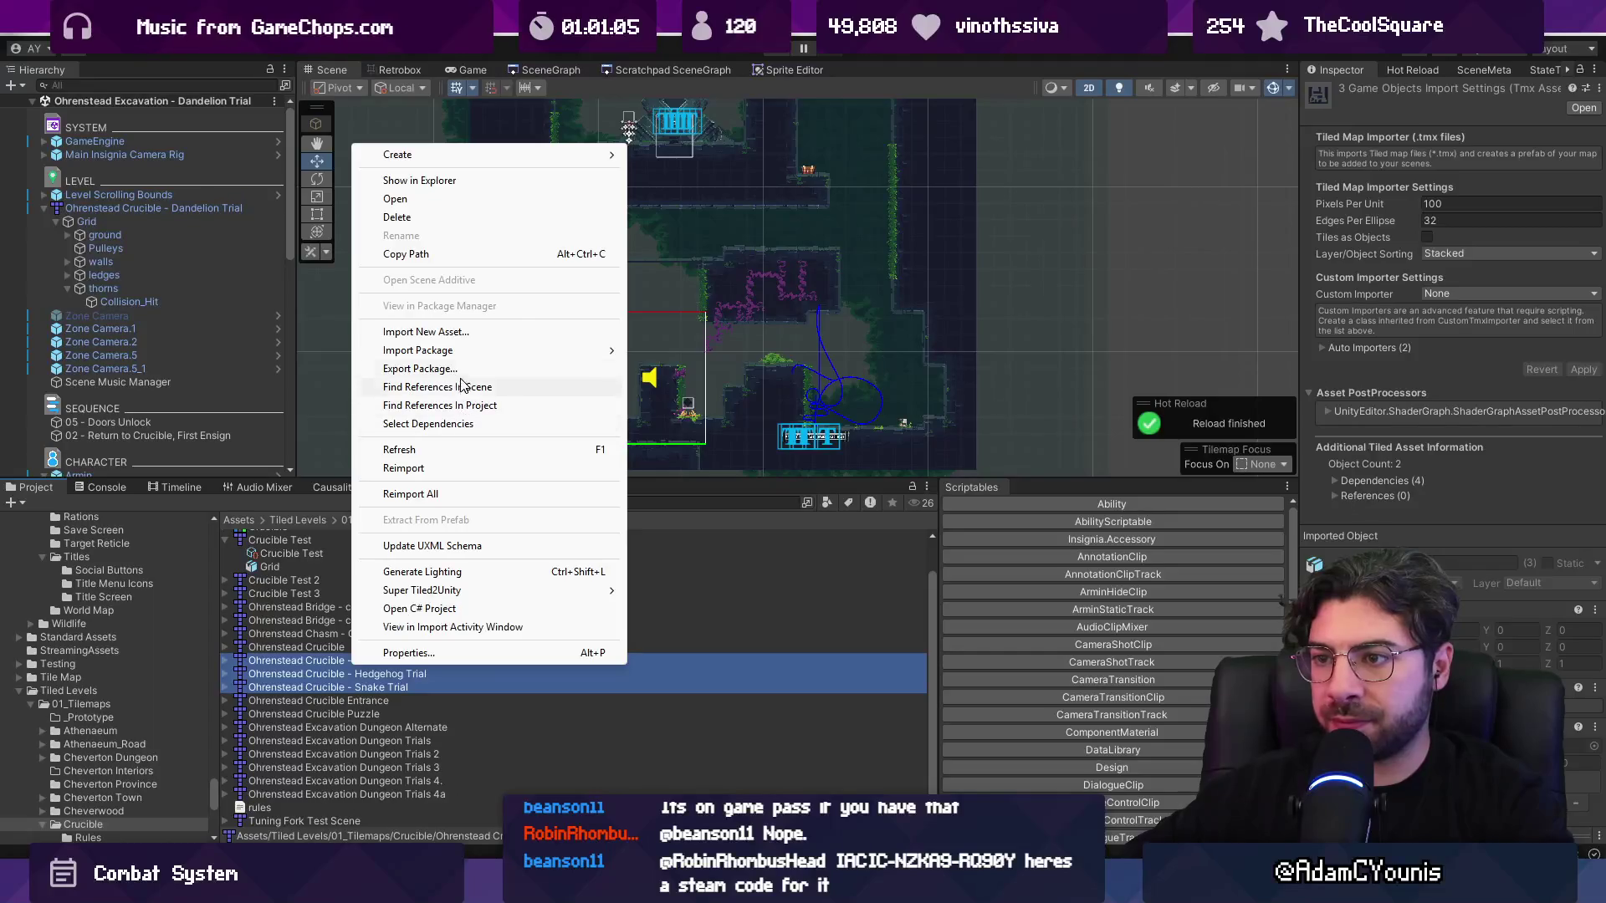
mouse_move(467, 352)
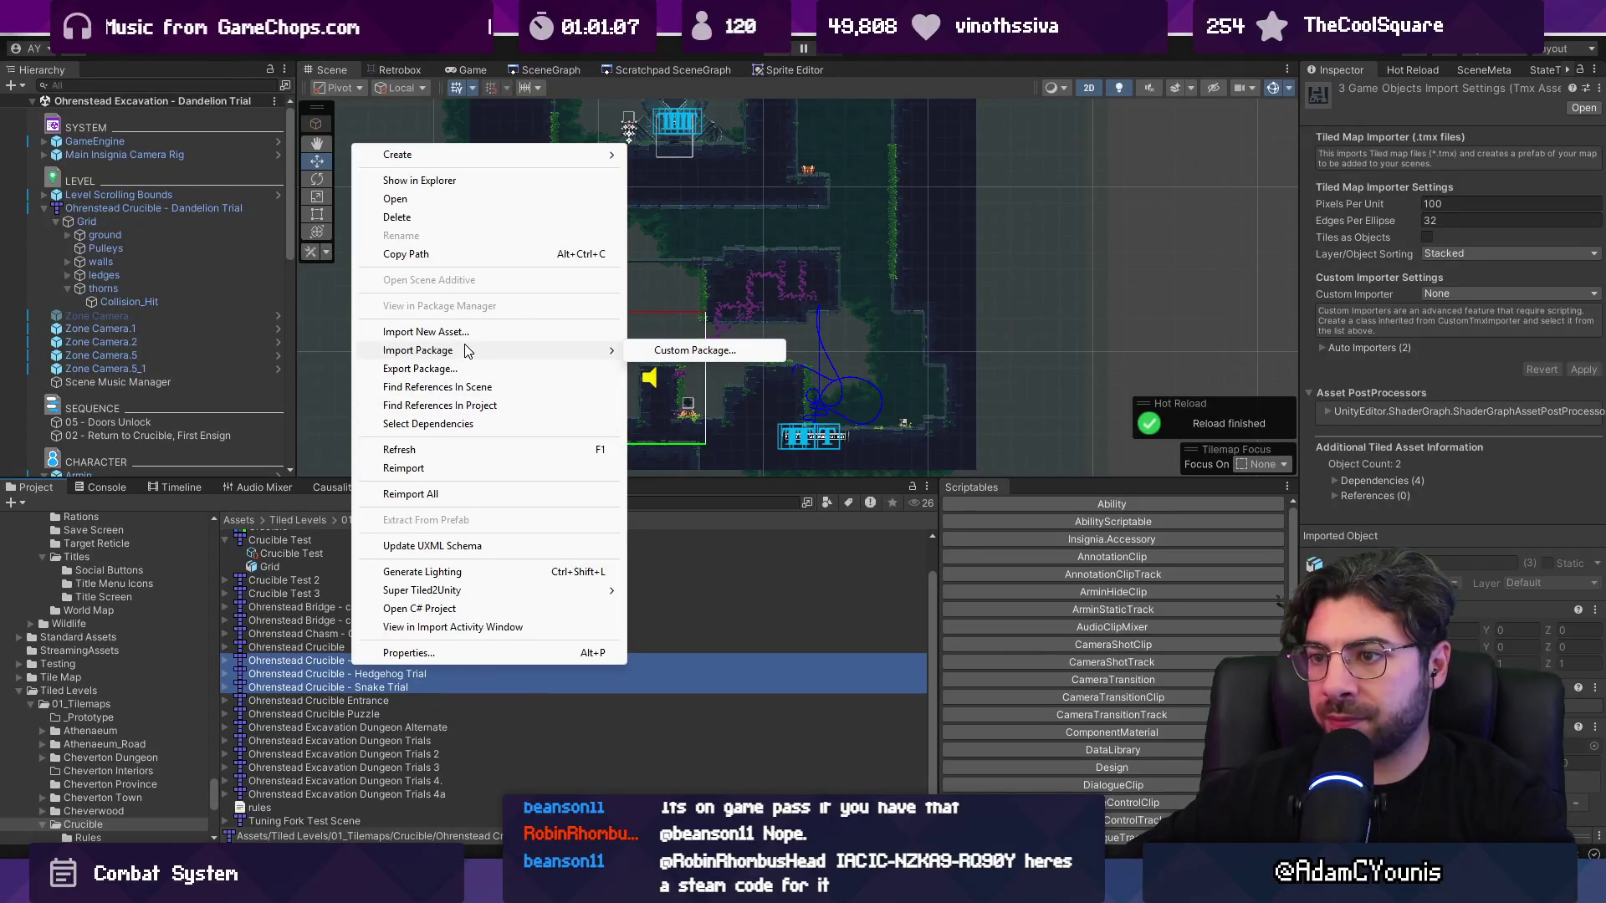
left_click(459, 471)
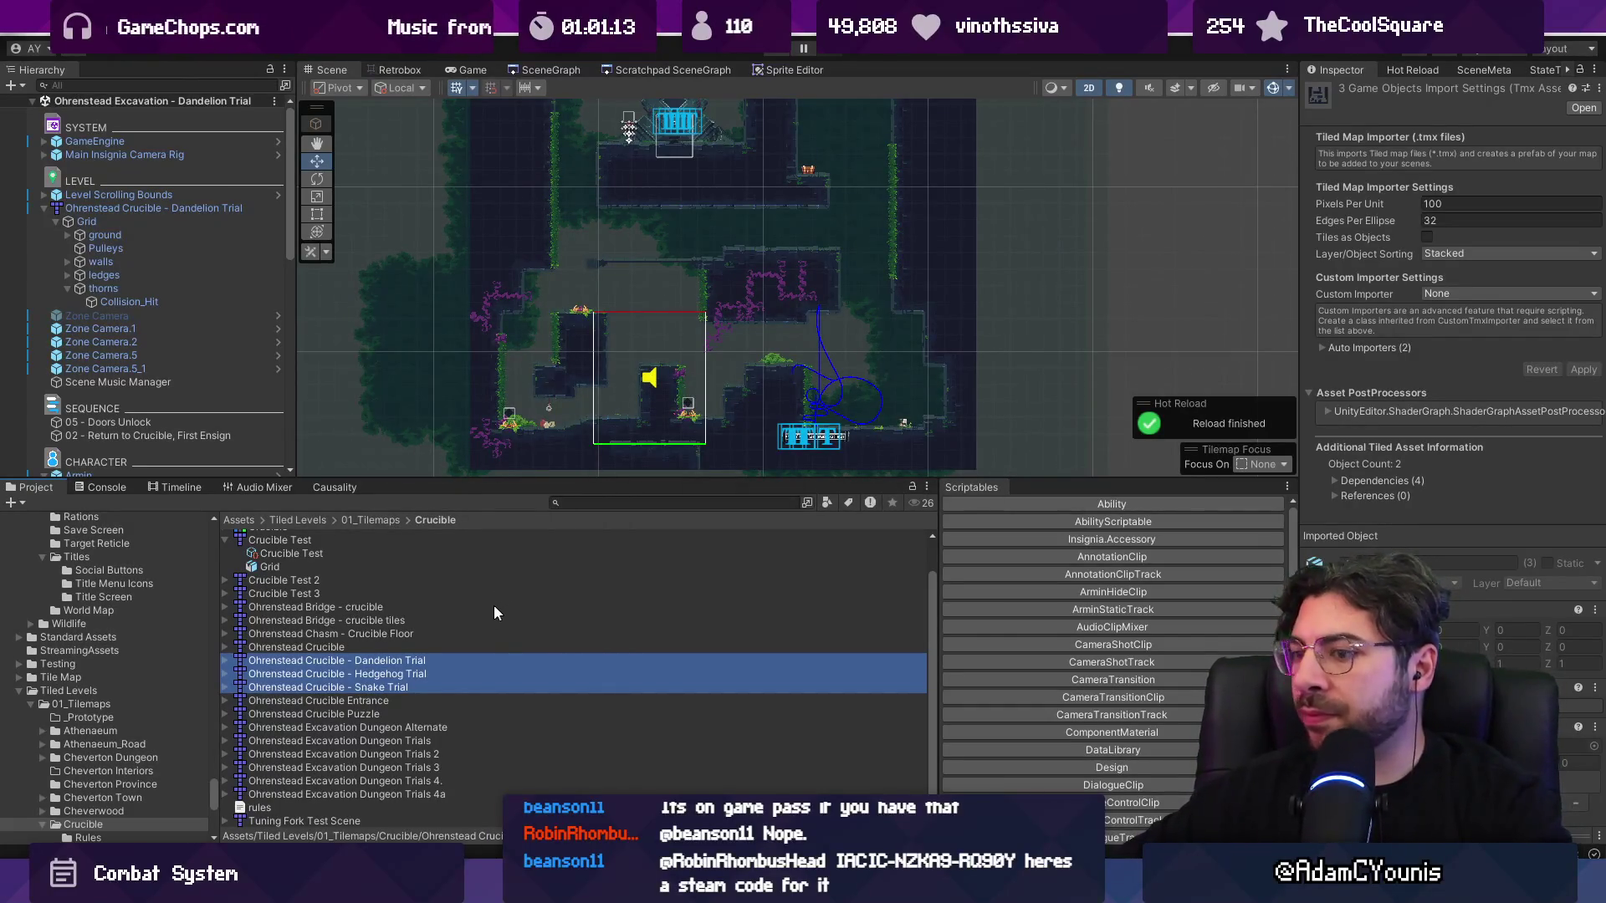
left_click(446, 675)
key("alt+Tab")
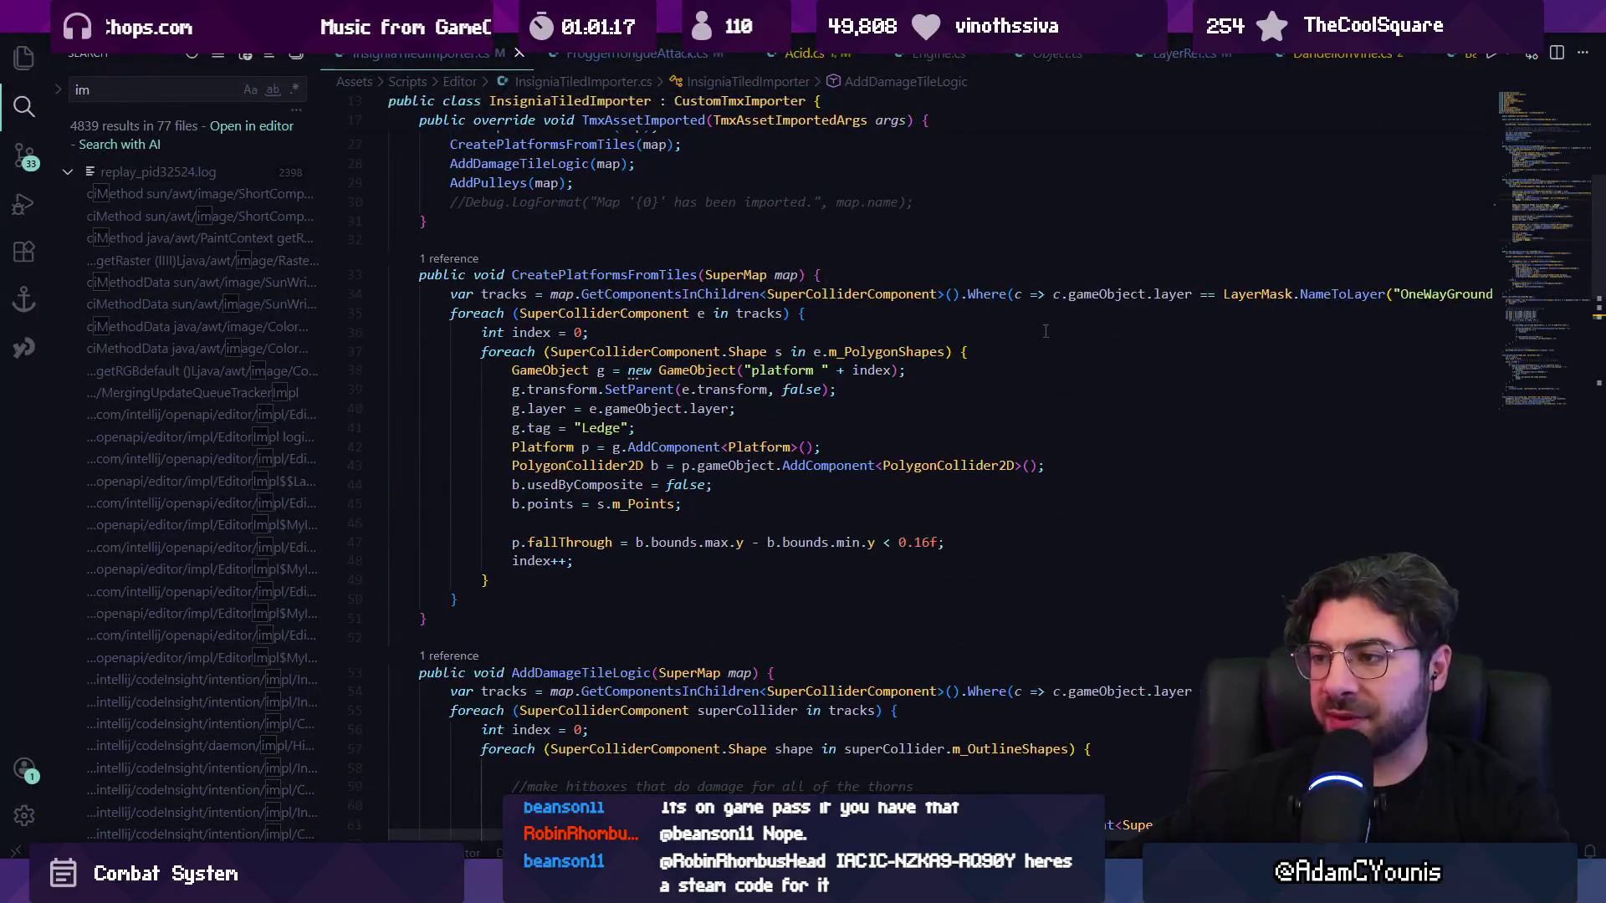
- Insert a Debug.Log call on empty line 18 at the start of TmxAssetImported and save
key("shift+F12")
double_click(647, 548)
left_click(641, 320)
type("Debug")
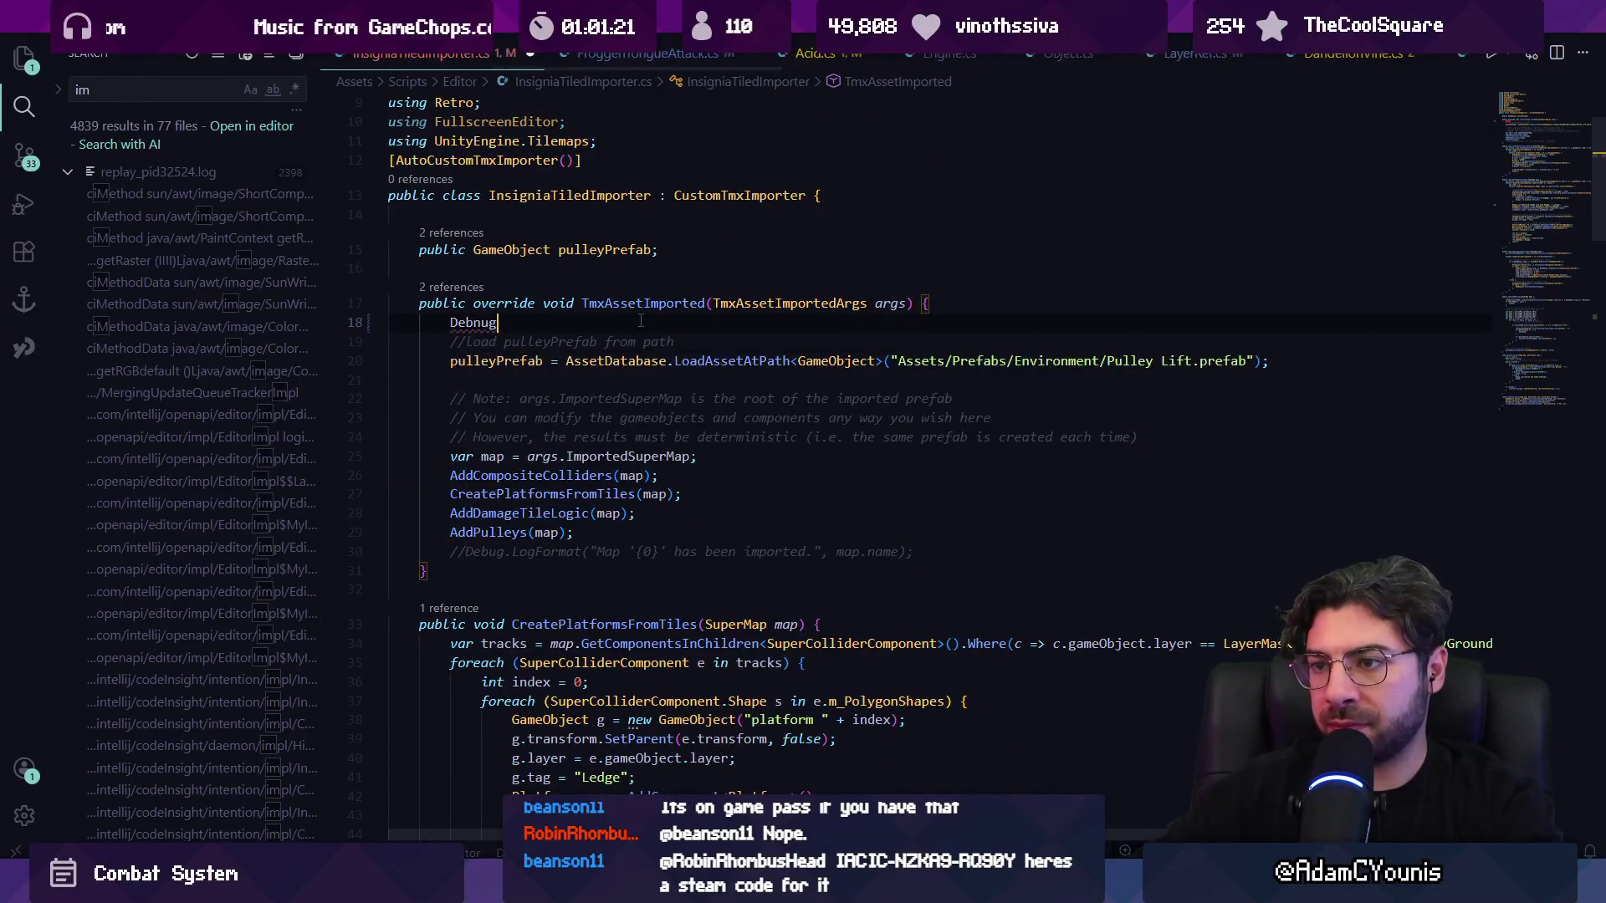
type("bug.Log")
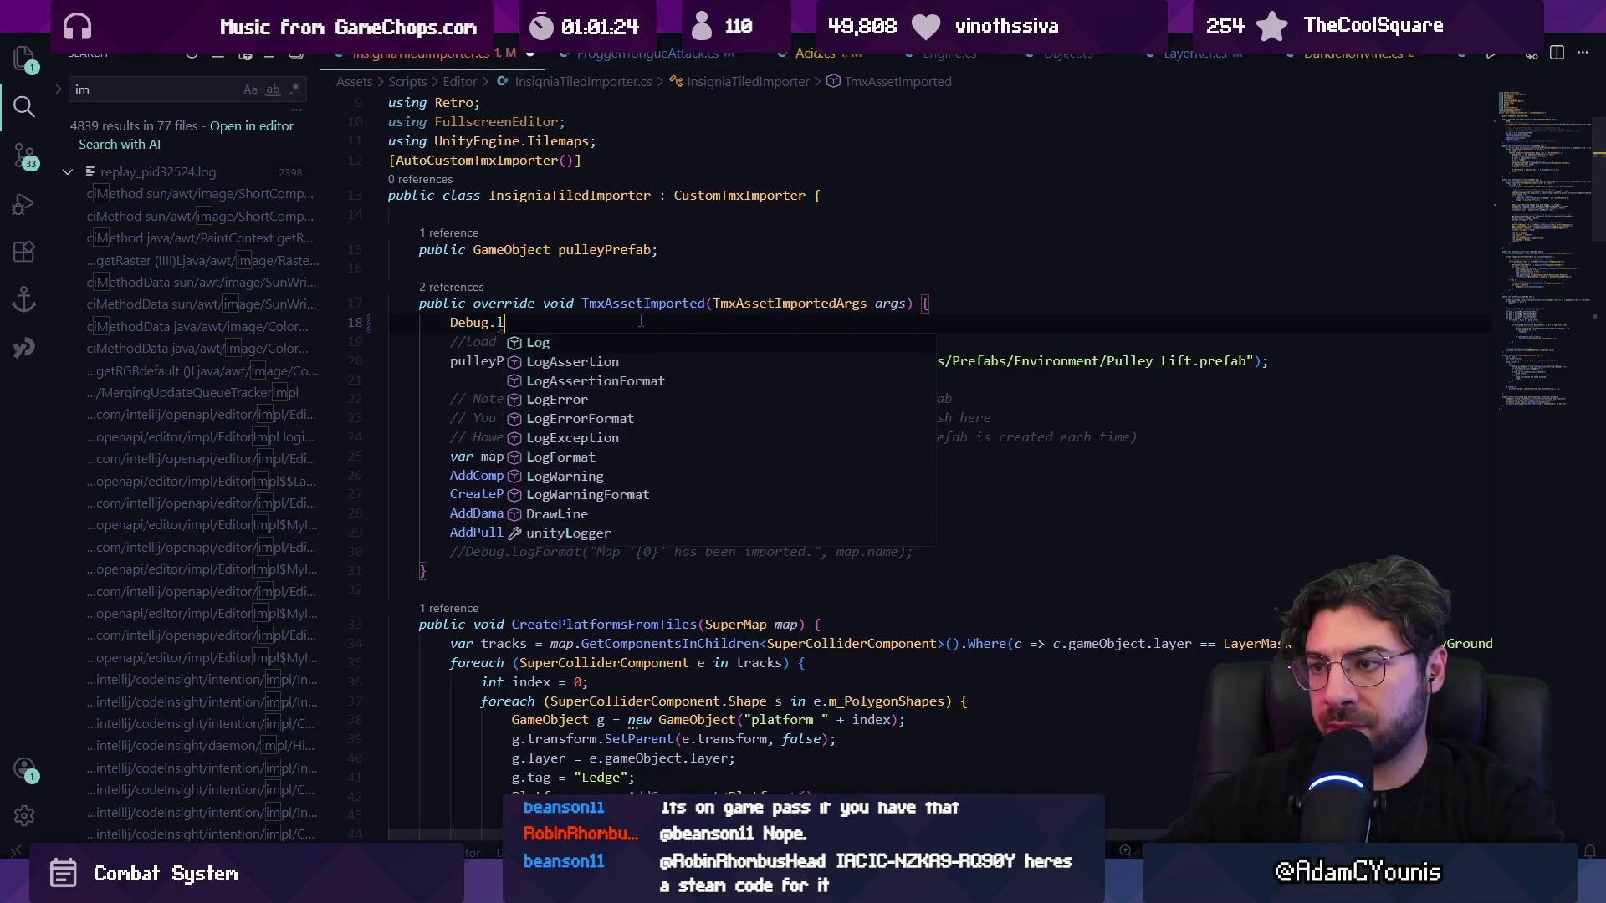
key("Tab")
key("ctrl+s")
key("alt+Tab")
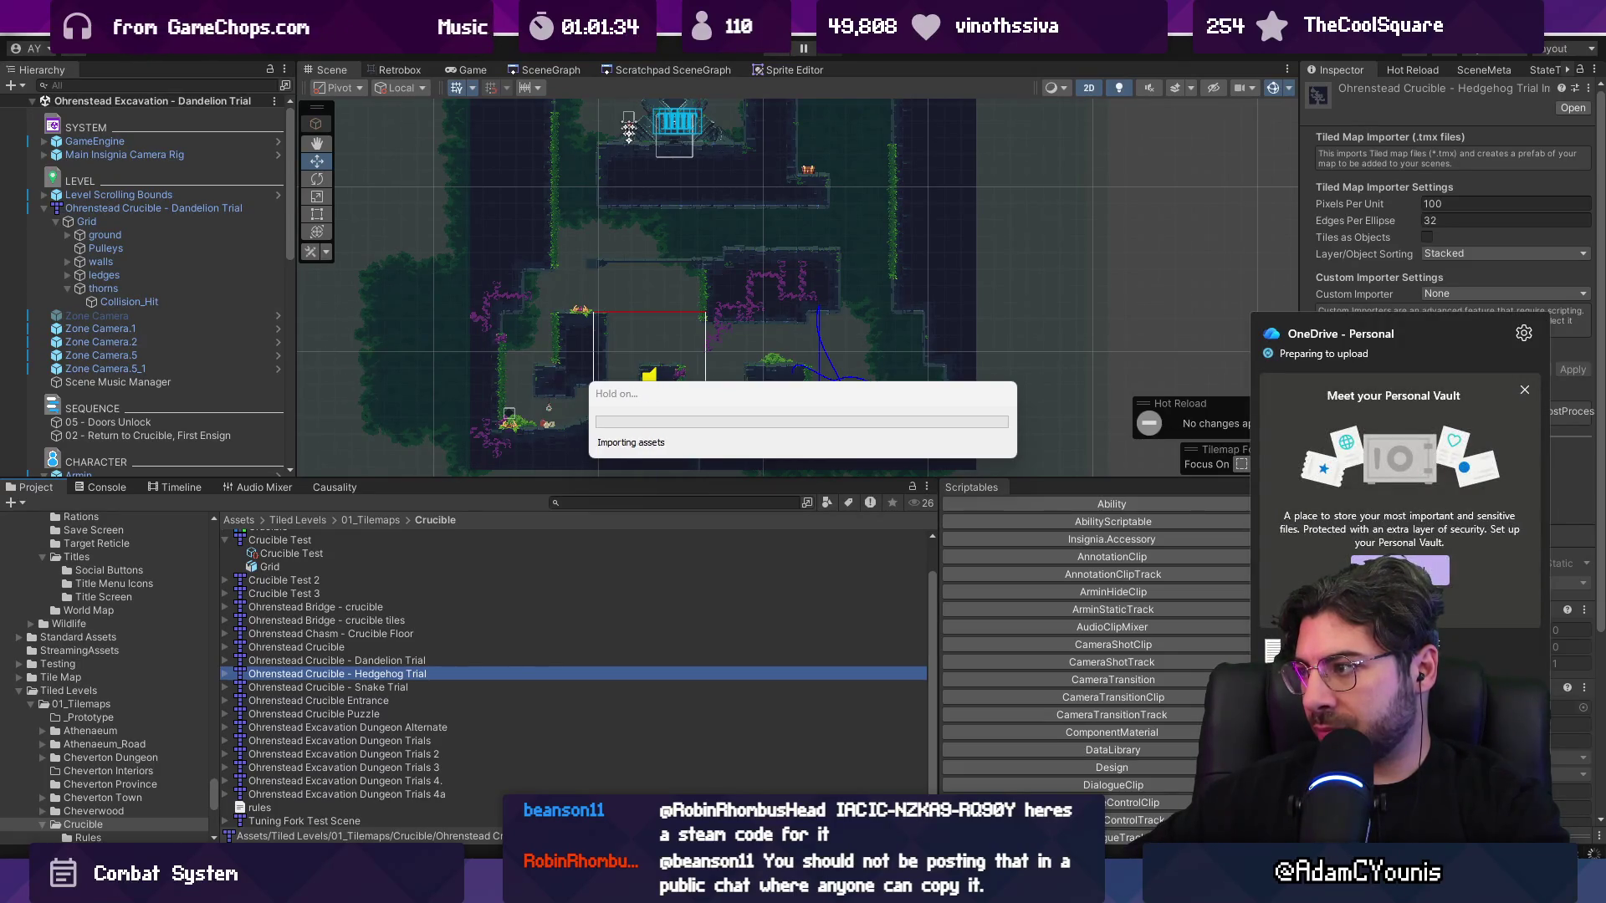
- Quit OneDrive from its tray settings menu
left_click(1524, 333)
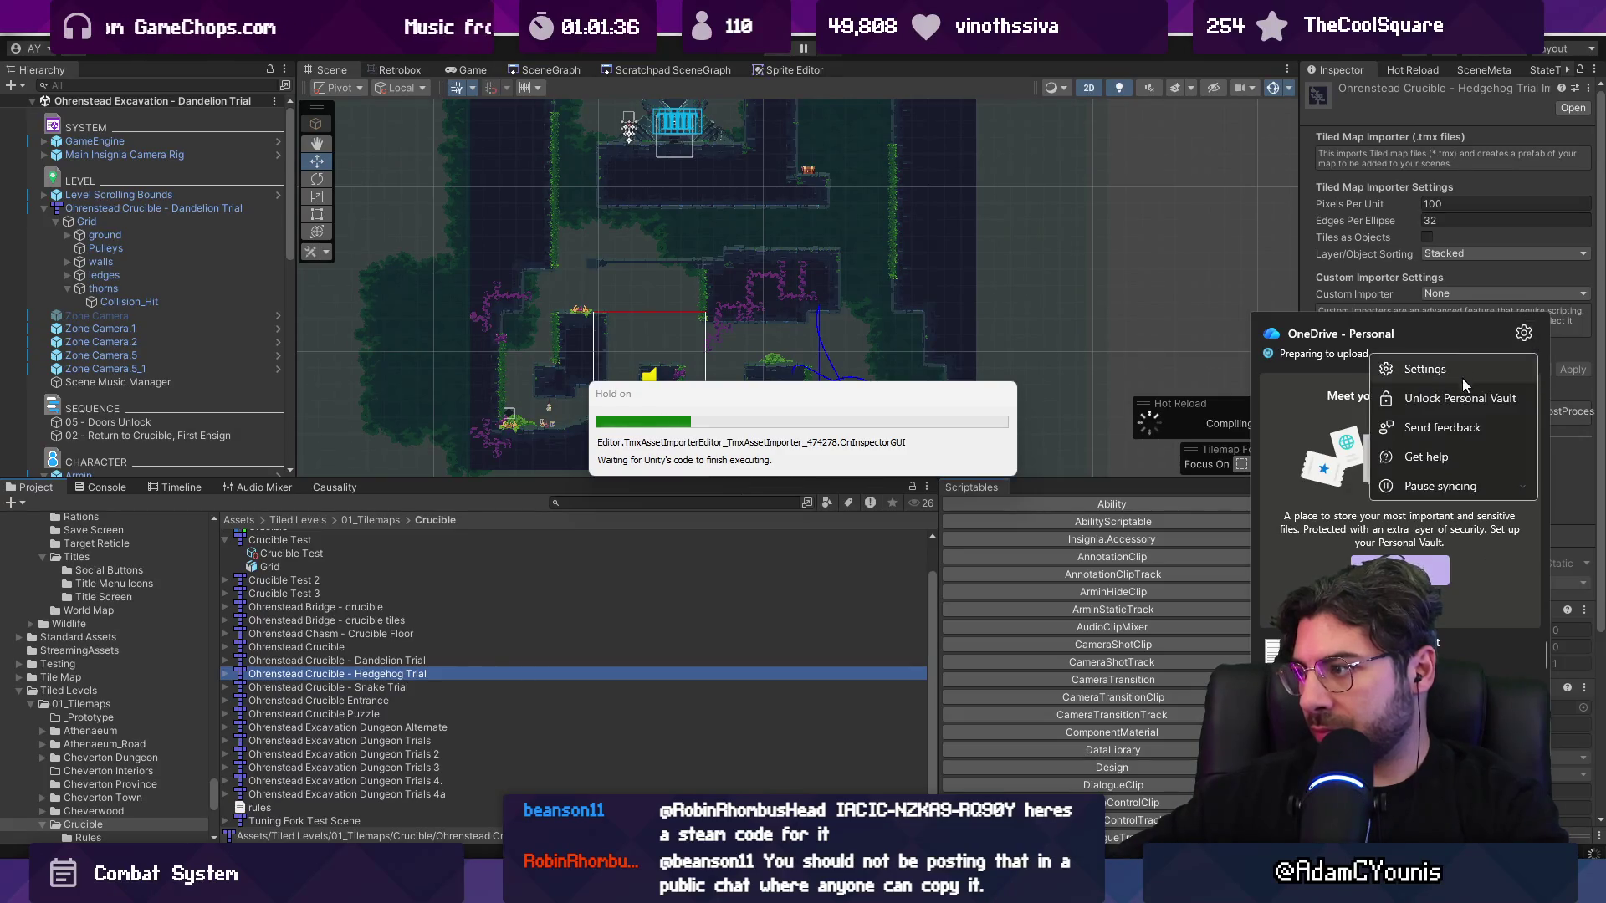
left_click(1450, 487)
left_click(1459, 603)
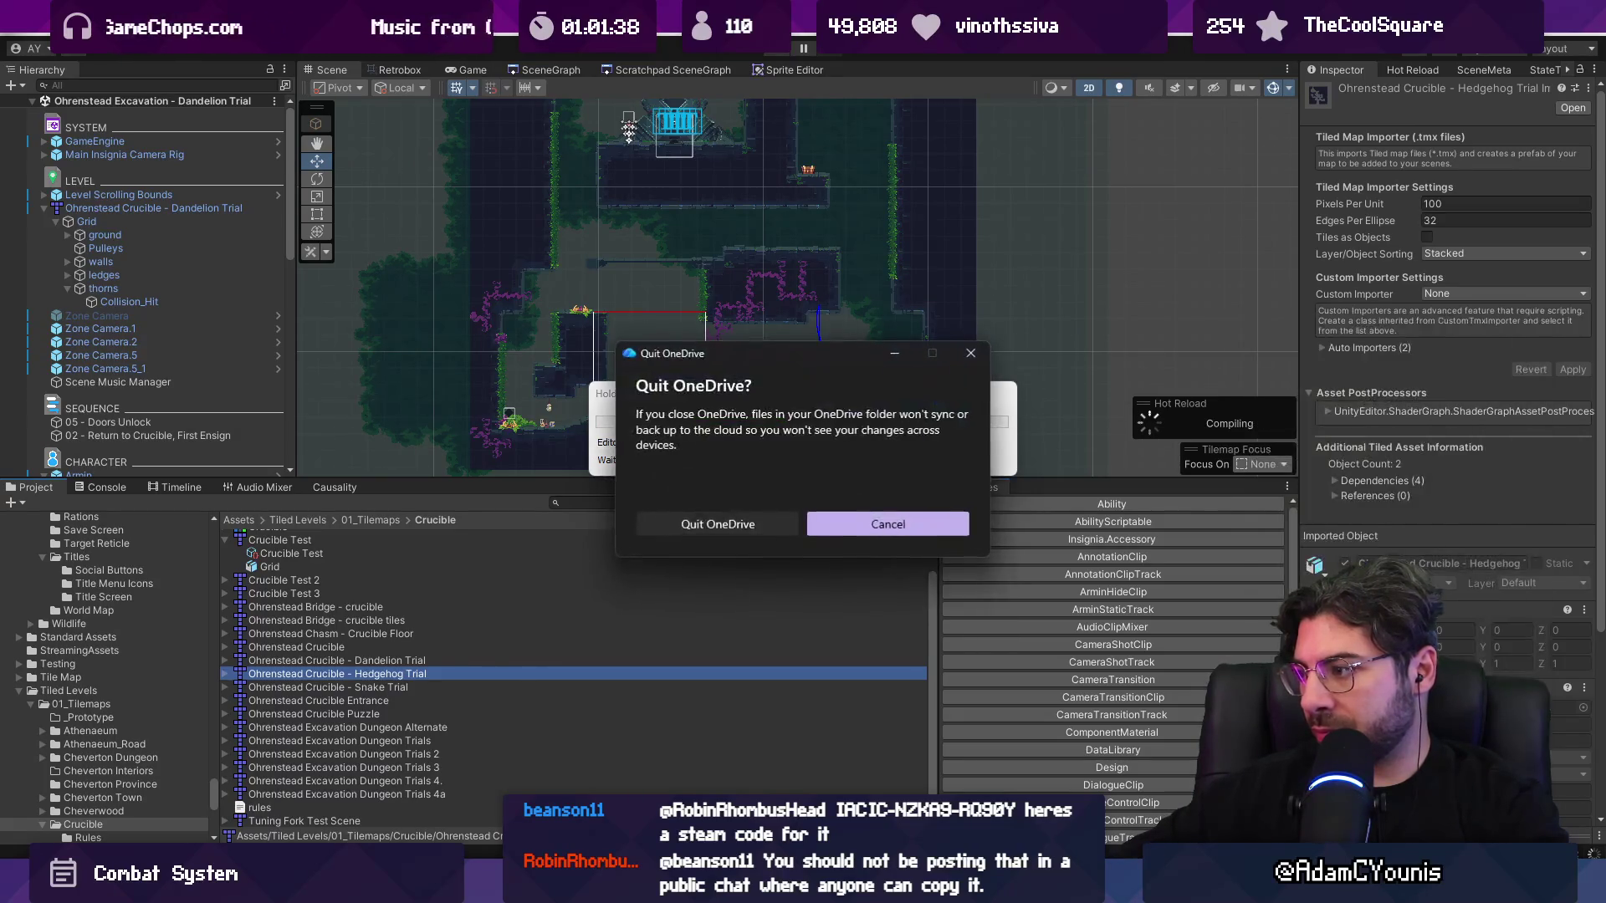
left_click(740, 539)
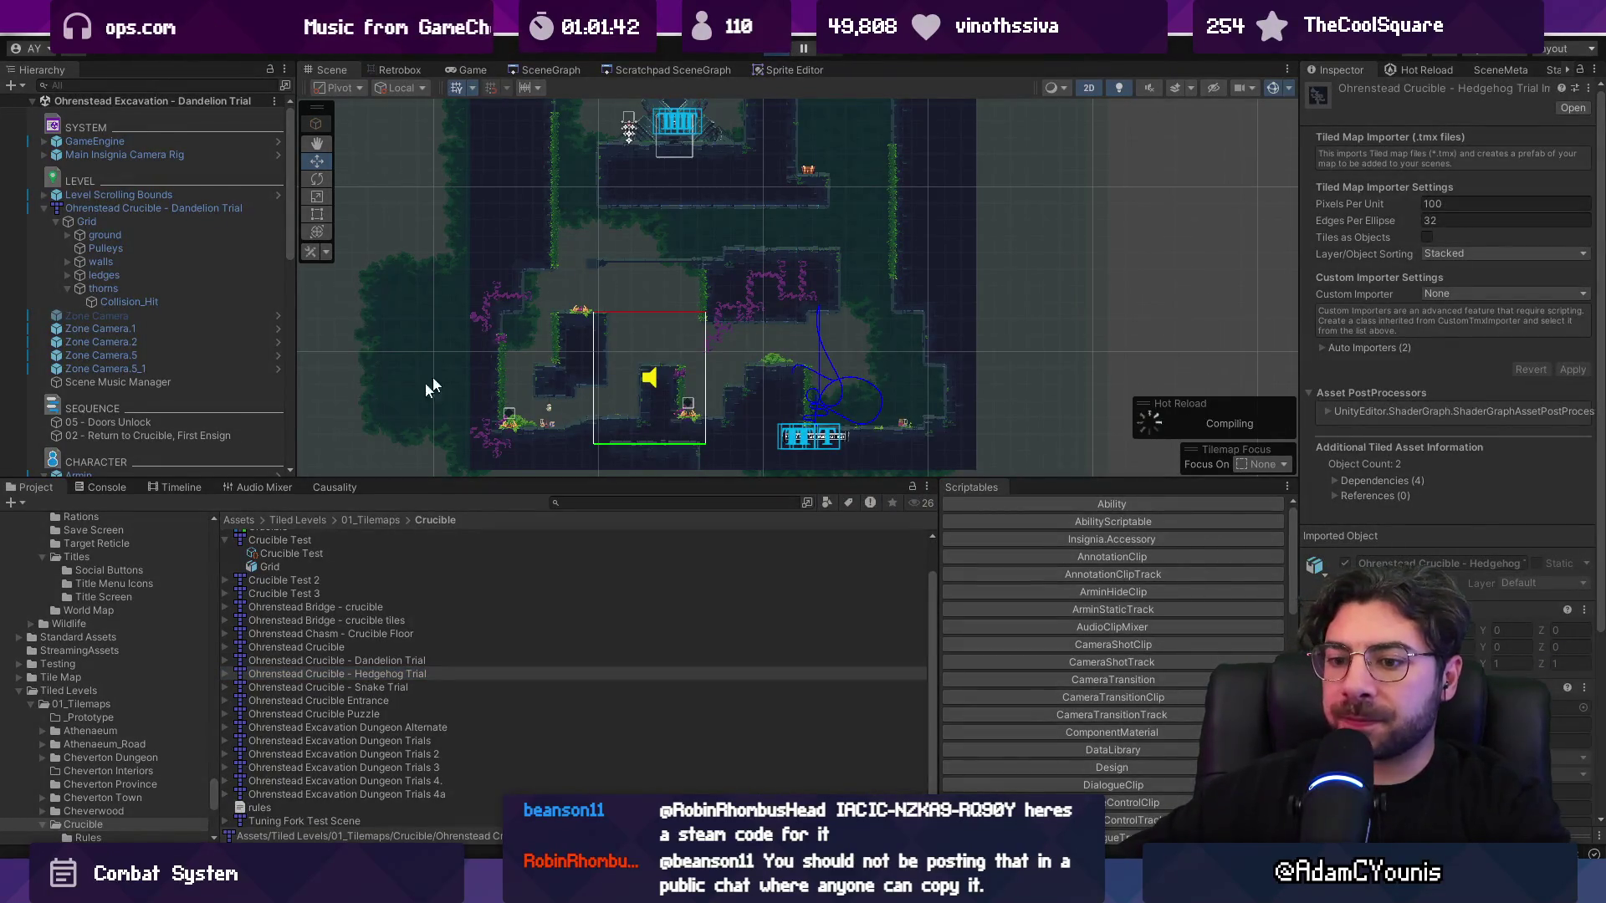
- Run a quick play test, locate the Dandelion Trial level's source map, and reimport the three trial maps
left_click(102, 487)
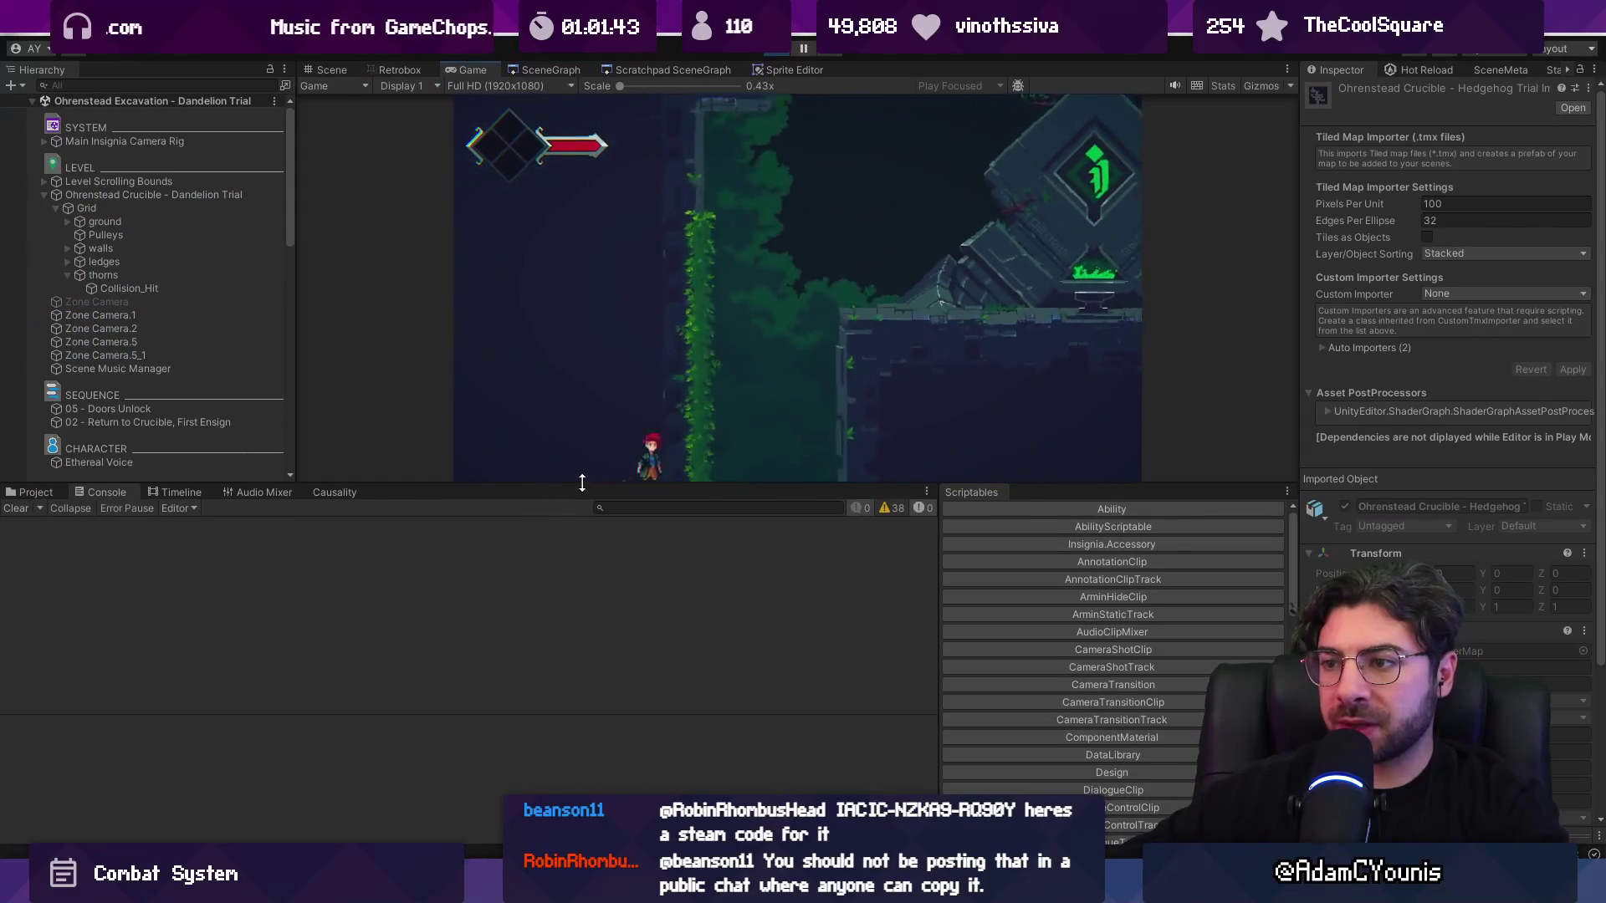
left_click(784, 50)
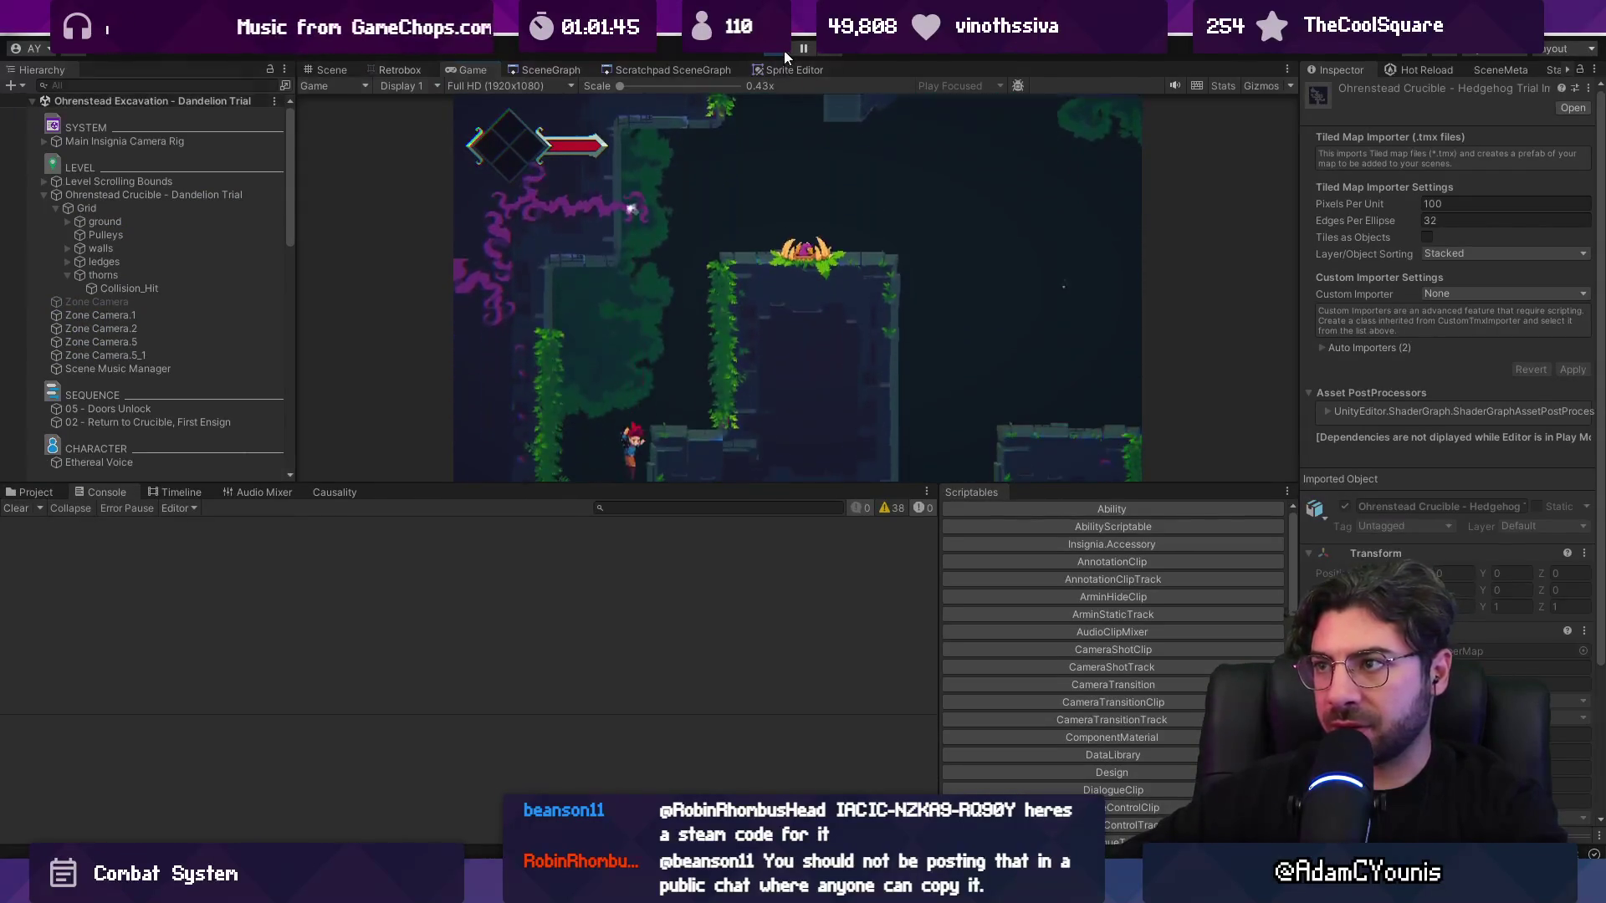
left_click(93, 208)
right_click(93, 208)
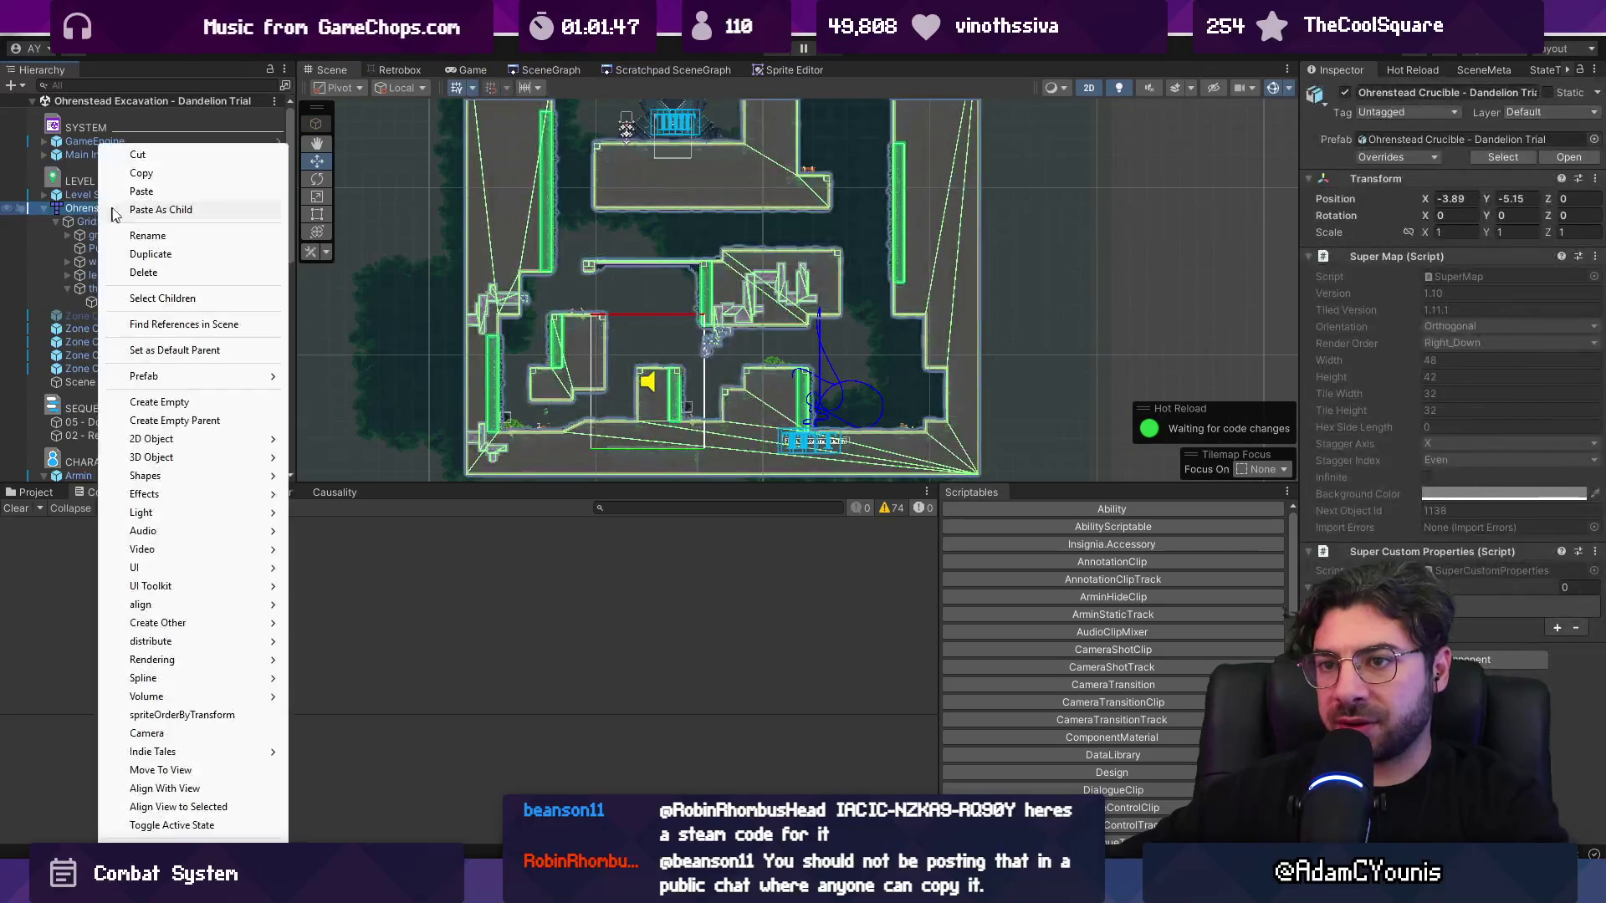
mouse_move(209, 376)
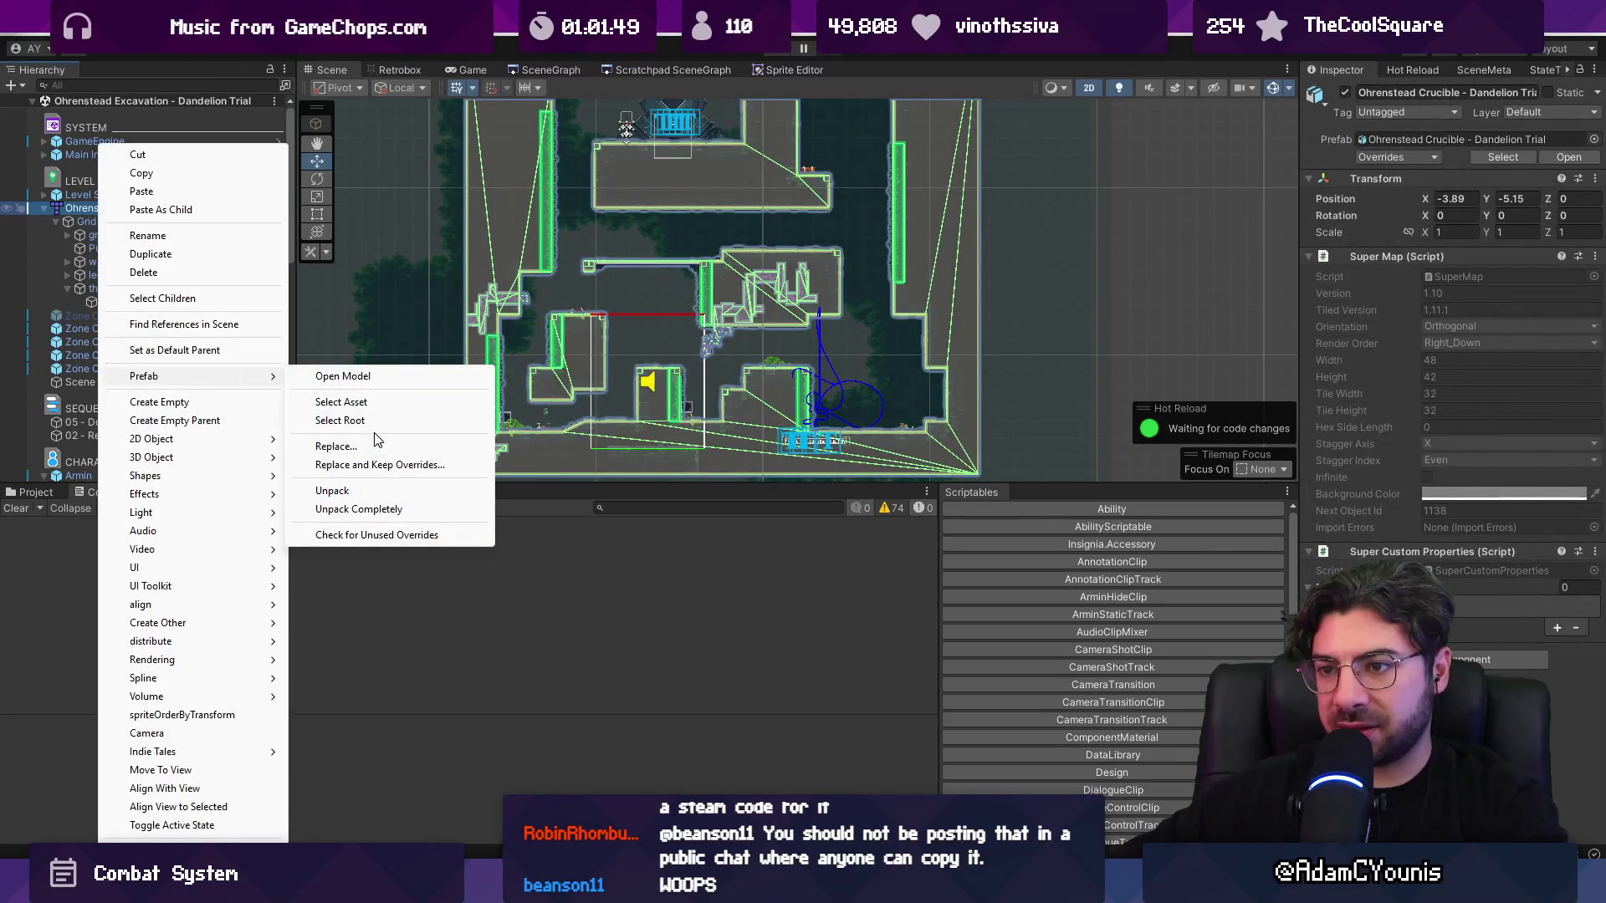
left_click(380, 403)
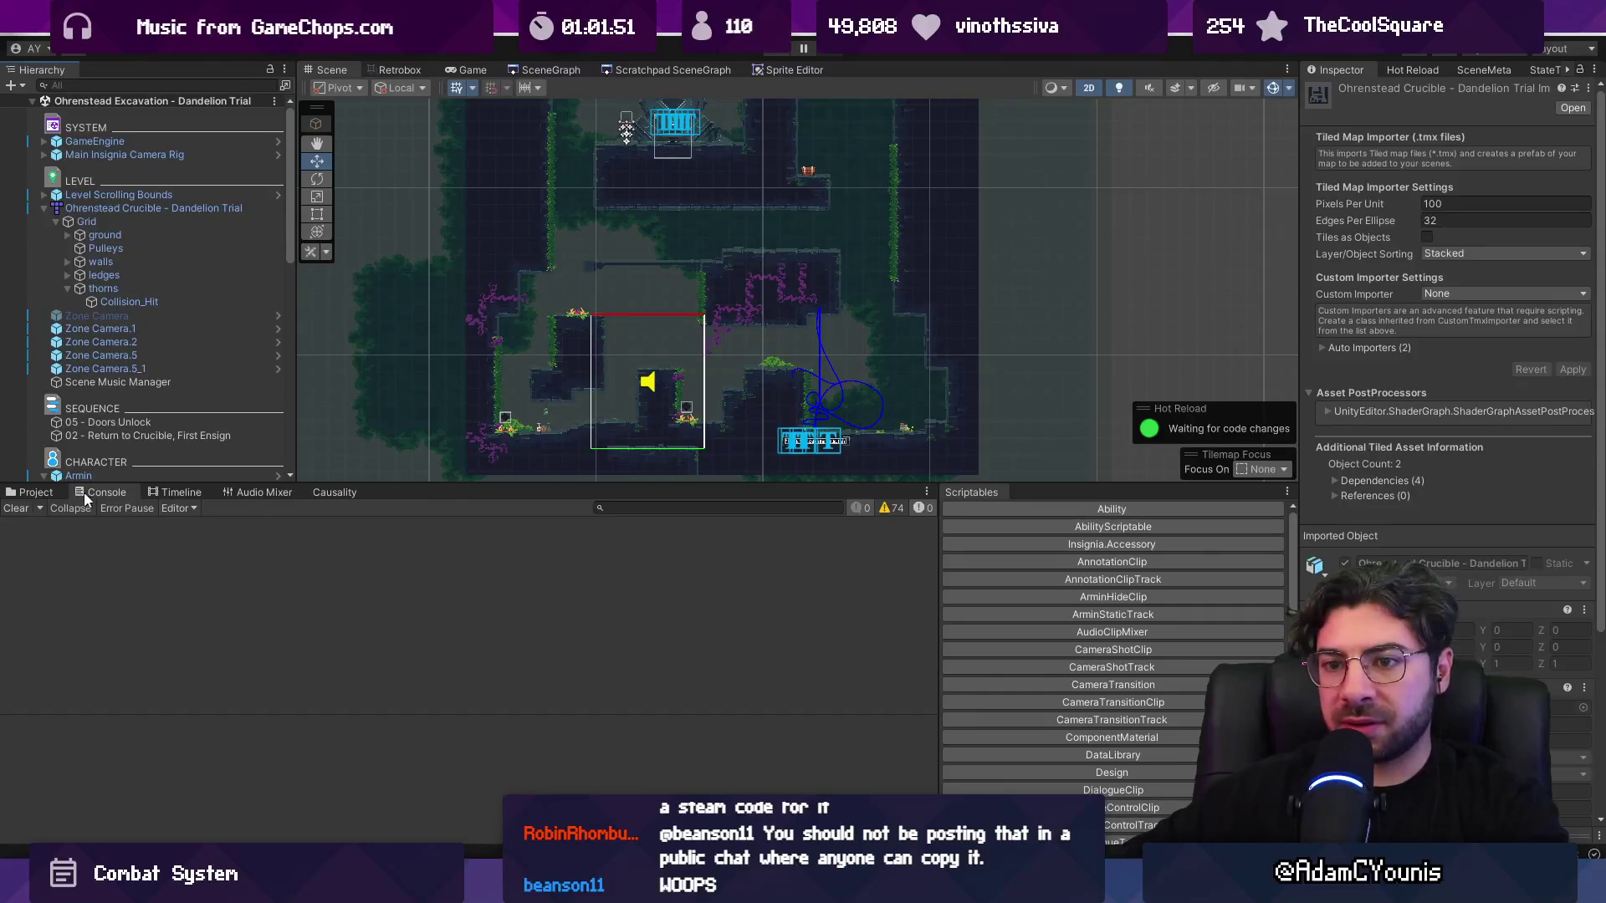
left_click(369, 710, "shift")
right_click(369, 698)
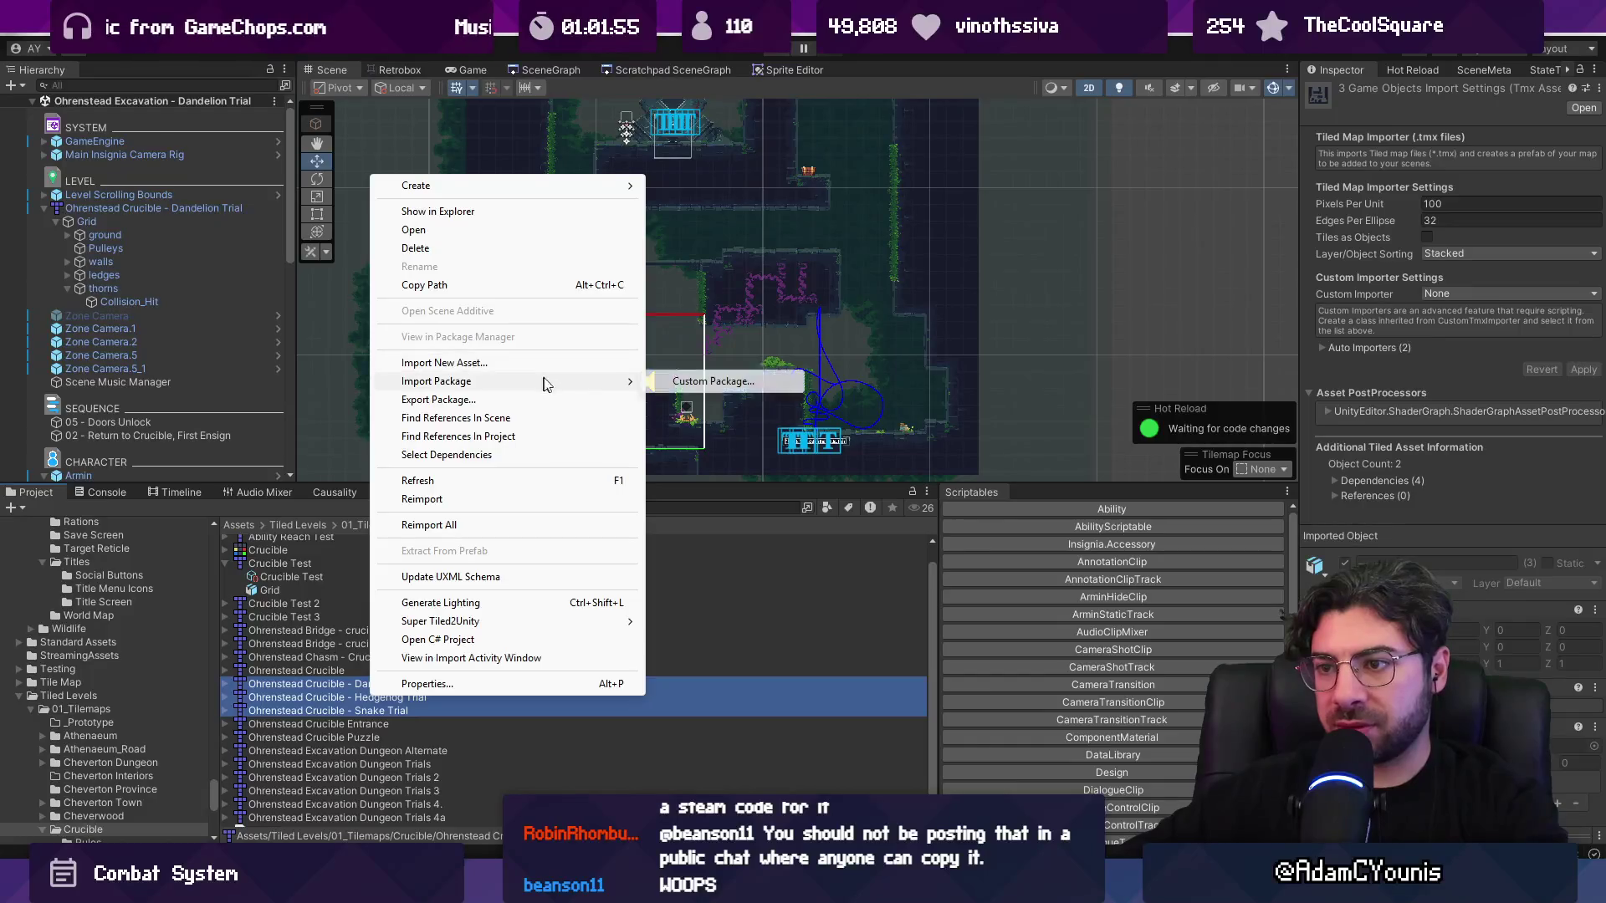
left_click(496, 498)
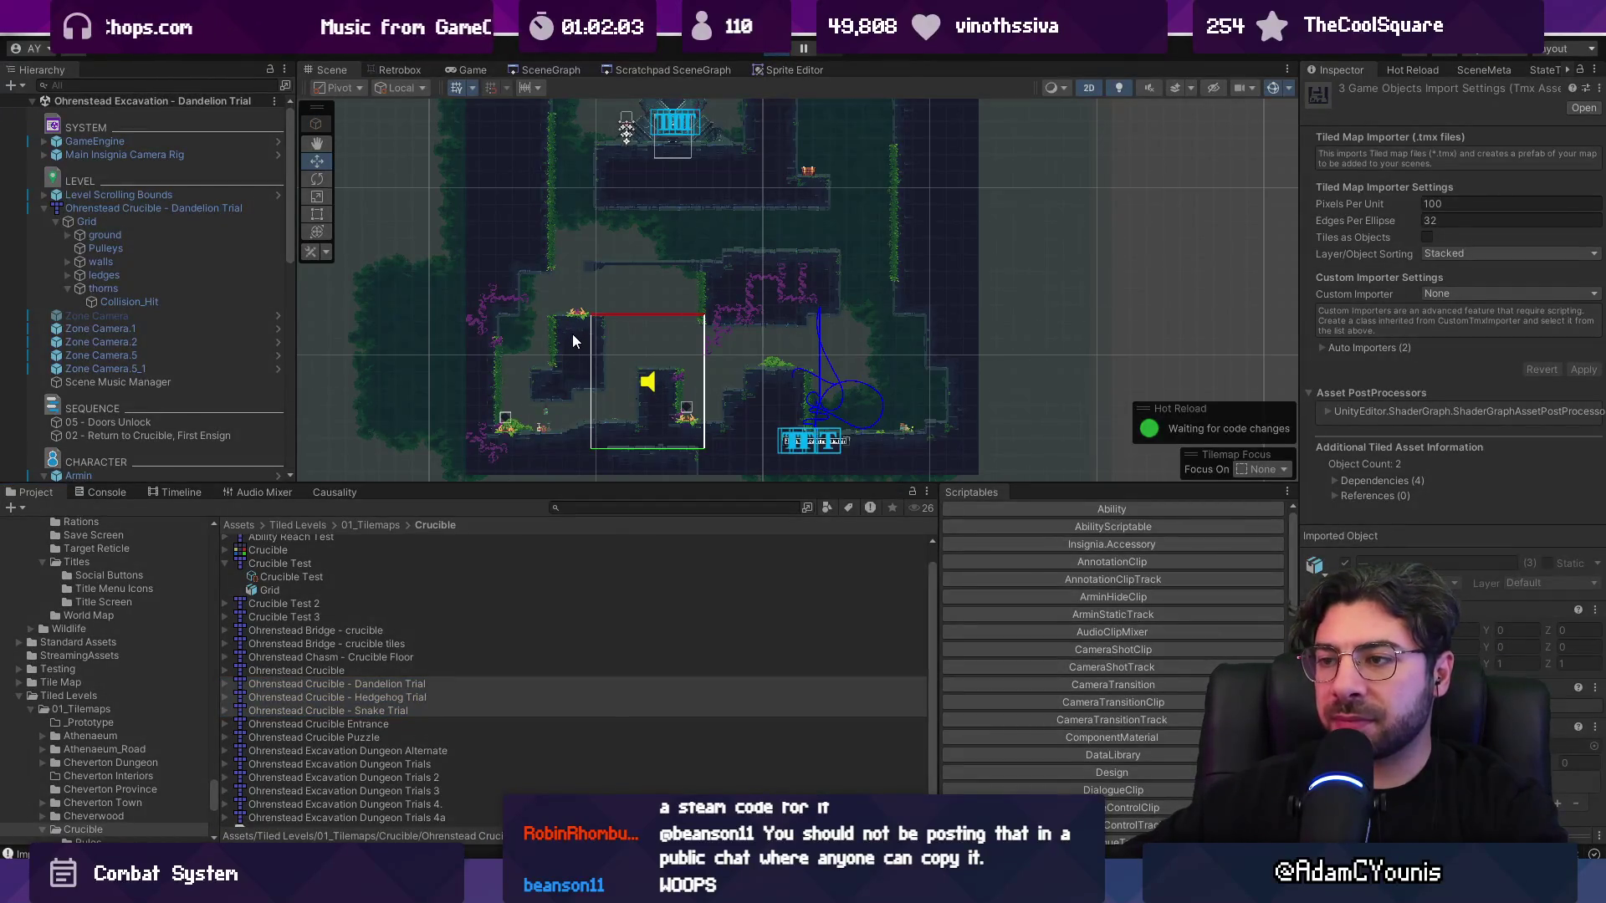
- Play-test again, review the Console warnings, and select the Debug.Log line in TmxAssetImported
key("ctrl+p")
left_click(95, 493)
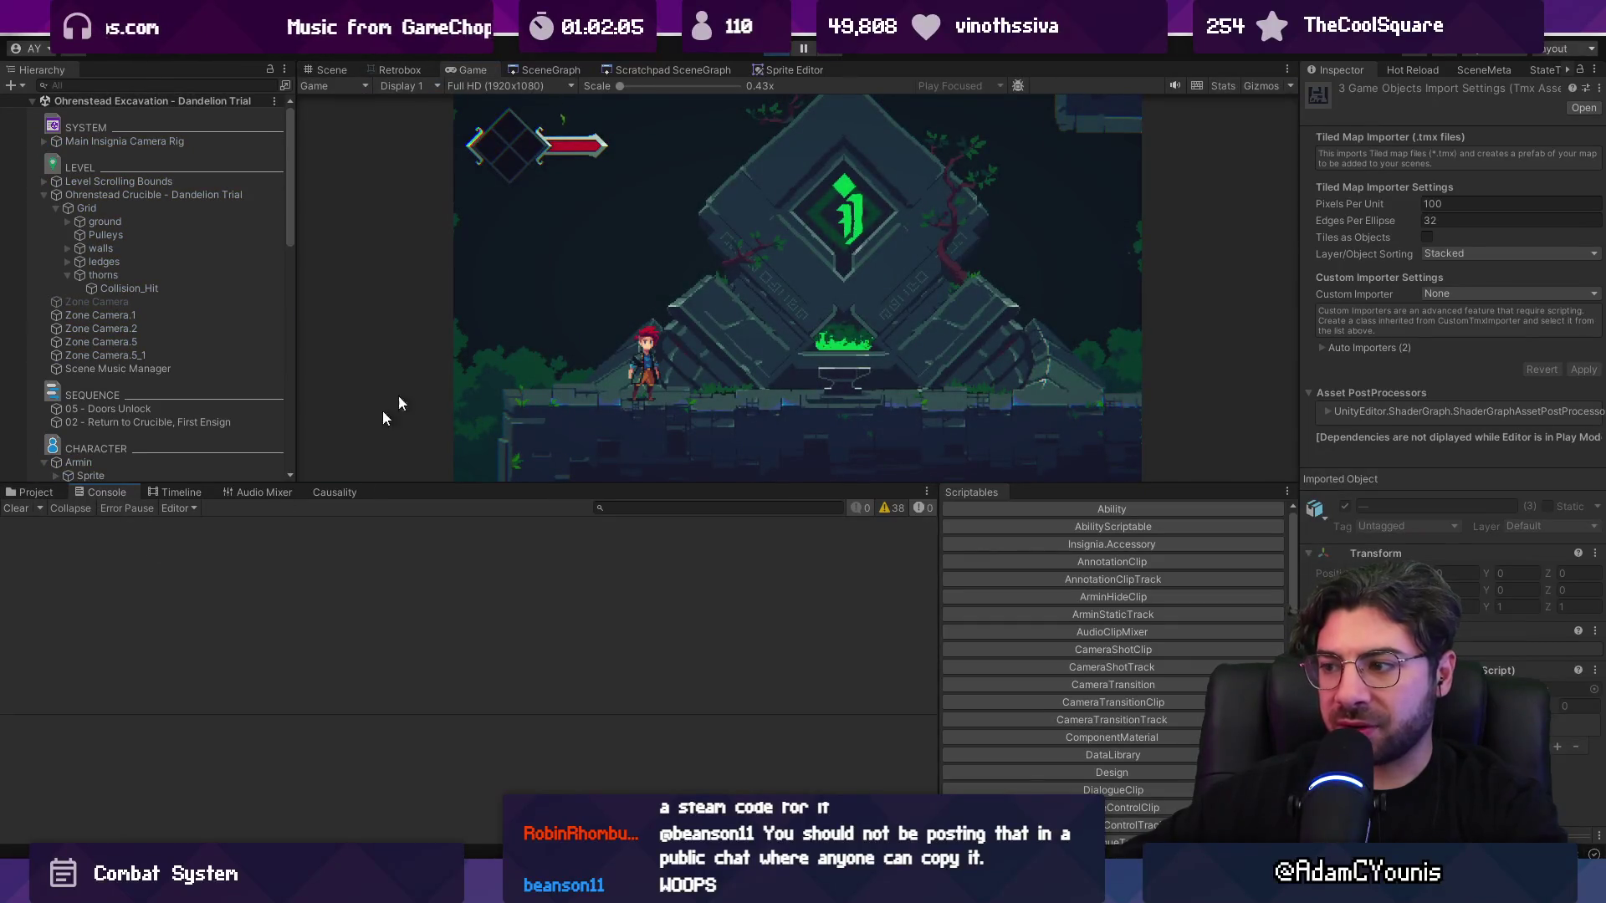
left_click(890, 510)
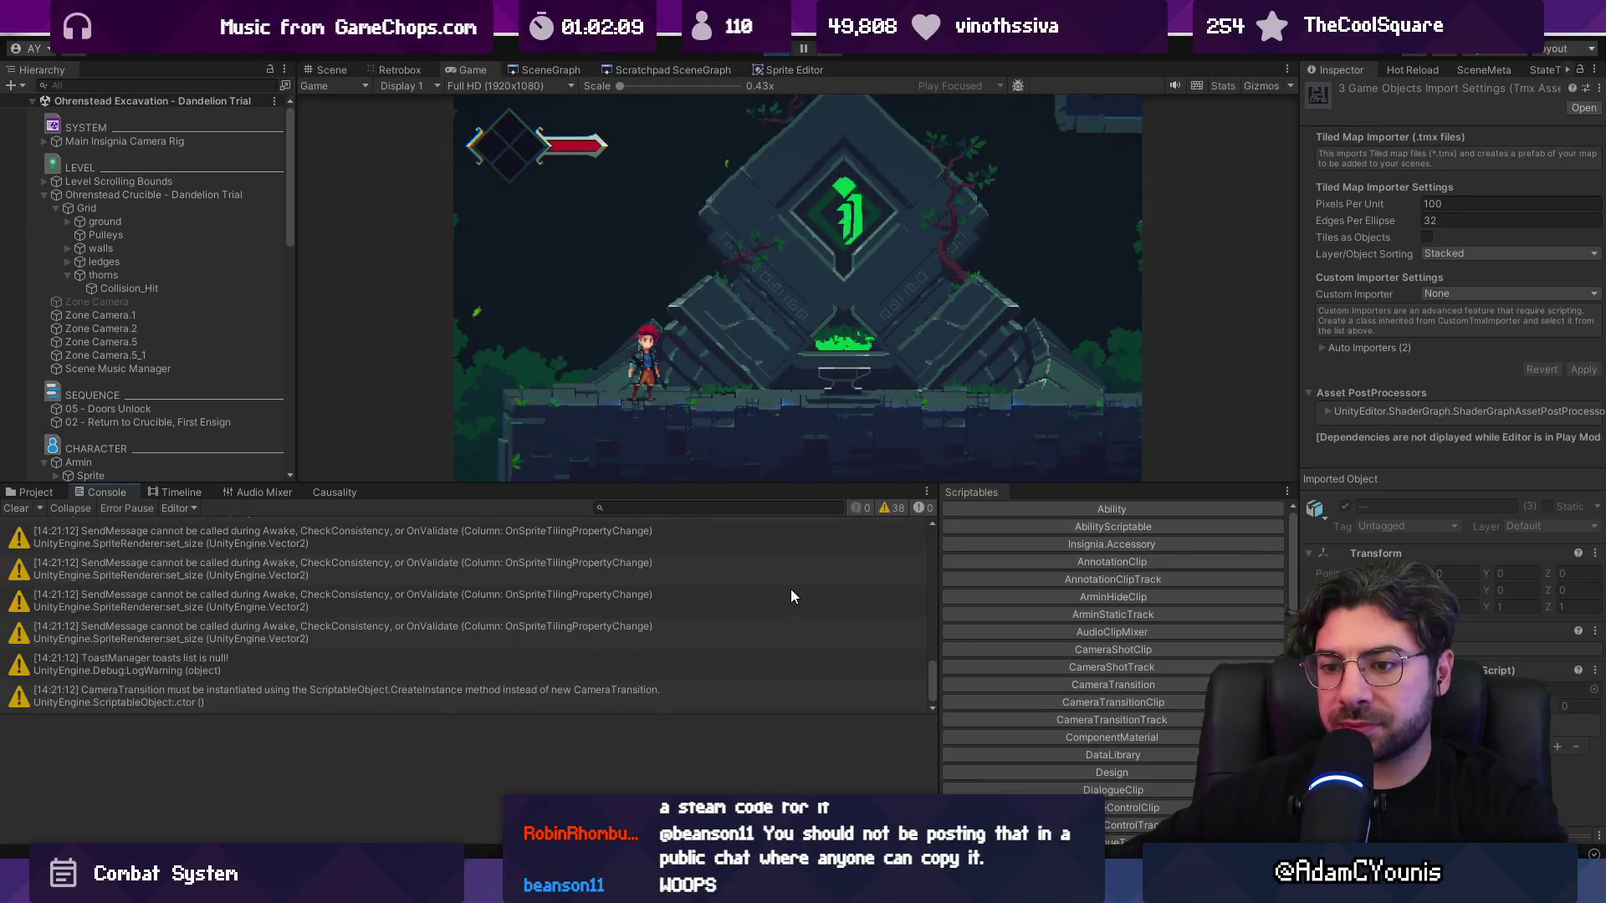
scroll(790, 588, "up", 2)
key("alt+Tab")
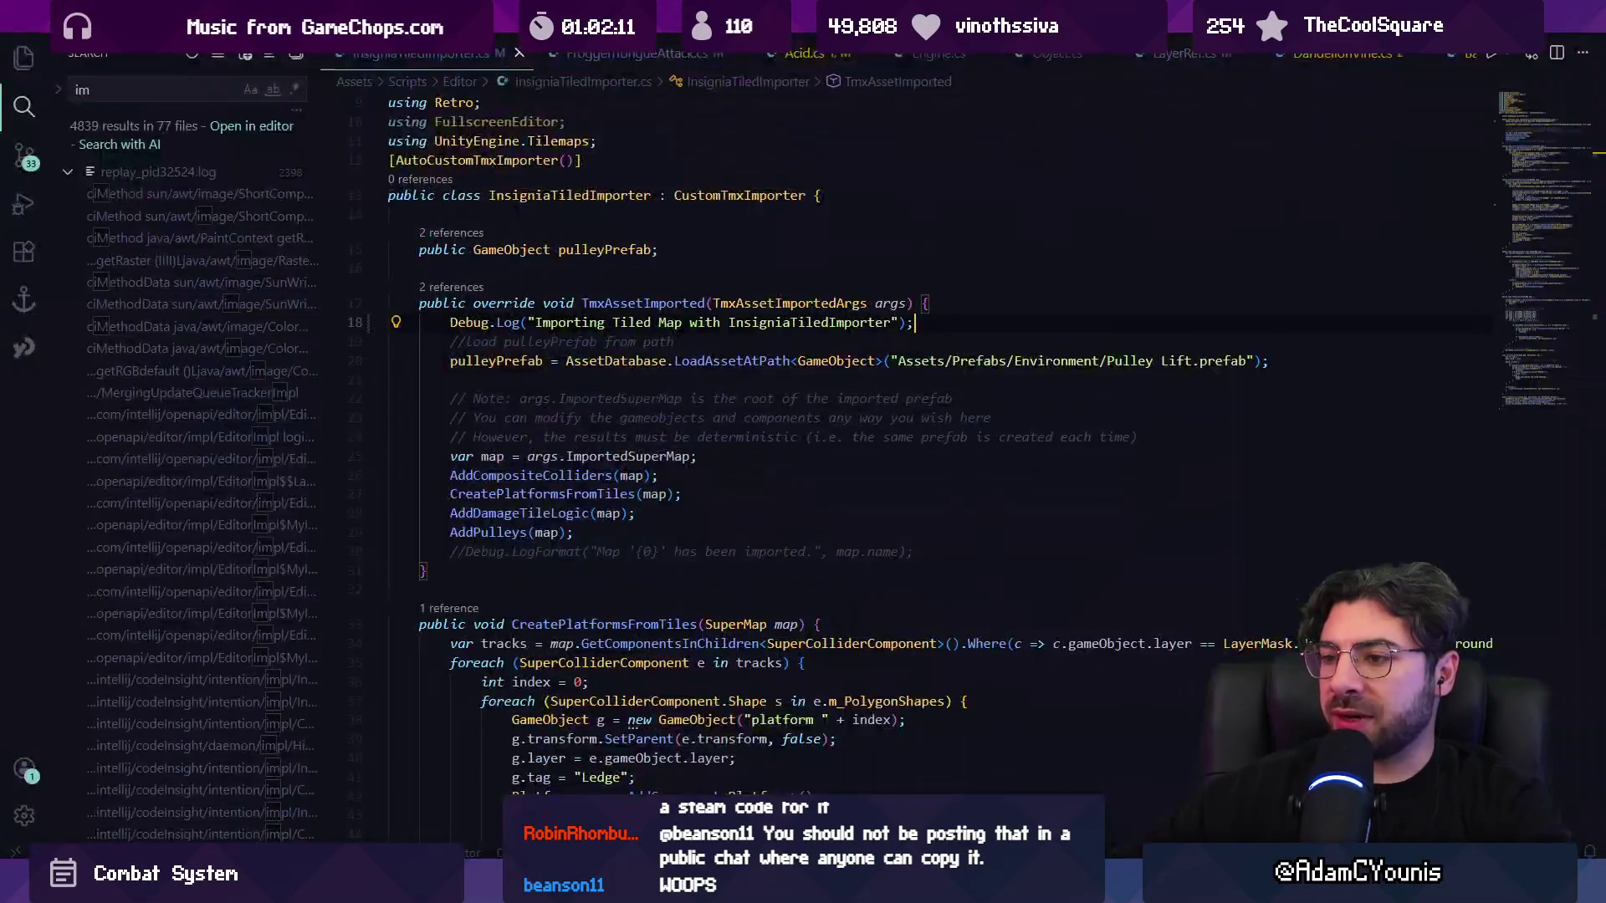
triple_click(568, 326)
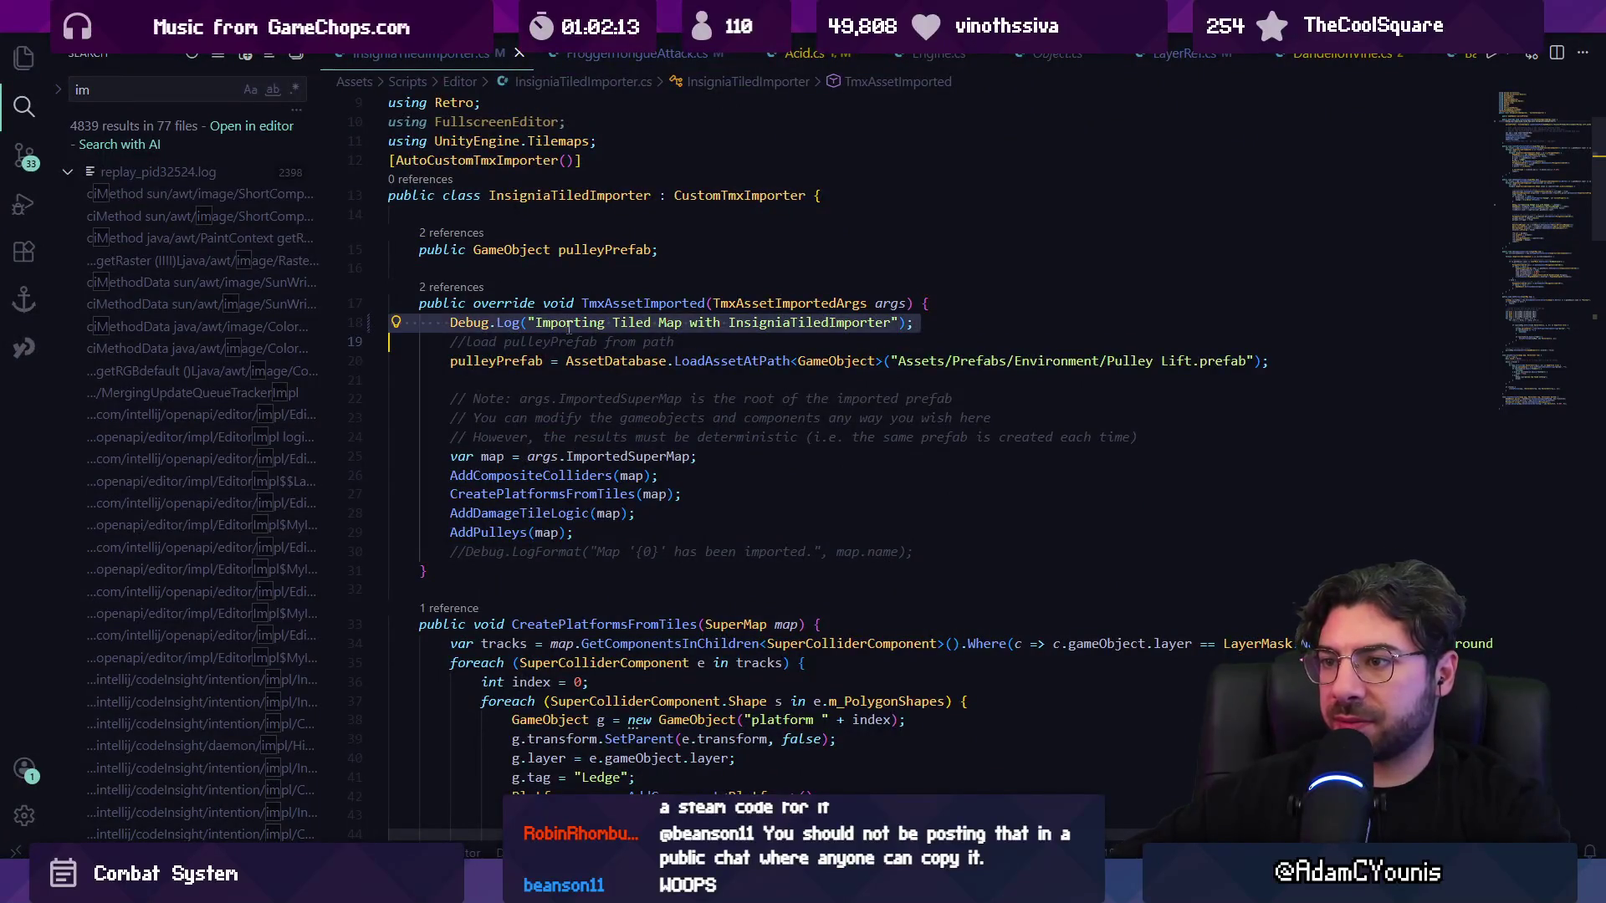
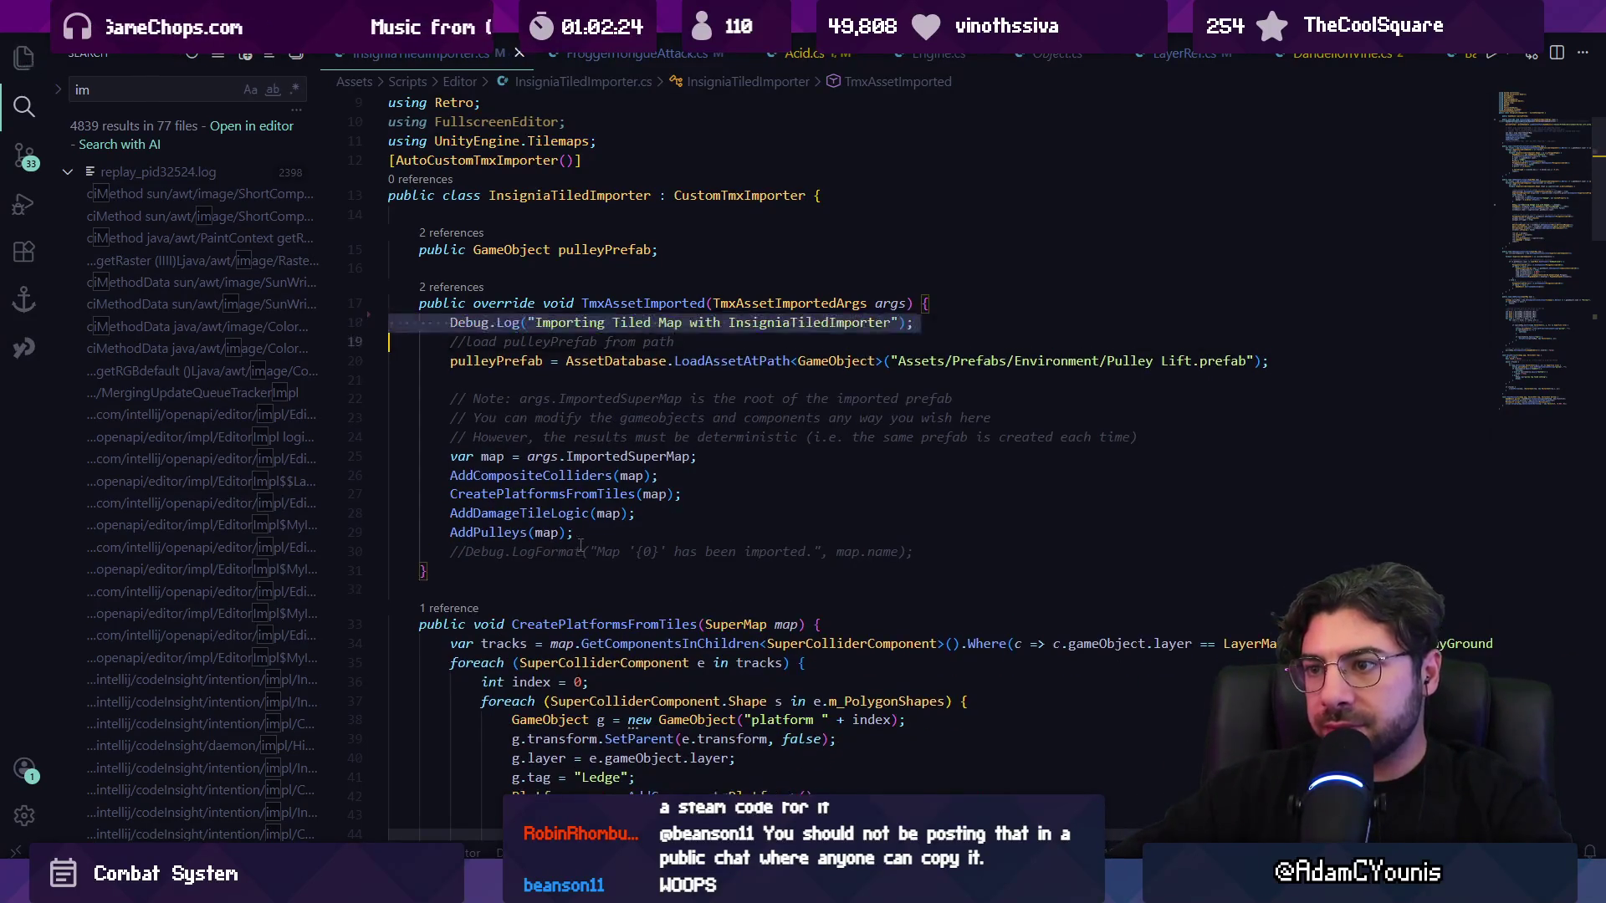
- Open InsigniaST2UImporter.cs, search it for thorn and review the ProcessPlatform code
key("ctrl+p")
type("st")
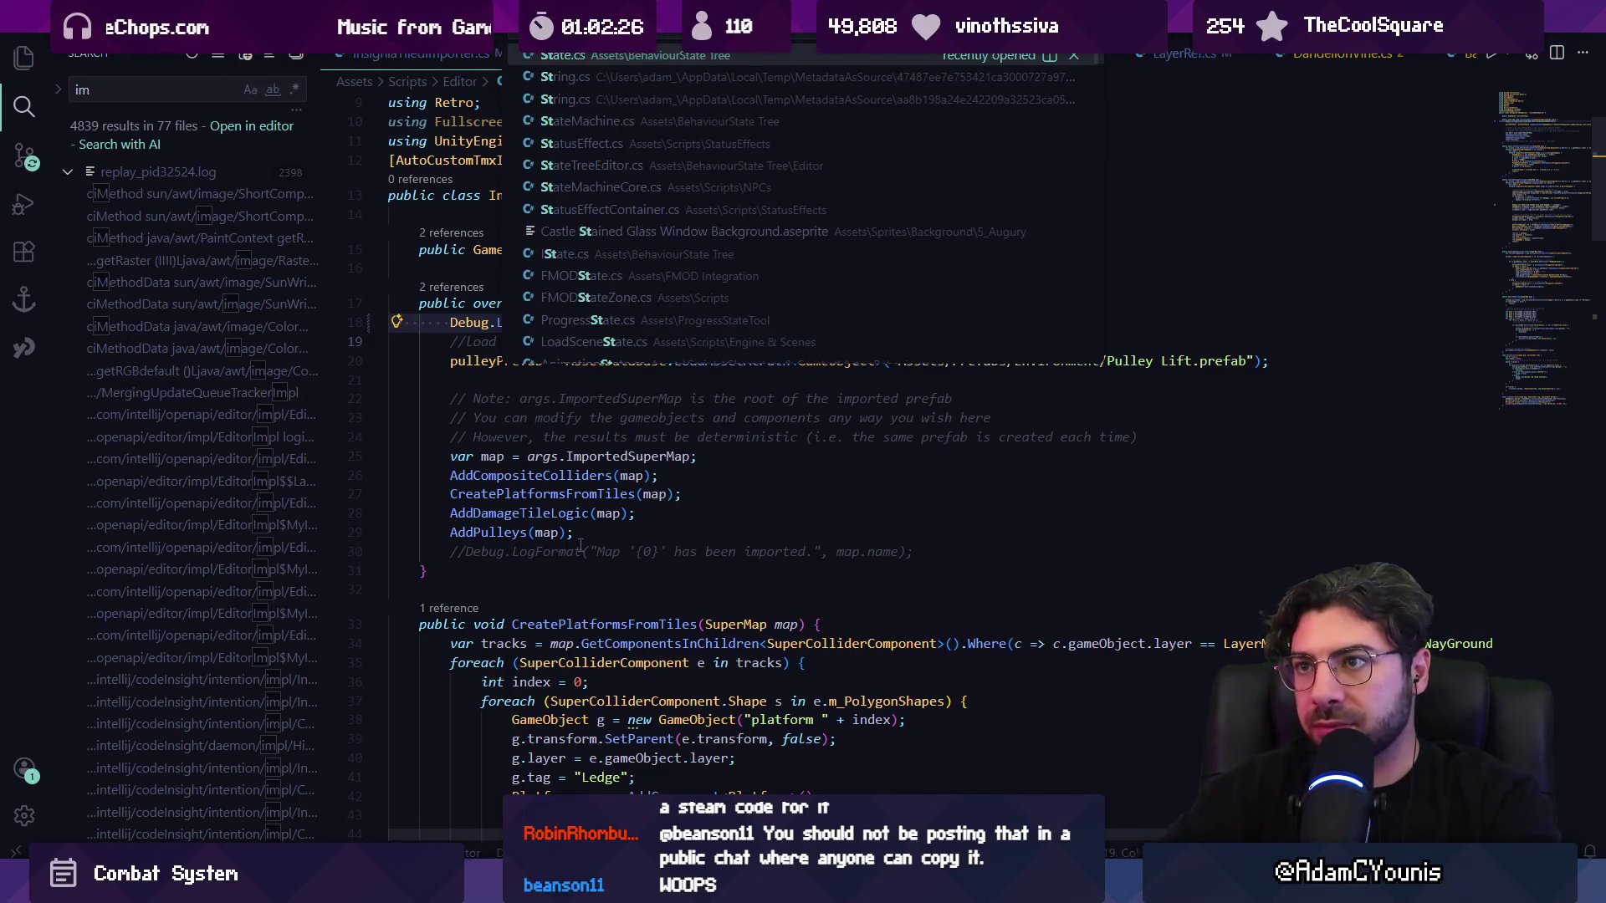
type("2u")
key("Return")
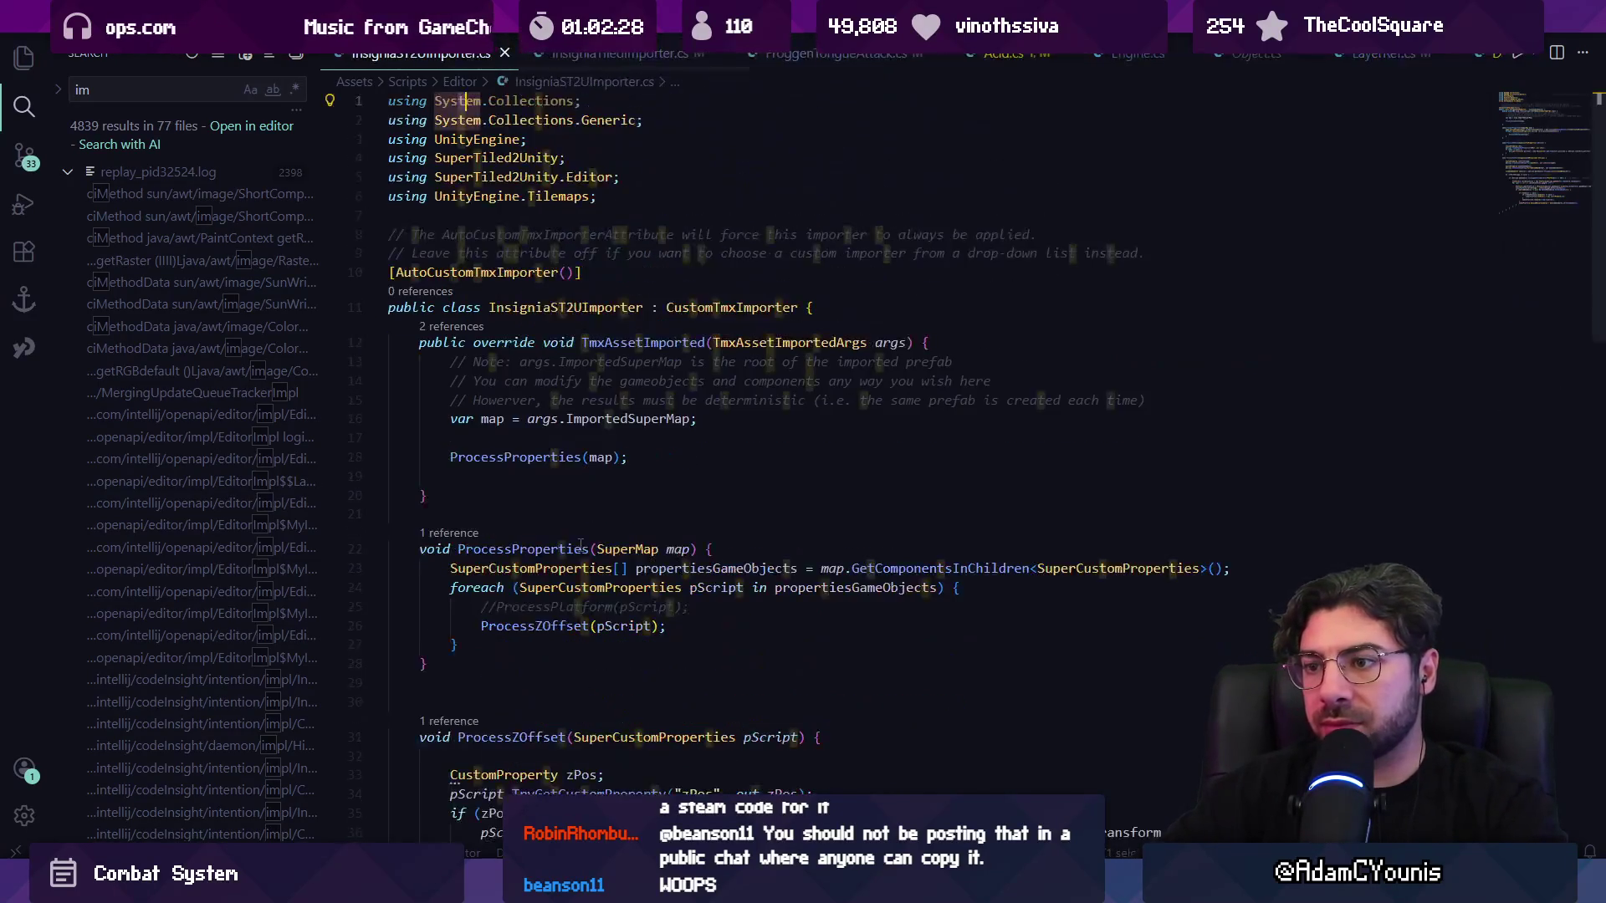
type("thorn")
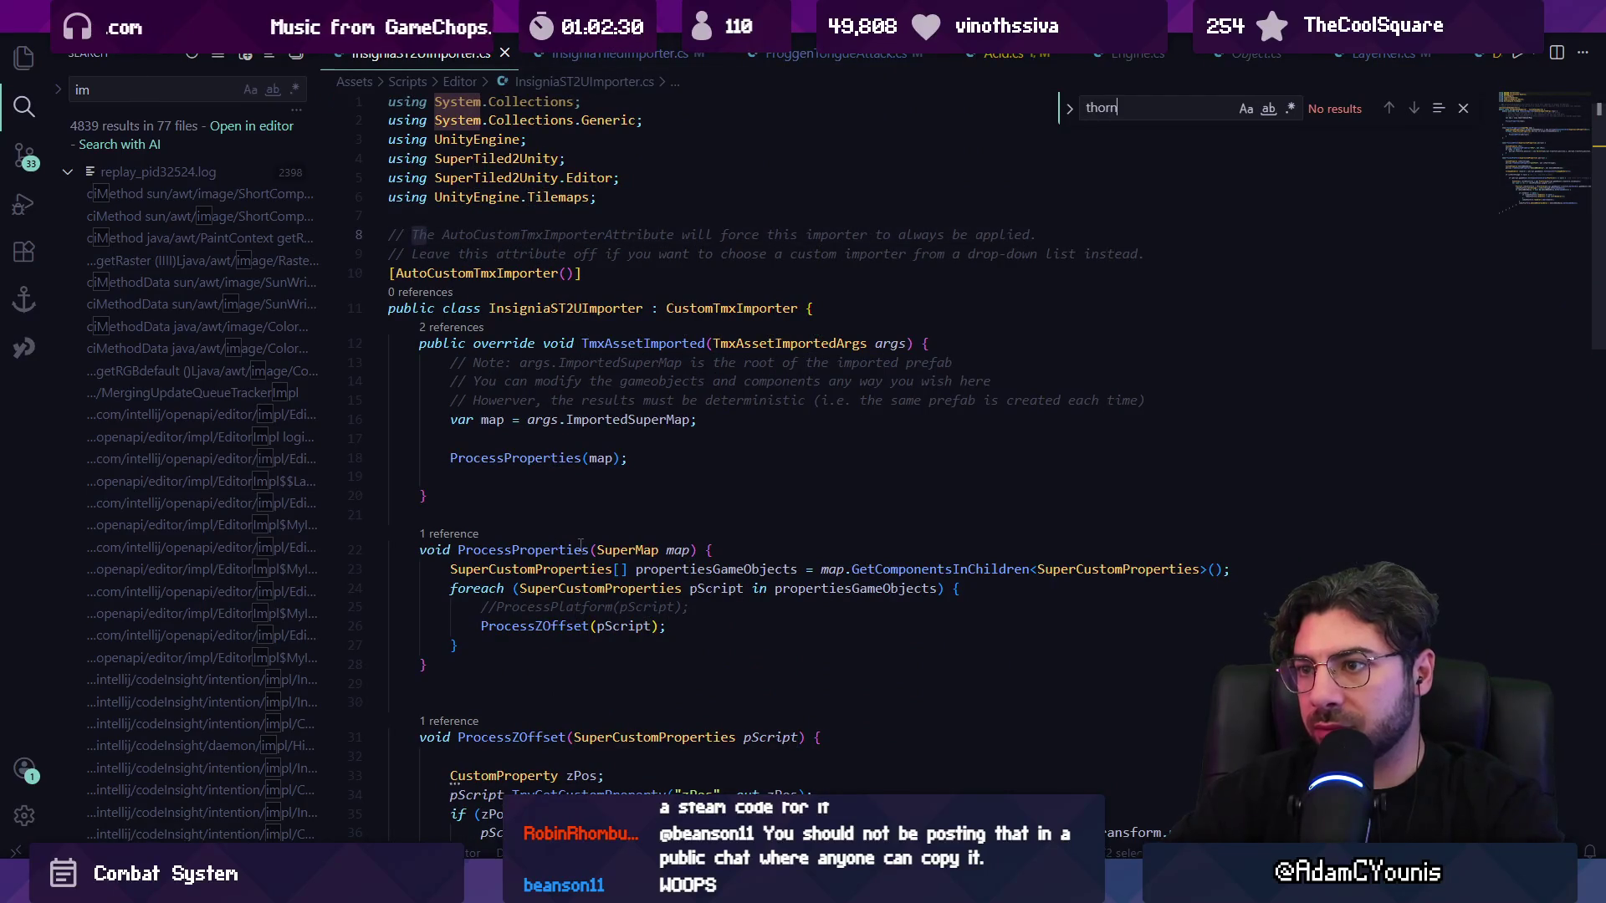
key("Escape")
scroll(580, 545, "down", 10)
scroll(561, 566, "down", 5)
scroll(561, 566, "up", 4)
- Return to Unity and clear the logged warnings in the Console
key("super")
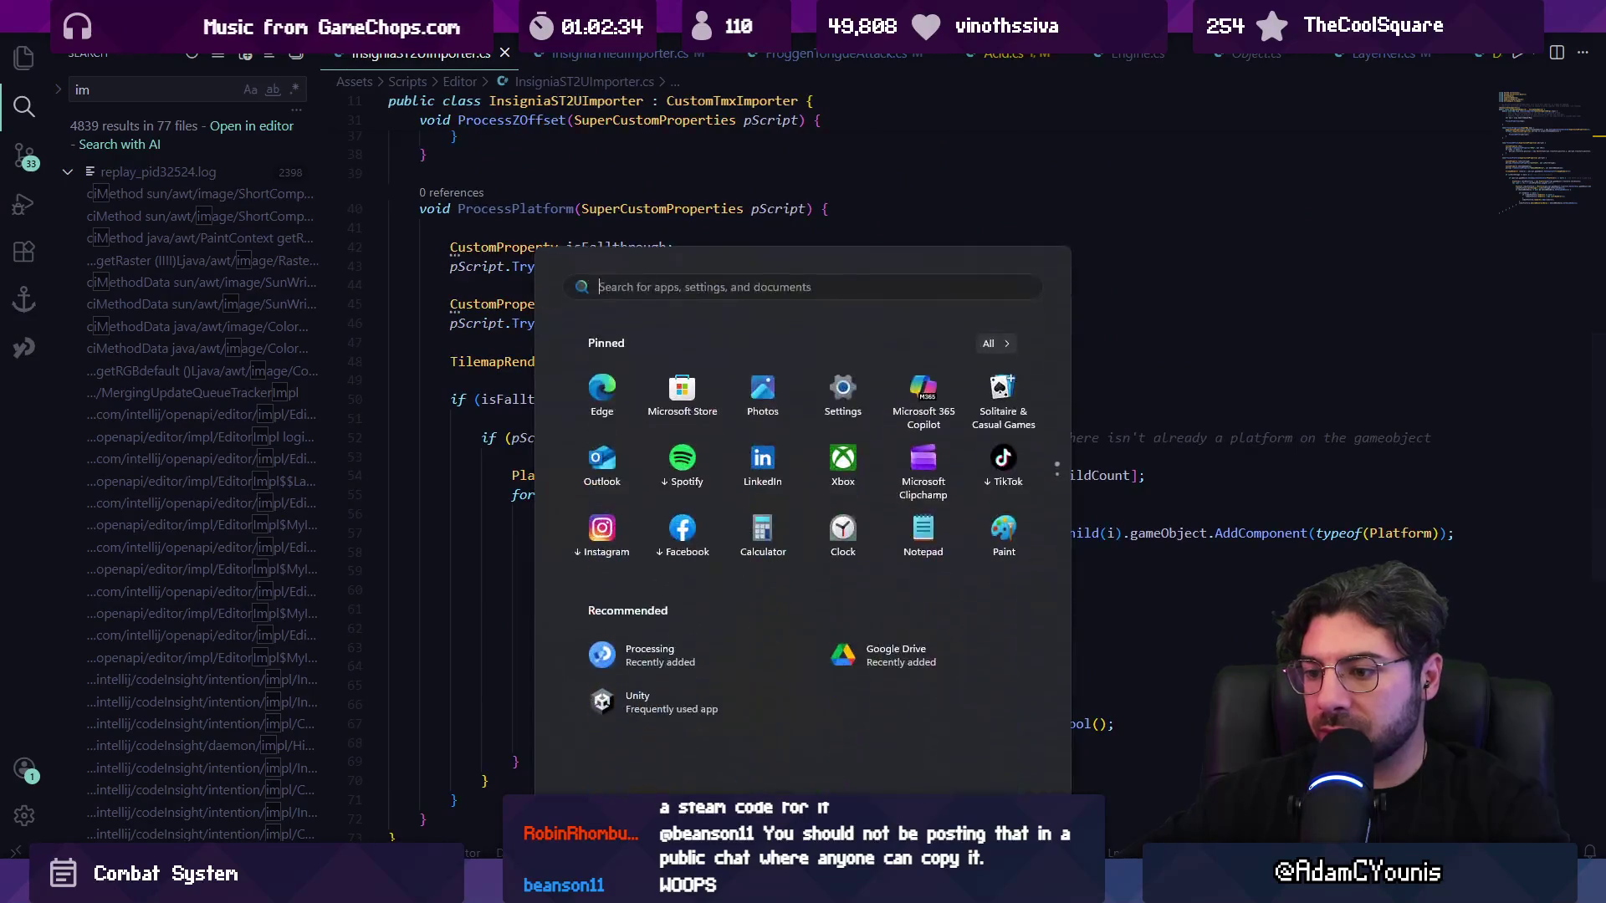
key("alt+Tab")
left_click(15, 508)
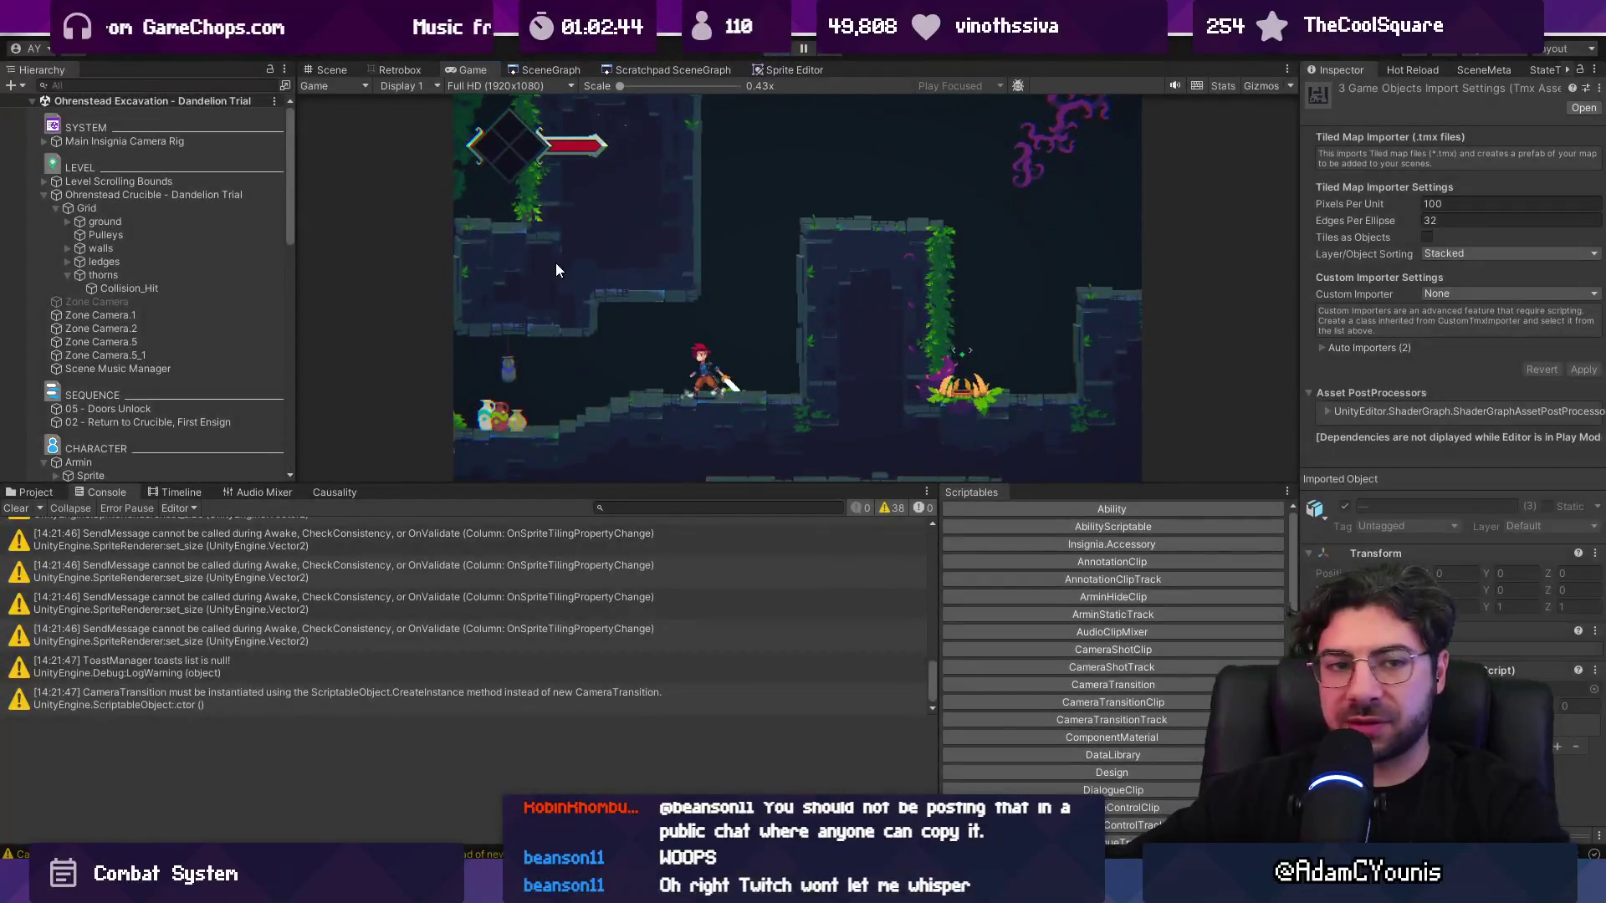
- Stop the game and inspect the Crucible level's thorns Collision_Hit, ledges and walls layers
key("ctrl+p")
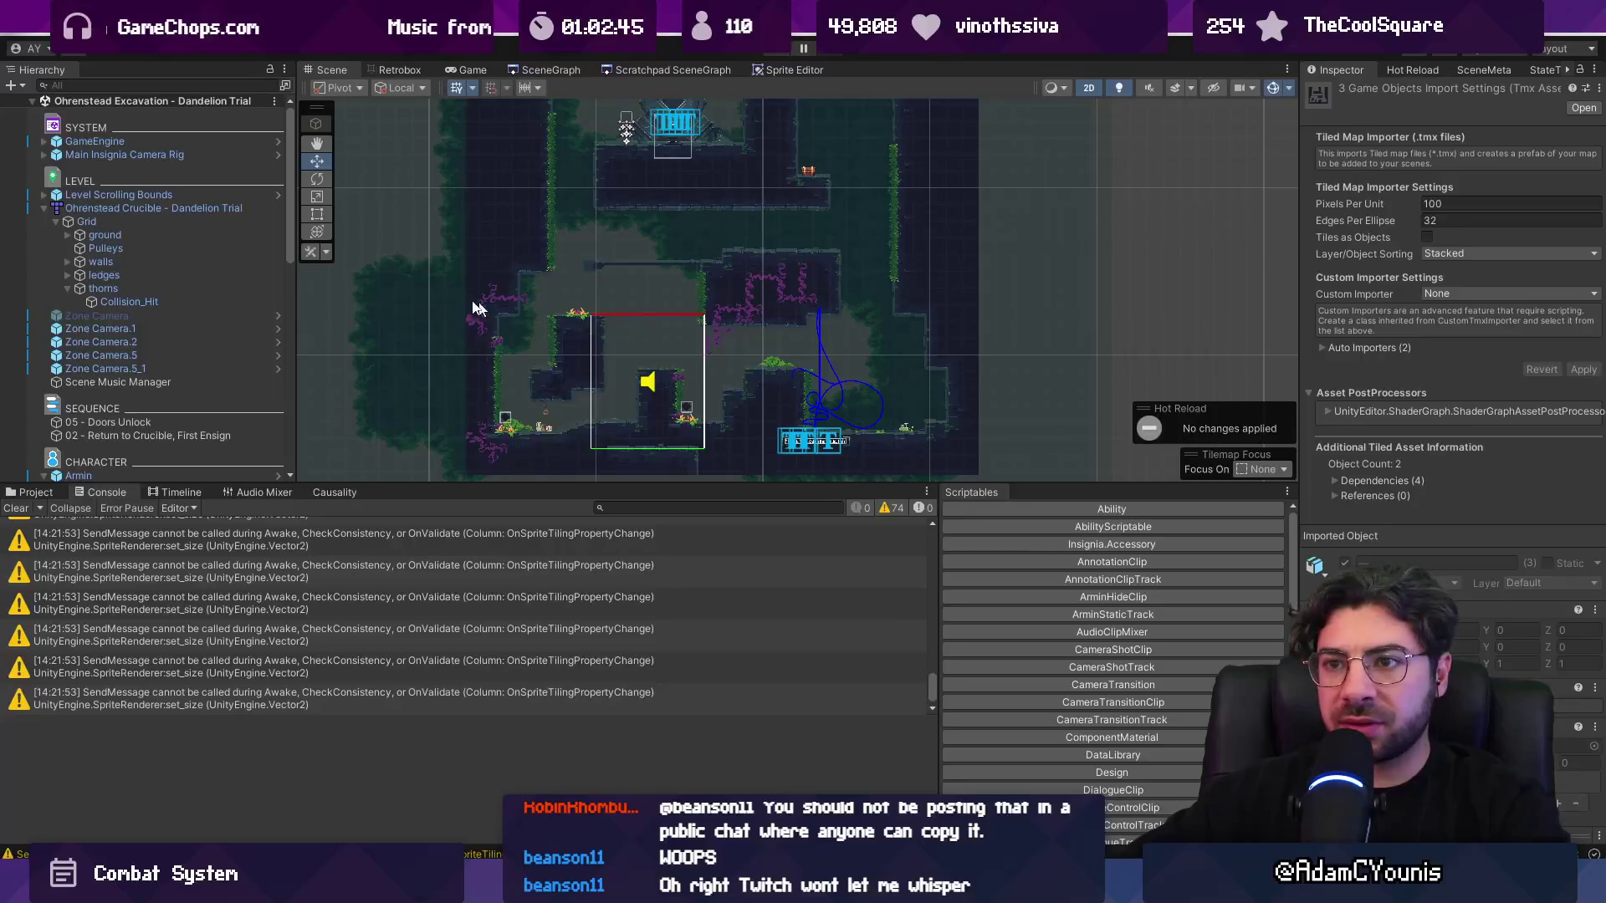
scroll(656, 277, "up", 3)
left_click(649, 255)
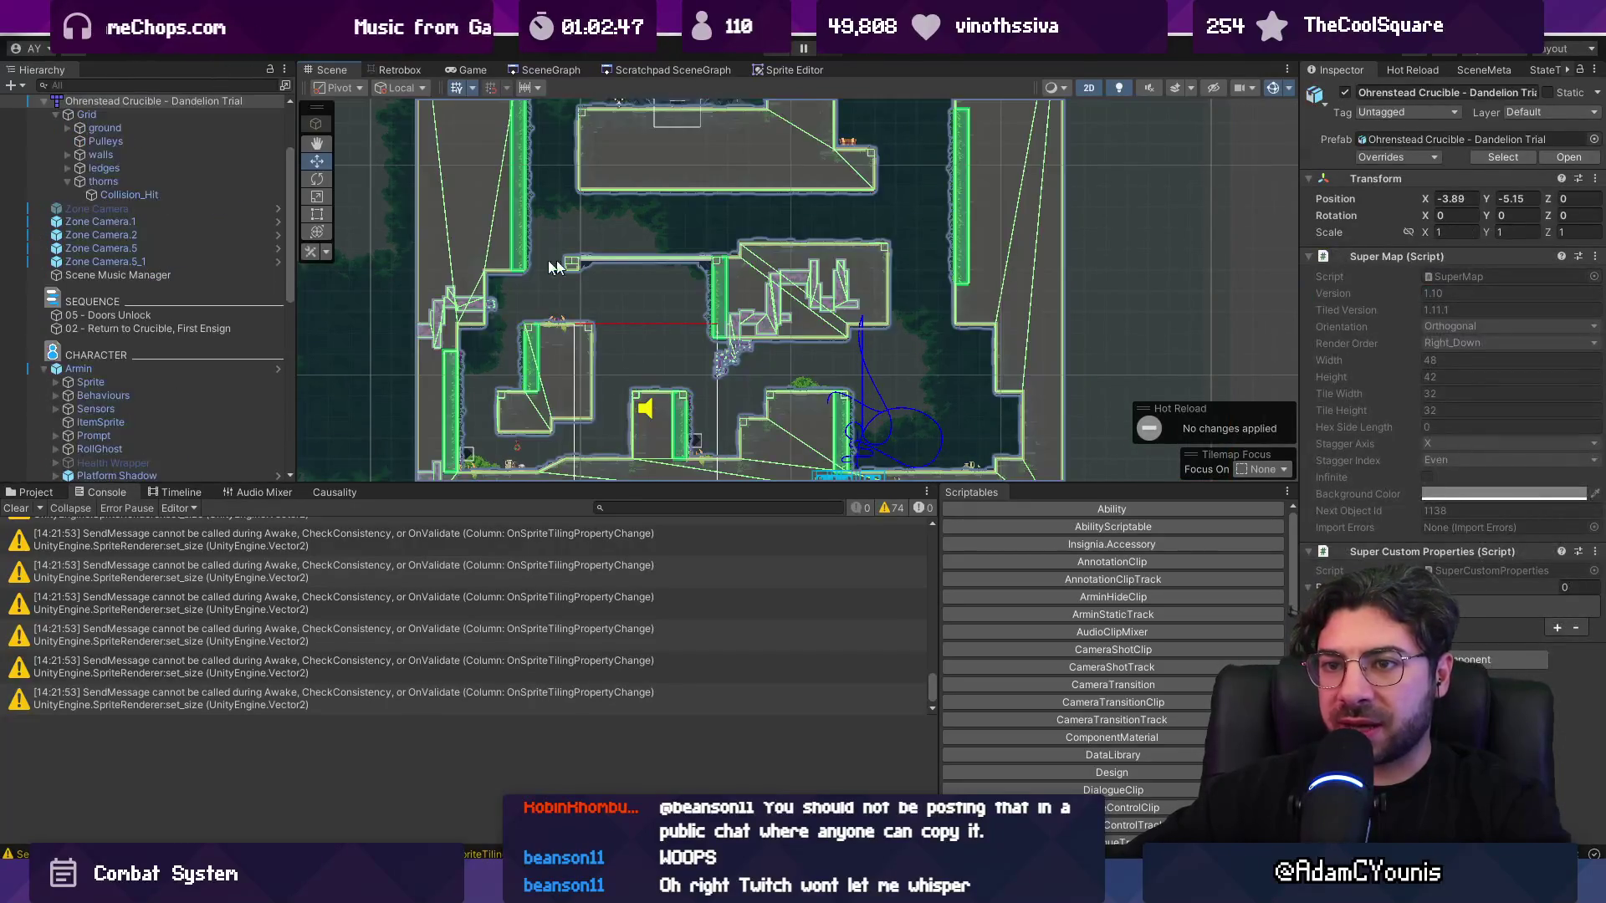
scroll(142, 251, "up", 3)
left_click(122, 301)
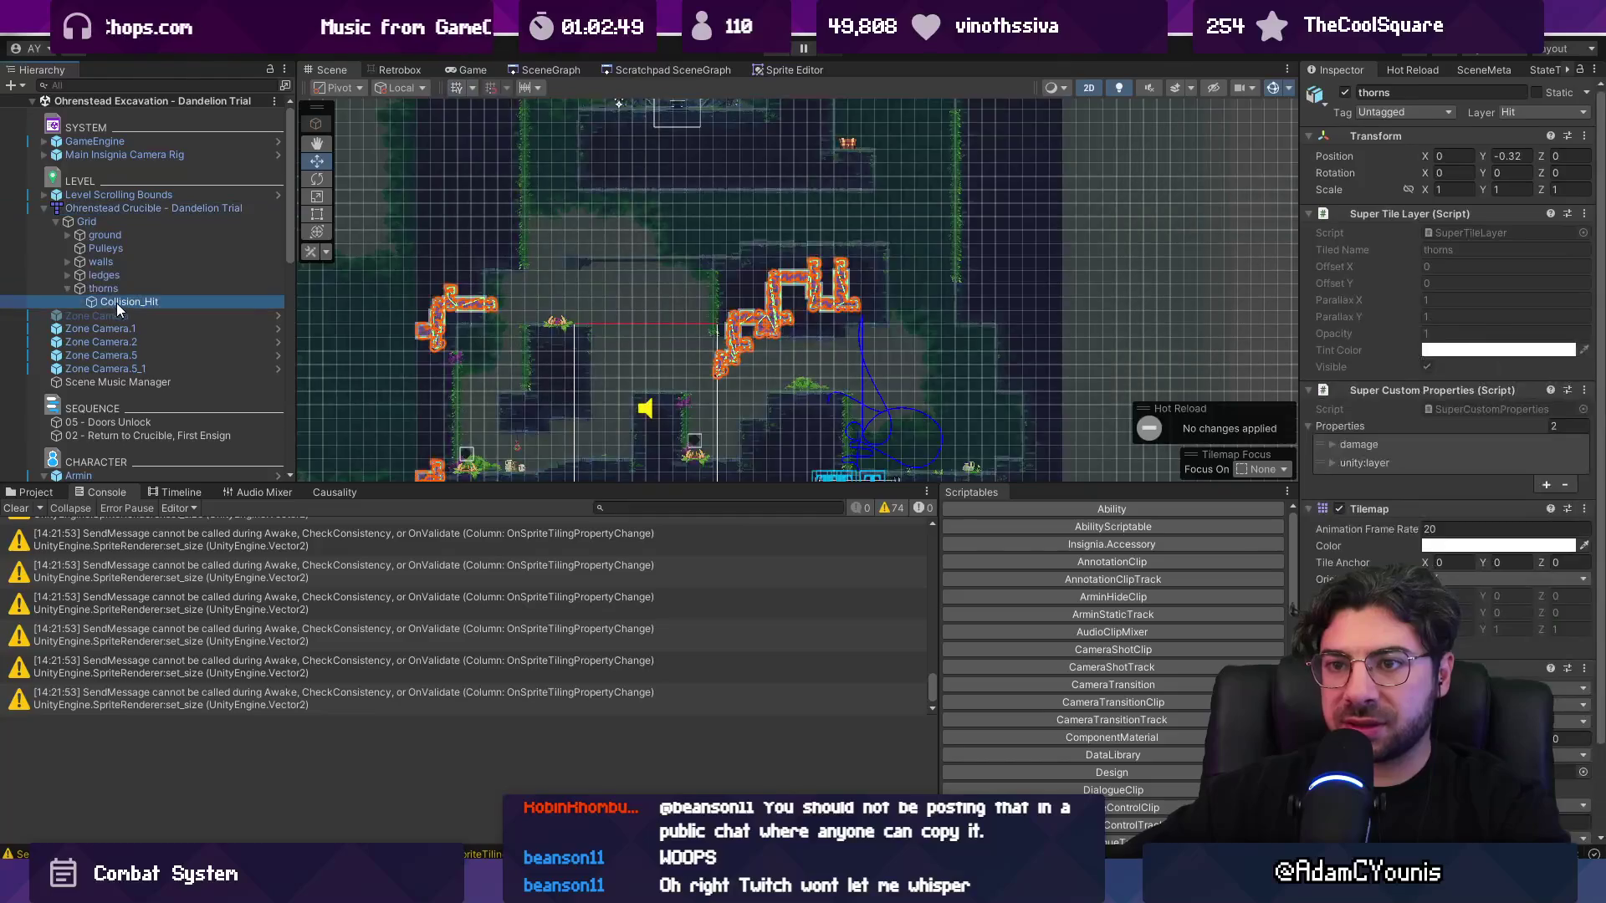
left_click(104, 288)
left_click(101, 275)
left_click(99, 265)
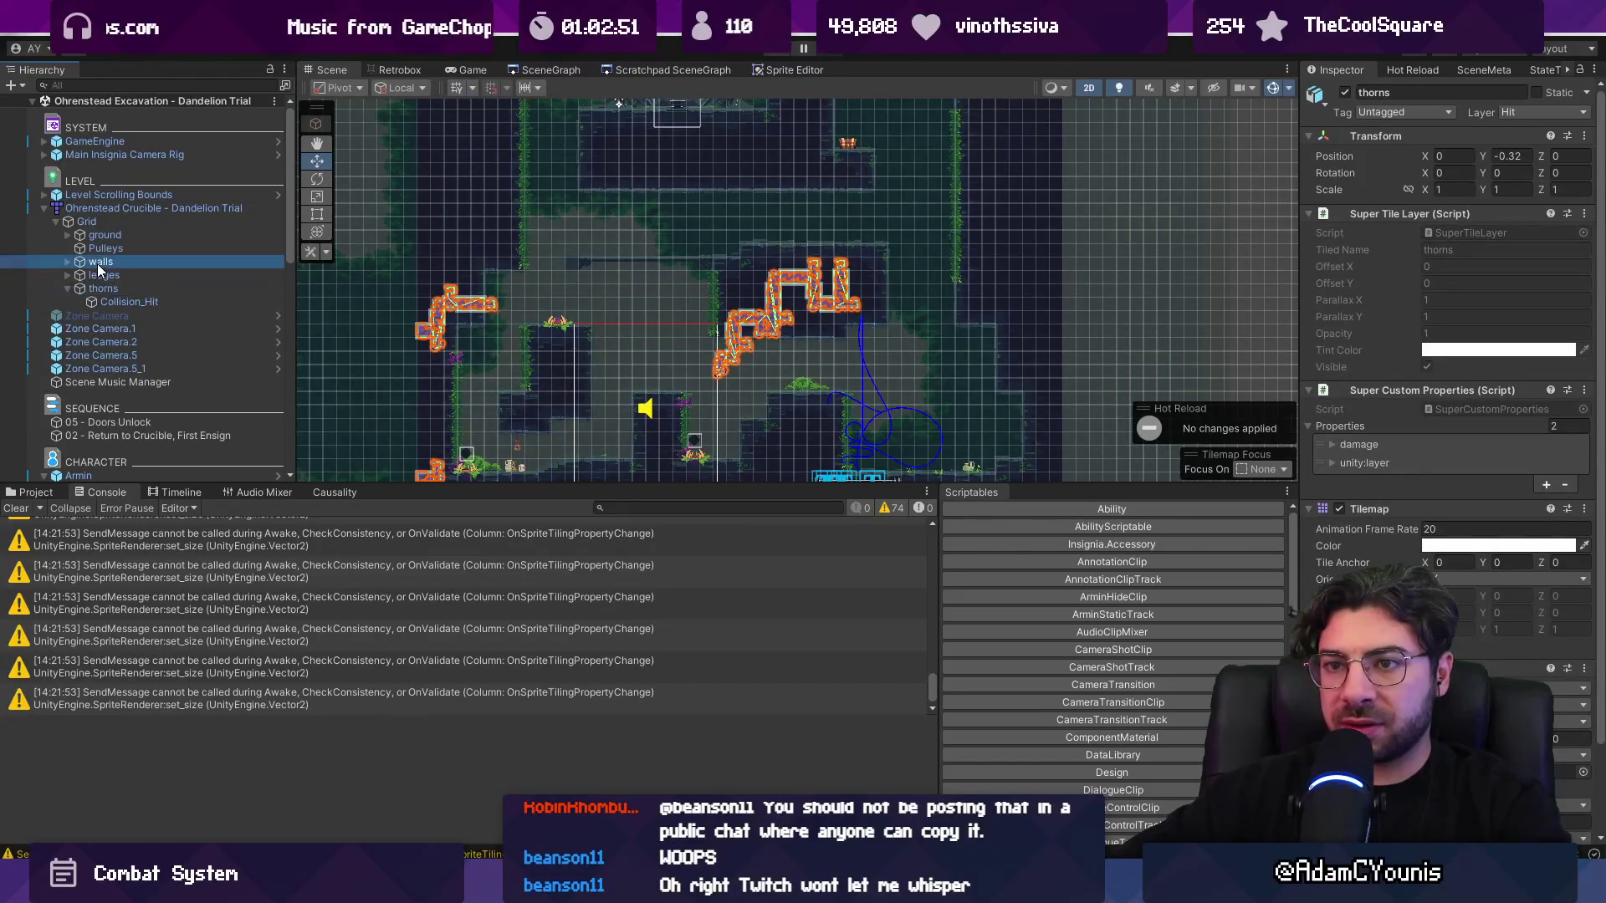
- Expand ground > Collision_OneWayGround and inspect the platform 0 object
left_click(67, 235)
left_click(80, 261)
left_click(109, 275)
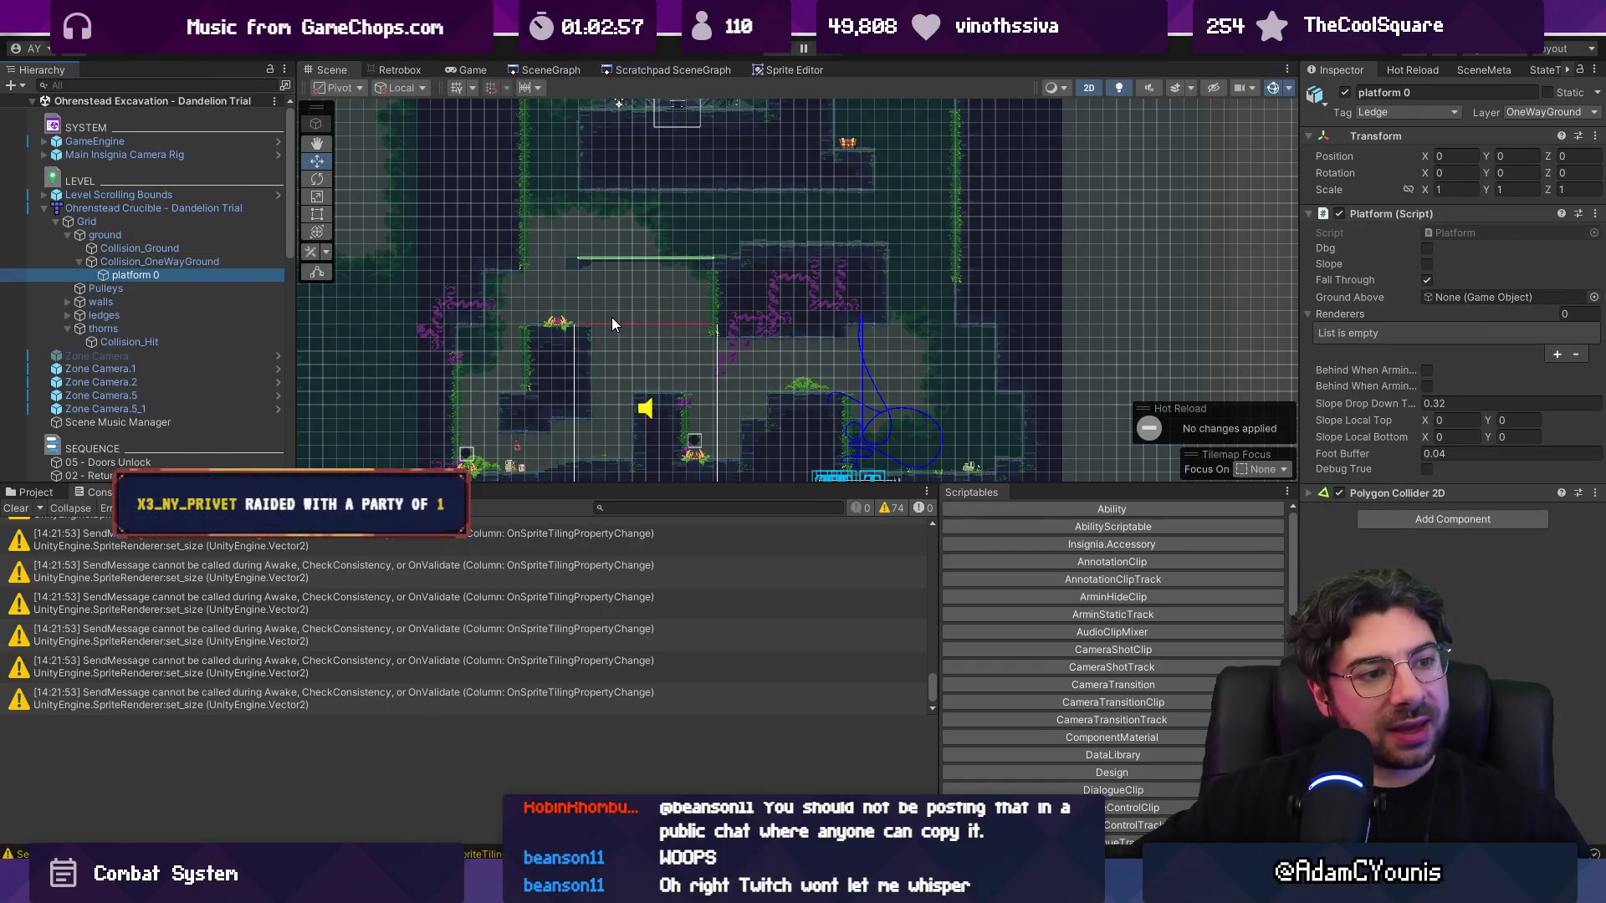
scroll(644, 389, "down", 3)
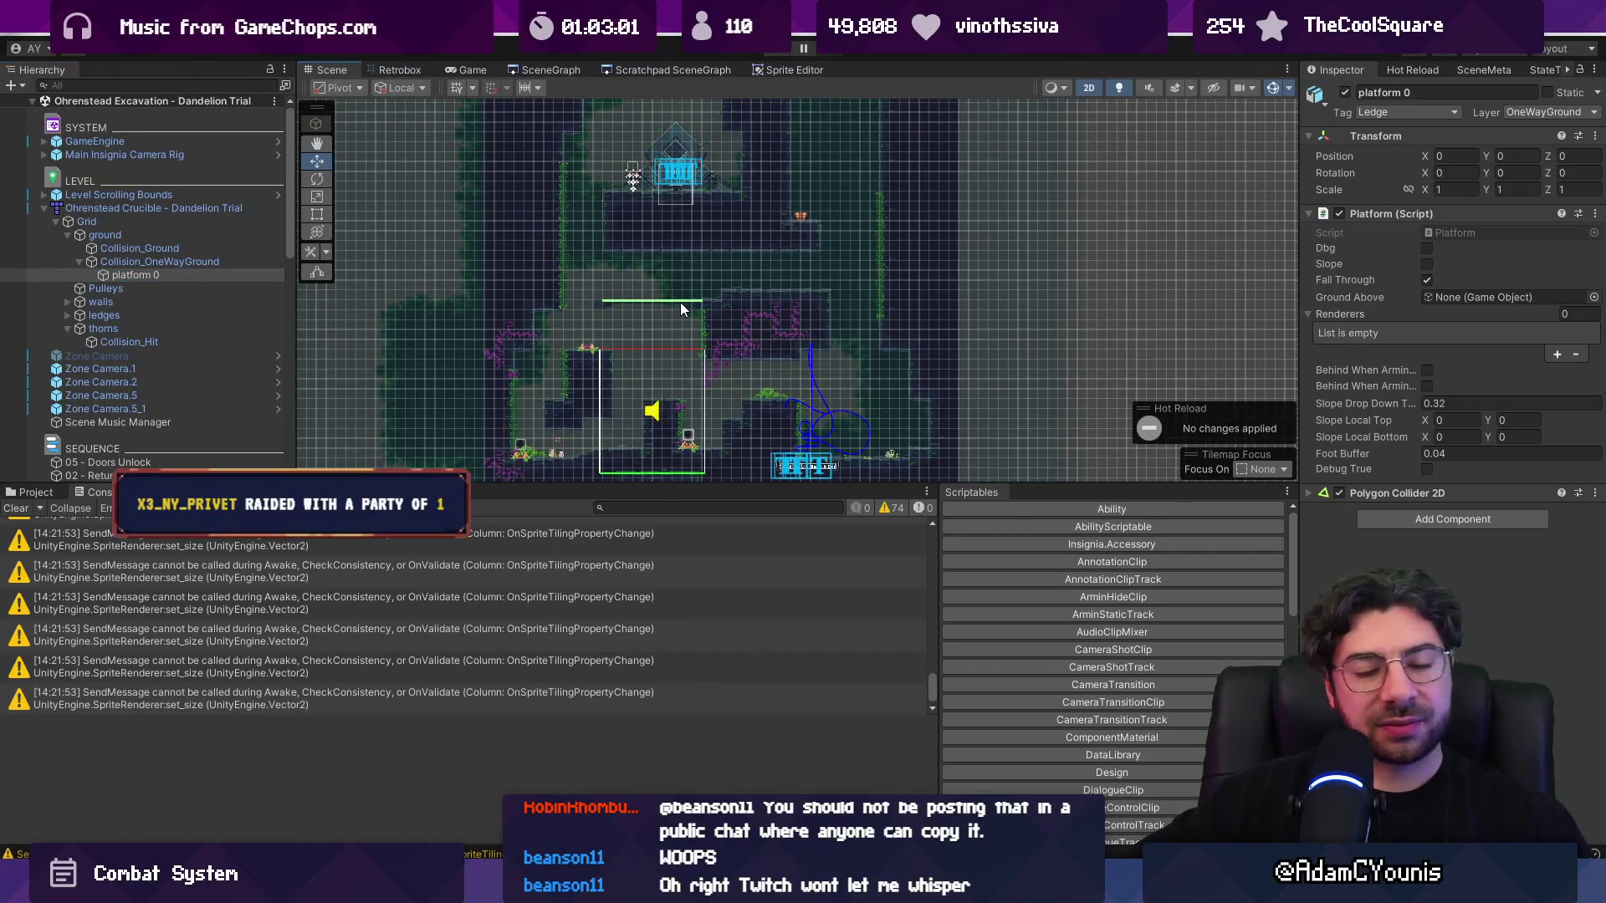
scroll(680, 304, "up", 2)
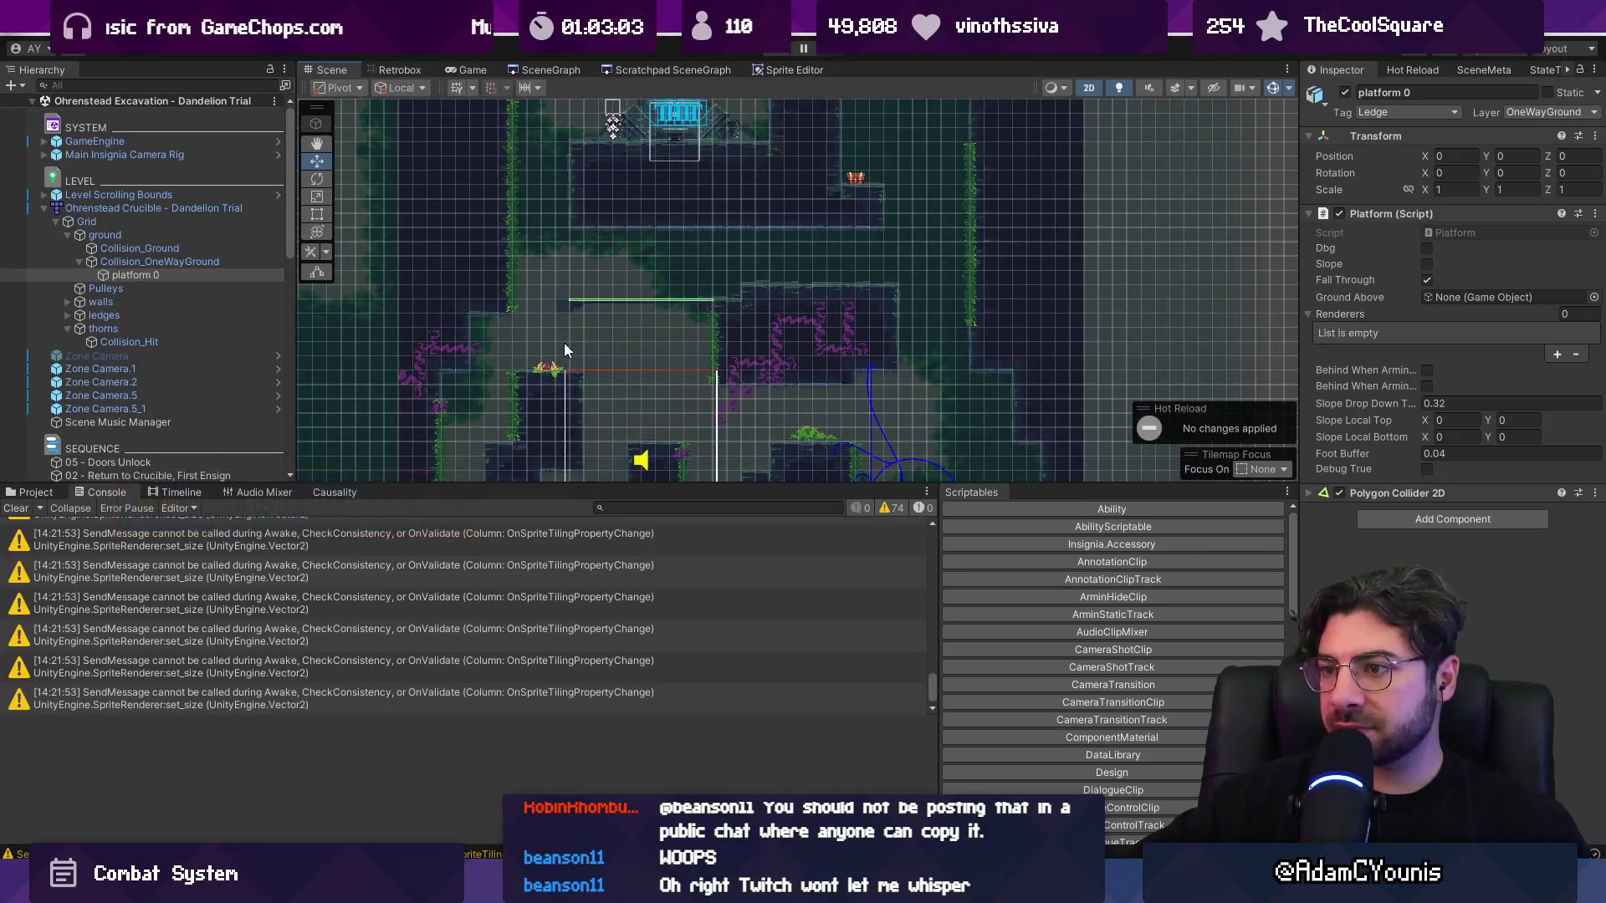
scroll(562, 344, "up", 2)
- Open the Ohrenstead Foothills 2 scene from the SceneGraph view
left_click(548, 70)
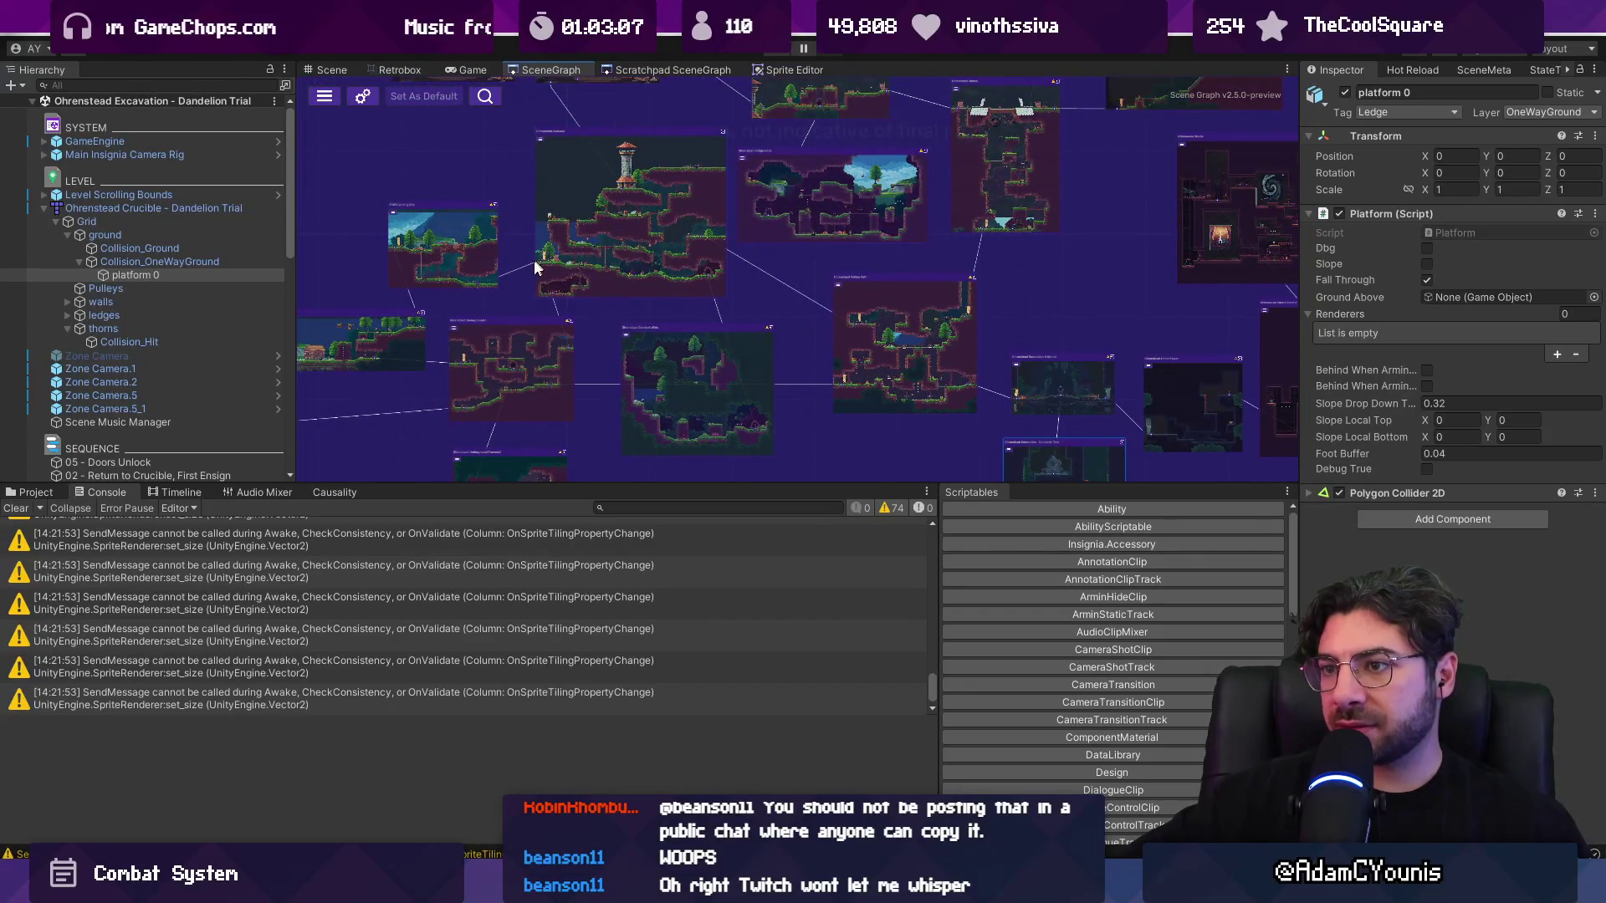
scroll(538, 264, "up", 4)
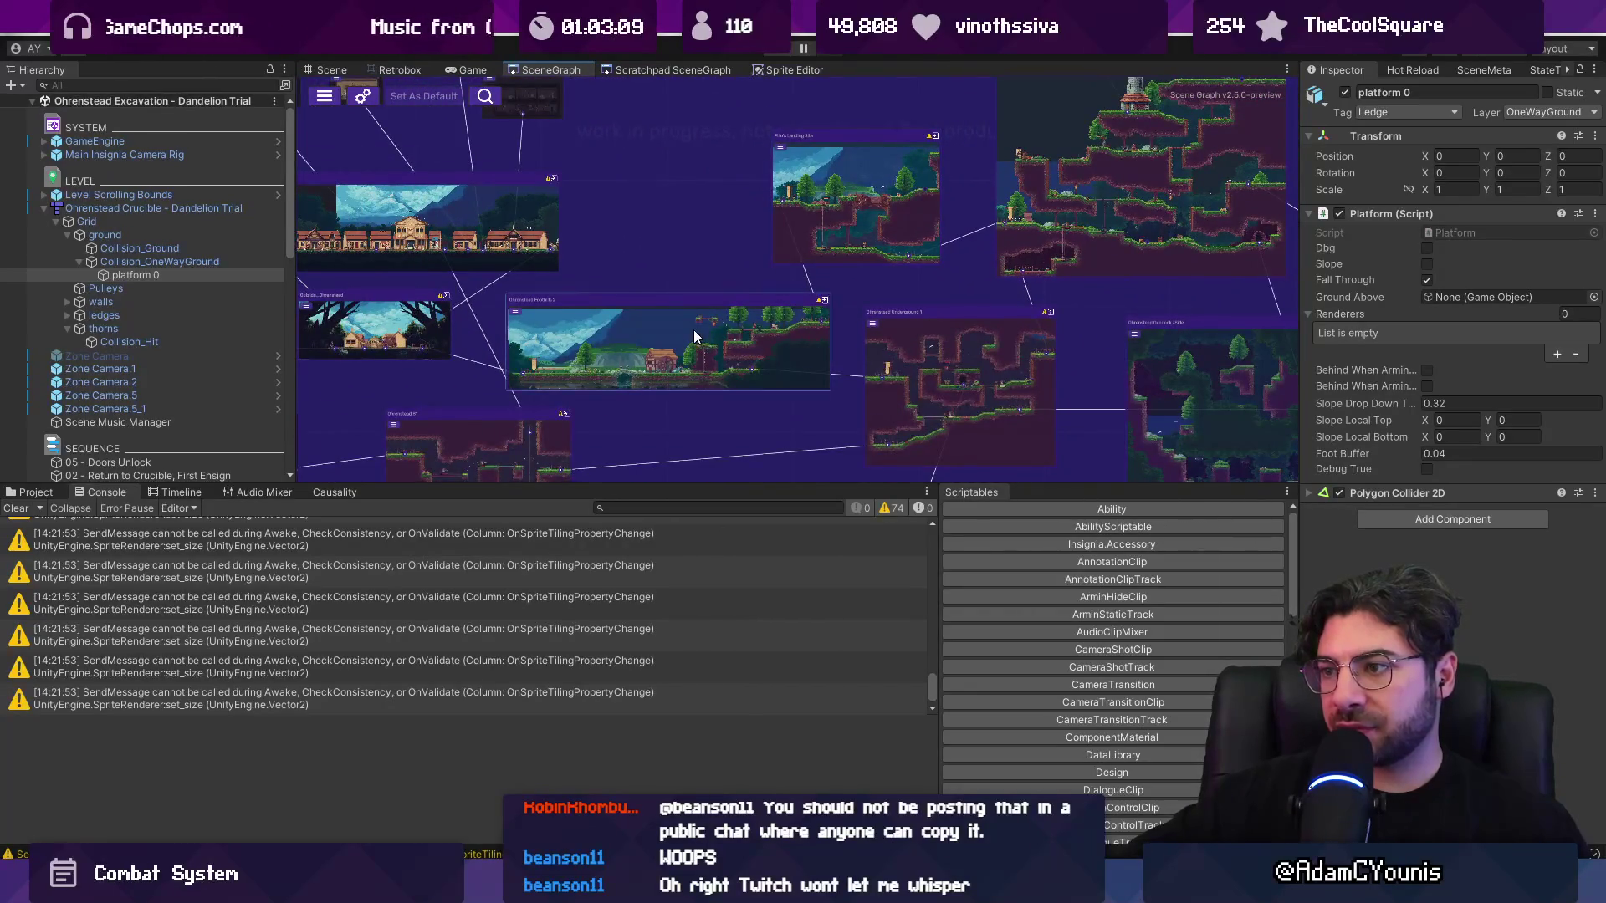
double_click(695, 337)
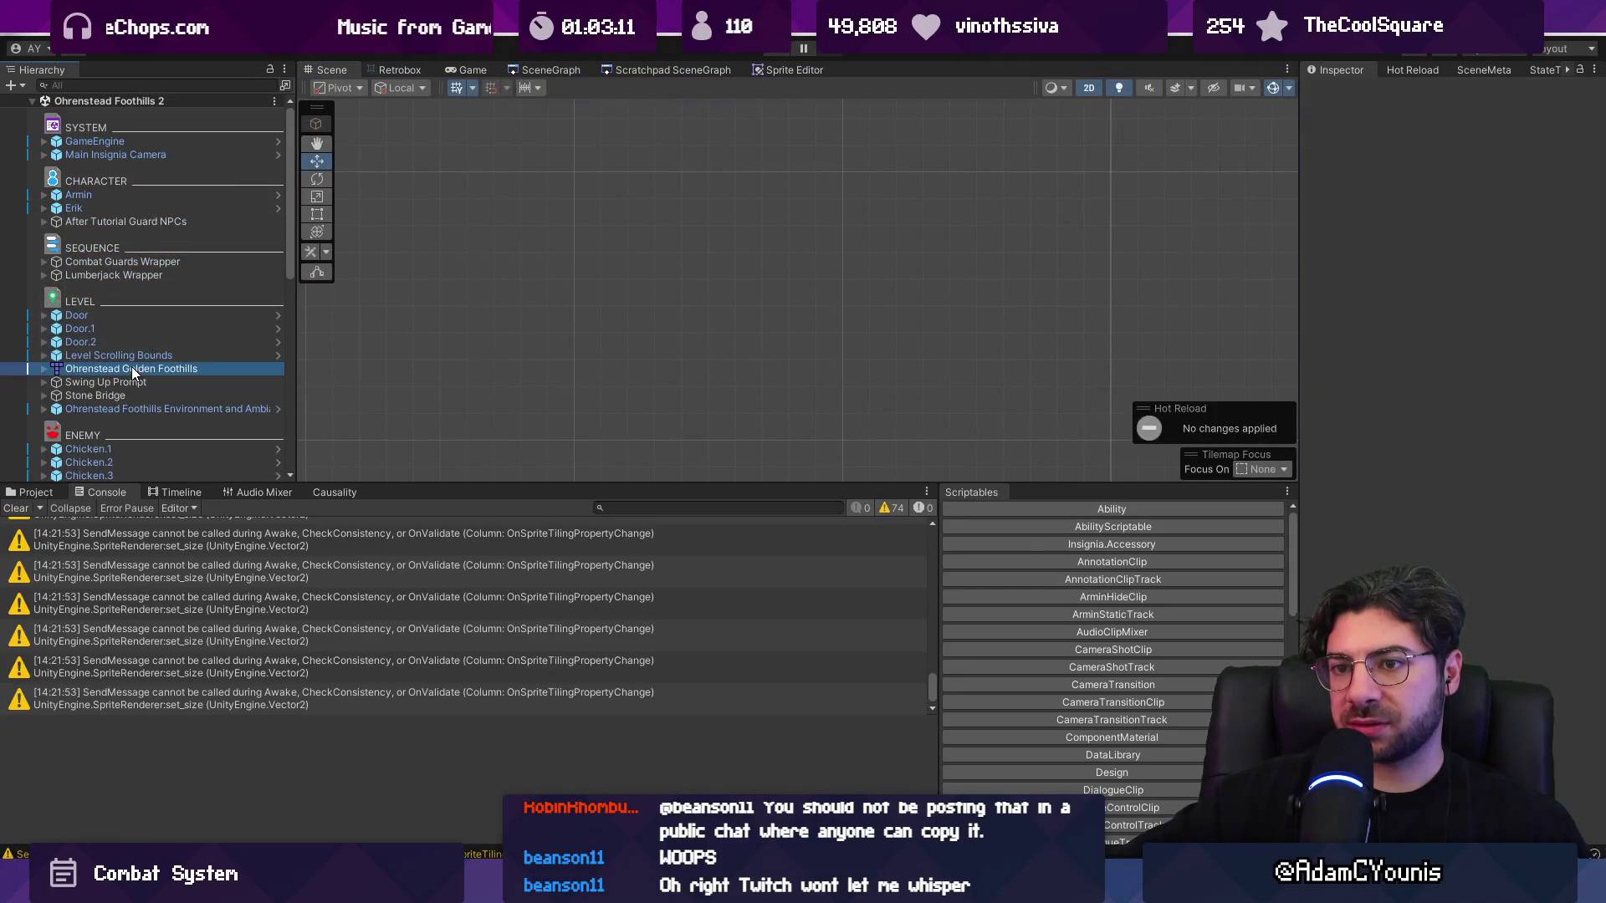
- Locate the Ohrenstead Golden Foothills map asset and reimport it
right_click(133, 373)
mouse_move(285, 375)
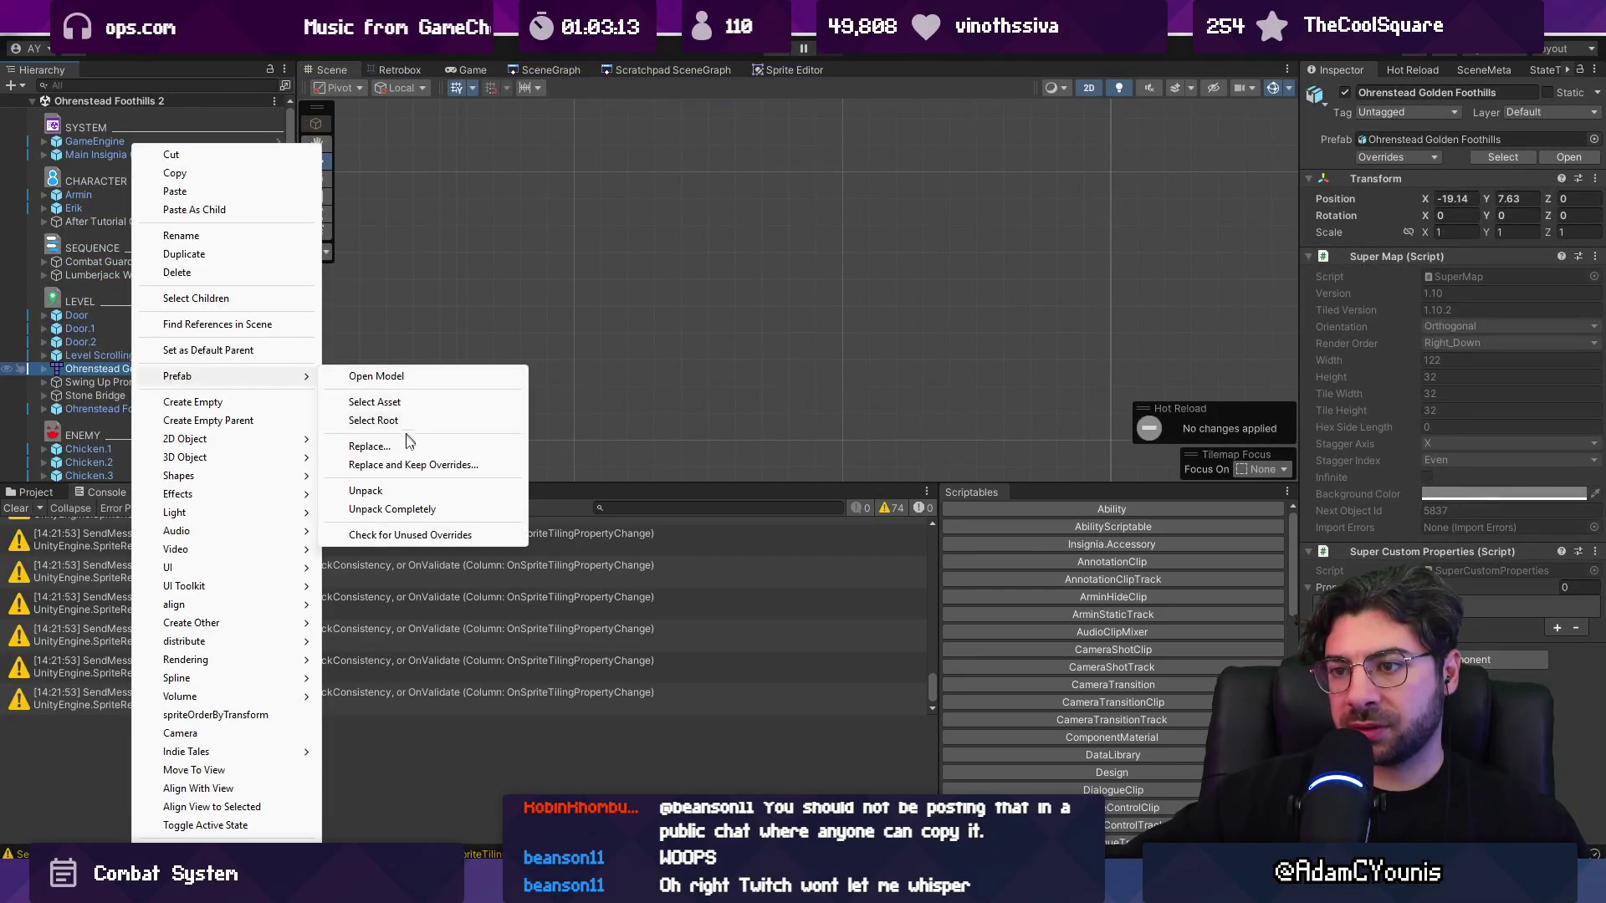
left_click(409, 403)
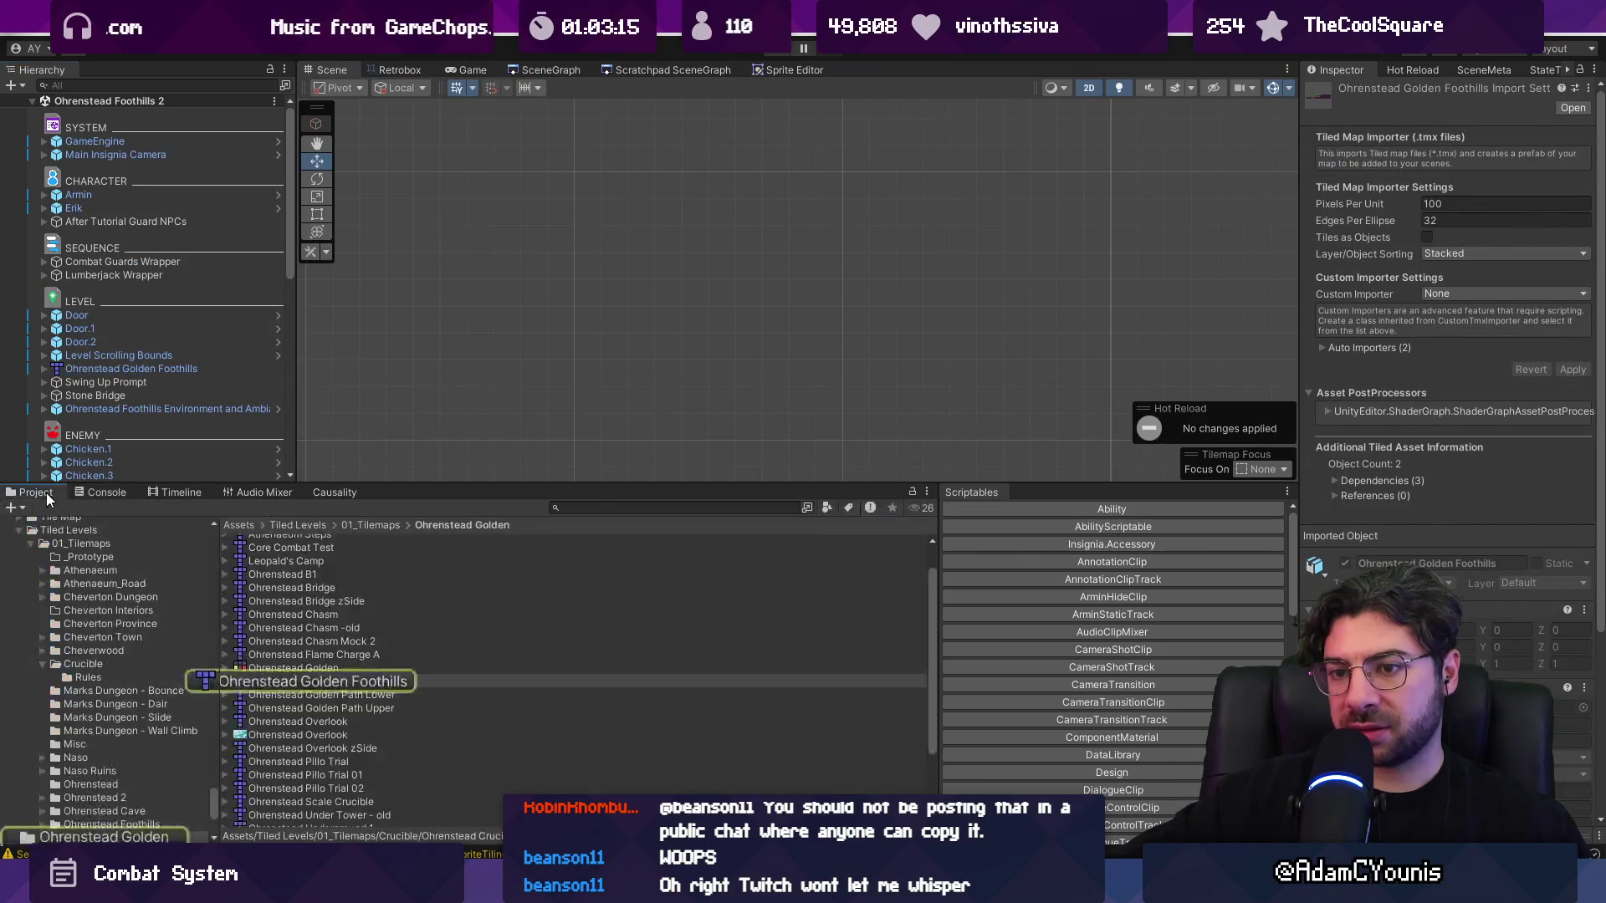
right_click(288, 681)
left_click(401, 486)
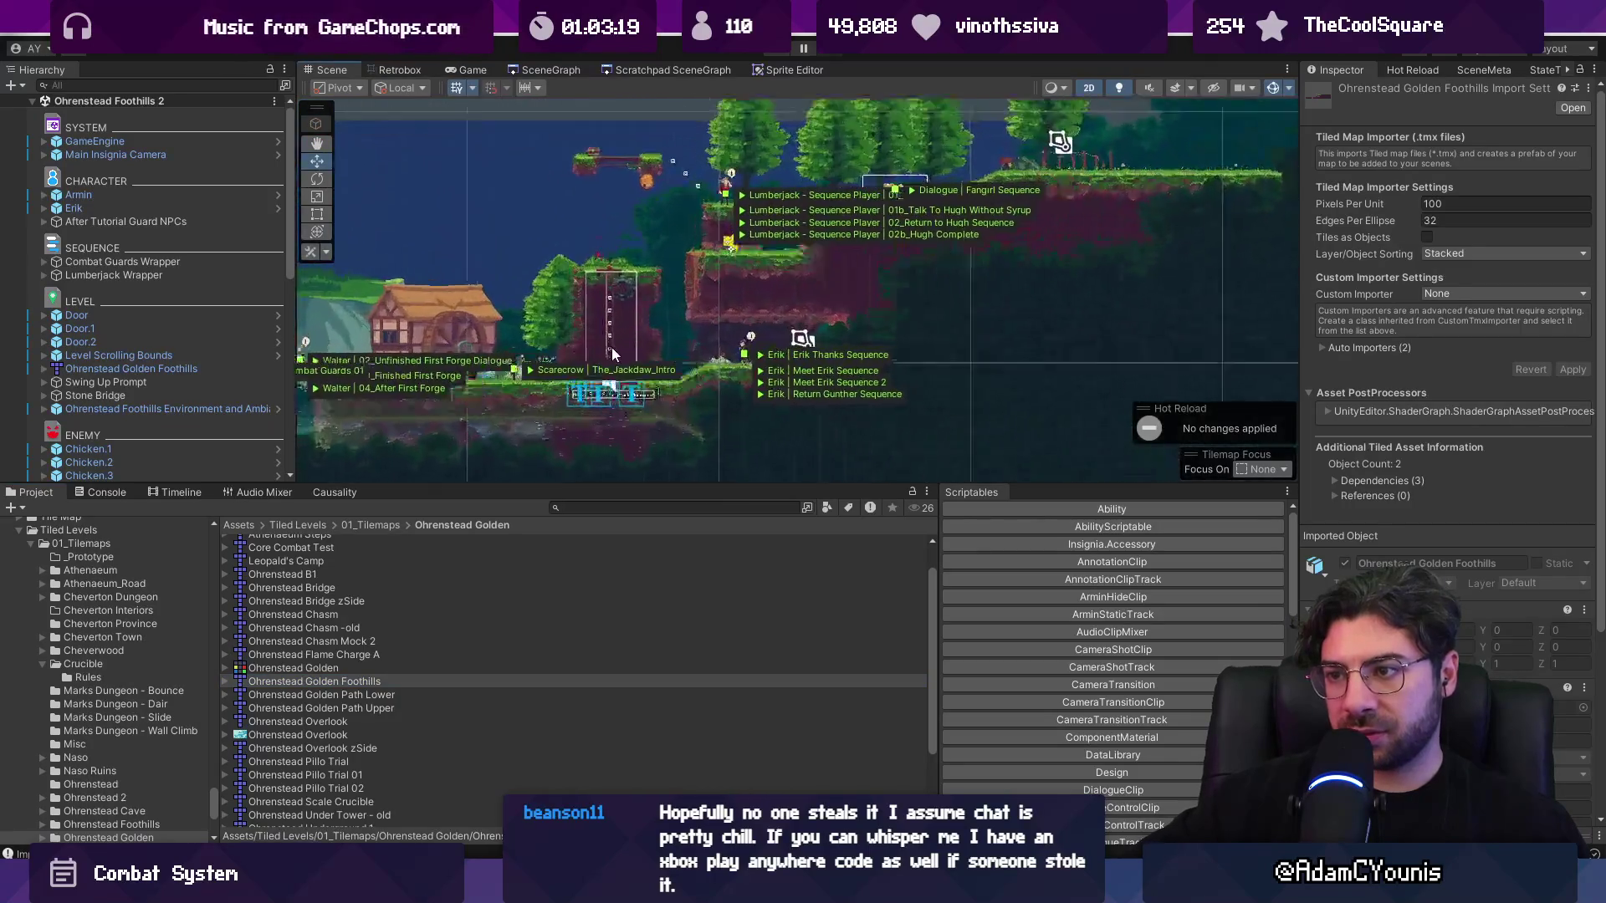
- Play-test the Golden Foothills level, jumping onto the upper ledge, then stop
left_click(610, 389)
scroll(608, 395, "up", 2)
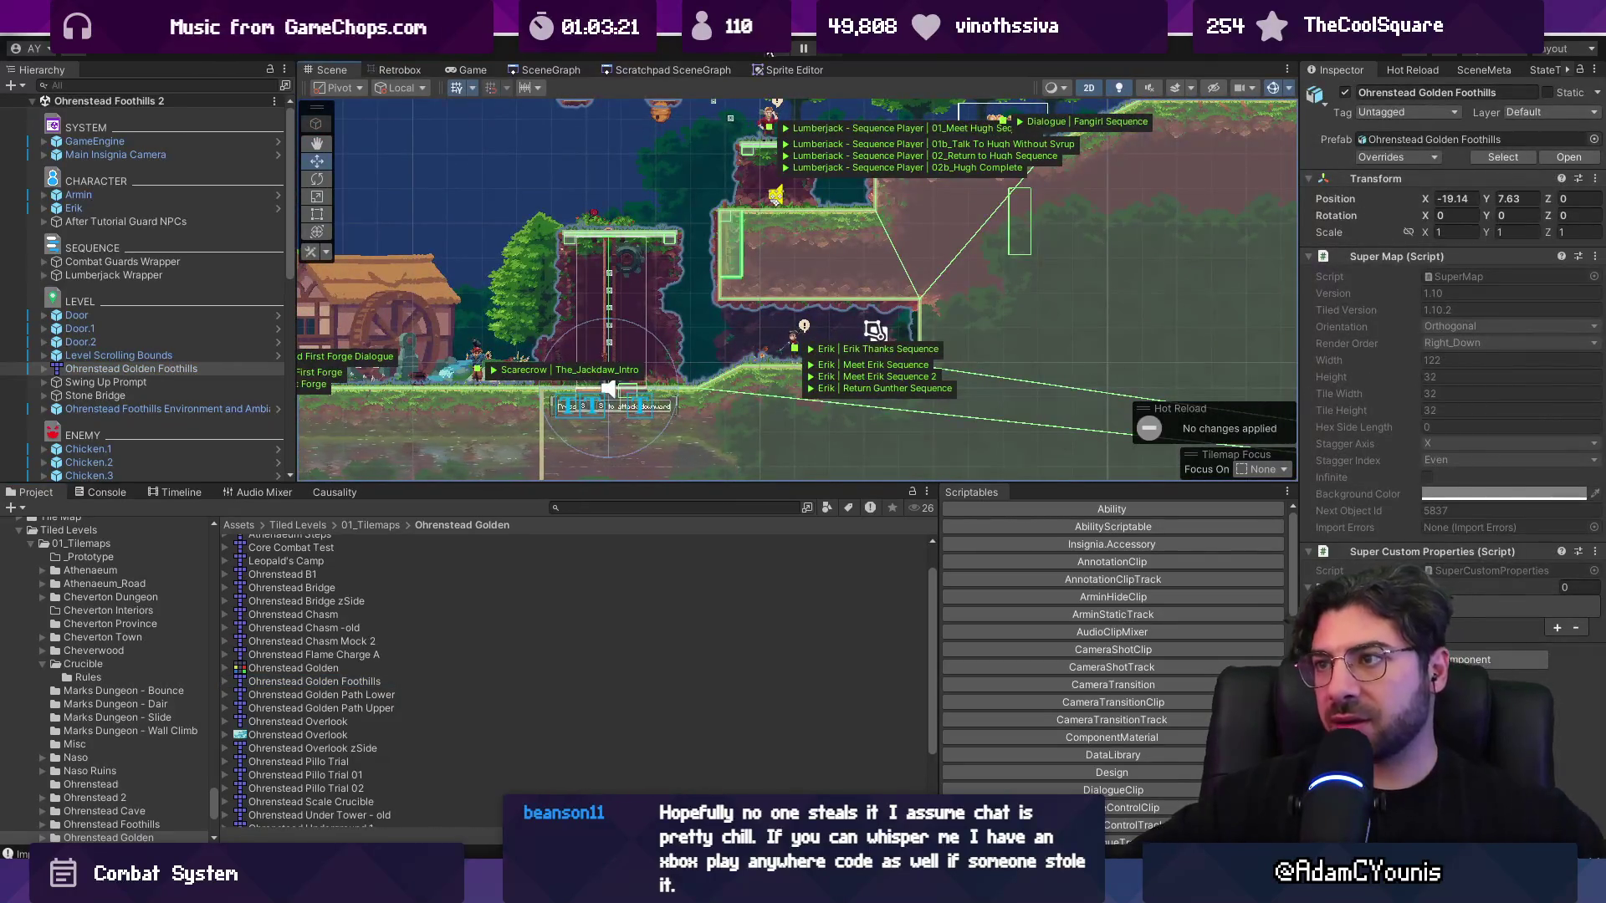
key("ctrl+p")
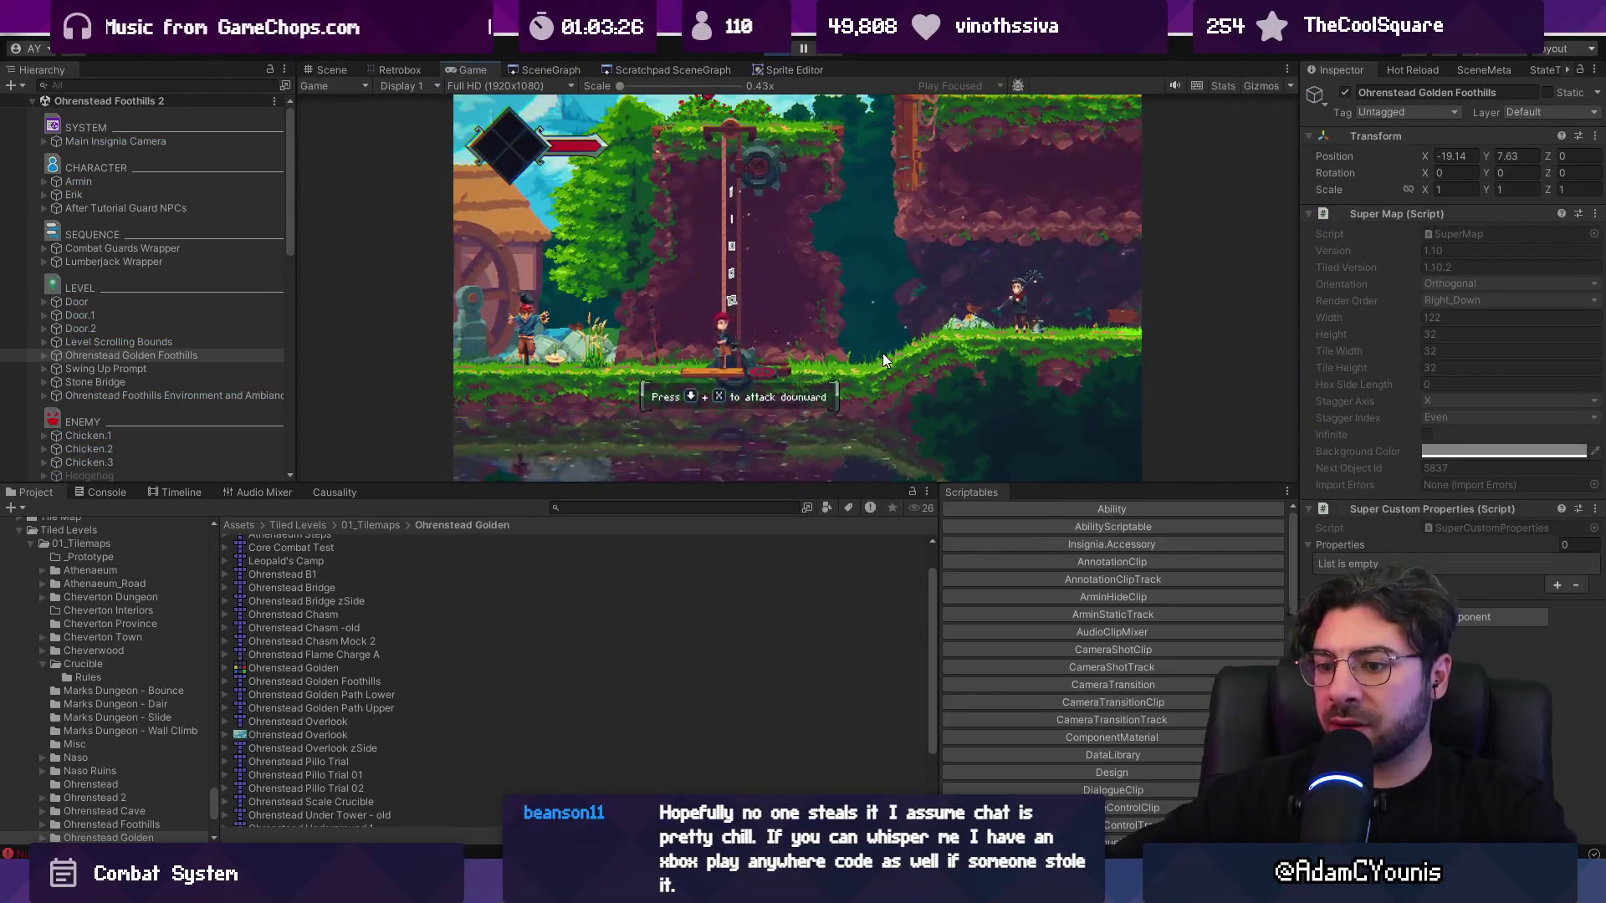
key("z")
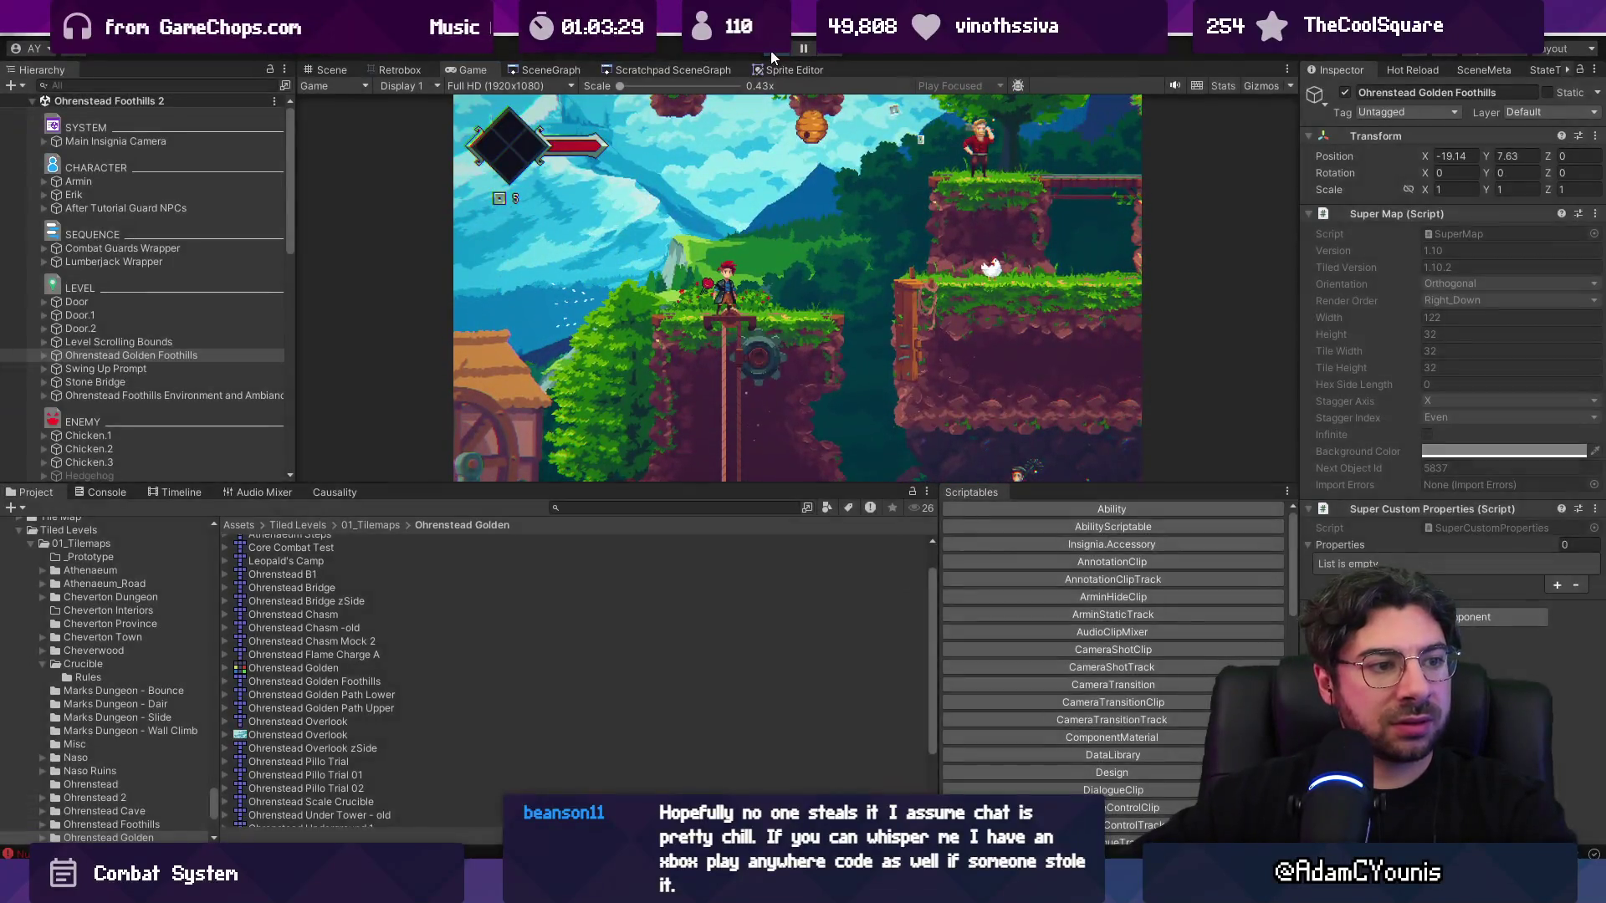
left_click(771, 50)
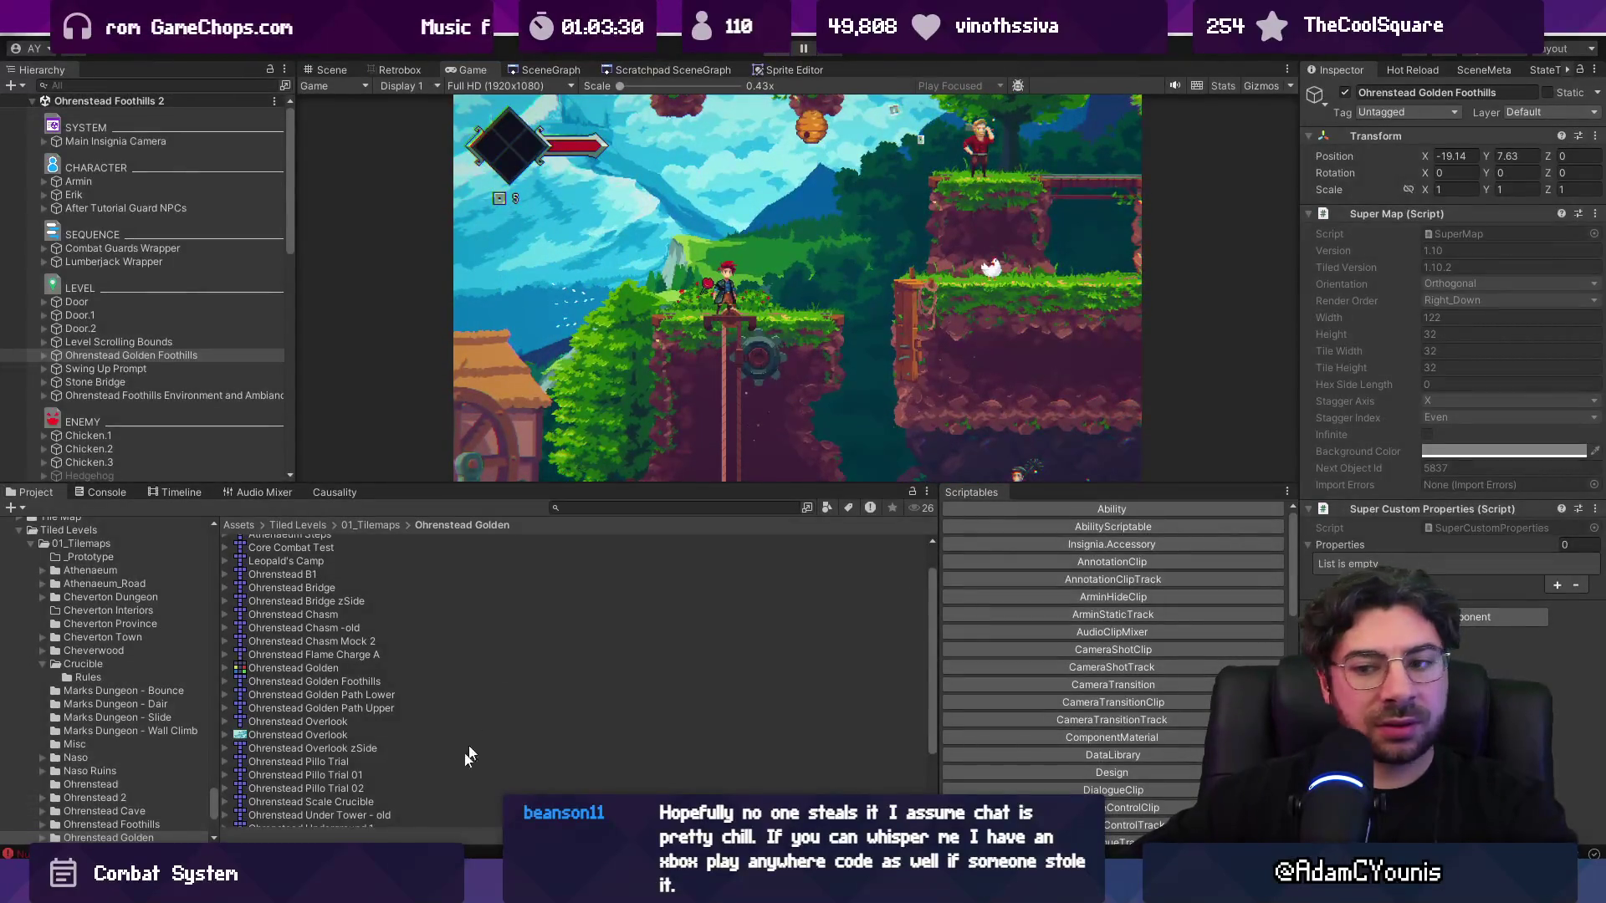
- Expand Golden Foothills > Grid > Pulleys and inspect the Pulley Lift(Clone) object
right_click(187, 372)
left_click(171, 373)
left_click(43, 369)
left_click(56, 382)
scroll(67, 385, "down", 1)
left_click(72, 386)
left_click(98, 399)
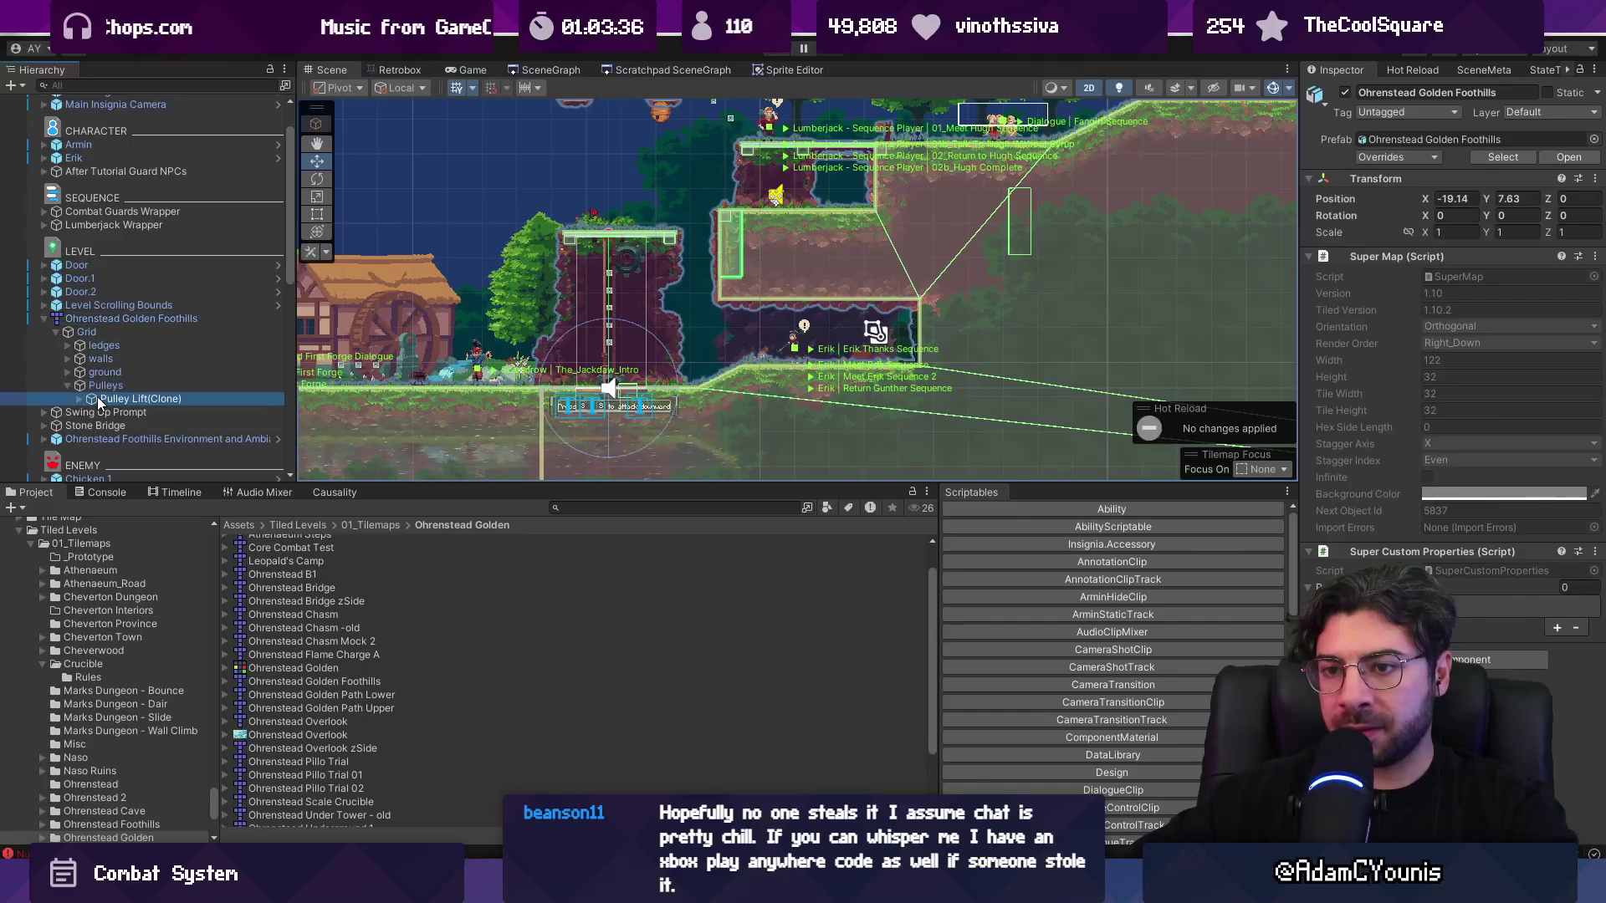
key("alt+Tab")
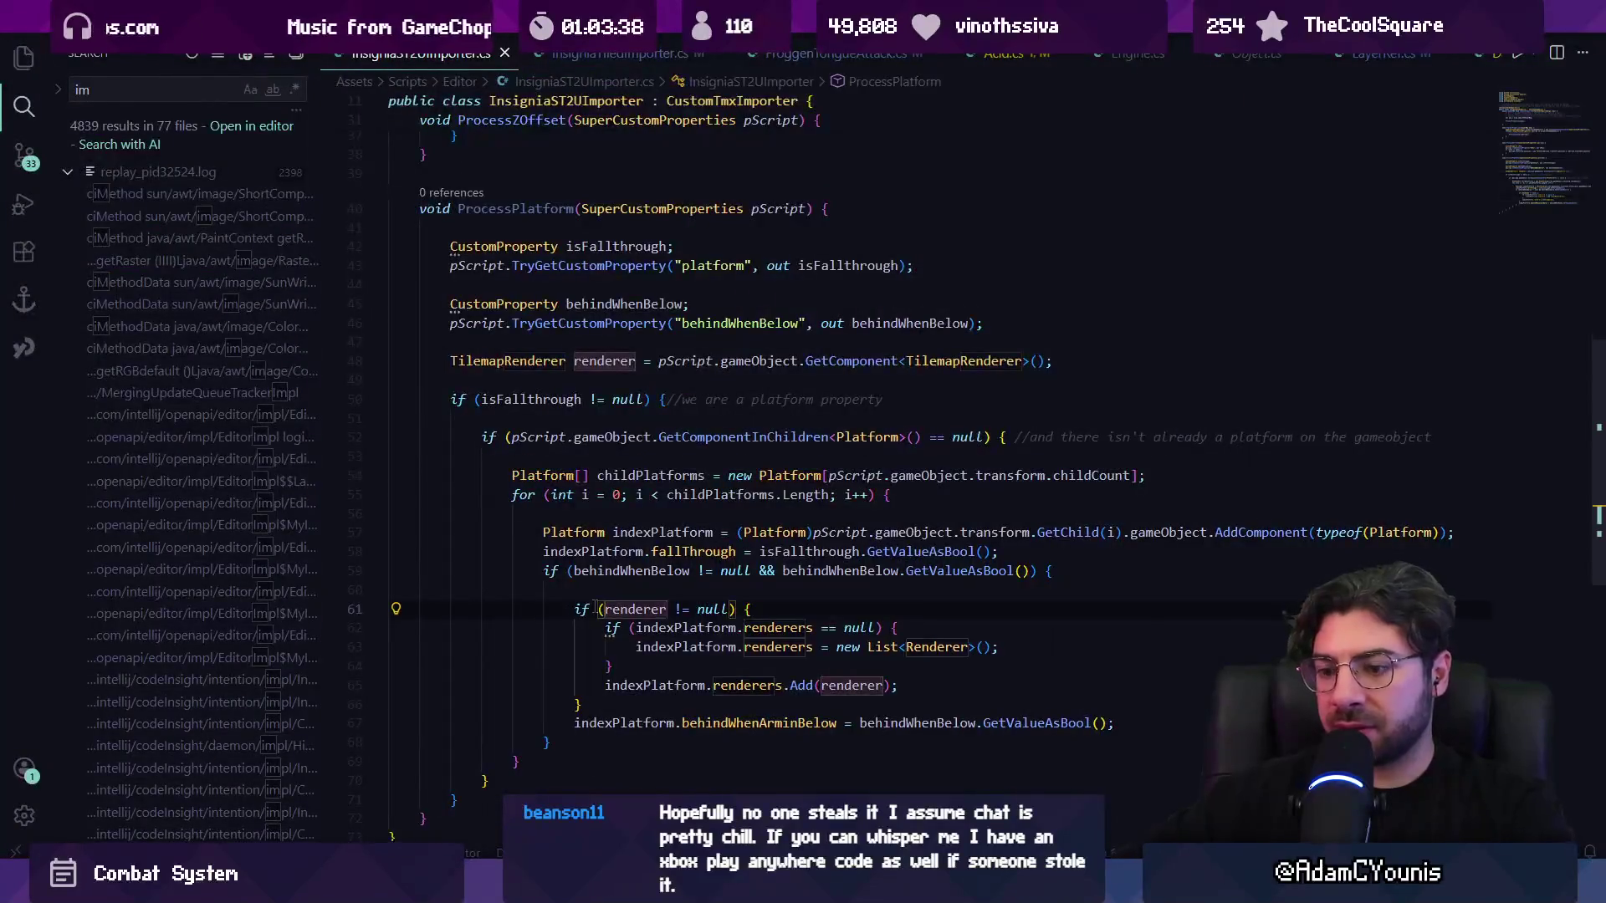
- Close InsigniaST2UImporter.cs, leaving InsigniaTiledImporter.cs in view
key("ctrl+f")
type("pulley")
key("ctrl+w")
key("Escape")
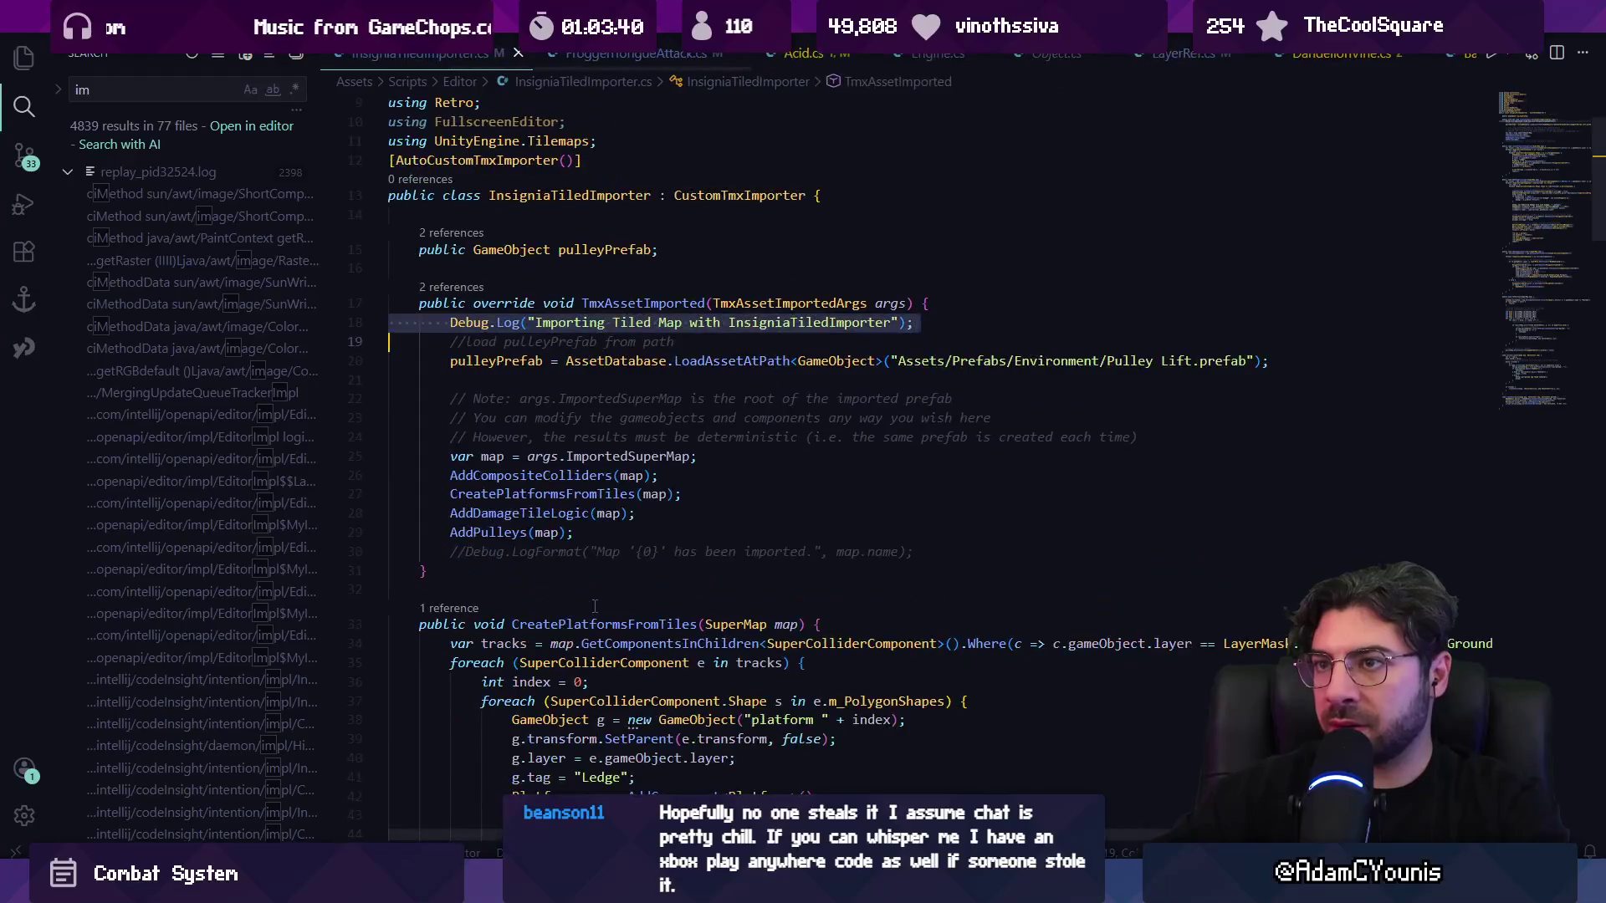
key("ctrl+p")
key("Escape")
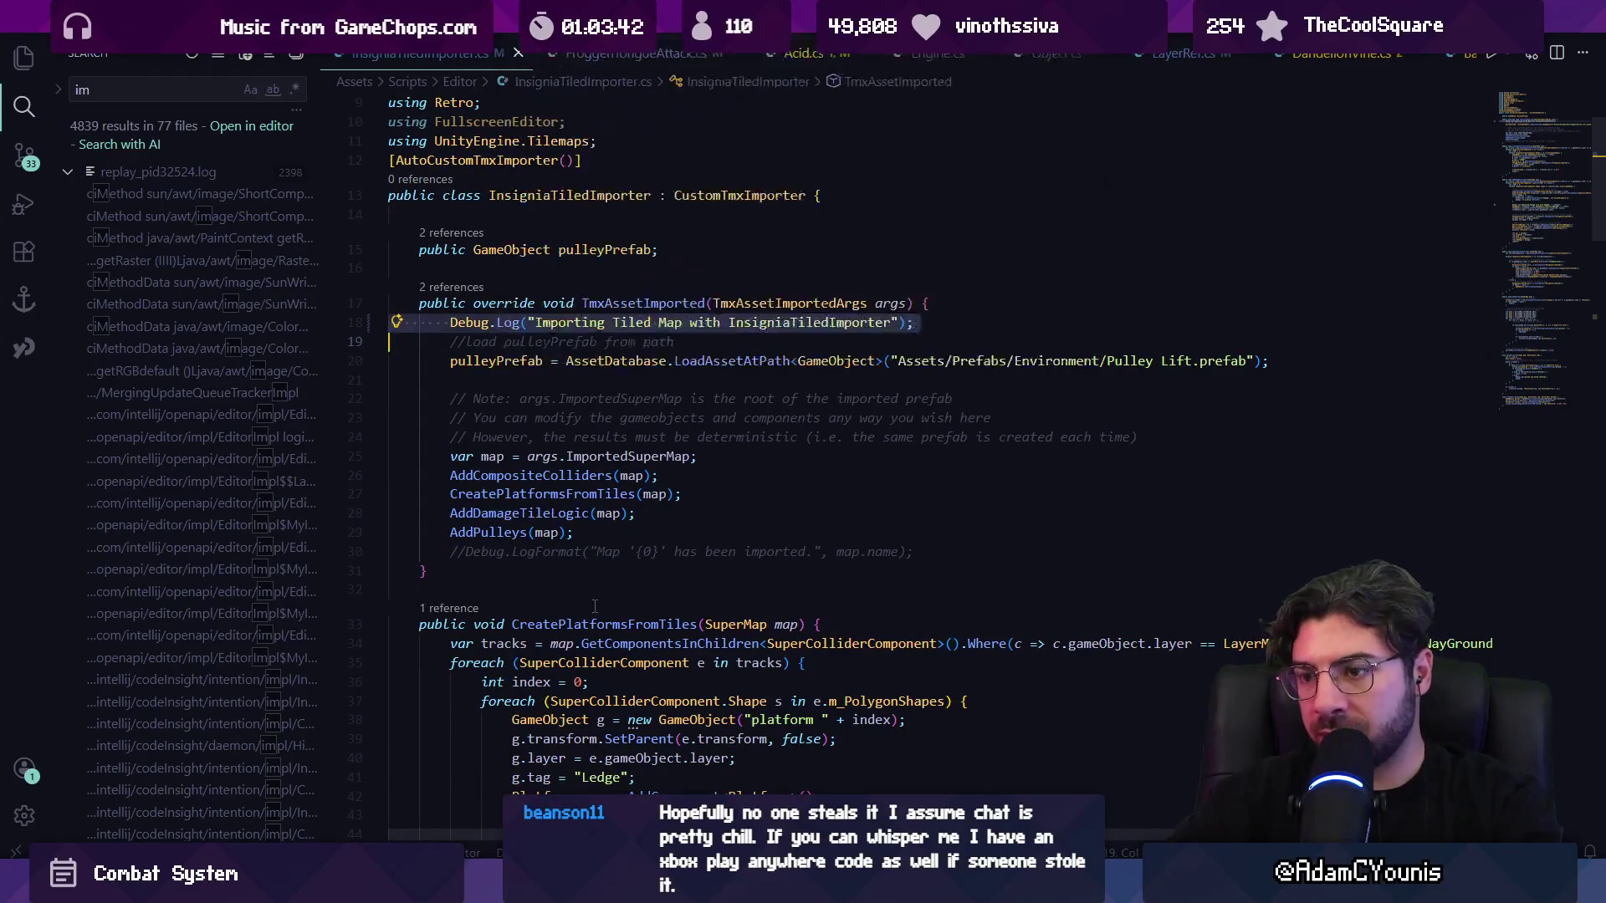
- Find the pulley prefab reference on line 20, then view Unity's logged errors
key("ctrl+f")
key("Return")
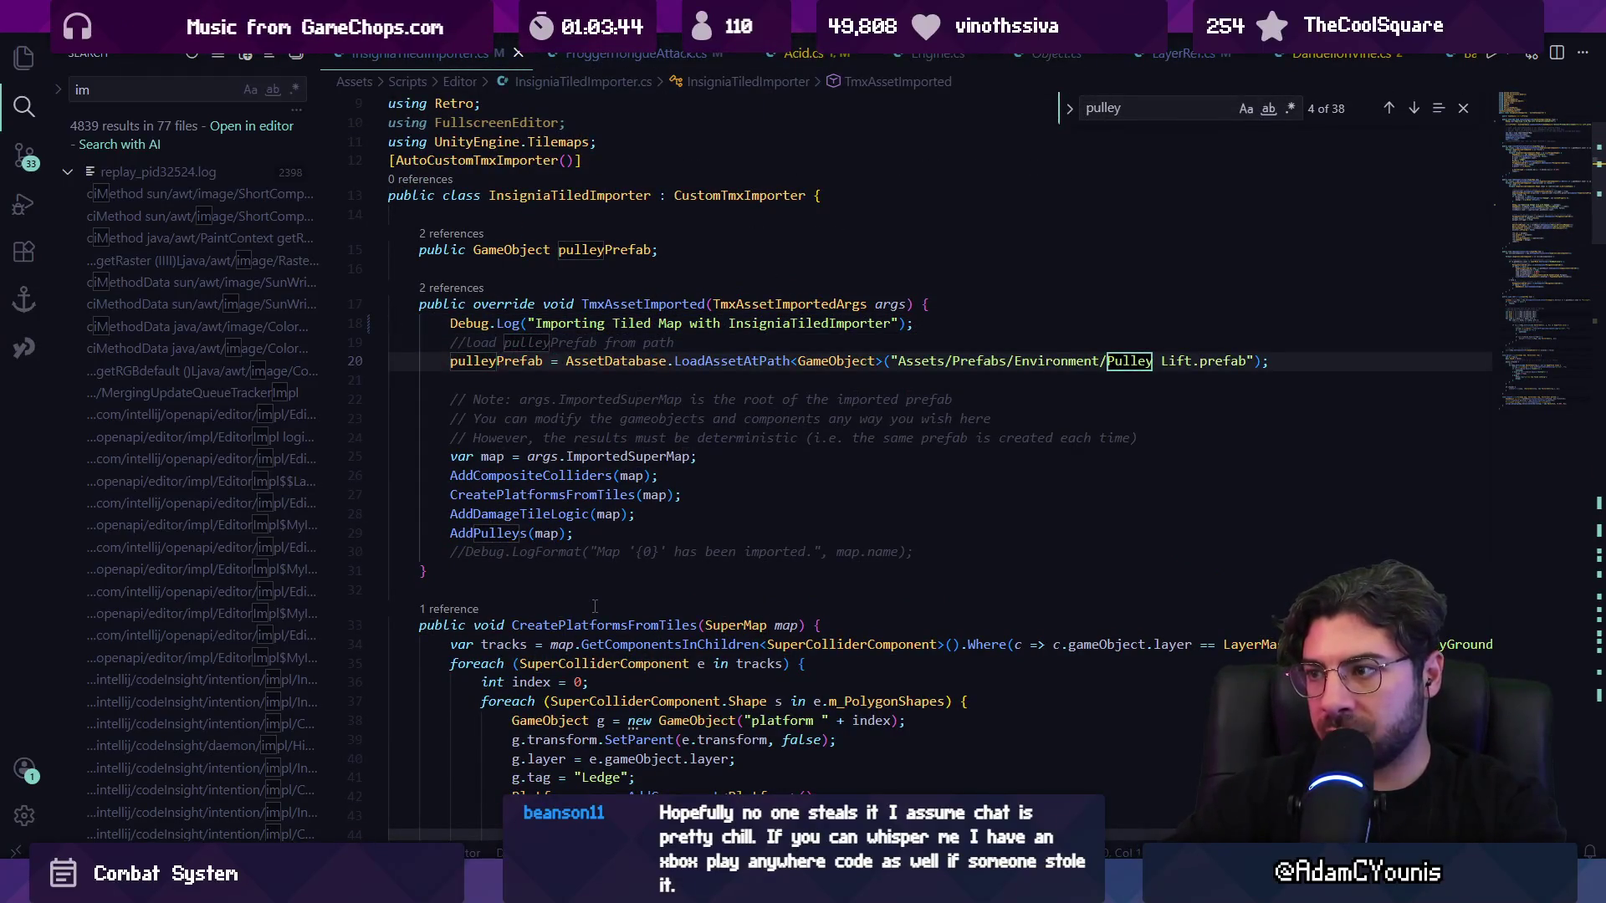
key("Escape")
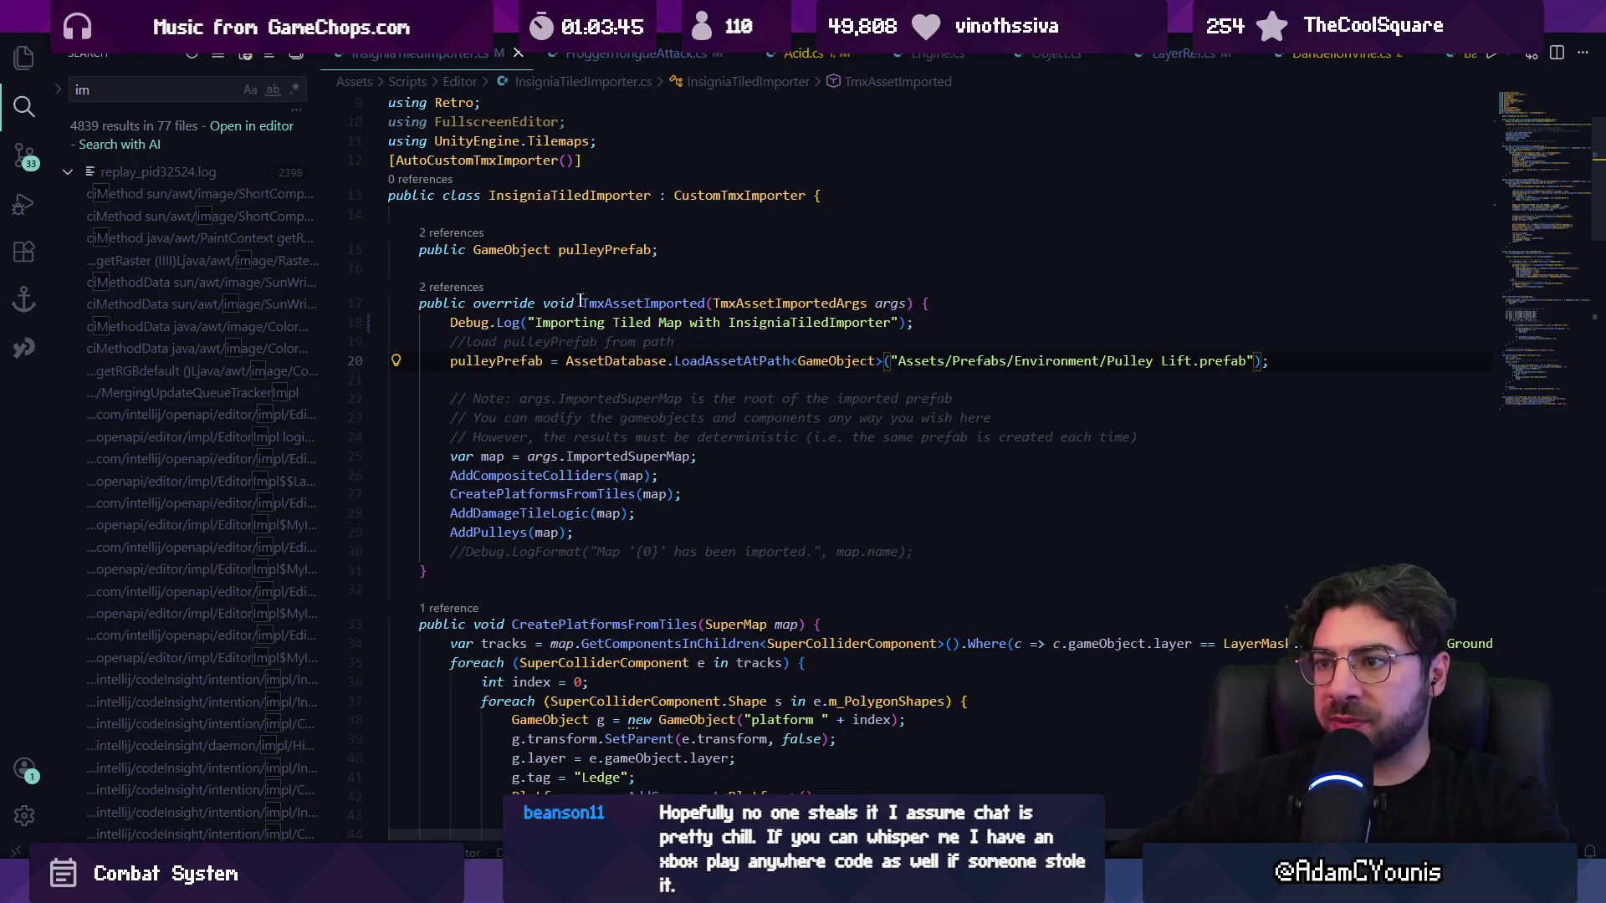
key("alt+Tab")
left_click(95, 491)
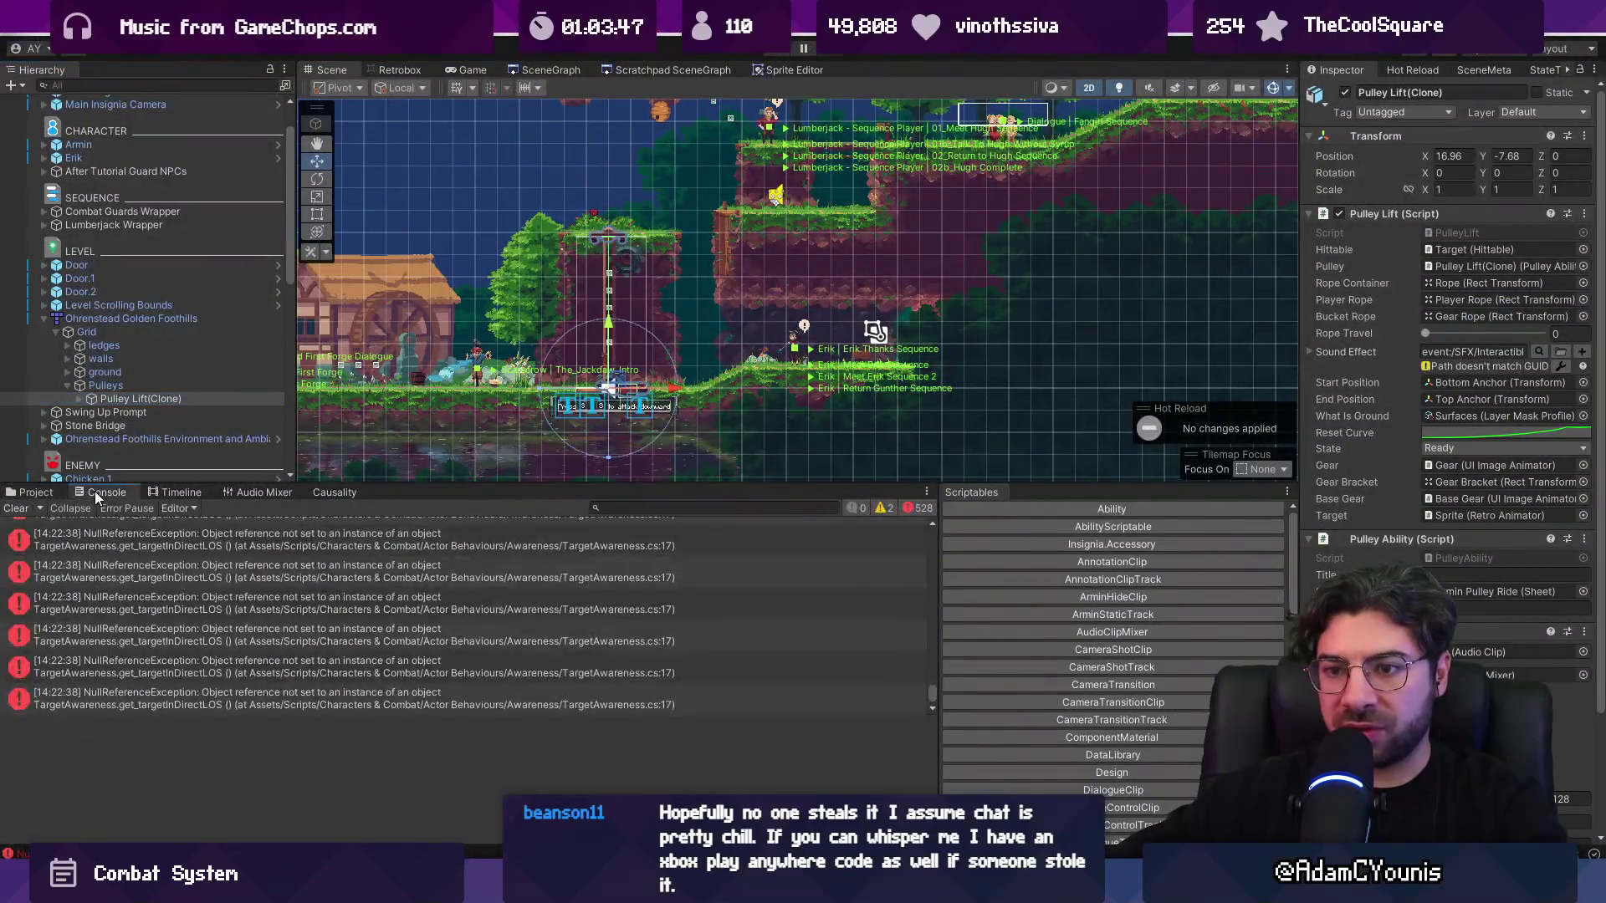
- Clear the Console and reimport the Ohrenstead Golden Foothills map asset
left_click(15, 508)
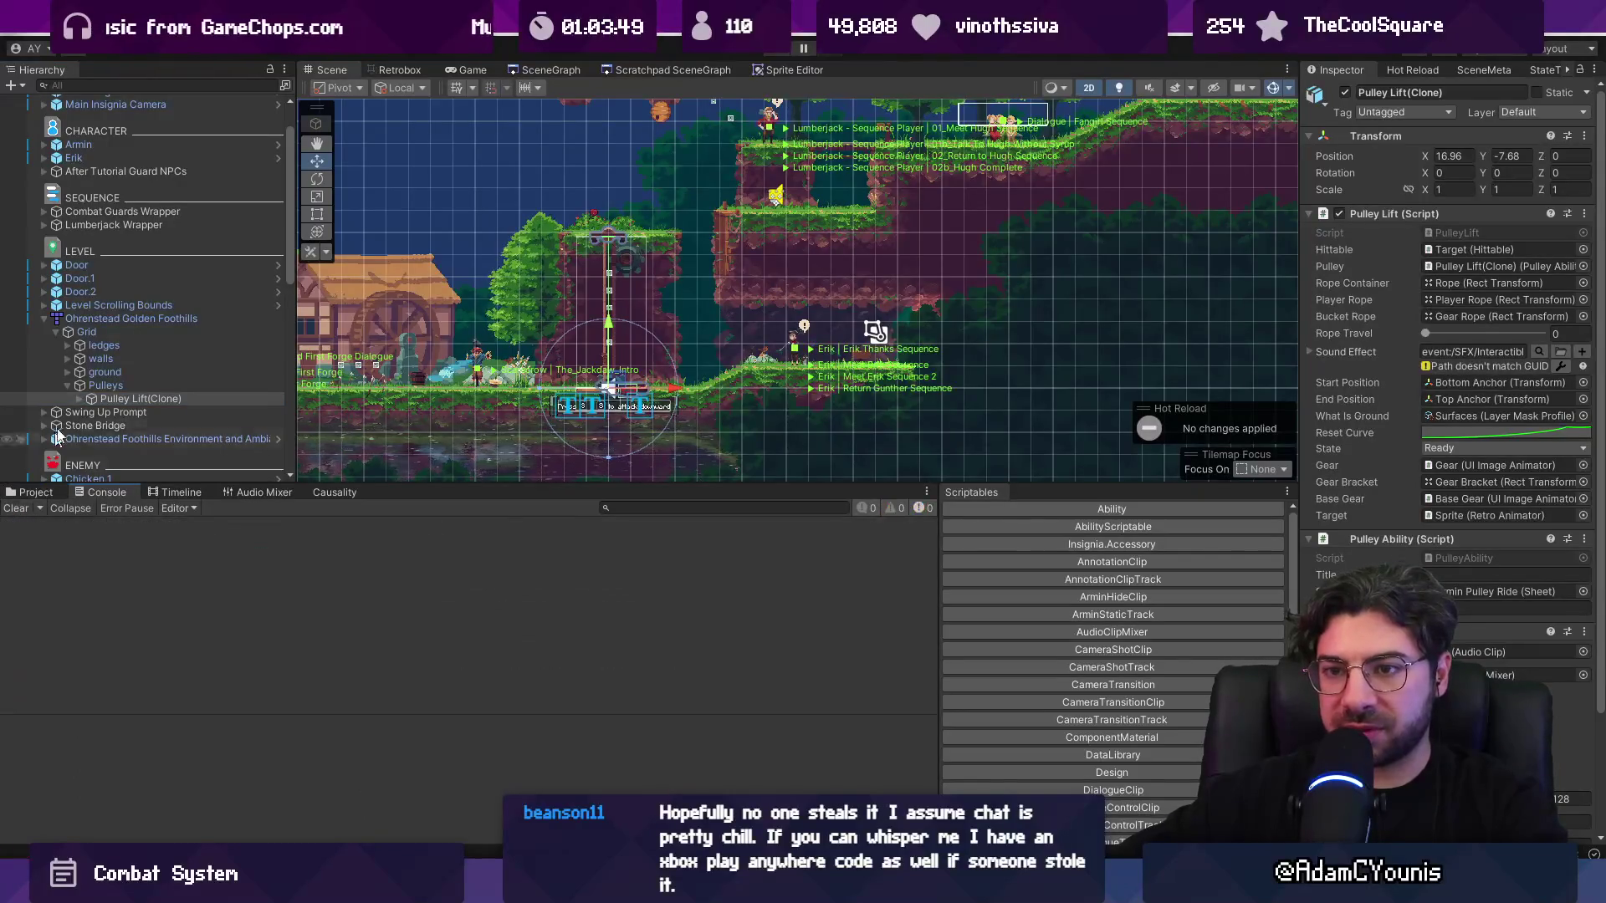
right_click(117, 318)
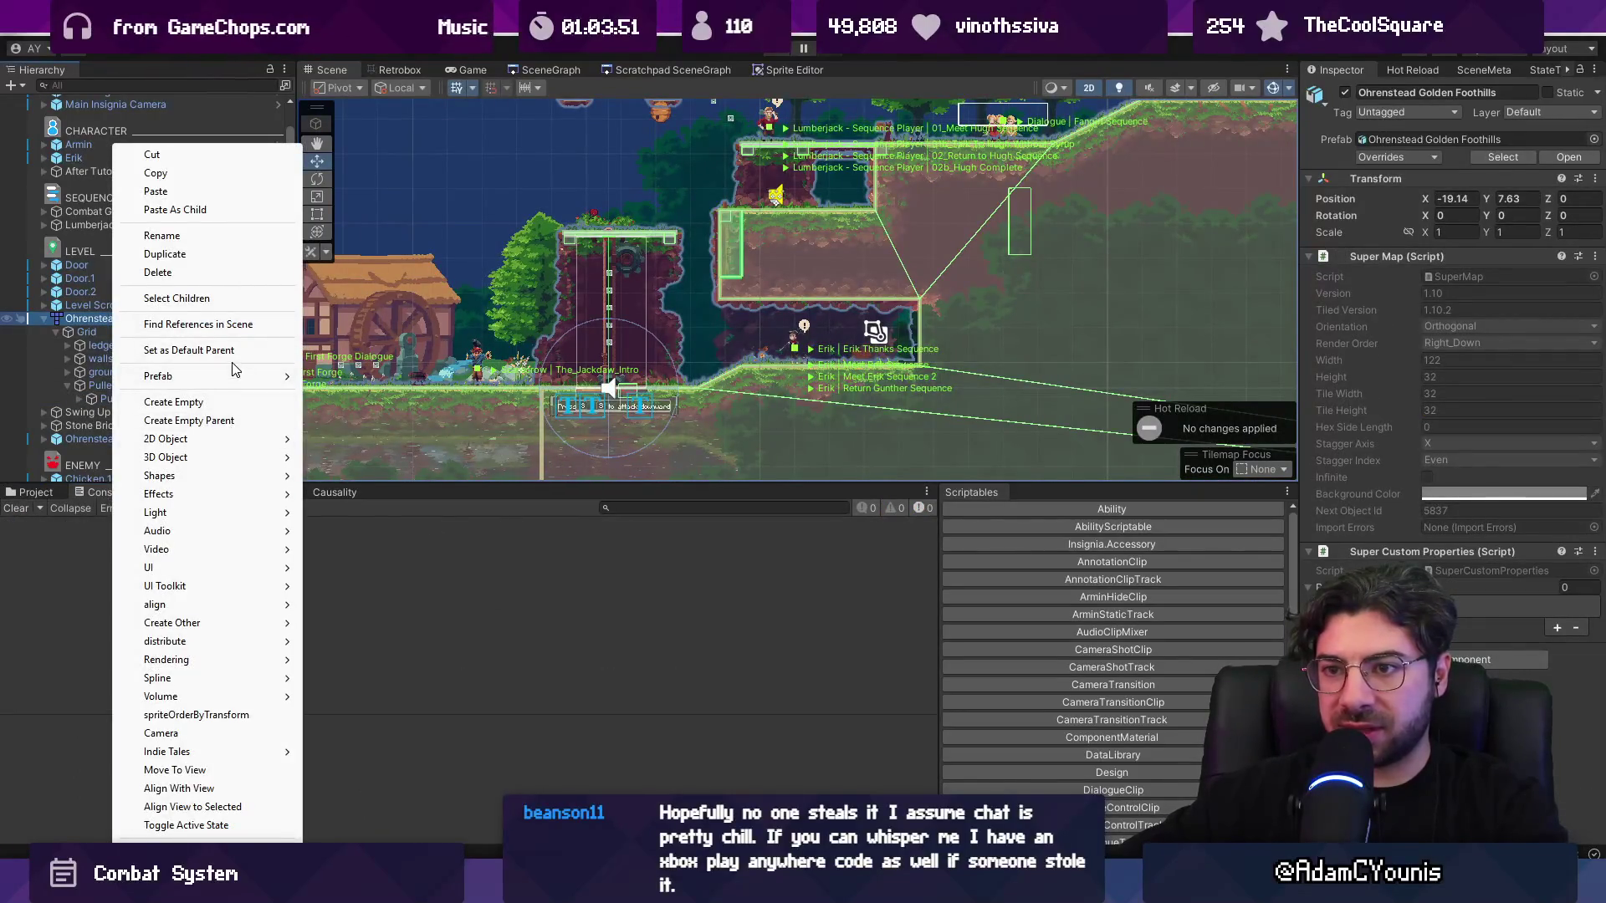
mouse_move(234, 376)
left_click(368, 402)
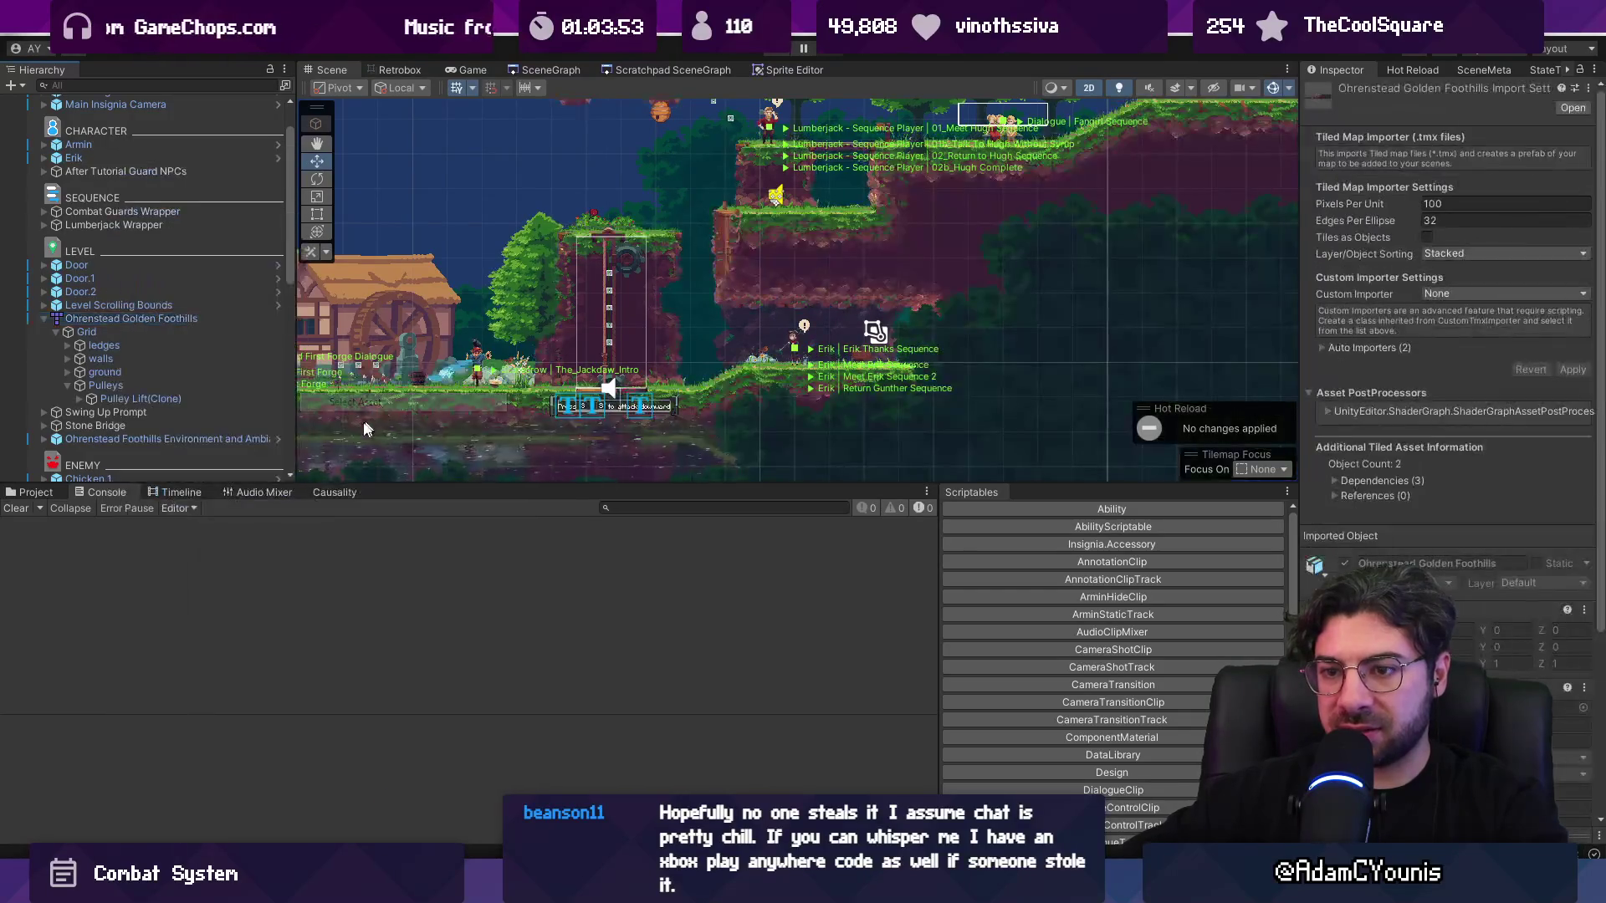
left_click(56, 495)
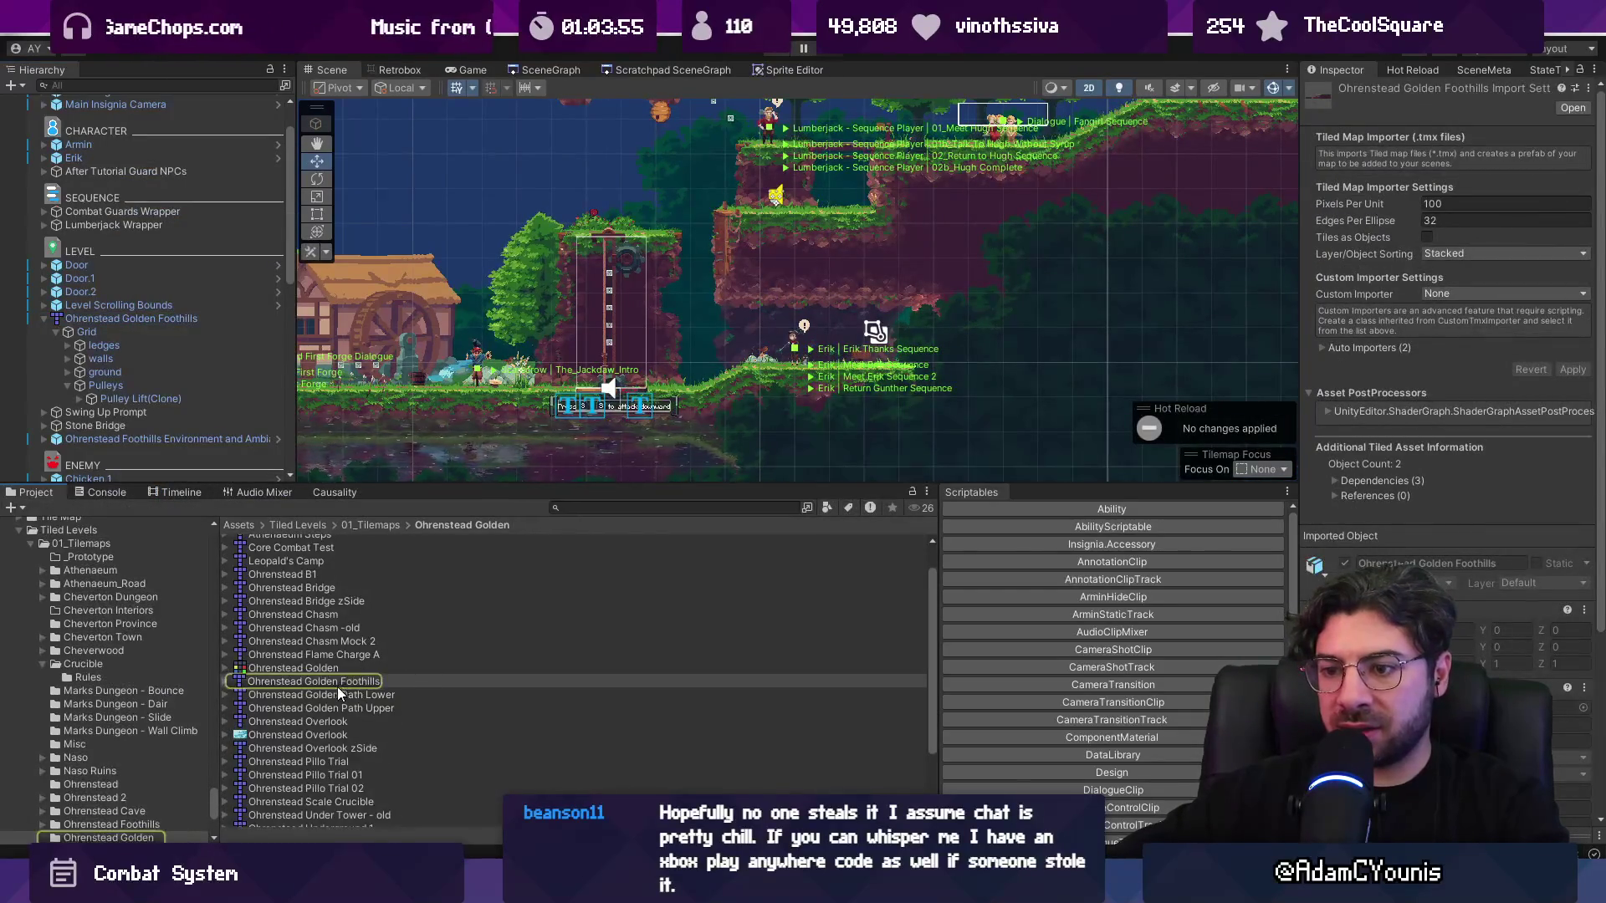
right_click(337, 681)
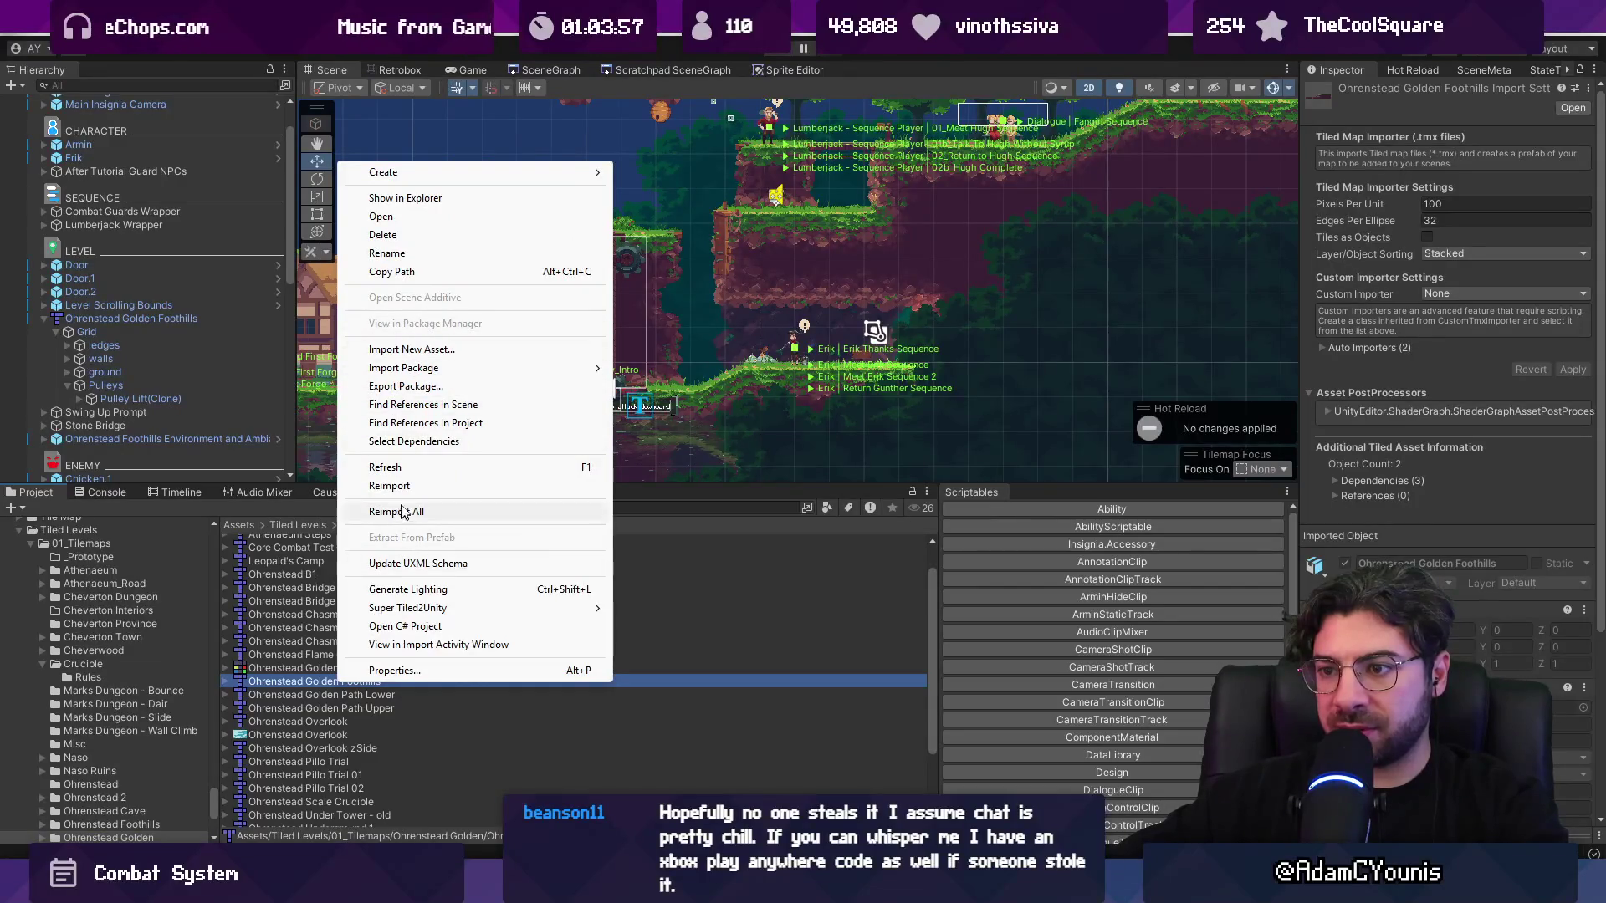
left_click(390, 486)
- Check the 'Importing Tiled Map' log entry and open its logging line in the importer
left_click(105, 492)
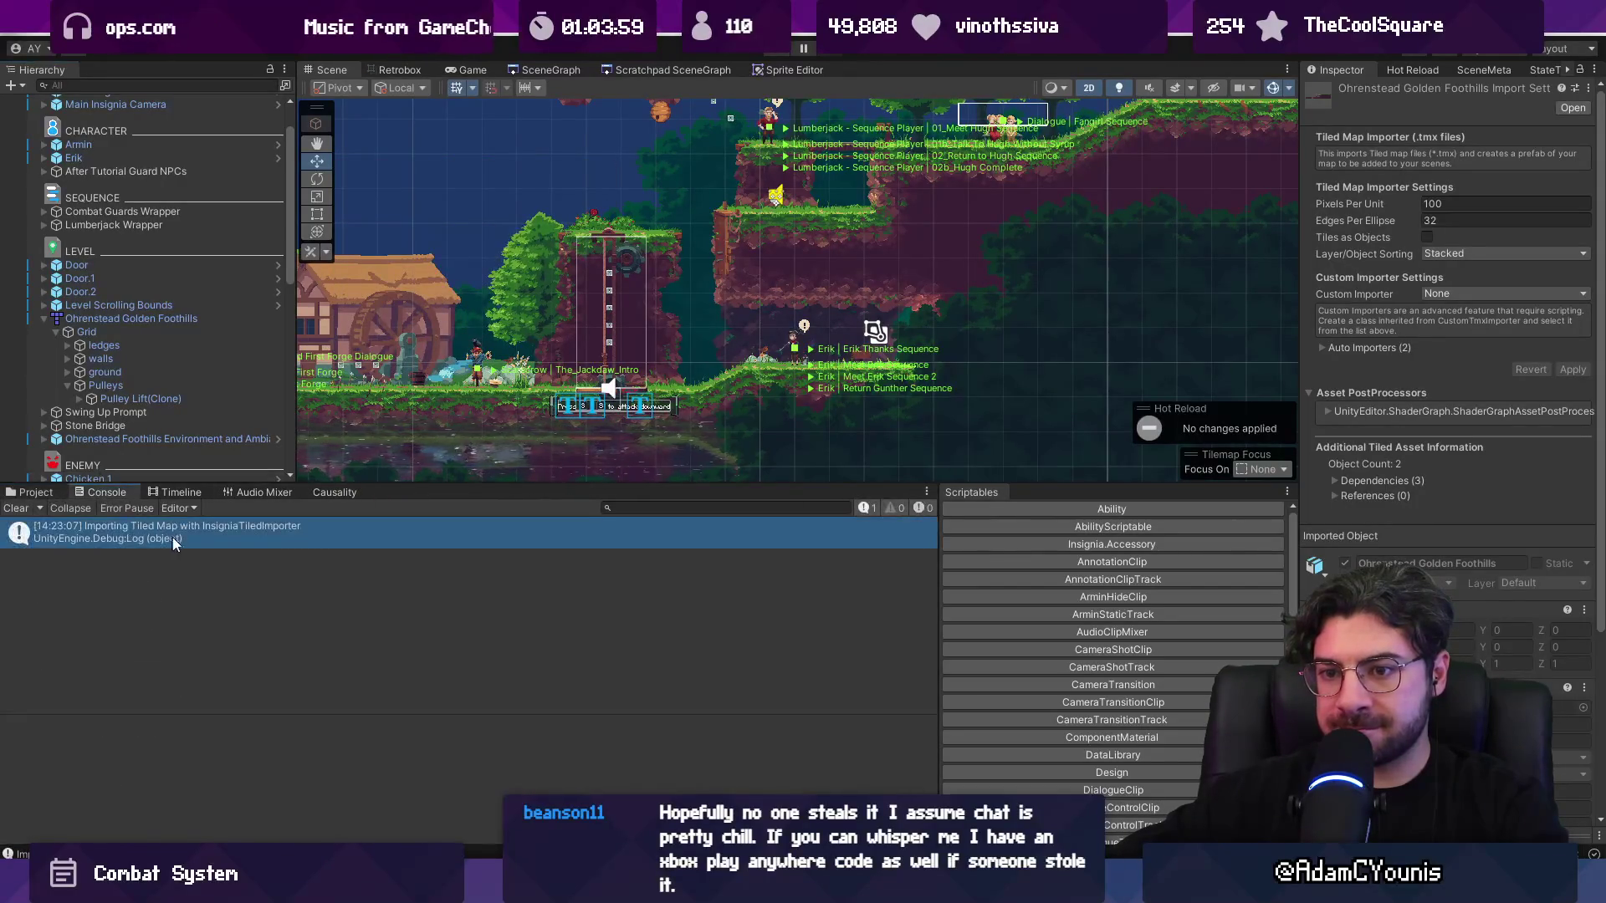
left_click(191, 539)
double_click(187, 539)
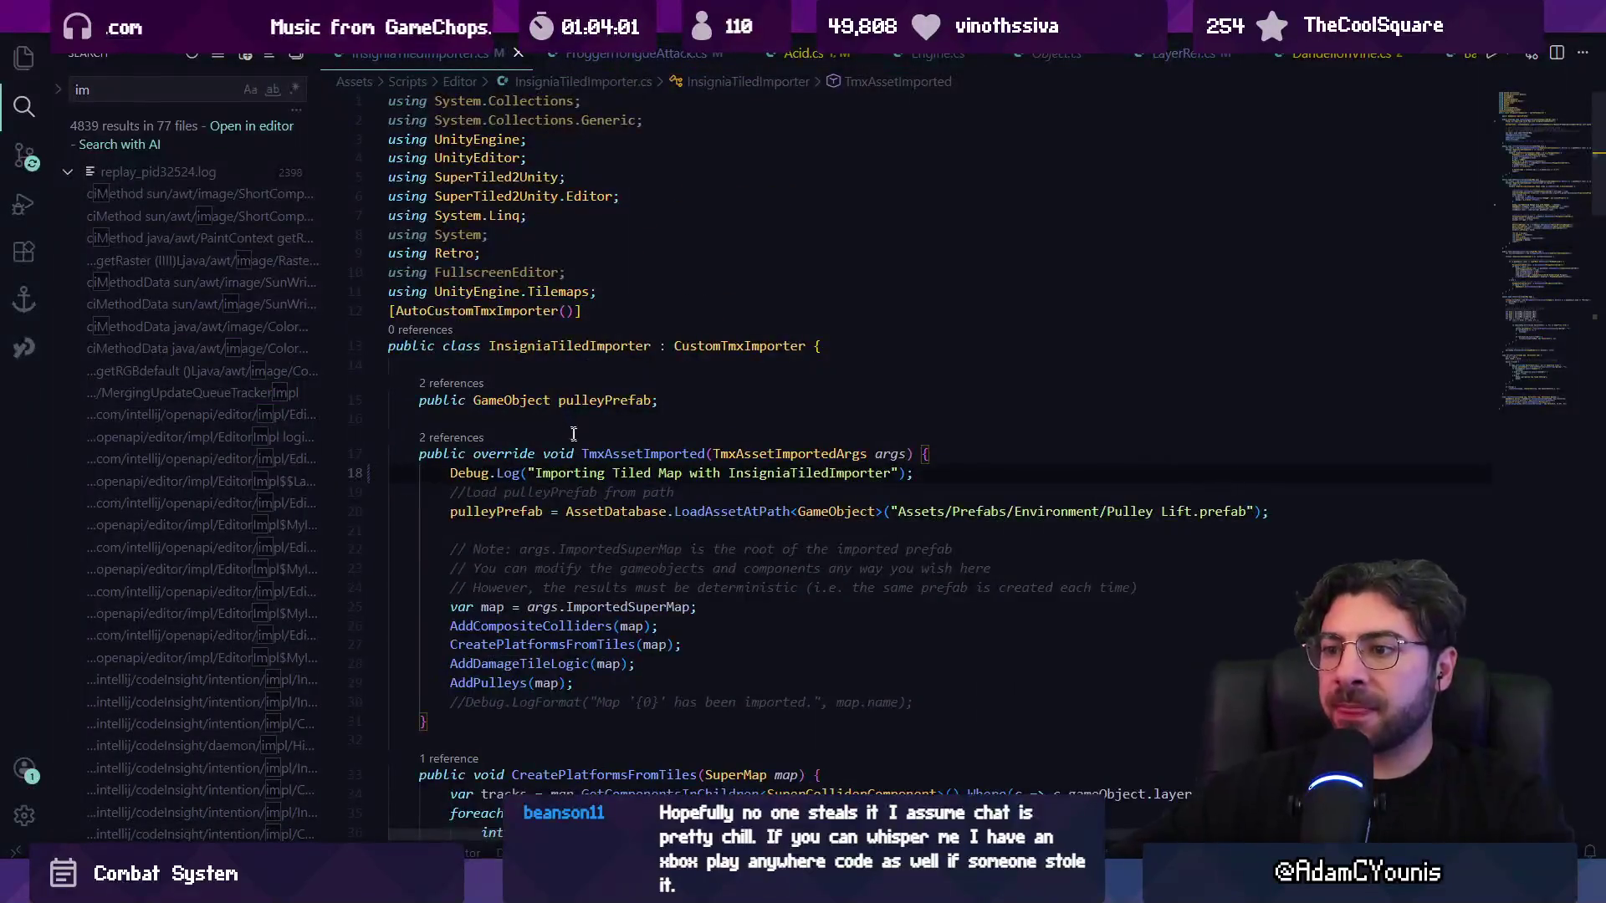
double_click(578, 474)
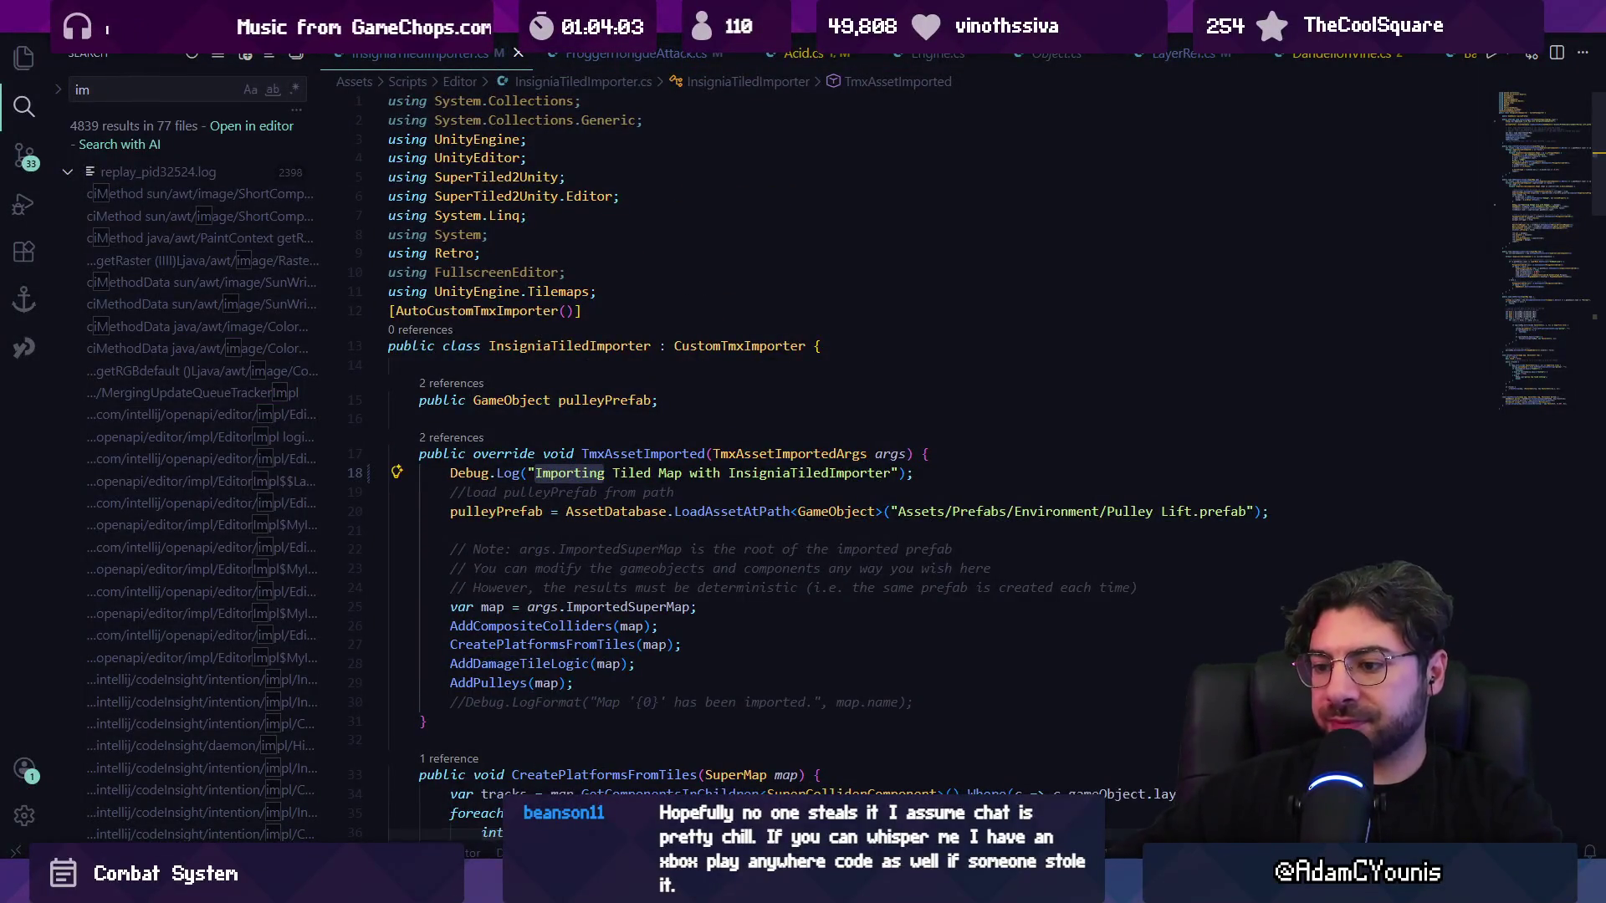
key("alt+Tab")
- Load the Dandelion Trial scene from the SceneGraph view
left_click(547, 69)
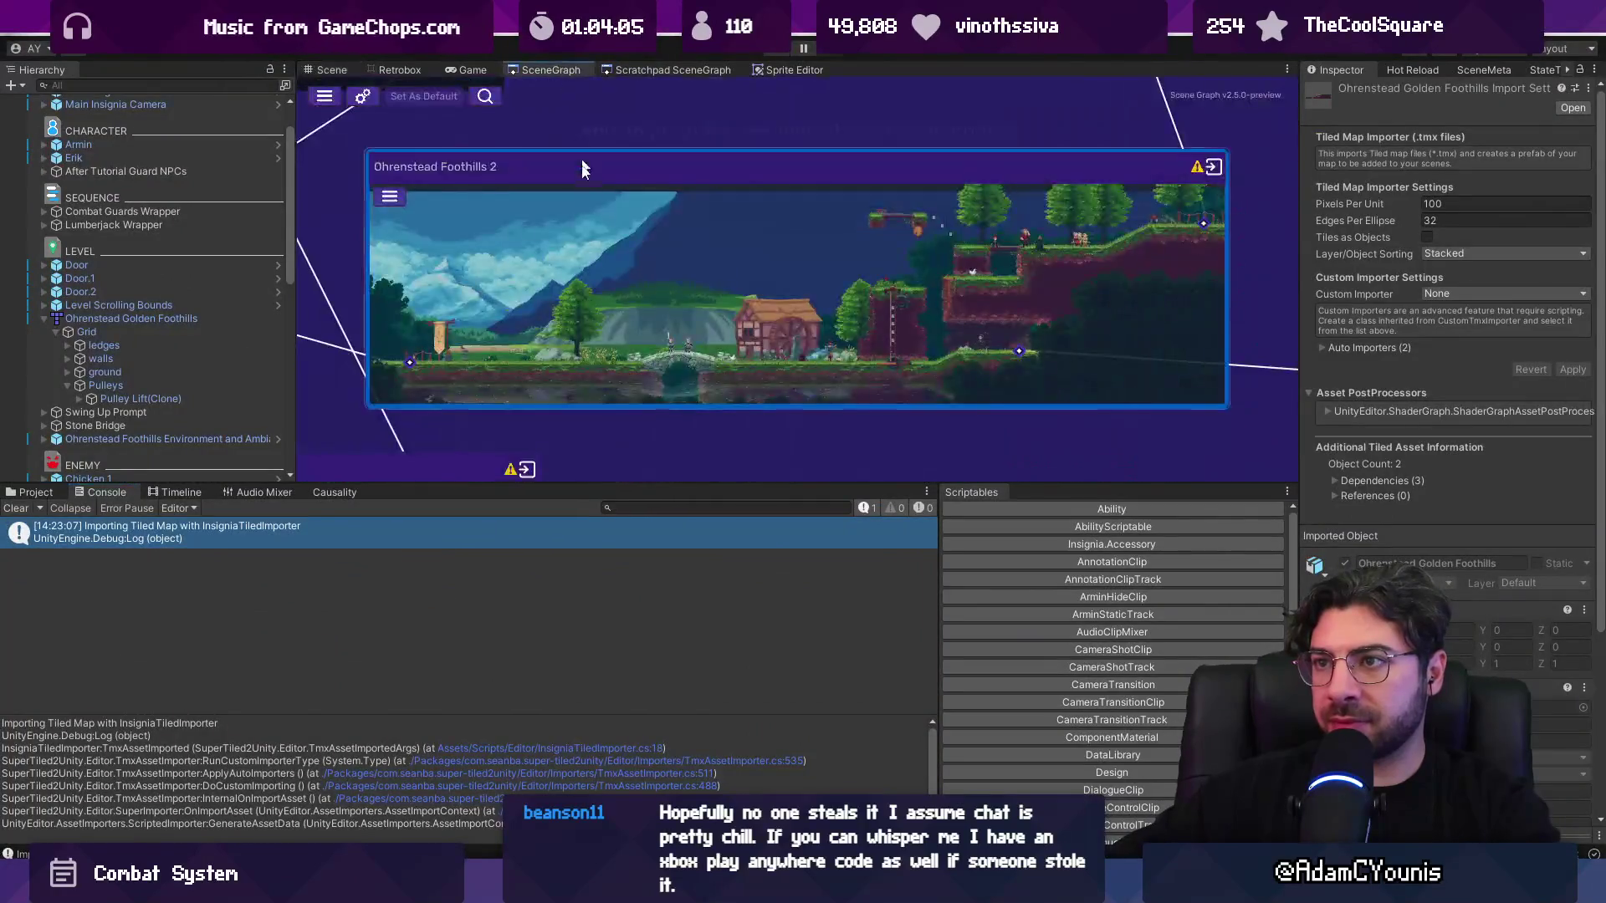
scroll(789, 410, "up", 3)
double_click(791, 409)
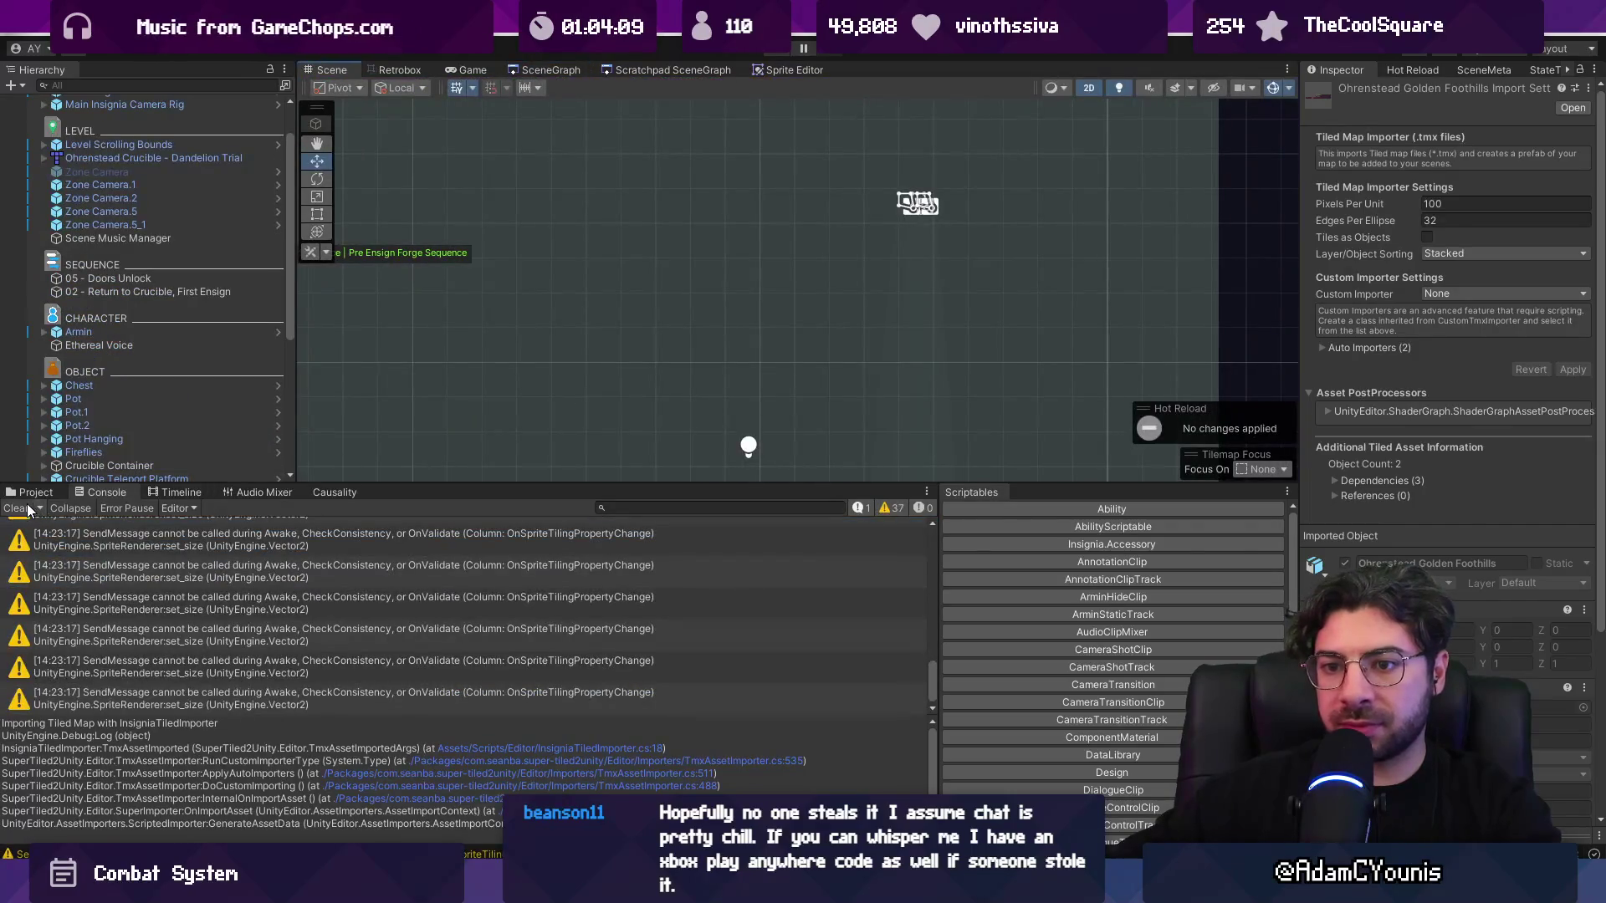
left_click(34, 493)
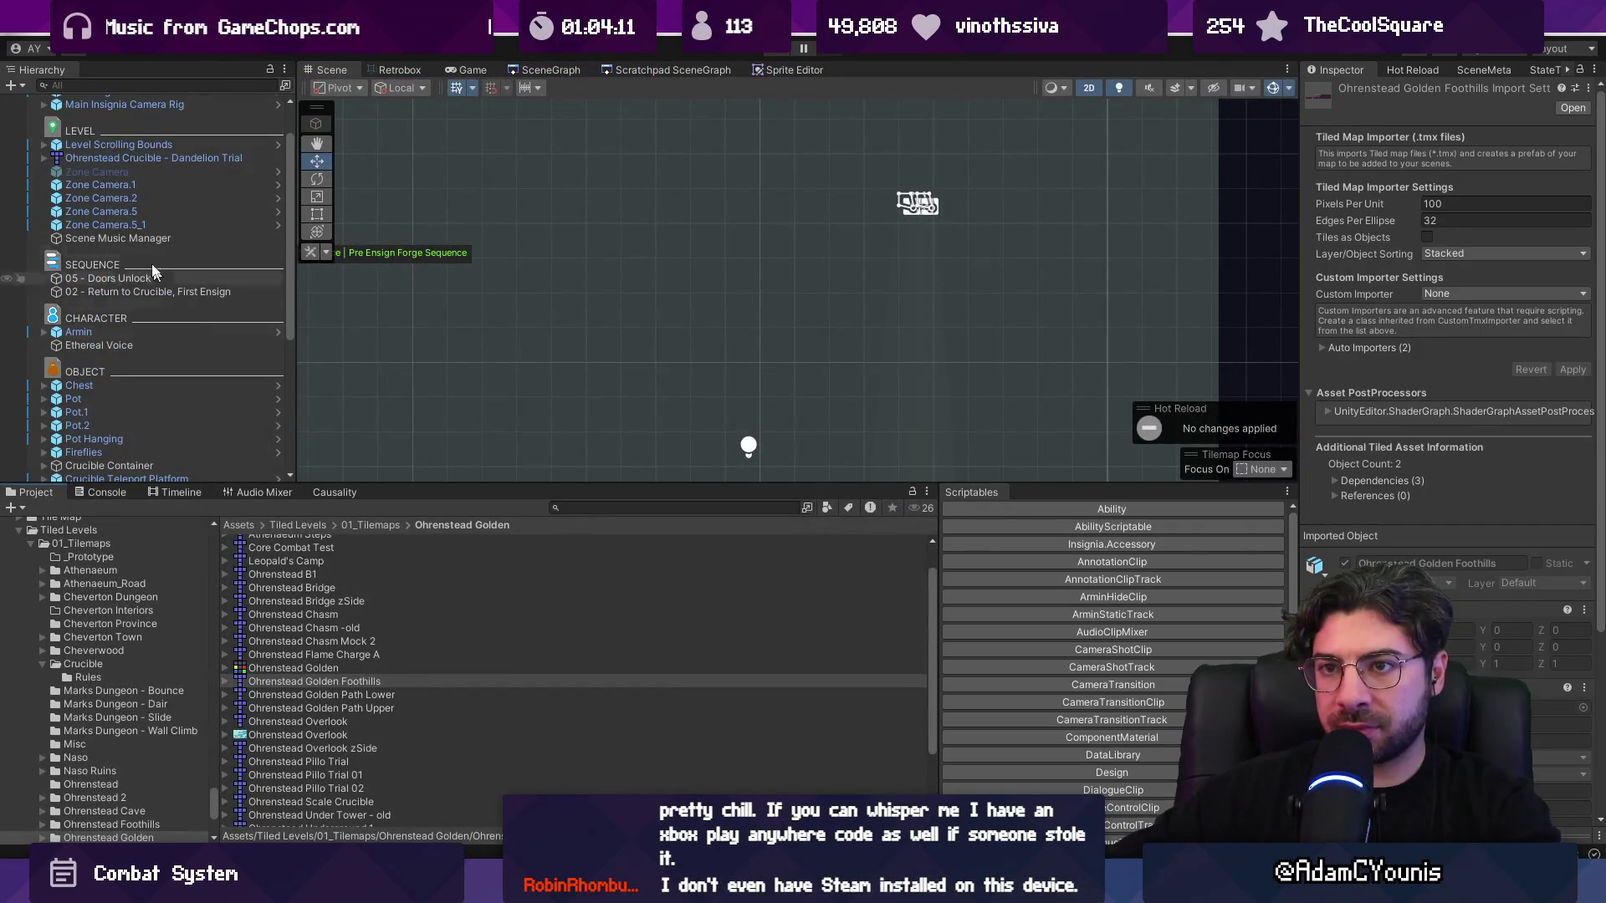
- Locate the Dandelion Trial map's source asset and reimport it
left_click(125, 157)
right_click(100, 157)
right_click(100, 157)
mouse_move(216, 378)
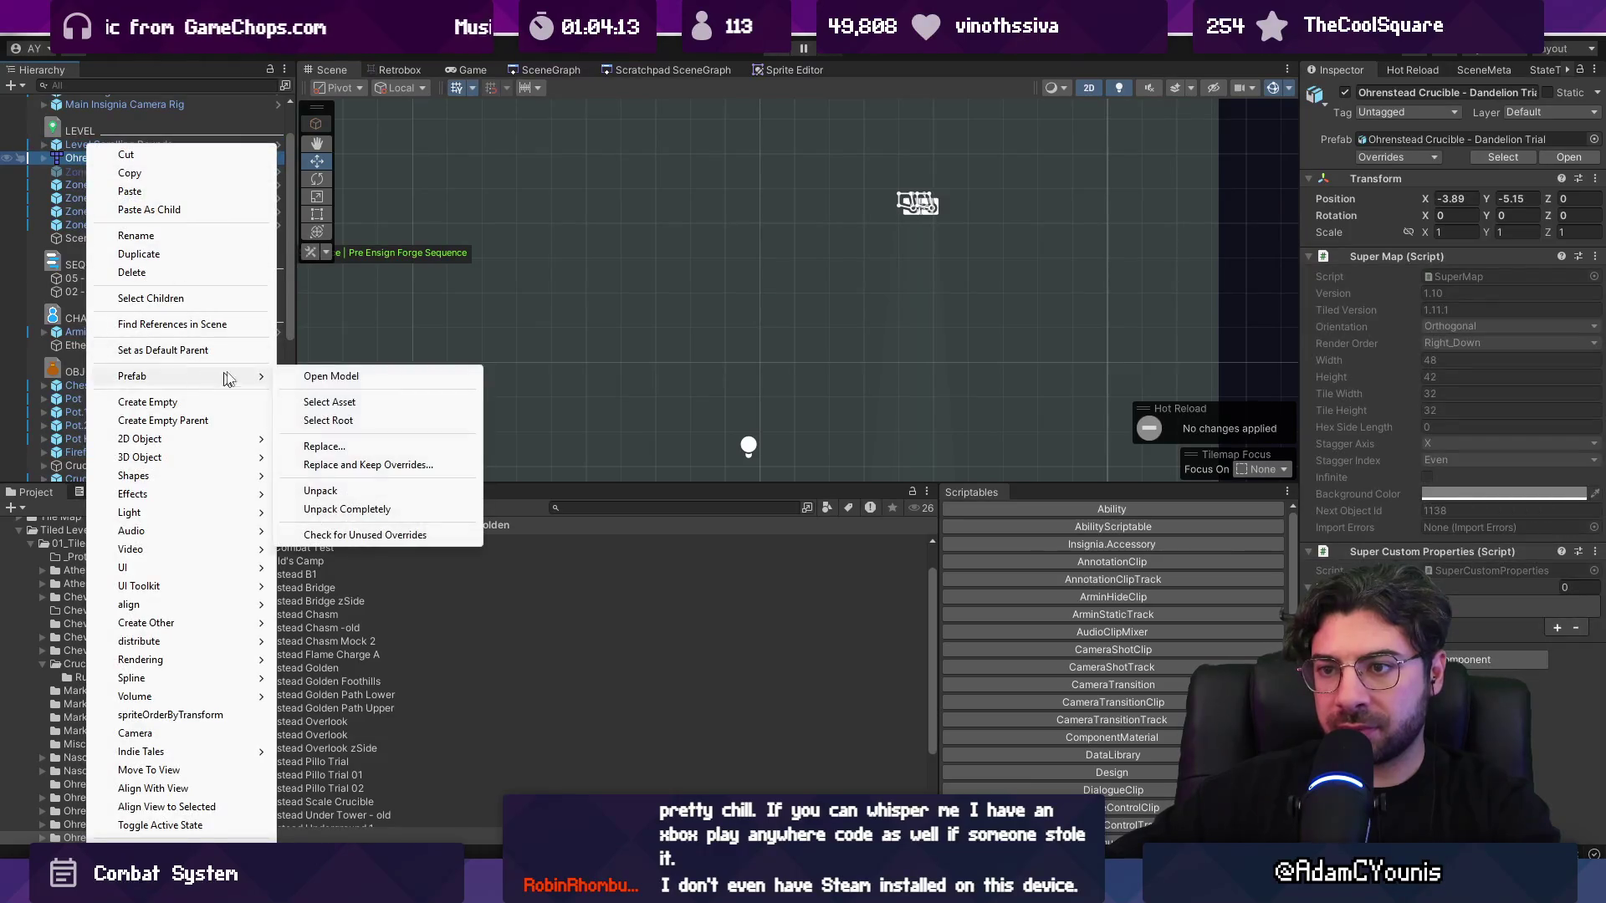
left_click(352, 403)
right_click(316, 680)
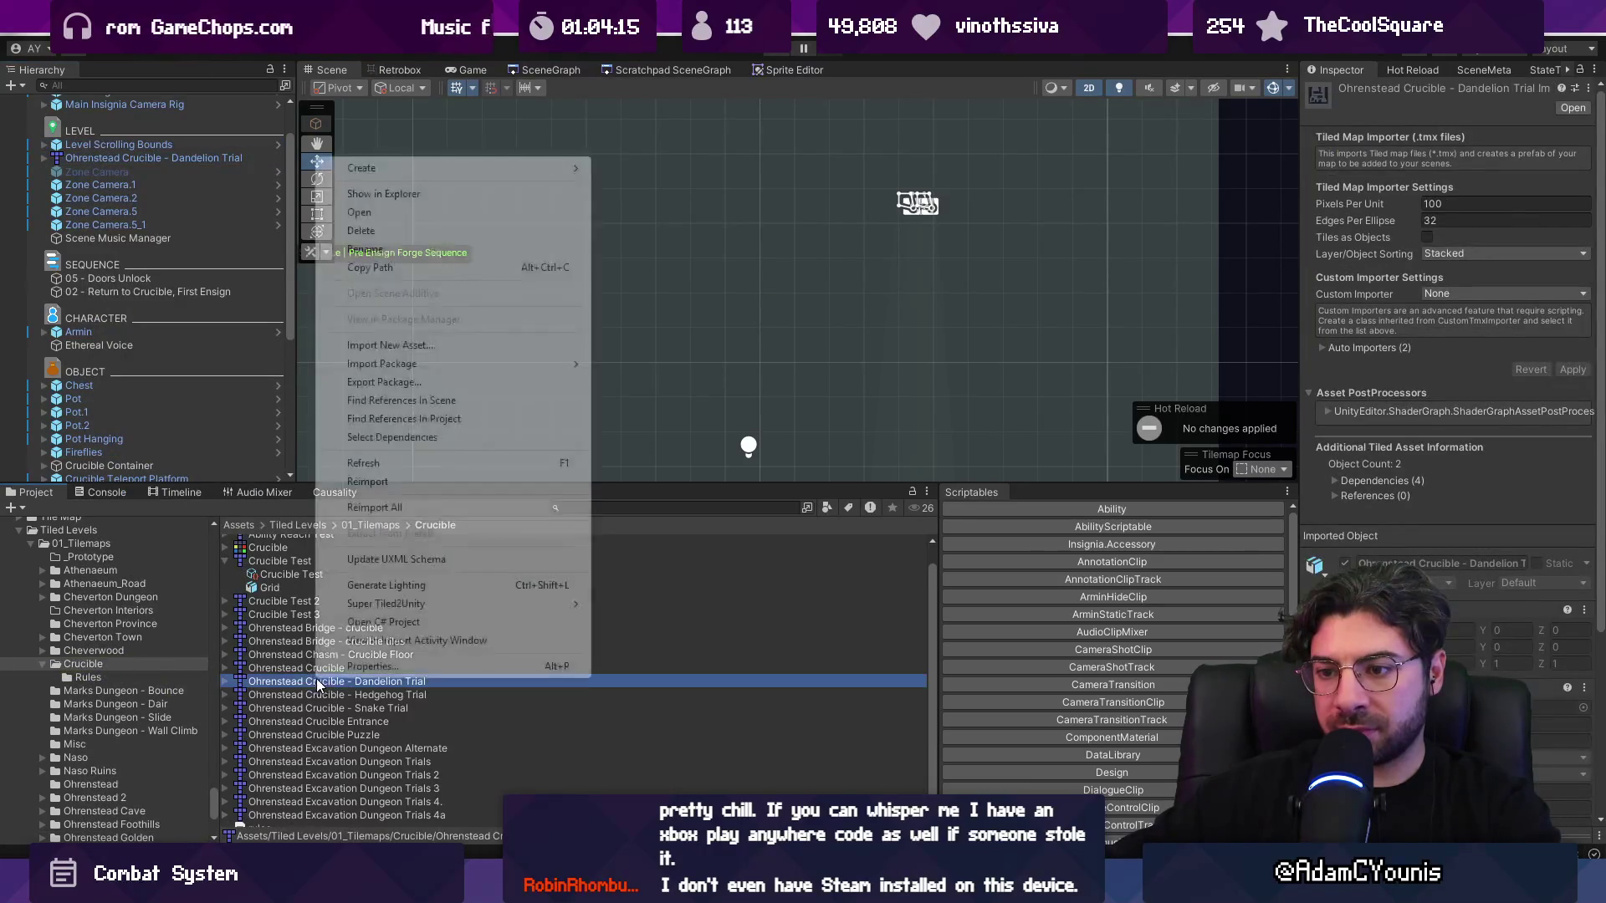
left_click(458, 482)
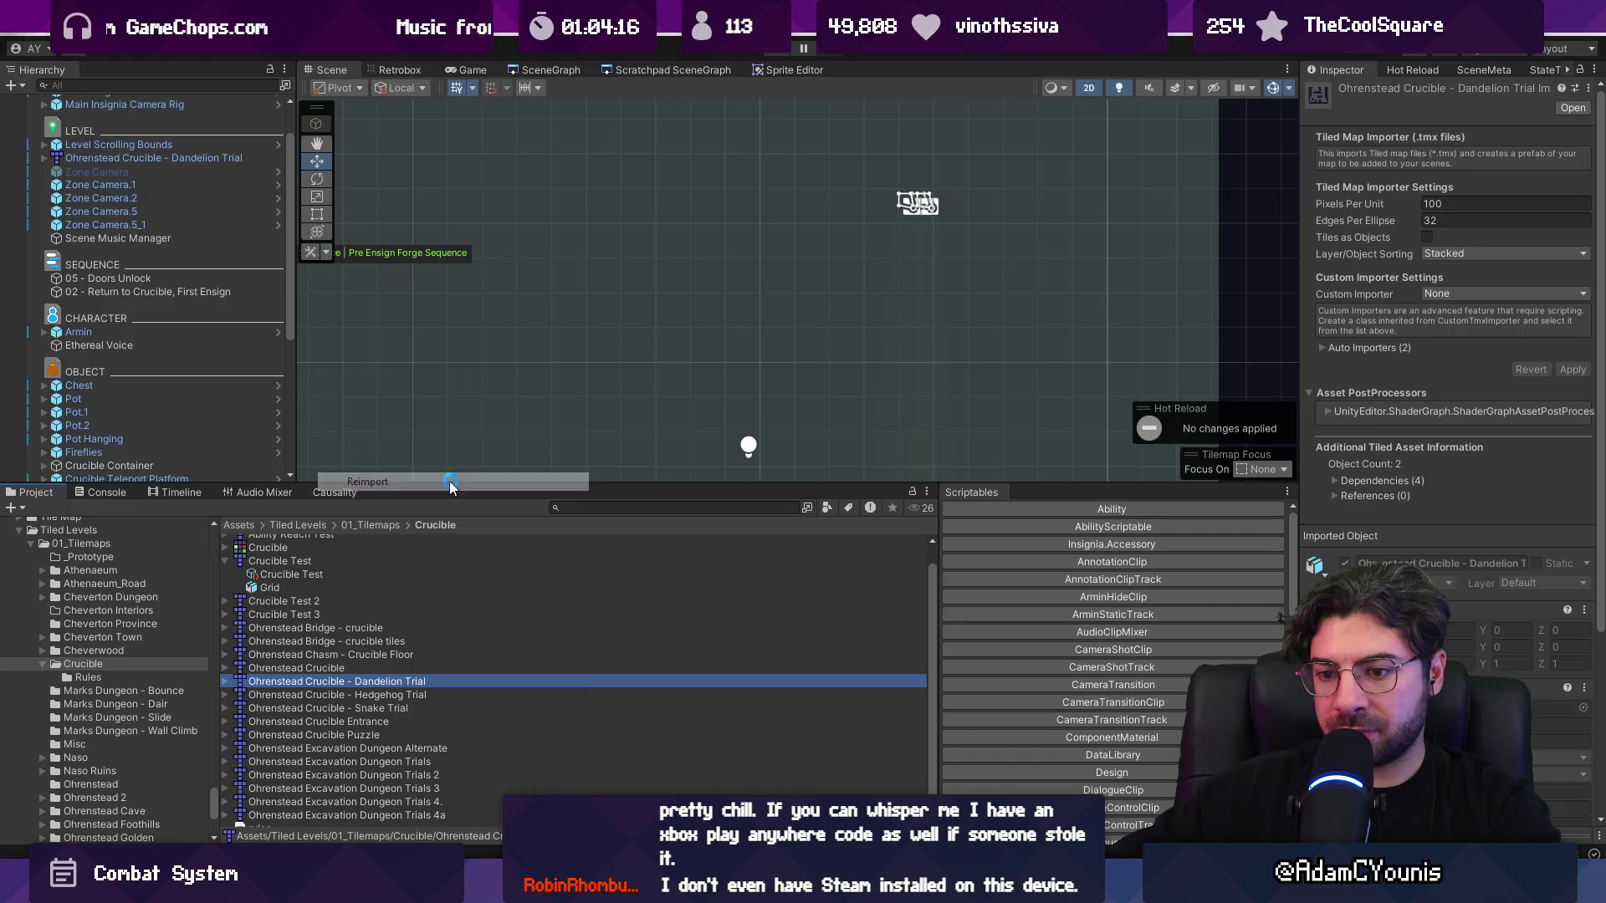
- Trace the import log to the importer and jump to the AddDamageTileLogic definition
left_click(123, 498)
left_click(154, 540)
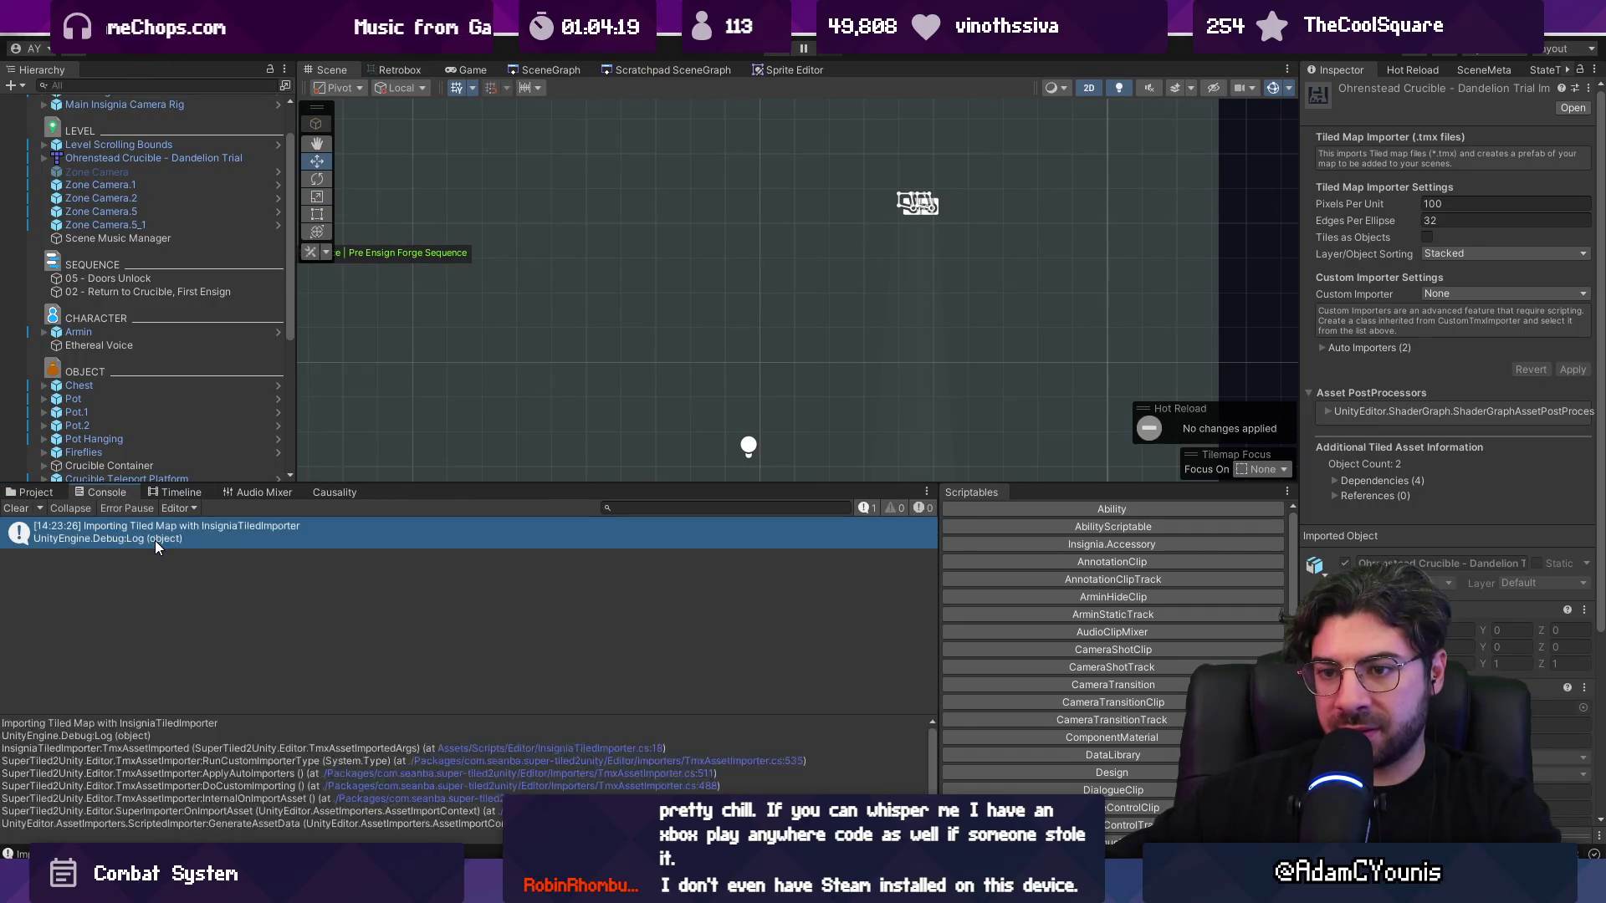
double_click(167, 539)
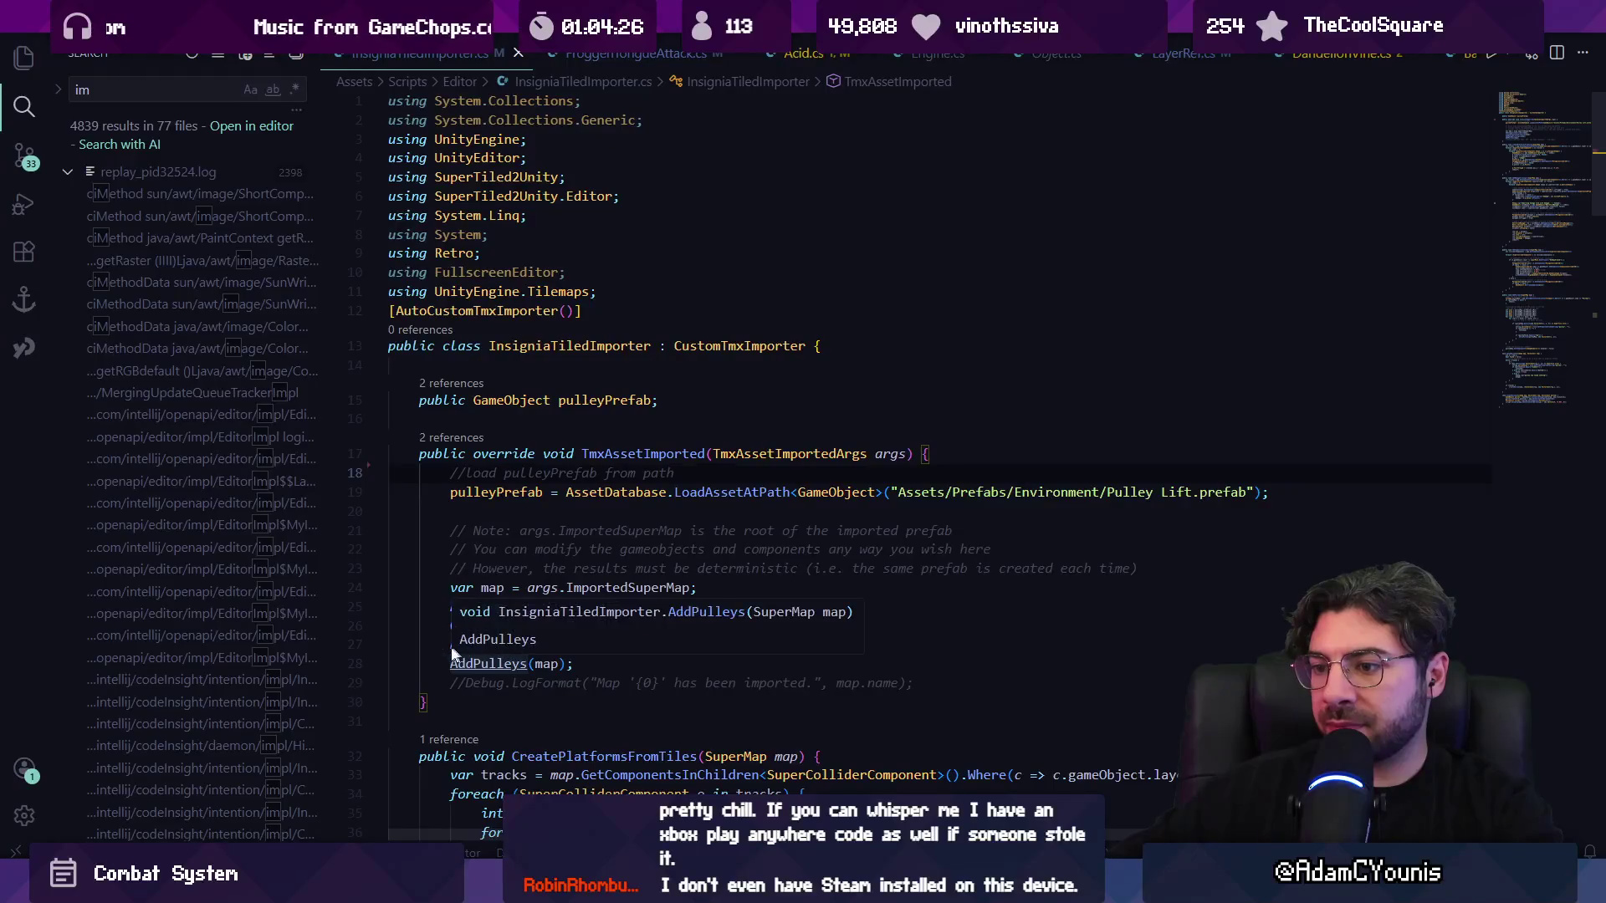
left_click(464, 644, "ctrl")
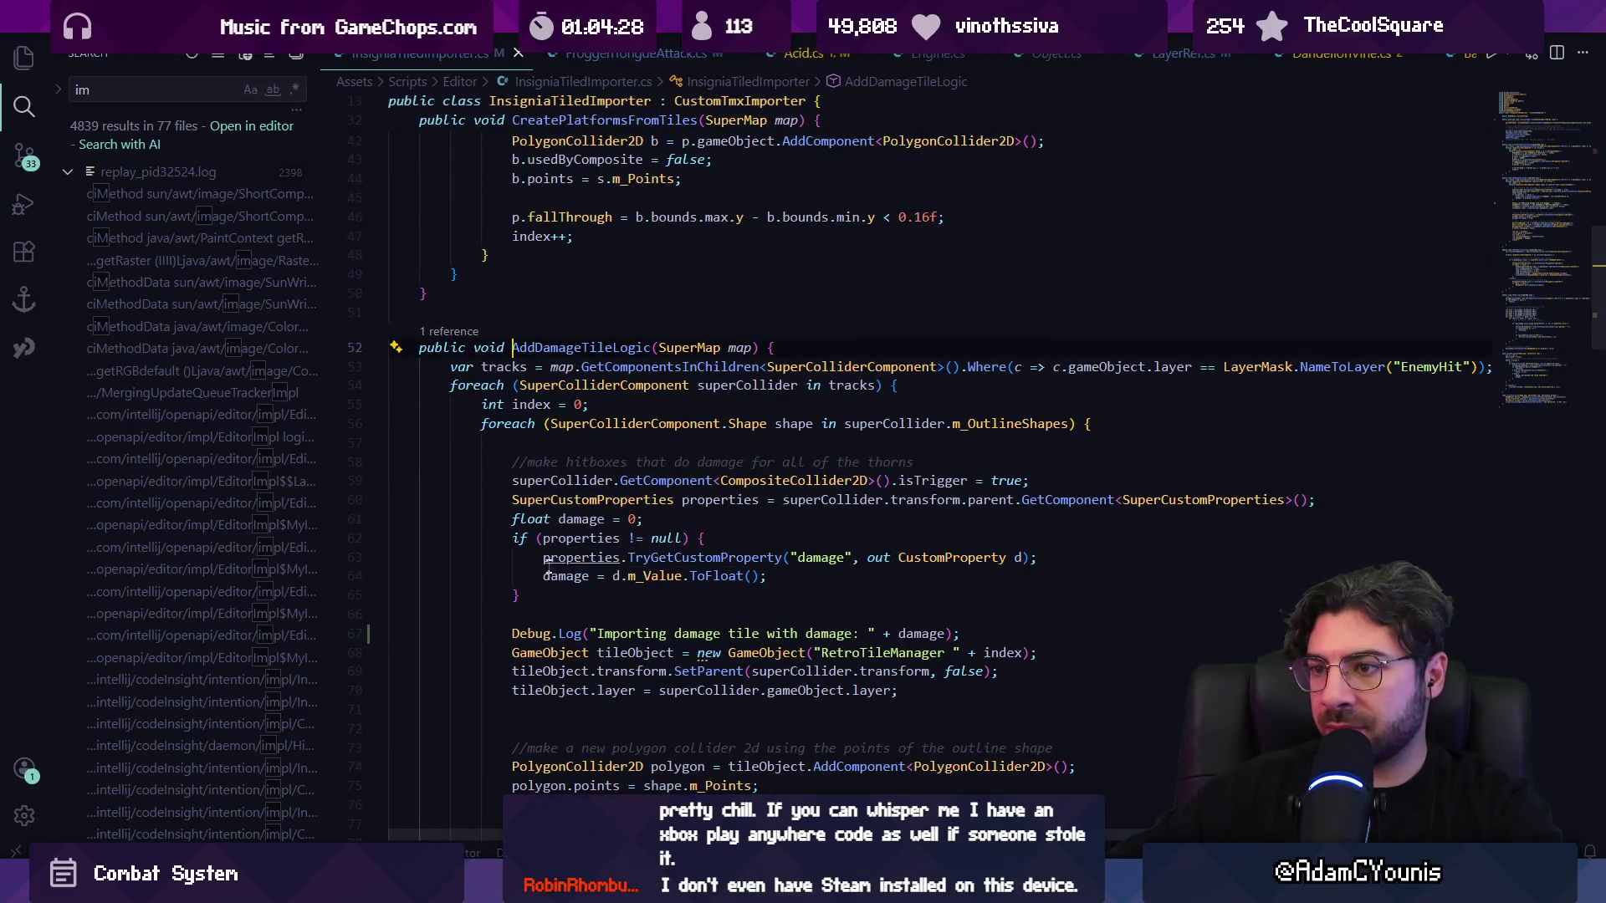
key("alt+Tab")
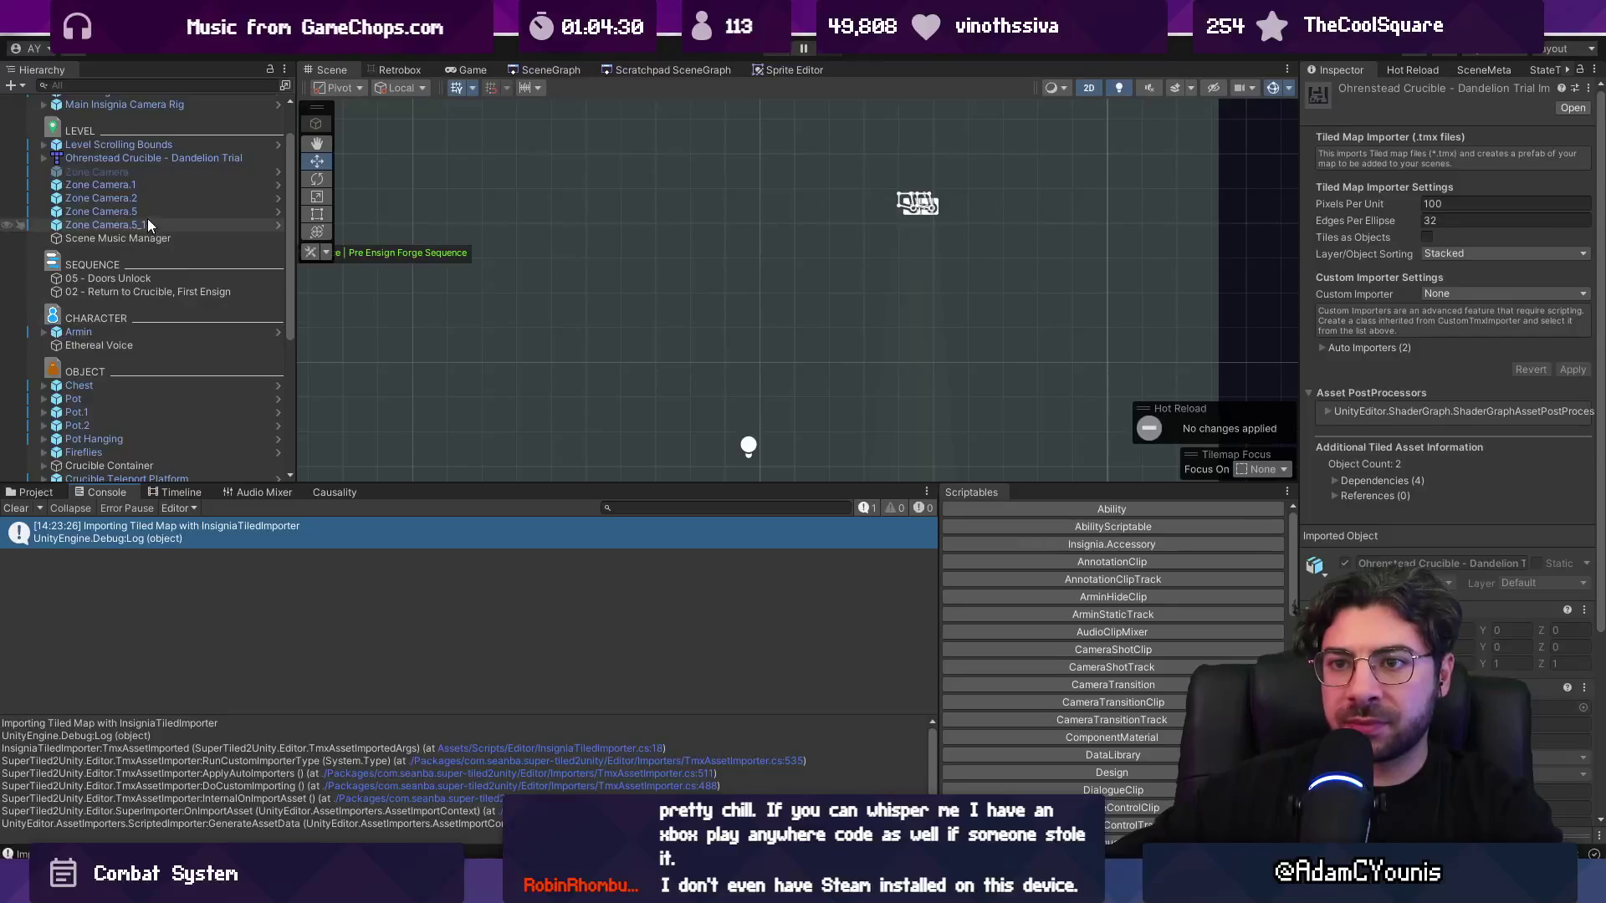
scroll(836, 292, "up", 5)
- Expand Dandelion Trial > Grid > thorns and inspect its Collision_Hit collider
left_click(633, 326)
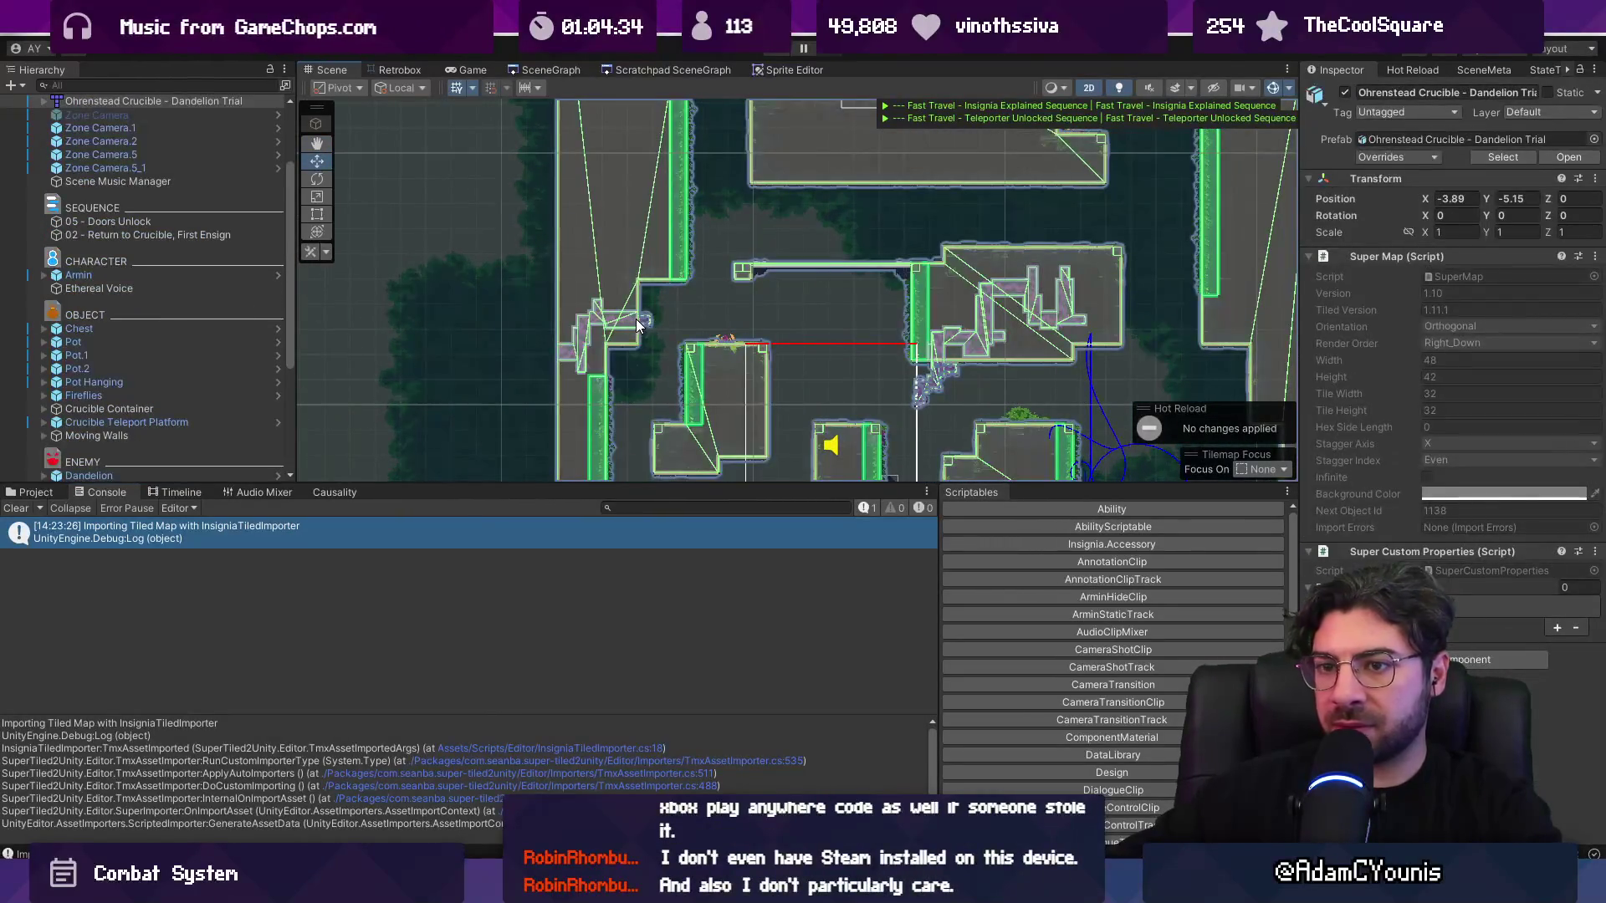
scroll(126, 209, "up", 2)
left_click(43, 150)
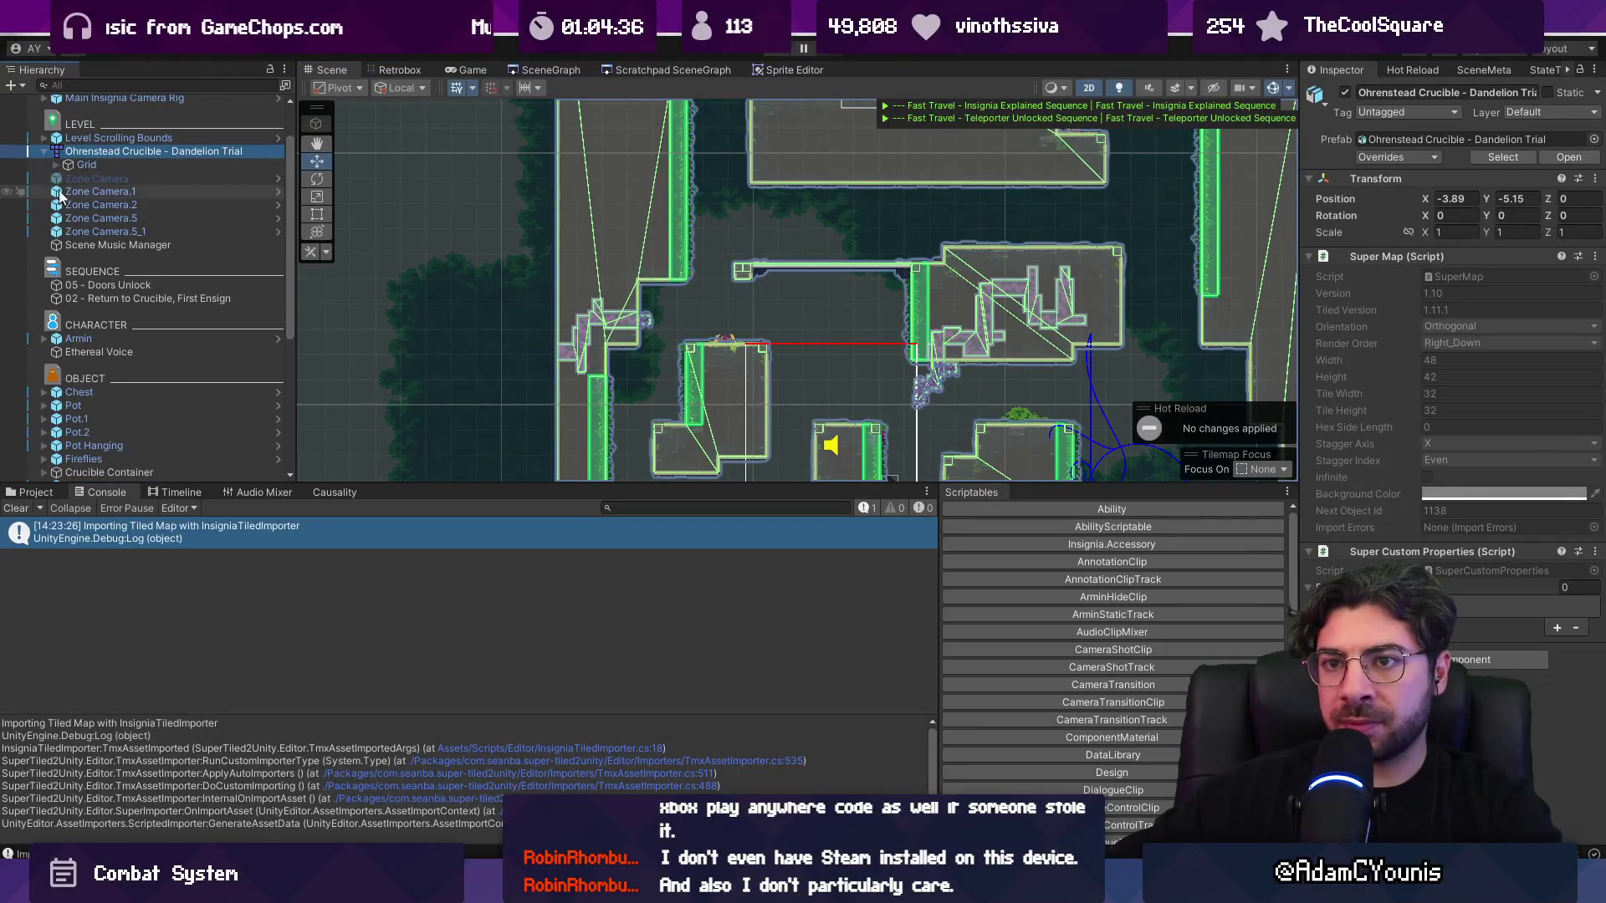
left_click(56, 165)
left_click(68, 232)
left_click(103, 231)
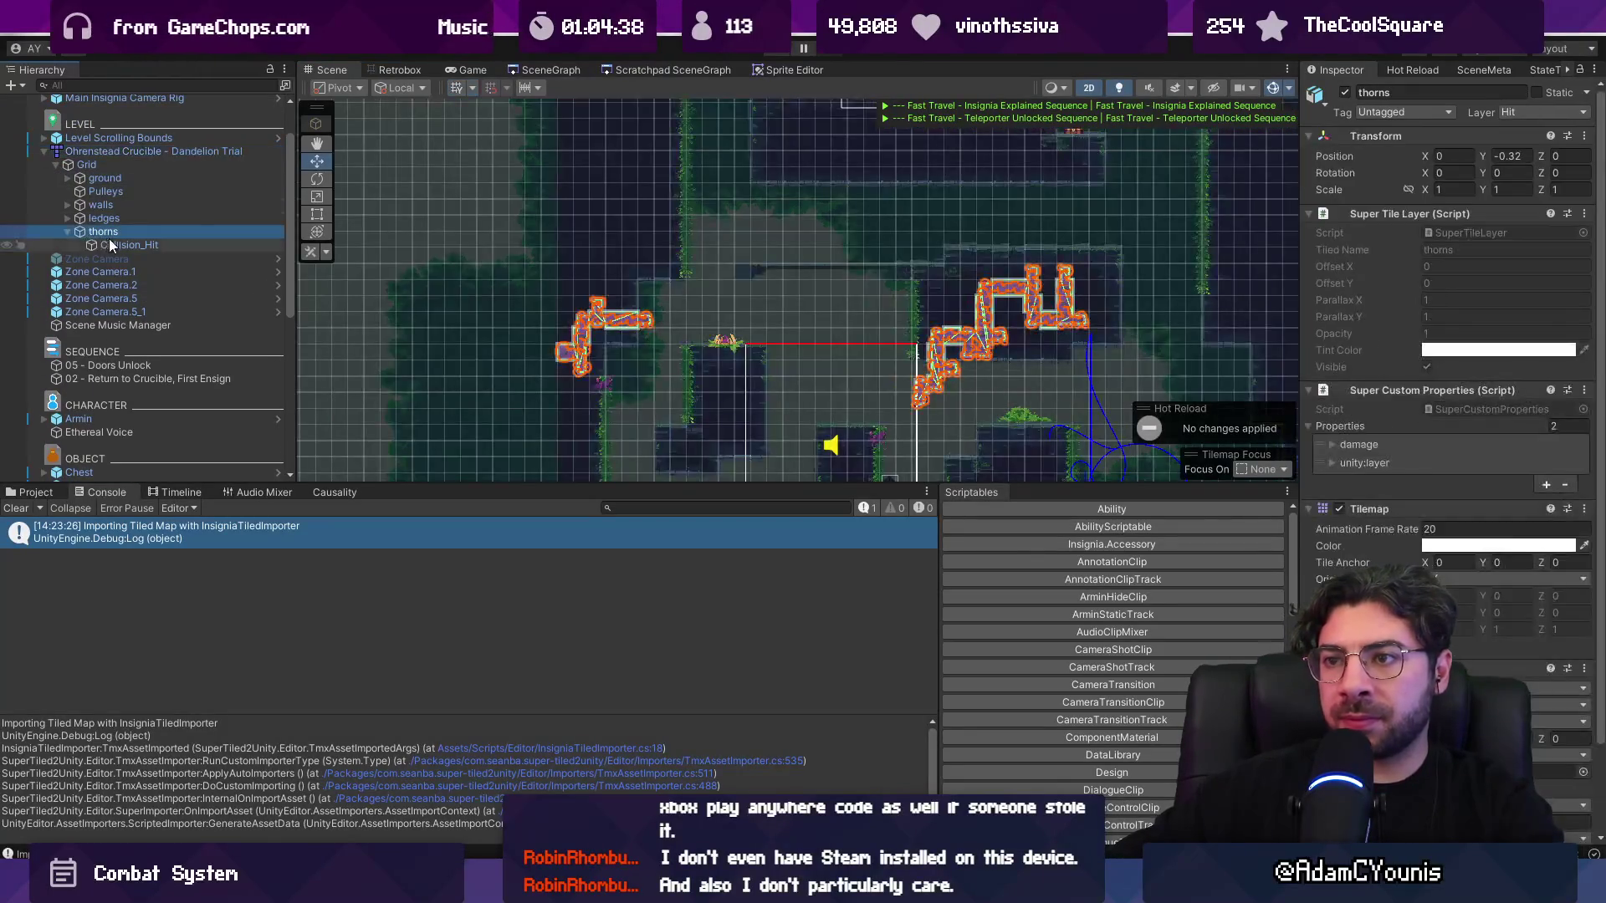
left_click(118, 244)
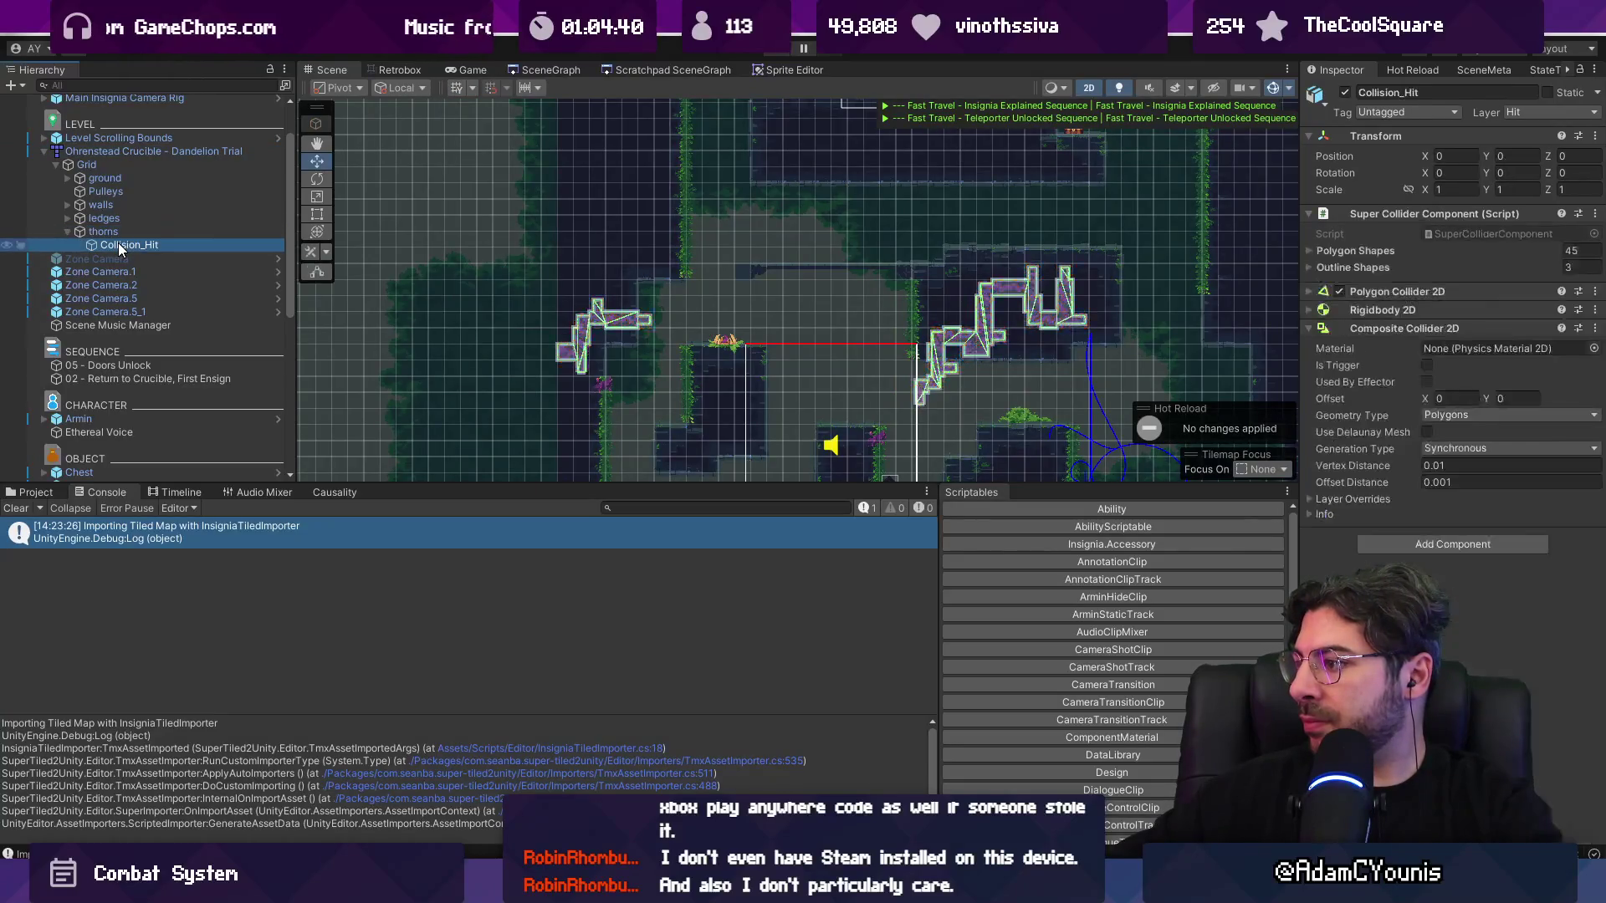
left_click(120, 232)
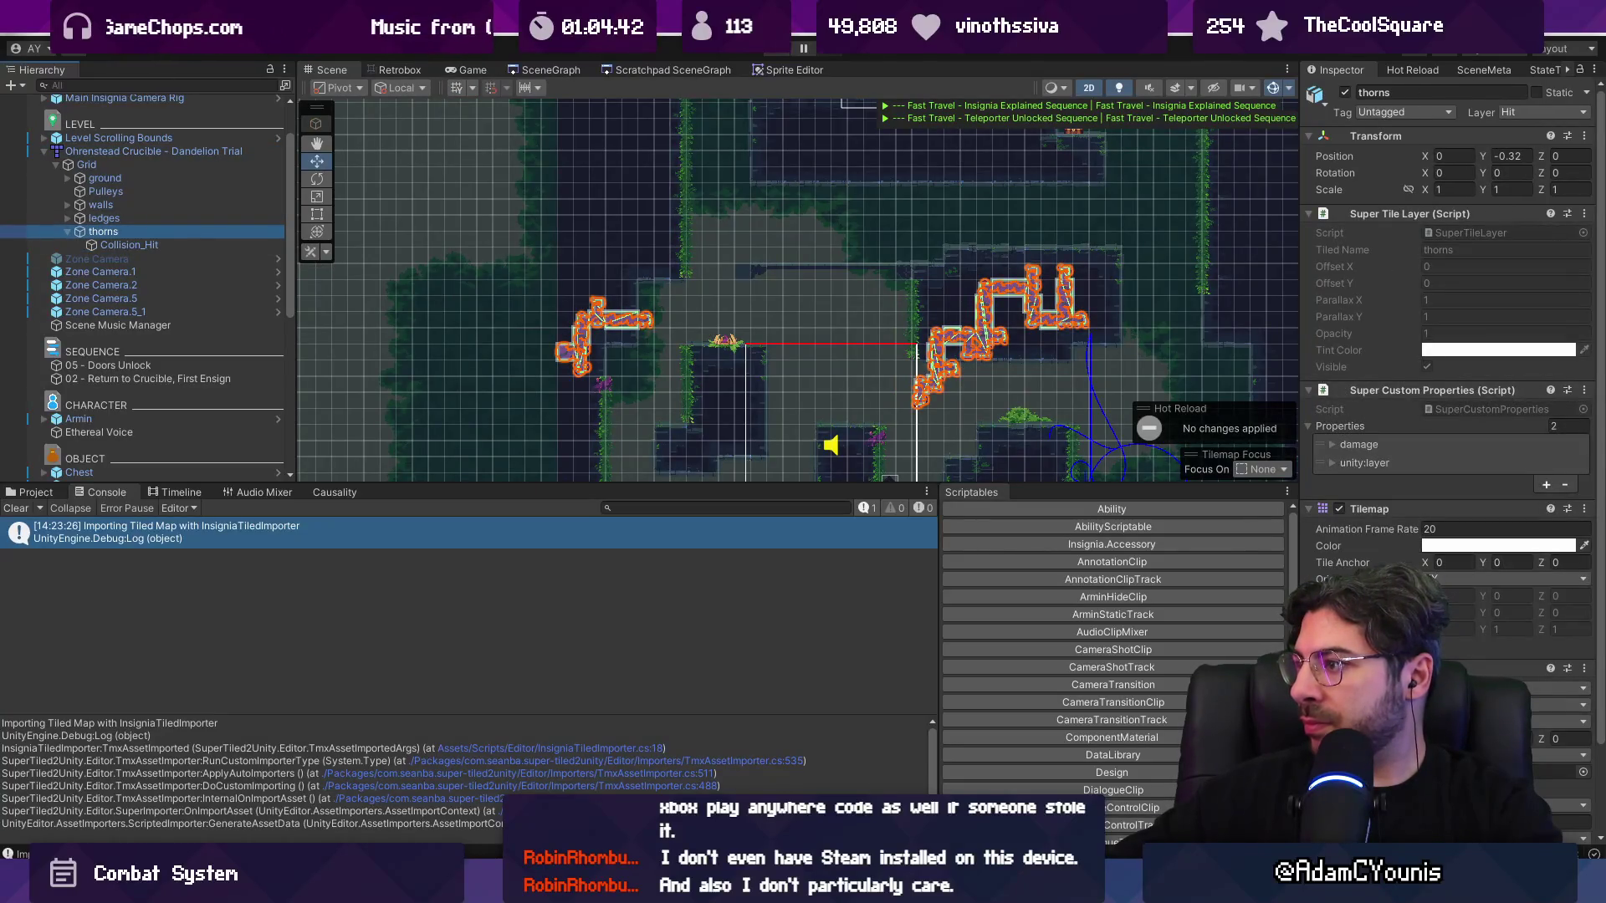
- Play-test the level, then empty the Hierarchy filter and clear the Console
left_click(786, 54)
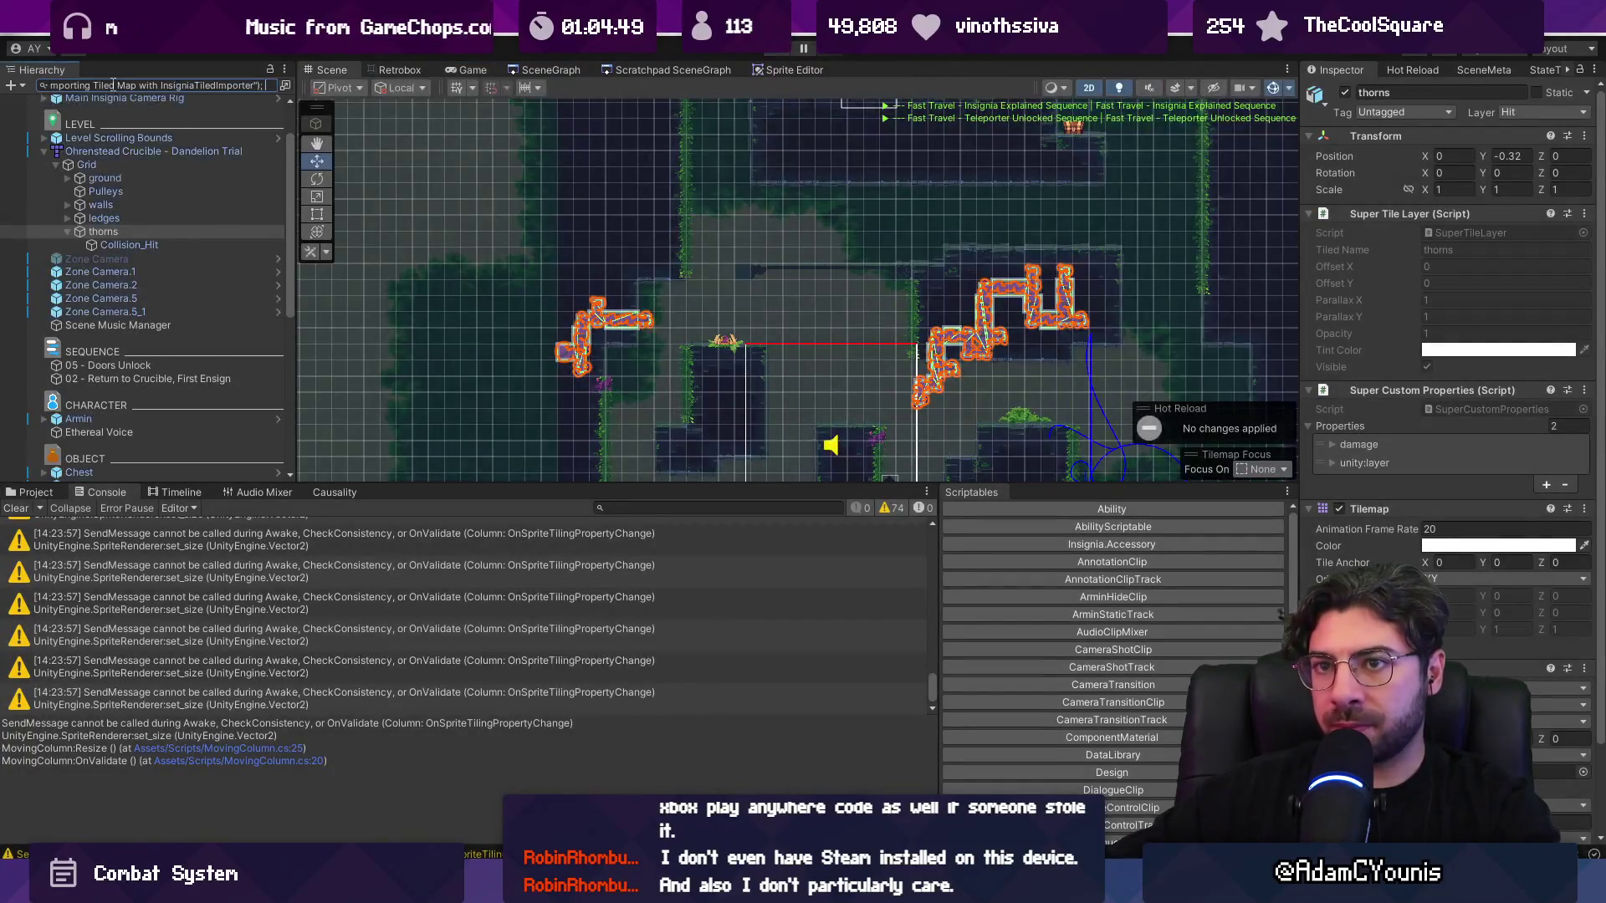
left_click(118, 85)
key("ctrl+v")
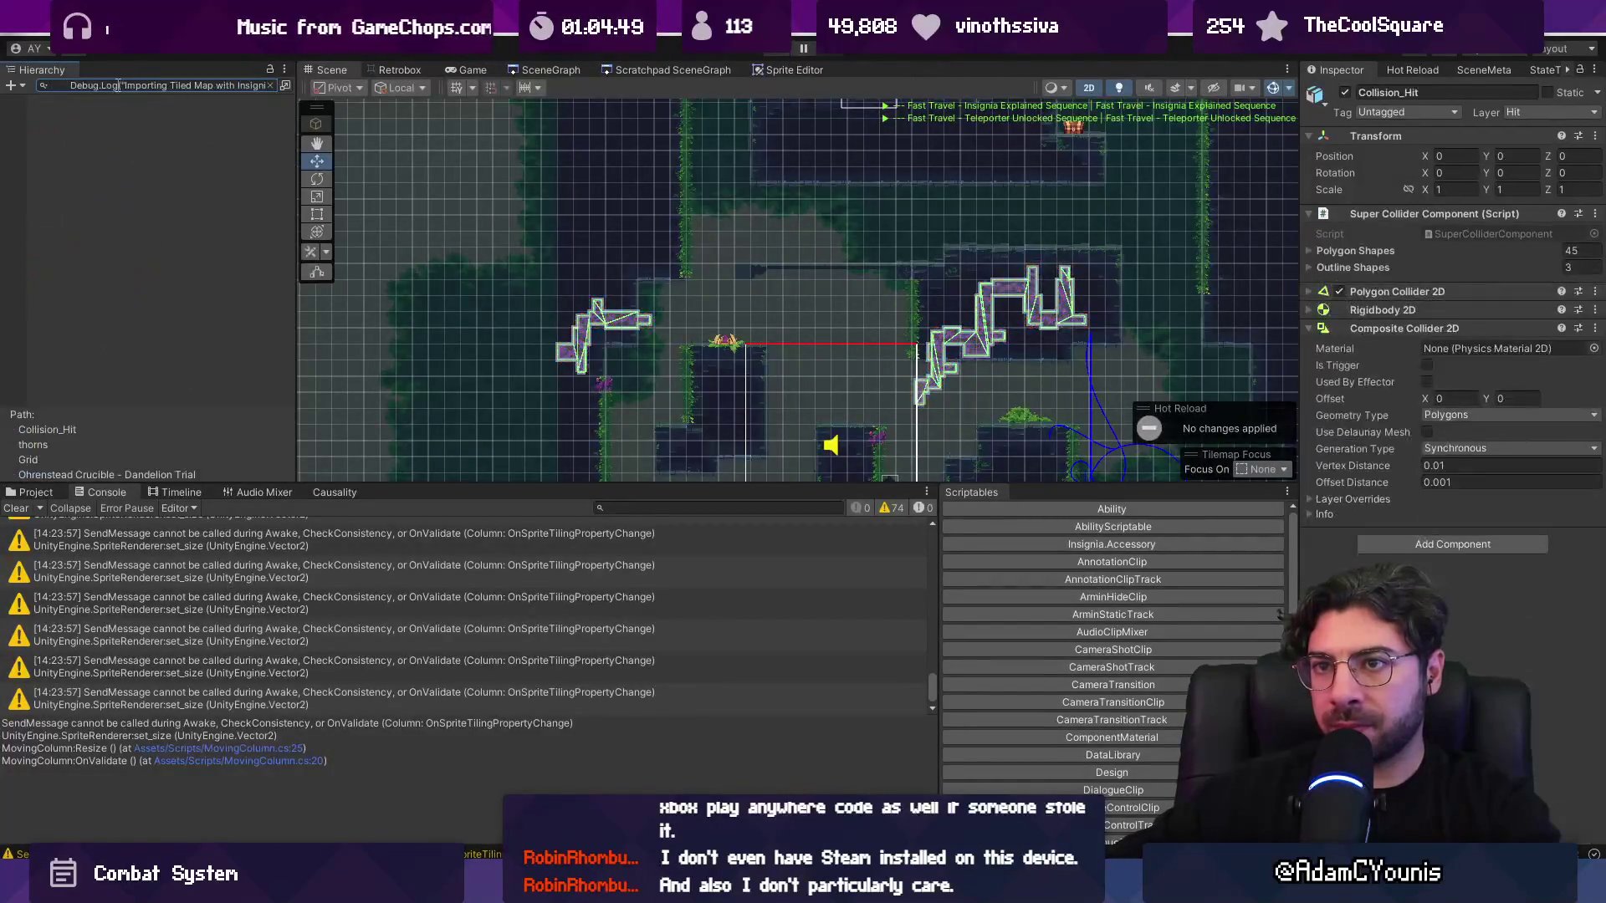
key("ctrl+a")
key("BackSpace")
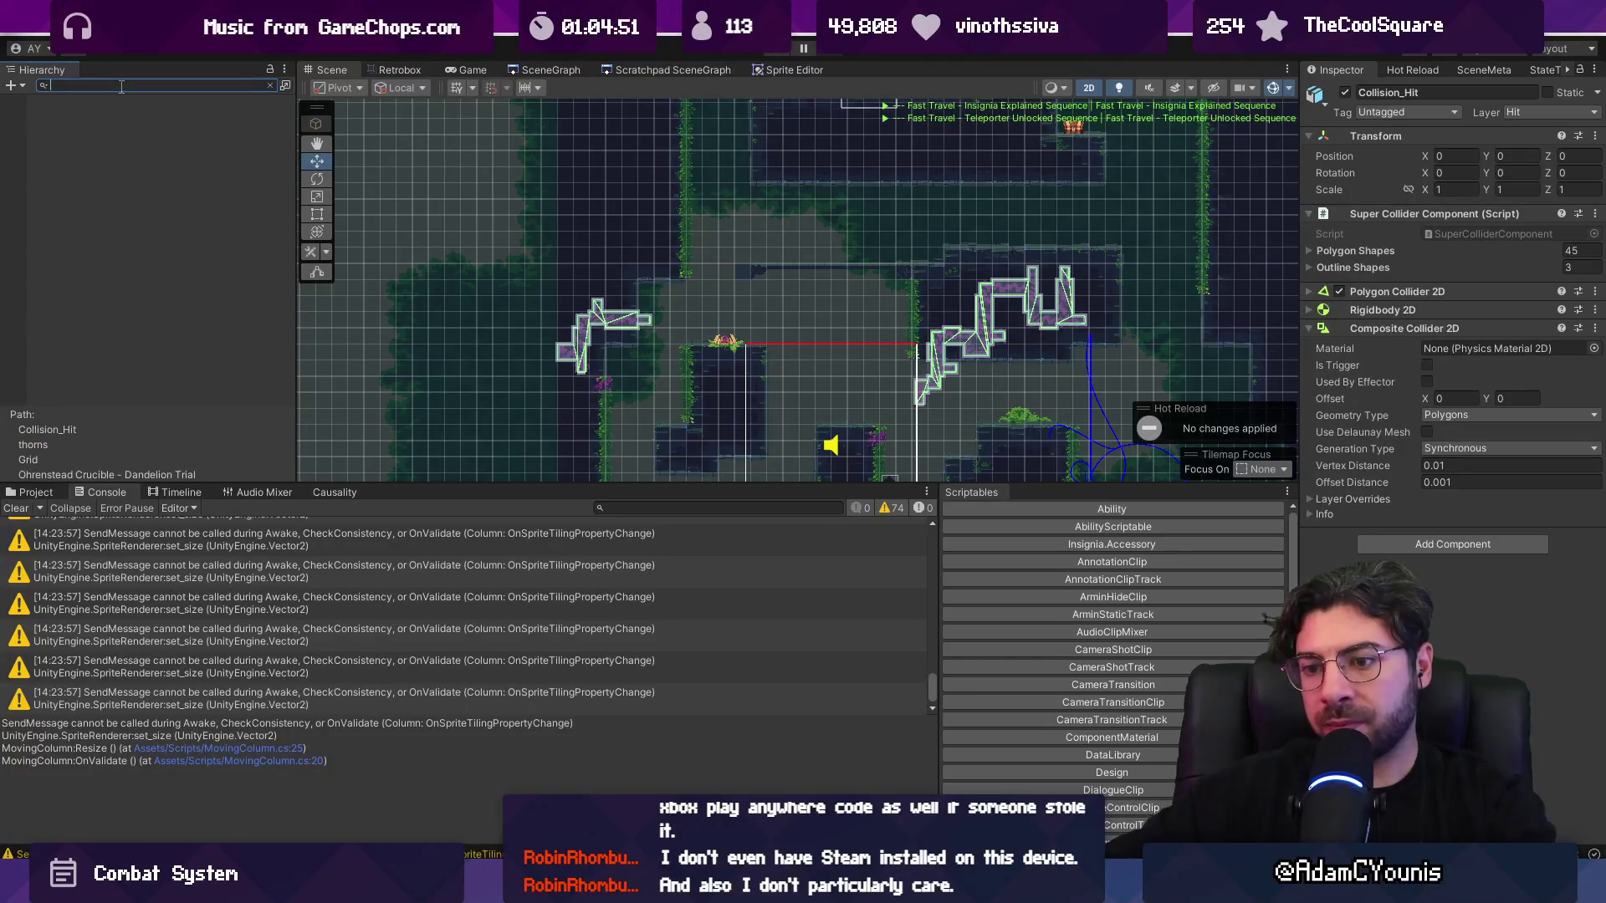
left_click(15, 508)
key("alt+Tab")
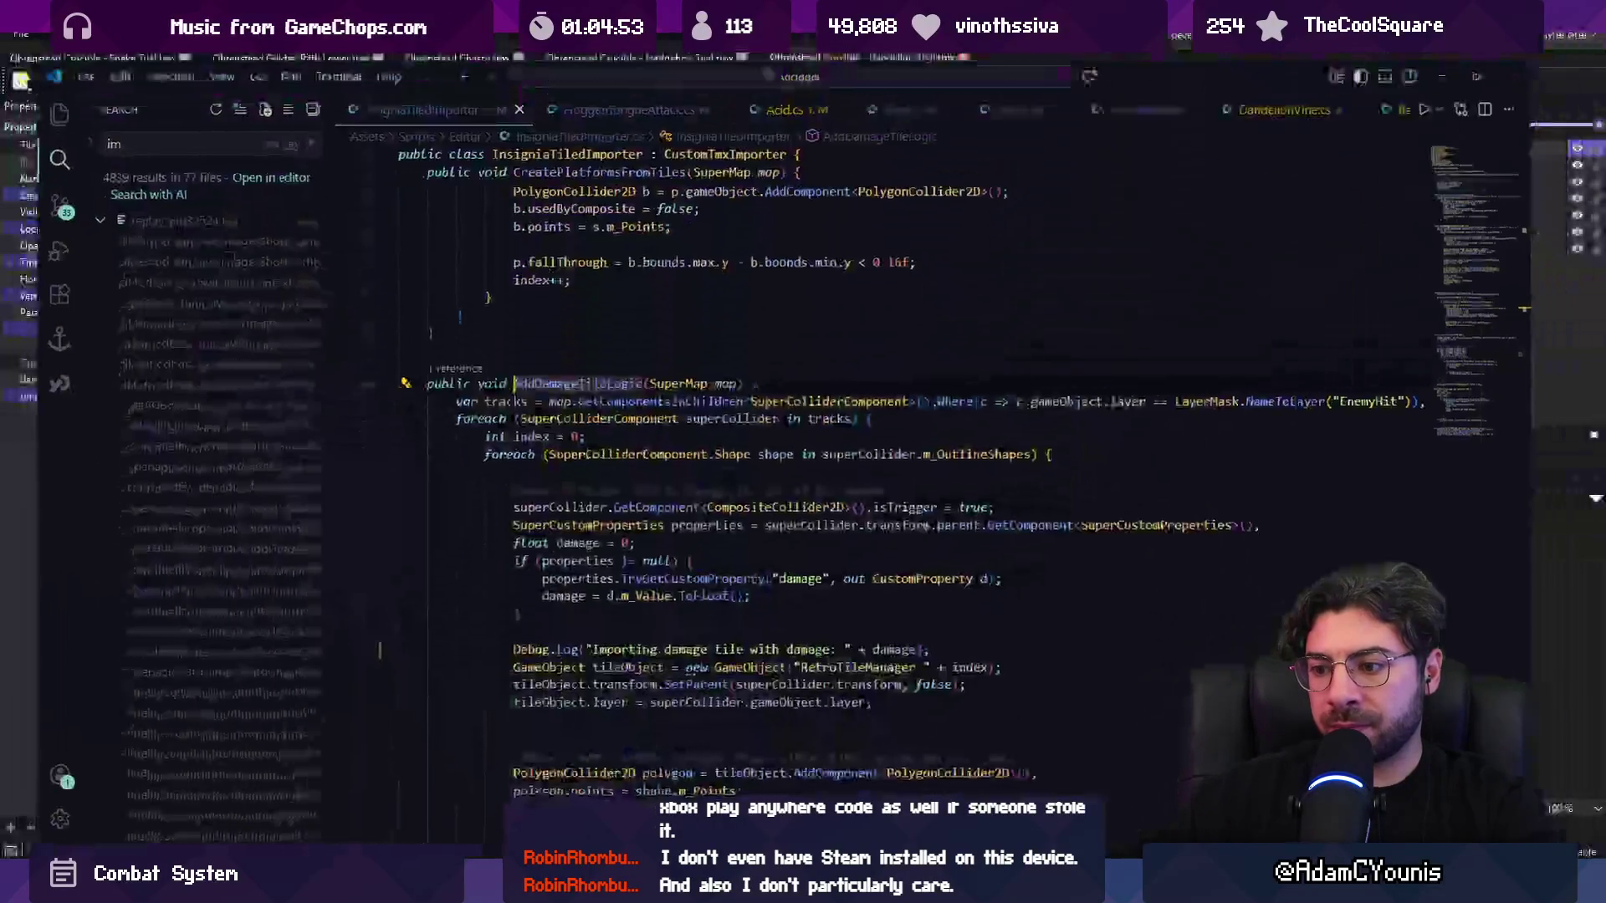
- Add a Debug line at the top of AddDamageTileLogic and save the importer
scroll(571, 346, "up", 1)
scroll(571, 346, "up", 4)
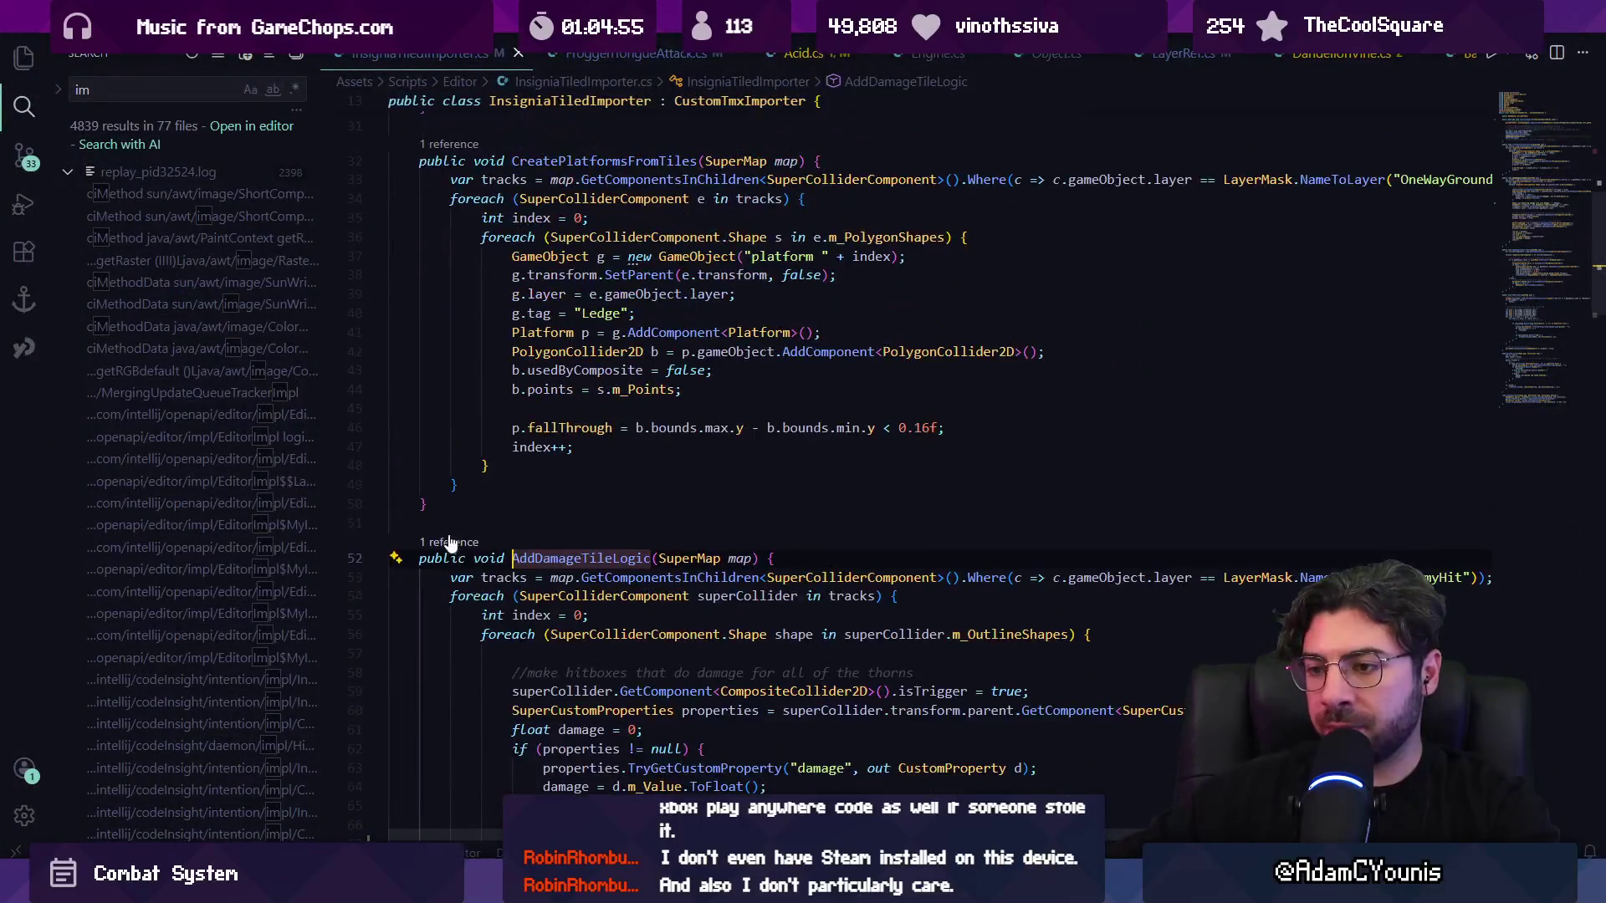
left_click(842, 561)
key("Return")
type("Debug")
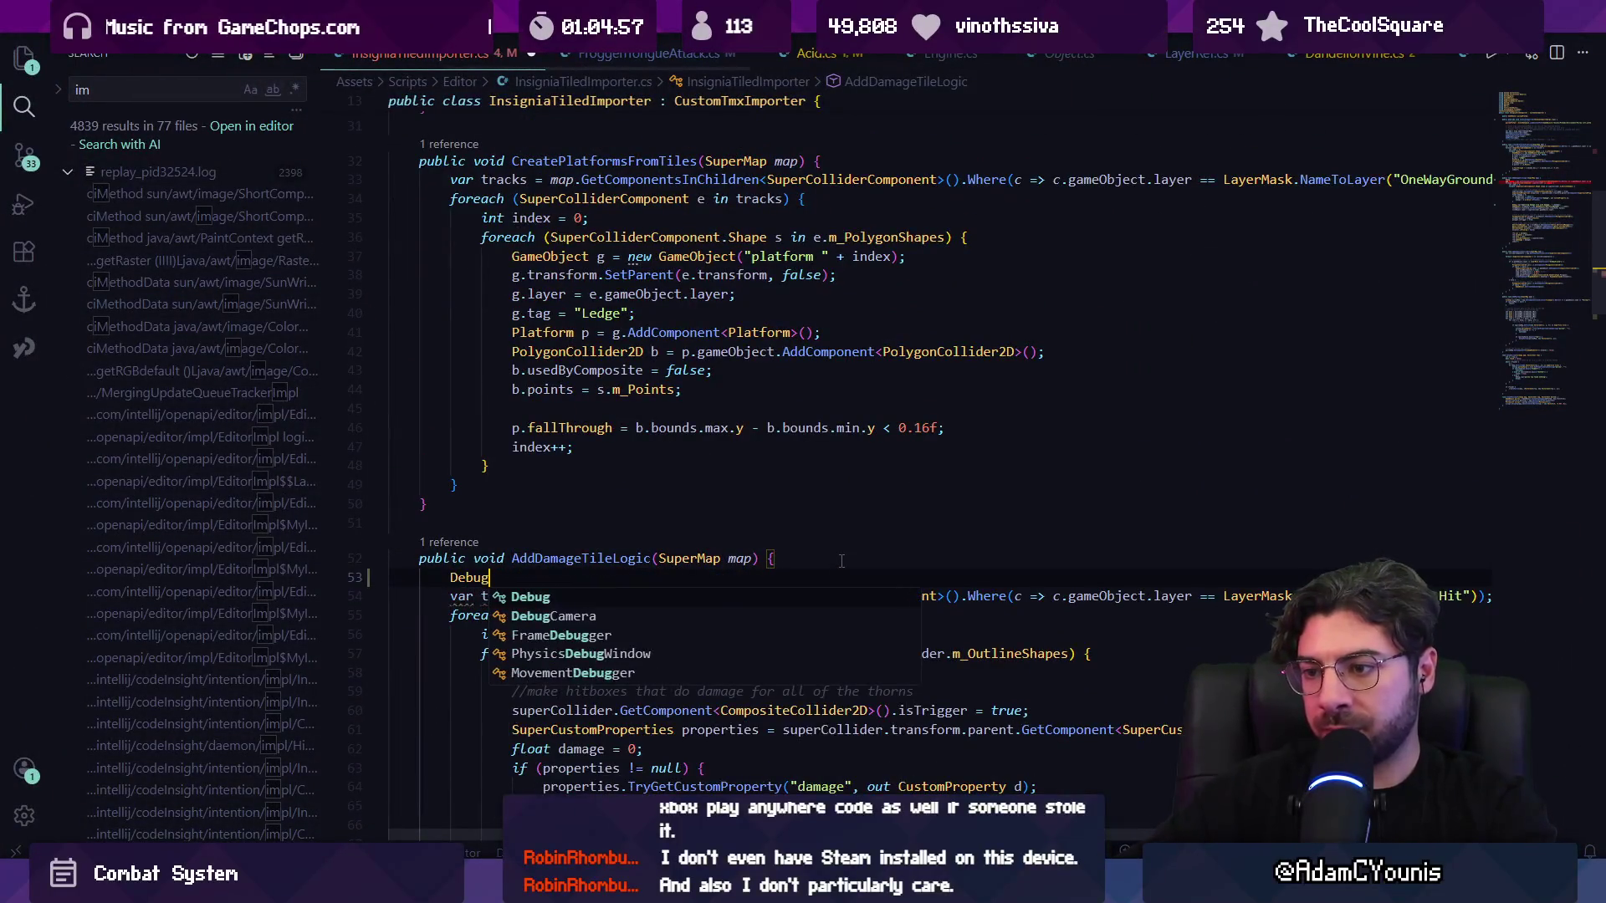
key("ctrl+s")
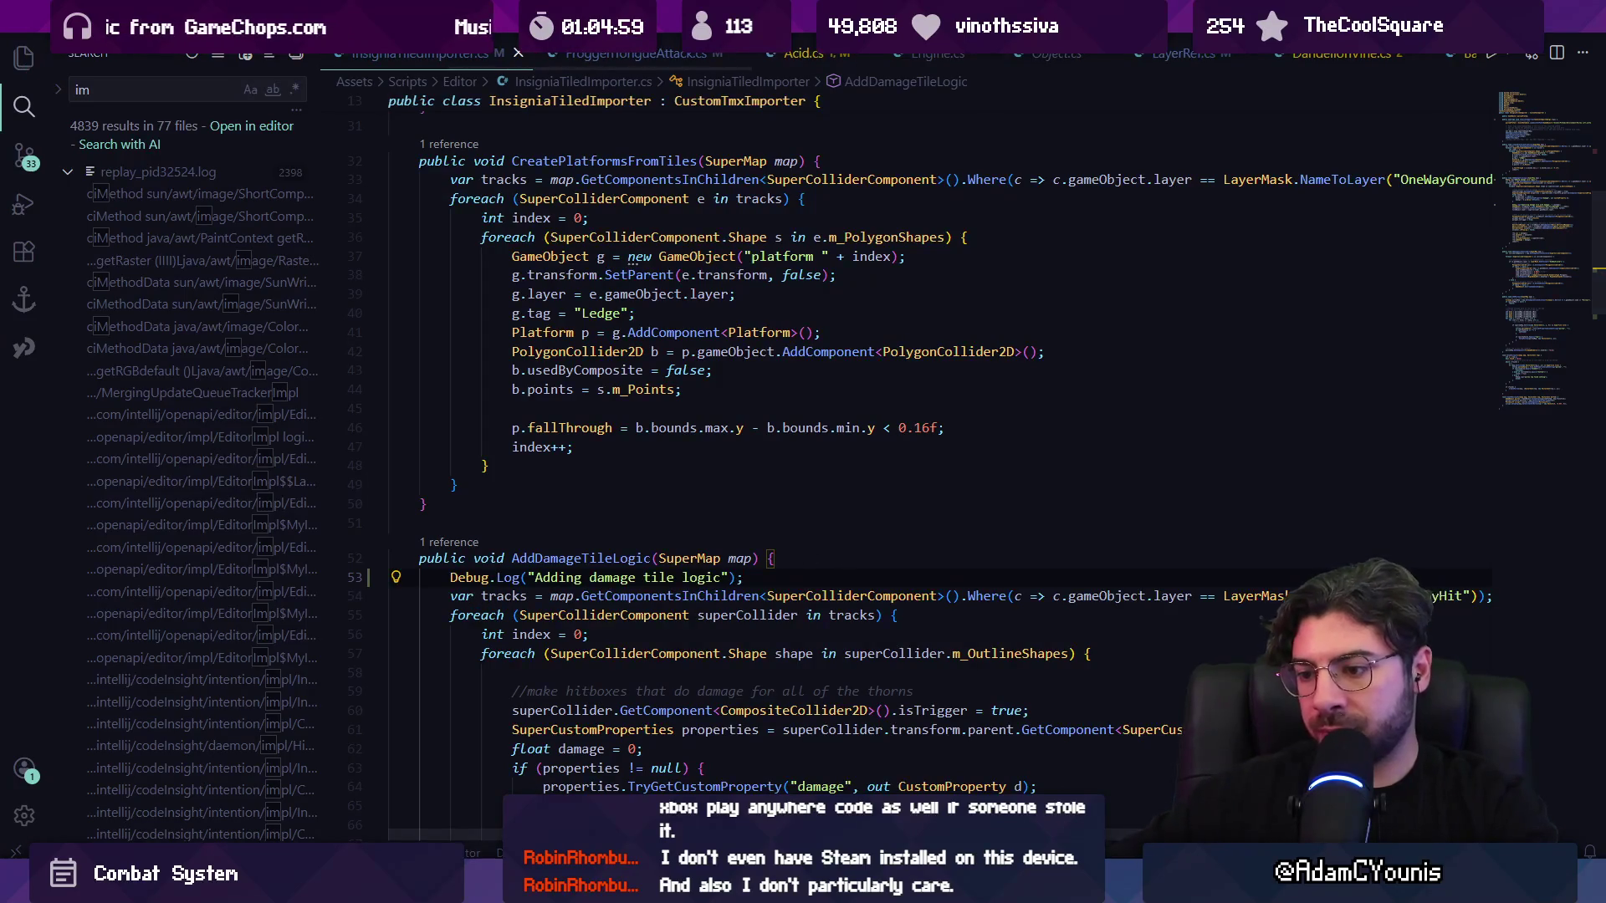
- Locate the Dandelion Trial map asset in Unity and reimport it
key("alt+Tab")
right_click(150, 207)
mouse_move(271, 386)
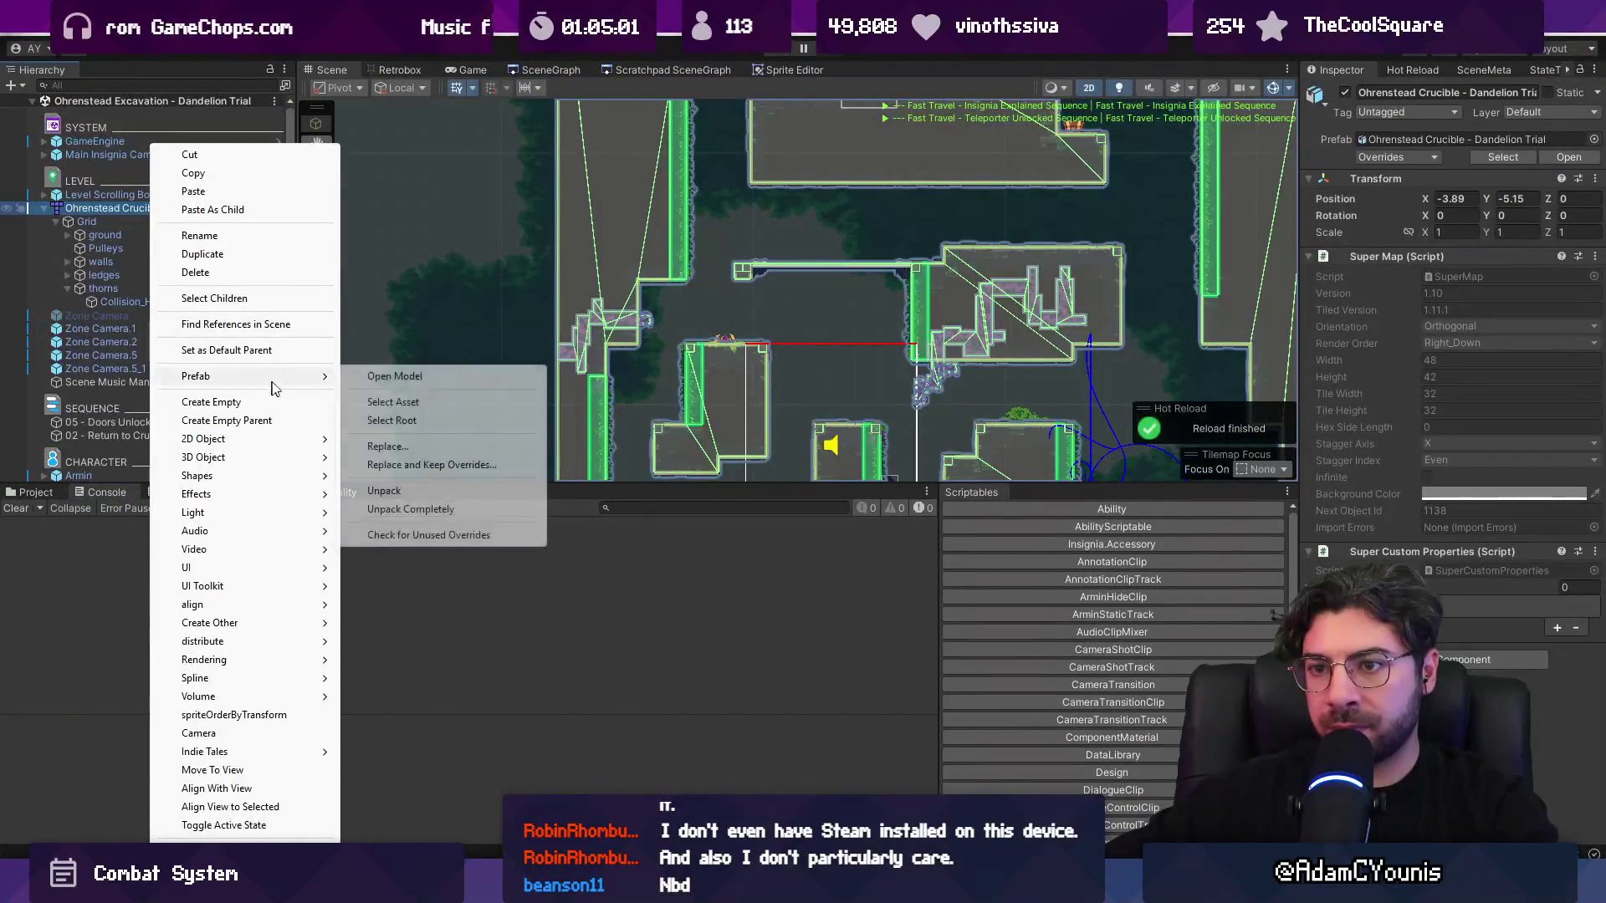
left_click(392, 402)
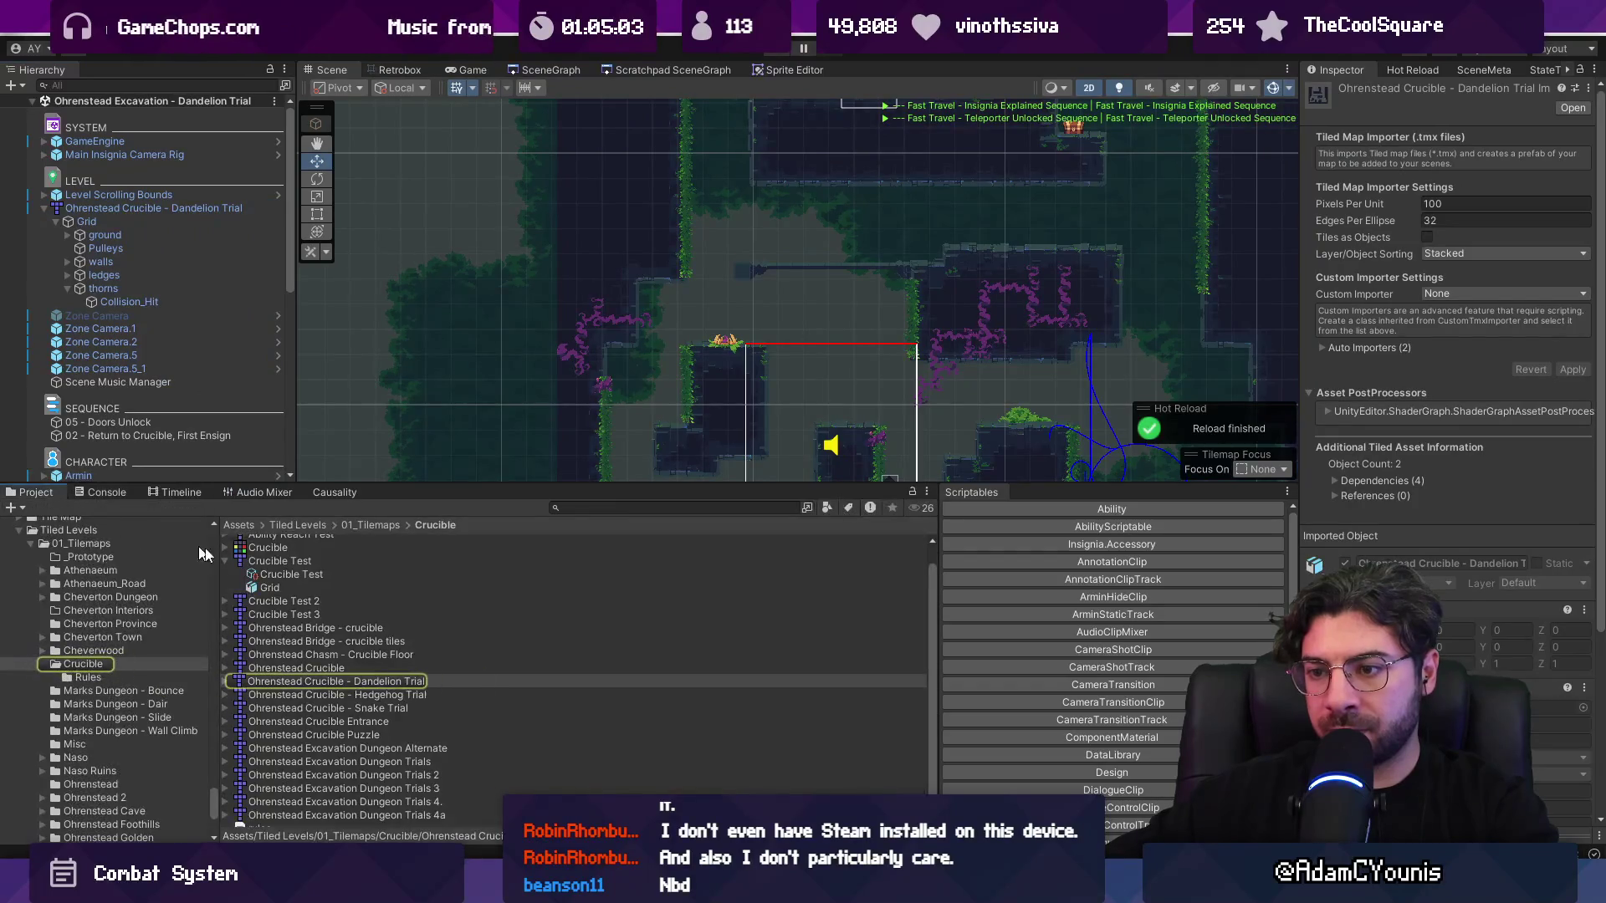
right_click(336, 679)
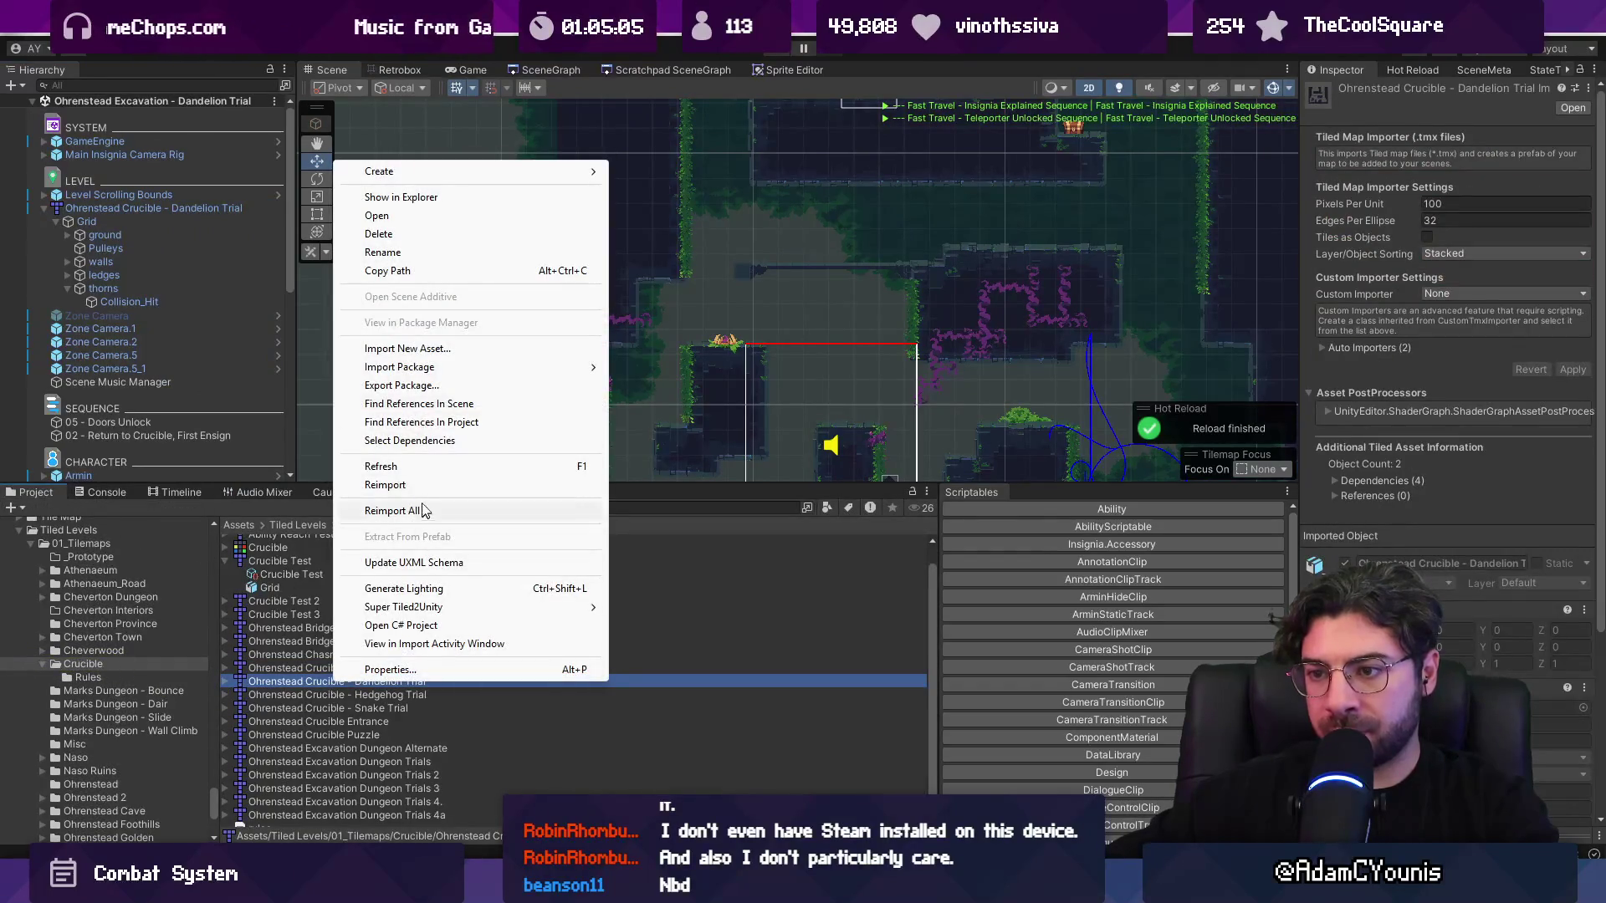
left_click(385, 484)
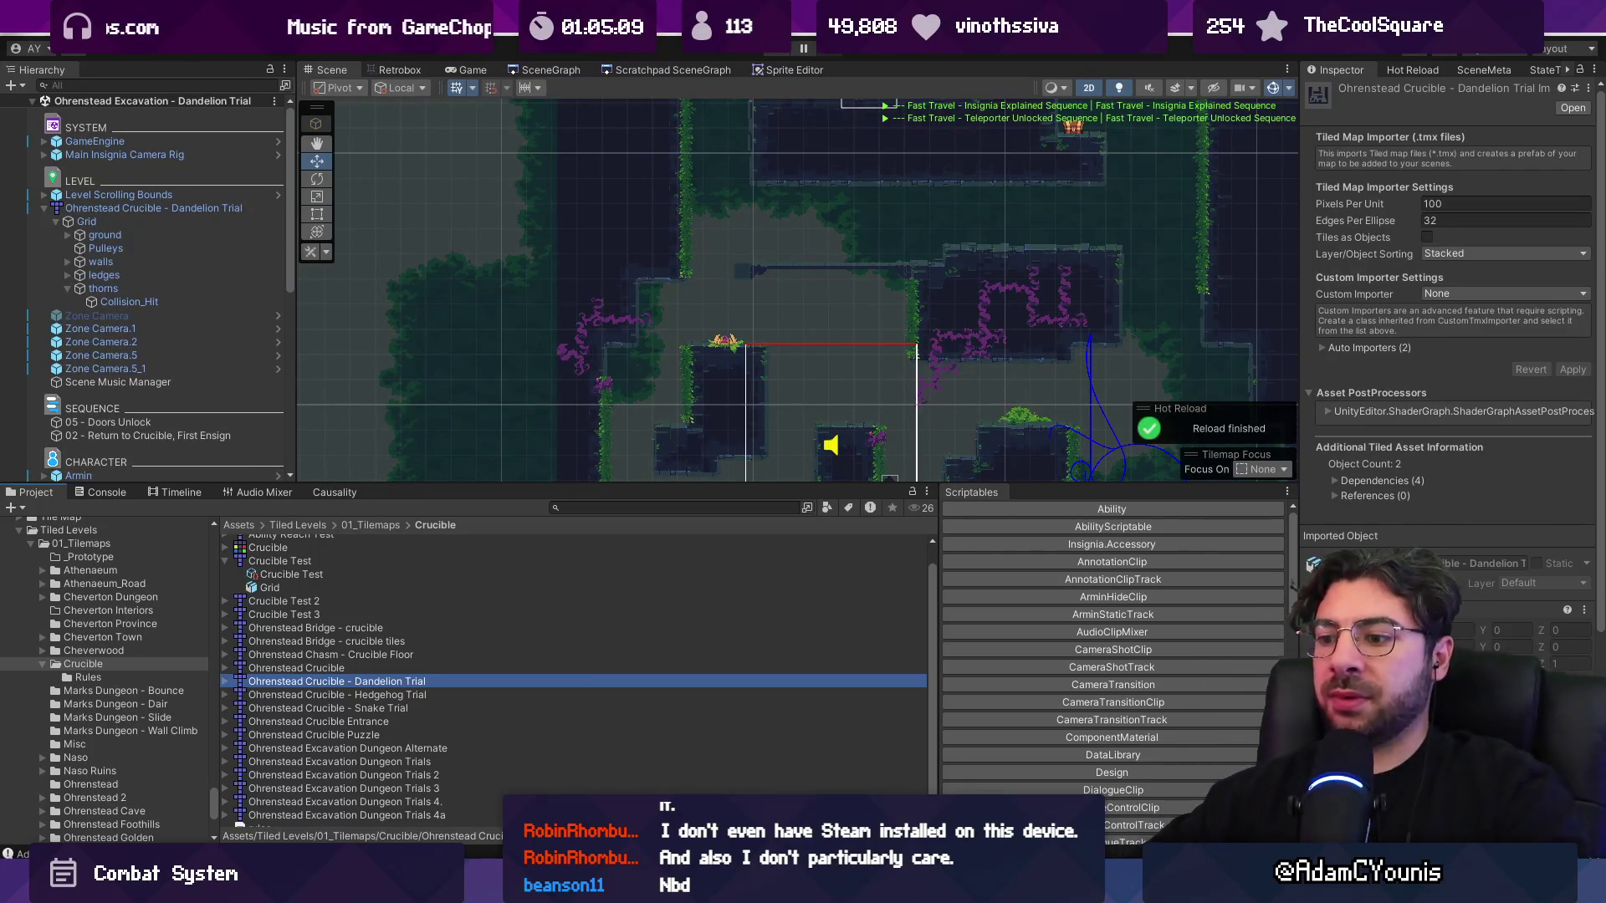
- Paste the Debug.Log("Adding damage tile logic") line into the inner shape loop and save
key("alt+Tab")
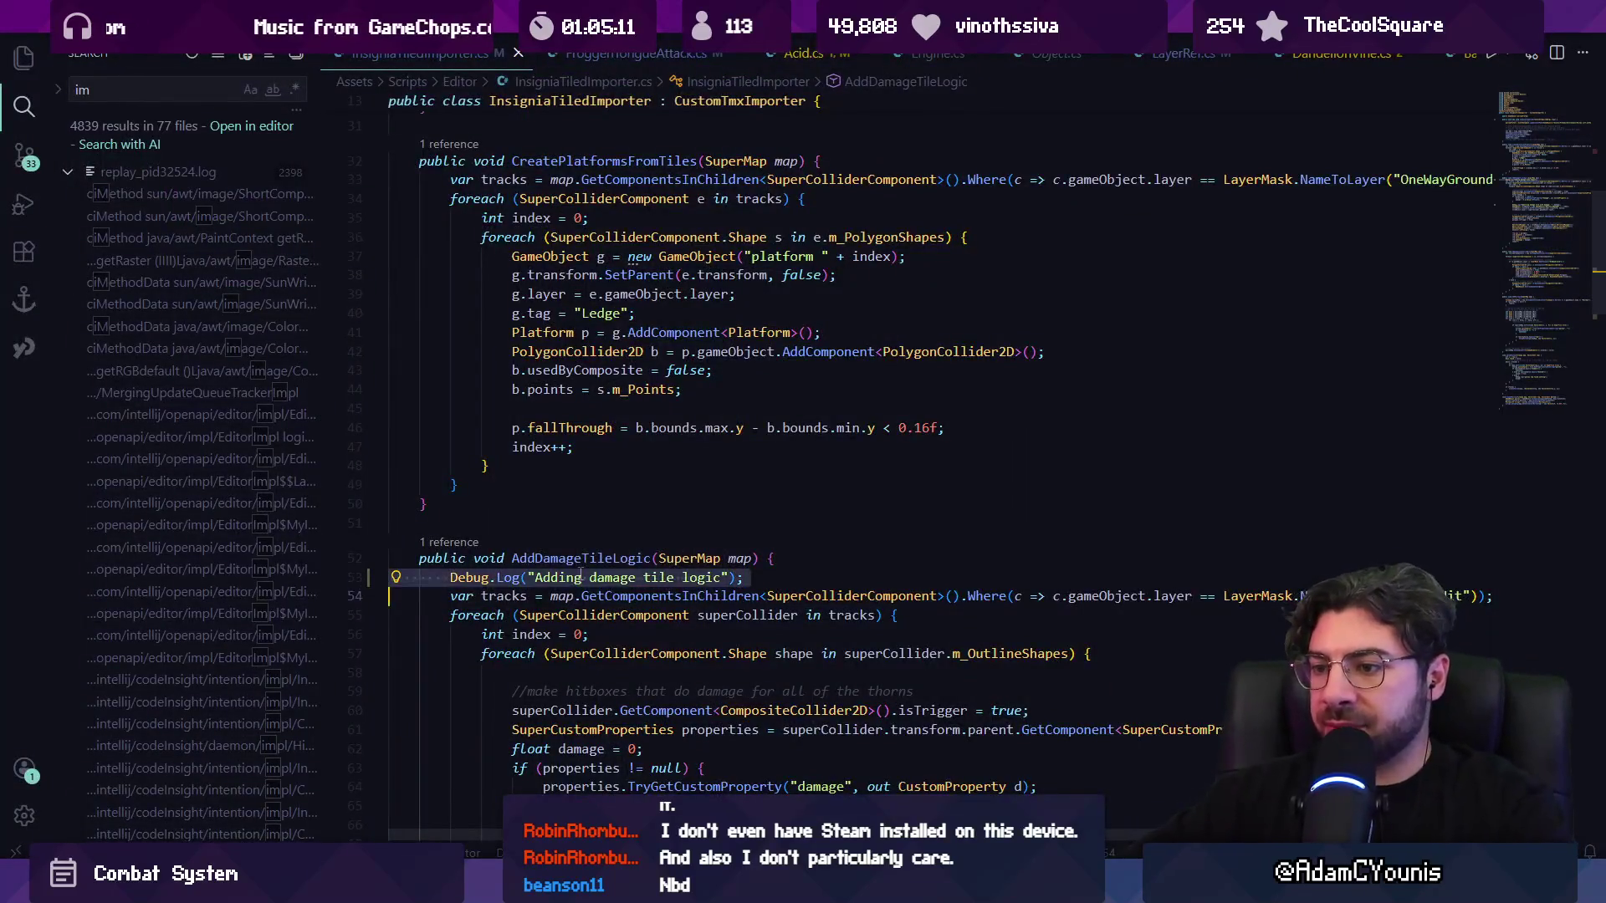
scroll(657, 501, "down", 2)
left_click(764, 490)
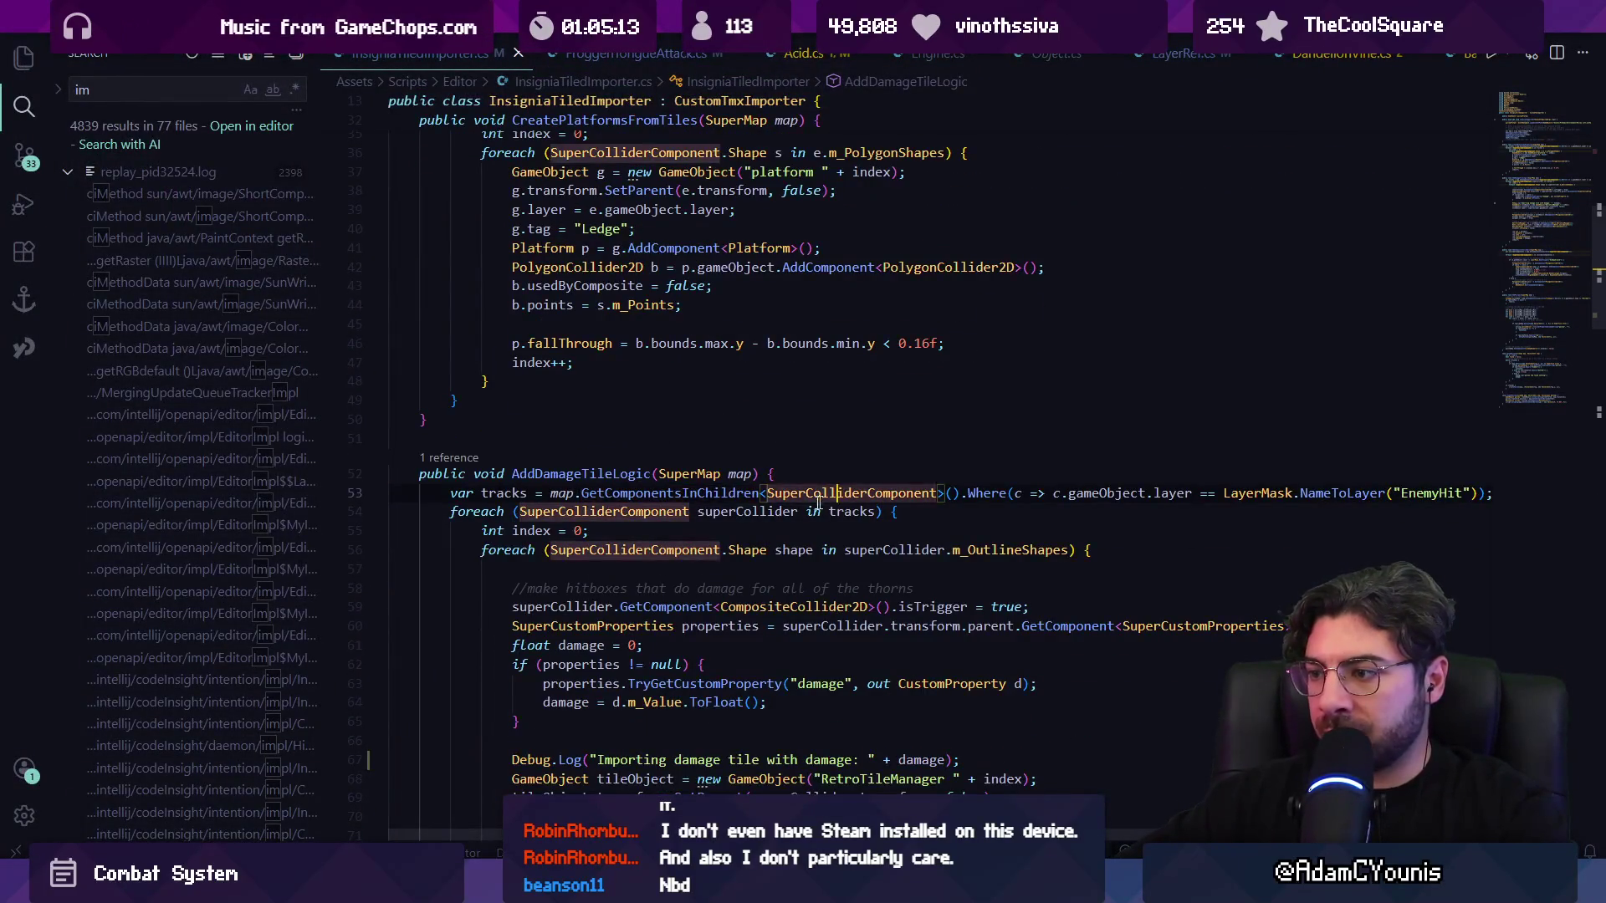
scroll(699, 501, "down", 2)
left_click(672, 488)
type("Debug.Log(\"Adding damage tile logic\");")
key("ctrl+s")
- Reimport the Dandelion Trial tilemap twice so the new log fires
key("alt+Tab")
right_click(366, 679)
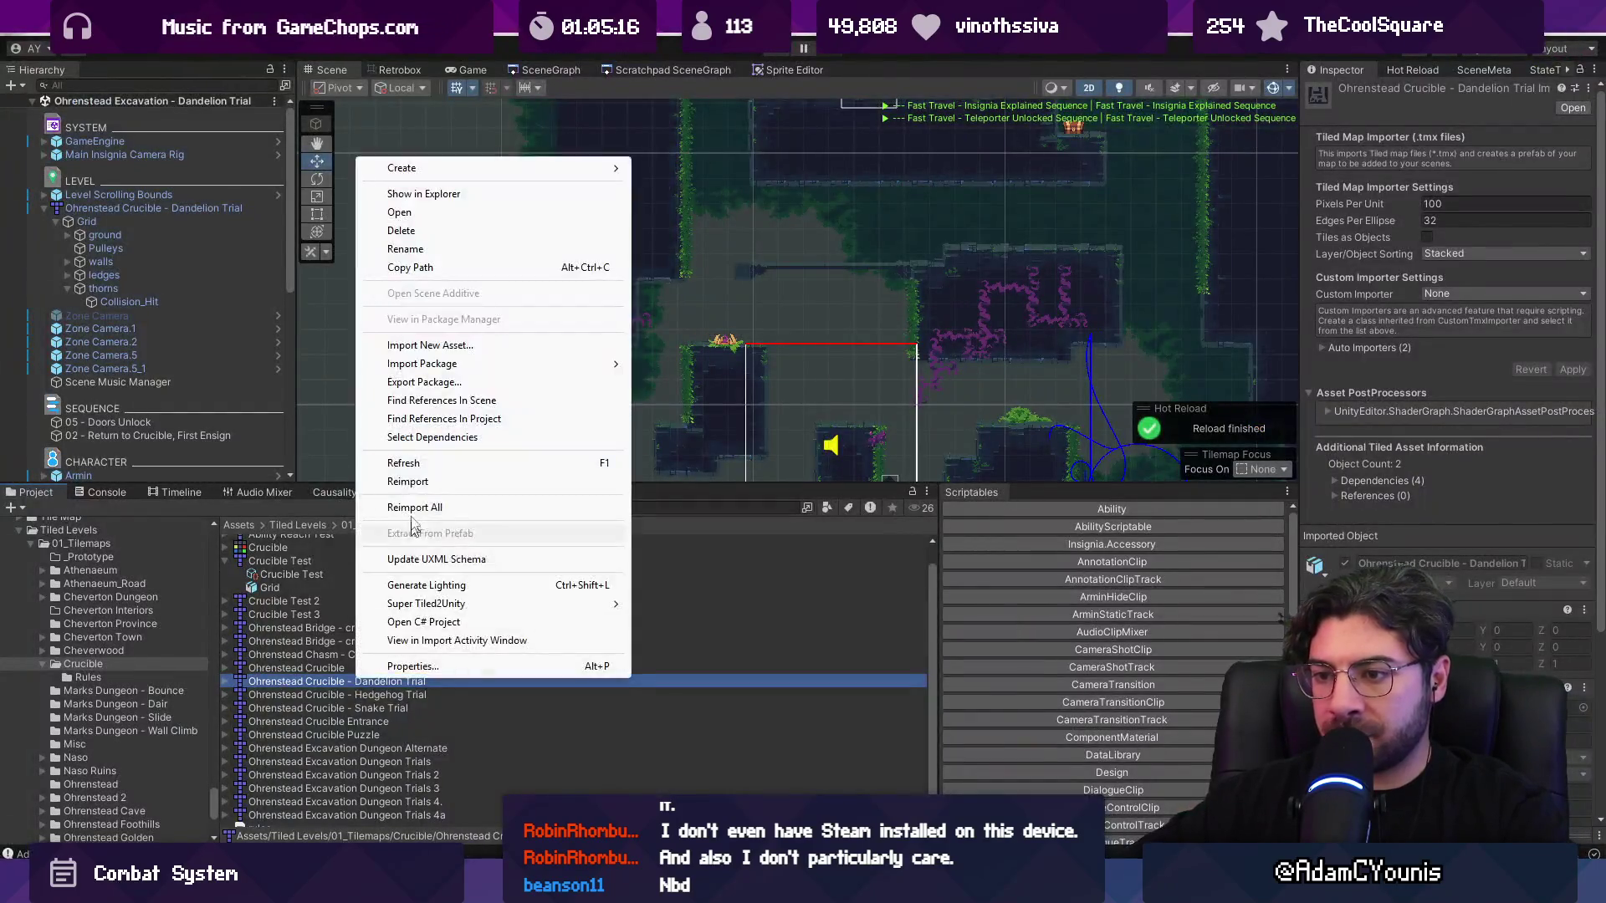
left_click(454, 482)
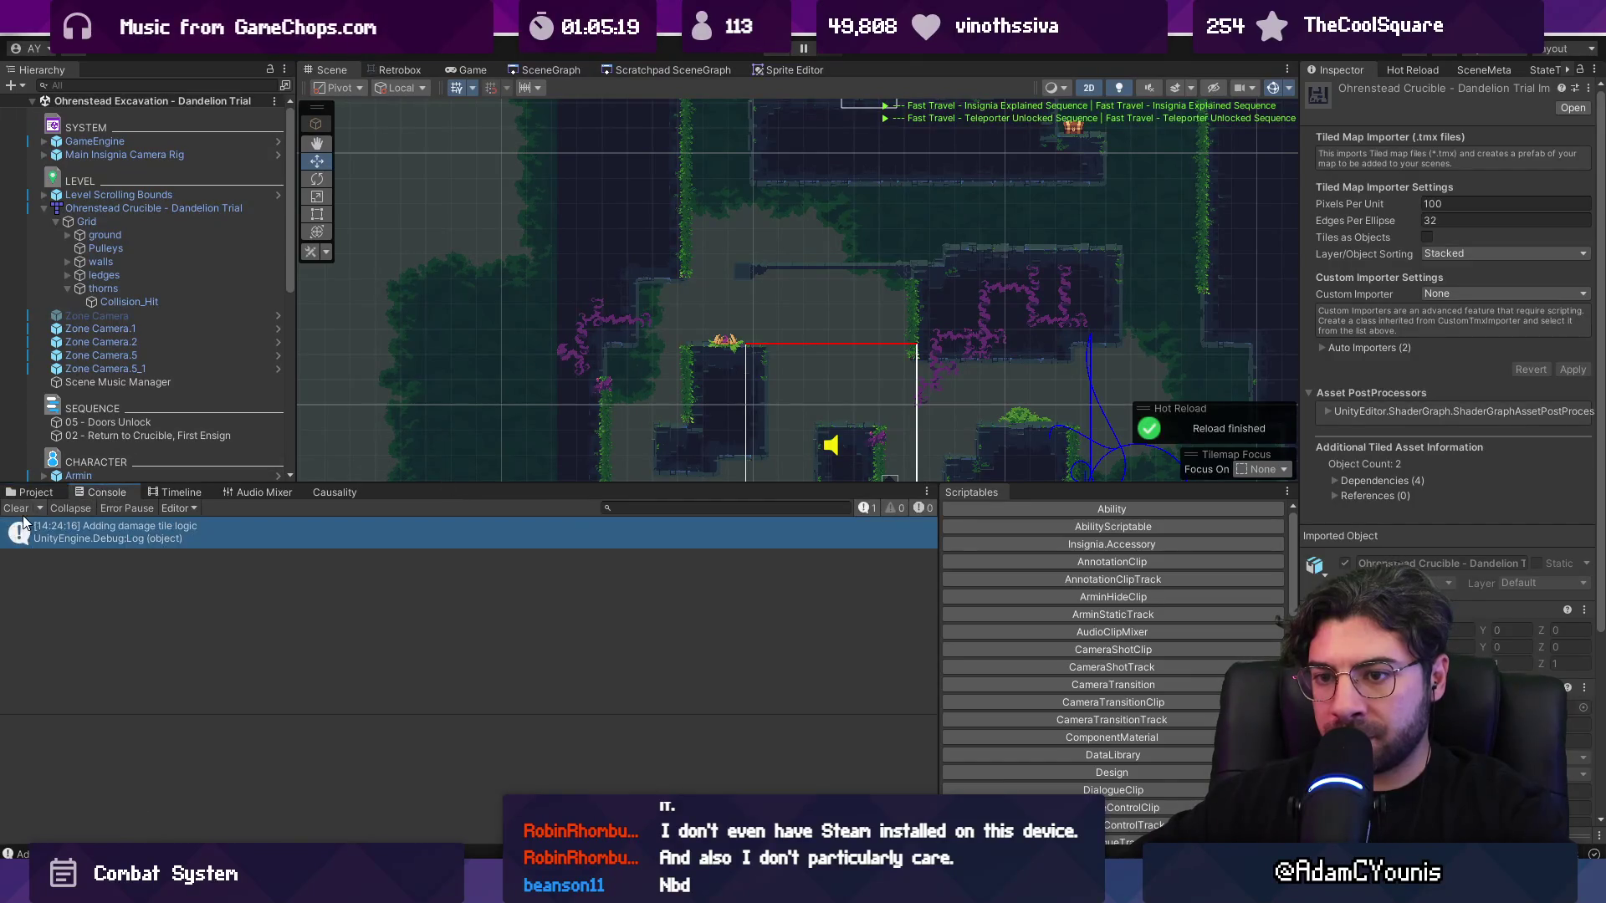
right_click(316, 675)
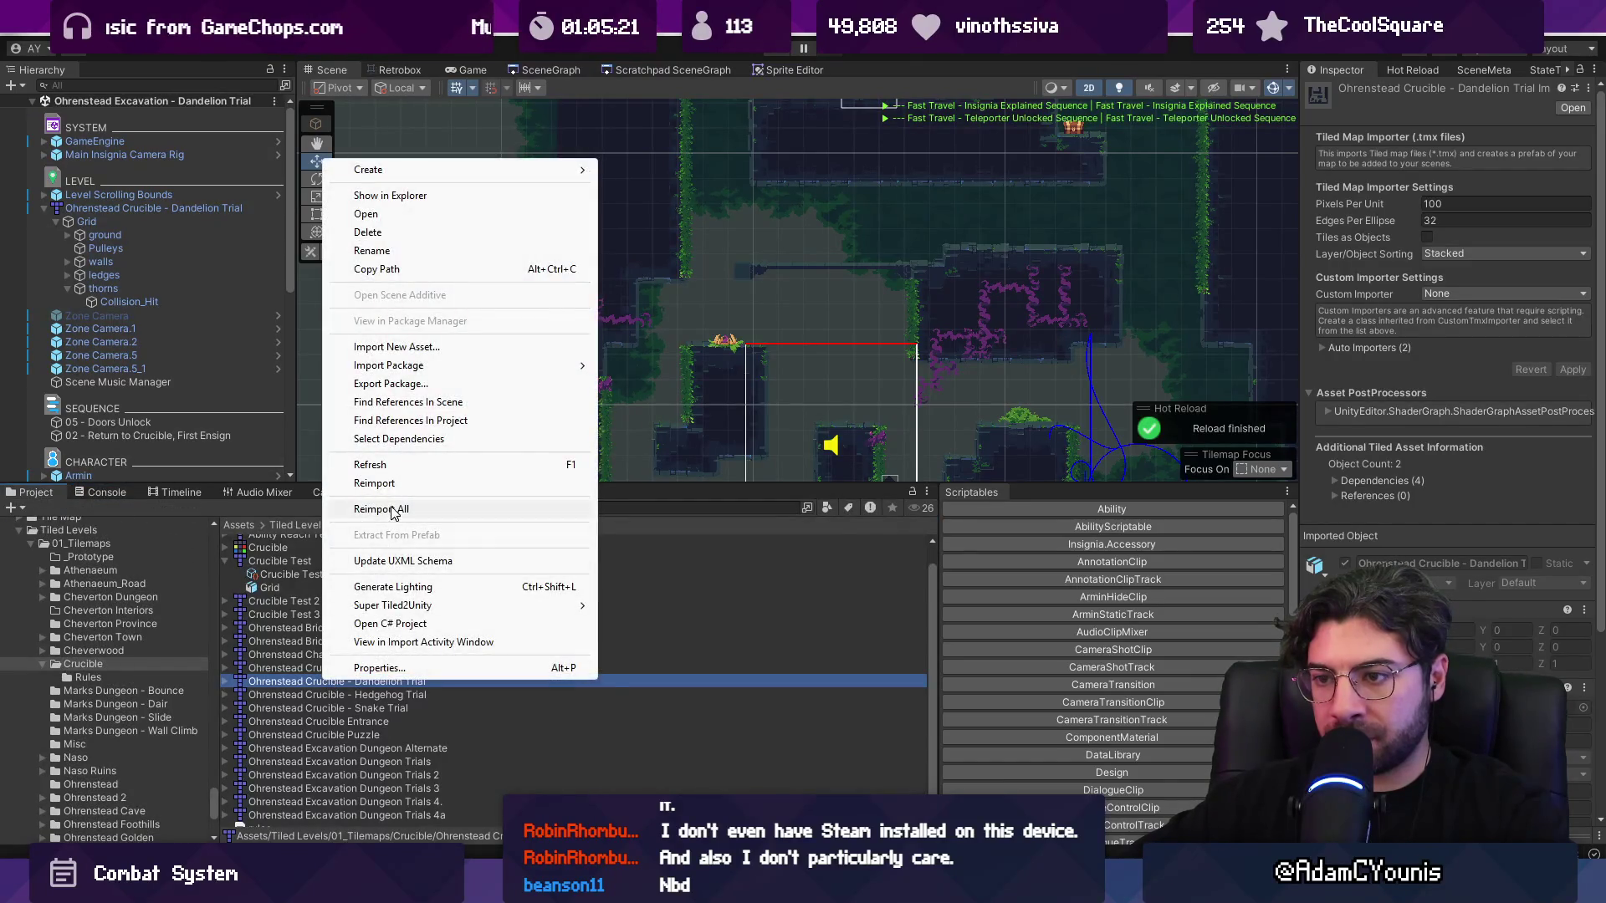
left_click(401, 480)
key("alt+Tab")
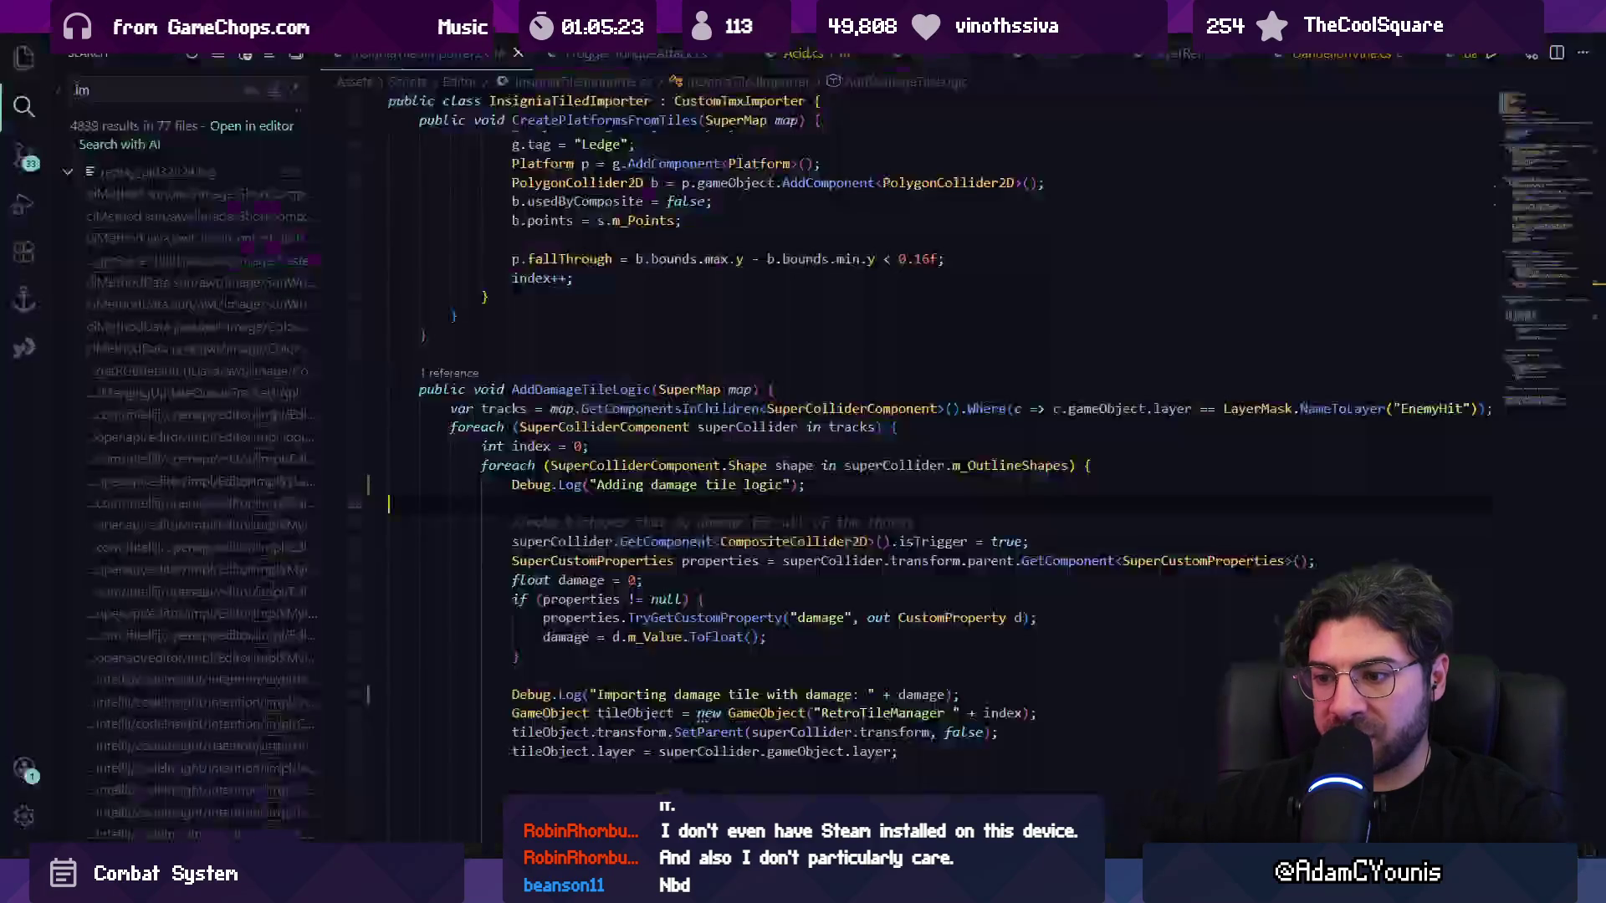
- Try removing and restoring the 'Adding damage tile logic' log line, then reimport the Dandelion Trial asset
triple_click(577, 485)
key("BackSpace")
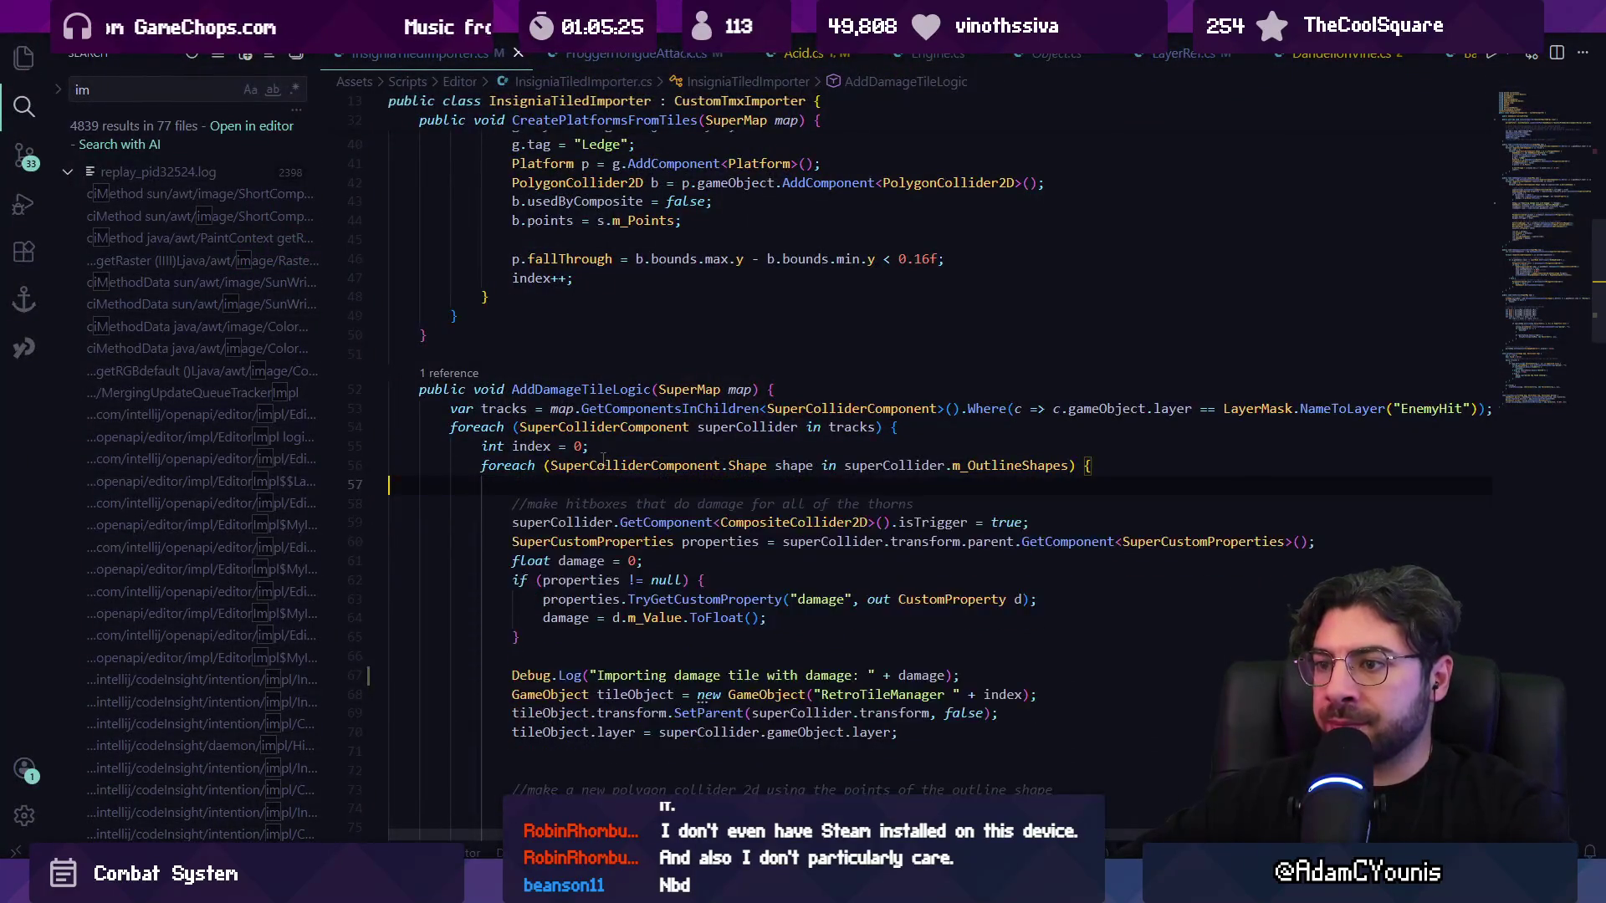
key("ctrl+z")
key("ctrl+shift+k")
key("ctrl+z")
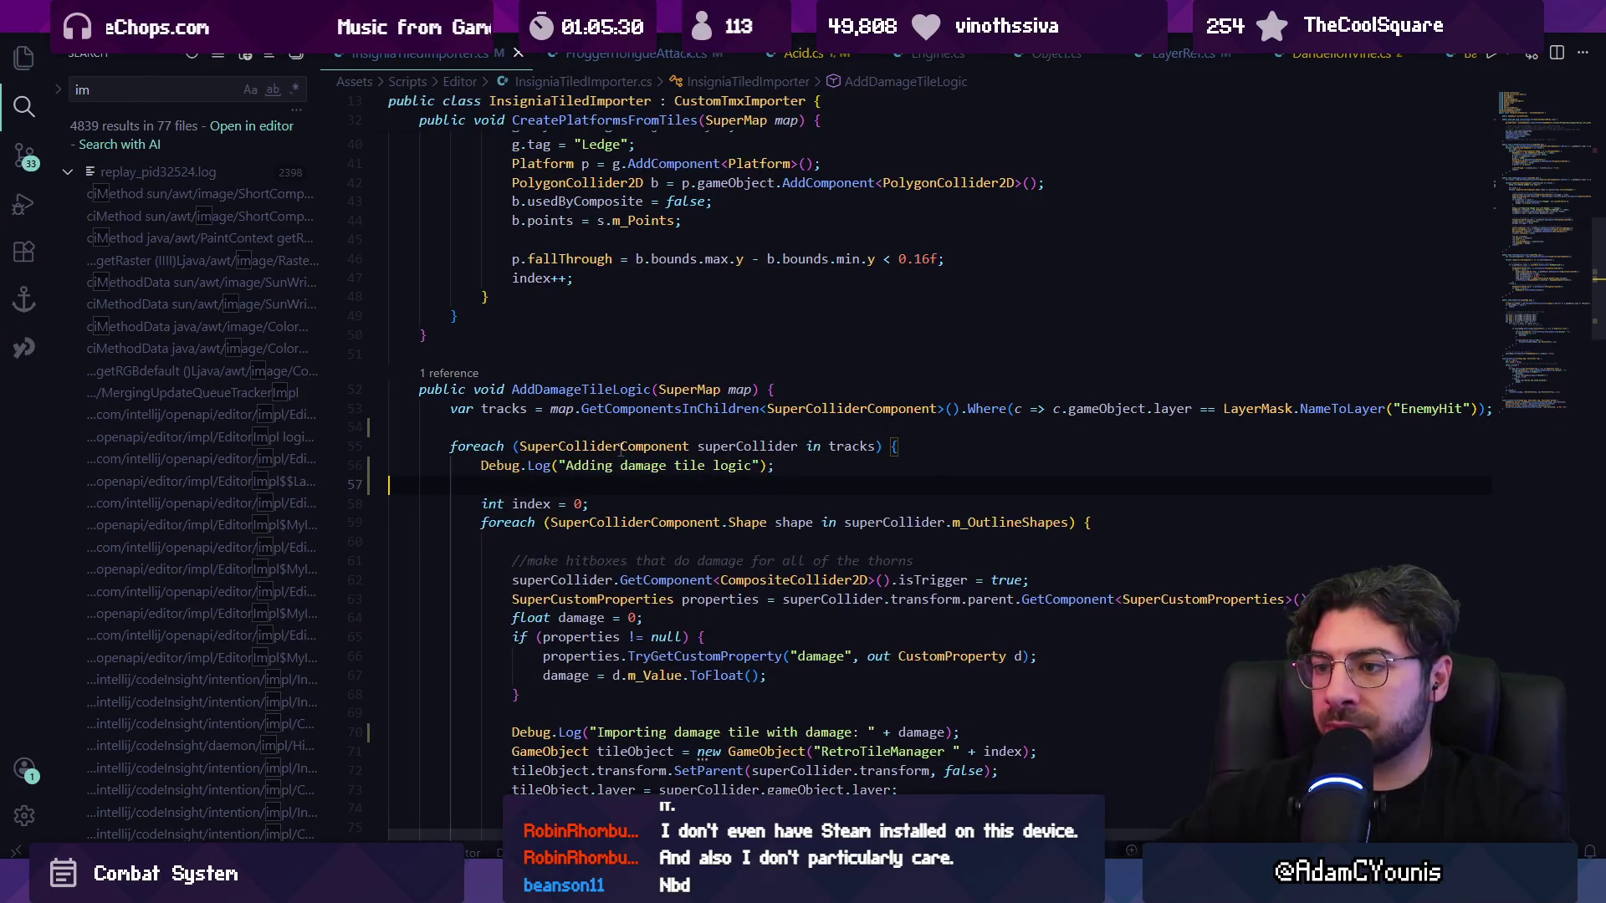
key("alt+Tab")
scroll(168, 390, "down", 3)
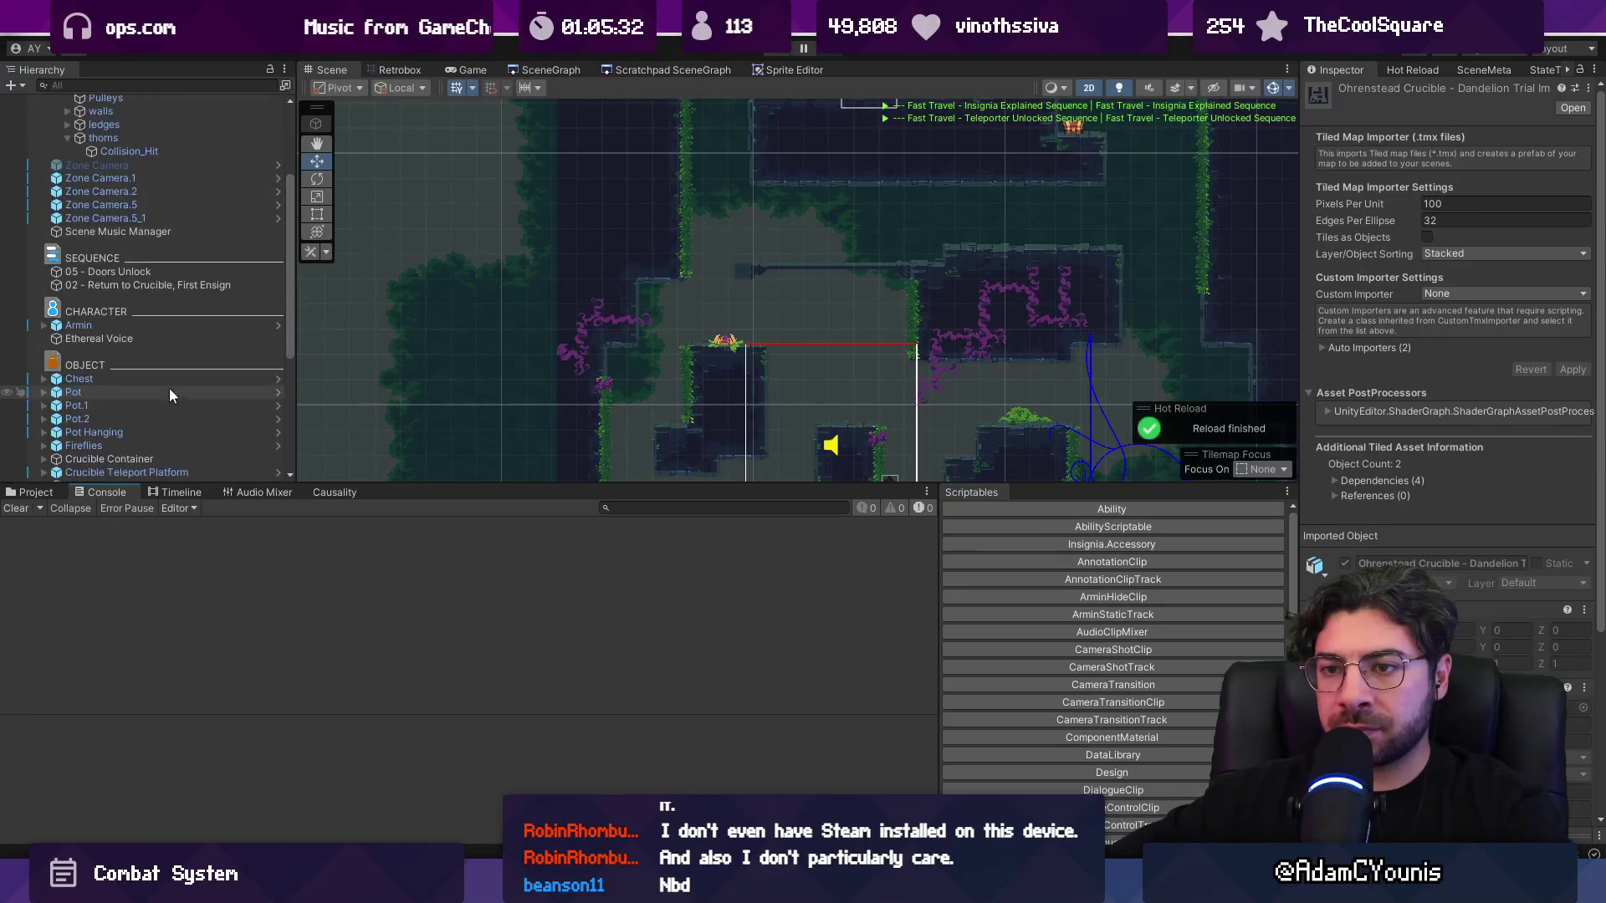
left_click(29, 497)
right_click(292, 680)
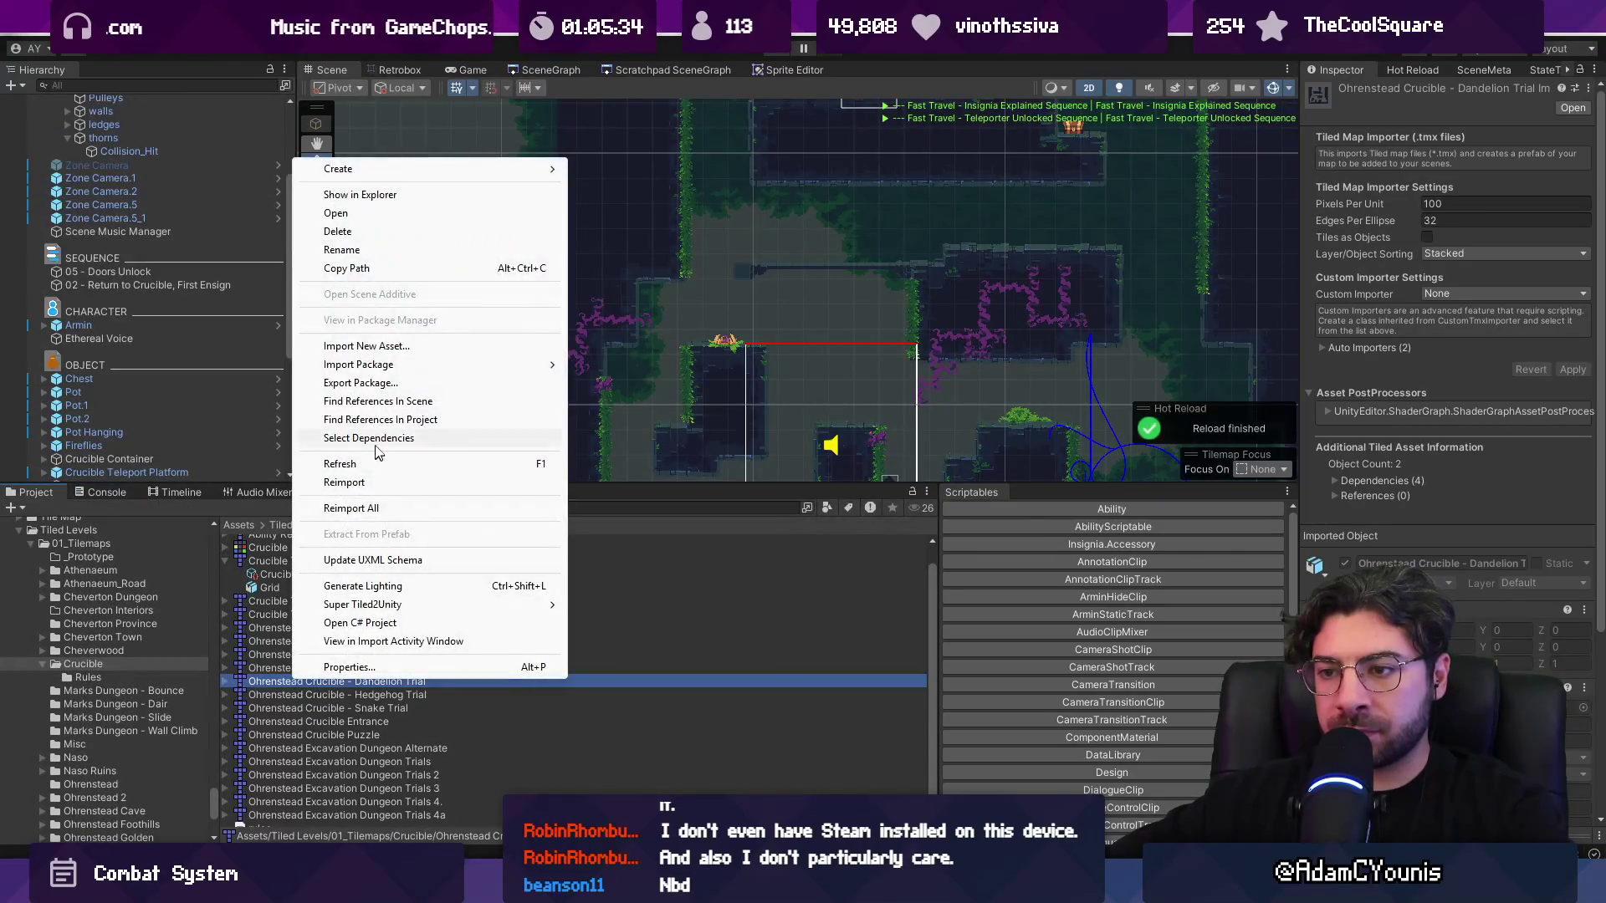
left_click(376, 482)
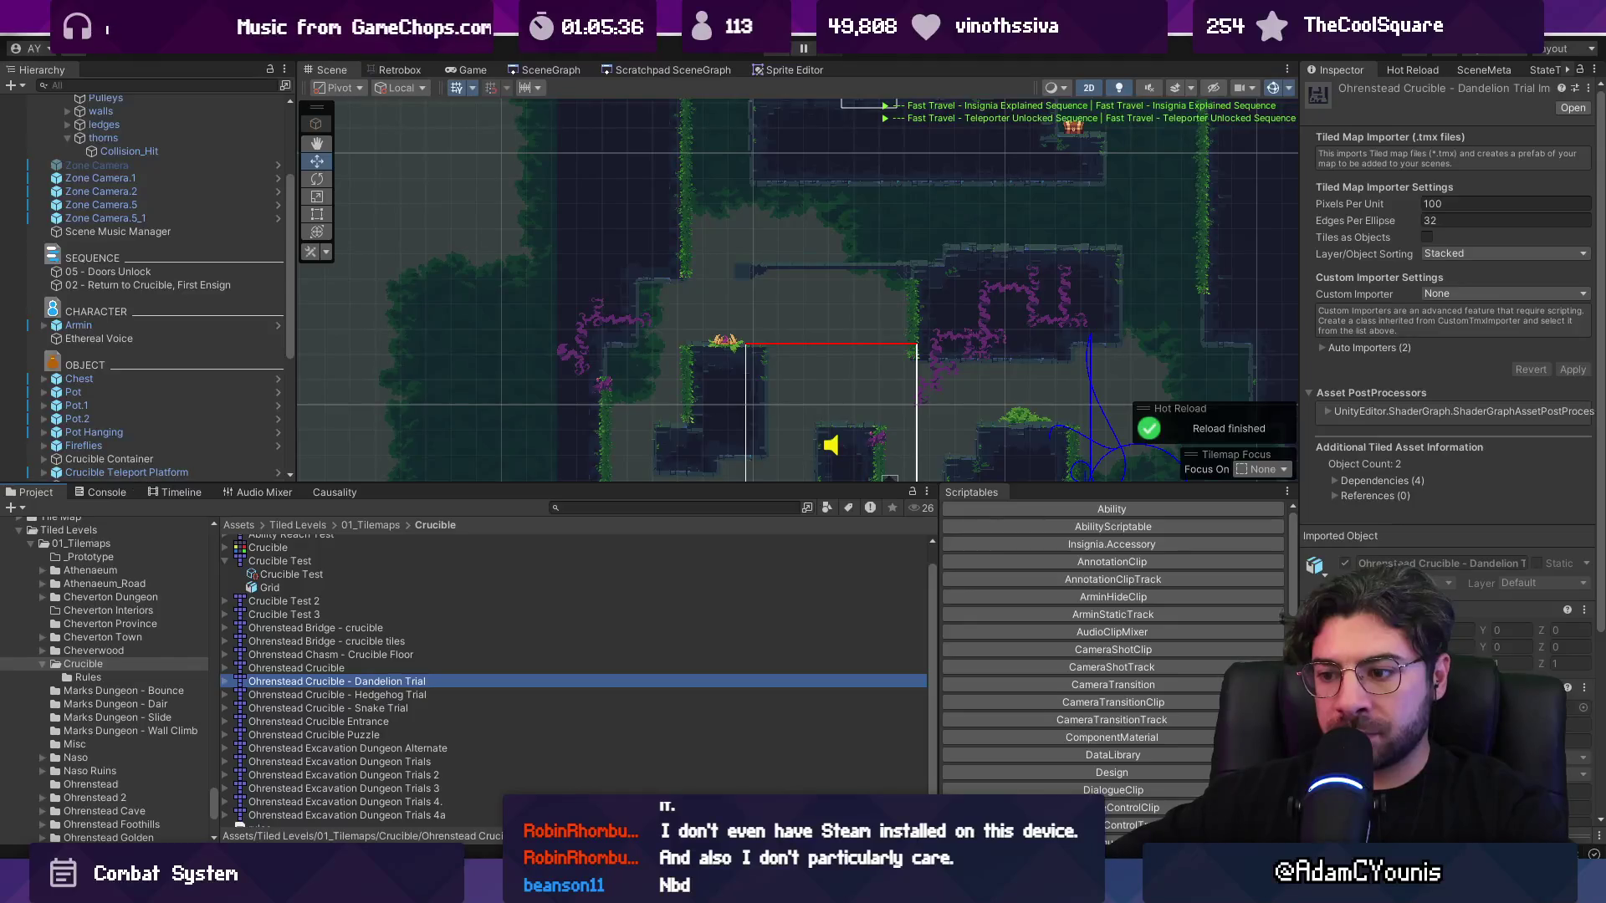
- Move the log line up after the tracks query, reimport Dandelion Trial, and check the Console
key("alt+Tab")
triple_click(516, 466)
key("ctrl+c")
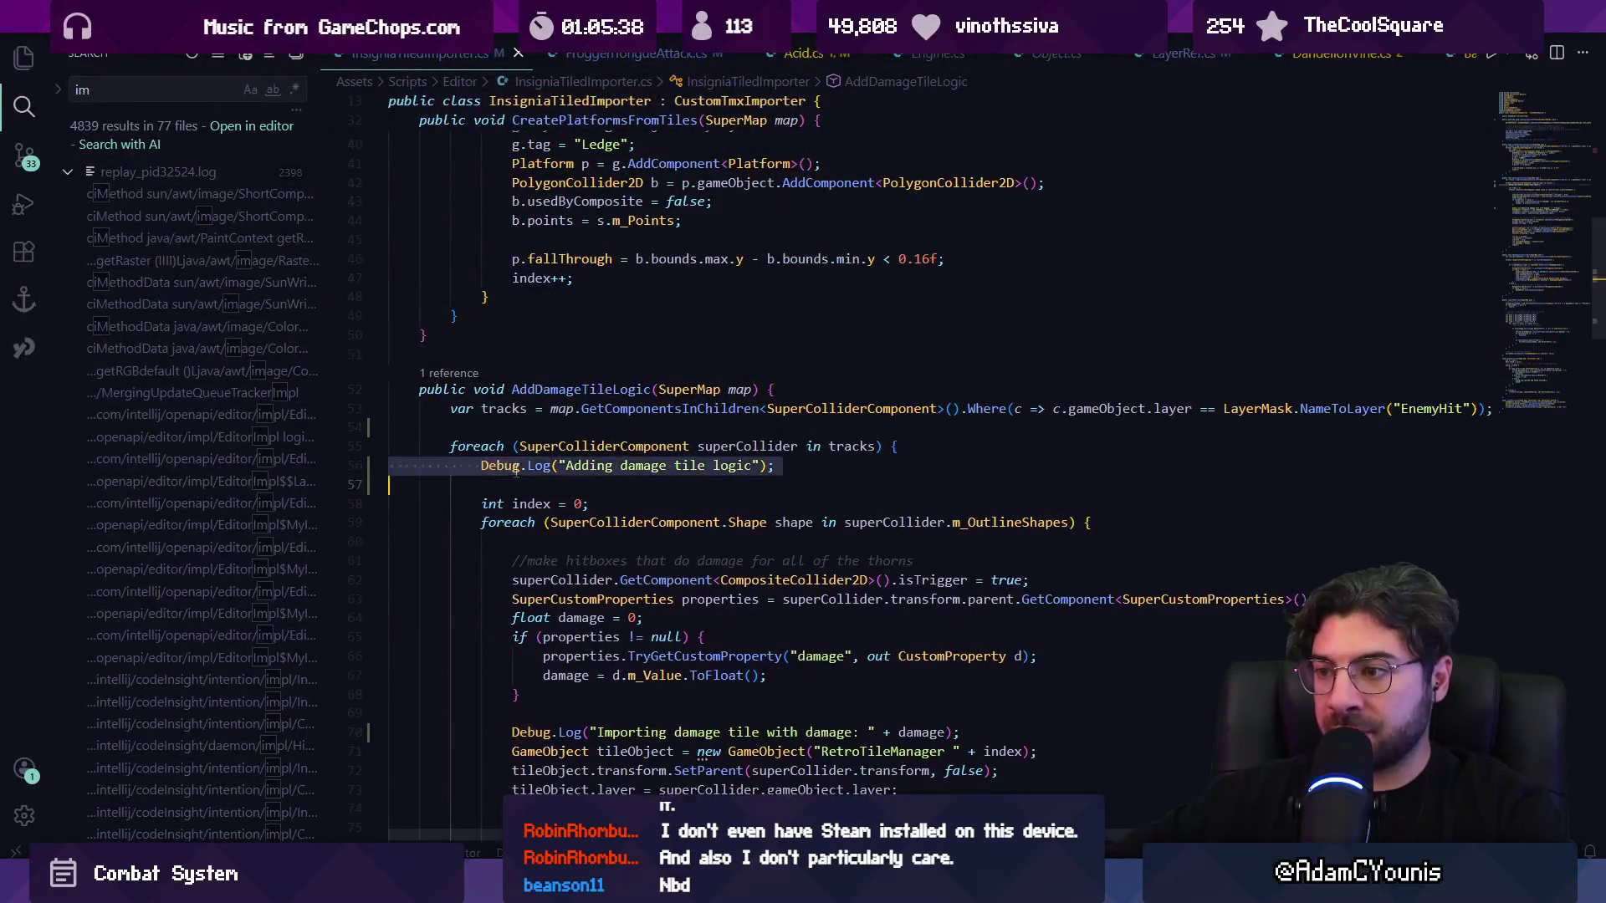
key("BackSpace")
left_click(515, 445)
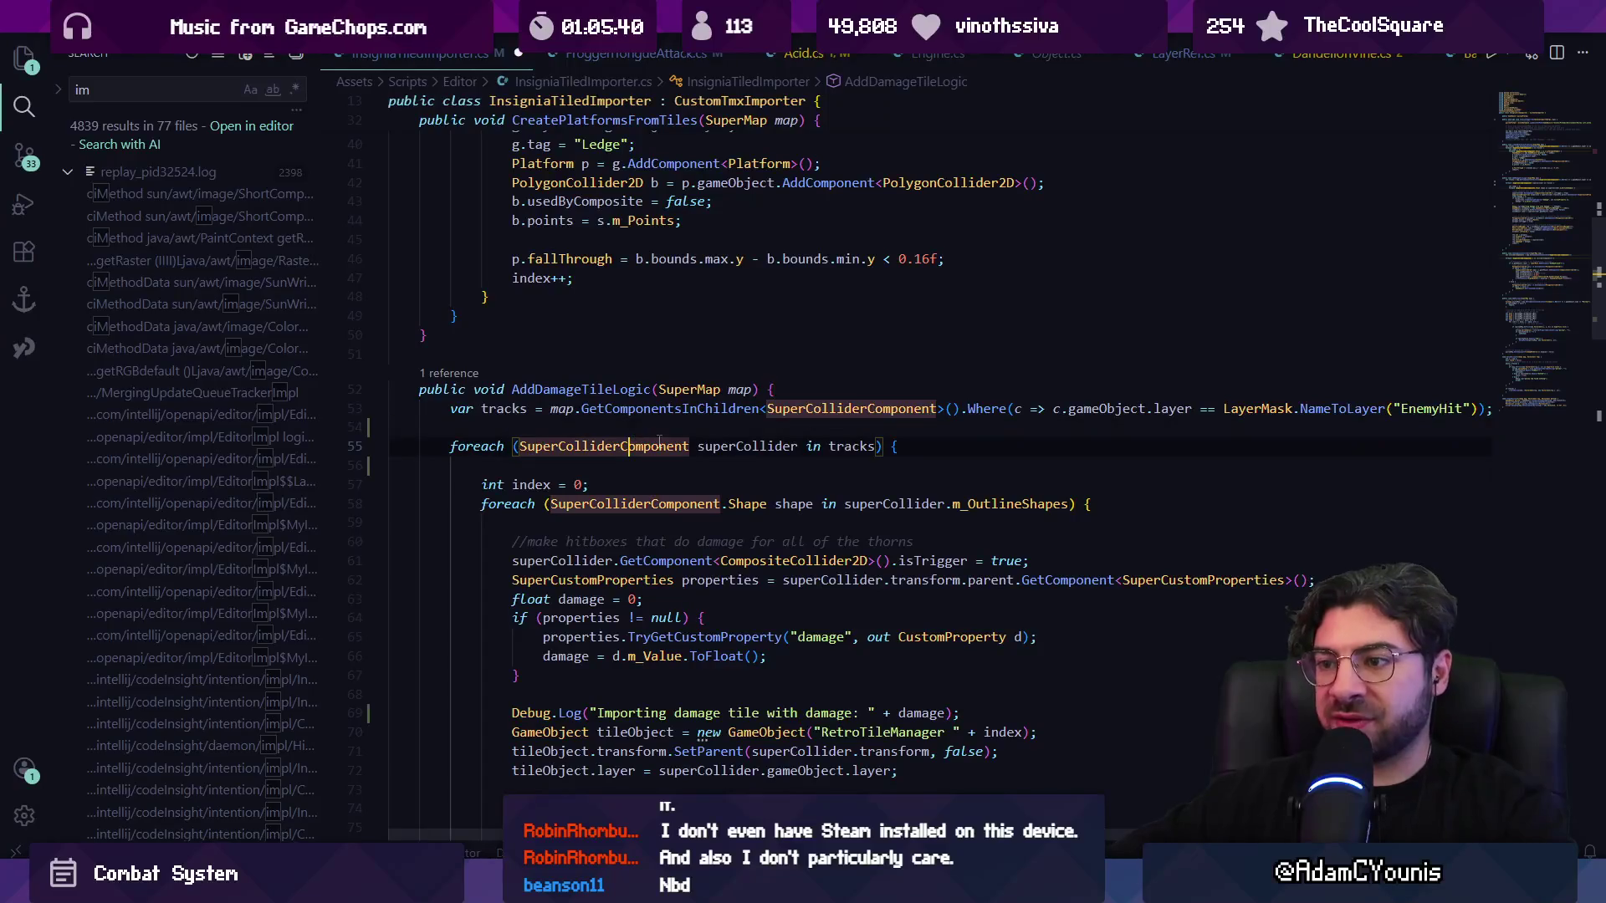
key("ctrl+v")
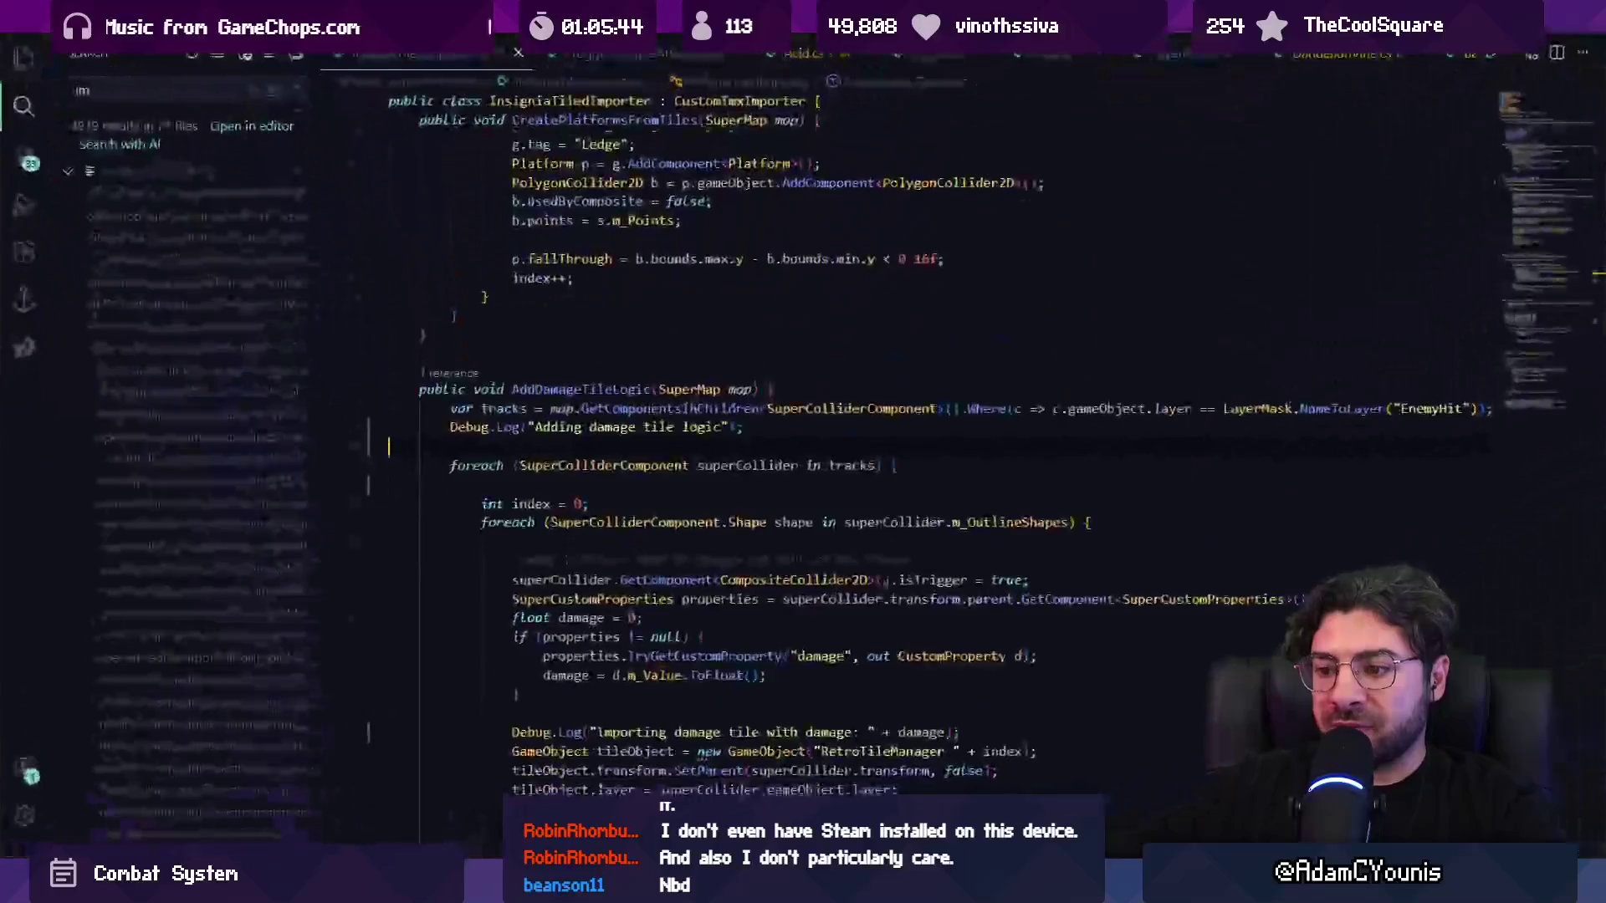
right_click(317, 681)
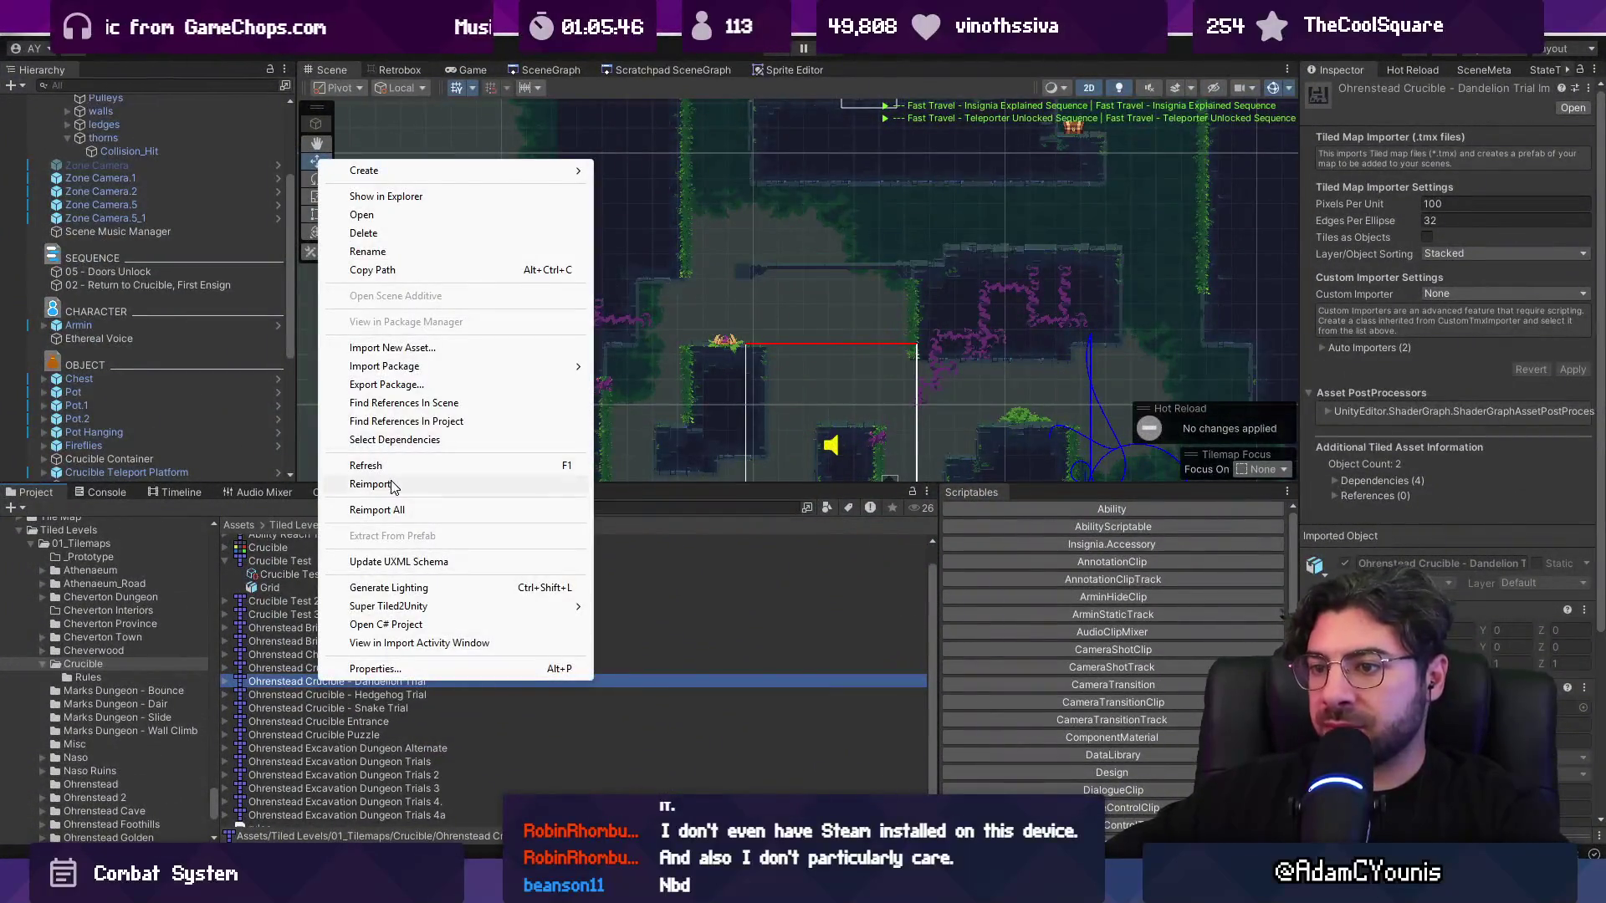
left_click(393, 485)
left_click(107, 493)
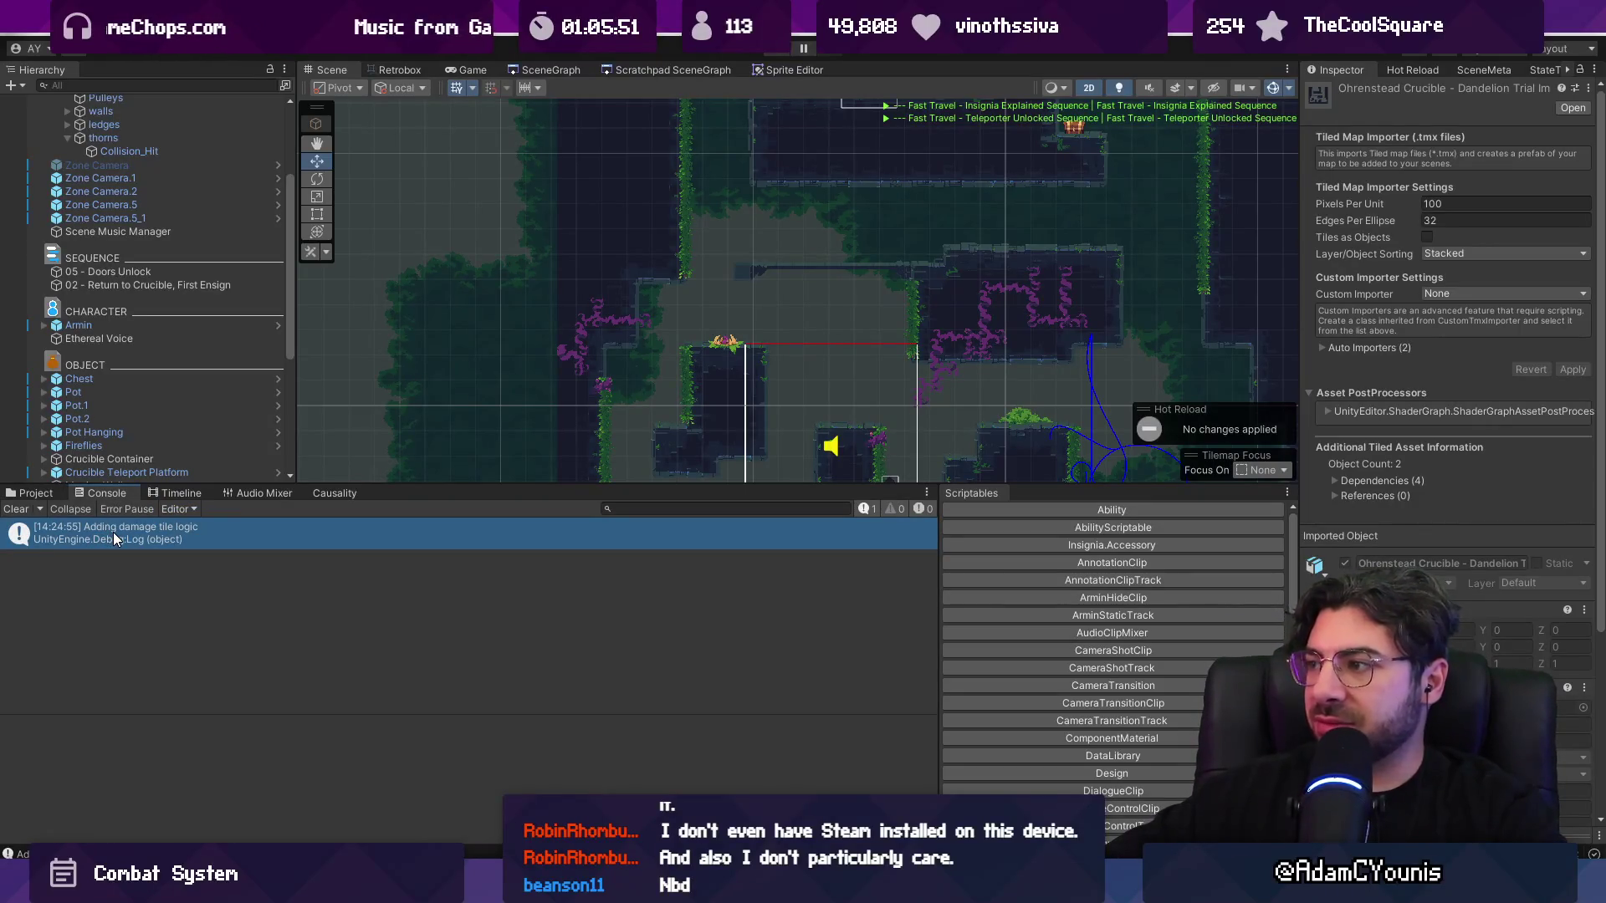
- Select the Dandelion Trial map object and inspect the SuperColliderComponent type on the loop line
scroll(146, 309, "up", 3)
left_click(162, 208)
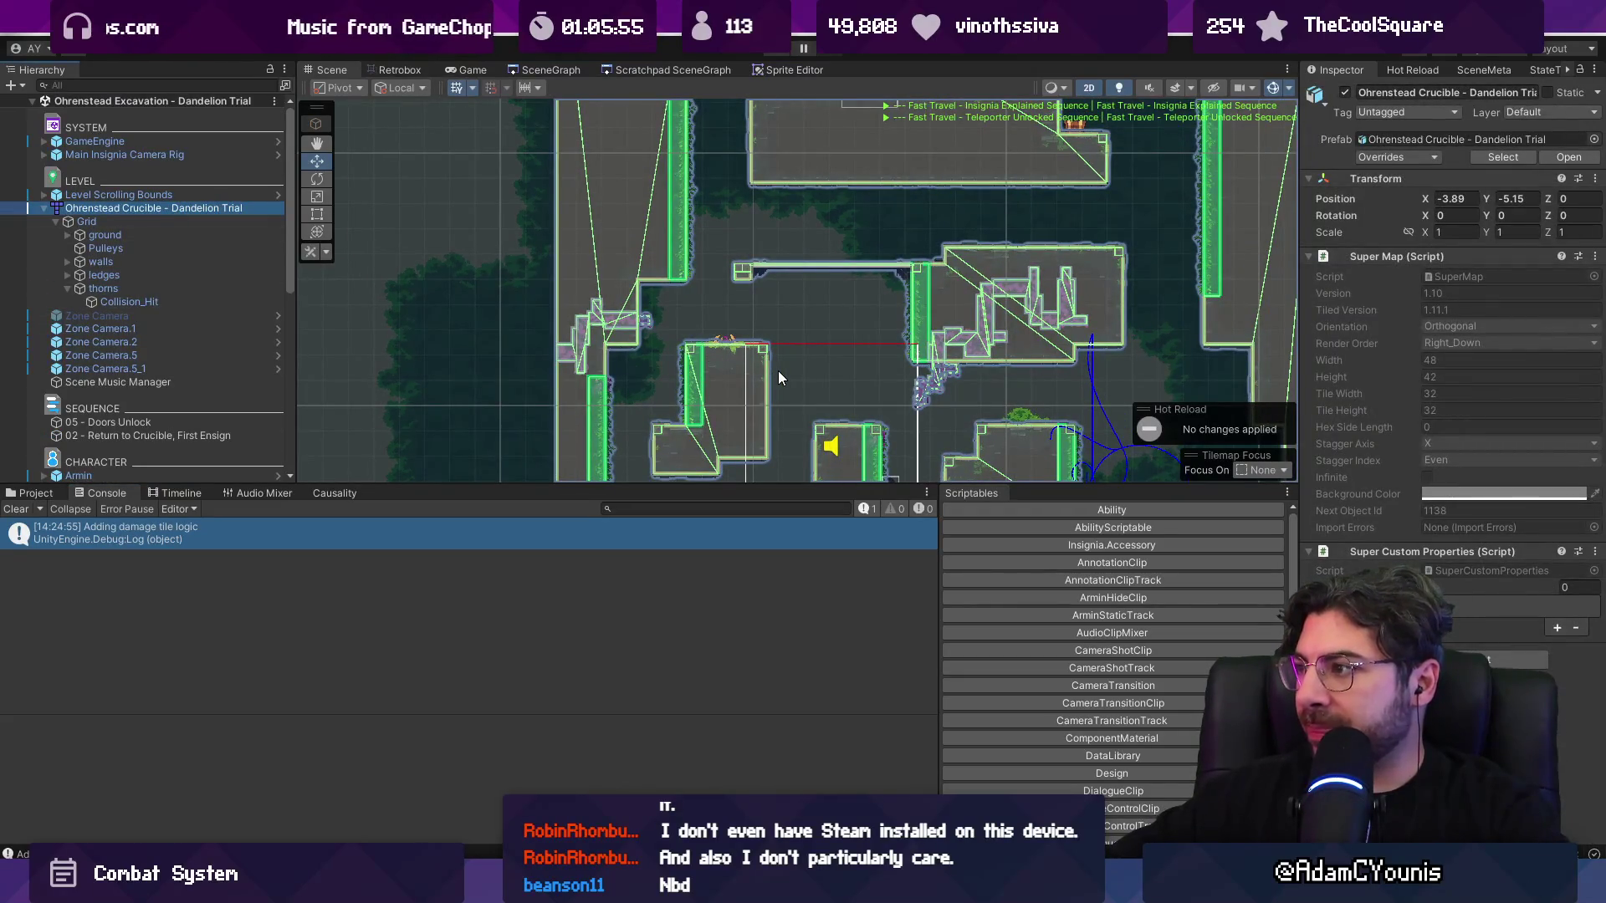
key("alt+Tab")
left_click(593, 464)
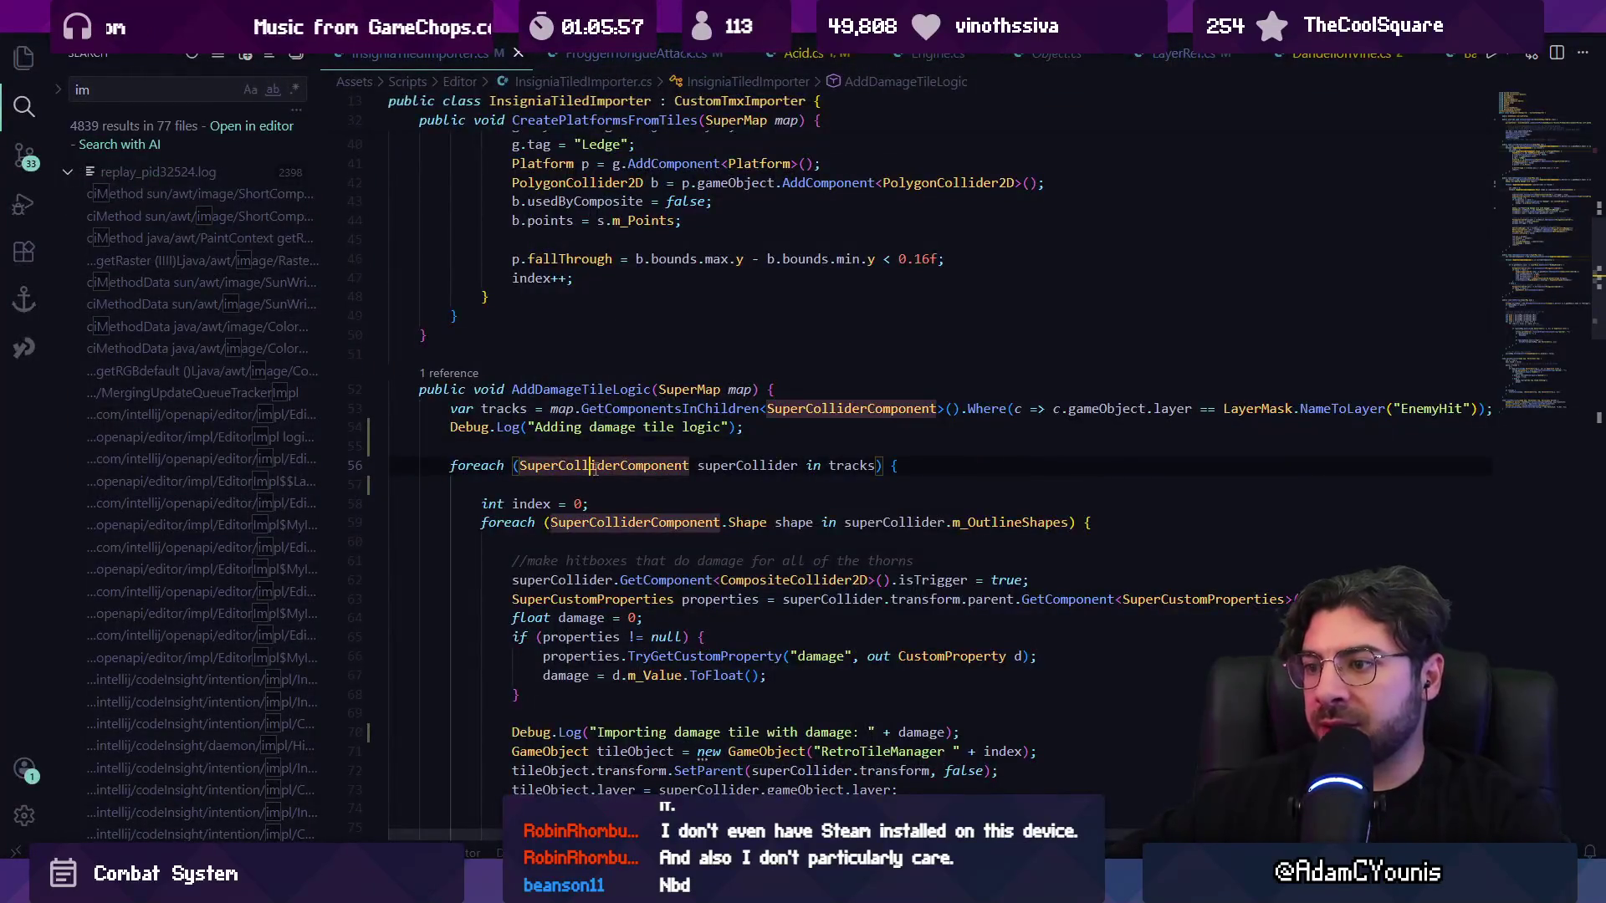
- Shorten 'EnemyHit' to 'Hit' in the log line and save the script
left_click(1043, 433)
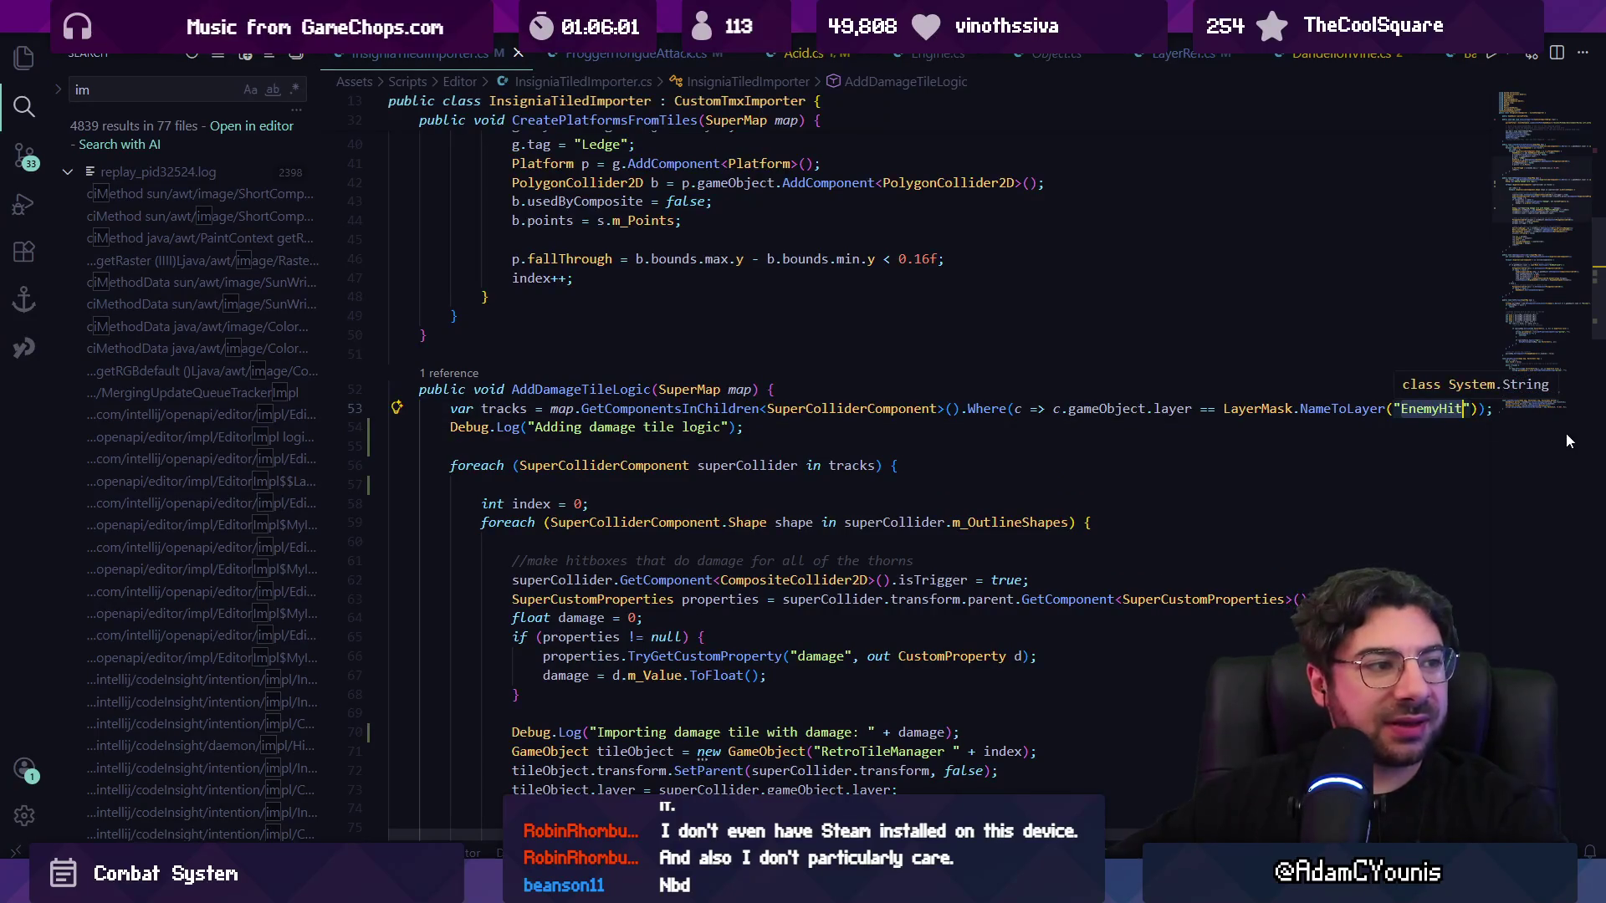
key("Left")
key("Left")
key("Left")
key("ctrl+shift+Left")
key("BackSpace")
key("ctrl+s")
left_click_drag(1221, 408, 1402, 408)
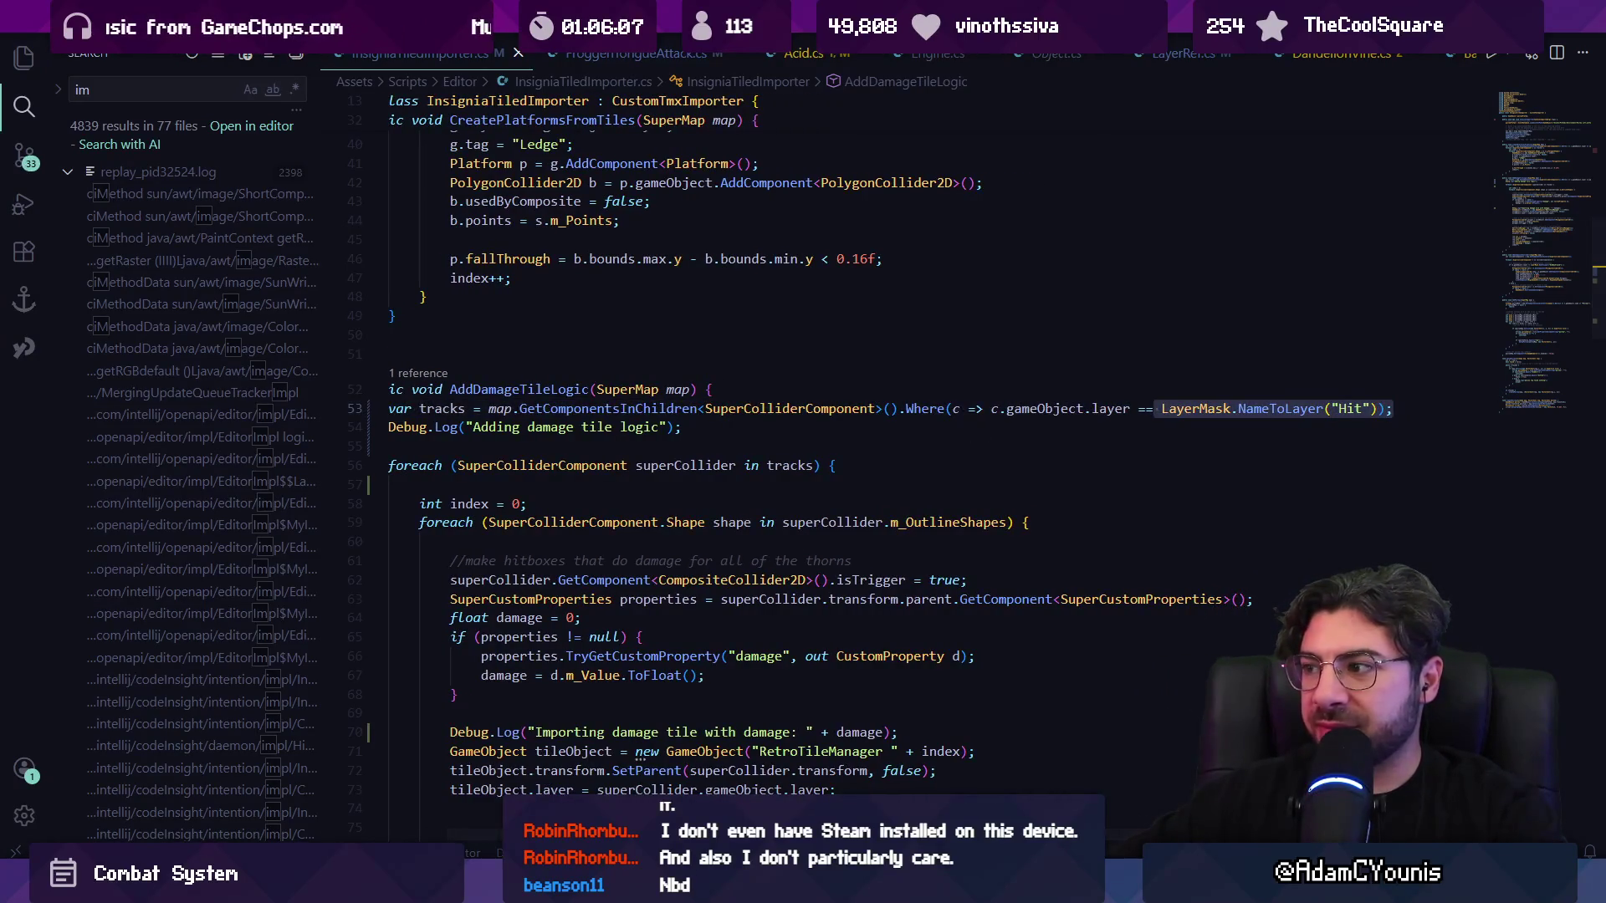
- Reimport the Dandelion, Hedgehog and Snake Trial tilemaps
left_click(518, 887)
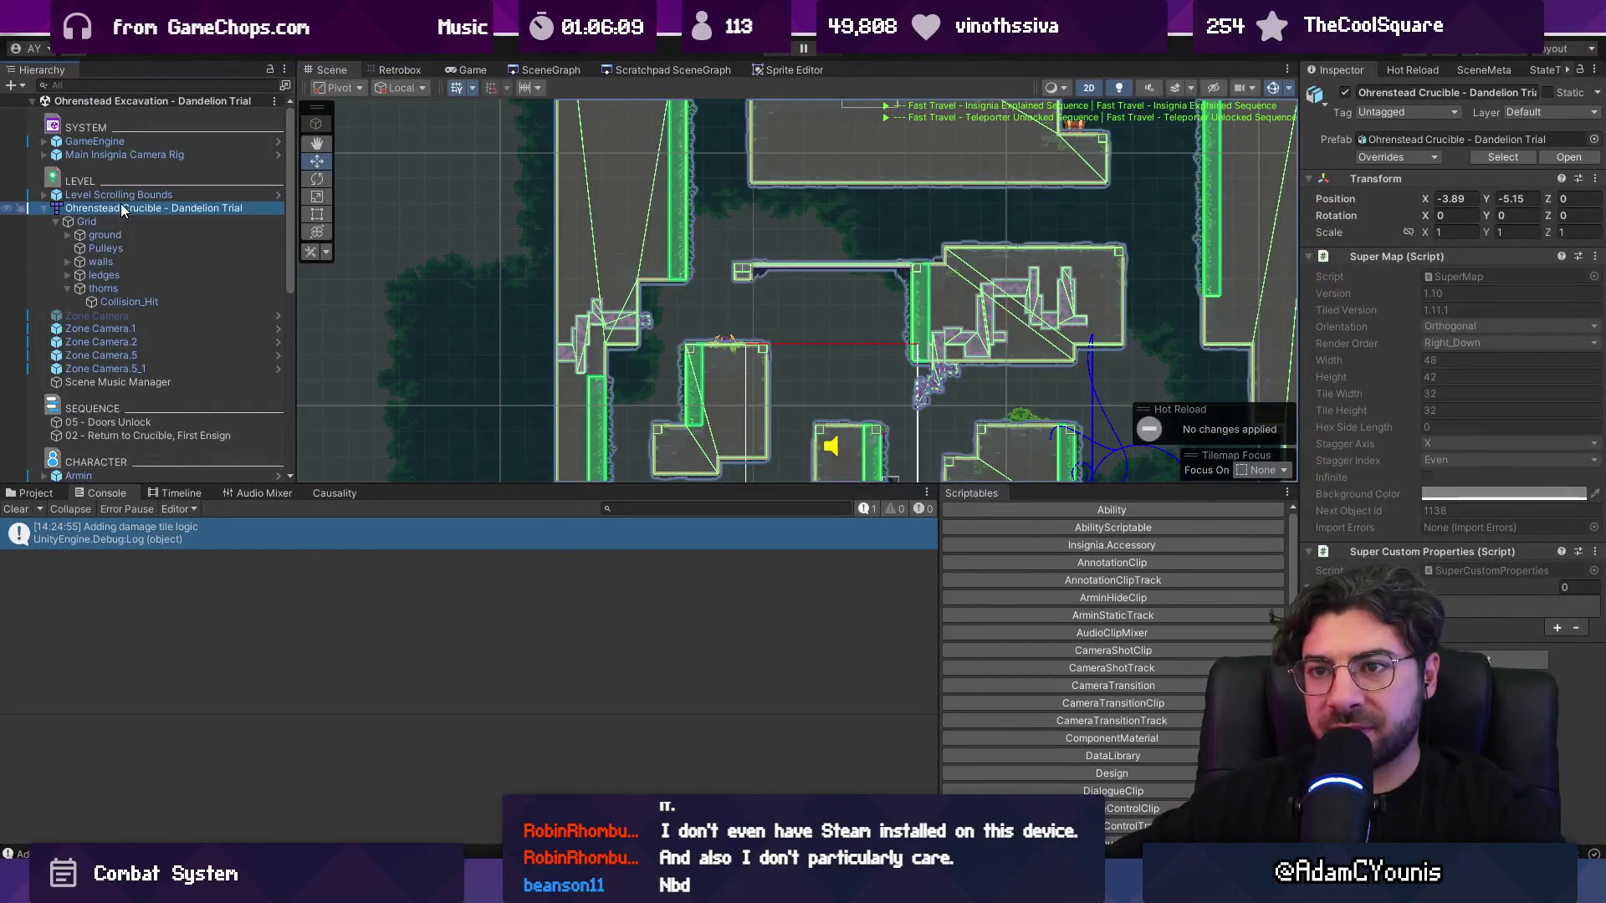
right_click(123, 210)
mouse_move(231, 376)
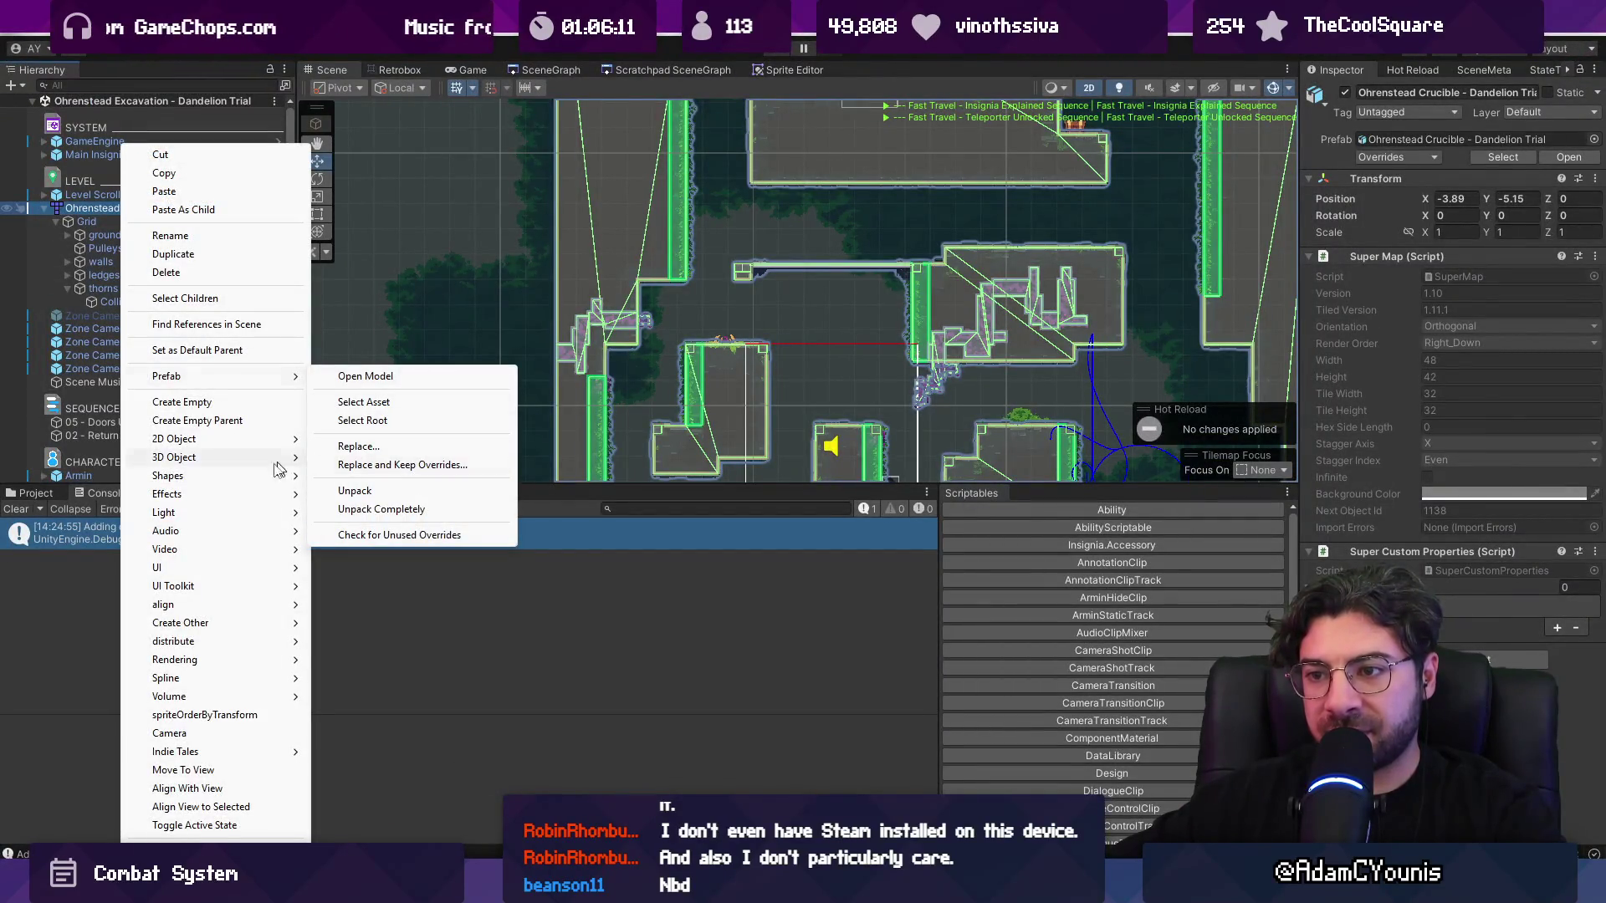
left_click(41, 494)
left_click(356, 709, "shift")
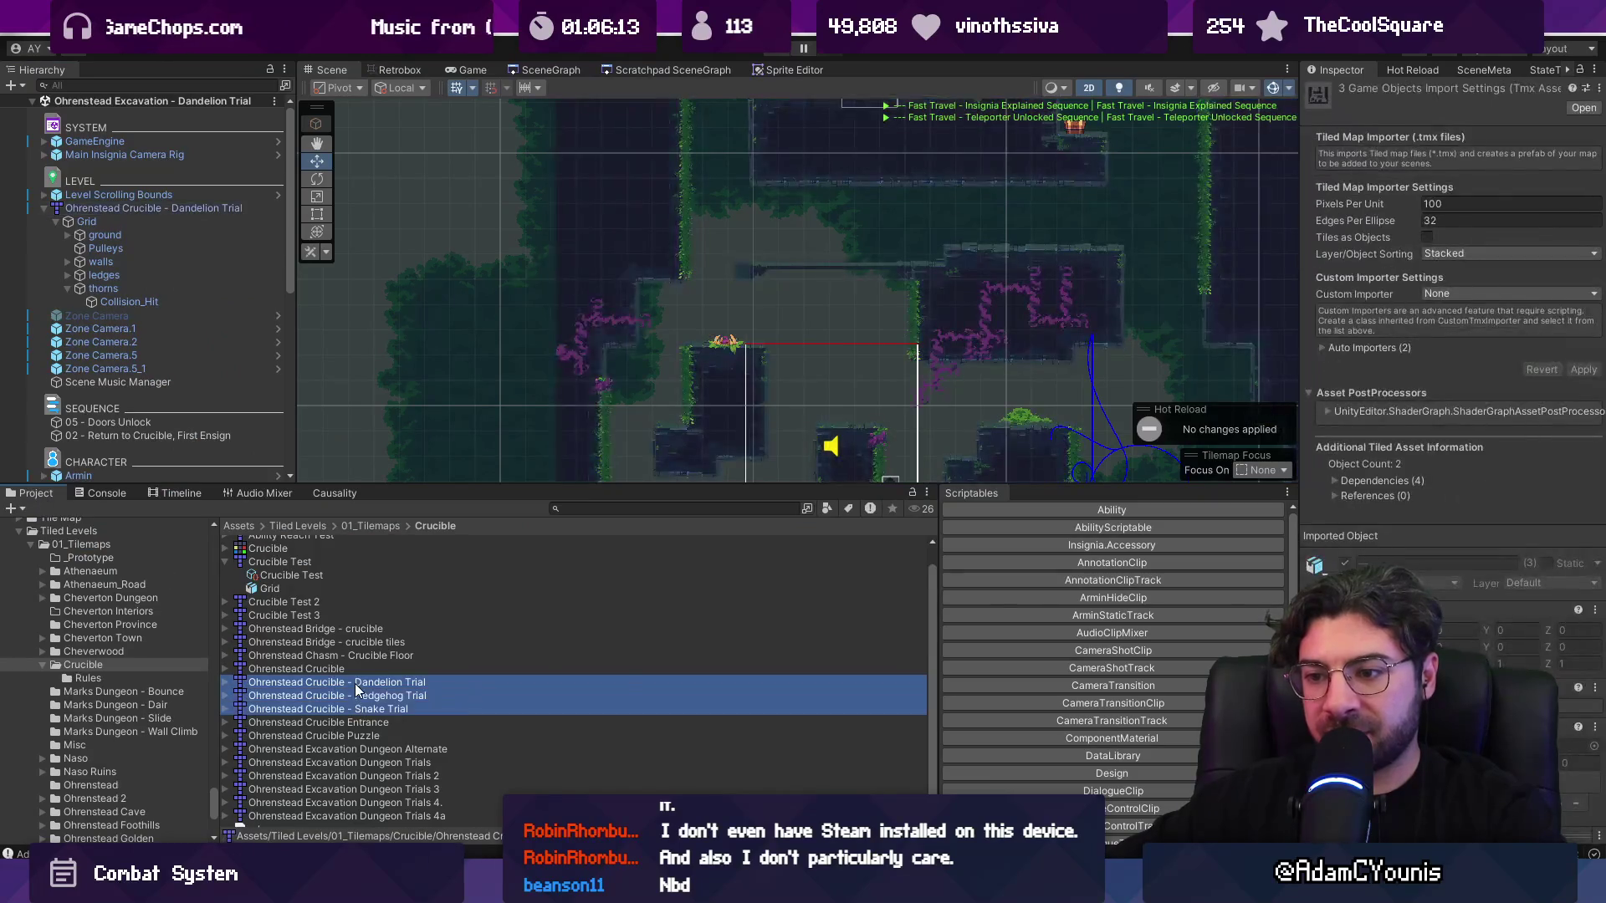
right_click(355, 709)
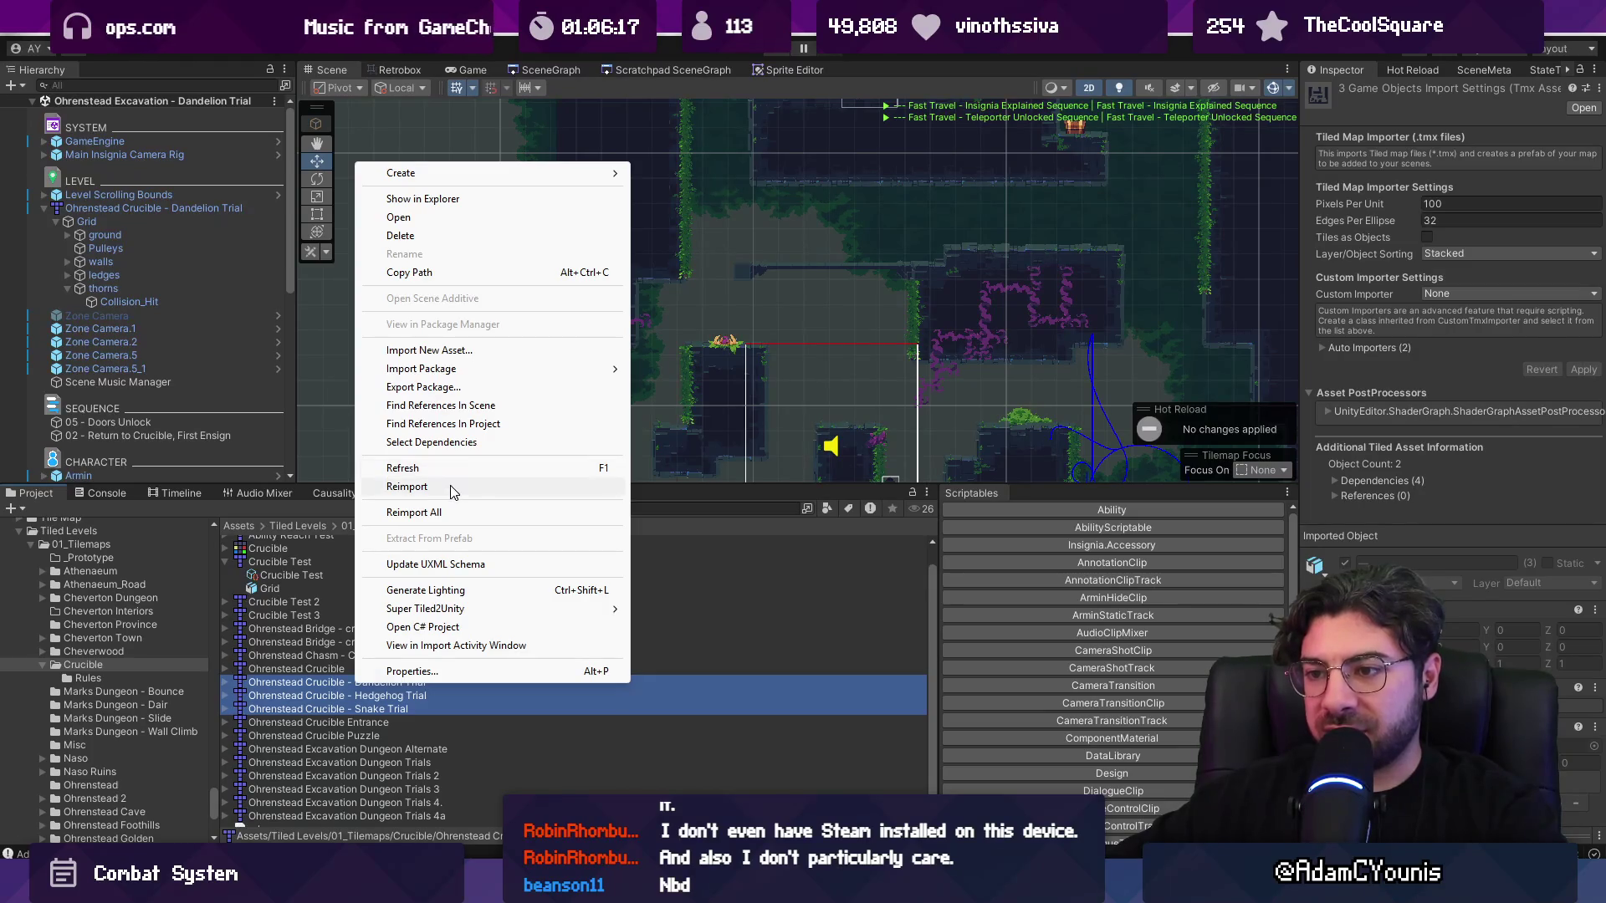
left_click(448, 487)
- Run Reimport All on the project and confirm it in the dialog
left_click(378, 597)
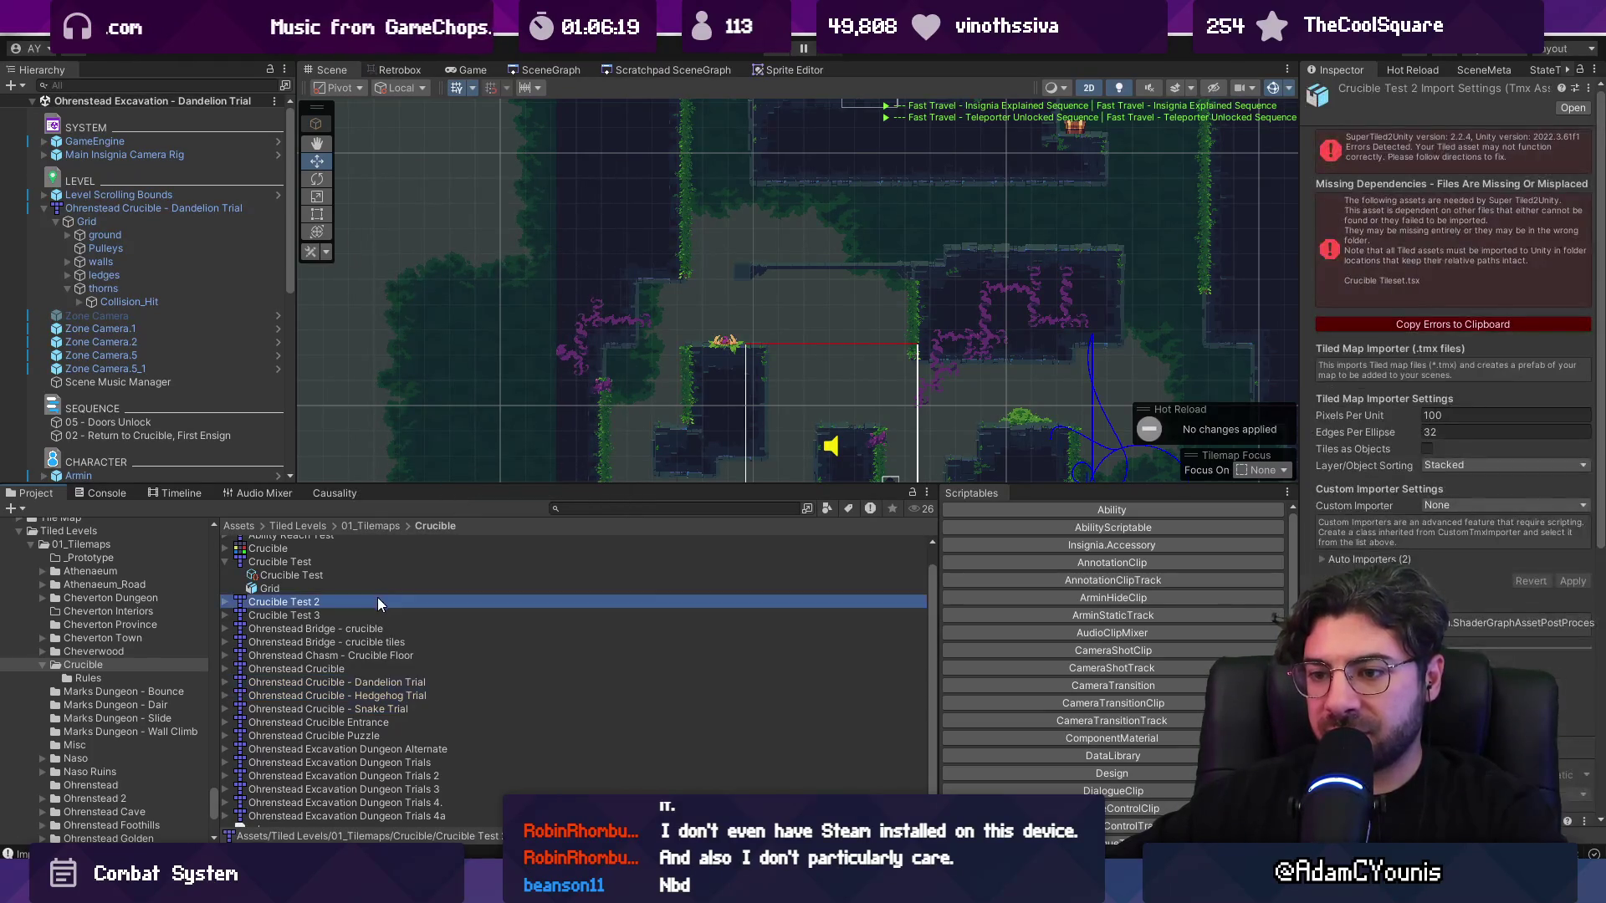
scroll(373, 669, "down", 1)
left_click(379, 785, "shift")
left_click(388, 795, "shift")
right_click(385, 789)
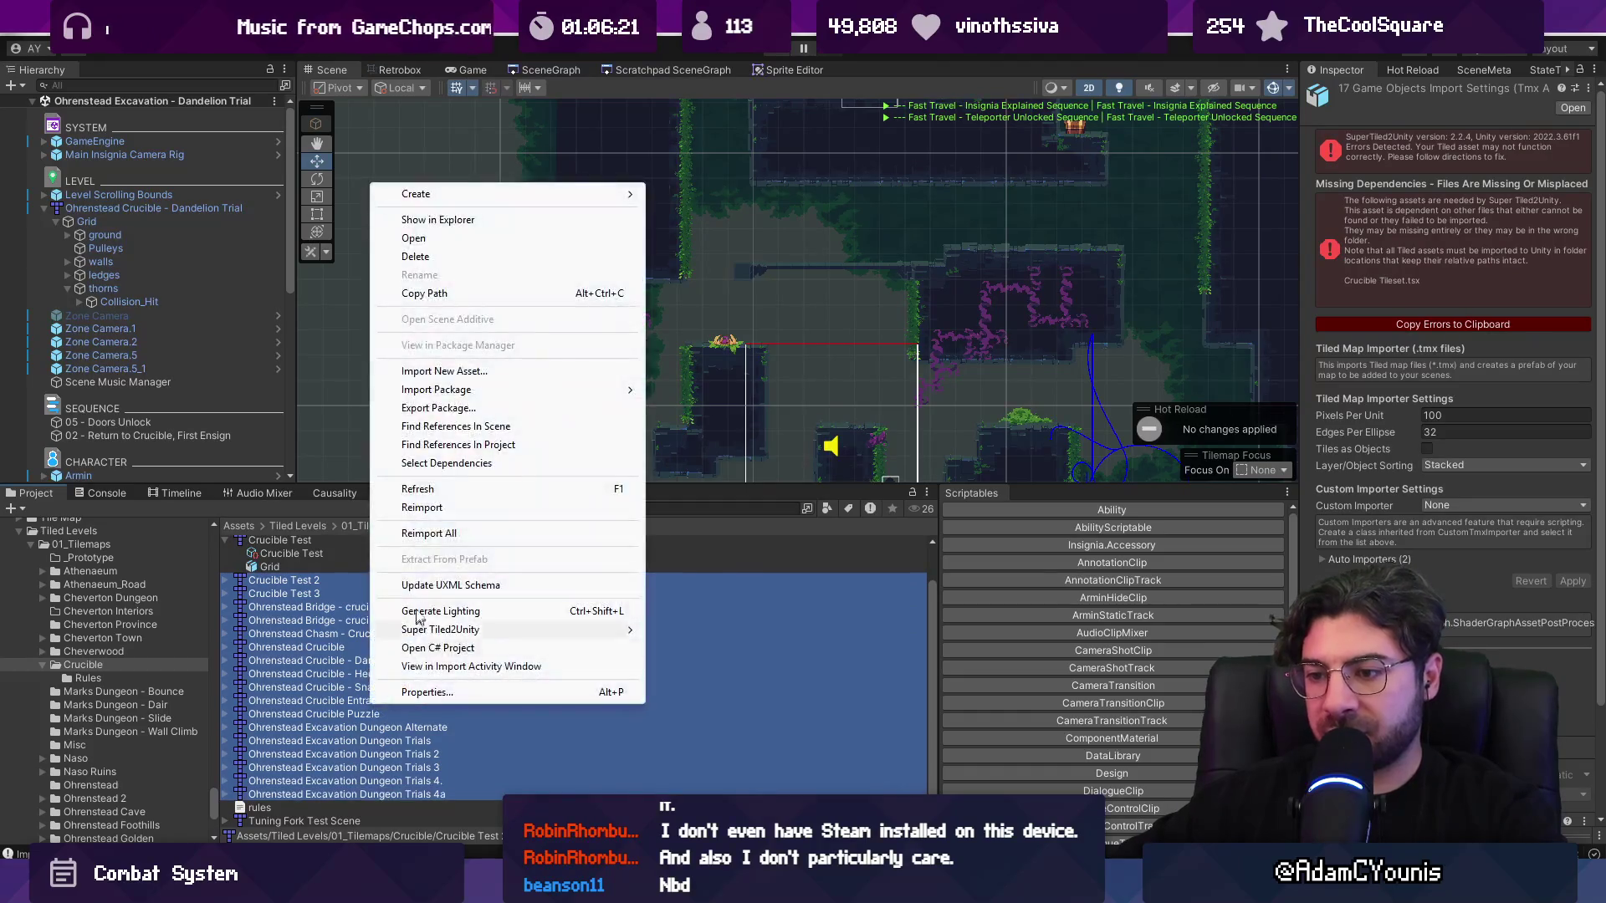
left_click(448, 534)
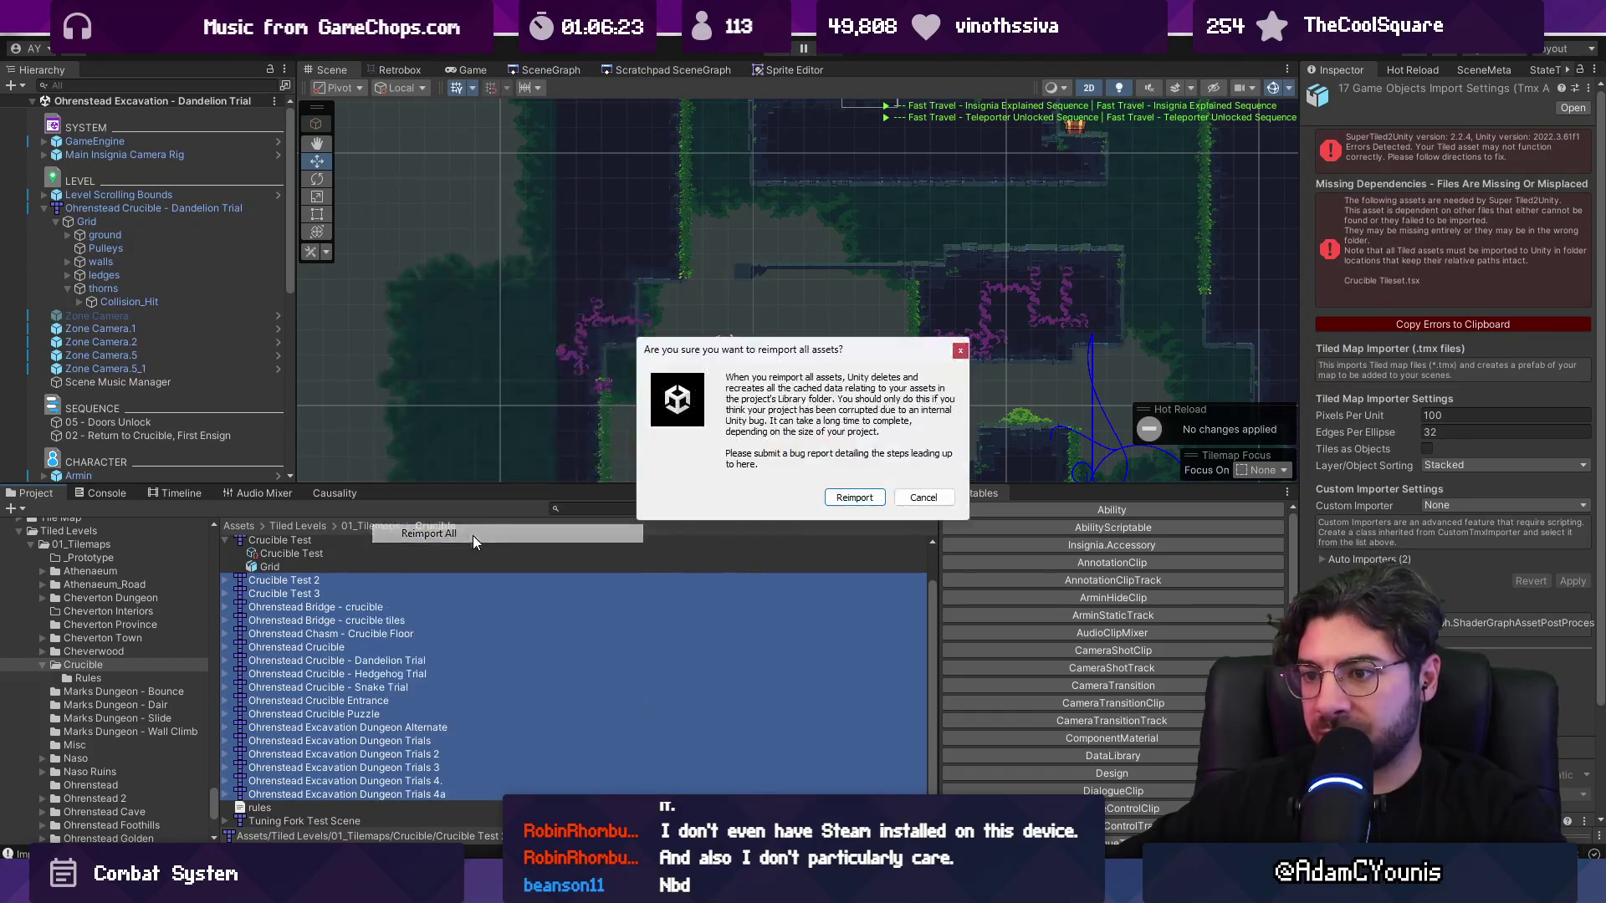
left_click(854, 495)
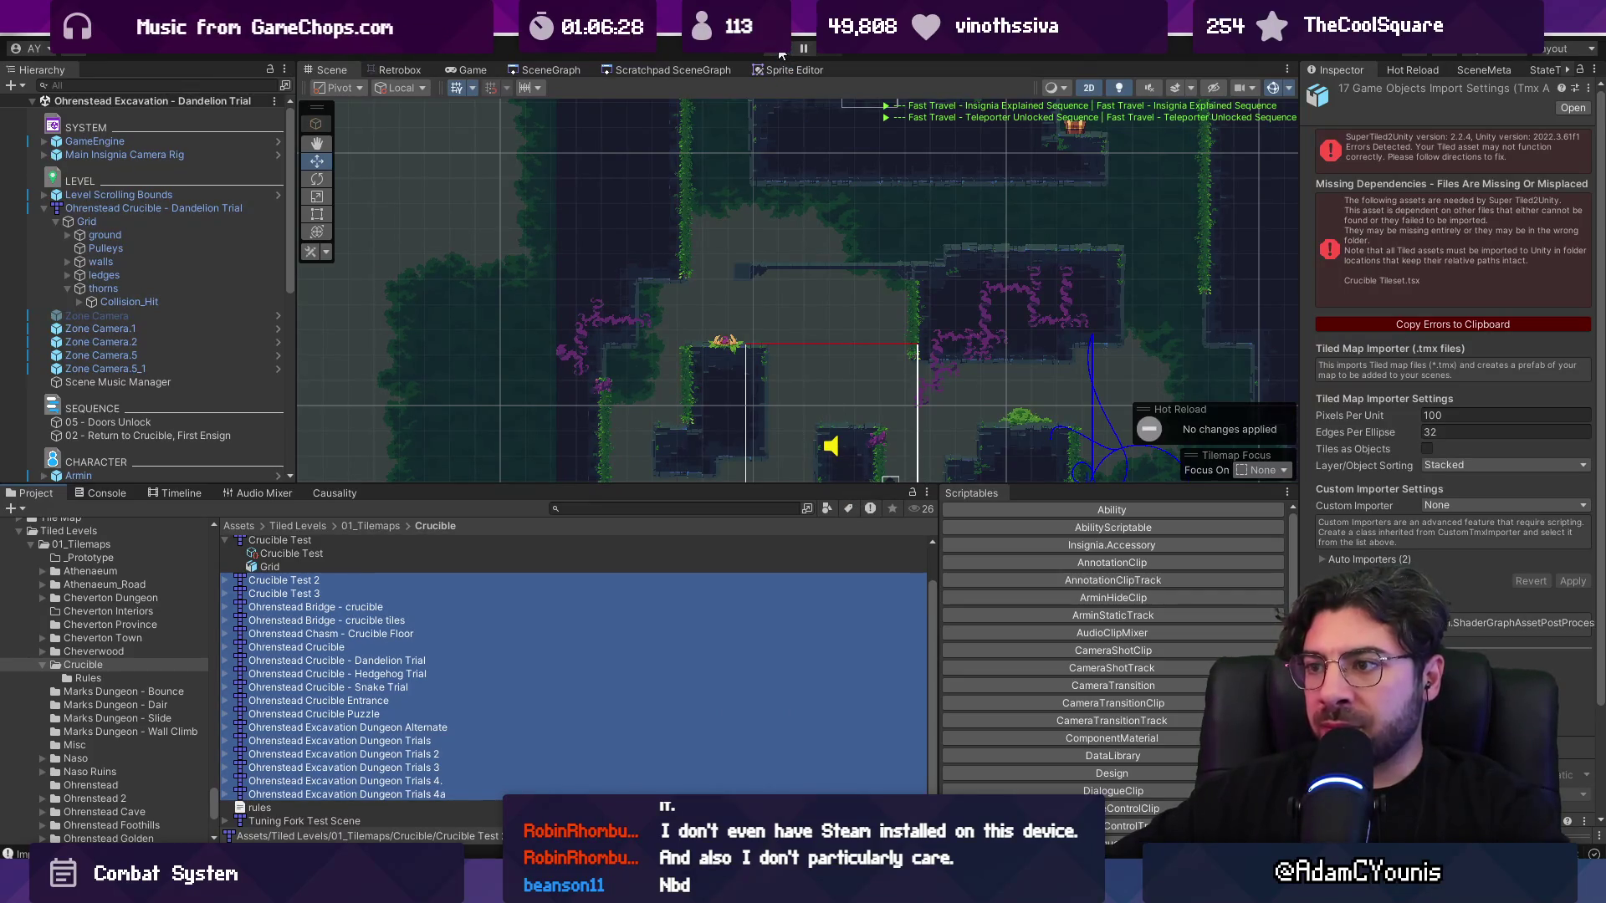
key("alt+Tab")
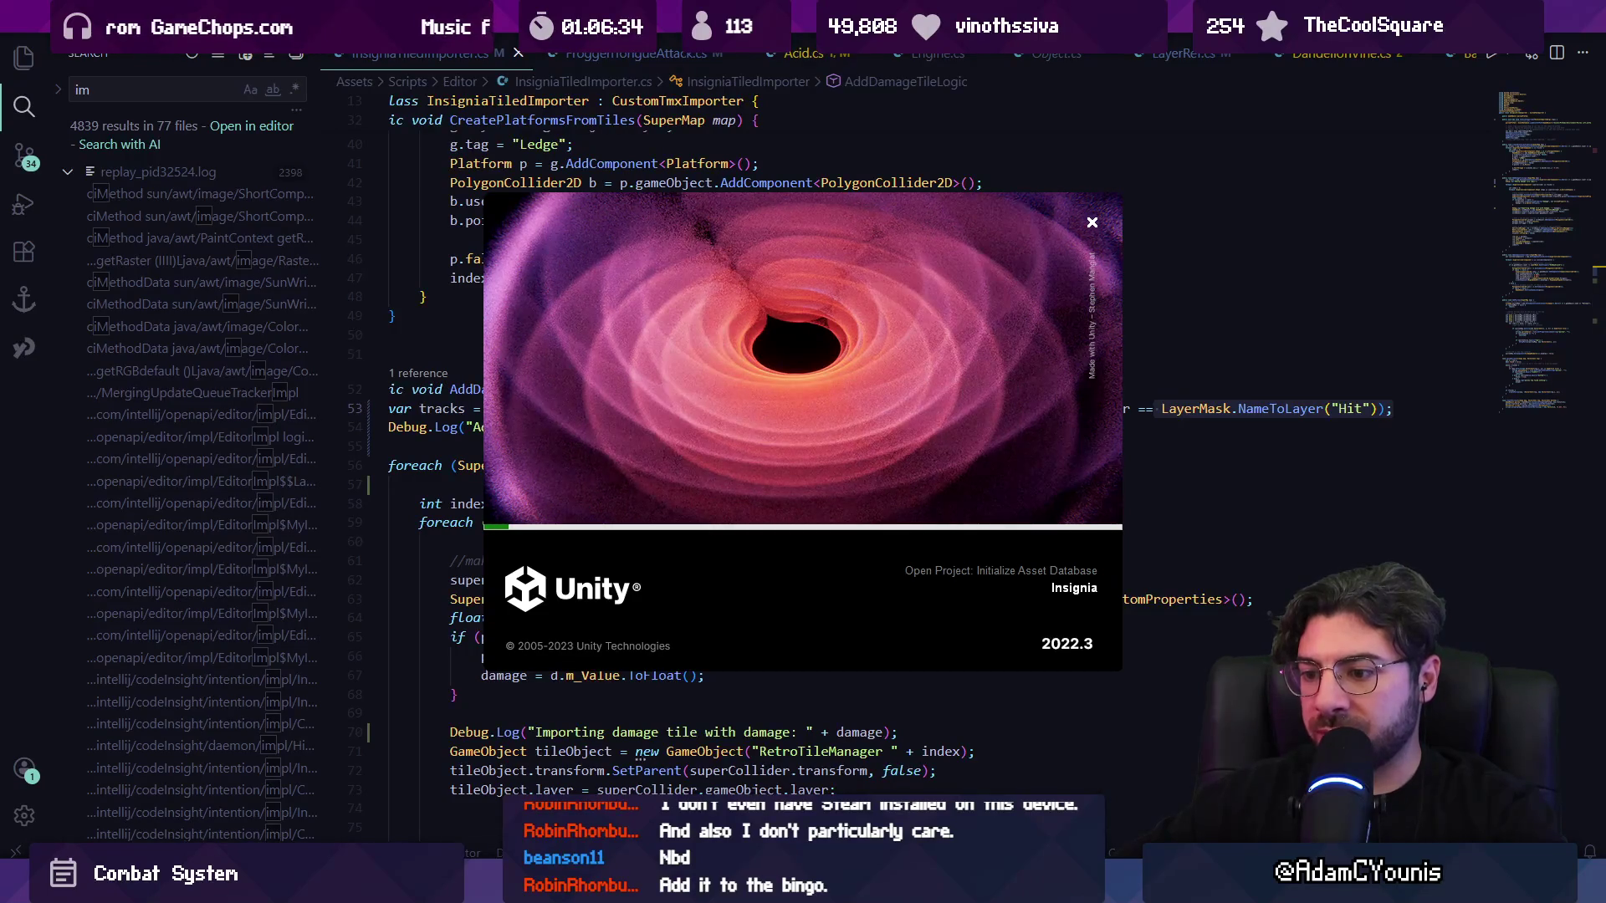
- Drag the Unity loading window aside while the Insignia assets import
mouse_move(635, 516)
left_mouse_down()
mouse_move(734, 387)
mouse_move(730, 401)
left_mouse_up()
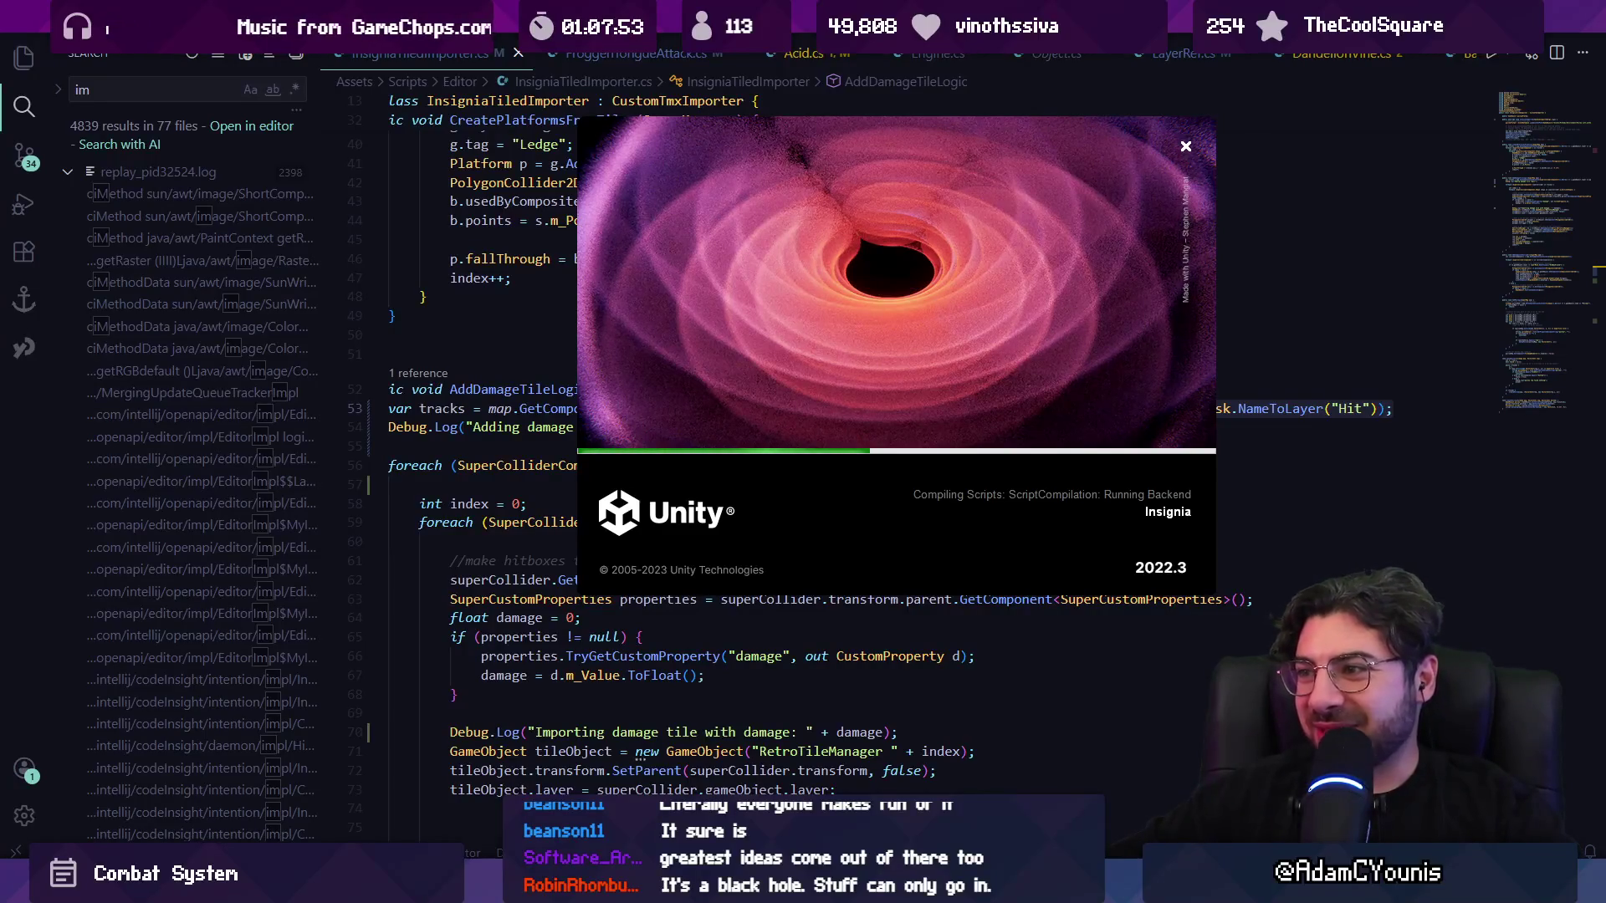
mouse_move(849, 254)
left_mouse_down()
mouse_move(808, 326)
mouse_move(677, 289)
left_mouse_up()
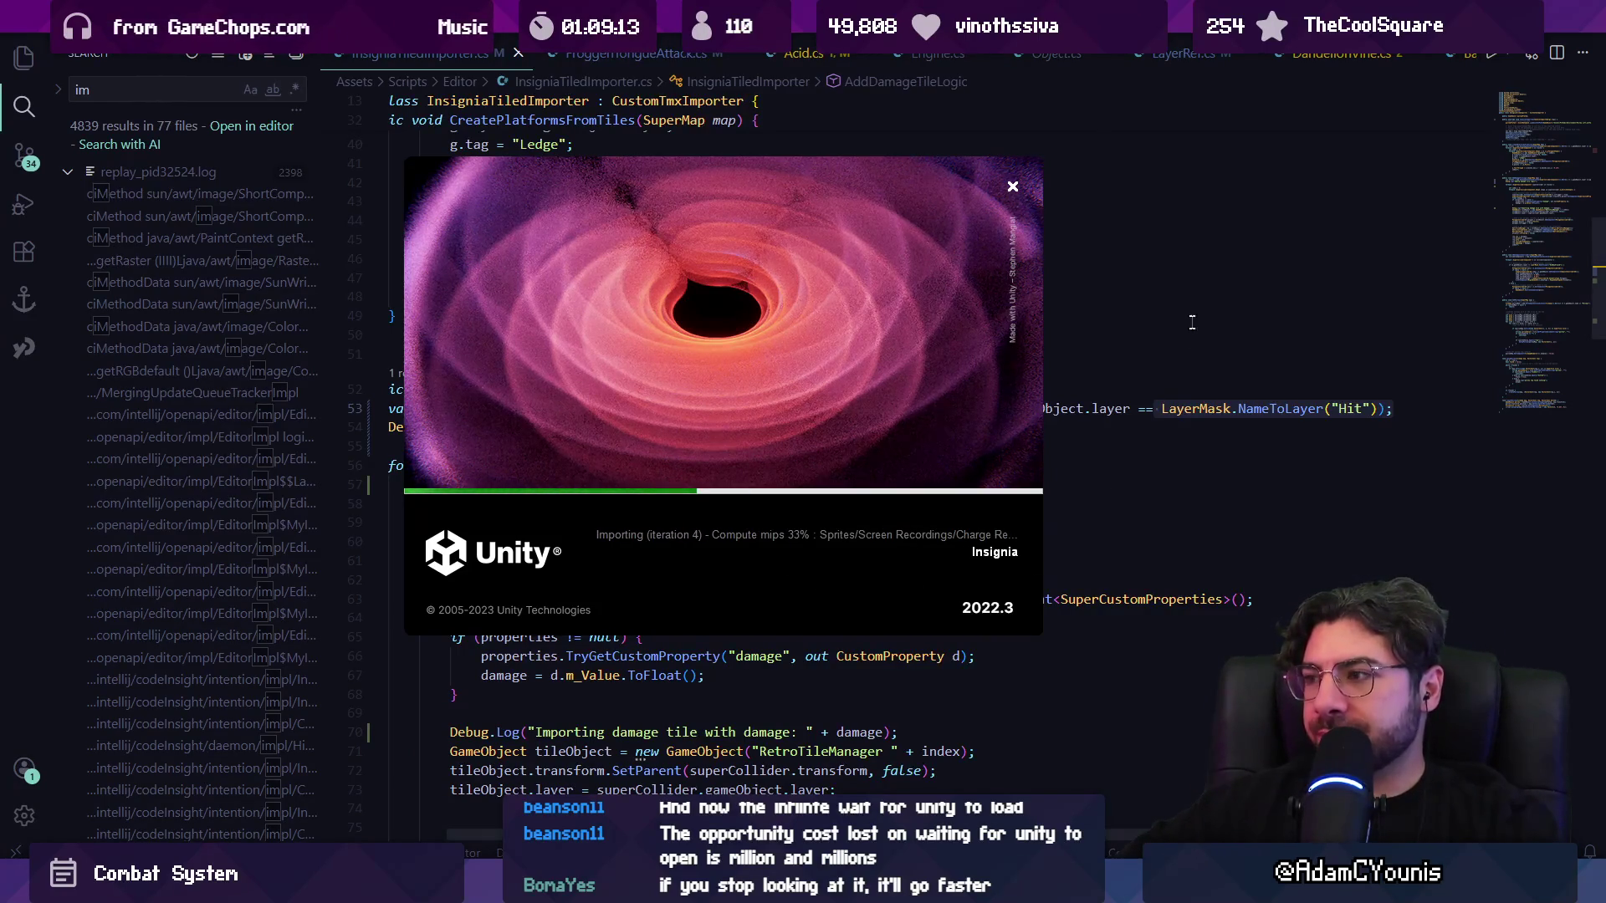
- Delete the 'Adding damage tile logic' and 'Importing damage tile' Debug.Log lines, then switch to Fork
left_click(707, 318)
scroll(705, 332, "down", 1)
triple_click(611, 387)
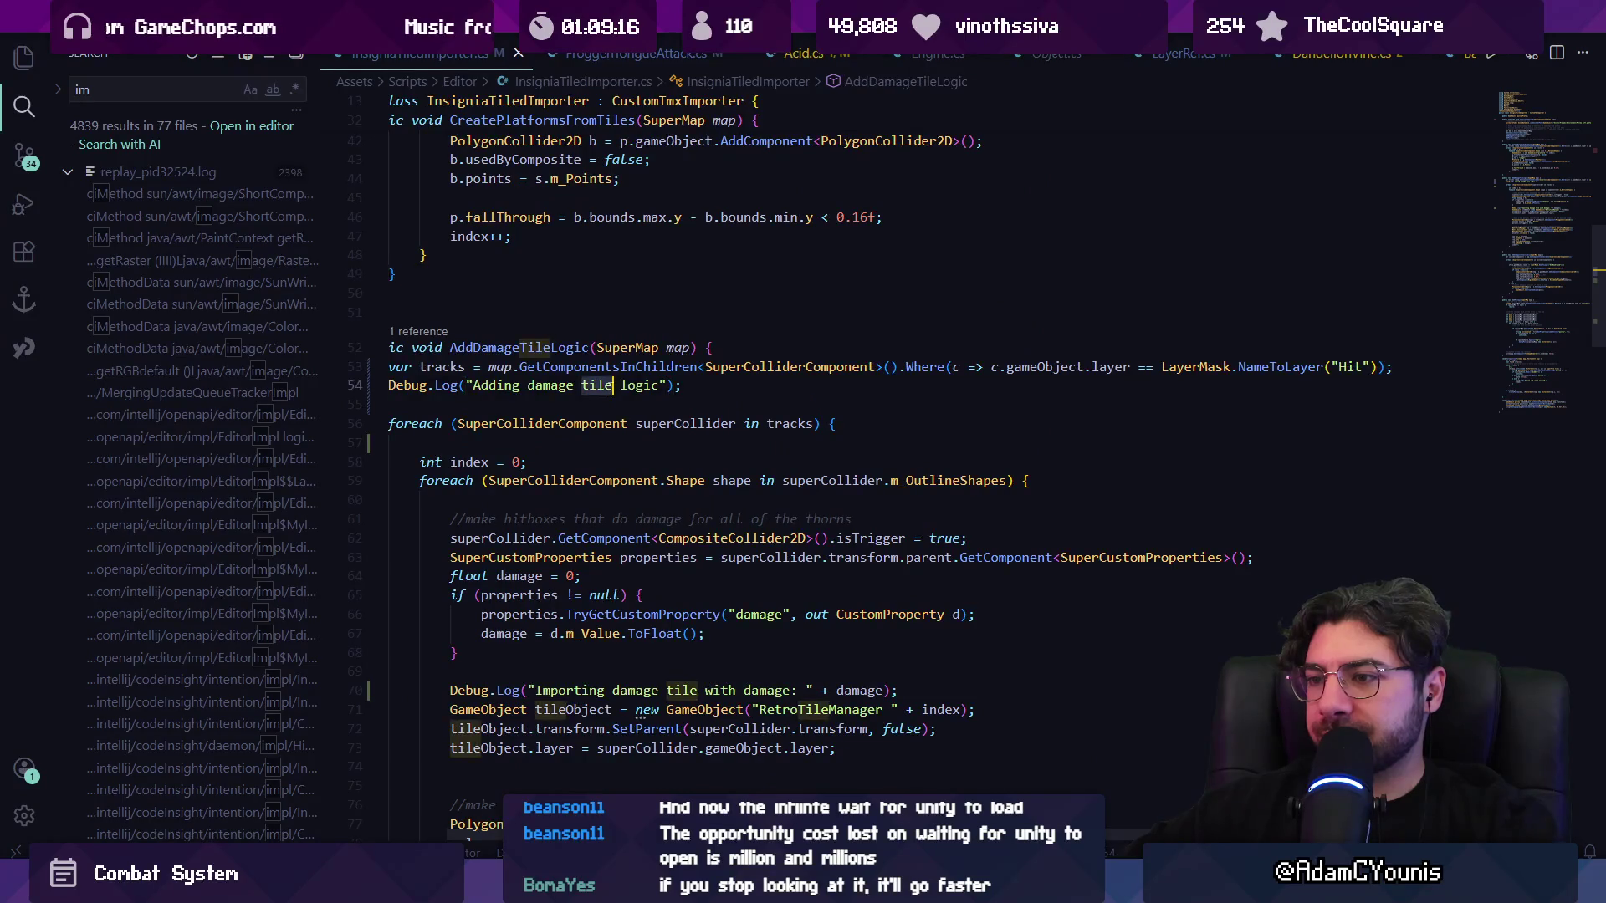
key("BackSpace")
triple_click(622, 671)
key("BackSpace")
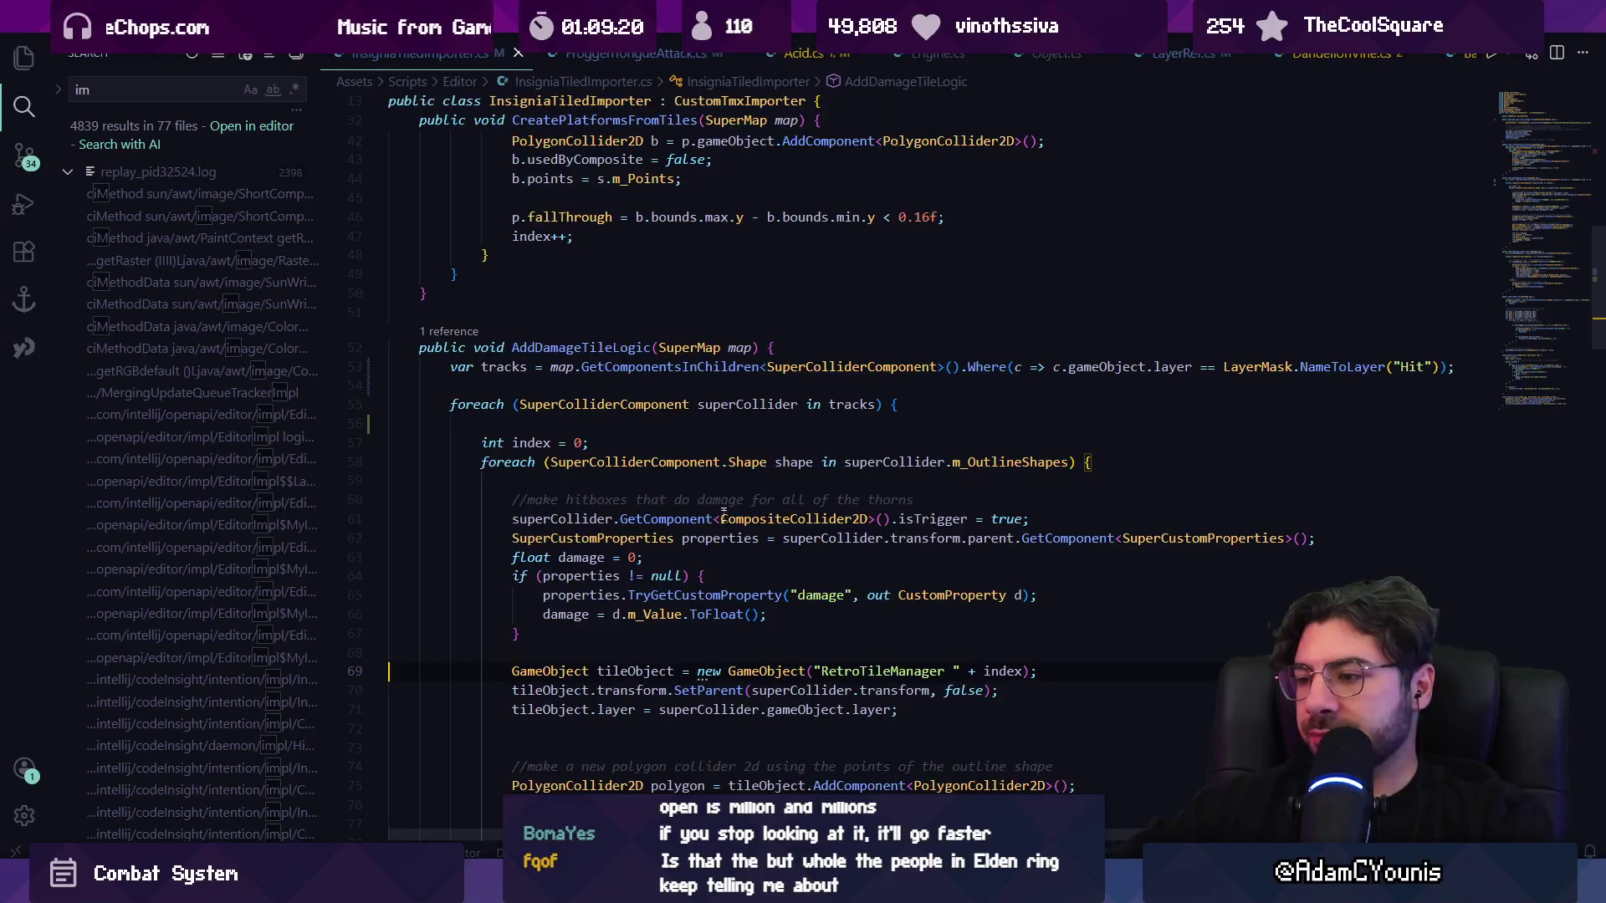
scroll(729, 523, "down", 4)
scroll(824, 475, "up", 3)
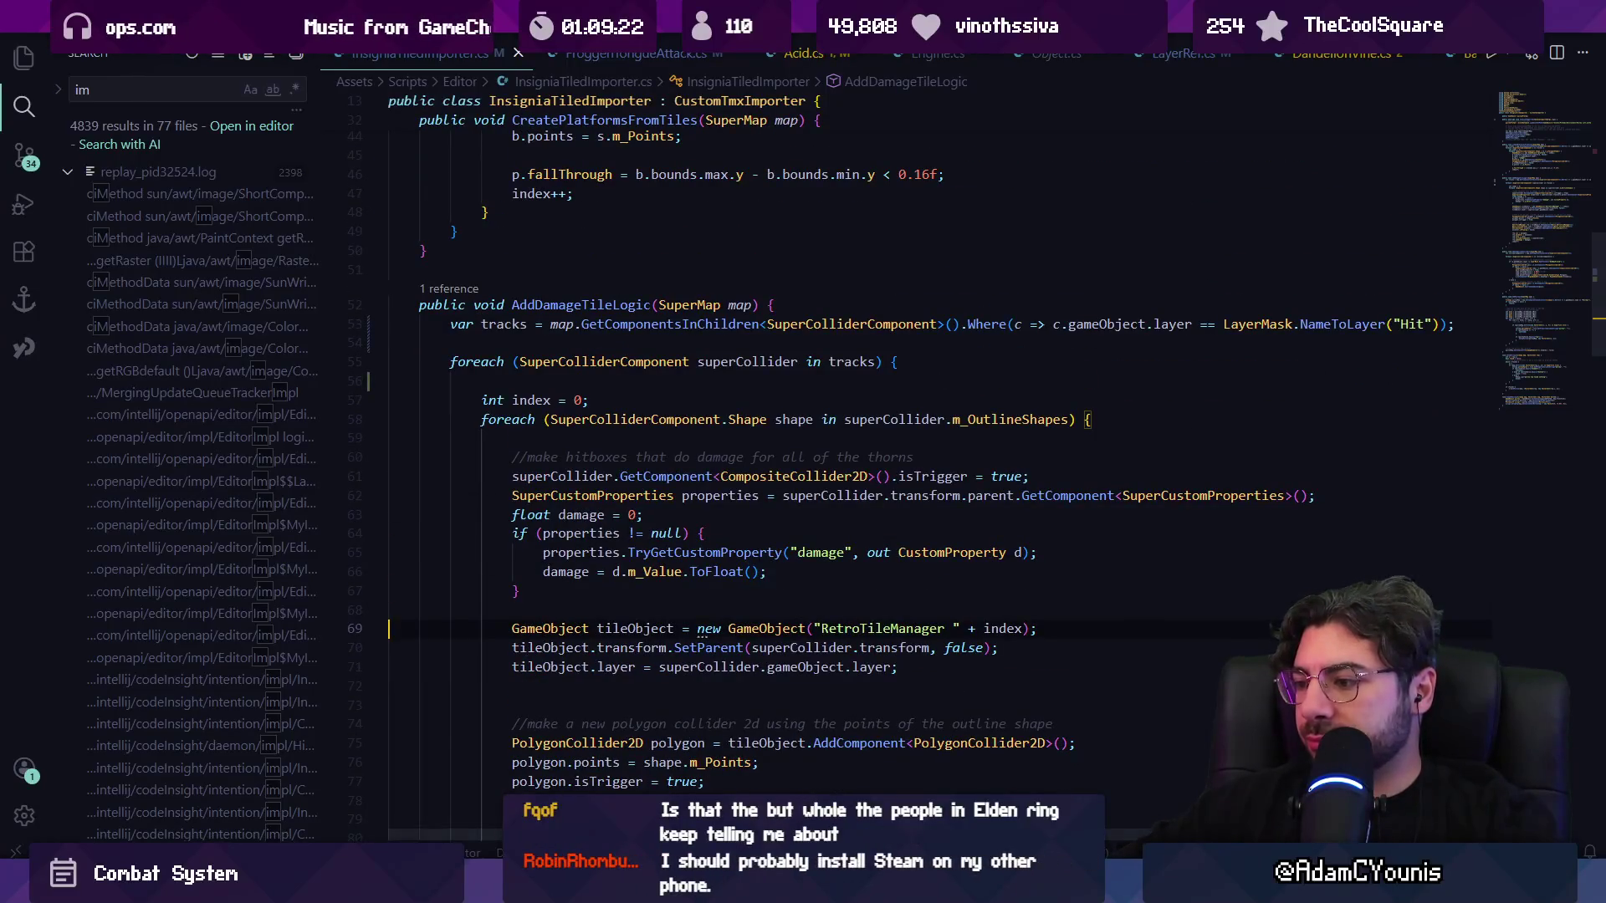
scroll(1121, 830, "right", 1)
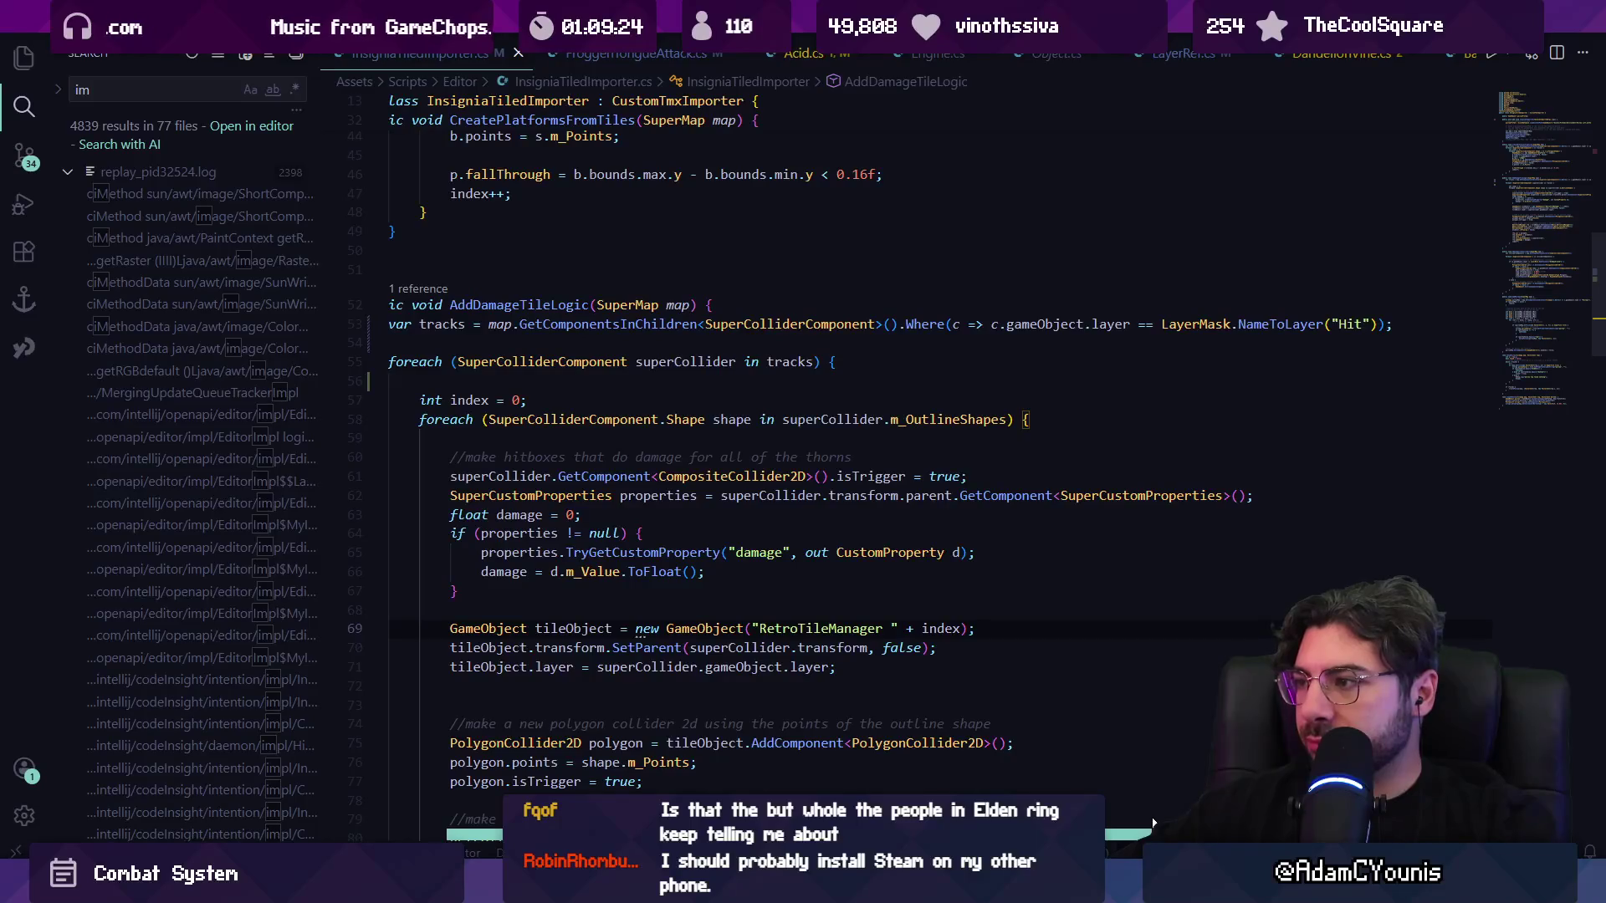
scroll(1121, 830, "left", 1)
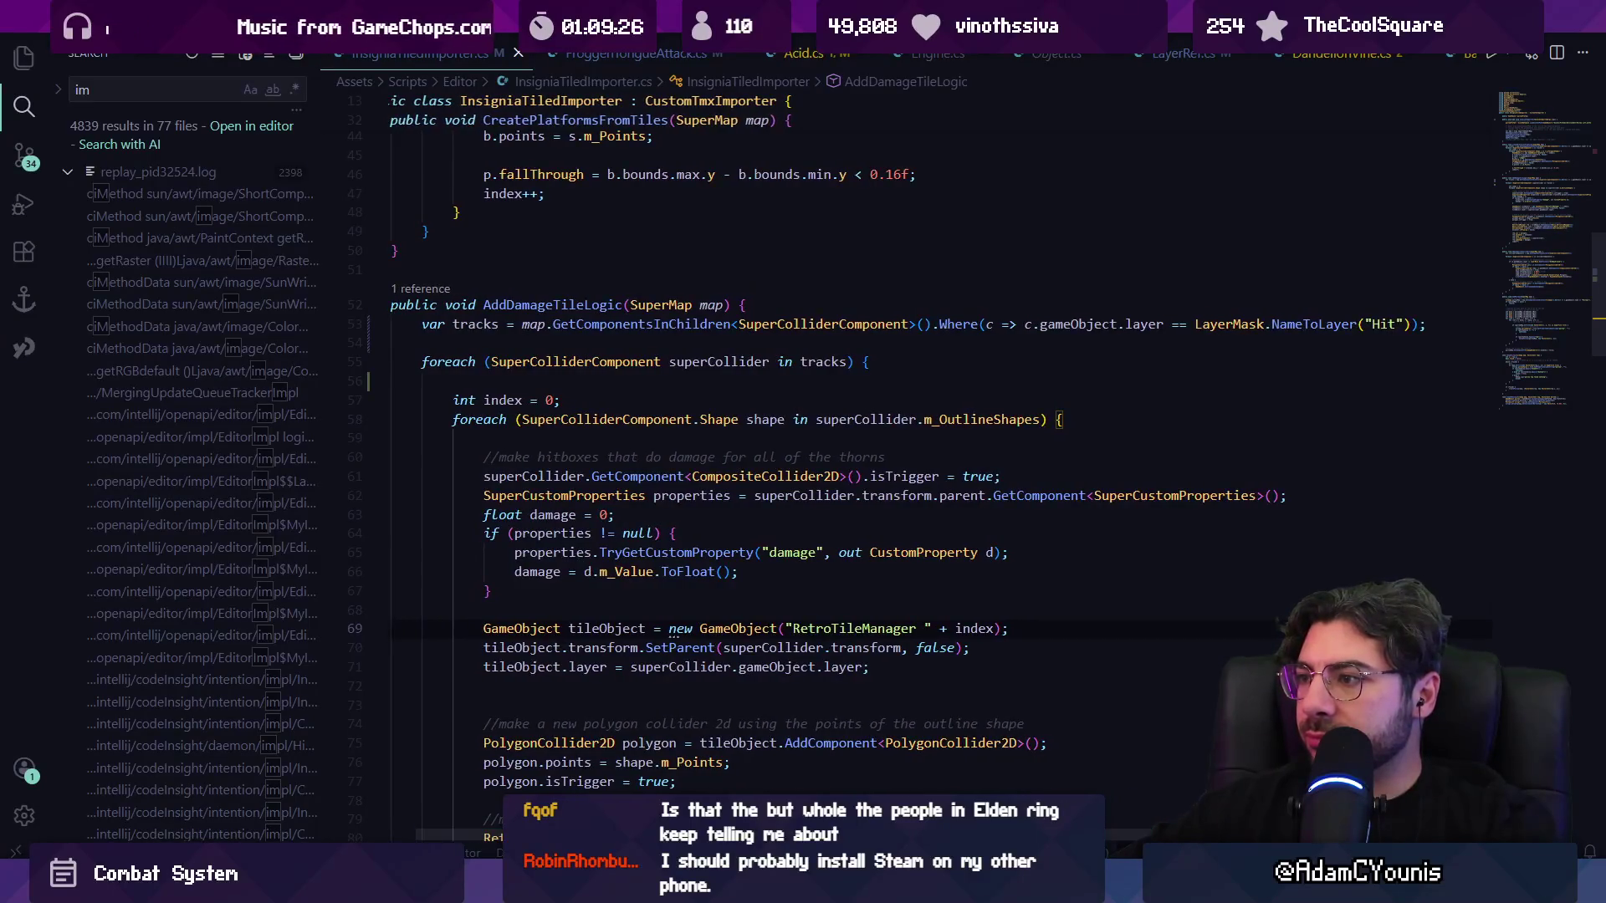
left_click(984, 324)
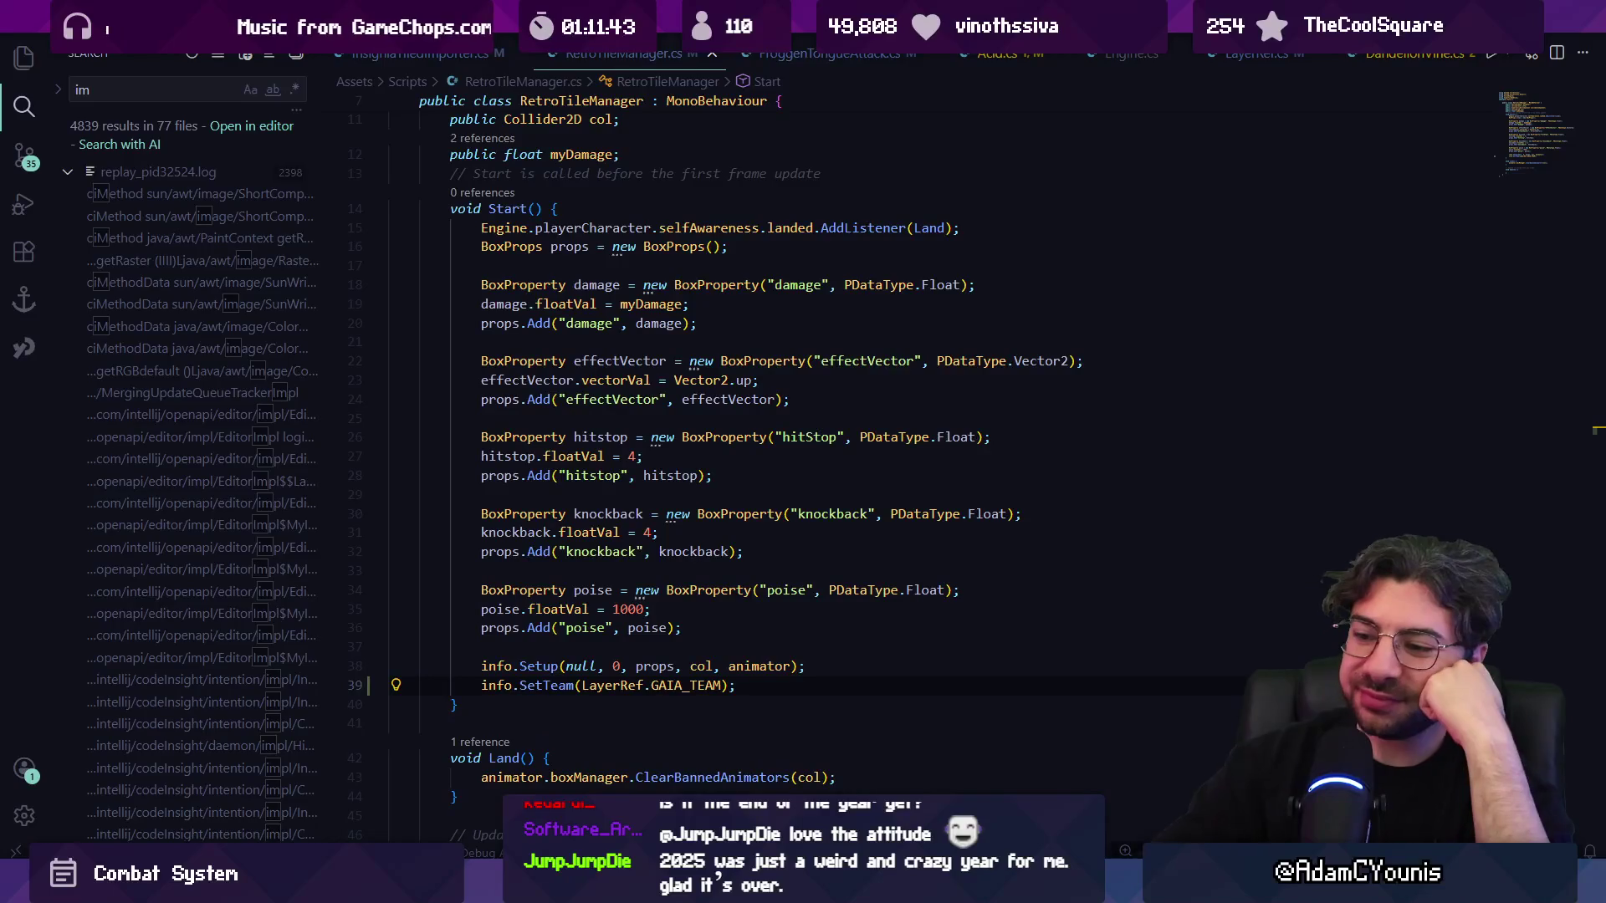
key("alt+Tab")
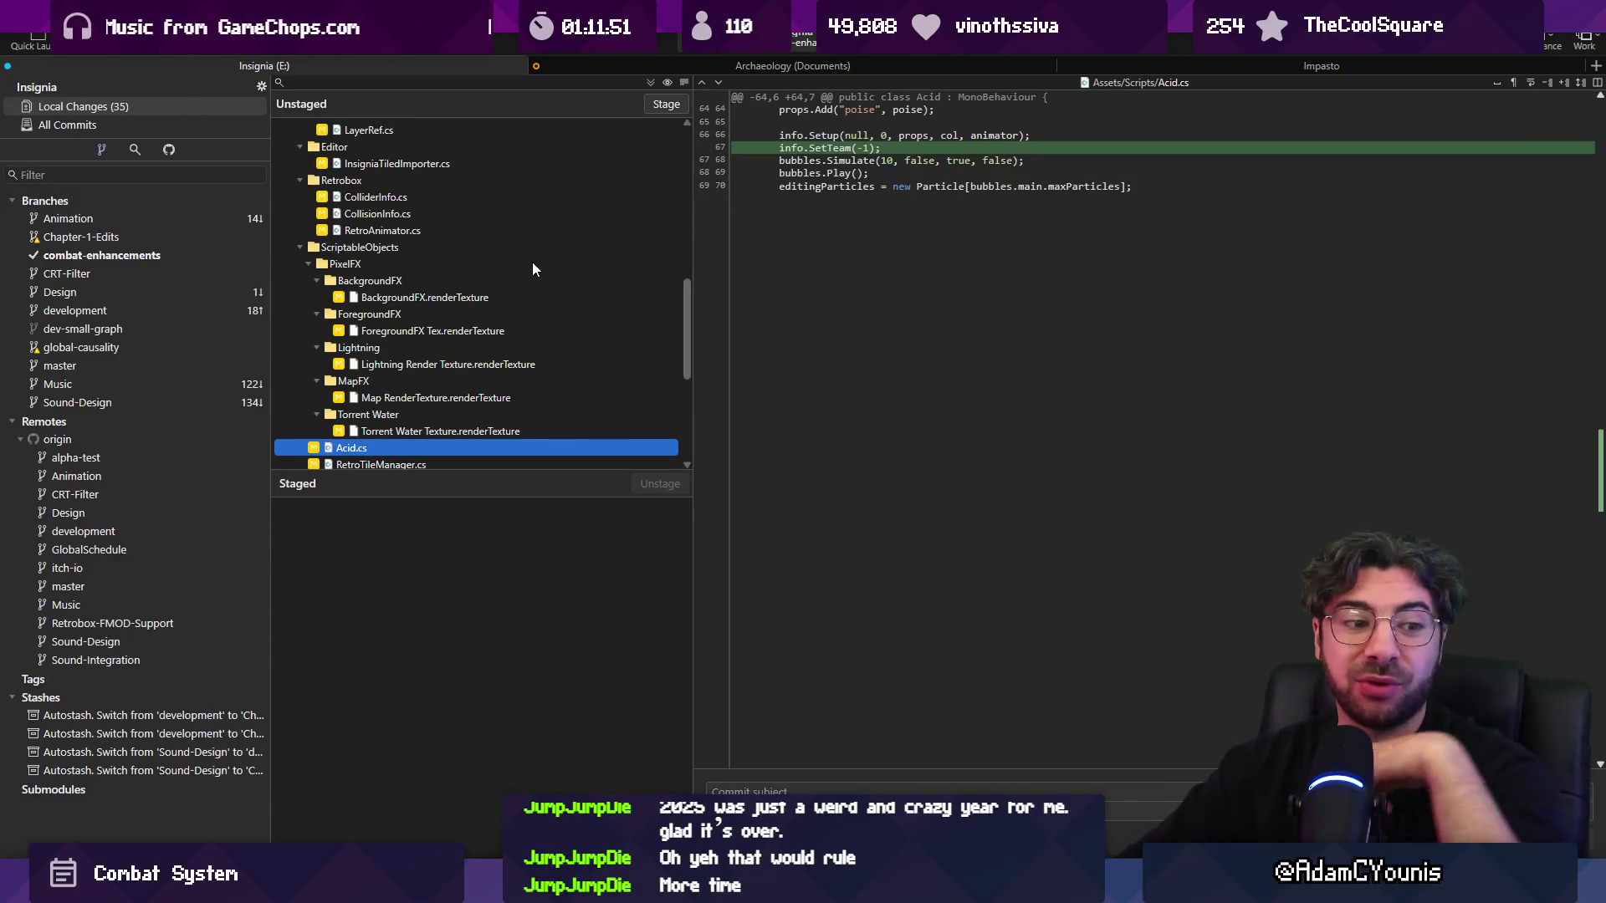
- Stage every unstaged local change in Fork with Stage All
left_click(650, 82)
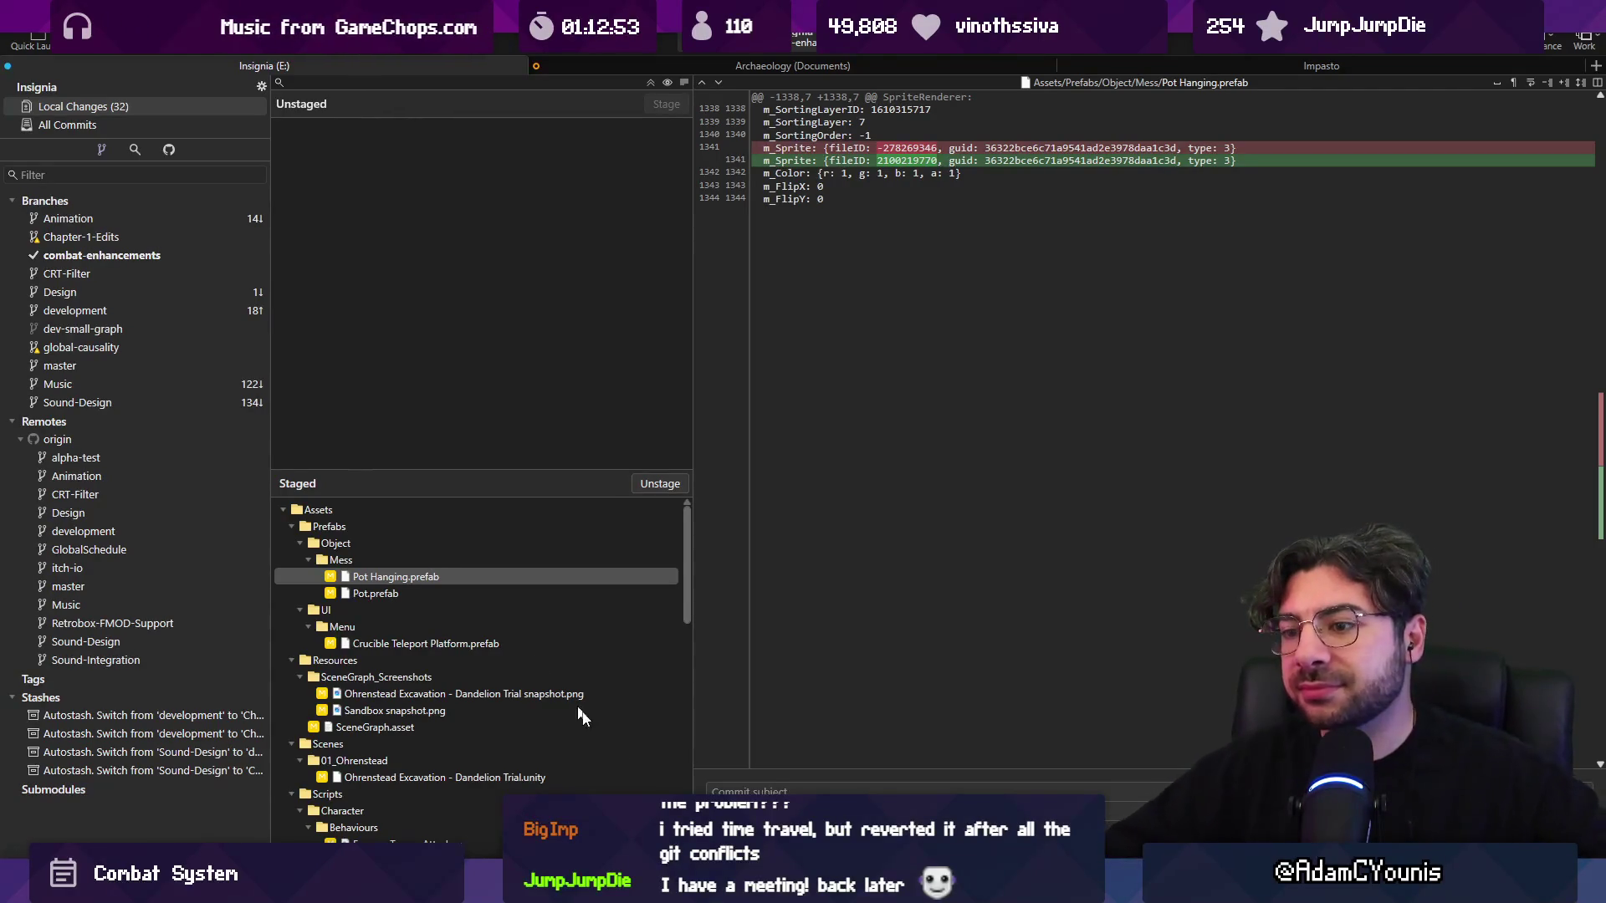
- Commit the staged changes with a subject about adding teams to ColliderInfo
type("updates default tea")
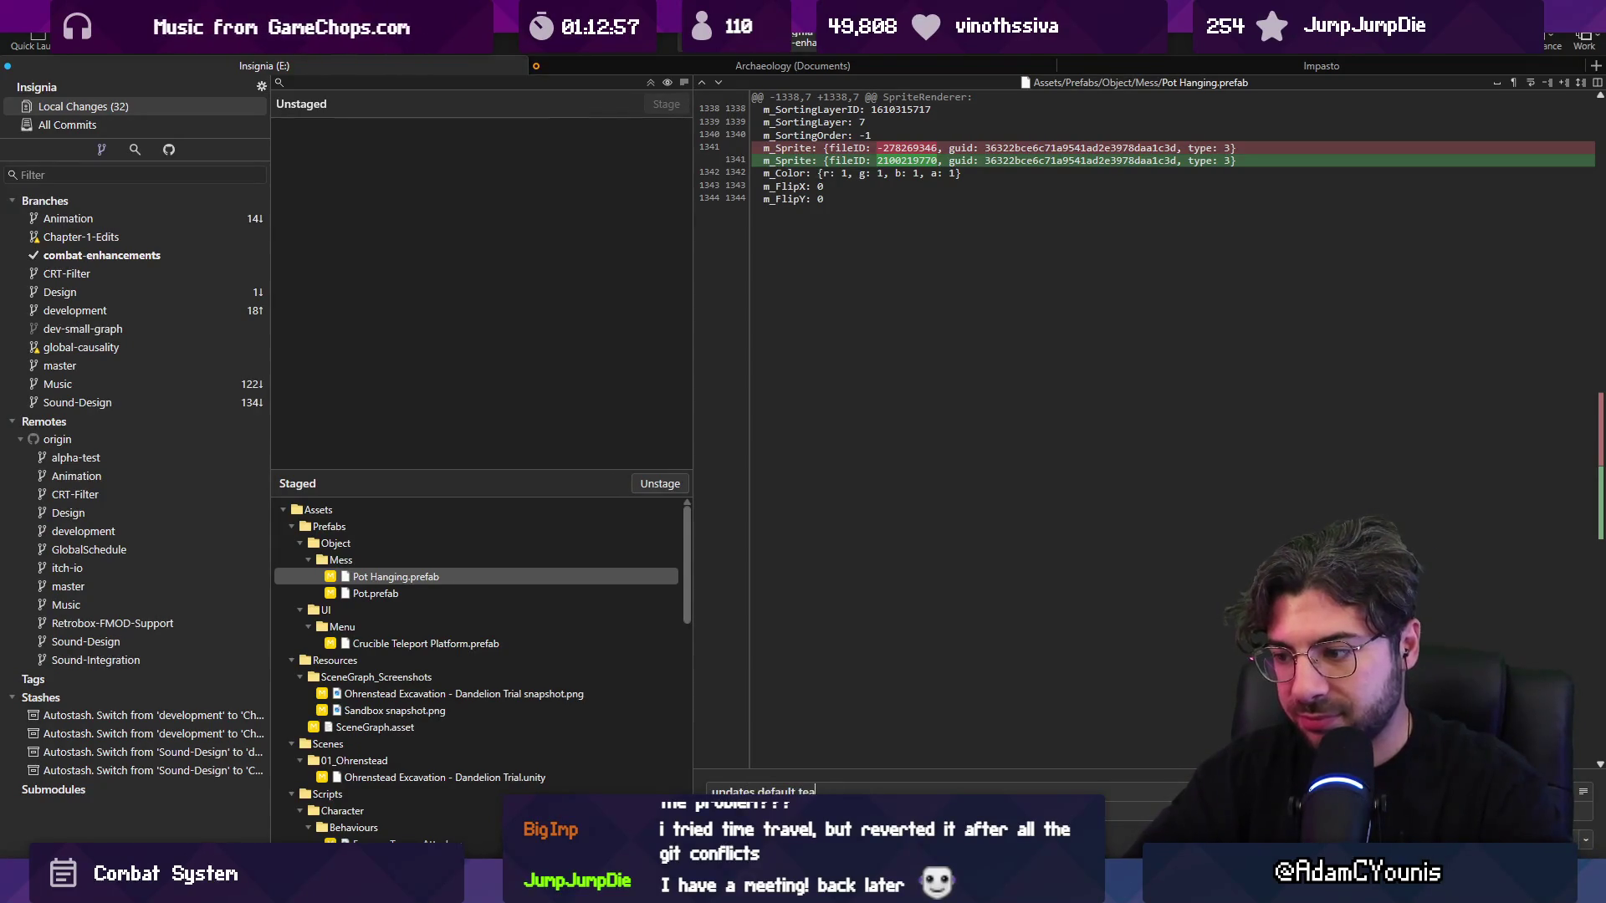
key("BackSpace")
key("BackSpace")
key("BackSpace")
type("A")
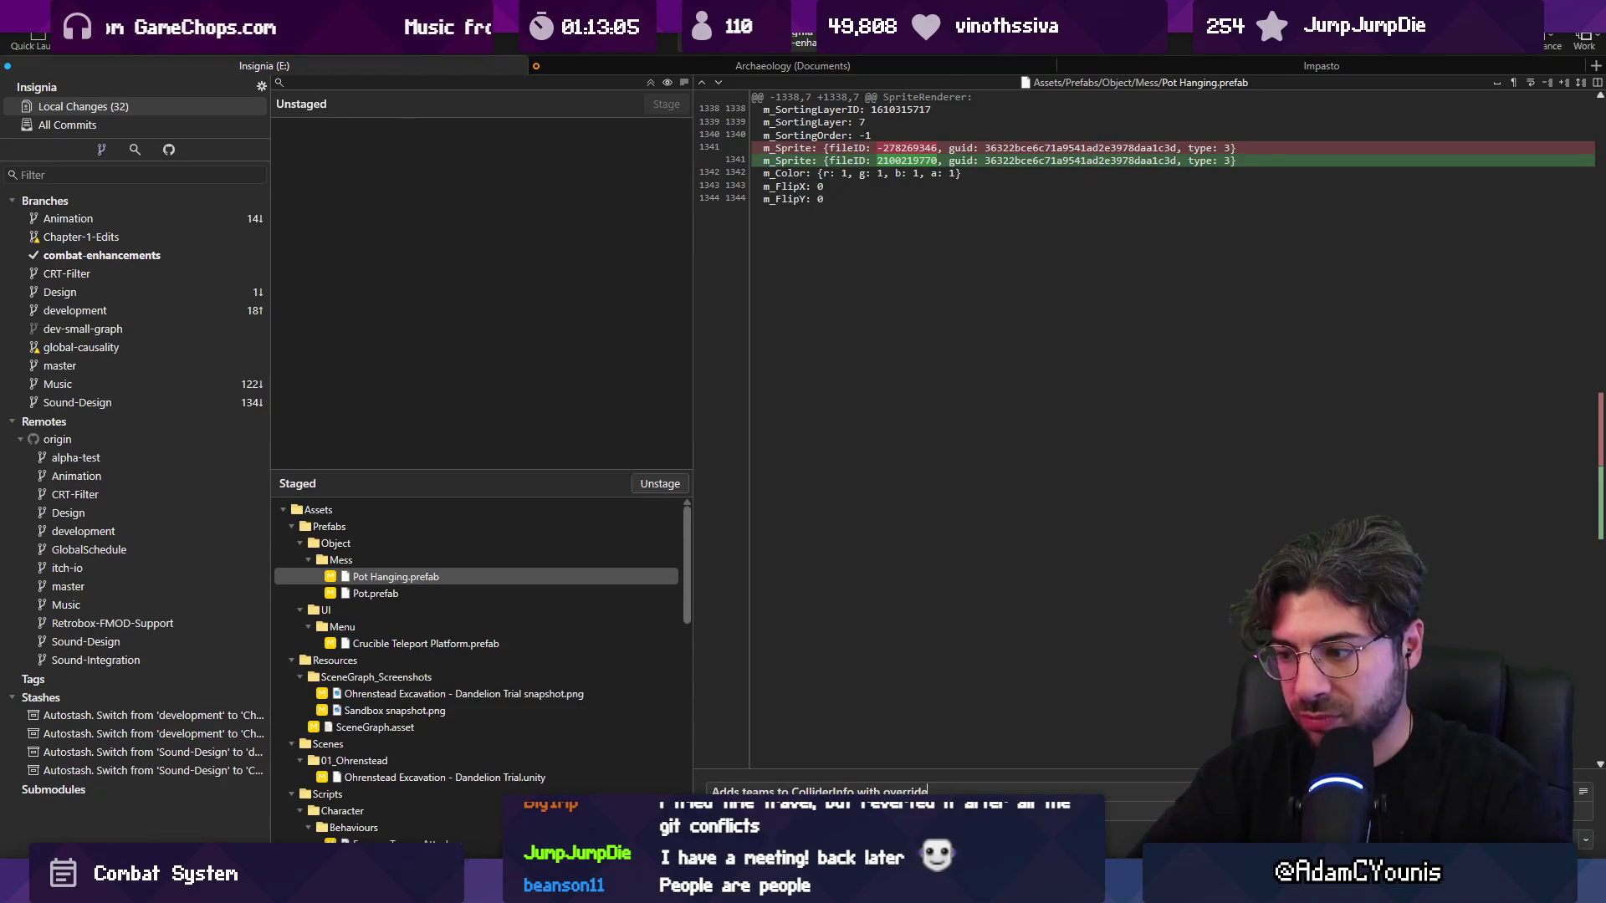
type("ions, and integer constants for teams")
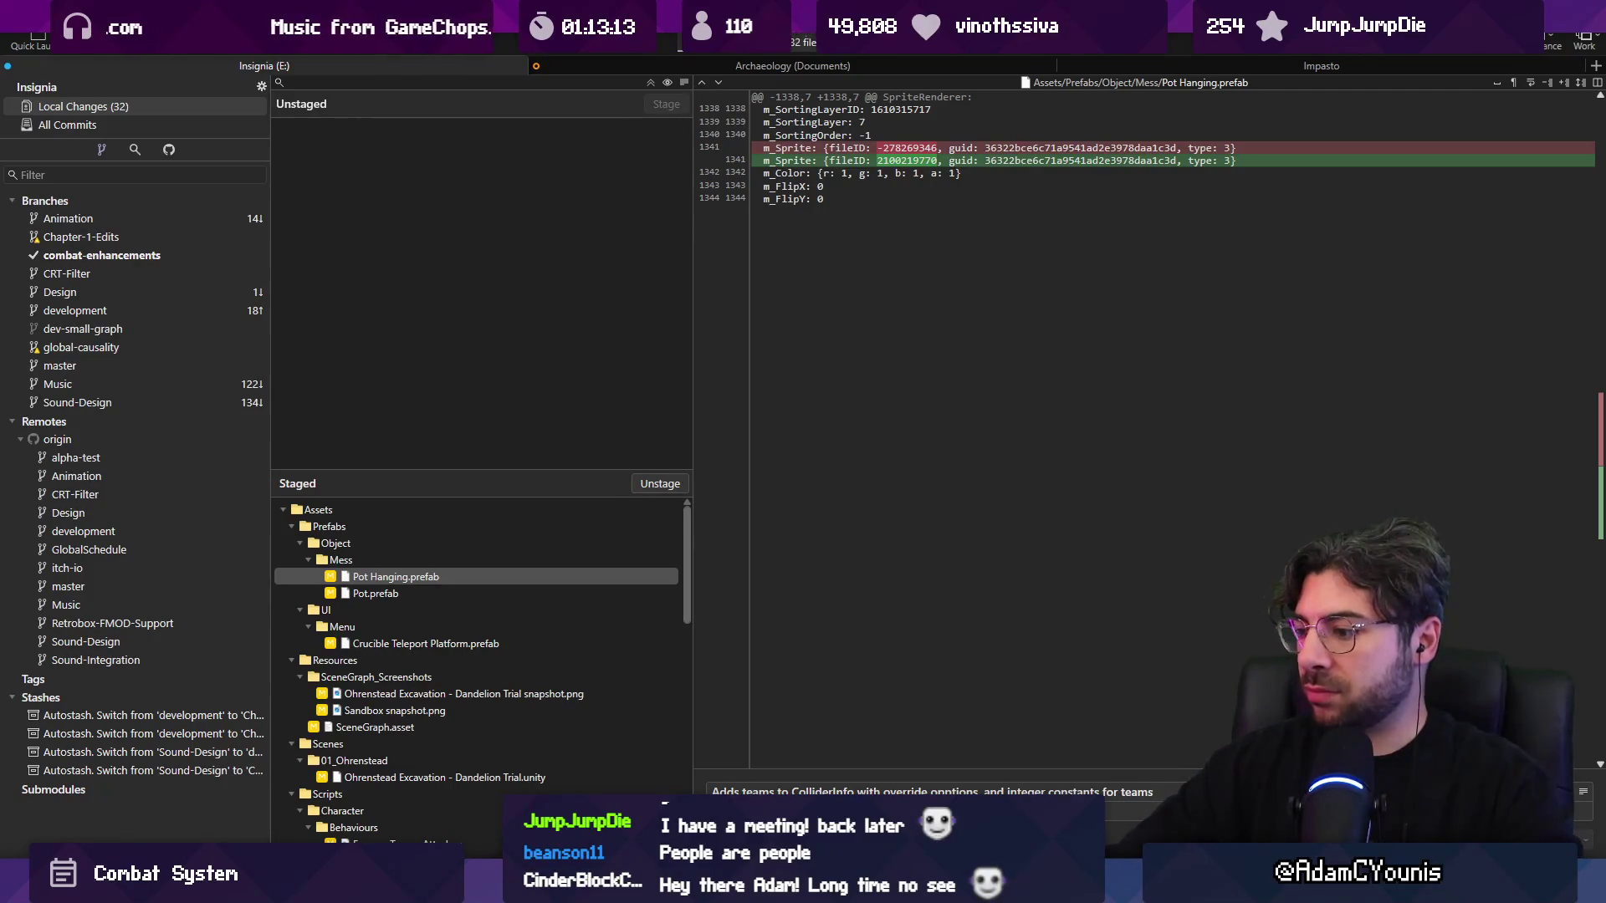
key("ctrl+Return")
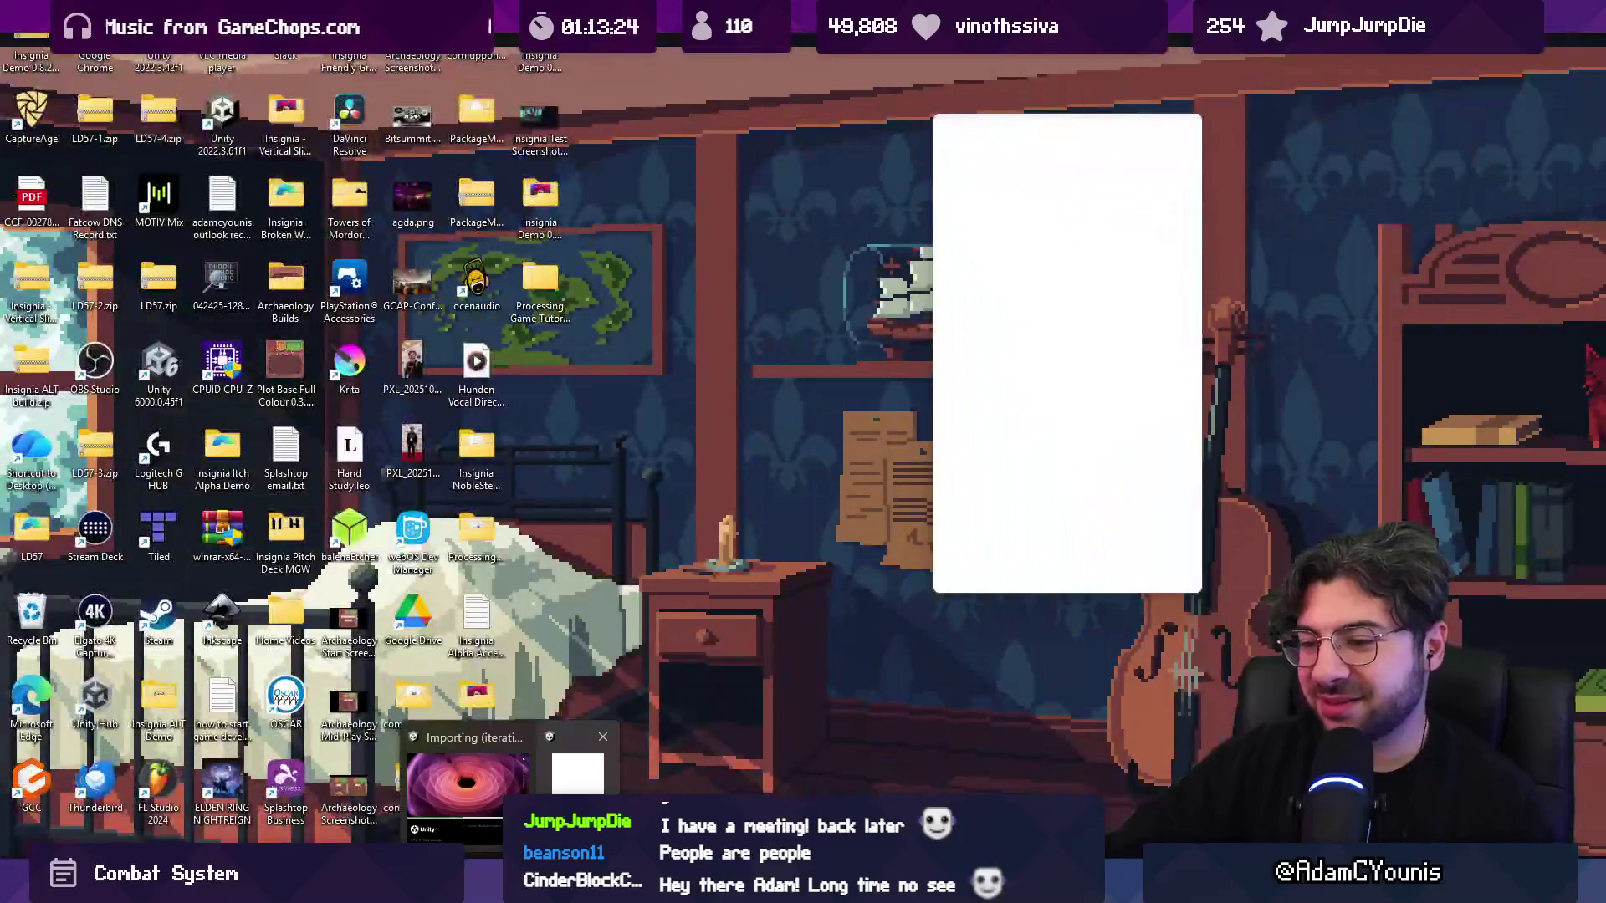
- Switch away from Fork and bring up the full commit history
key("super+d")
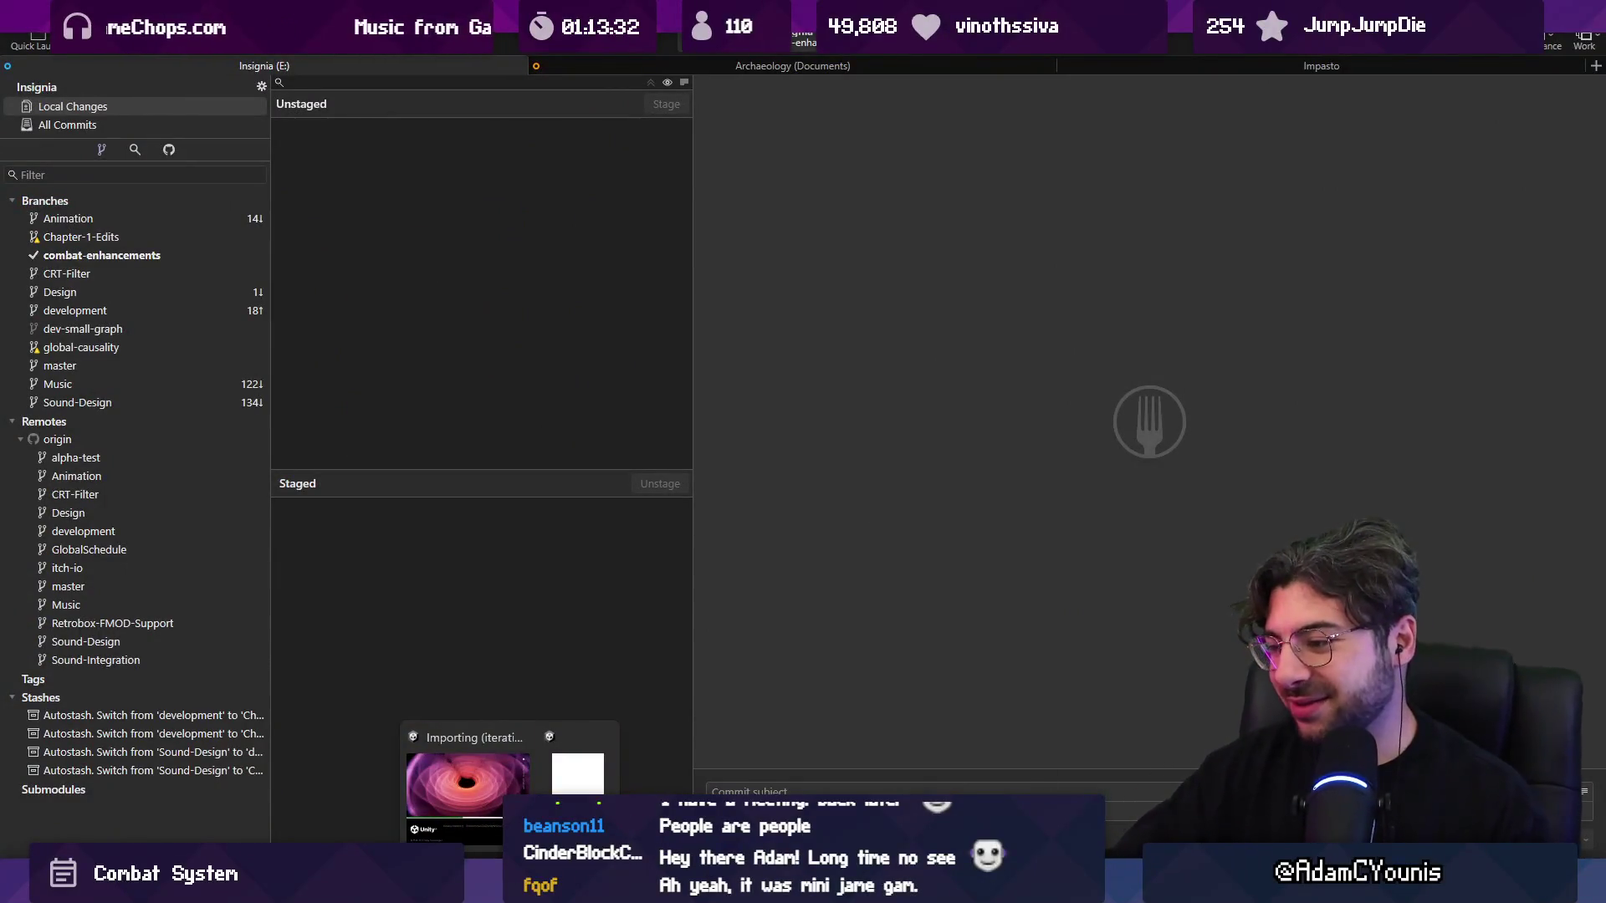
key("super+d")
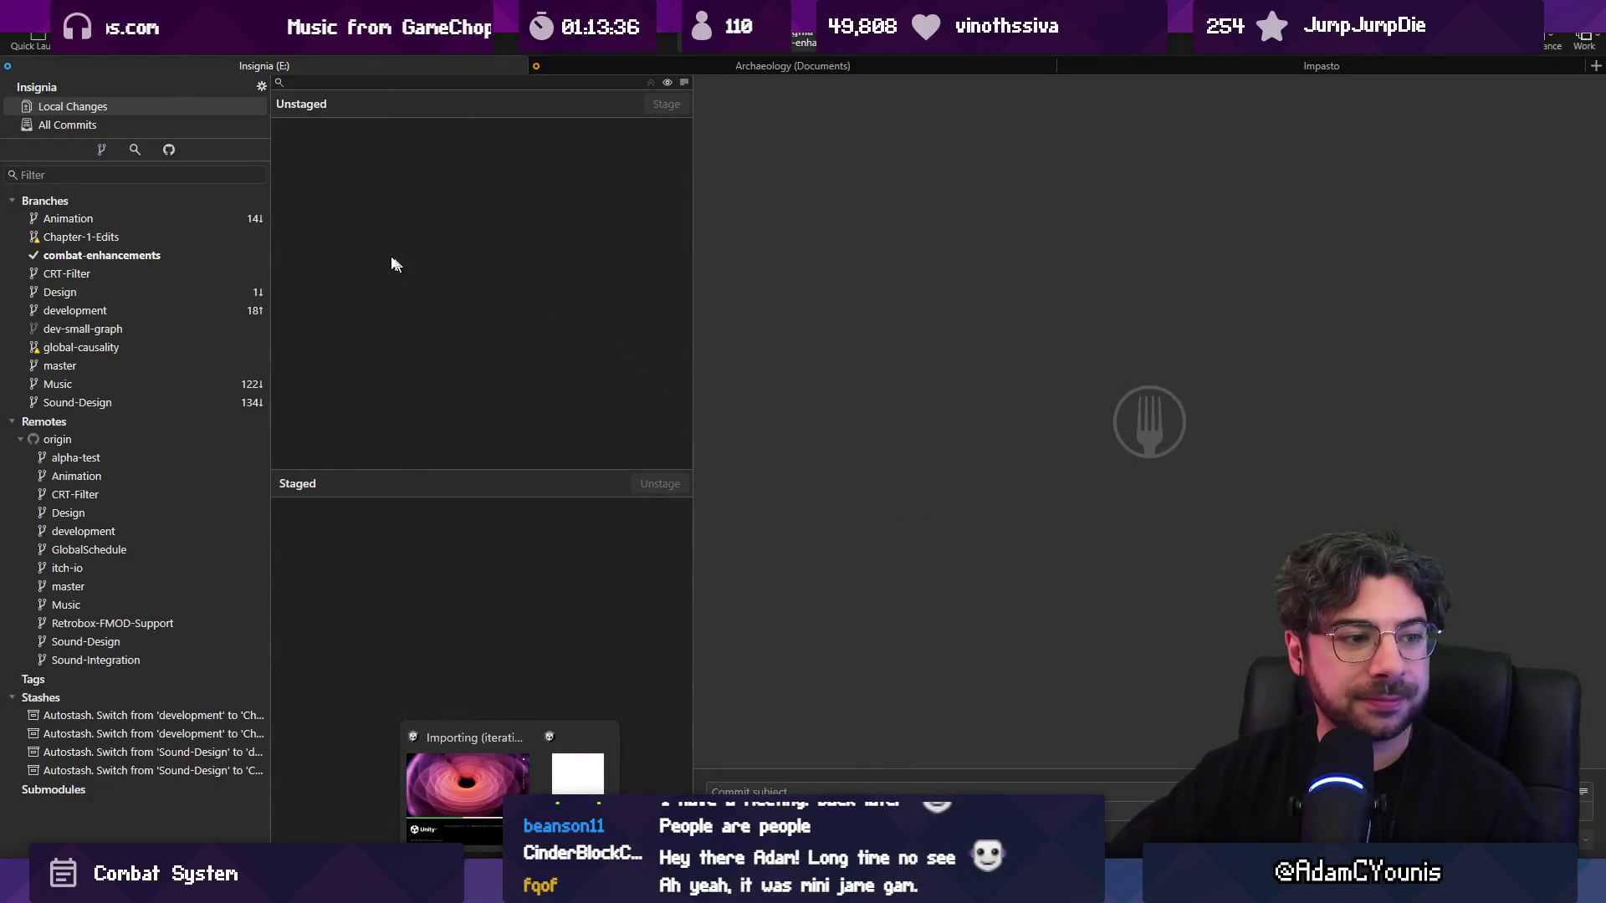
left_click(184, 125)
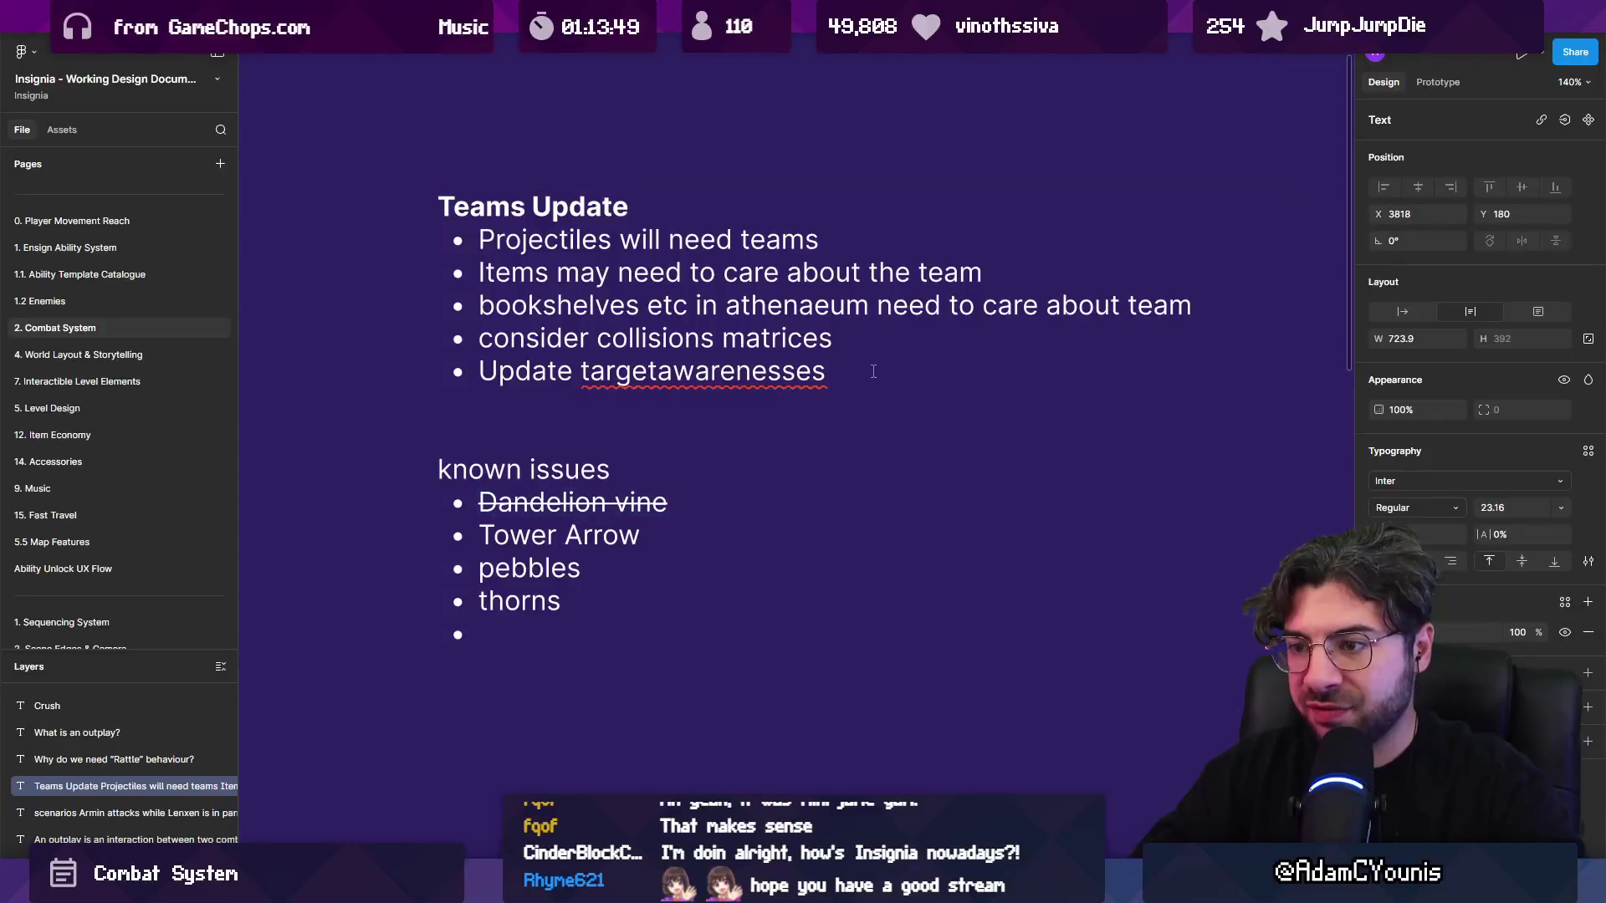
- Strike through the Tower Arrow, pebbles and thorns known issues
key("shift+Down")
key("shift+Down")
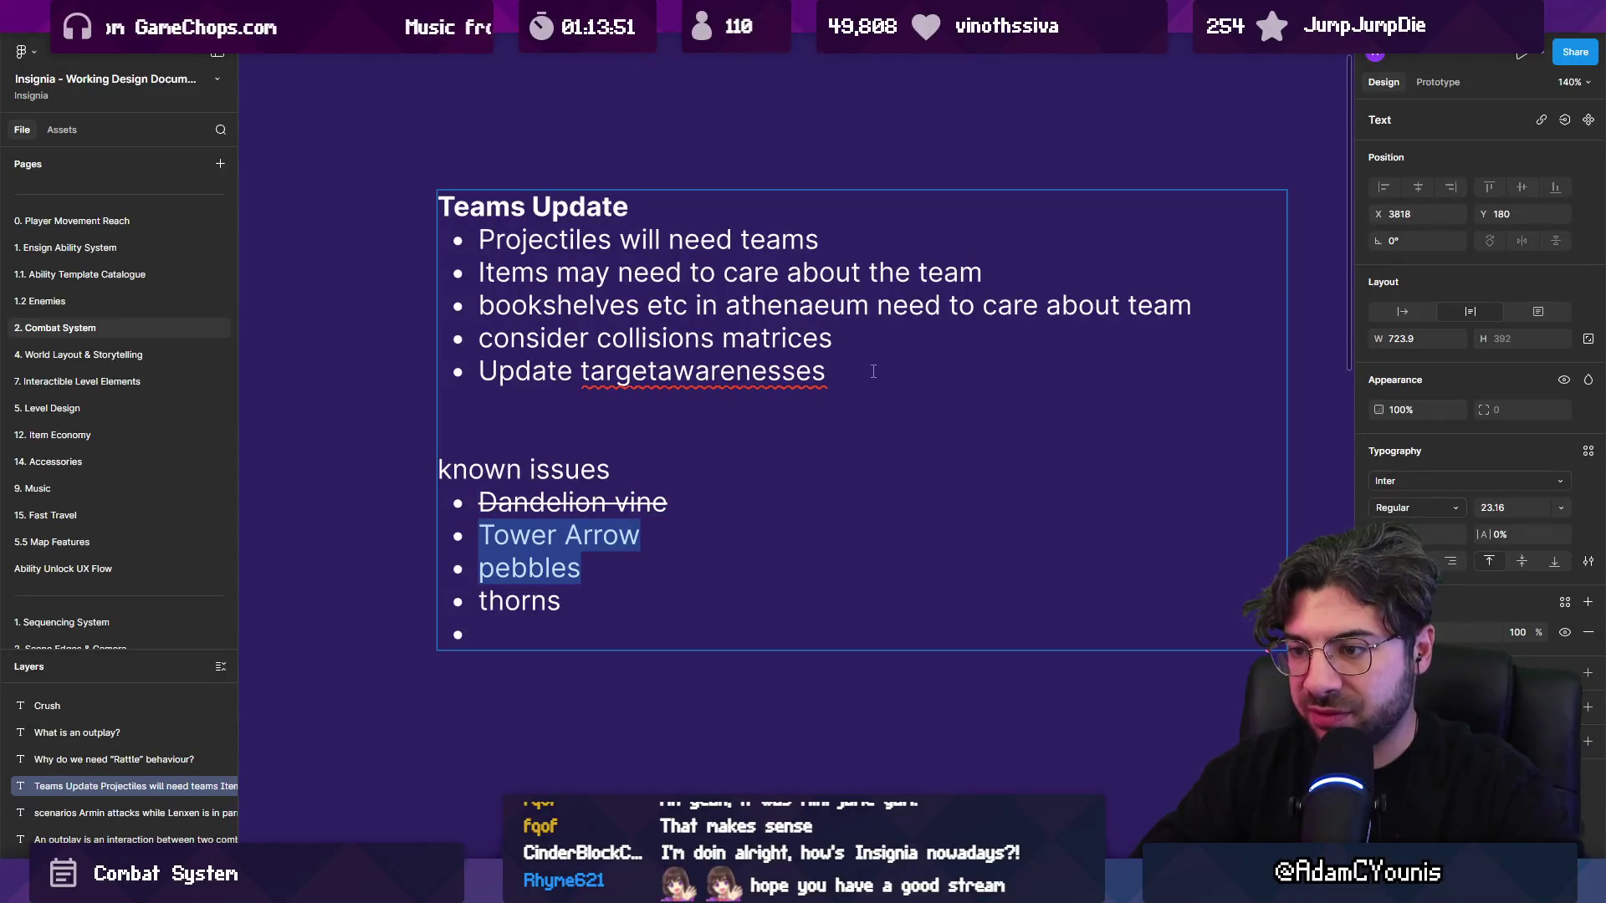
key("ctrl+shift+x")
key("Down")
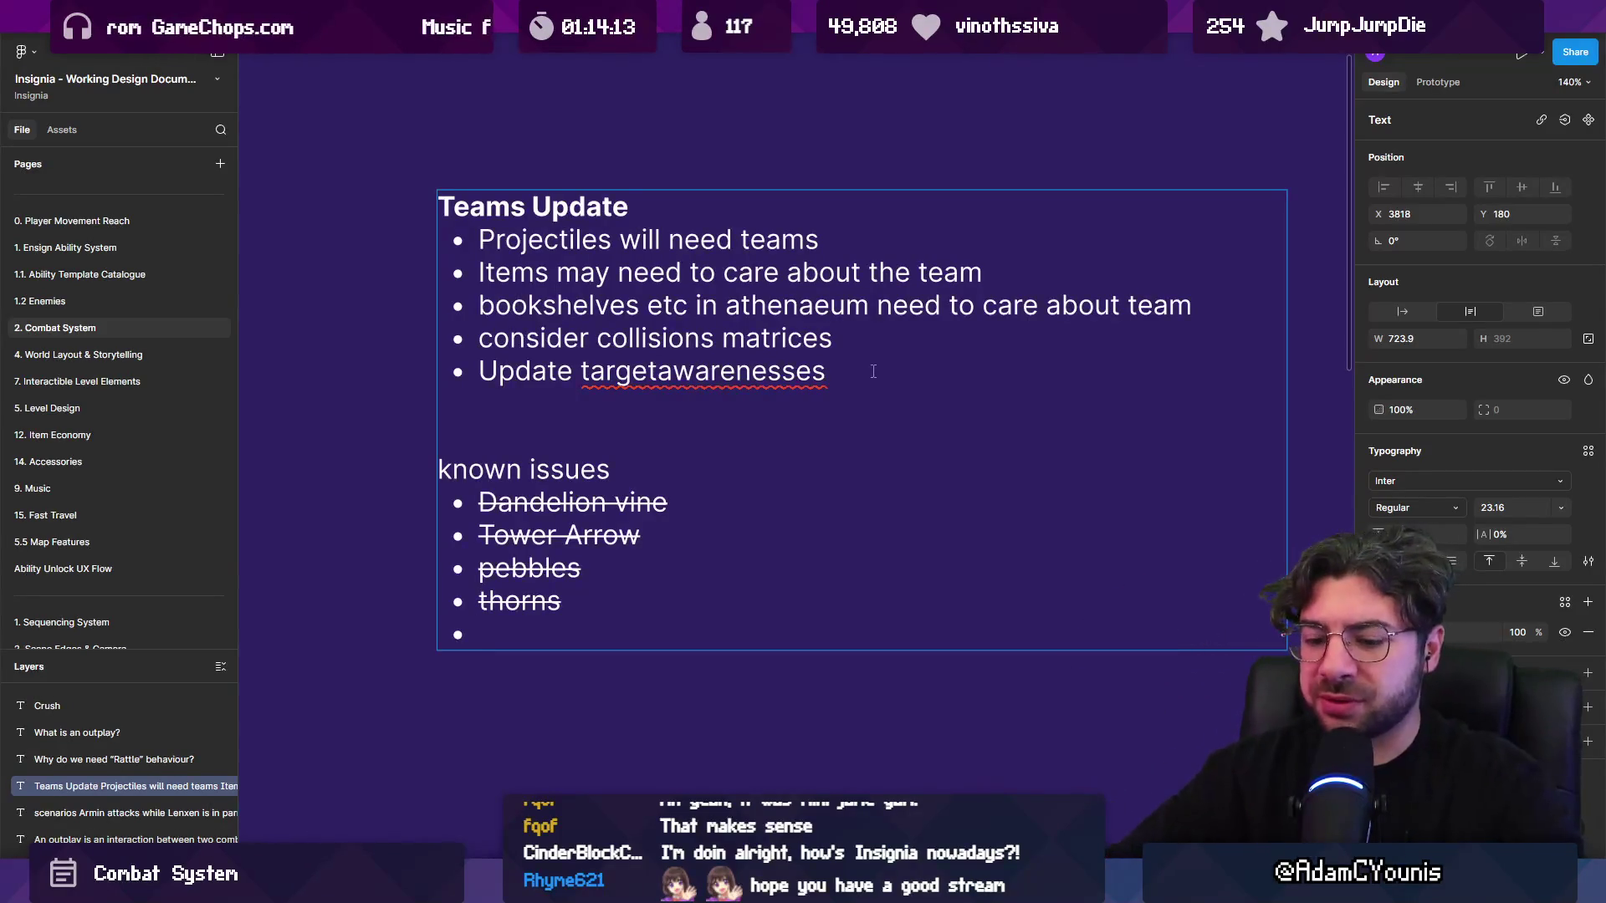
- Add a plain 'Kill zones' bullet below thorns, then return to the code editor
key("Return")
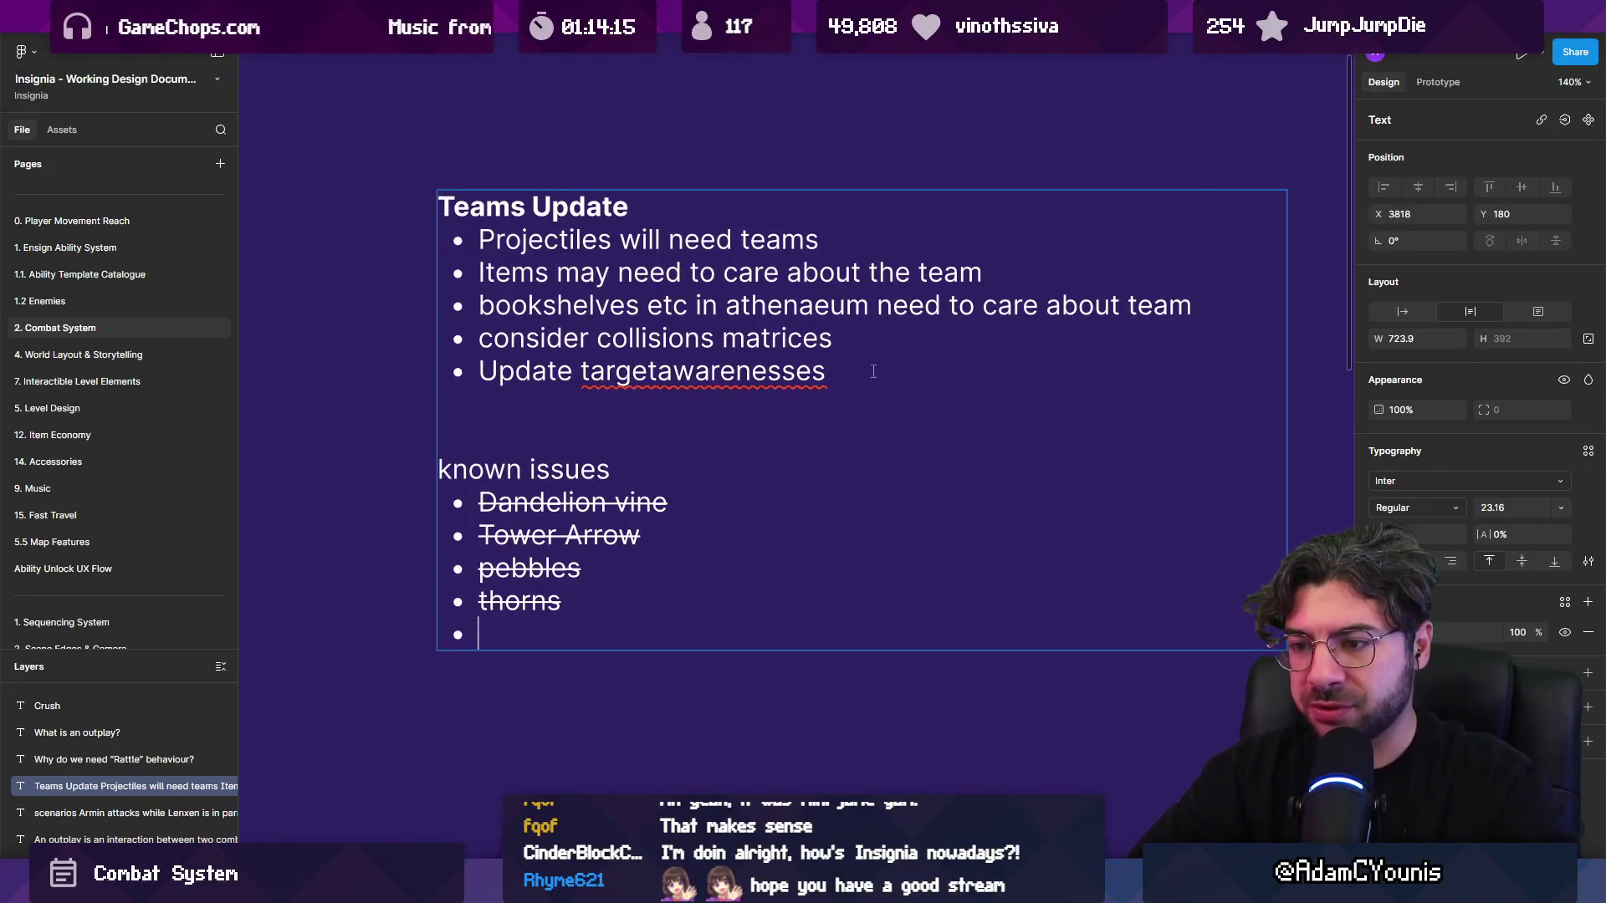
type("K")
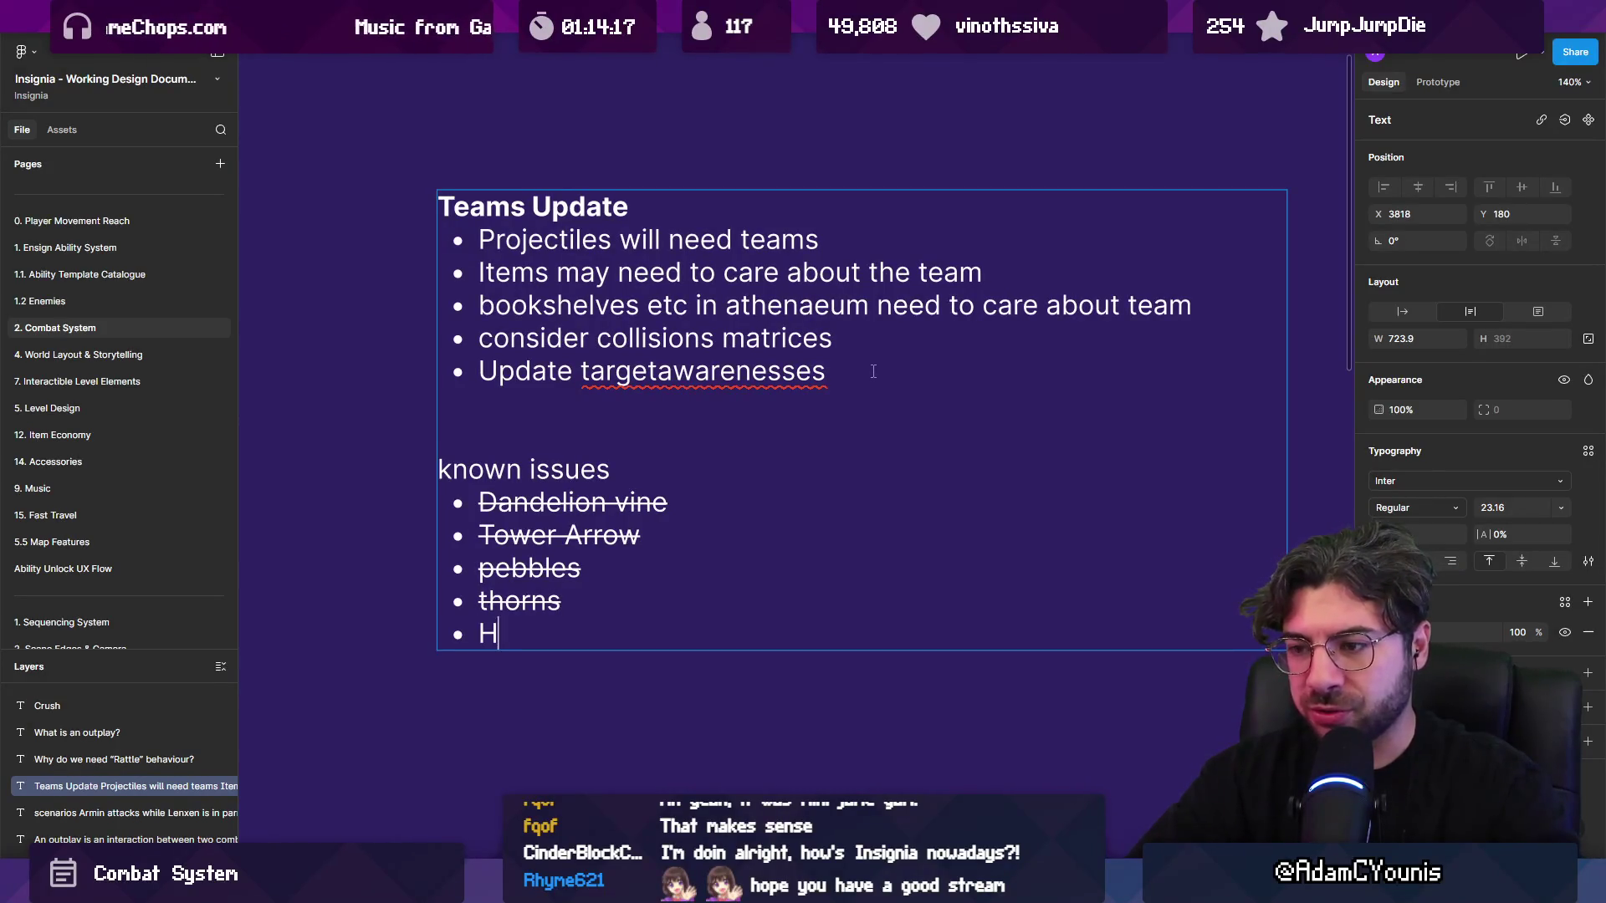
type("ill zones")
key("shift+Home")
type("x")
key("ctrl+z")
key("ctrl+shift+x")
key("Escape")
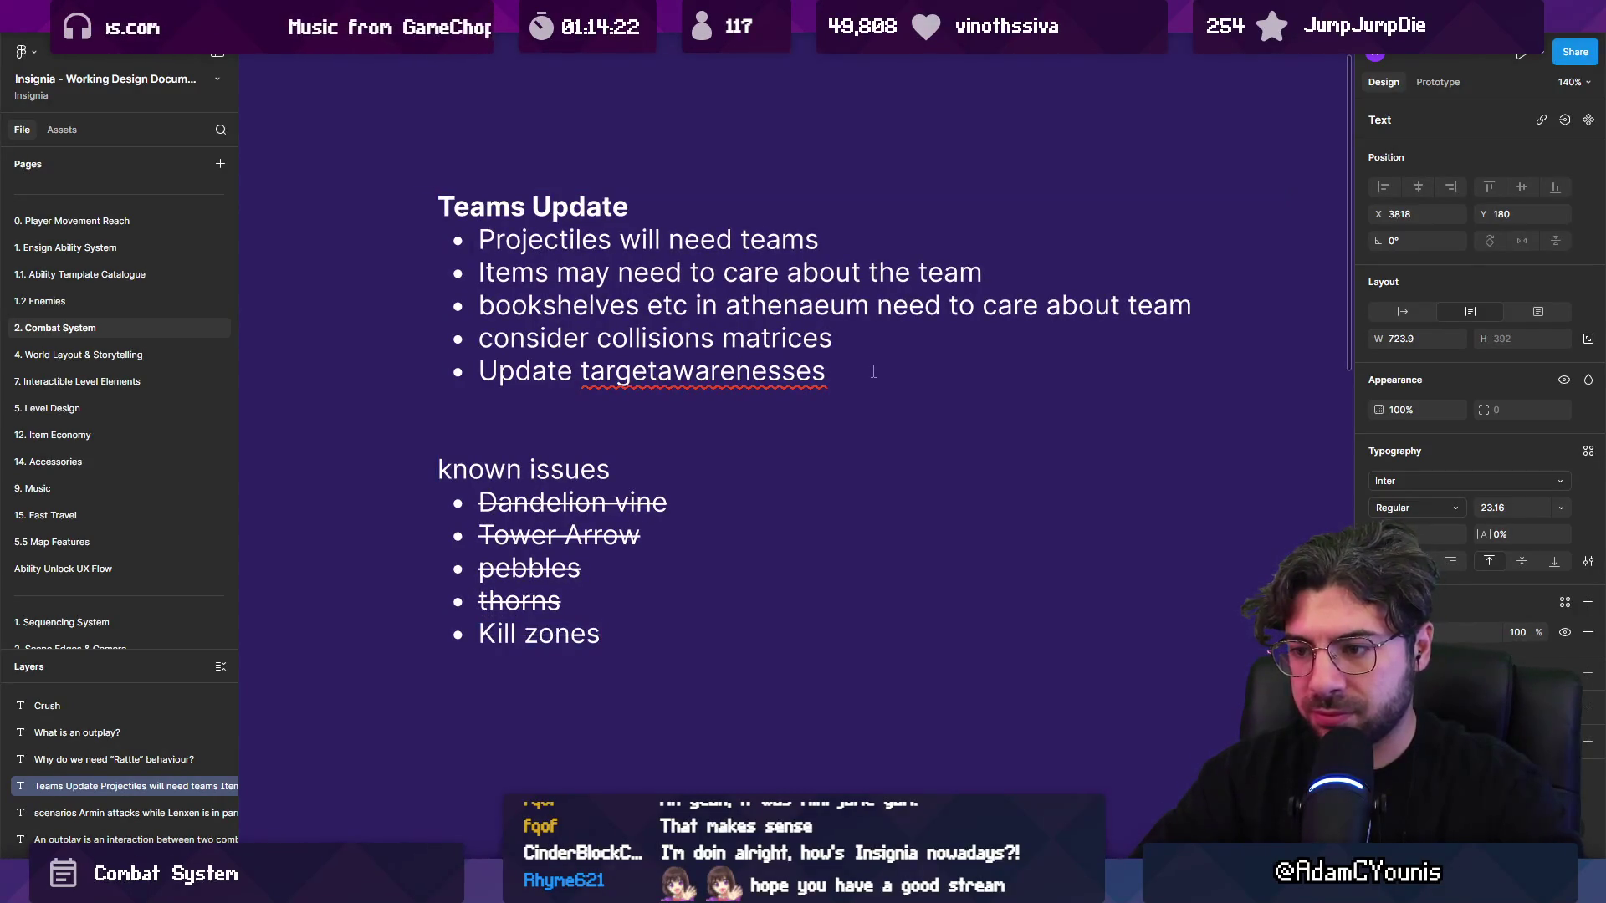
key("Return")
key("Return")
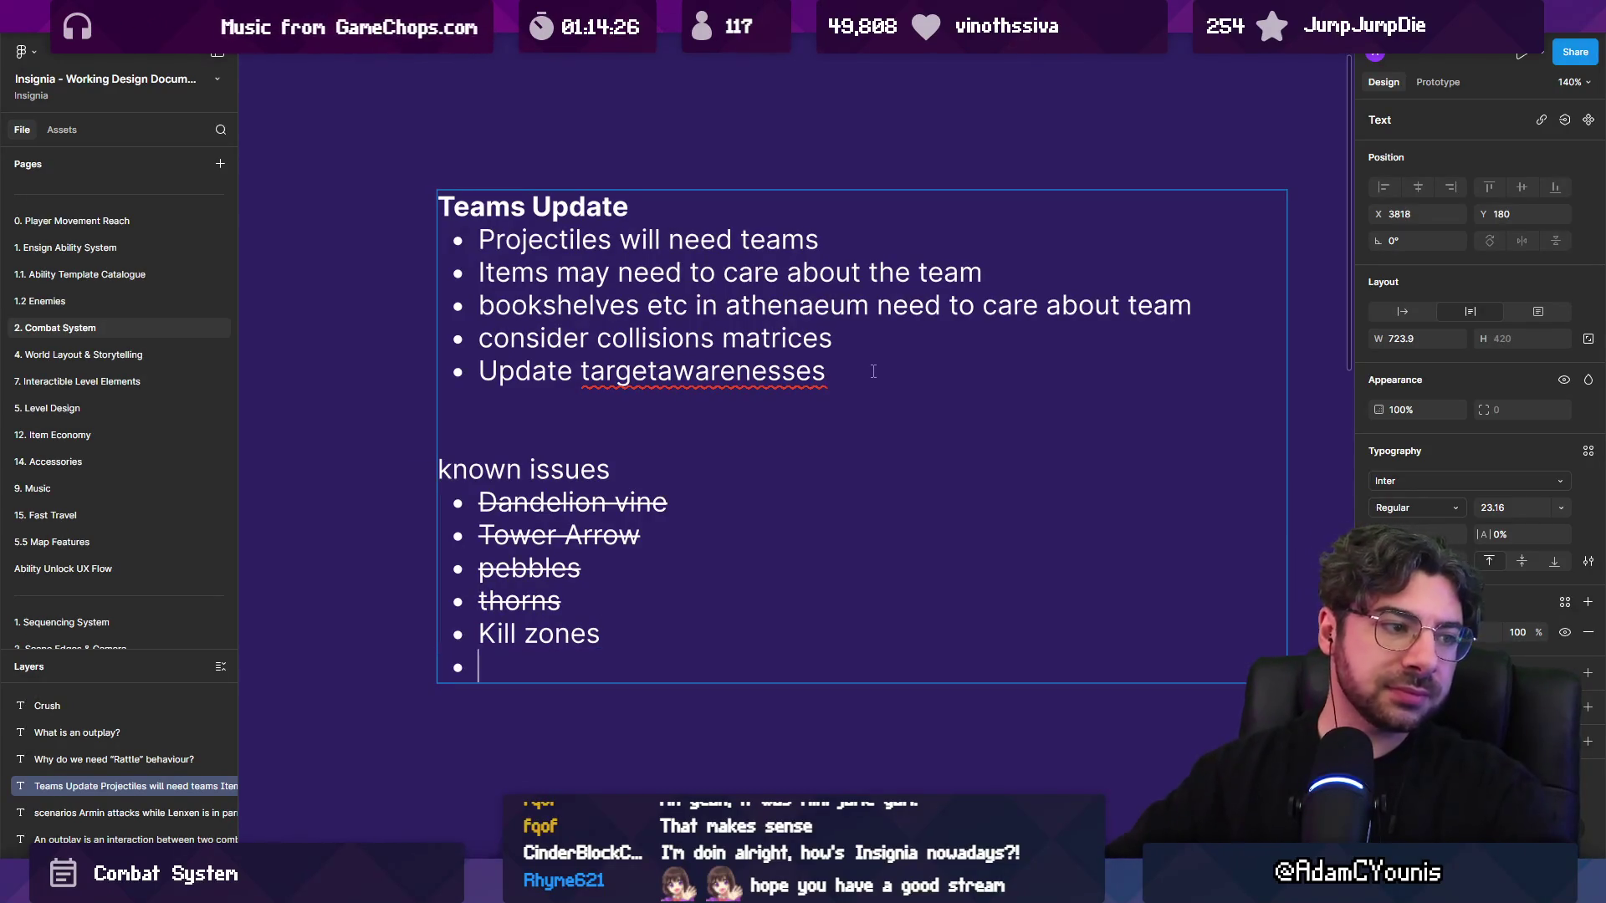
key("alt+Tab")
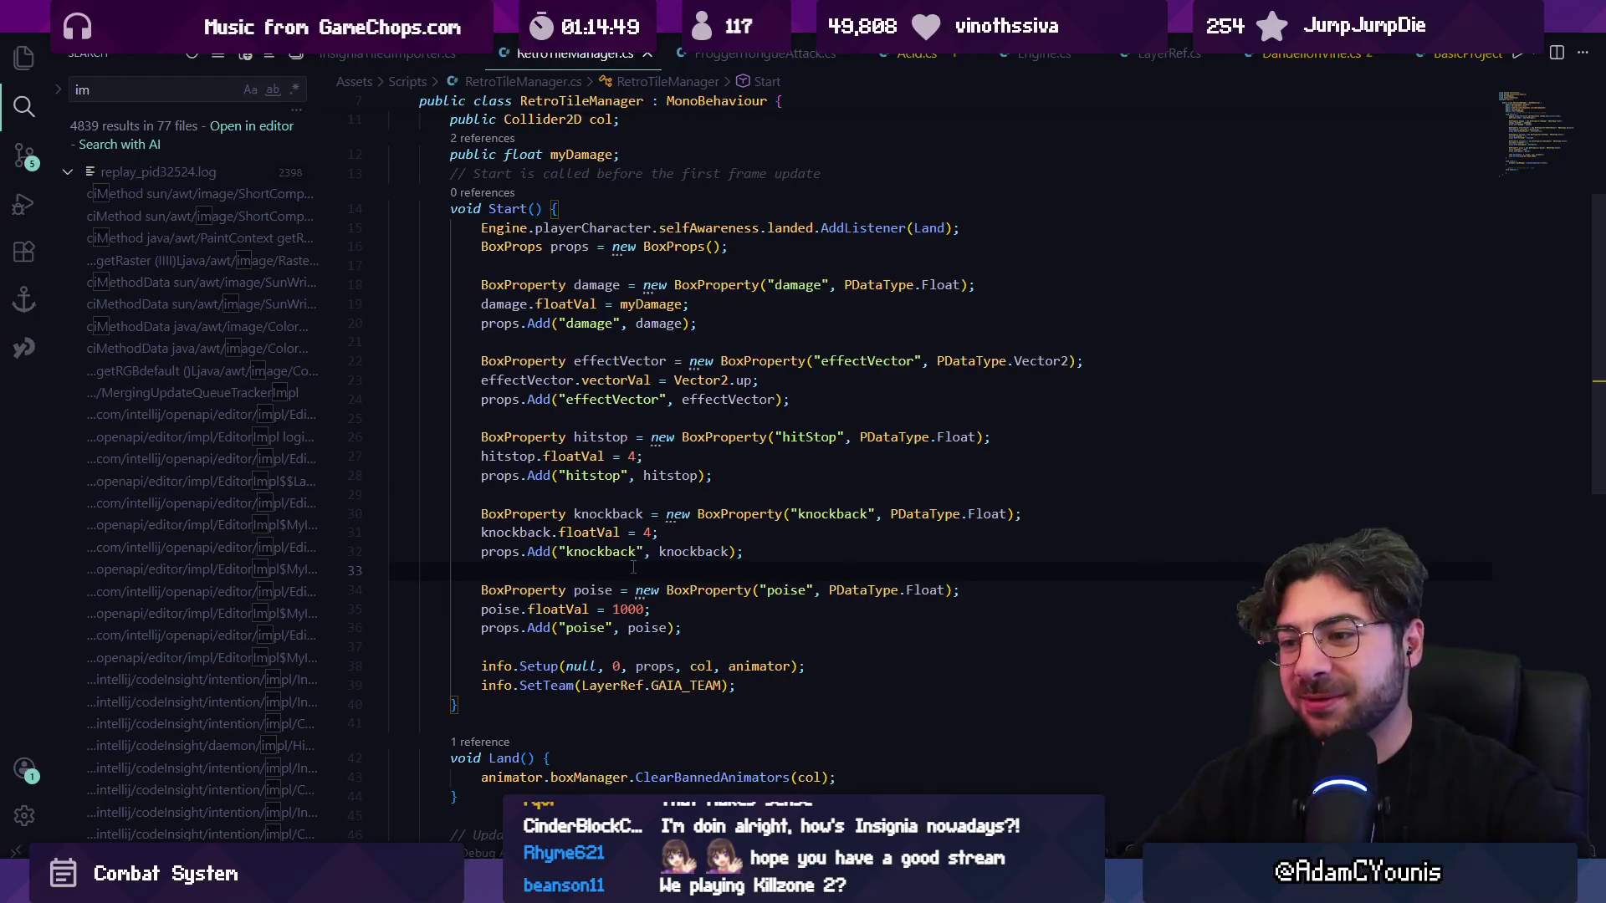
- Open KillZone.cs by searching 'killzone' with Ctrl+P
left_click(755, 685)
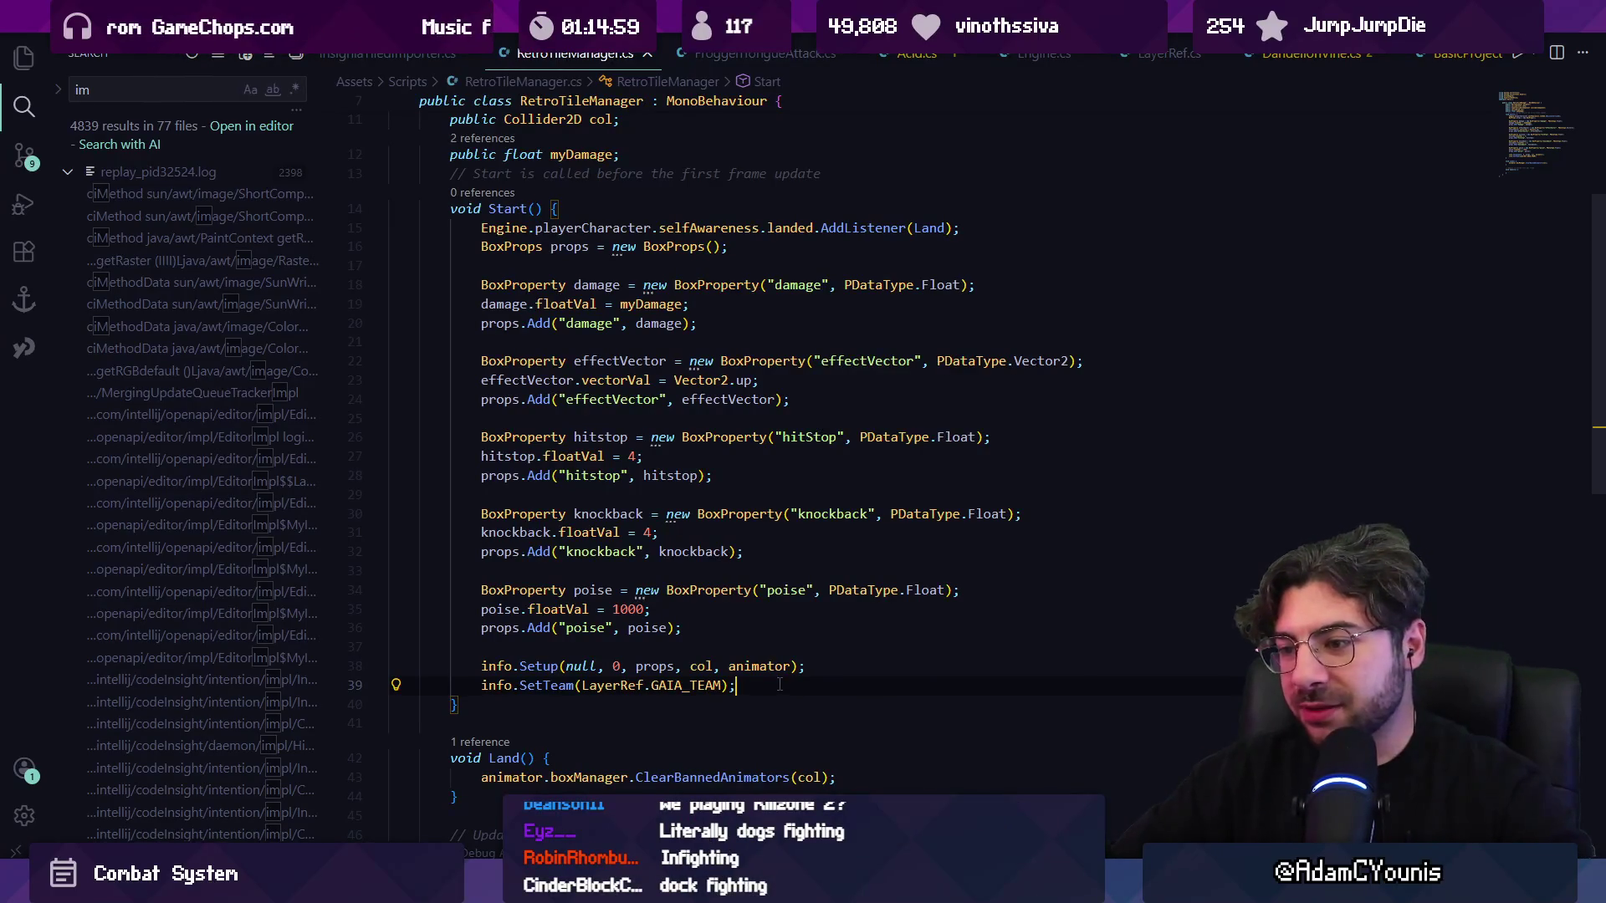
key("ctrl+p")
type("killzone")
key("Return")
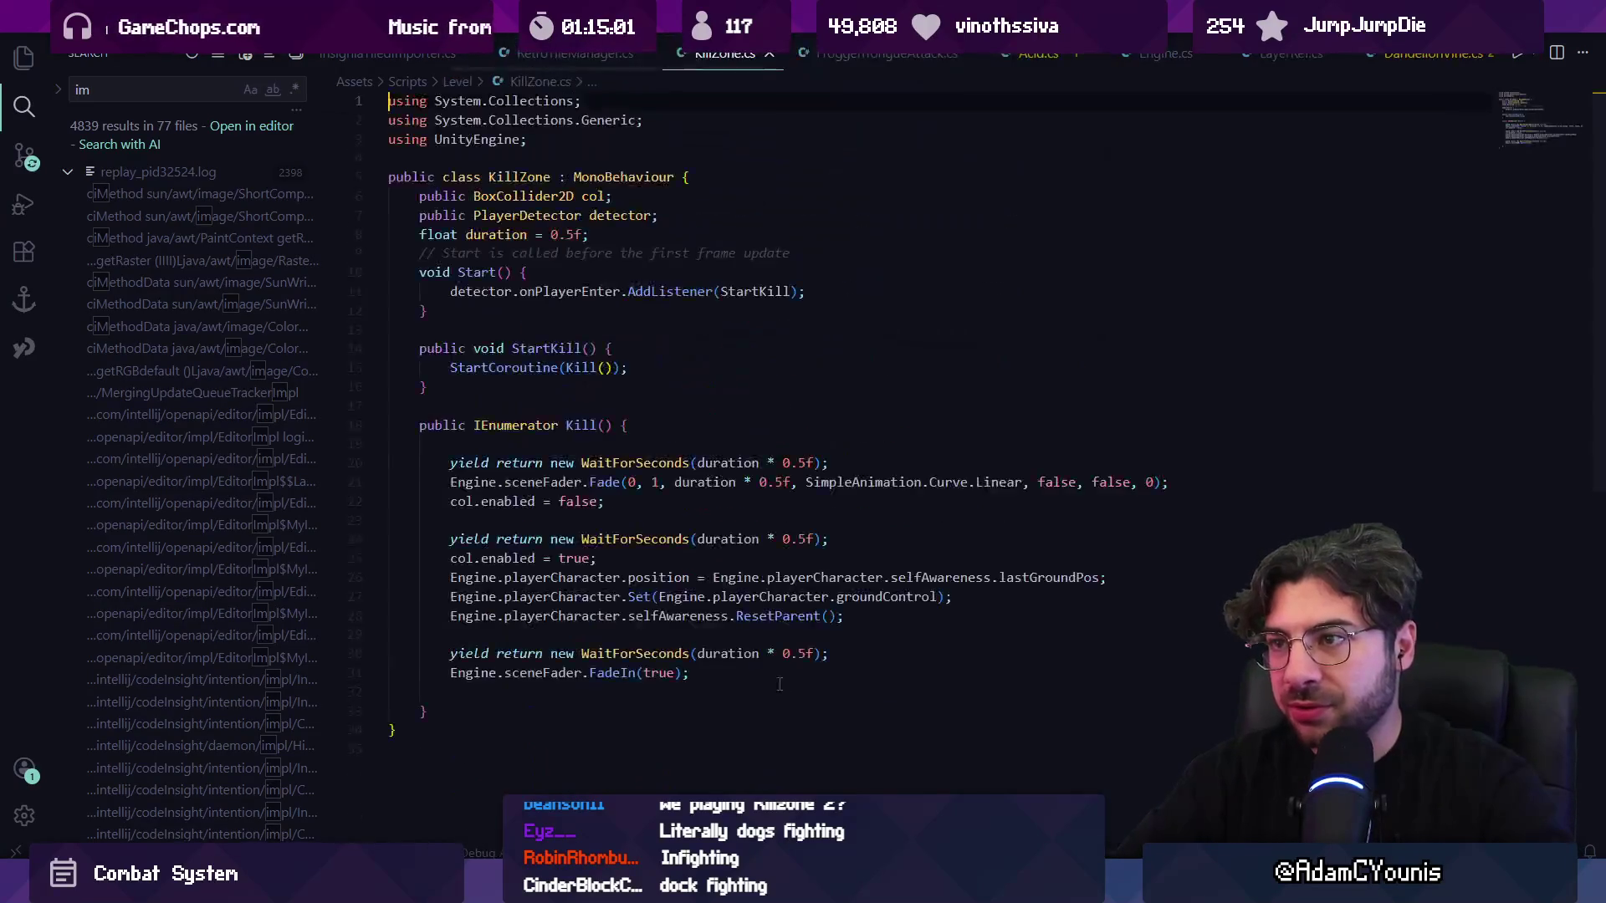
scroll(711, 635, "down", 3)
left_click(629, 581)
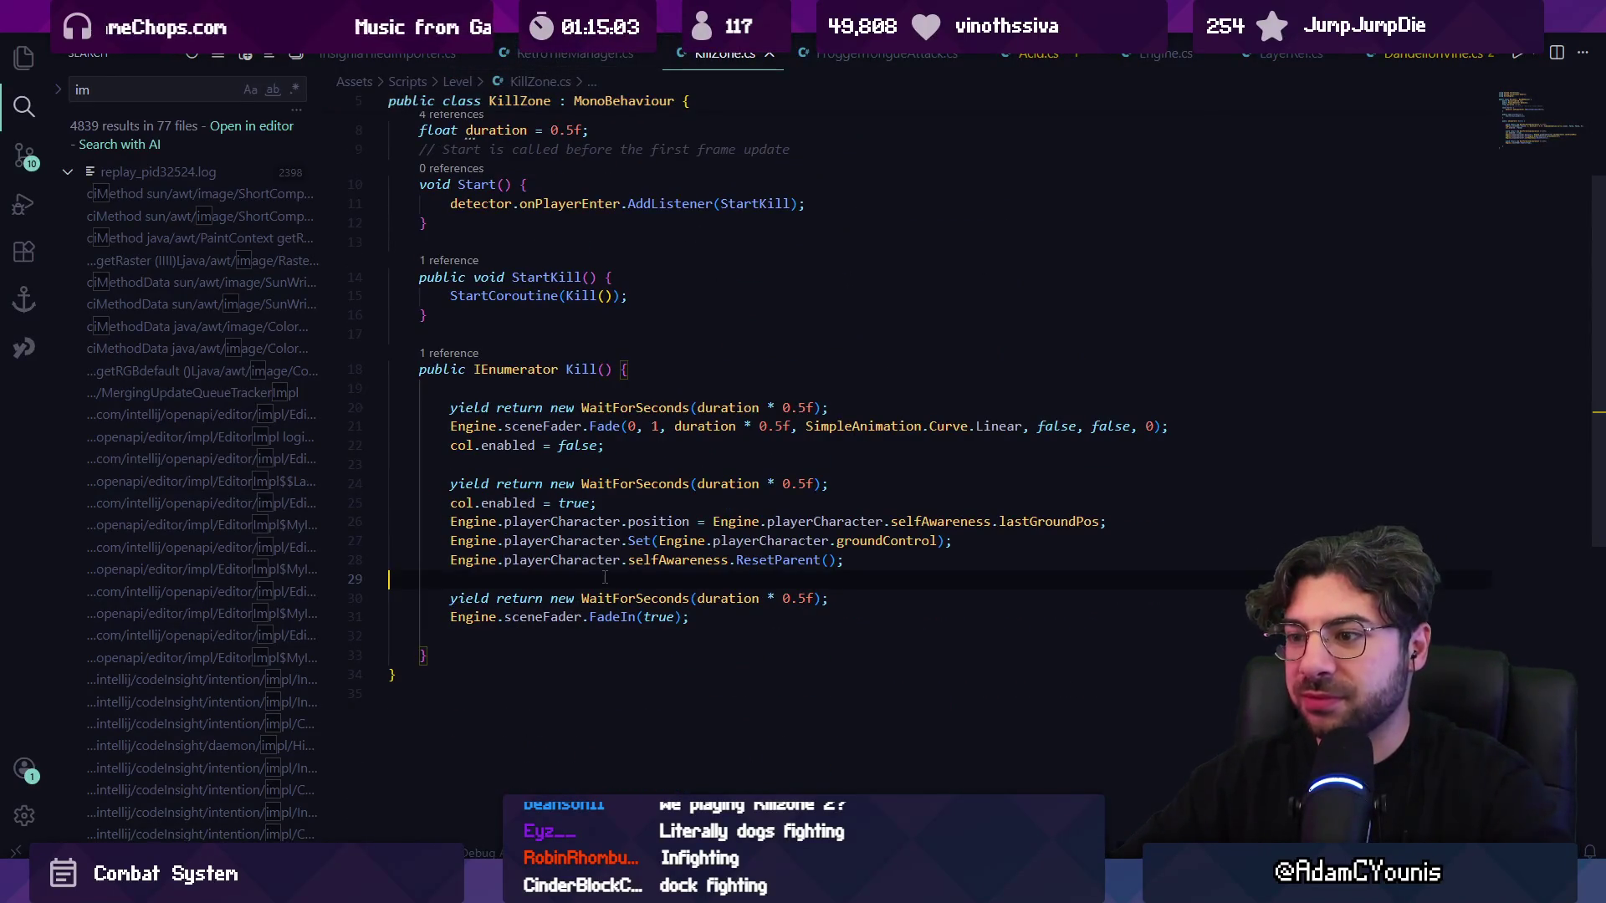
scroll(627, 388, "up", 3)
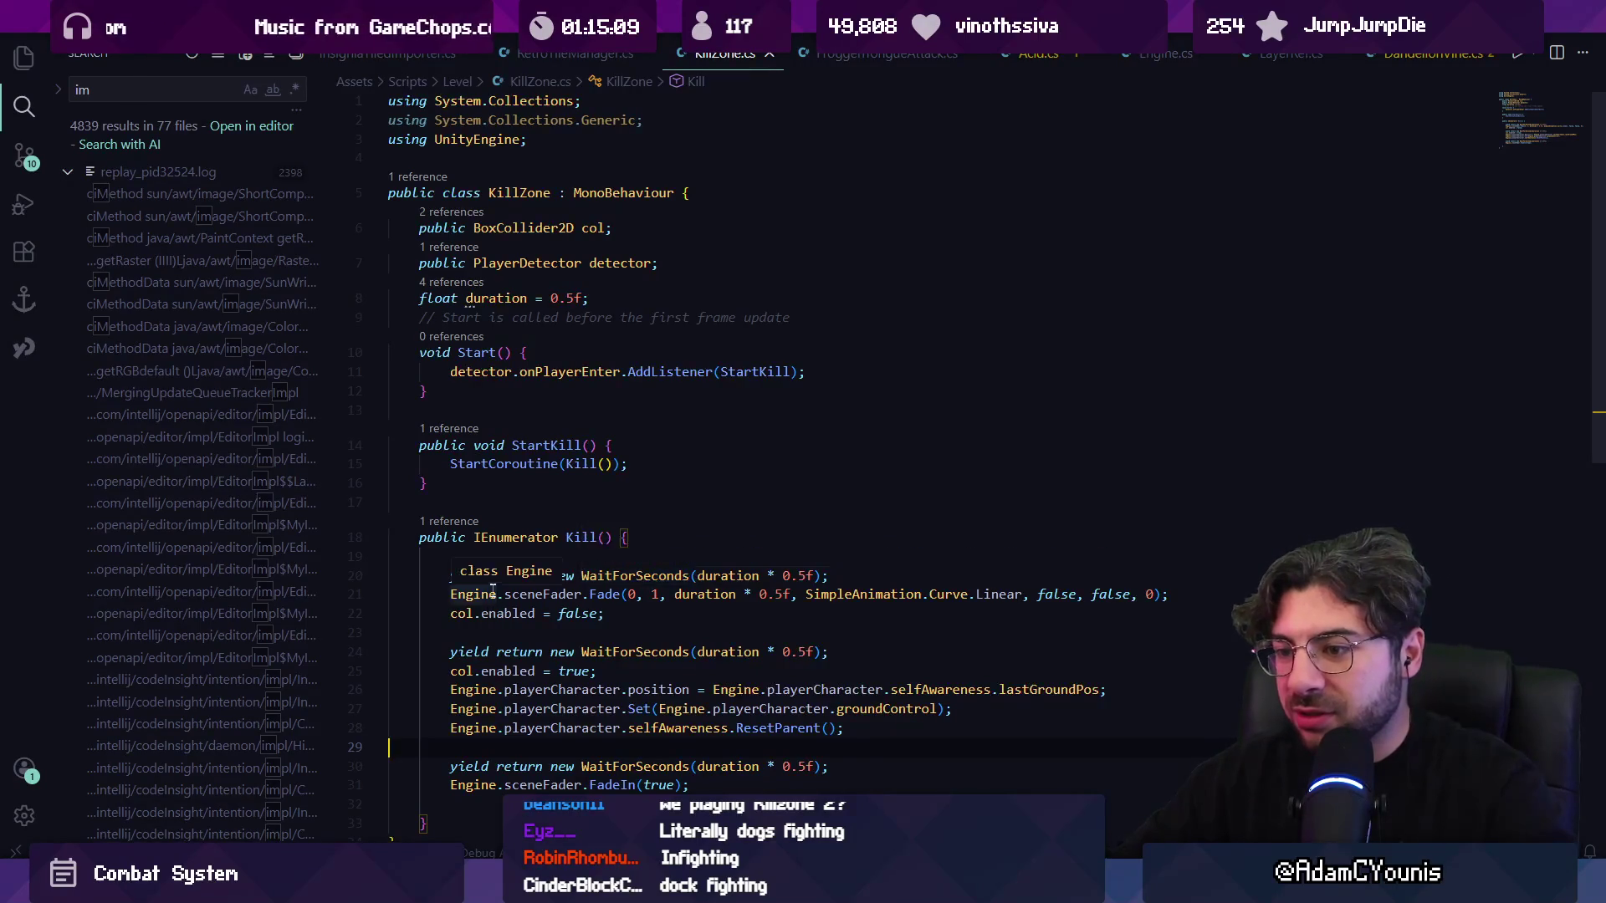
scroll(478, 544, "down", 2)
left_click(476, 533)
scroll(471, 441, "up", 2)
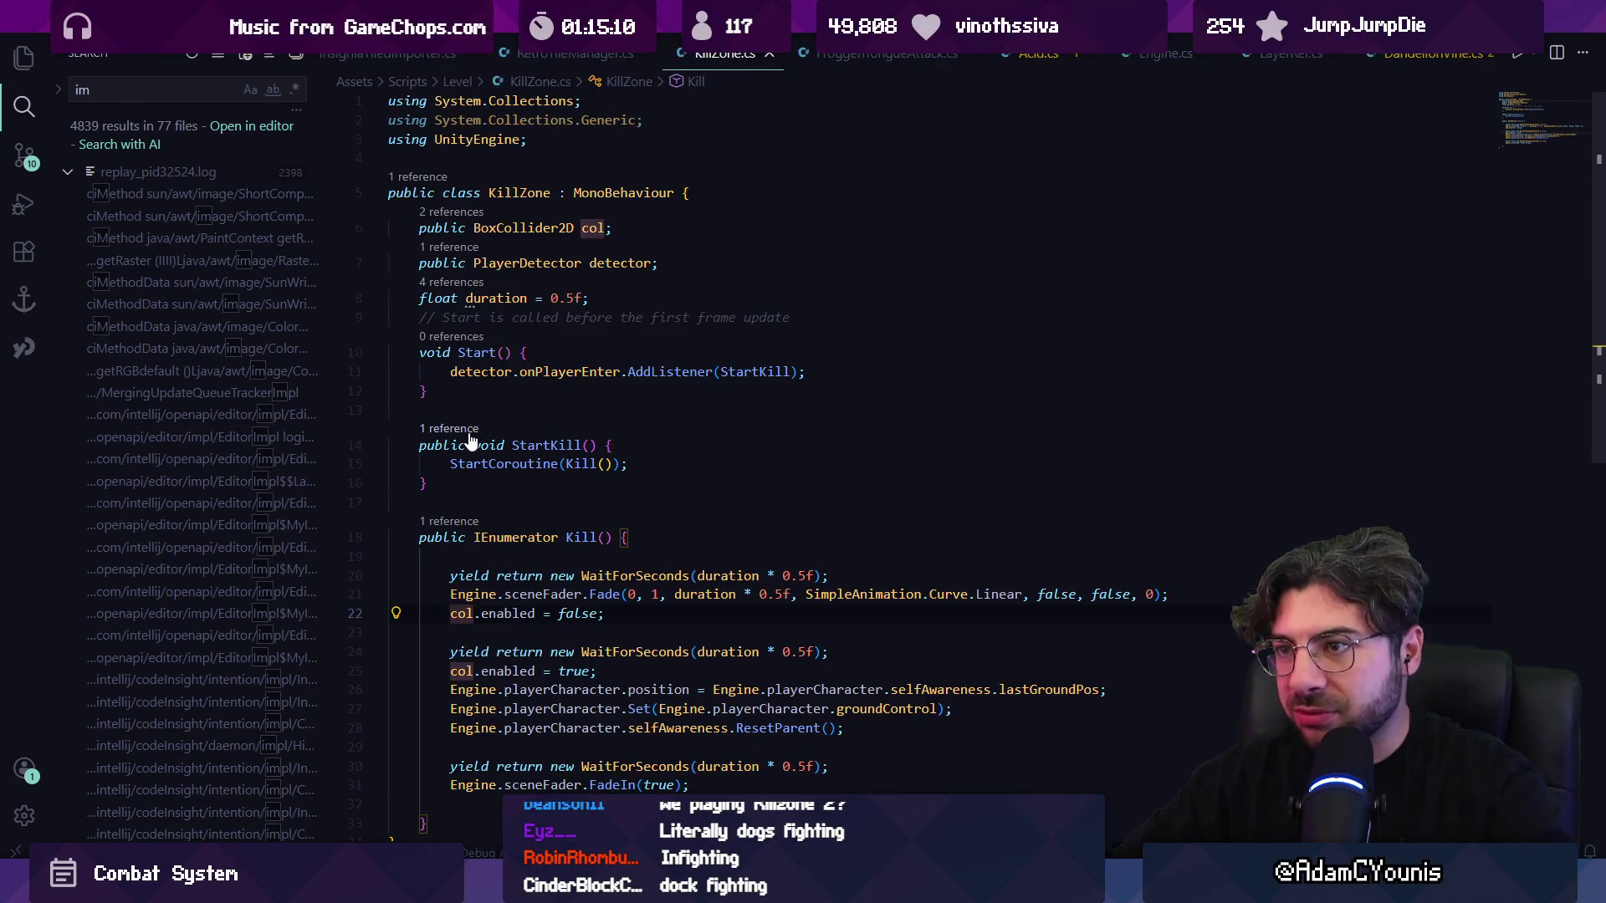
left_click(521, 227)
scroll(552, 209, "down", 2)
left_click(515, 410)
left_click(599, 411)
left_click(568, 245)
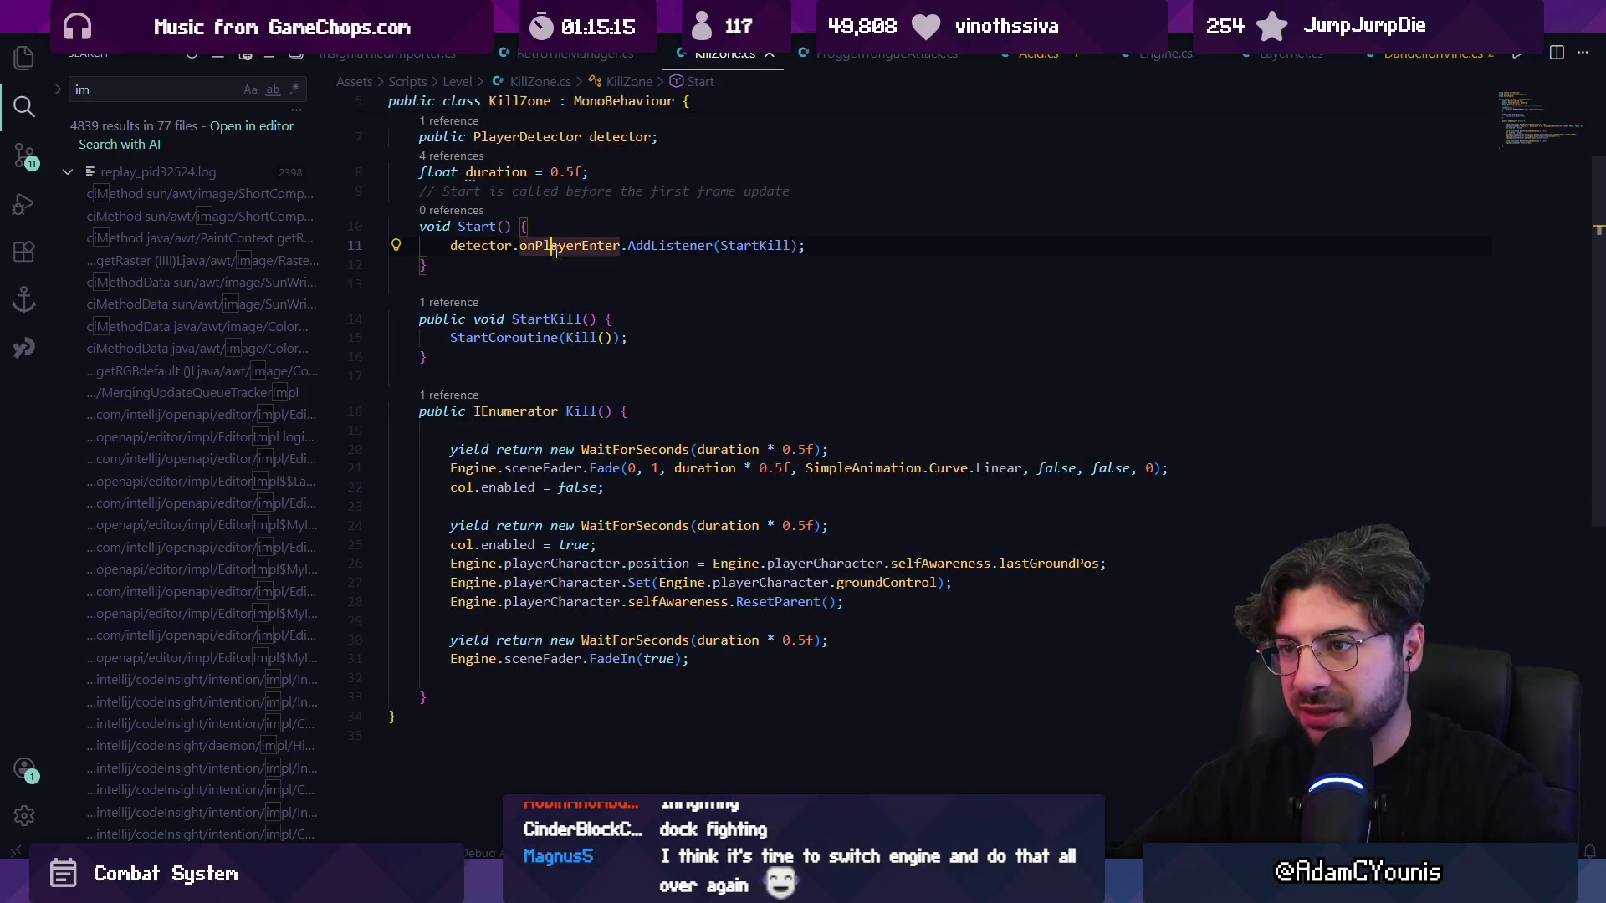
left_click(752, 245)
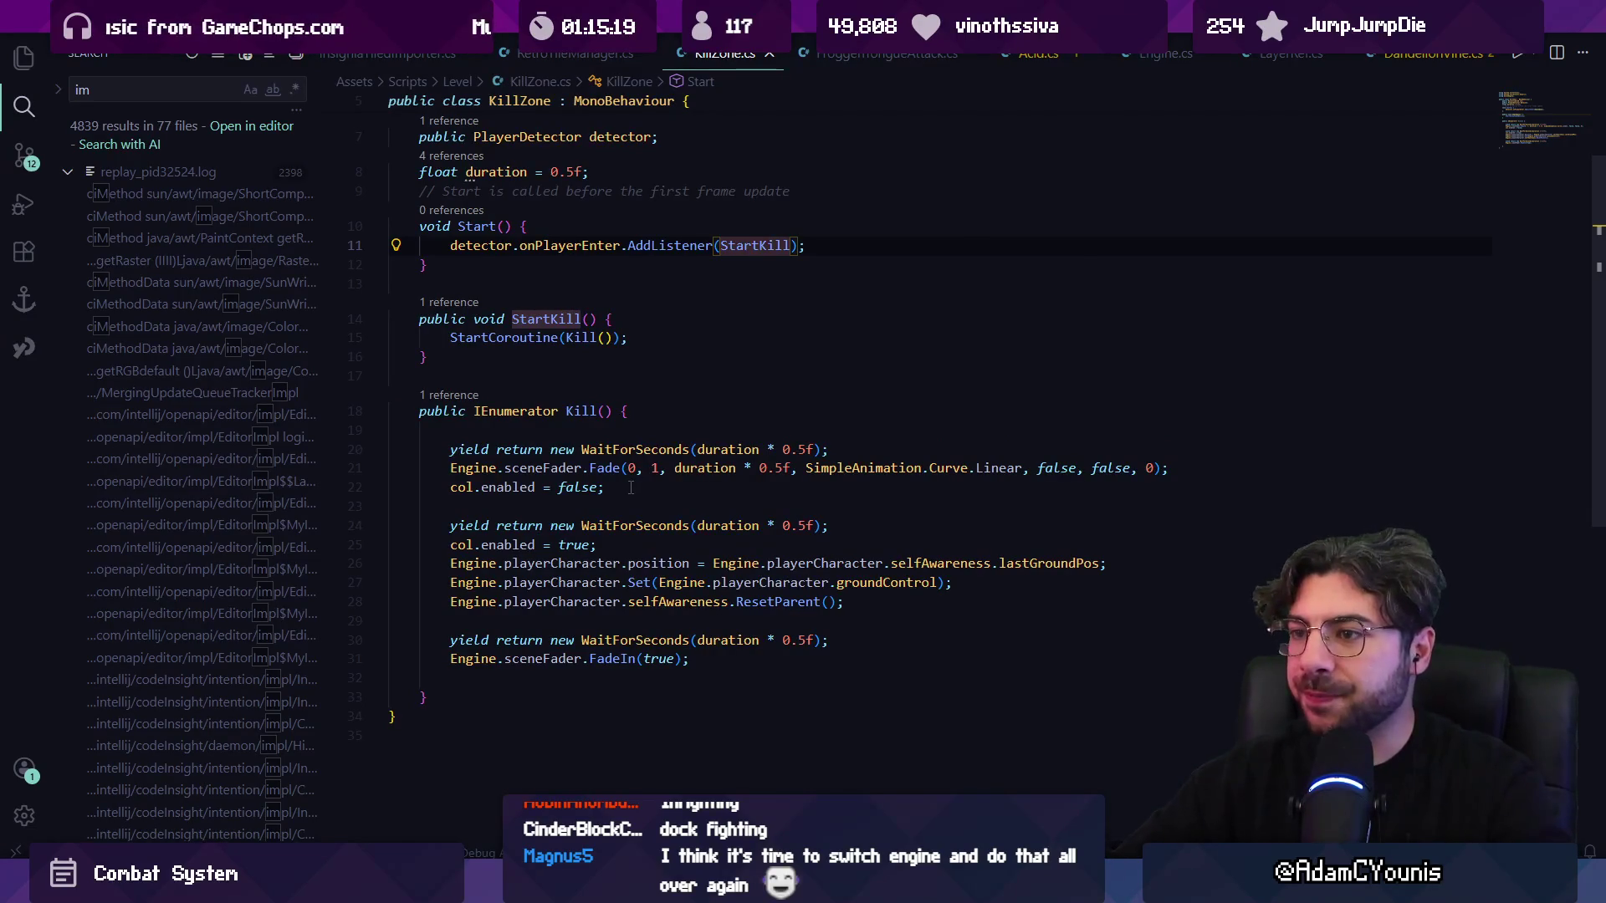
key("ctrl+f")
type("damag")
scroll(631, 488, "up", 2)
key("Escape")
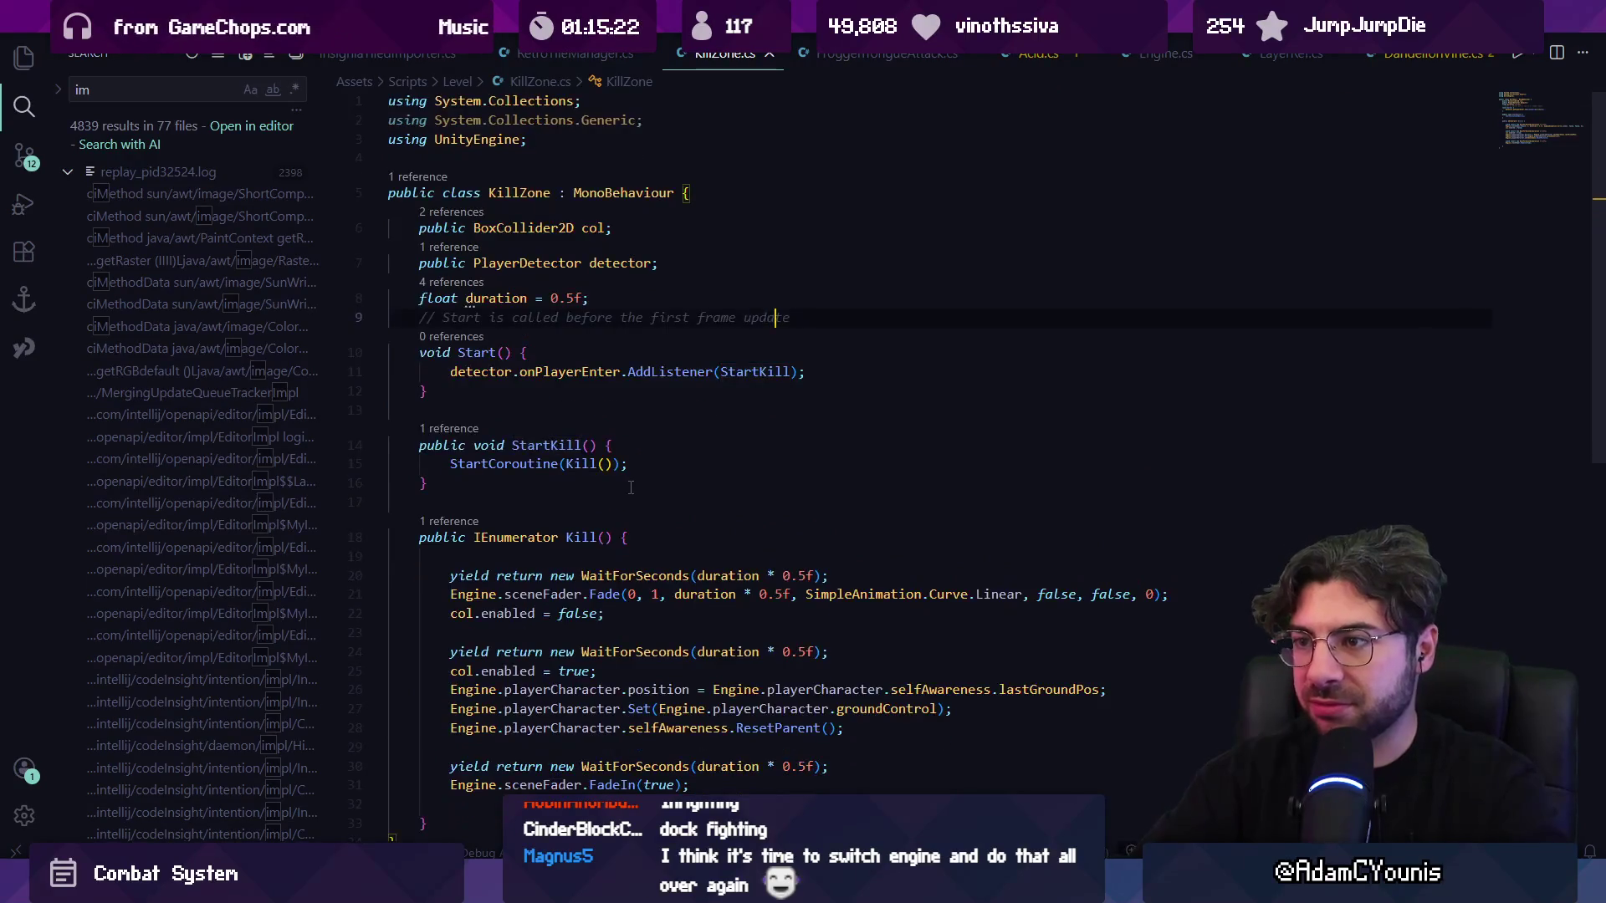
scroll(744, 431, "down", 2)
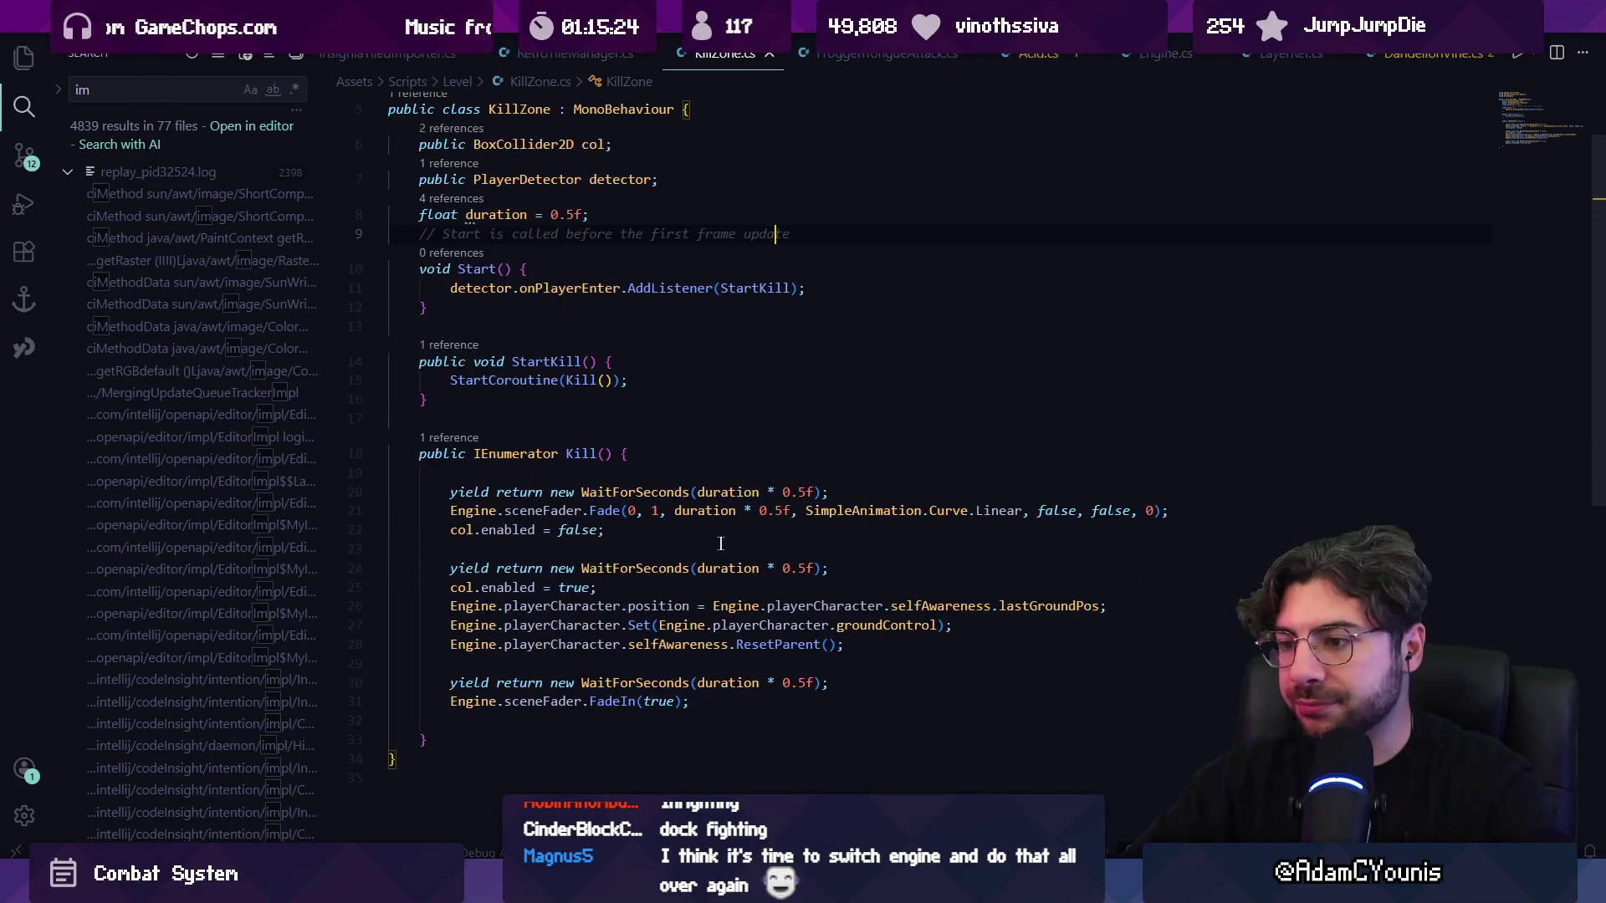
left_click(767, 645)
left_click(510, 569)
left_click(590, 511)
left_click(649, 606)
left_click(661, 645)
left_click(656, 665)
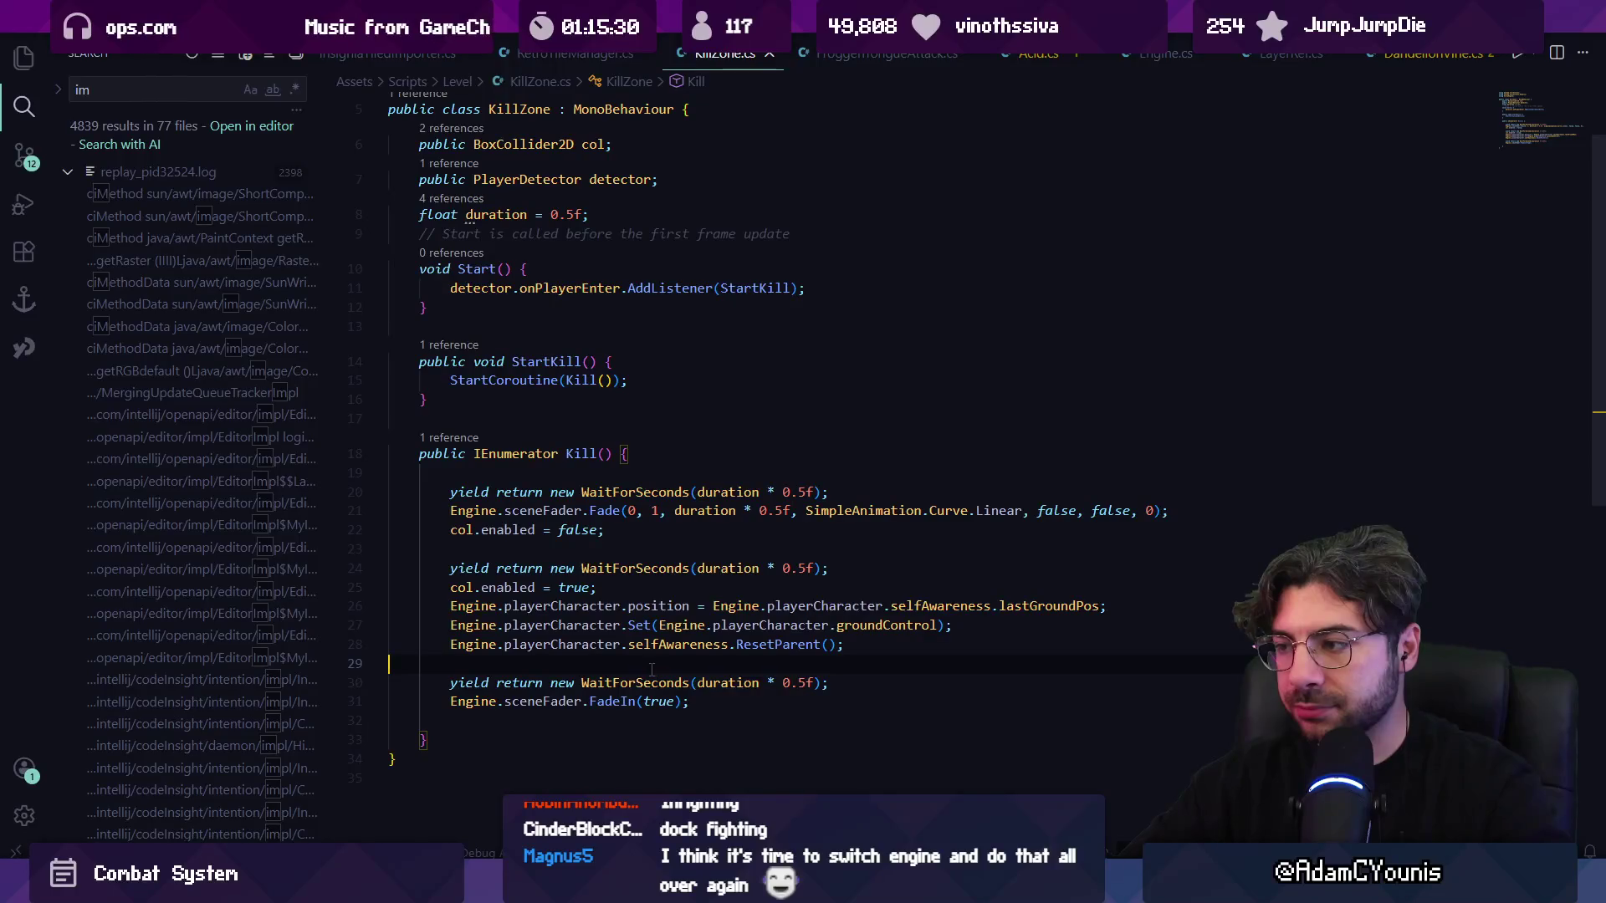
scroll(520, 469, "up", 2)
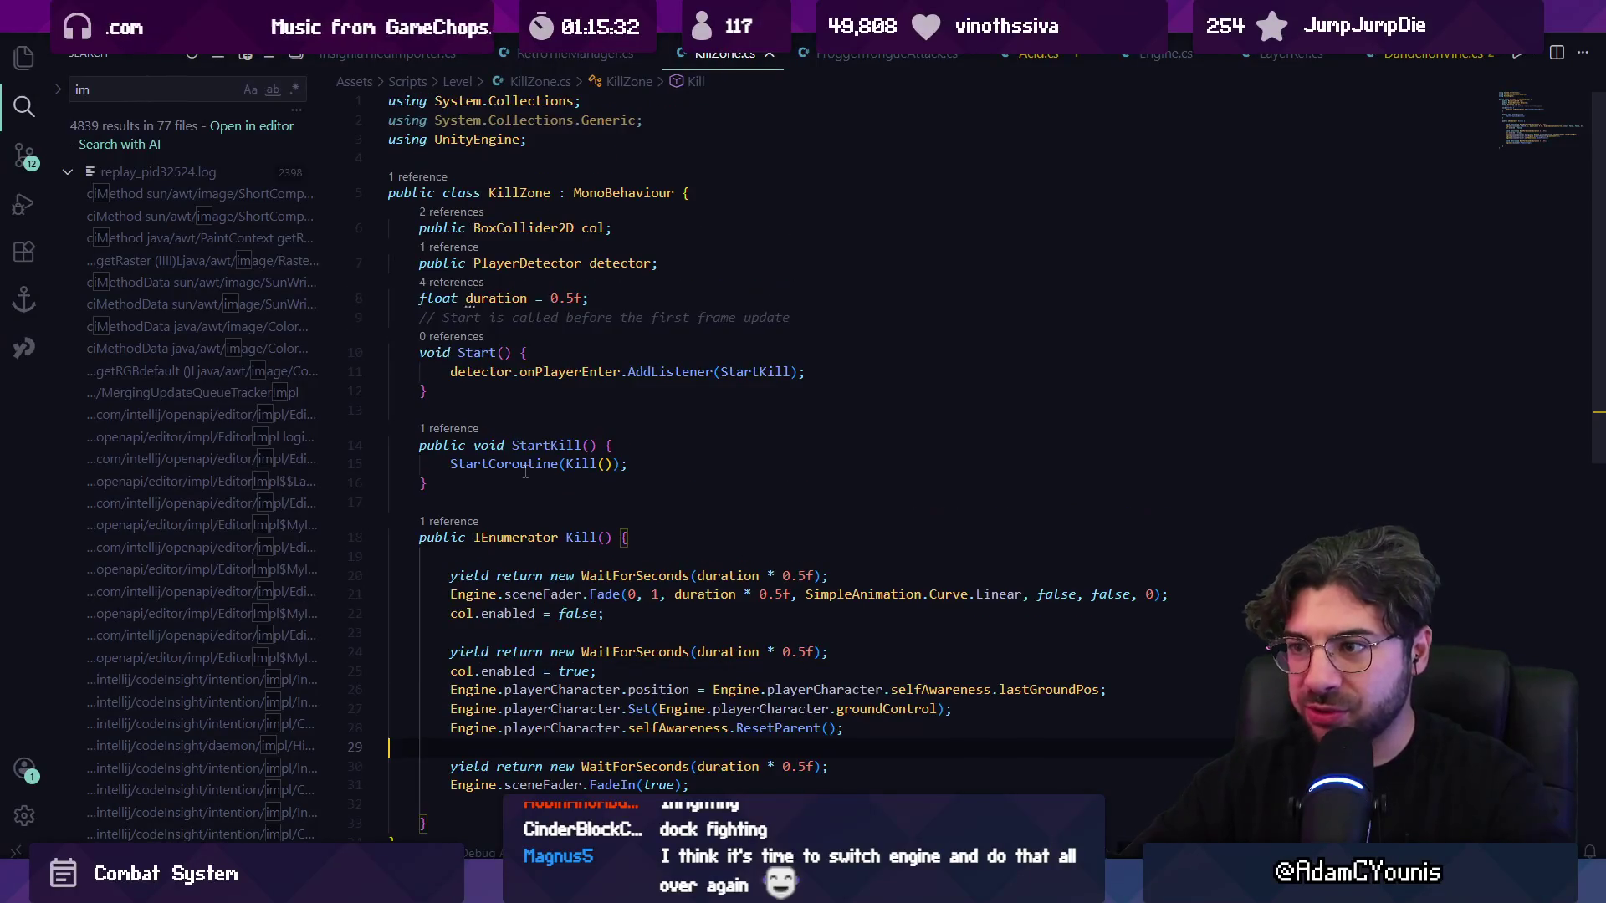
mouse_move(510, 890)
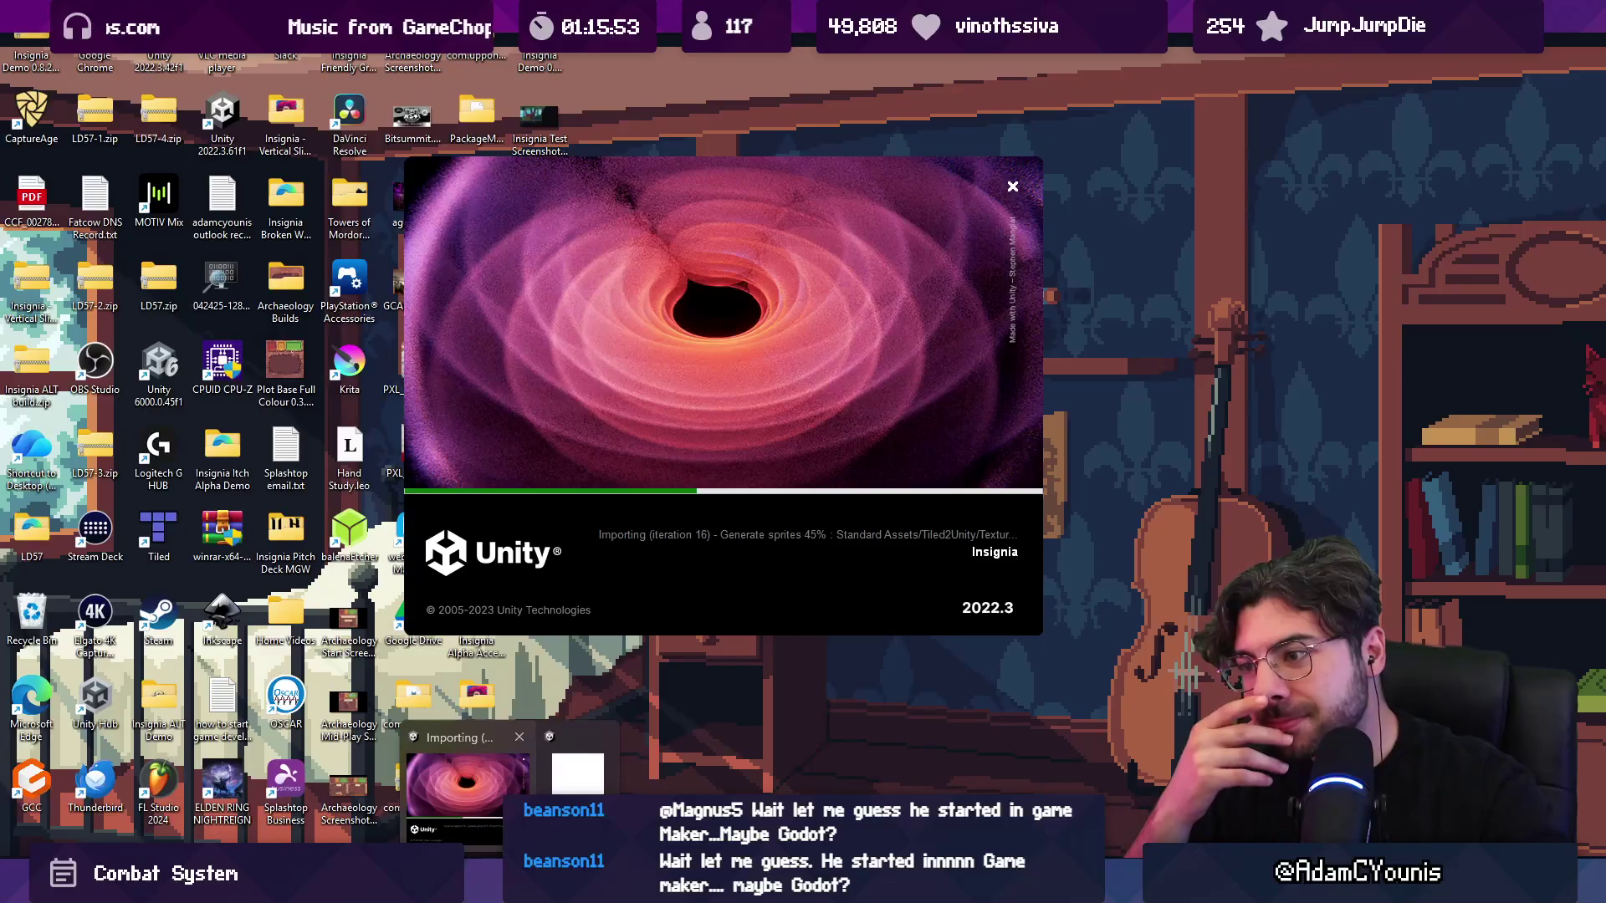
- Return to KillZone.cs in Visual Studio Code while Unity keeps importing
key("alt+Tab")
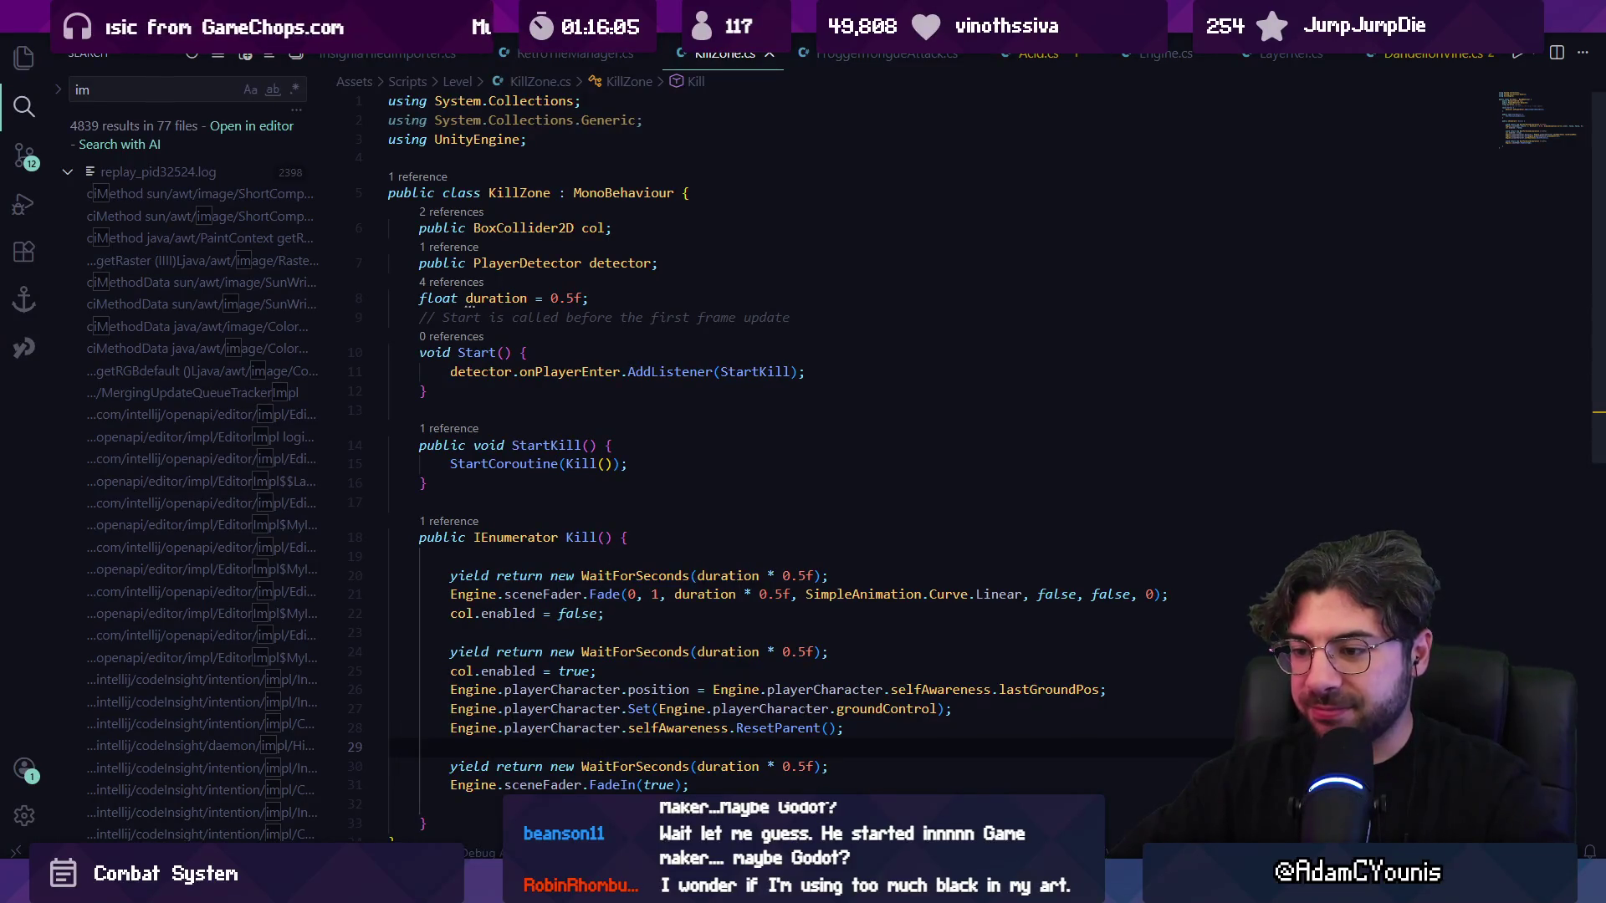
- Dismiss the Unity preview and strike through 'Kill zones' in Figma's known issues list
mouse_move(468, 883)
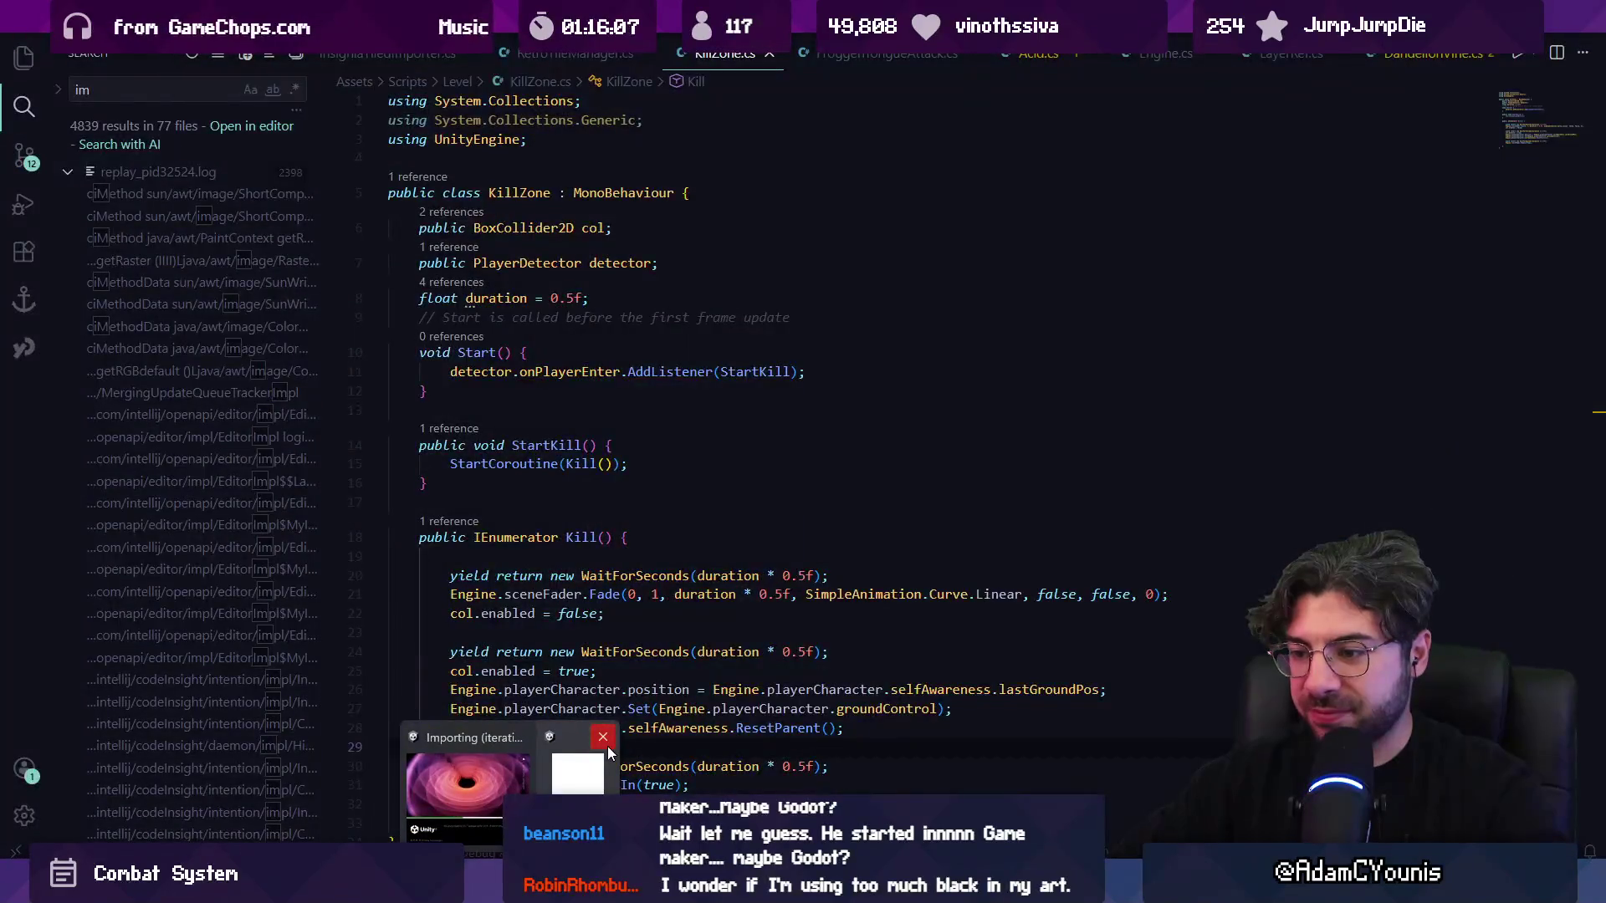
left_click(687, 628)
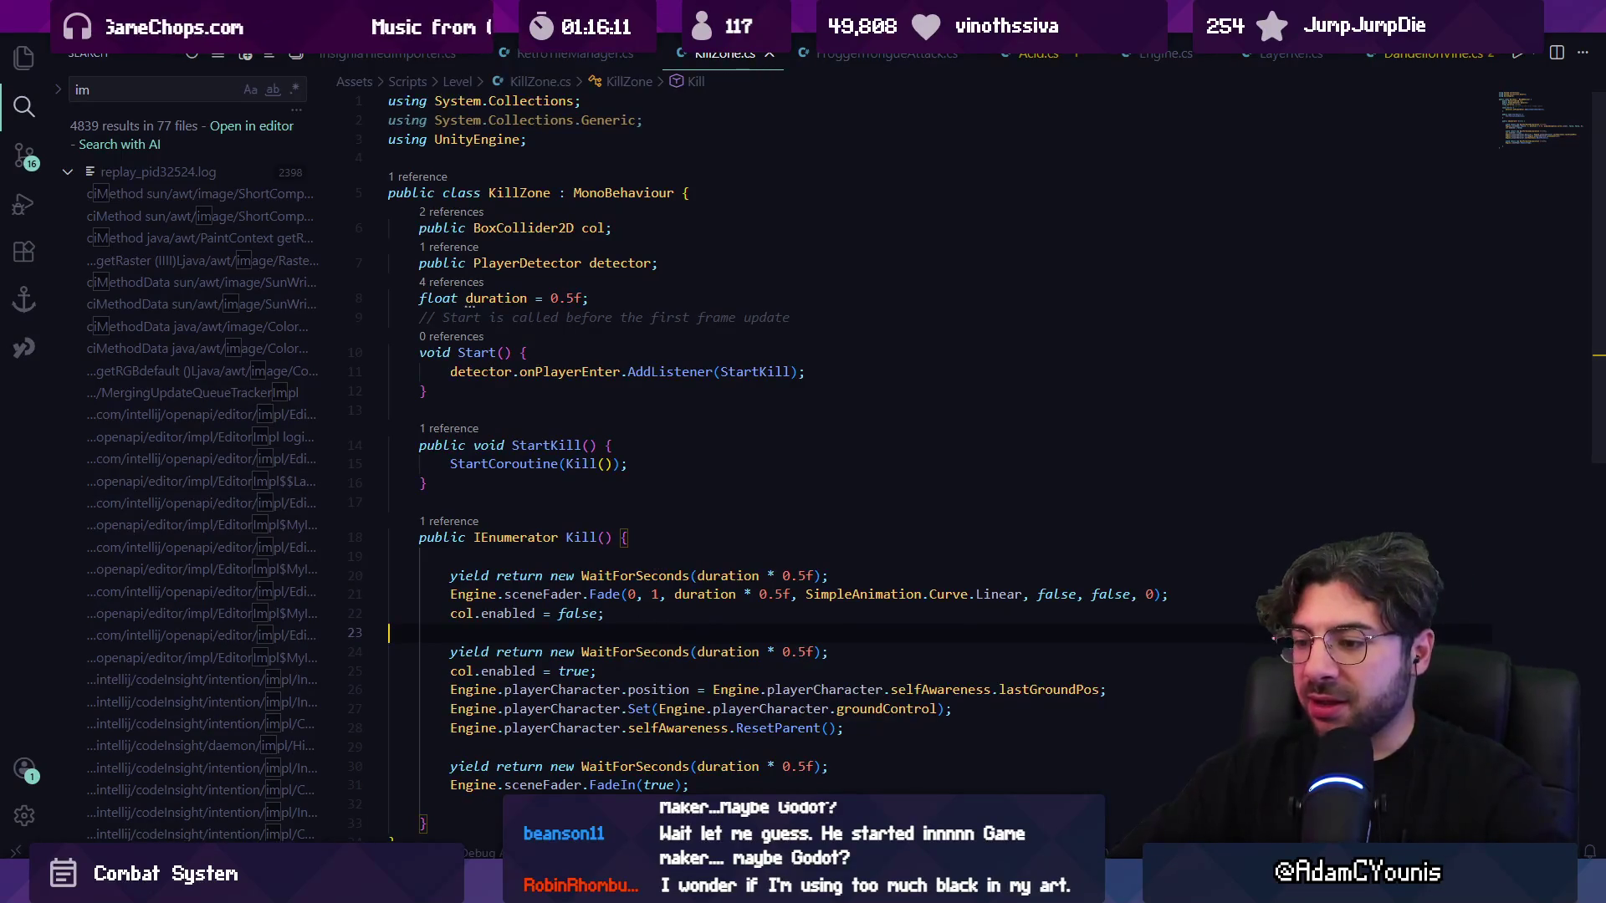
key("alt+Tab")
double_click(593, 633)
left_click(598, 633)
key("shift+Home")
key("ctrl+shift+x")
left_click(551, 658)
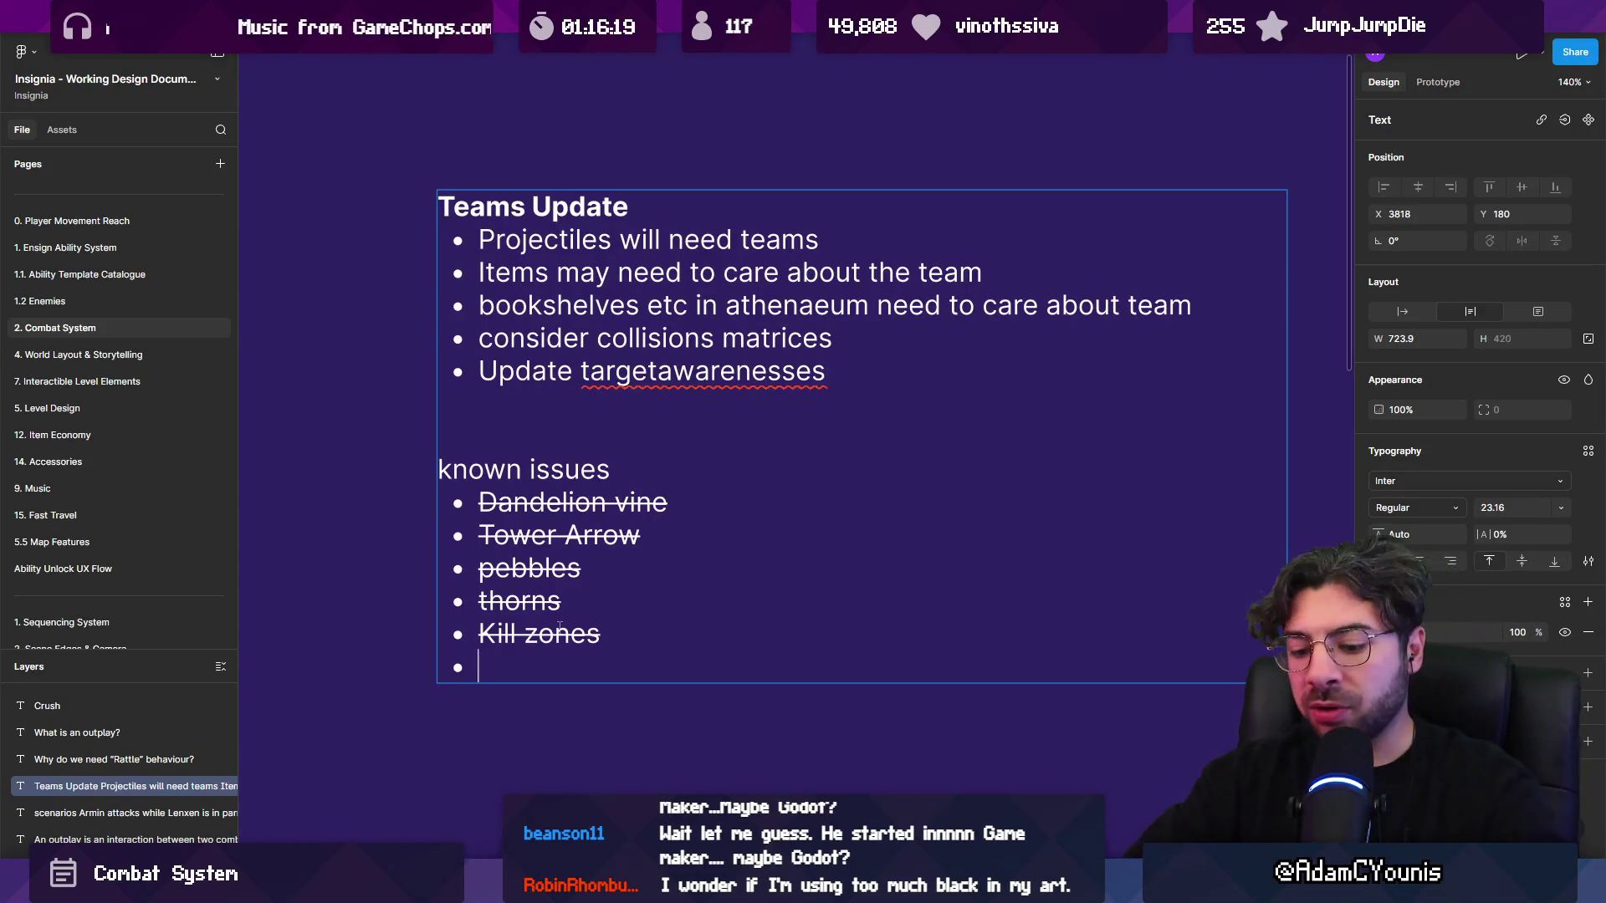
- Finish the Bouncing ball bullet and add a new Colliders issue without strikethrough
type("Boujncing")
type("cing ball")
key("Return")
type("Collider")
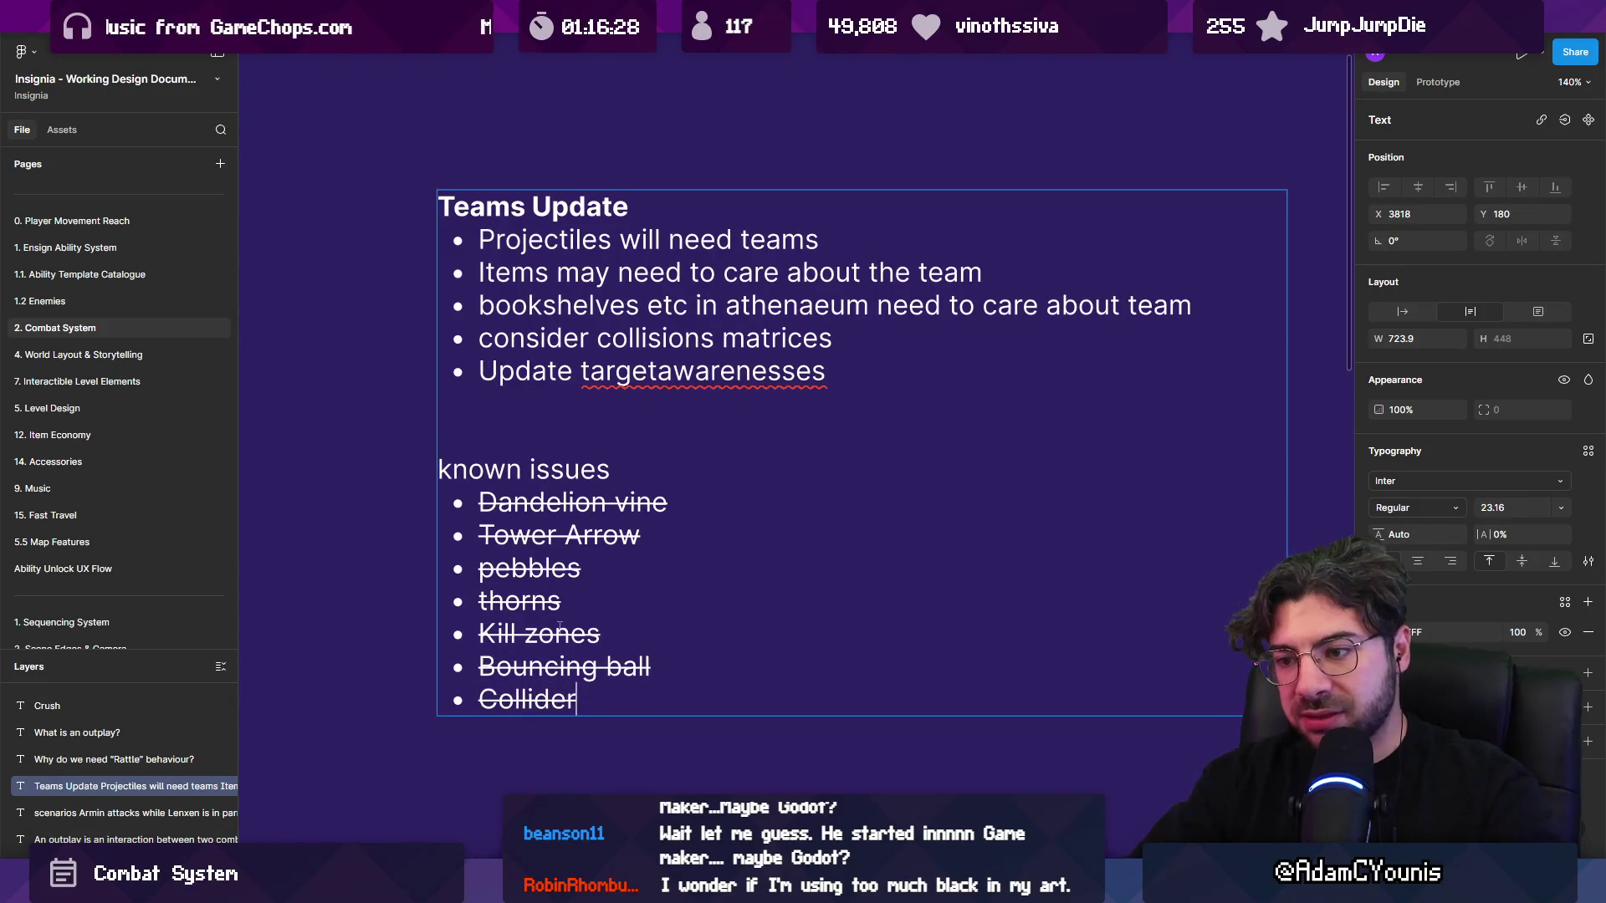
type("on")
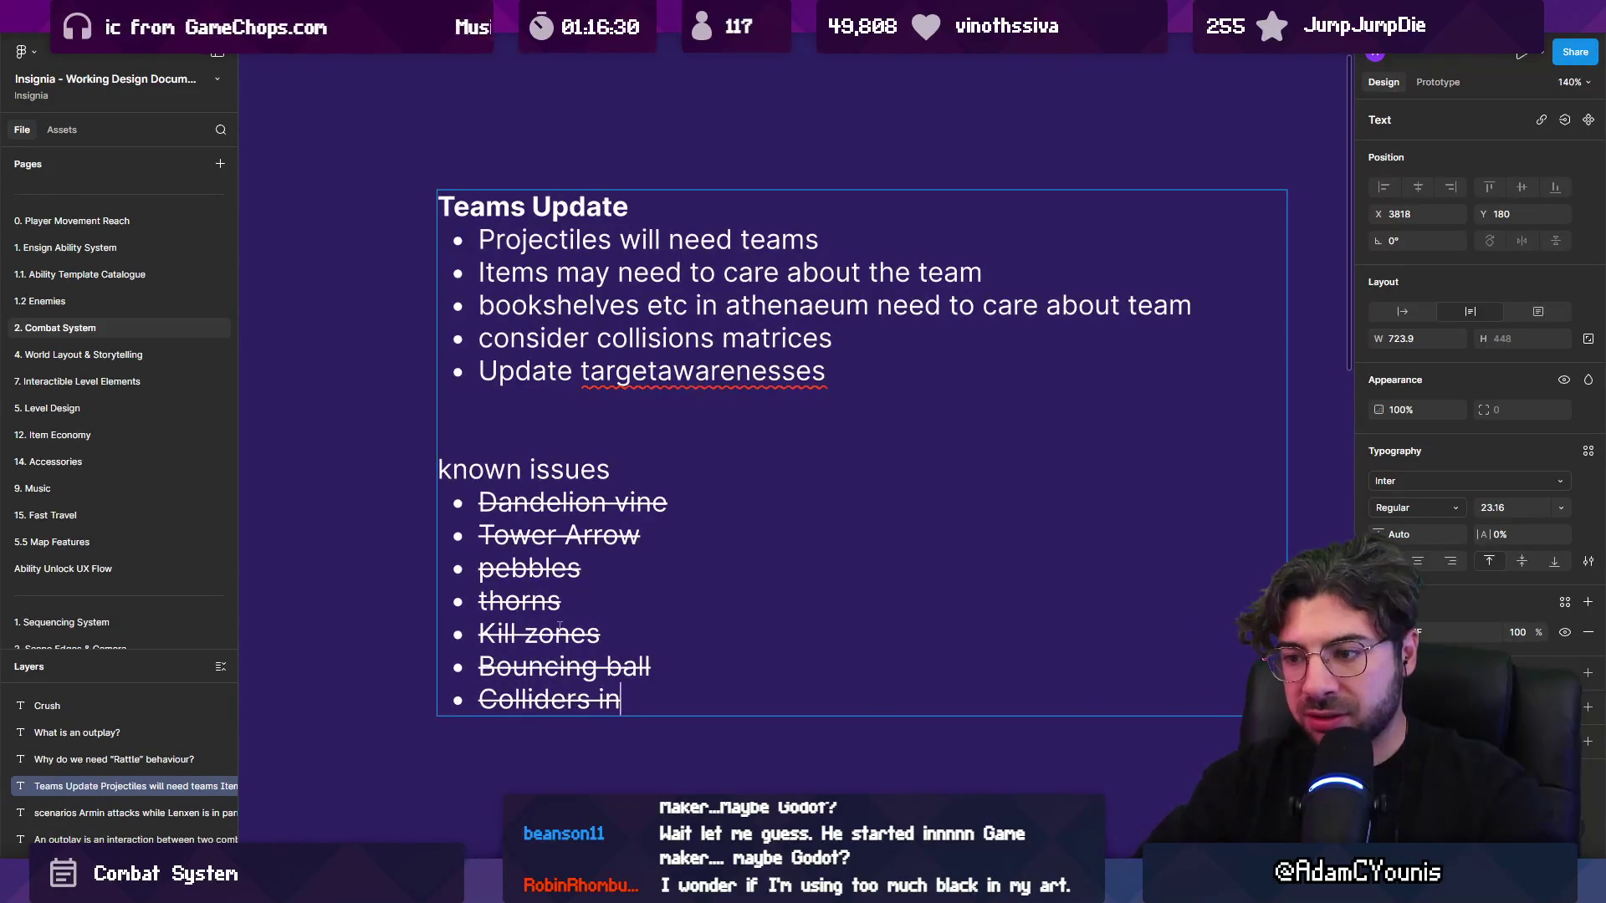
type("rriette boz")
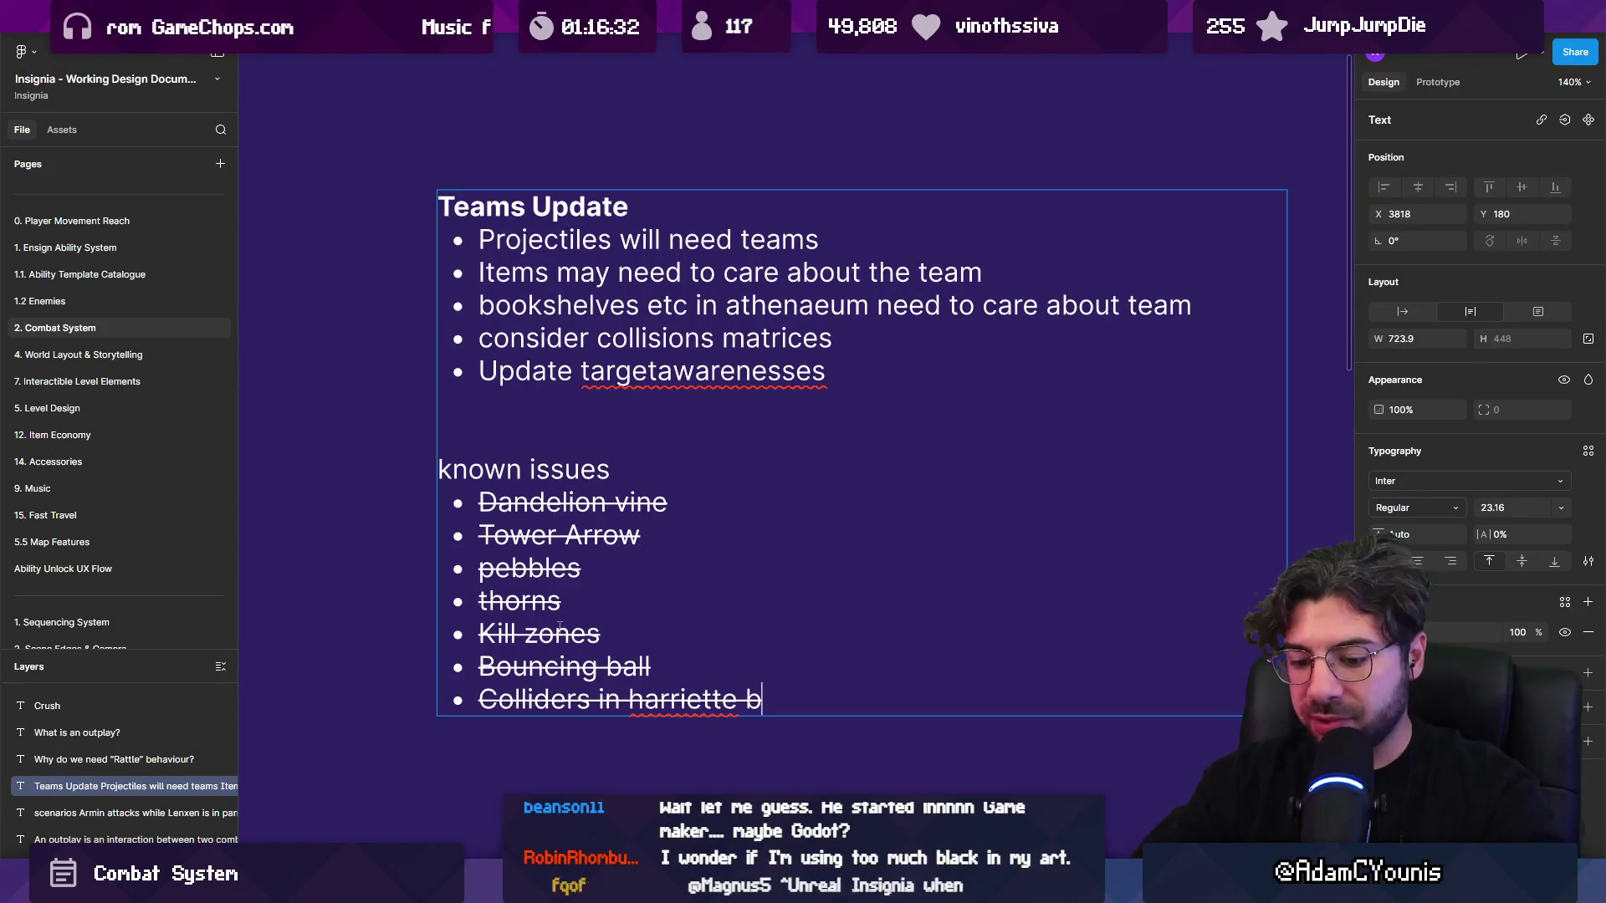
key("shift+Home")
key("ctrl+shift+x")
key("Escape")
- Correct the last bullet to read 'Colliders Bookshelves in harriette boss fight'
key("Return")
key("shift+Up")
key("Down")
key("ctrl+shift+Left")
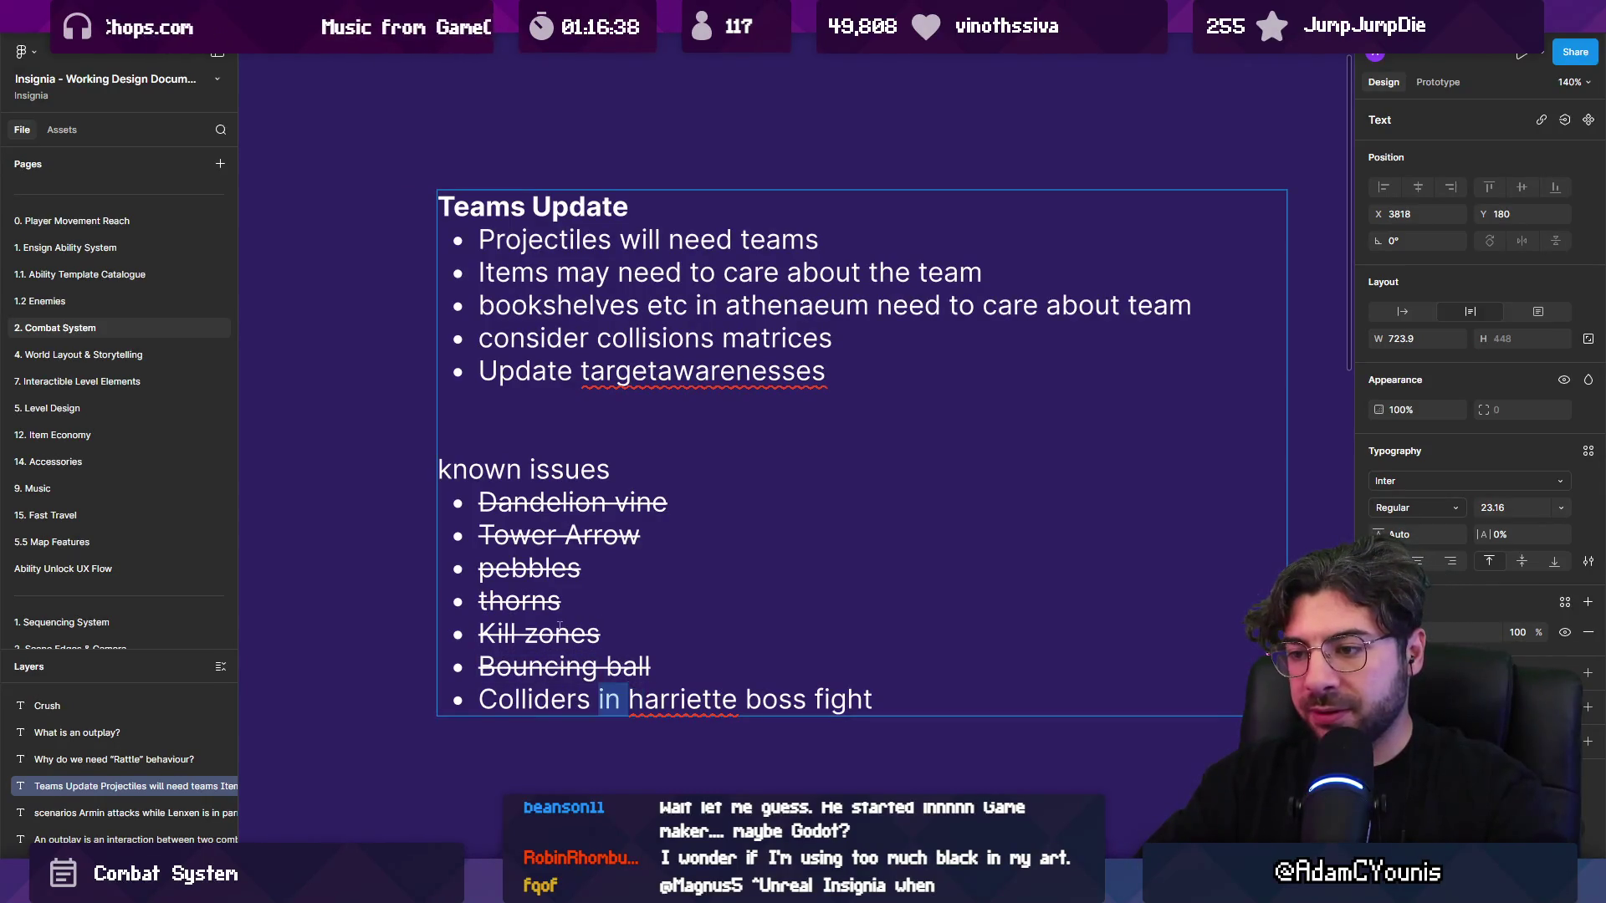
type("Bookshgel")
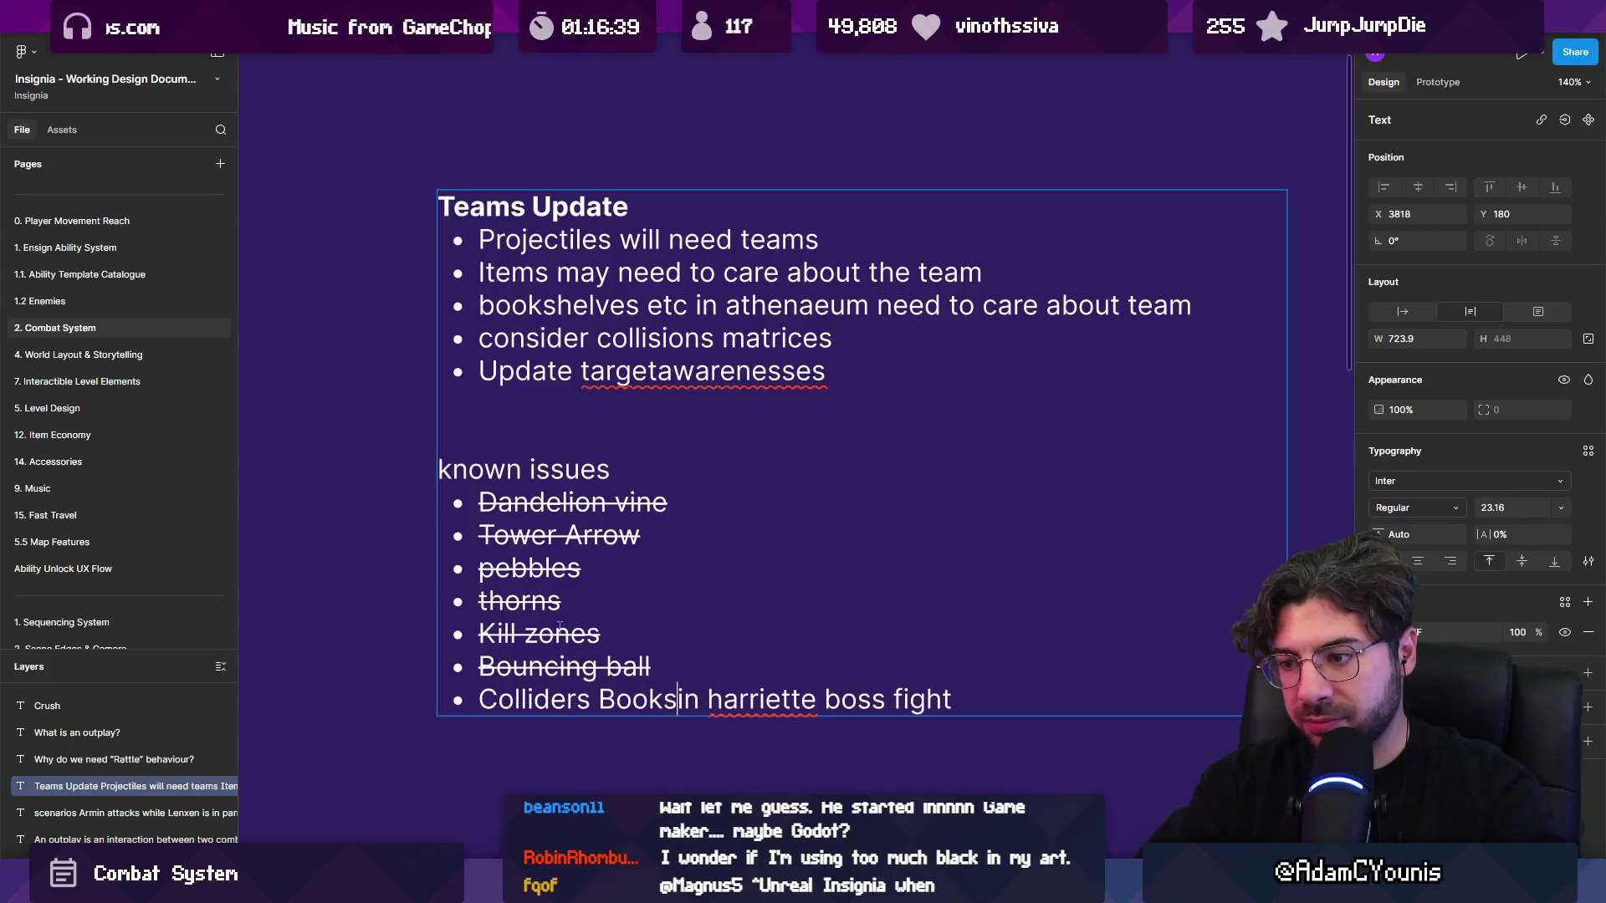
key("BackSpace")
key("BackSpace")
key("BackSpace")
type("elves")
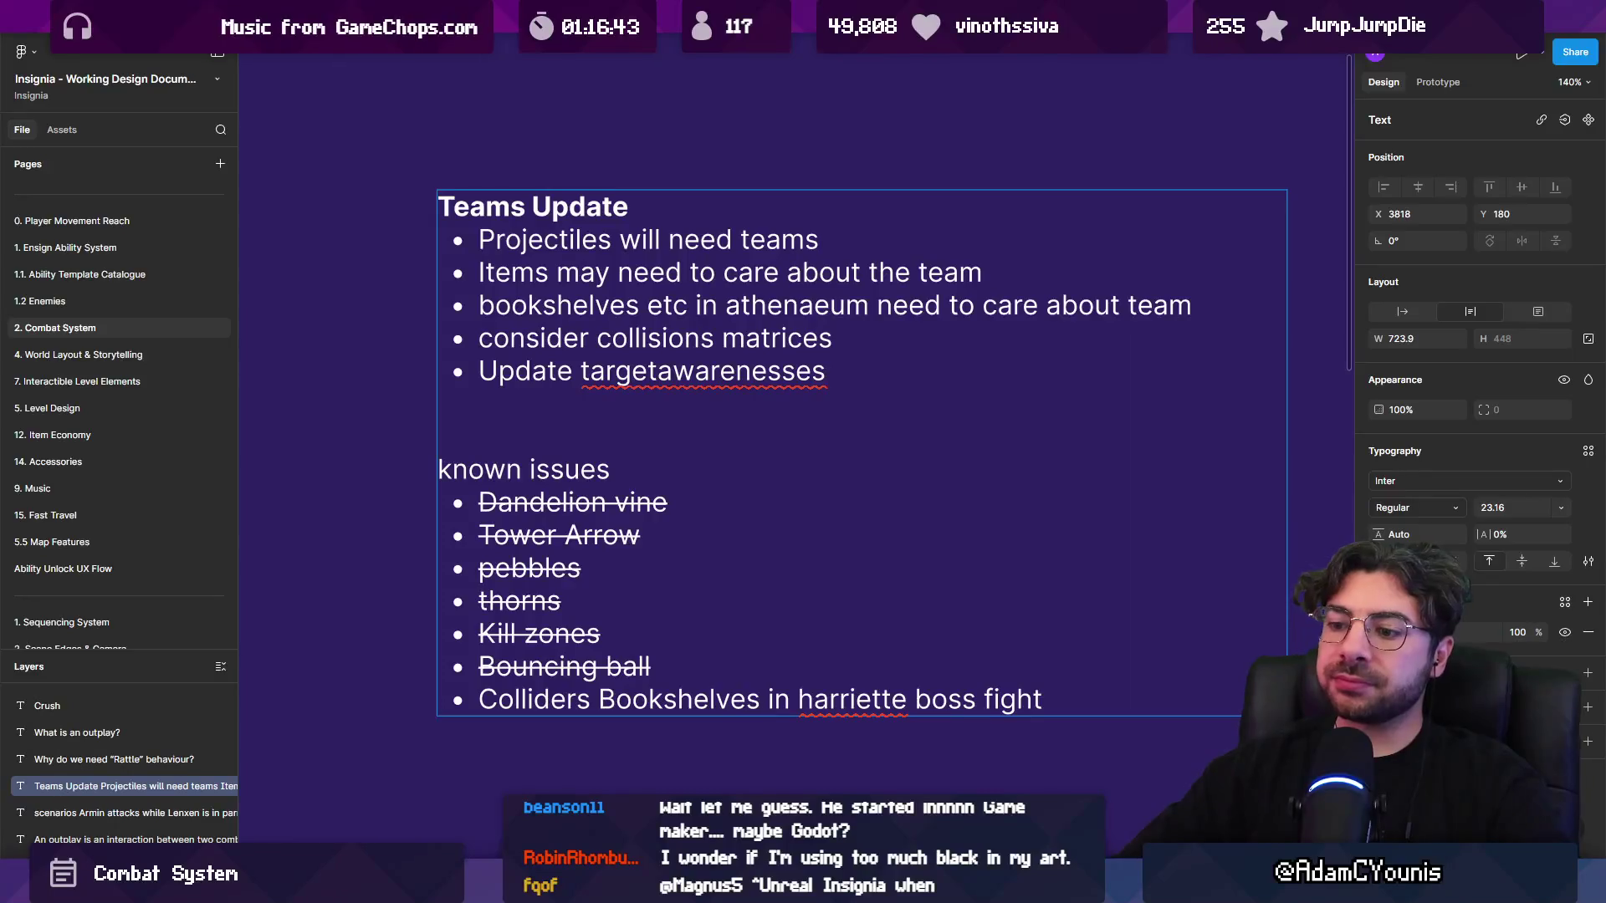
left_click(464, 848)
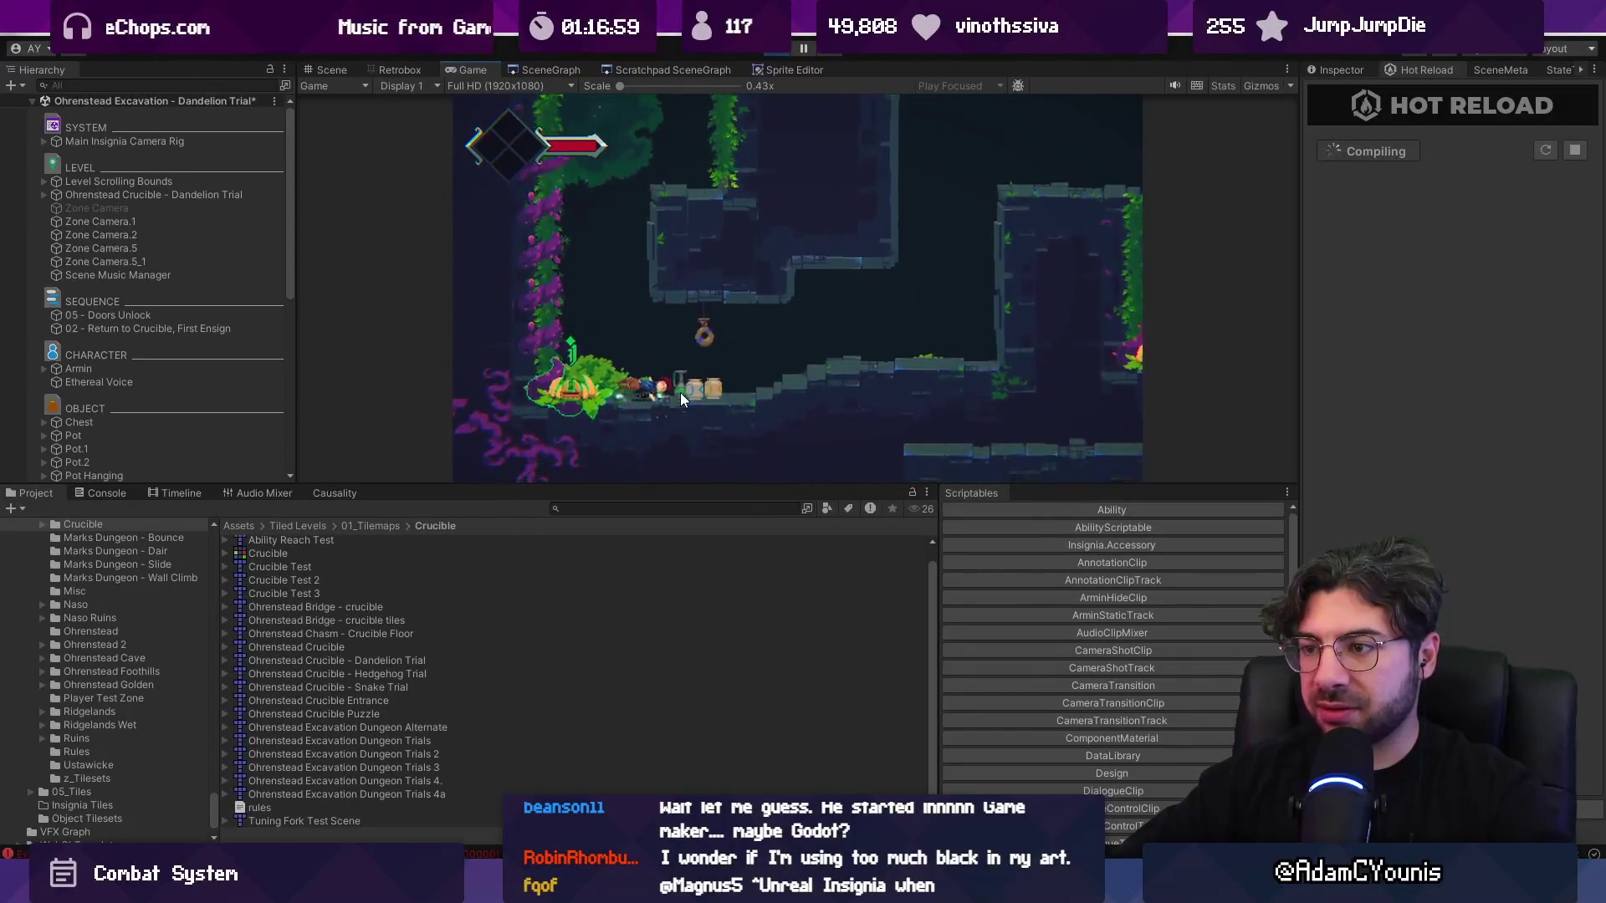
- Stop the running level and open the 08_Athenaeum_Battle scene from the SceneGraph
left_click(777, 54)
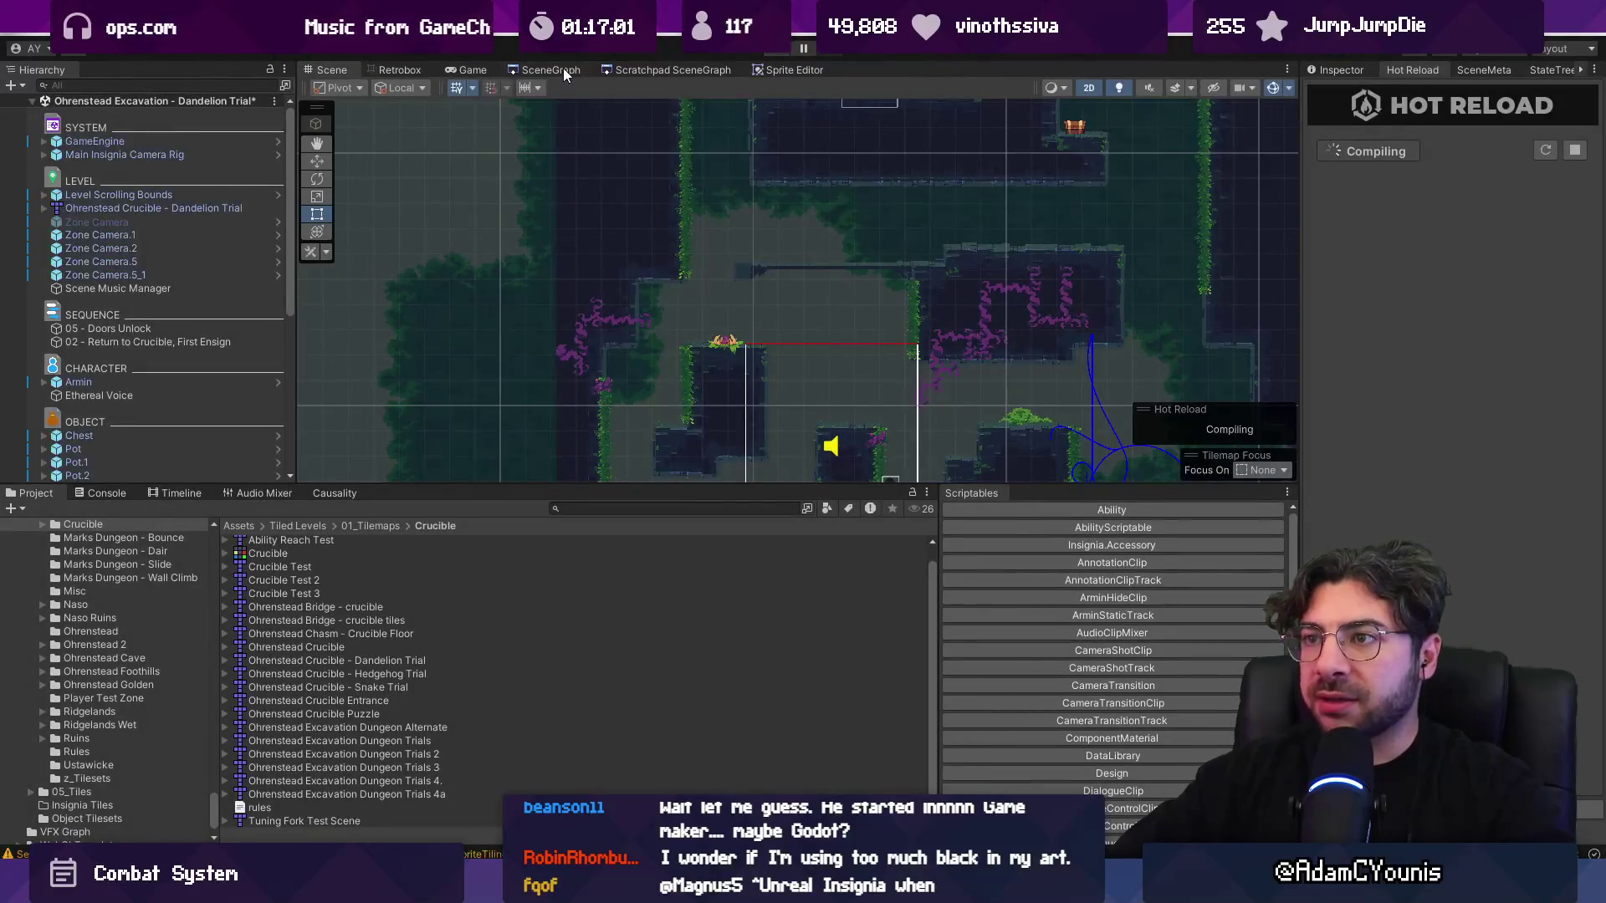
left_click(550, 69)
scroll(701, 273, "down", 5)
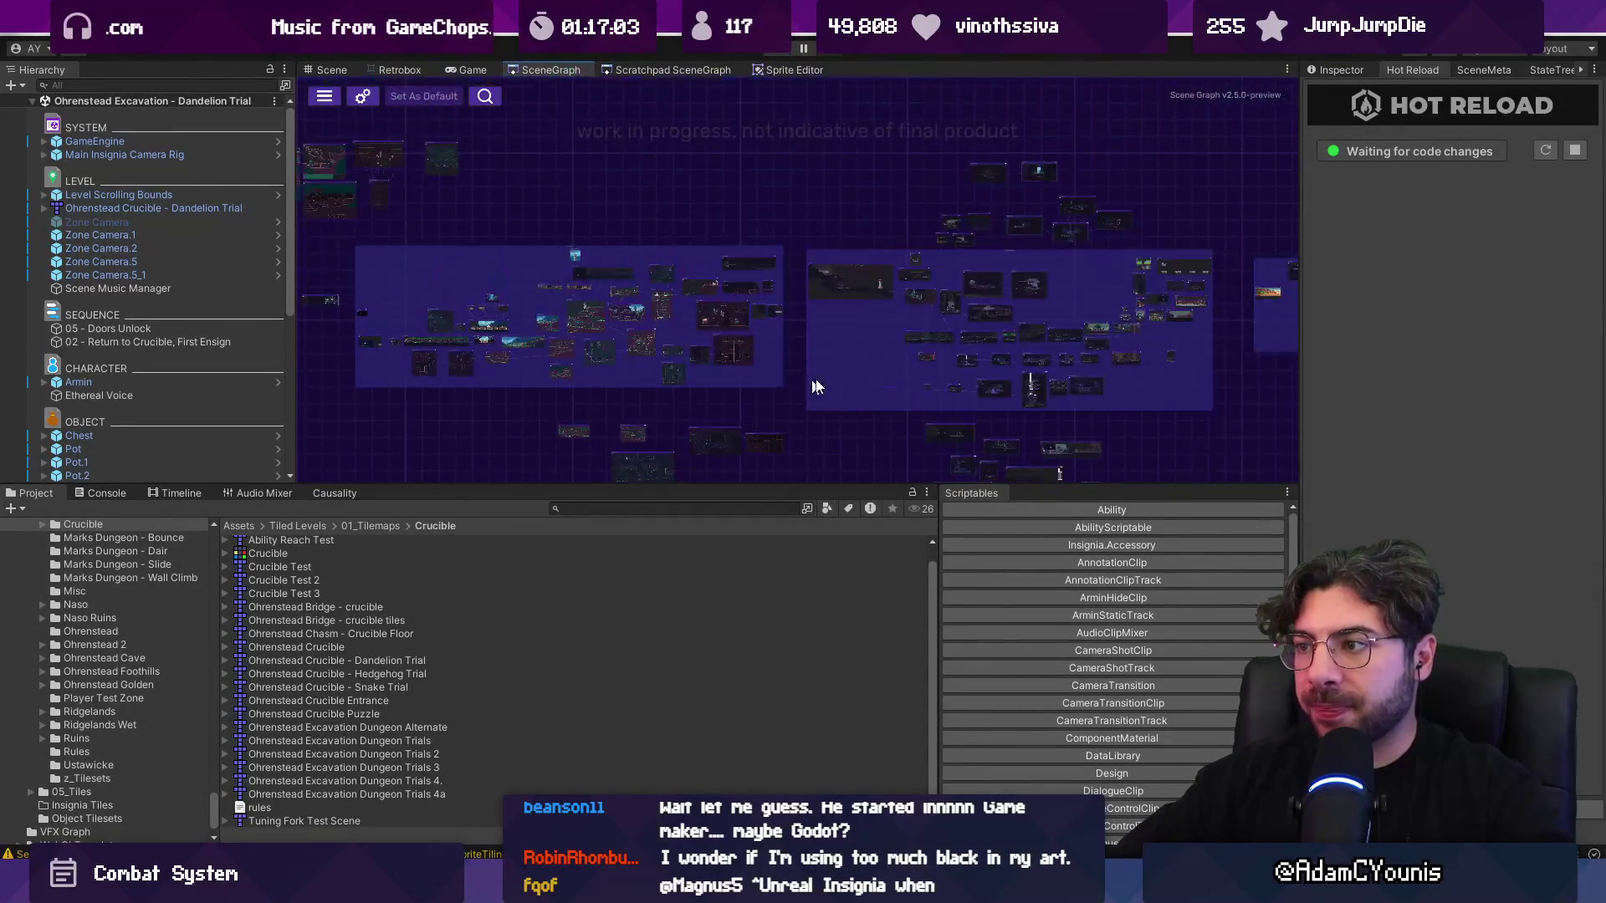
scroll(701, 274, "up", 5)
scroll(509, 351, "down", 3)
scroll(509, 351, "up", 4)
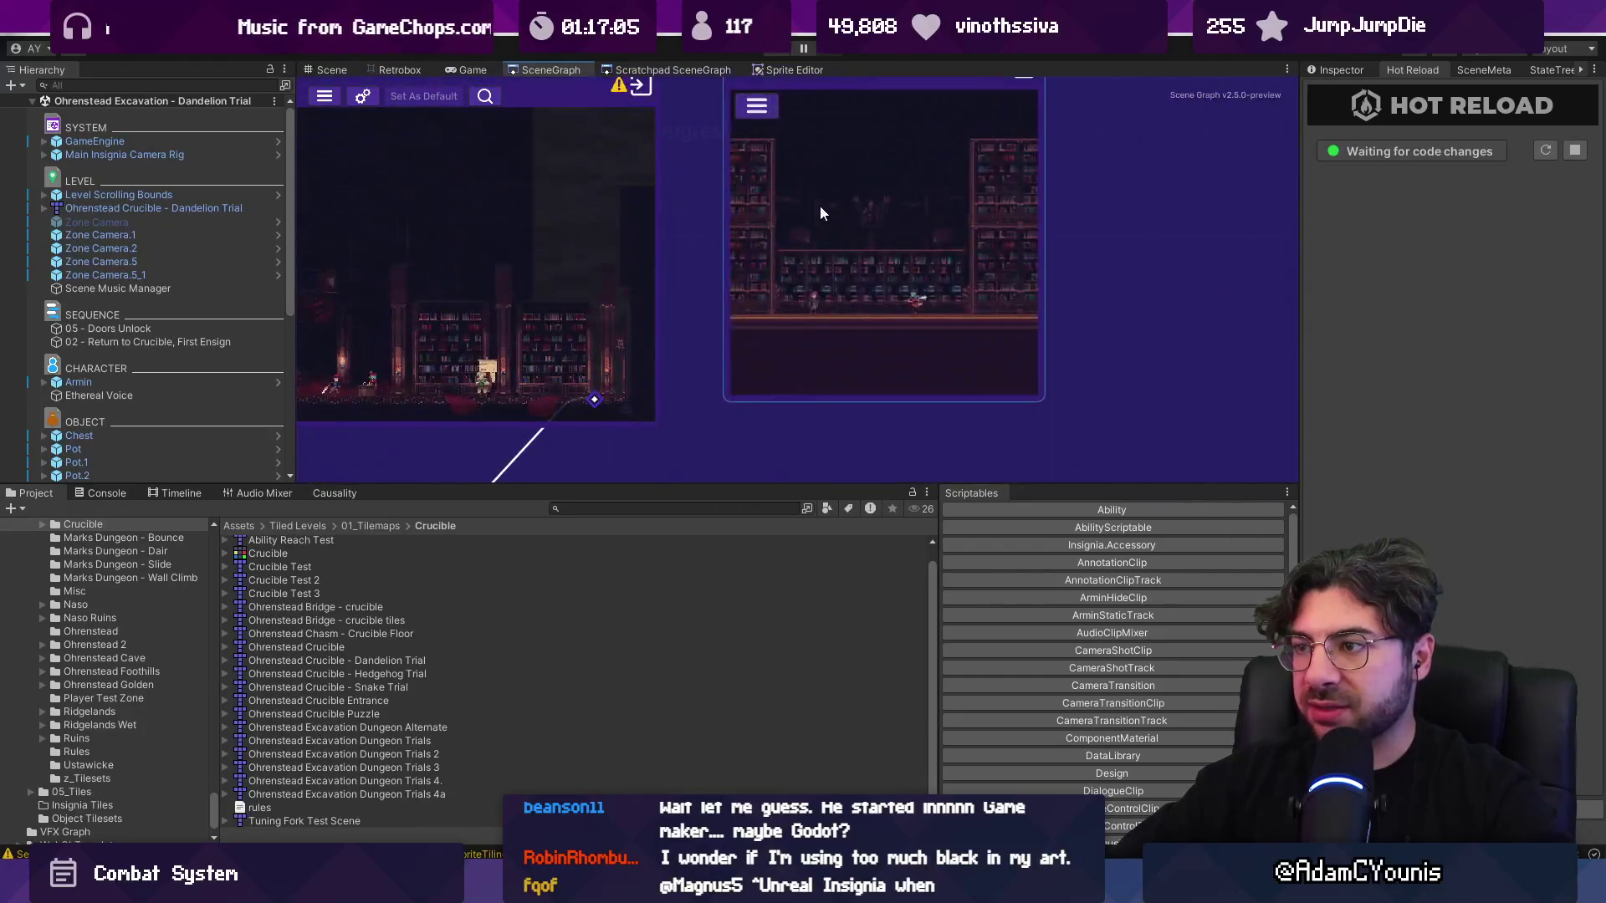
- Play the scene and attack Harriette, then exit maximized view and stop play
left_click(776, 50)
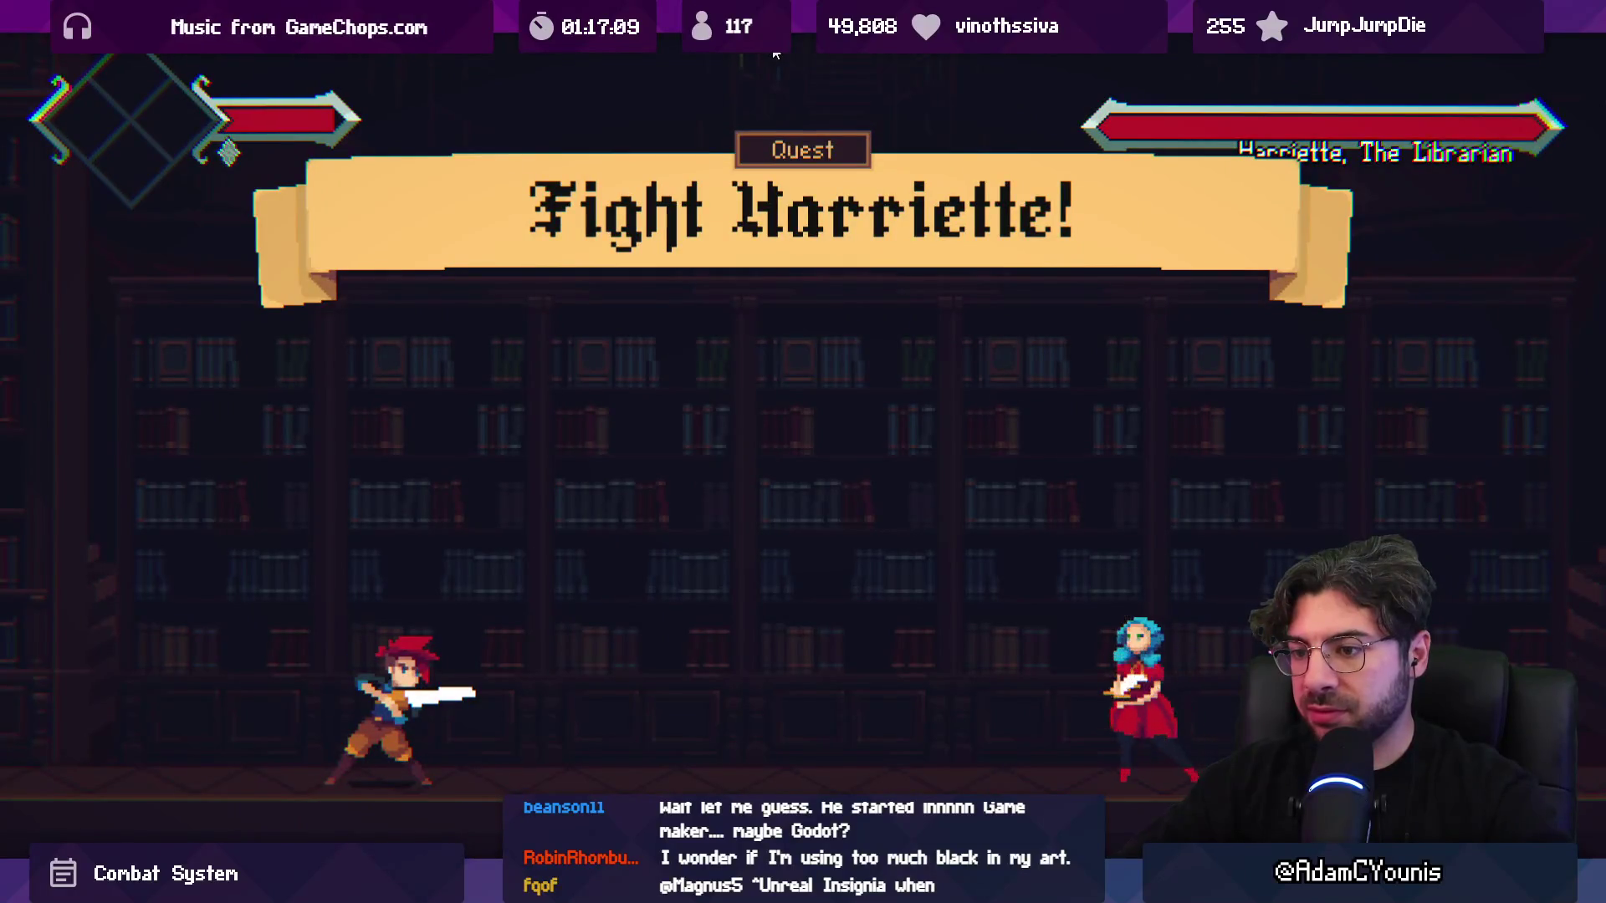
key("Right")
key("Right")
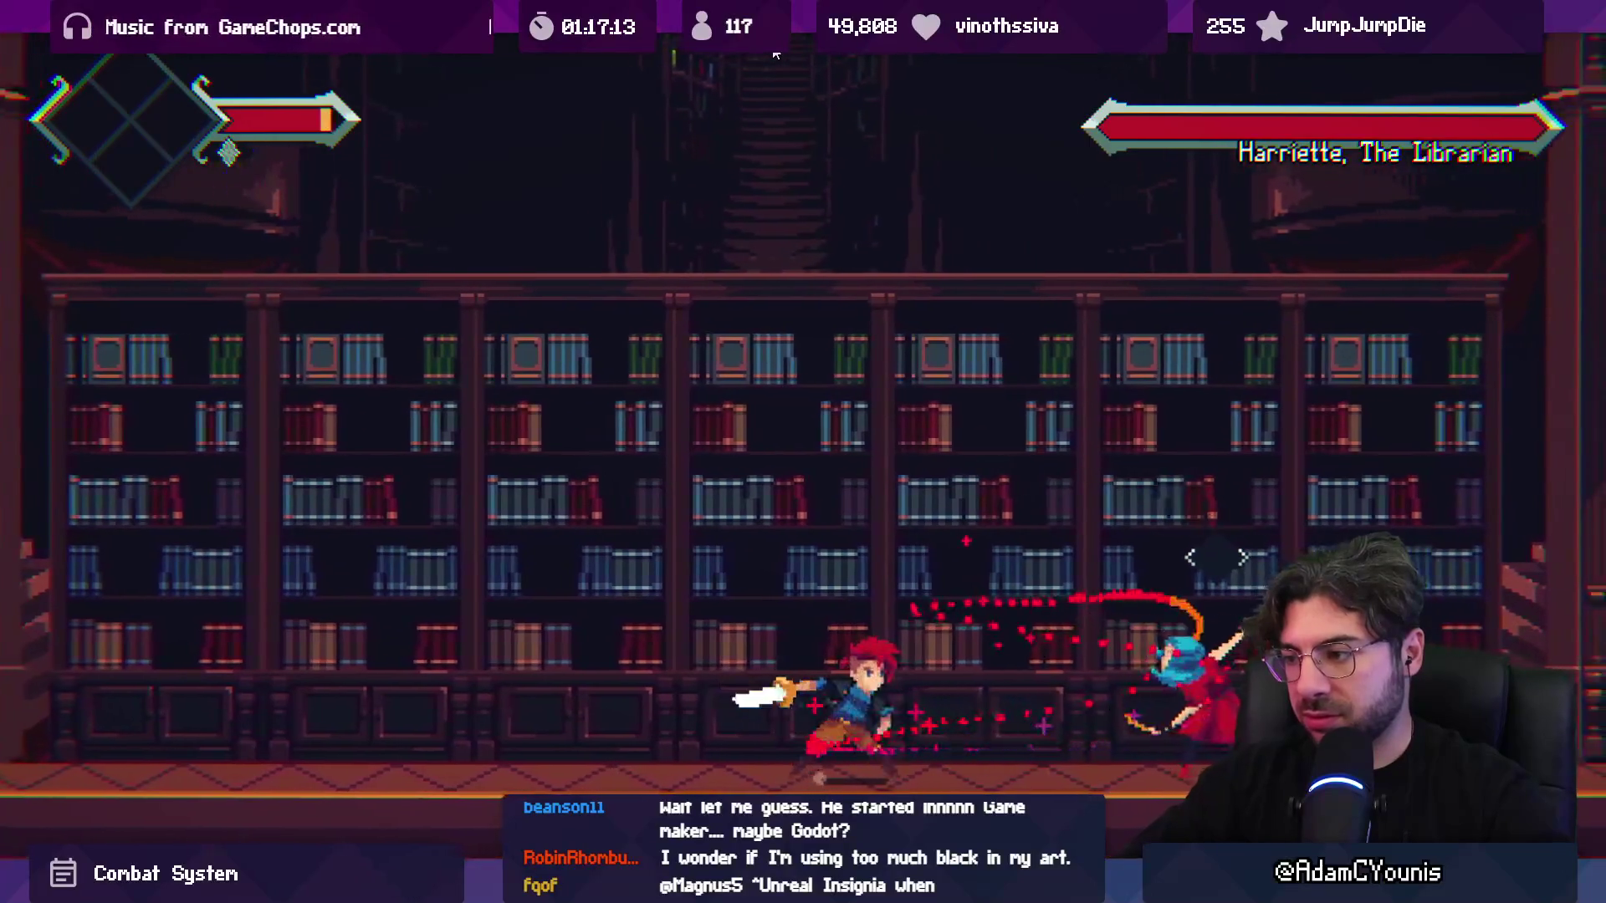
key("shift+space")
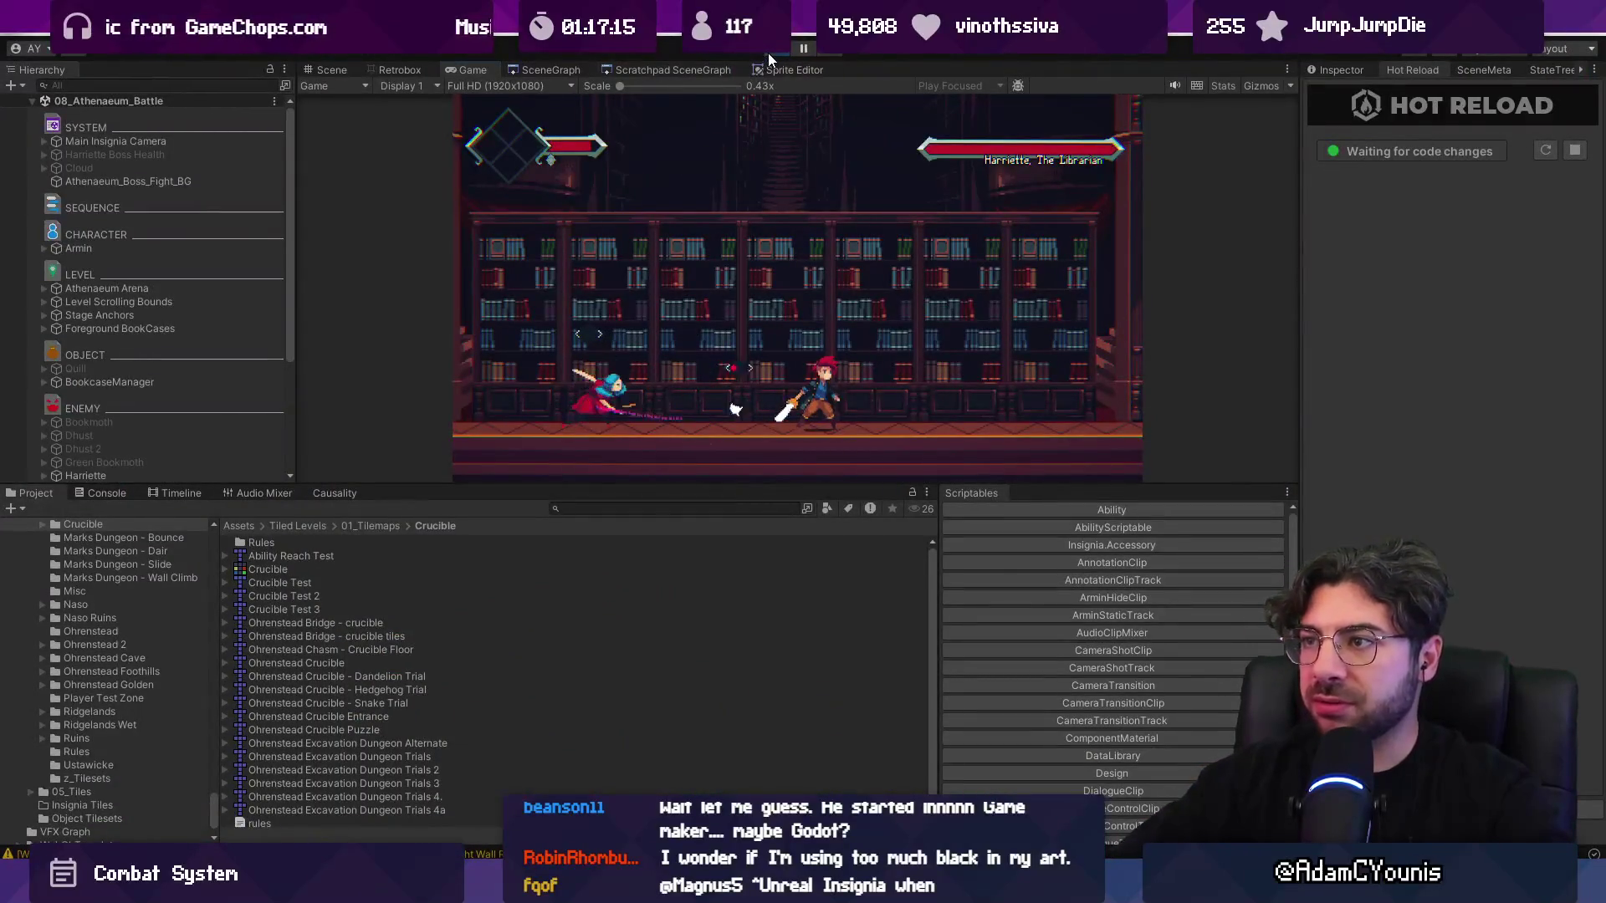
left_click(768, 53)
- Stop play mode and search project assets for 'feather' and scene objects for 'few'
left_click(124, 493)
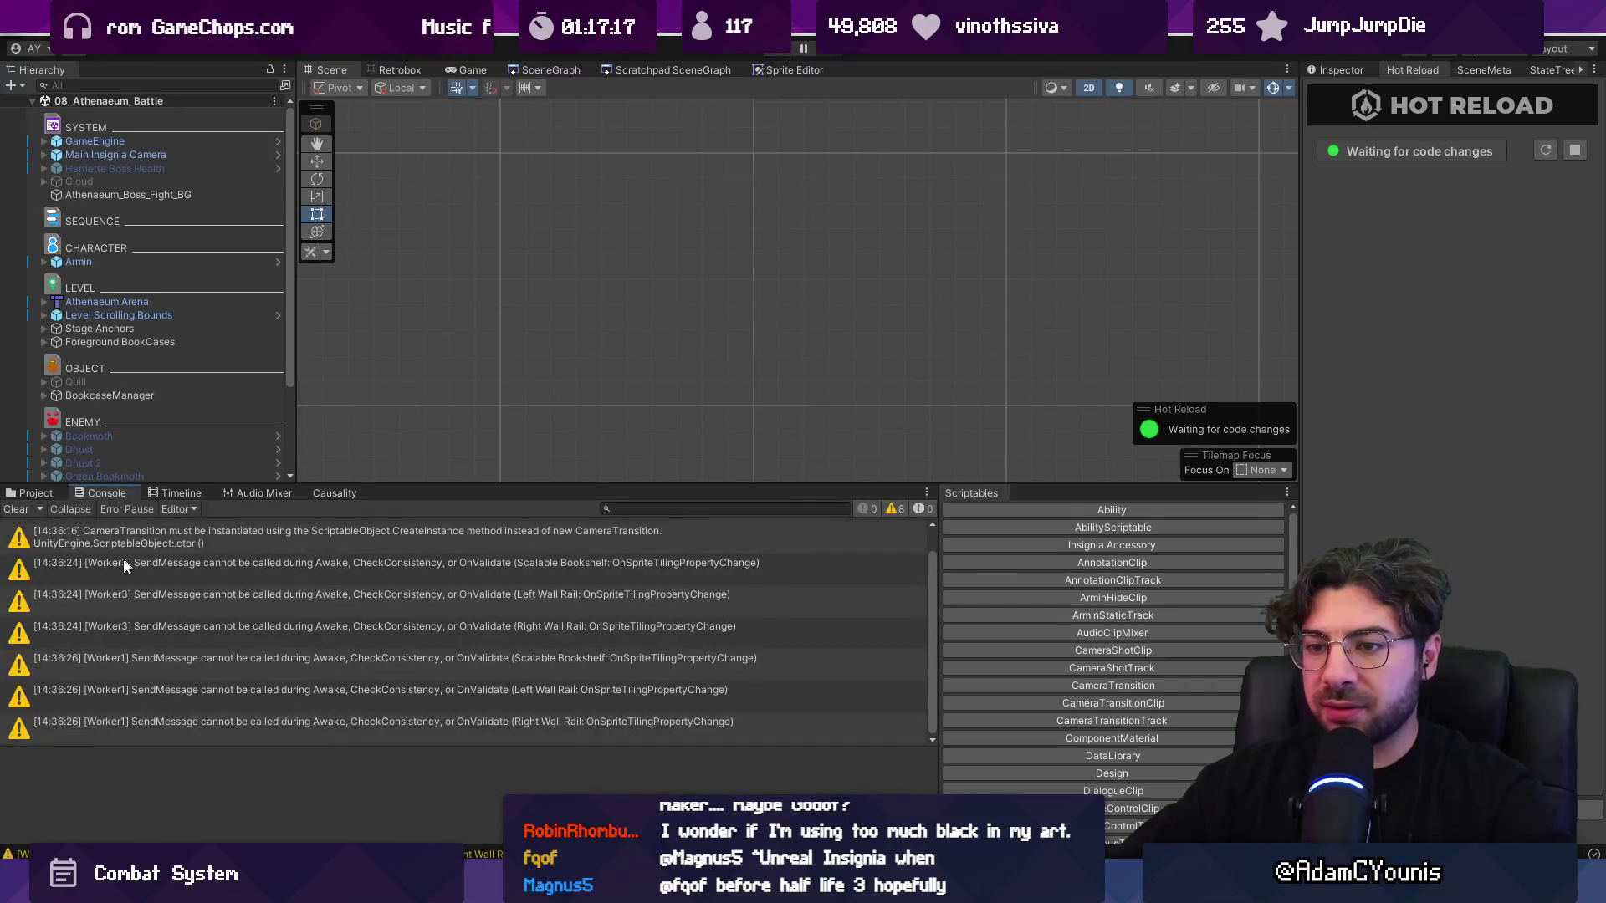
left_click(37, 495)
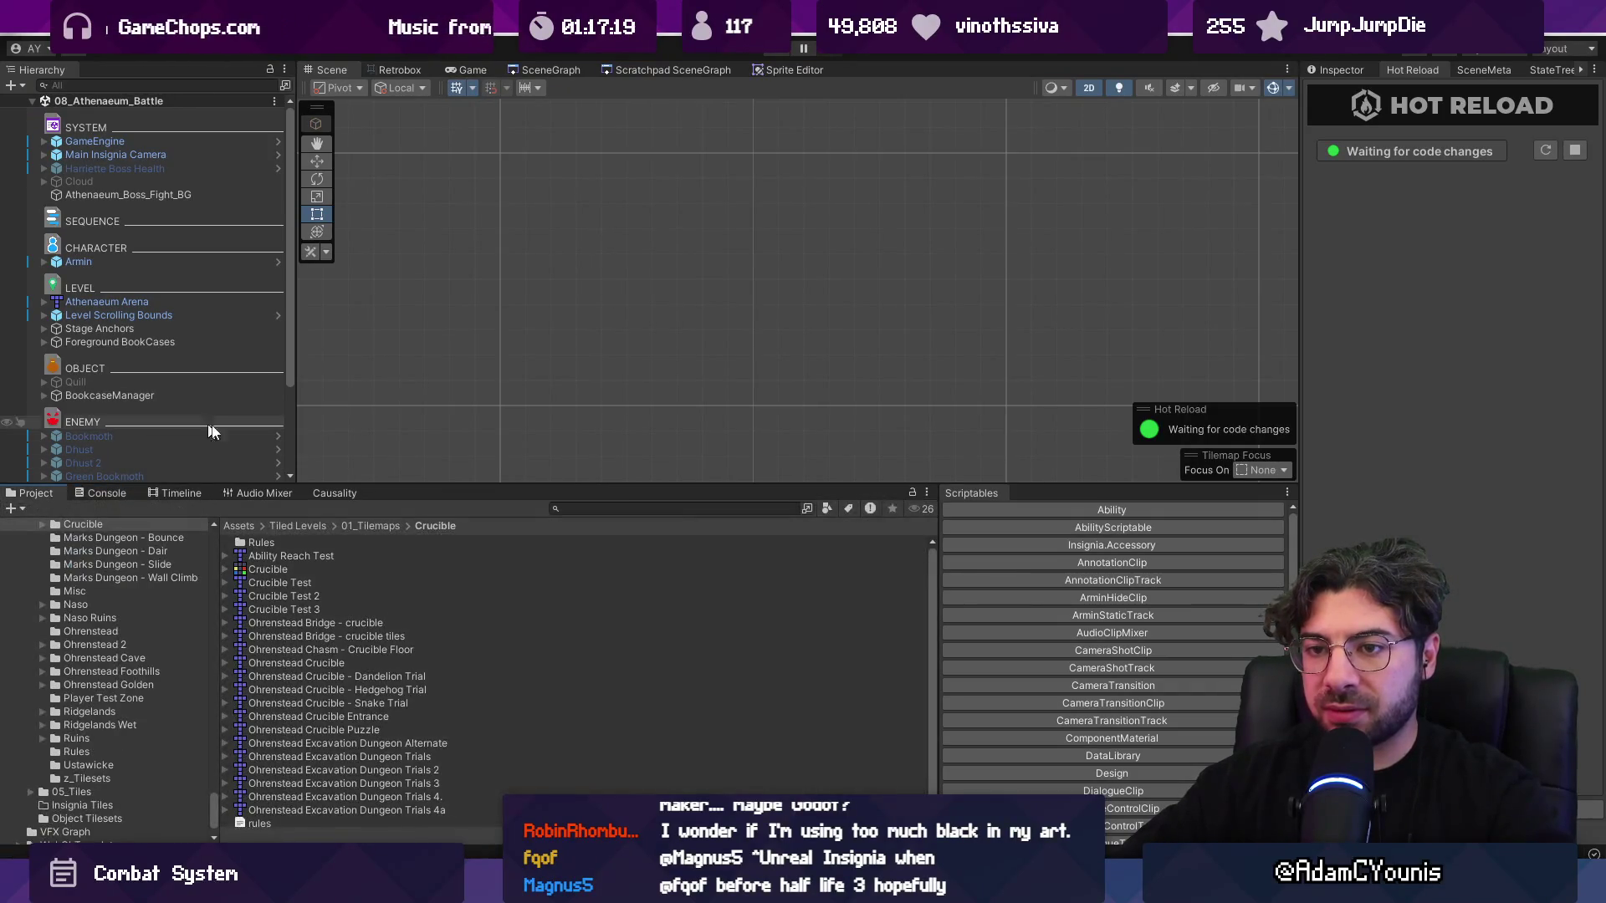
left_click(588, 507)
type("feather")
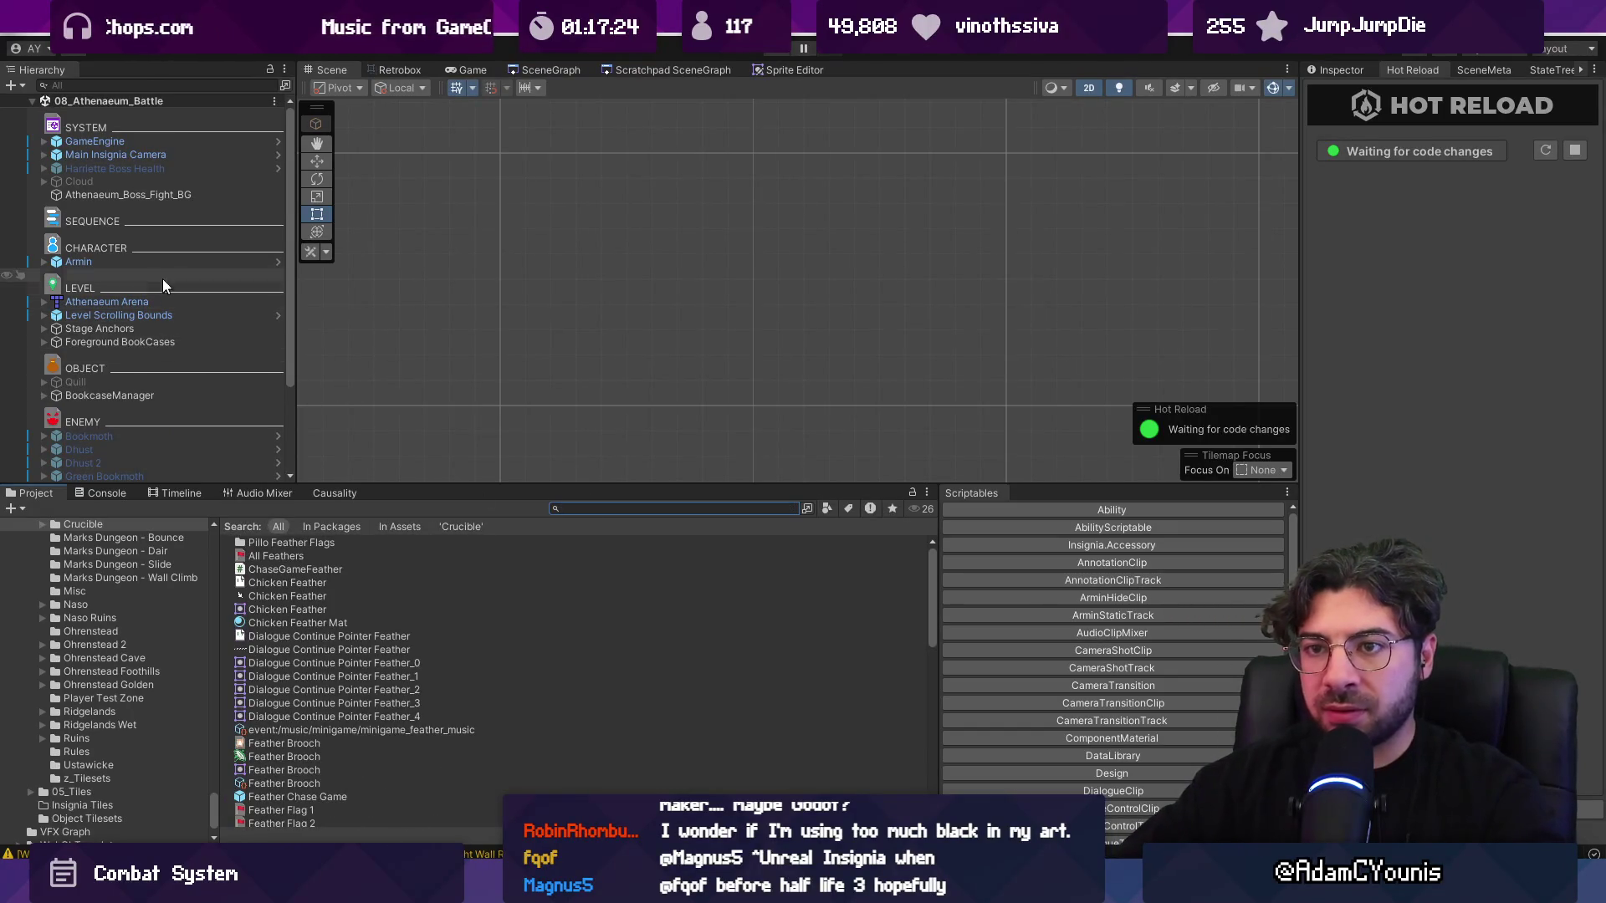
key("BackSpace")
key("BackSpace")
key("BackSpace")
left_click(170, 87)
type("few")
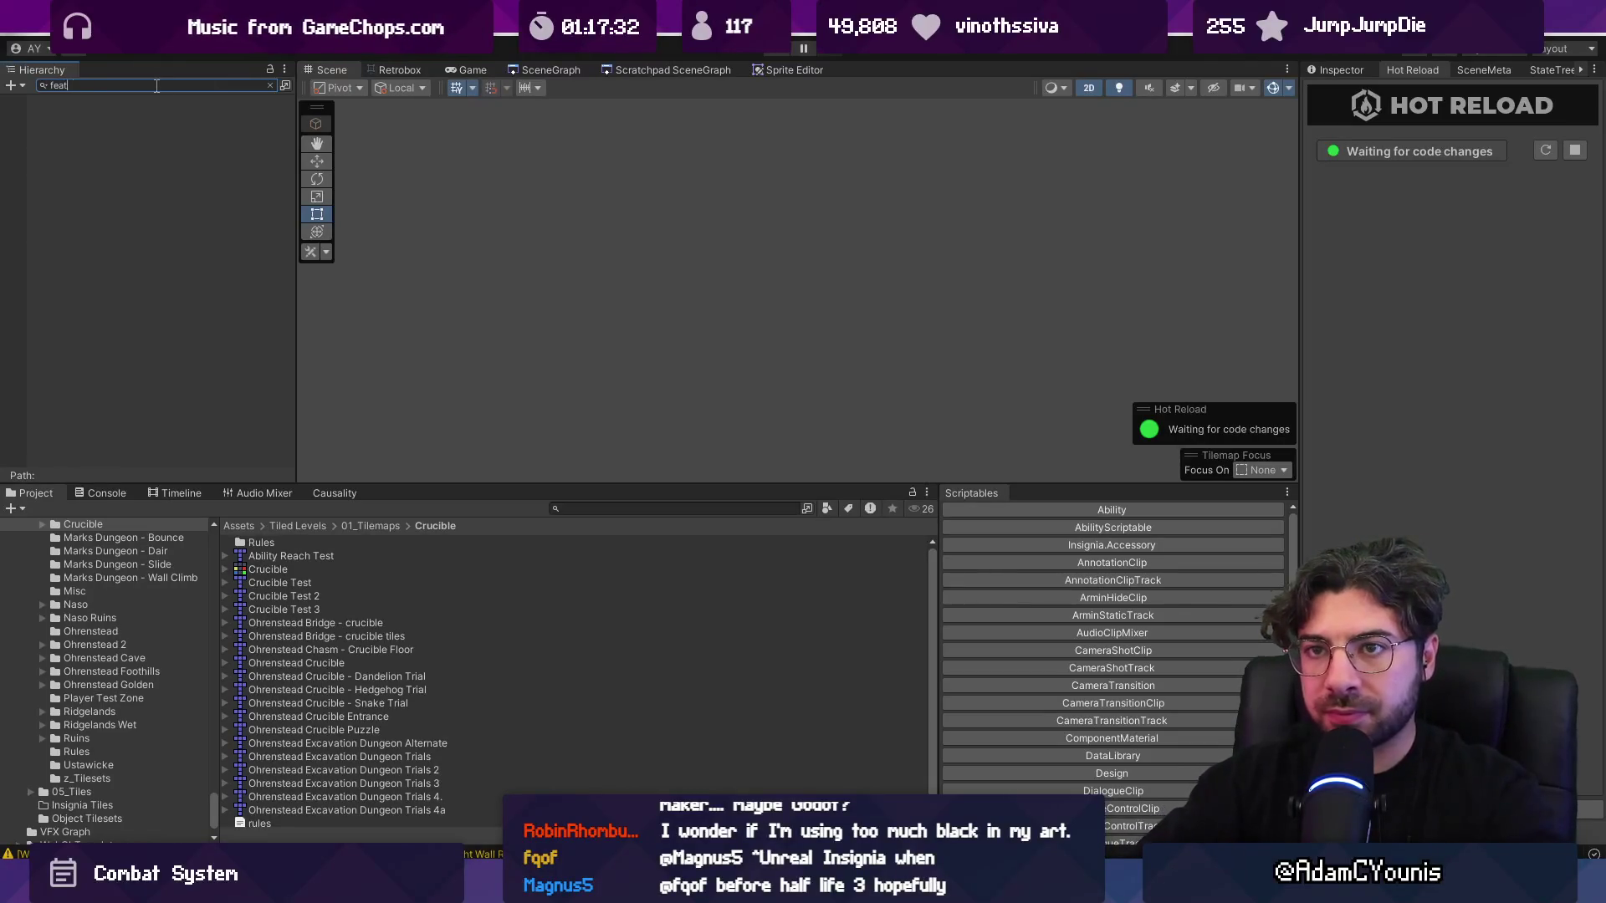
key("Escape")
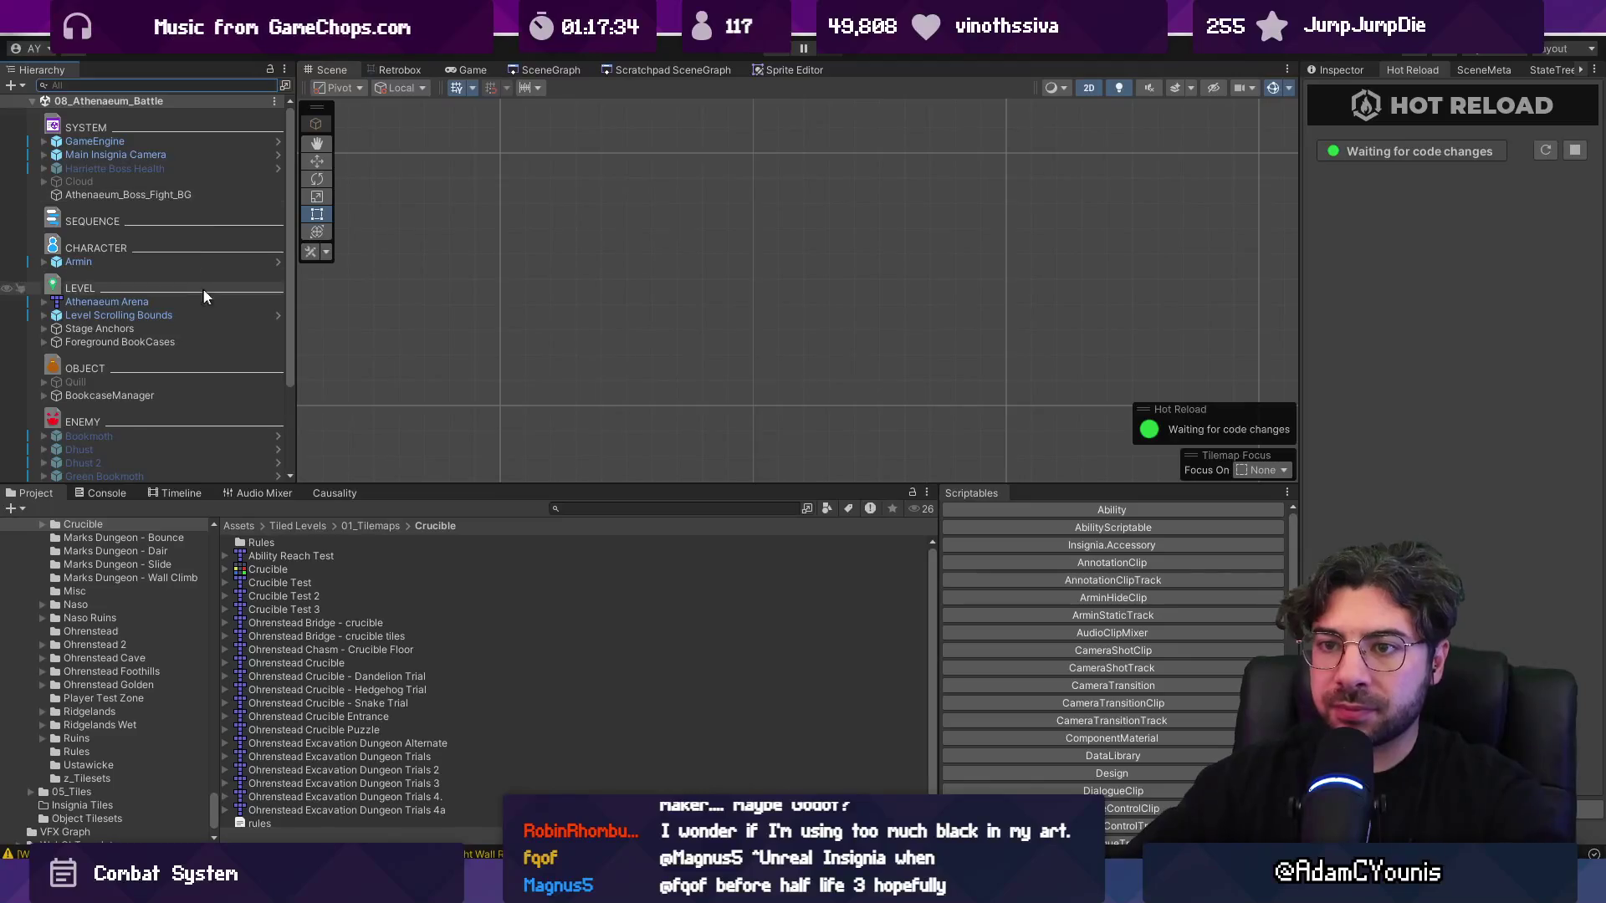
- Select the quill in an enlarged Scene view, open its prefab, and open HarrietteFlyingQuill
left_click_drag(407, 485, 435, 641)
scroll(644, 415, "down", 5)
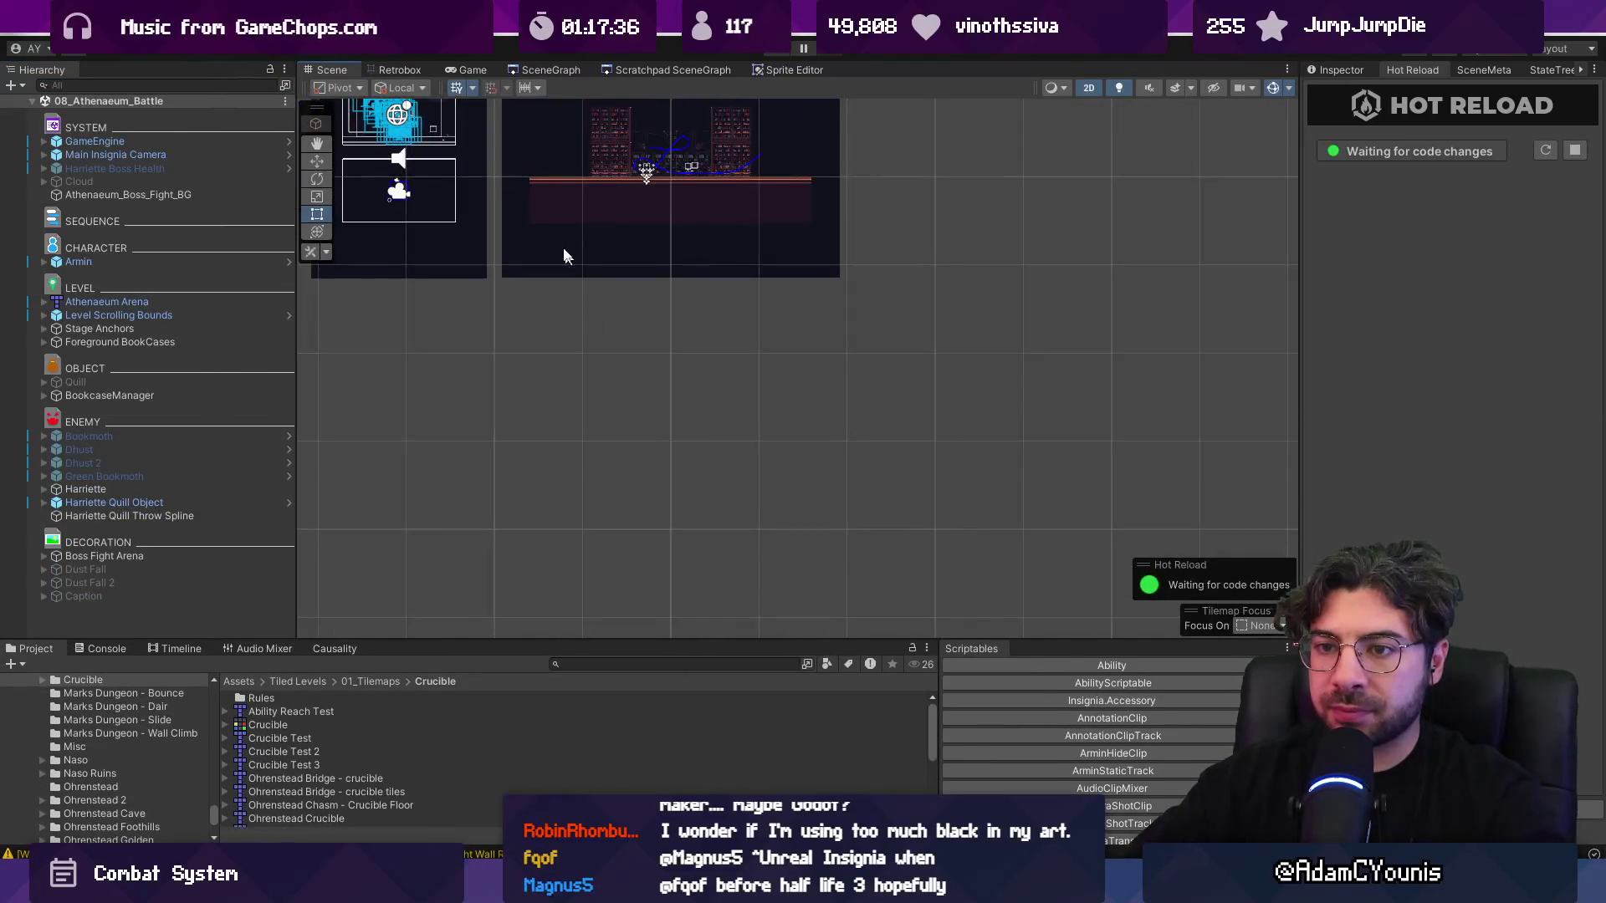
scroll(602, 408, "up", 6)
scroll(669, 487, "up", 4)
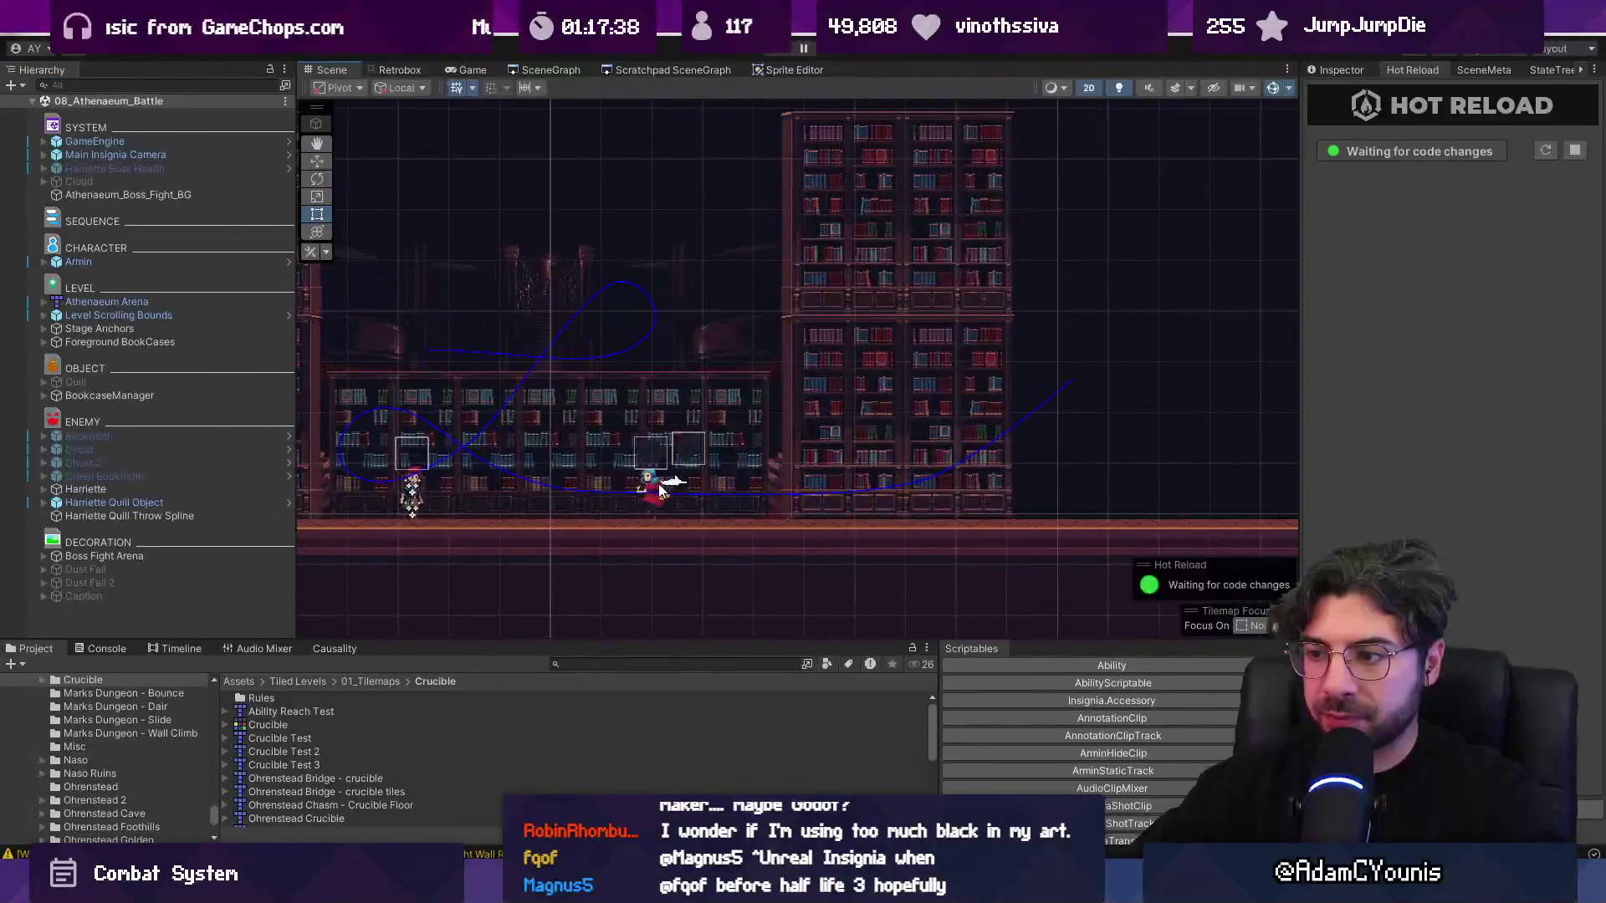
scroll(673, 488, "up", 5)
left_click(665, 485)
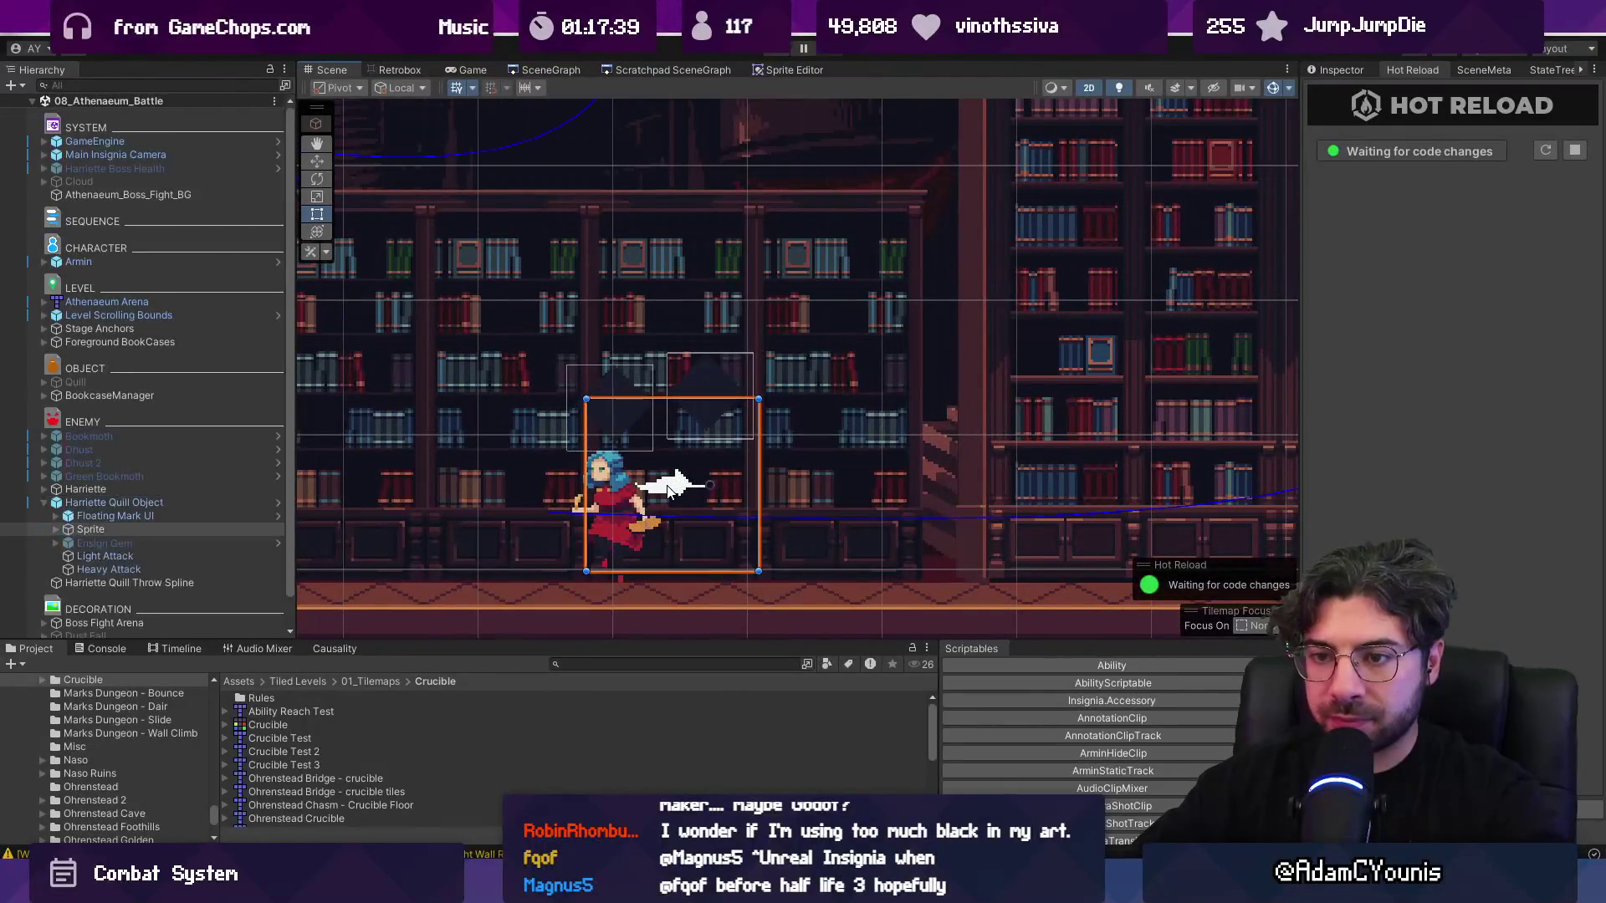
left_click(277, 502)
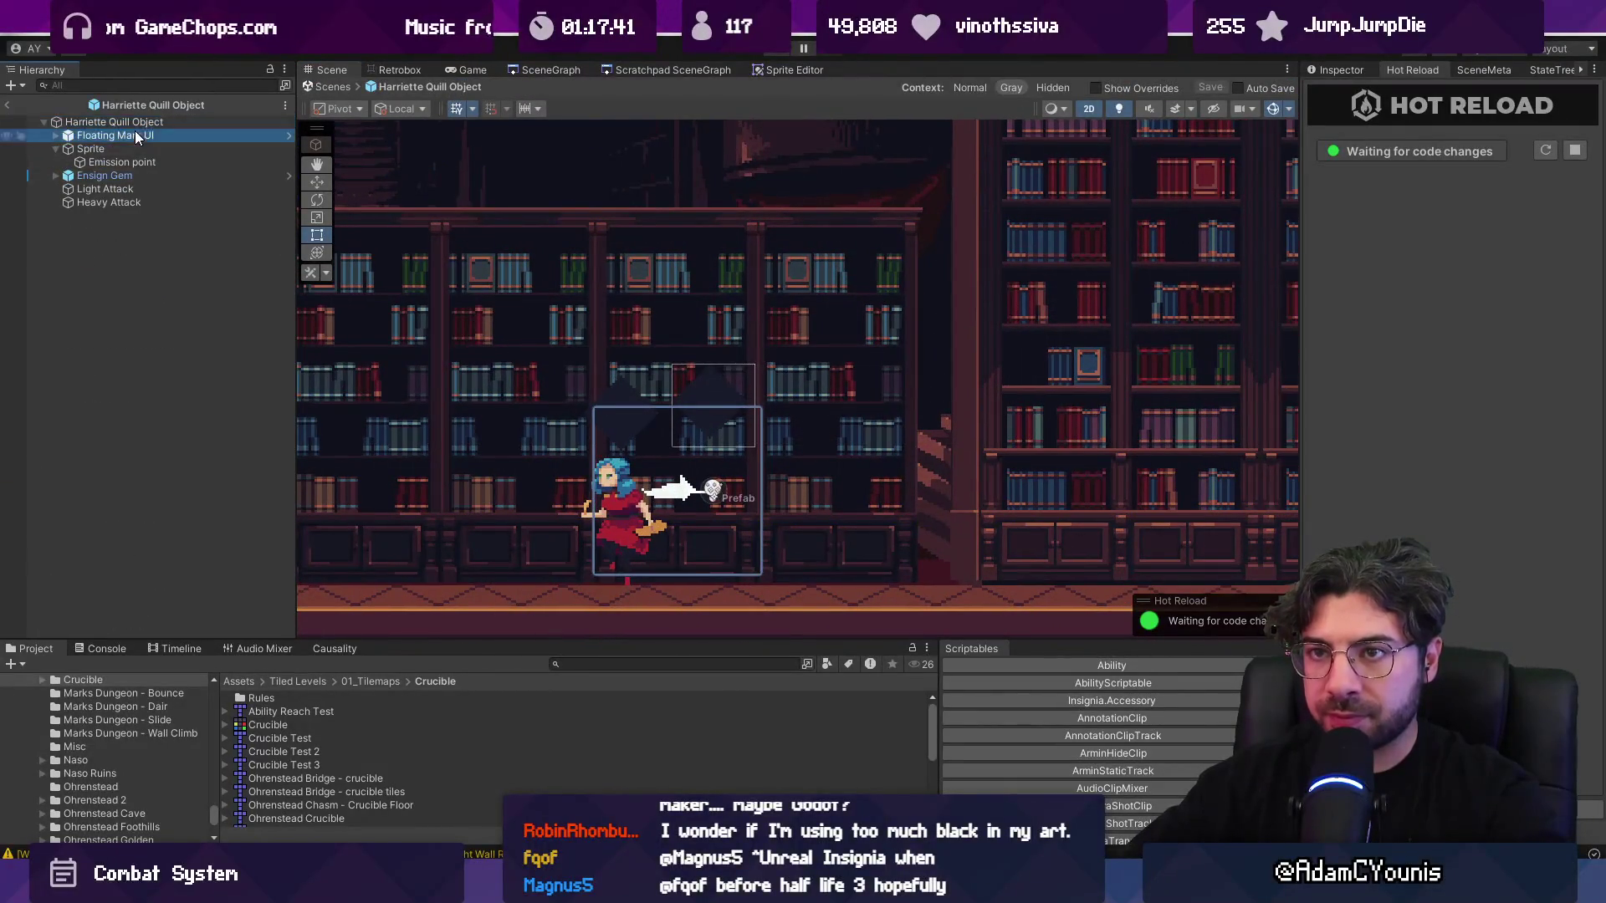
left_click(1338, 70)
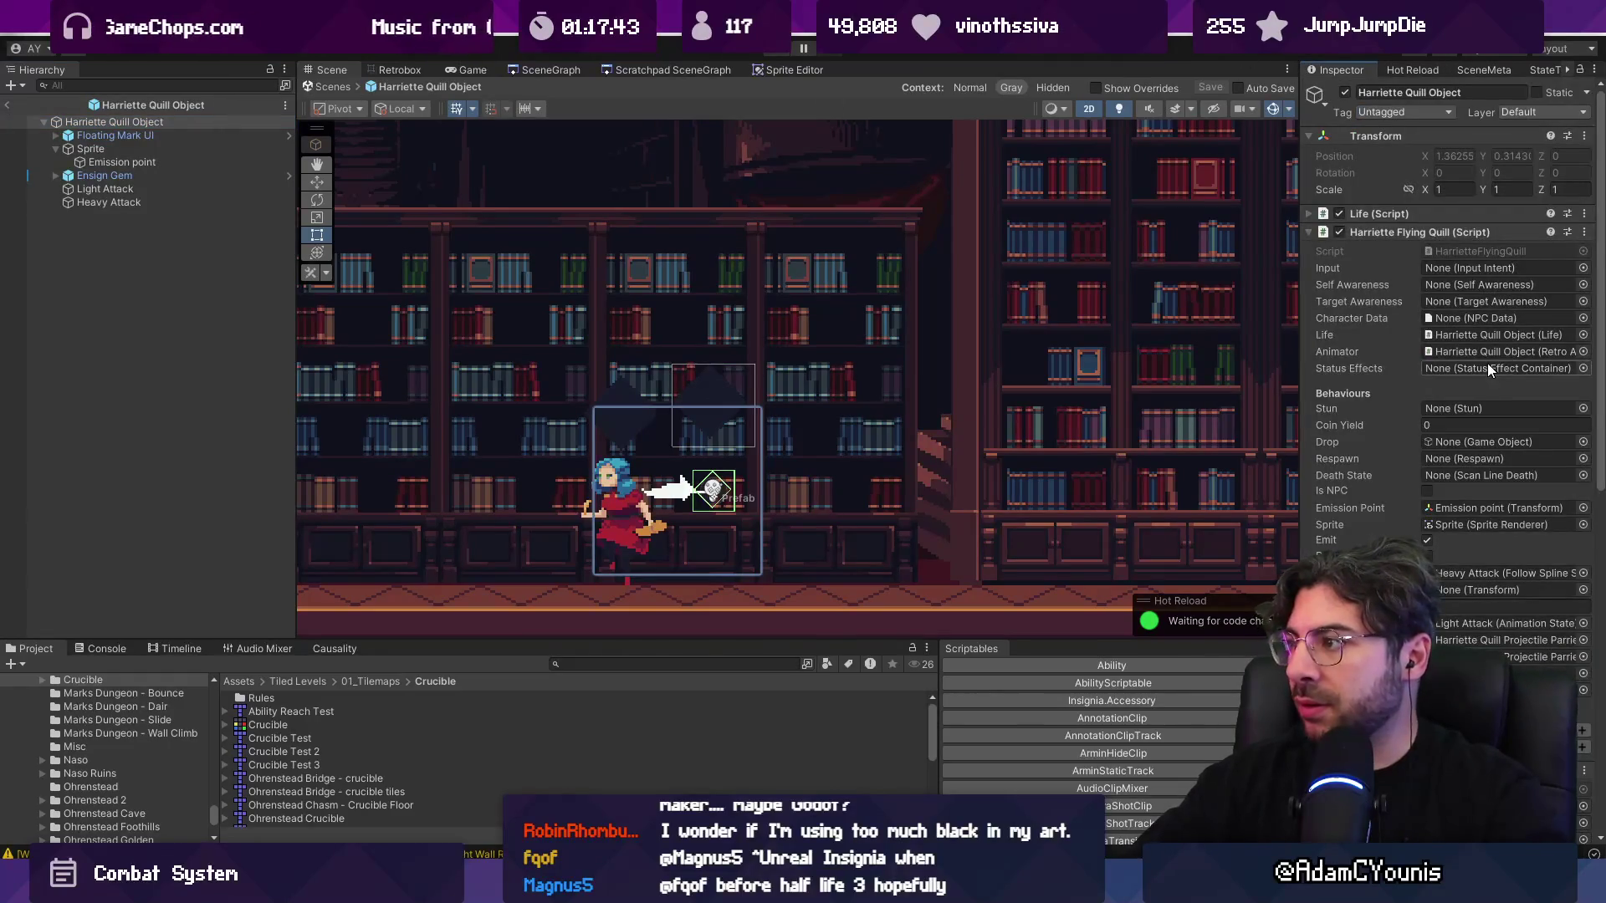
double_click(1484, 251)
- Scroll through HarrietteFlyingQuill.cs and select the quillThrowSFX audio field
scroll(772, 480, "down", 7)
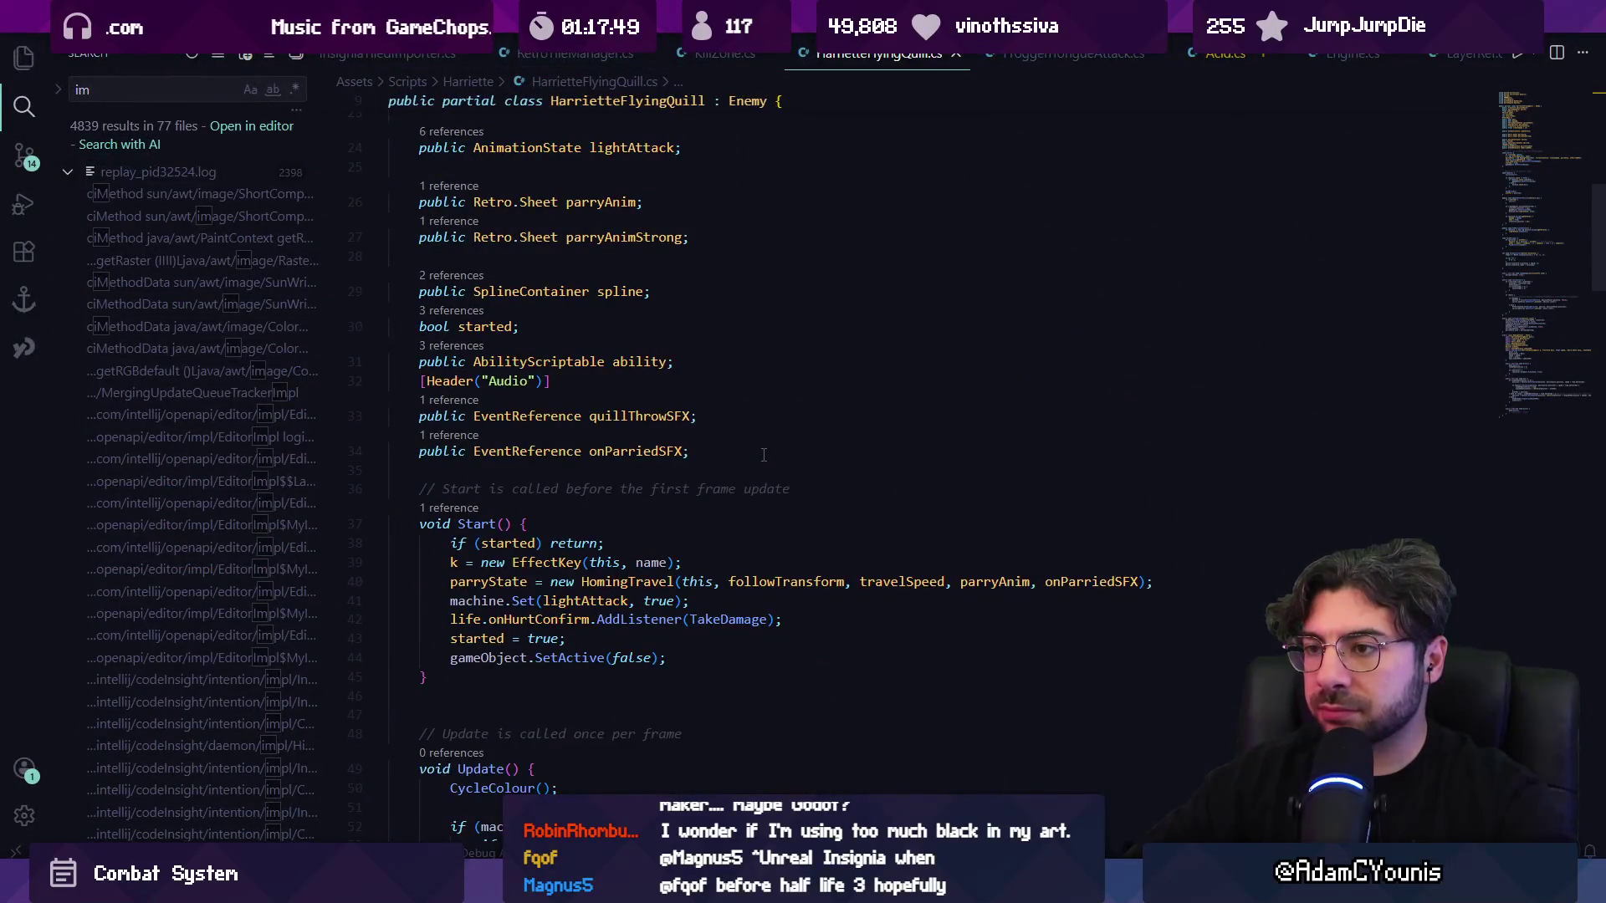
scroll(667, 446, "up", 5)
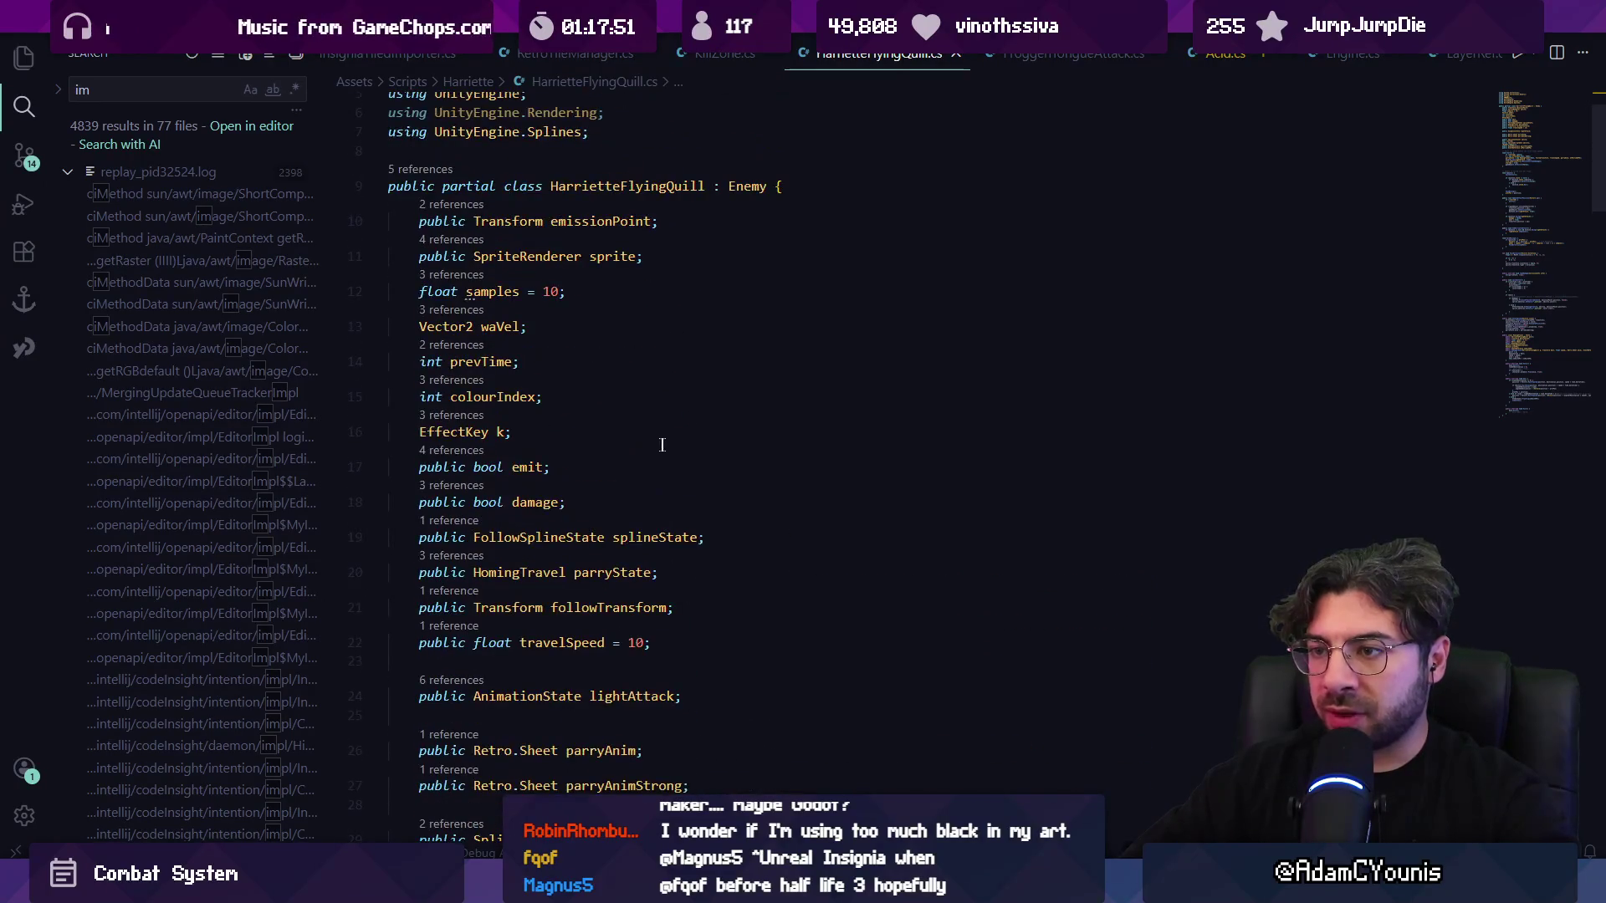
scroll(567, 369, "down", 6)
left_click(552, 416)
double_click(599, 416)
scroll(557, 414, "up", 3)
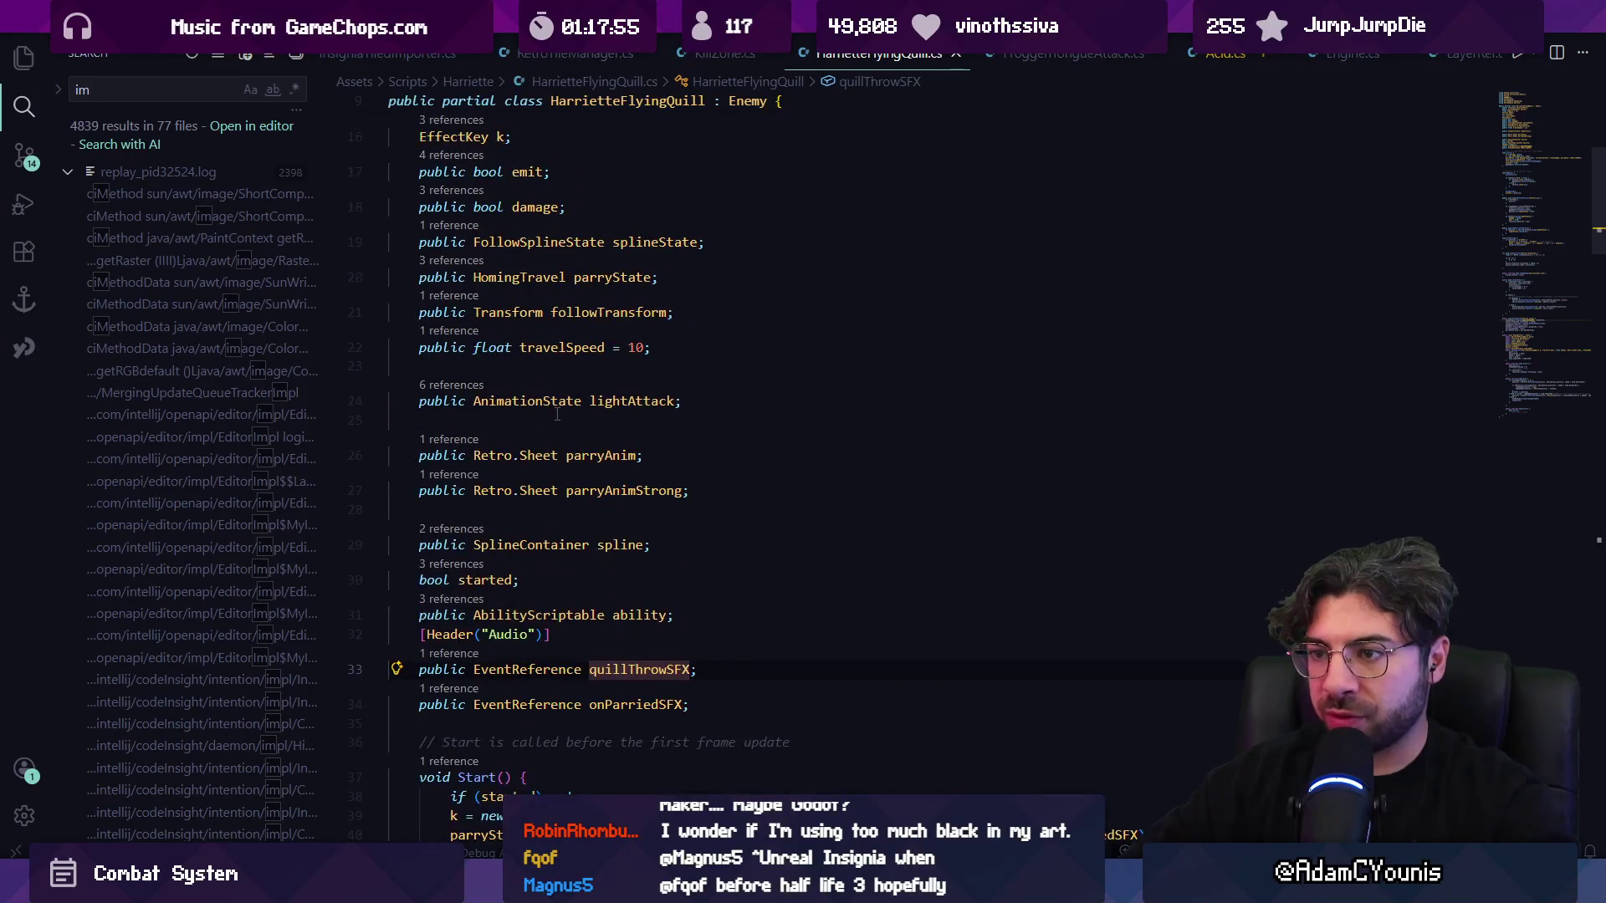
- Search the file for 'state' to find the AnimationState and splineState fields
key("ctrl+f")
type("state")
key("Return")
key("Return")
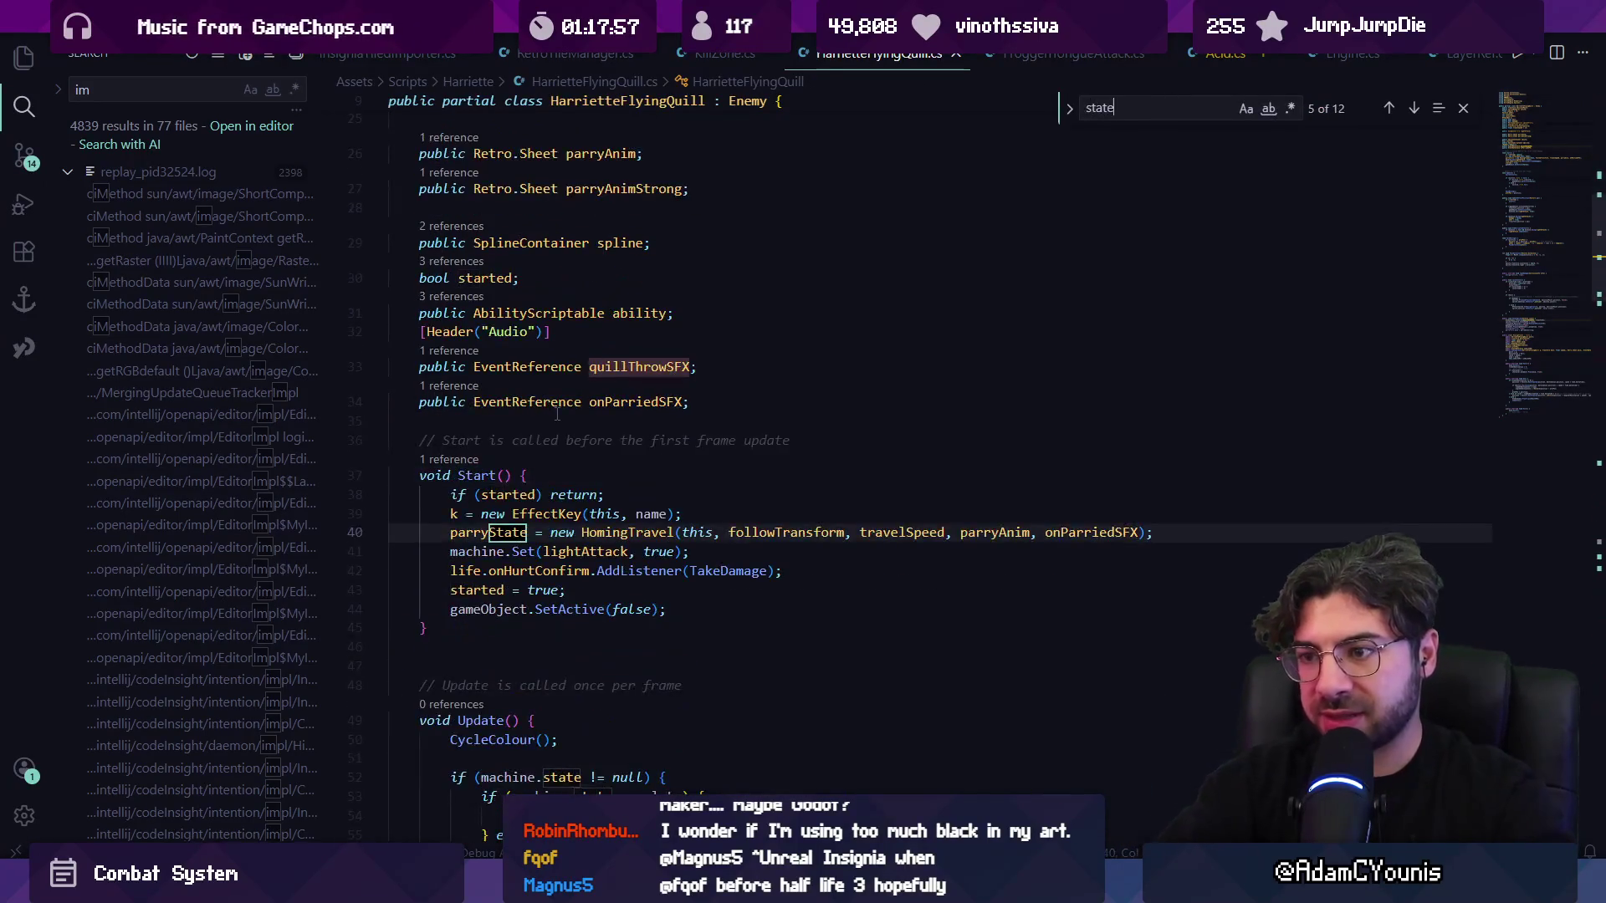
key("Return")
key("Return")
key("Return")
key("Escape")
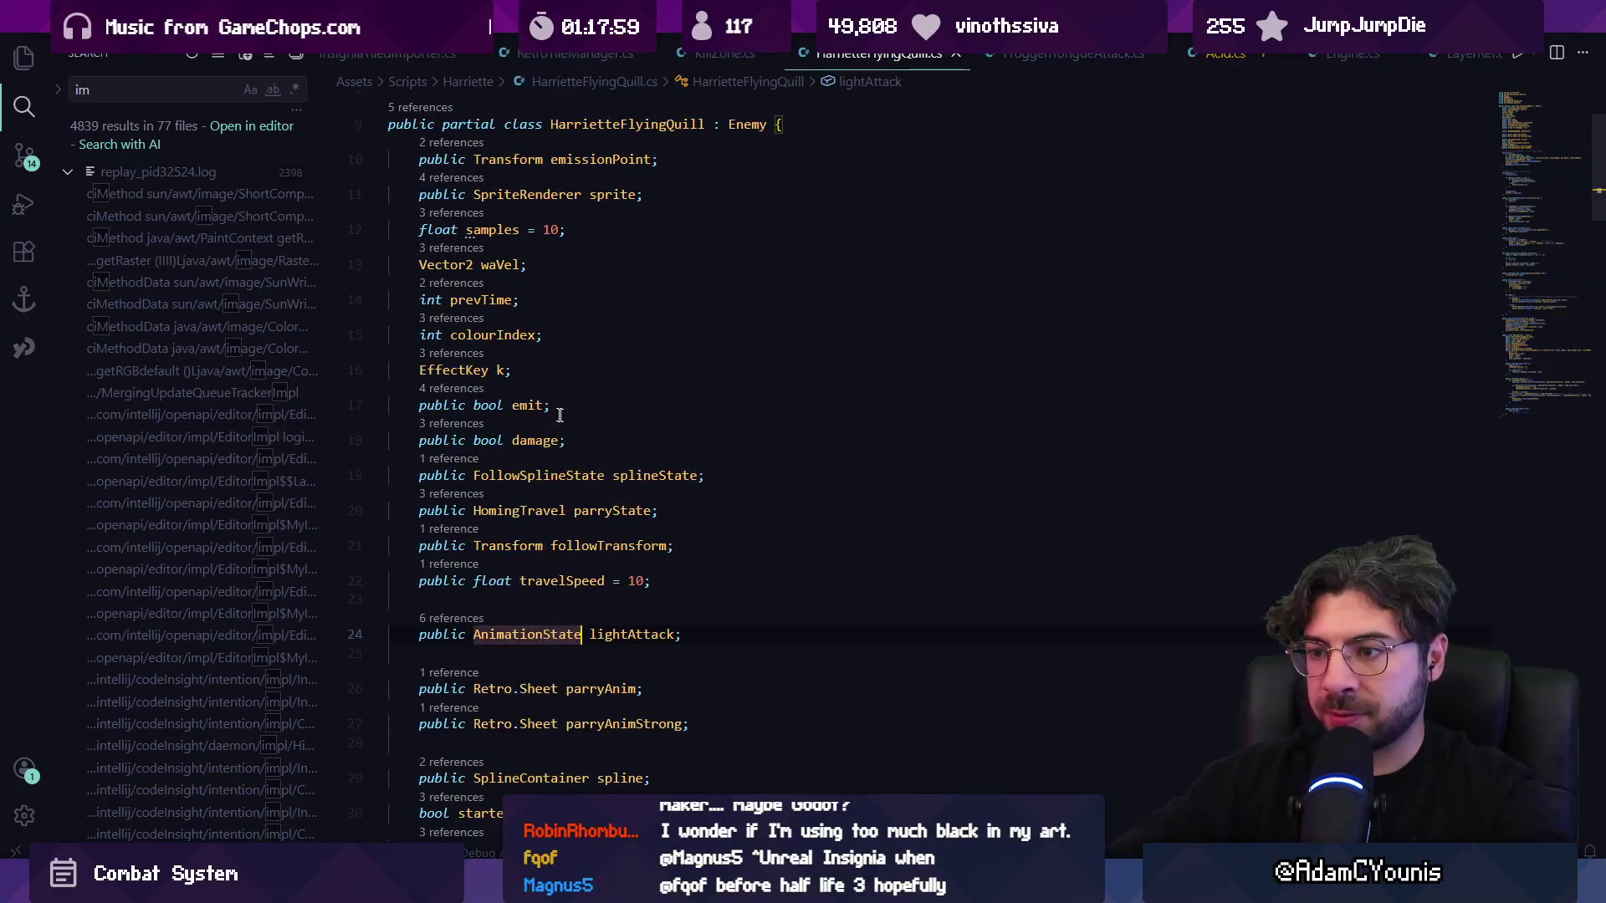
scroll(706, 494, "down", 1)
double_click(656, 390)
left_click(803, 515)
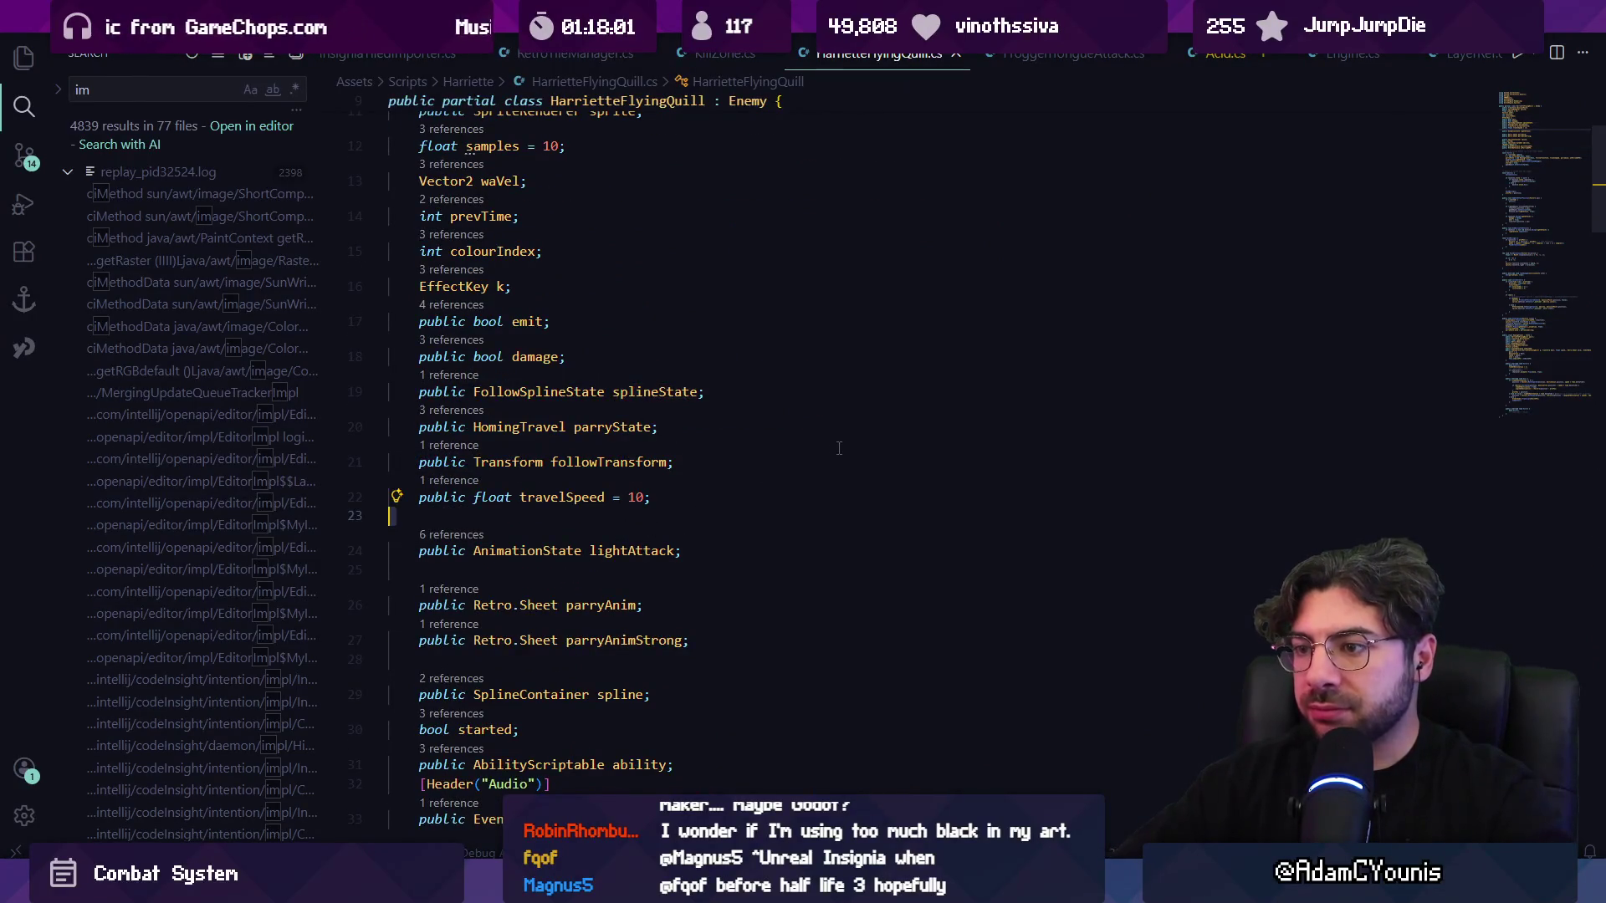
- Search for 'hurt' and 'hit' to review damage handling, then return to Unity
key("ctrl+f")
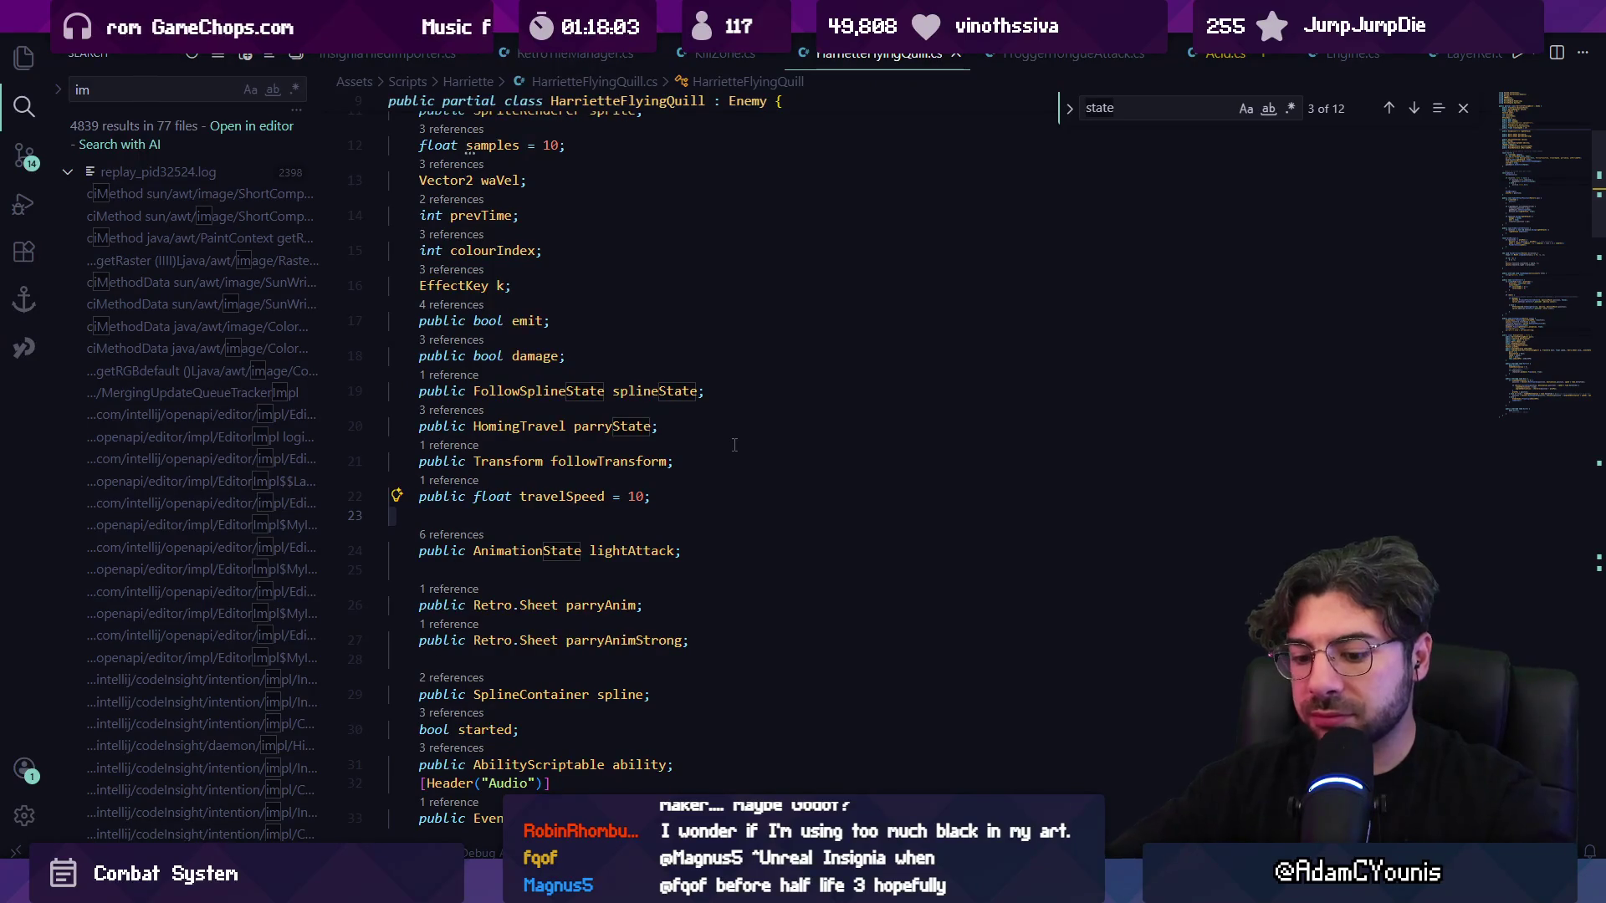
type("enemyh")
key("BackSpace")
key("BackSpace")
key("BackSpace")
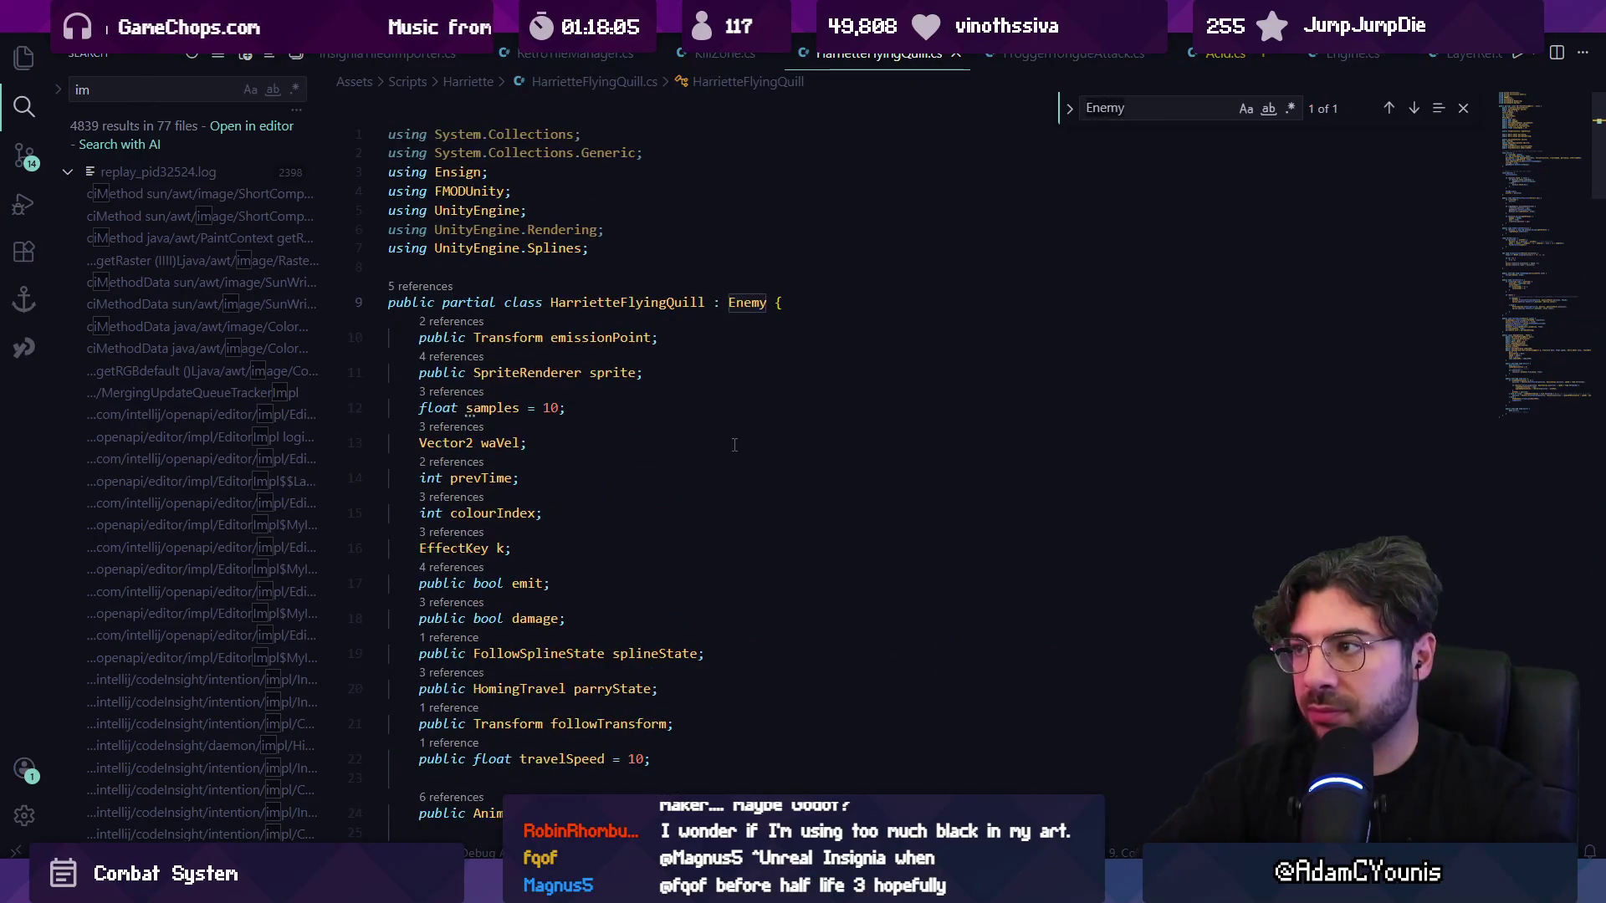
type("hurt")
key("BackSpace")
key("BackSpace")
key("BackSpace")
type("hit")
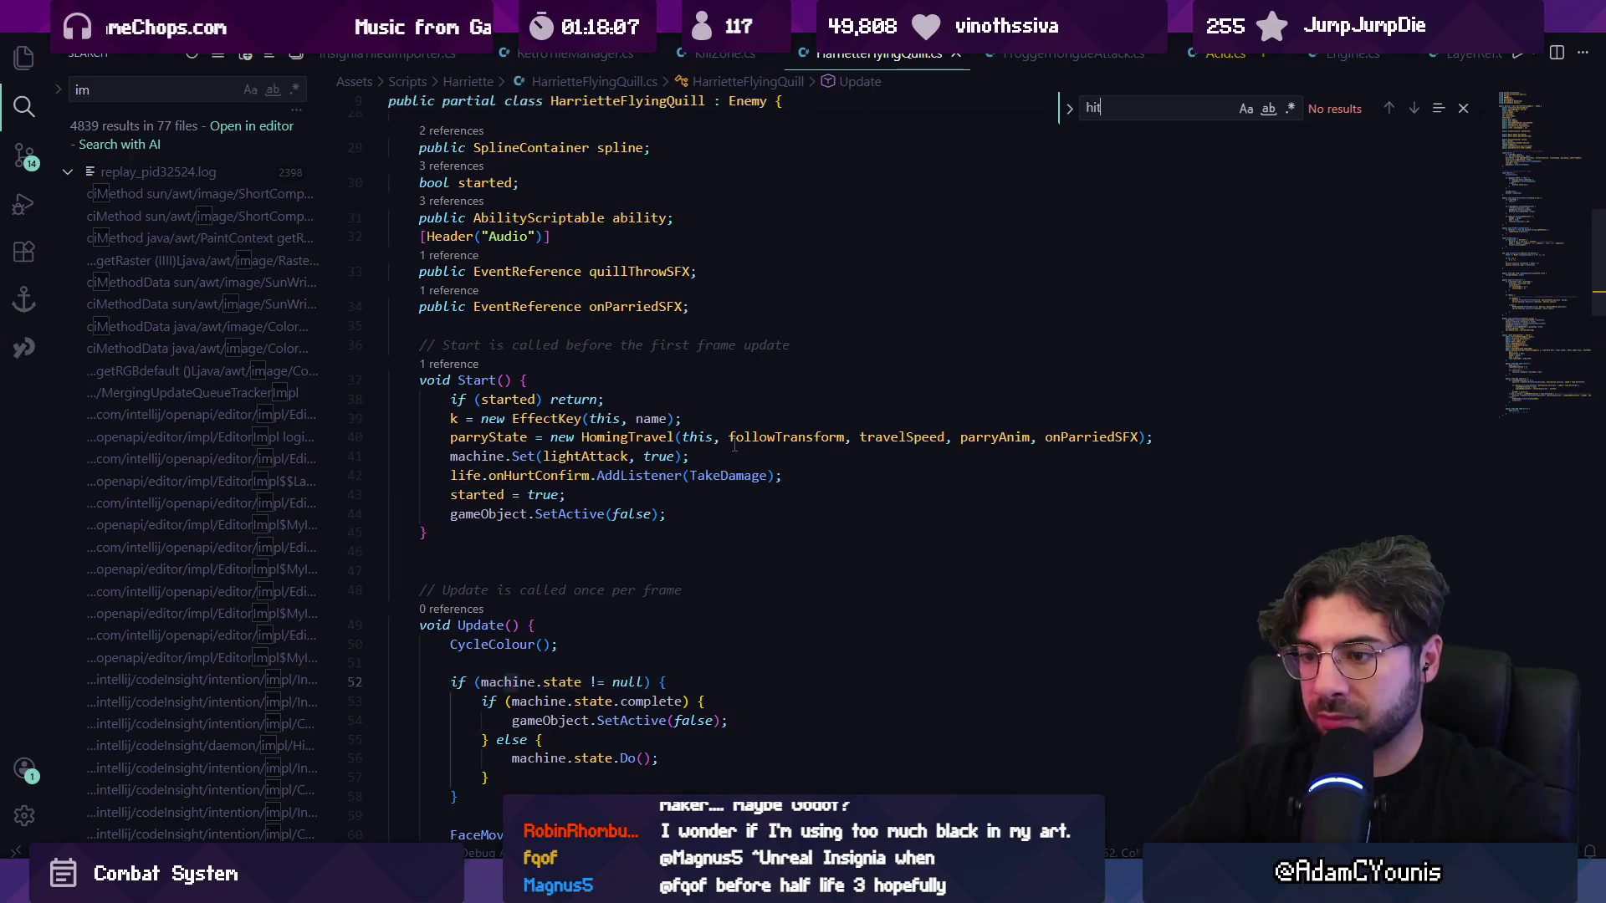
key("Escape")
scroll(710, 428, "down", 10)
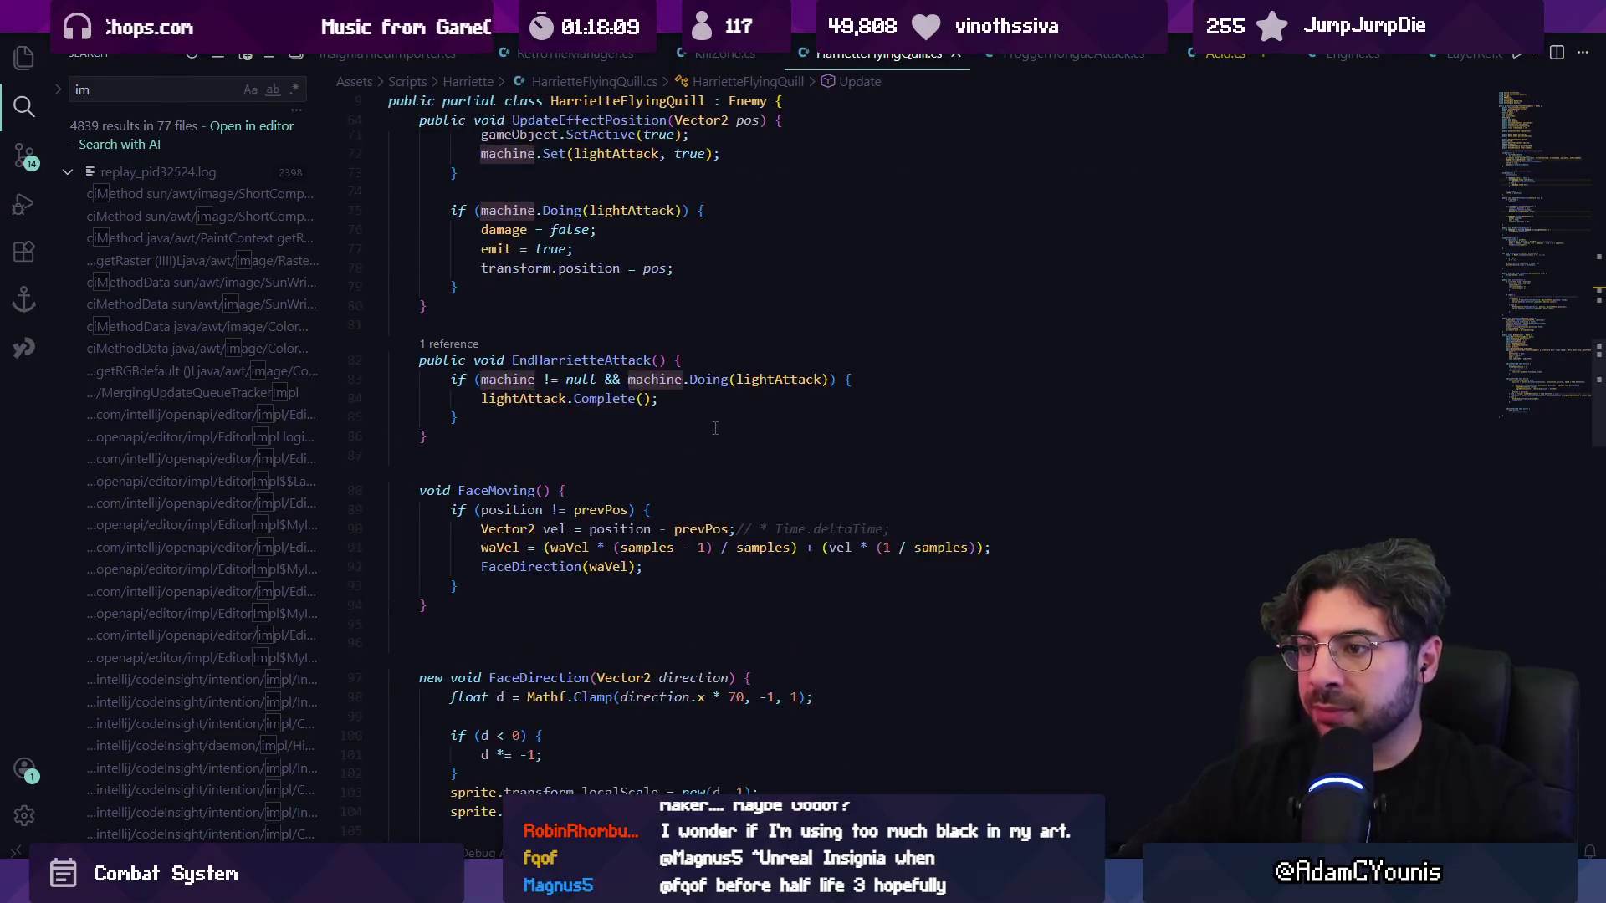
scroll(710, 427, "down", 5)
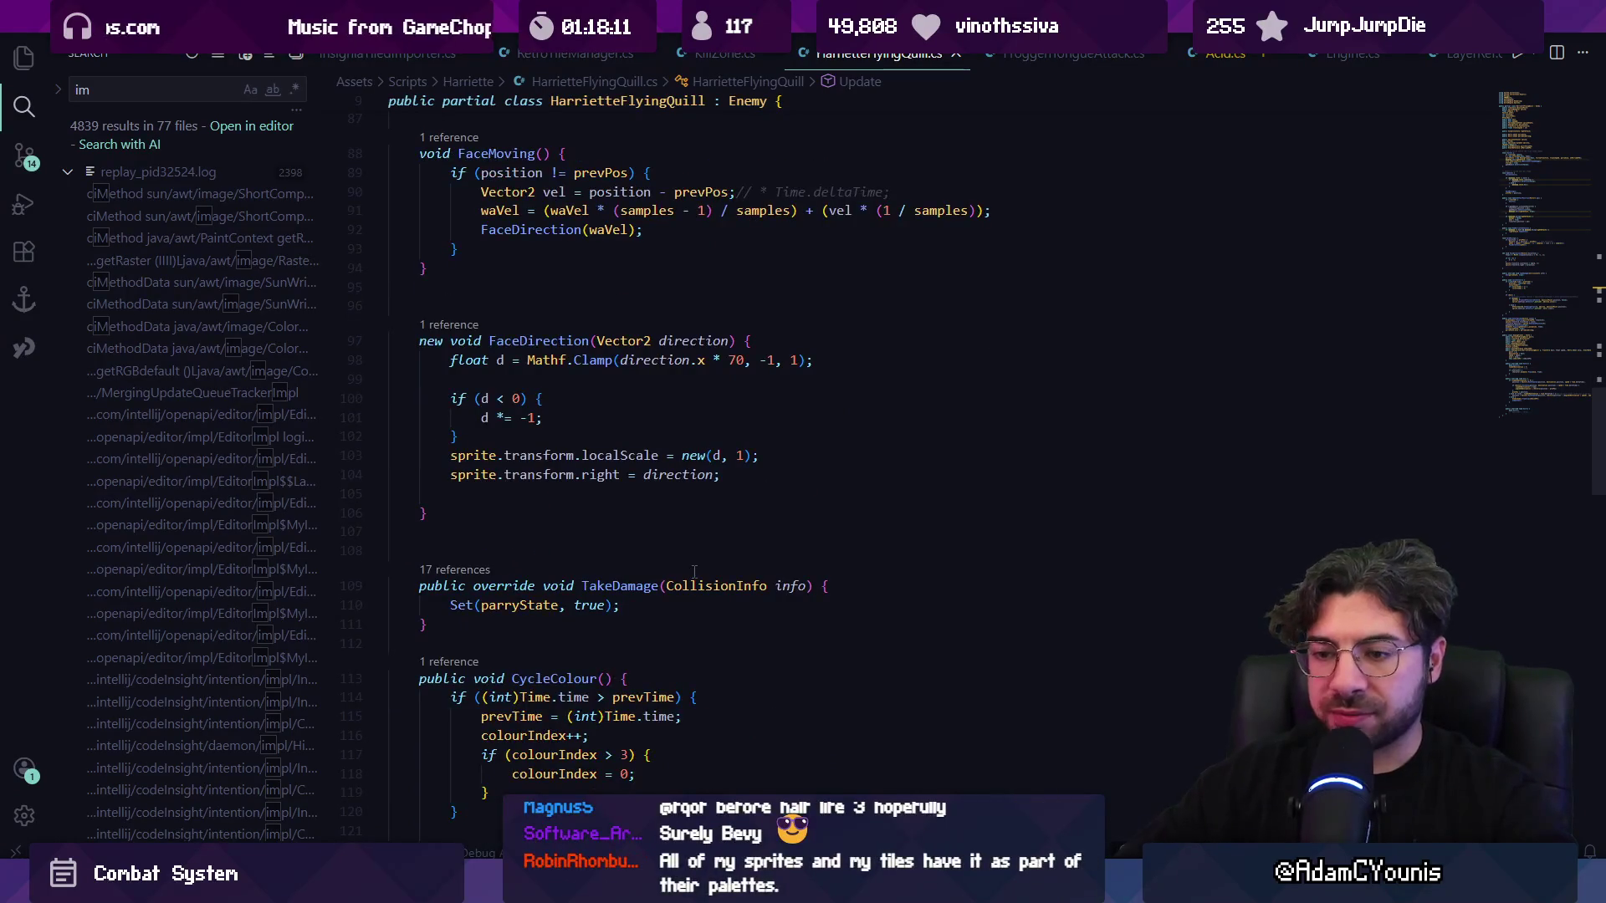
key("alt+Tab")
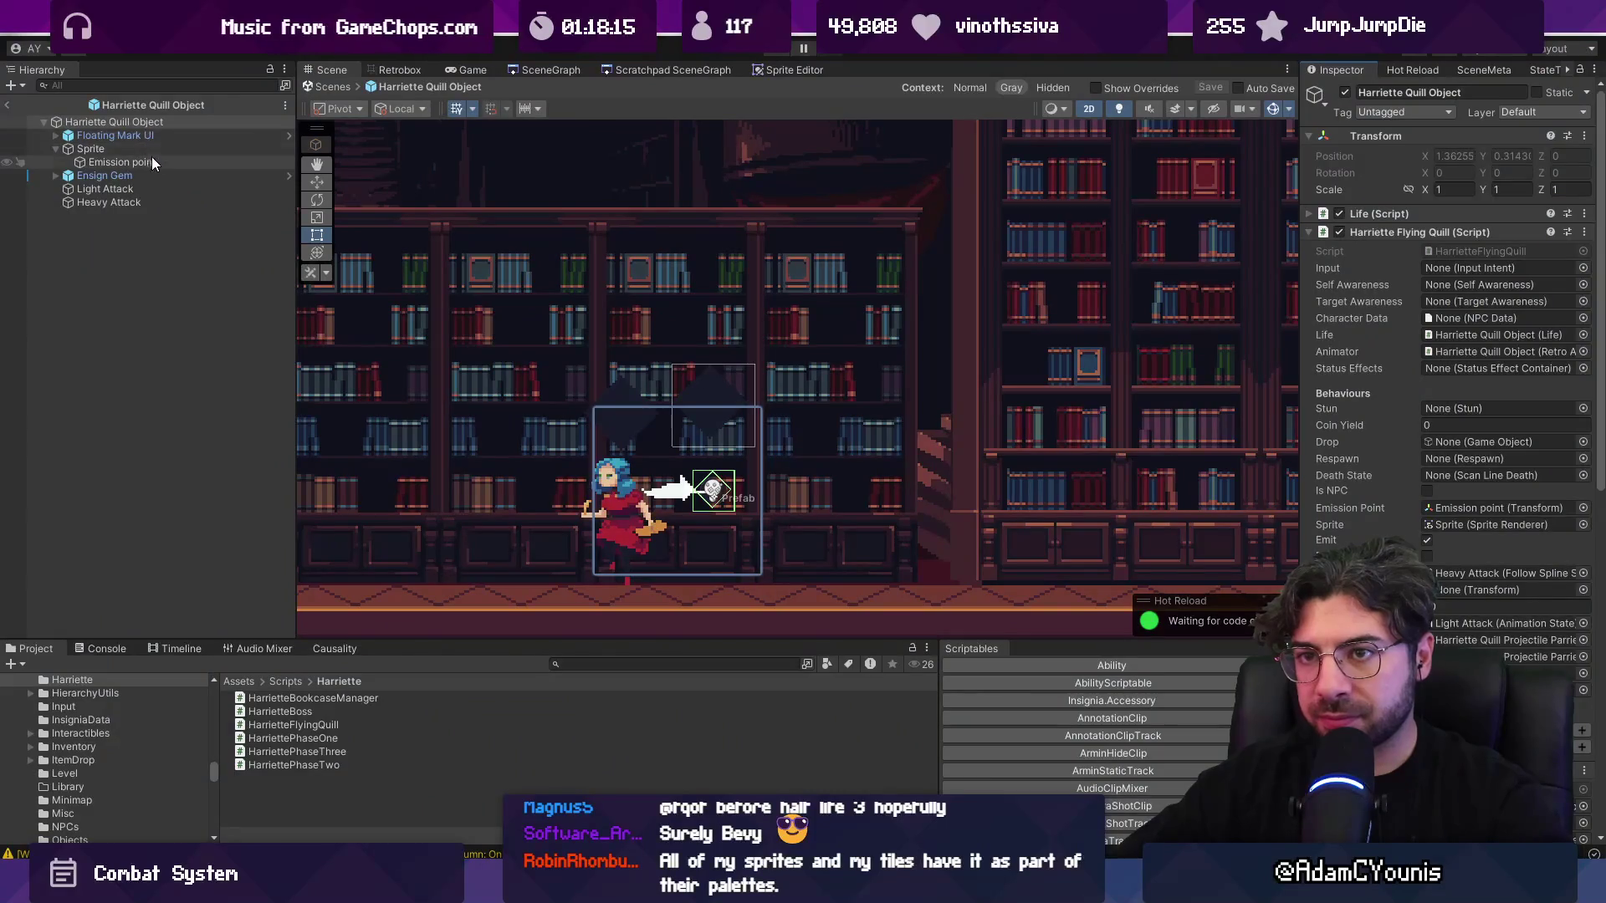
- Select Light Attack and open the Harriette Quill Projectile sheet in the Retrobox animator
left_click(92, 189)
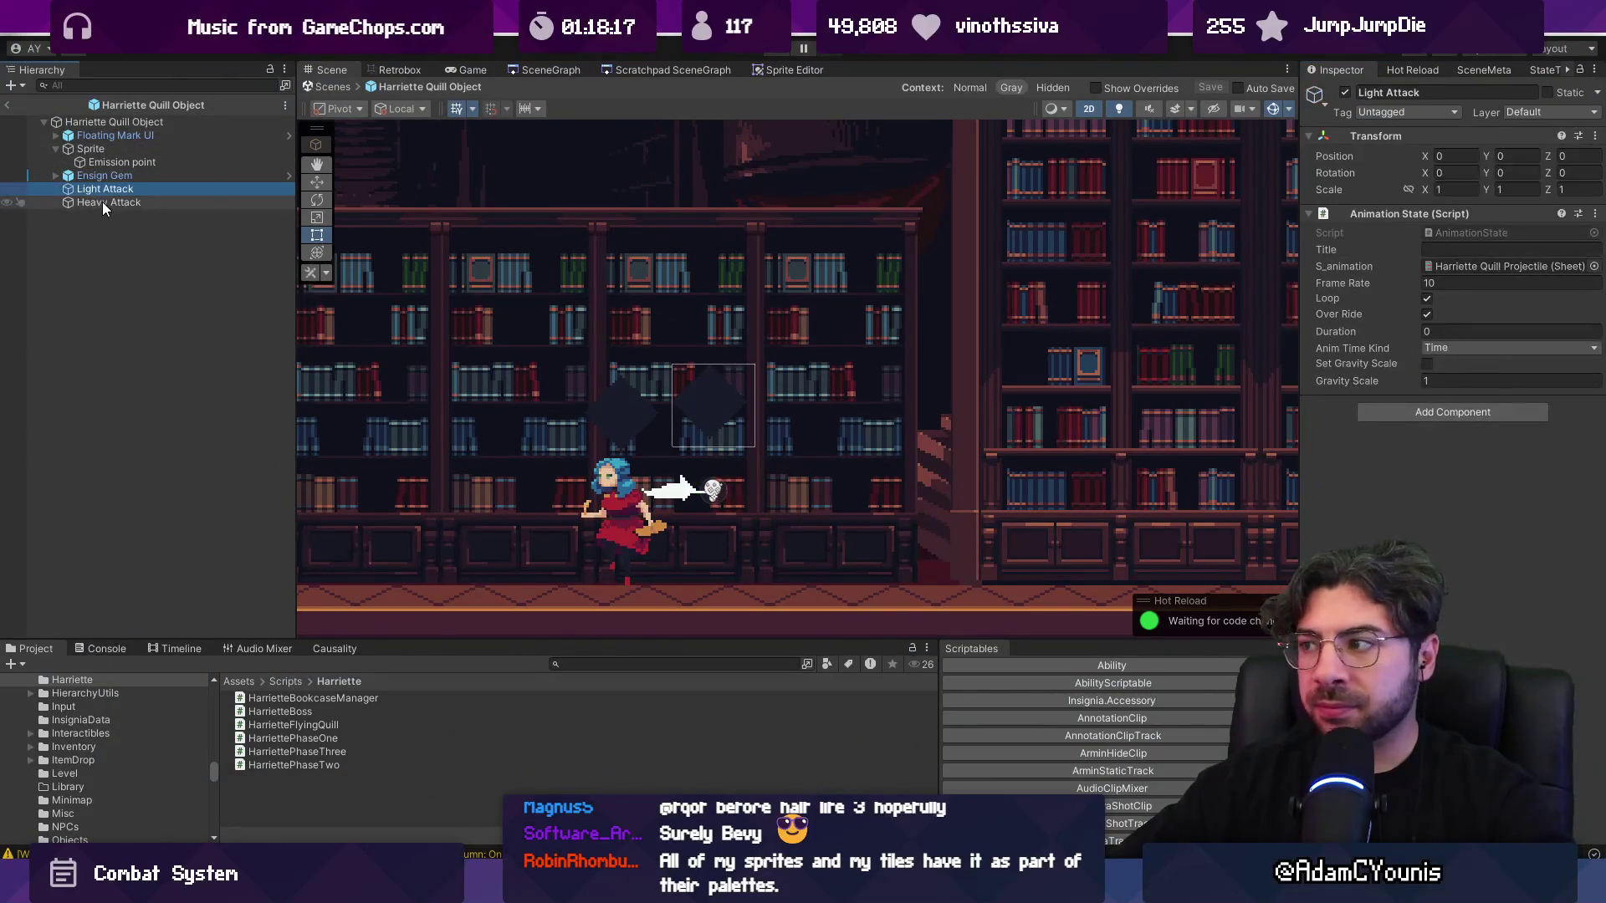
left_click(103, 203)
left_click(105, 190)
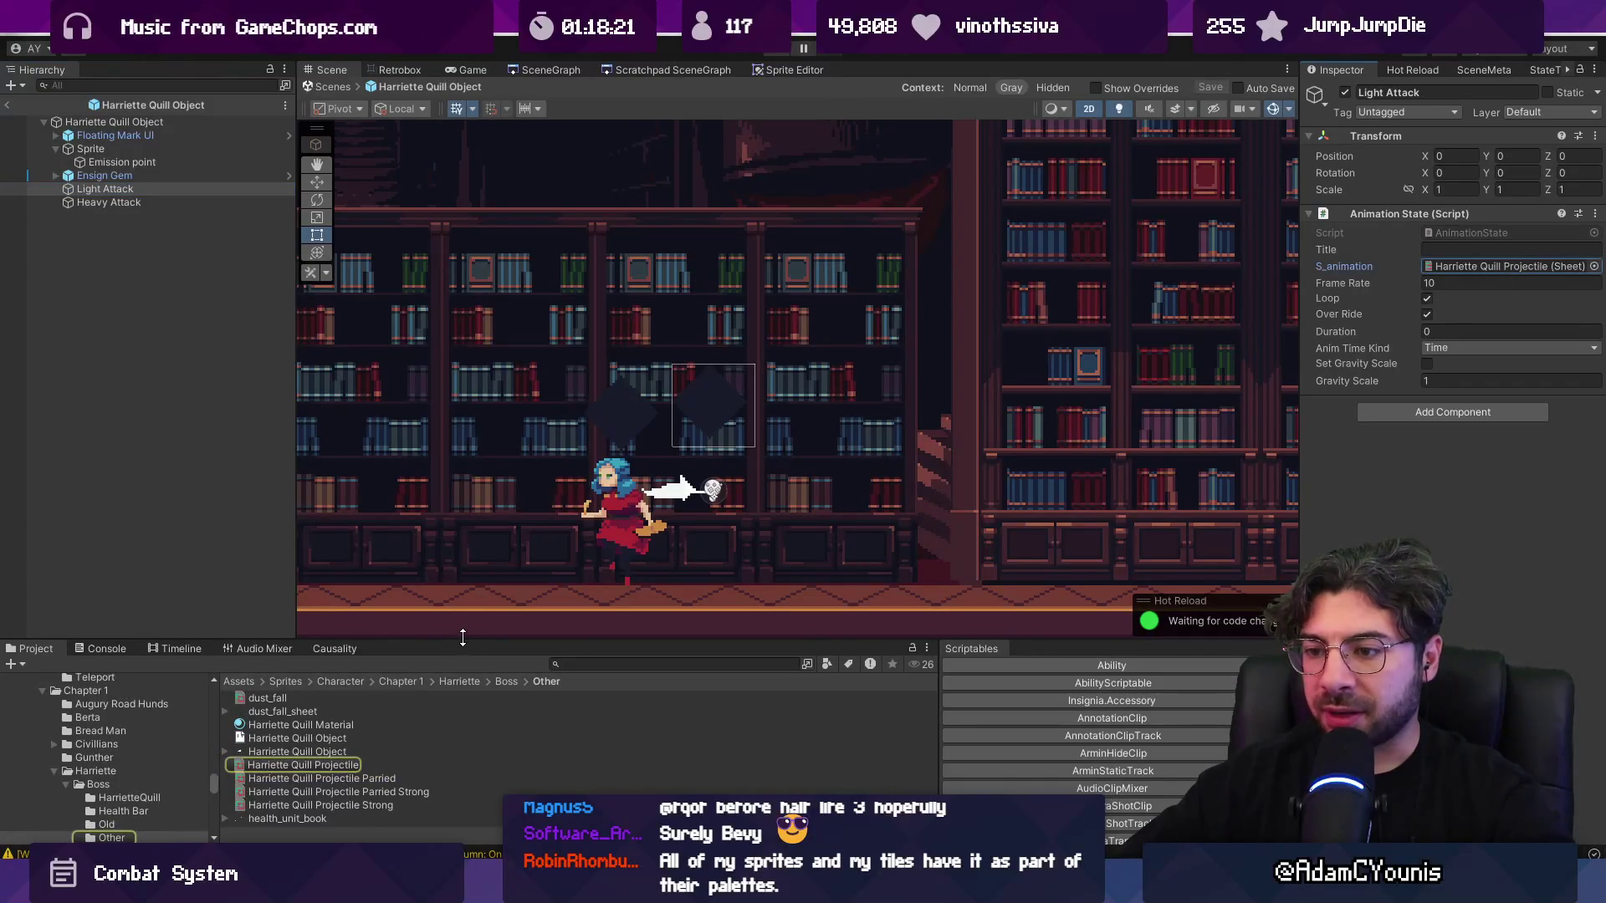
left_click_drag(463, 637, 463, 382)
left_click(303, 509)
left_click(400, 69)
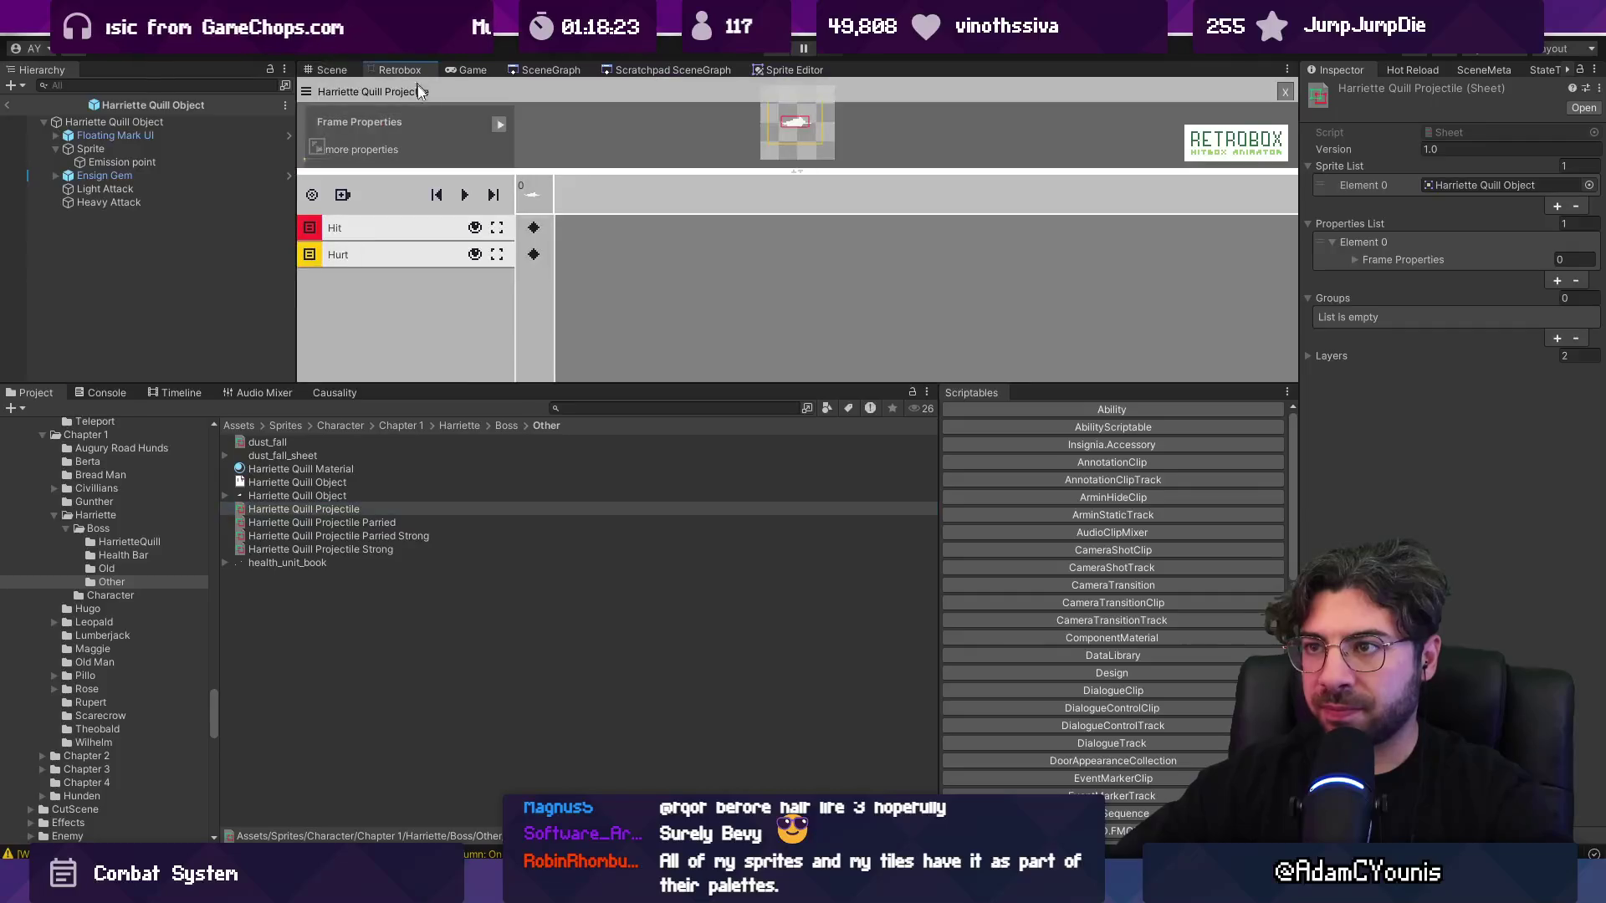
- Browse the Parried and Parried Strong sheets and inspect the Hit hitbox's properties
left_click_drag(667, 215, 665, 340)
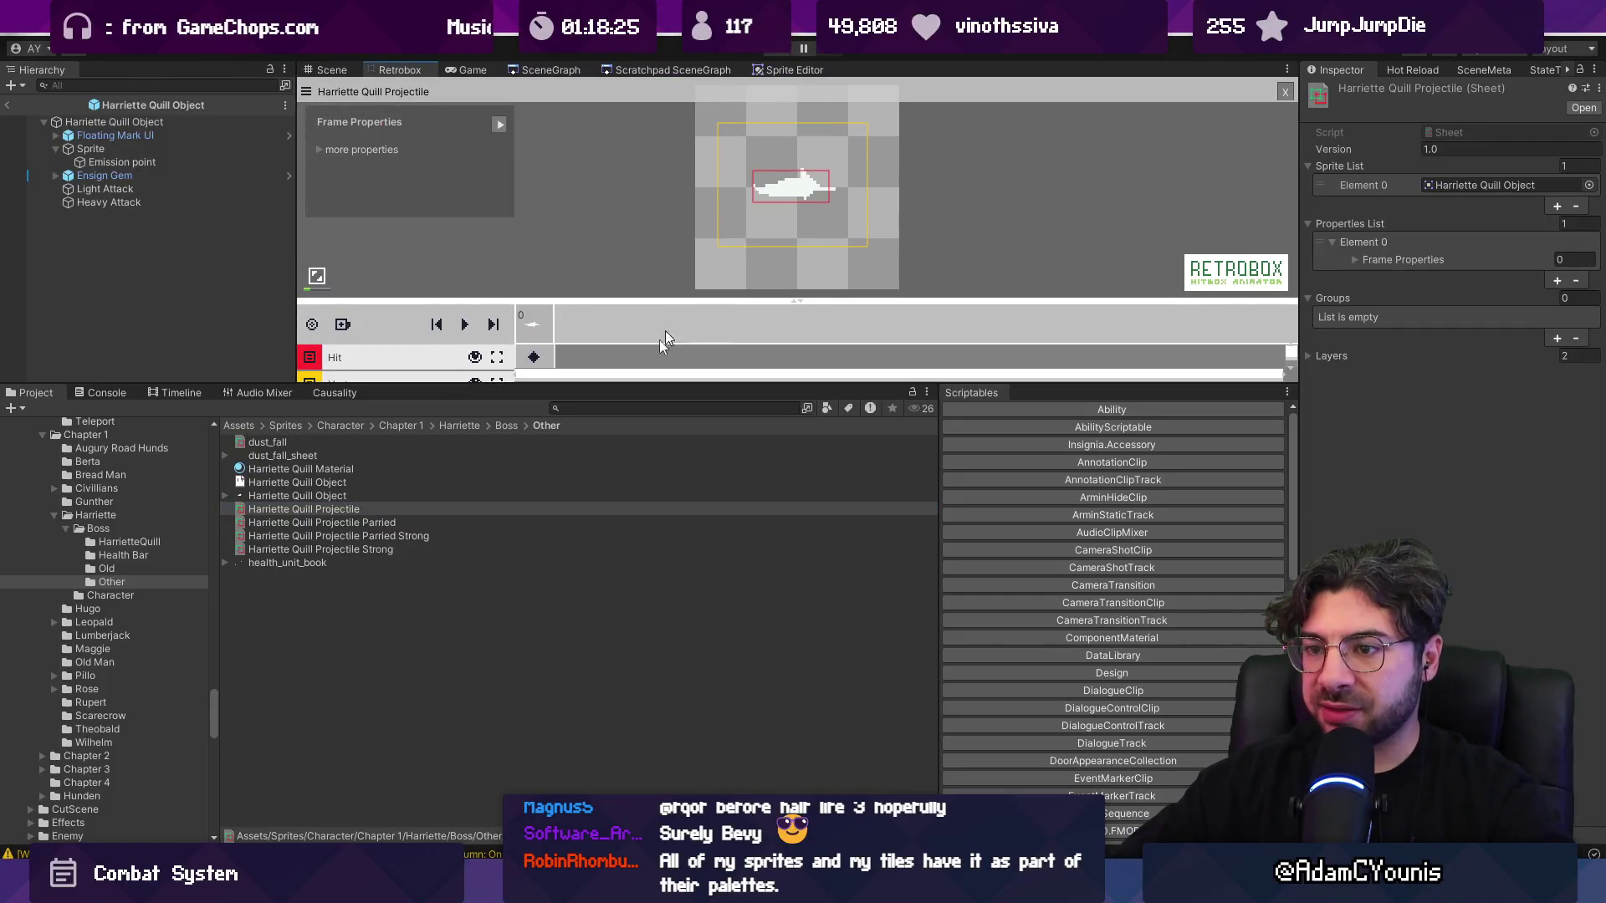
left_click(394, 523)
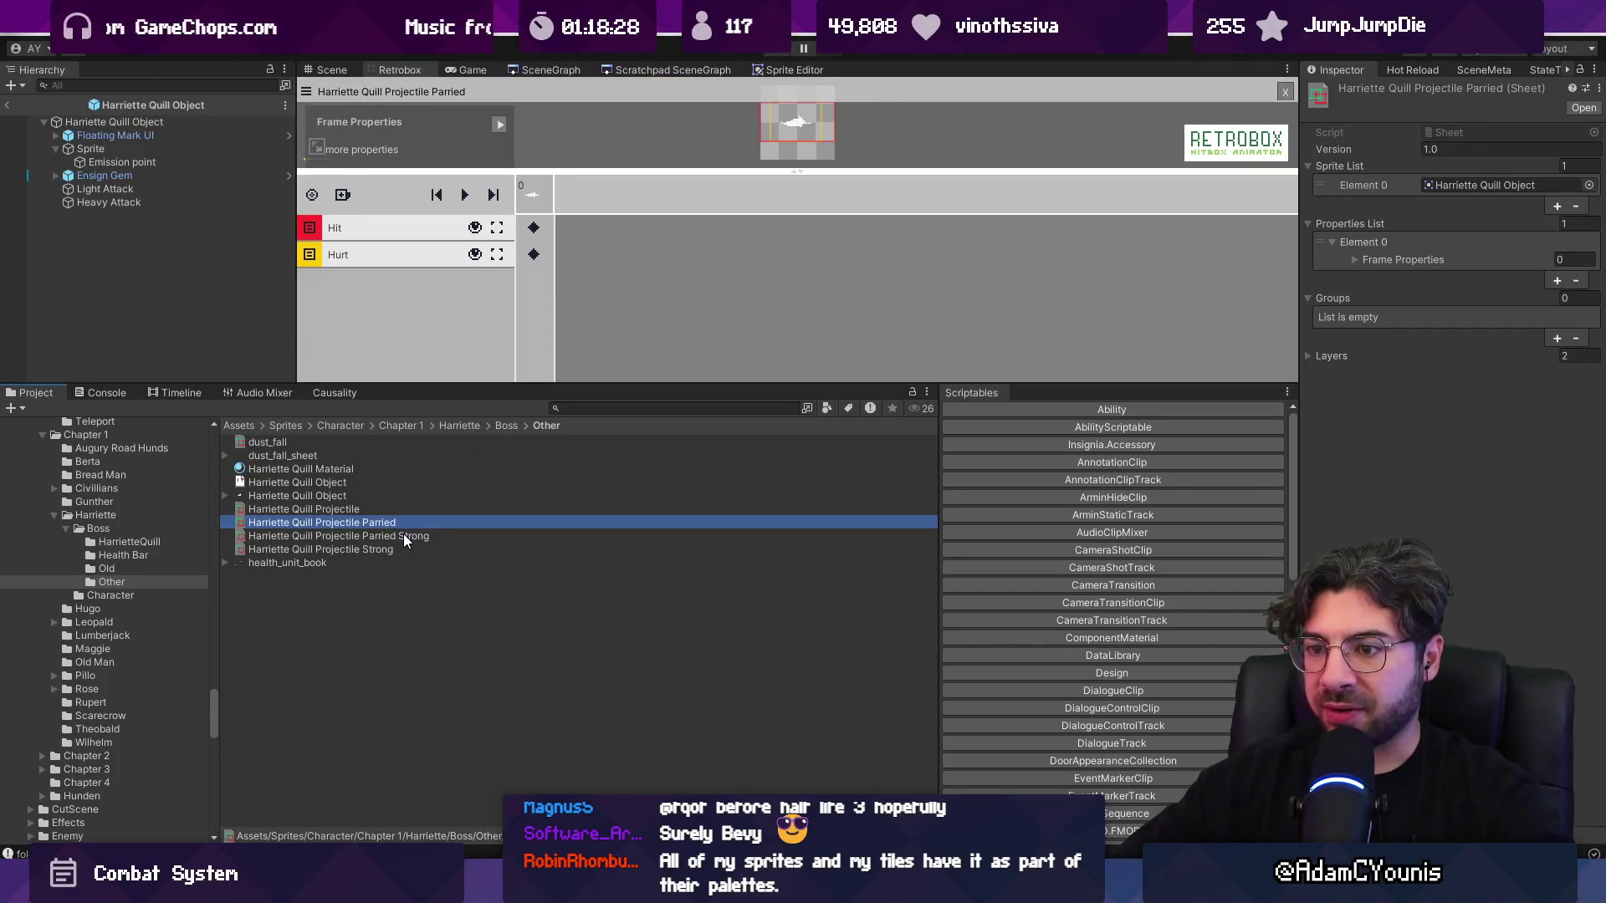
left_click(401, 536)
left_click(403, 552)
left_click(398, 539)
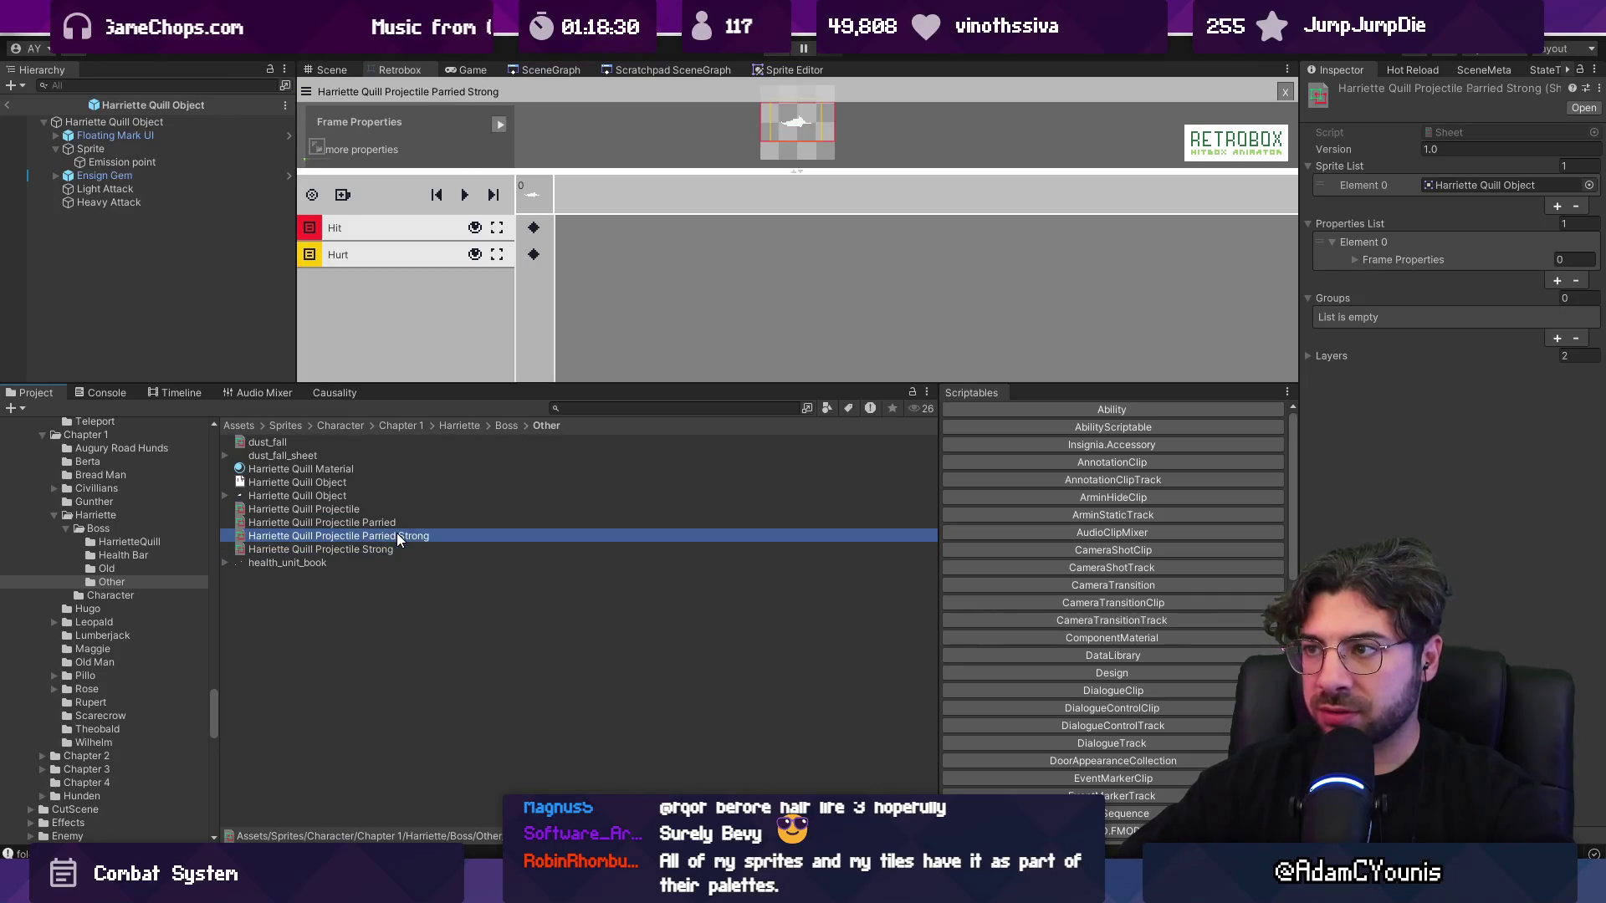
left_click_drag(586, 389, 585, 586)
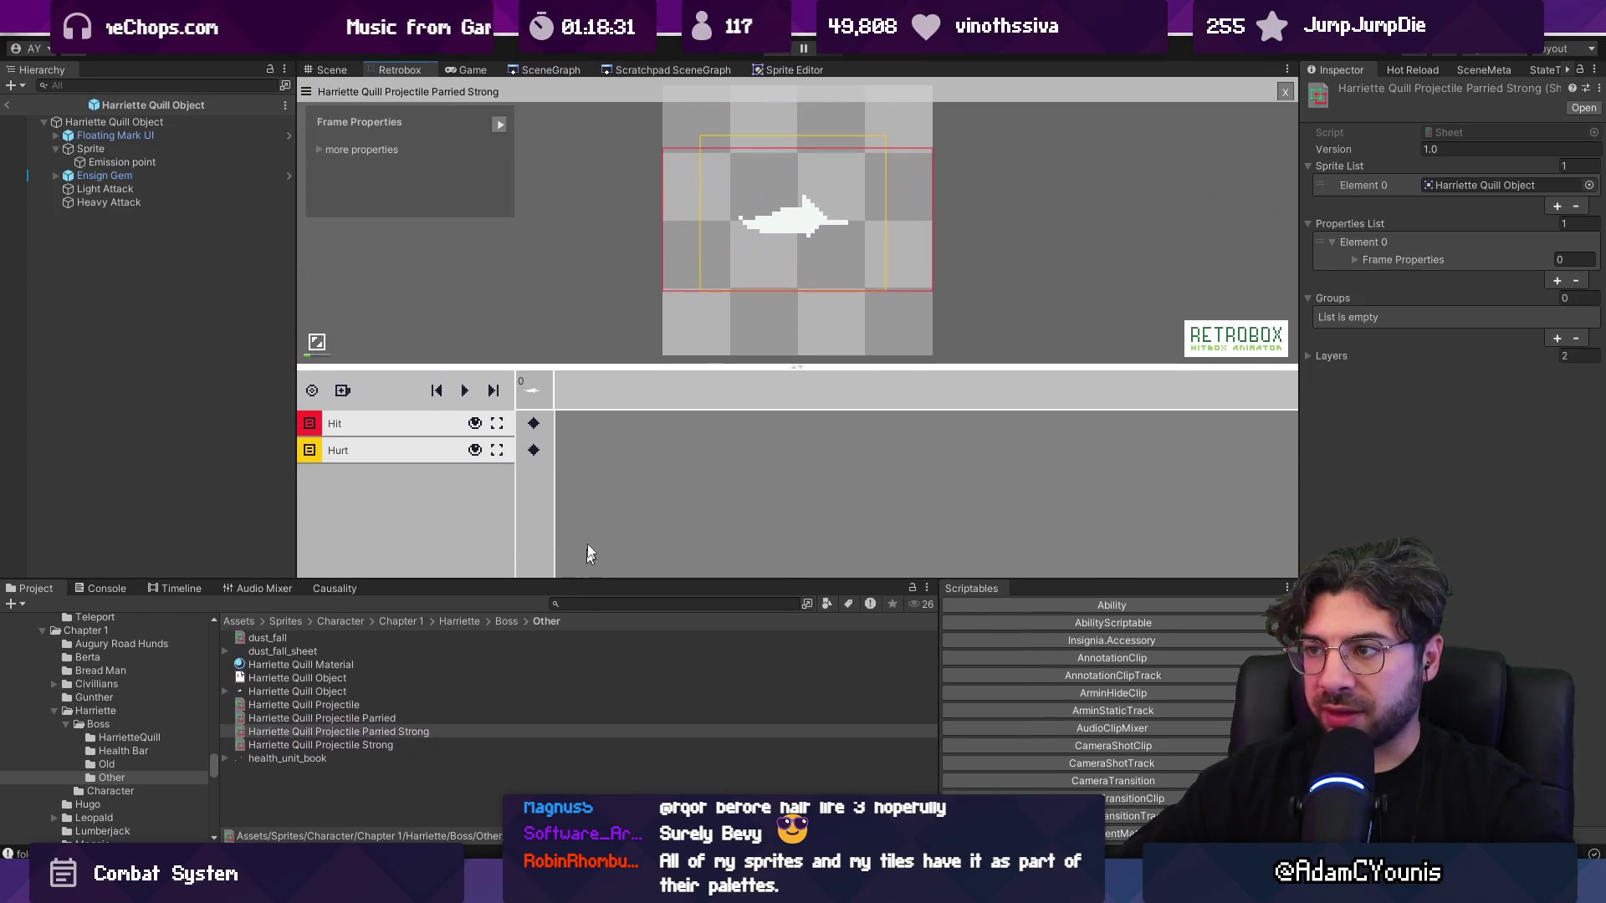
left_click(782, 202)
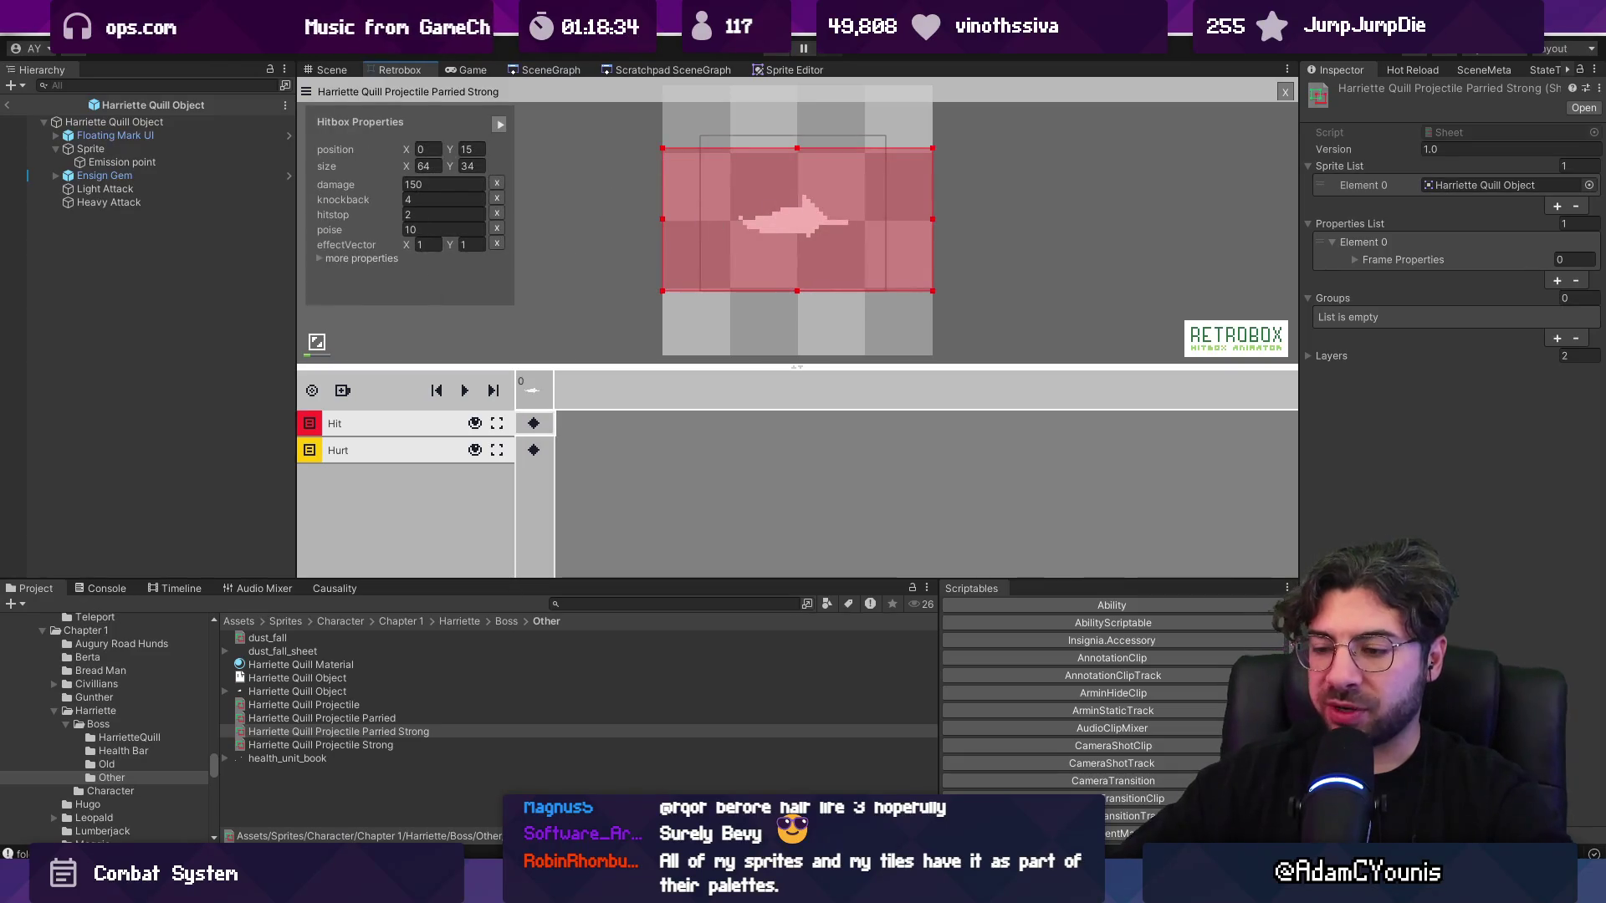
- Leave the prefab and search HarrietteFlyingQuill.cs for 'parrie'
left_click(38, 113)
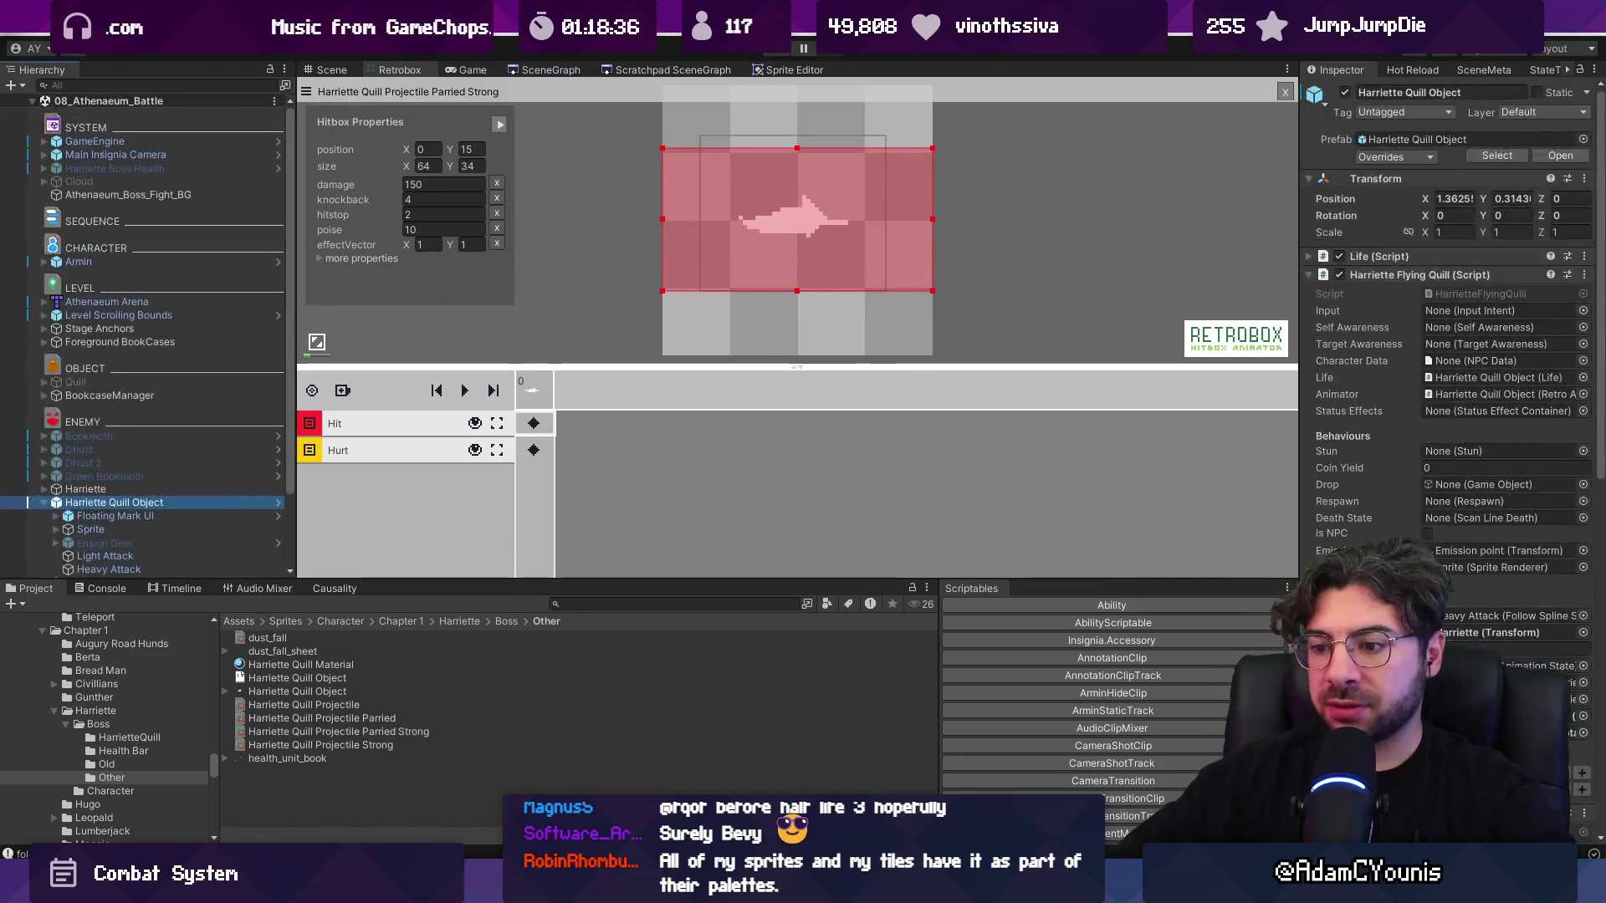
key("alt+Tab")
key("ctrl+f")
type("parrie")
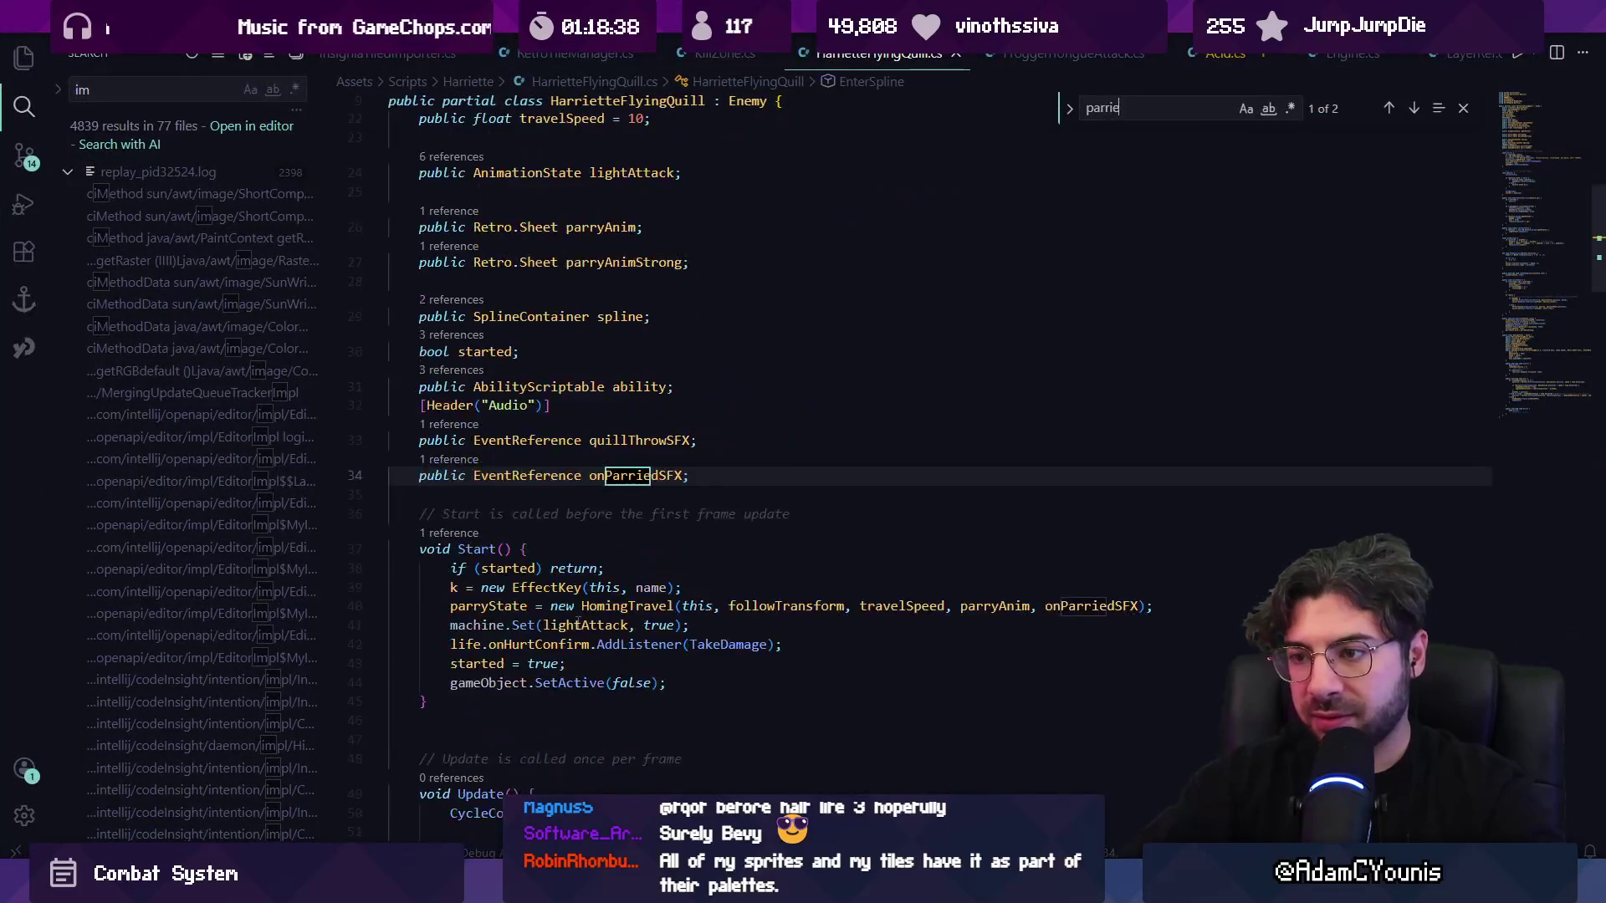
key("Return")
key("Return")
key("Return")
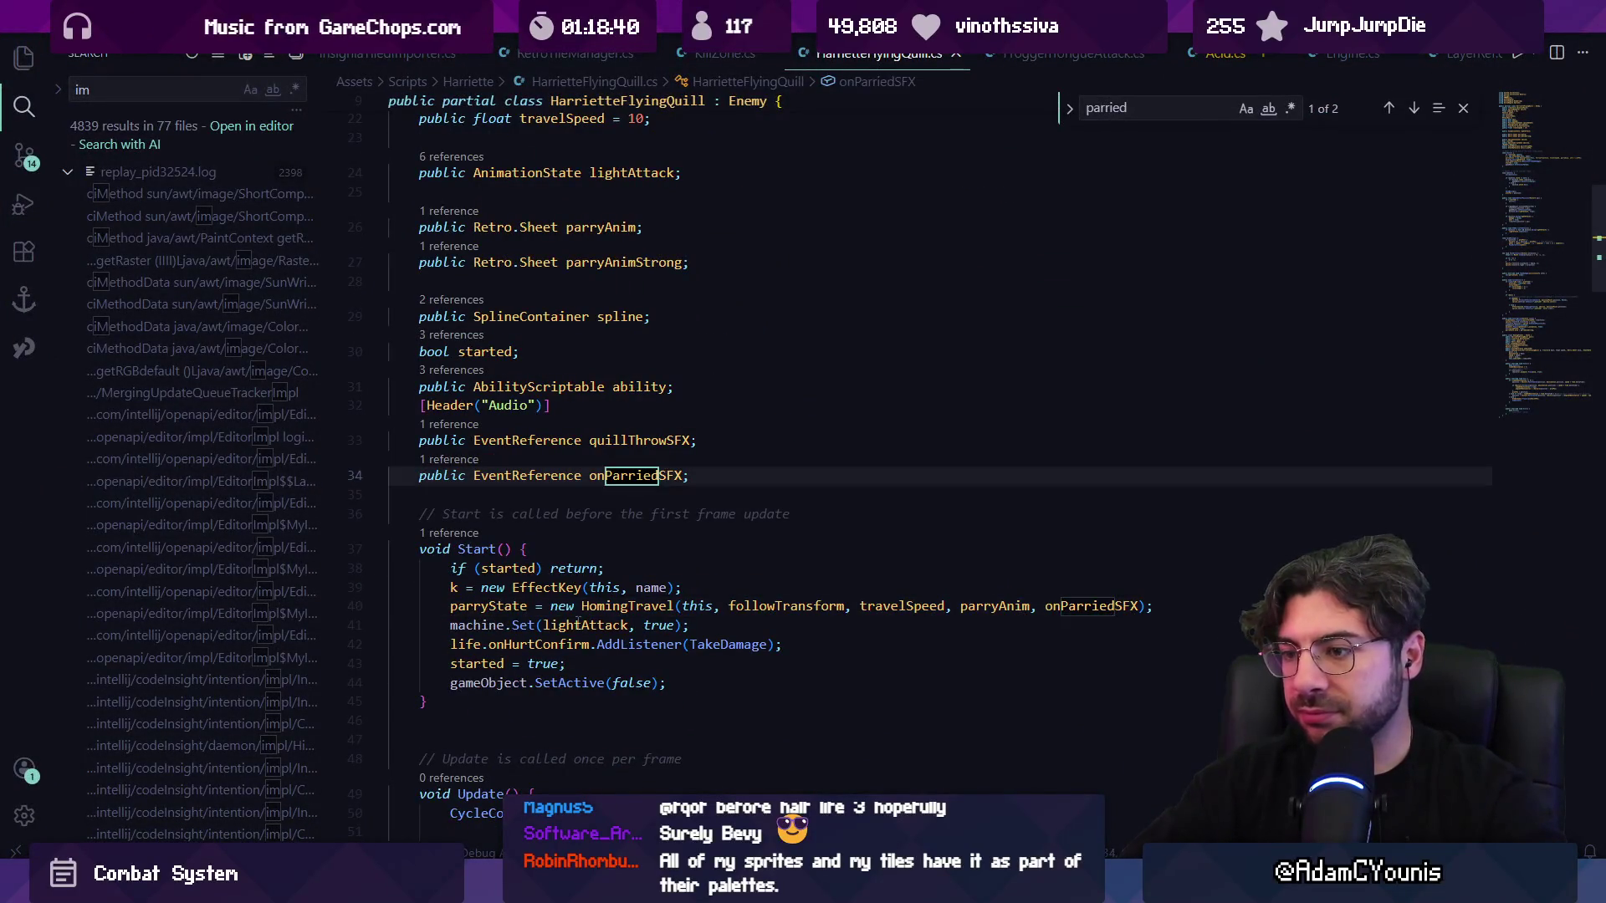
key("Return")
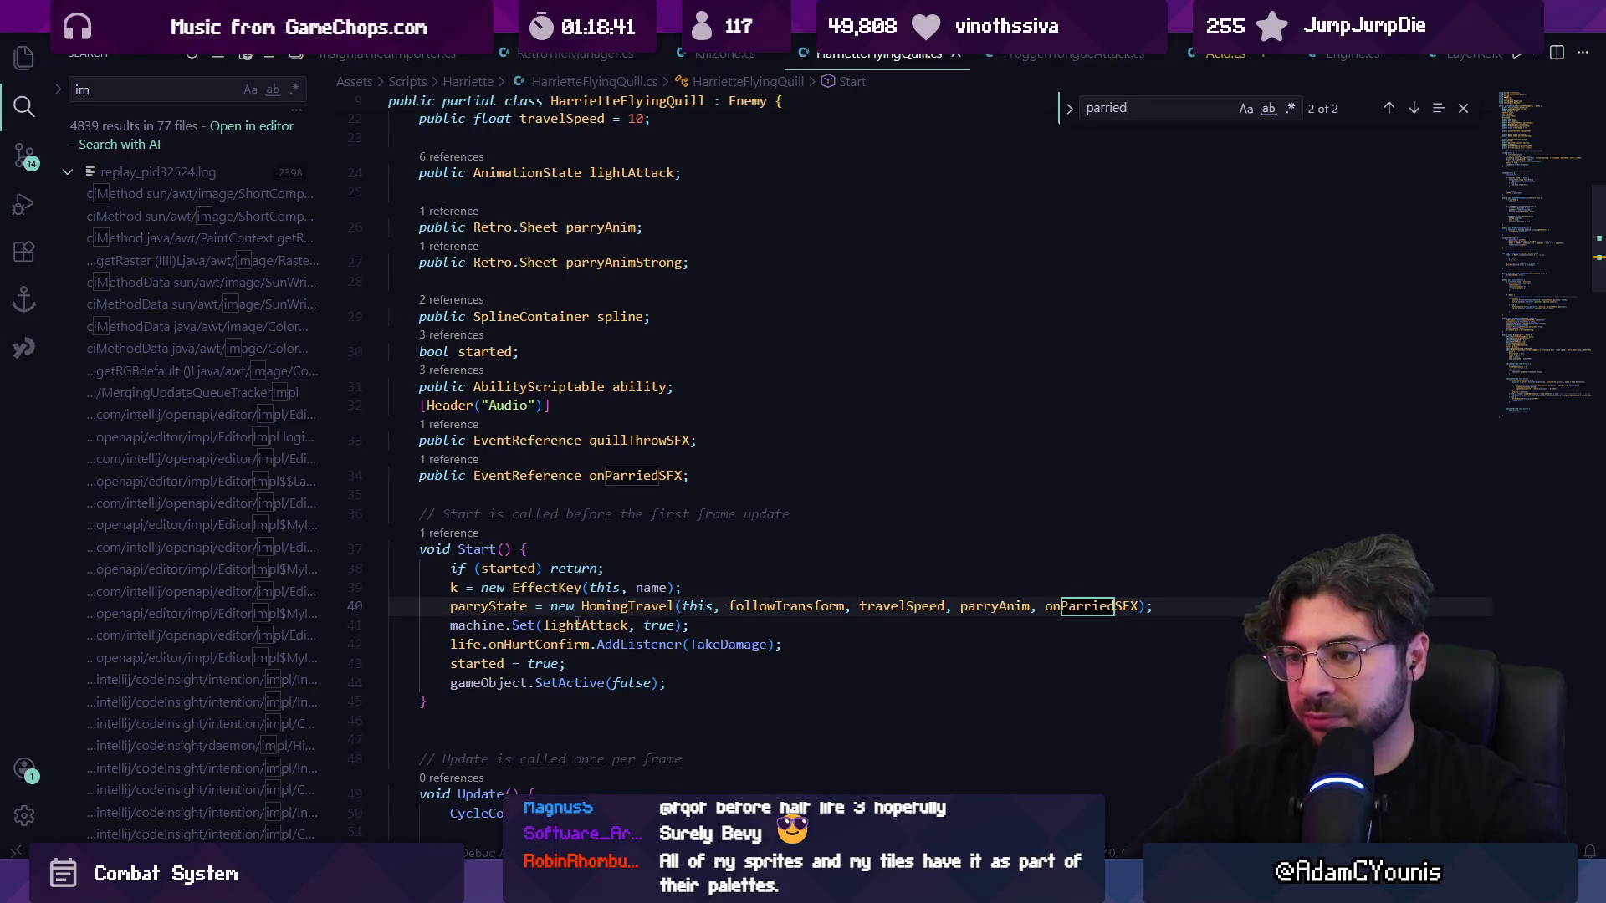
key("Escape")
left_click(597, 606)
scroll(629, 534, "down", 3)
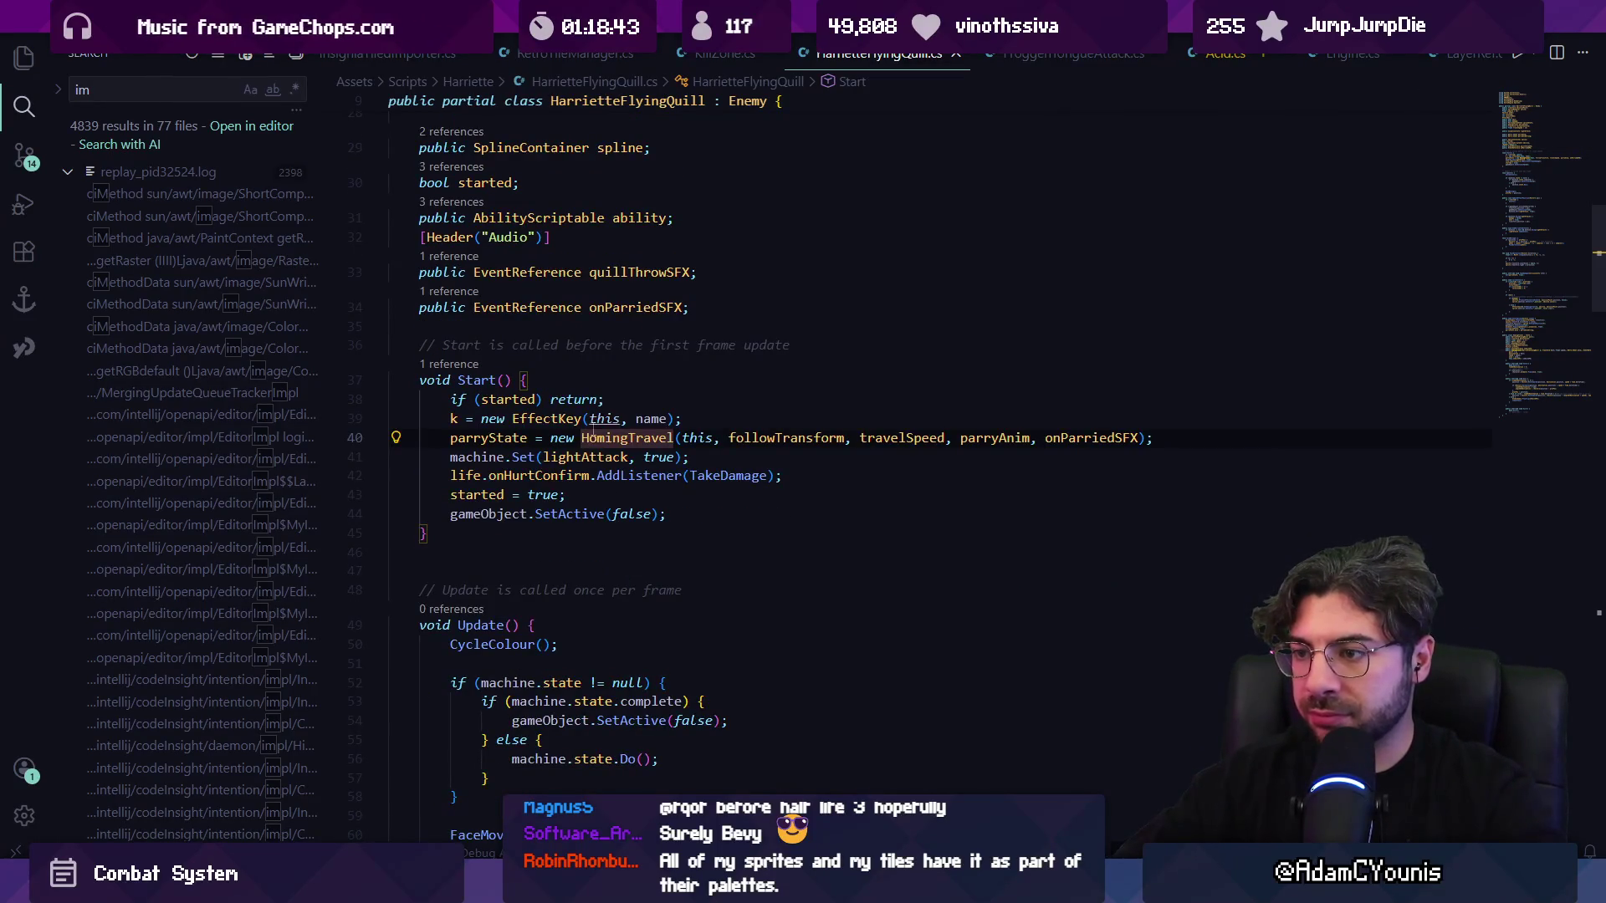
left_click(602, 437, "ctrl")
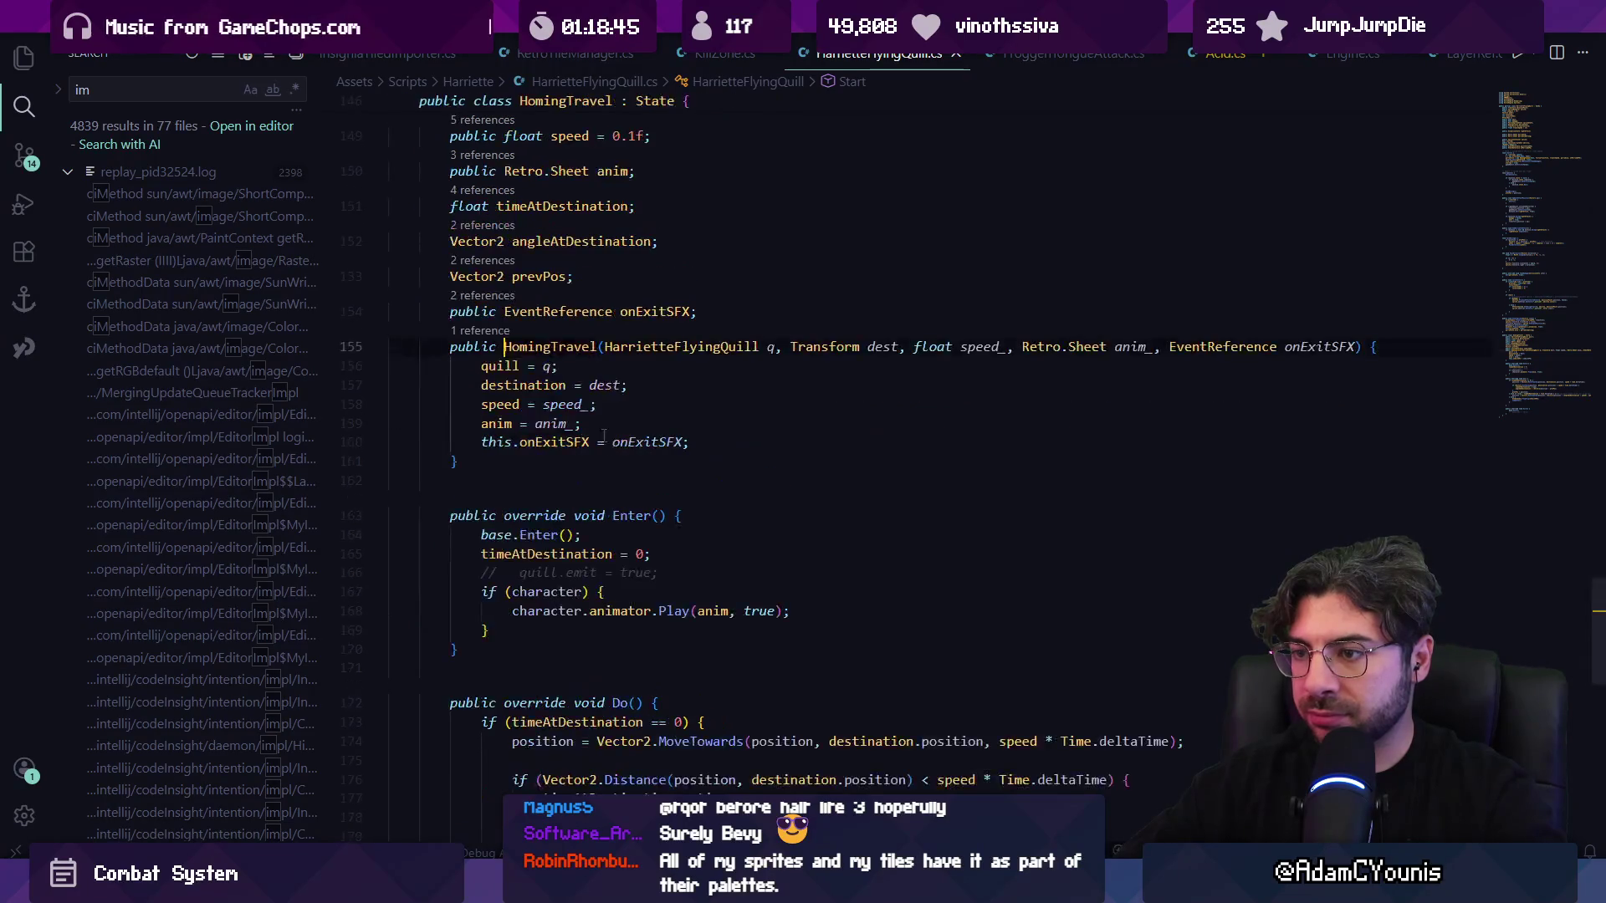
key("alt+Left")
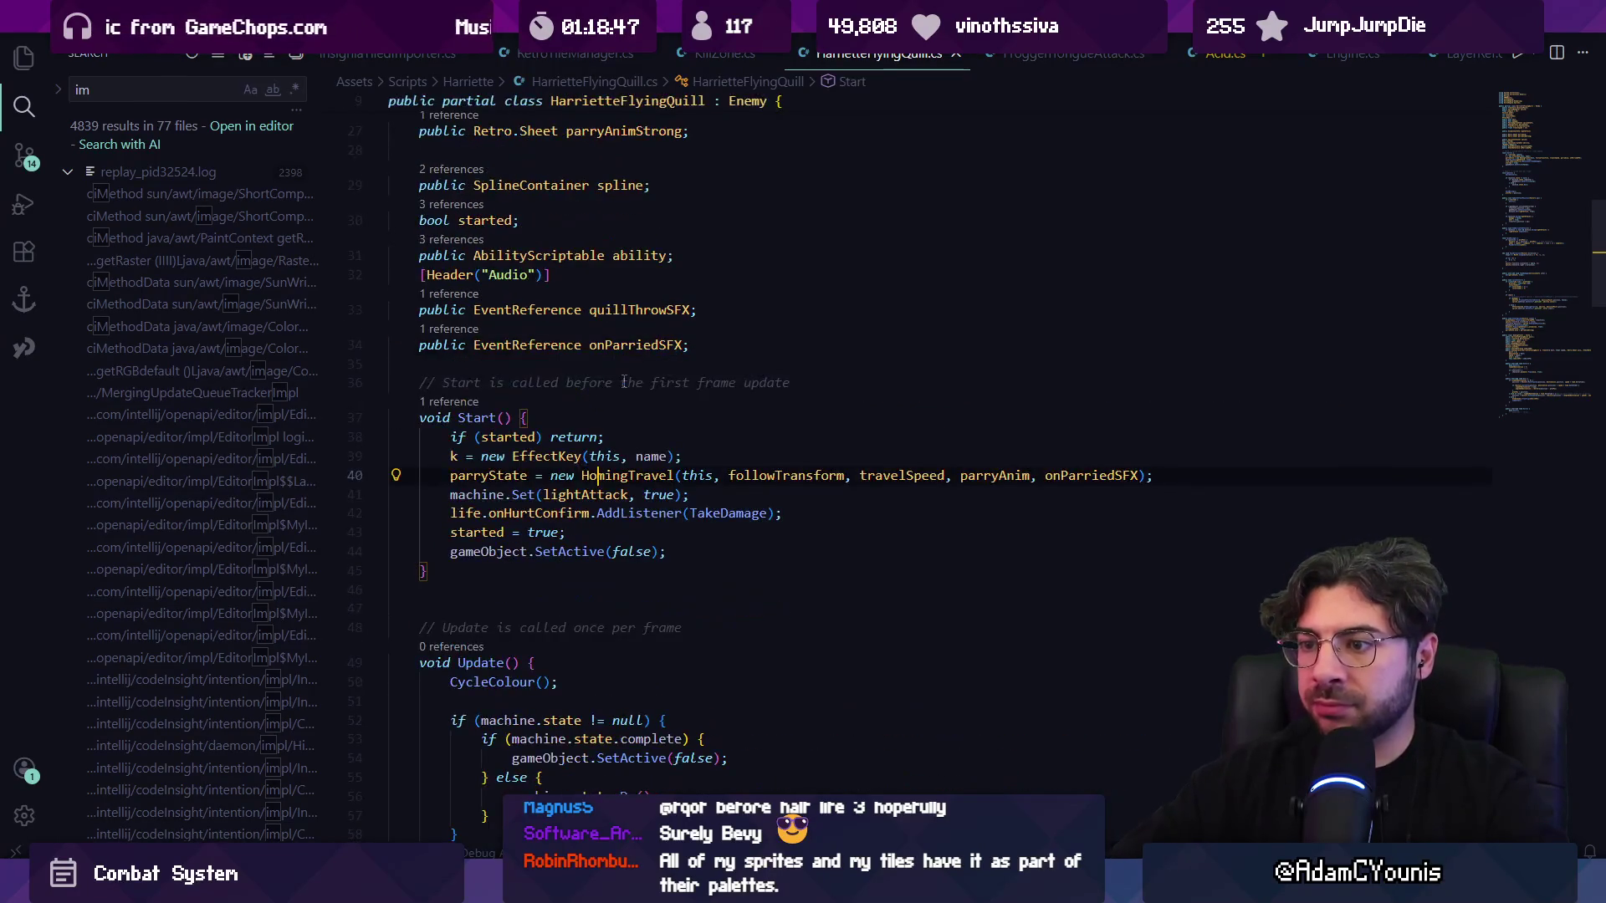
scroll(604, 400, "down", 3)
scroll(603, 400, "up", 6)
scroll(585, 400, "down", 6)
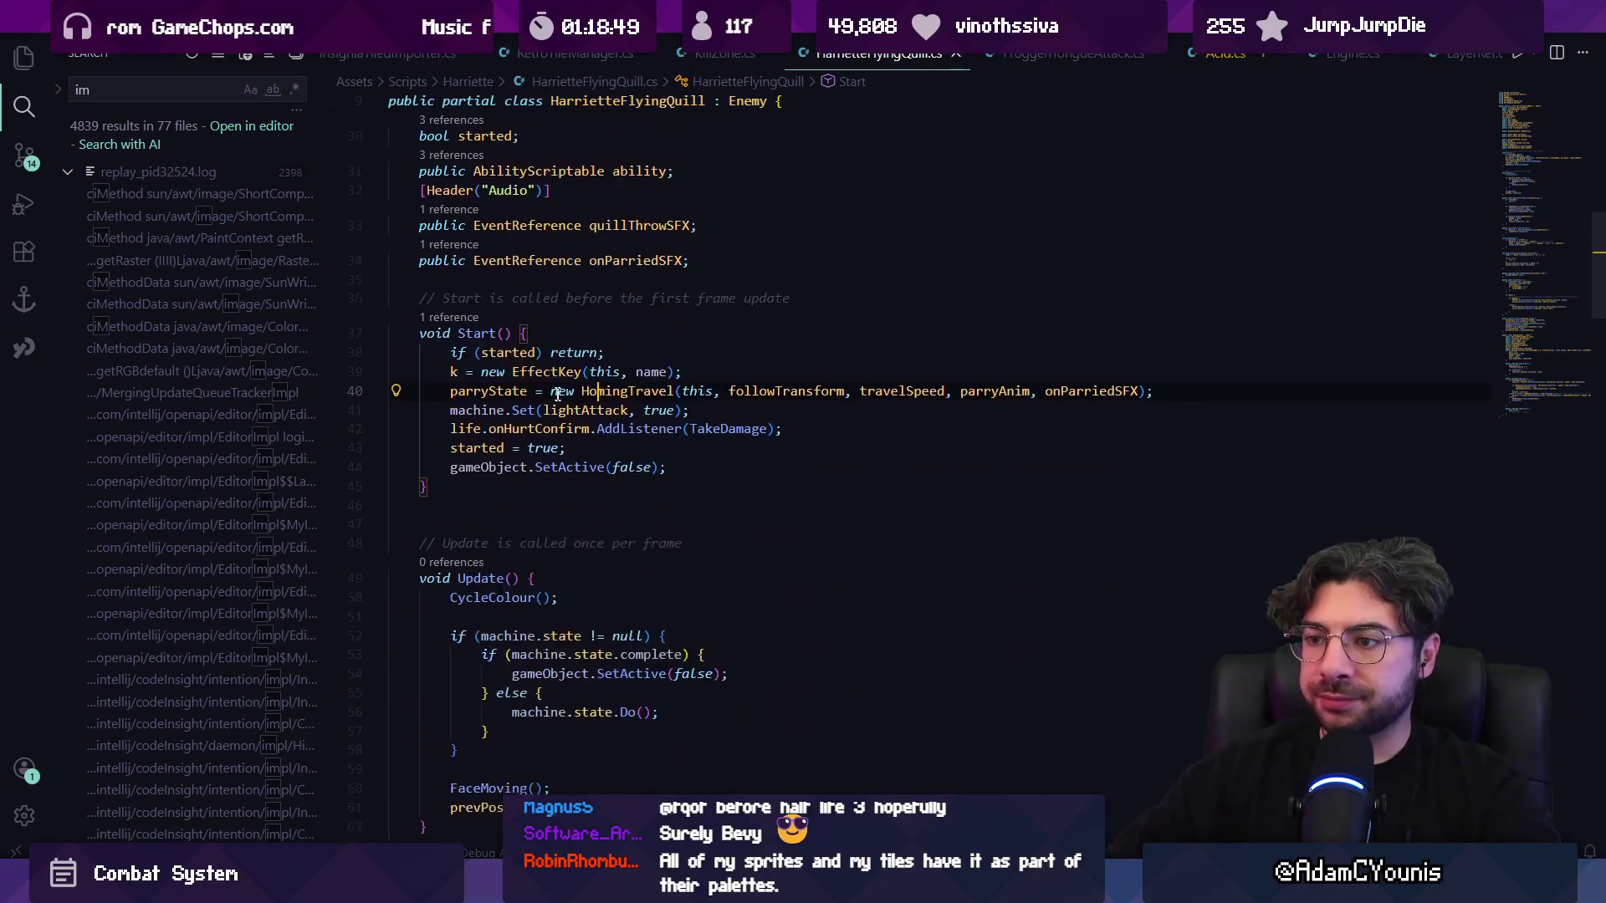
scroll(569, 400, "down", 3)
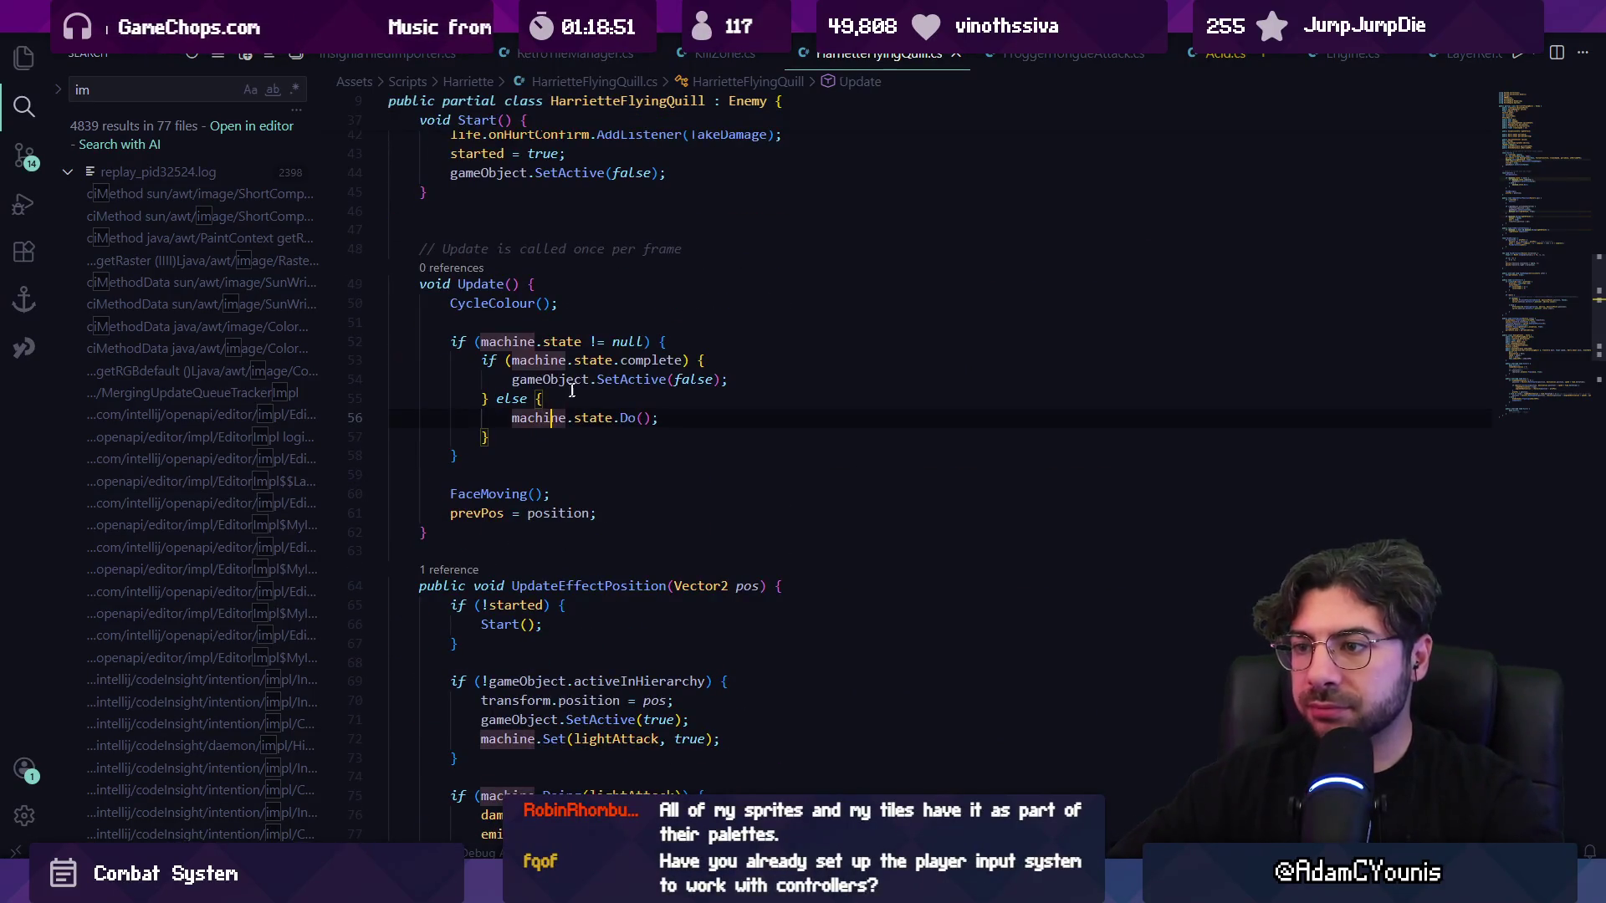
left_click(611, 359)
left_click(562, 379)
scroll(568, 410, "down", 2)
key("ctrl+f")
type("set(")
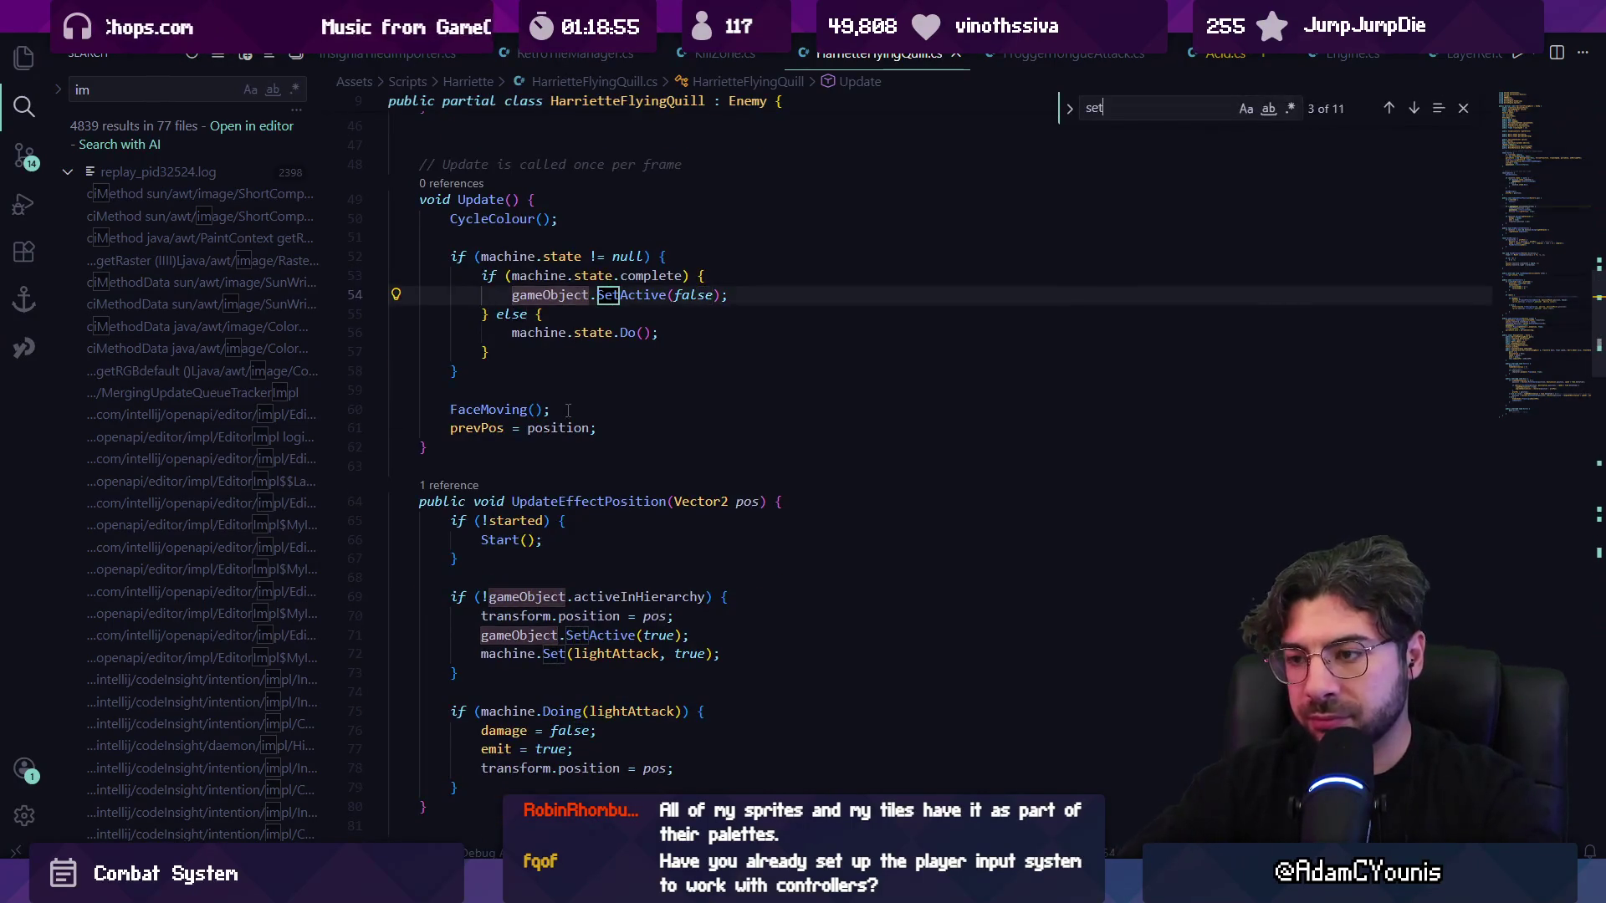
key("Return")
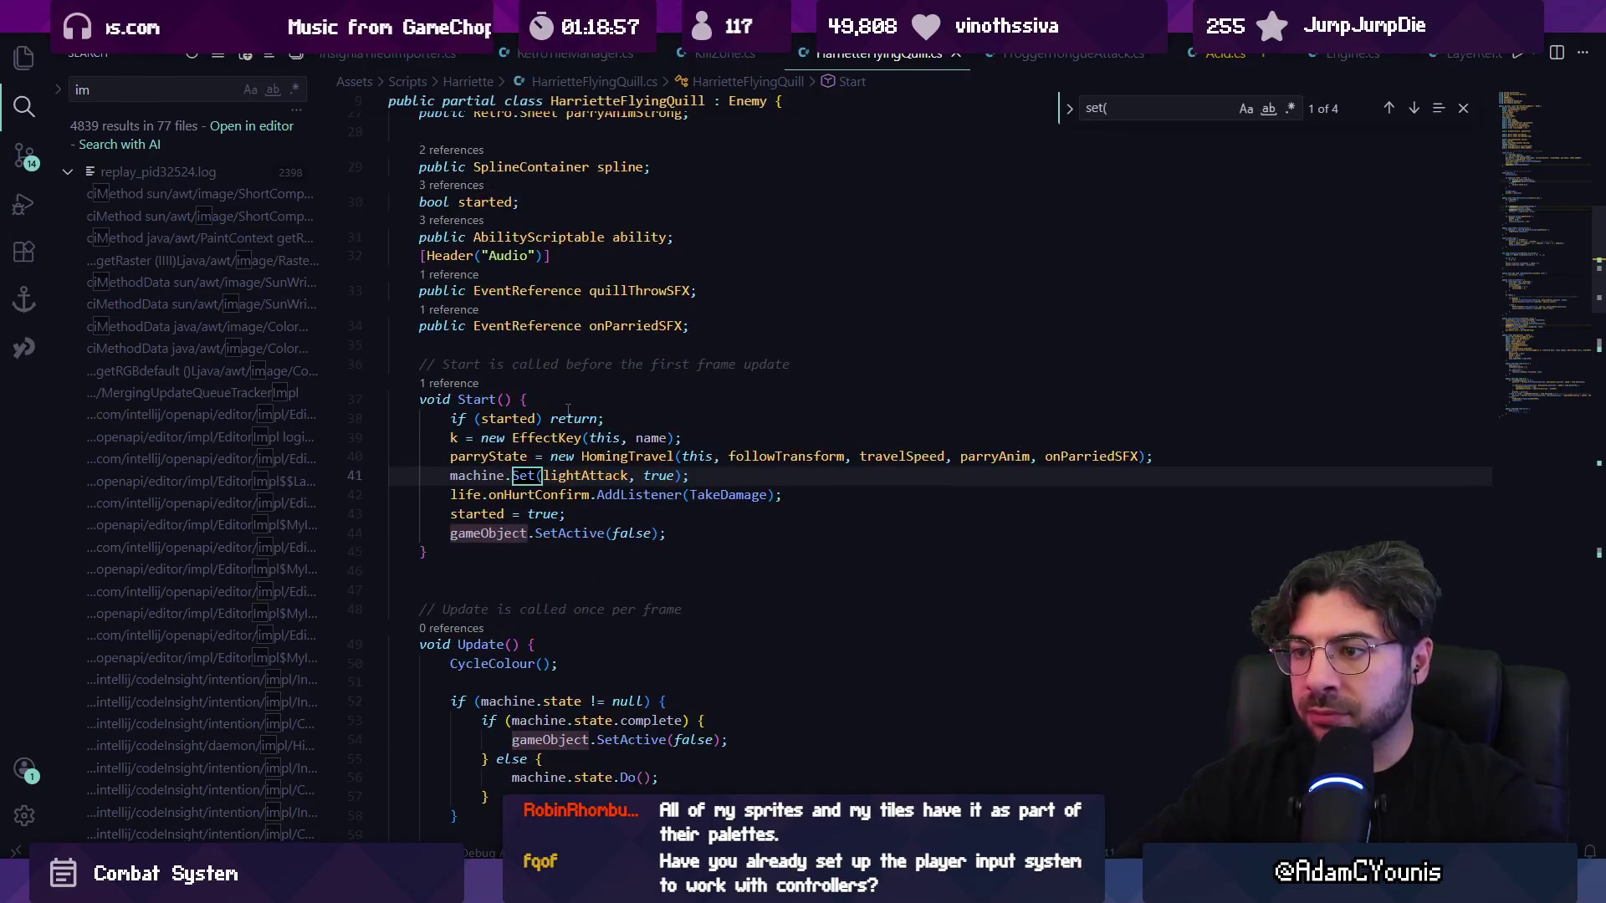
key("Return")
key("Return")
key("Return")
key("Return")
key("Return")
key("Escape")
key("ctrl+Right")
key("F12")
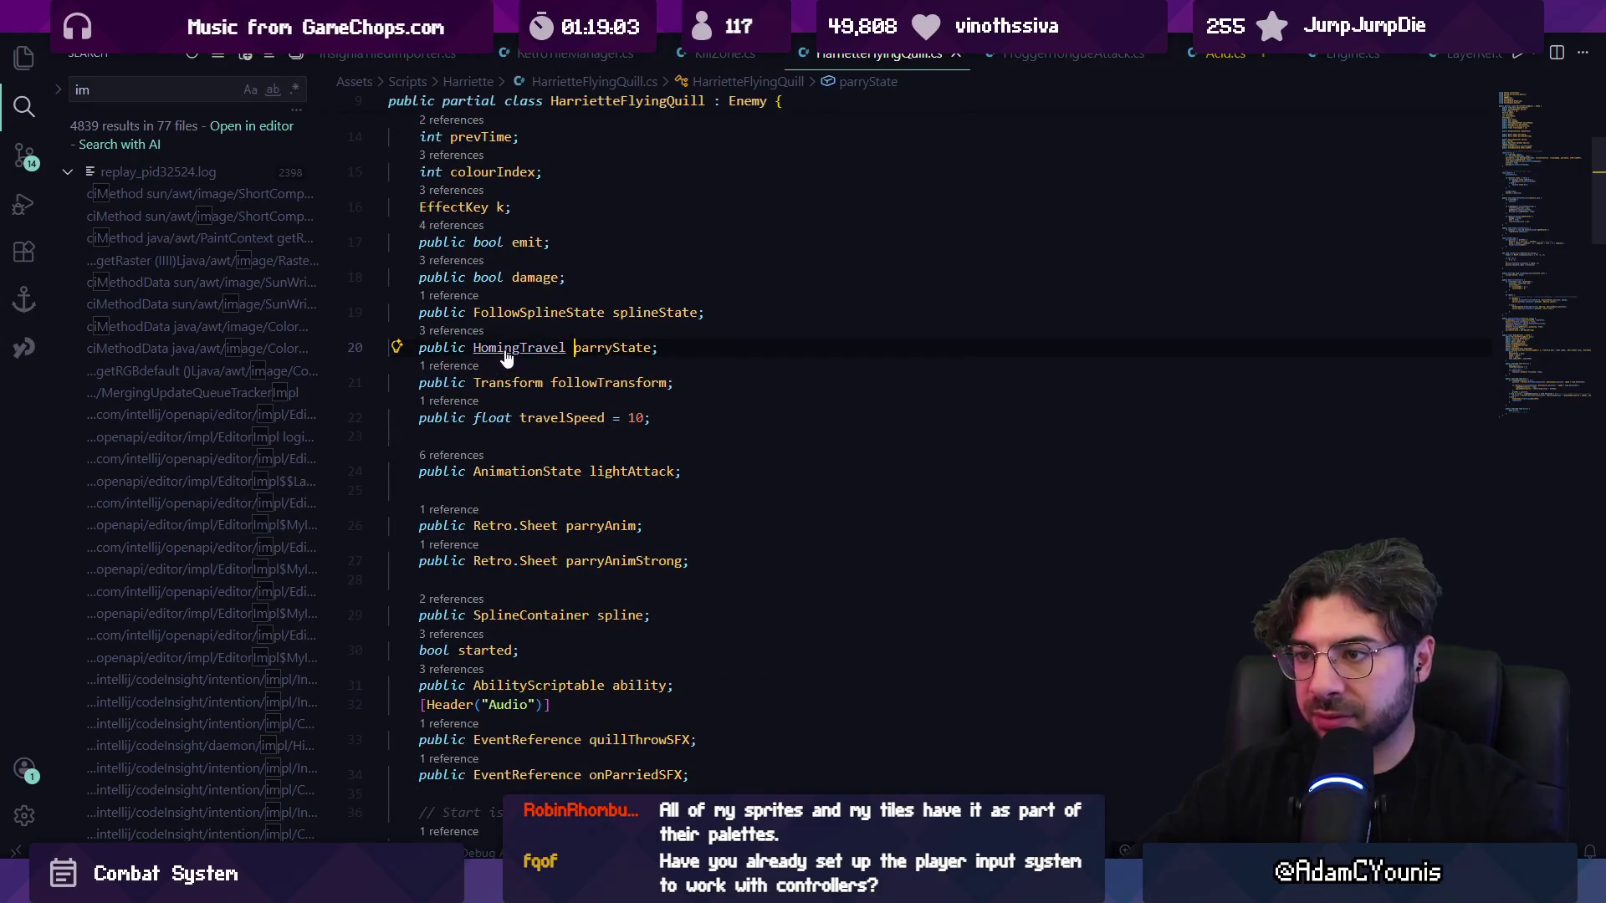
key("alt+Left")
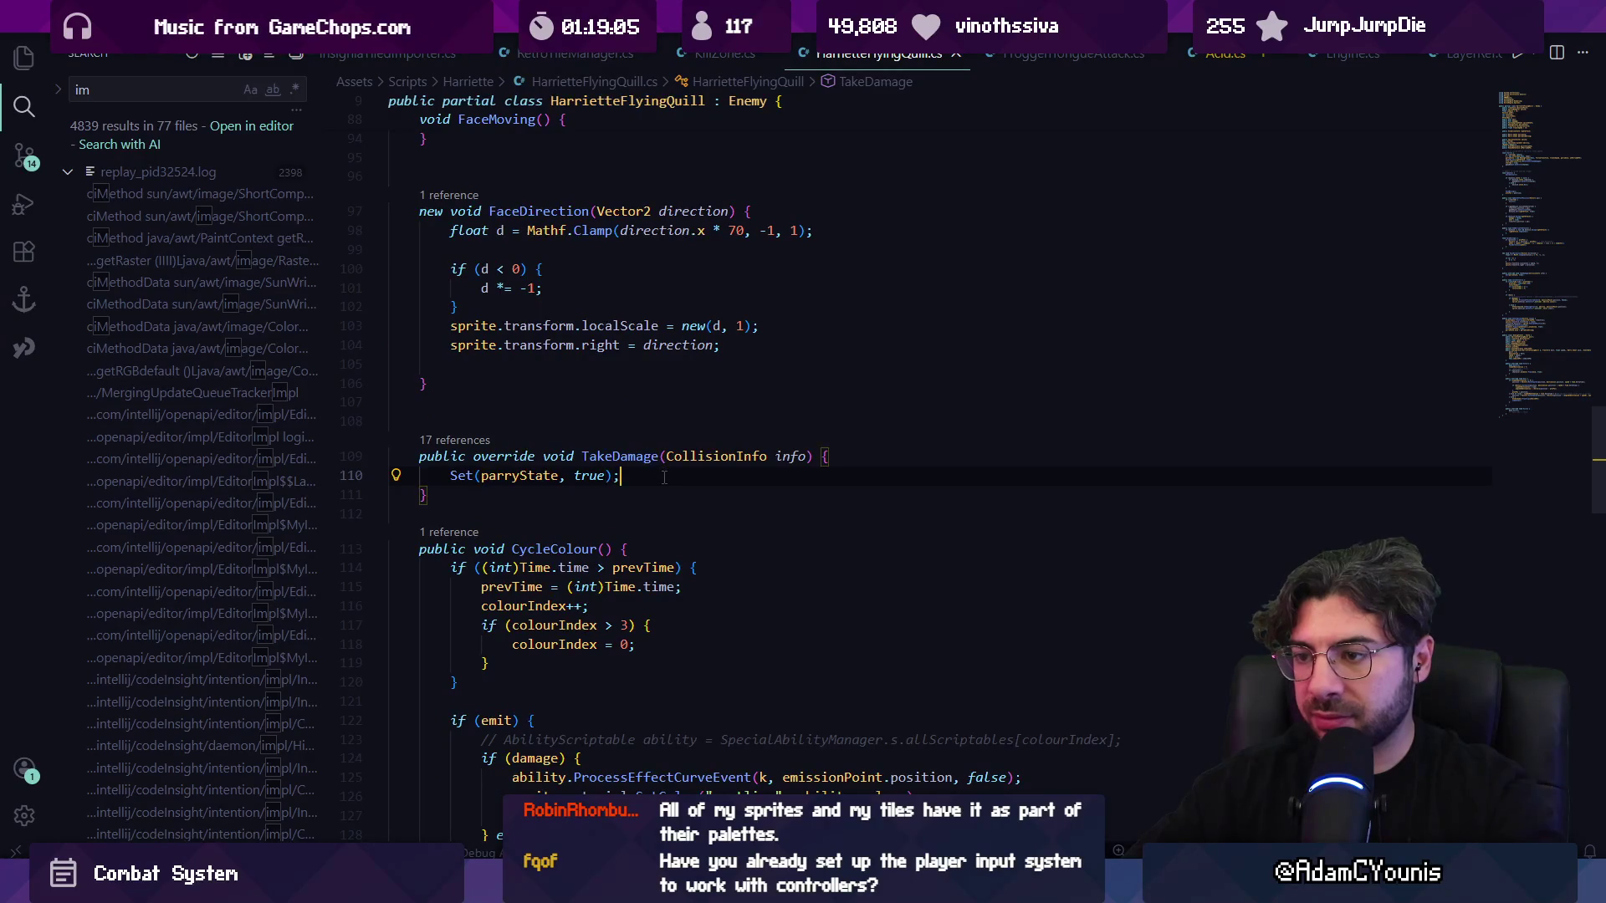
key("Return")
key("Up")
key("BackSpace")
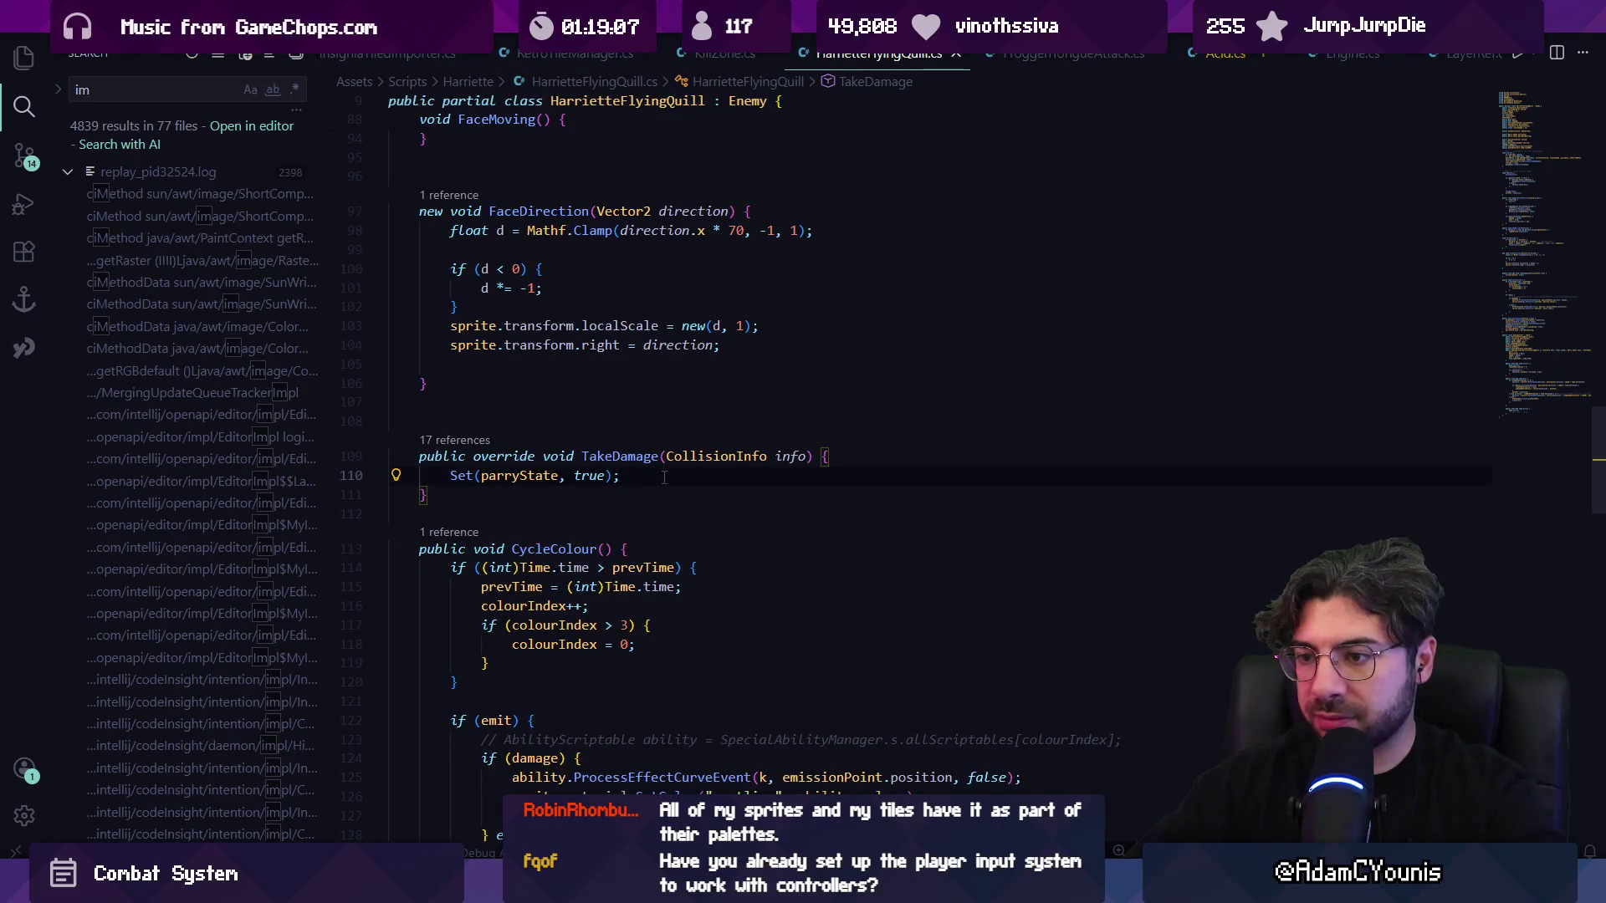
key("ctrl+f")
type("set(")
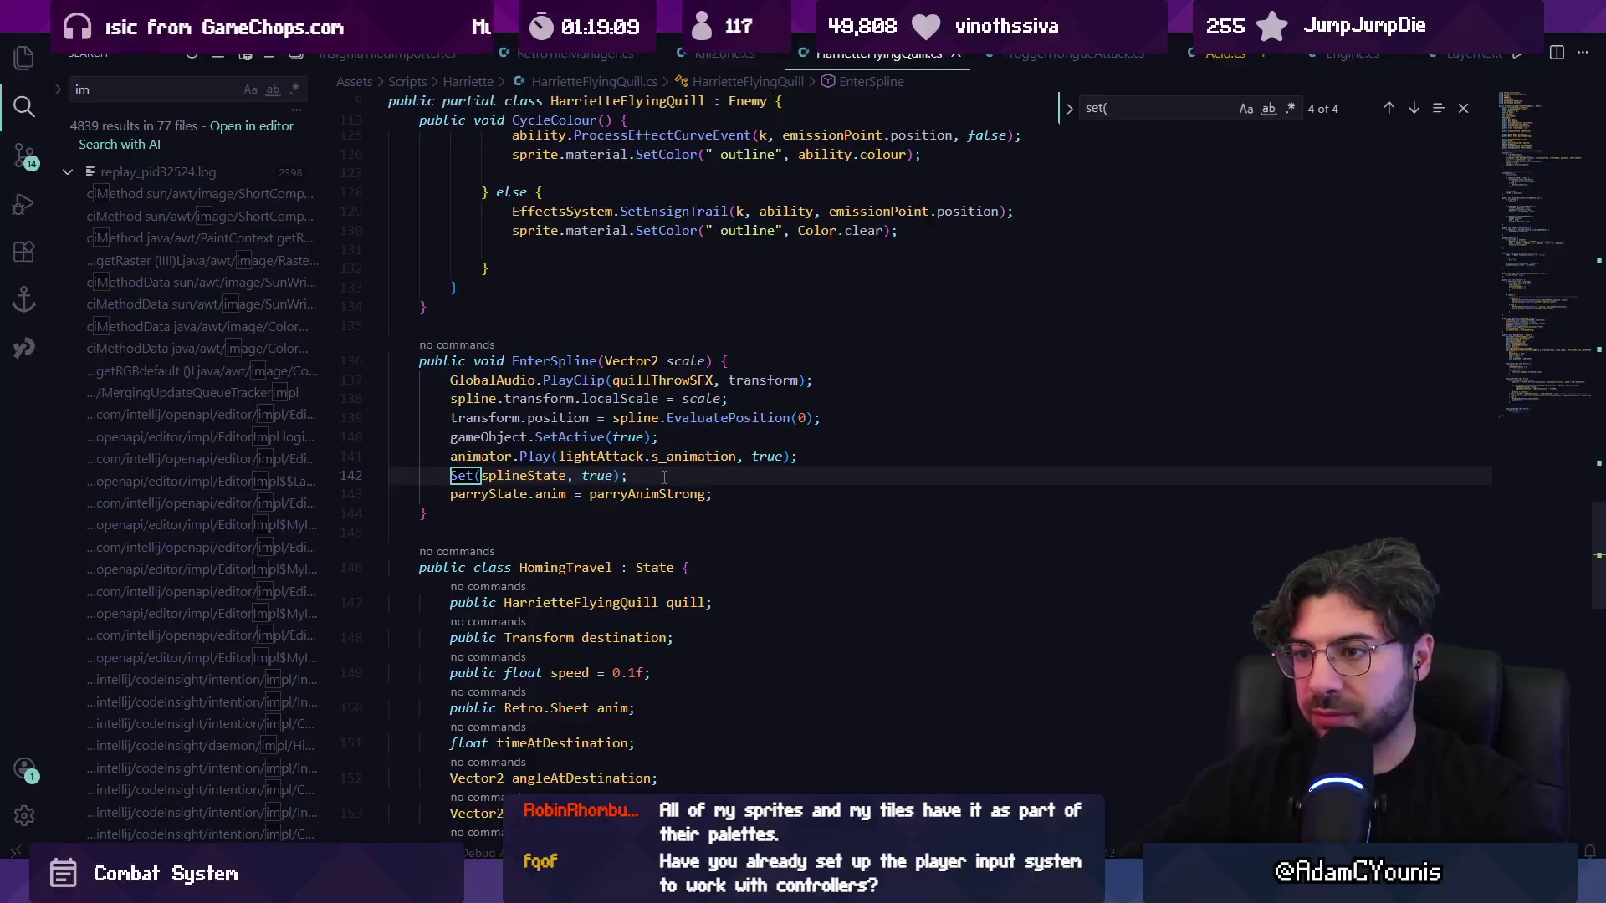
key("Return")
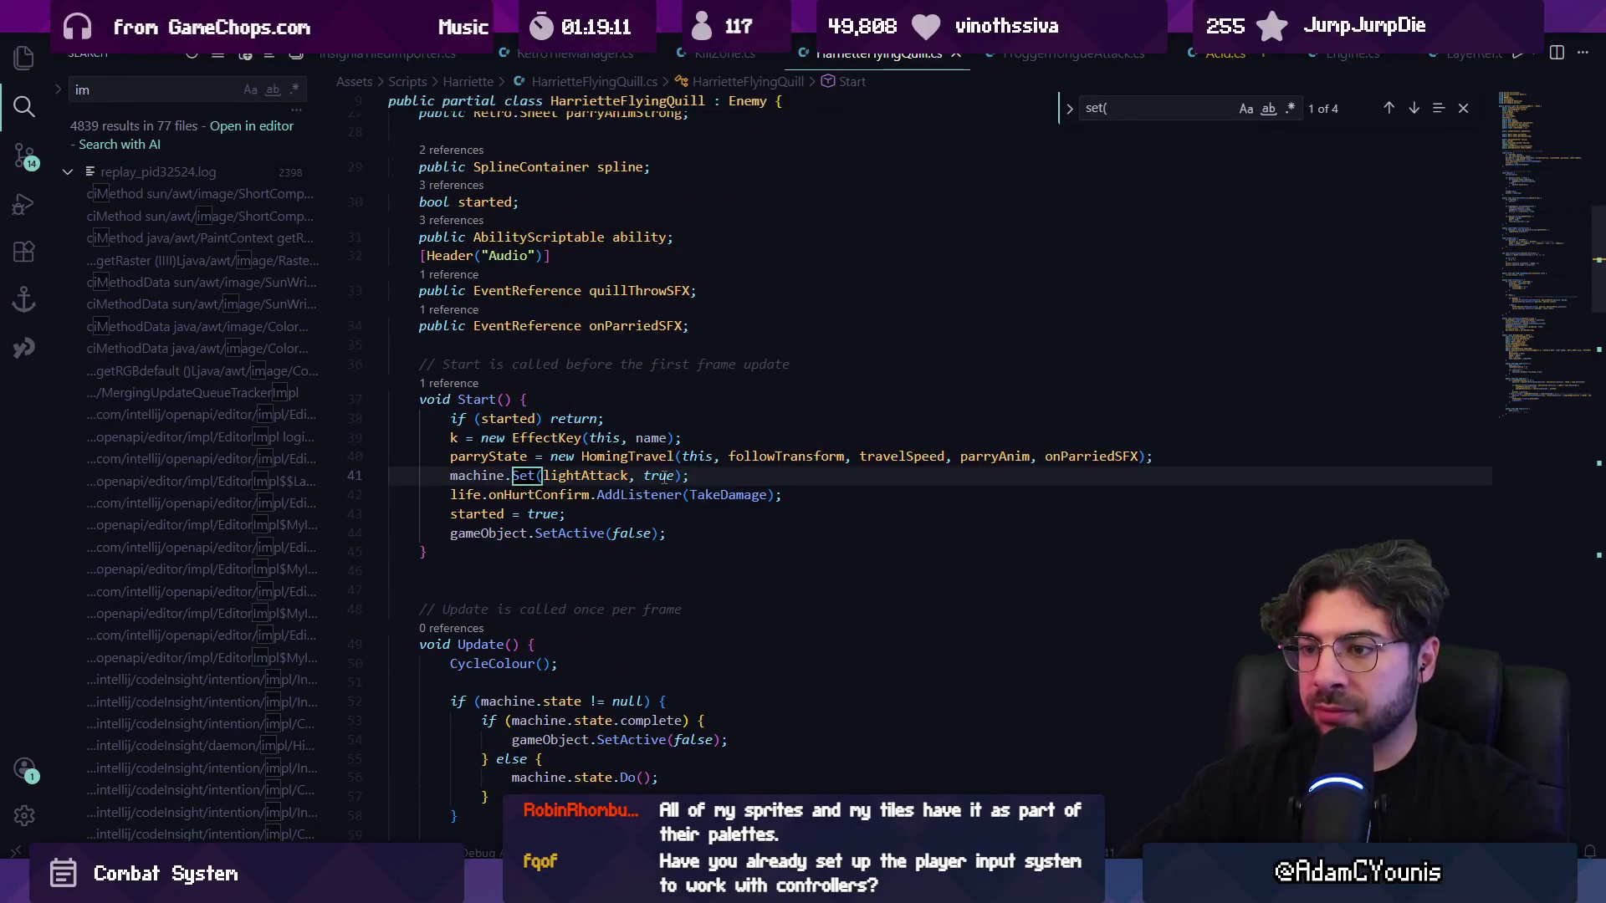
key("Return")
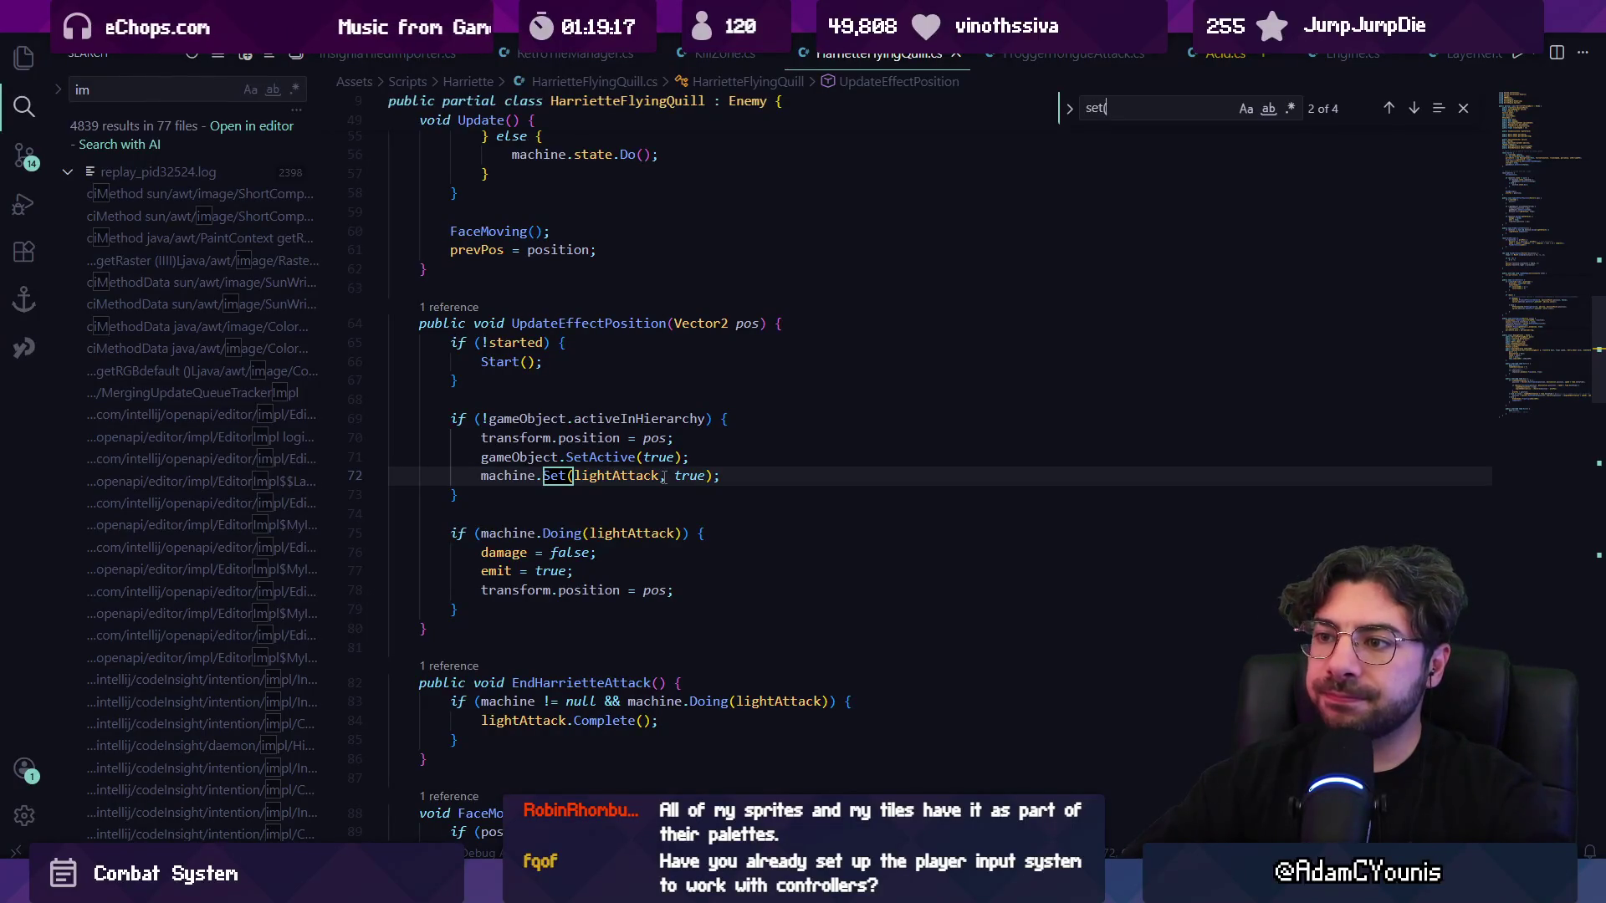
key("Return")
key("Return")
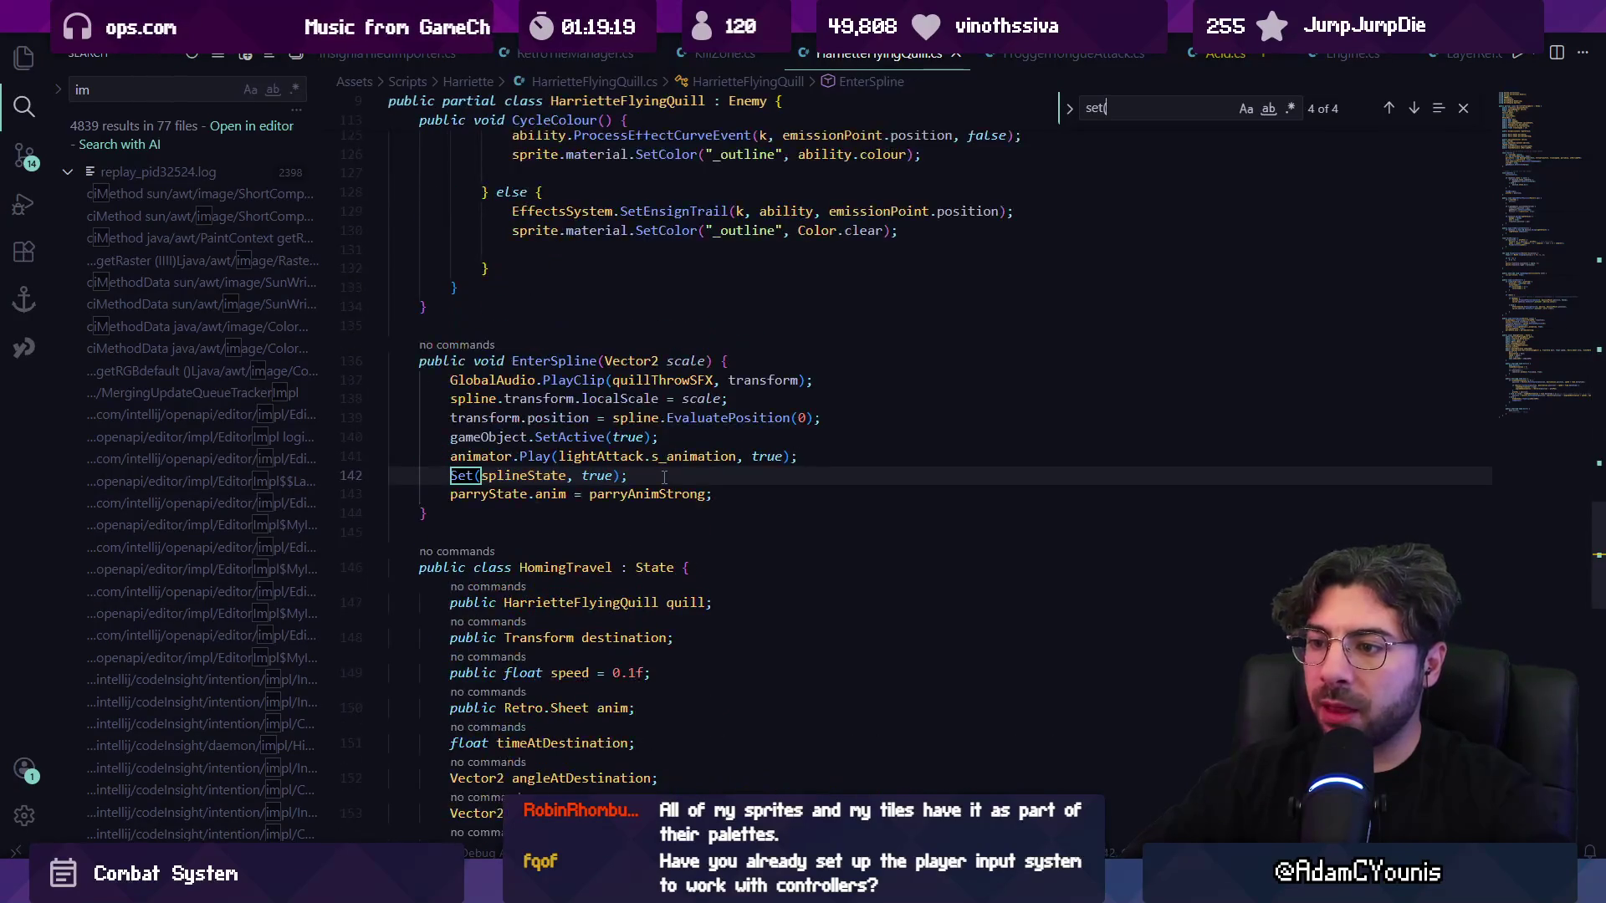
key("Return")
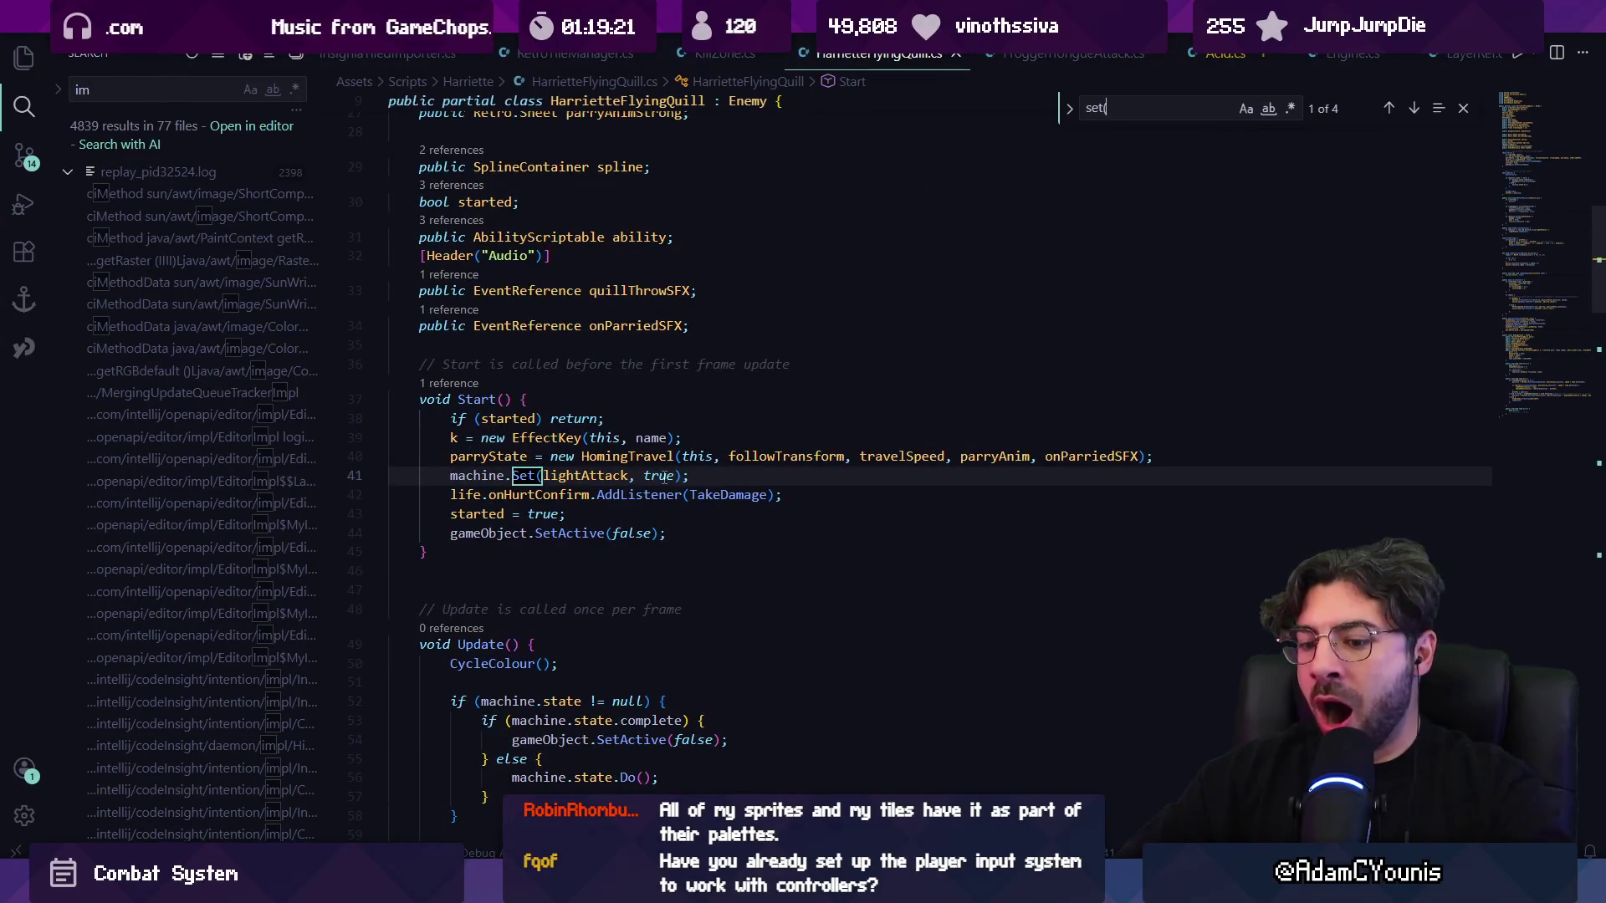
type("(")
scroll(635, 468, "down", 5)
left_click(601, 452)
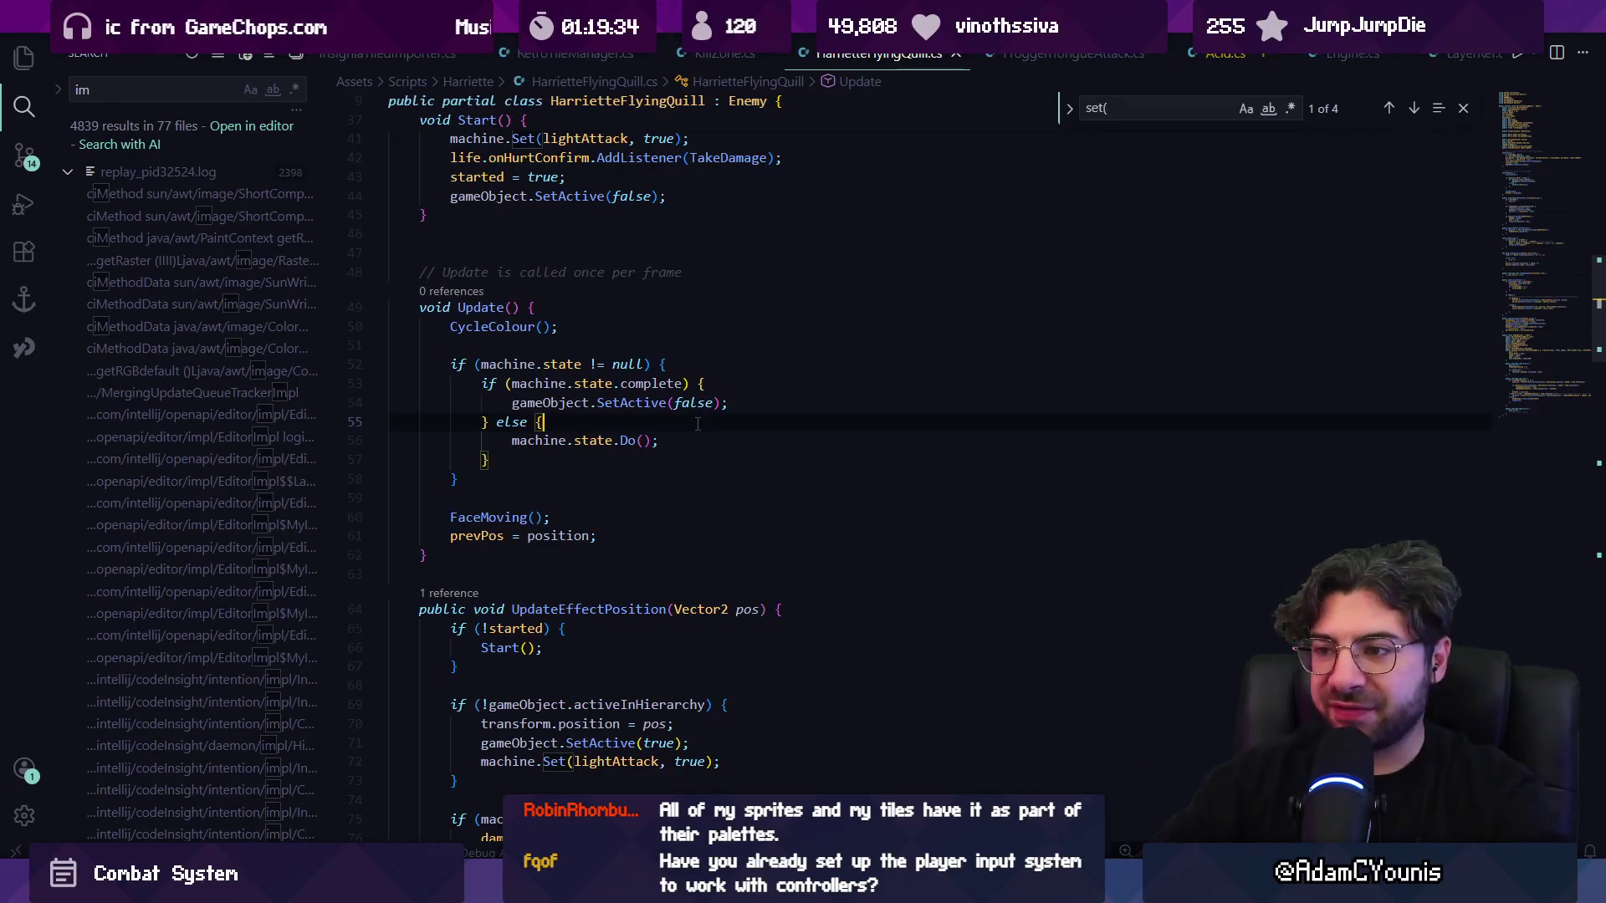
scroll(645, 371, "up", 2)
left_click(653, 463)
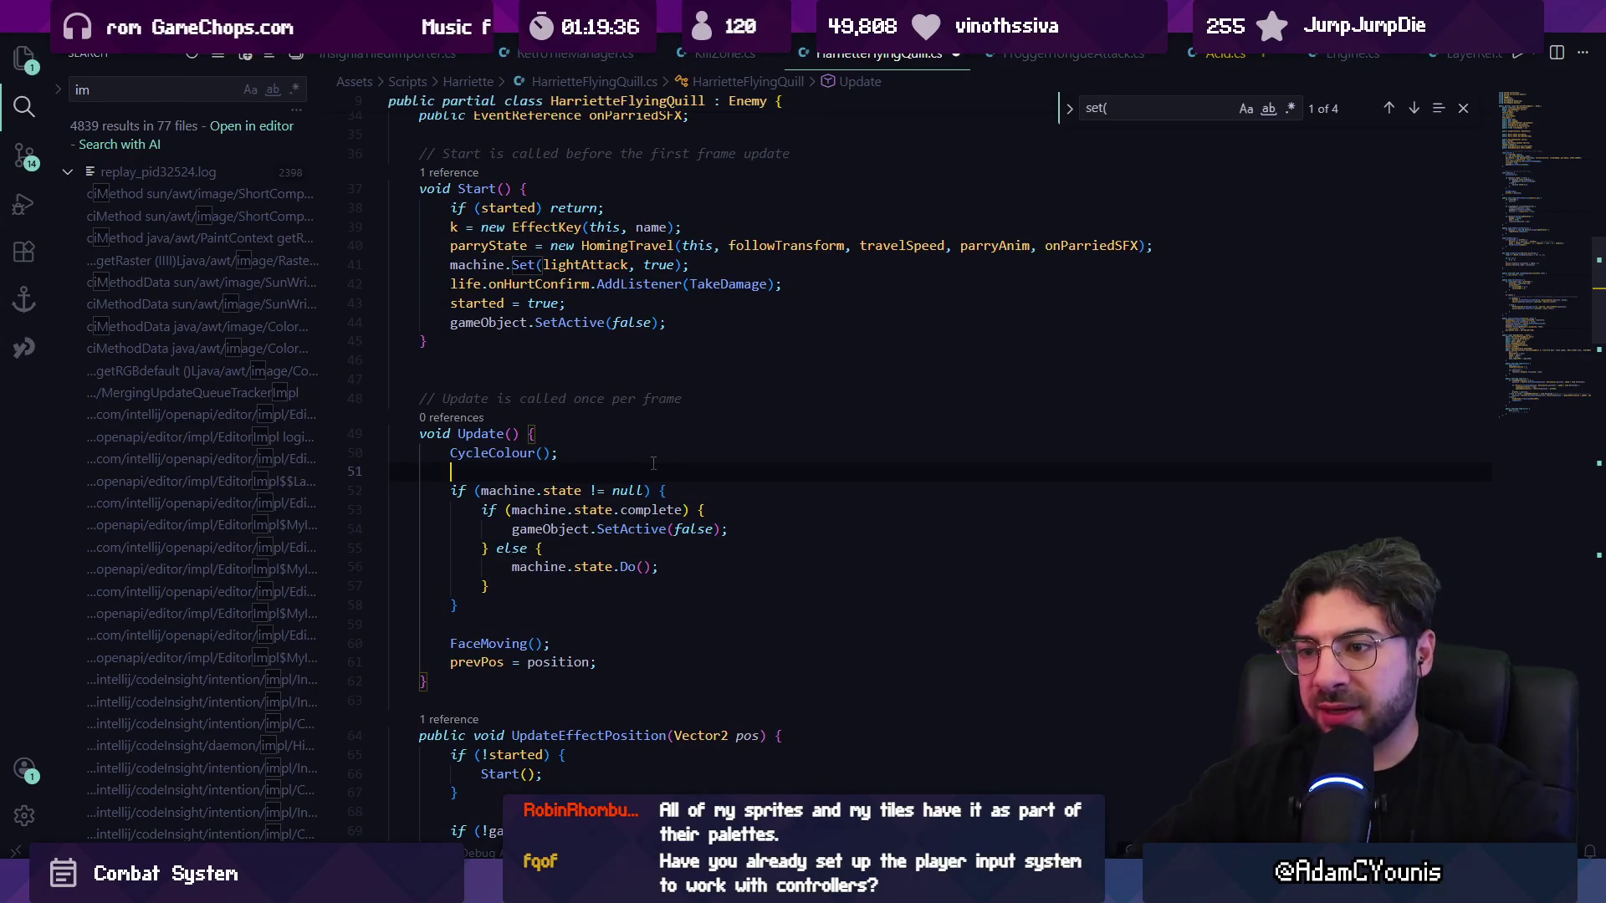
type("animator")
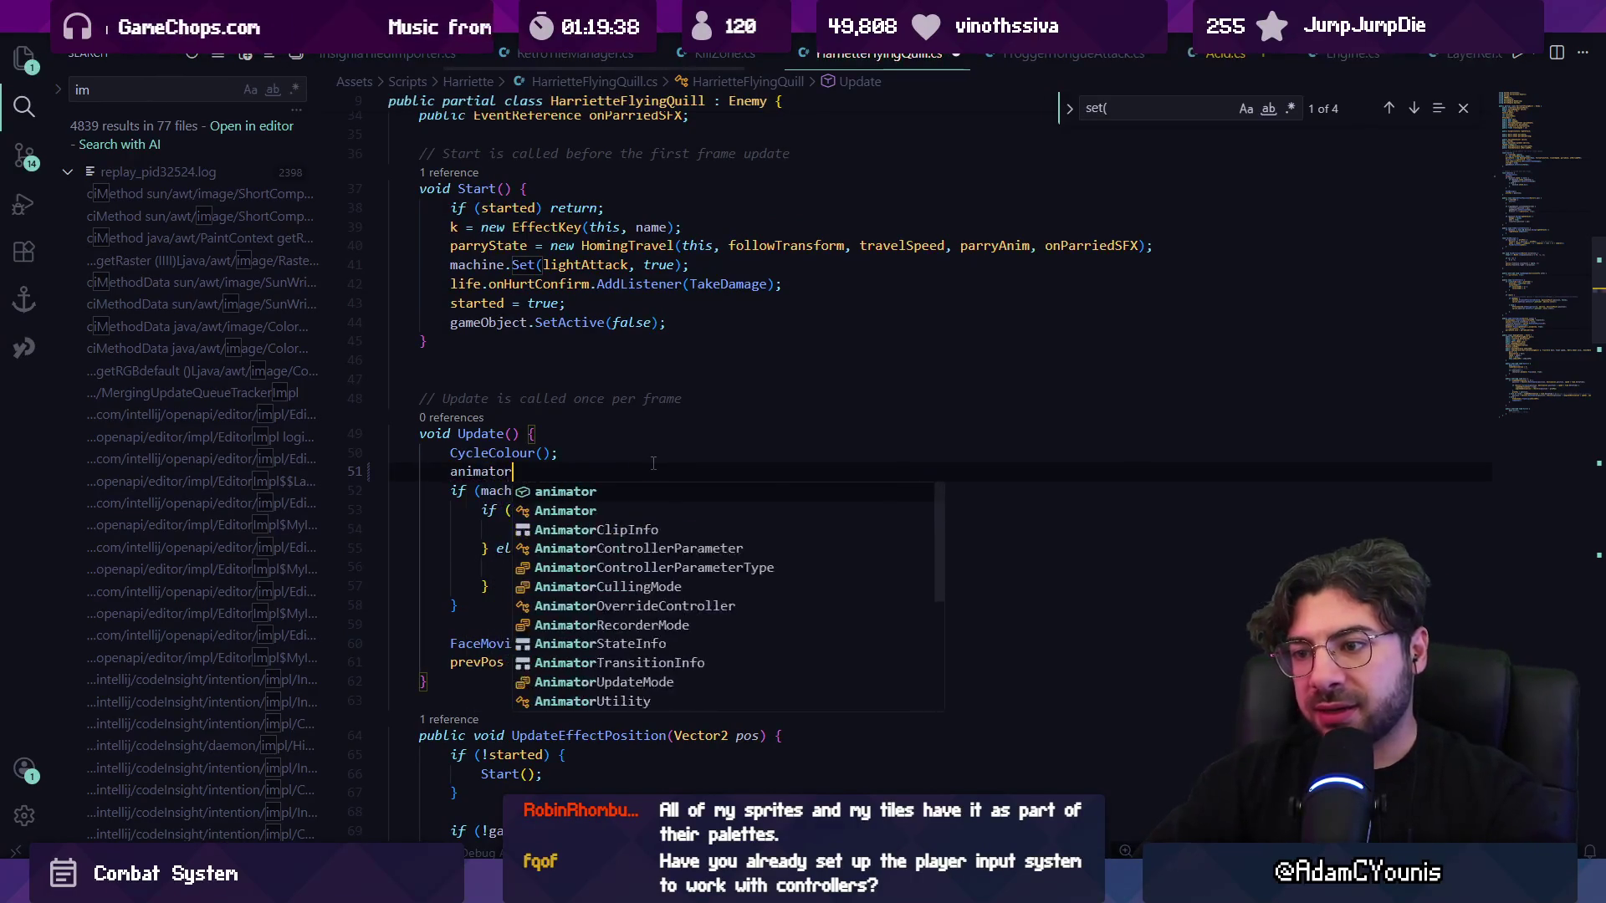
type(".Settean")
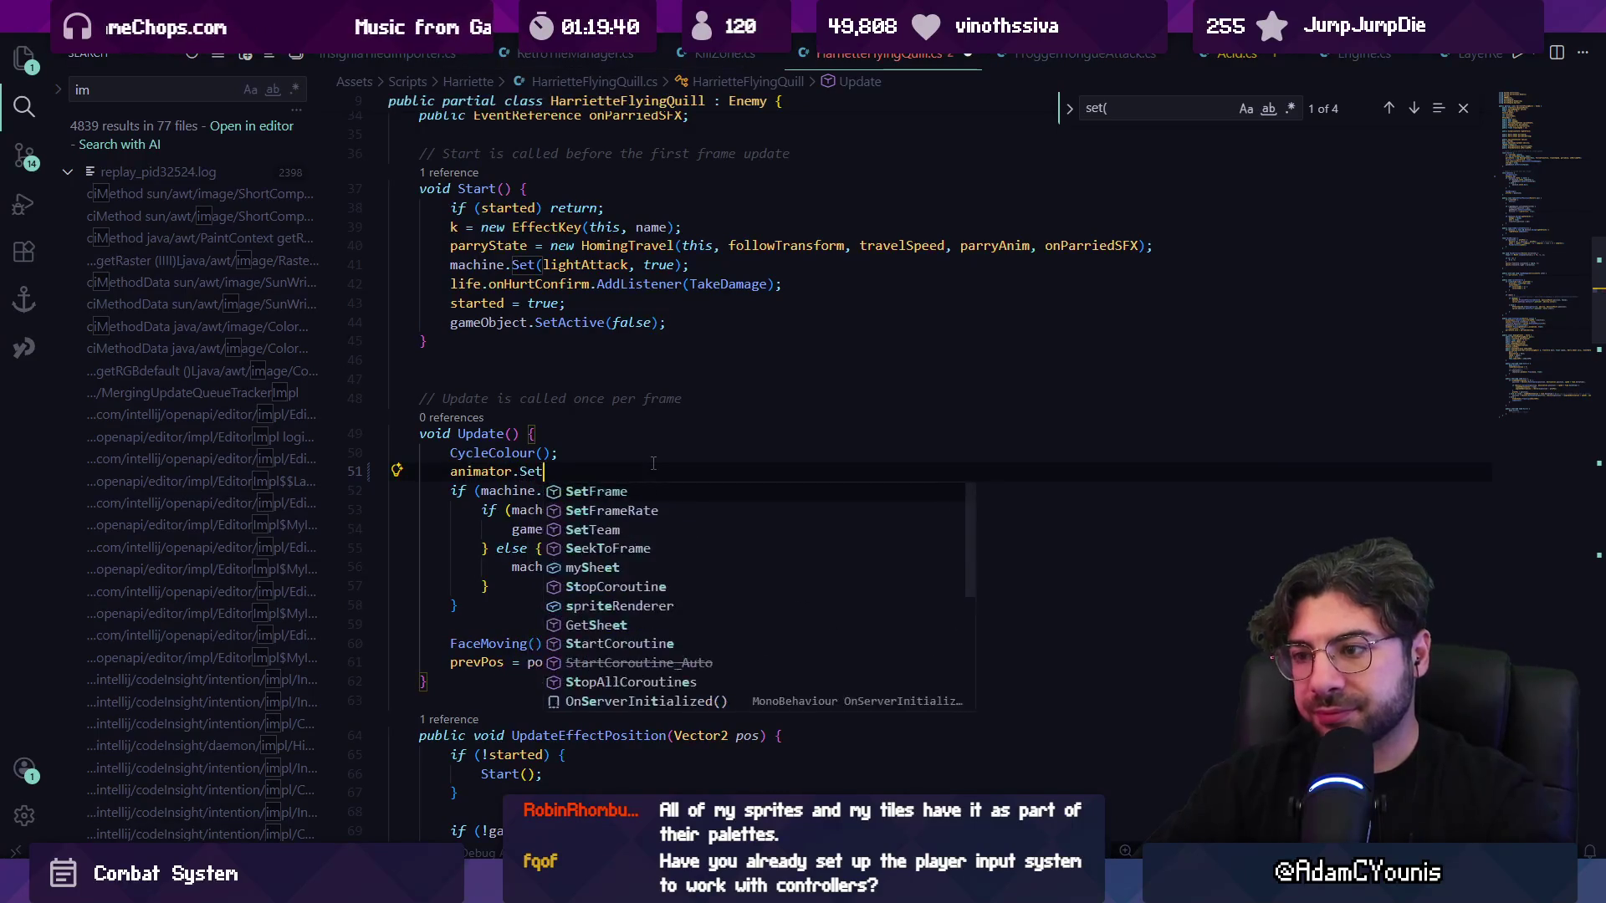
key("ctrl+z")
key("ctrl+z")
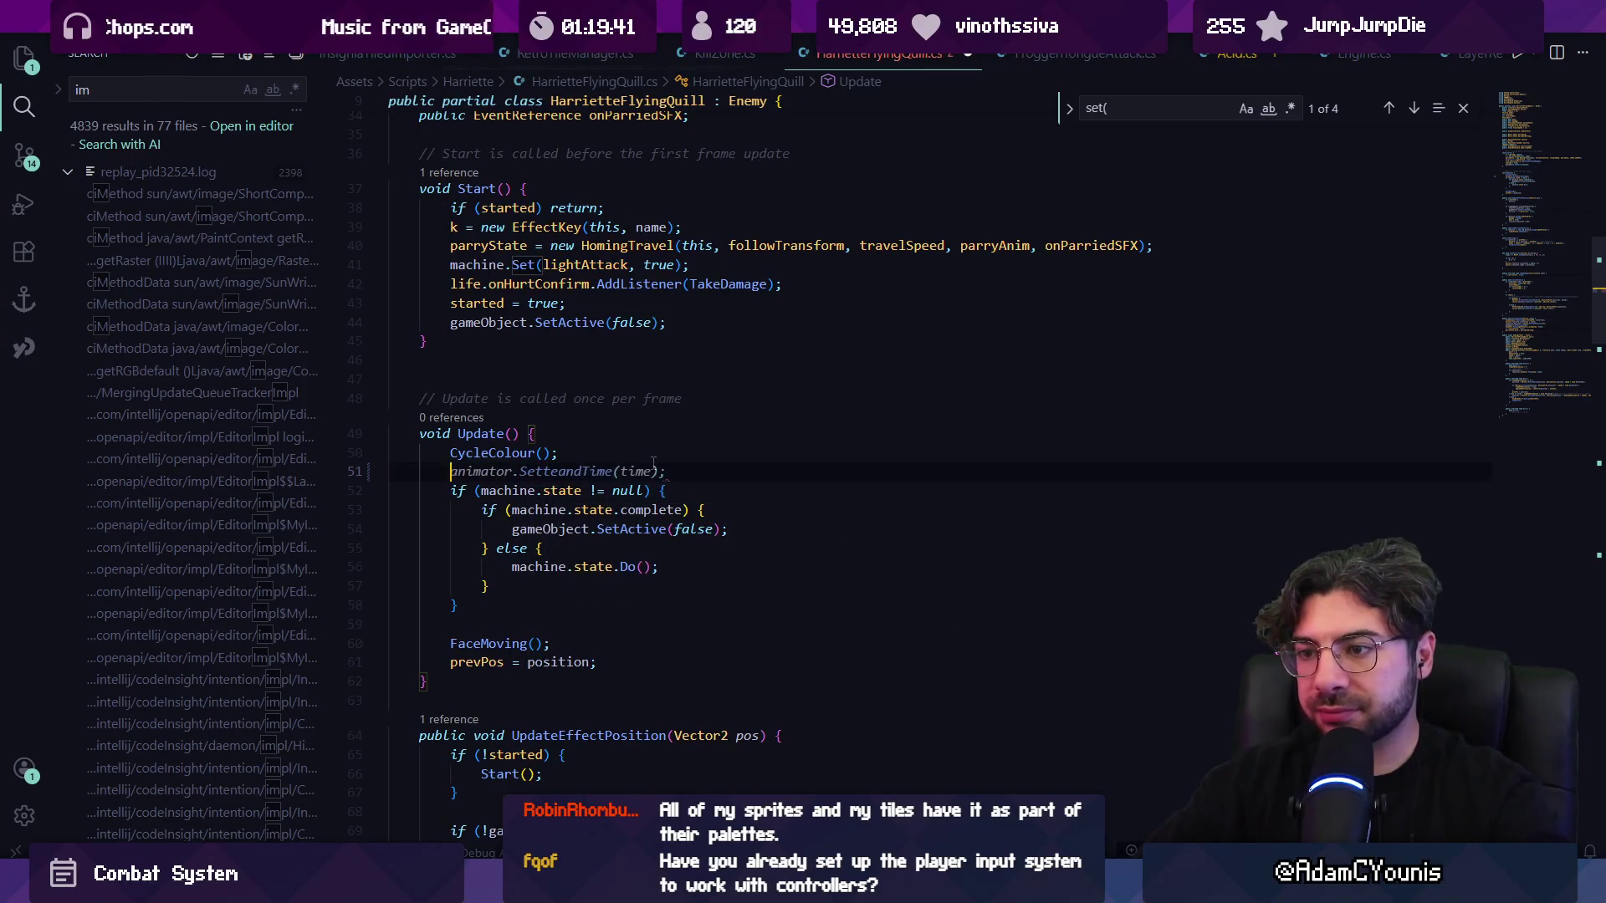
key("Escape")
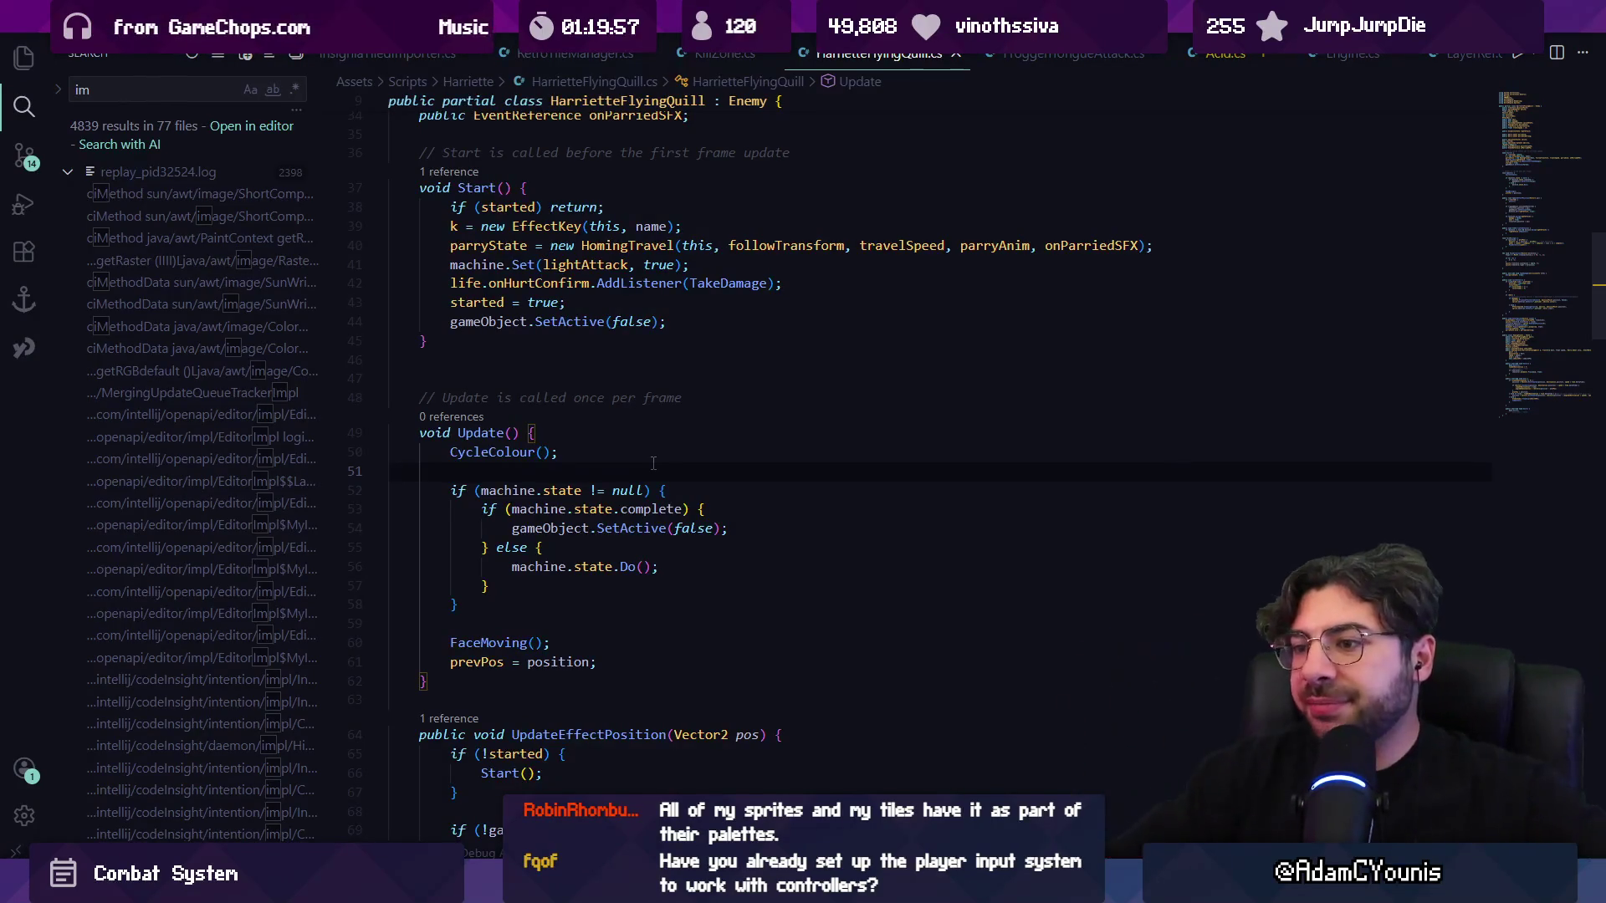
scroll(653, 463, "down", 4)
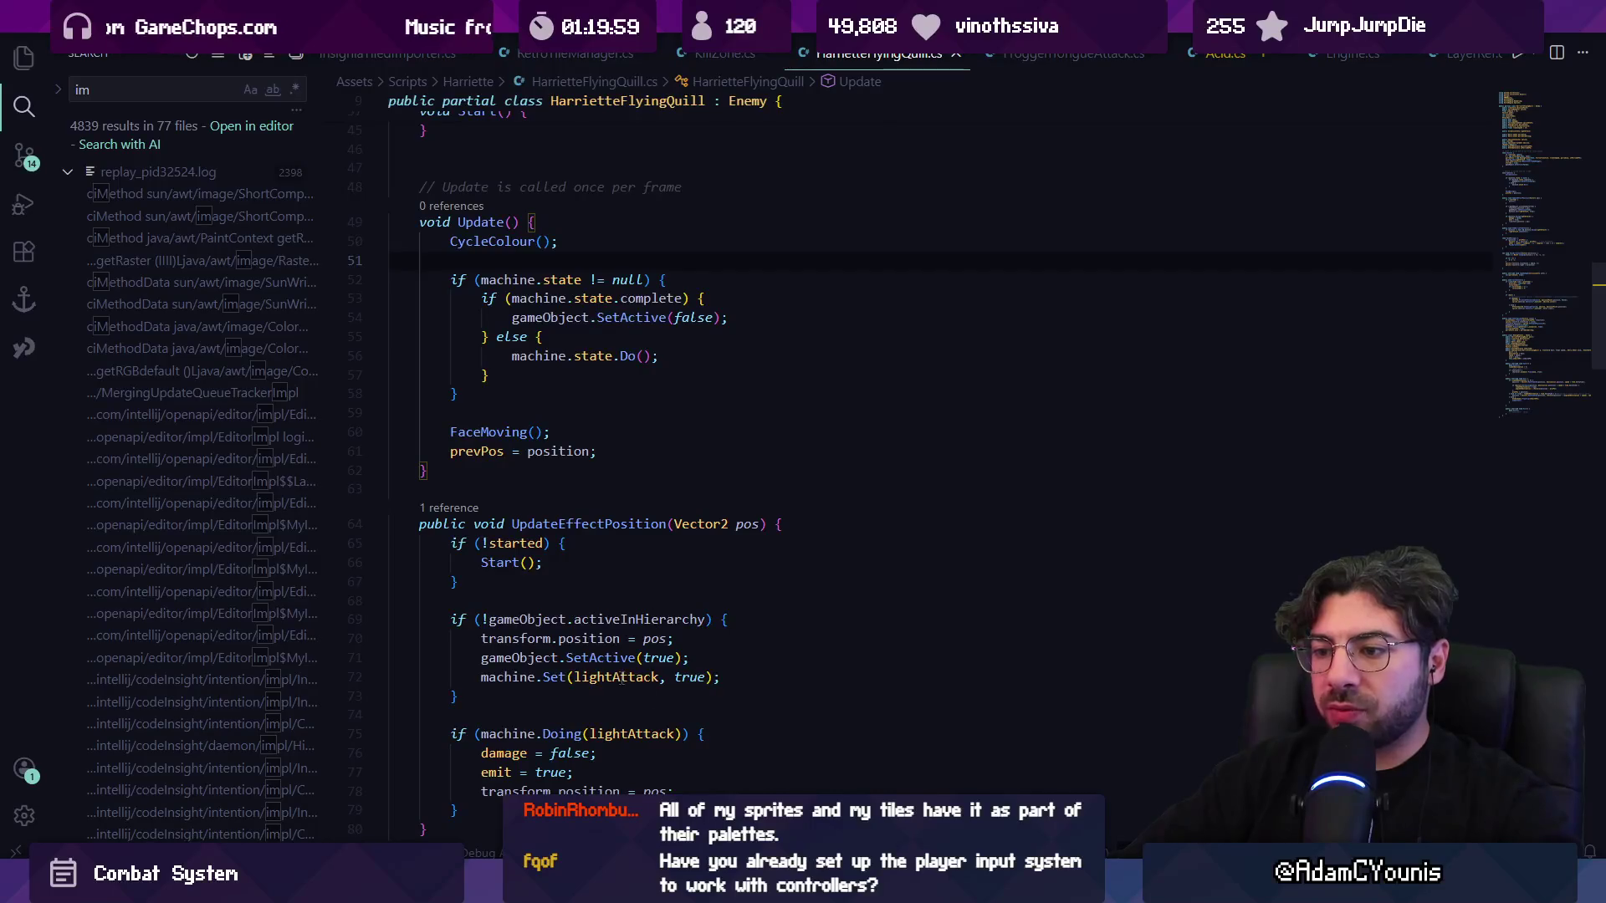
left_click(620, 676, "ctrl")
key("alt+Left")
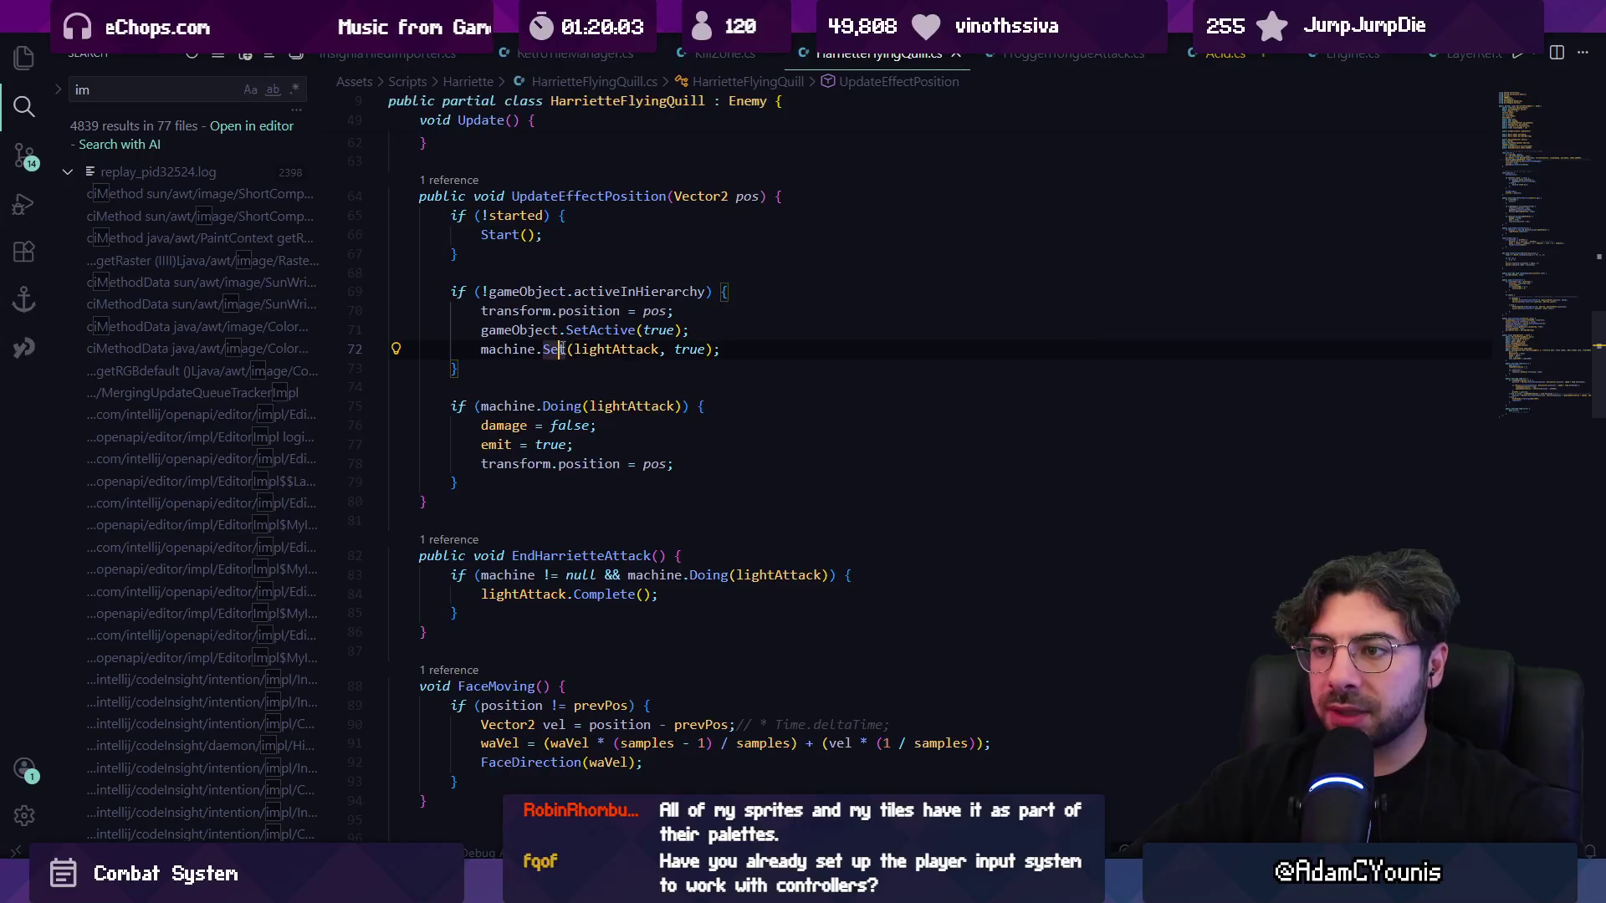
scroll(699, 381, "up", 2)
mouse_move(695, 381)
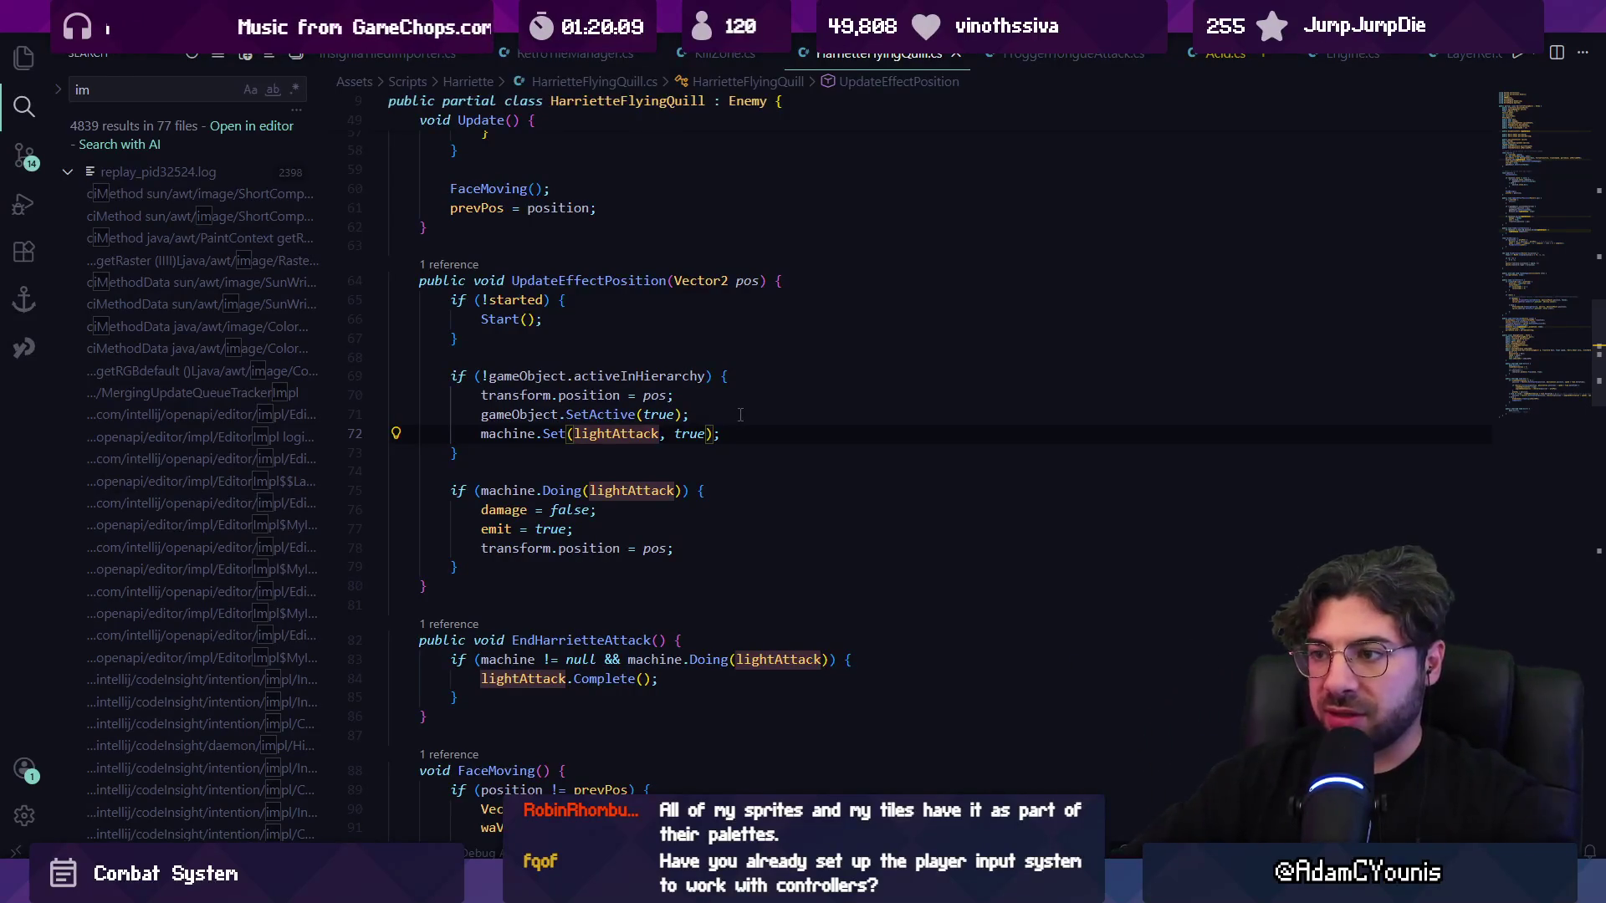
scroll(746, 416, "down", 3)
scroll(768, 435, "down", 1)
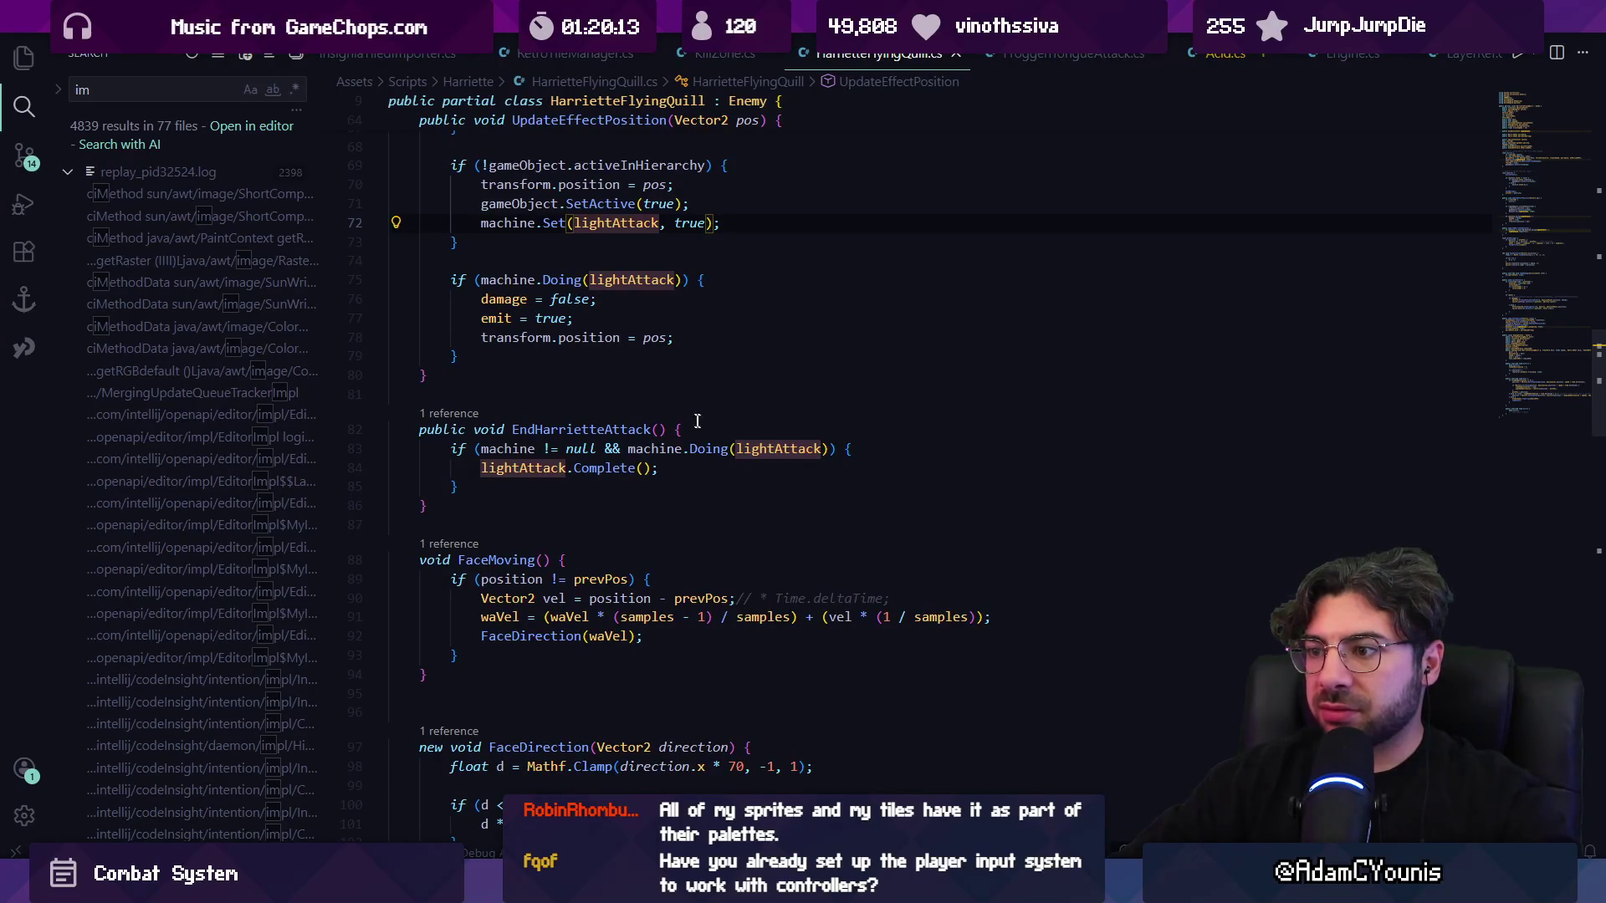
scroll(703, 430, "down", 2)
scroll(703, 430, "down", 5)
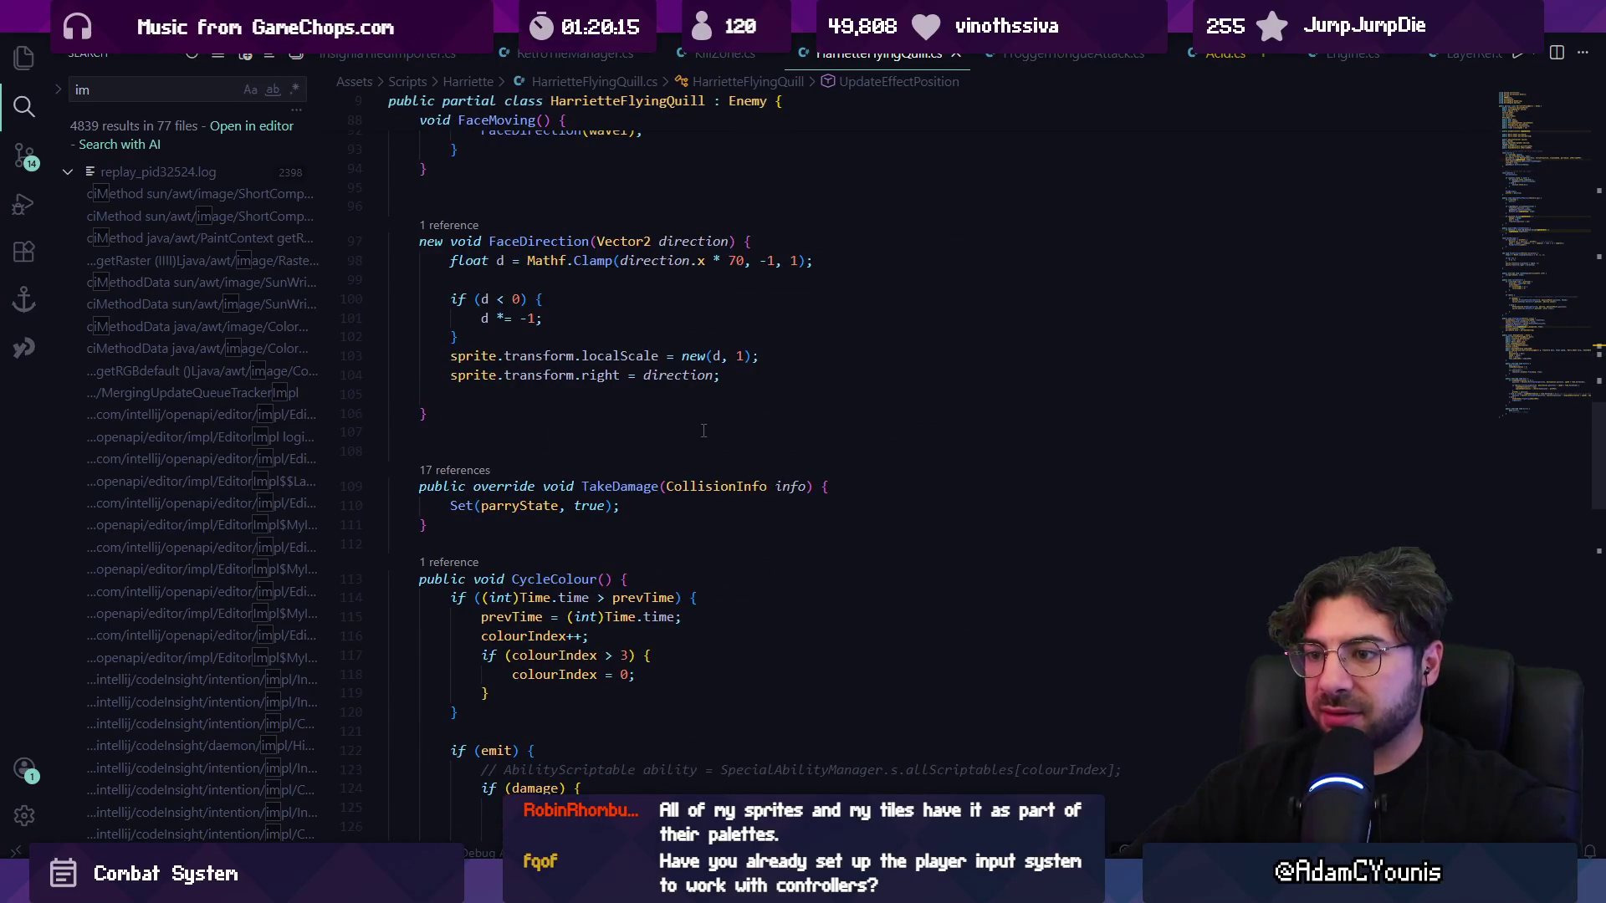
scroll(703, 429, "down", 3)
left_click(496, 294)
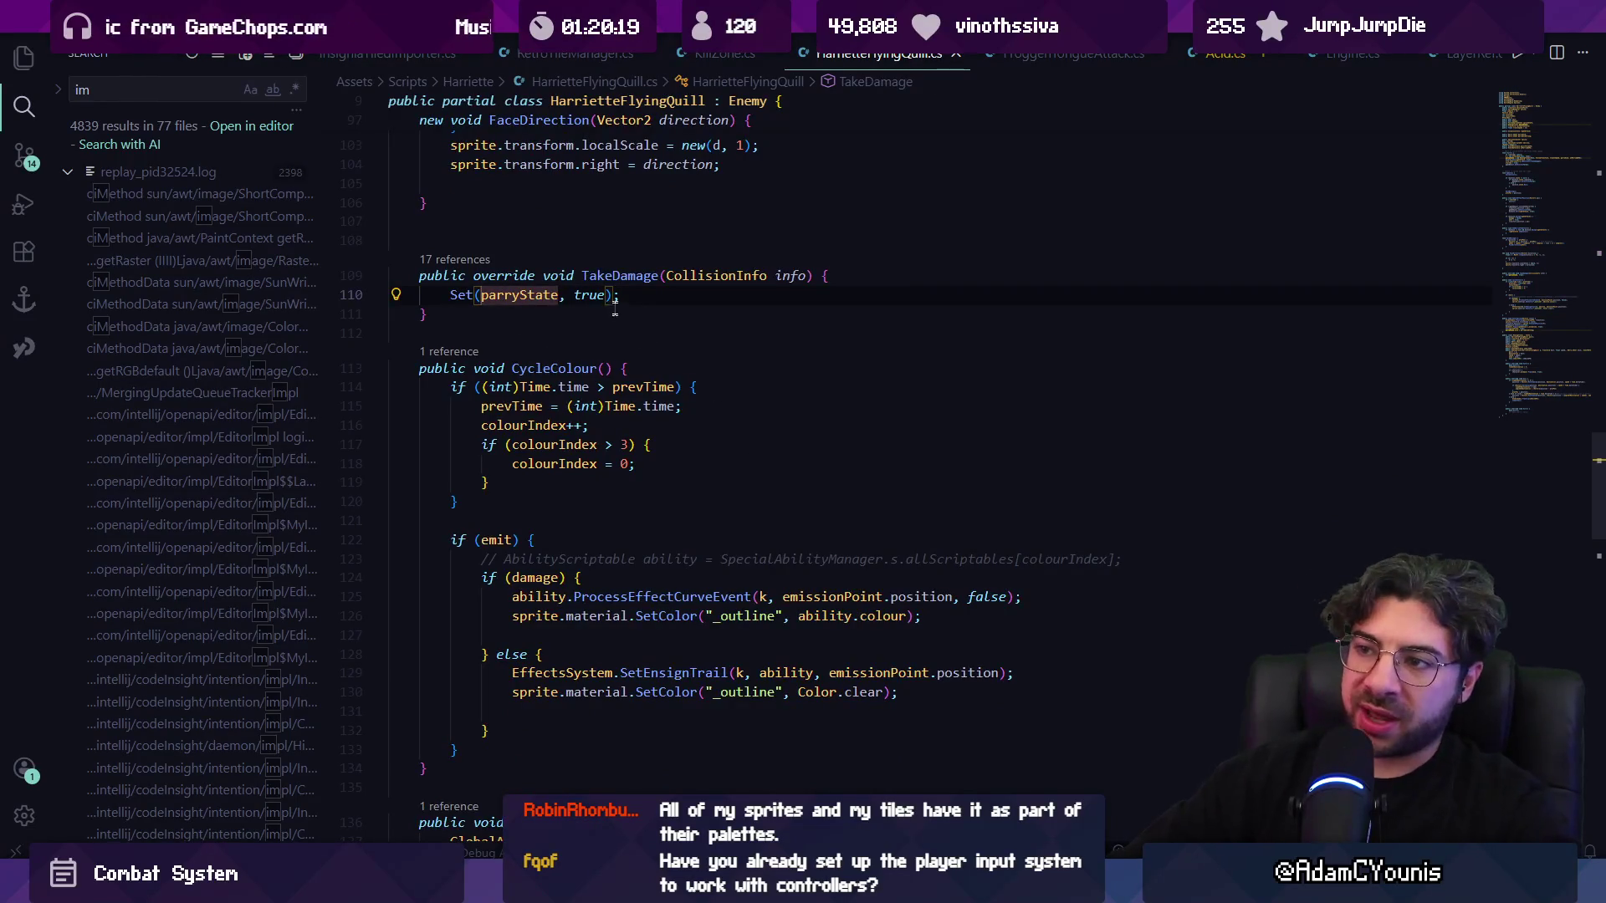
left_click(620, 295)
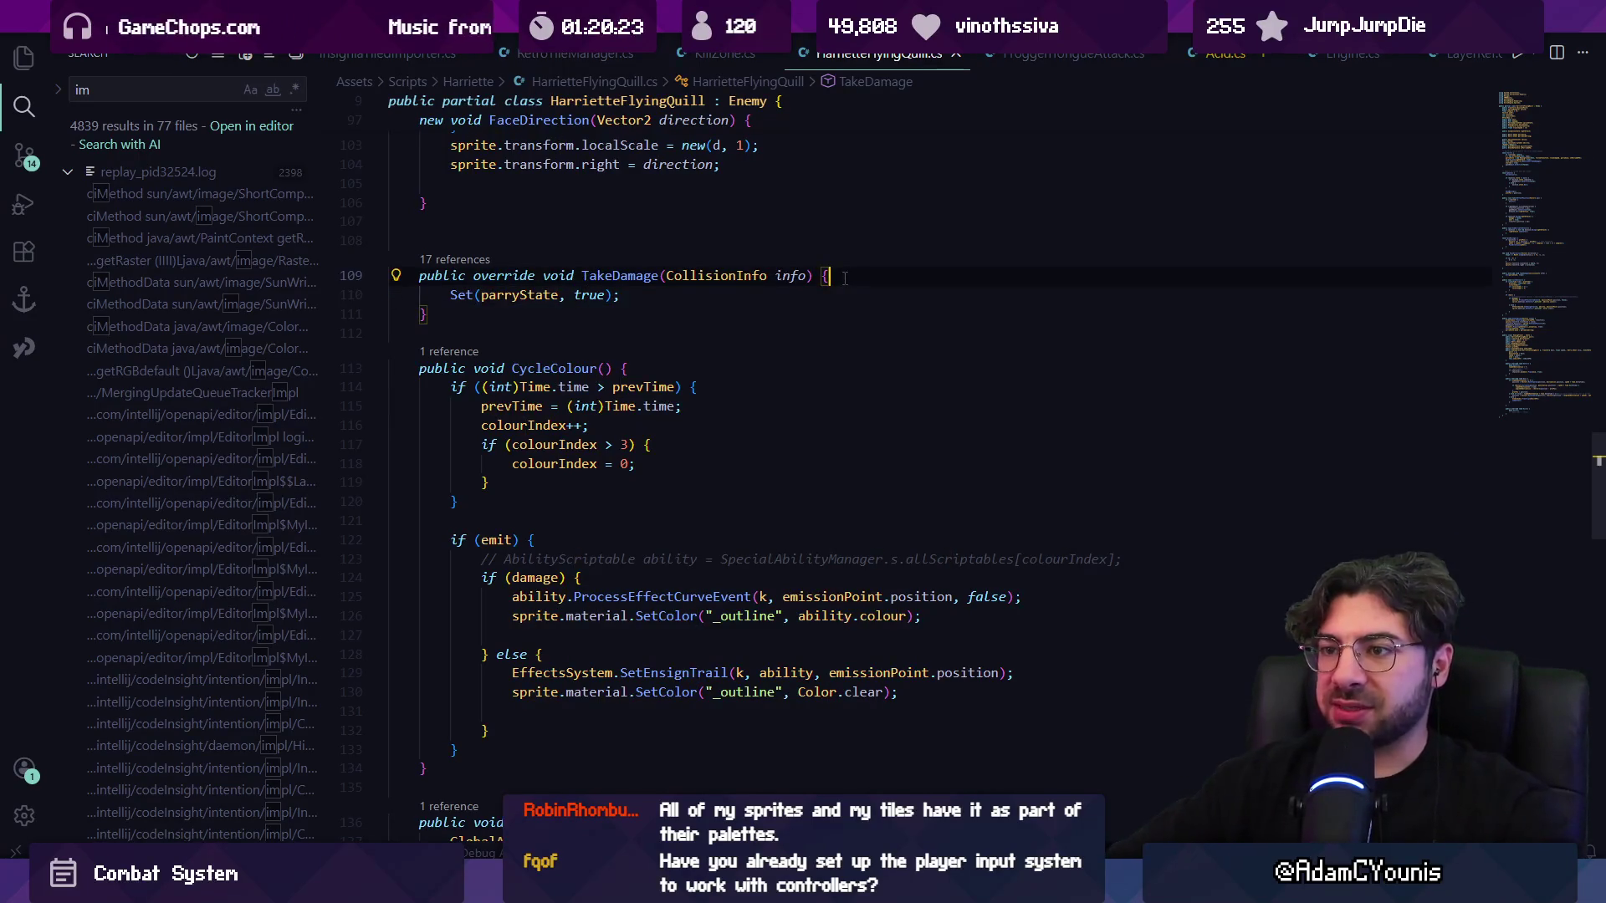
- Add animator.SetTeam(LayerRef.PLAYER_TEAM) at the top of TakeDamage and save
key("Return")
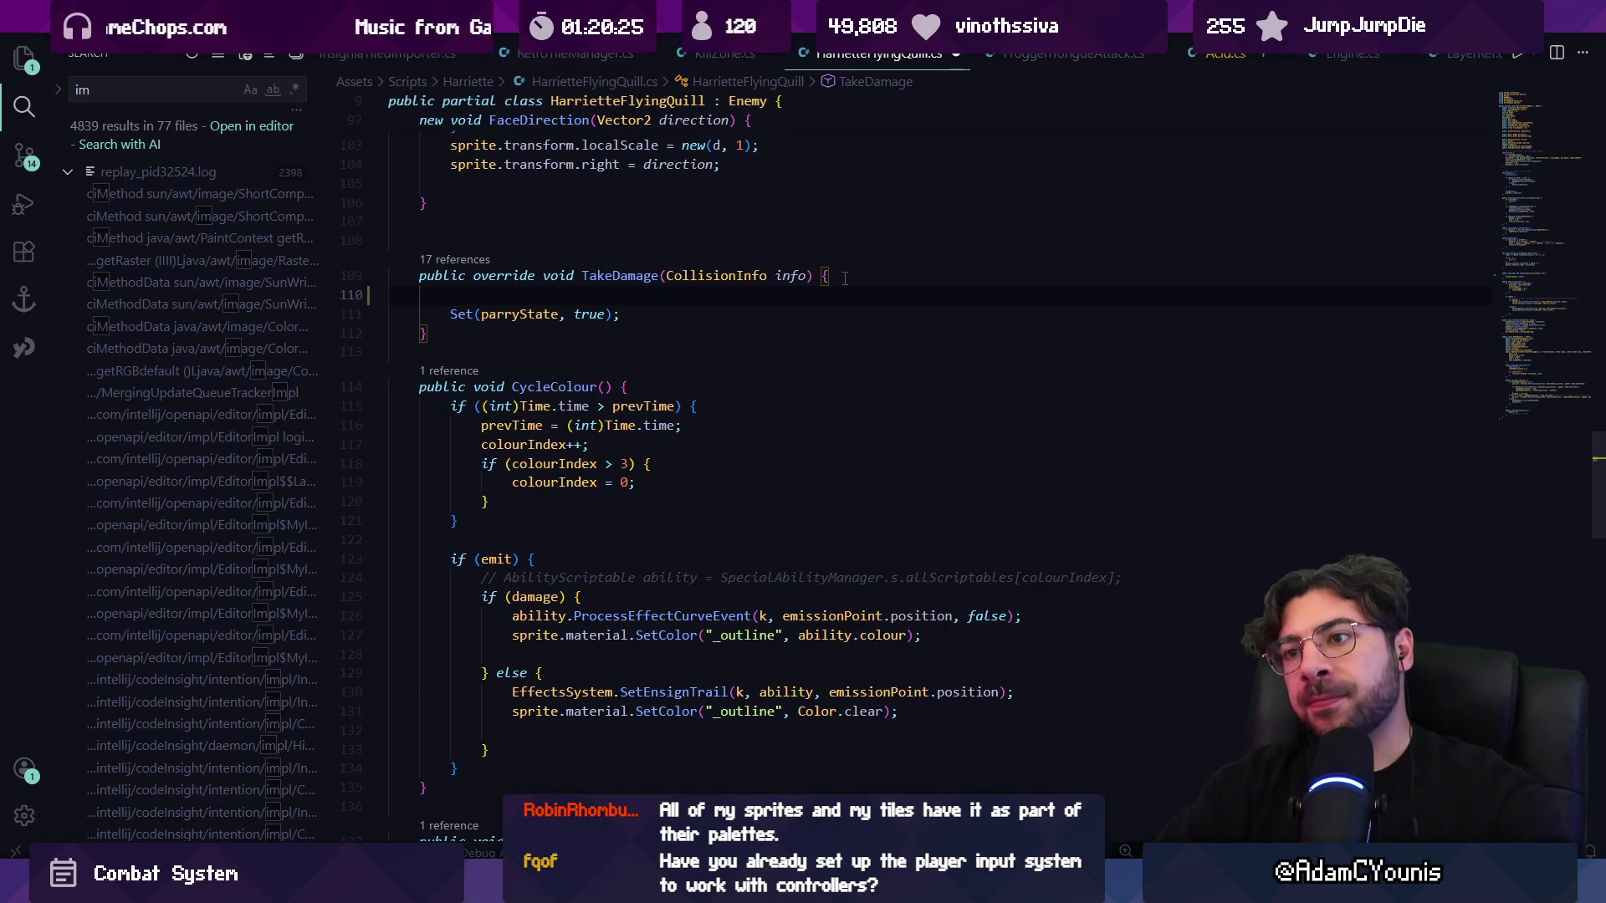
type("ani")
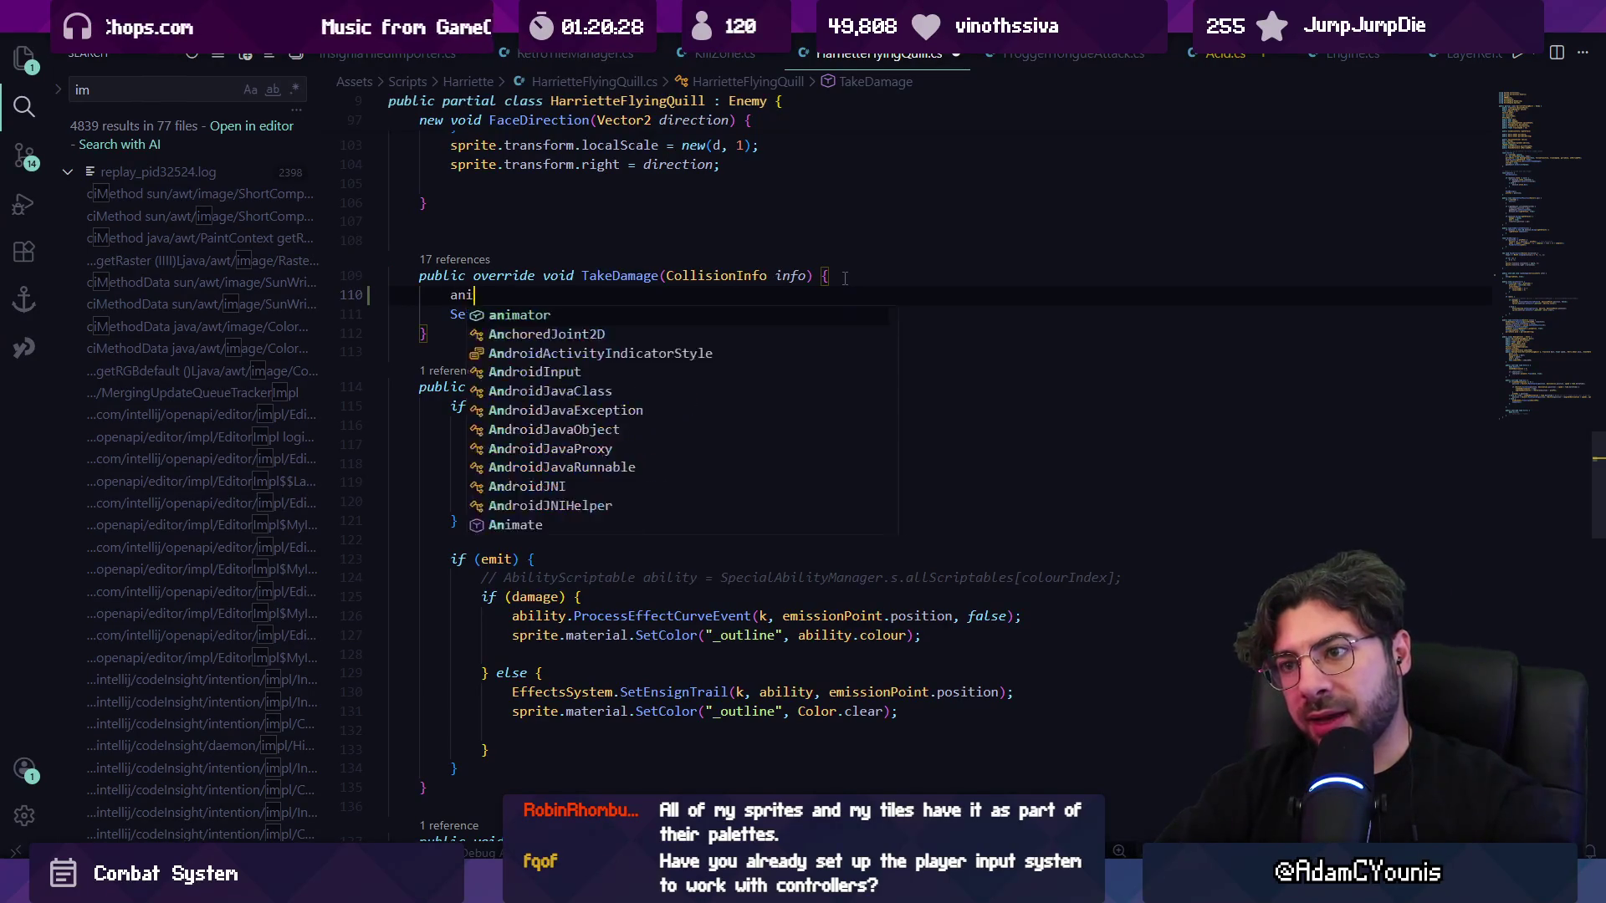
type("mator.stte")
key("Return")
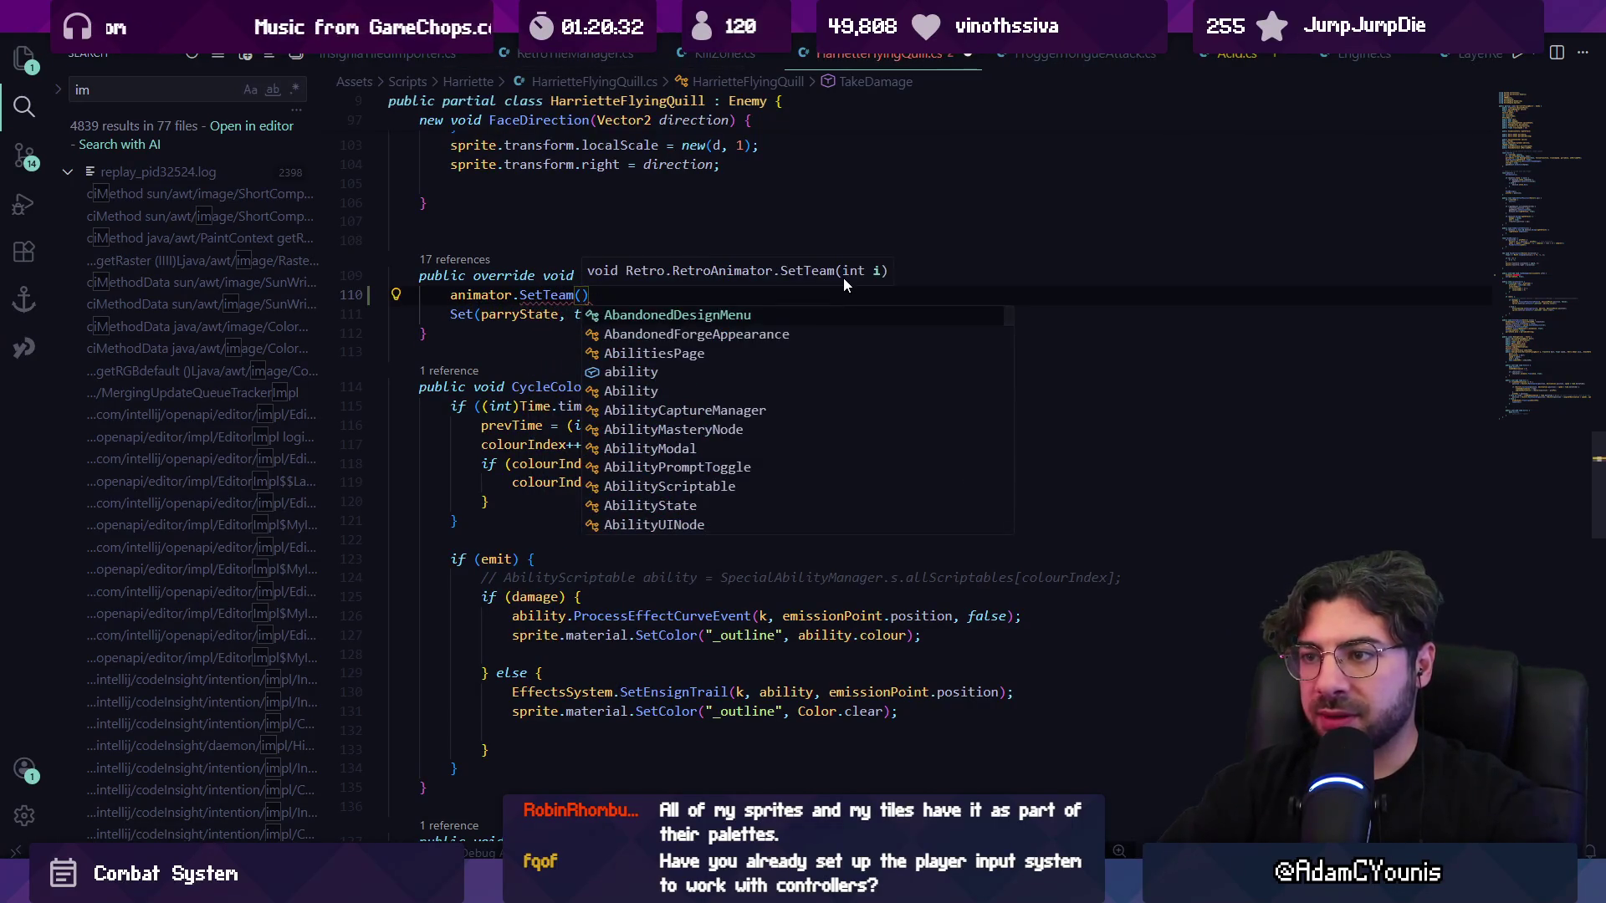
key("Tab")
type(";")
key("ctrl+s")
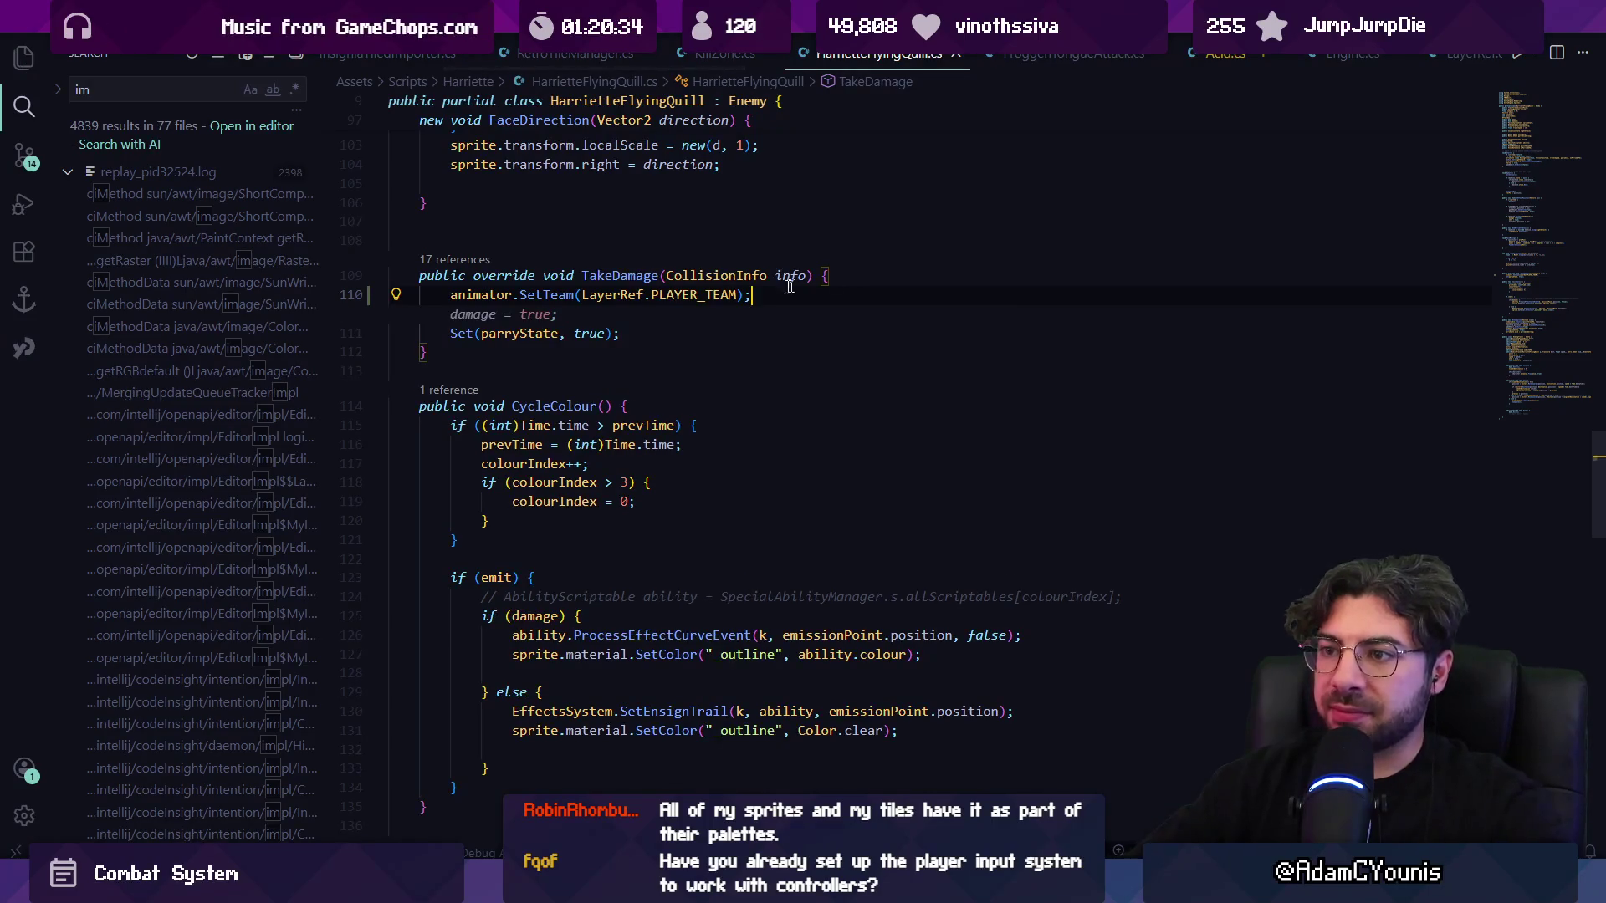
- Copy the new SetTeam line and find the complete check in Update
triple_click(661, 295)
key("ctrl+c")
left_click(525, 320)
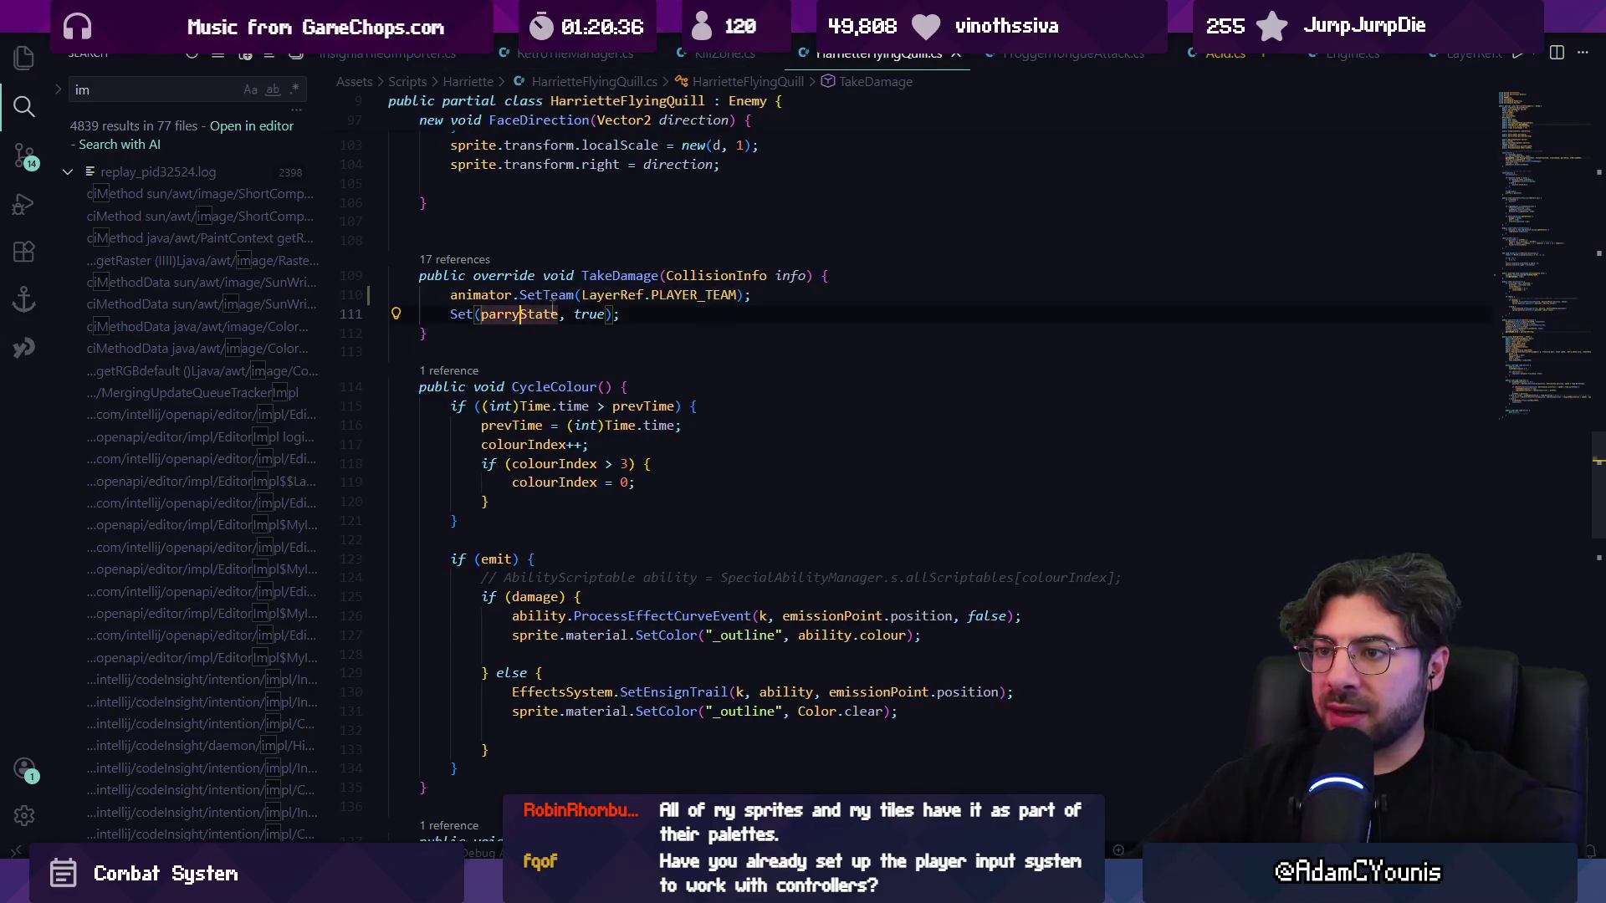
key("ctrl+f")
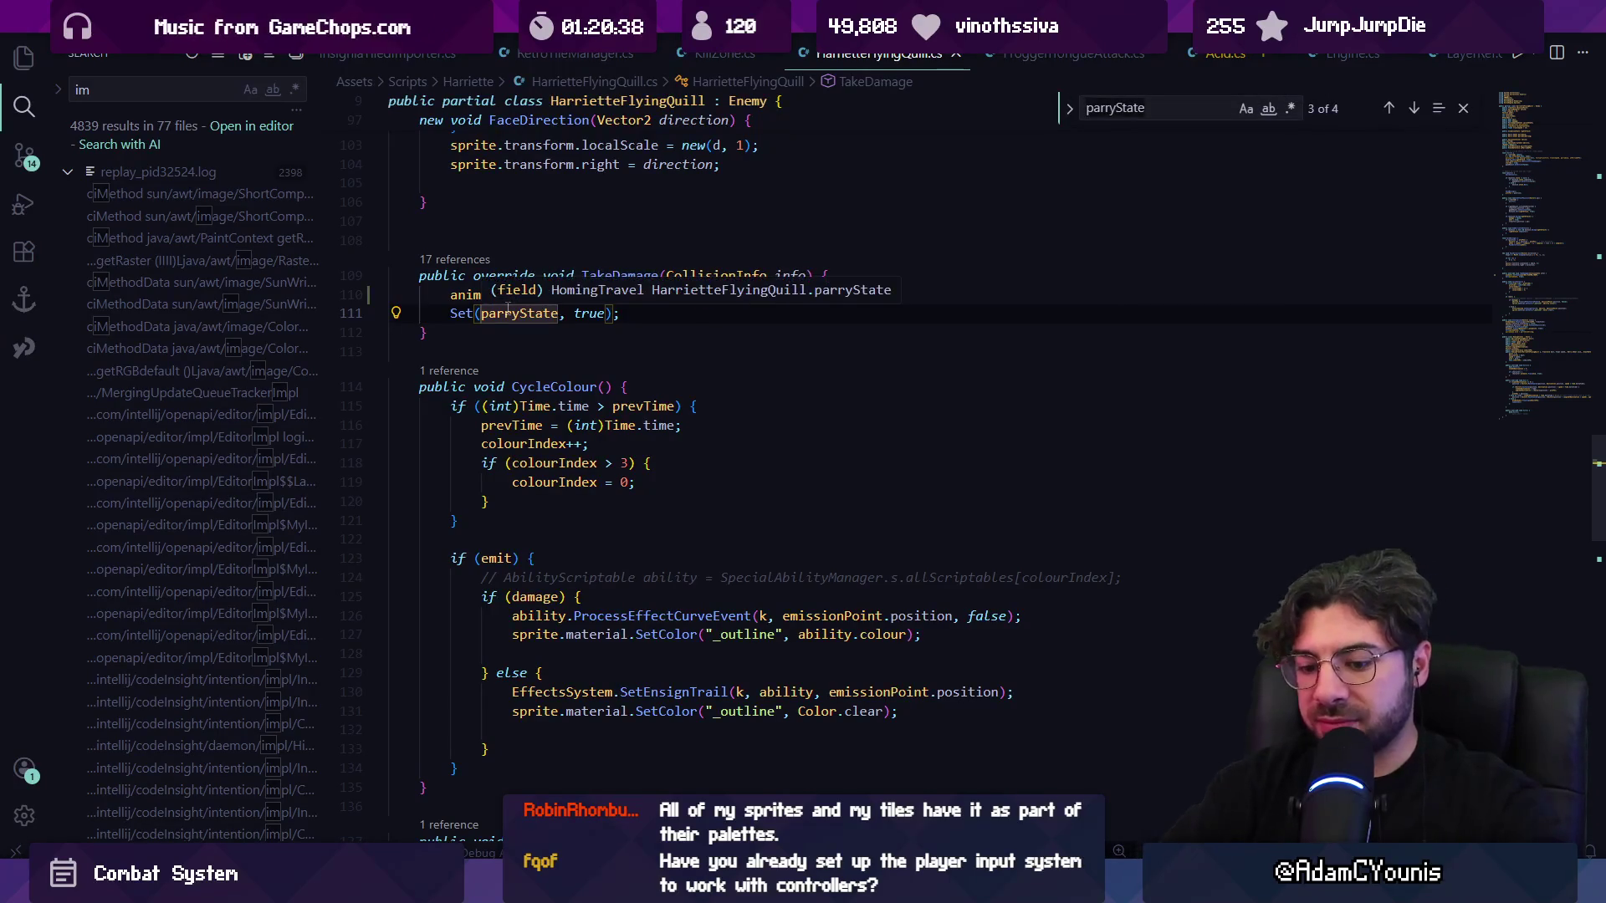
type("com")
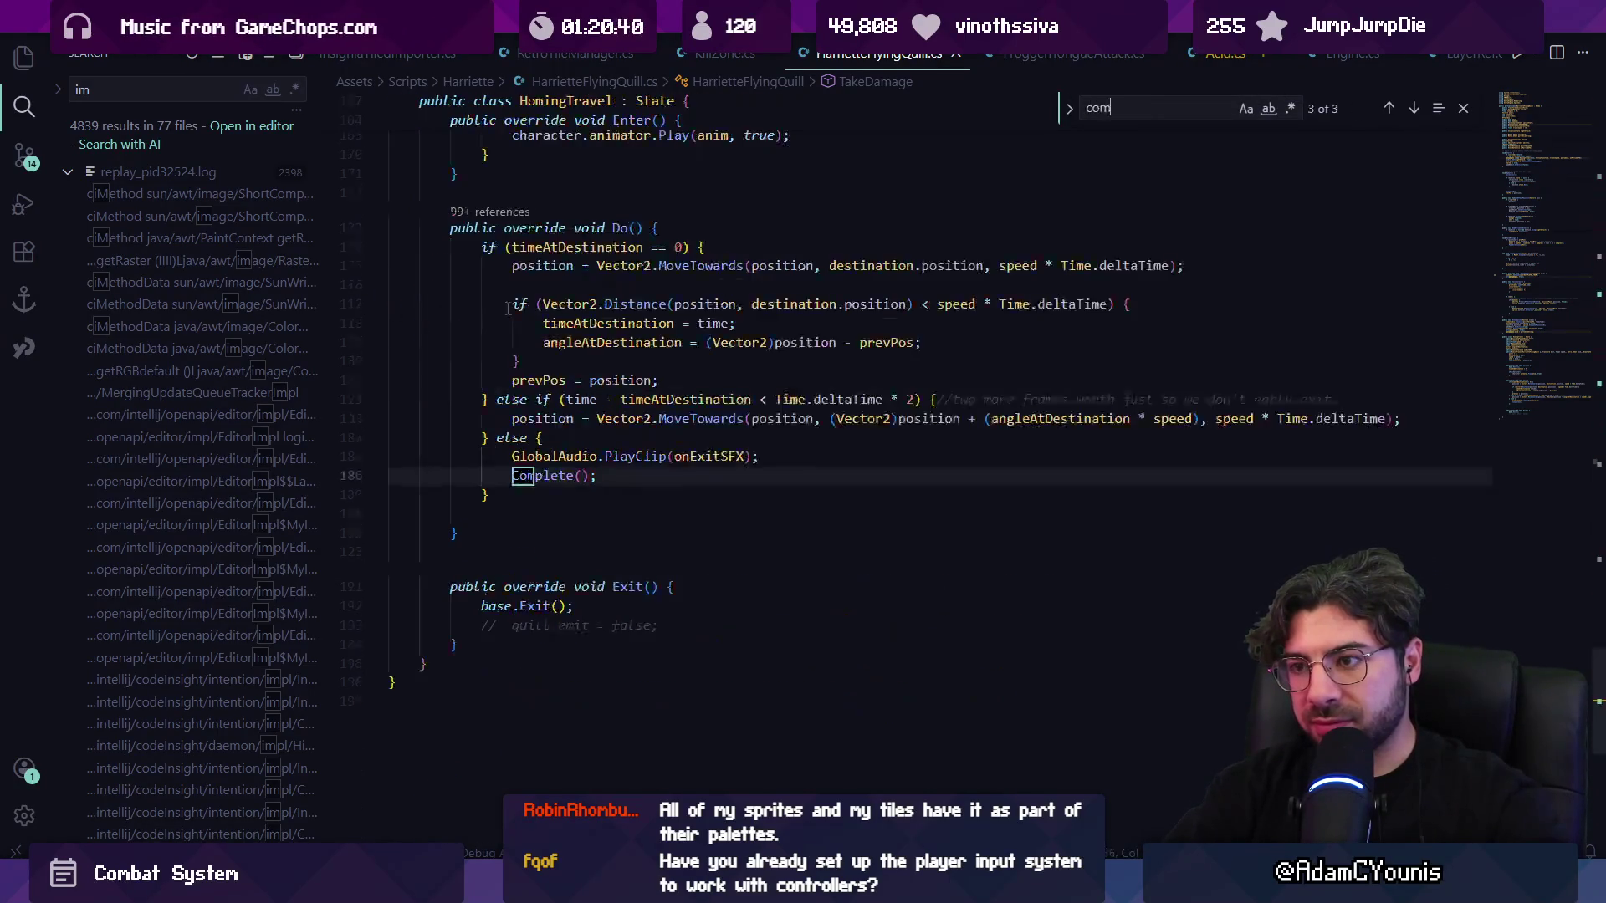
key("Return")
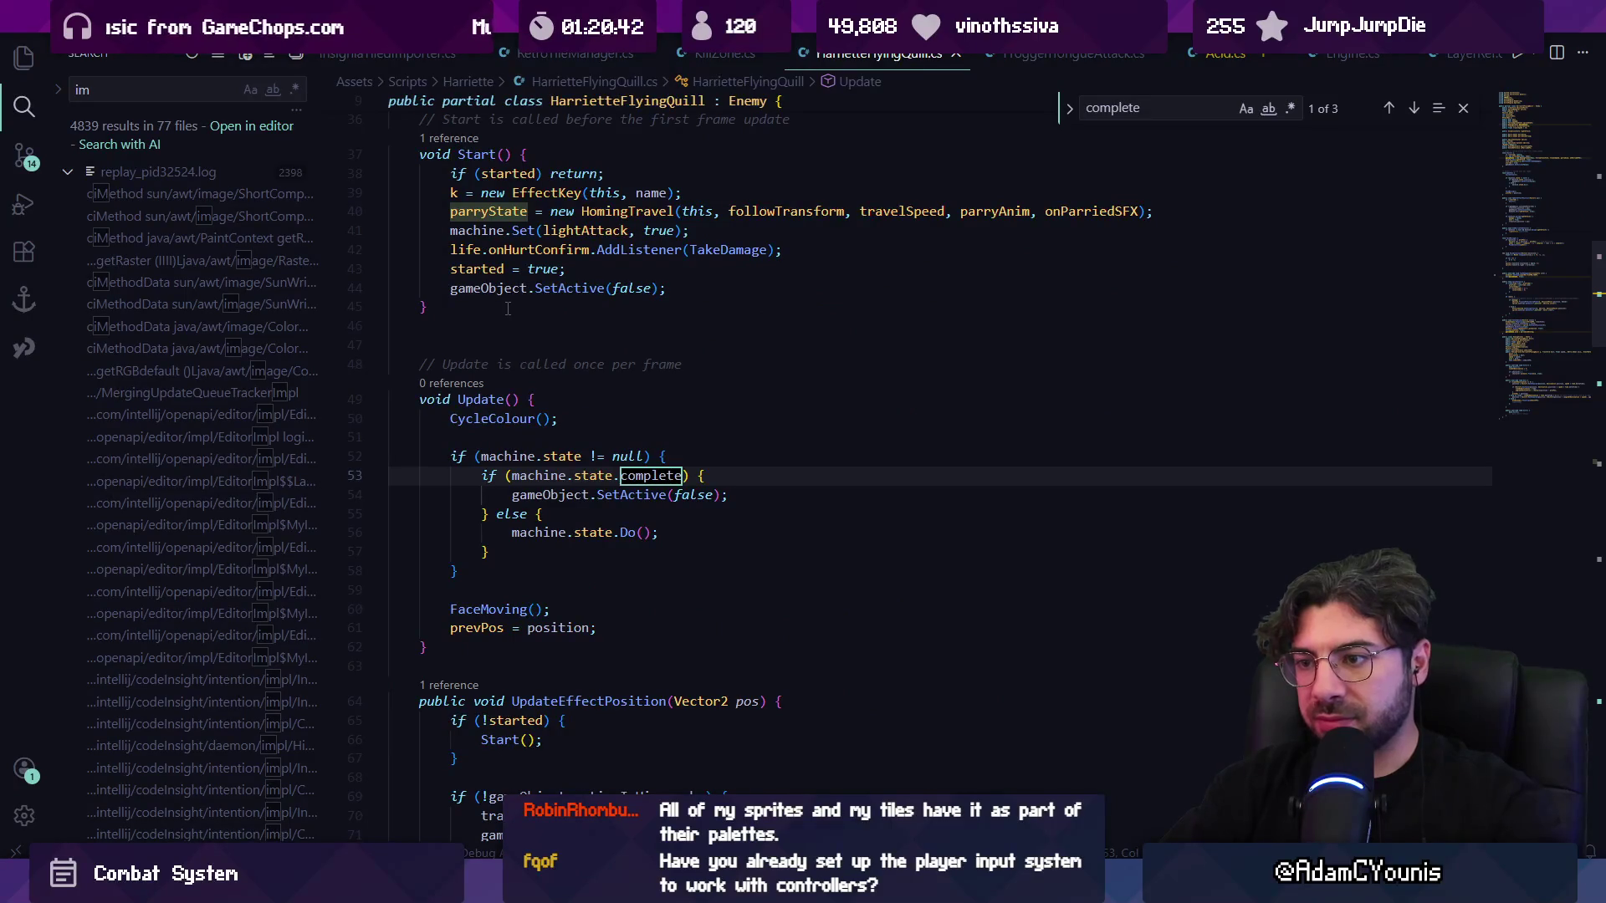
key("Escape")
- Paste the SetTeam call below the complete check and change its team argument
left_click(724, 475)
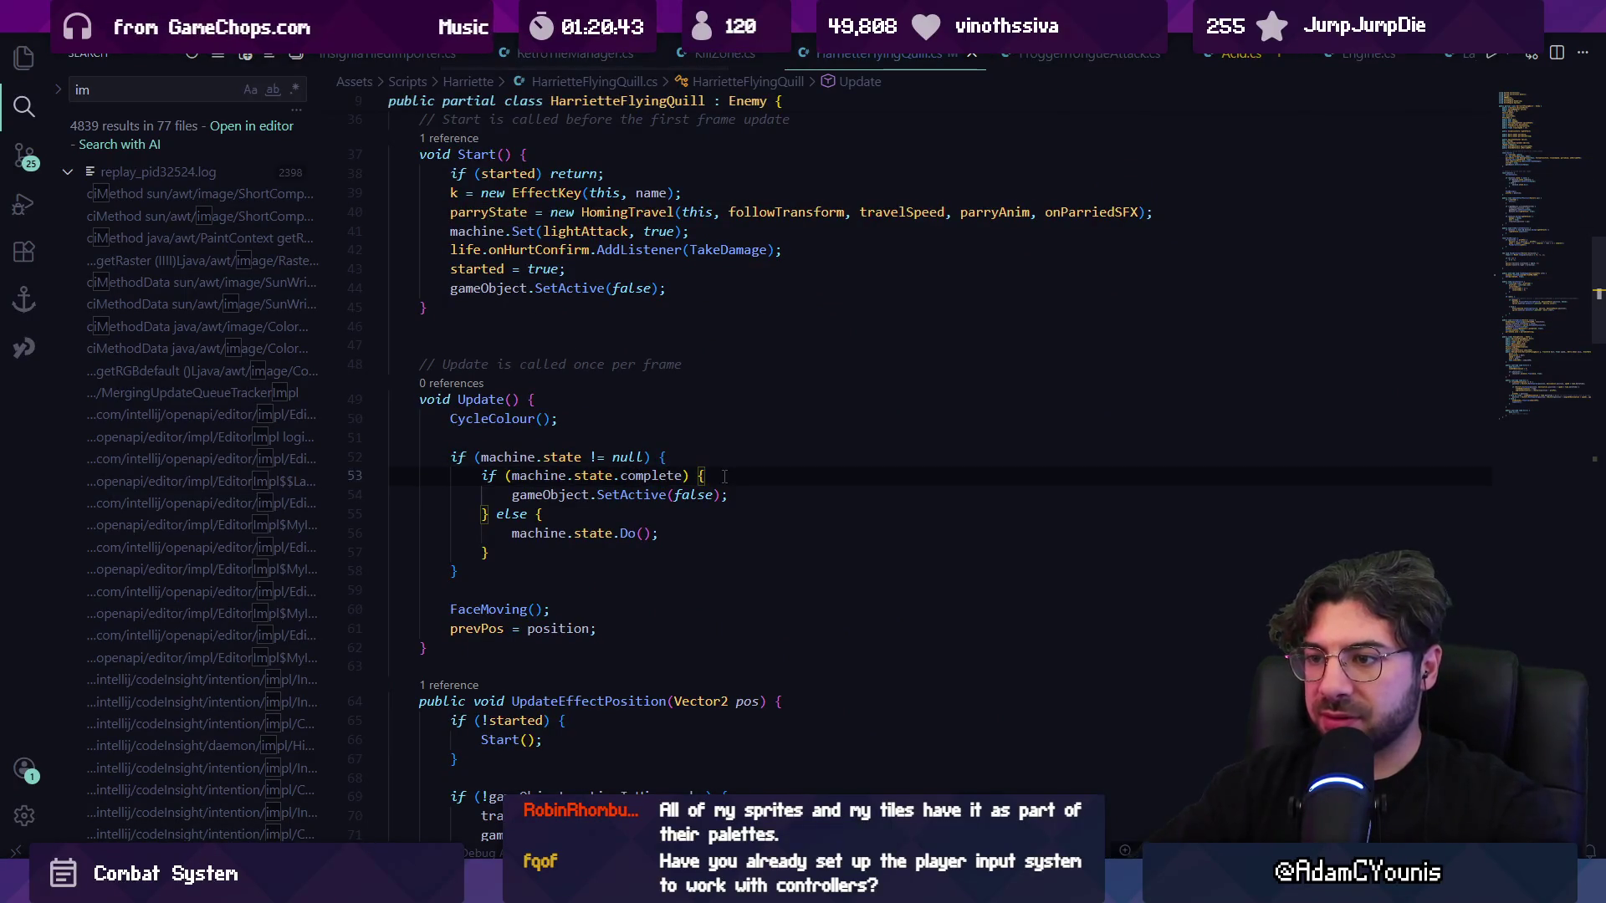
key("ctrl+v")
key("ctrl+shift+Left")
key("ctrl+shift+Left")
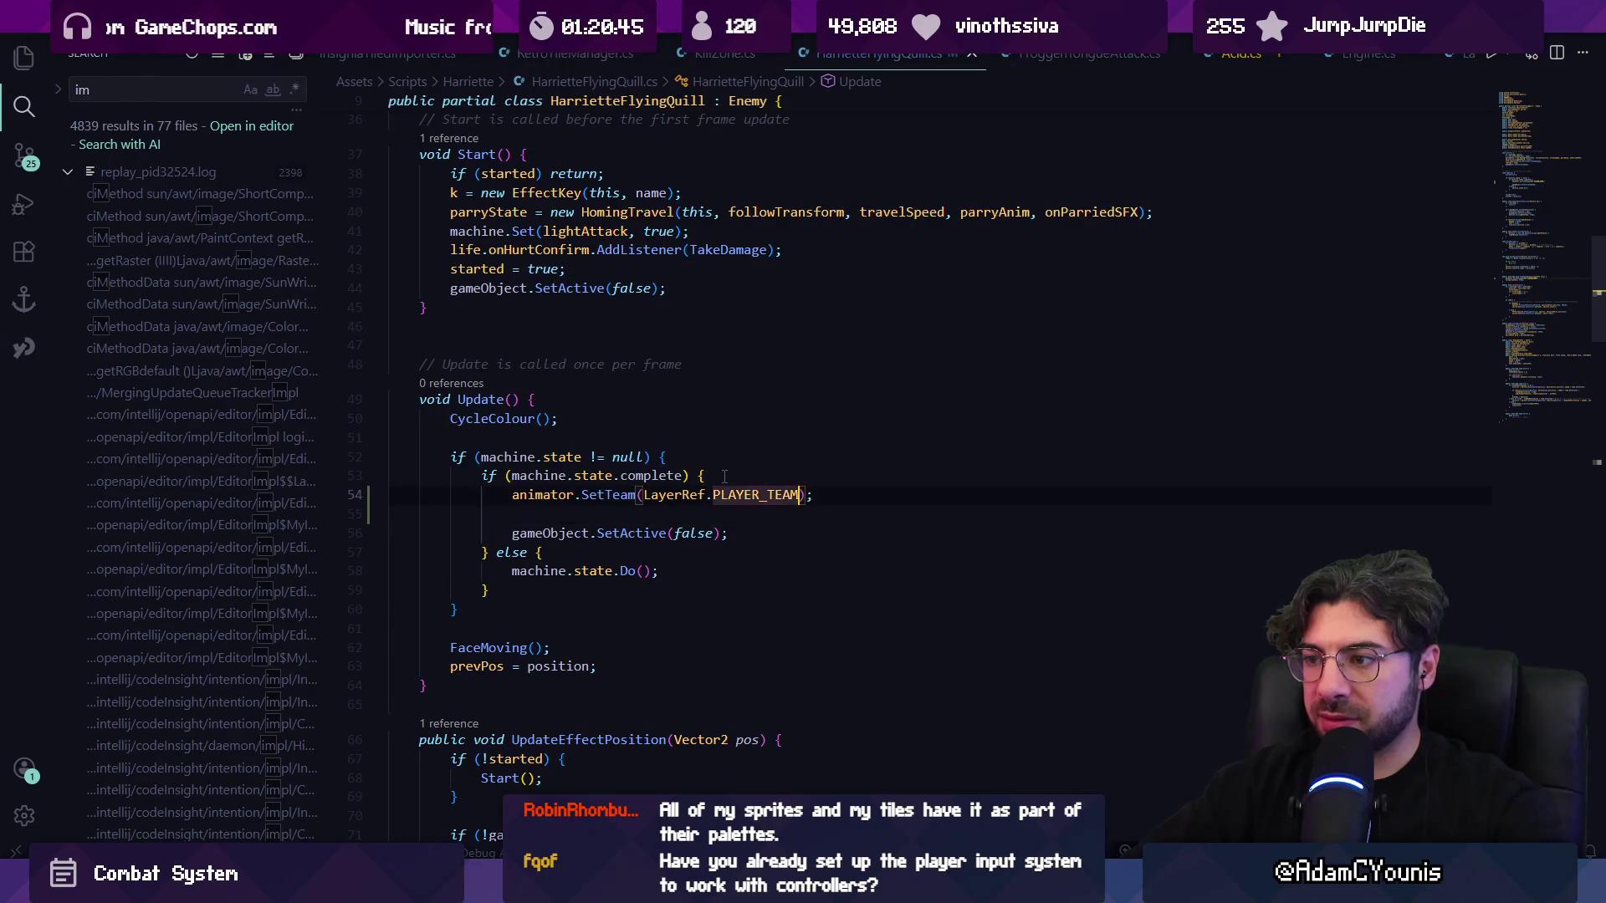
key("shift+Right")
key("shift+Right")
key("shift+Right")
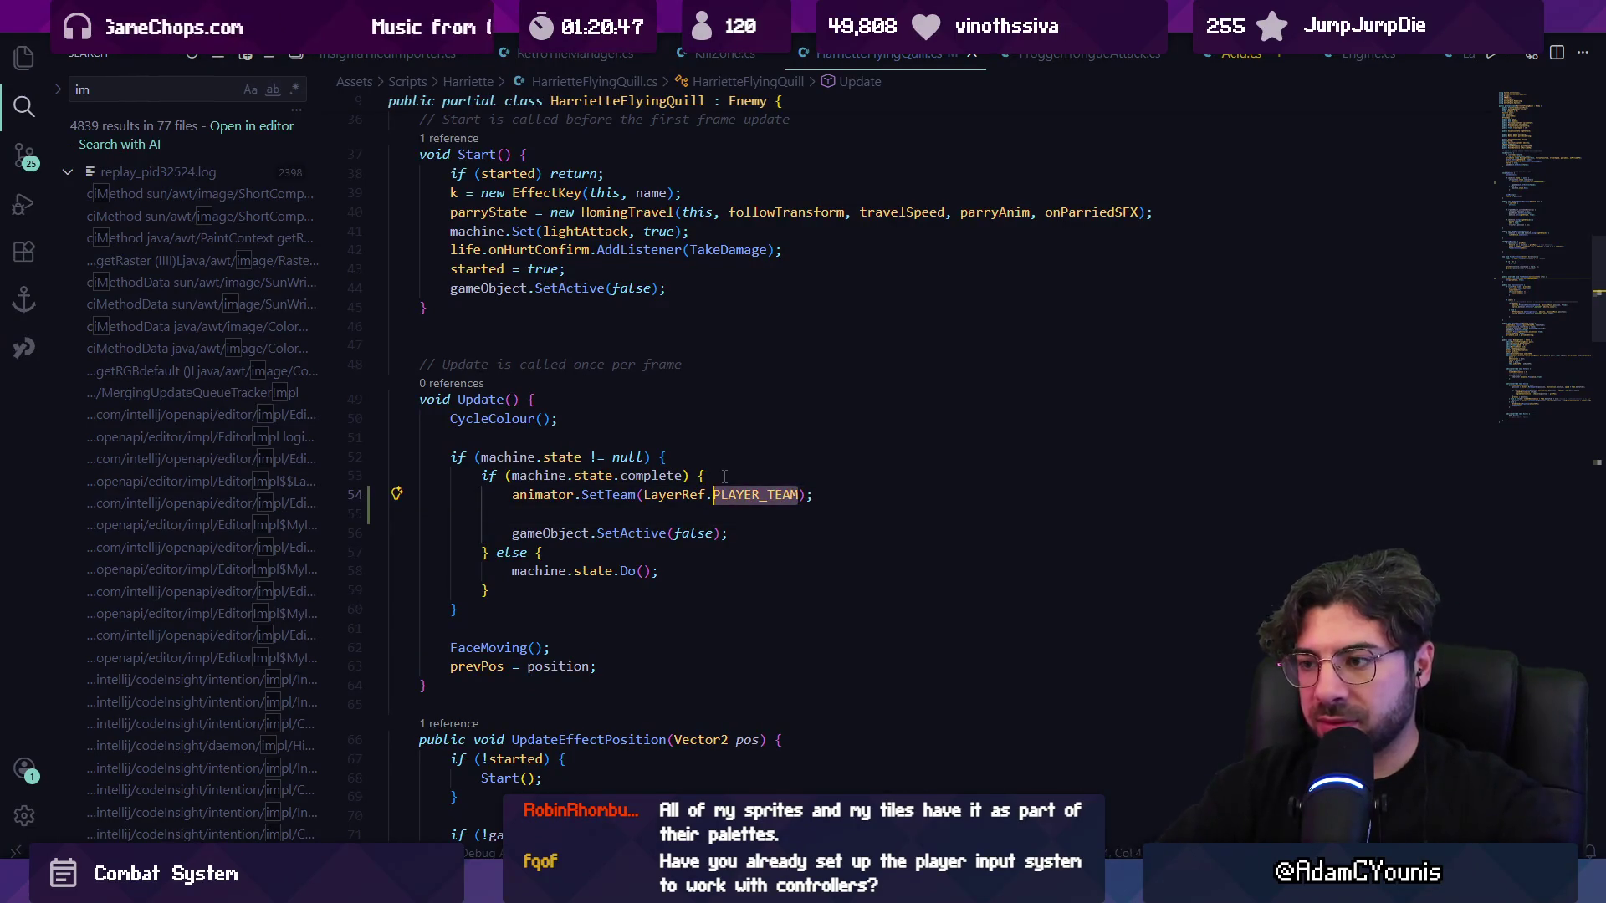
key("ctrl+shift+Left")
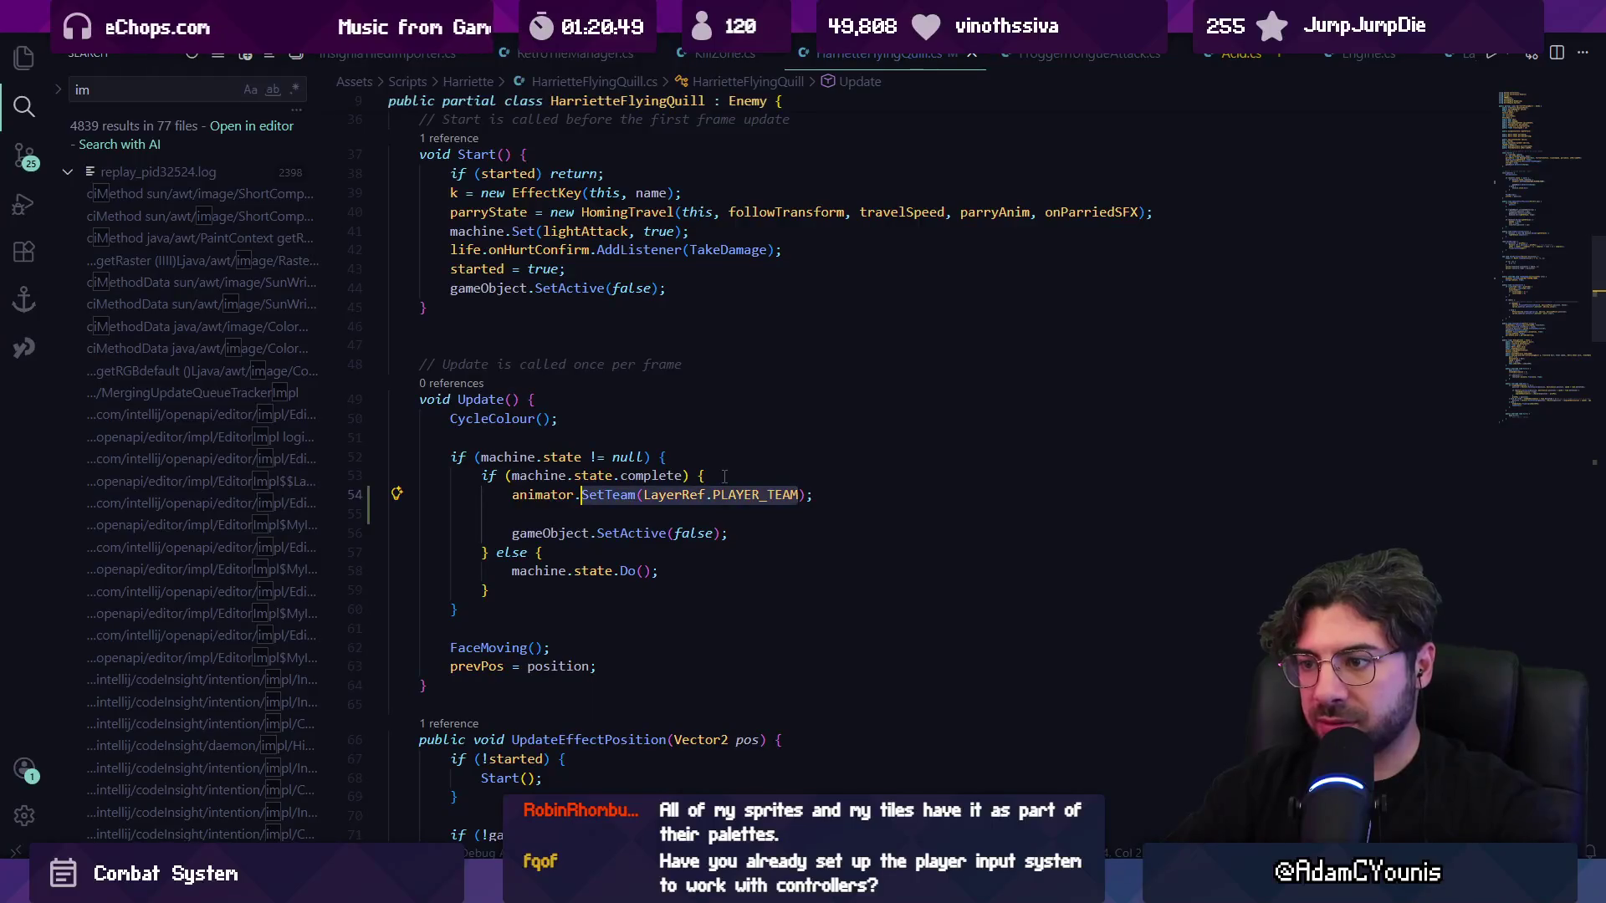
type("harri")
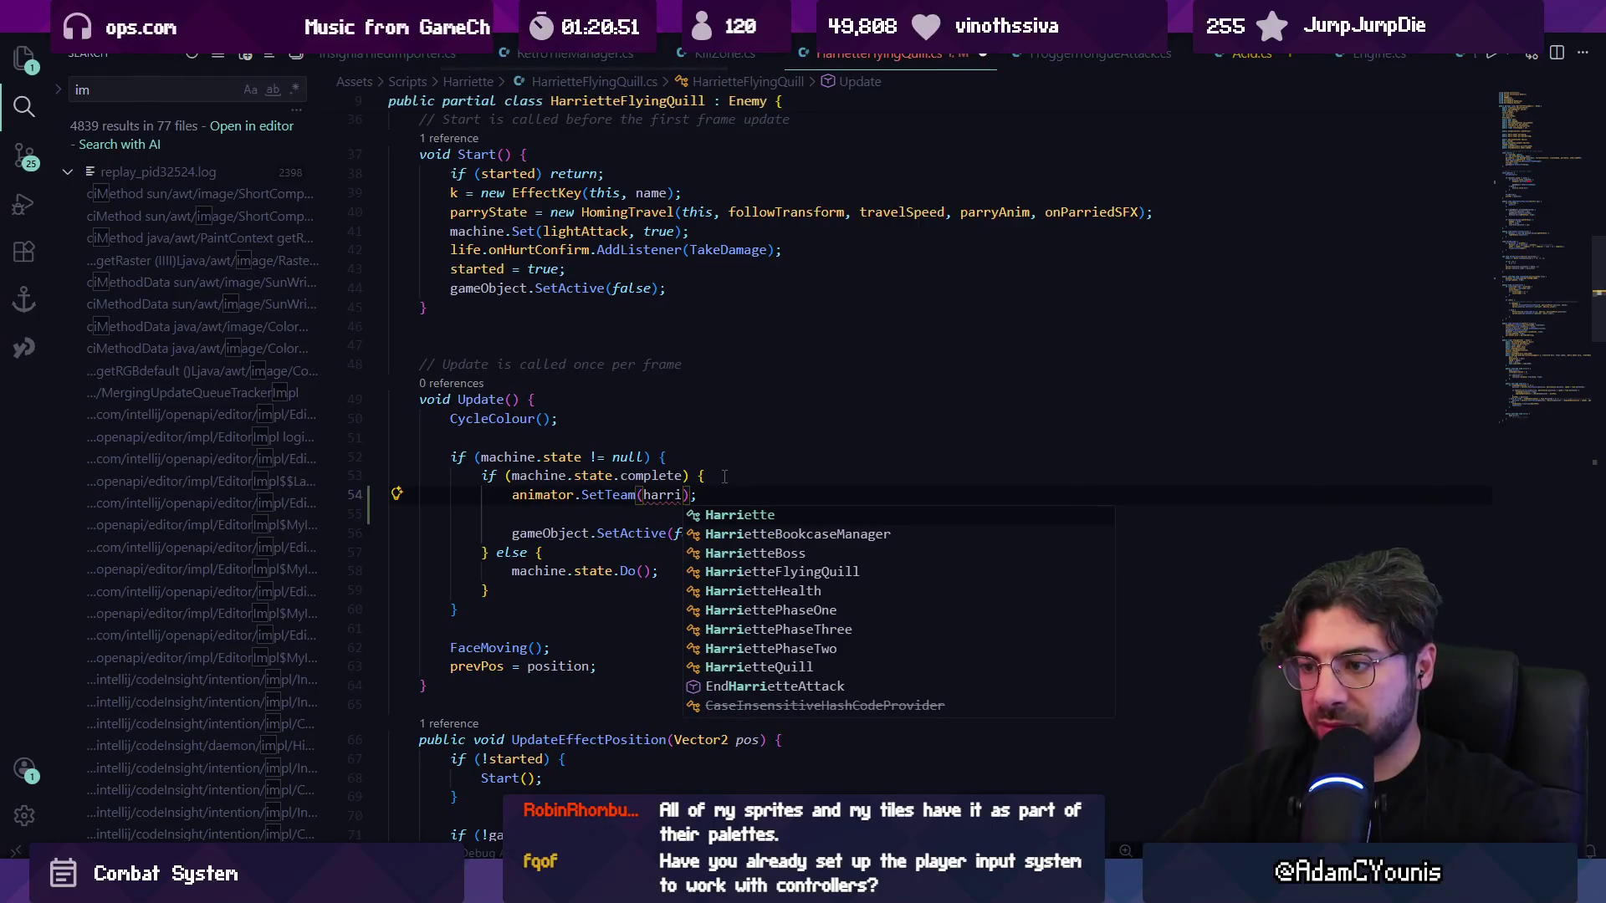
key("Escape")
- Save the script with the complete branch now calling SetTeam(LayerRef.ENEMY_TEAM)
scroll(673, 399, "up", 8)
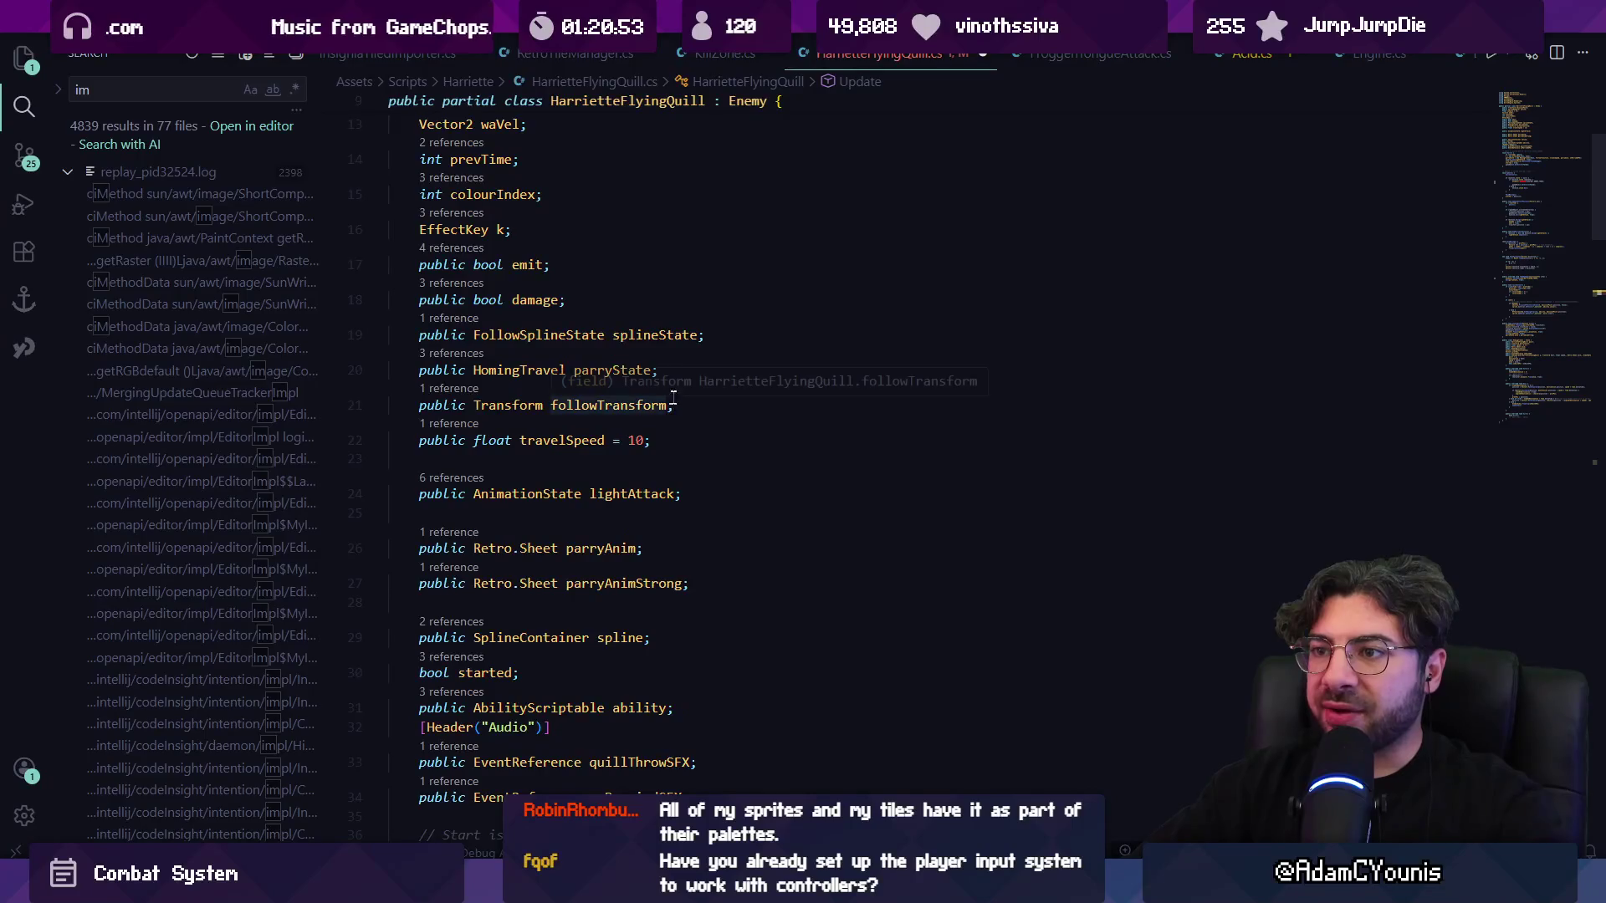
scroll(673, 399, "up", 3)
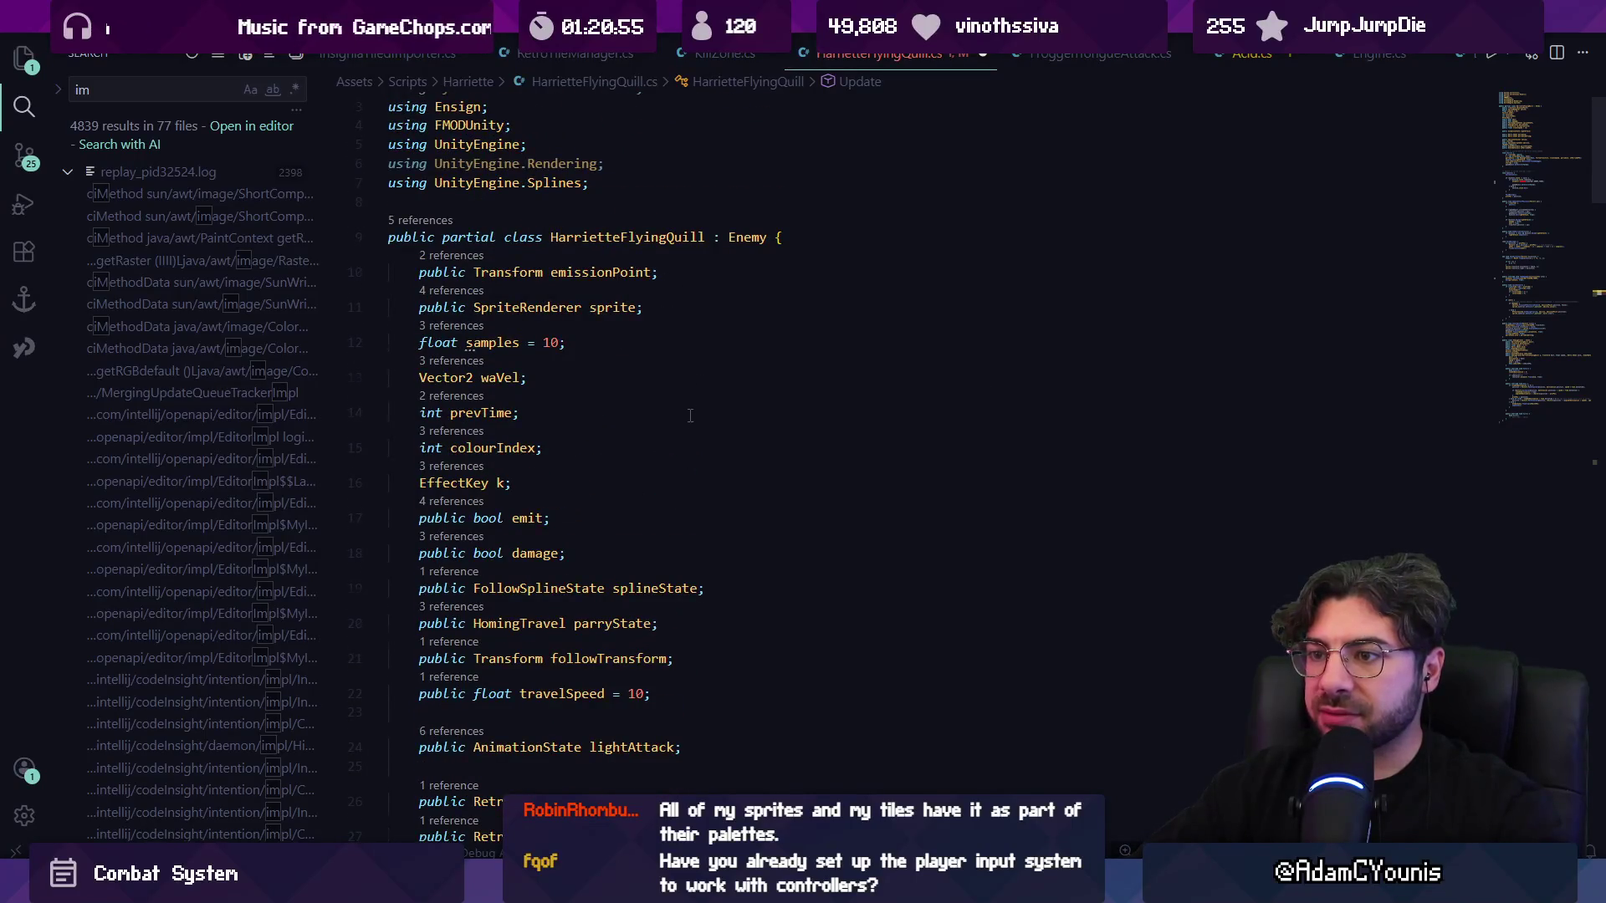
scroll(690, 415, "down", 4)
scroll(693, 449, "down", 2)
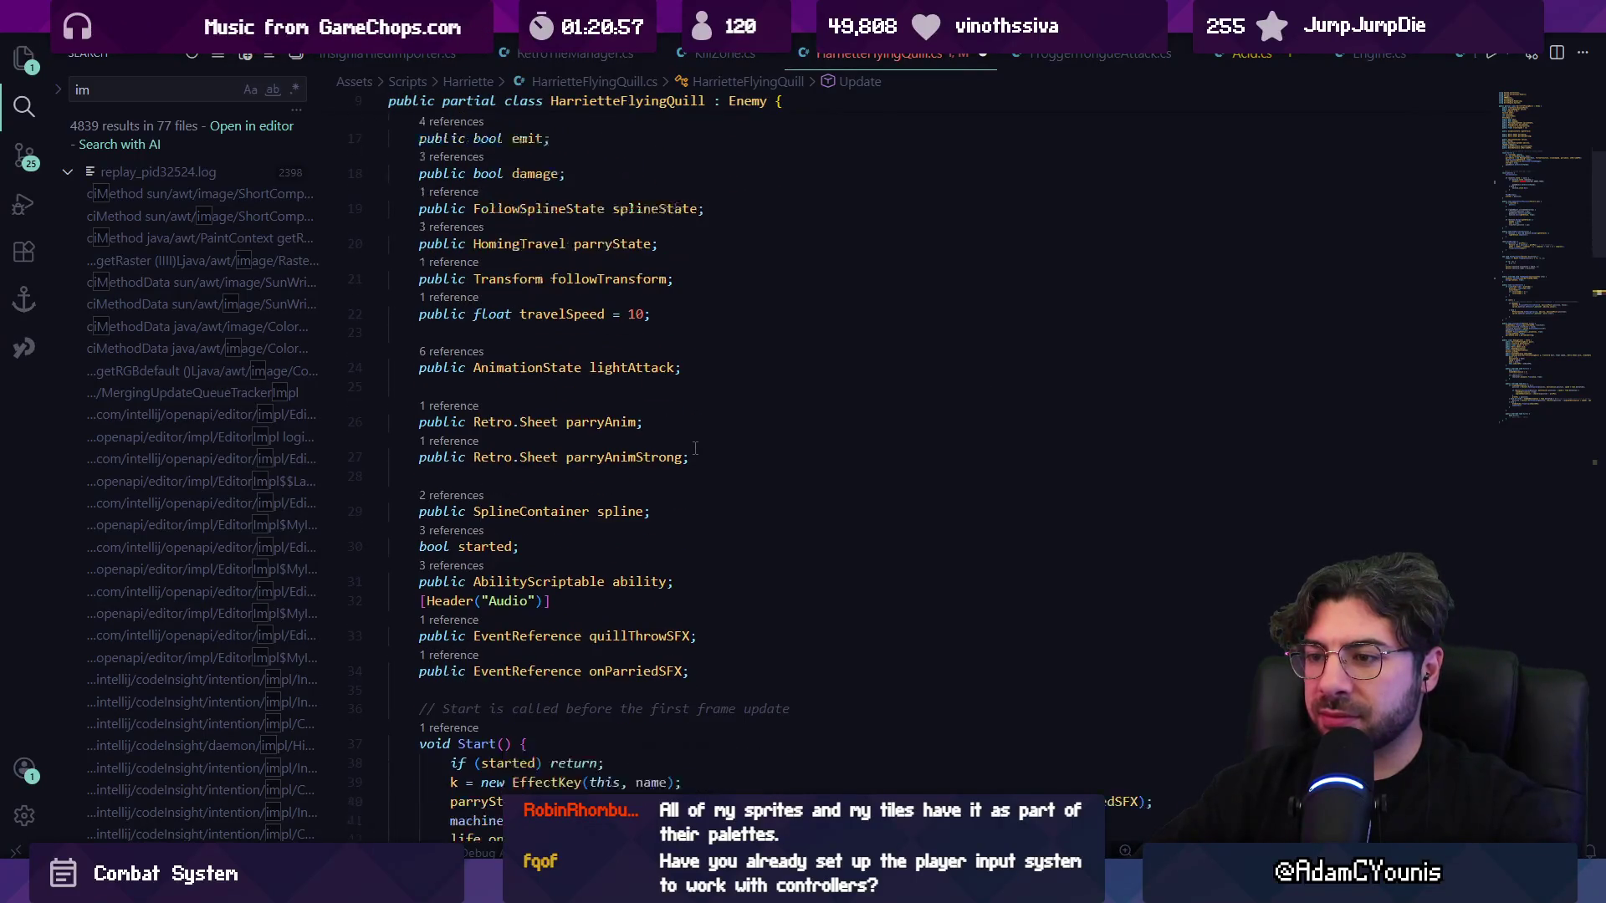
scroll(753, 502, "down", 6)
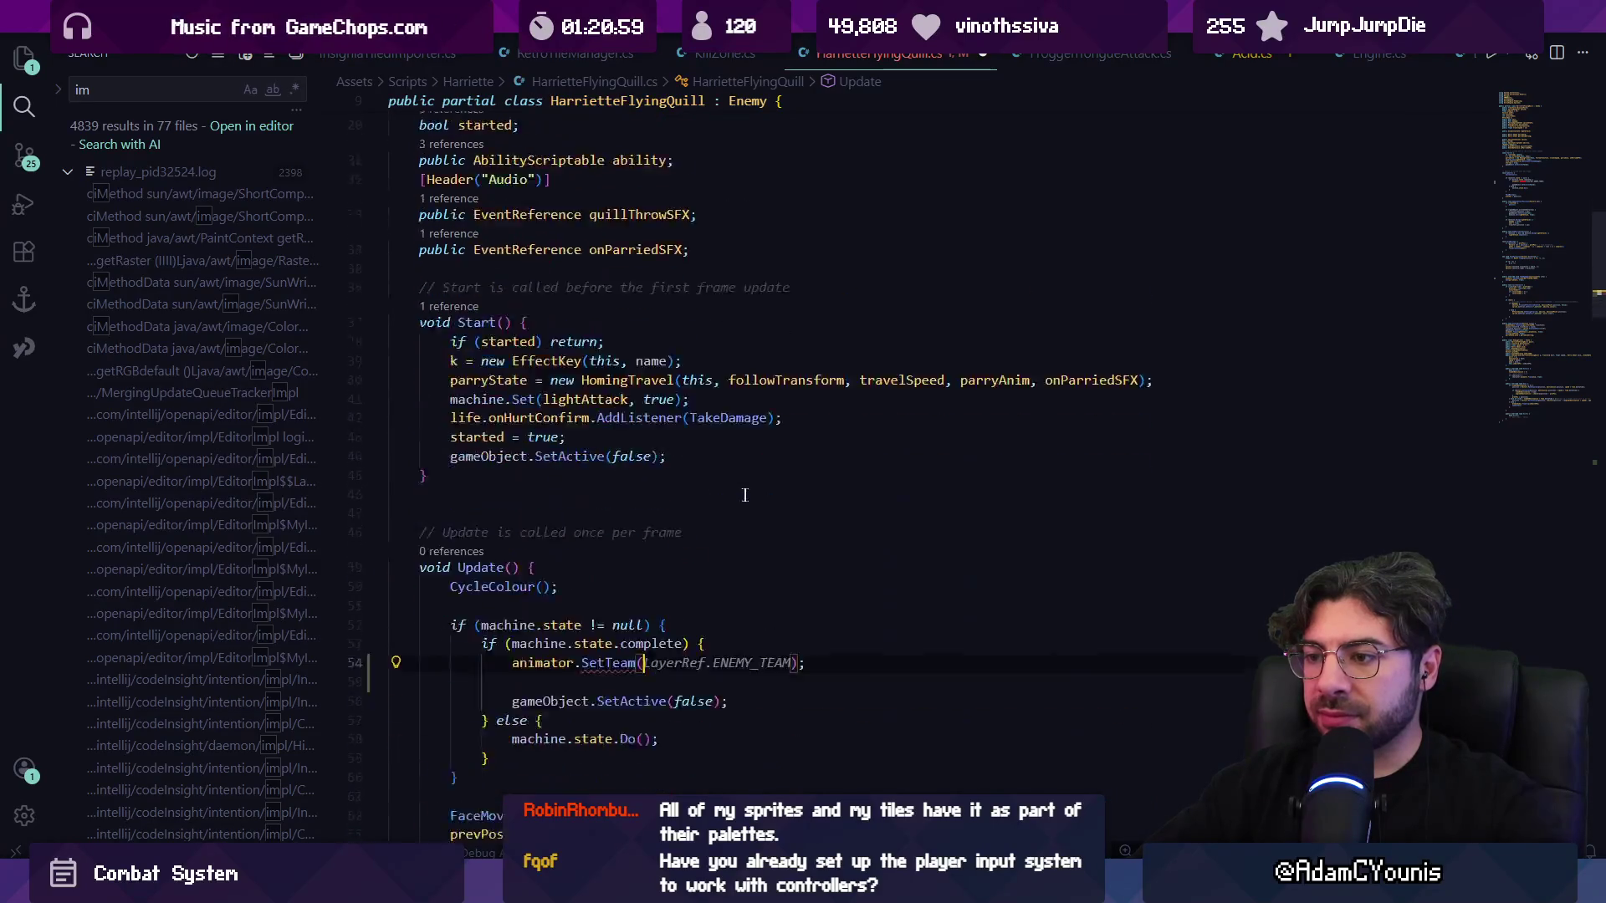
key("ctrl+s")
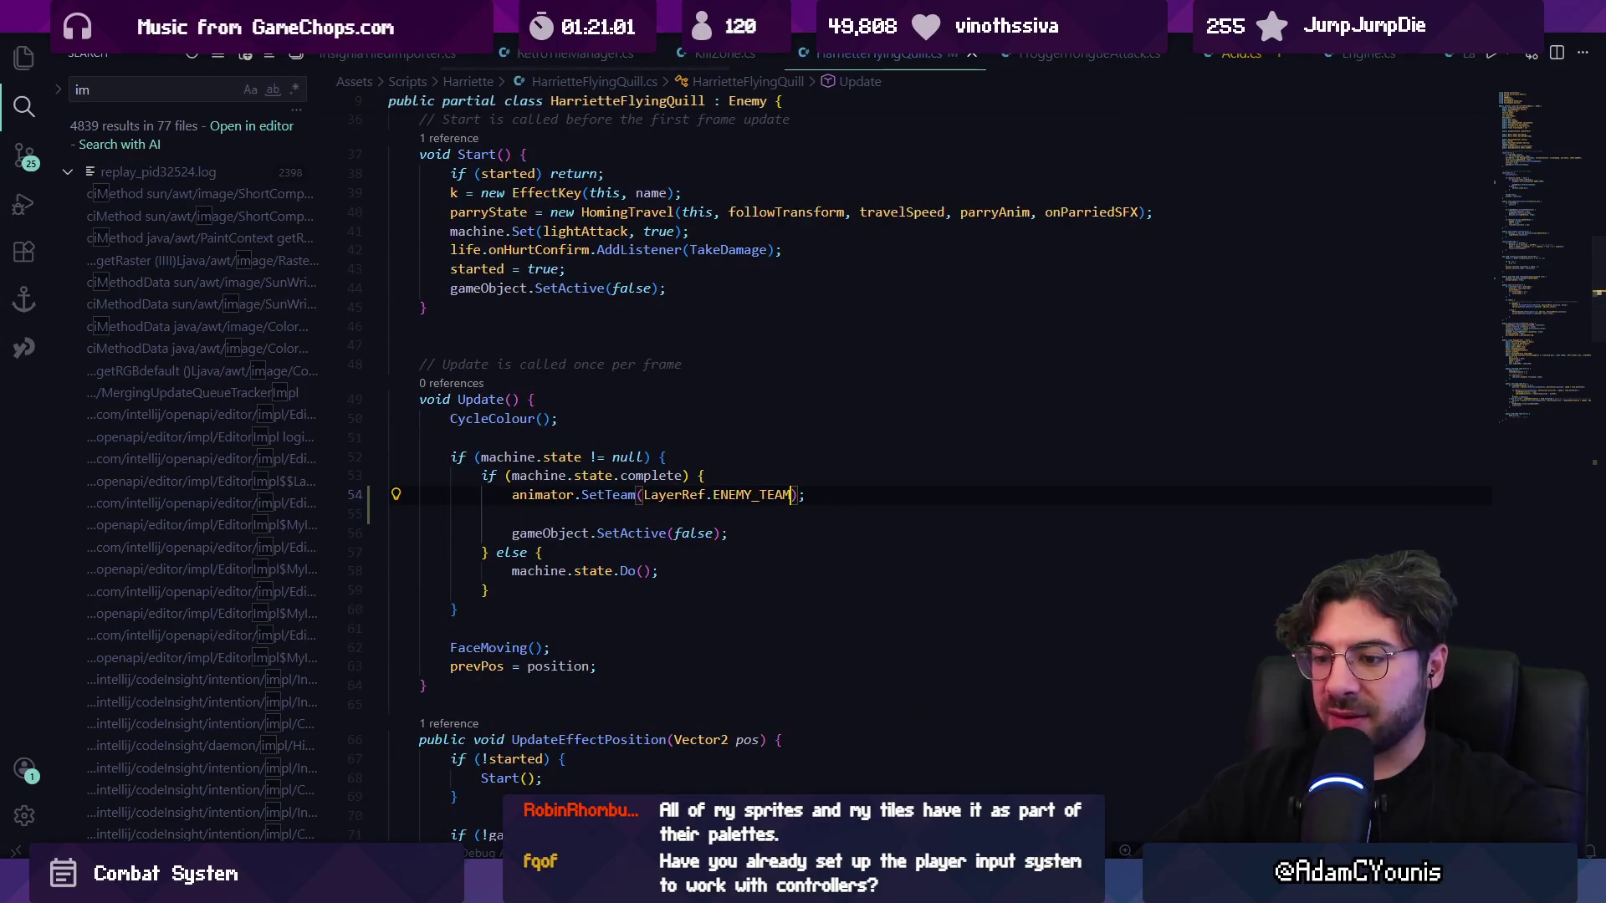
key("alt+Tab")
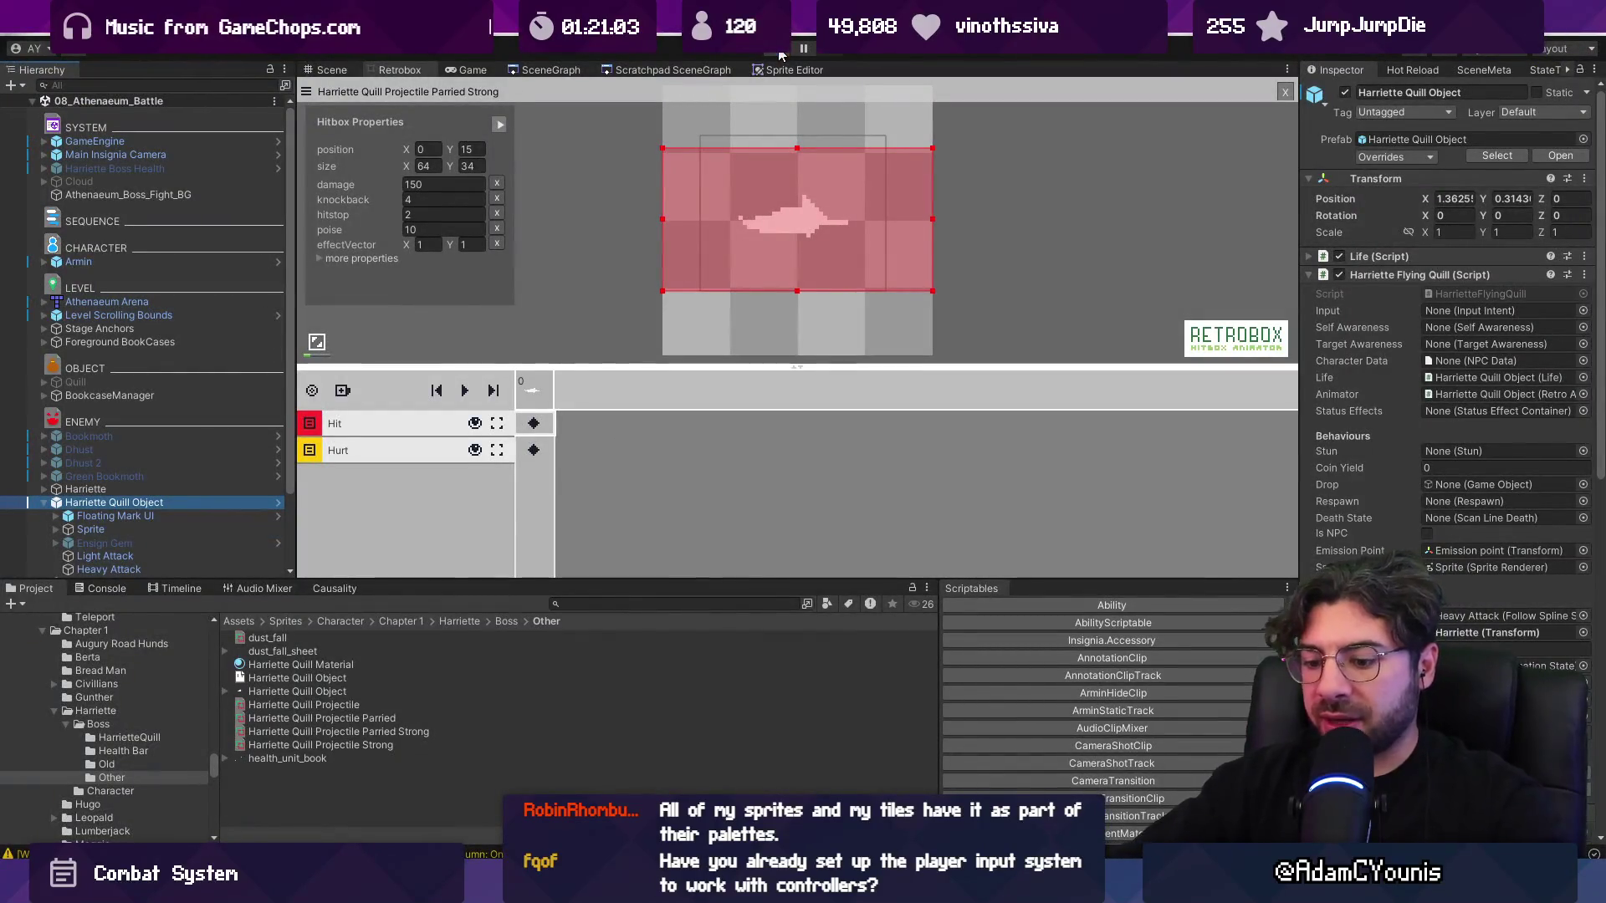
- Start and stop the game, check the Console, and cancel the background tasks
left_click(781, 52)
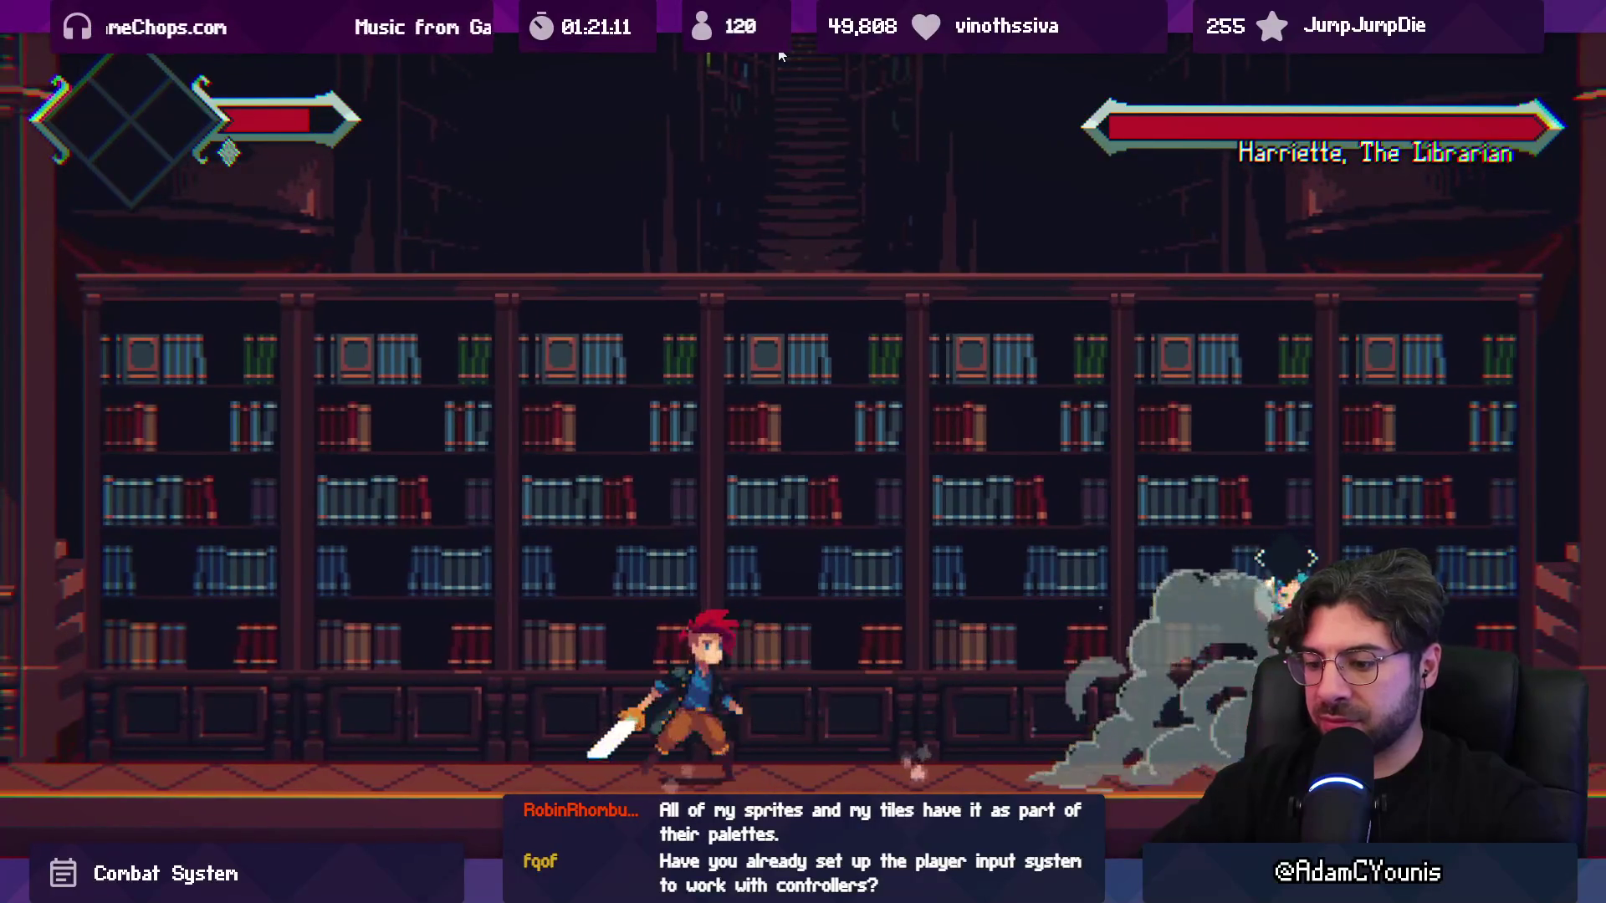
key("ctrl+p")
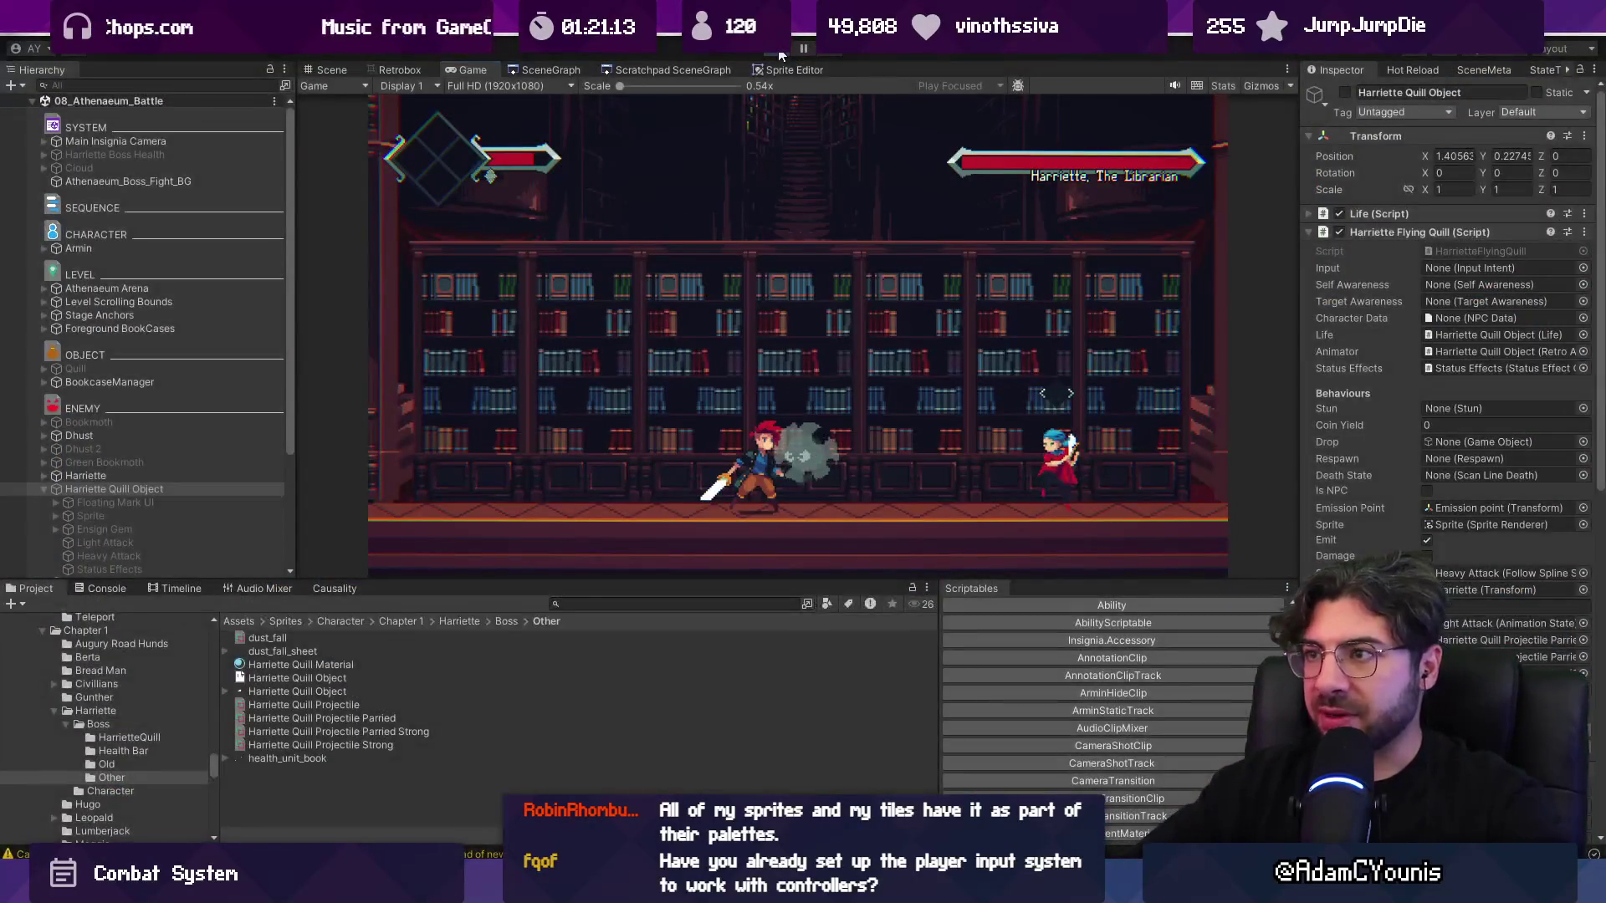
left_click(126, 589)
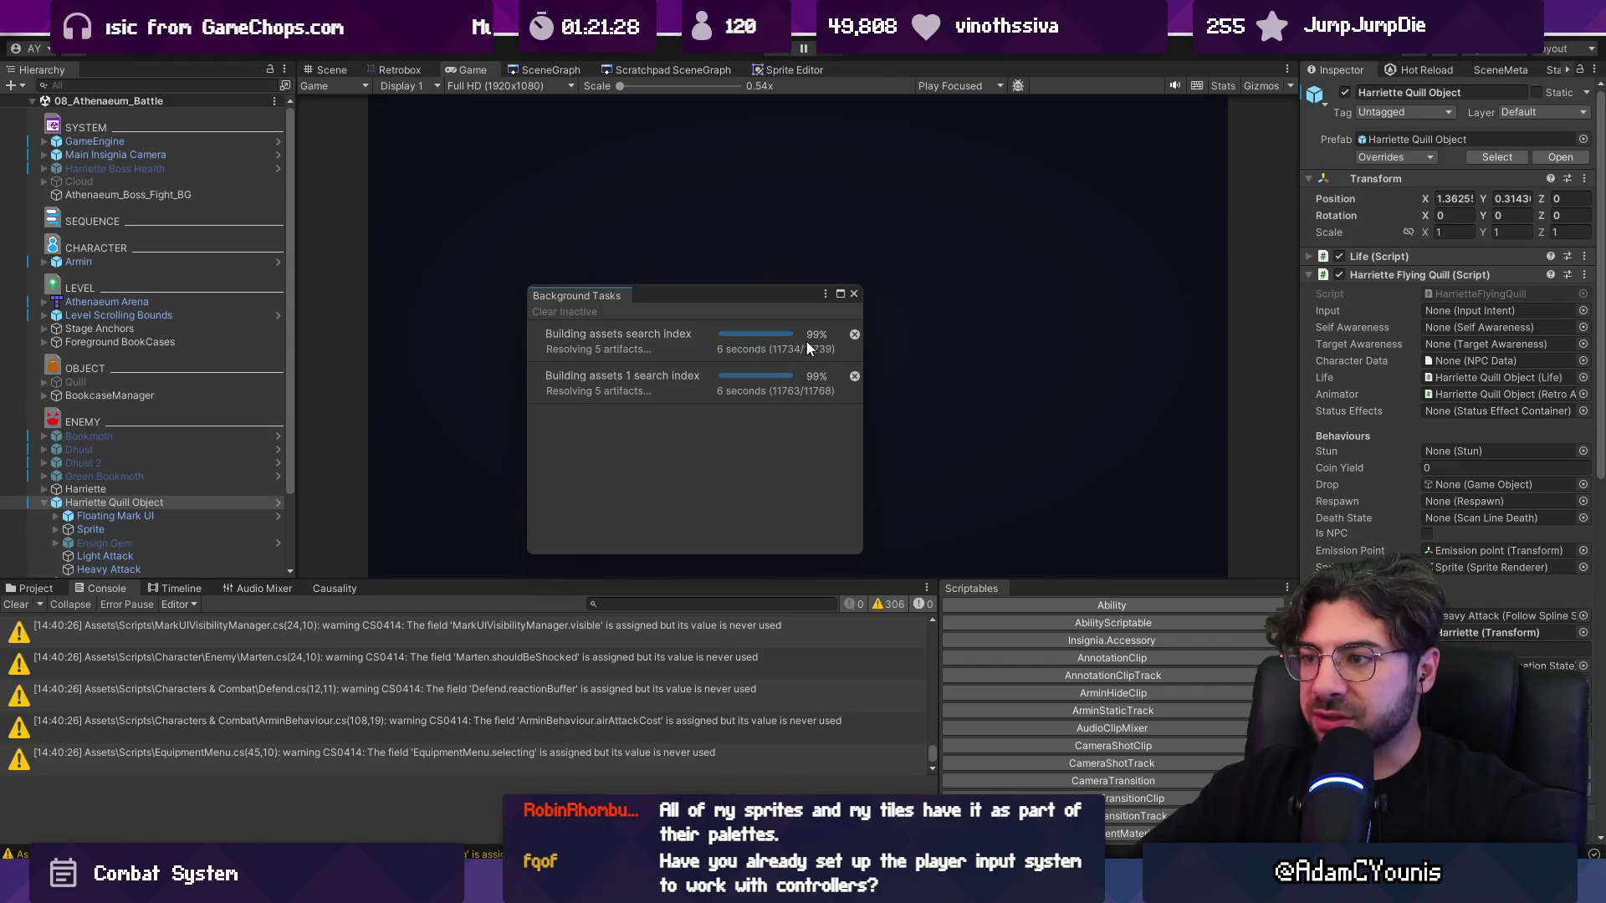
left_click(853, 334)
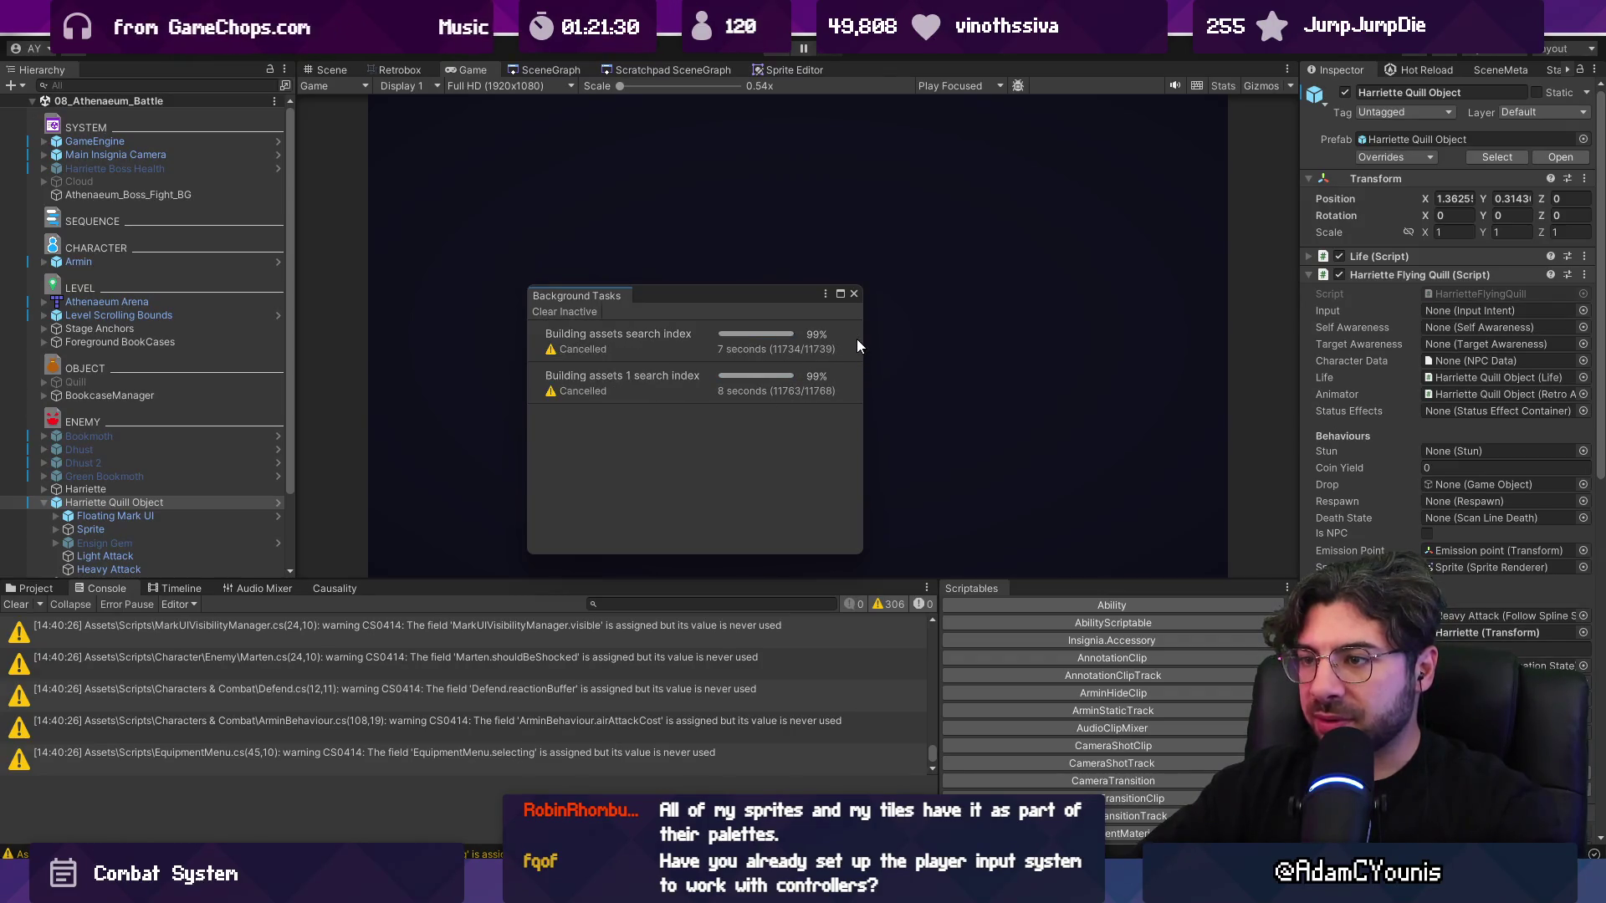
left_click(854, 293)
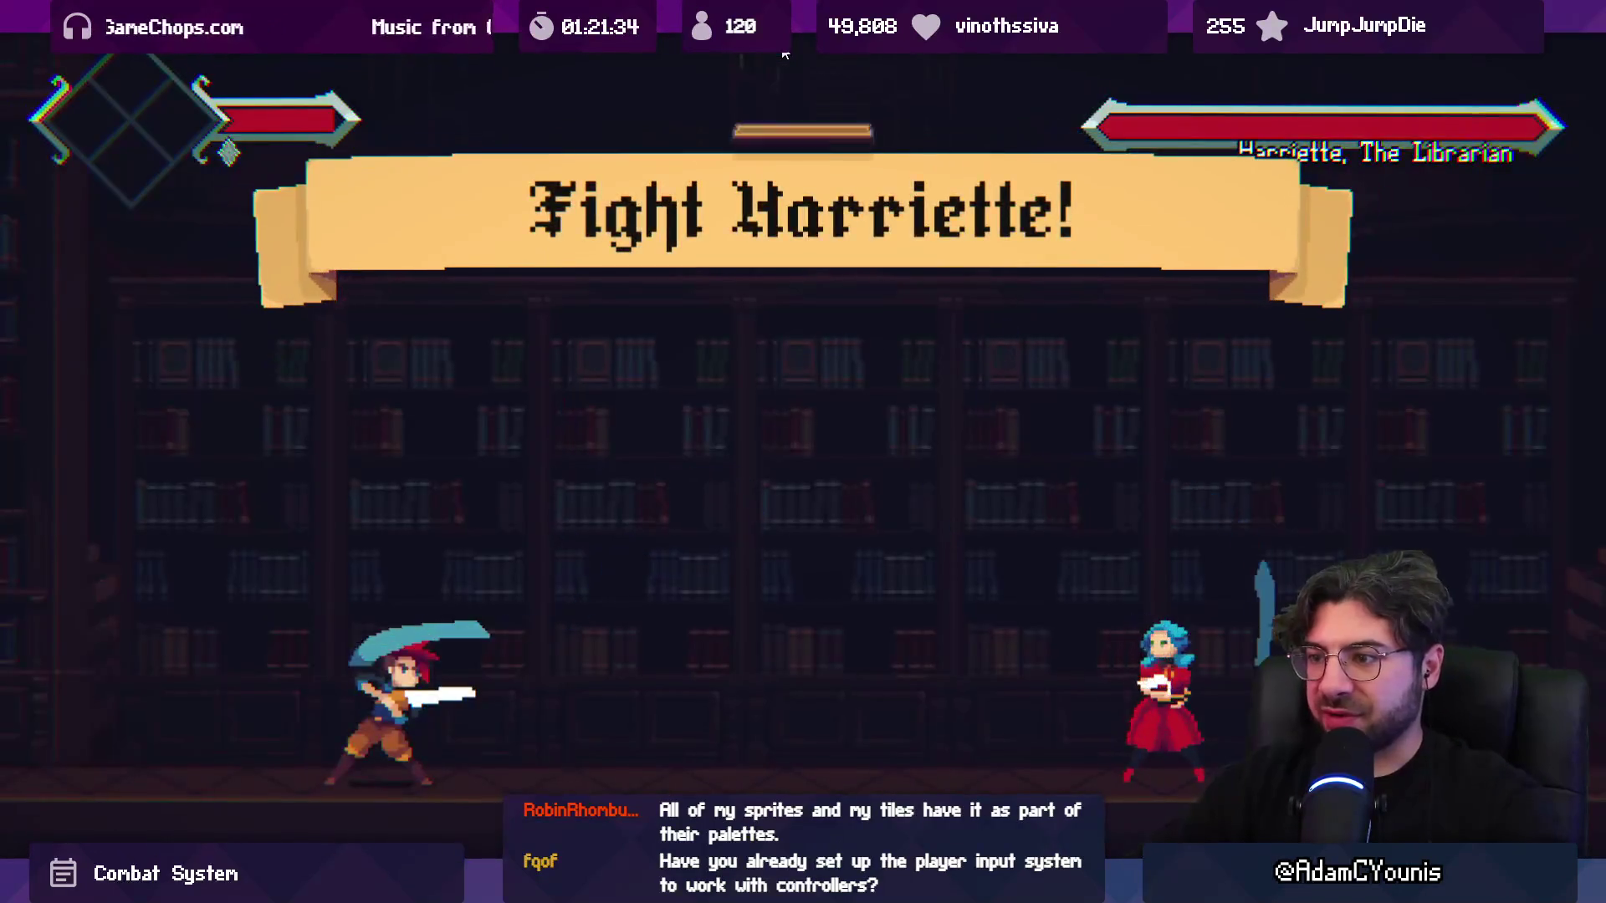
- Fight Harriette, slashing and jumping to parry her quills, then pause mid-fight
key("Right")
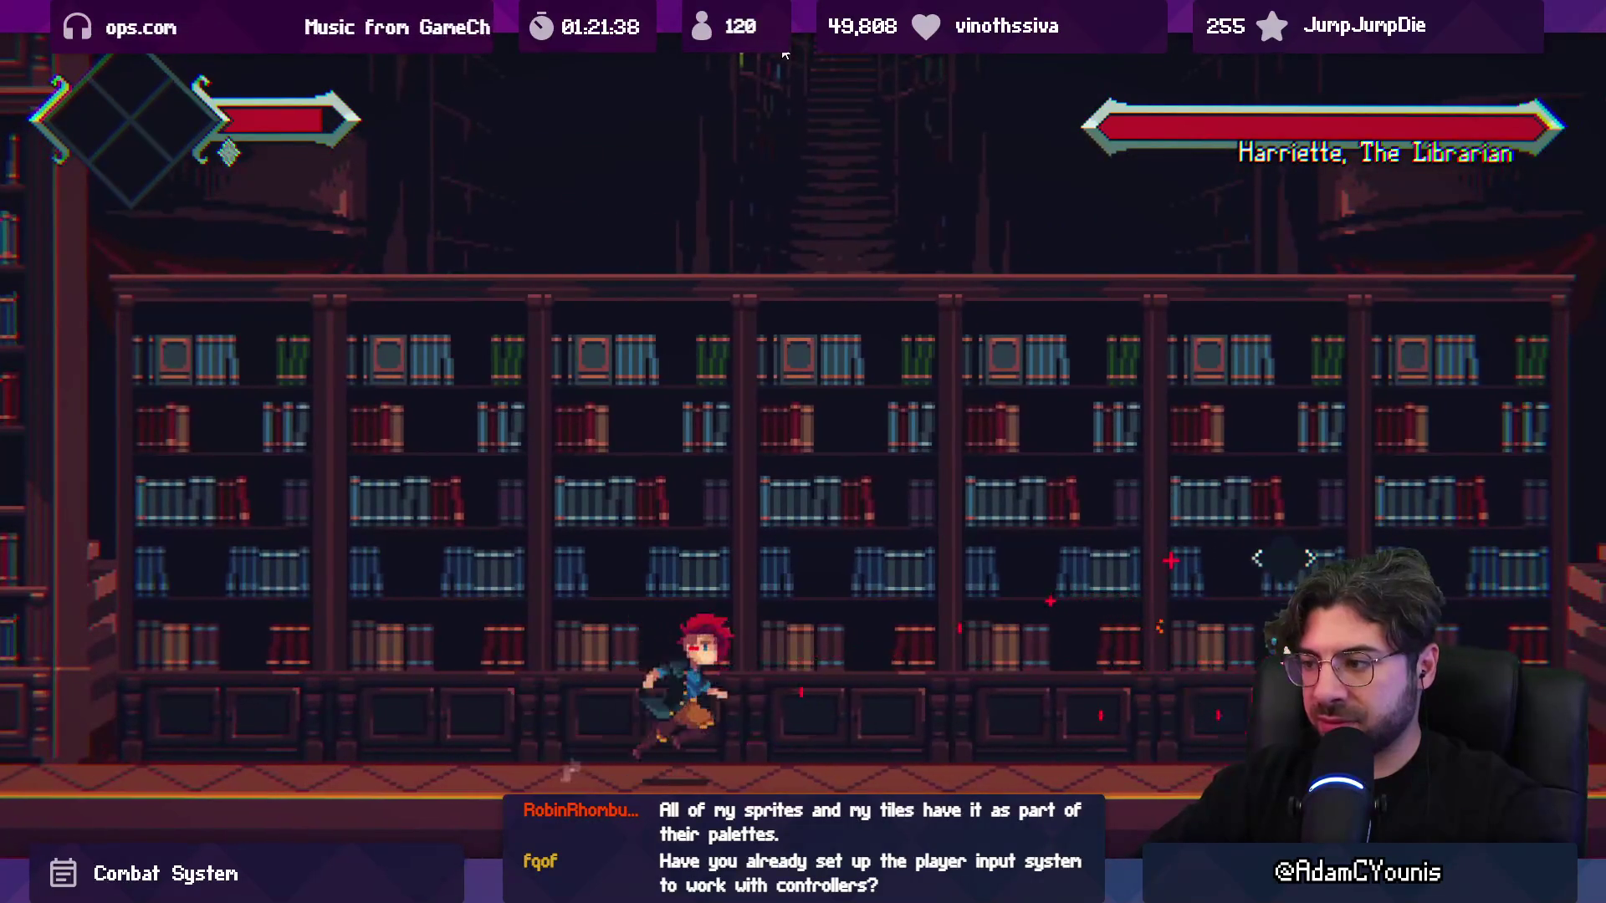
key("Right")
key("Left")
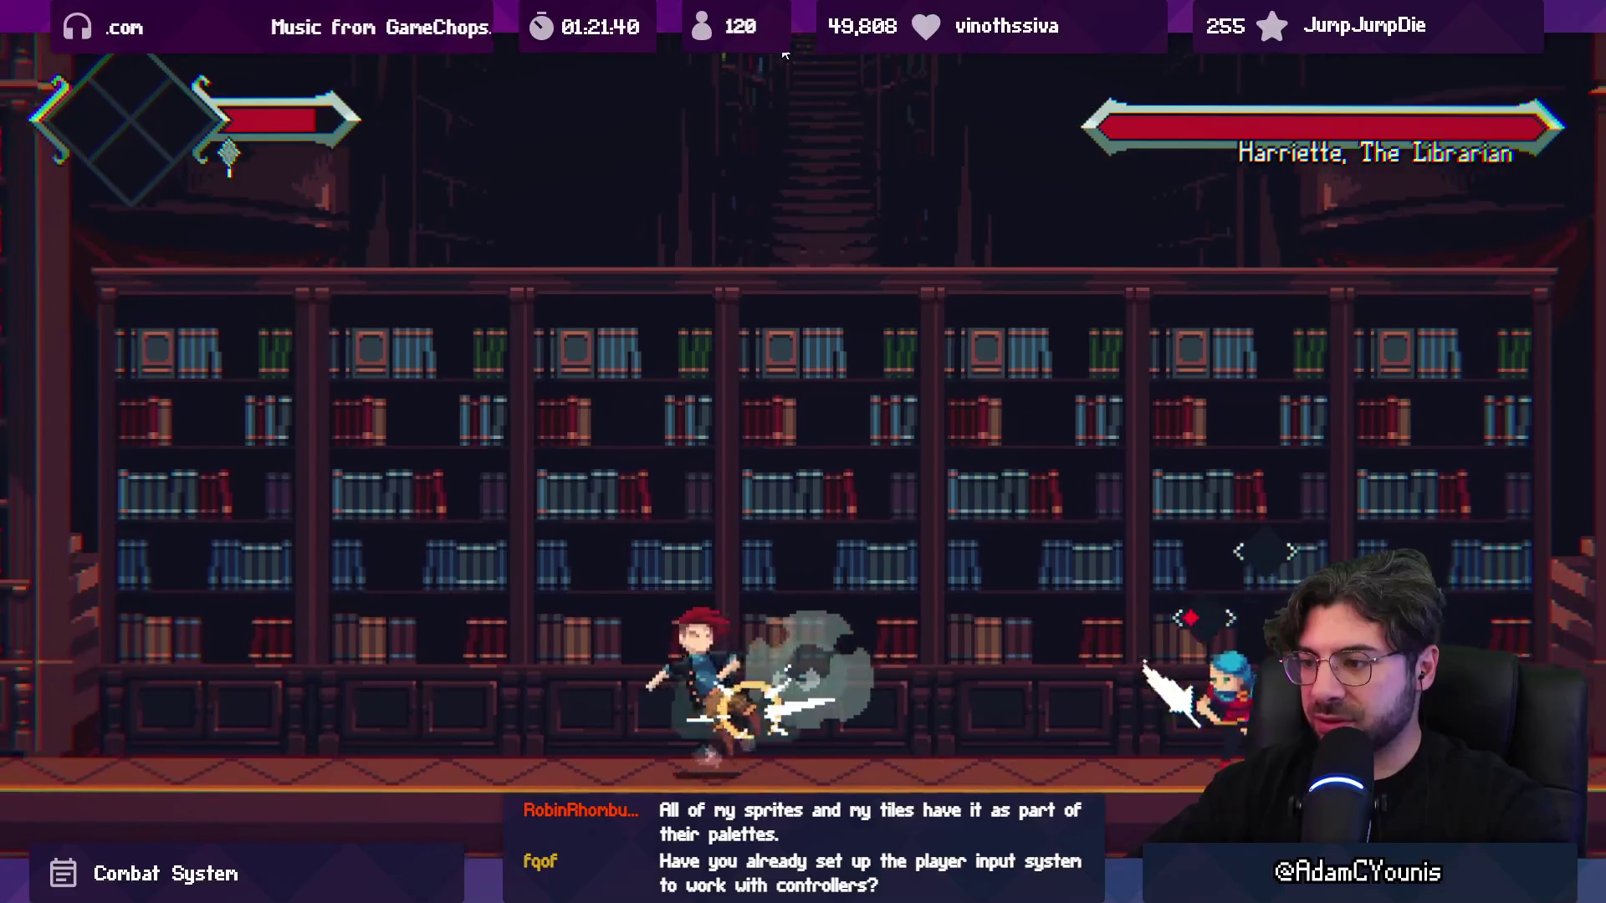
key("x")
key("Left")
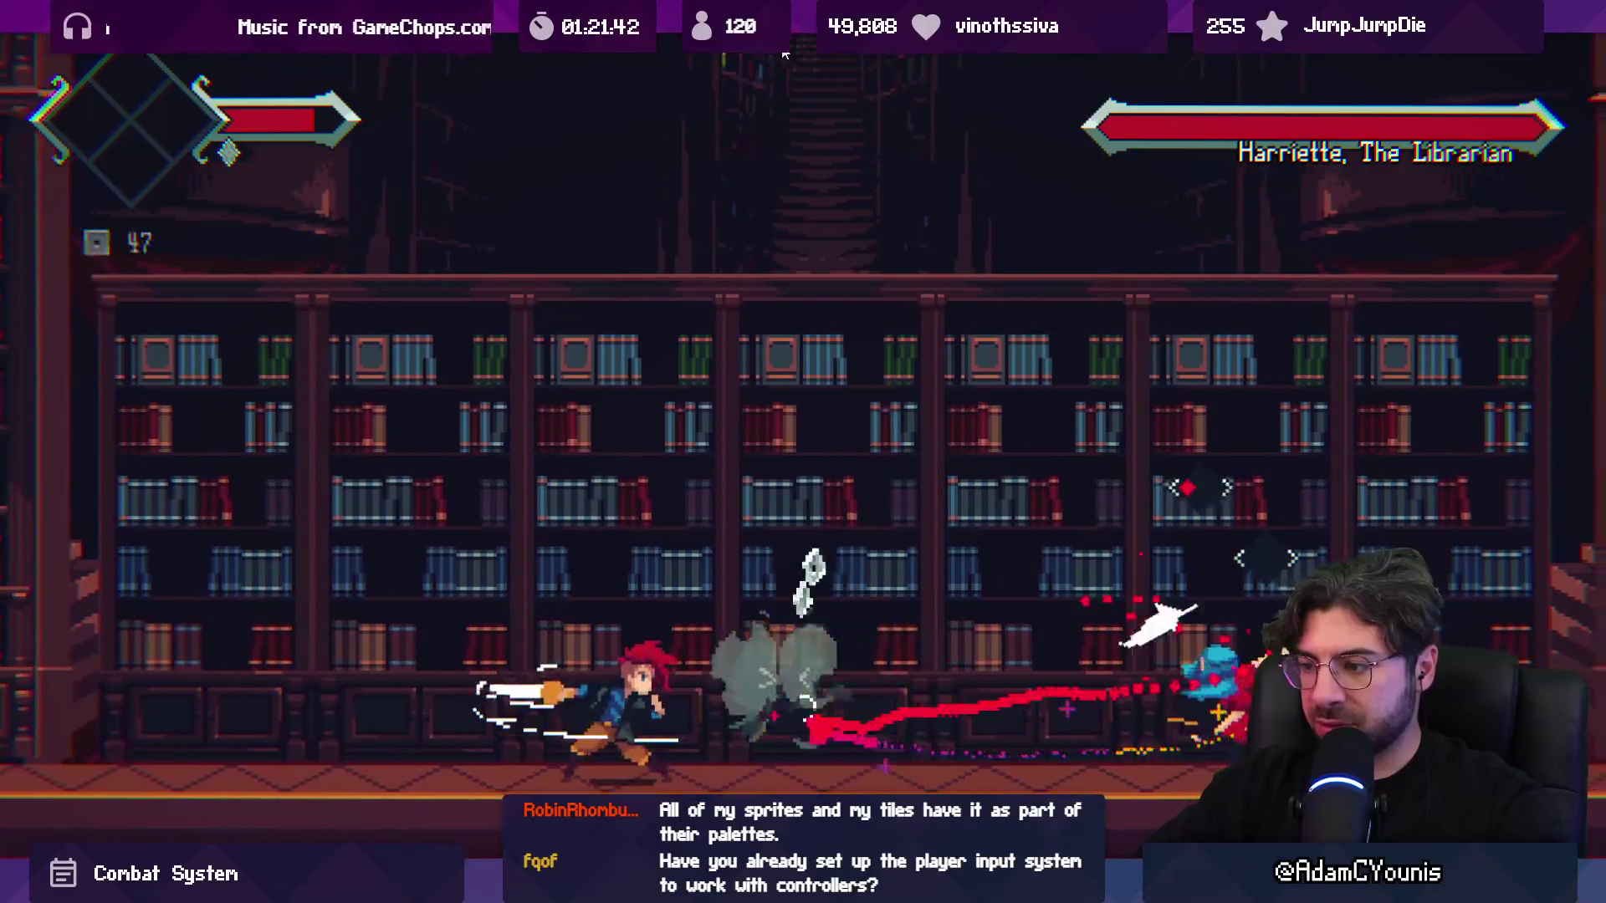
key("z")
key("Left")
key("x")
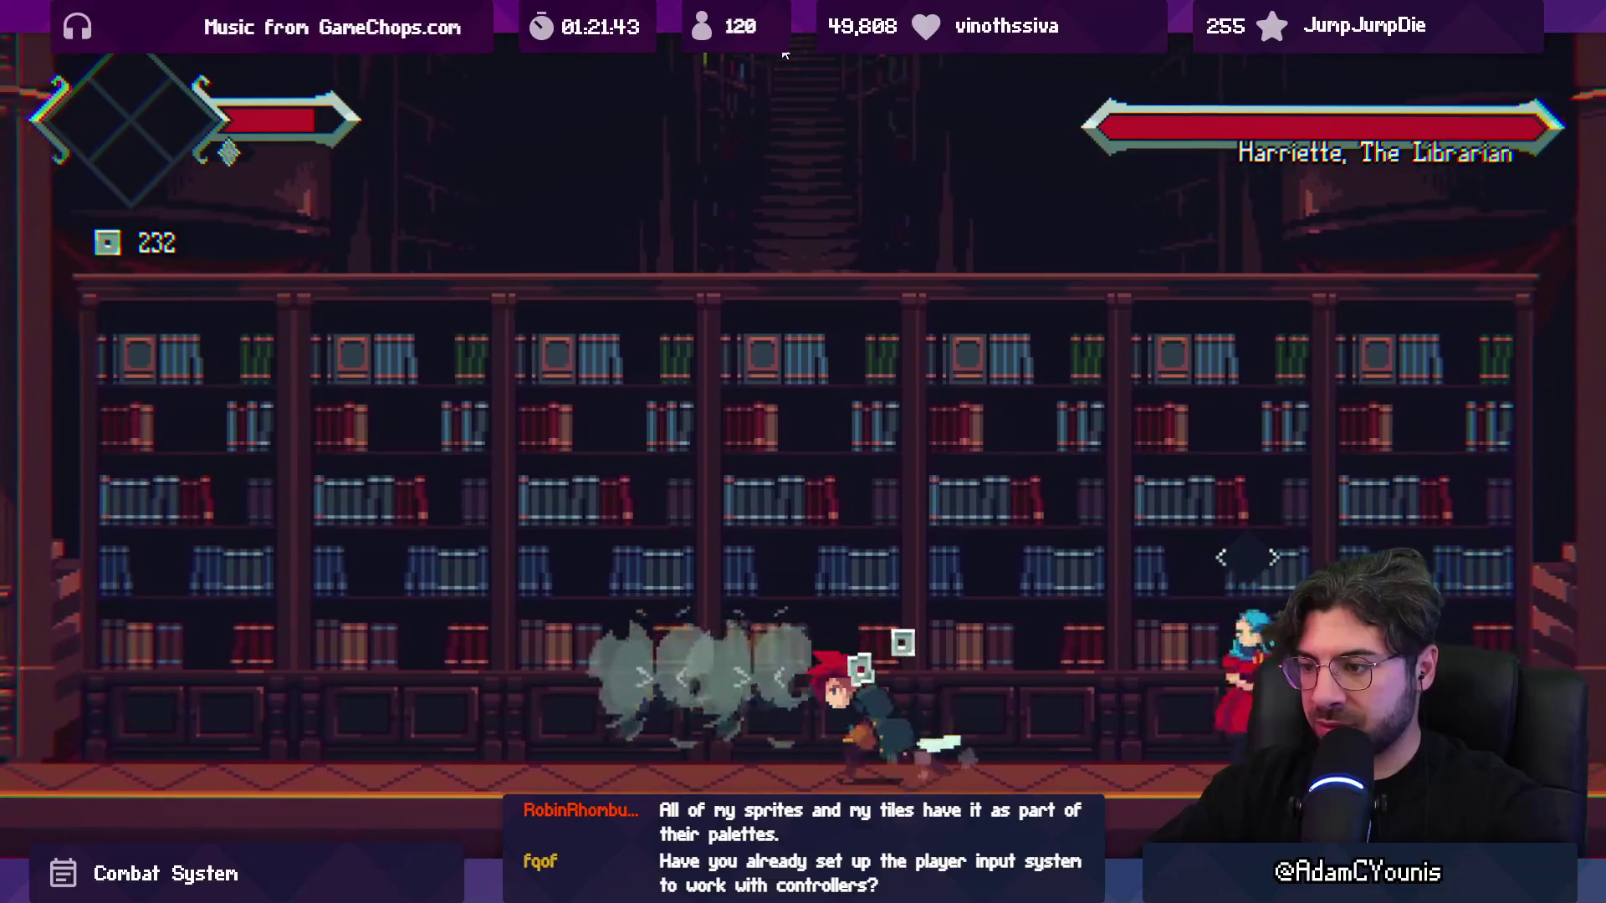
key("Right")
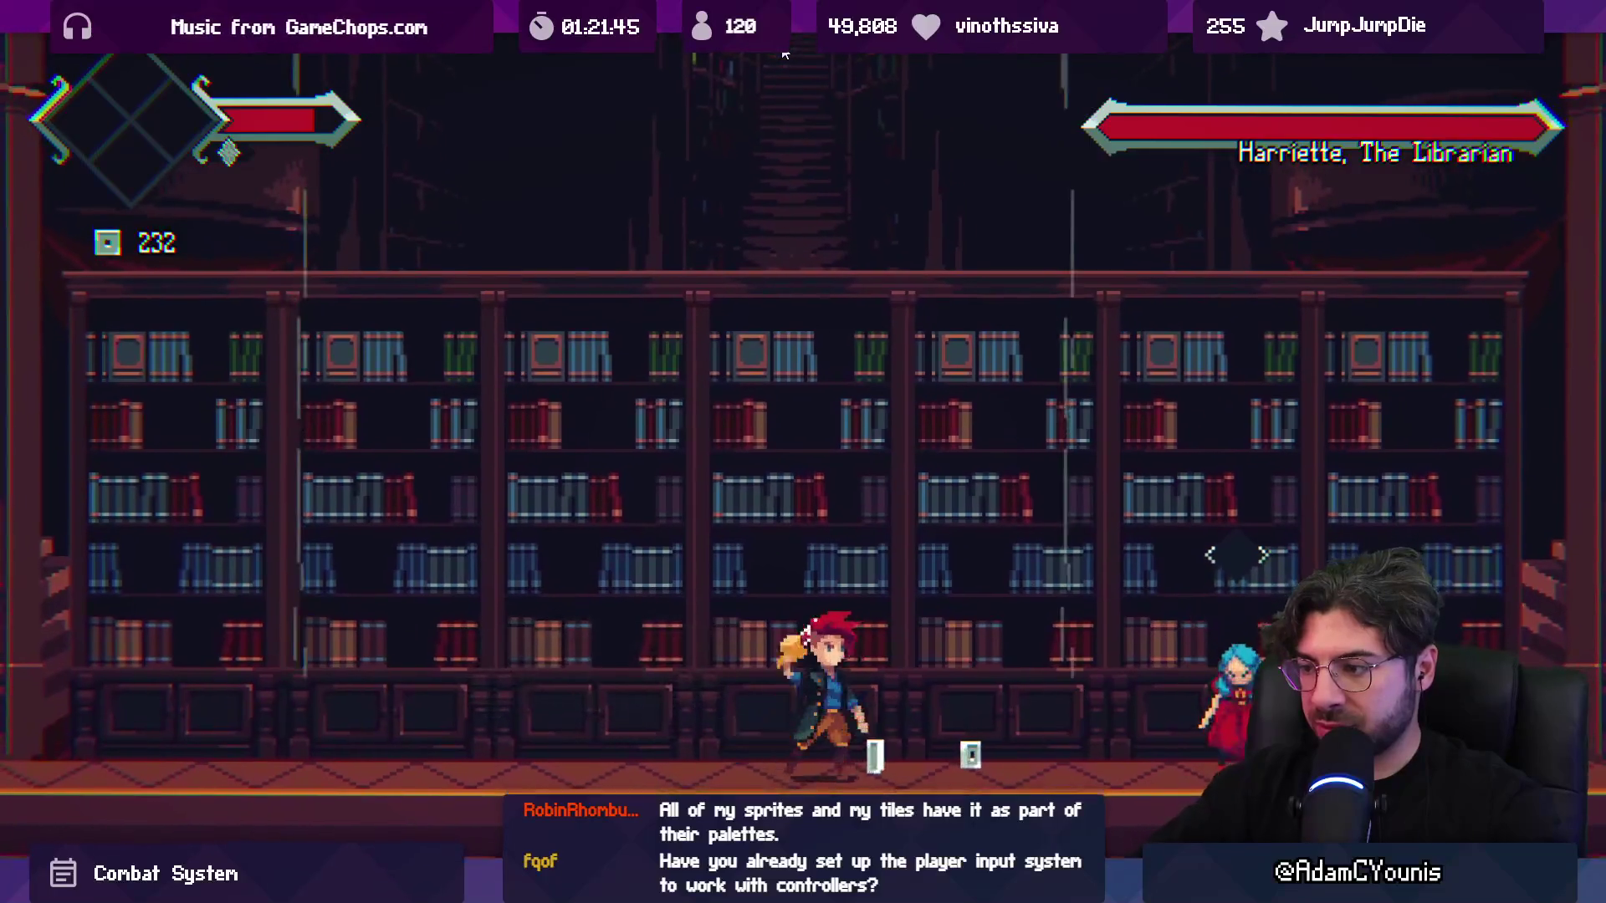
key("x")
key("ctrl+shift+p")
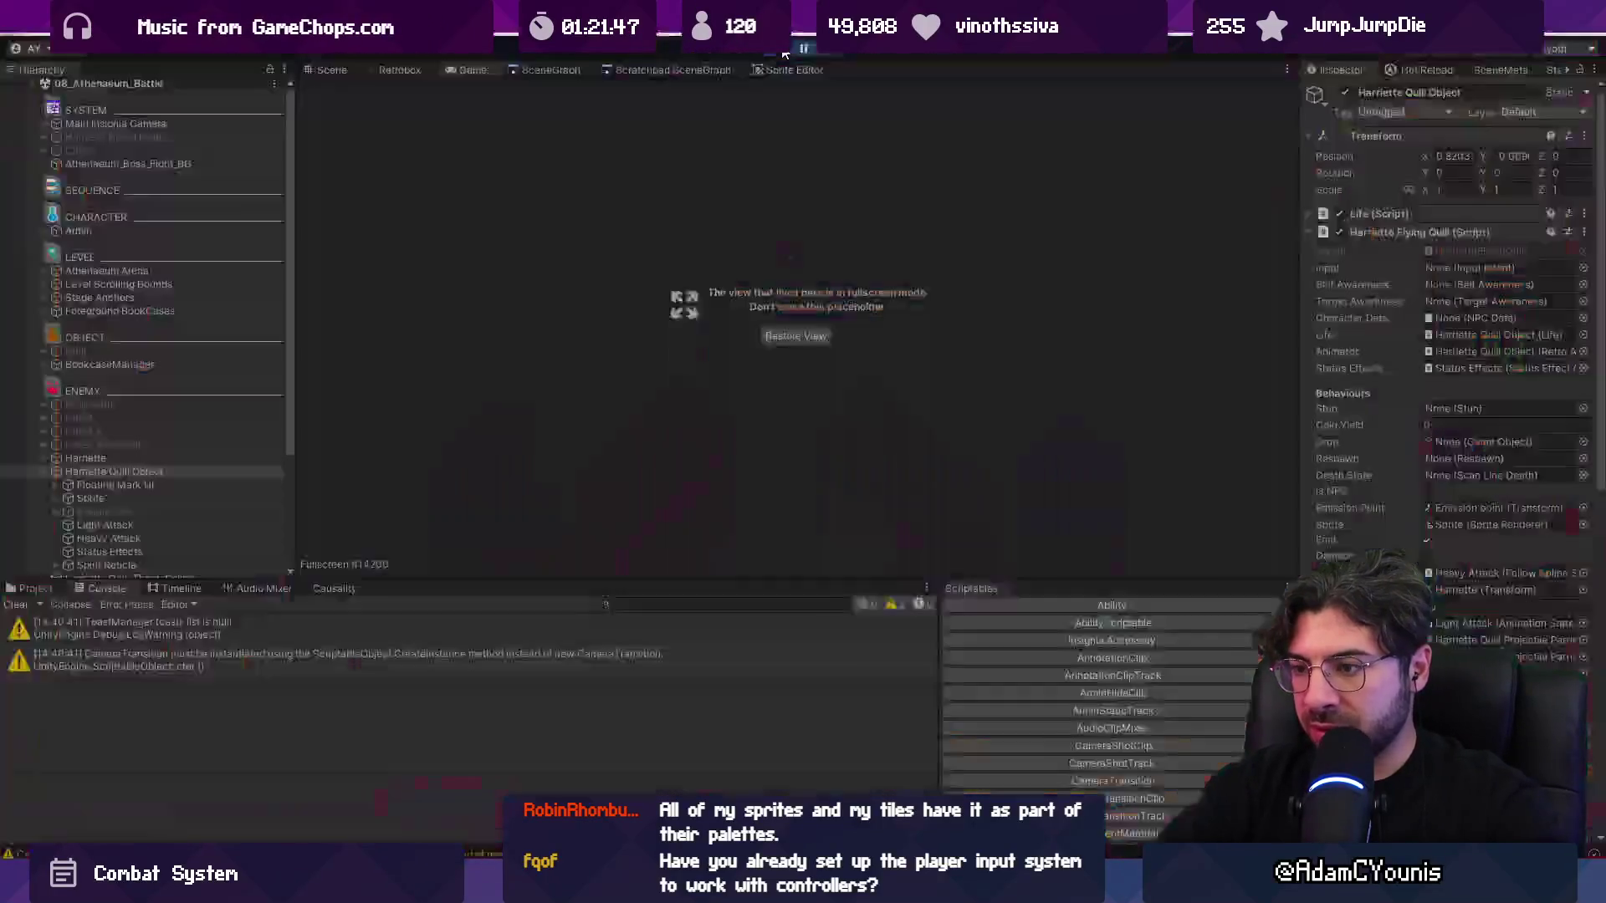
- Step one frame and select the quill's nested Hit collider in the Hierarchy
left_click(824, 53)
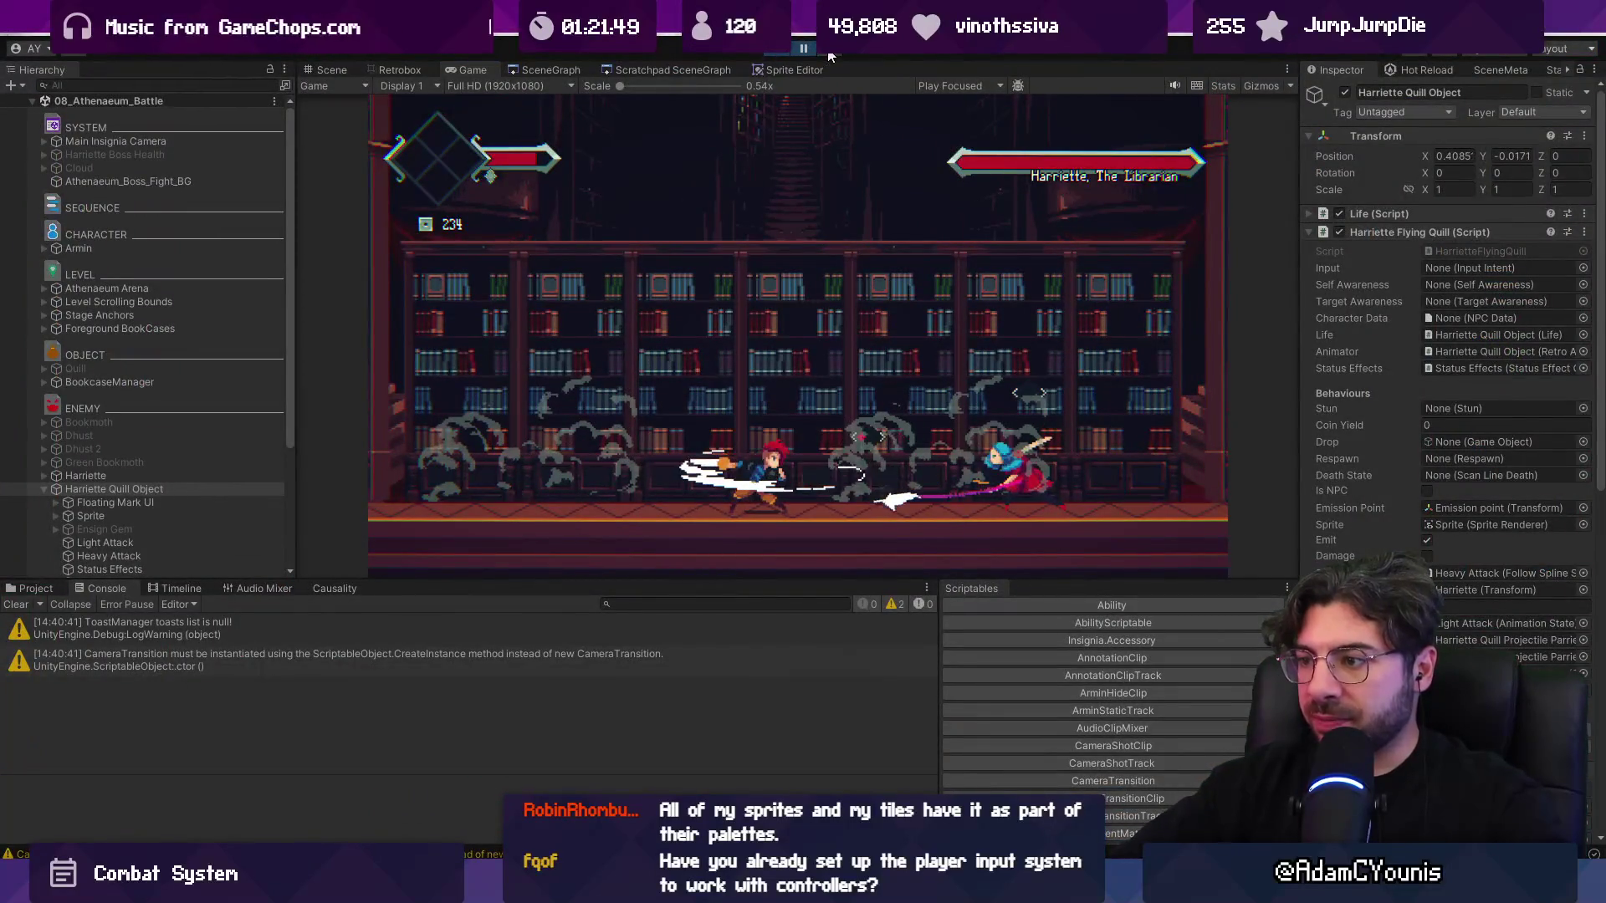
left_click(332, 69)
scroll(529, 388, "up", 2)
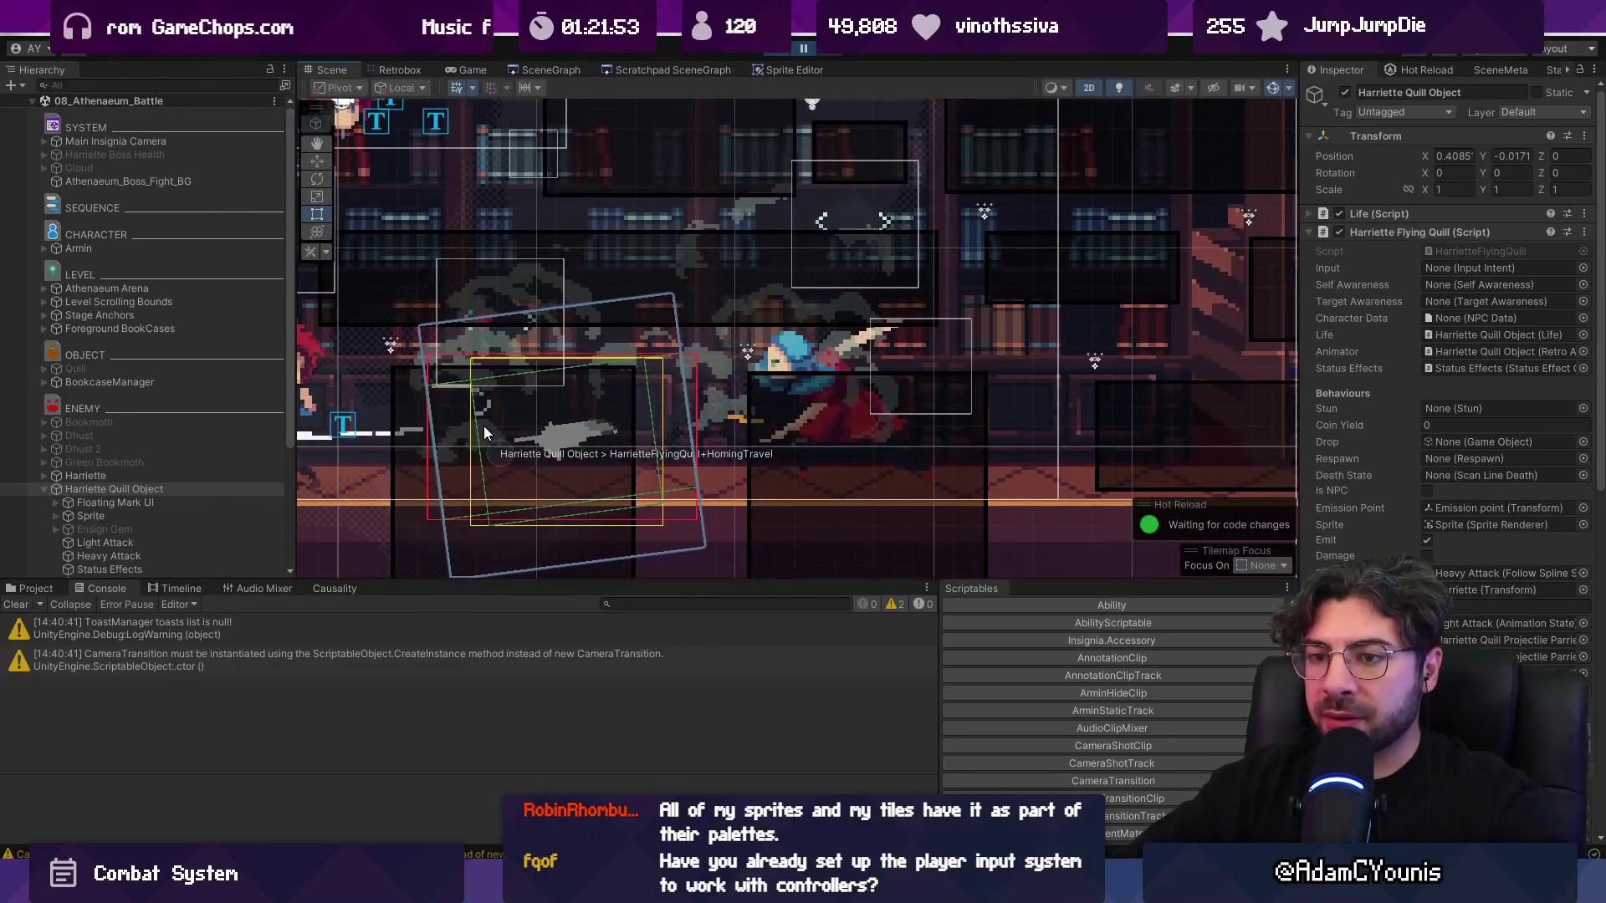
scroll(69, 397, "down", 4)
left_click(56, 366)
left_click(93, 393)
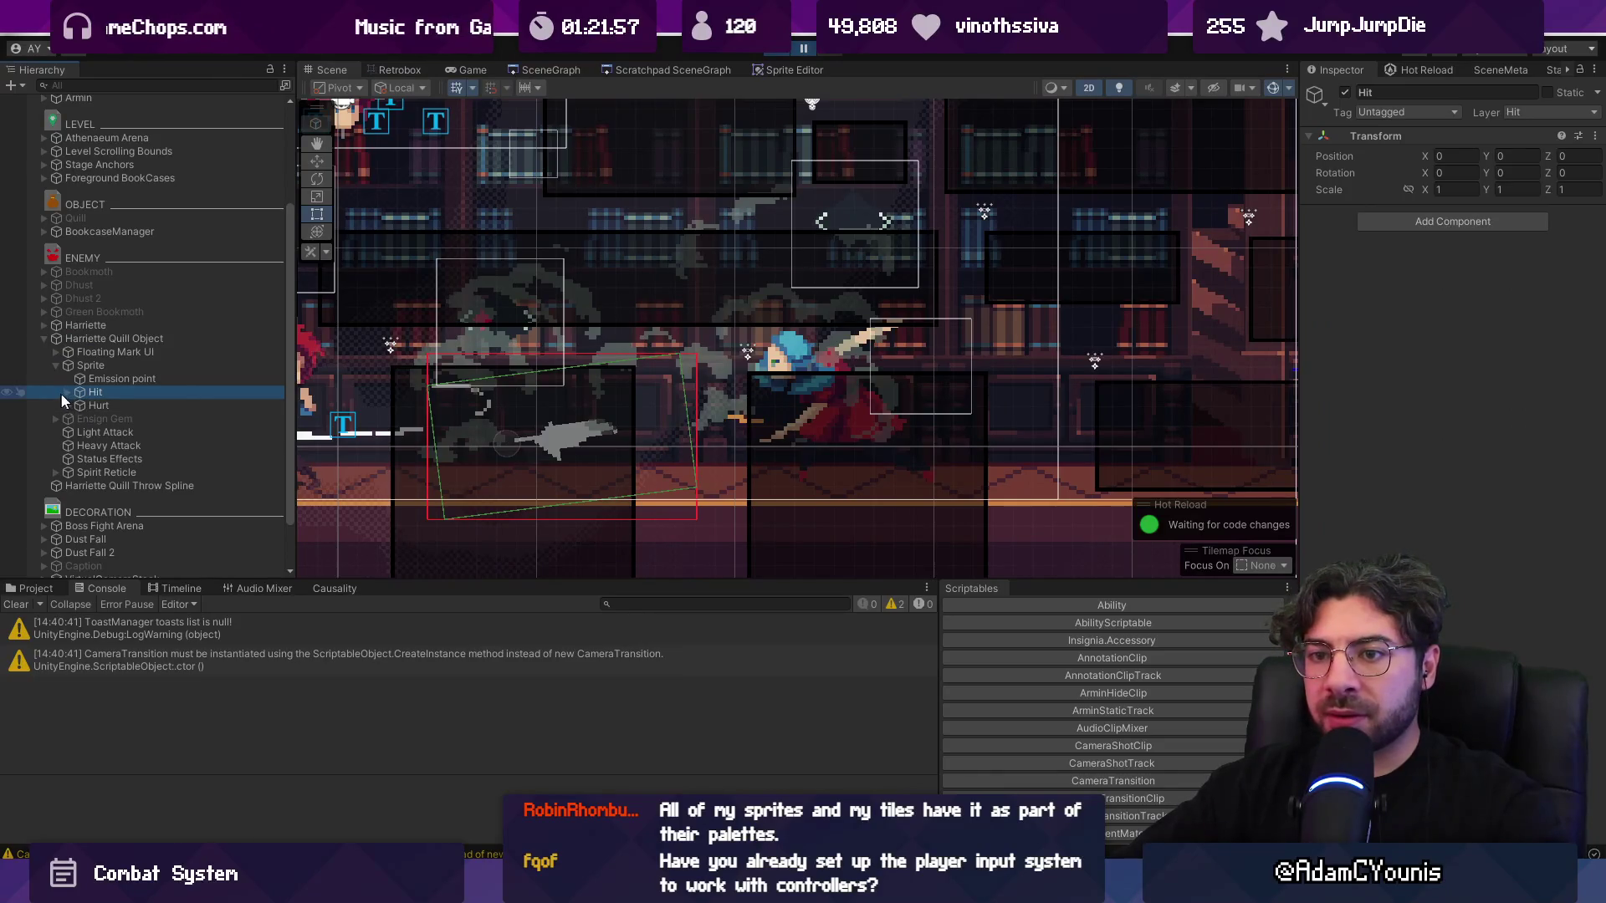
left_click(68, 392)
left_click(105, 406)
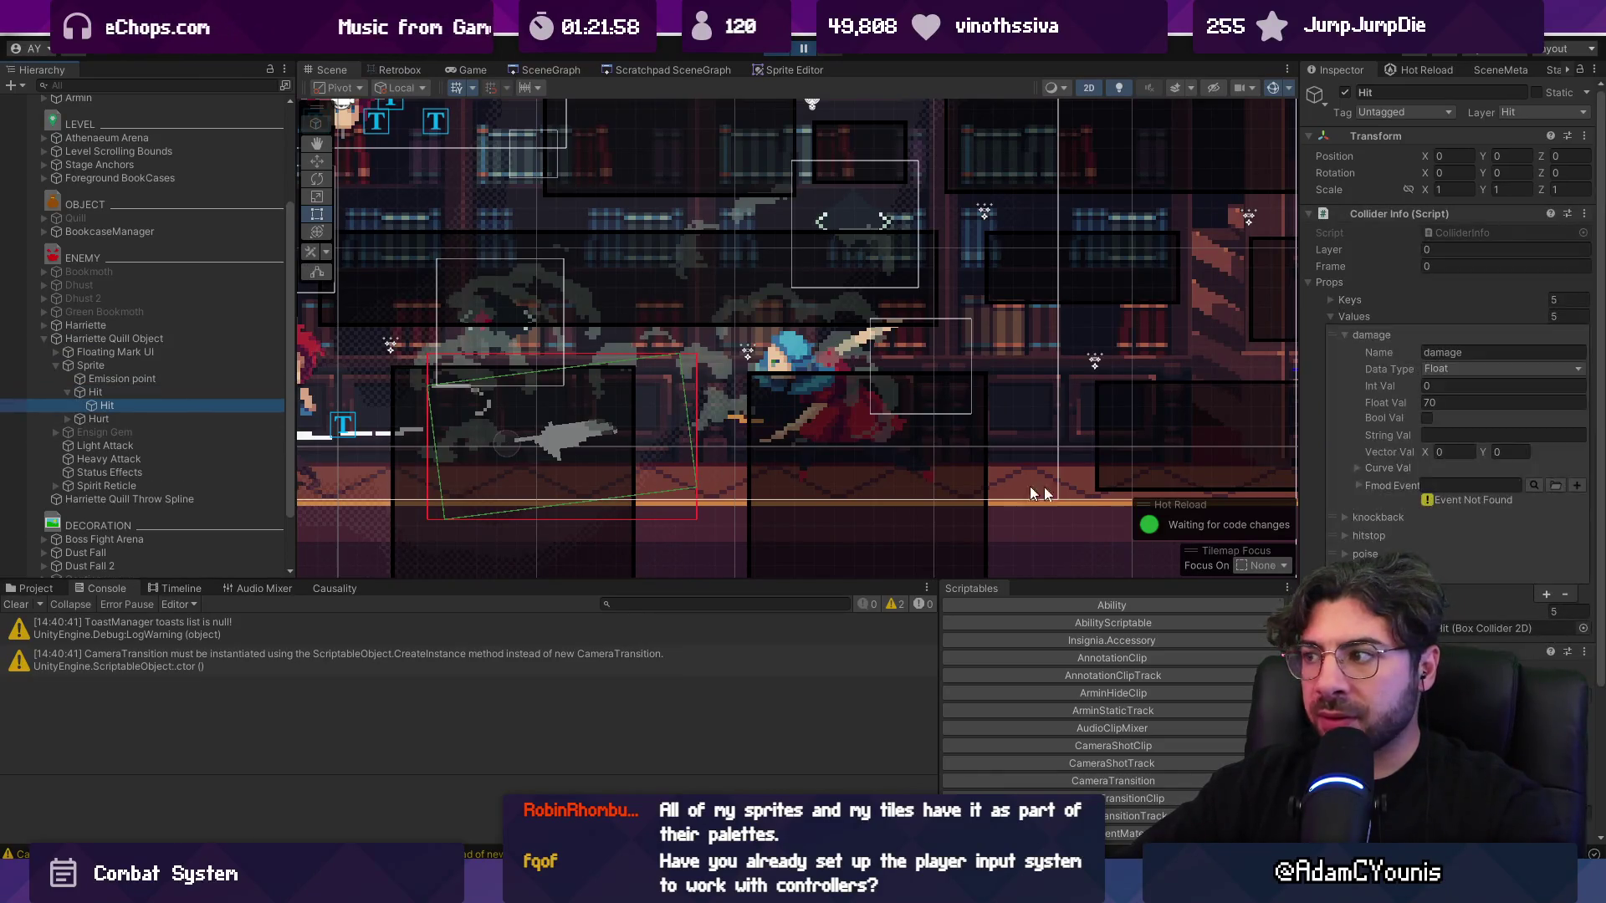
- Switch the Inspector to Debug mode to view the Hit collider's details
left_click(1329, 282)
left_click(1329, 283)
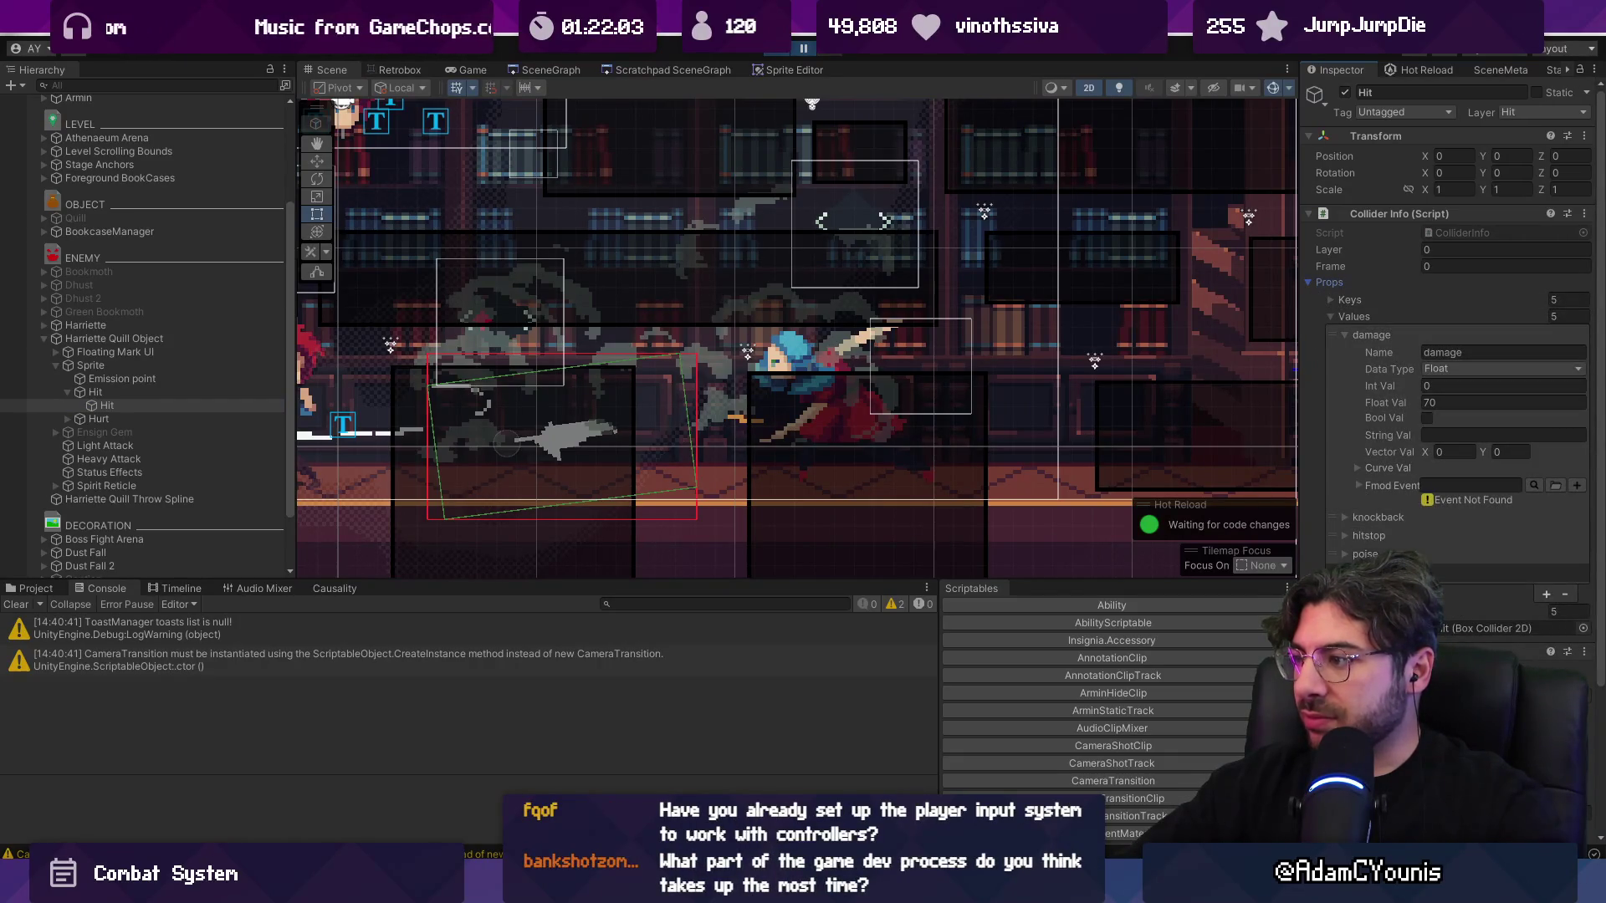
right_click(1462, 216)
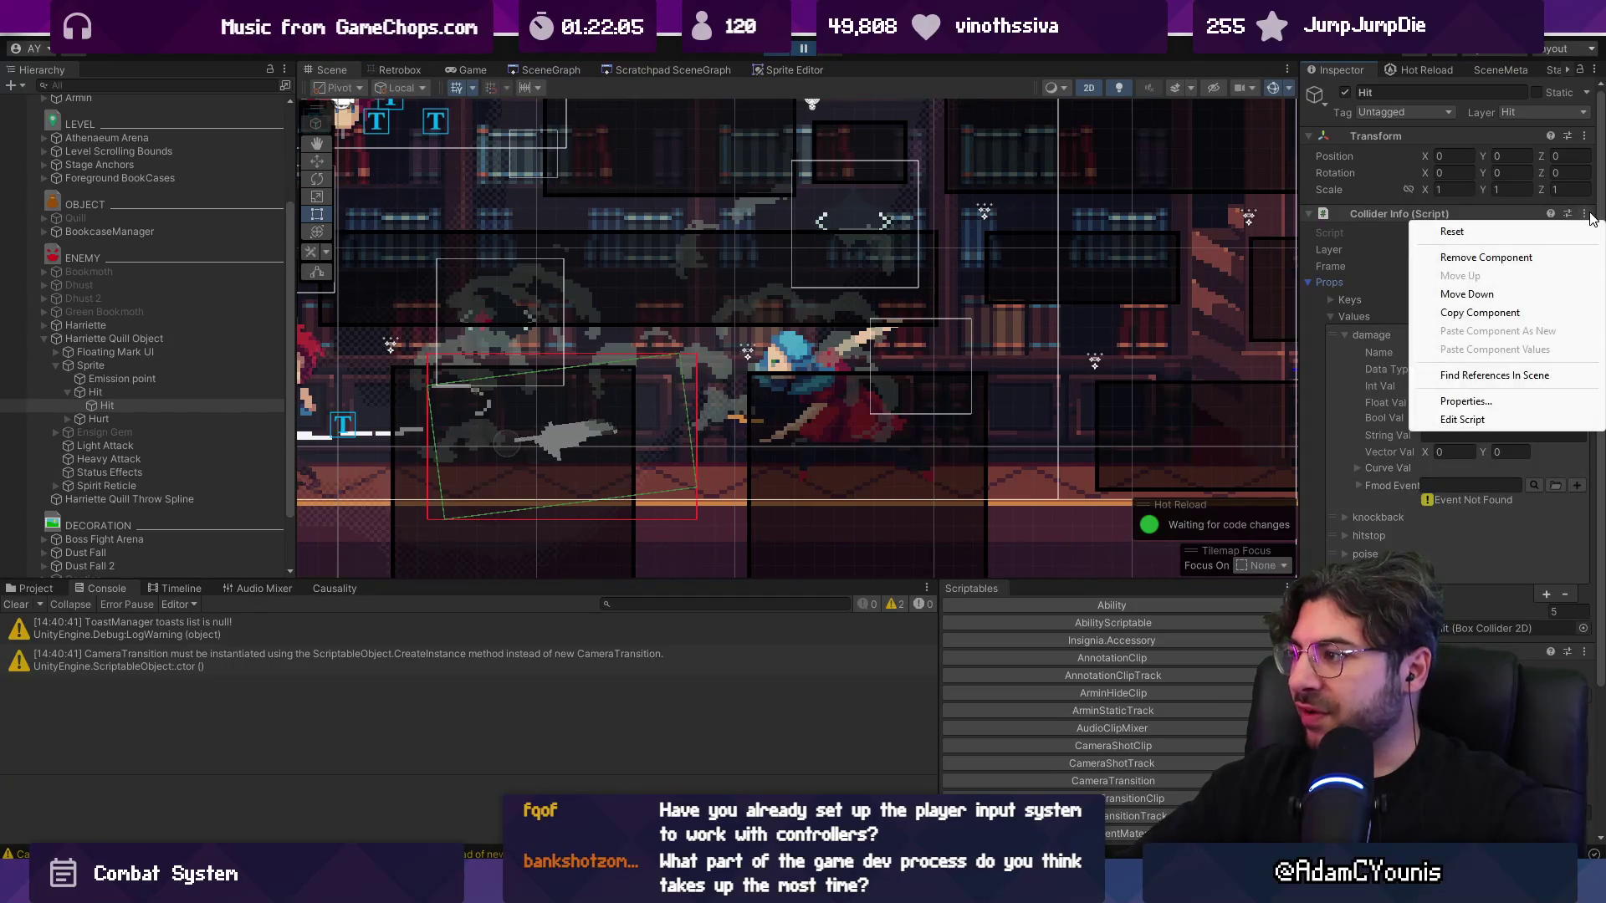
left_click(1593, 69)
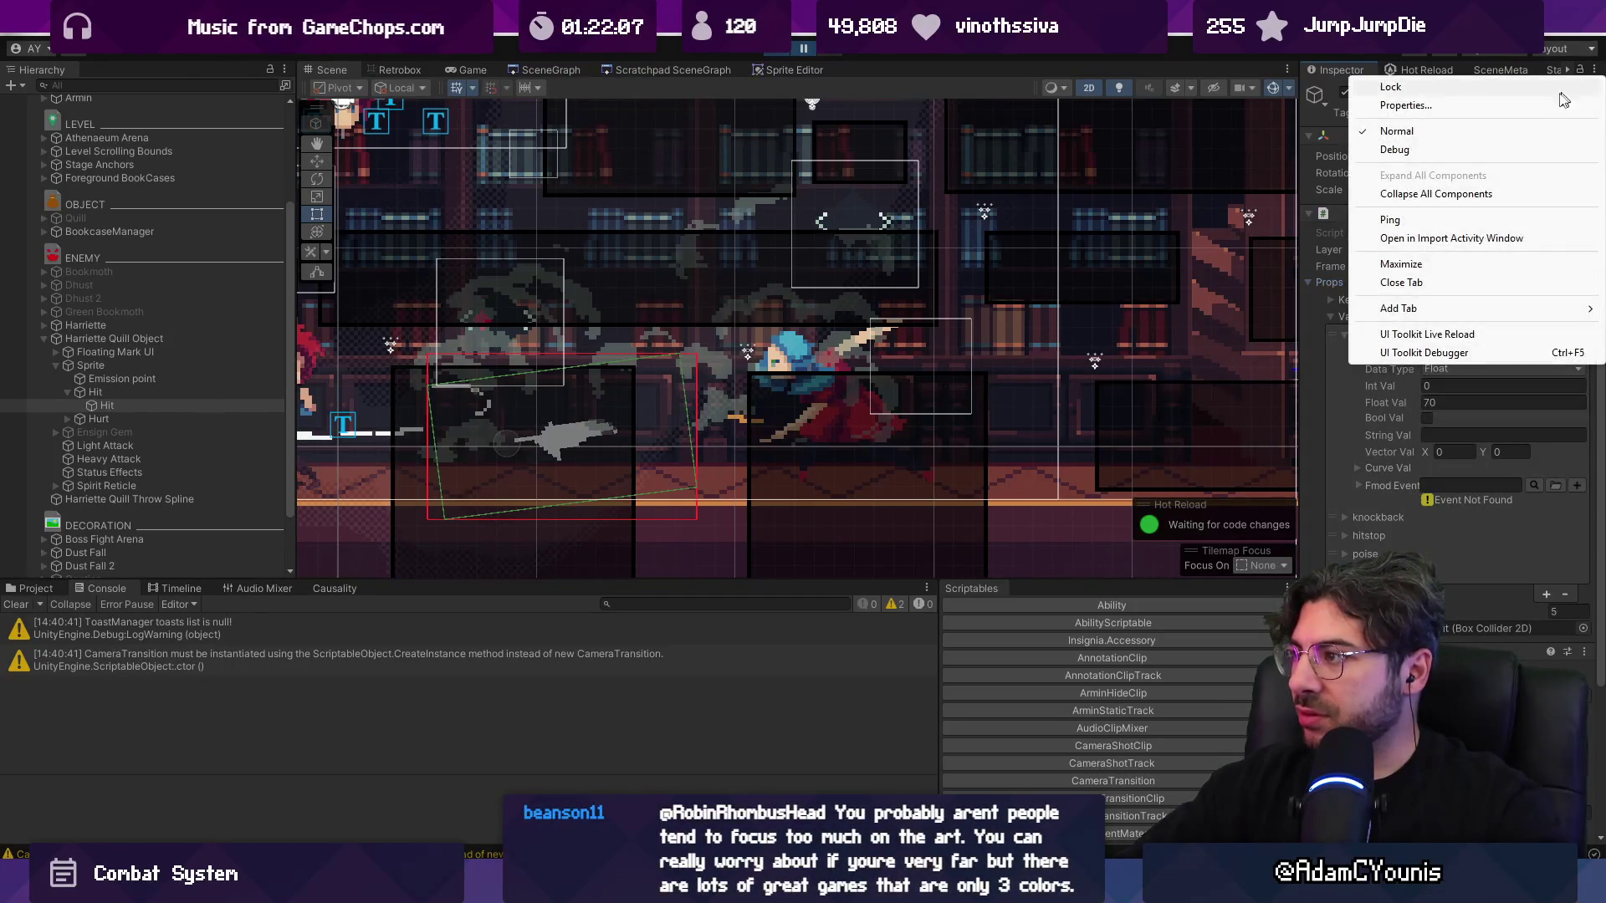
left_click(1458, 154)
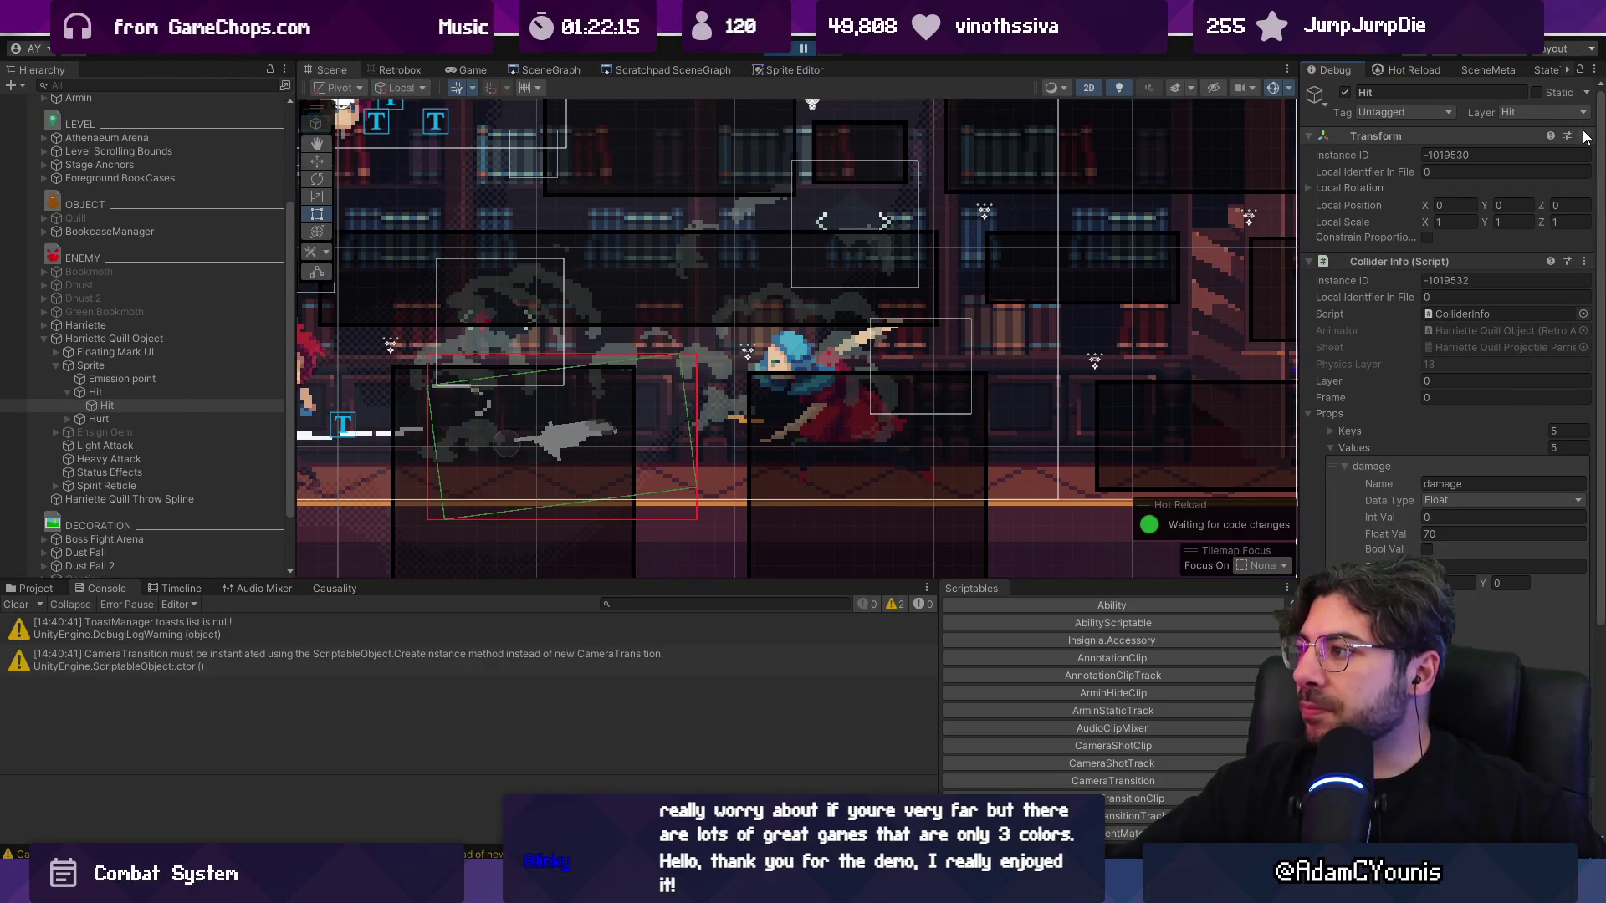
left_click(1585, 262)
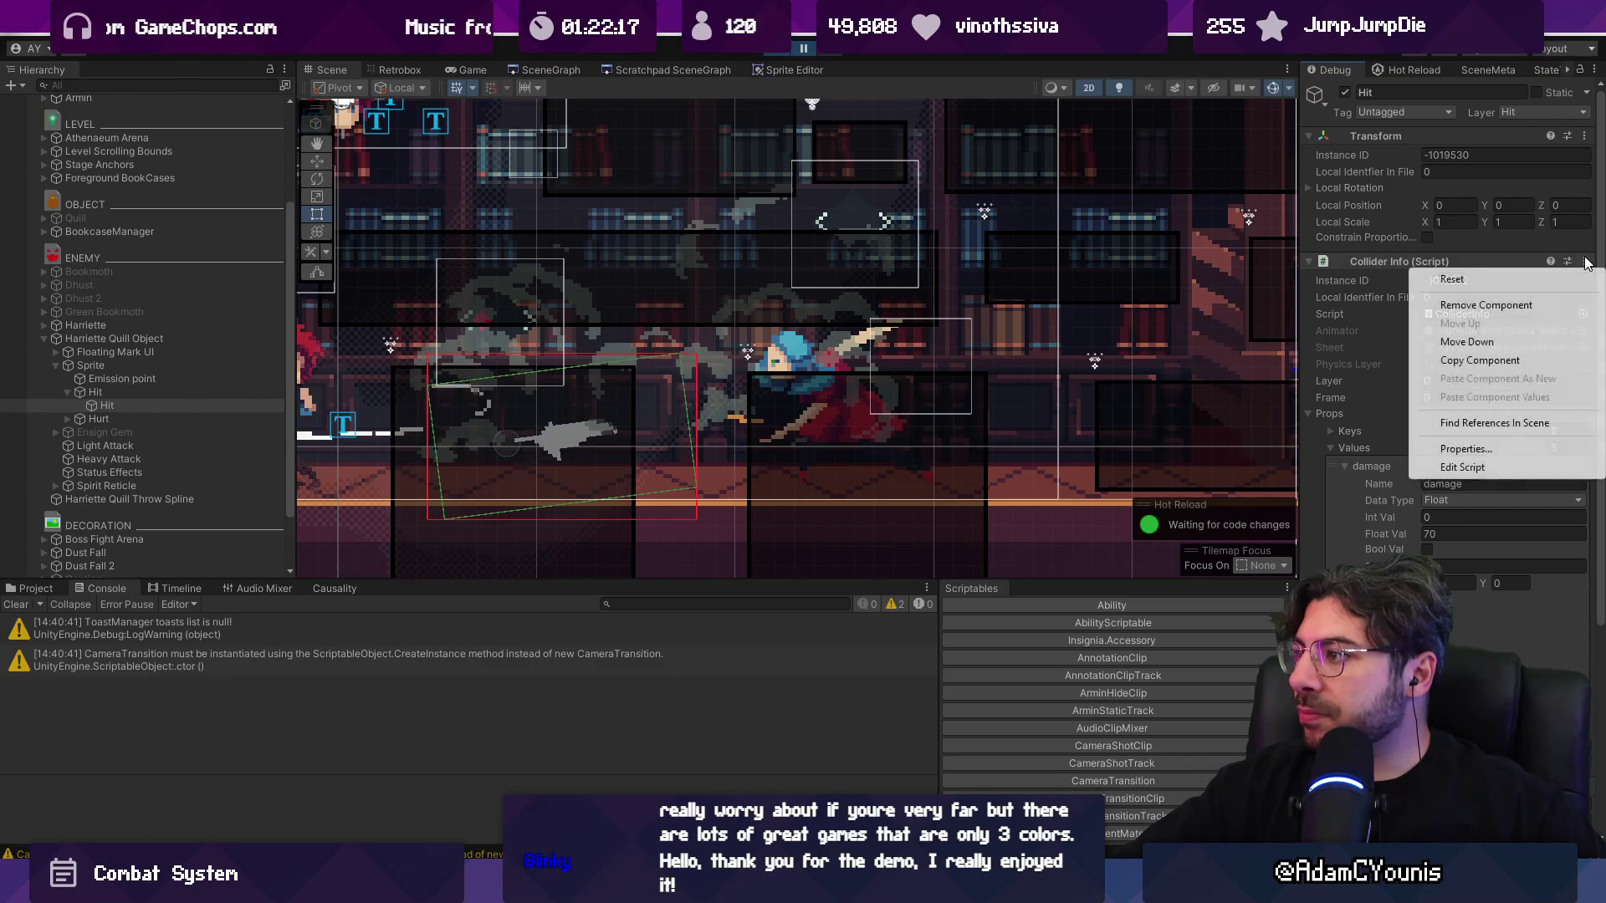
left_click(1592, 70)
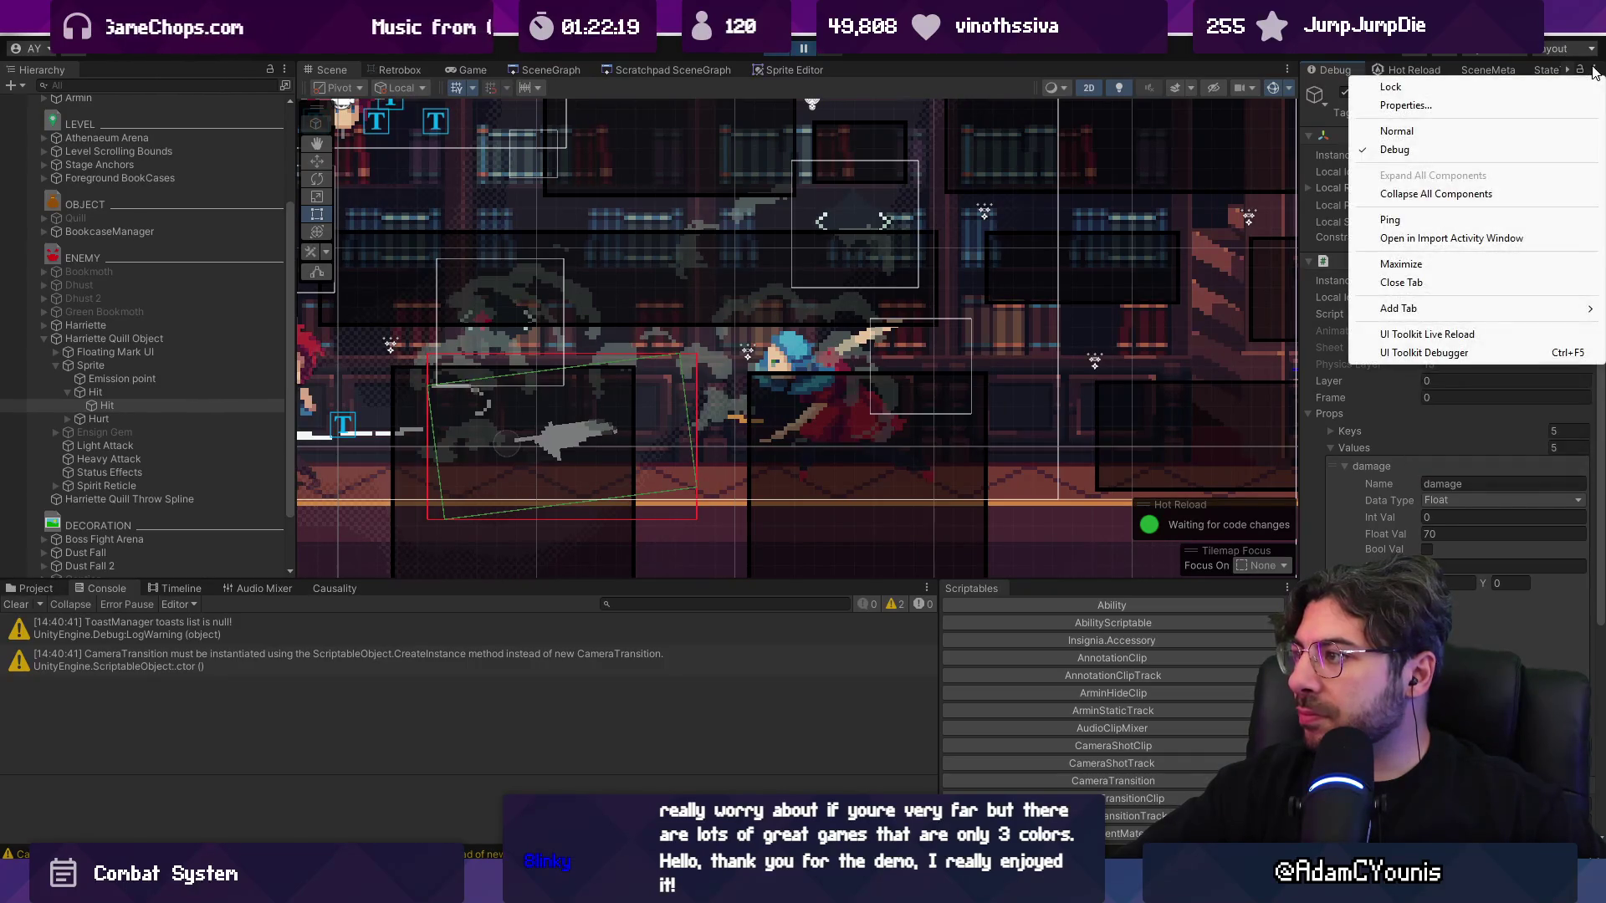
key("alt+Tab")
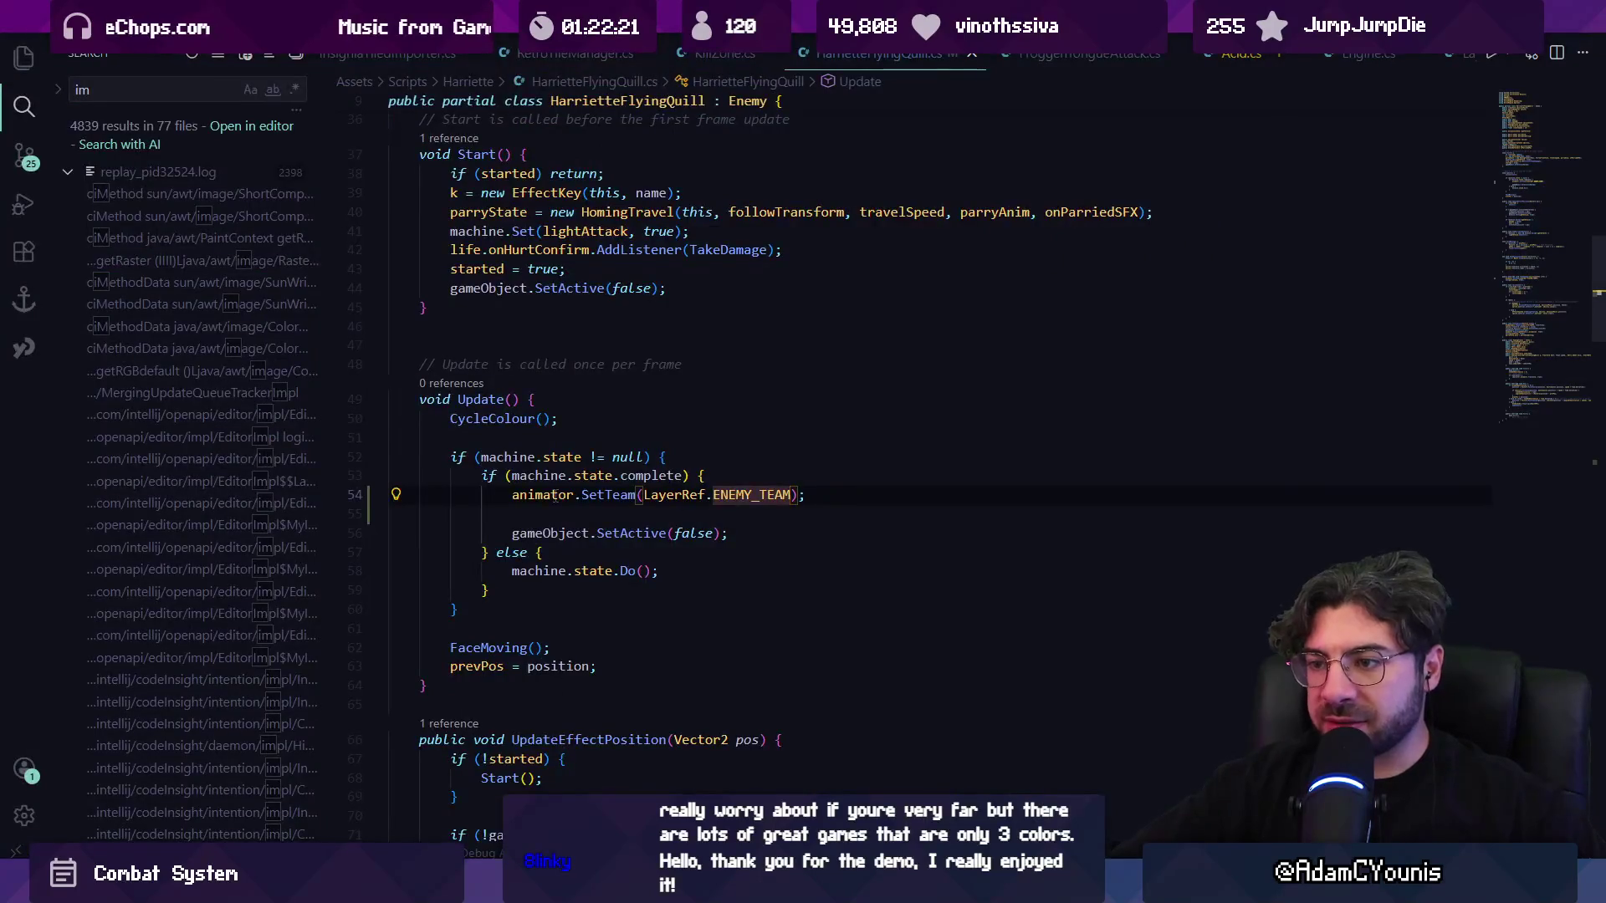
- Inspect the animator.SetTeam call on line 54 of the quill's Update method, then return to Unity
triple_click(555, 495)
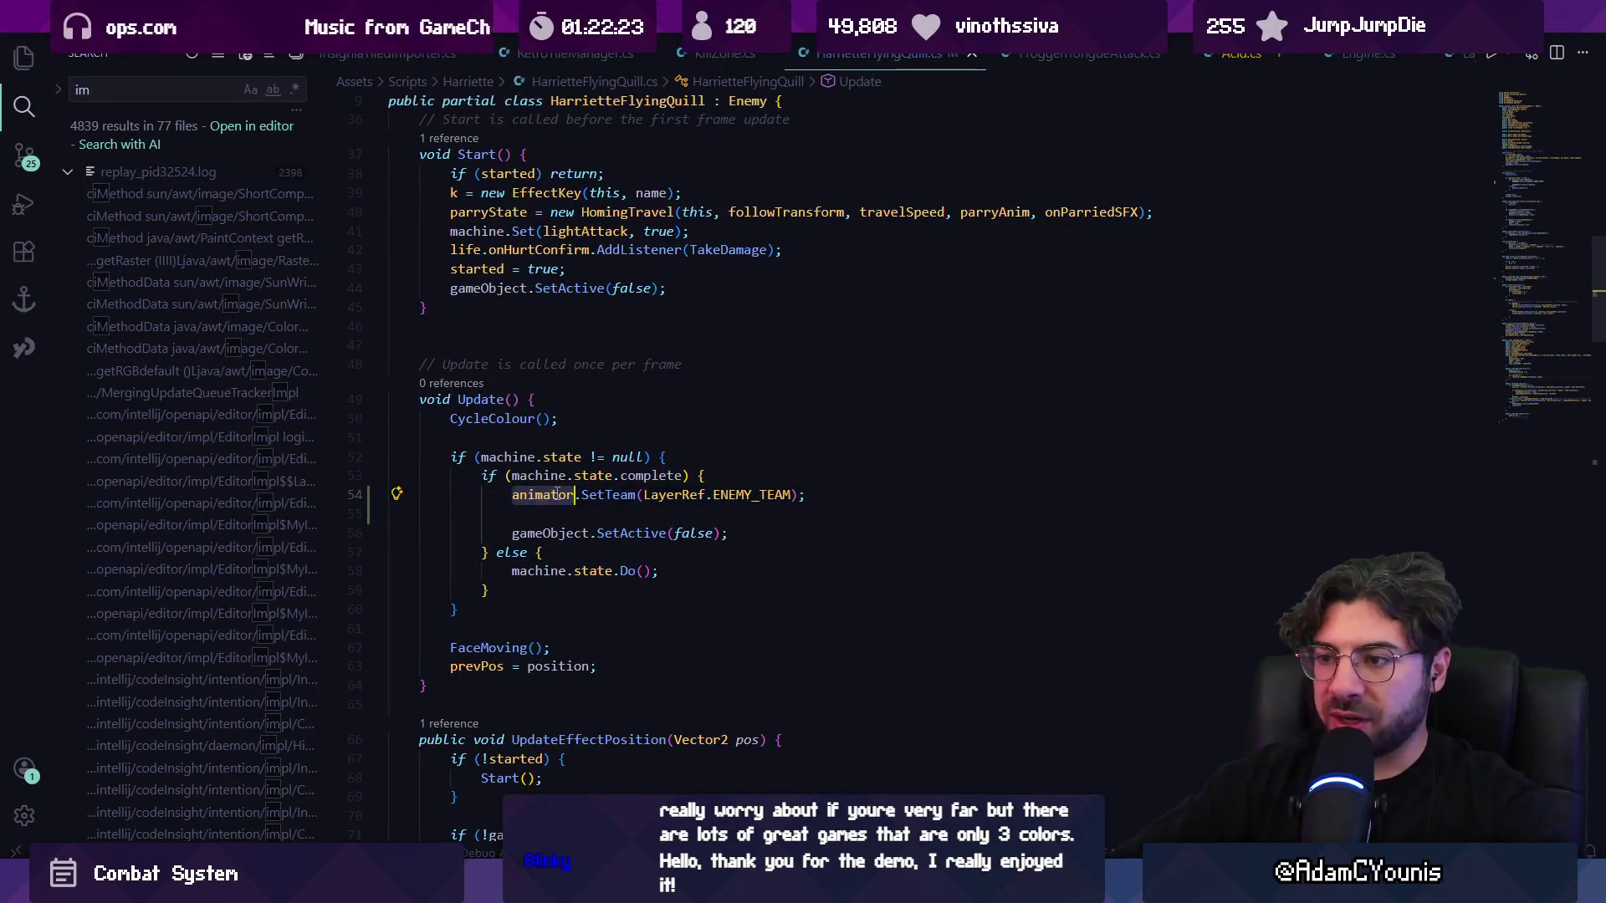
left_click(605, 495)
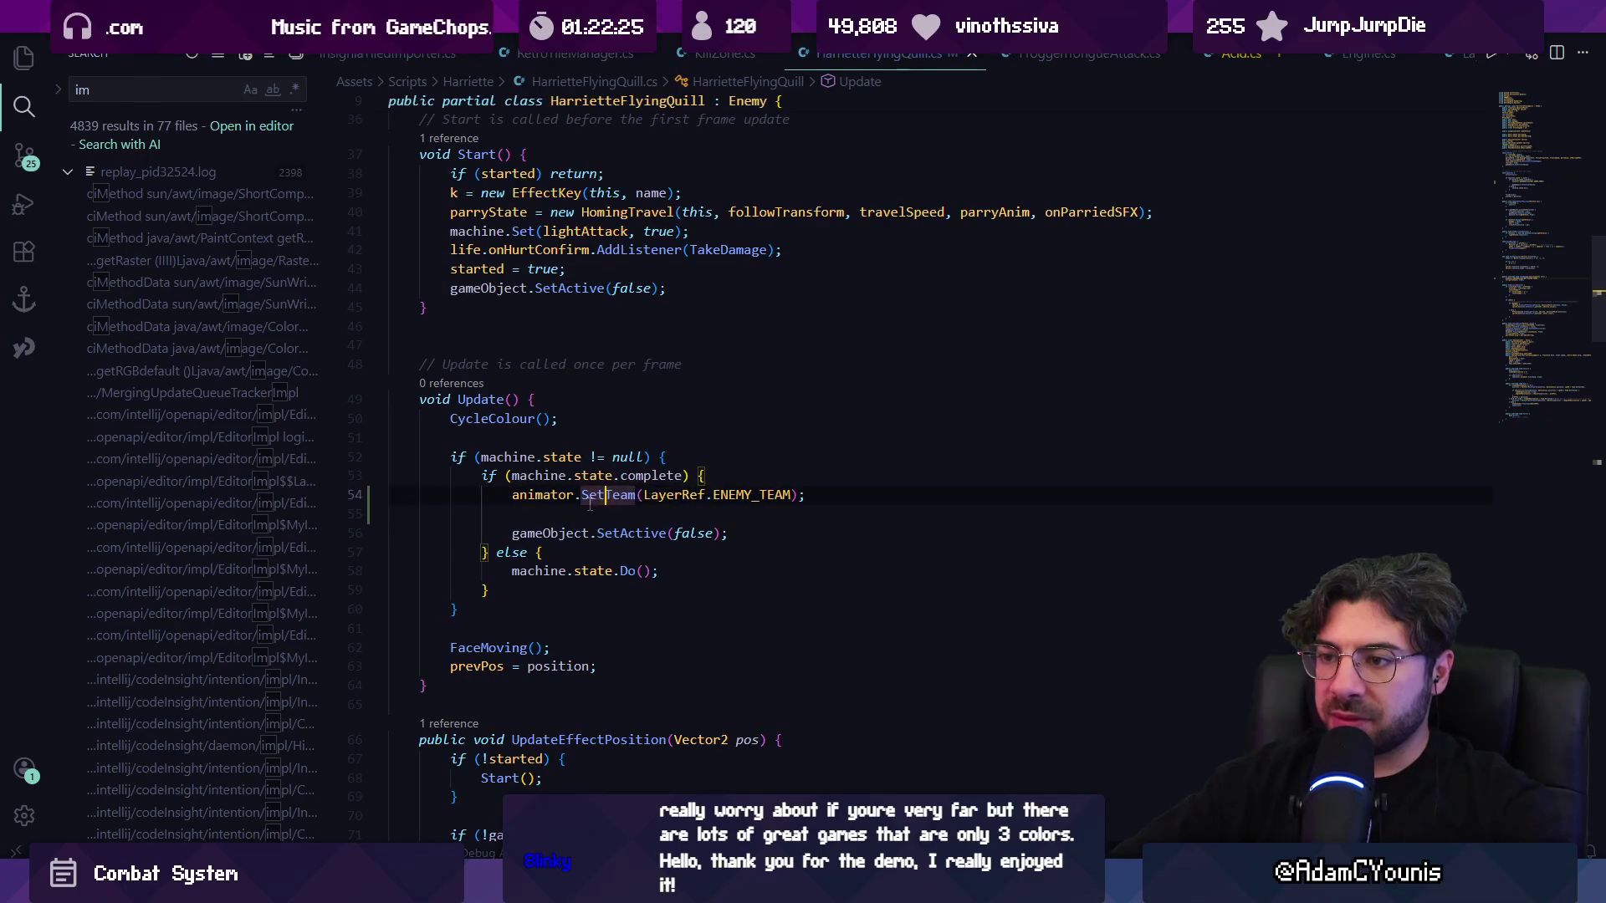
triple_click(558, 495)
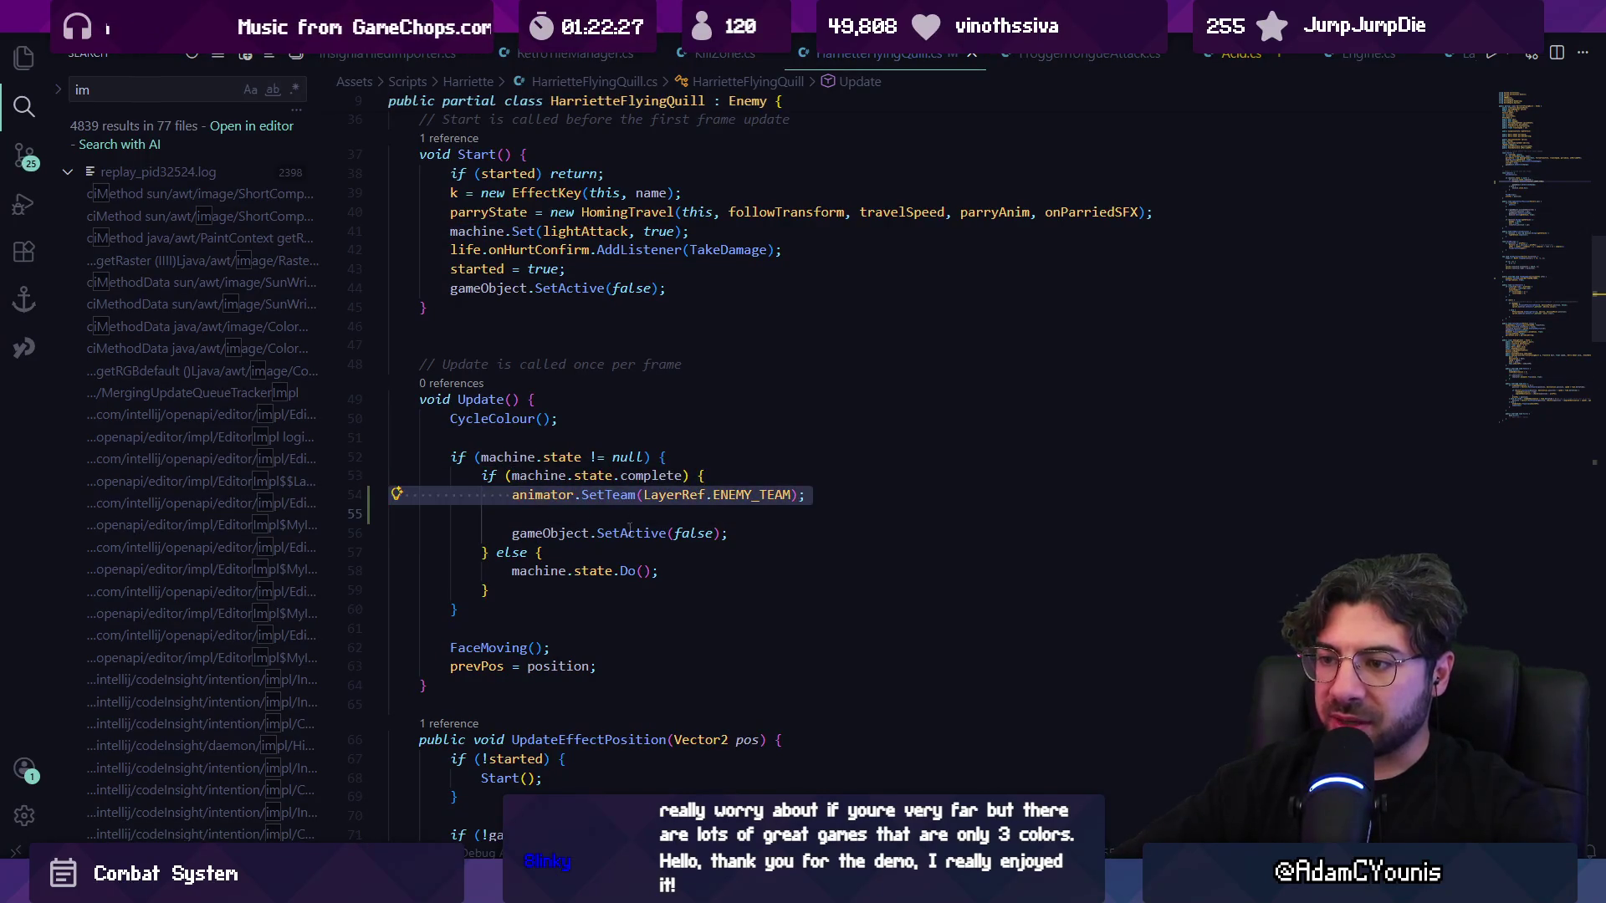
mouse_move(591, 577)
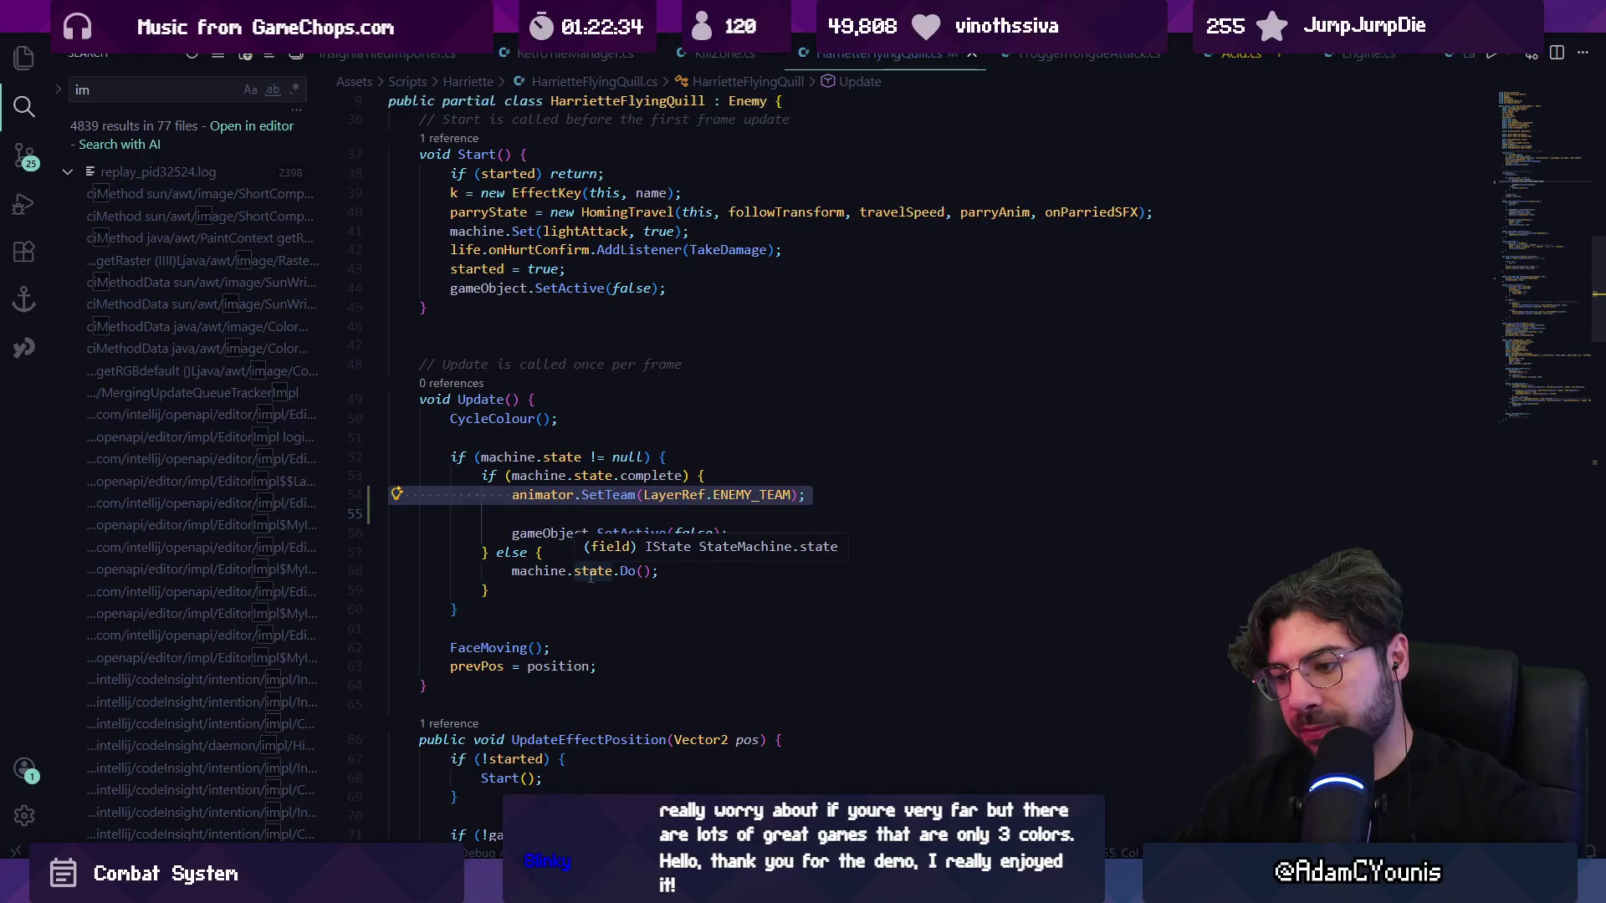
key("Escape")
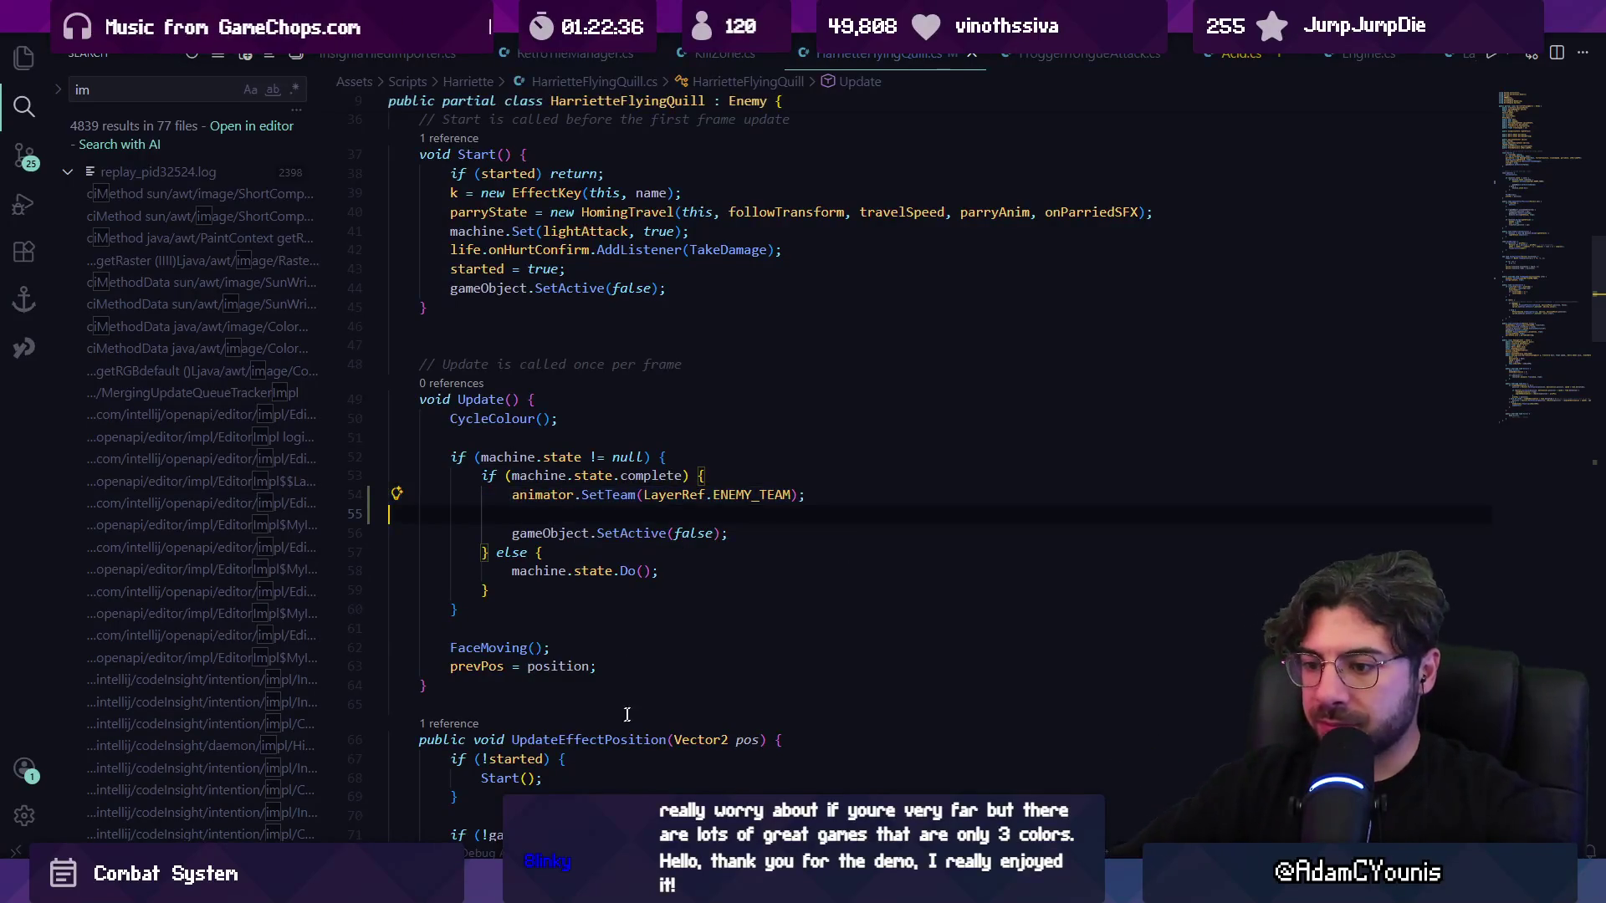
mouse_move(548, 886)
key("alt+Tab")
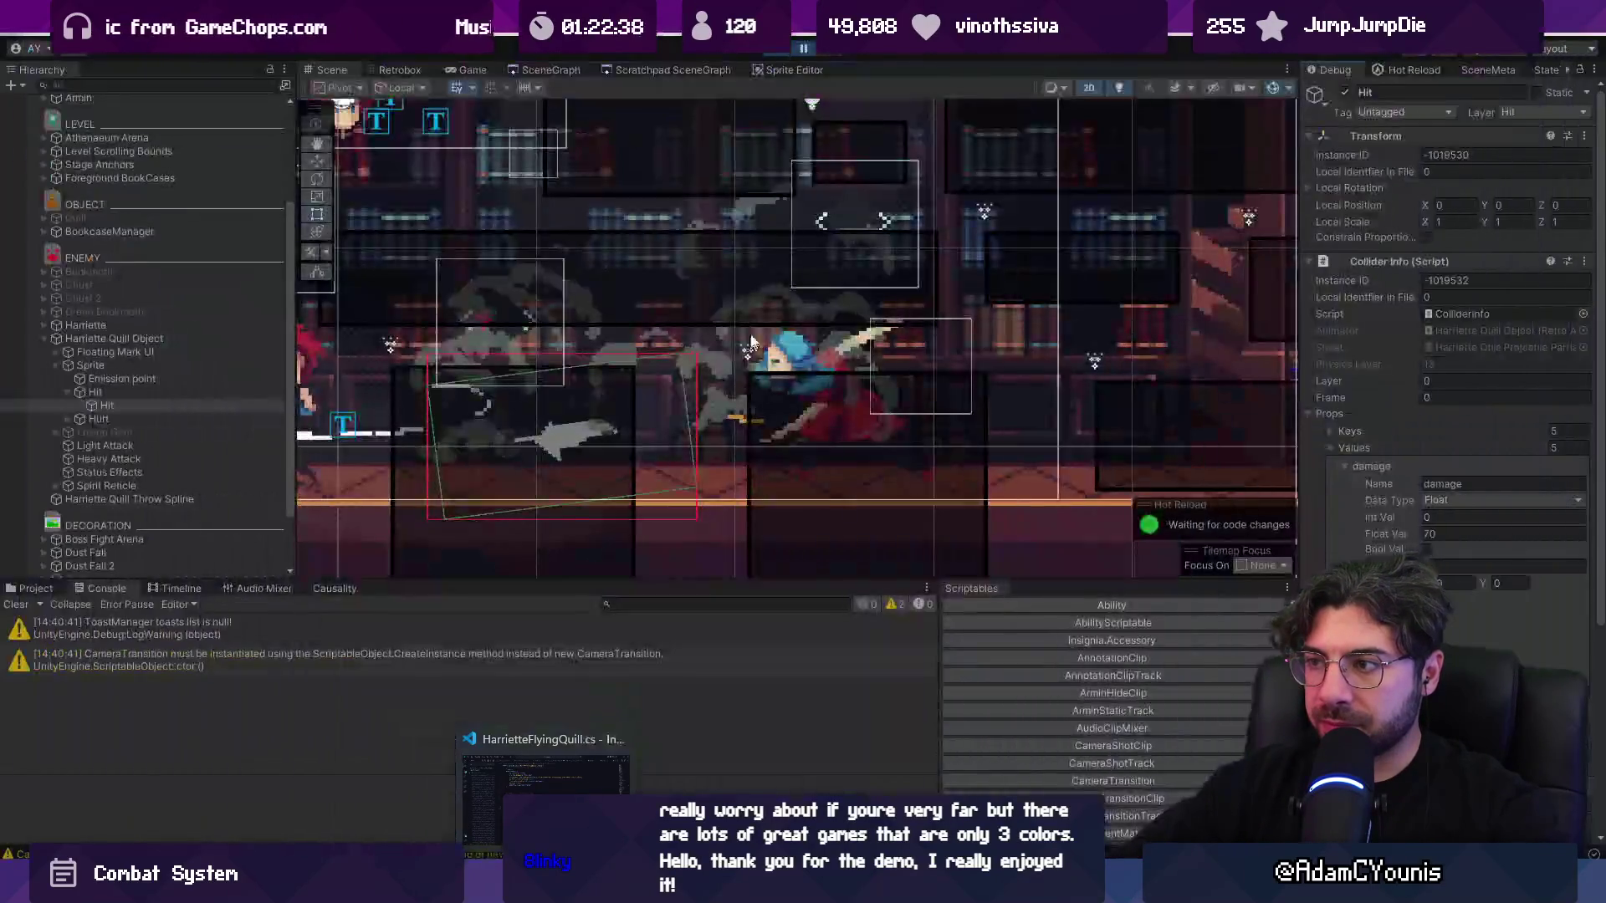
- Briefly resume and re-pause the fight, select the nested Hit object, and pan to the player
left_click(799, 50)
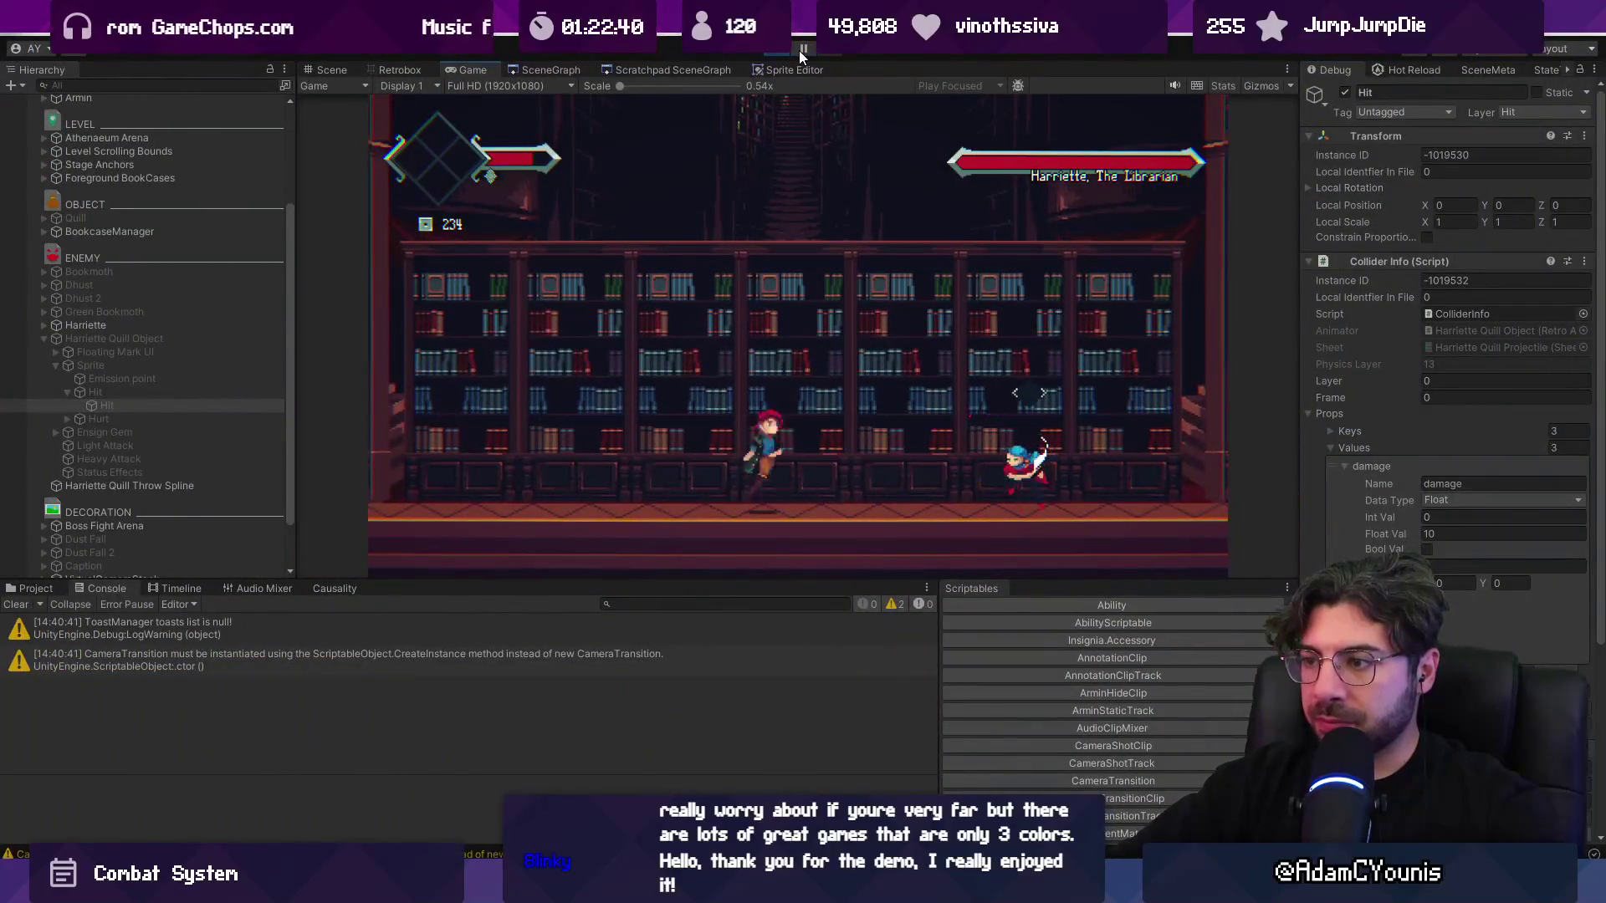
left_click(800, 50)
left_click(169, 407)
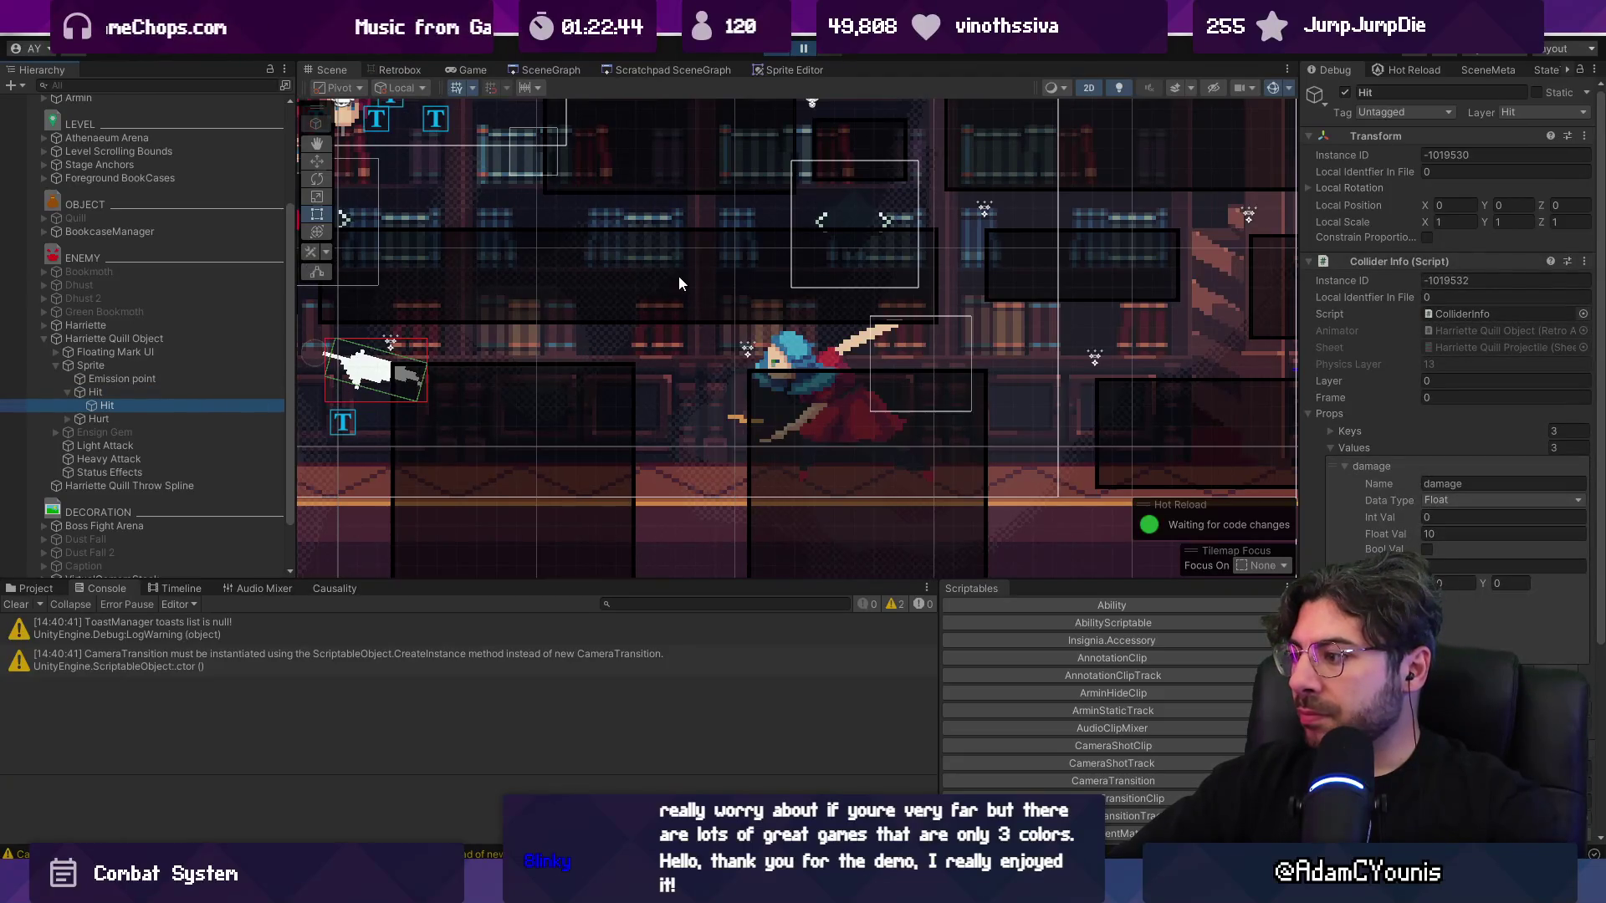
left_click(801, 50)
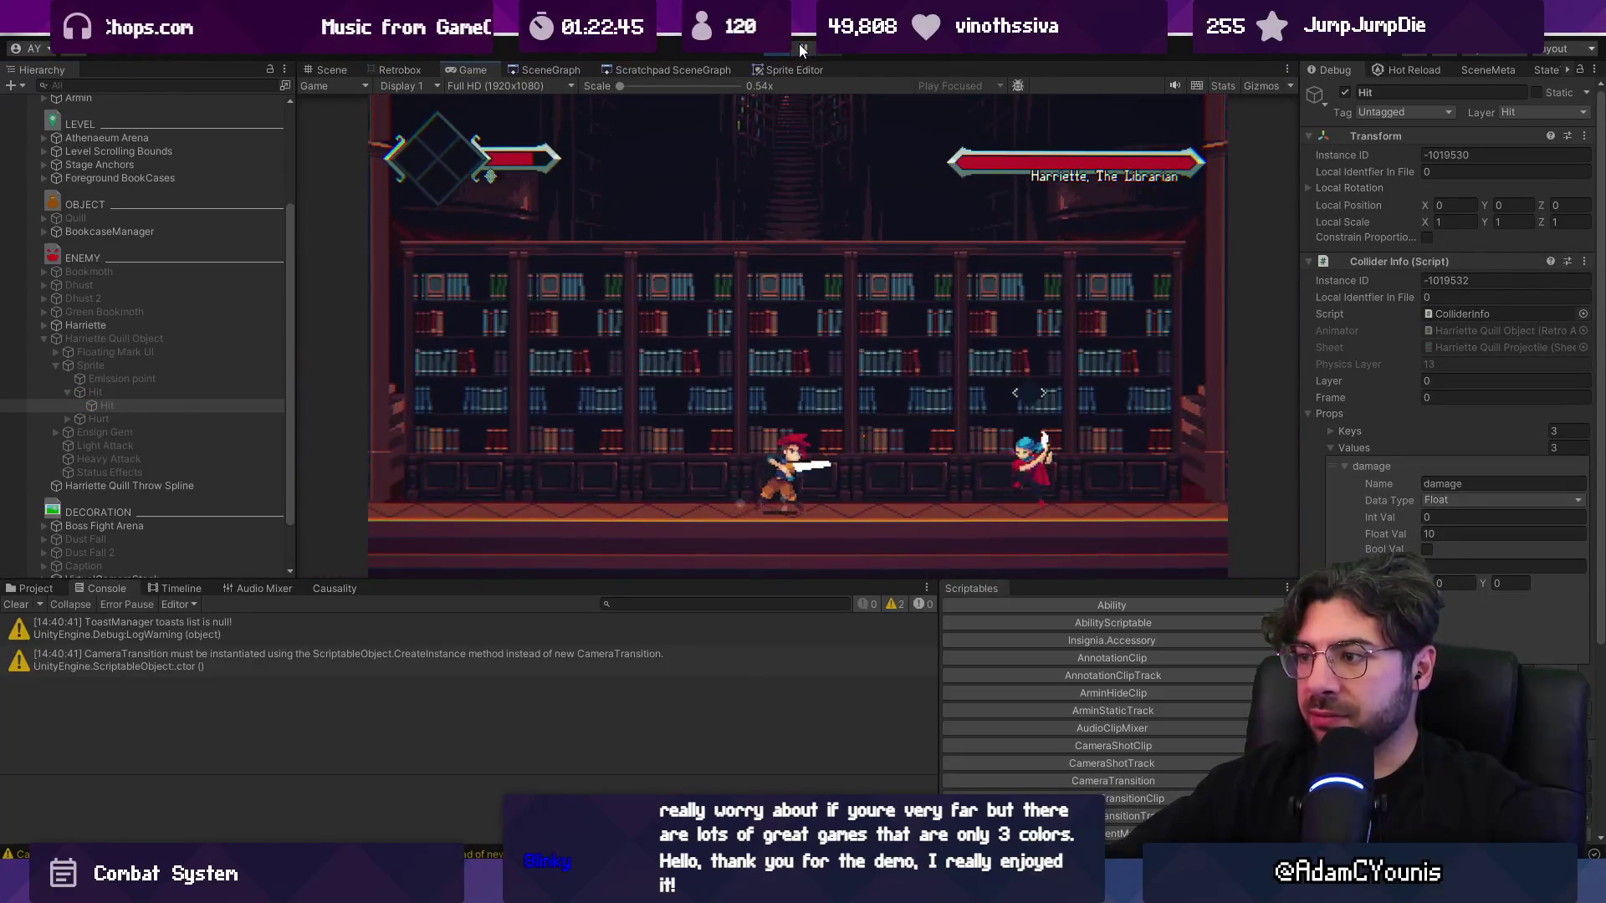
left_click(801, 50)
left_click_drag(602, 140, 856, 119)
- Step the paused game five frames until the quill's hitbox reaches Harriette
left_click(831, 52)
left_click(830, 52)
left_click(830, 52)
left_click(830, 51)
left_click(830, 51)
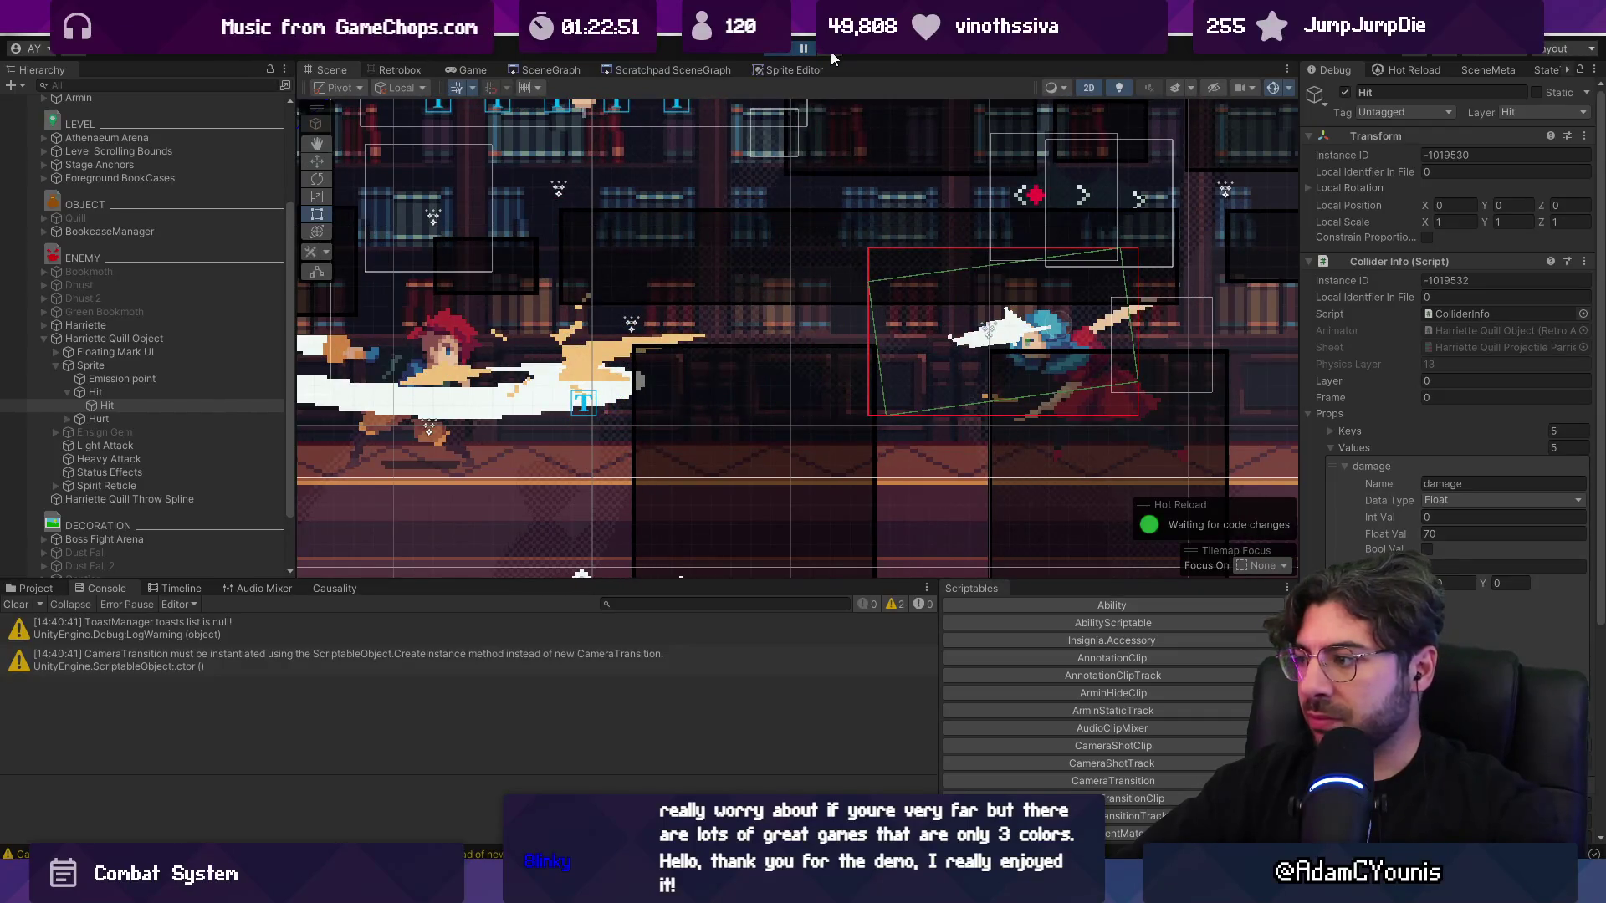
key("alt+Tab")
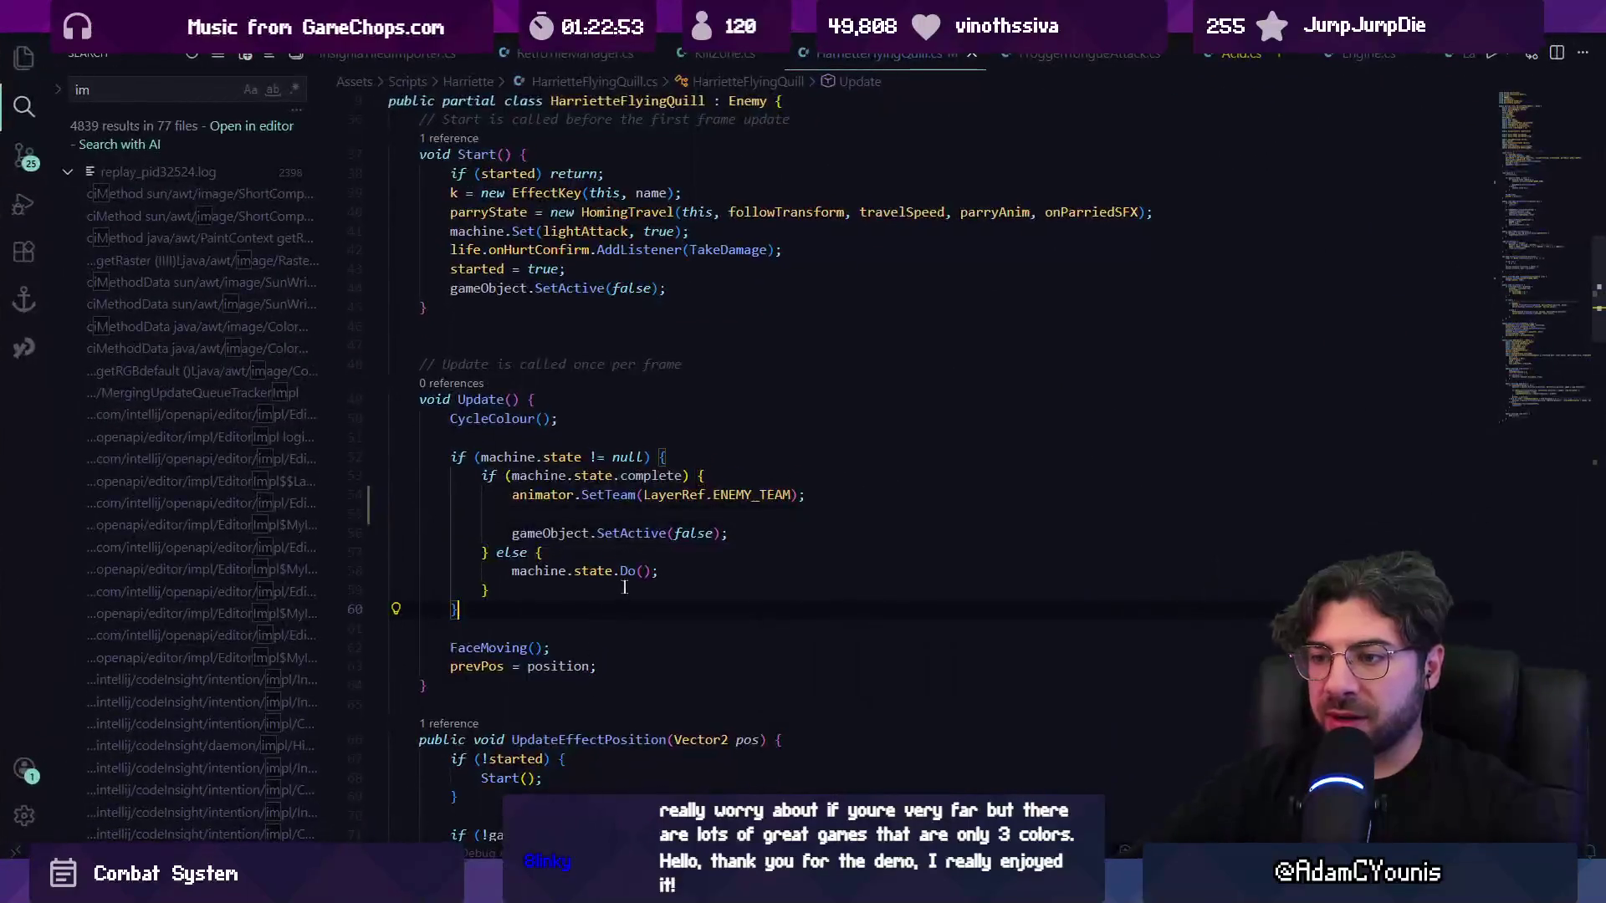
- From TakeDamage, jump to the parryState field declaration and the HomingTravel class definition
type("setteam")
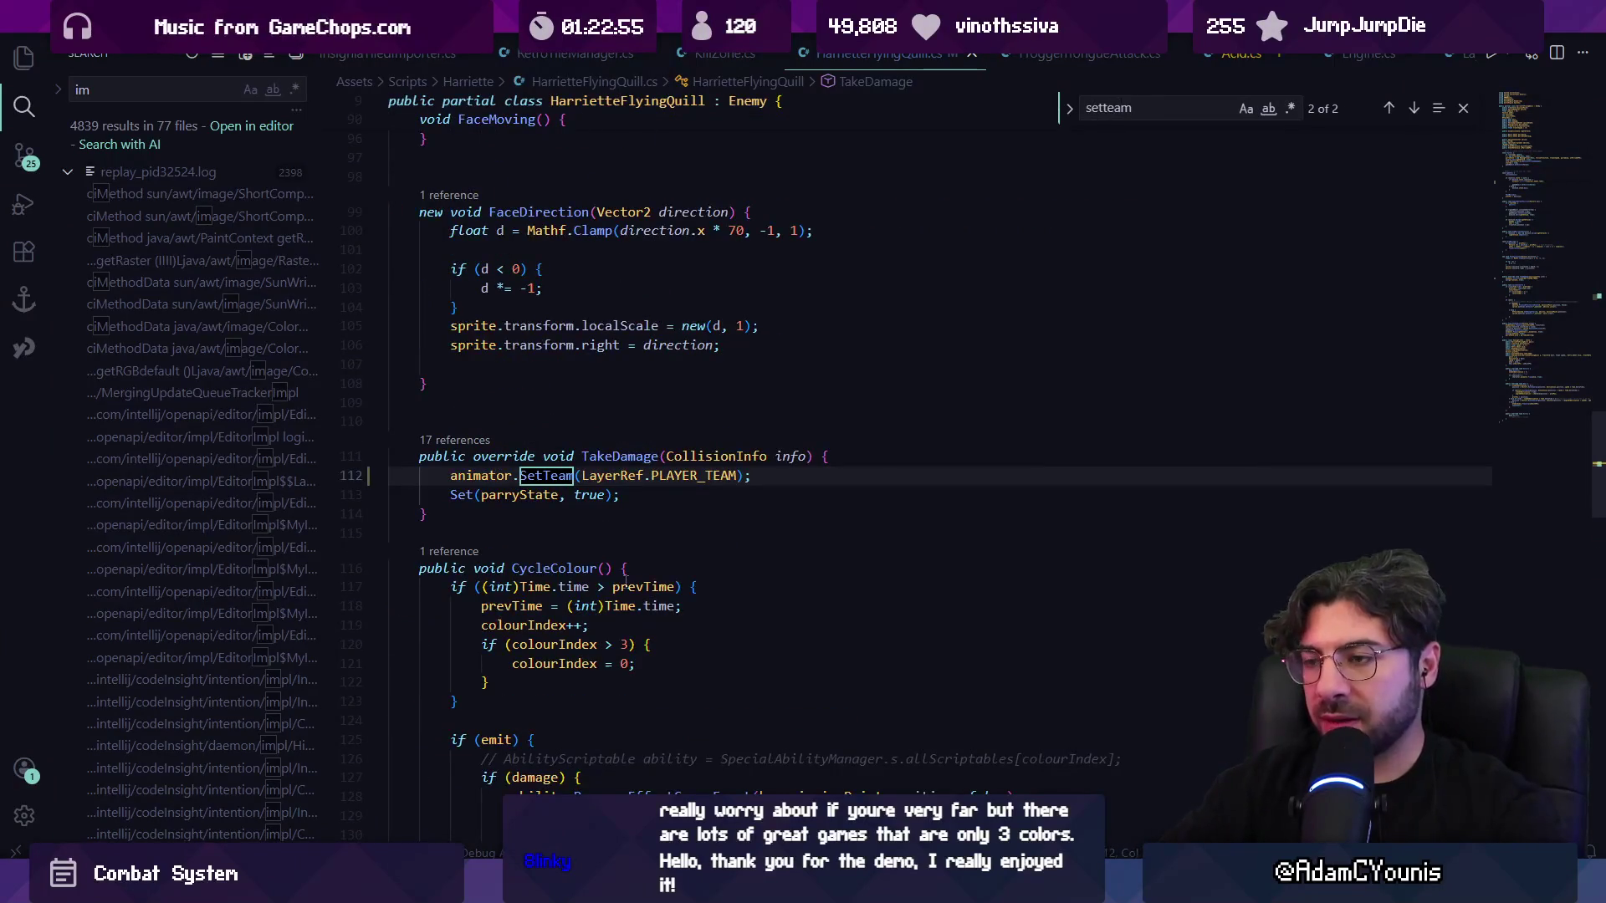
key("Escape")
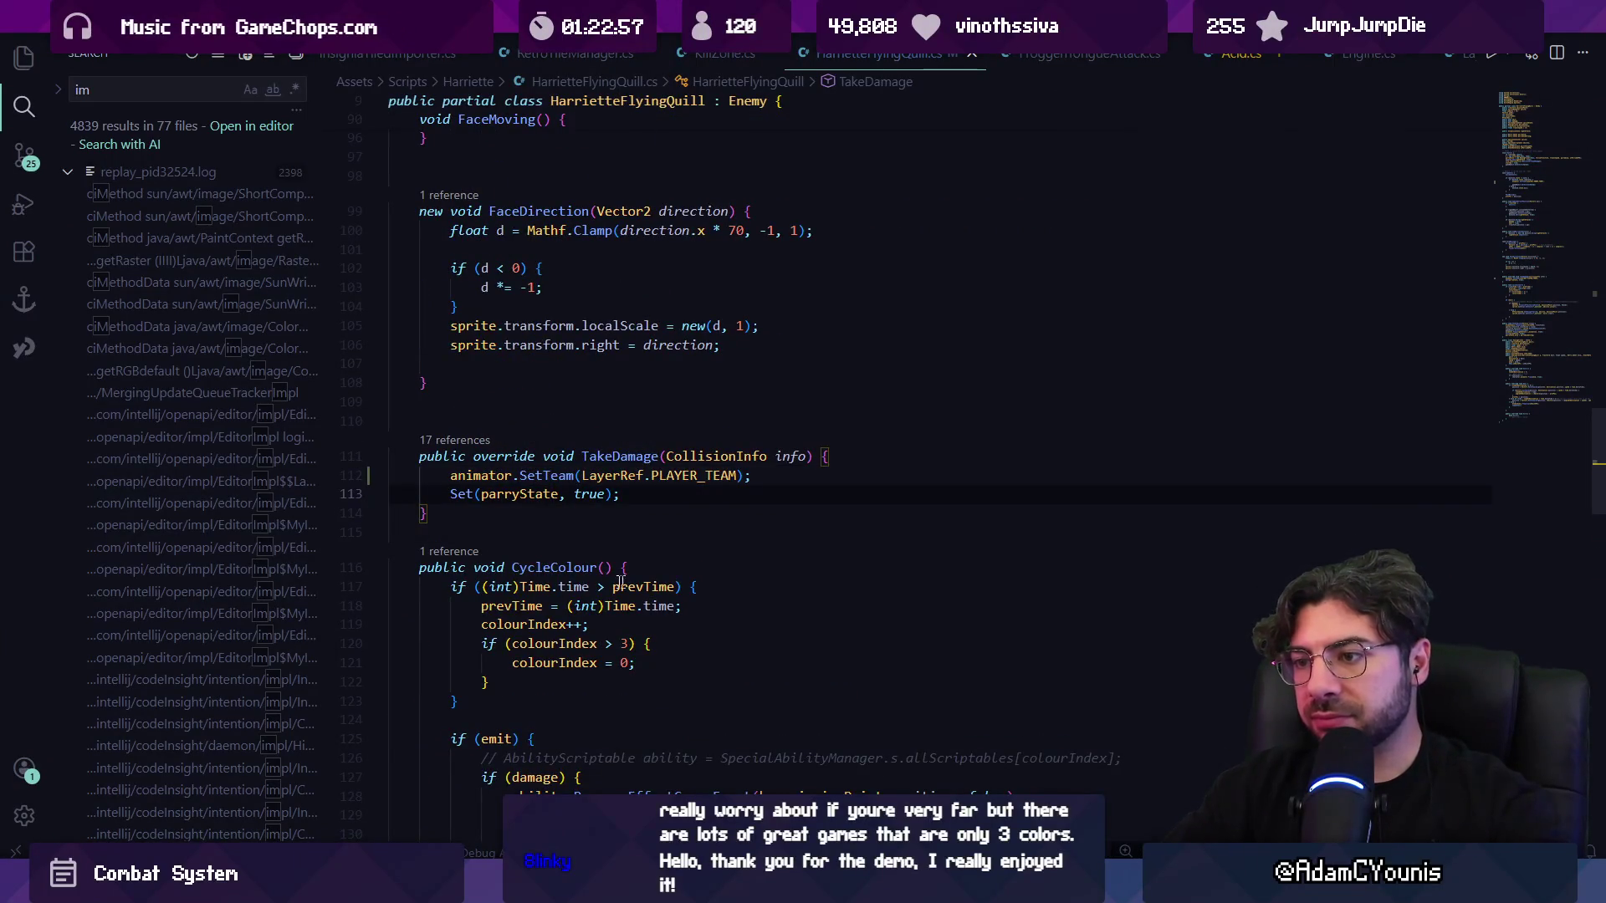
mouse_move(515, 506)
left_click(470, 475)
left_click(518, 494, "ctrl")
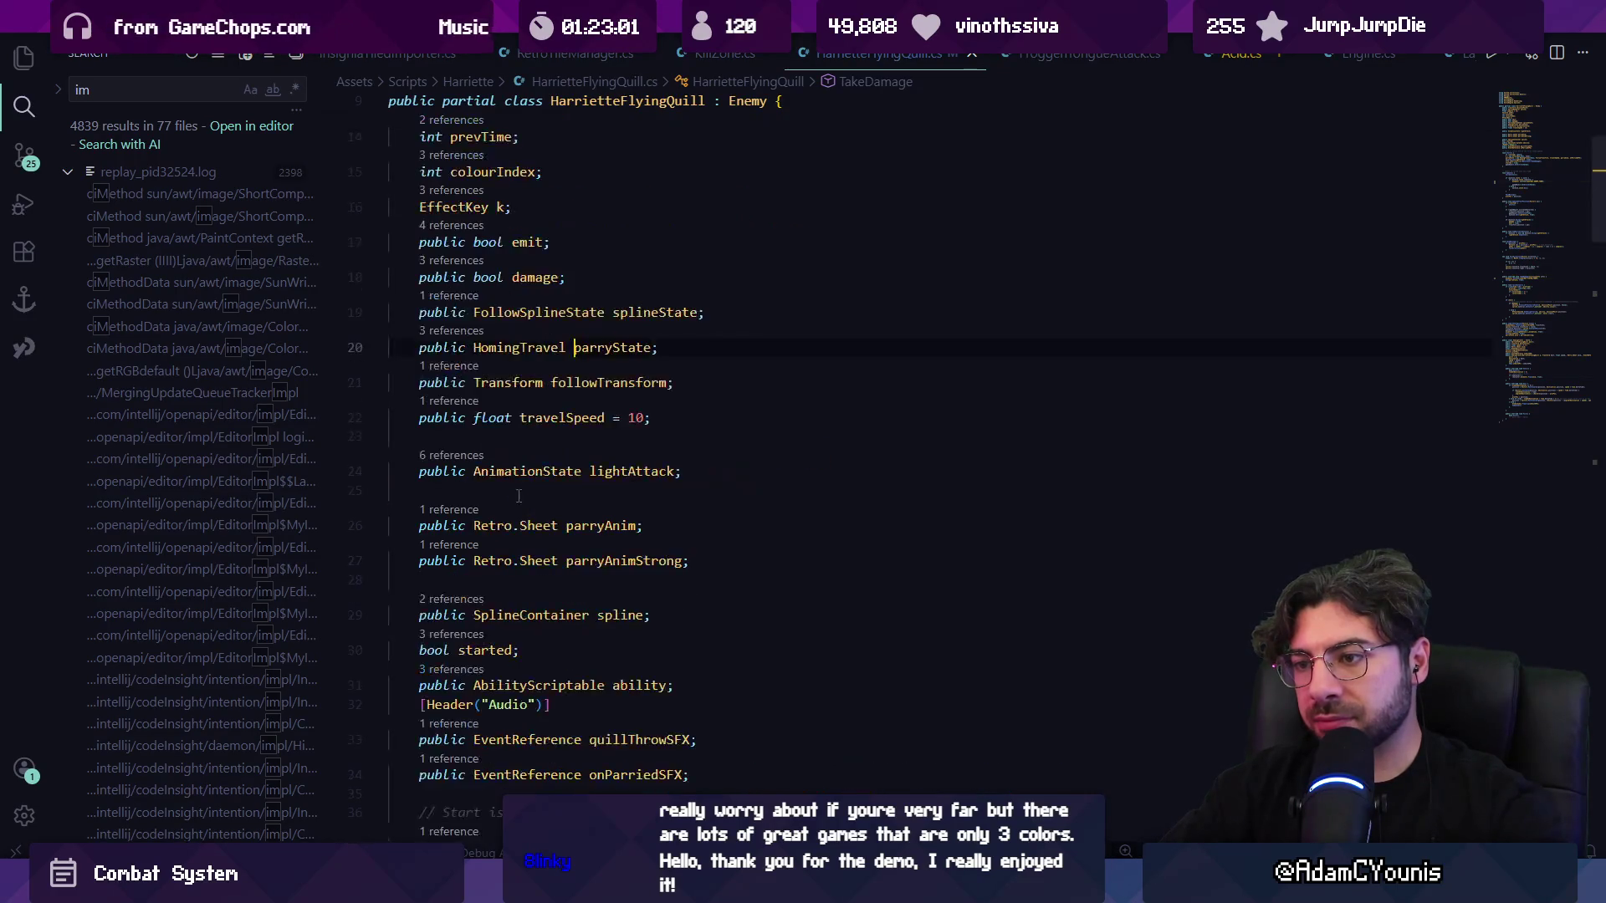
left_click(527, 348, "ctrl")
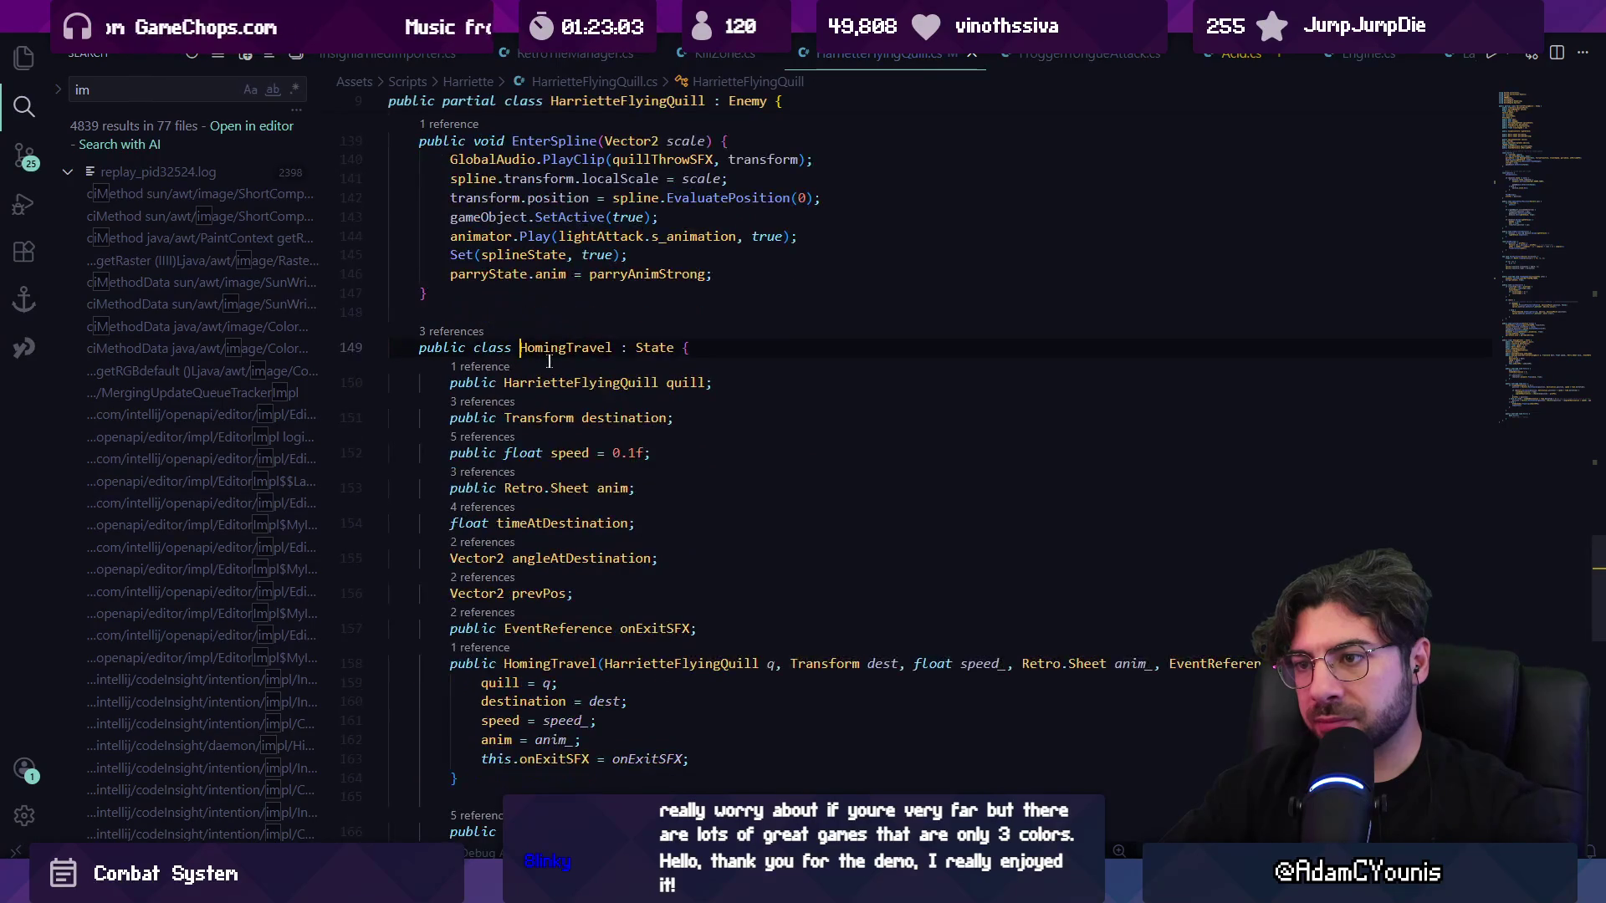
scroll(663, 384, "down", 5)
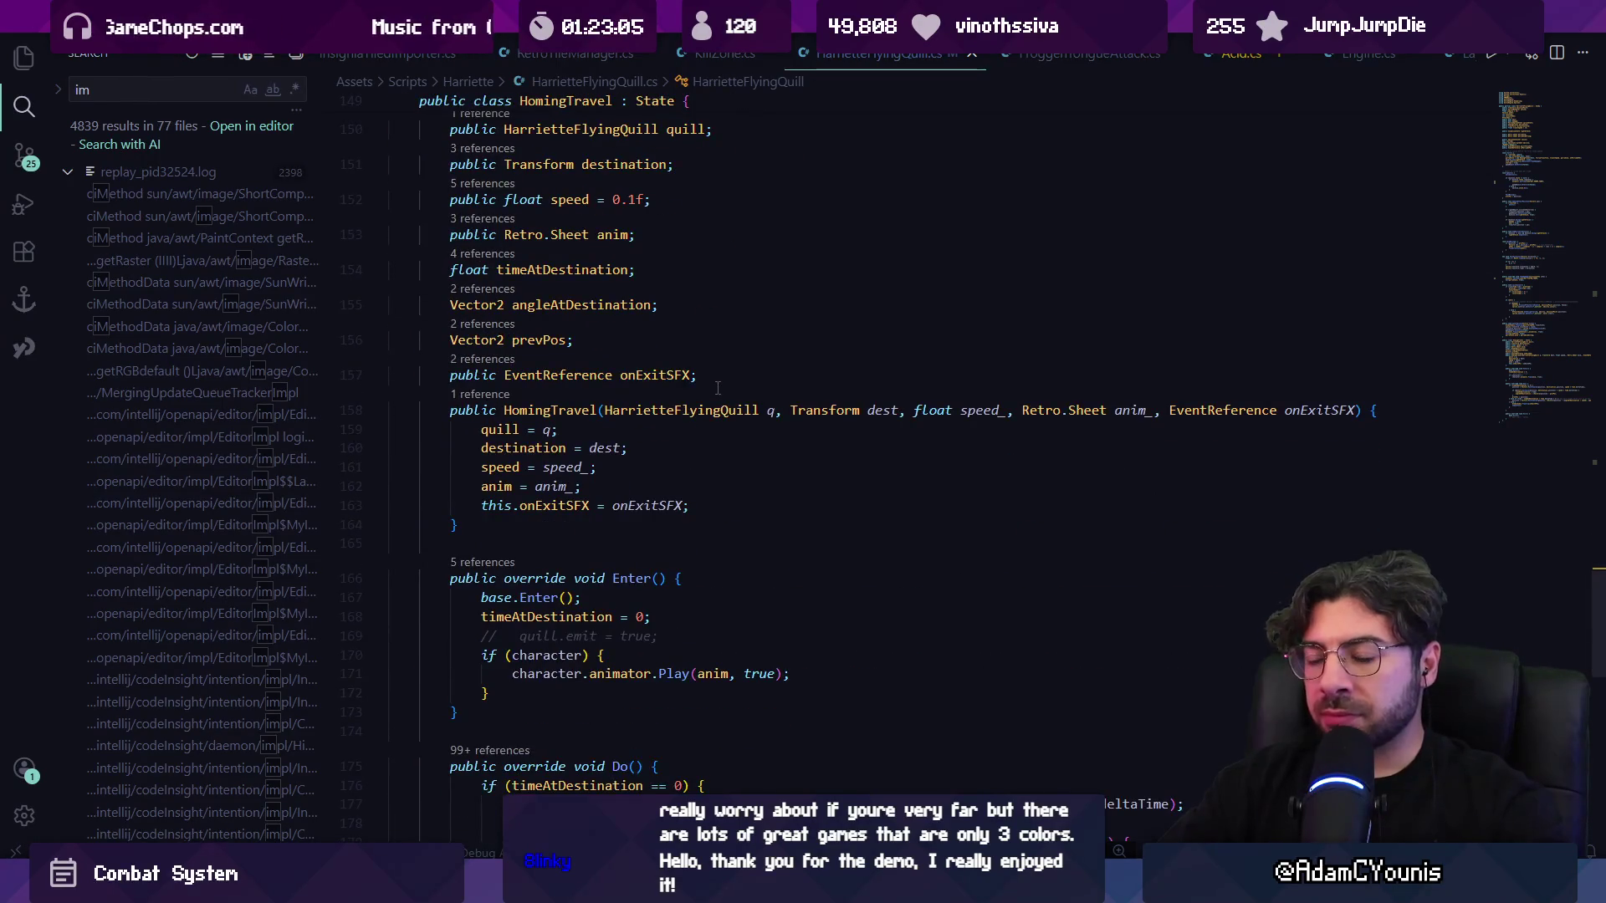
scroll(683, 349, "up", 3)
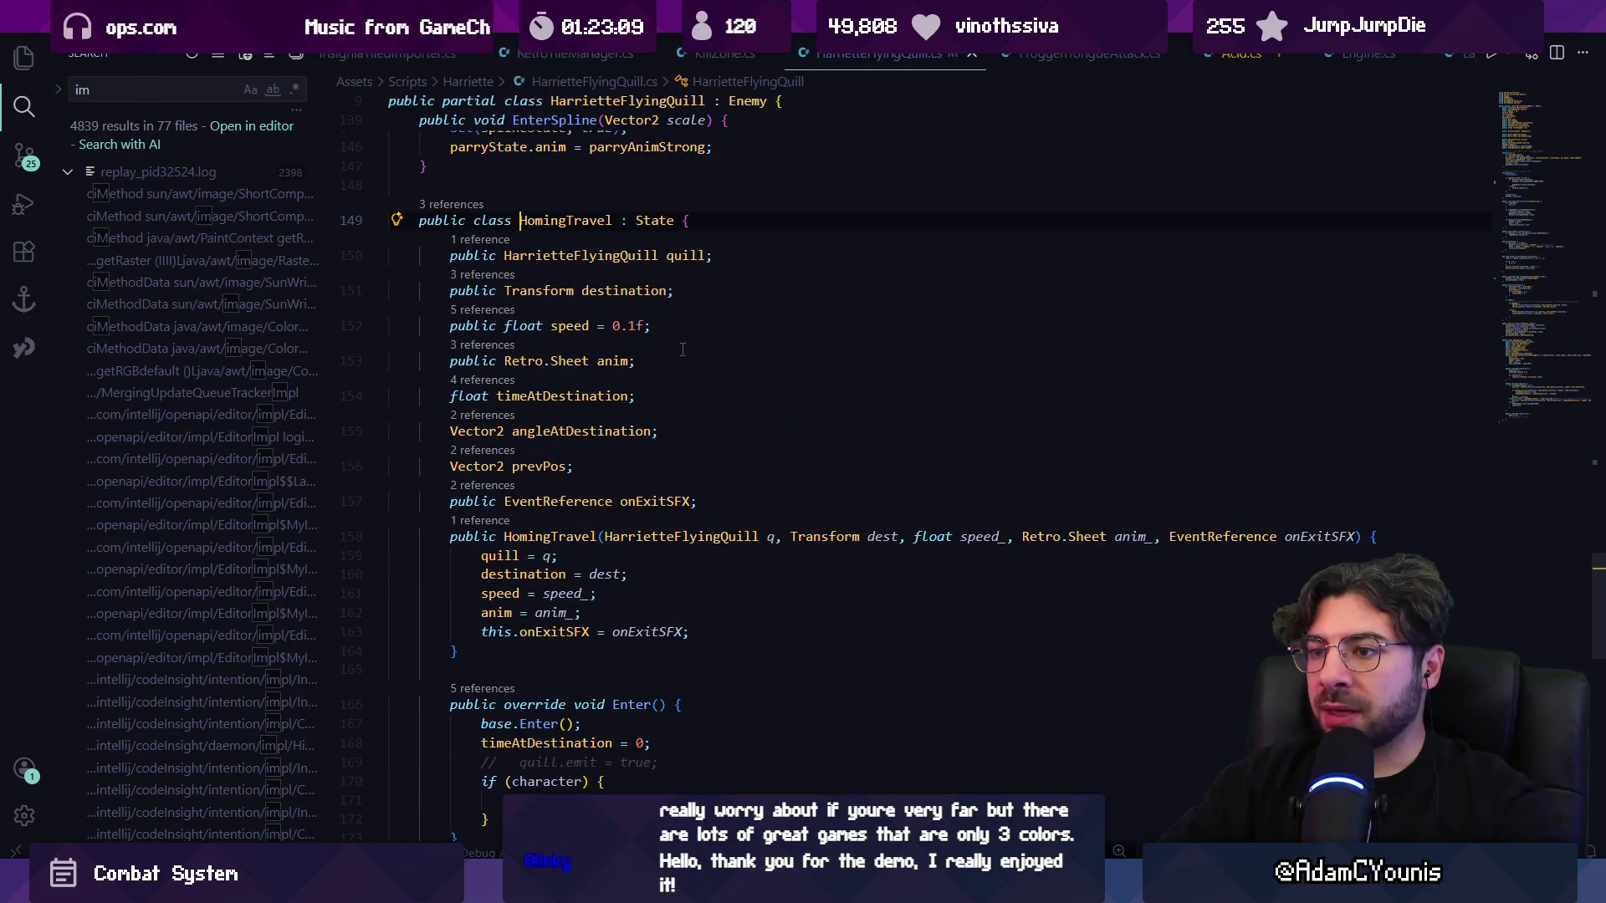
- Search the script for 'animation' matches, then for the HomingTravel class
key("ctrl+f")
type("animation")
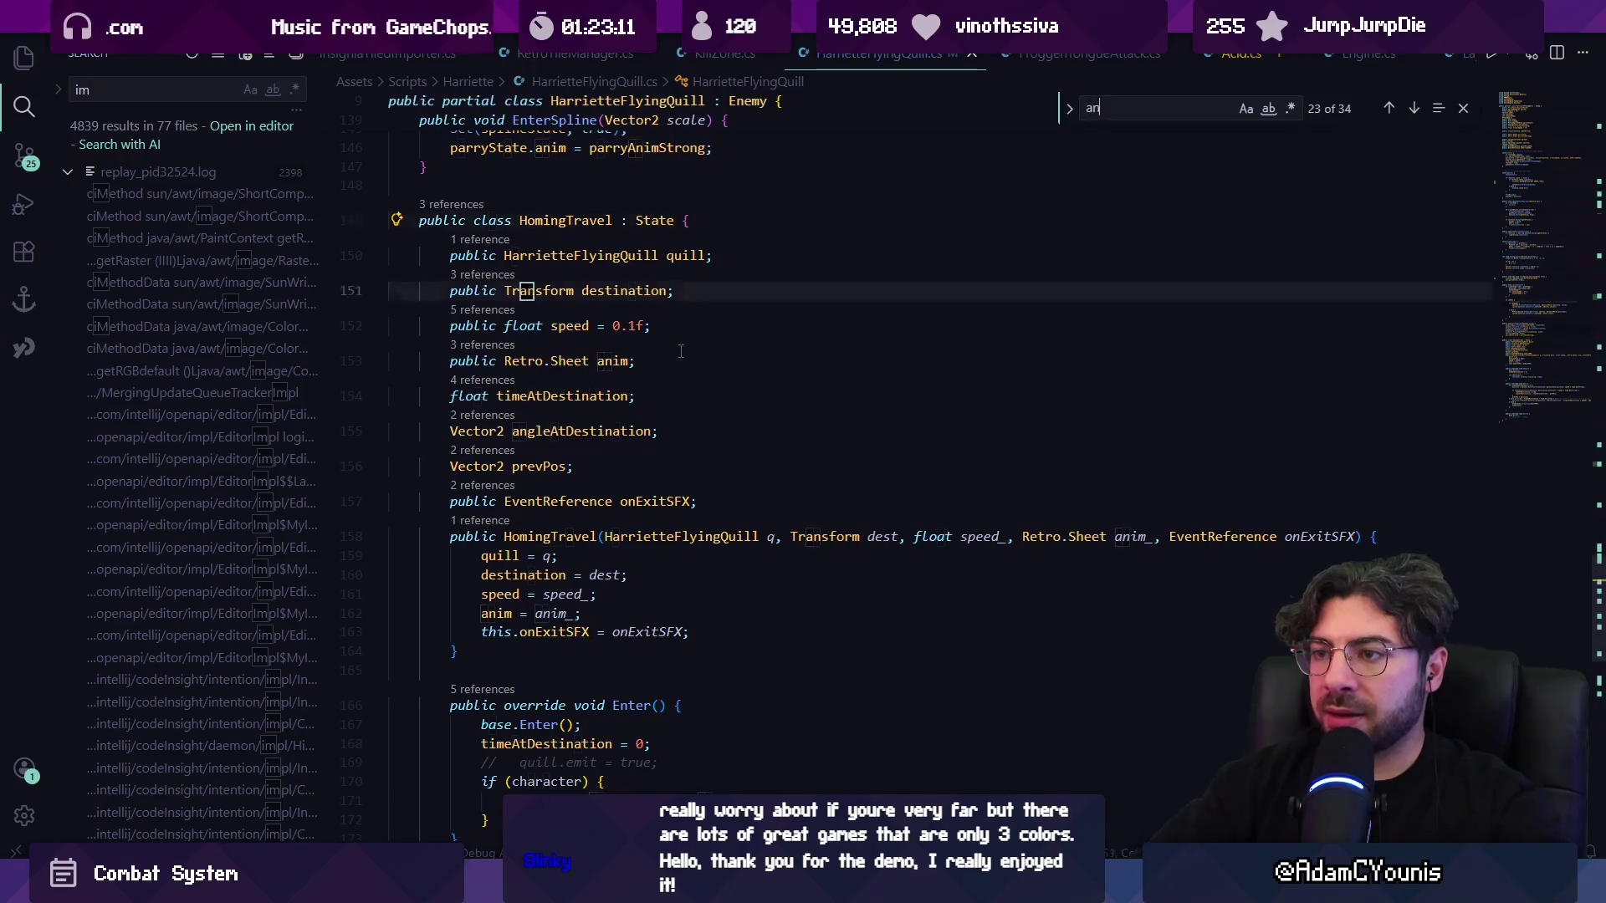
key("Return")
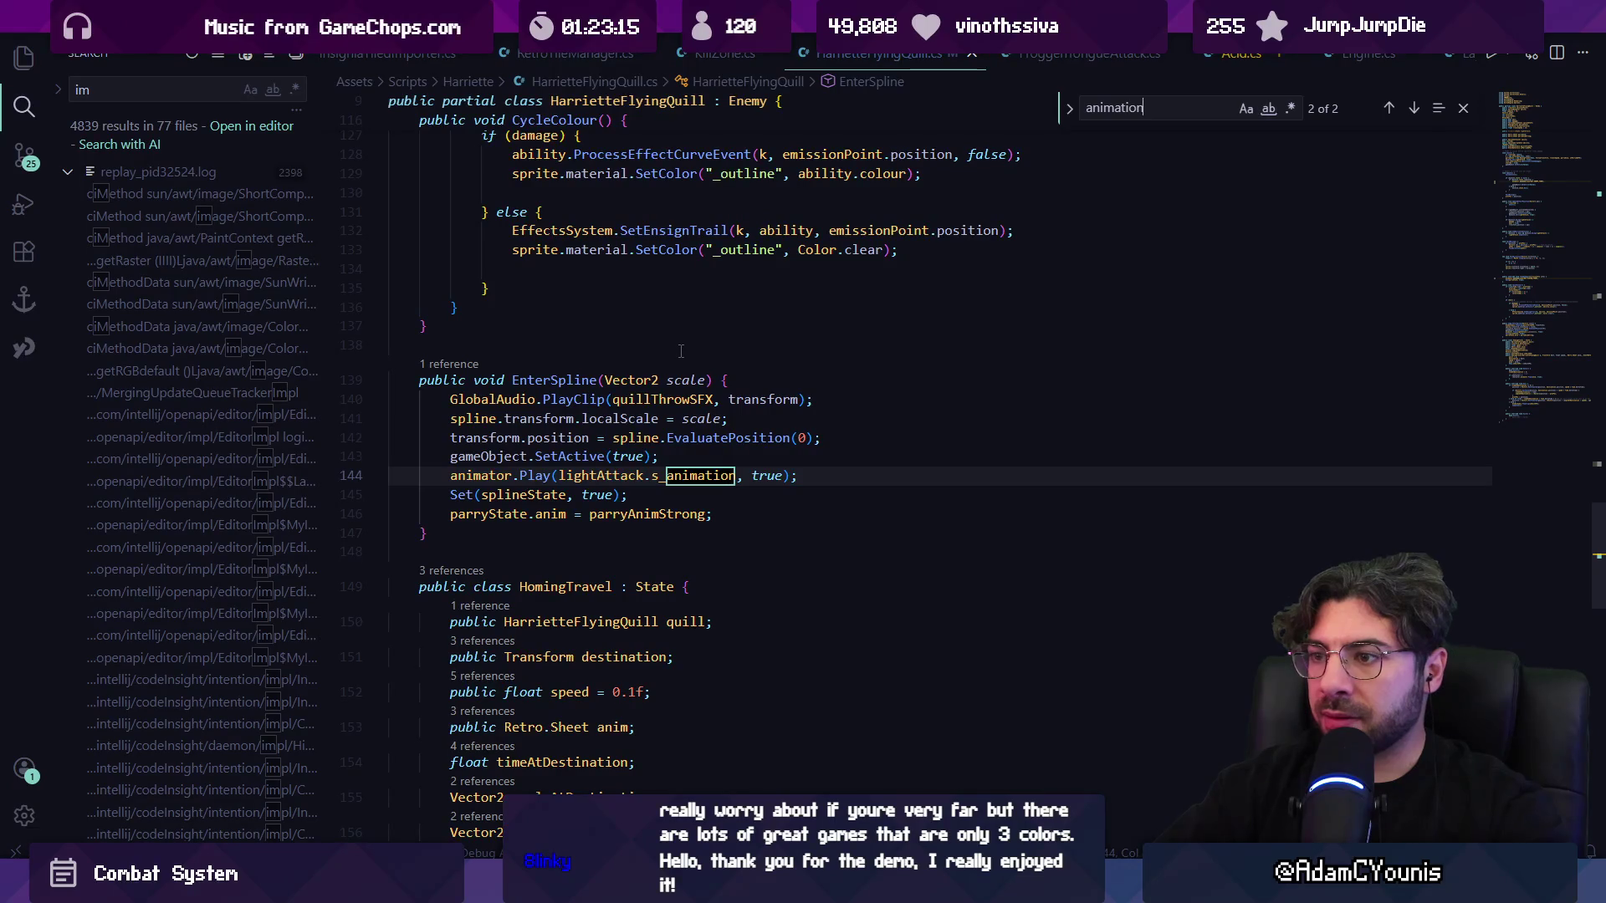
key("Return")
type("homeing")
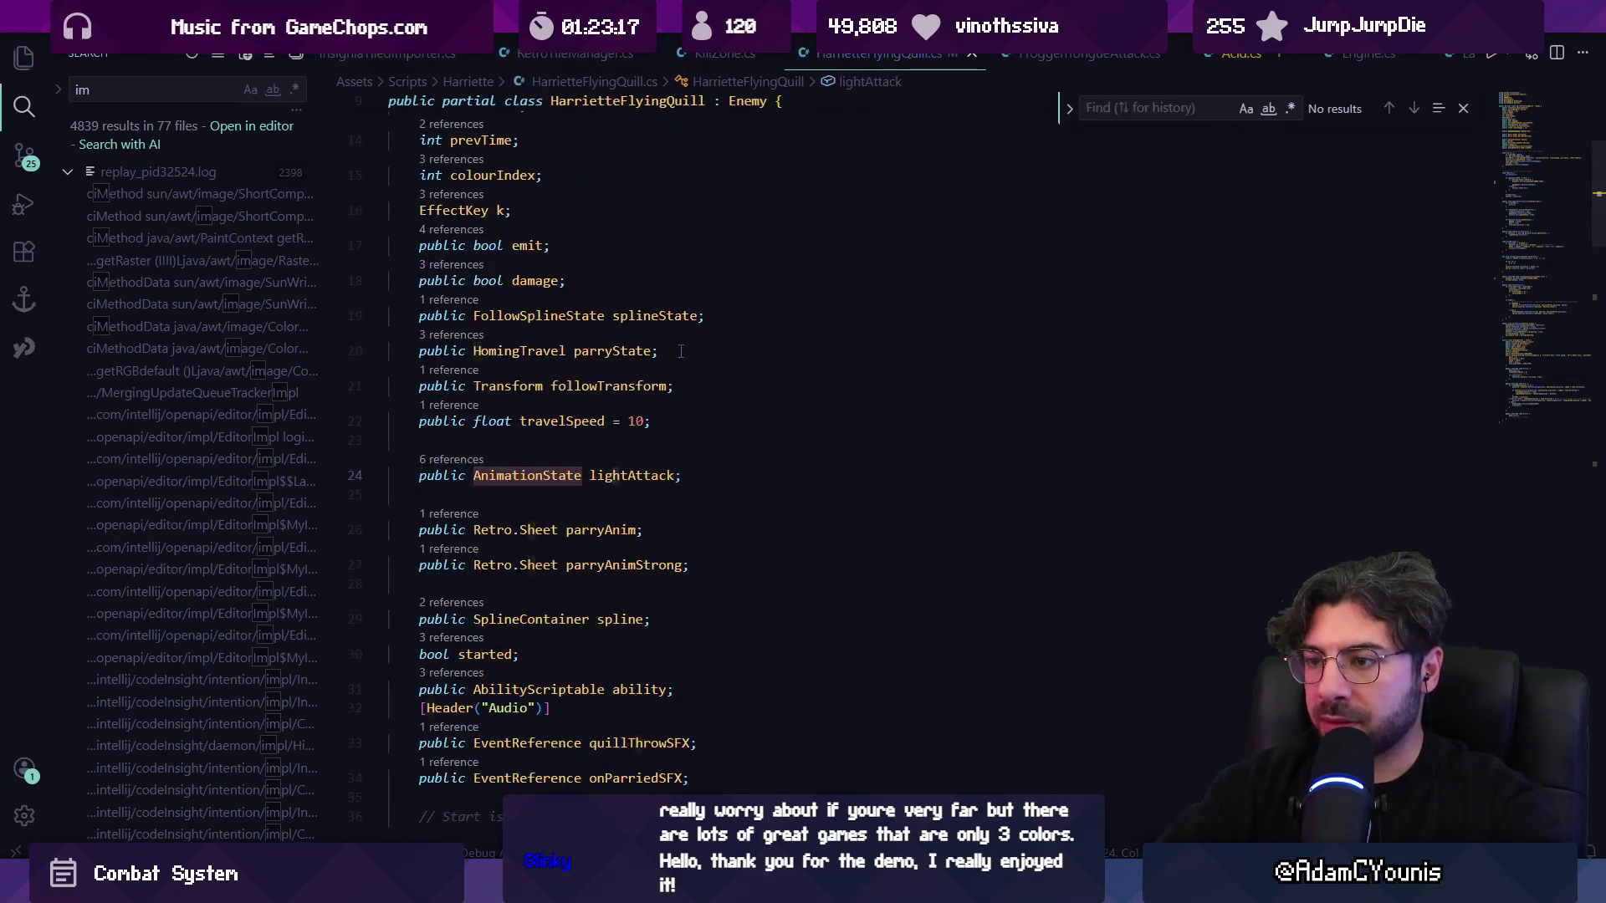
key("BackSpace")
key("BackSpace")
key("BackSpace")
type("img")
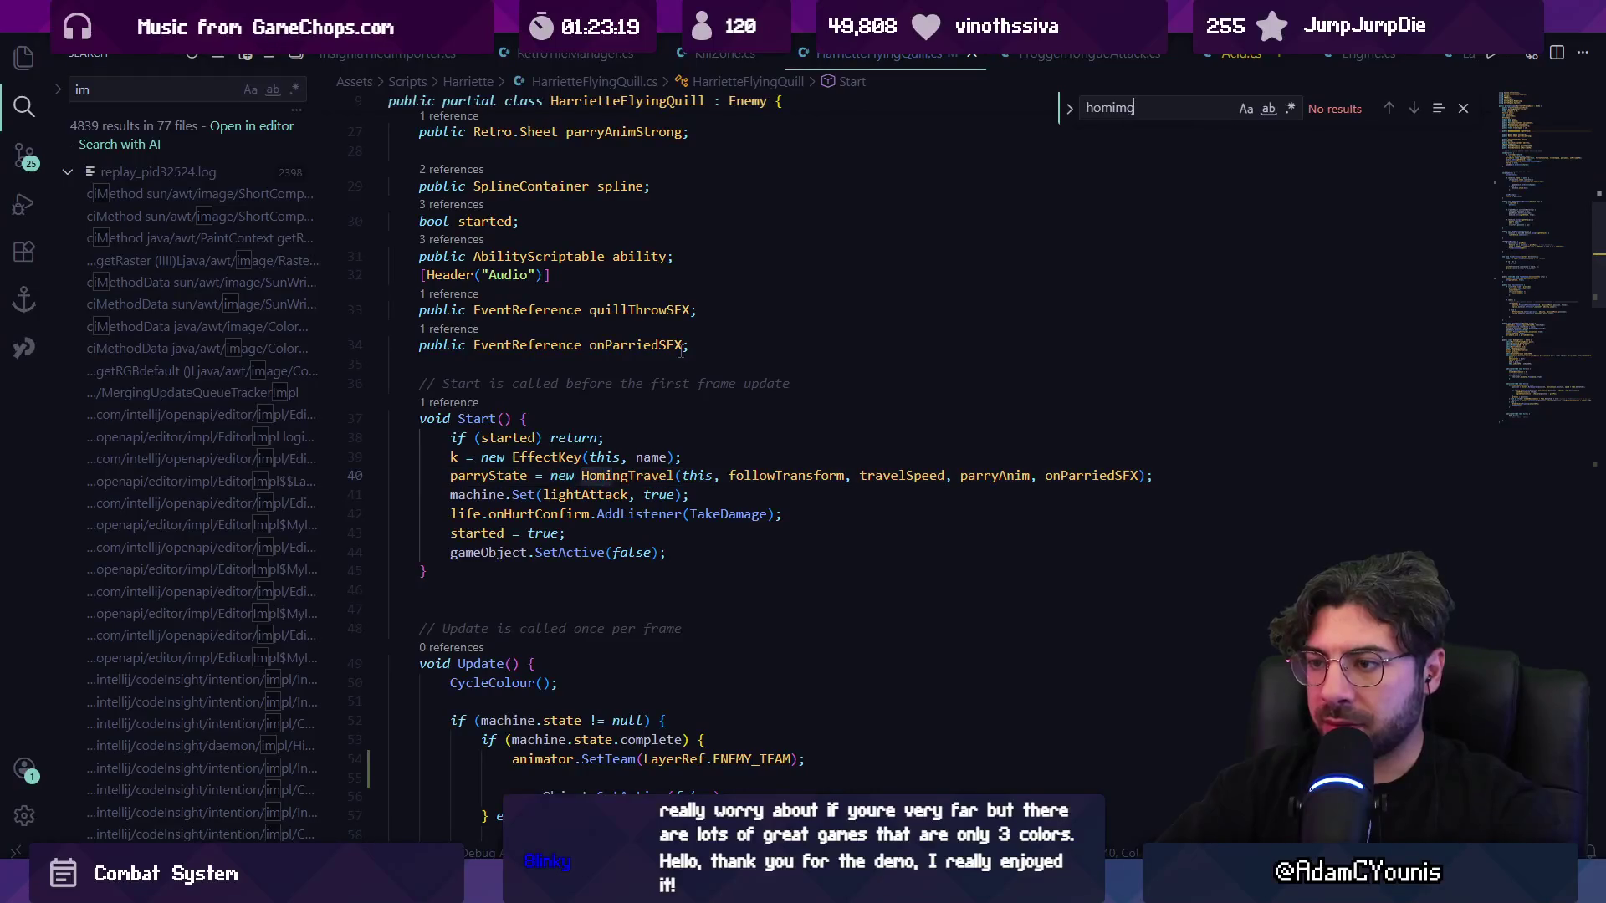
key("BackSpace")
key("BackSpace")
key("Return")
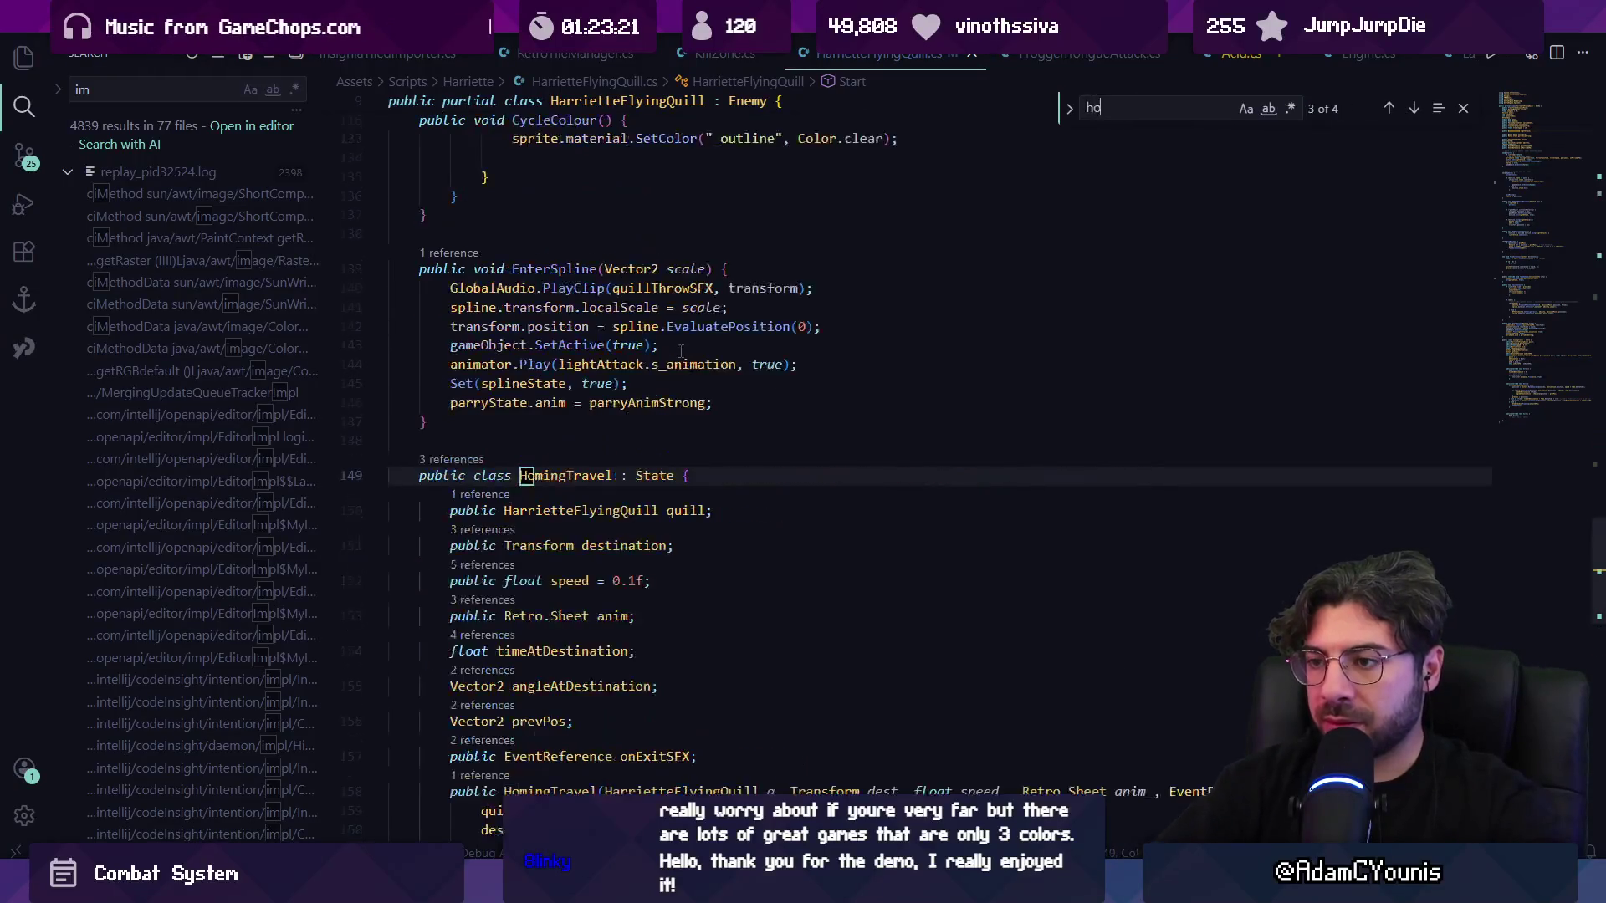
- Search for 'play(' and compare the Play calls in EnterSpline and HomingTravel's Enter
key("BackSpace")
key("BackSpace")
type("play(")
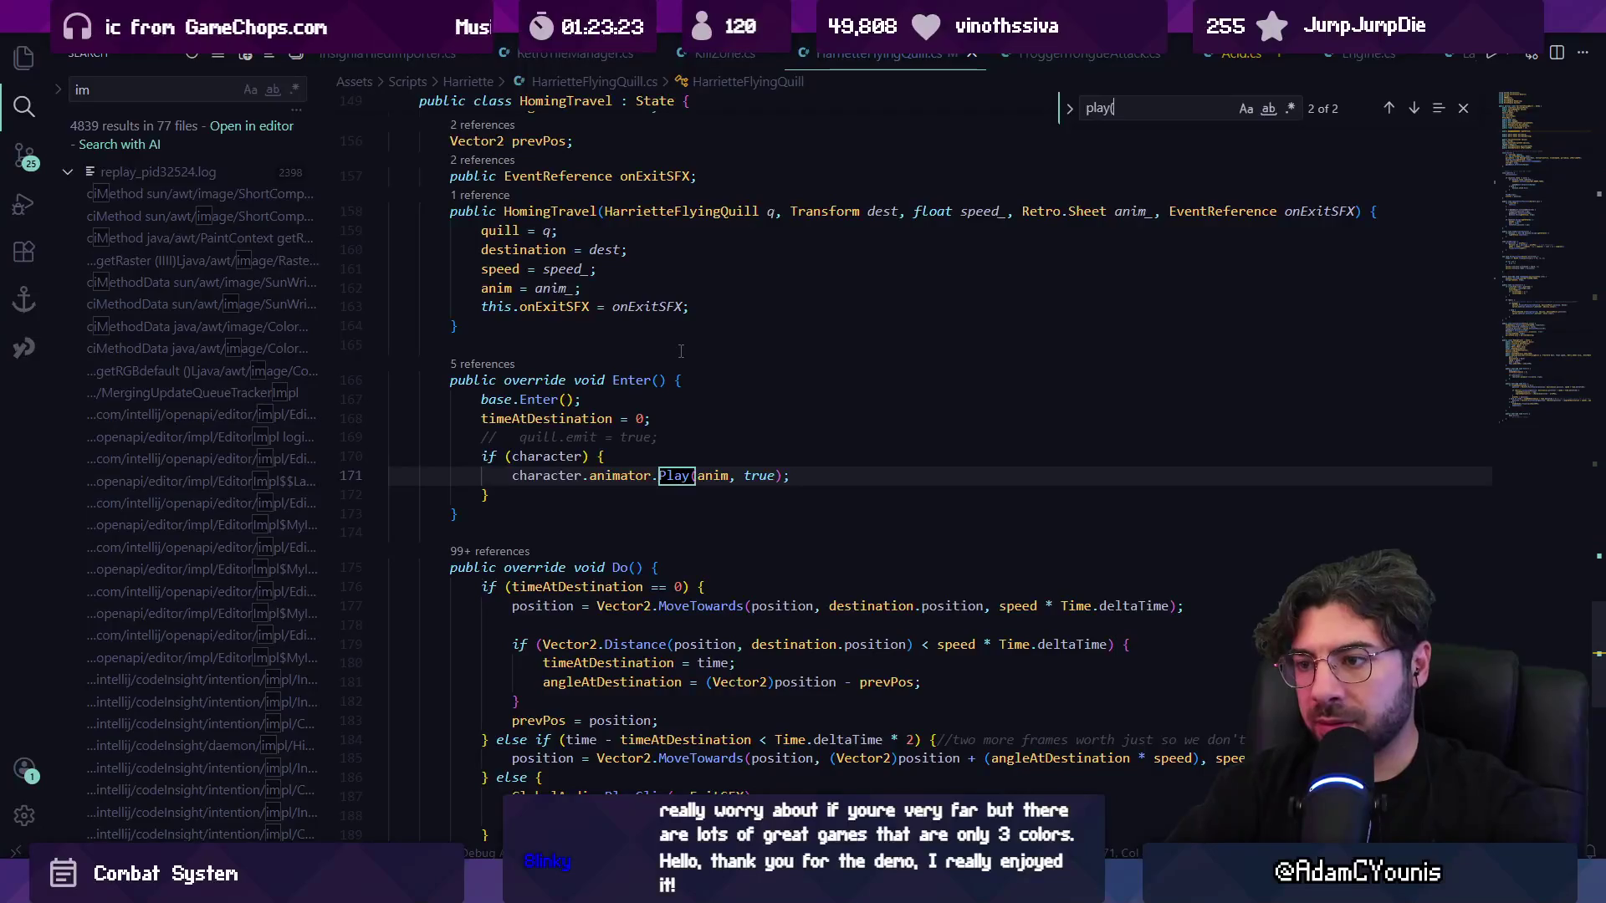
key("Return")
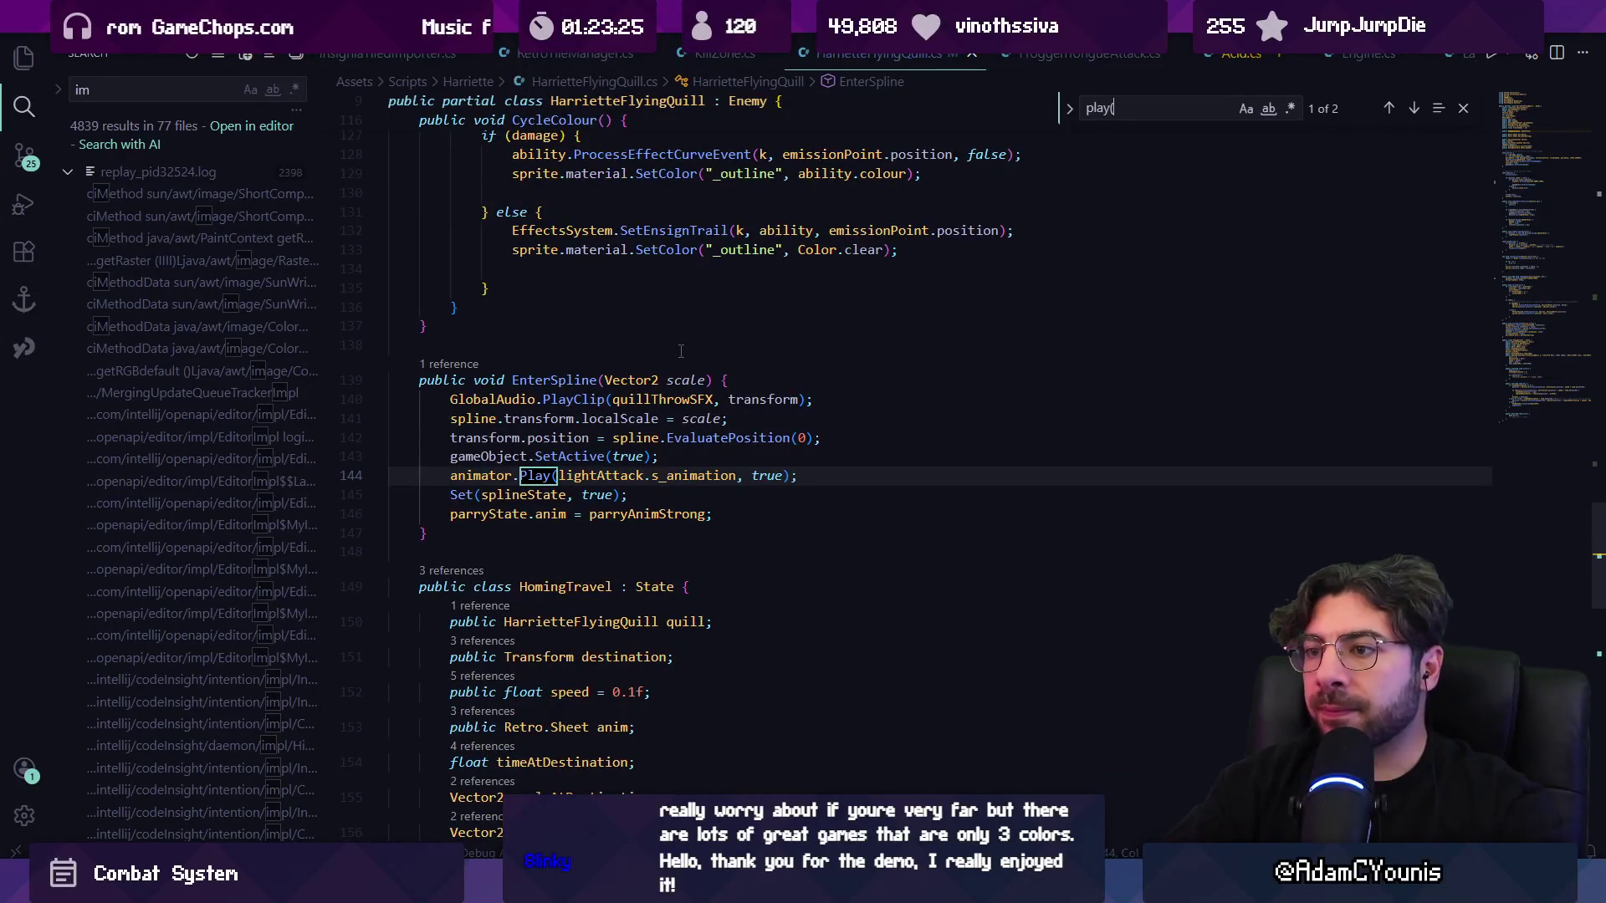
key("Return")
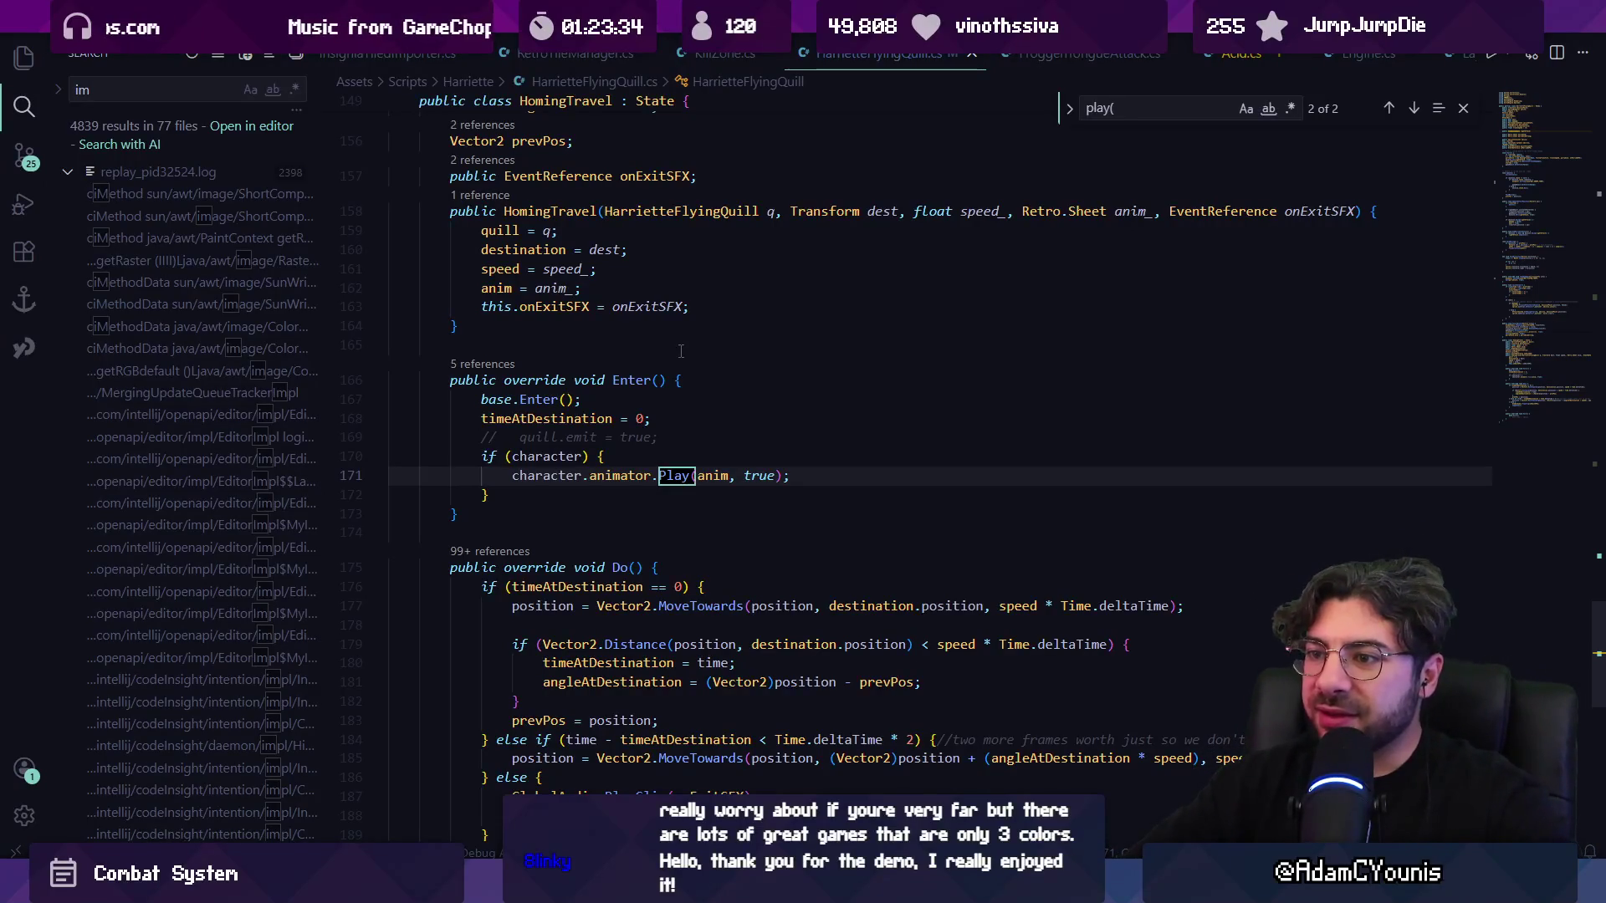
key("Return")
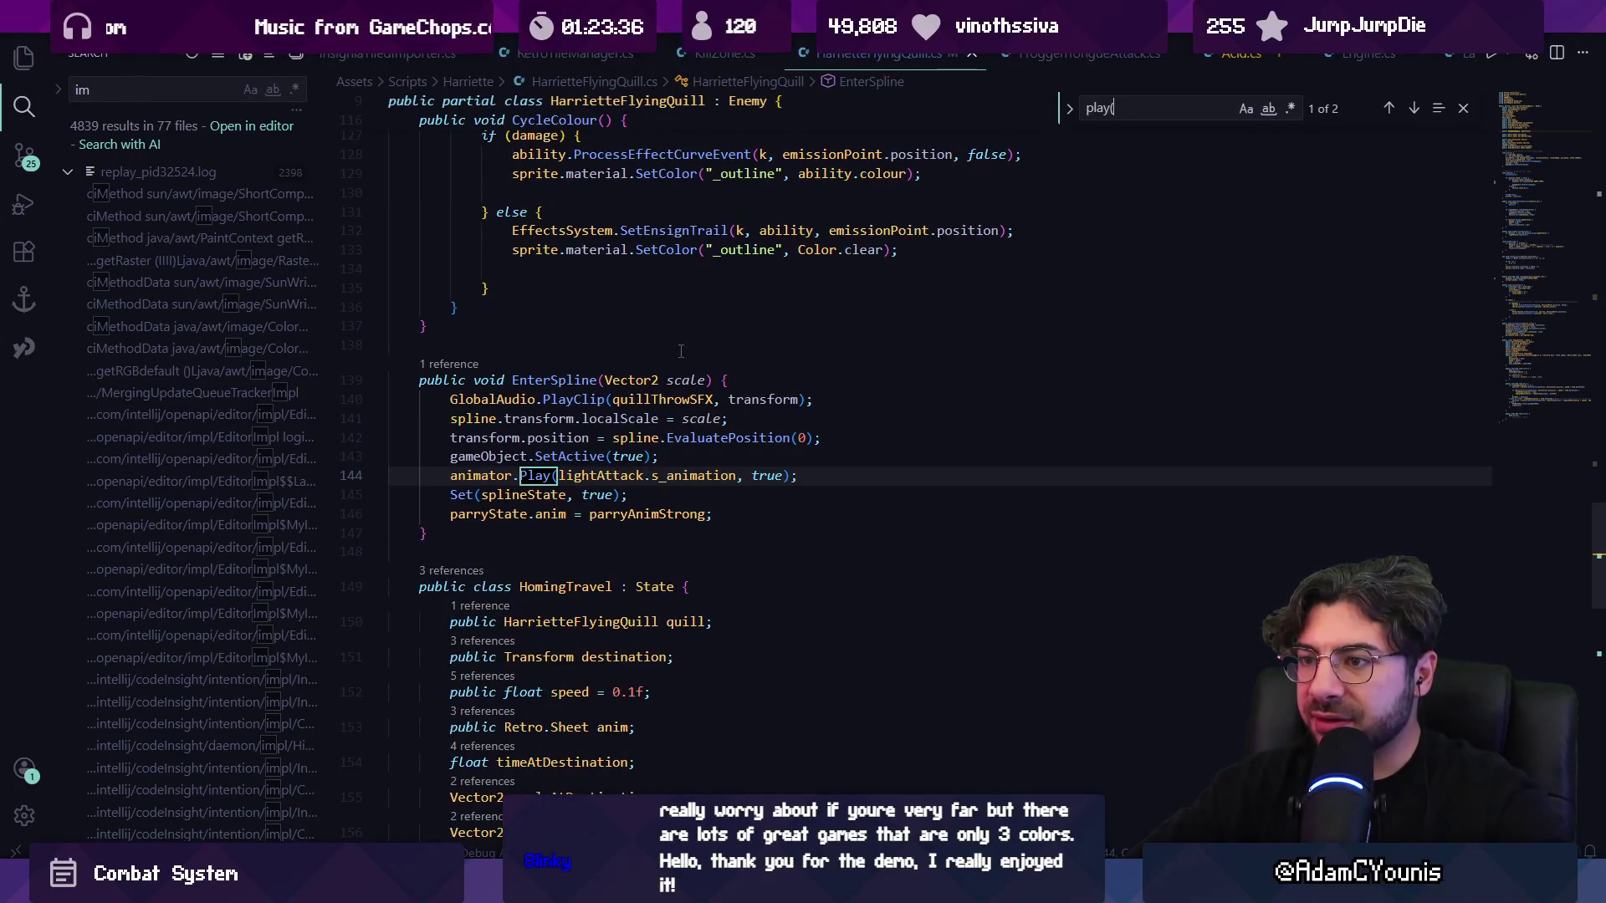
key("Return")
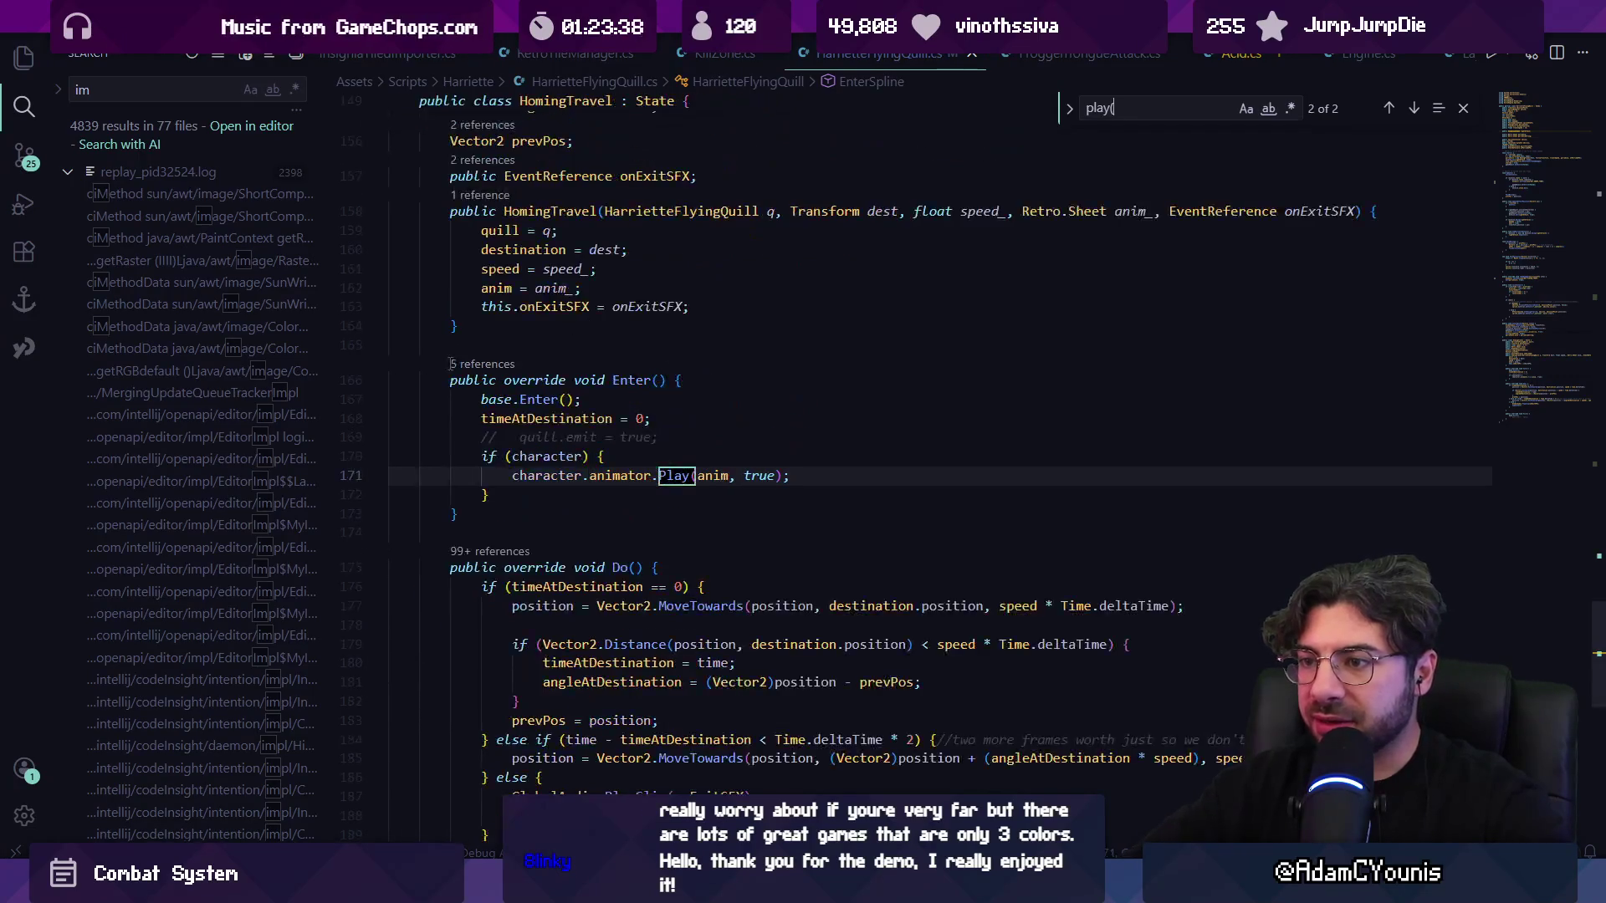
- Search for 'parrys' to find where parryState's anim is assigned, then return to TakeDamage
key("ctrl+f")
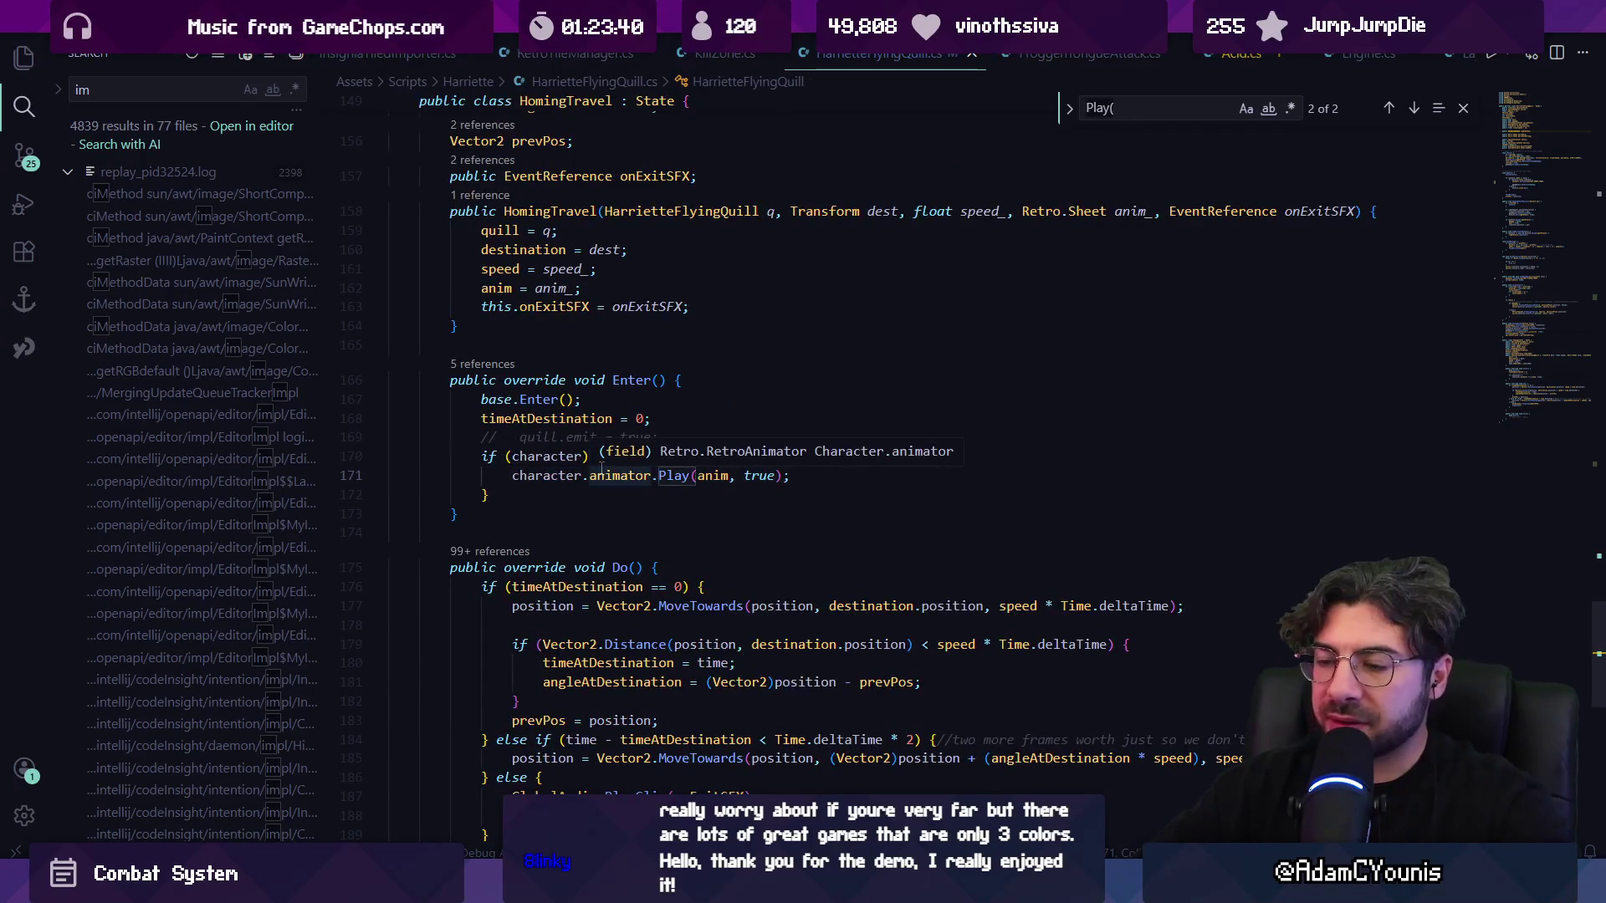
key("BackSpace")
type("prp")
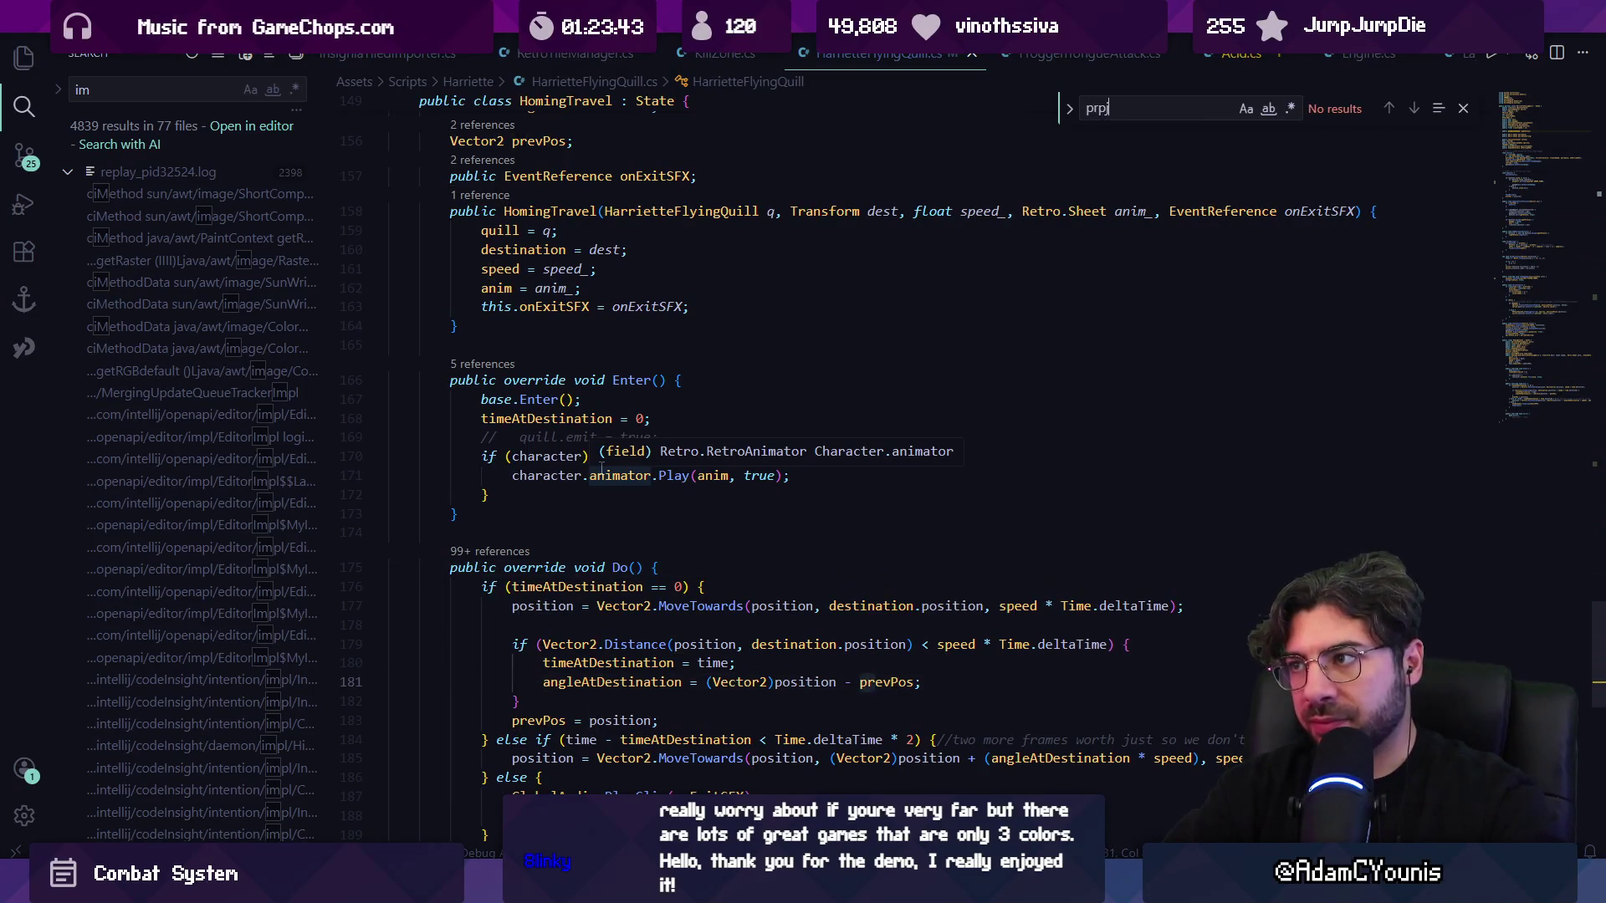
key("BackSpace")
type("arry")
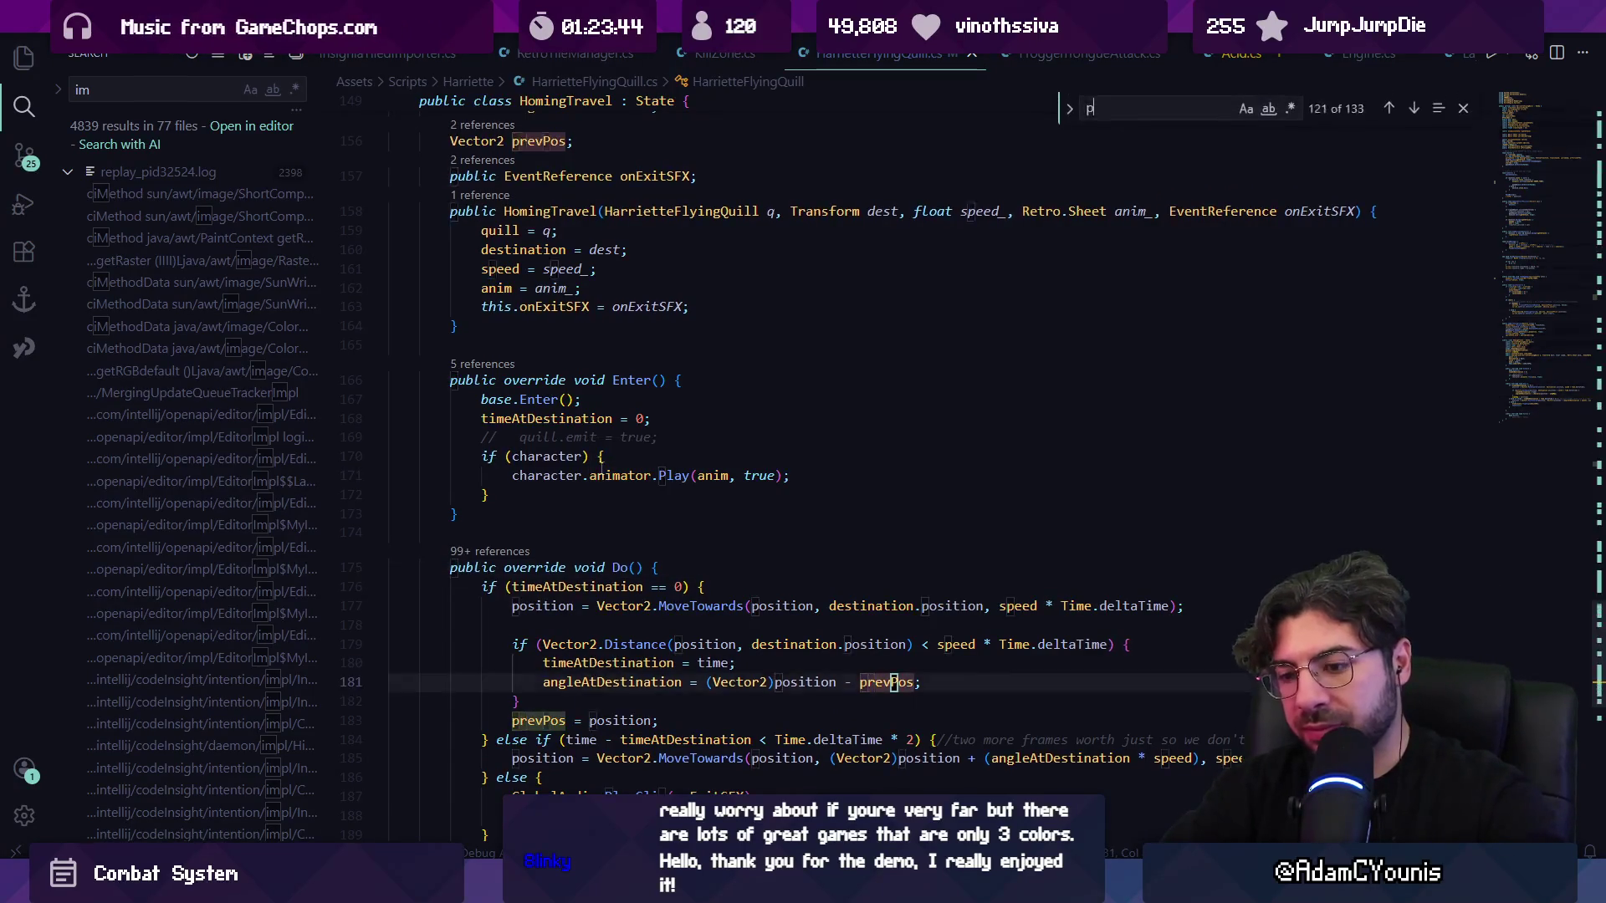
key("Return")
key("Return")
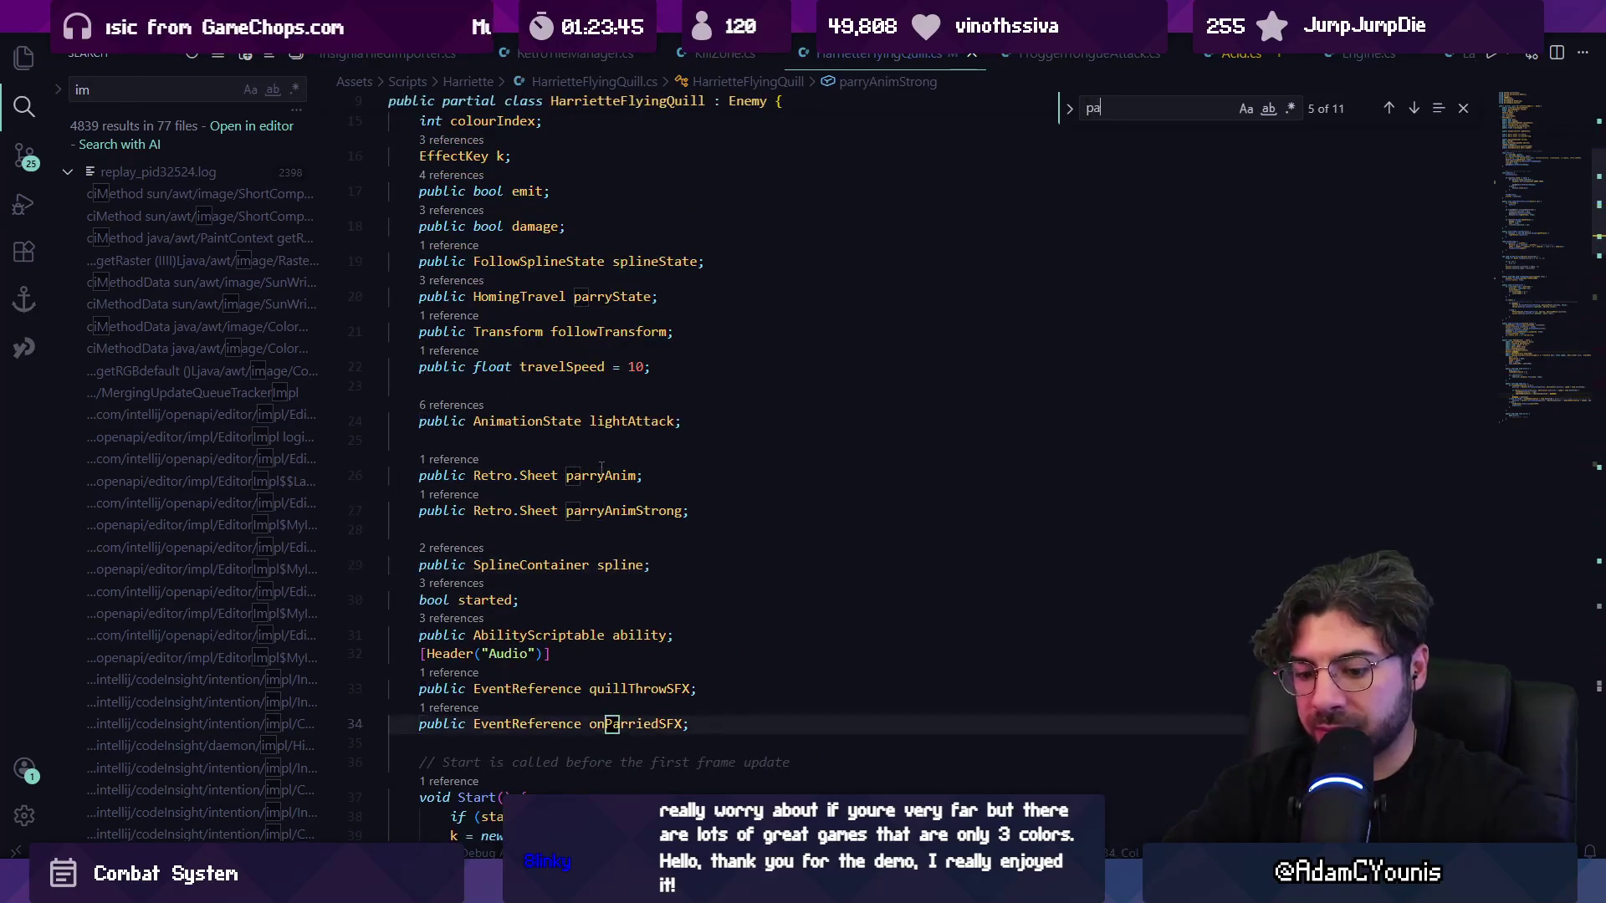
type("s")
key("Return")
key("Return")
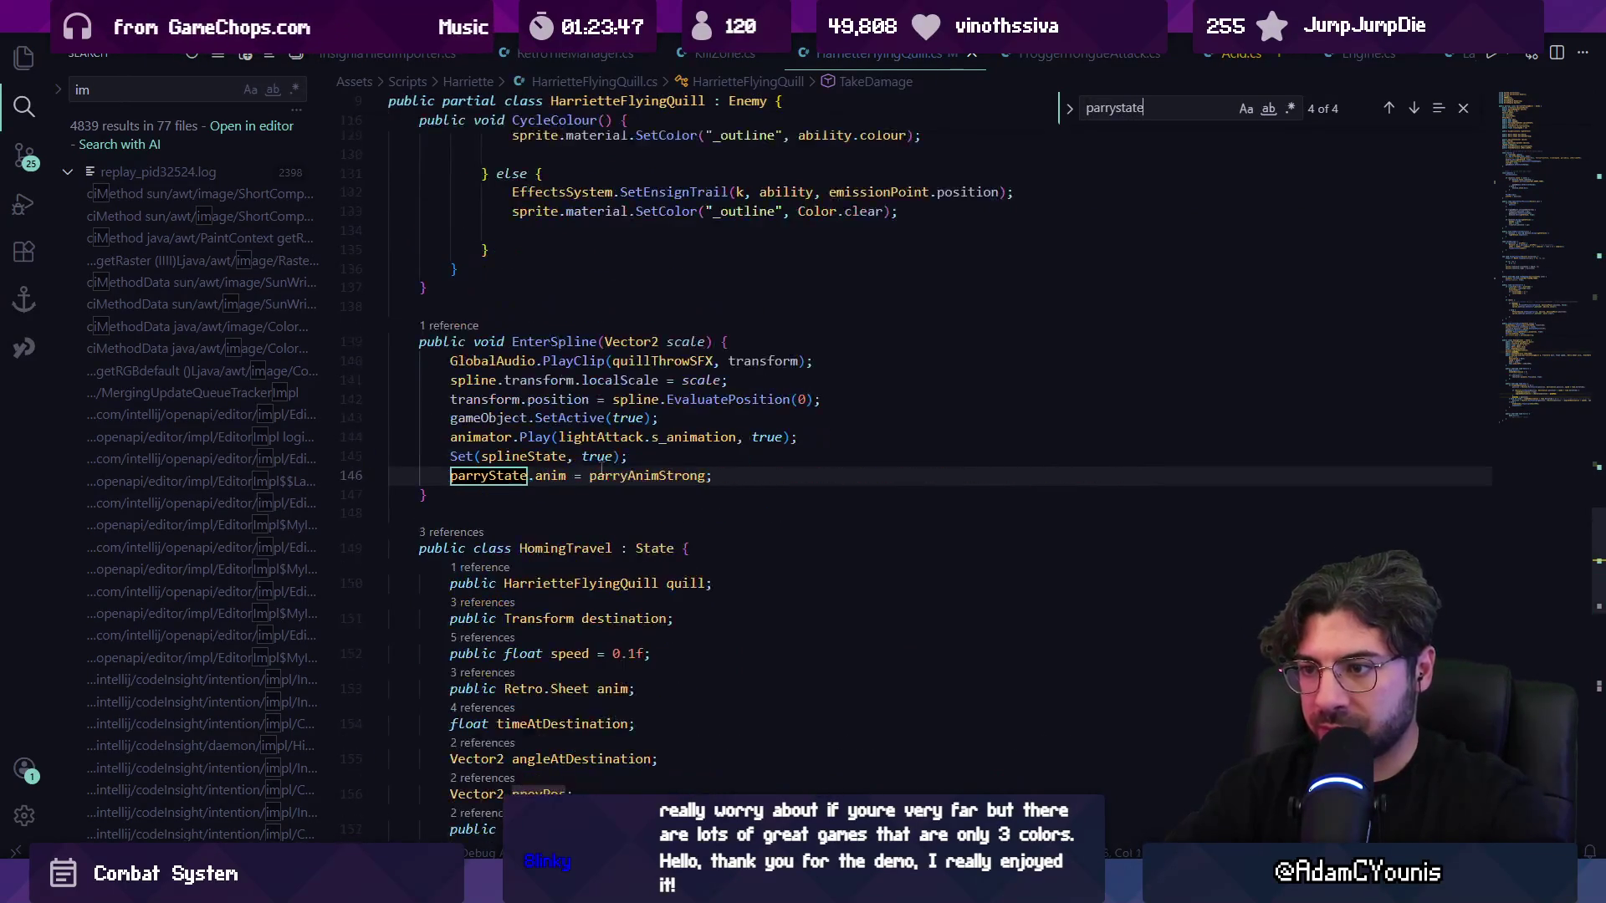
key("shift+Return")
key("Escape")
key("Down")
key("Return")
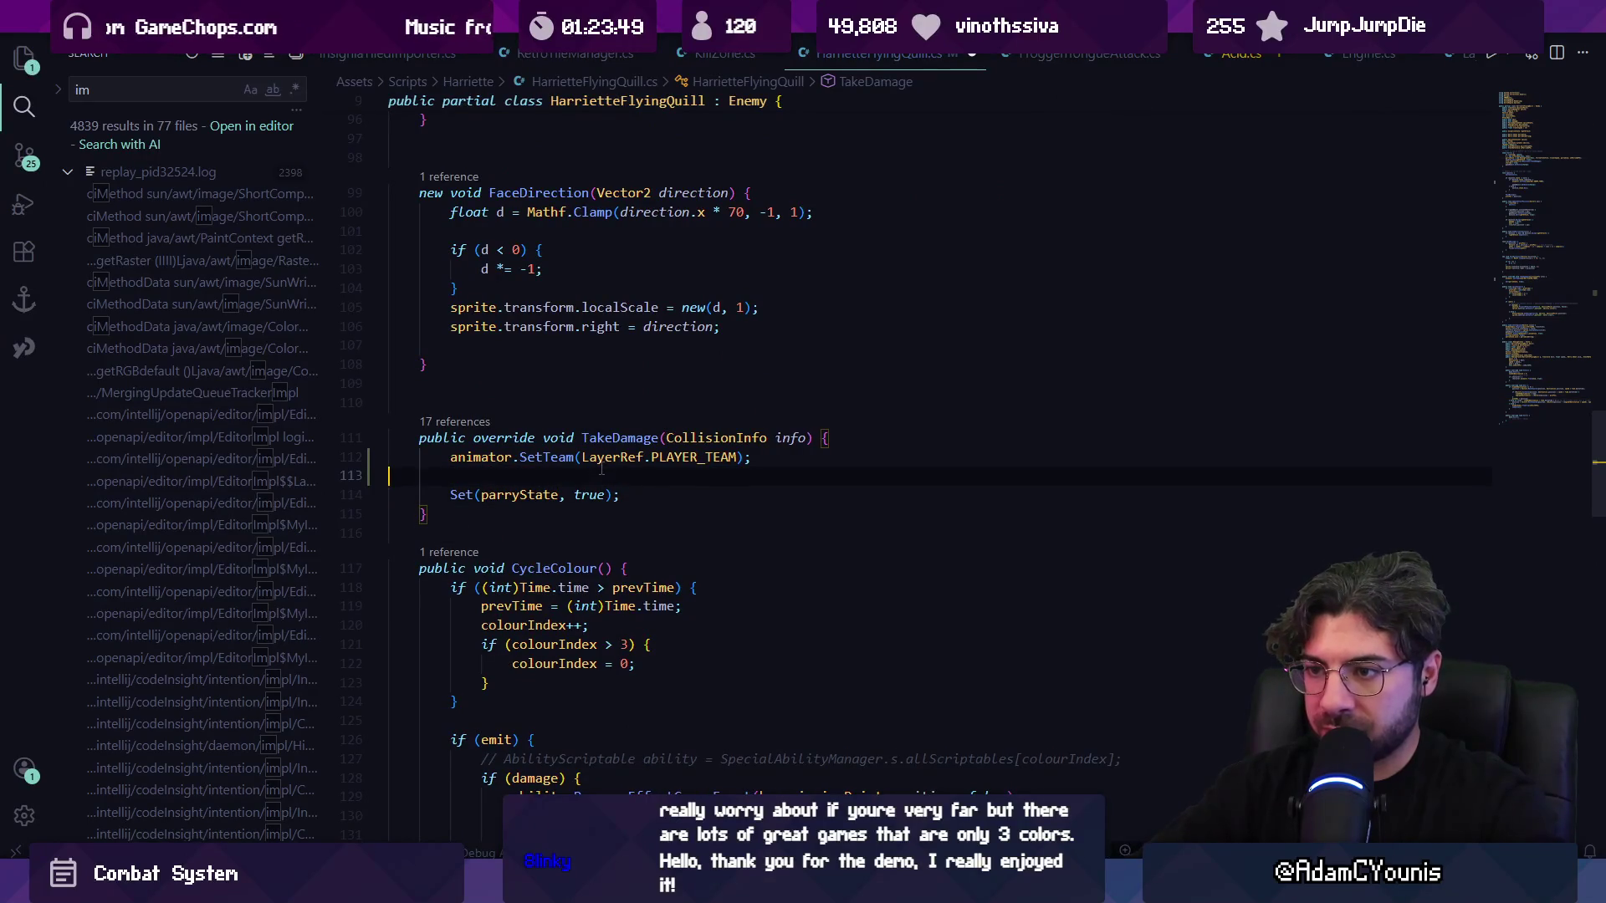
- Jump through parryState's declaration to the HomingTravel class and scroll to its Enter method
left_click(528, 495, "ctrl")
left_click(522, 347, "ctrl")
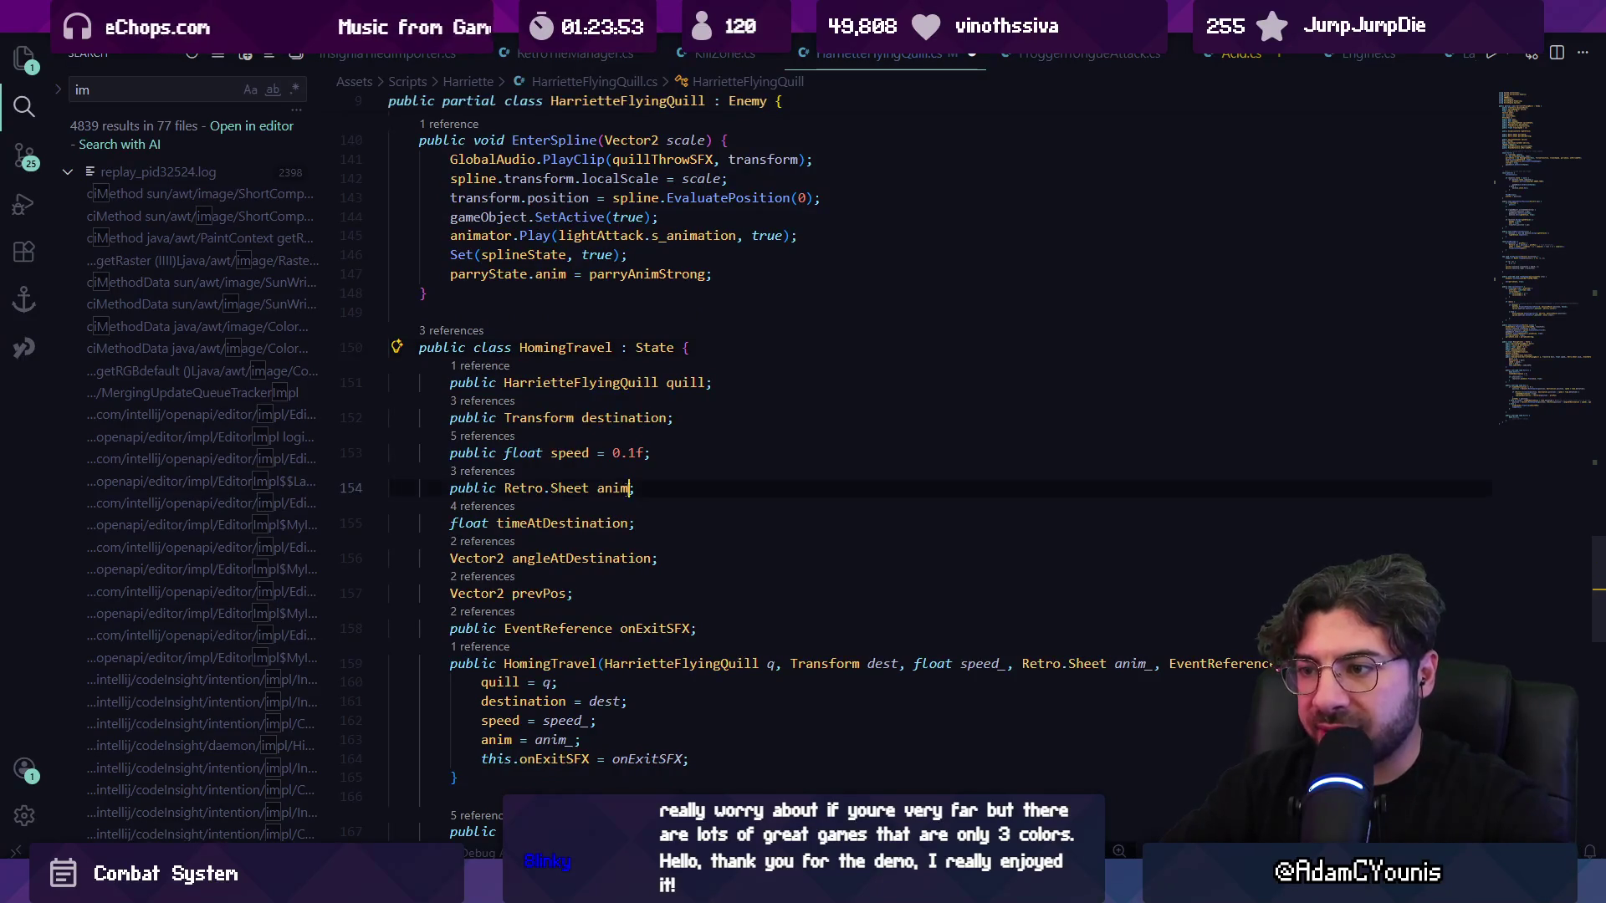
scroll(521, 520, "down", 3)
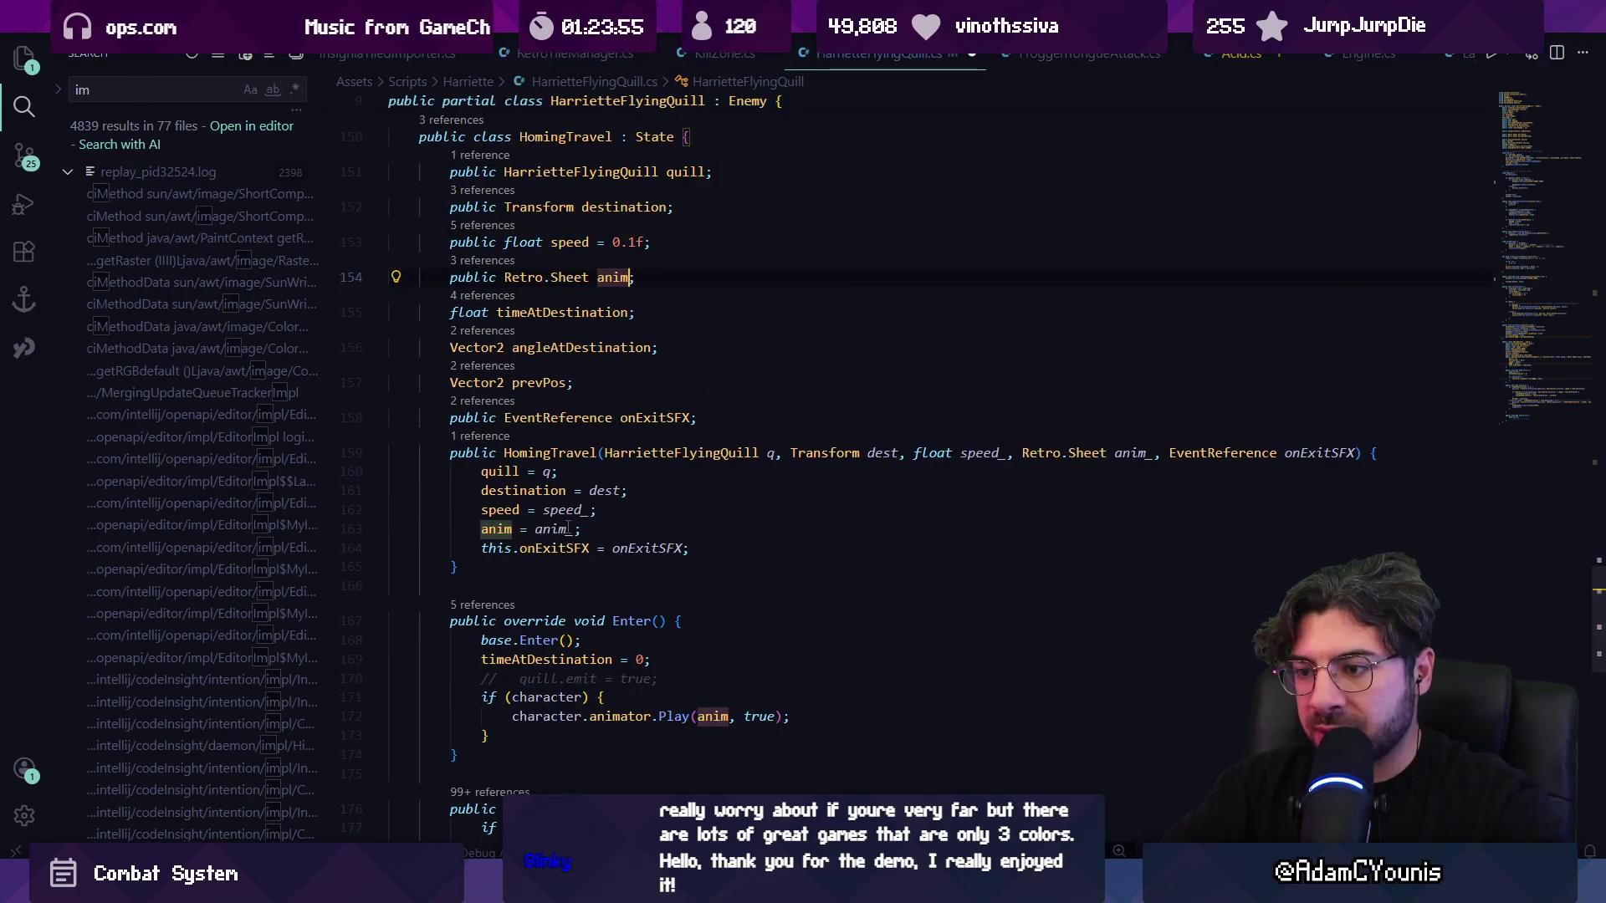
scroll(572, 556, "down", 4)
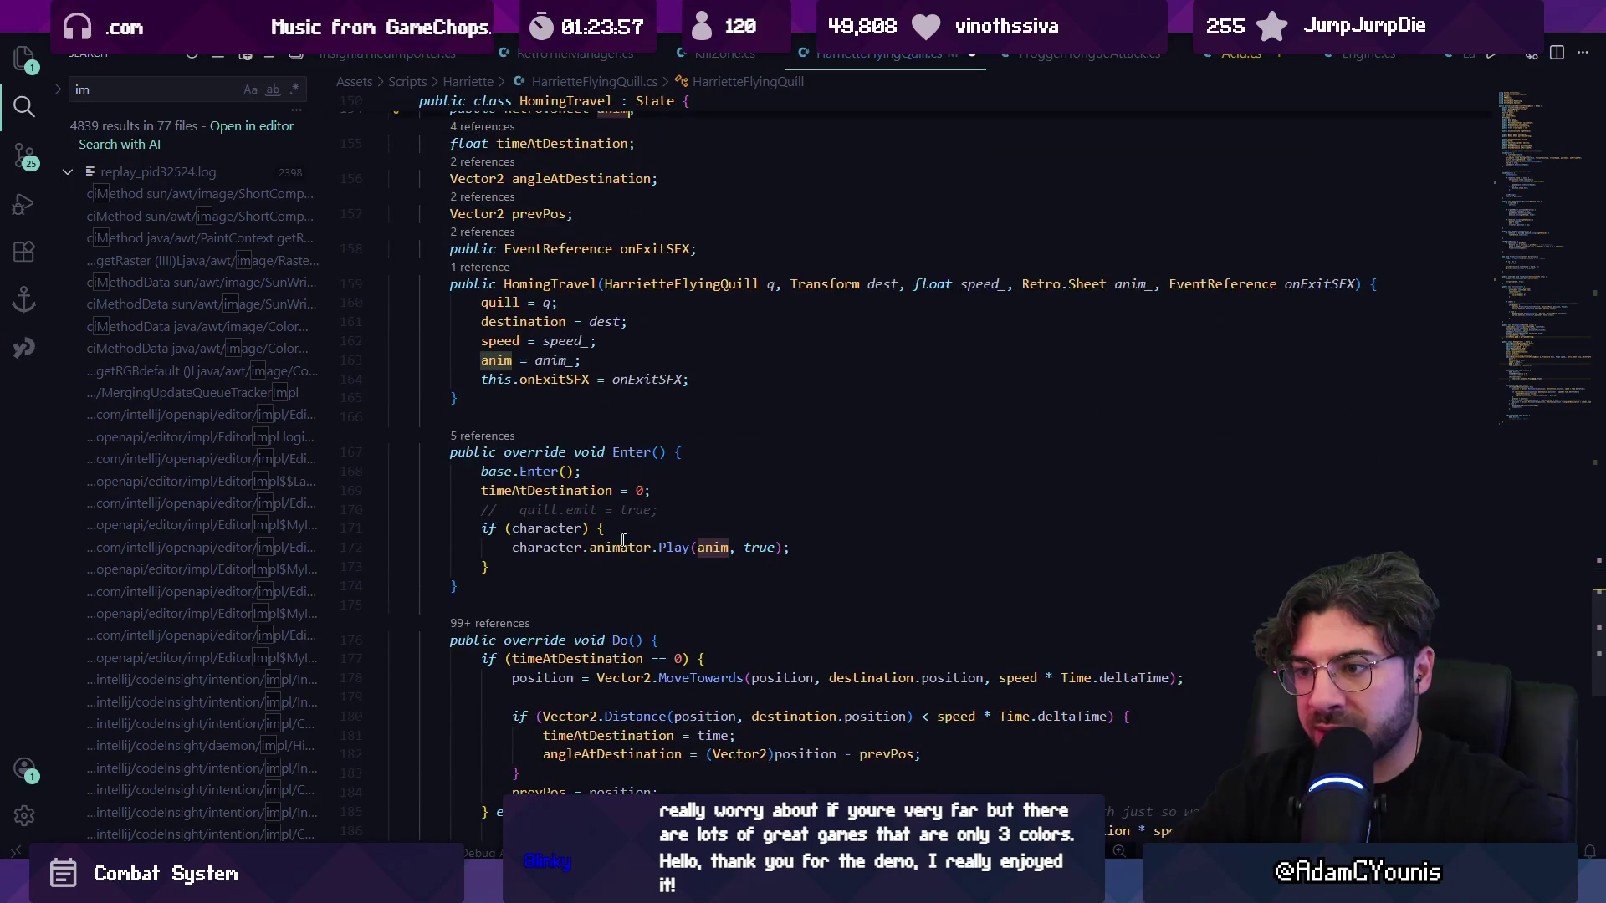
- Add a second true looping argument to the Play call in HomingTravel's Enter
key("ctrl+space")
key("Escape")
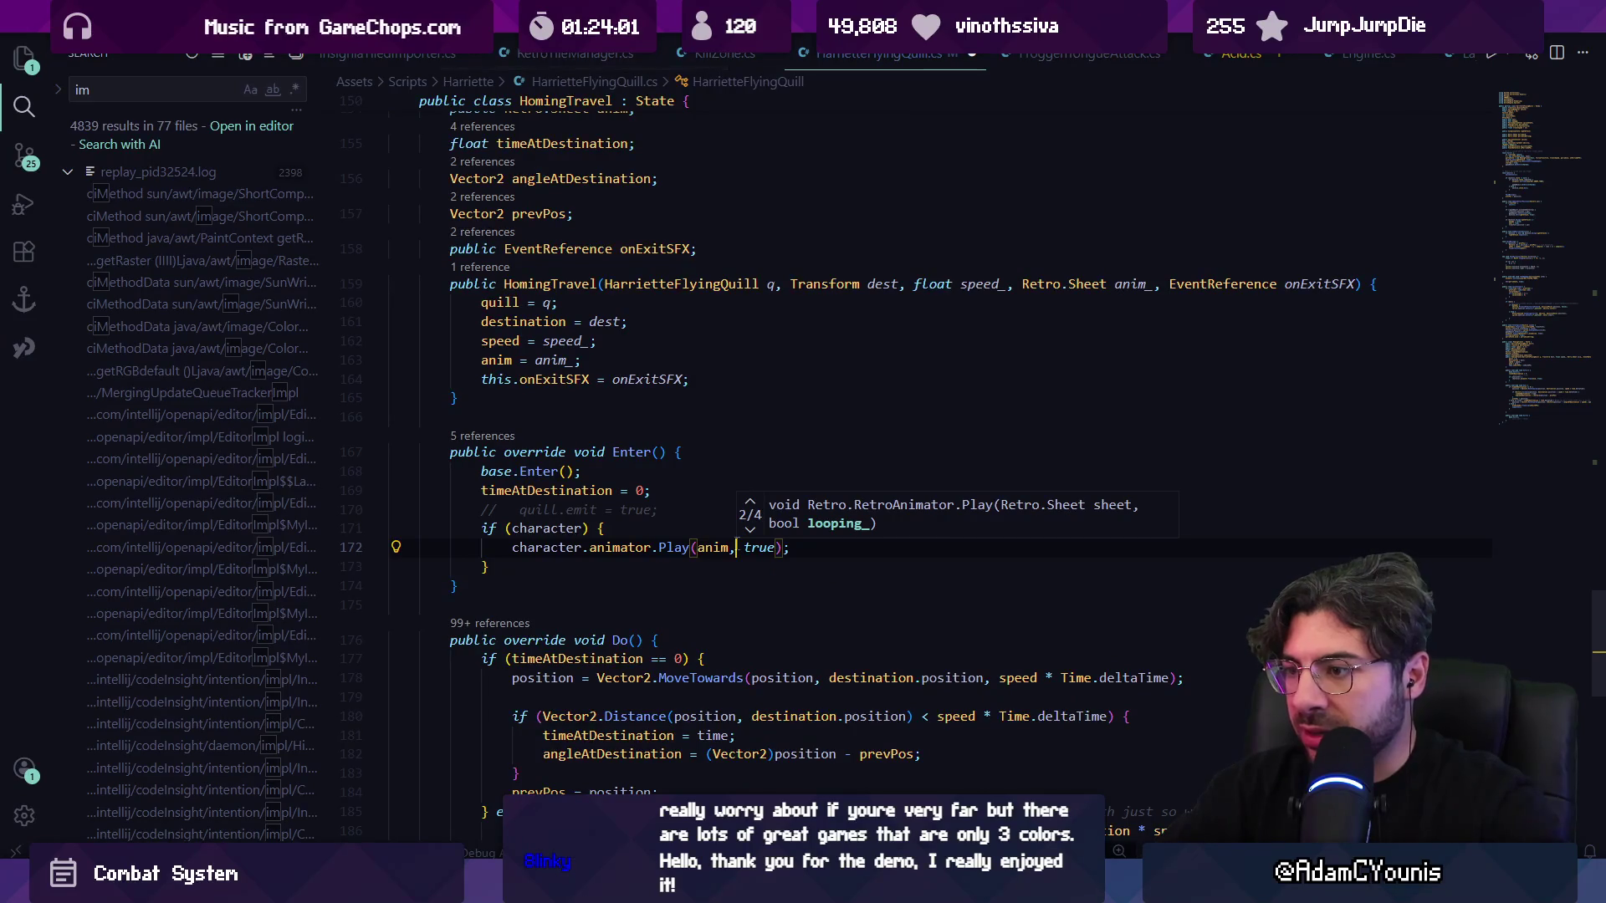
key("Escape")
type(".")
key("BackSpace")
key("BackSpace")
type(", true")
key("Escape")
mouse_move(749, 547)
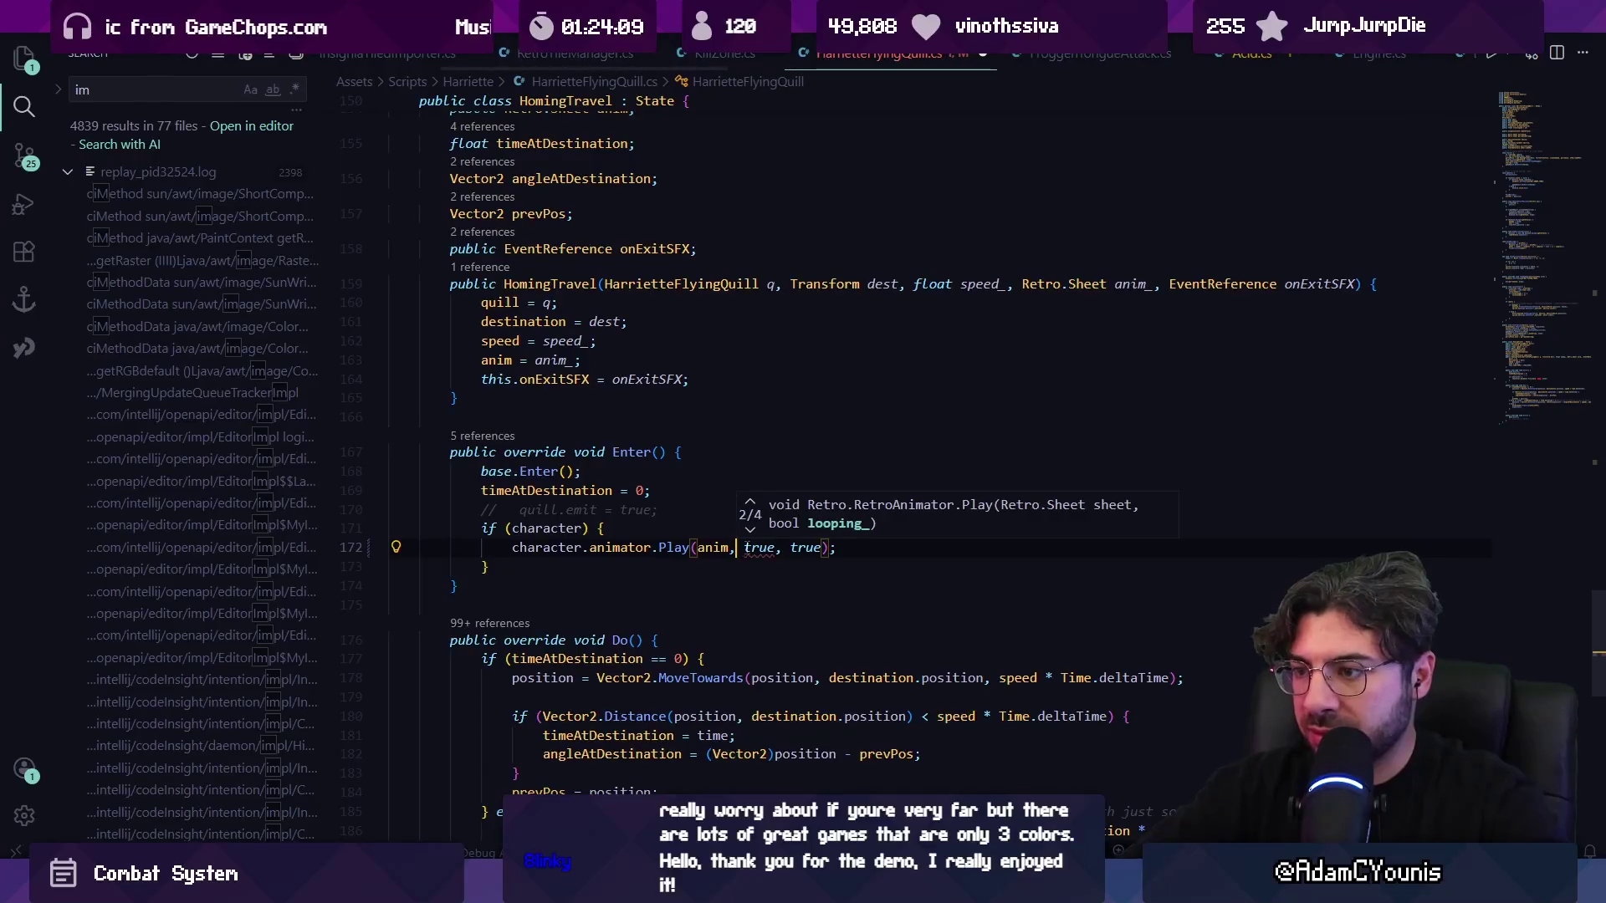
- Try an anim fps value as the frame-rate argument, then revert it to anim
type("anim.f")
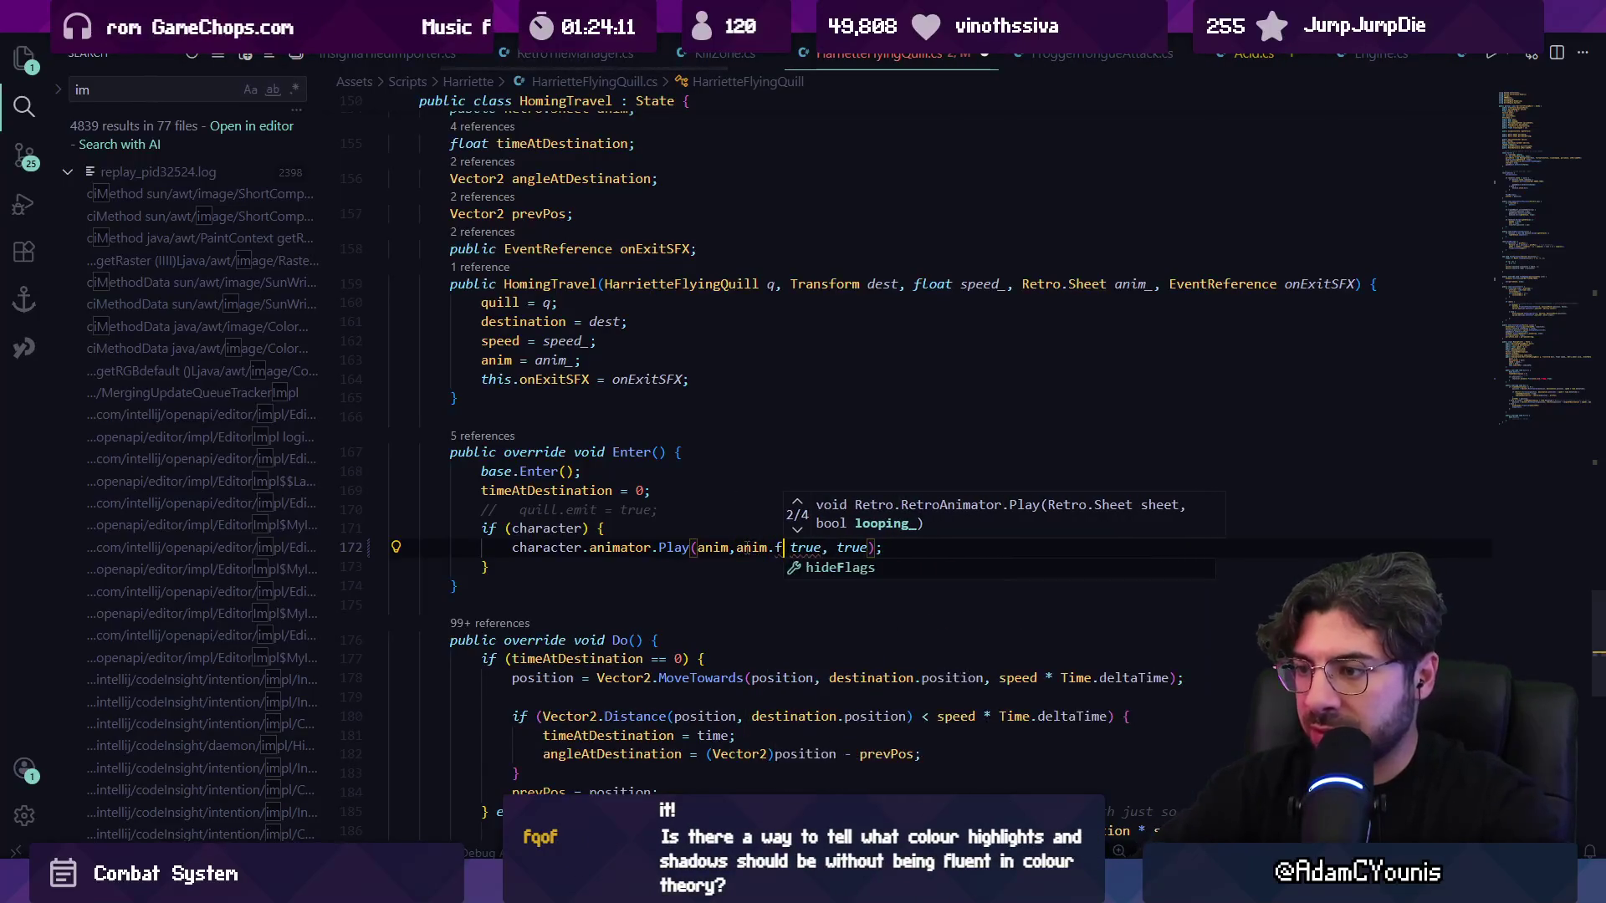
key("BackSpace")
type("fr")
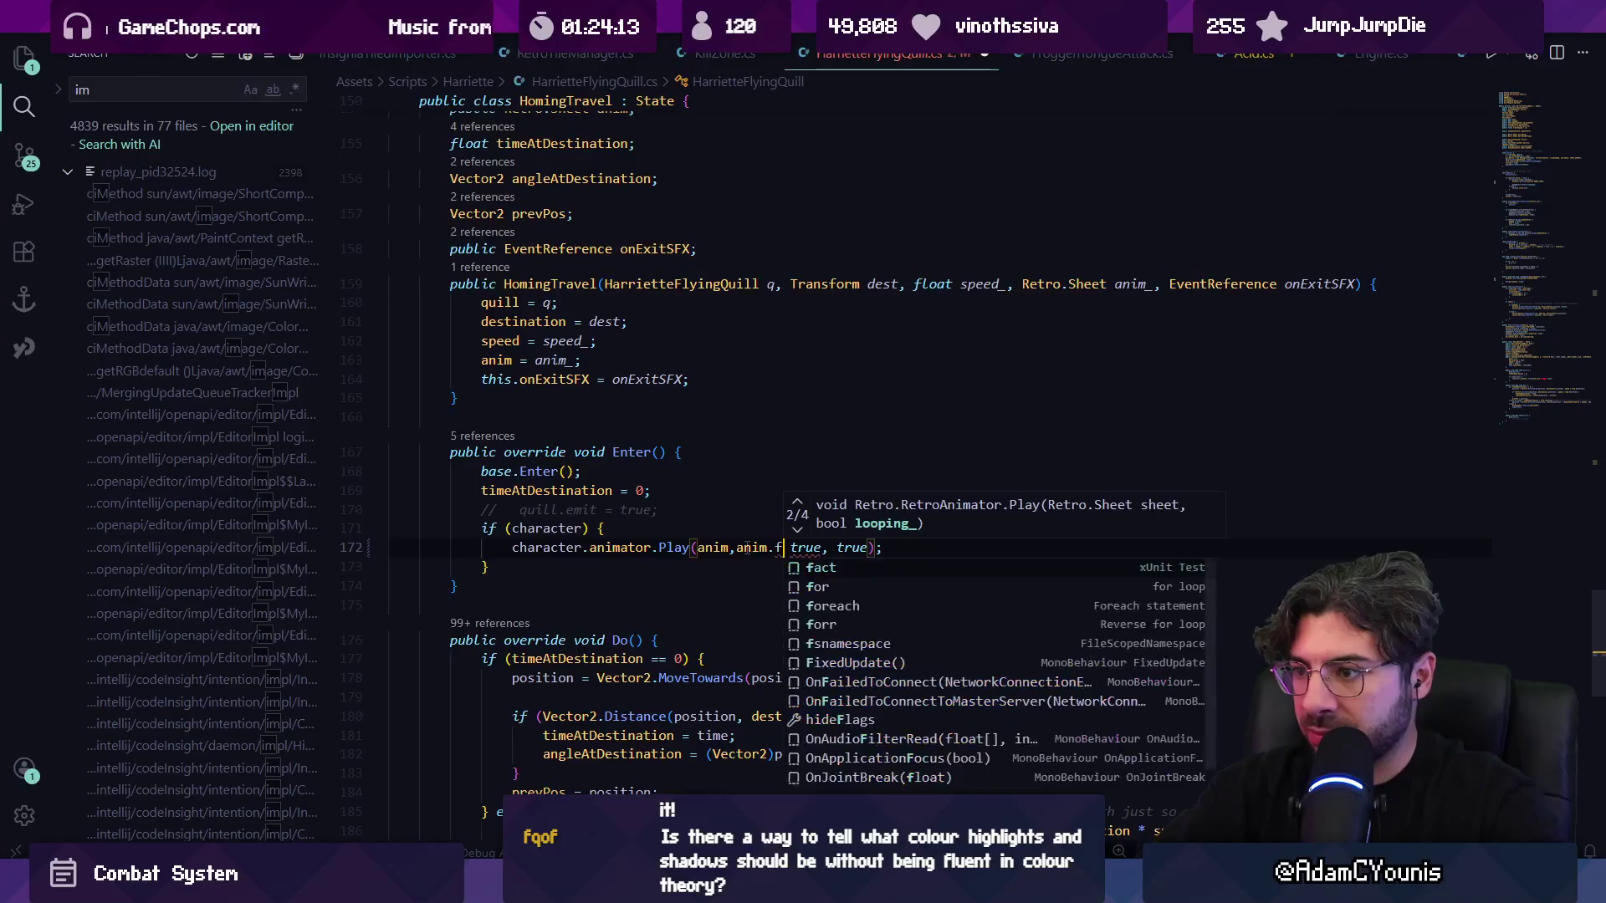
key("BackSpace")
key("BackSpace")
type("fps")
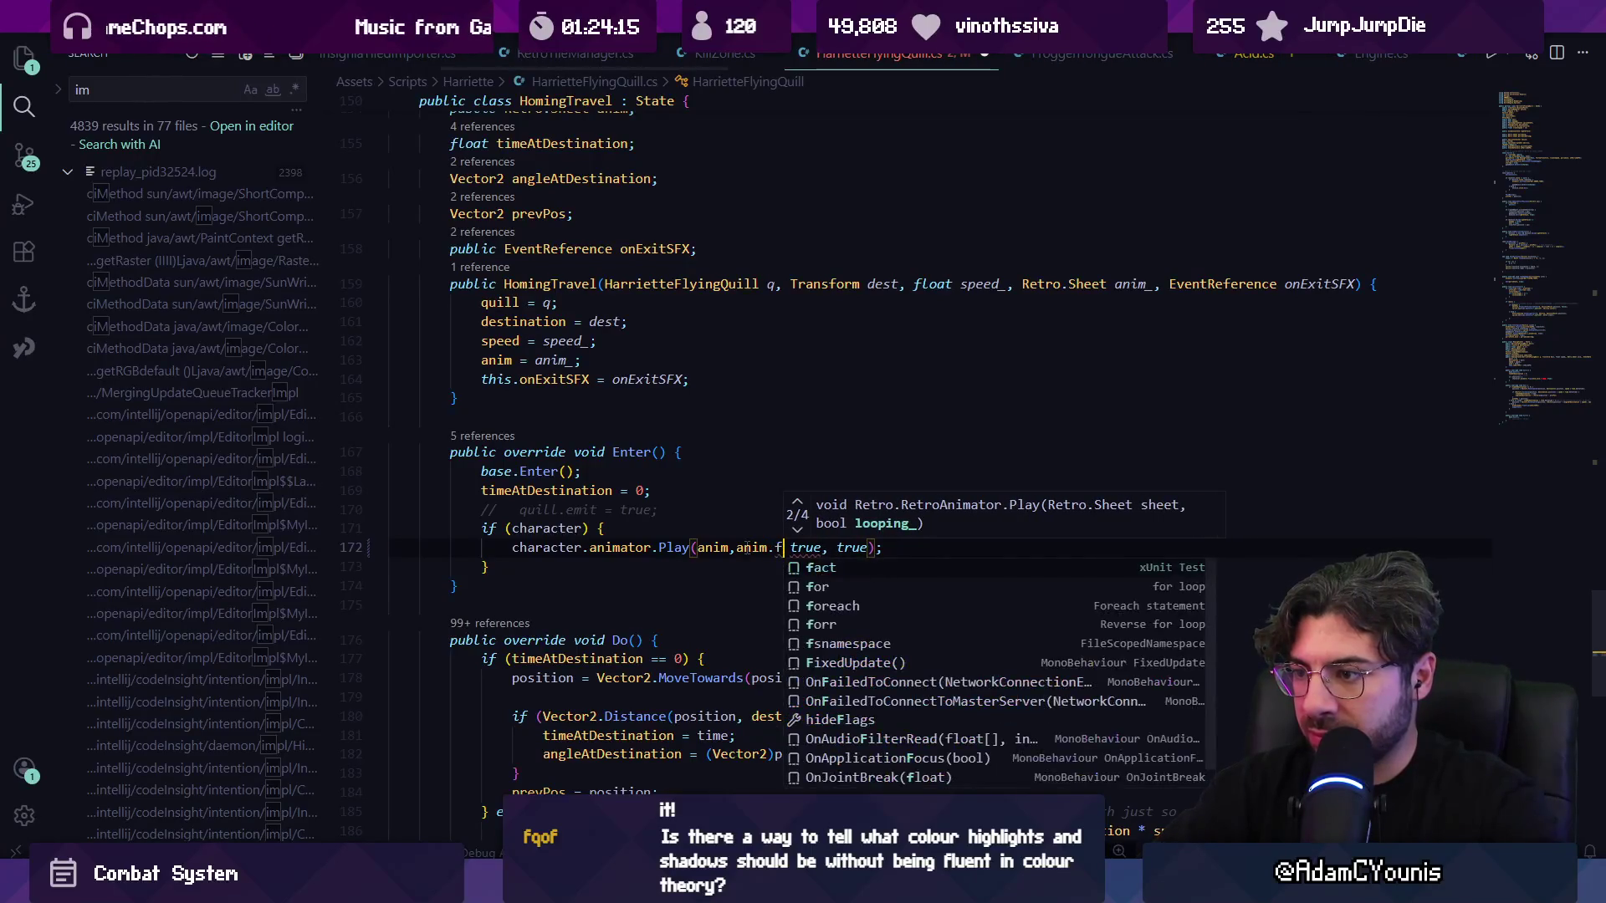
type("anim")
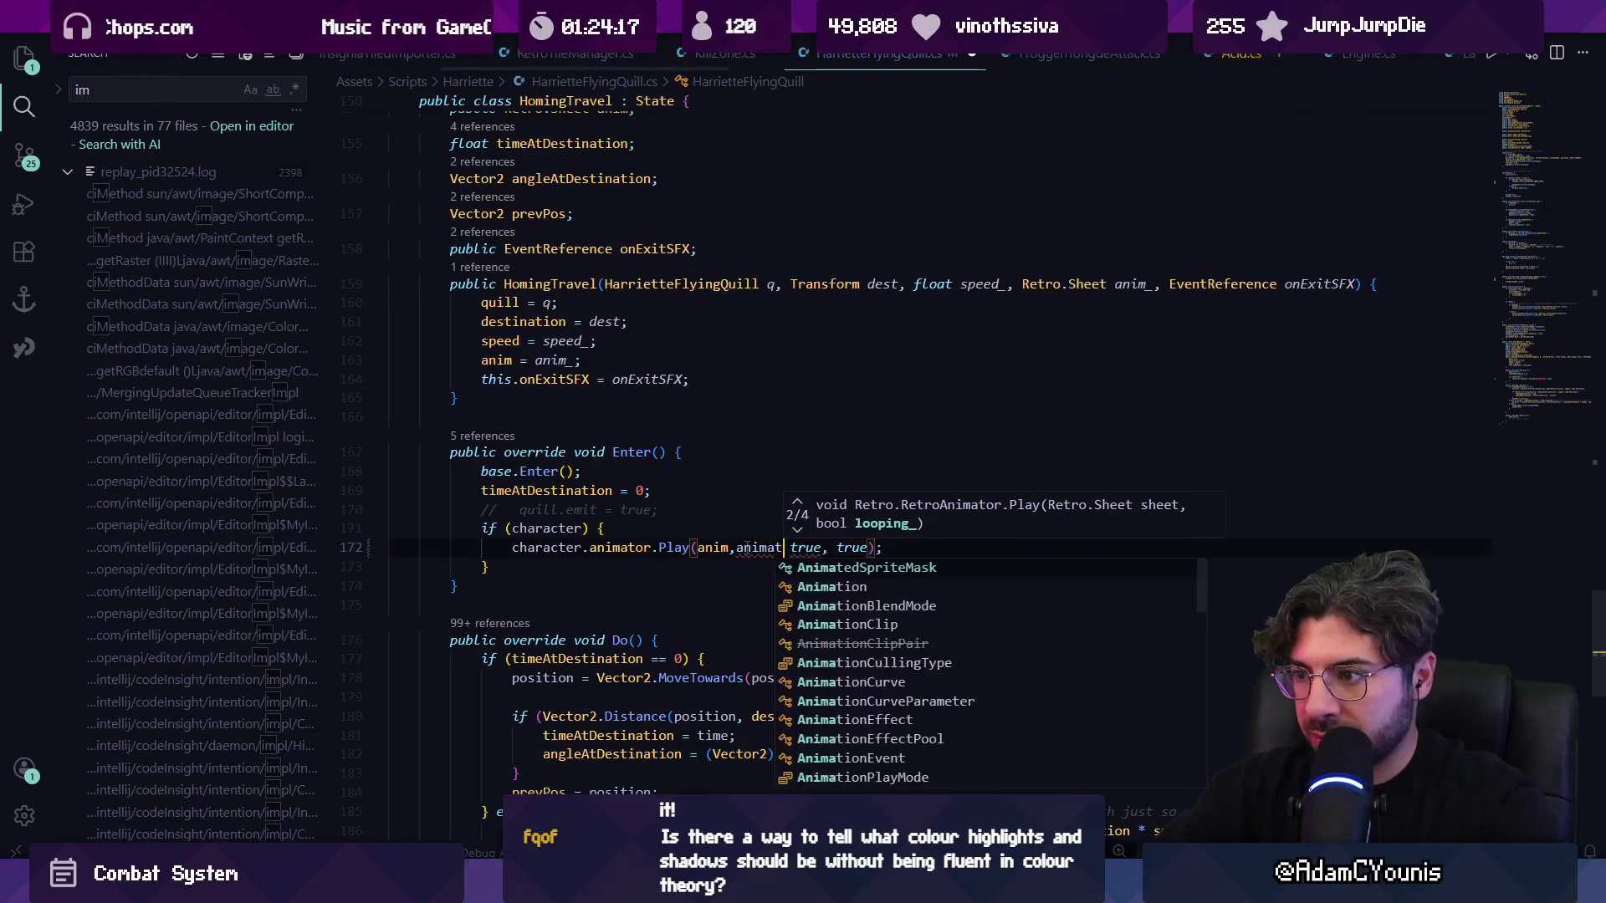
key("ctrl+z")
type("anim")
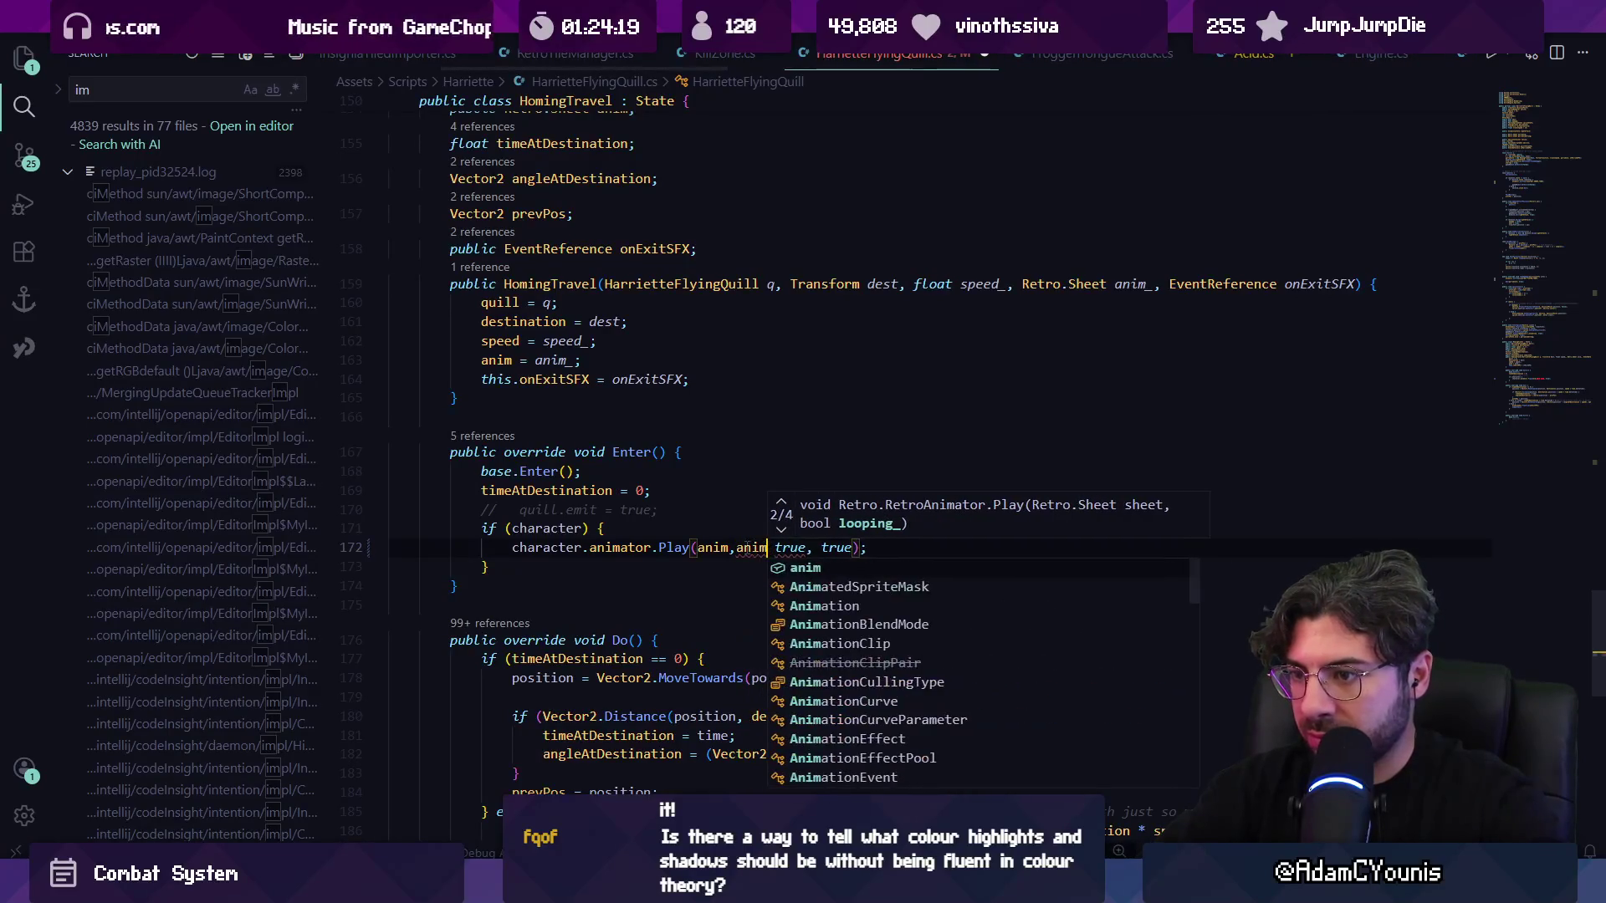
scroll(746, 544, "up", 3)
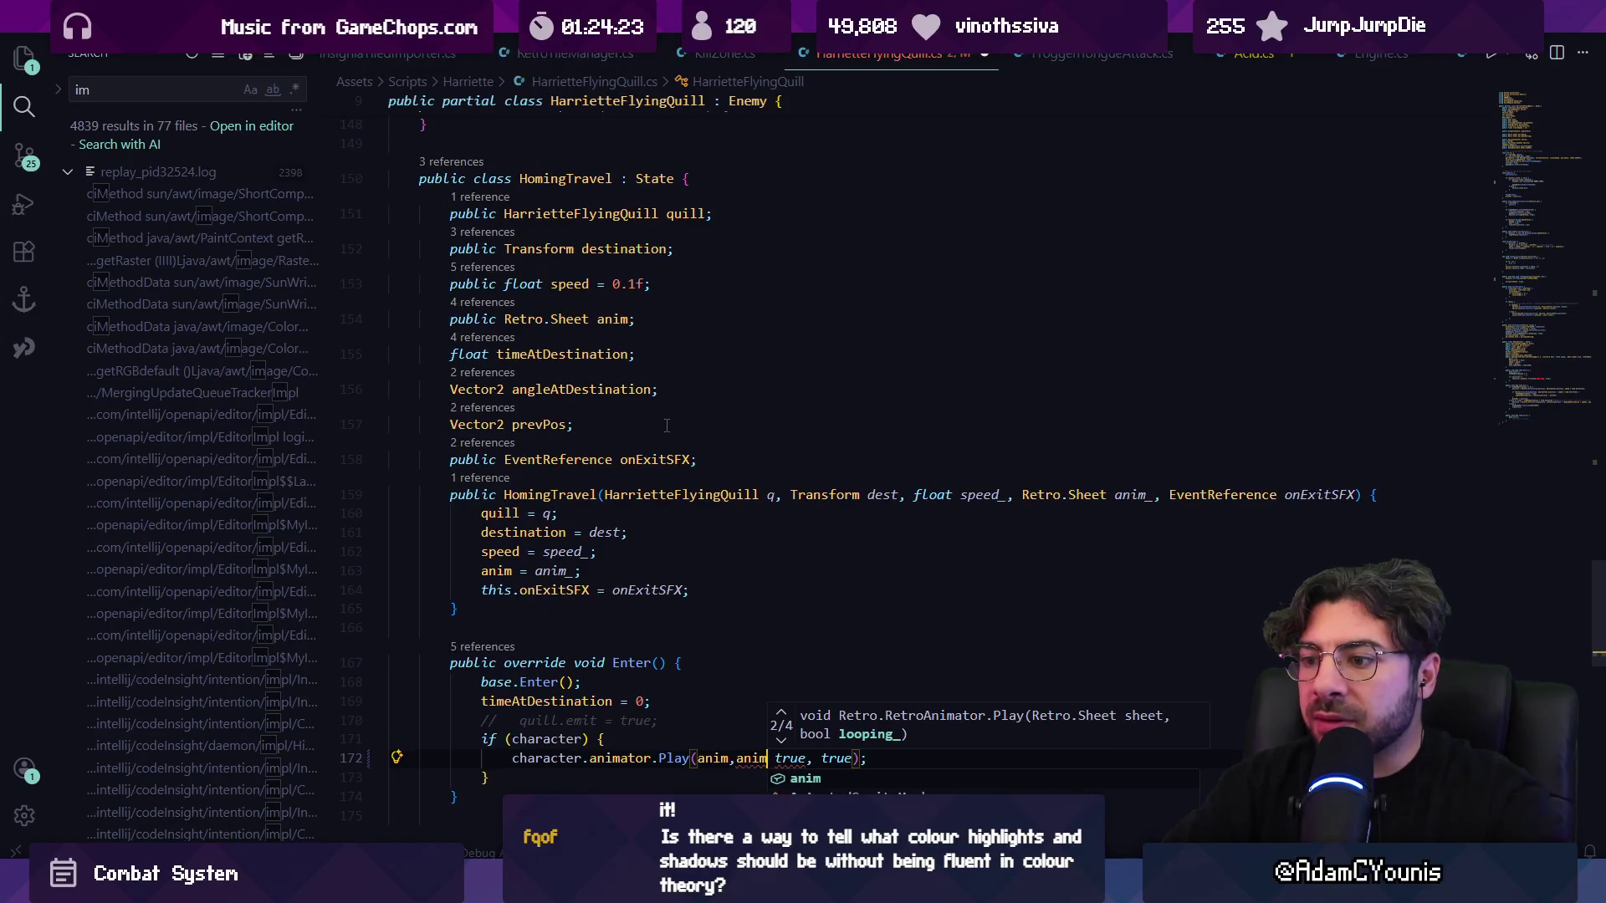
scroll(667, 426, "down", 2)
- Pass character.animator.frameRate as the Play call's frame rate and resume the game in Unity
key("ctrl+Delete")
type("cha")
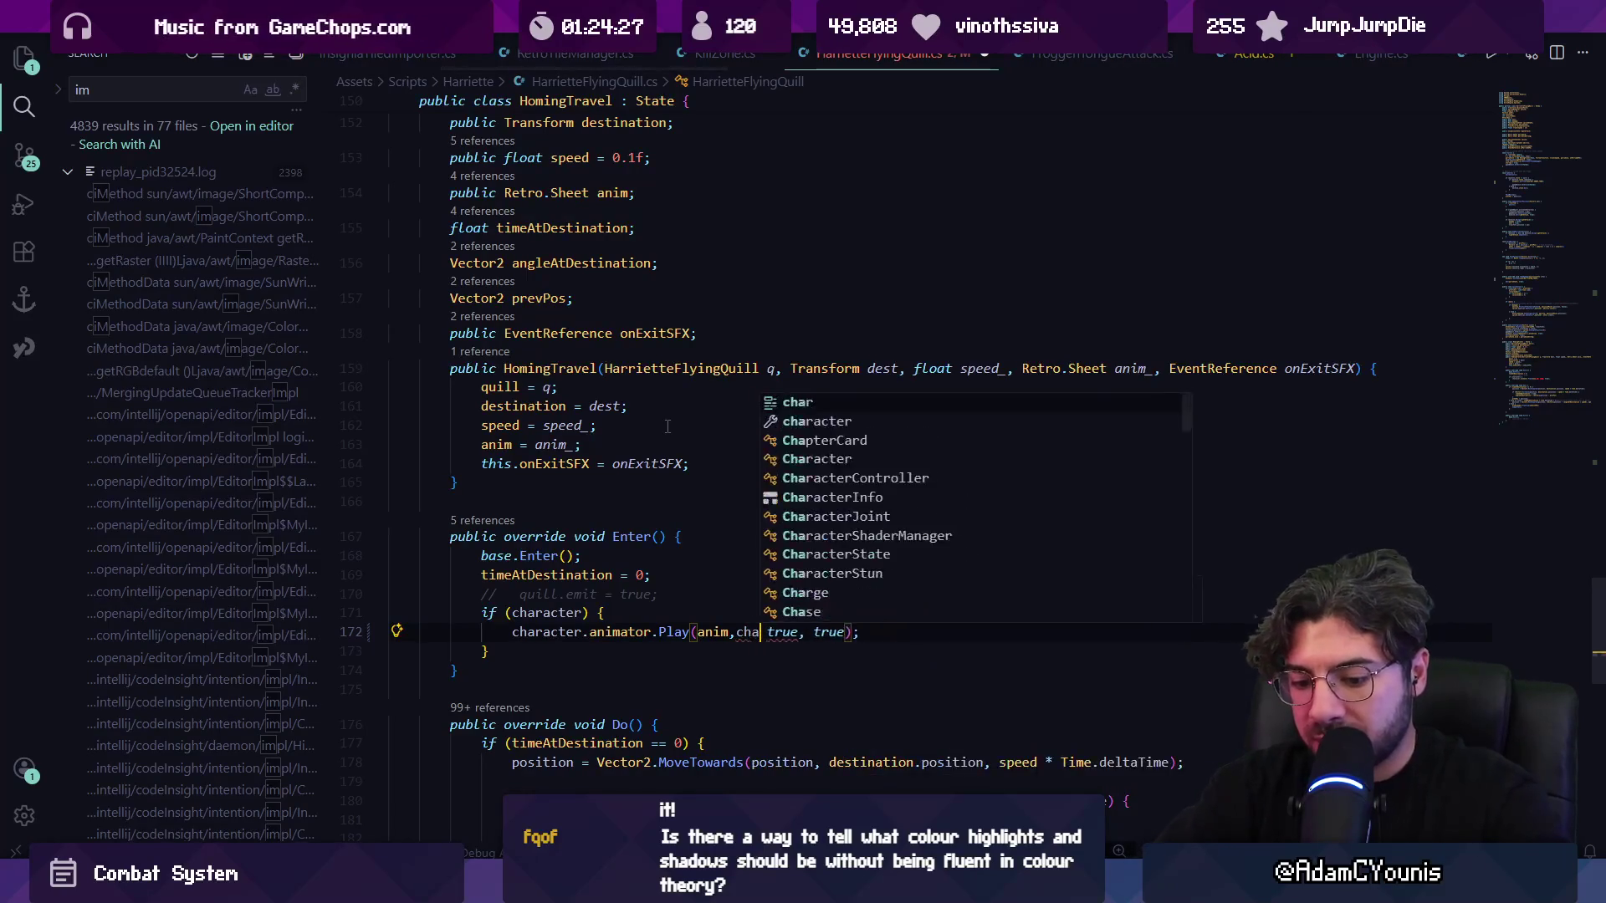
type("racter.animator.df")
key("BackSpace")
key("BackSpace")
type("fp")
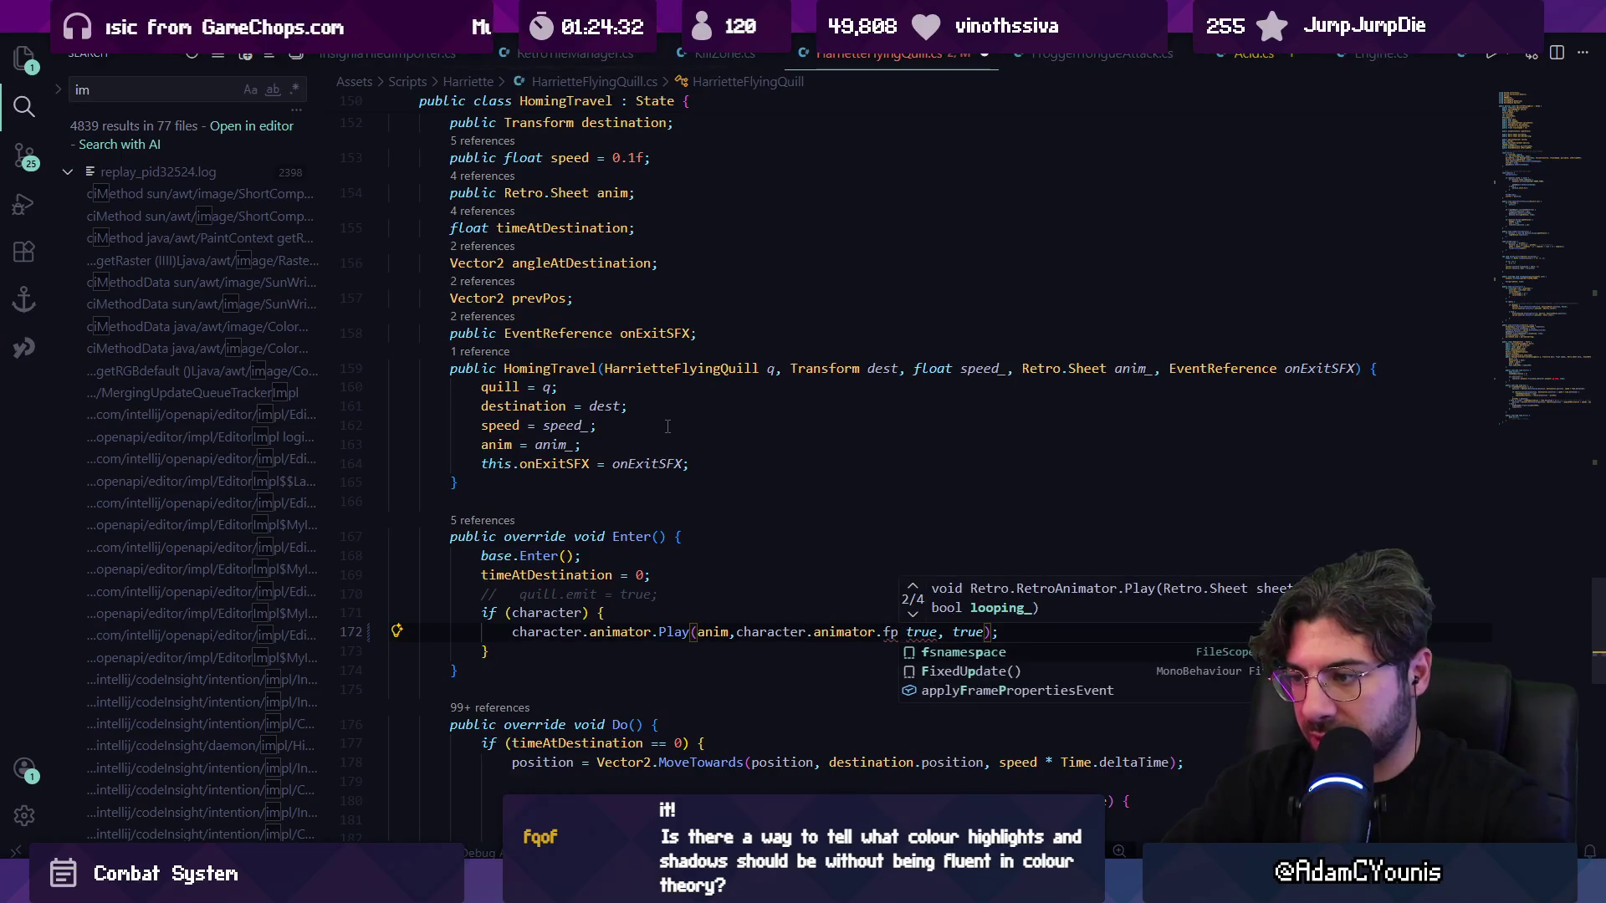
key("BackSpace")
type("ramesper")
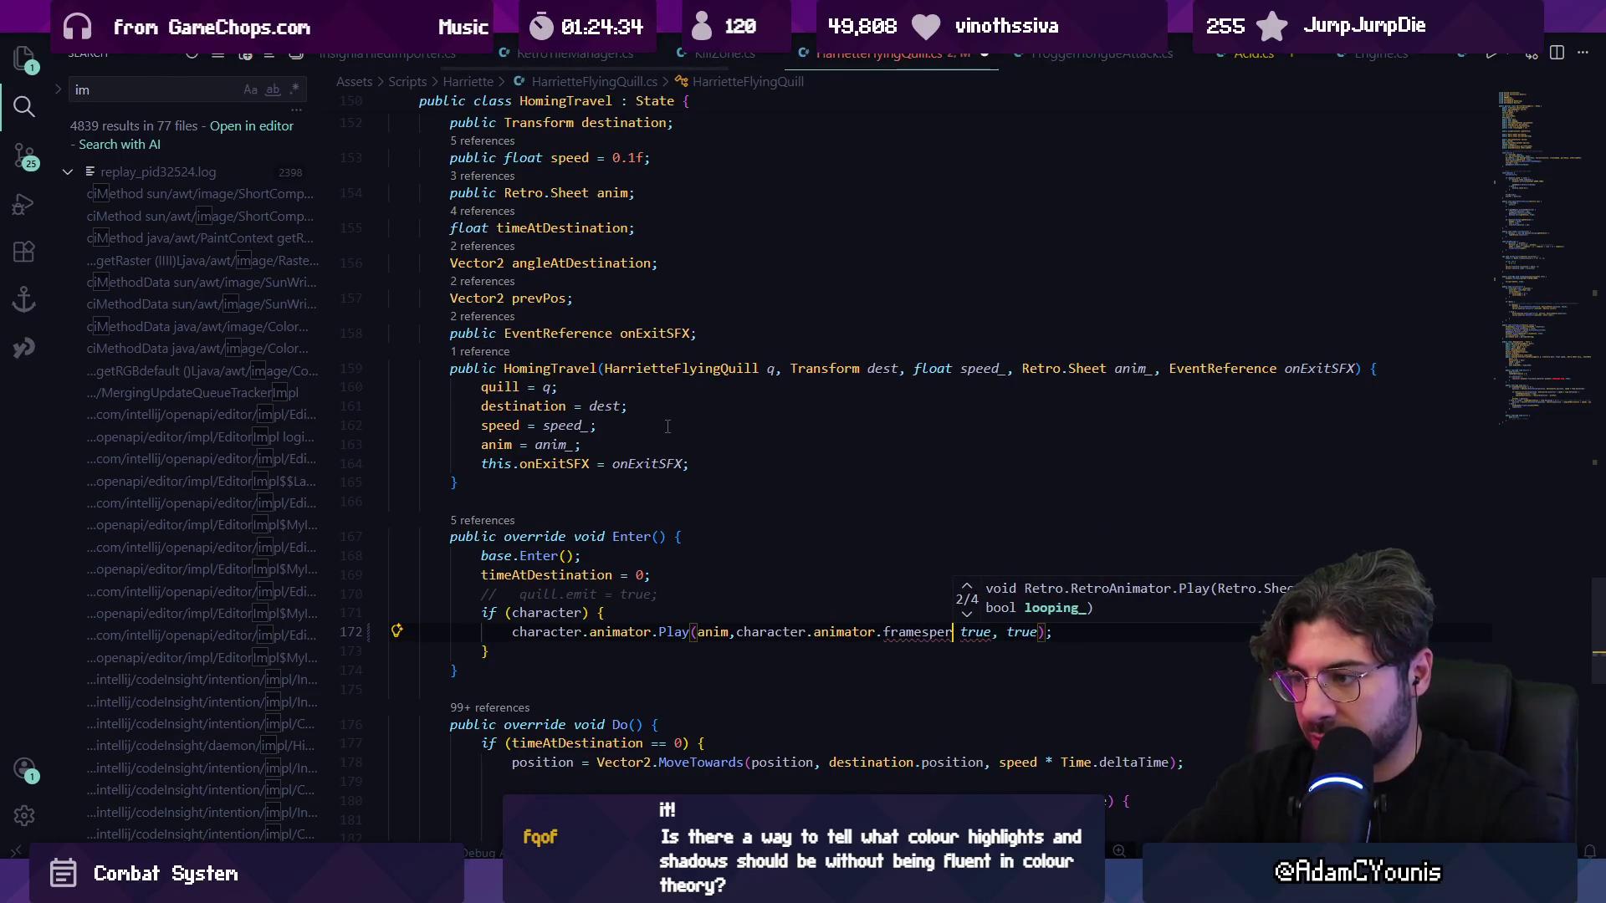
key("BackSpace")
key("BackSpace")
key("BackSpace")
type("Rate,m")
key("BackSpace")
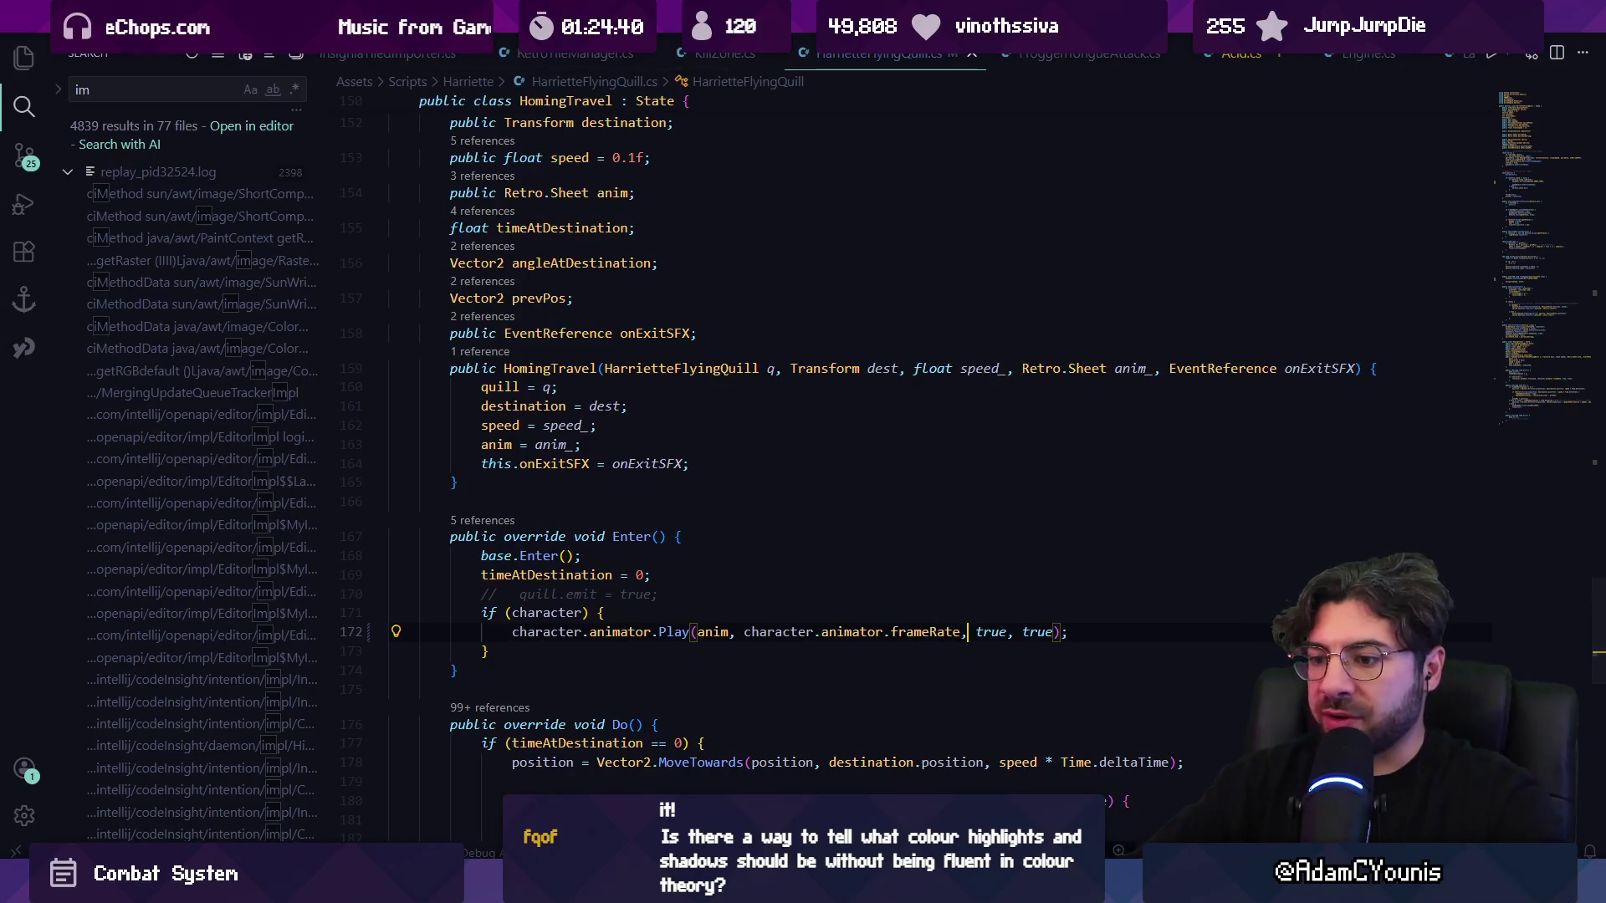
key("alt+Tab")
left_click(802, 50)
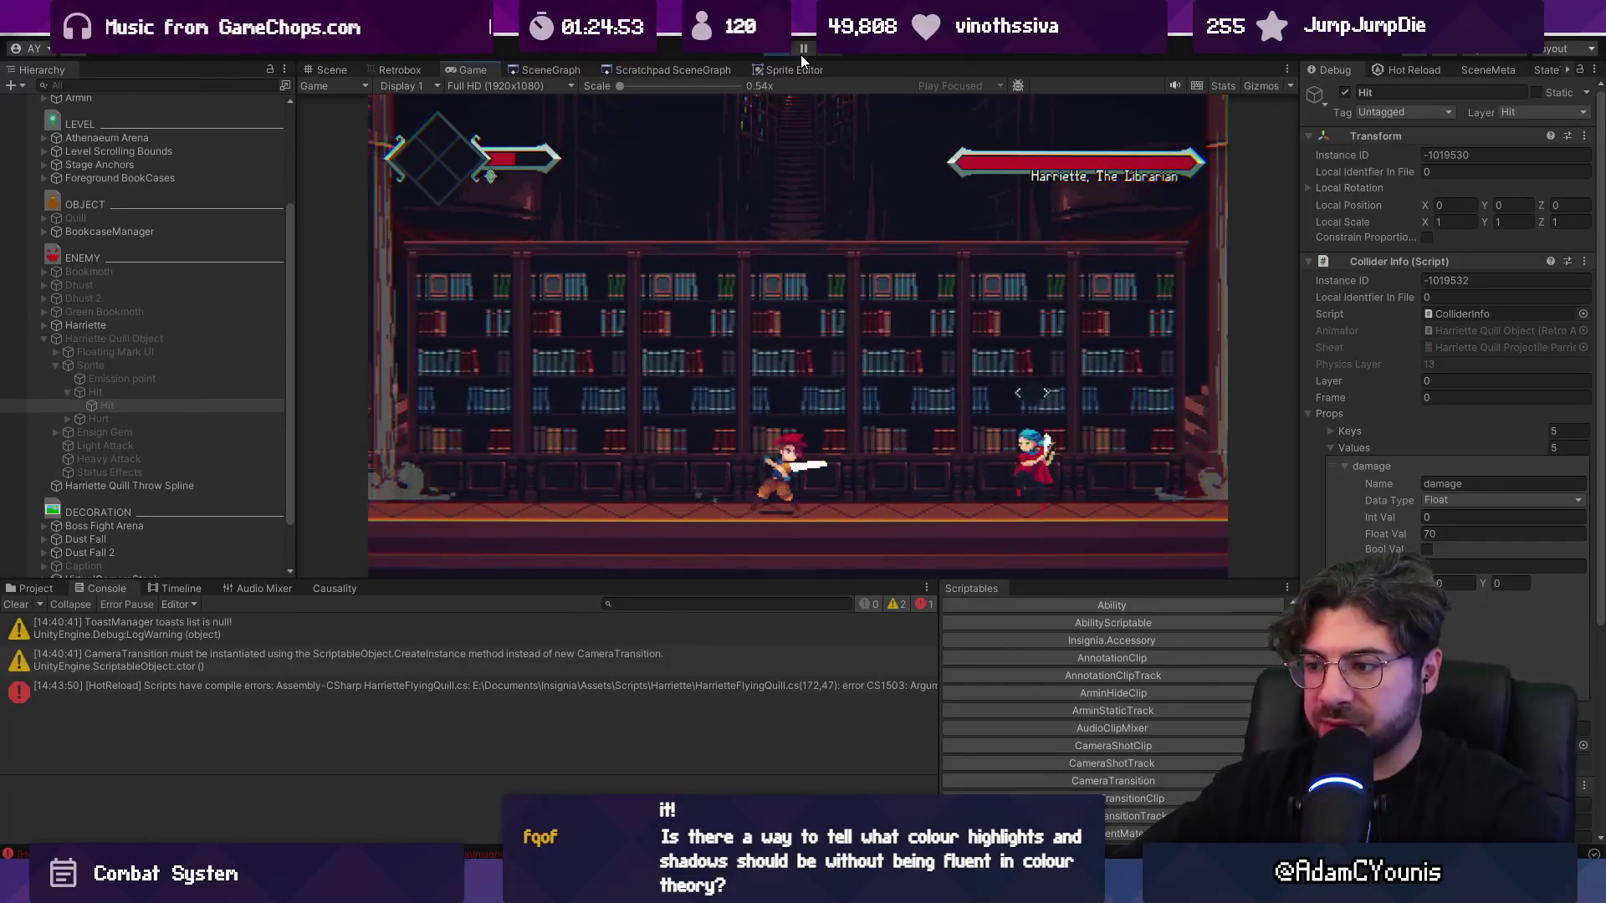
- Stop play mode after test-parrying Harriette's quill
left_click(769, 50)
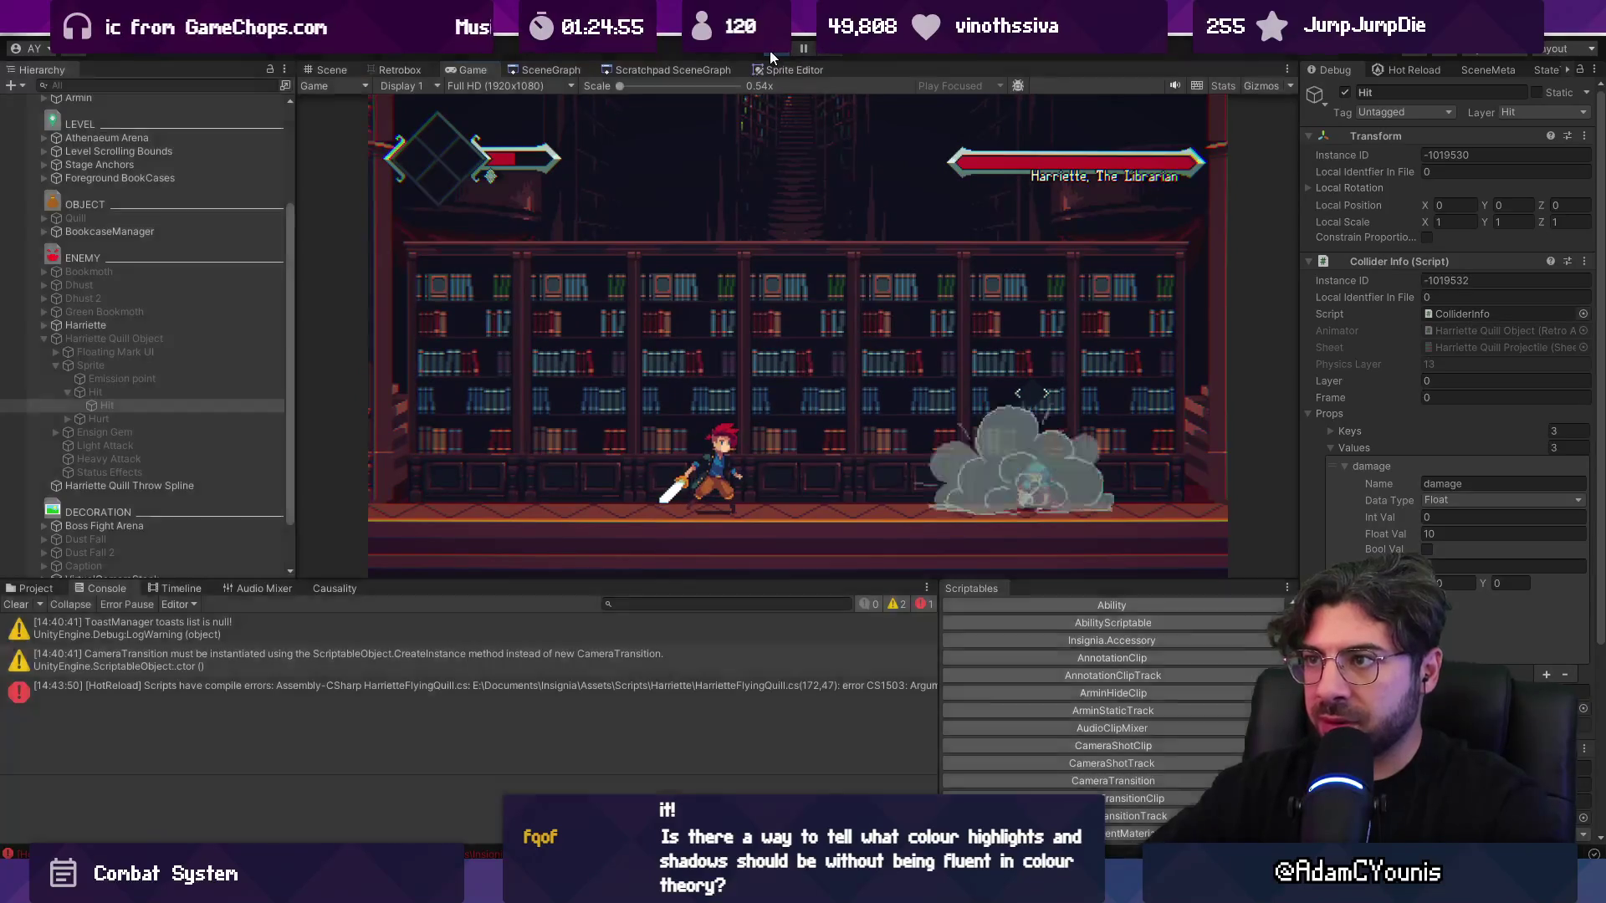
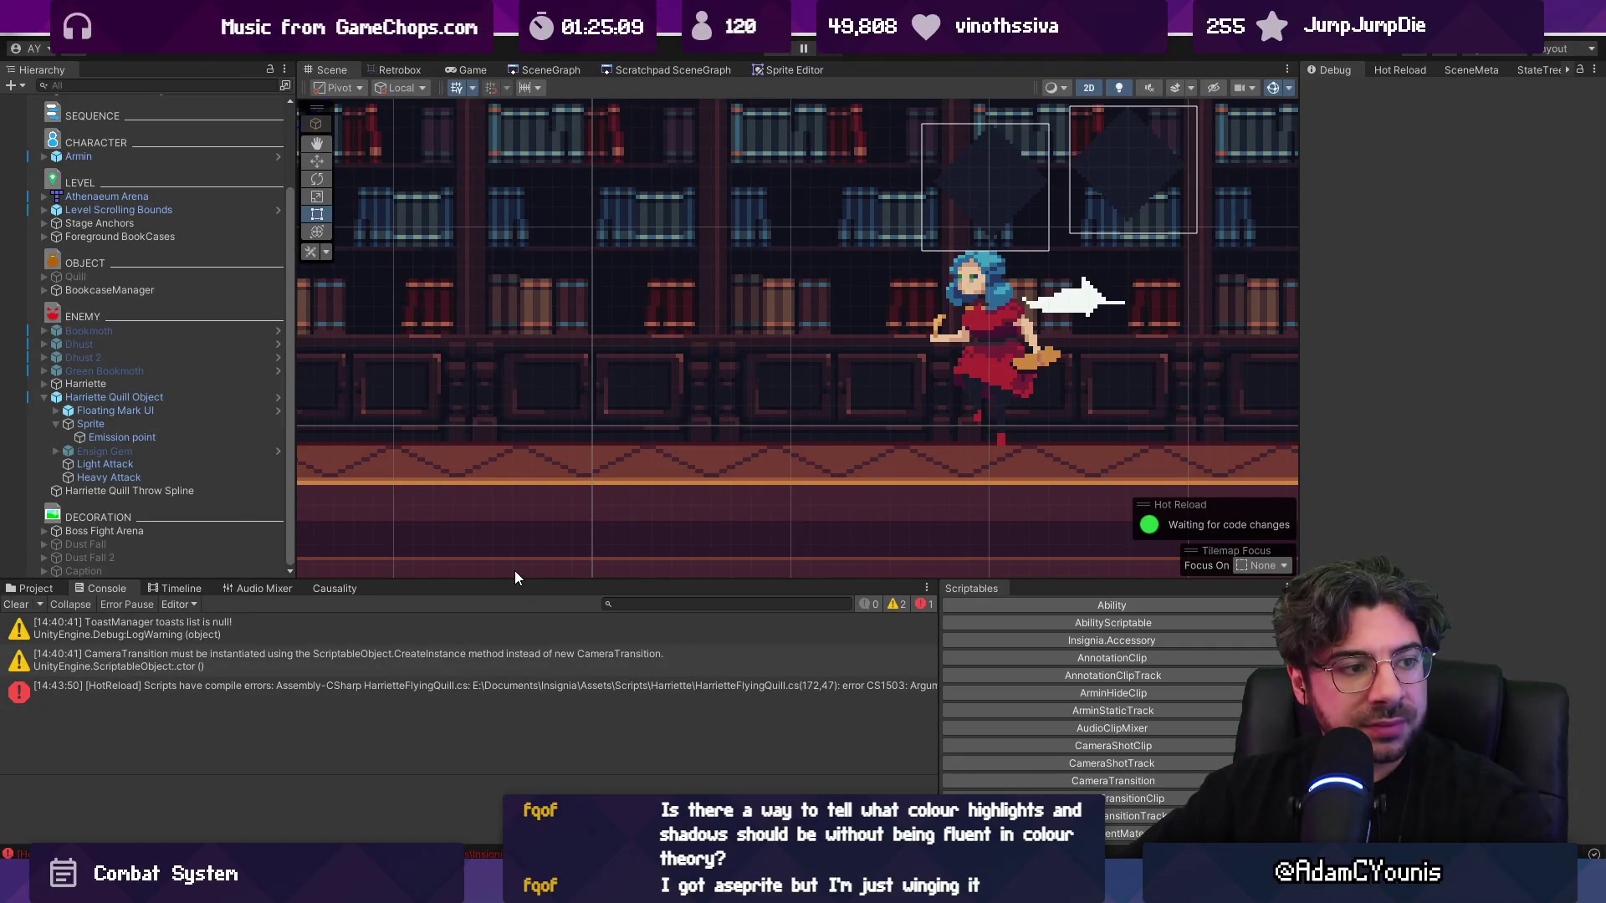
- Switch to VS Code and put the cursor at the end of HomingTravel's if (character) line
mouse_move(509, 899)
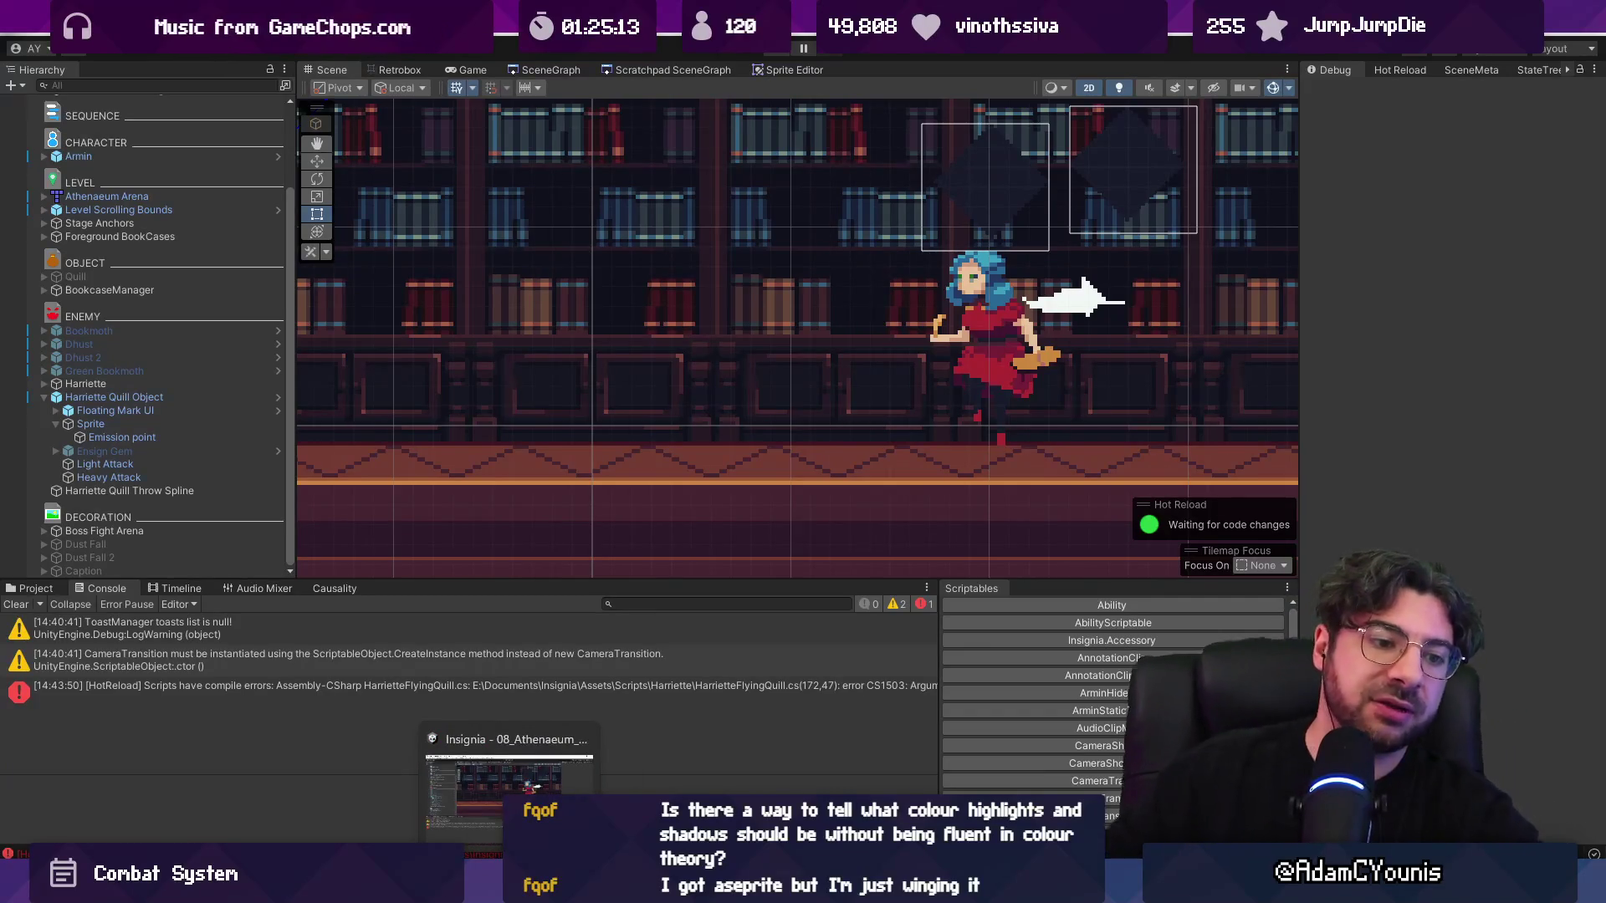
key("alt+Tab")
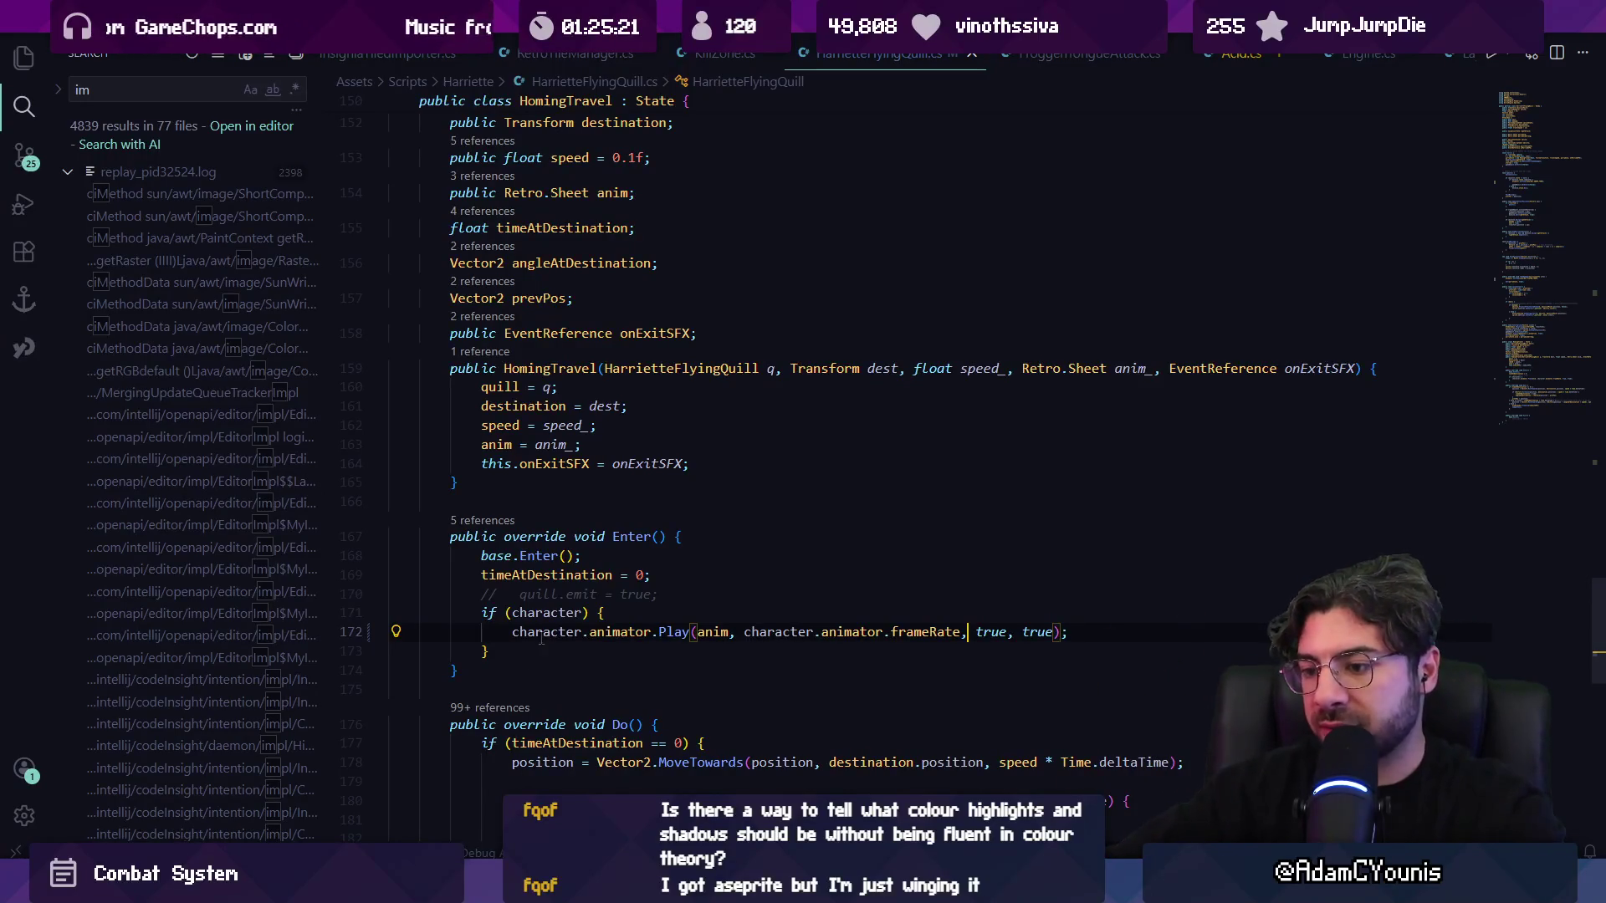
left_click(678, 613)
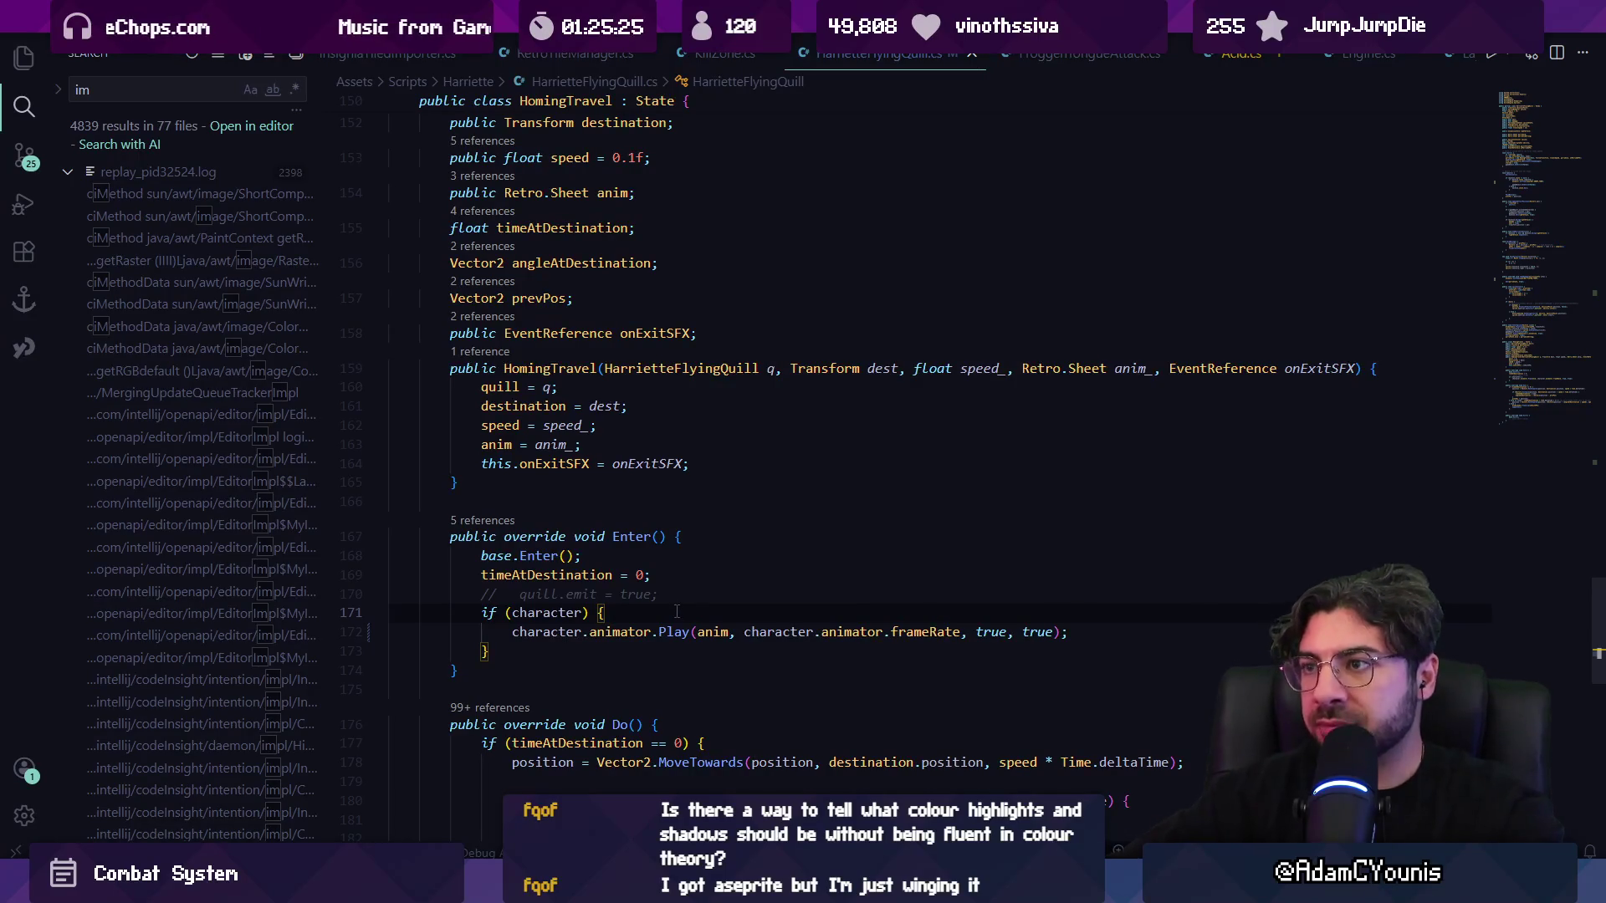
- Insert Debug.Log("Playing parry animation"); inside the character check on line 171, then minimize VS Code
scroll(677, 612, "up", 2)
scroll(675, 614, "down", 3)
key("Return")
type("DFebu")
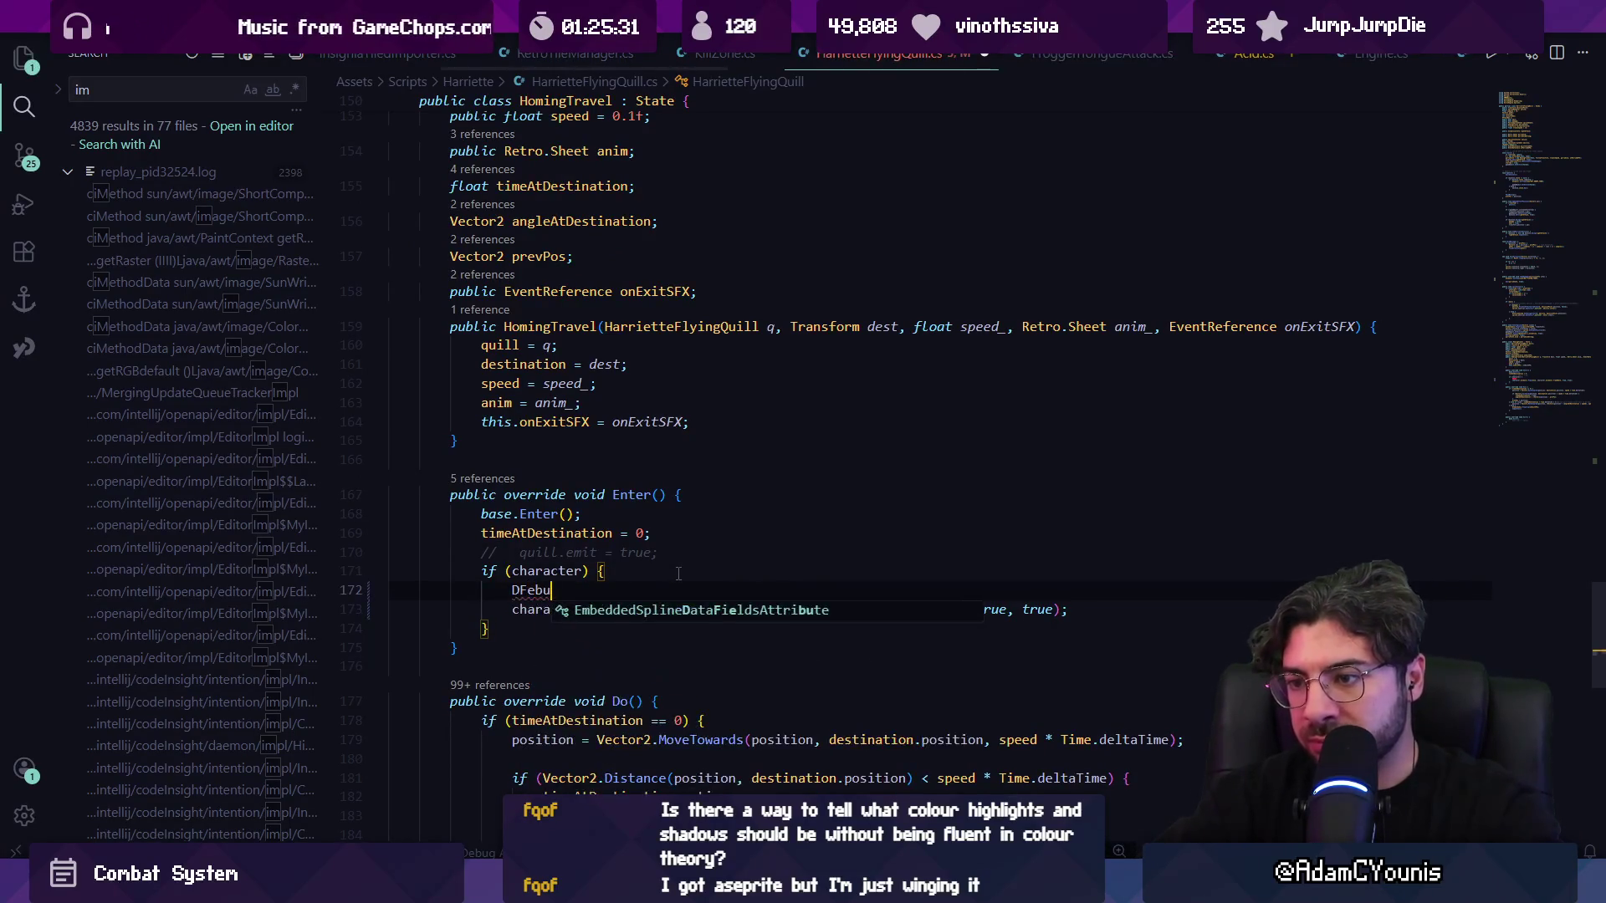
key("BackSpace")
key("BackSpace")
key("BackSpace")
type("ebug.Log(\"Playing parry animation\");")
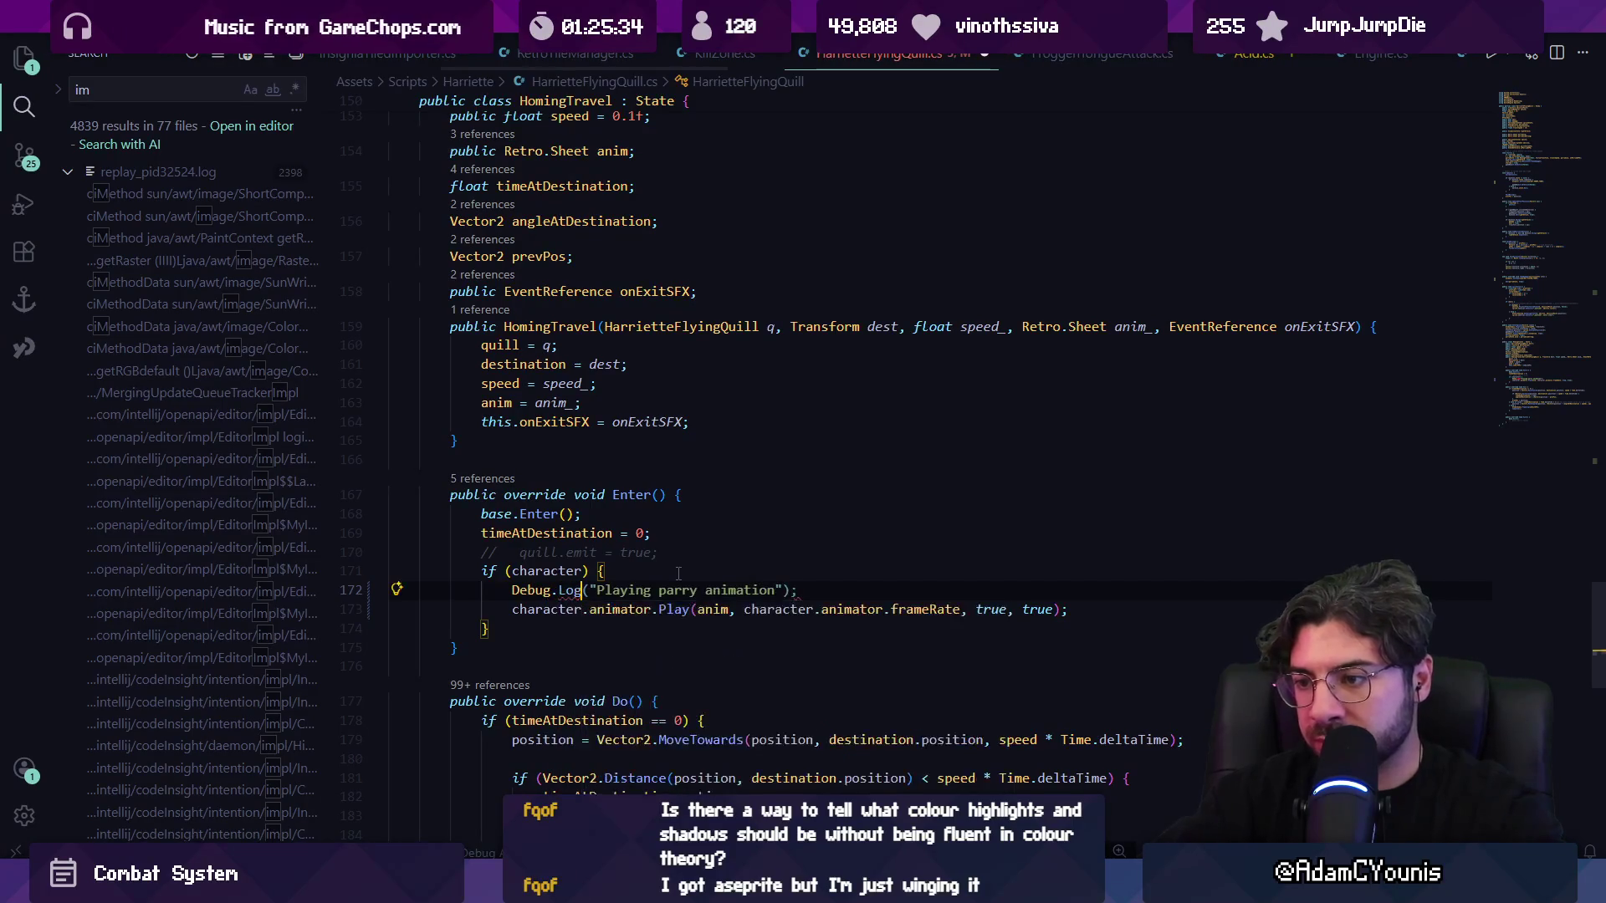
key("super+d")
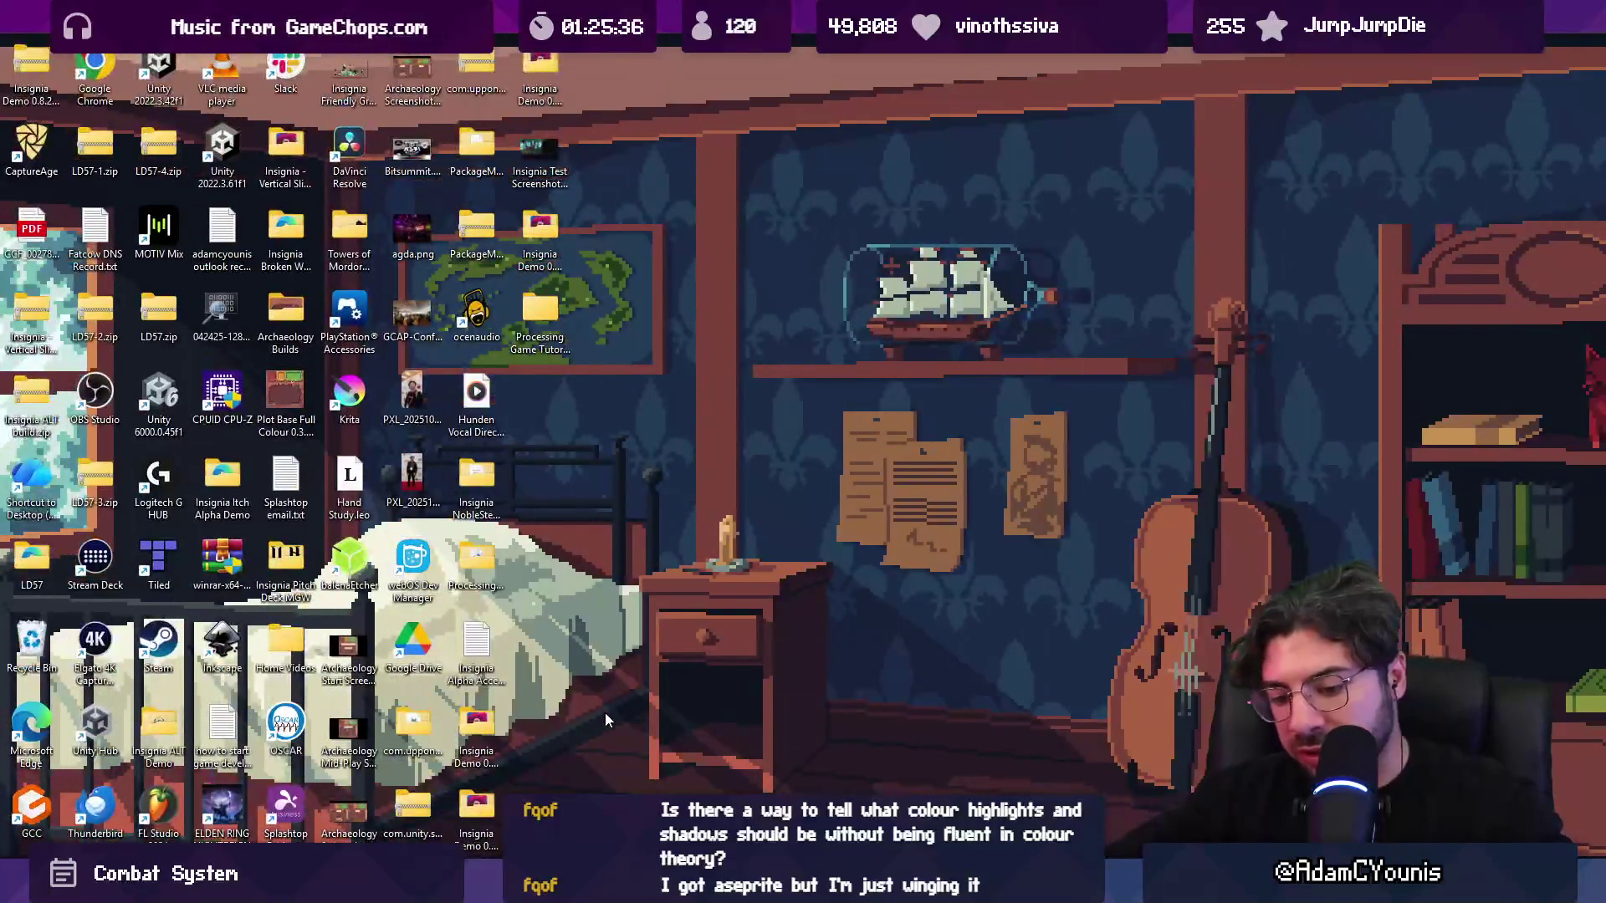
- Dismiss the Voice access welcome flyout and switch back through the code editor to Unity
key("ctrl+super+s")
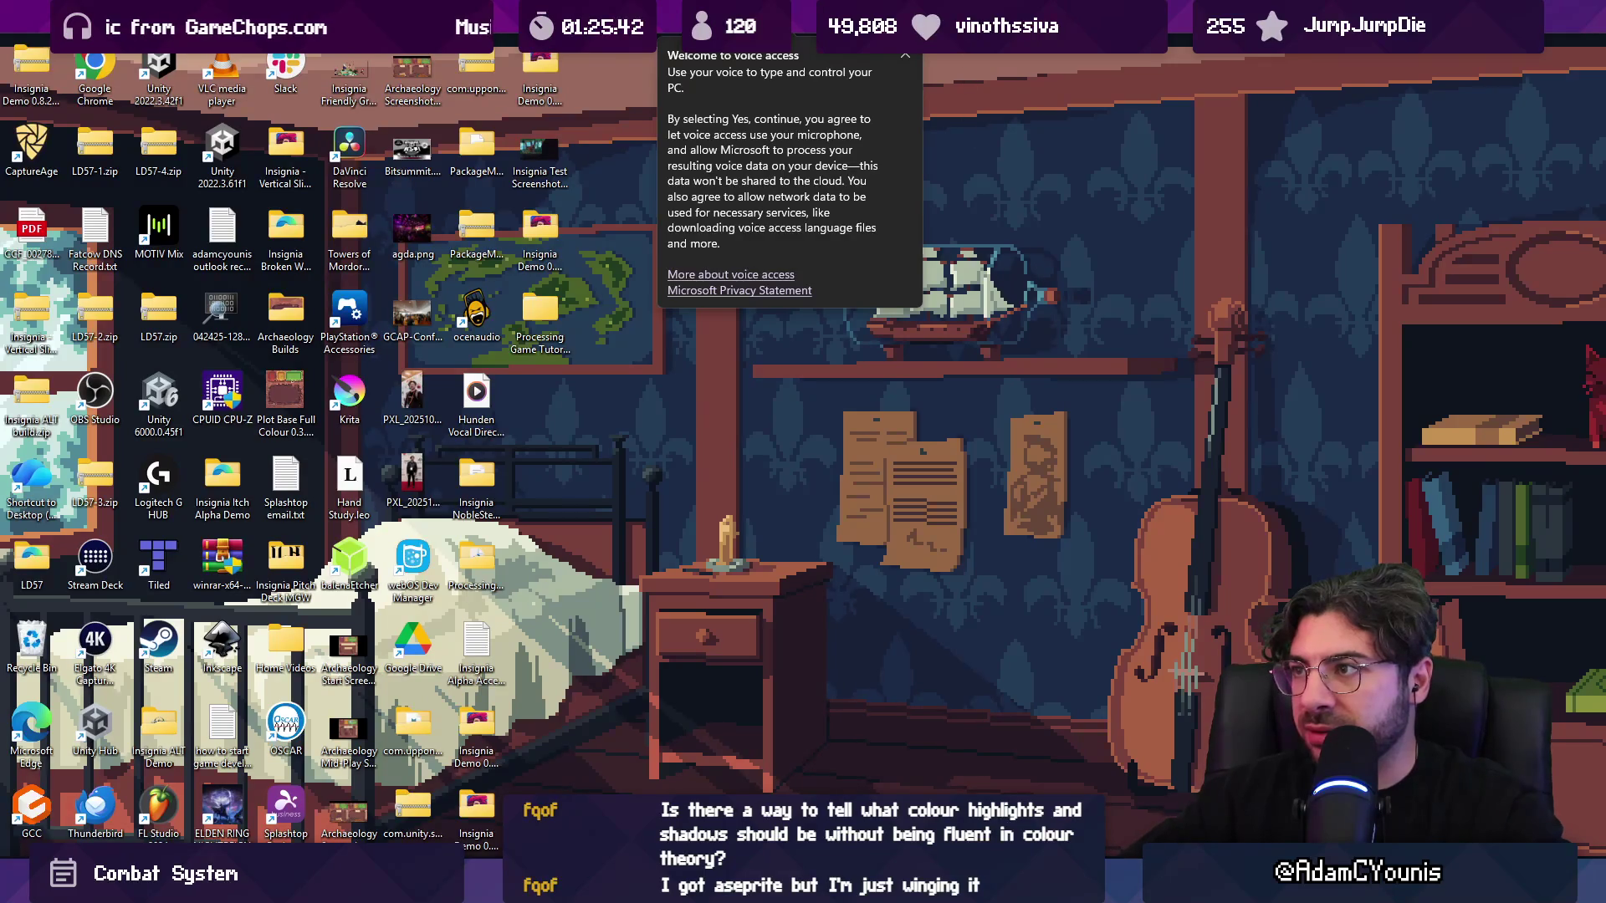
left_click(988, 77)
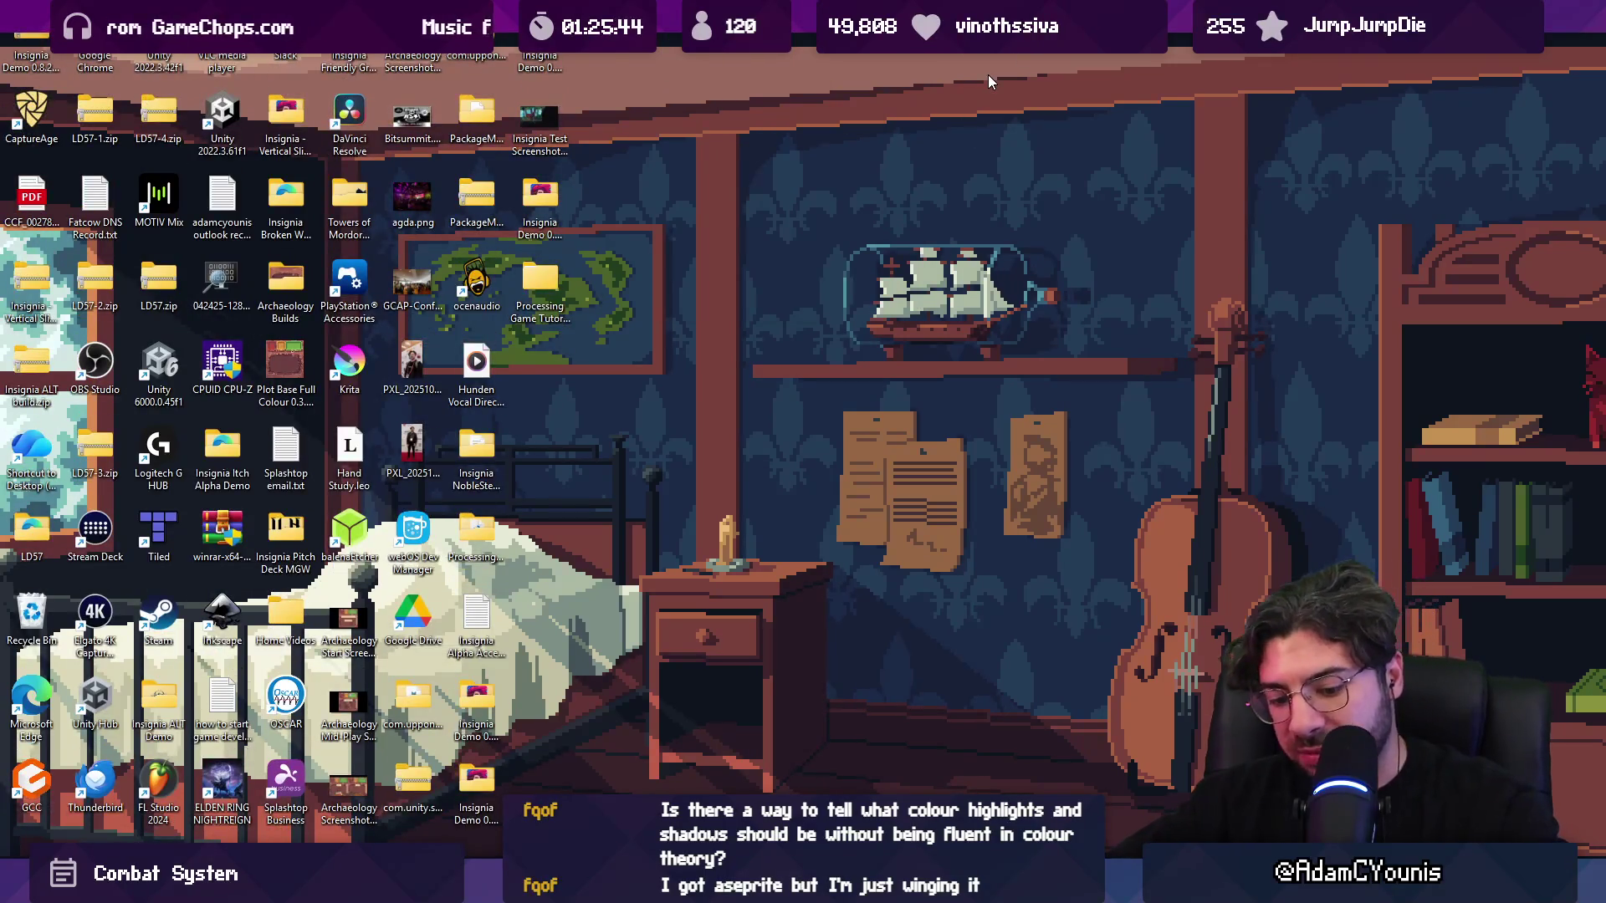
key("alt+Tab")
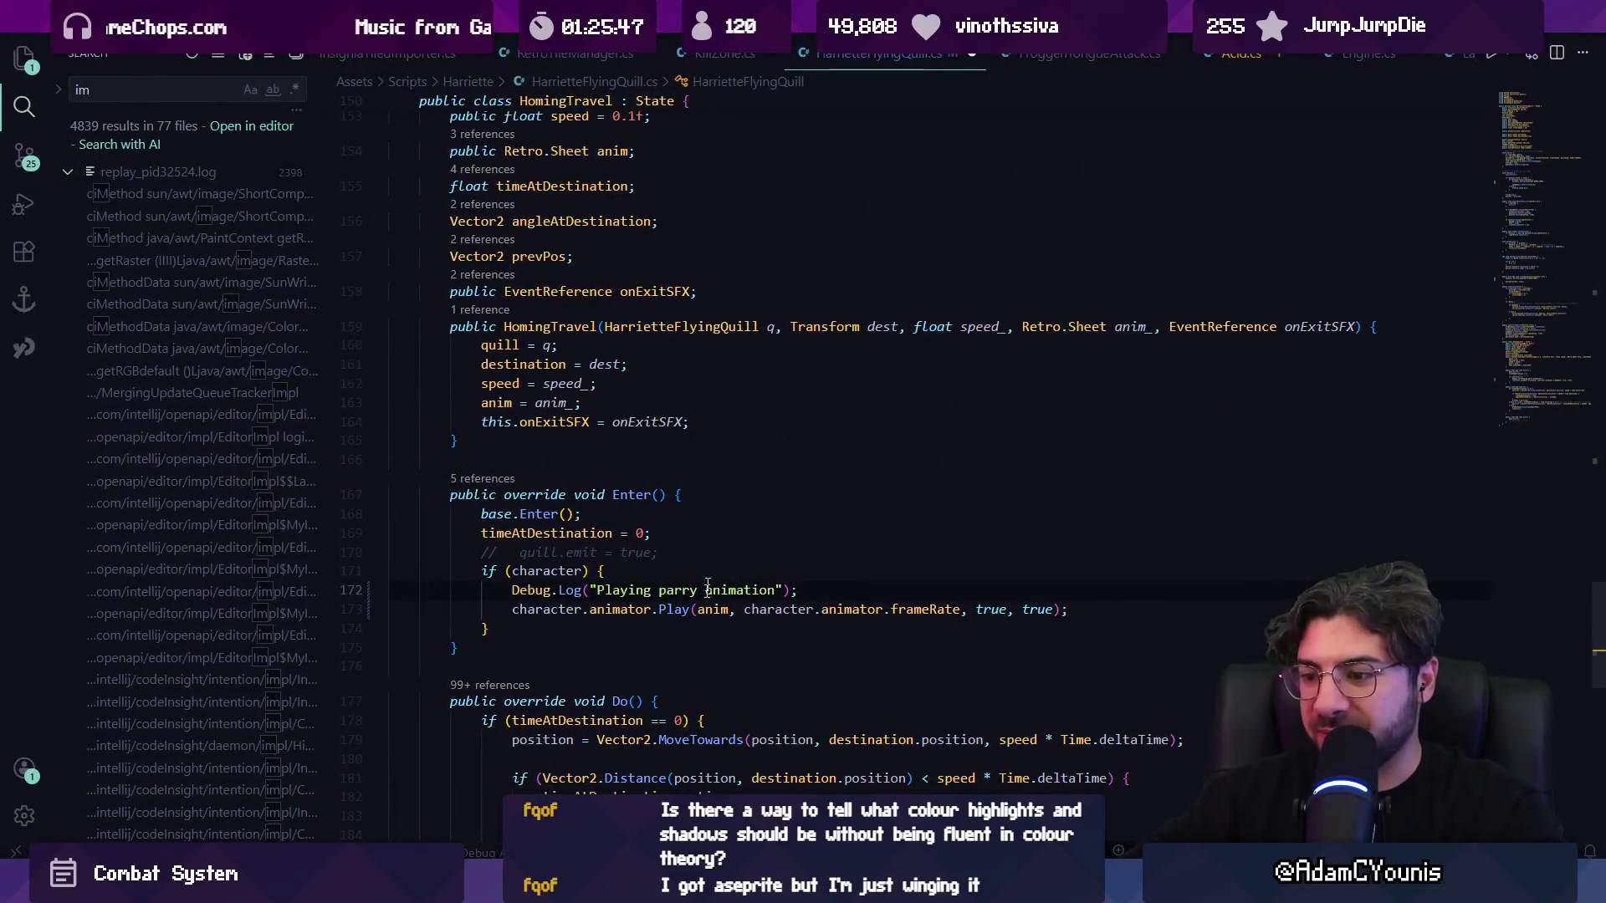
key("alt+Tab")
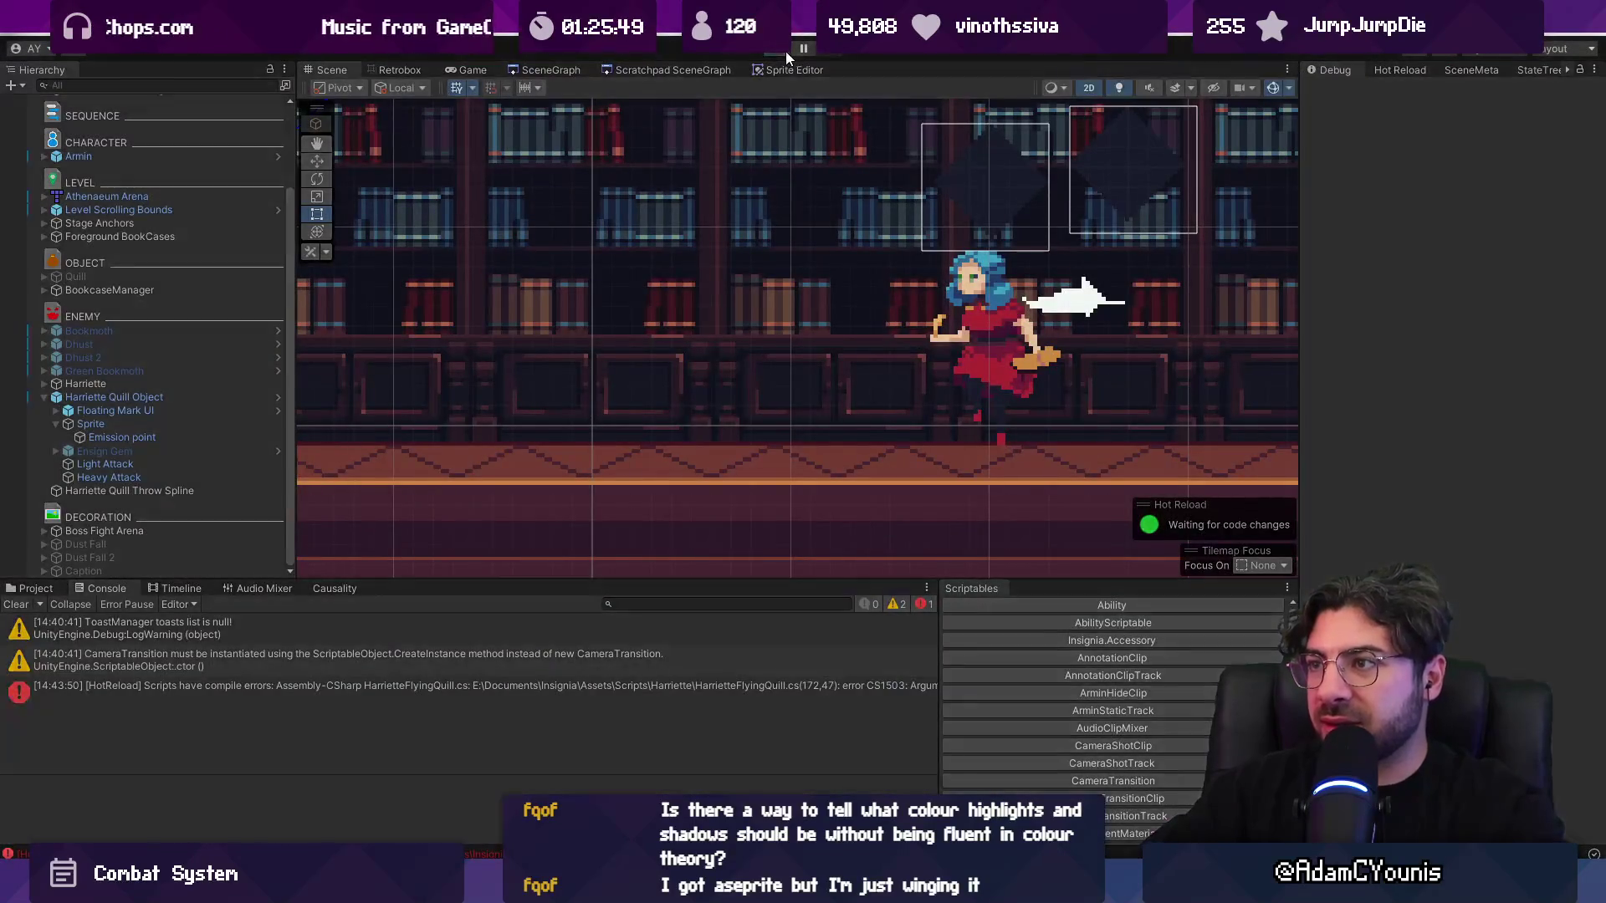
- Playtest the fight after the recompile, then return to the animator call on line 173
left_click(784, 51)
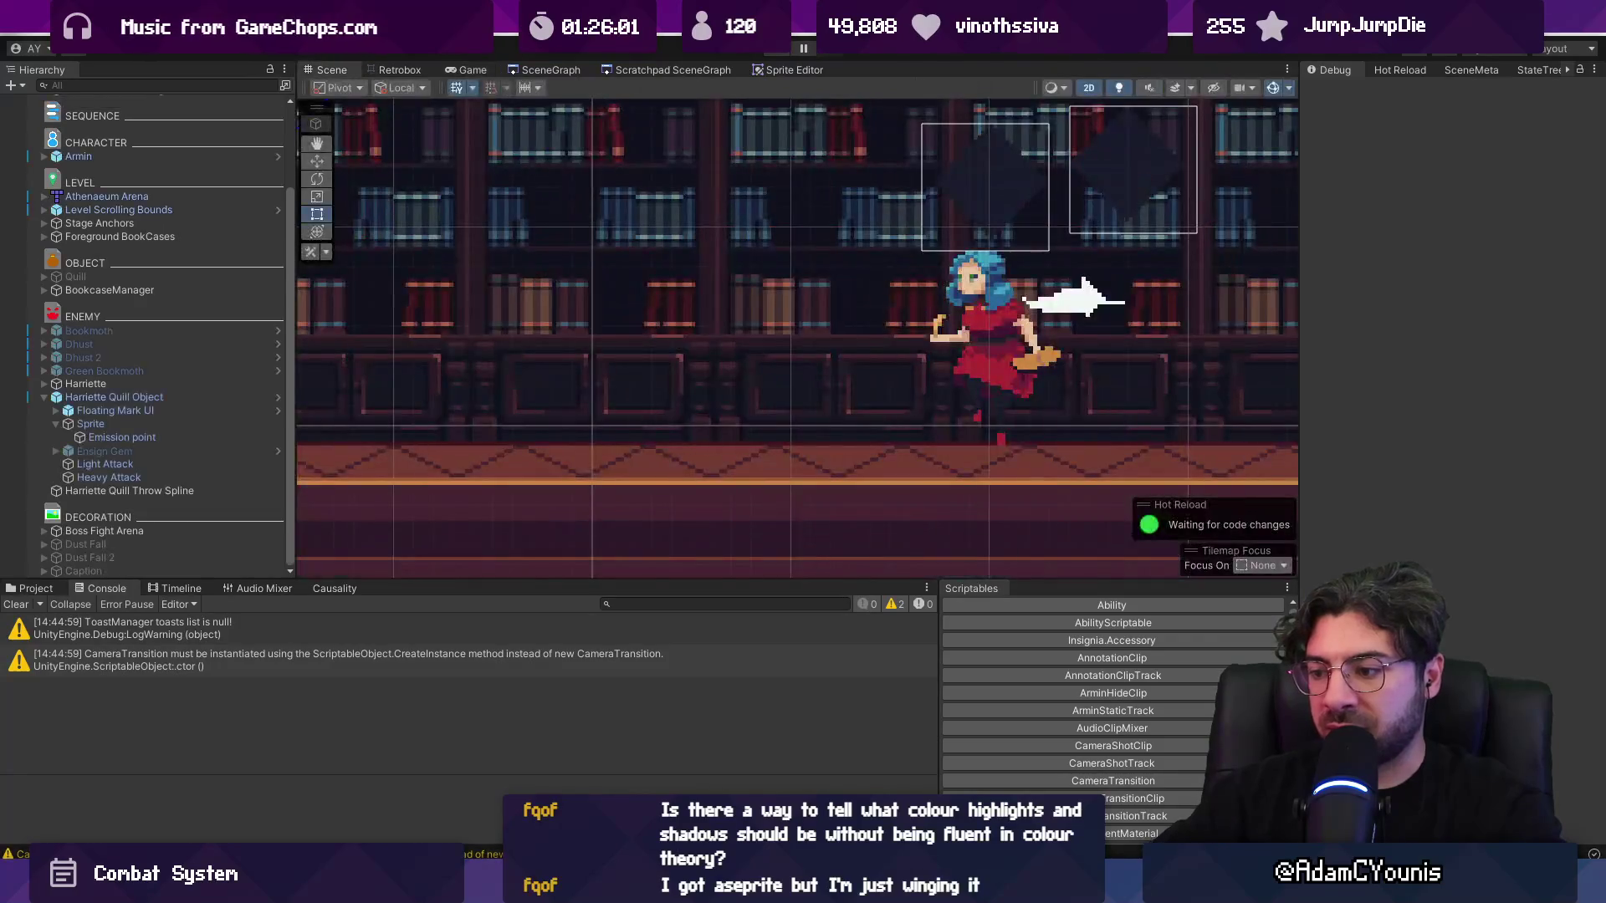
key("alt+Tab")
left_click(594, 609)
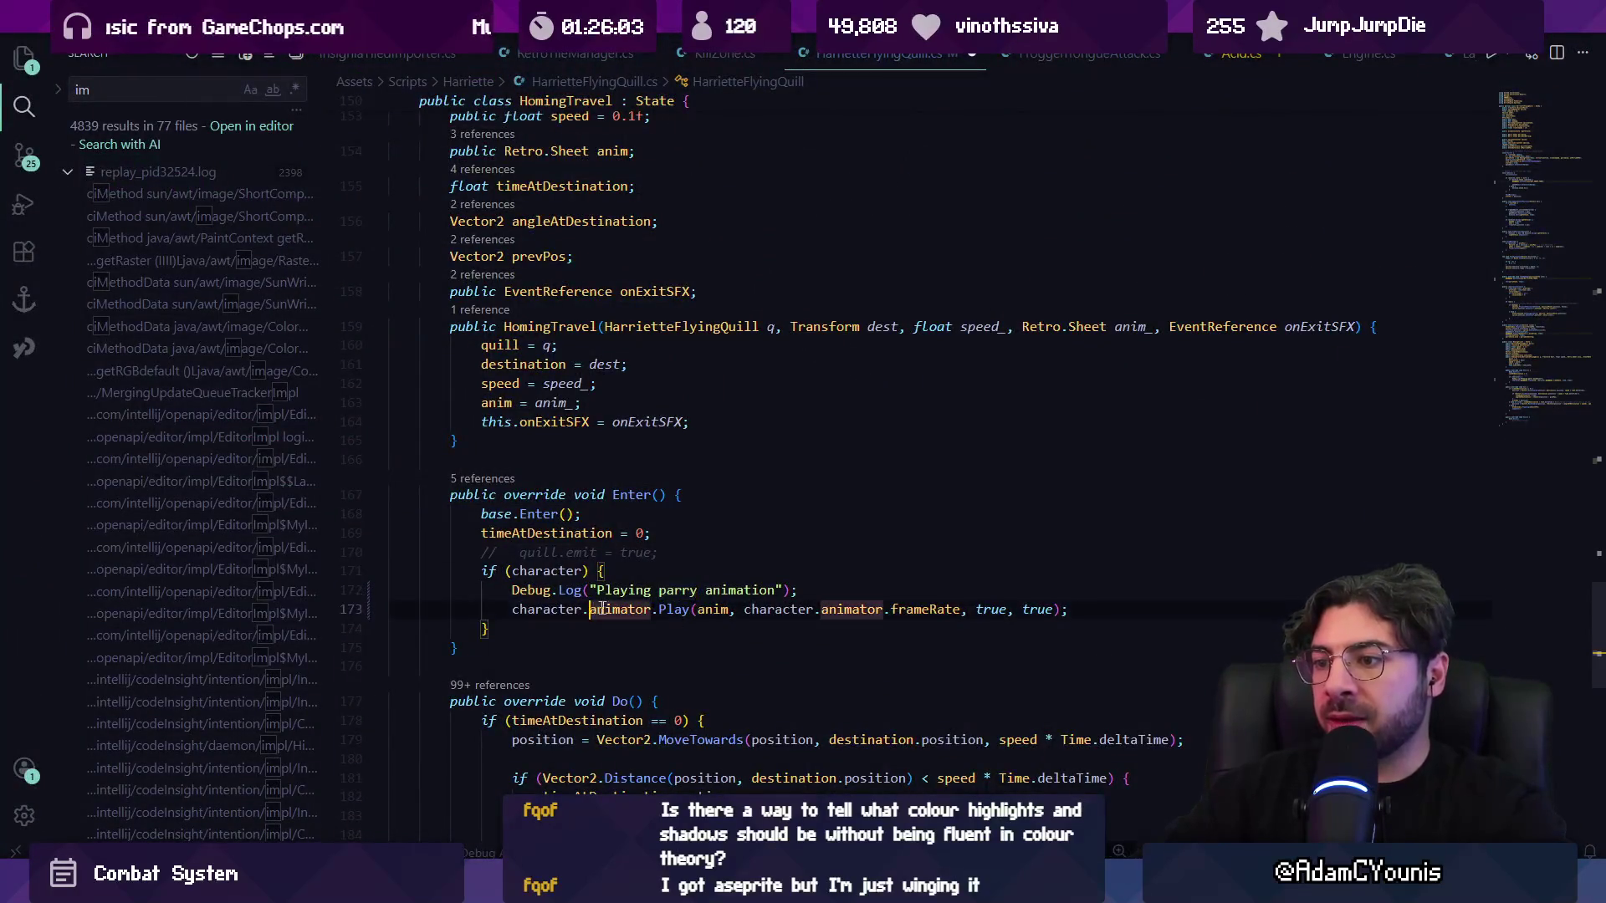
- Review the anim field and the new Debug.Log line in HomingTravel before returning to Unity
scroll(634, 314, "up", 3)
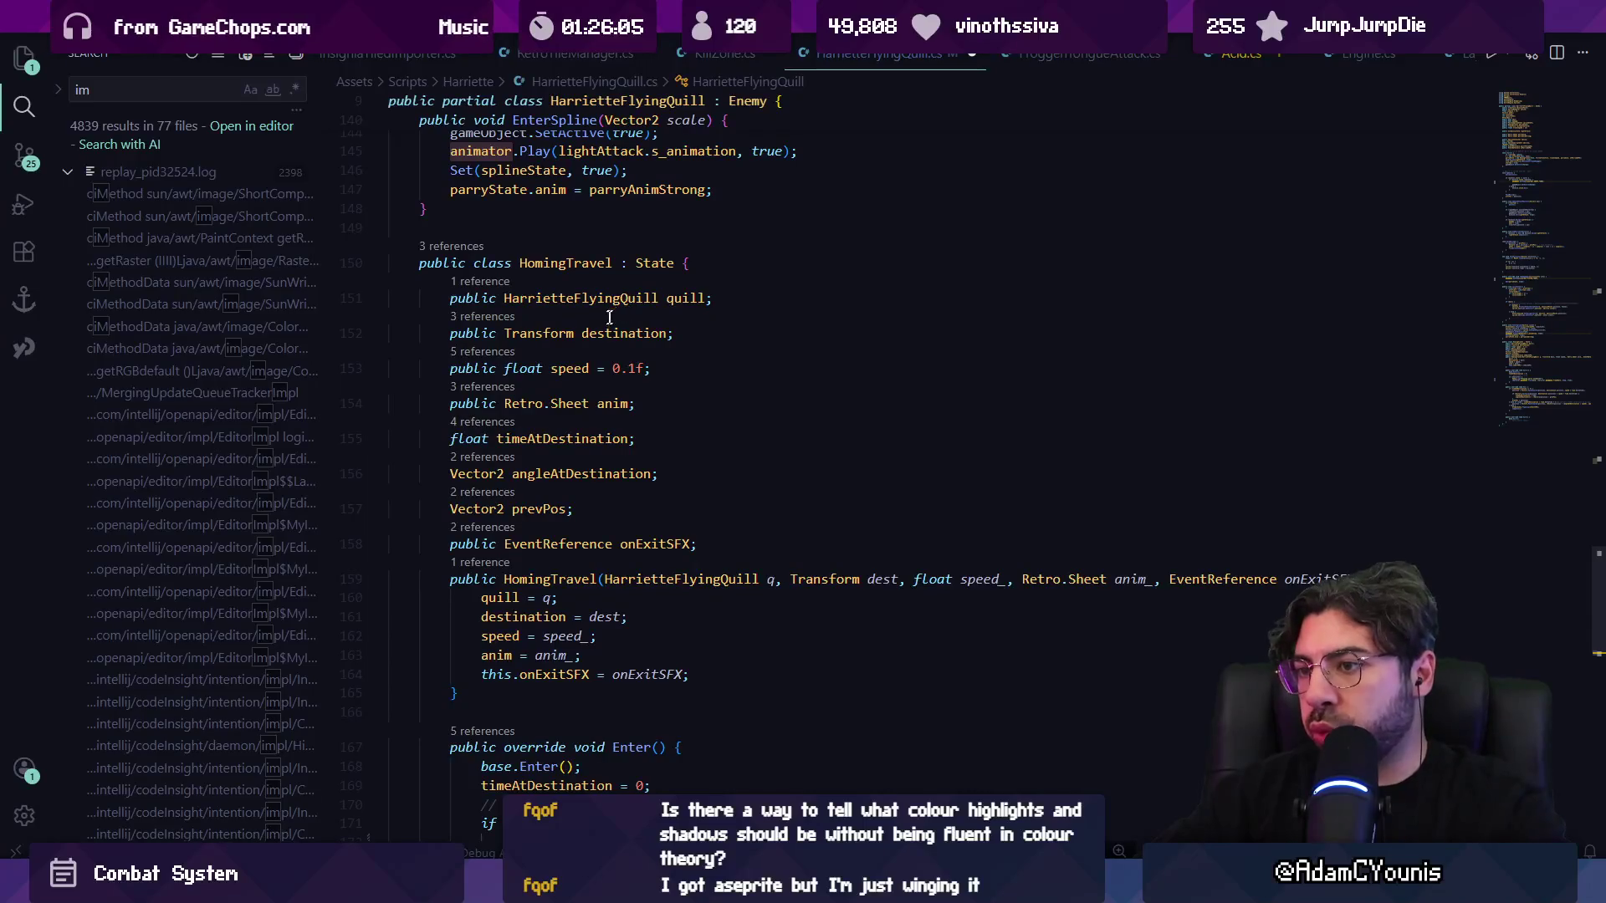
double_click(609, 402)
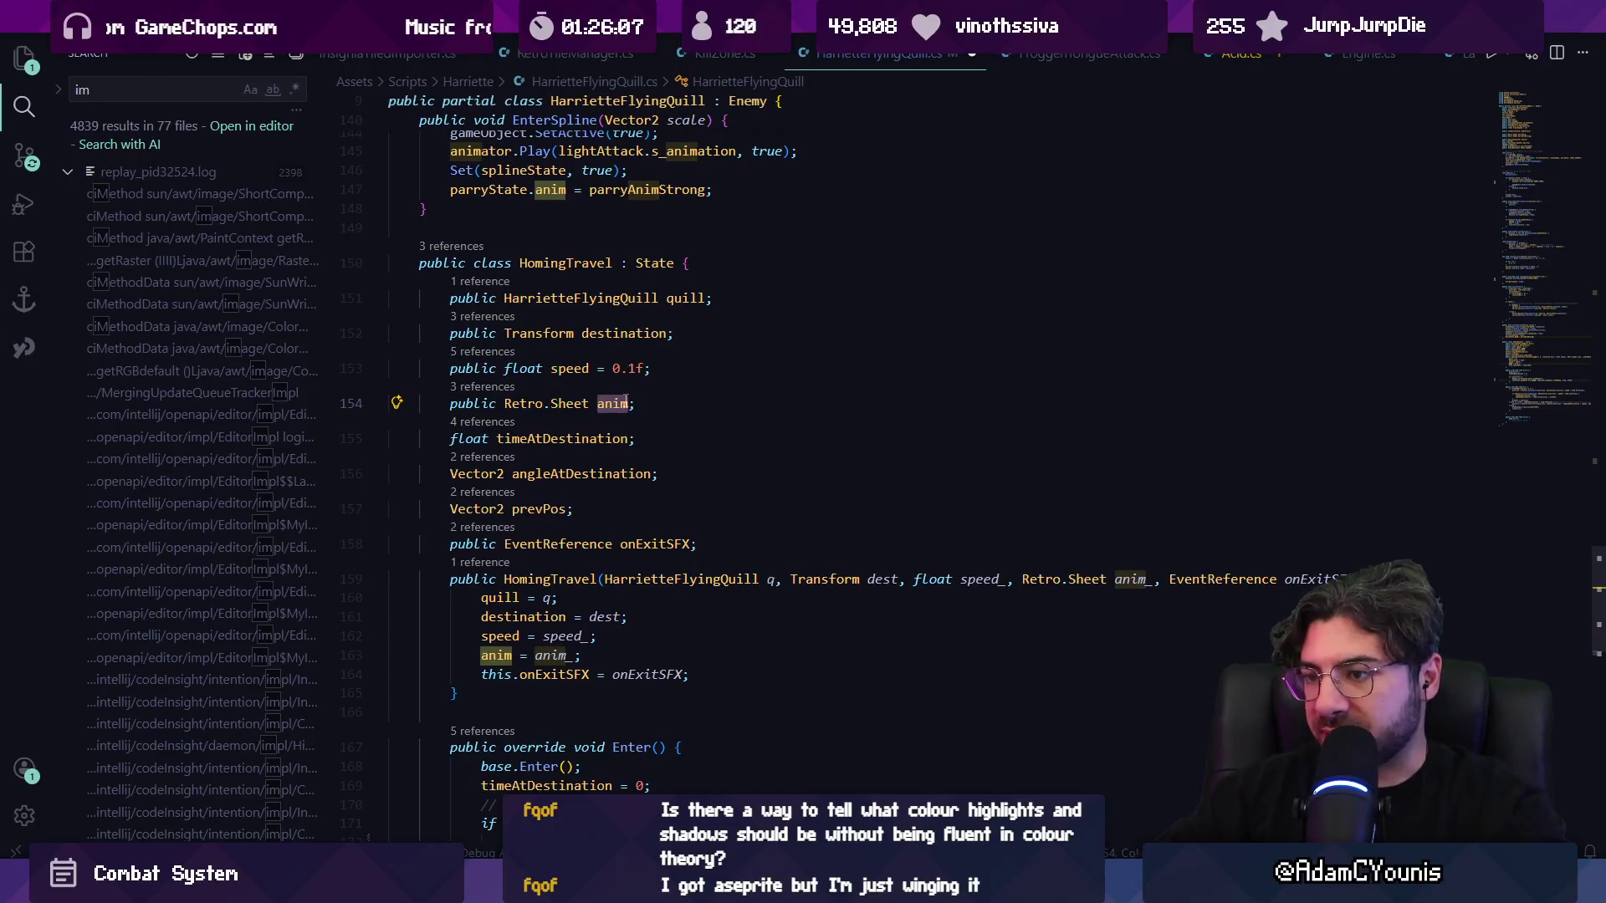
scroll(626, 417, "down", 3)
triple_click(675, 545)
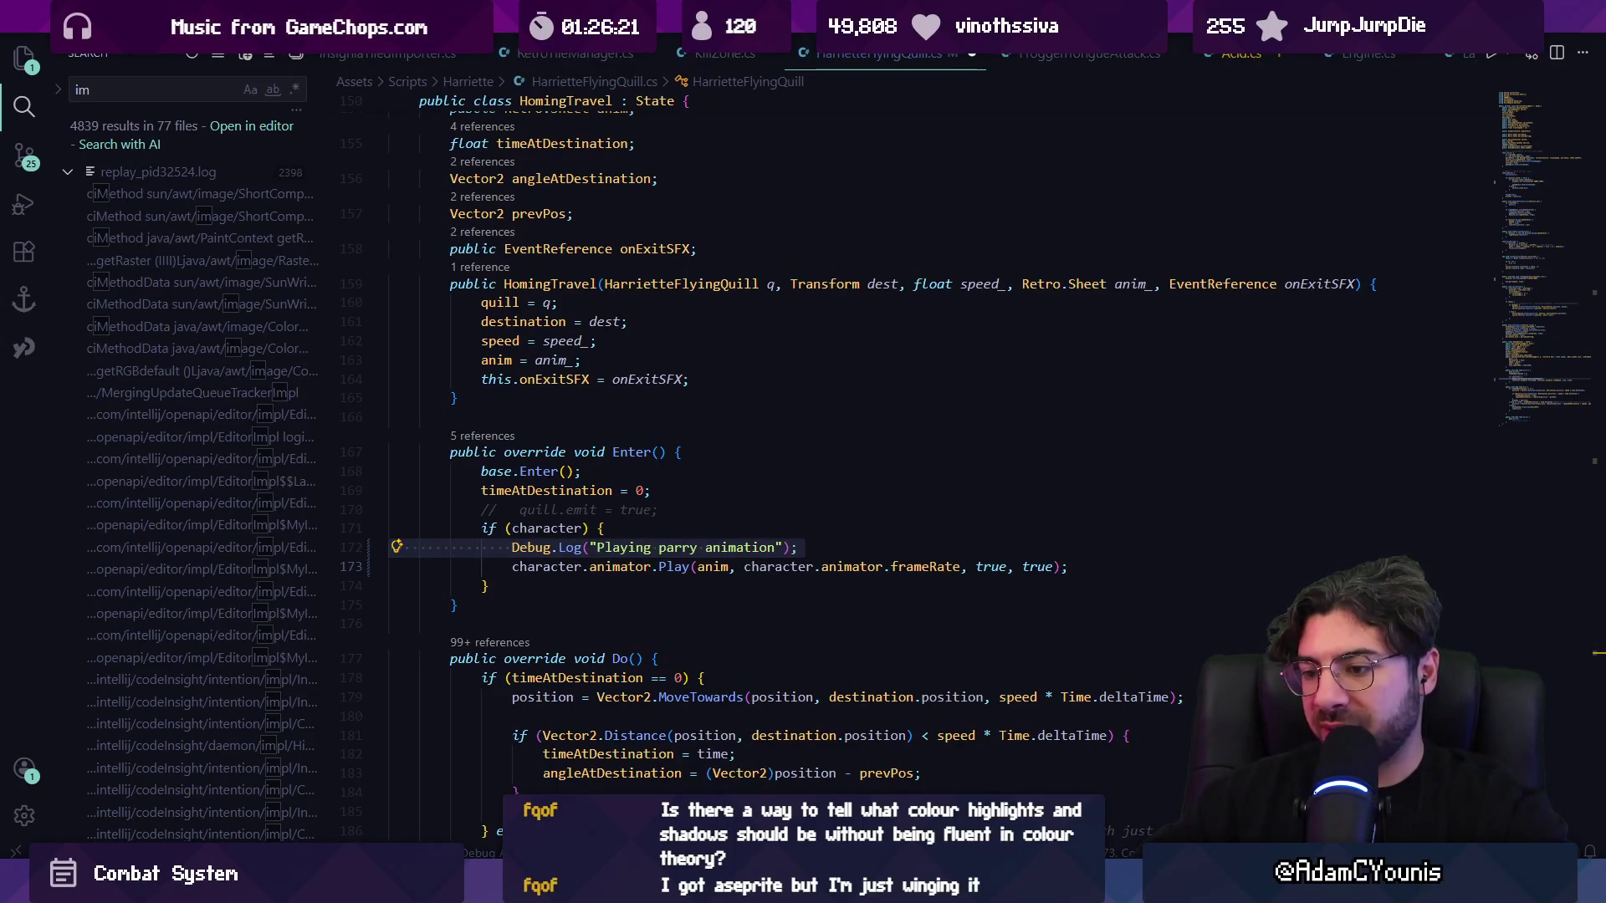
key("alt+Tab")
key("alt+Tab")
key("alt+Tab")
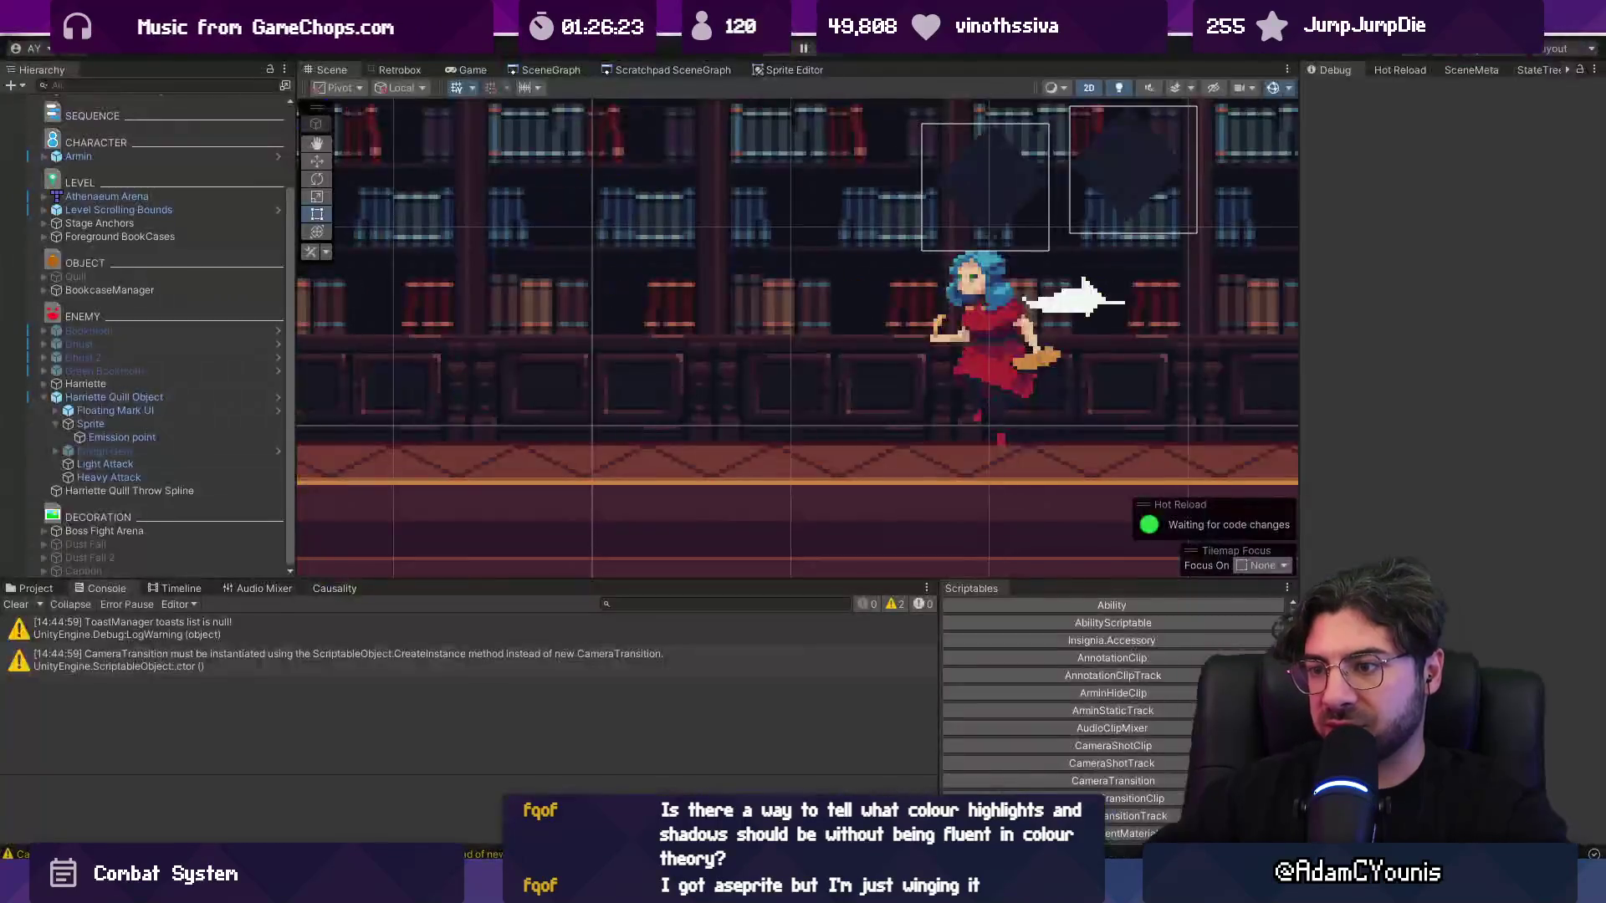
- Select Harriette Quill Object and switch the Inspector to Normal view
left_click(159, 396)
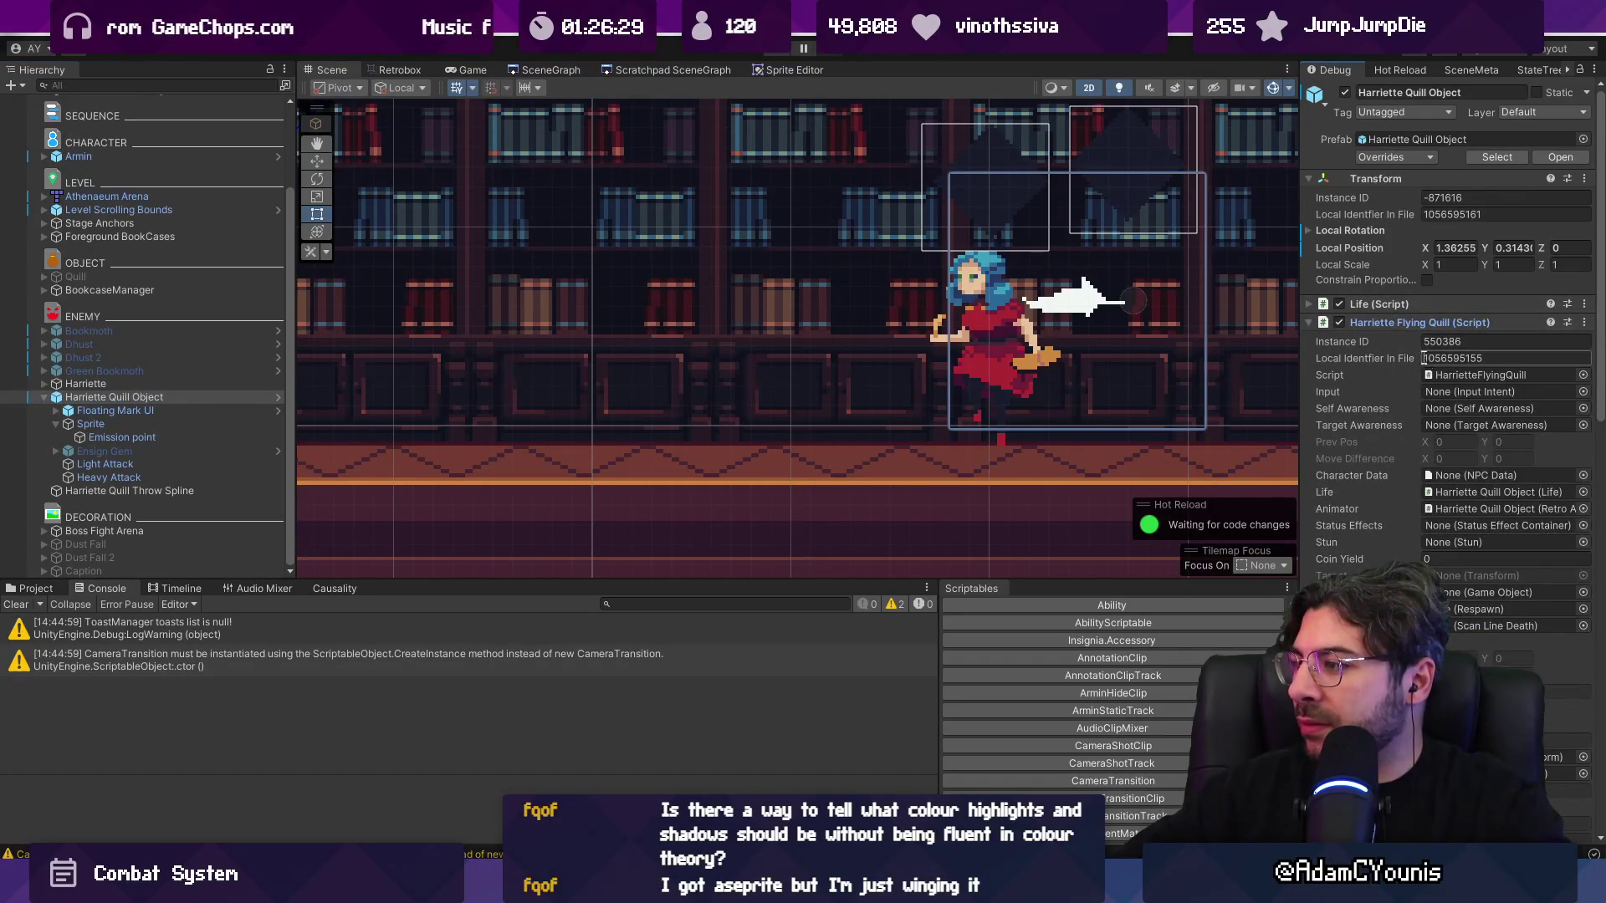
left_click(1593, 70)
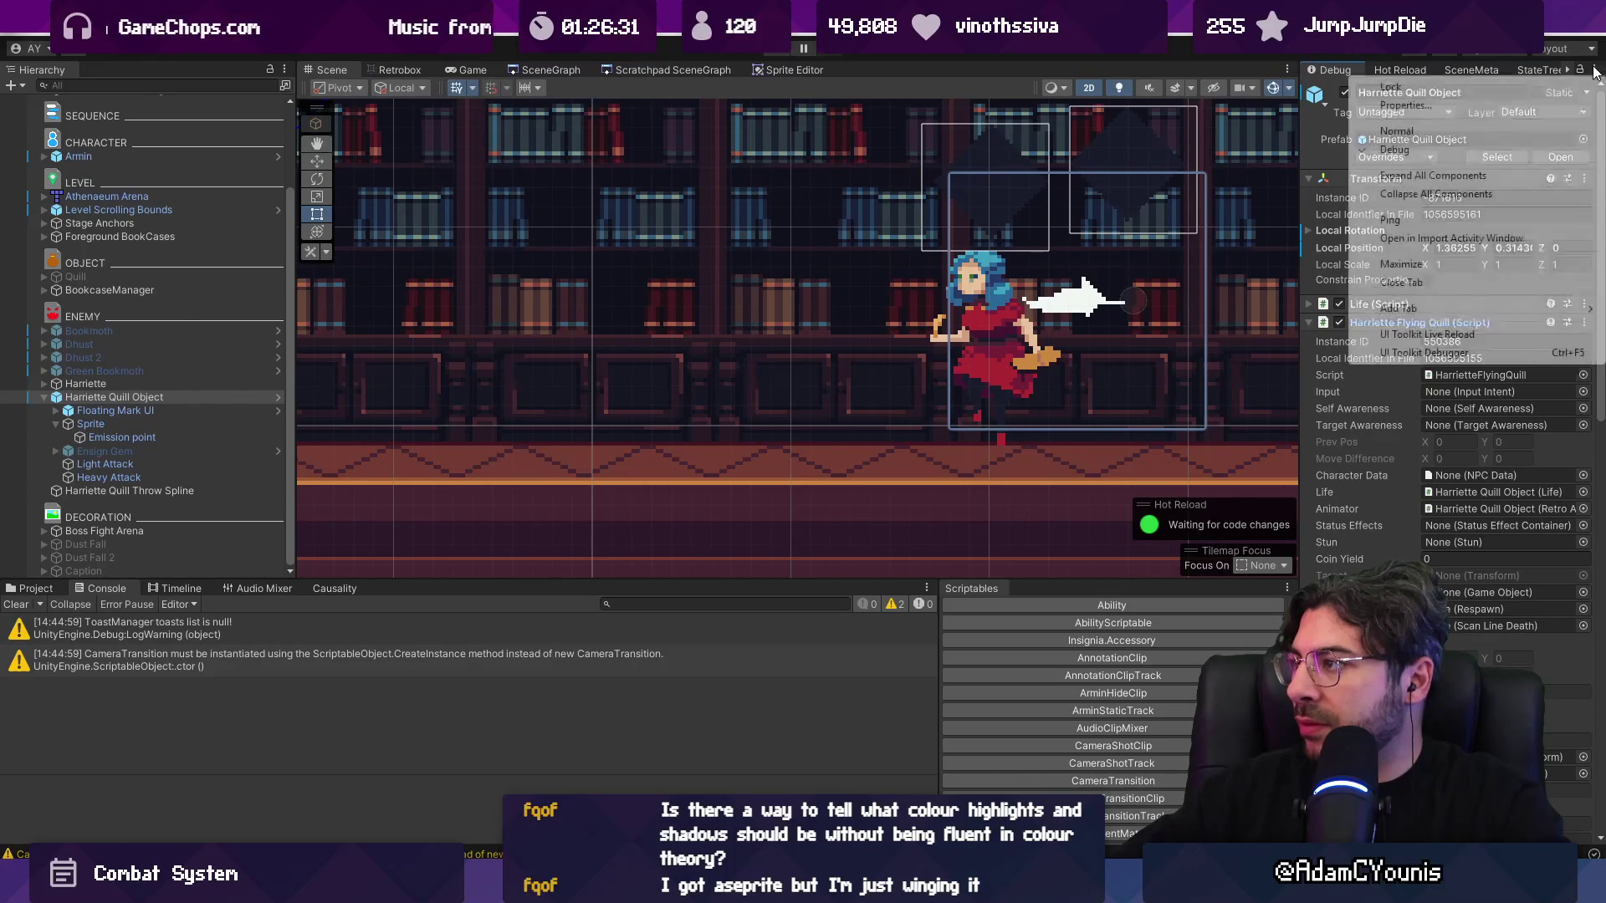
left_click(1476, 135)
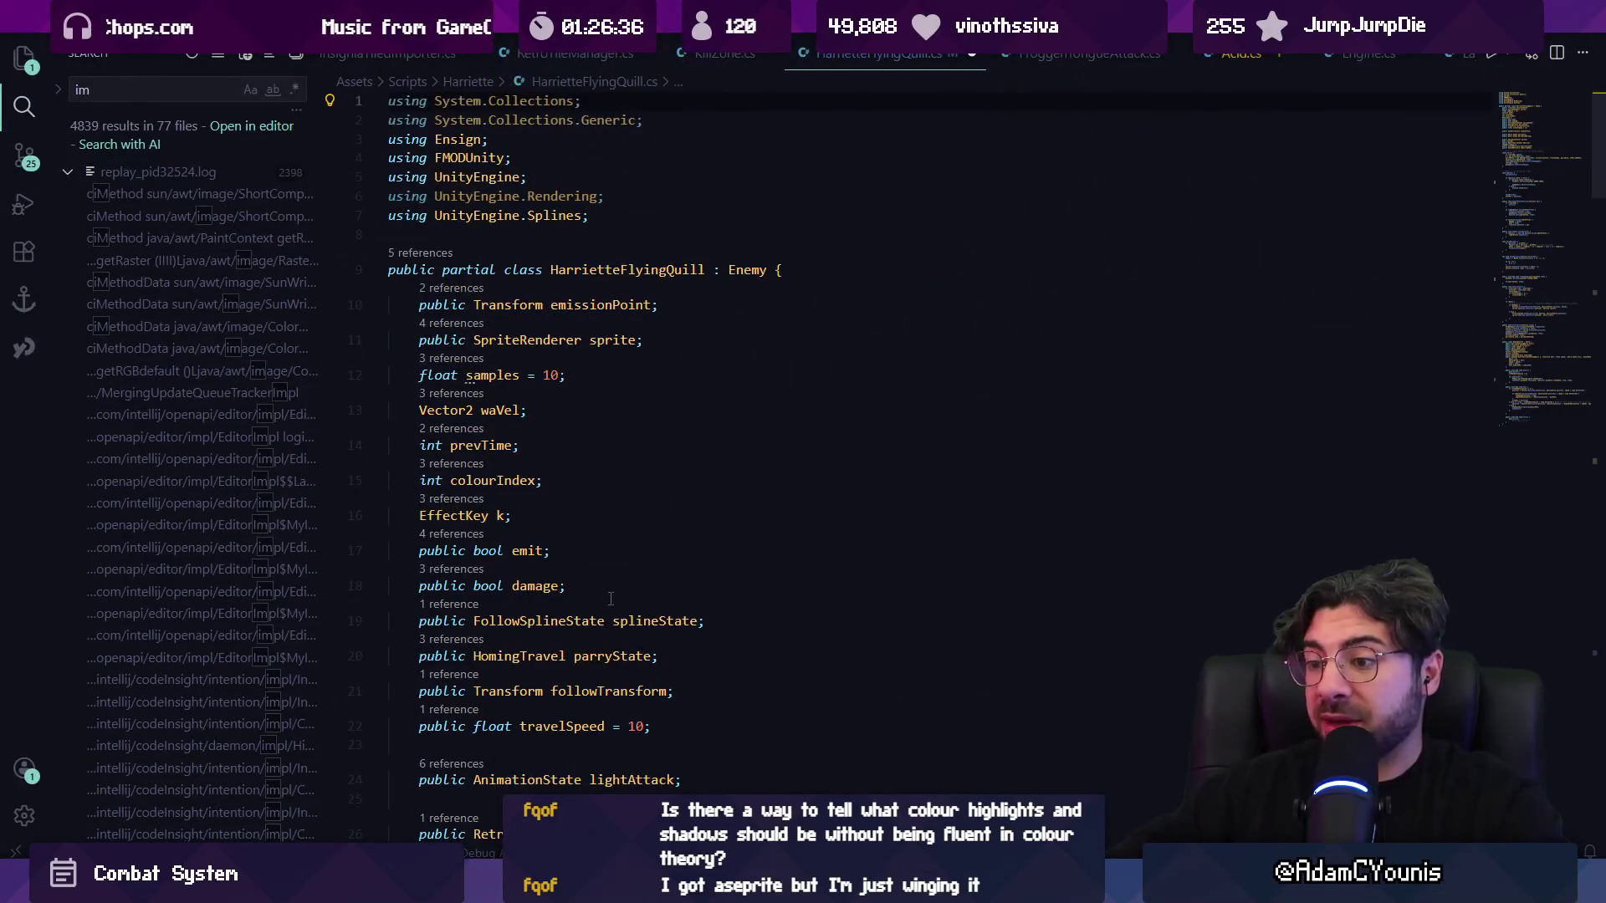
- Inspect the anim field, the character property definition and the HomingTravel constructor signature
key("ctrl+alt+minus")
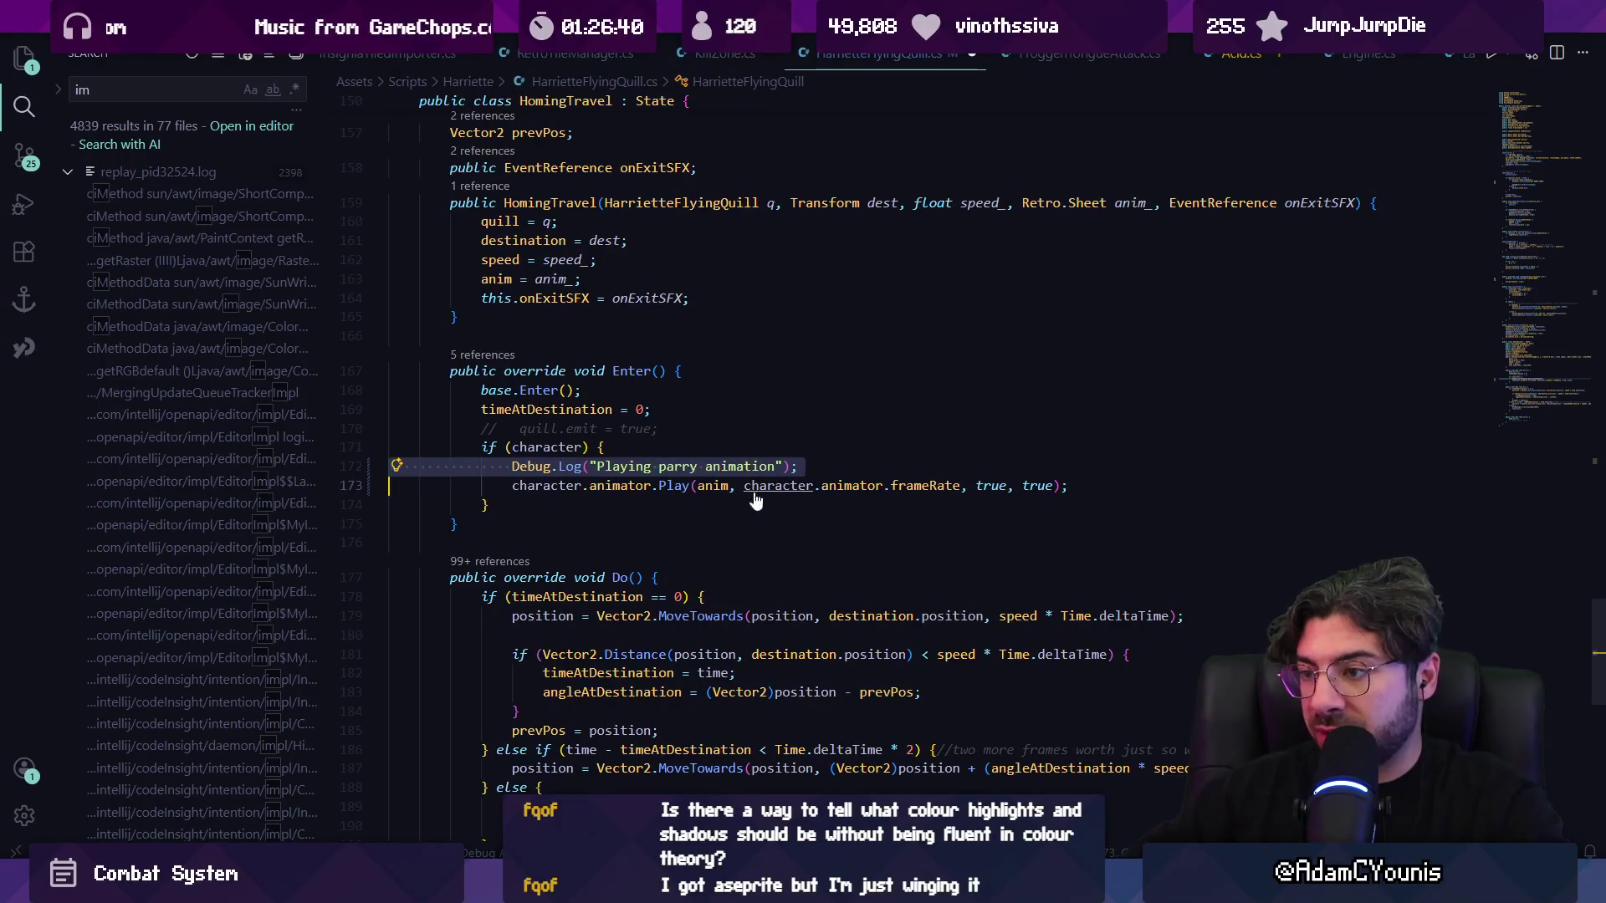
left_click(754, 489, "ctrl")
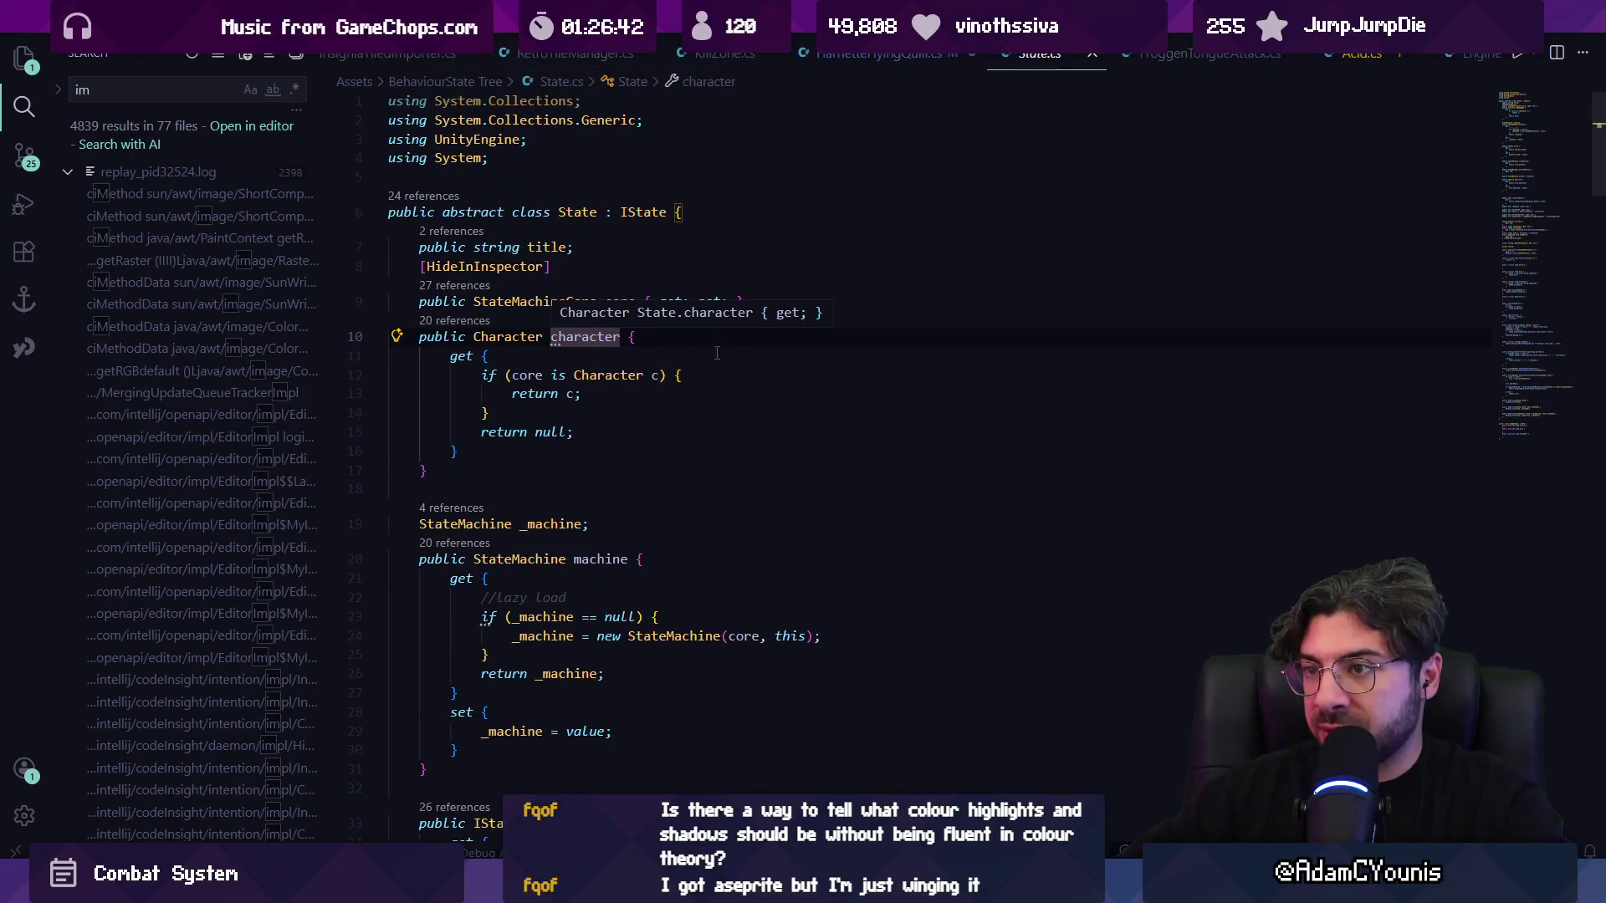
key("alt+Left")
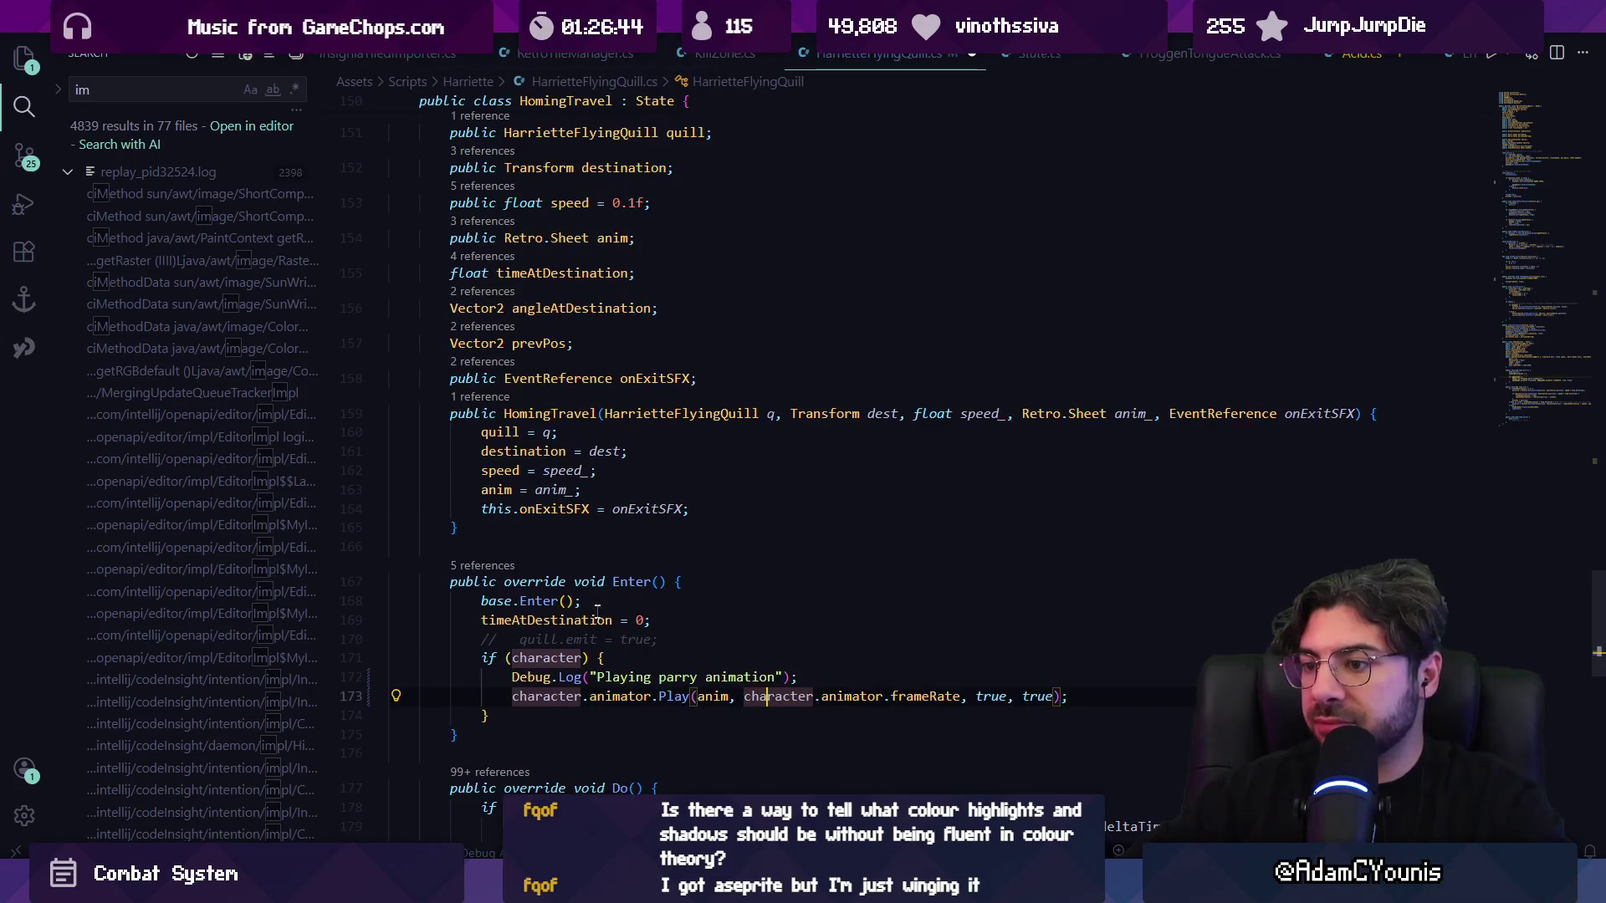
double_click(567, 658)
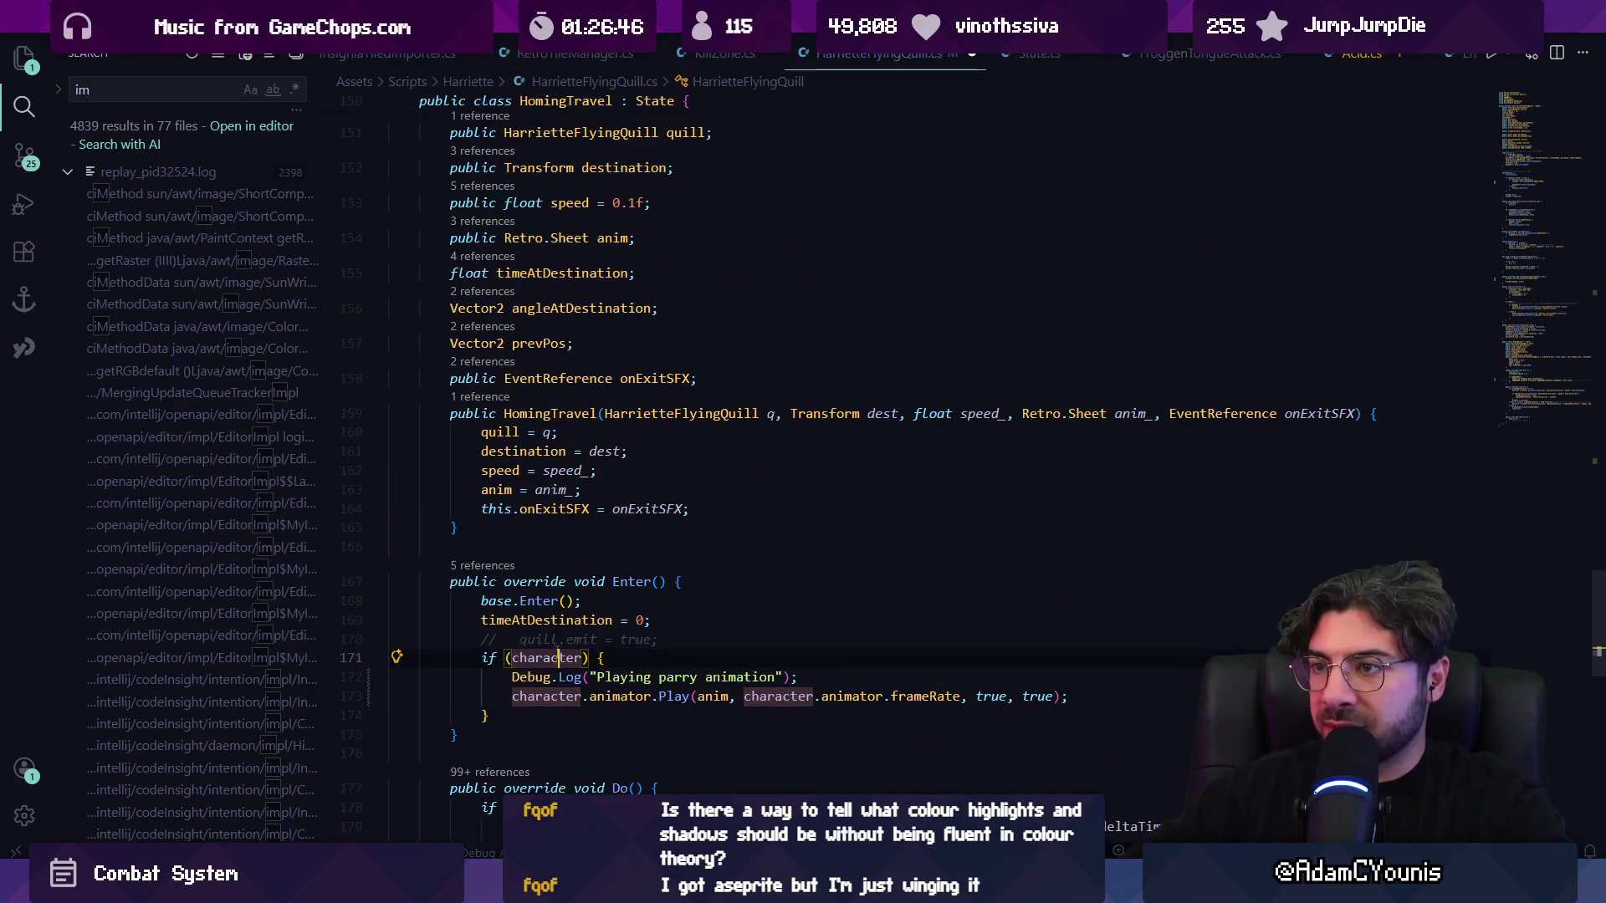
scroll(534, 372, "up", 2)
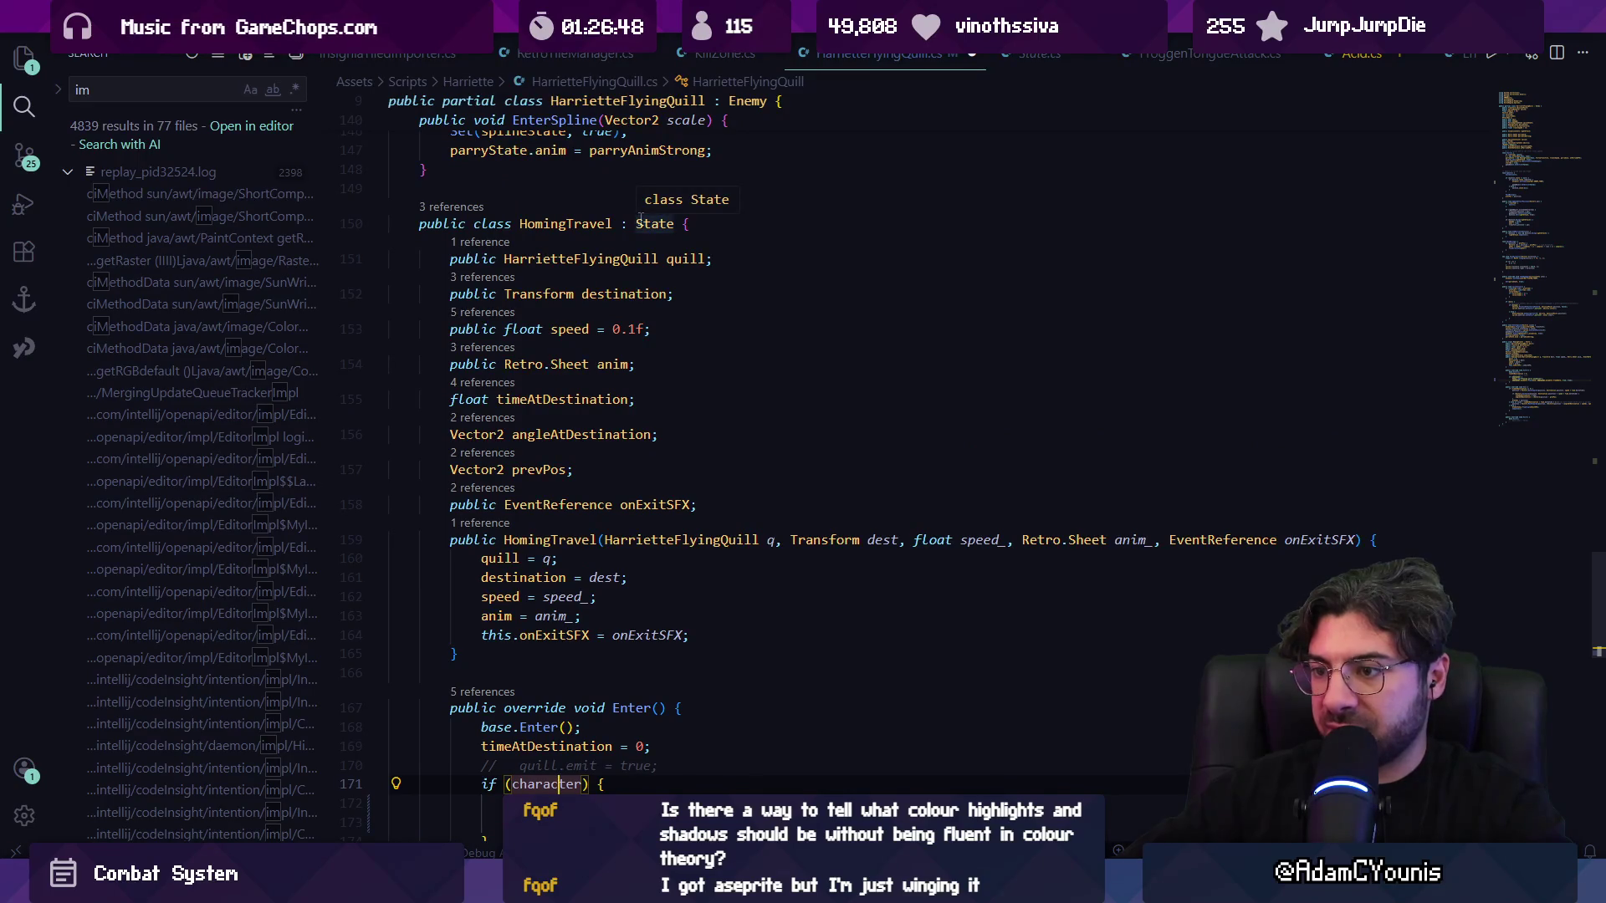
scroll(621, 364, "down", 2)
left_click(576, 413)
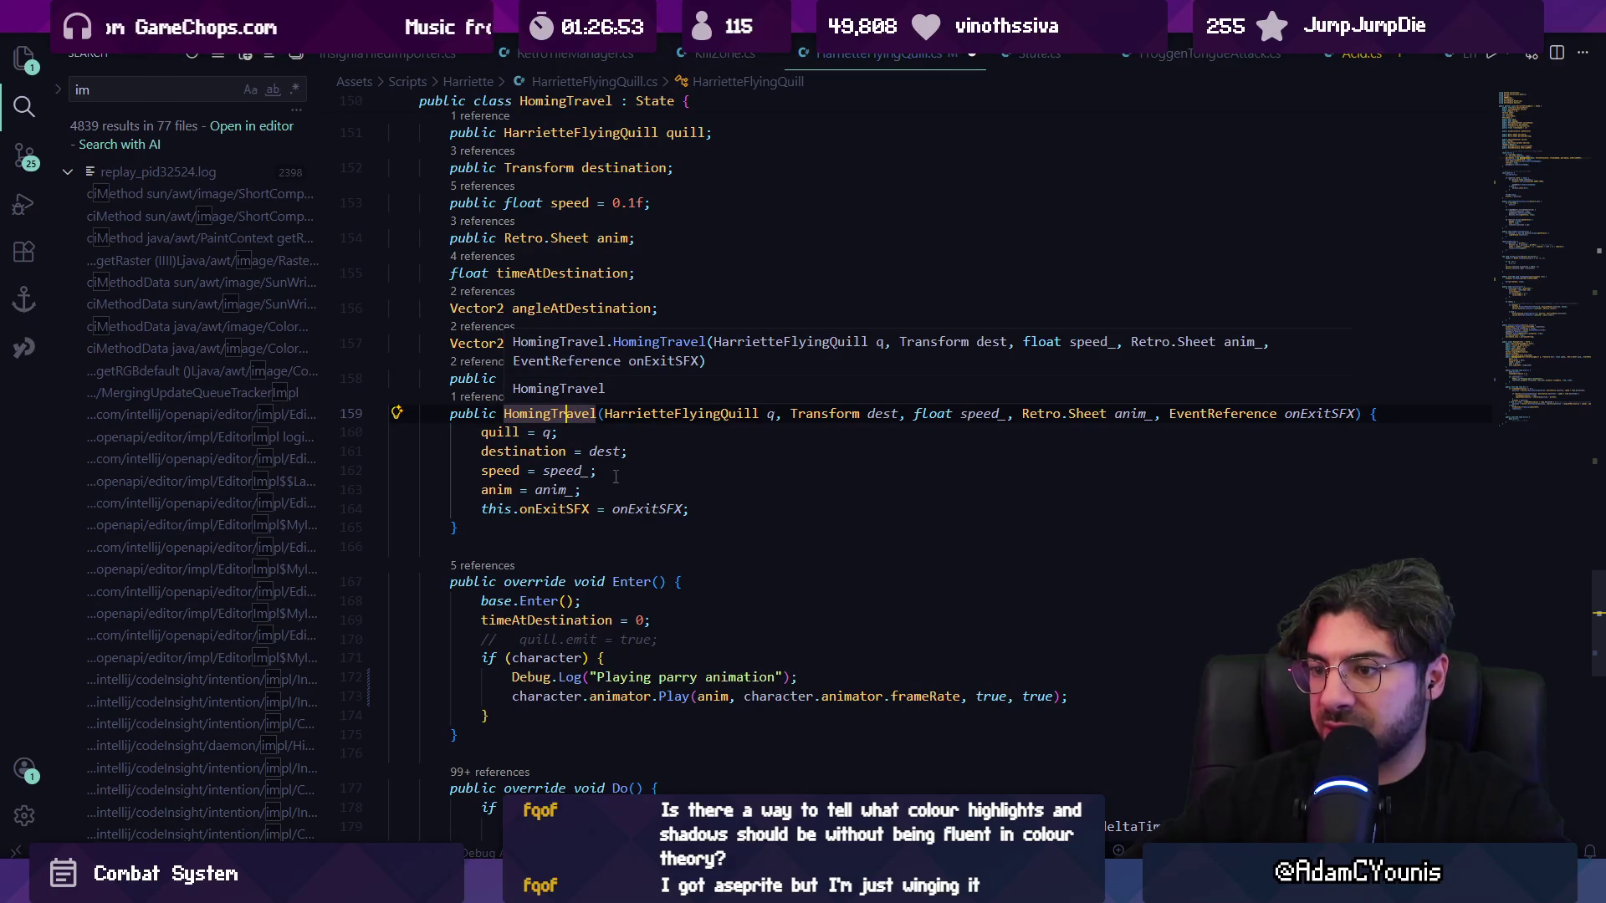
- List references to Enter and open State.cs at its virtual Enter method
scroll(616, 317, "up", 3)
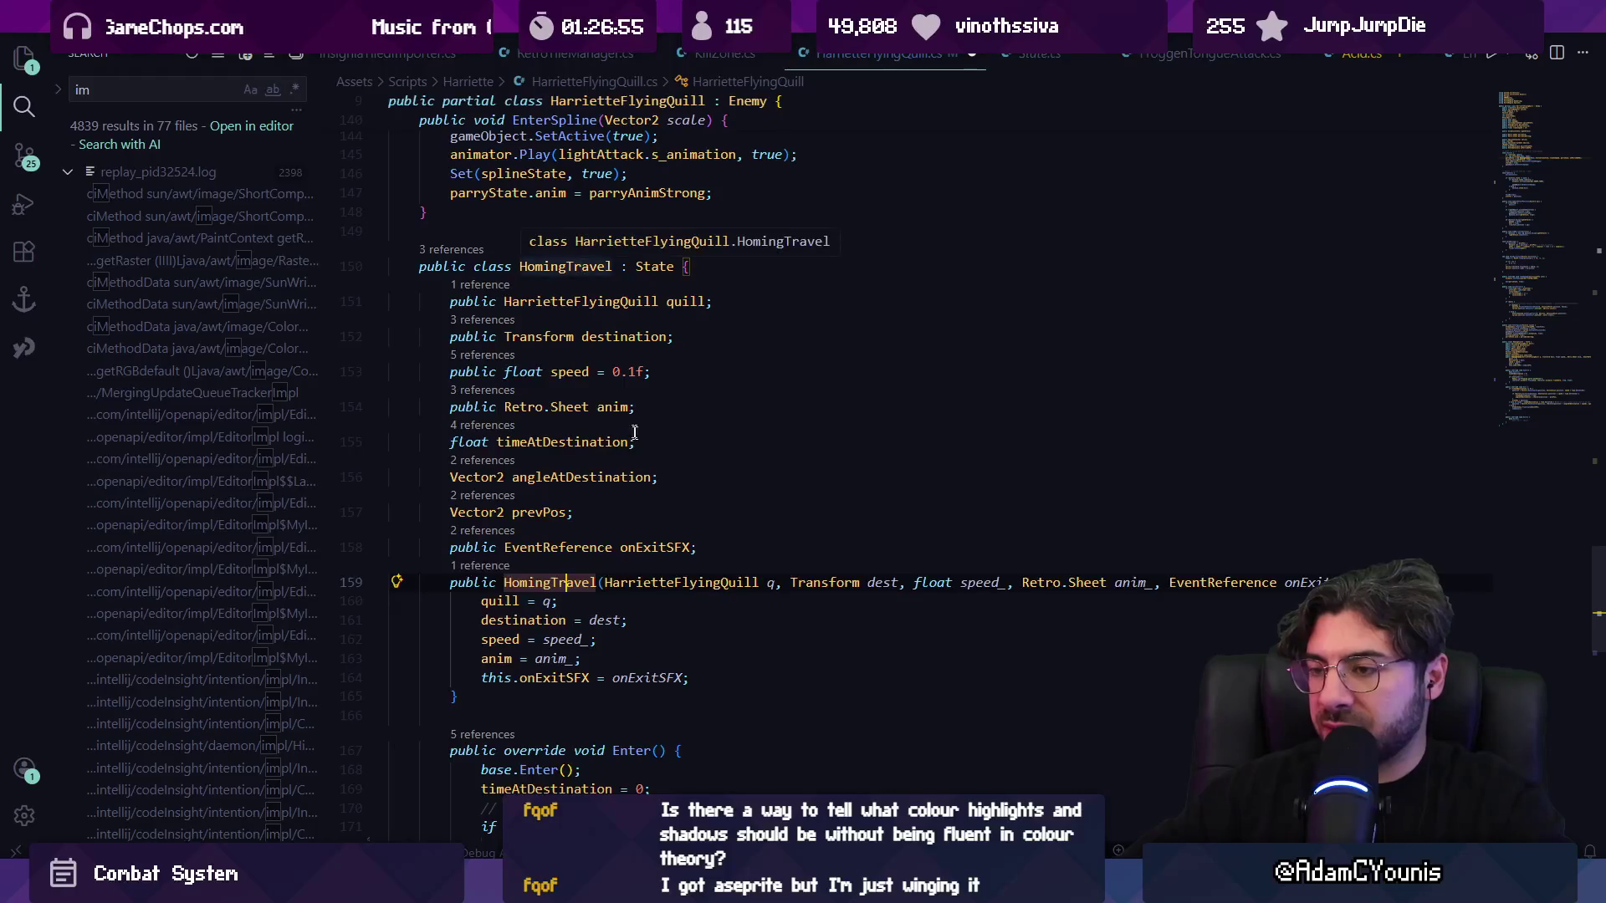
scroll(652, 504, "down", 5)
left_click(617, 459, "ctrl")
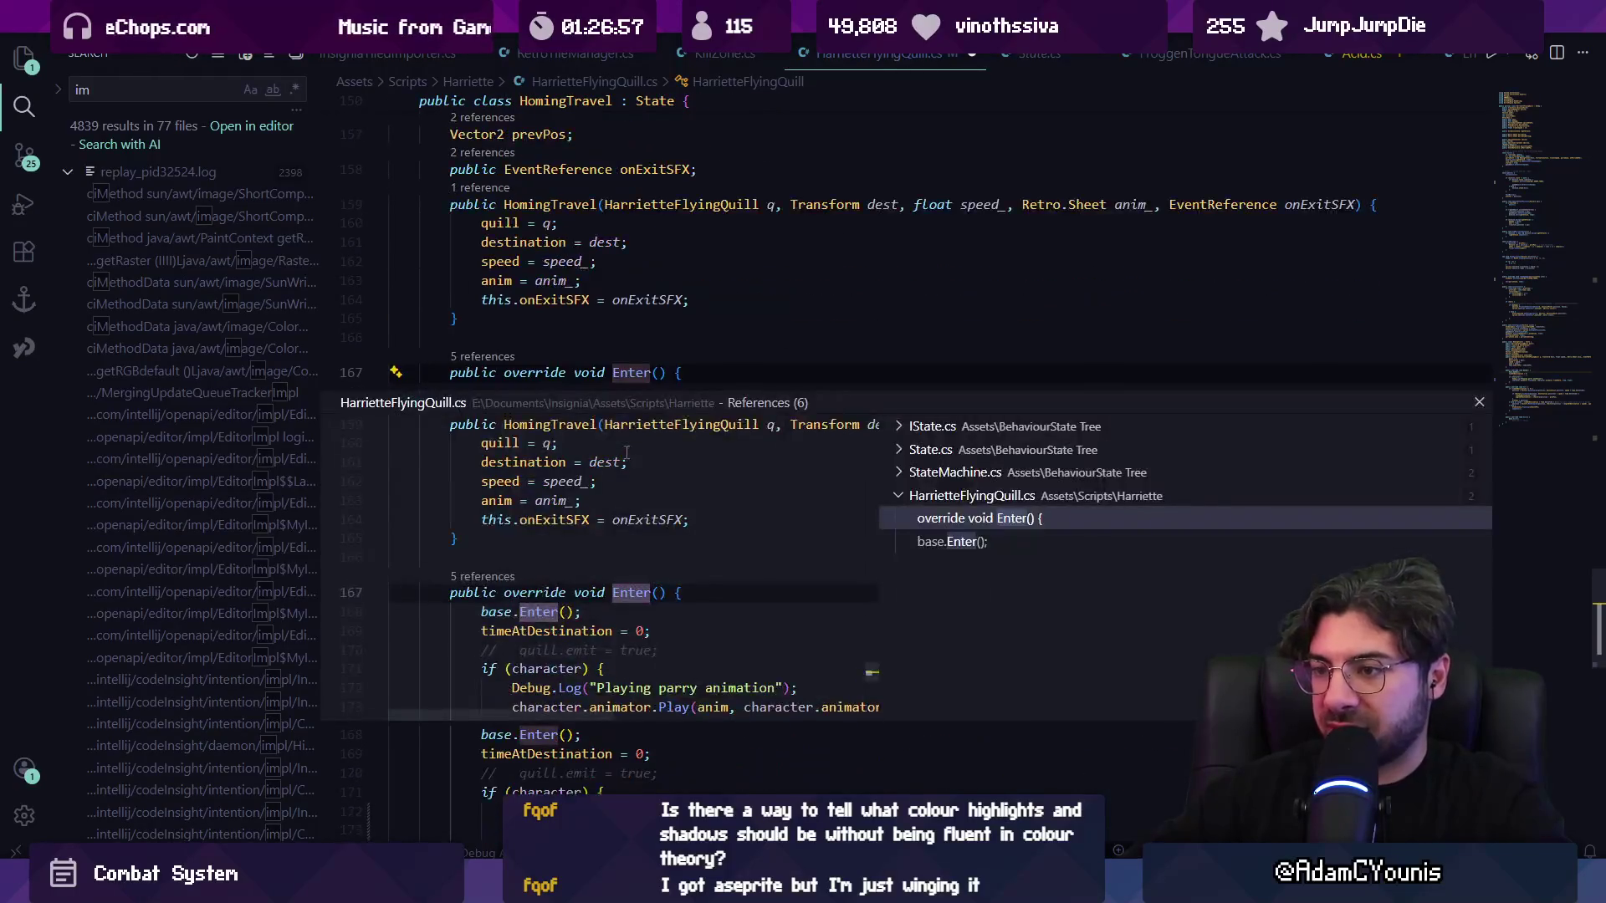
left_click(930, 449)
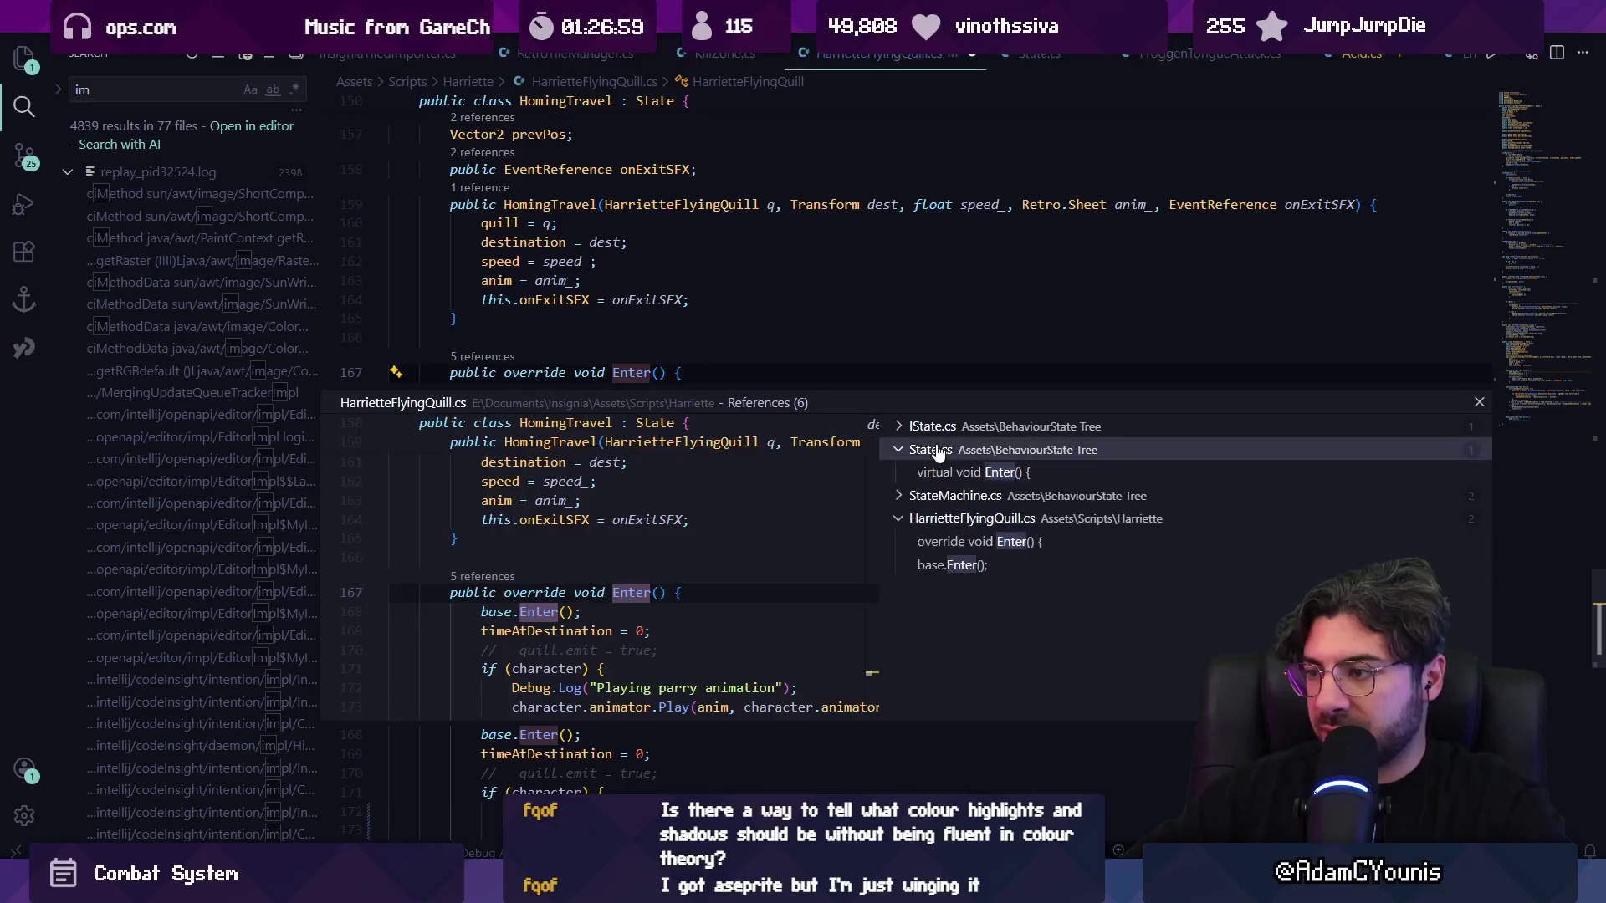
left_click(962, 473)
double_click(567, 576)
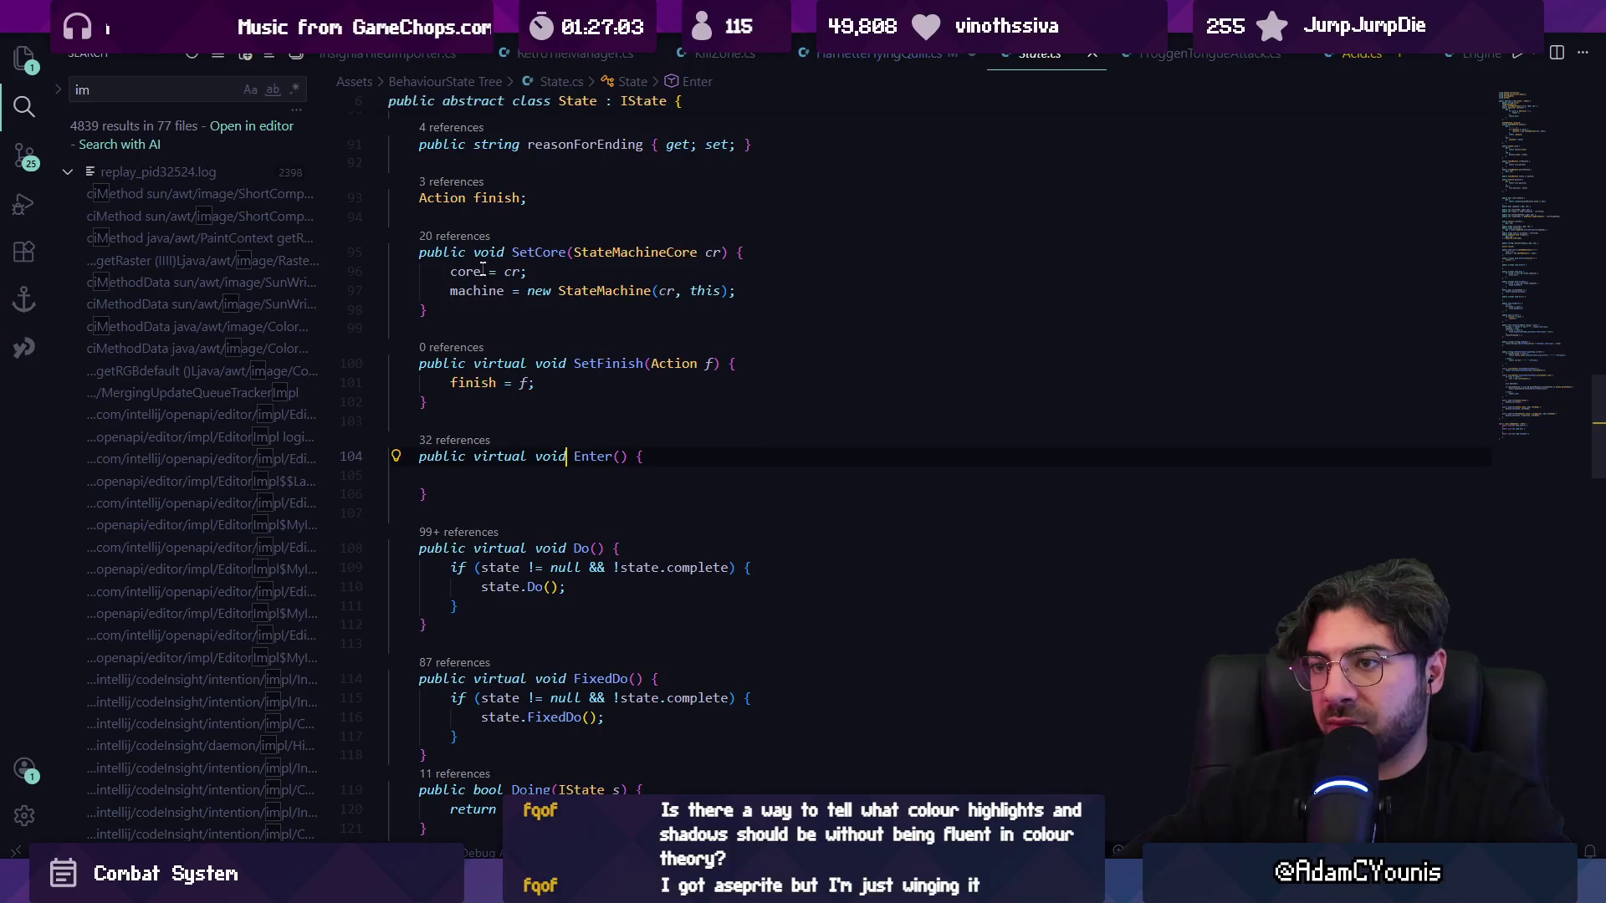
- Trace SetCore references into StateMachine.cs, then return to Enter in HarrietteFlyingQuill.cs
left_click(460, 237)
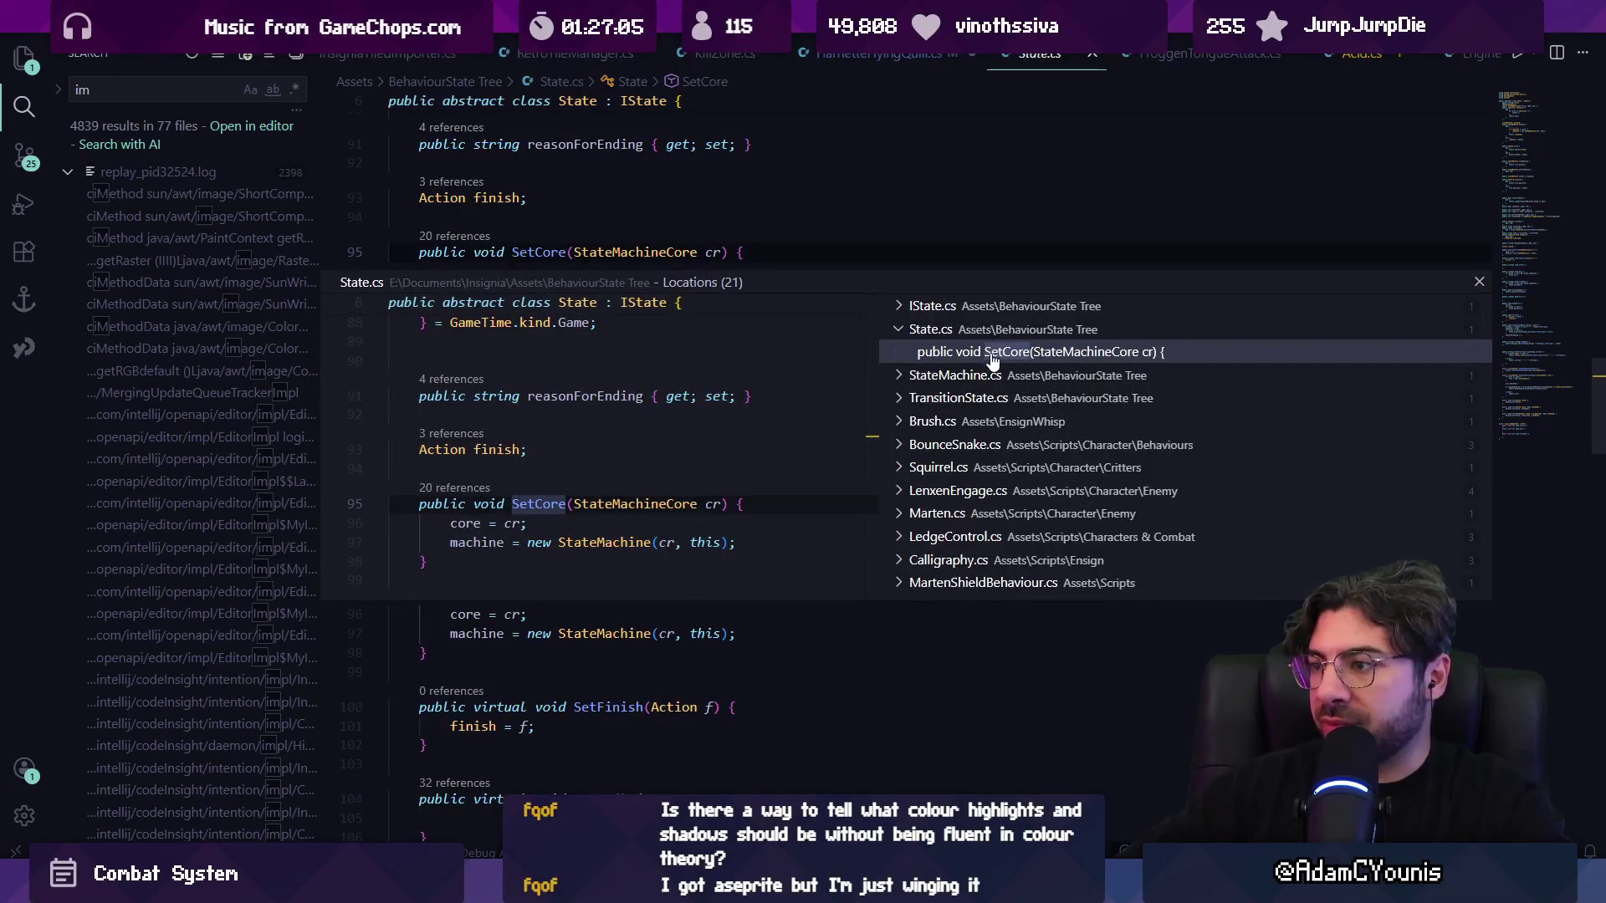
left_click(993, 375)
left_click(992, 398)
double_click(566, 431)
left_click(666, 455)
scroll(568, 548, "up", 2)
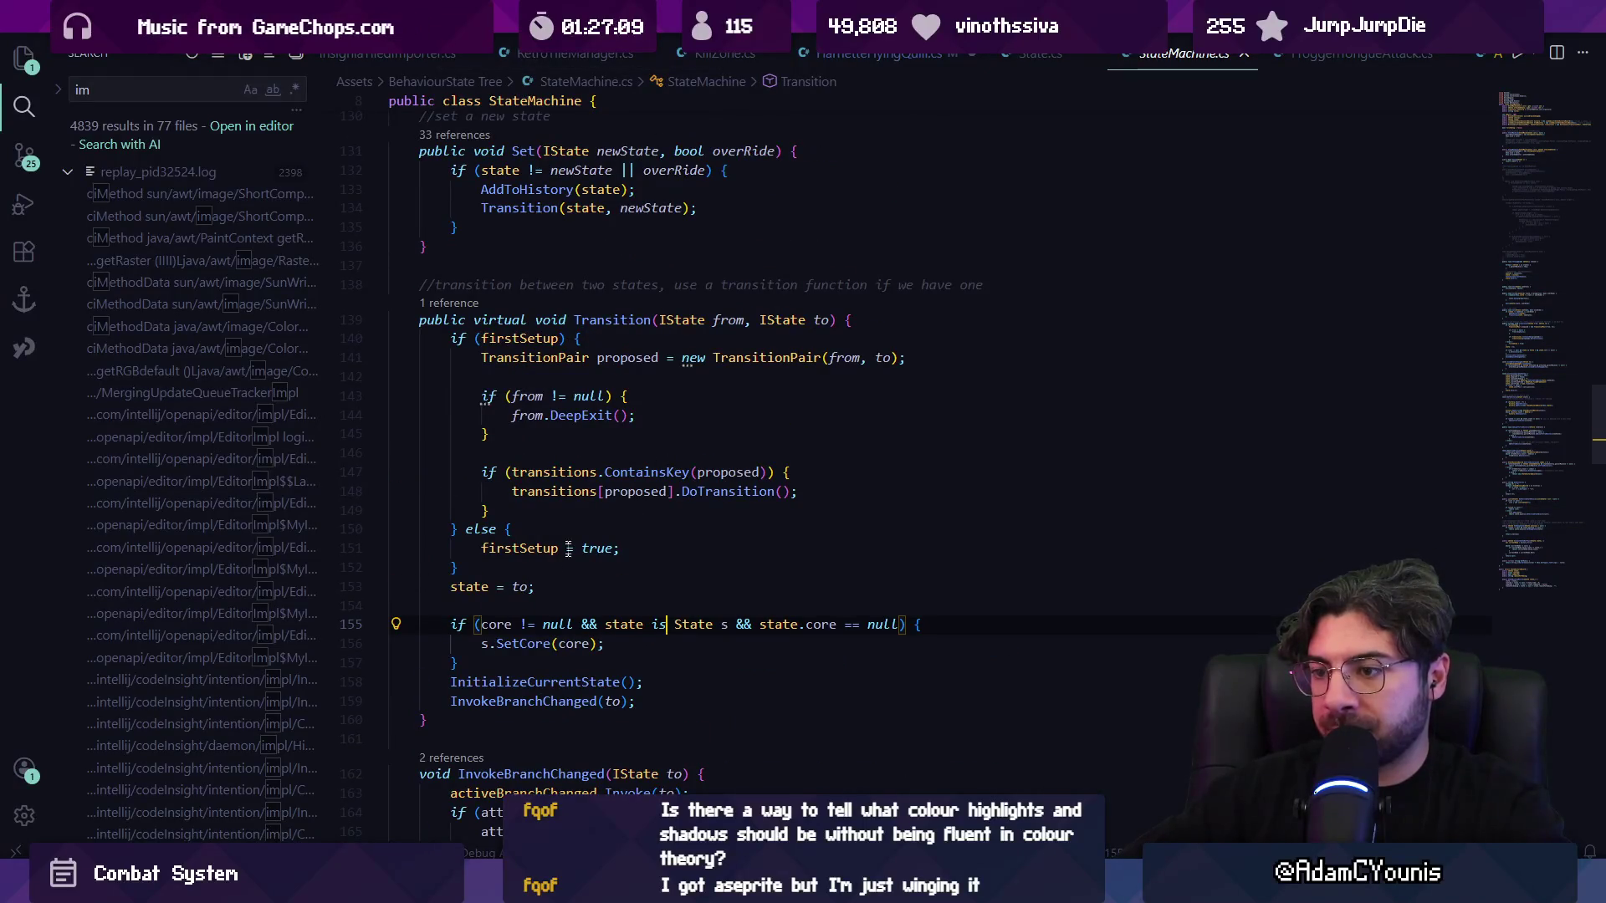
key("alt+Left")
key("alt+Left")
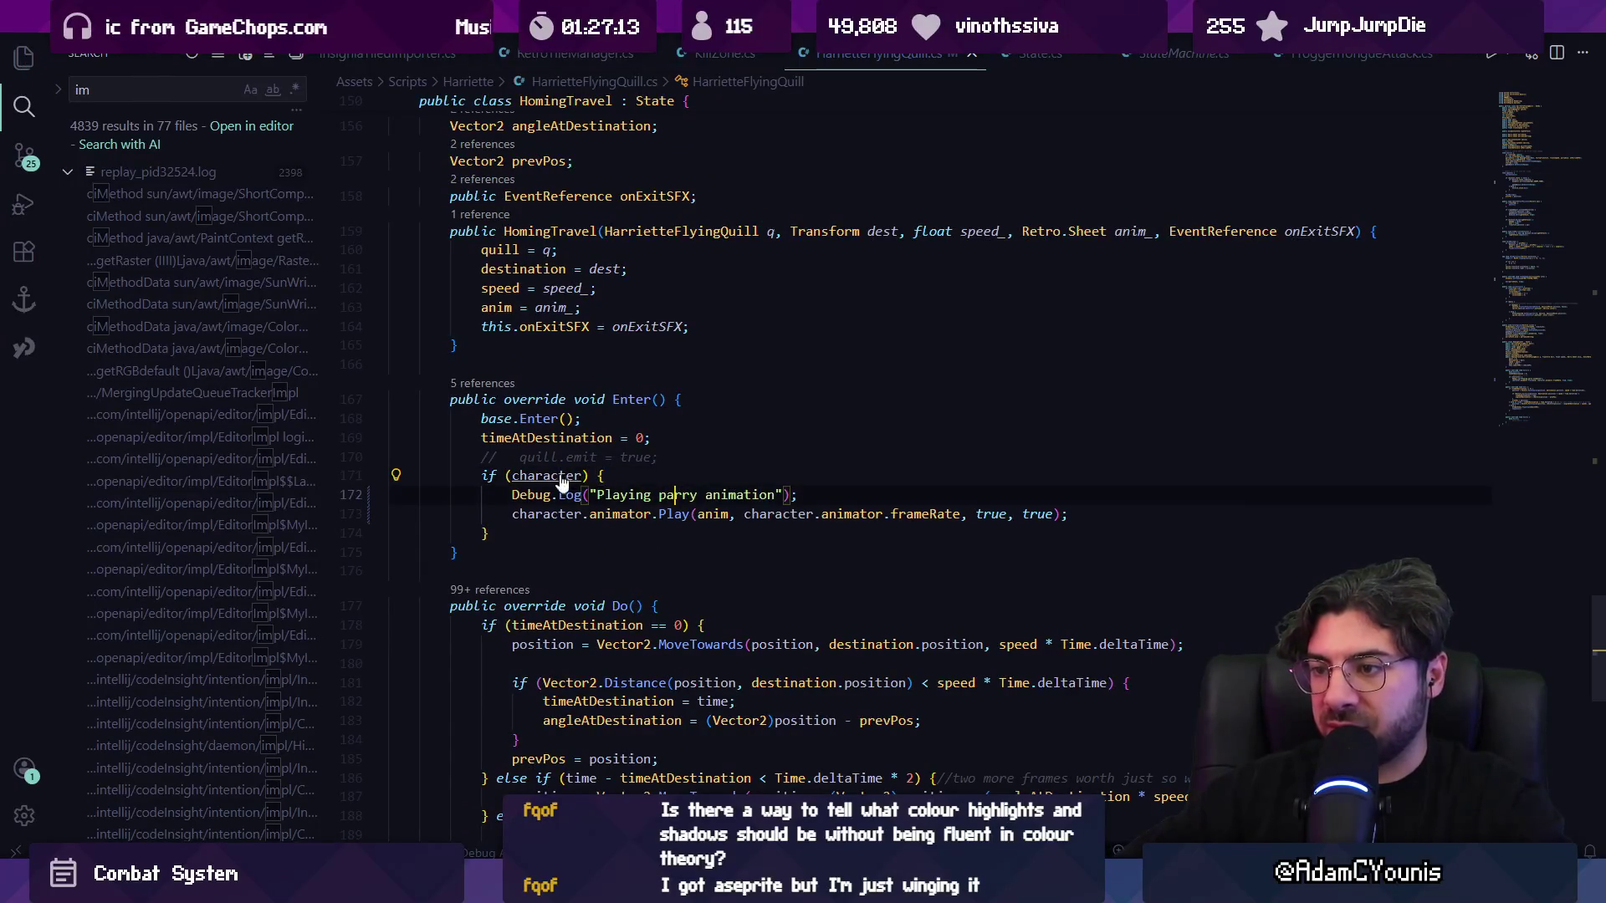
- Add Debug.Log("core is " + core) in Enter(), save, and start a playtest in Unity
left_click(703, 454)
key("Return")
type("Debug")
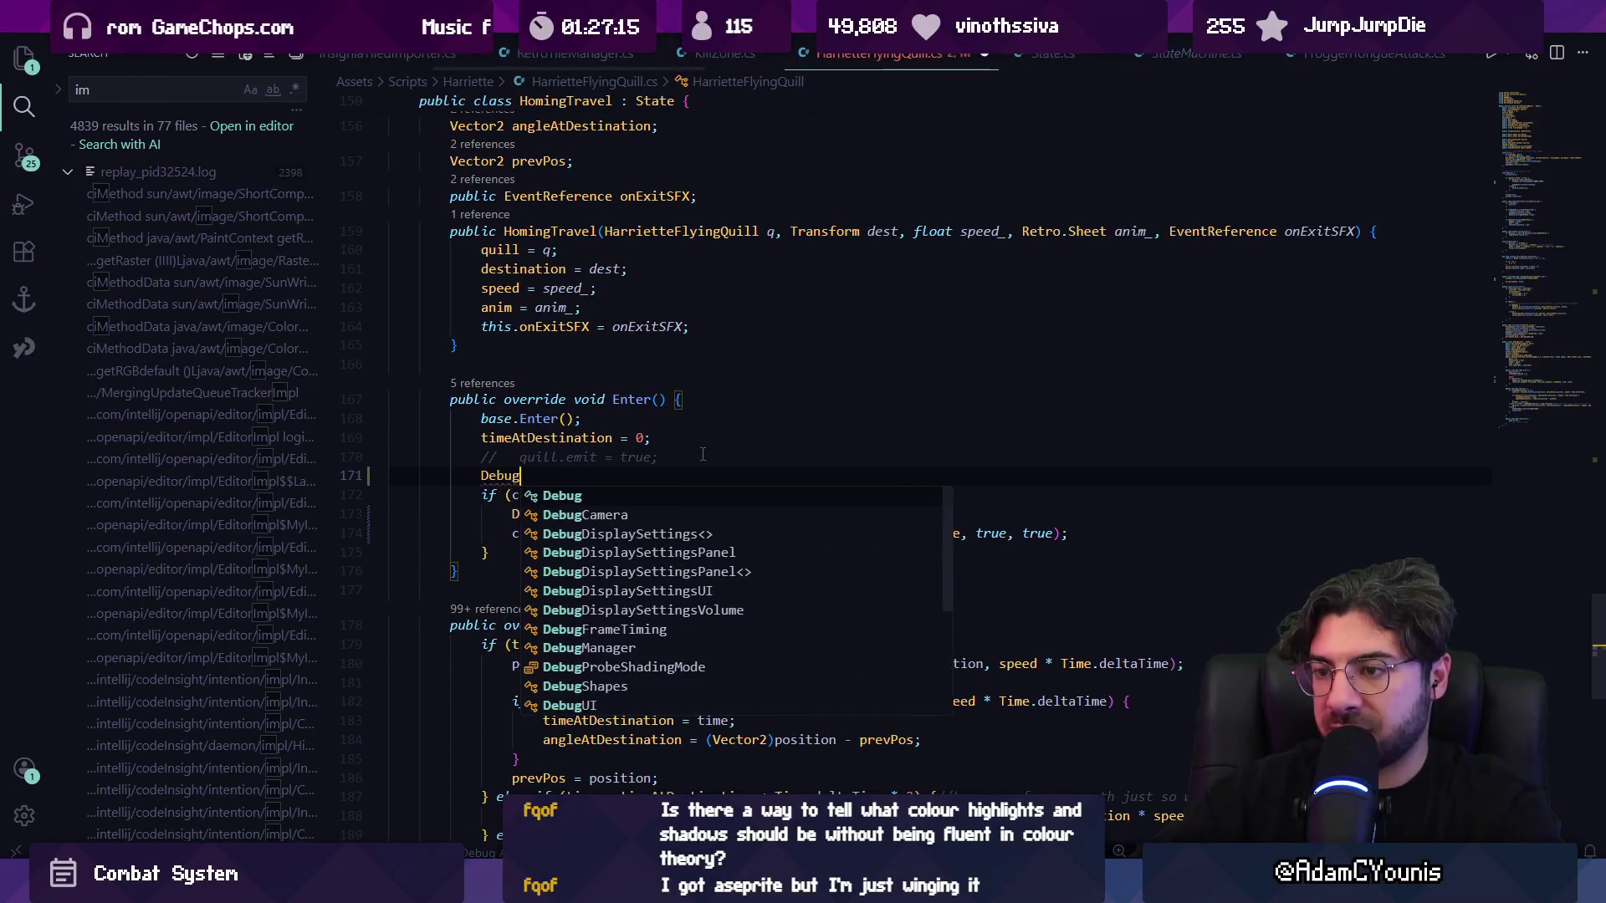
type(".Log(core);")
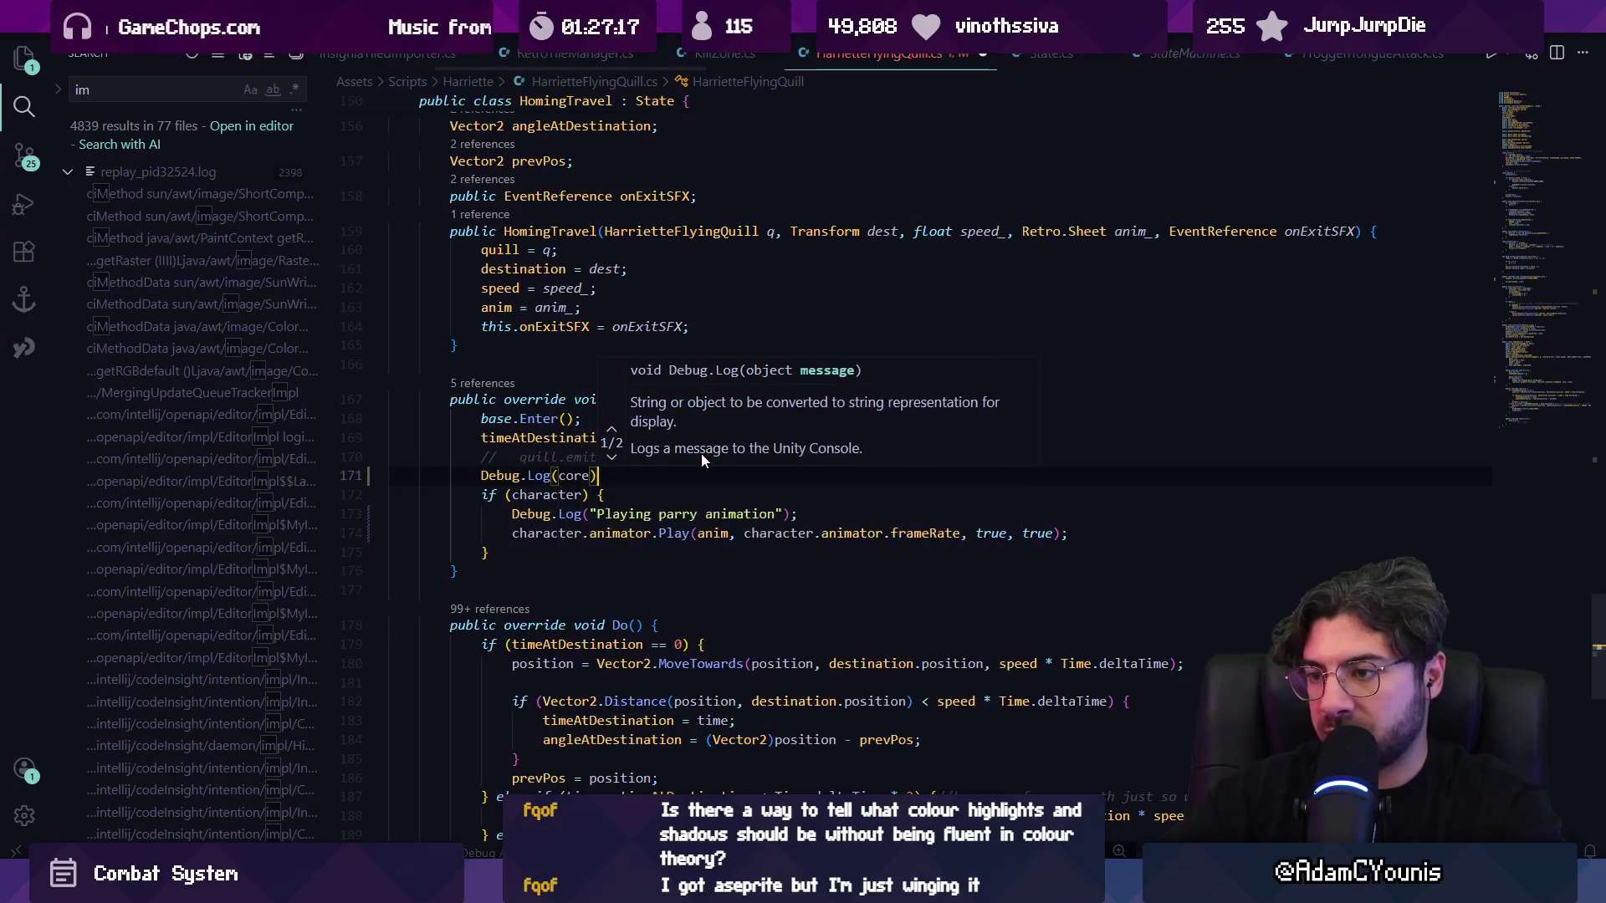
type("\"")
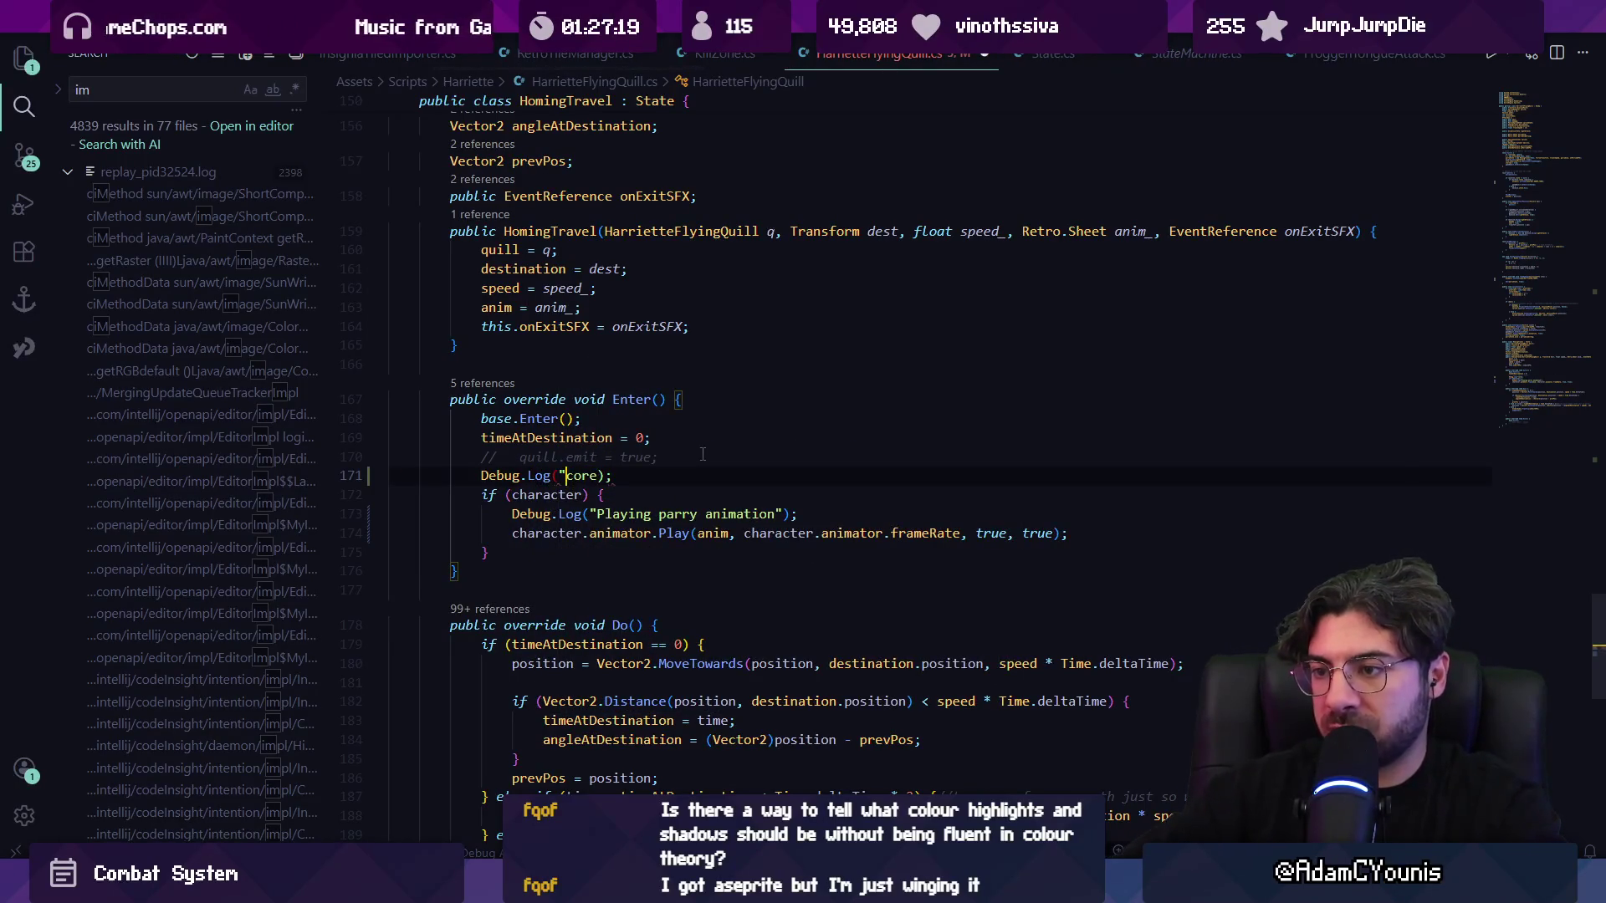
type("re i s")
type("s\" +")
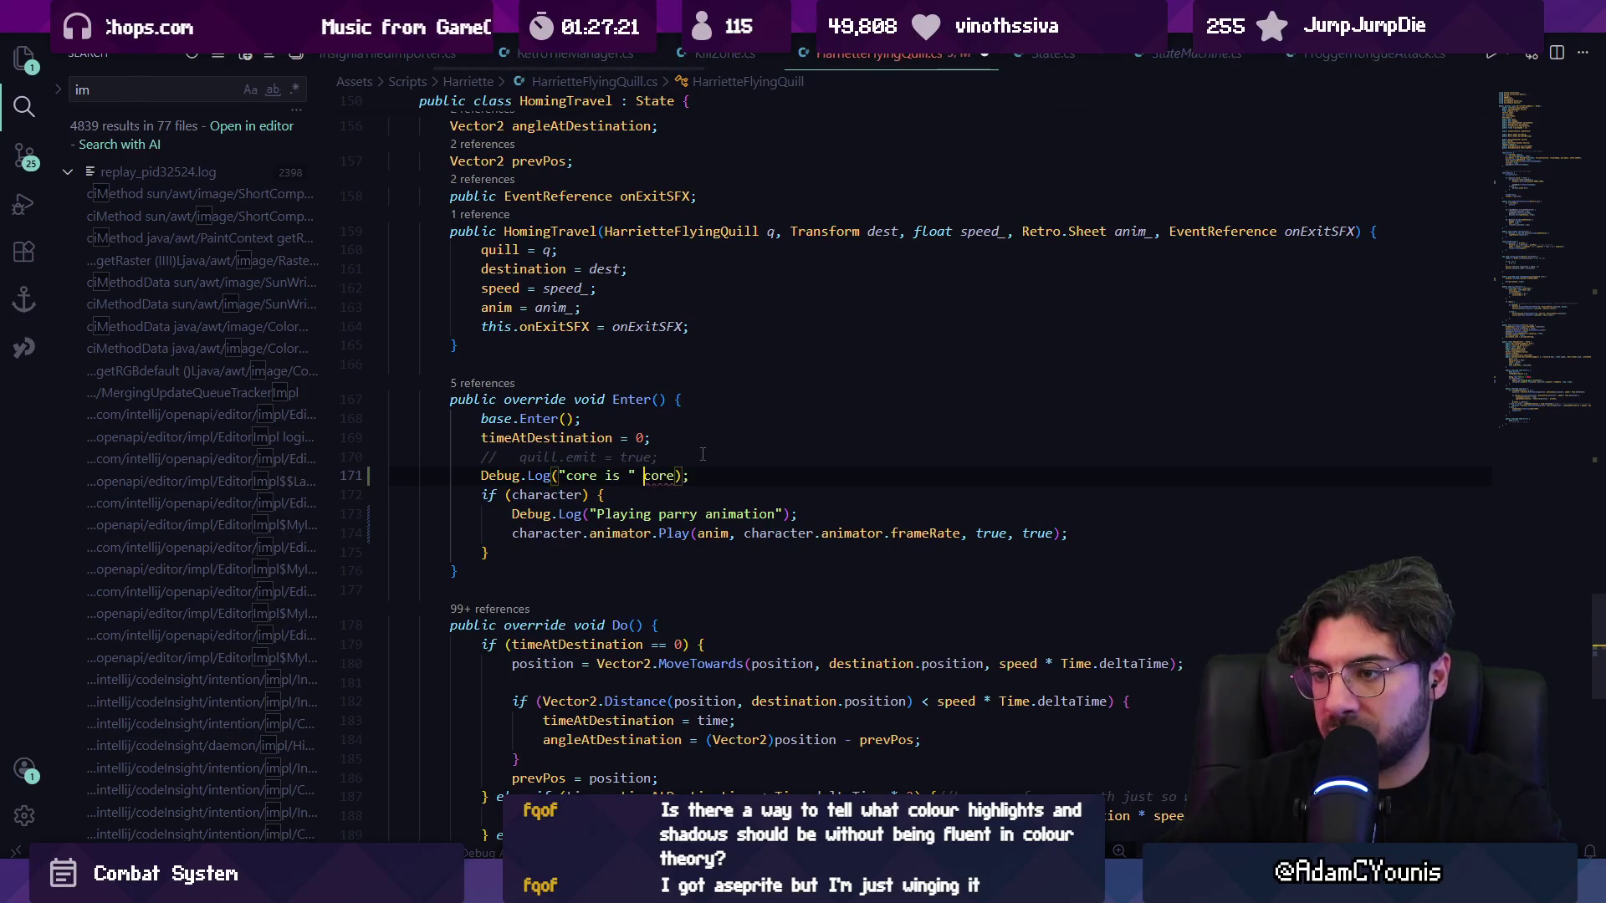
key("ctrl+s")
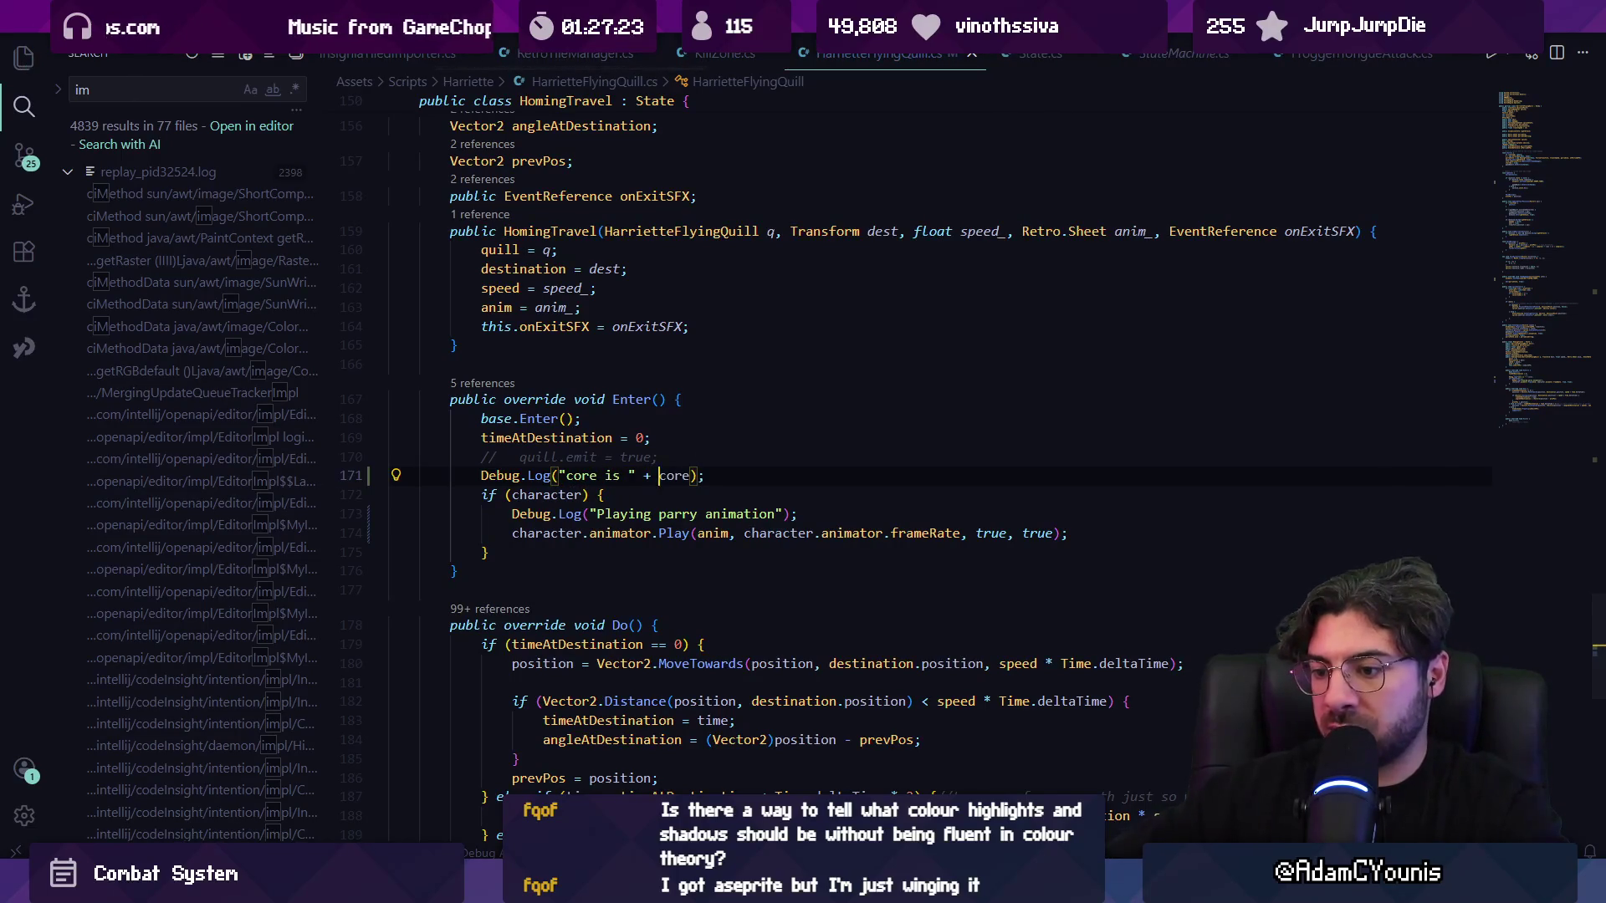
key("alt+Tab")
key("ctrl+p")
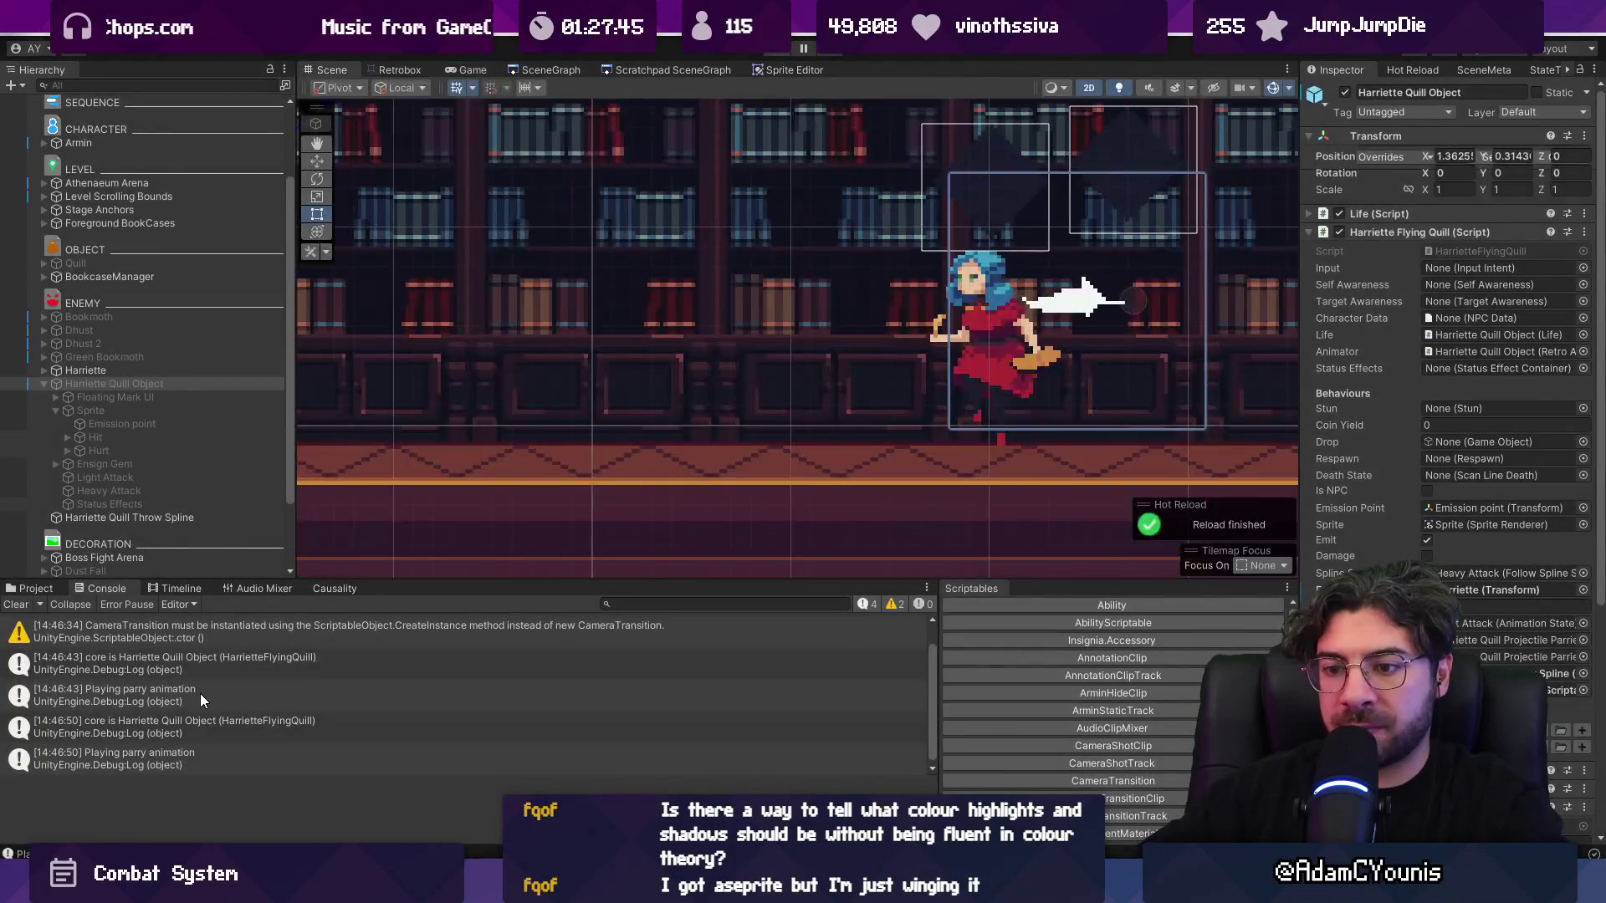
- Stop the playtest, jump to Enter() from the console, and delete both temporary Debug.Log lines
left_click(201, 700)
double_click(201, 695)
key("ctrl+shift+k")
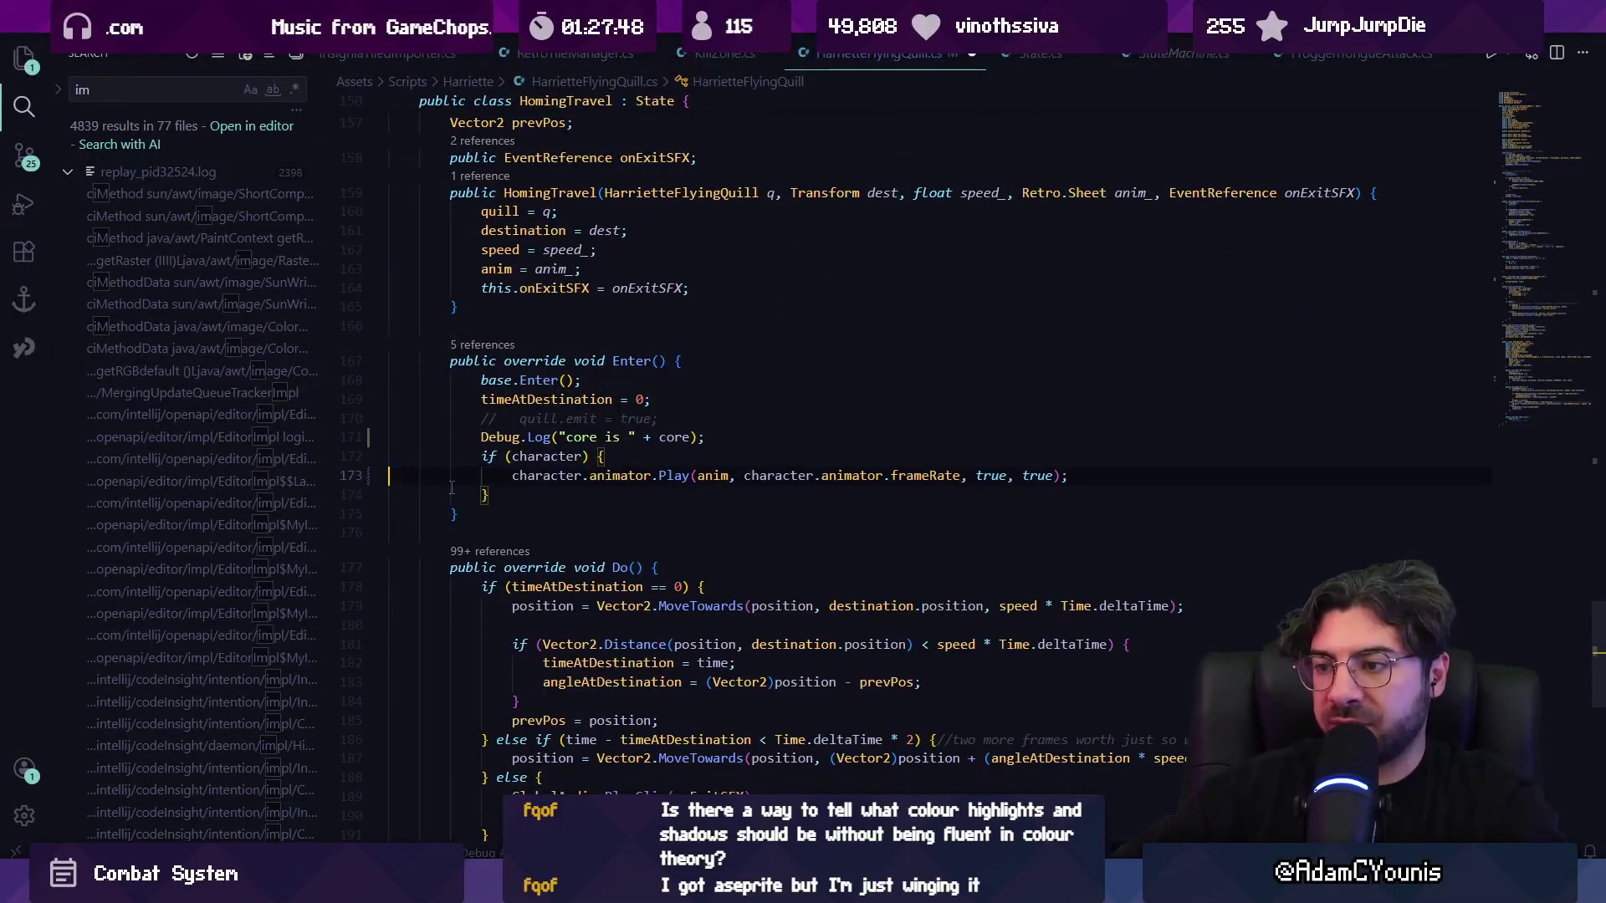
key("Up")
key("Up")
key("ctrl+shift+k")
left_click(693, 439)
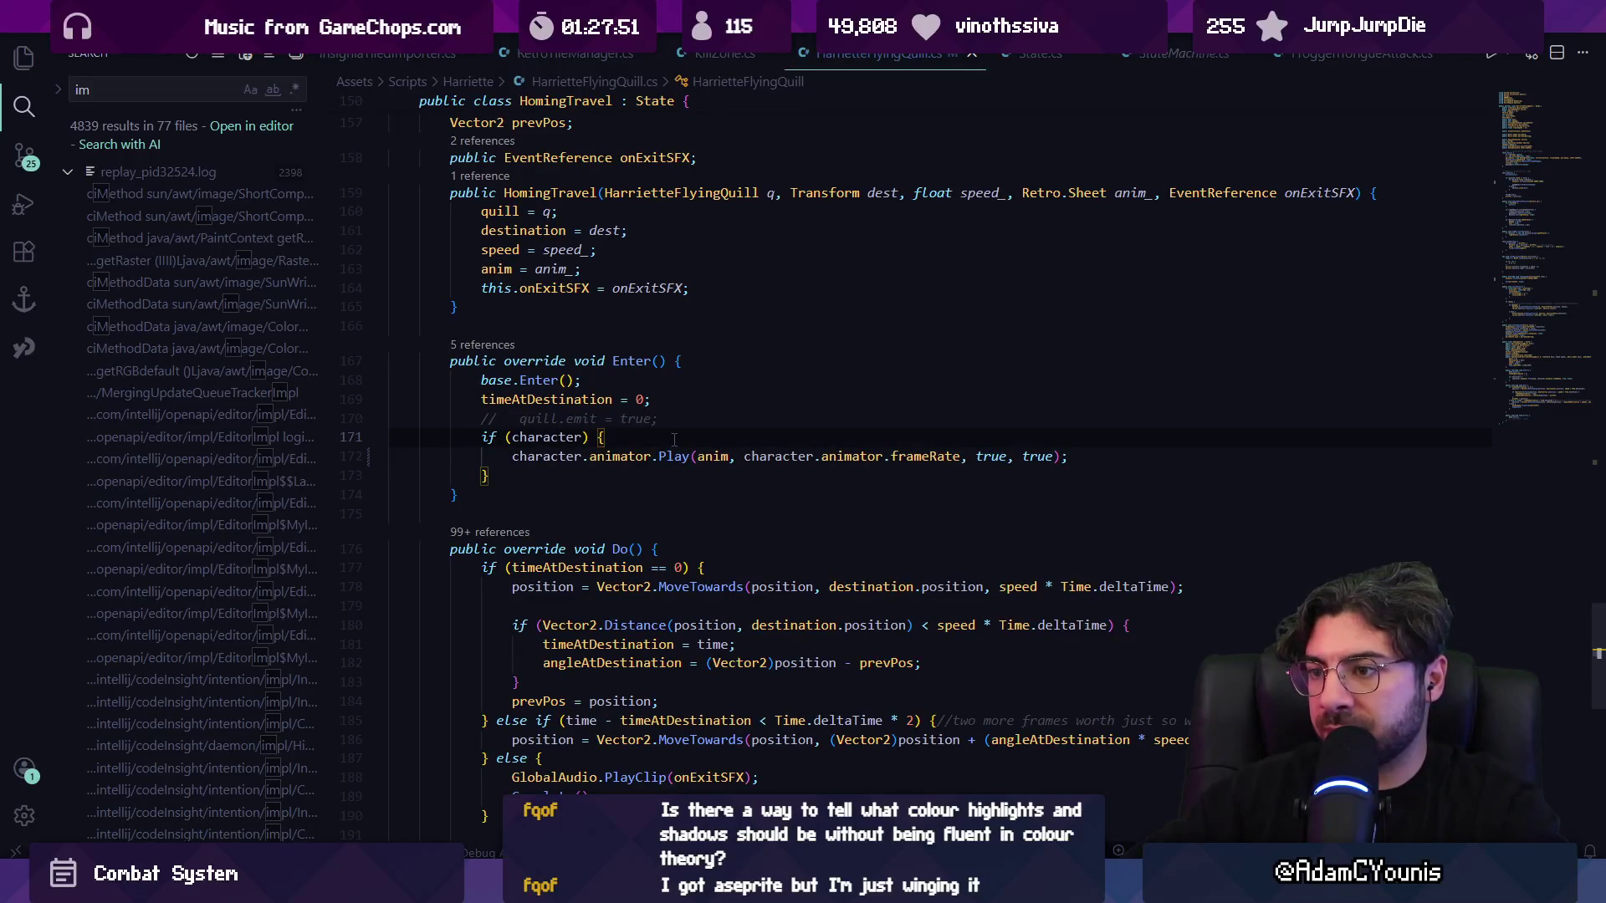
key("alt+Left")
key("alt+Right")
key("alt+Left")
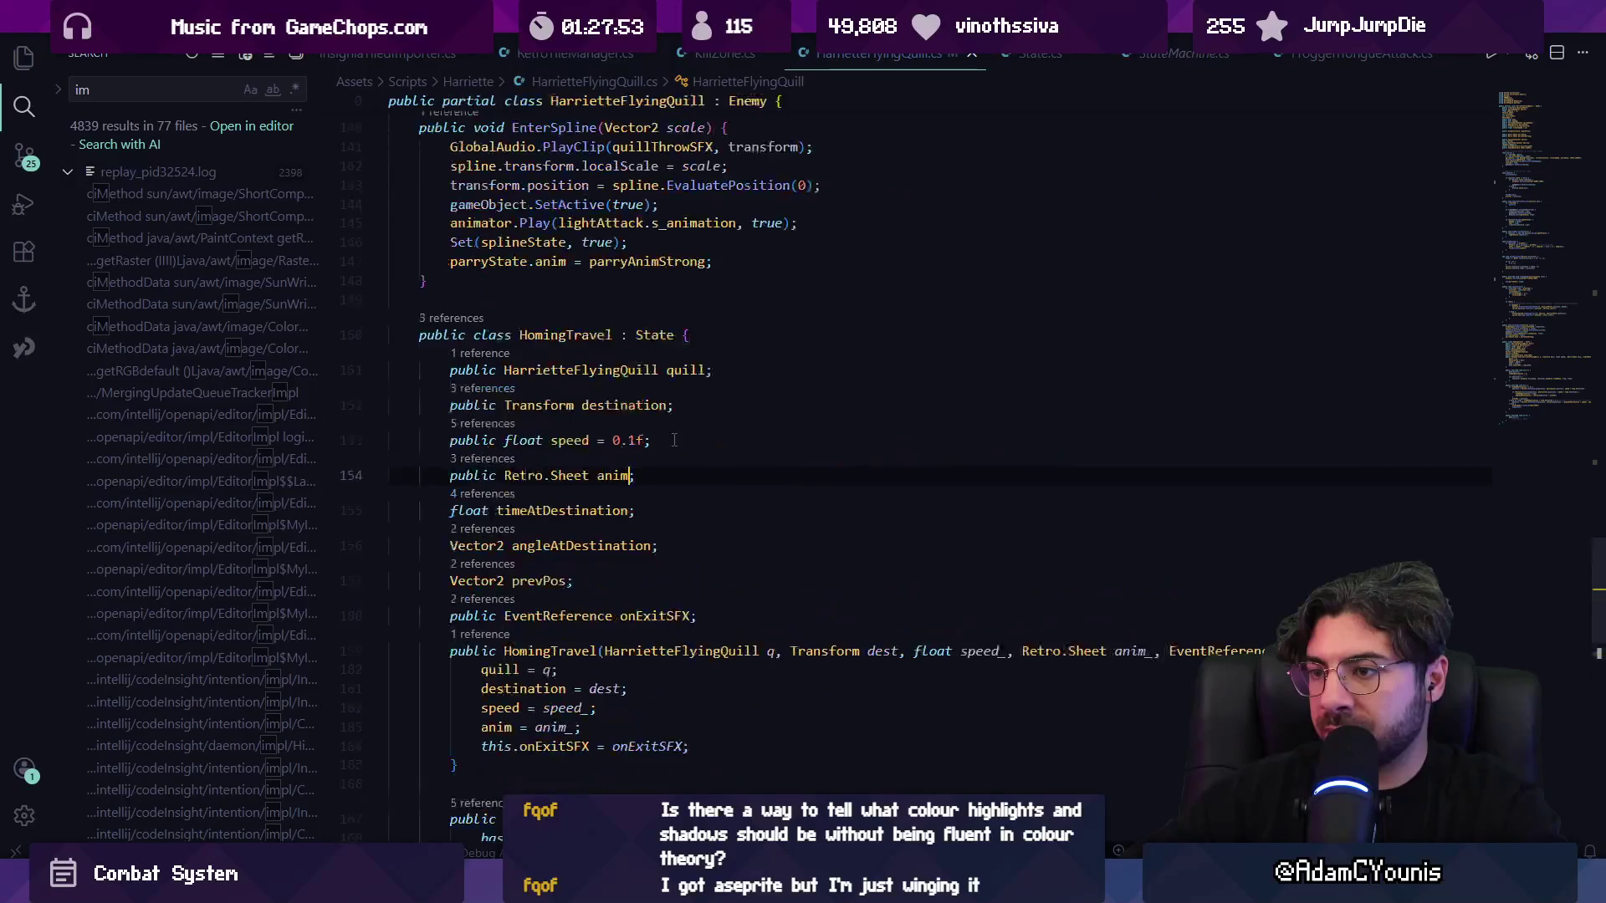
key("alt+Right")
- Search the file for 'parried' and 'layerre' to locate TakeDamage's SetTeam call
key("ctrl+f")
type("parried")
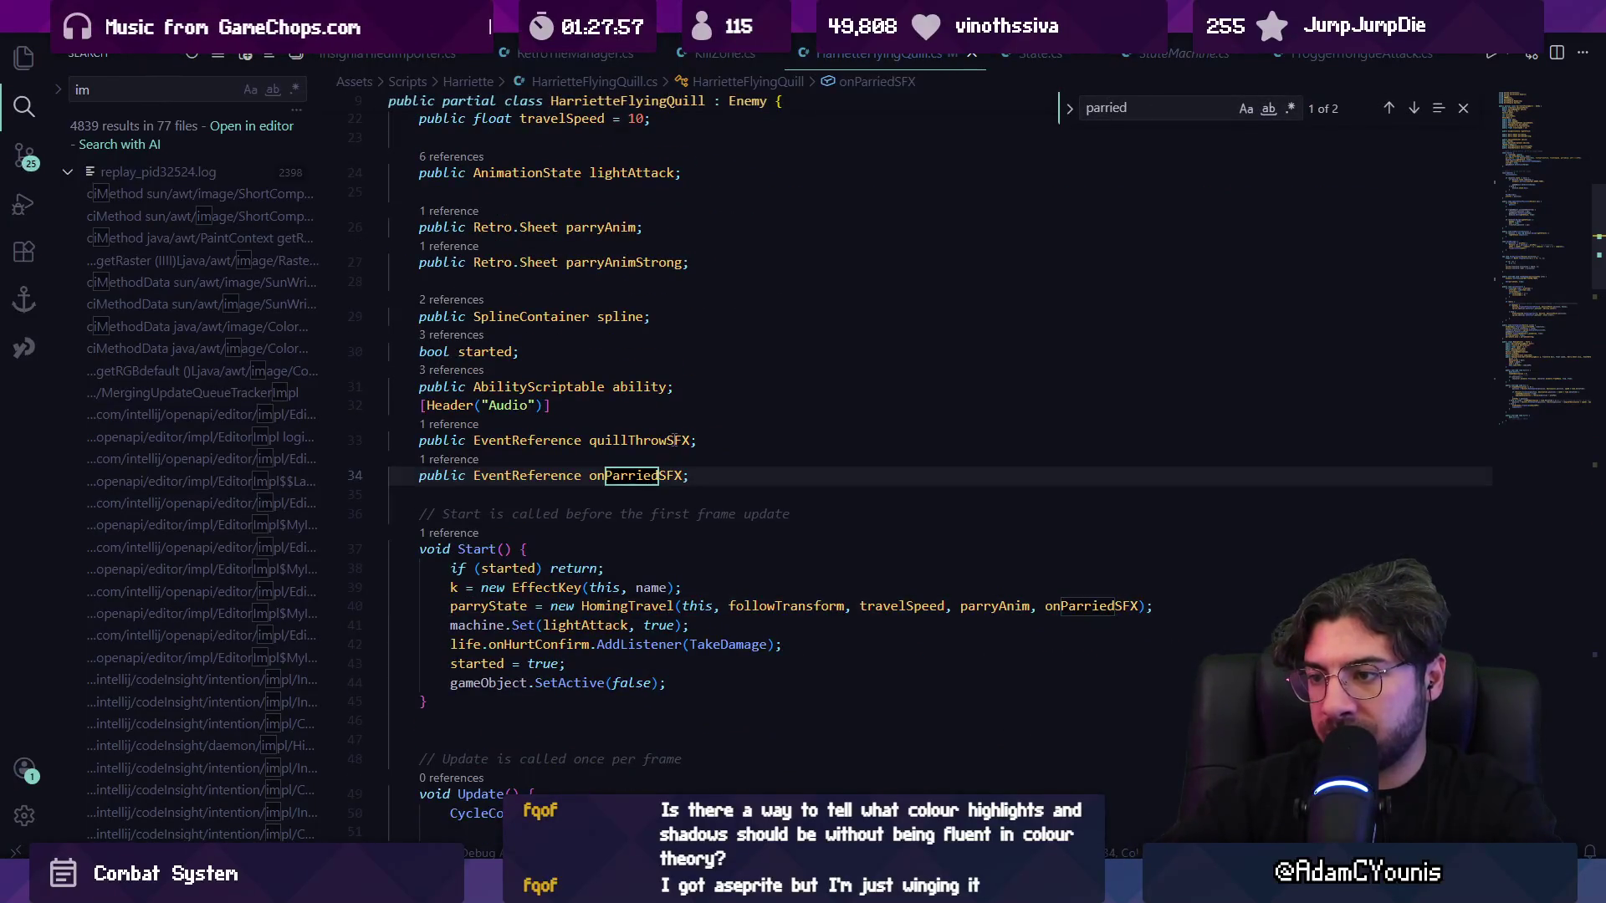
key("Escape")
scroll(837, 608, "down", 5)
double_click(718, 299)
scroll(691, 464, "up", 3)
key("ctrl+f")
type("layerre")
scroll(698, 471, "down", 4)
- Add Debug.Log("Quill parried!"); after the SetTeam call in TakeDamage and save
left_click(776, 514)
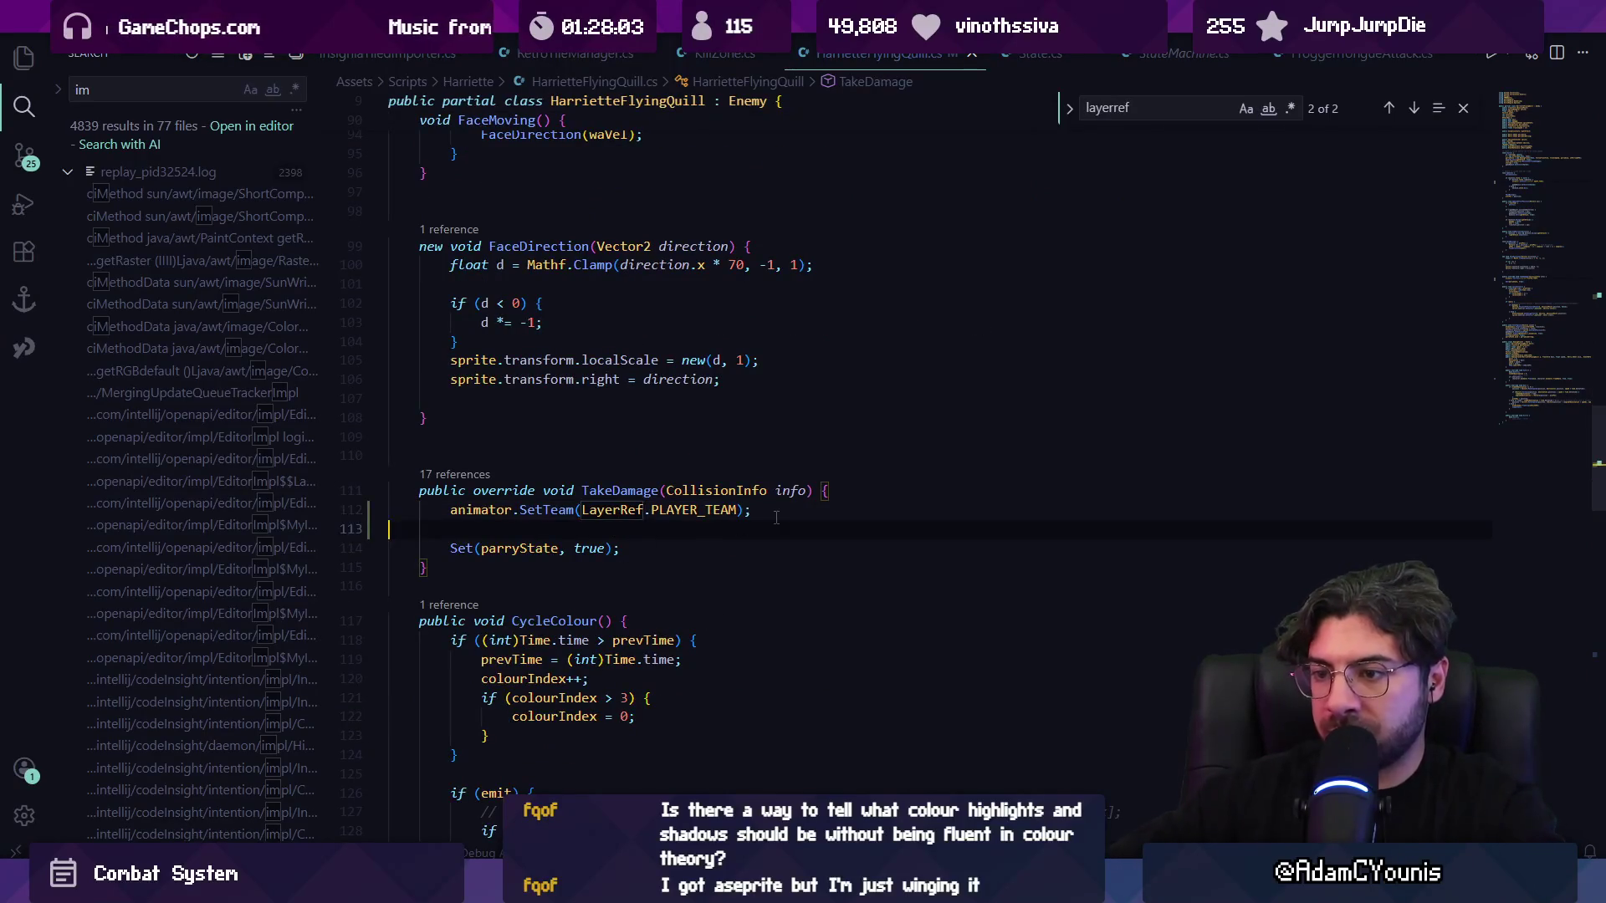
key("Delete")
key("Return")
type("Debug.Log(\"Quill parried!\");")
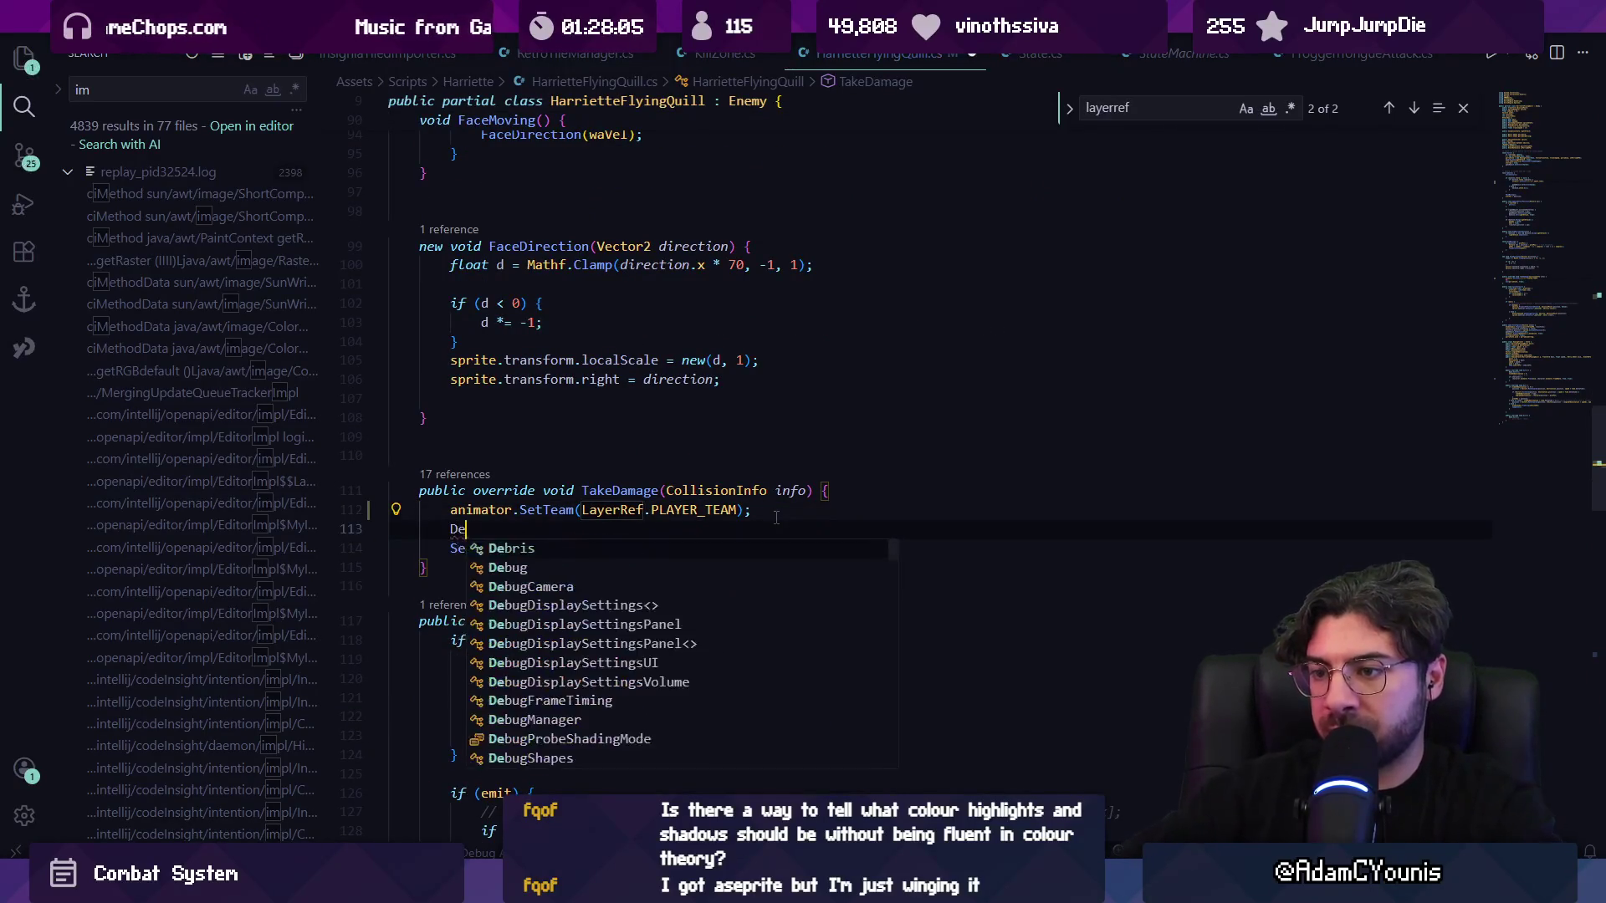
key("ctrl+s")
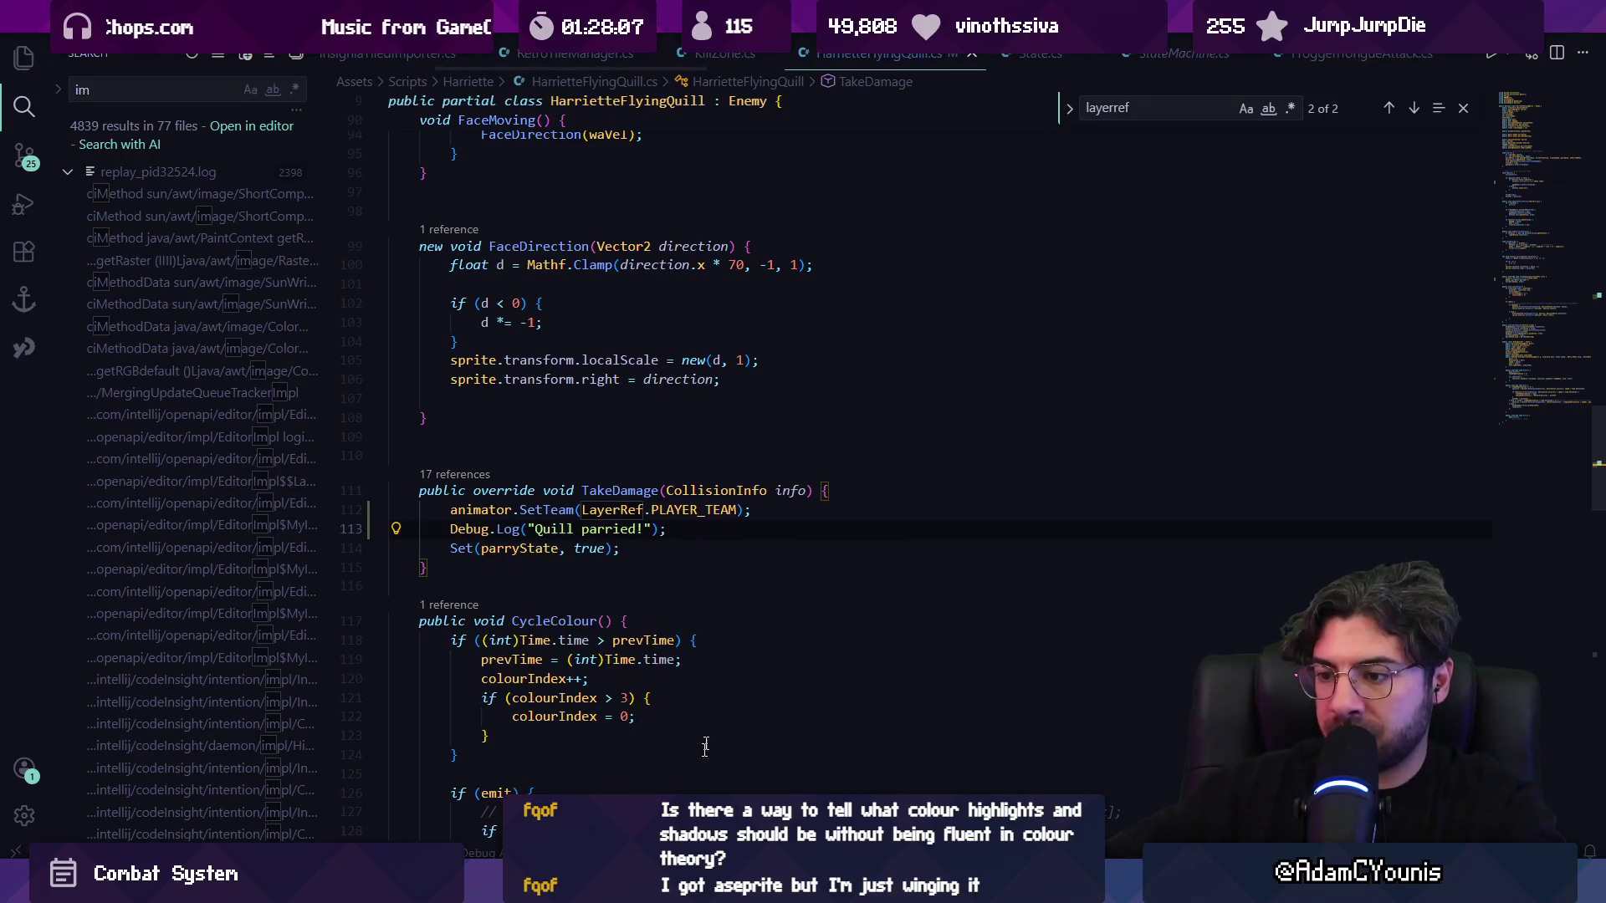
key("alt+Tab")
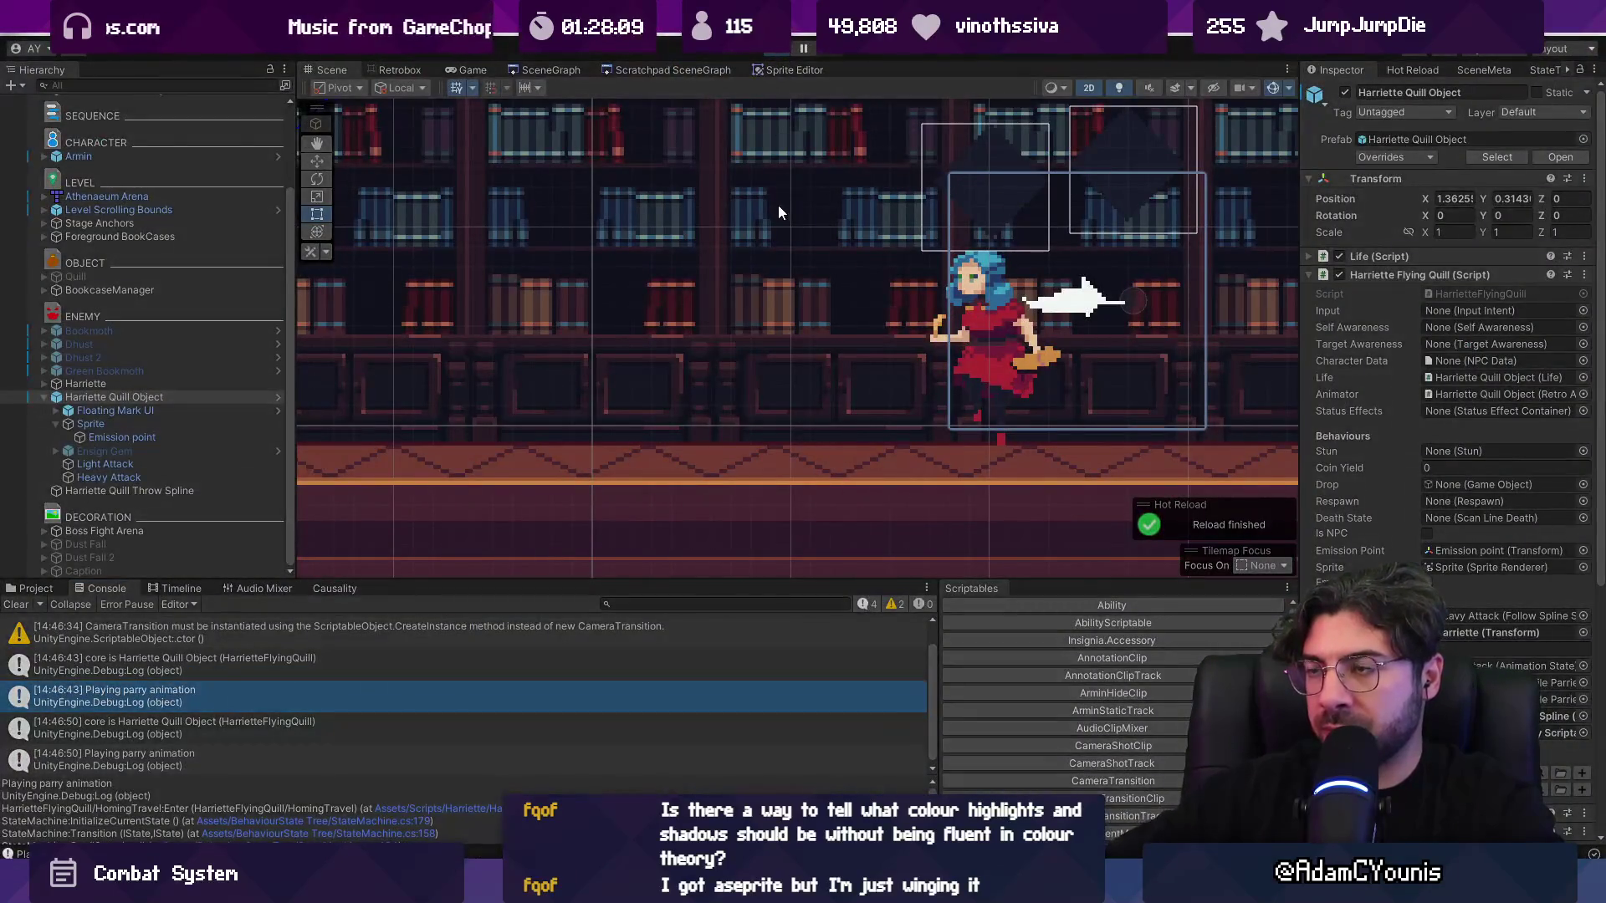
- Play the boss fight and step the paused game forward five frames
key("ctrl+p")
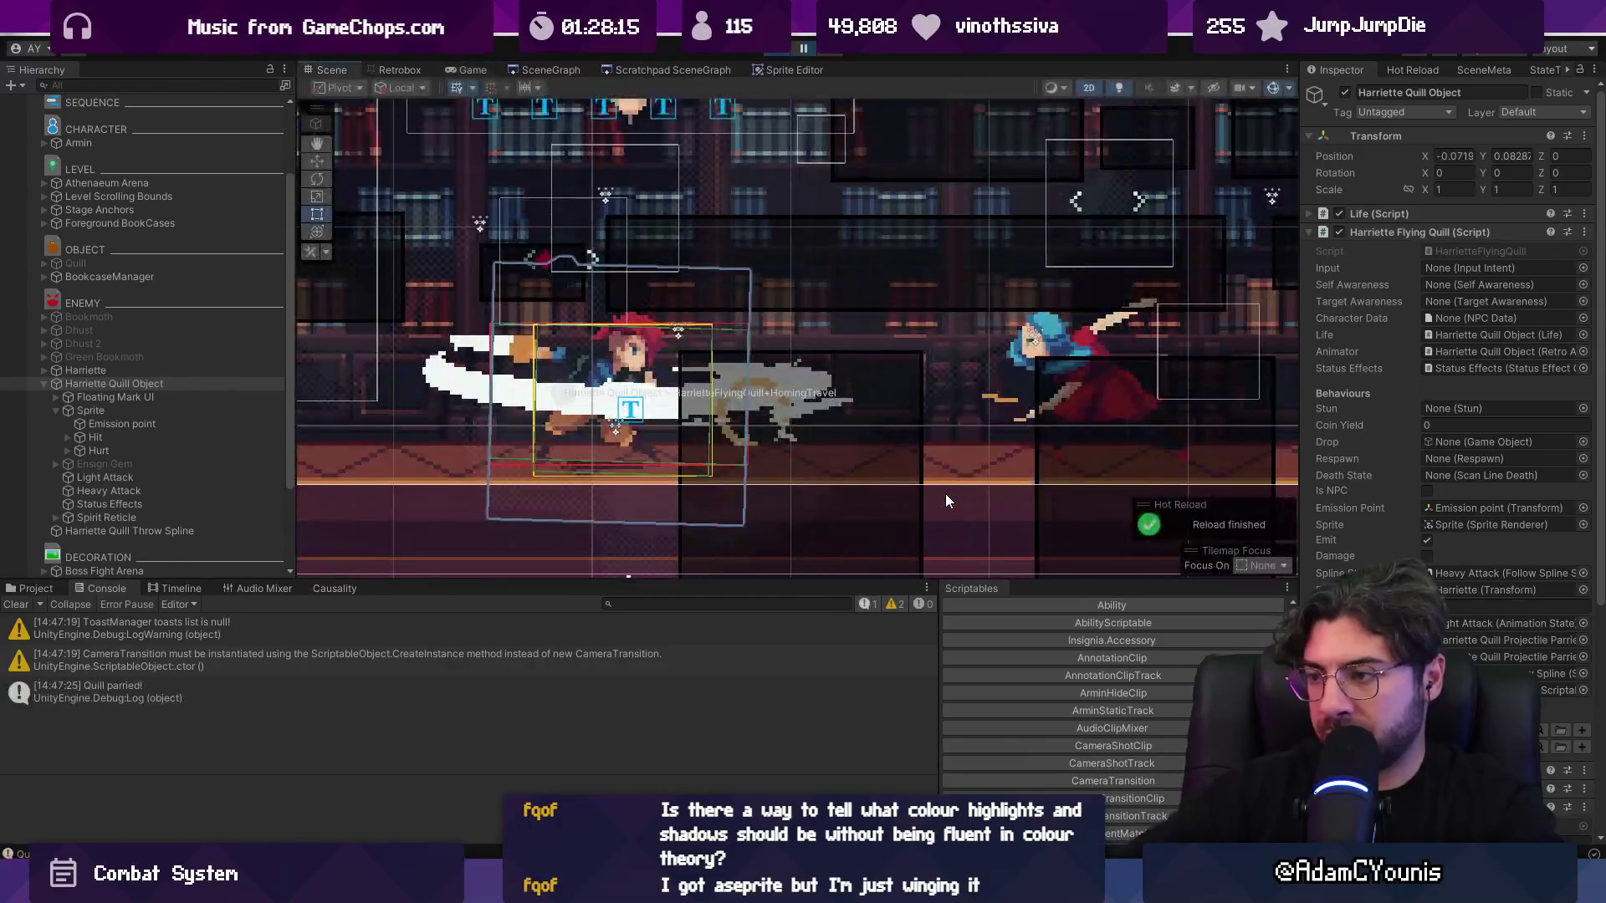
left_click(830, 56)
left_click(830, 55)
left_click(831, 55)
left_click(830, 55)
left_click(830, 55)
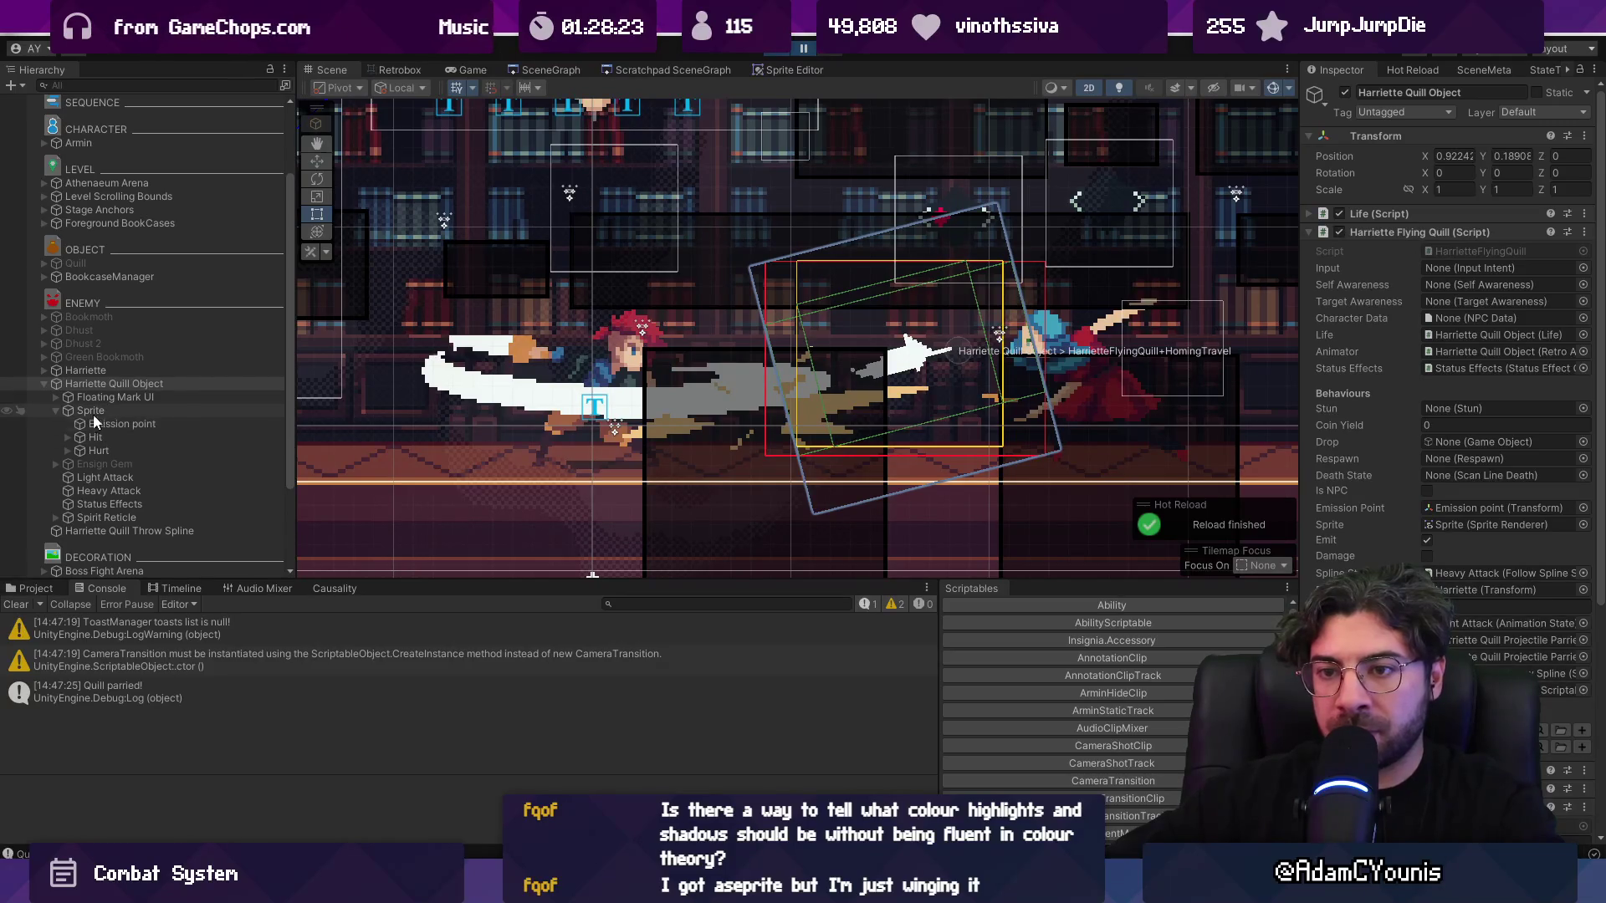
- Select the quill's inner Hit collider, collapse Values and Props, and set the Inspector to Debug
left_click(66, 436)
left_click(67, 437)
left_click(97, 450)
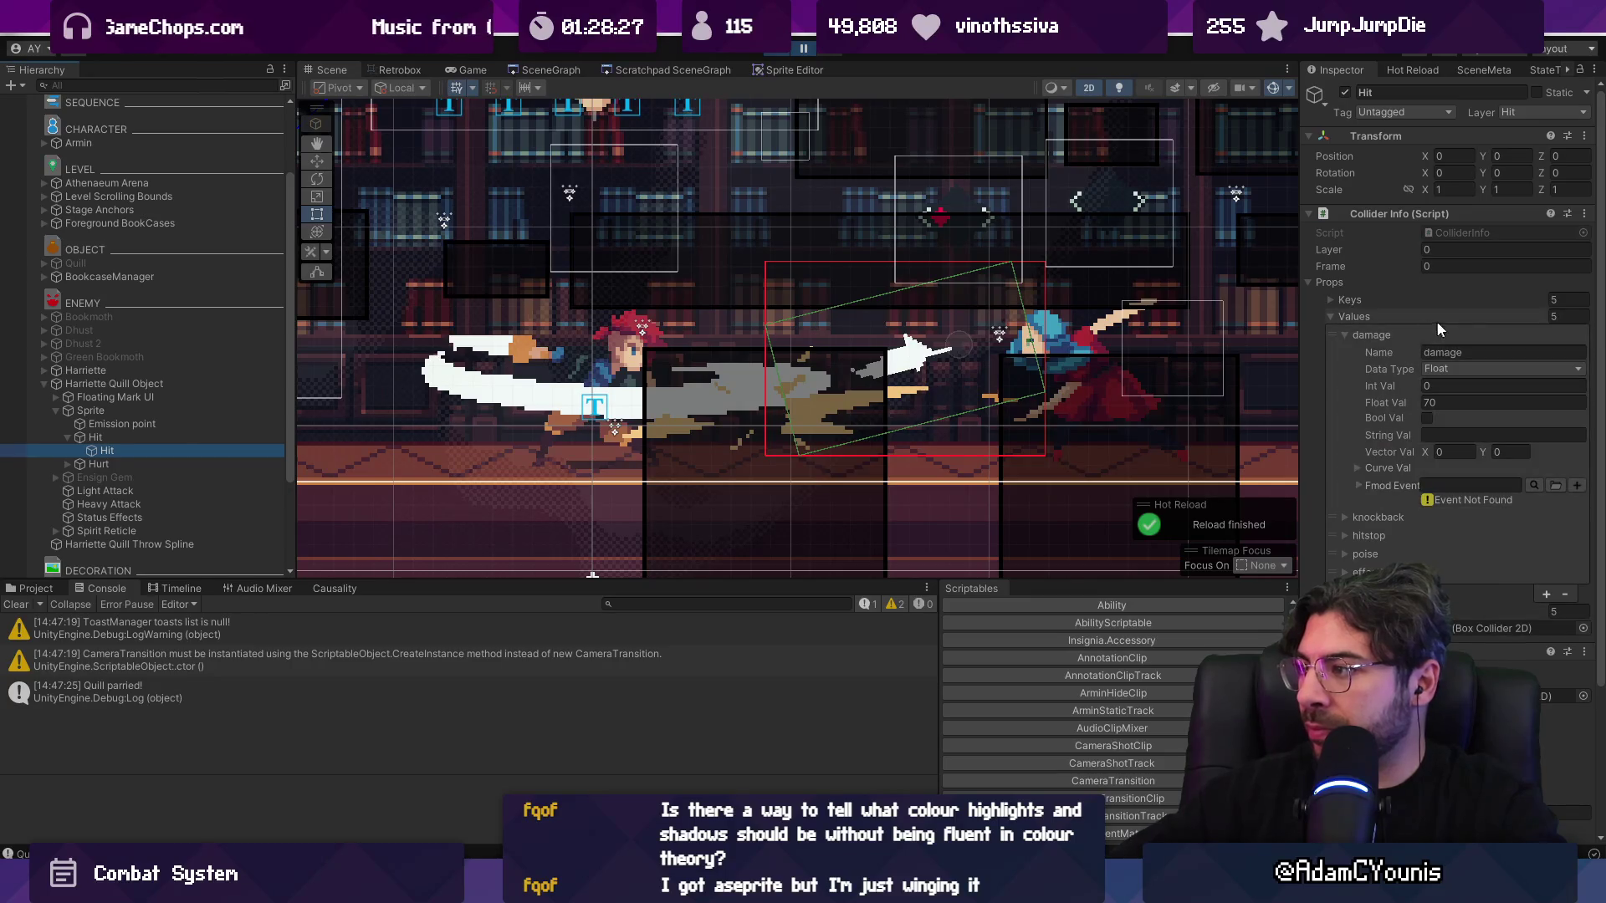
left_click(1332, 316)
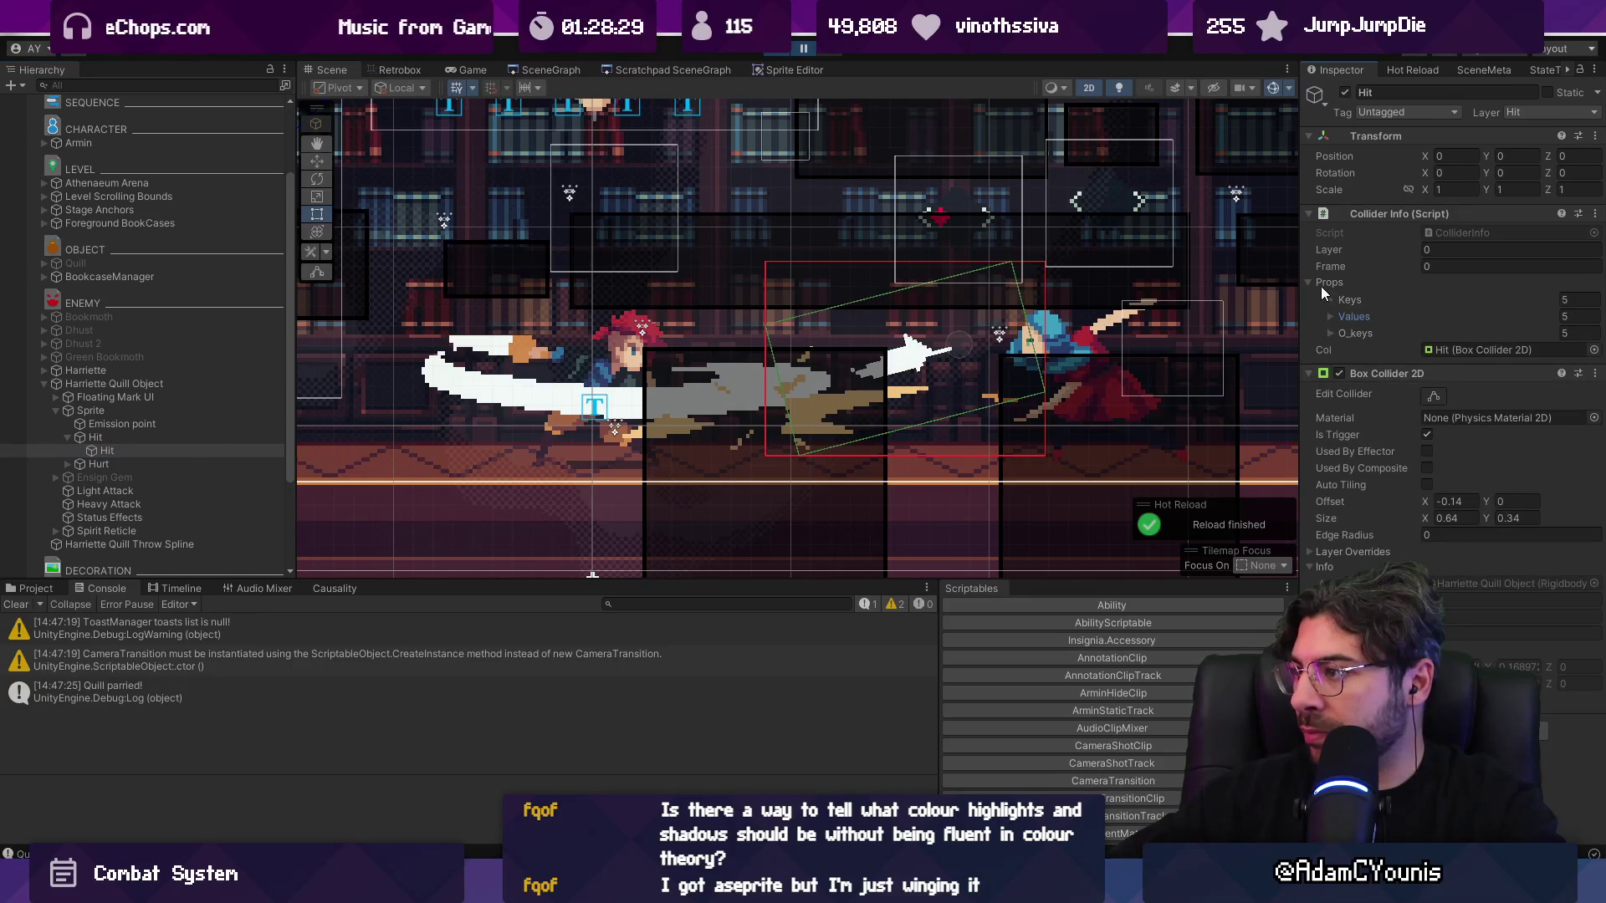
left_click(1321, 286)
left_click(1594, 70)
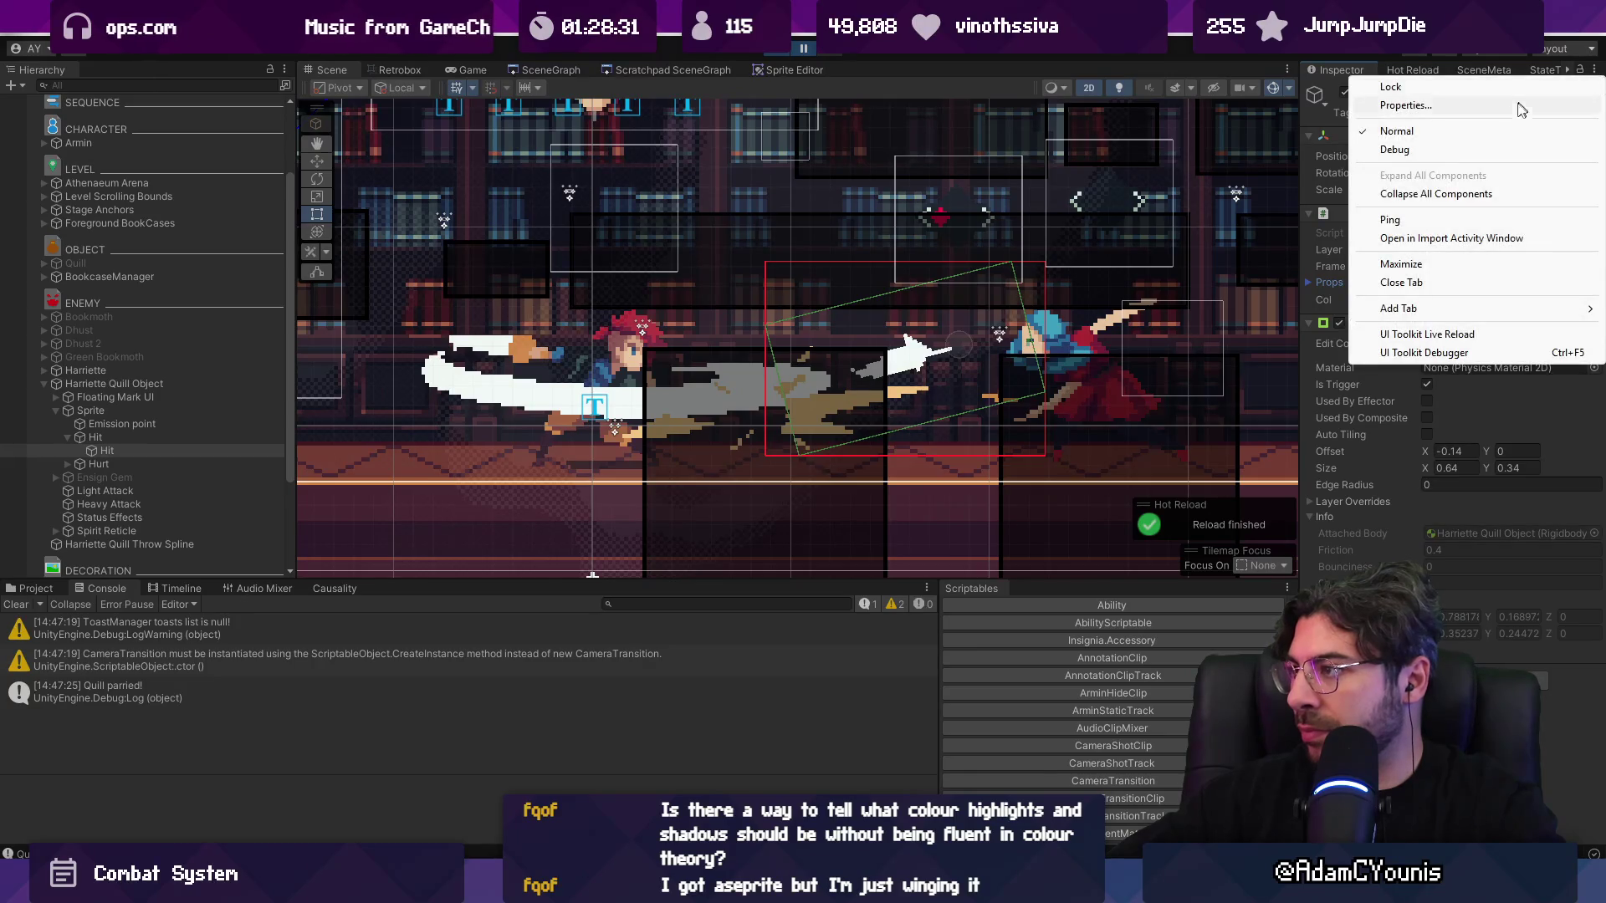
left_click(1413, 149)
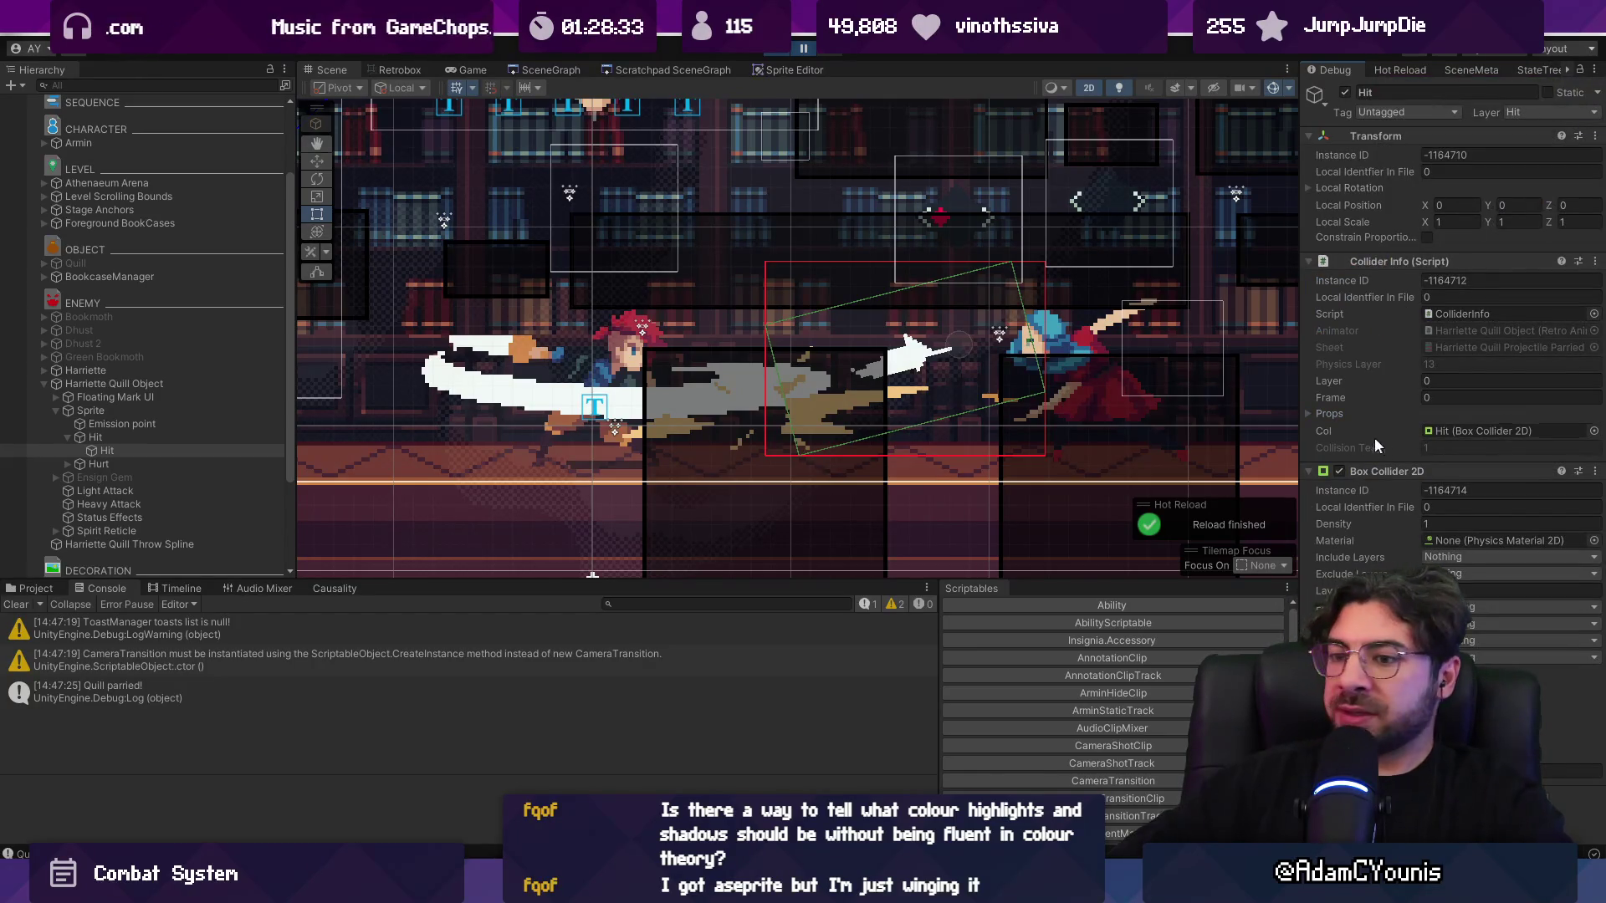
key("alt+Tab")
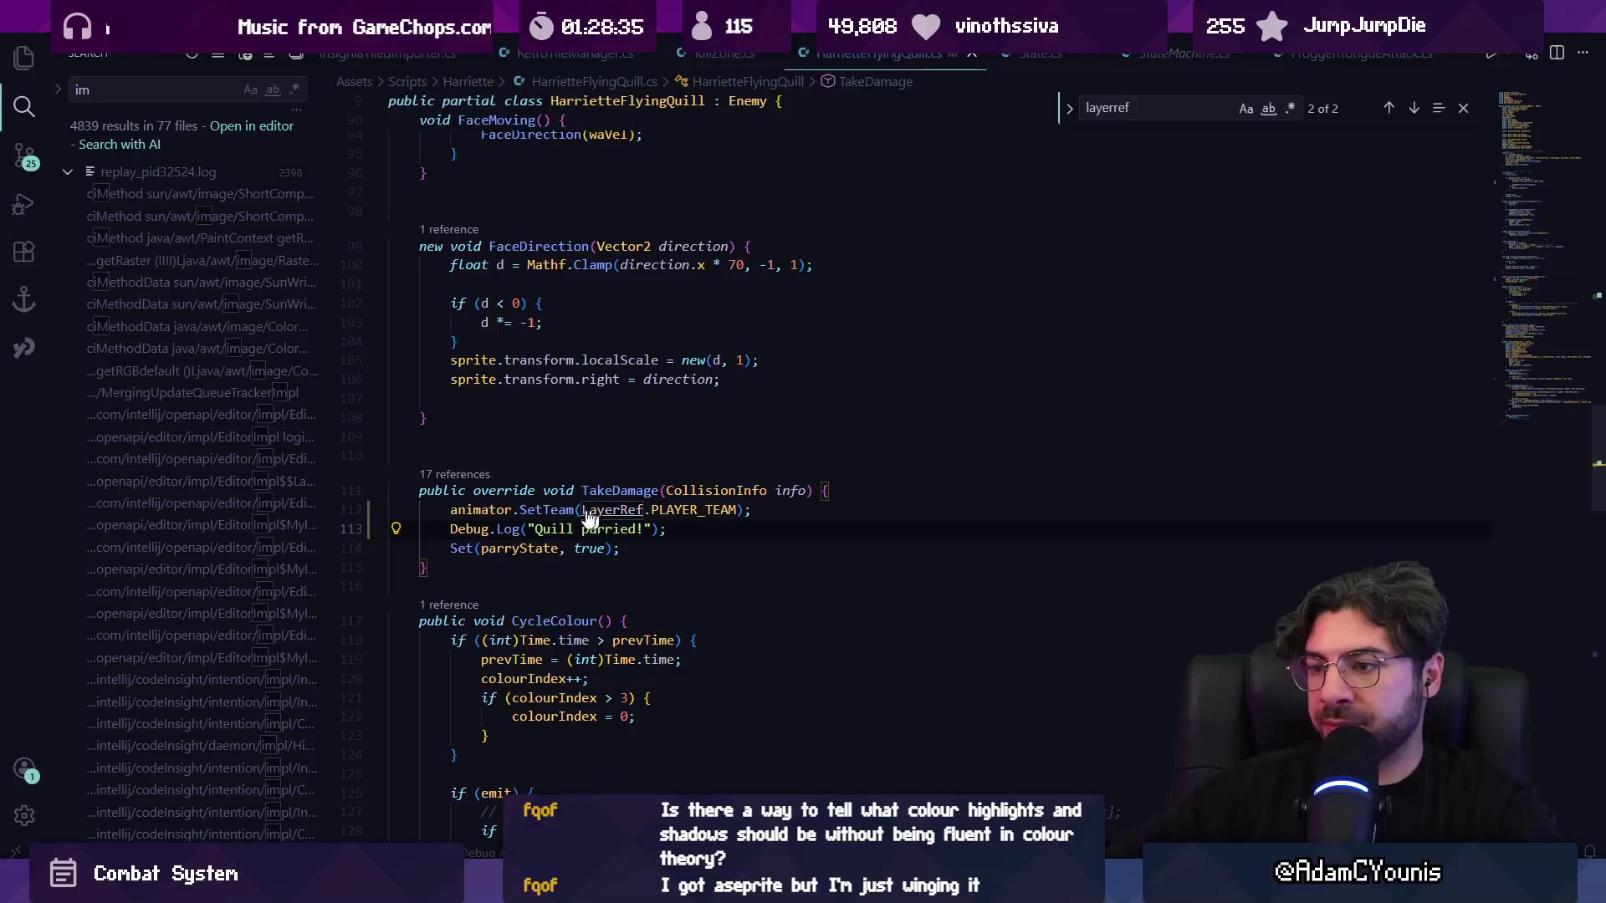
- Check SetTeam's definition and how it sets collisionTeam
left_click(550, 511, "ctrl")
left_click(607, 366)
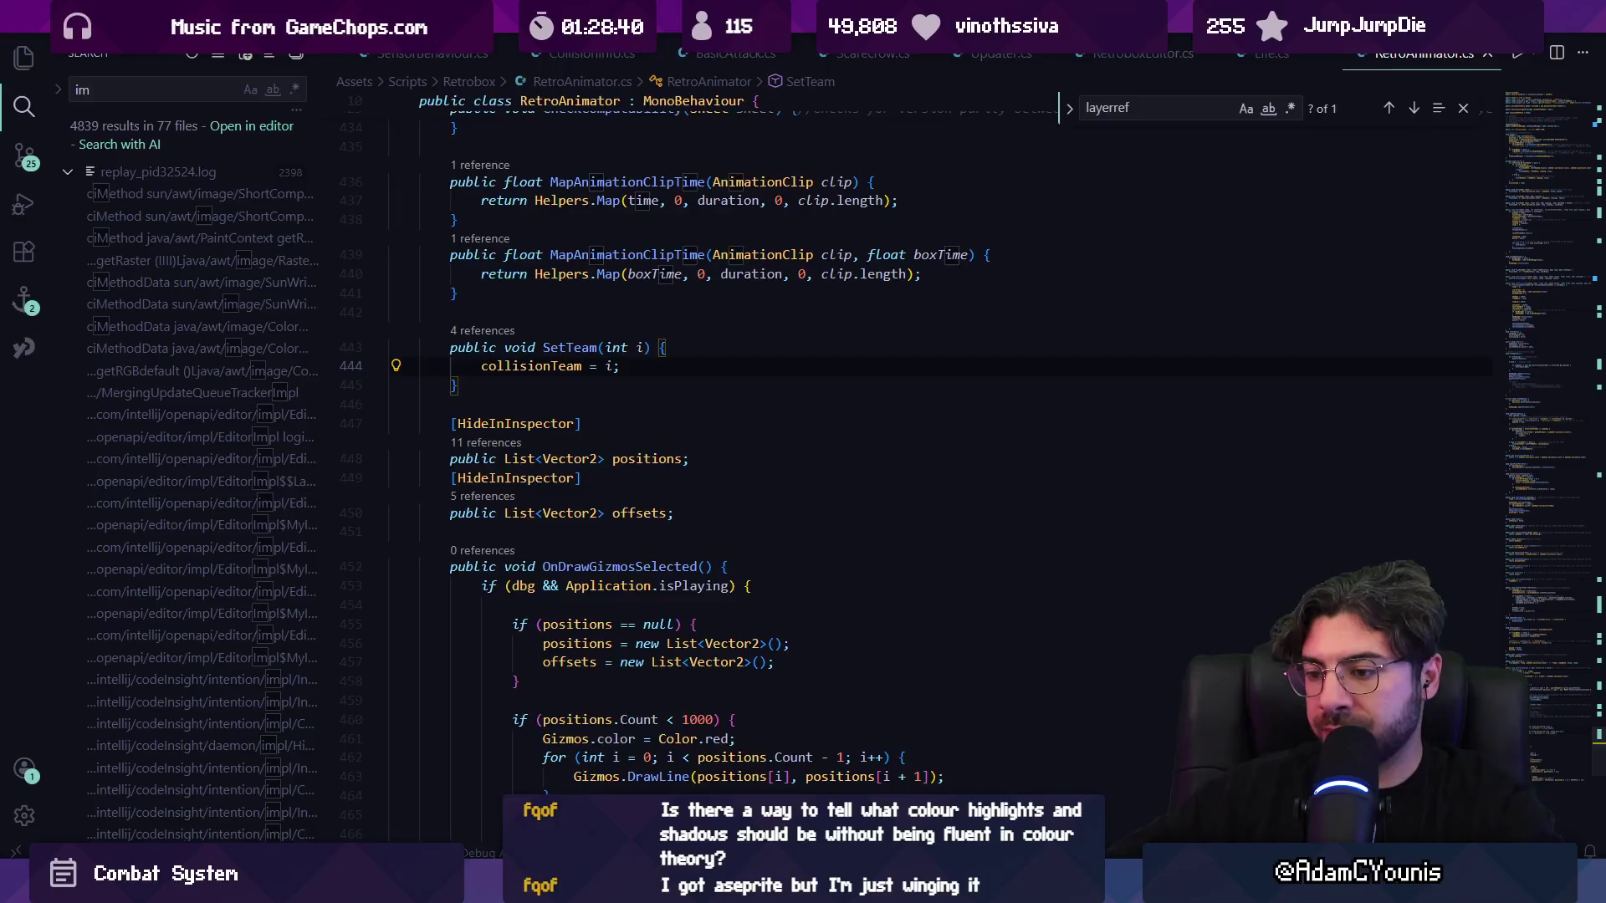
key("alt+Tab")
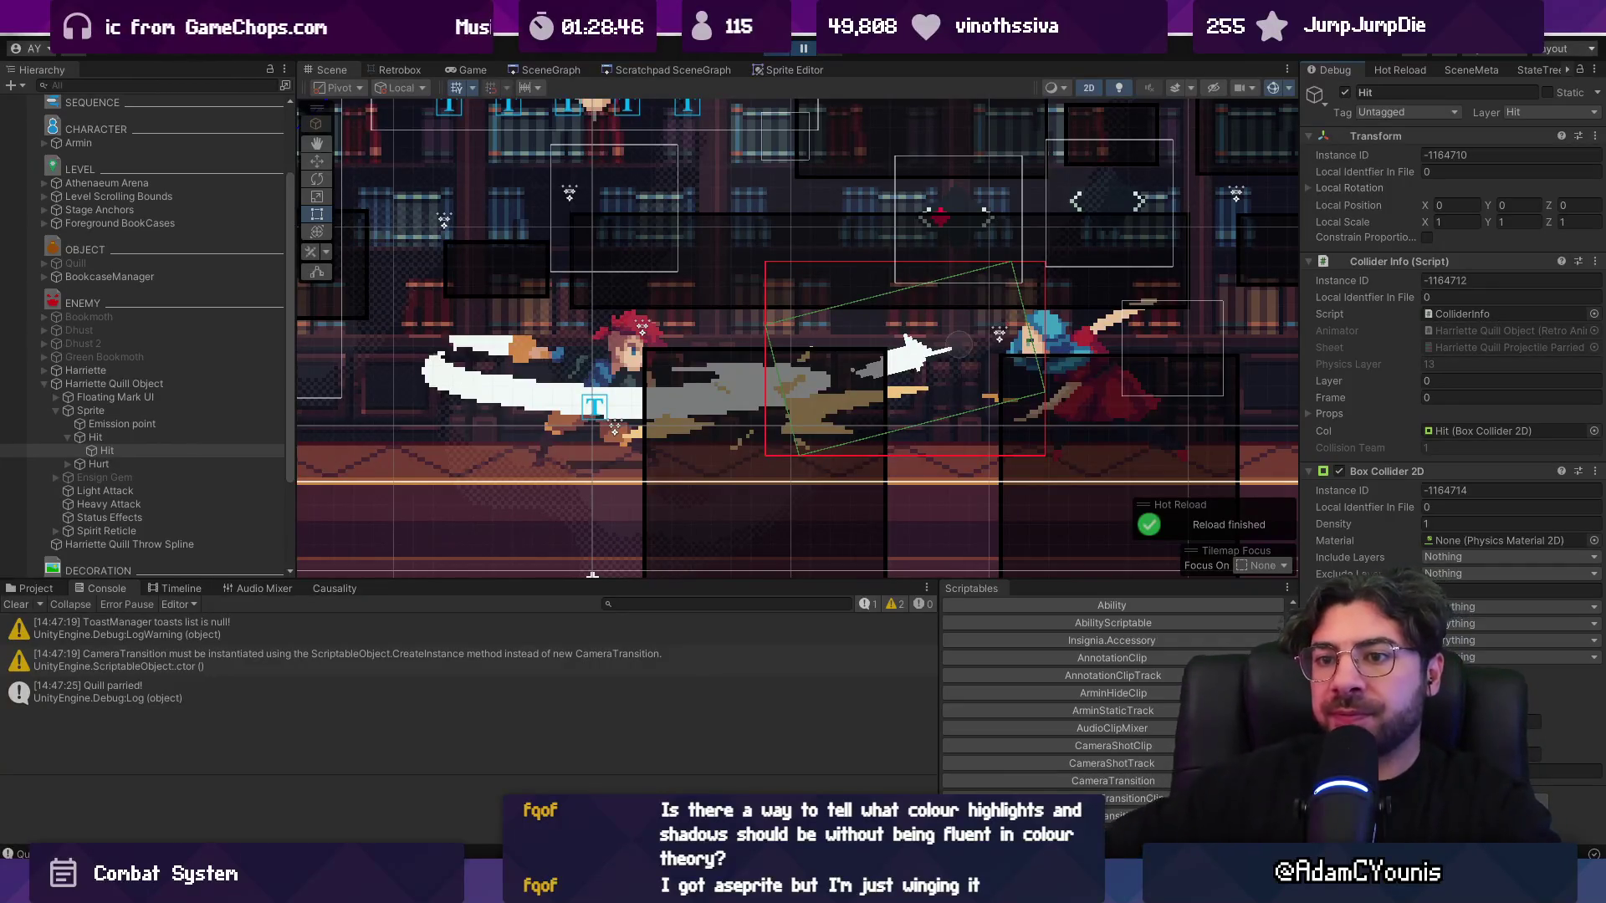
- On Harriette Quill Object, collapse other components, expand Retro Animator, and resume the paused fight
left_click(158, 383)
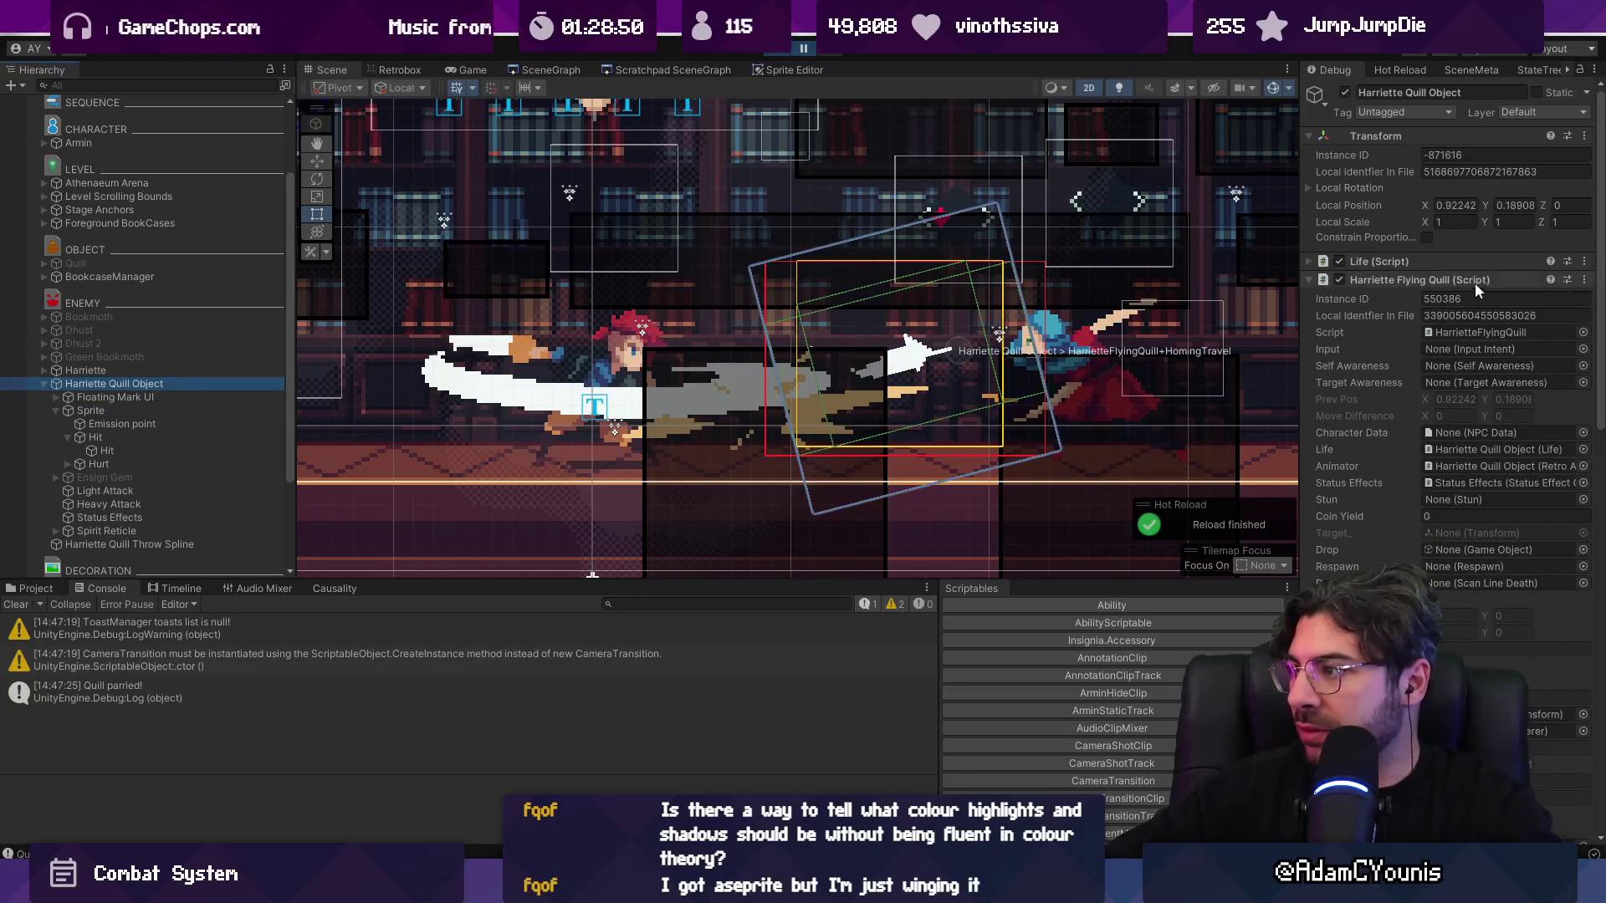
left_click(1474, 281)
left_click(1393, 336)
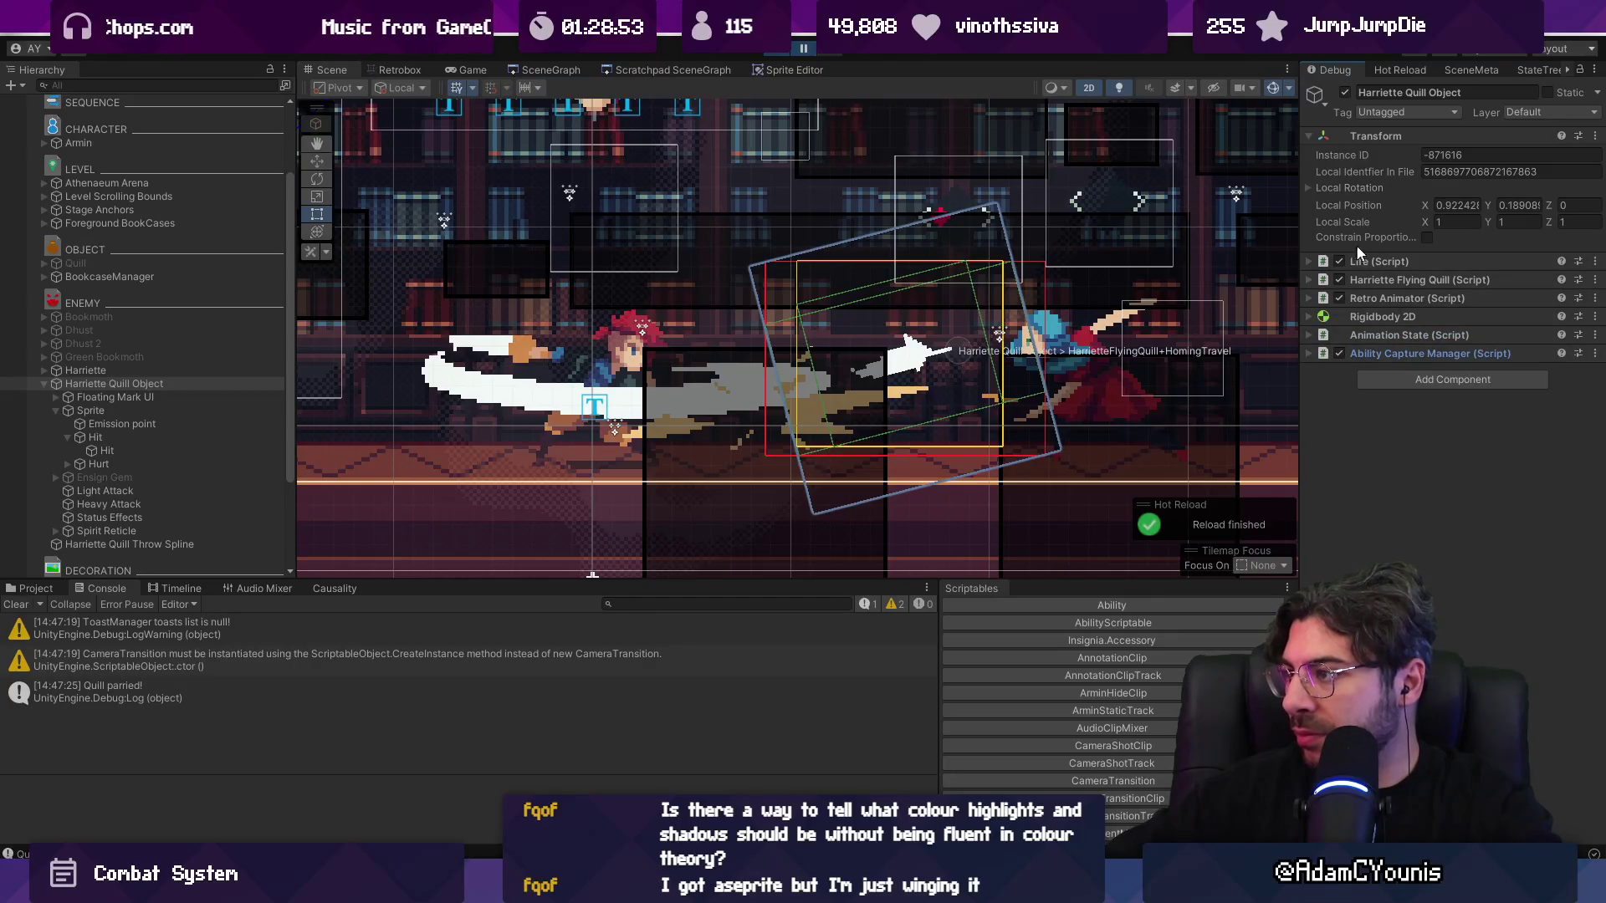
left_click(1403, 300)
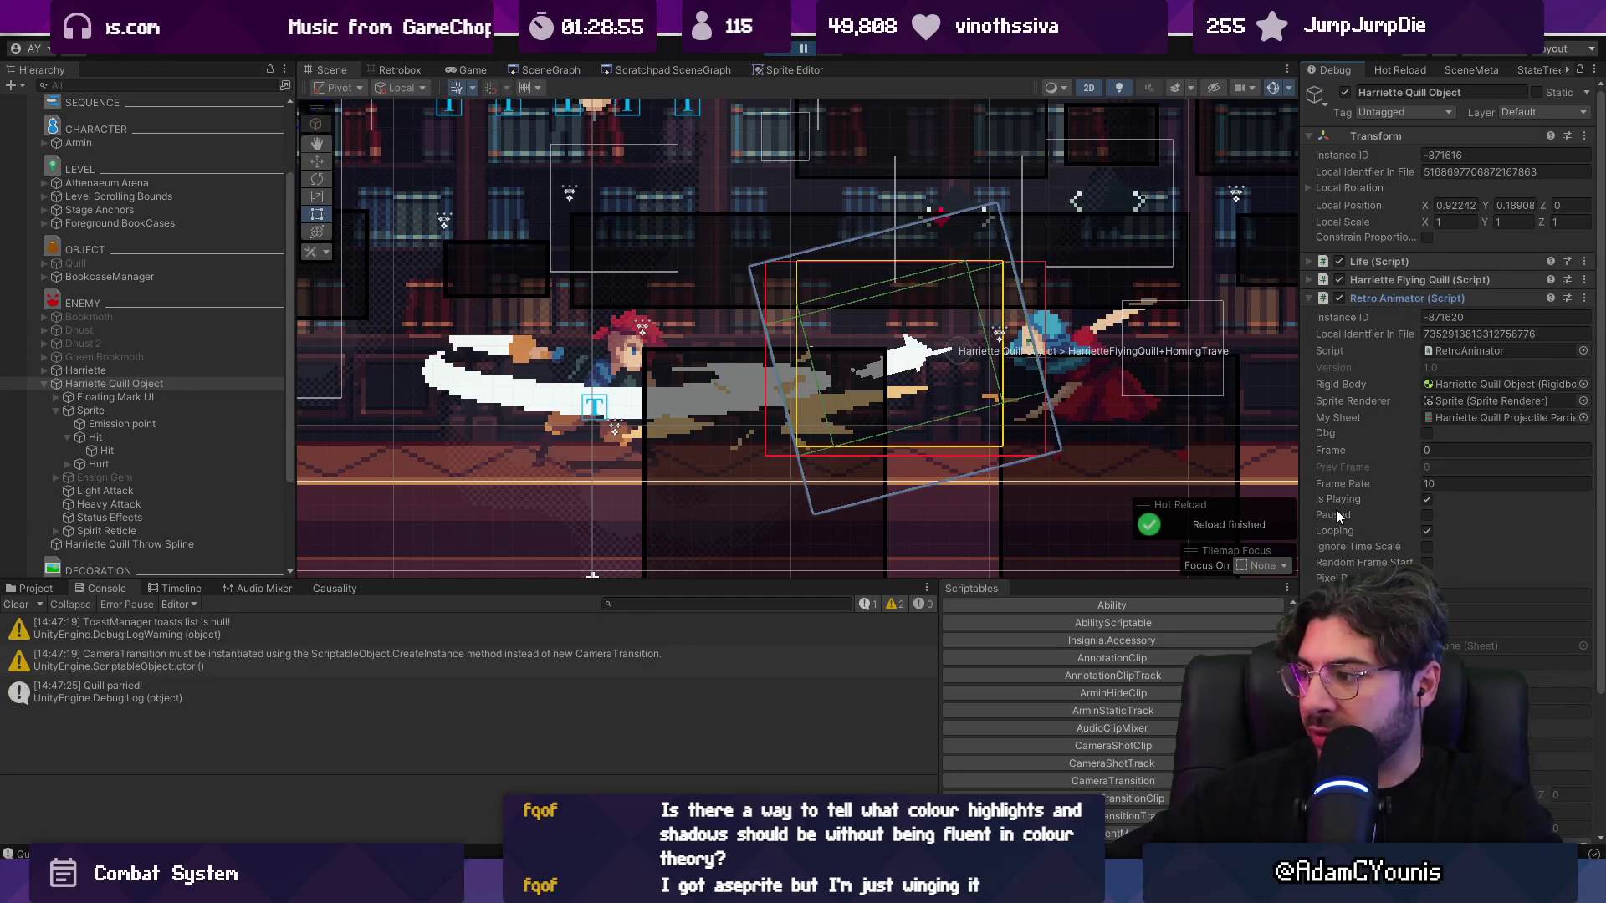
scroll(1338, 514, "down", 3)
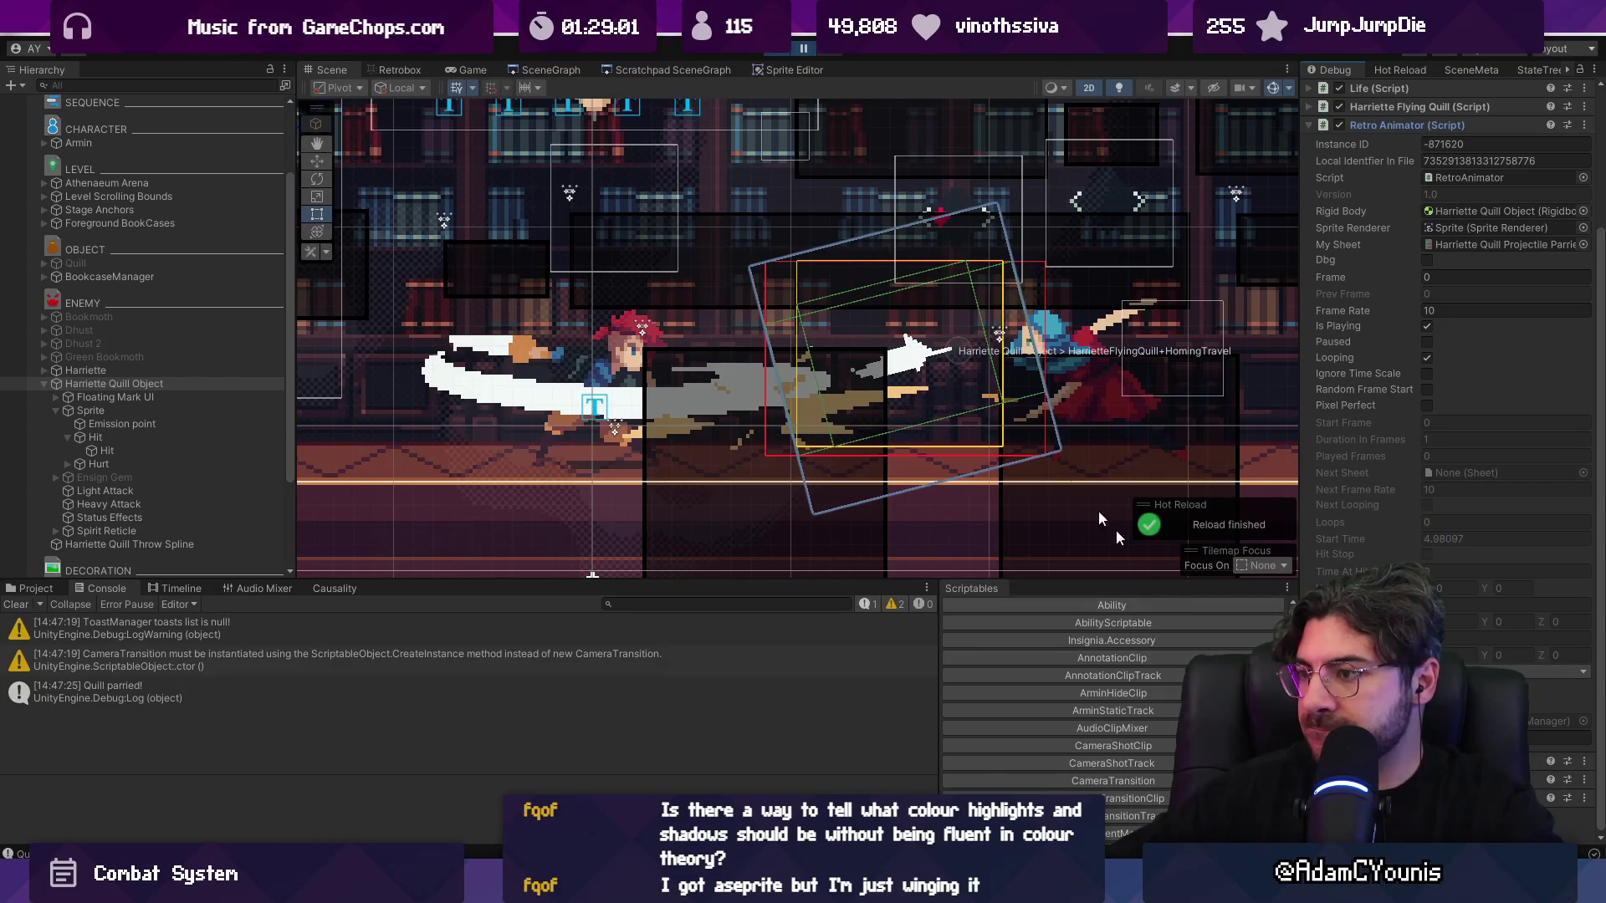
left_click(805, 48)
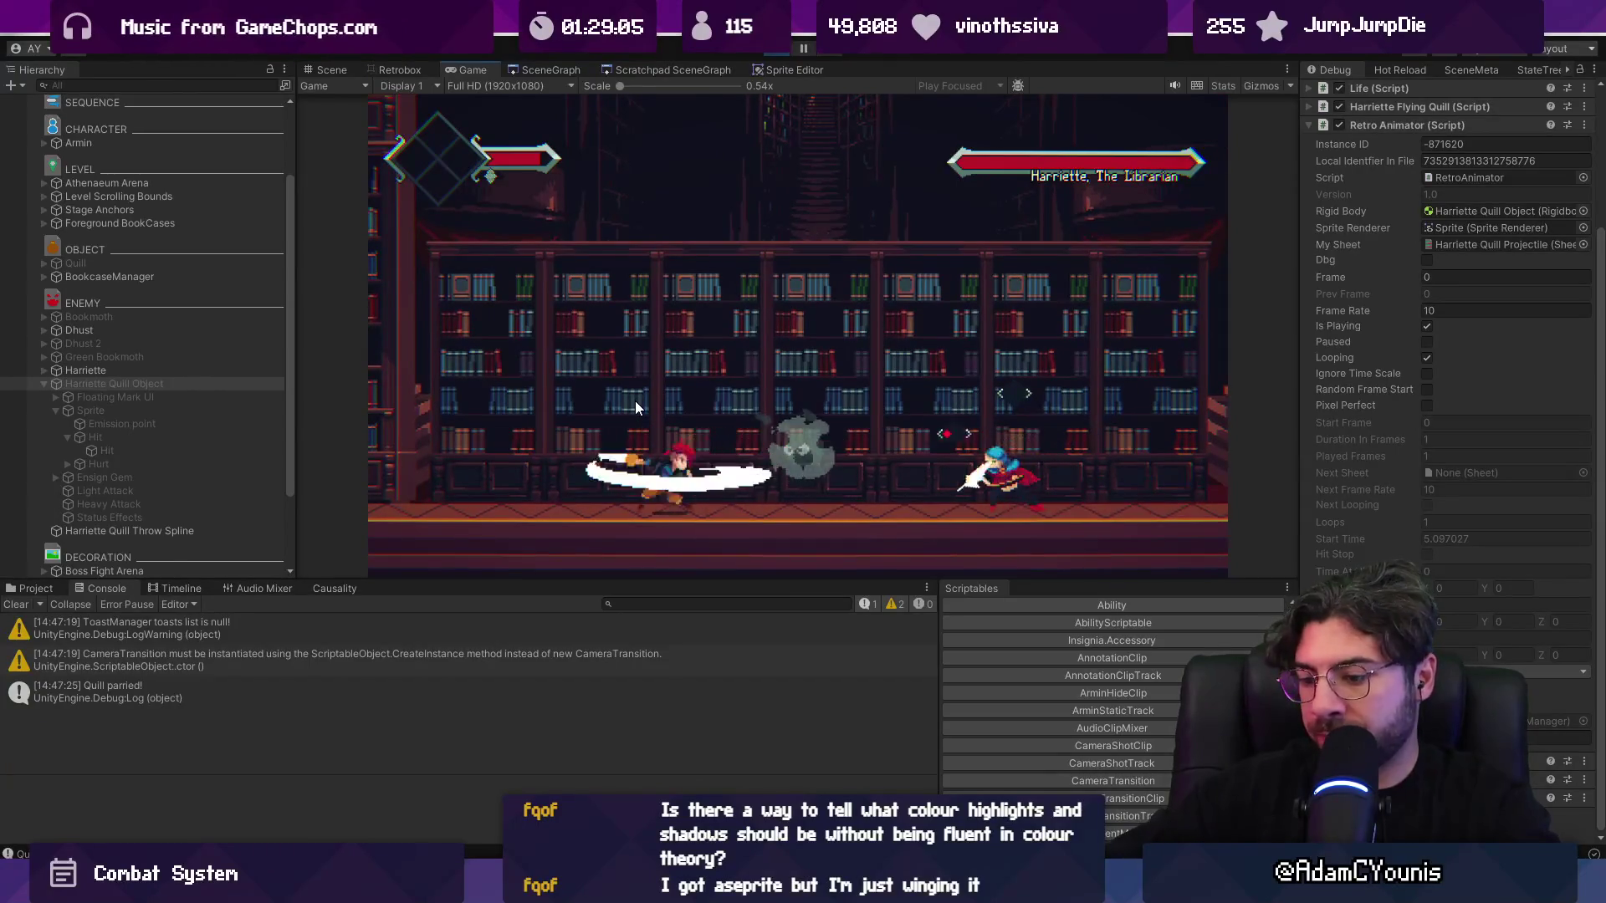
- Pause, resume and step the playtest, watching Scene and Game views, until 'Quill parried!' logs again
key("ctrl+shift+p")
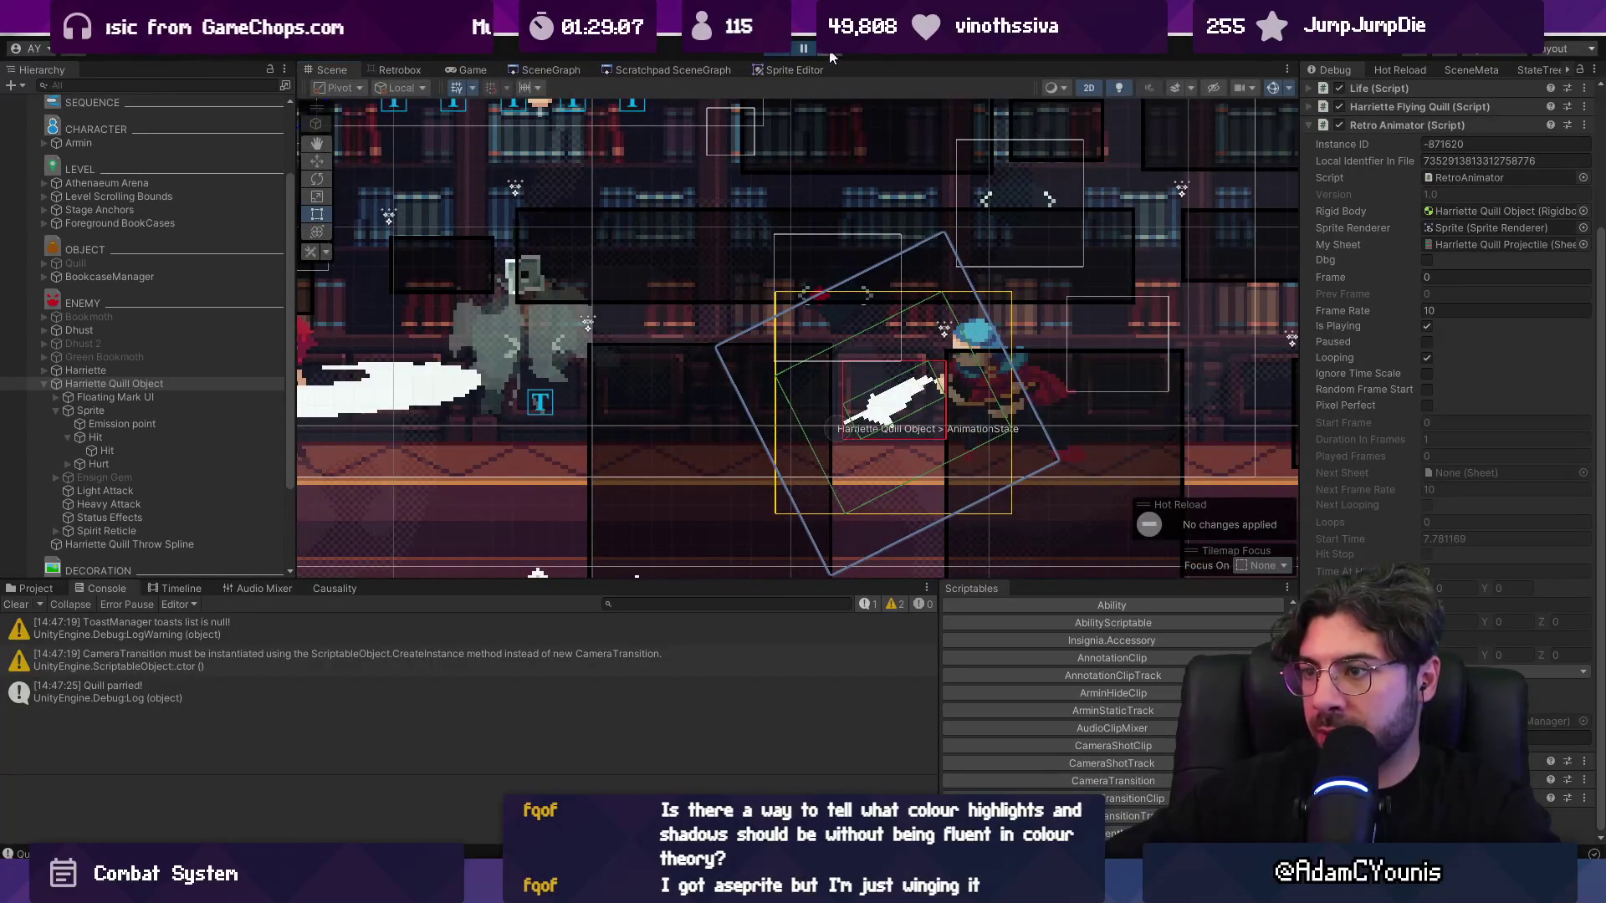
key("ctrl+shift+p")
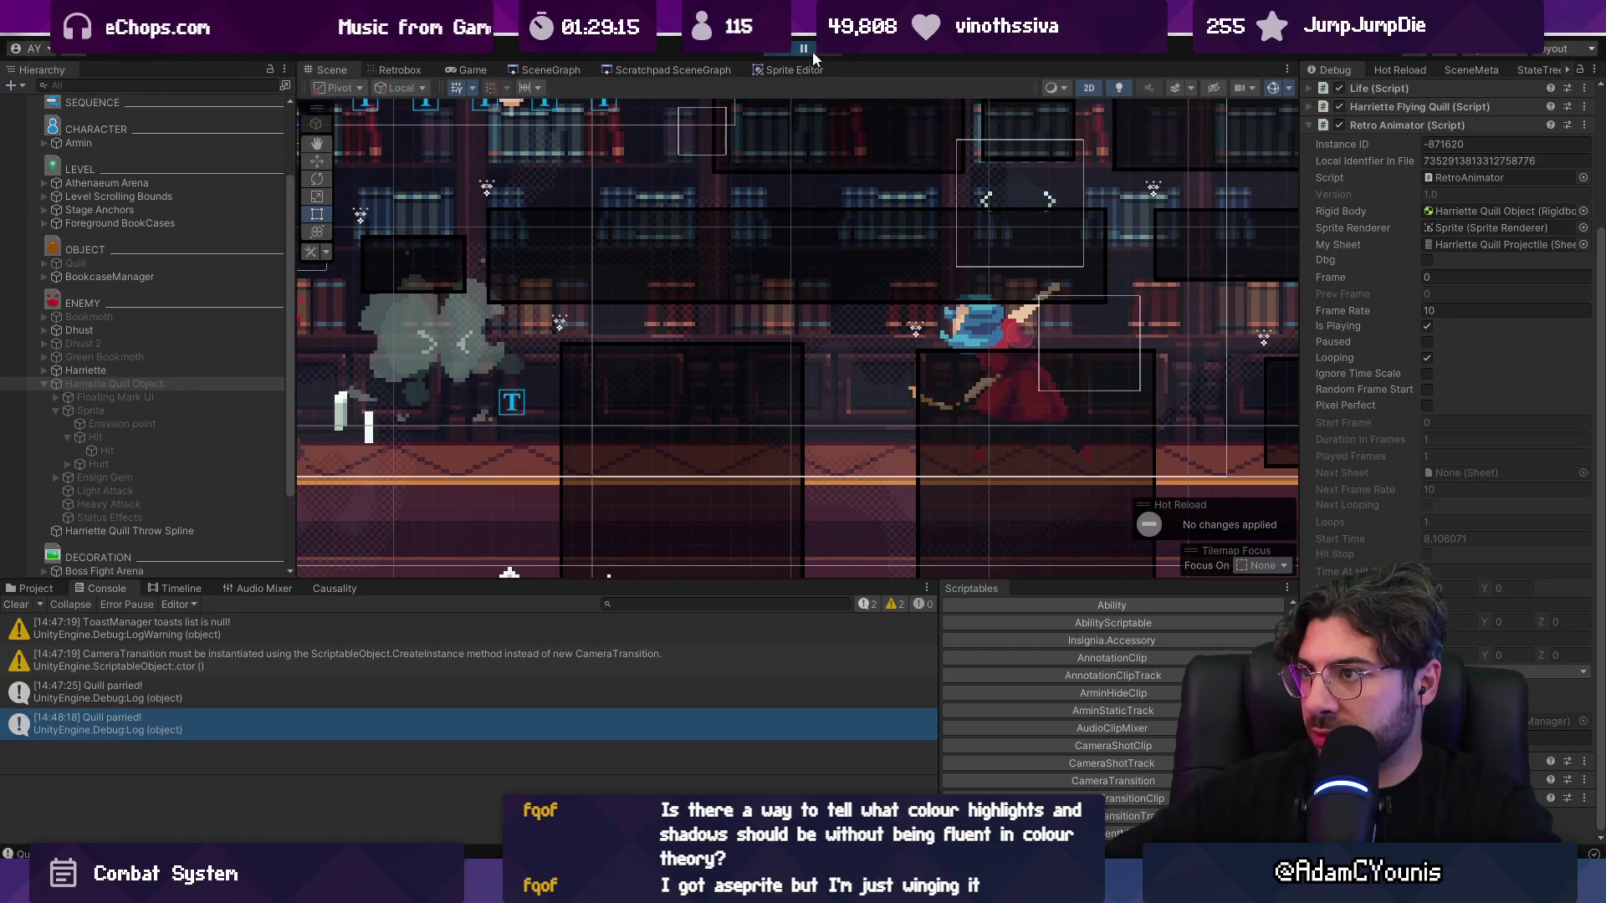
key("ctrl+2")
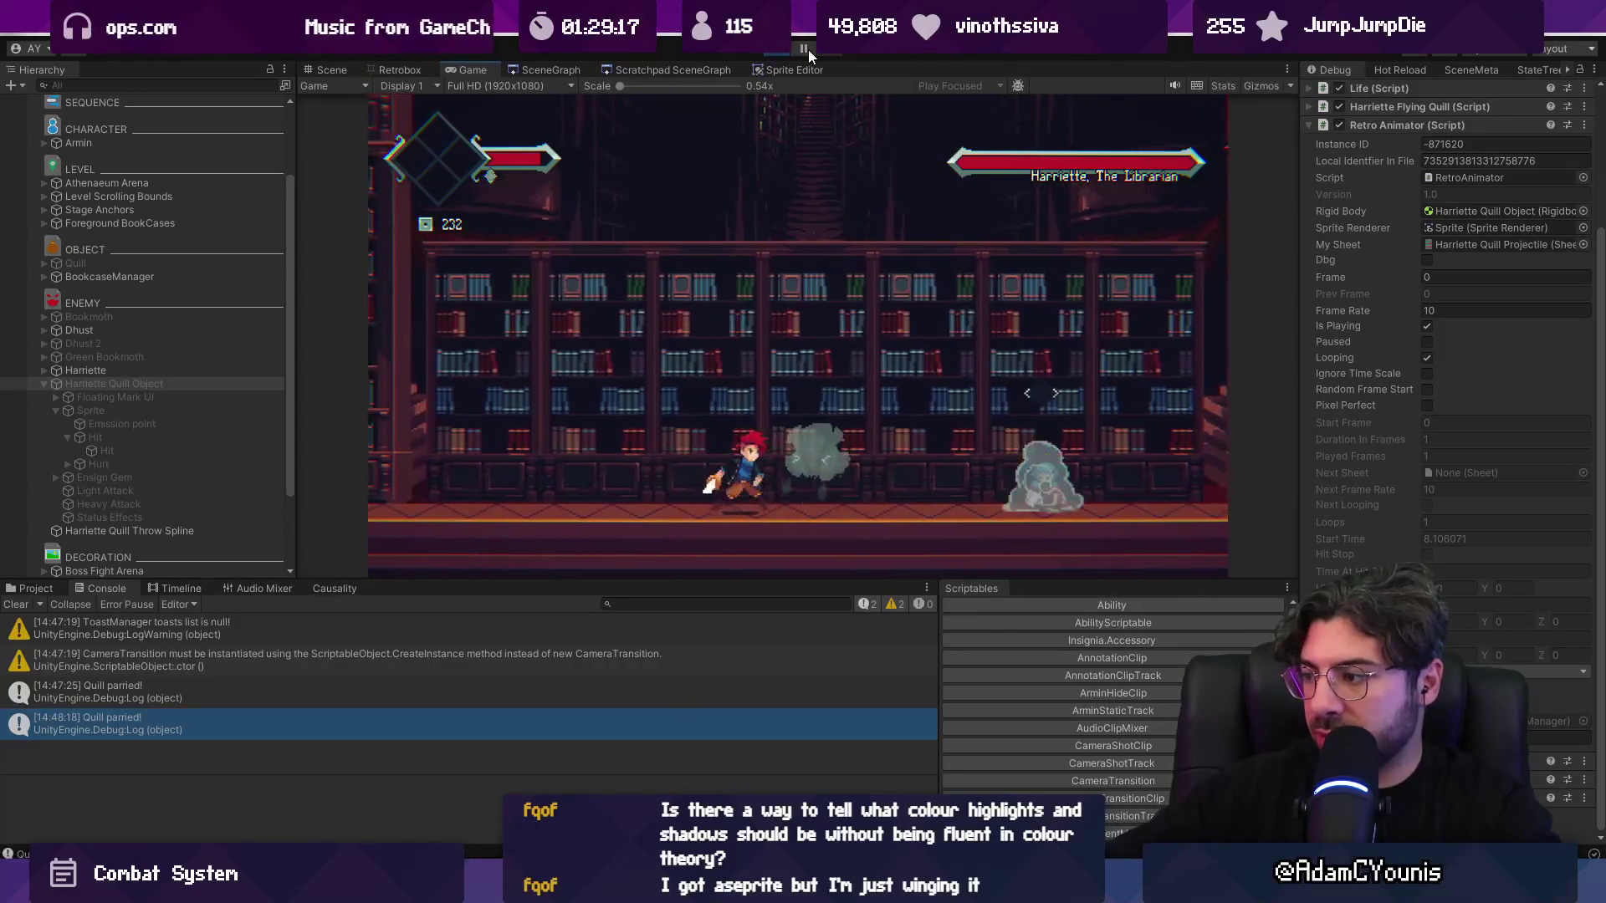
key("ctrl+1")
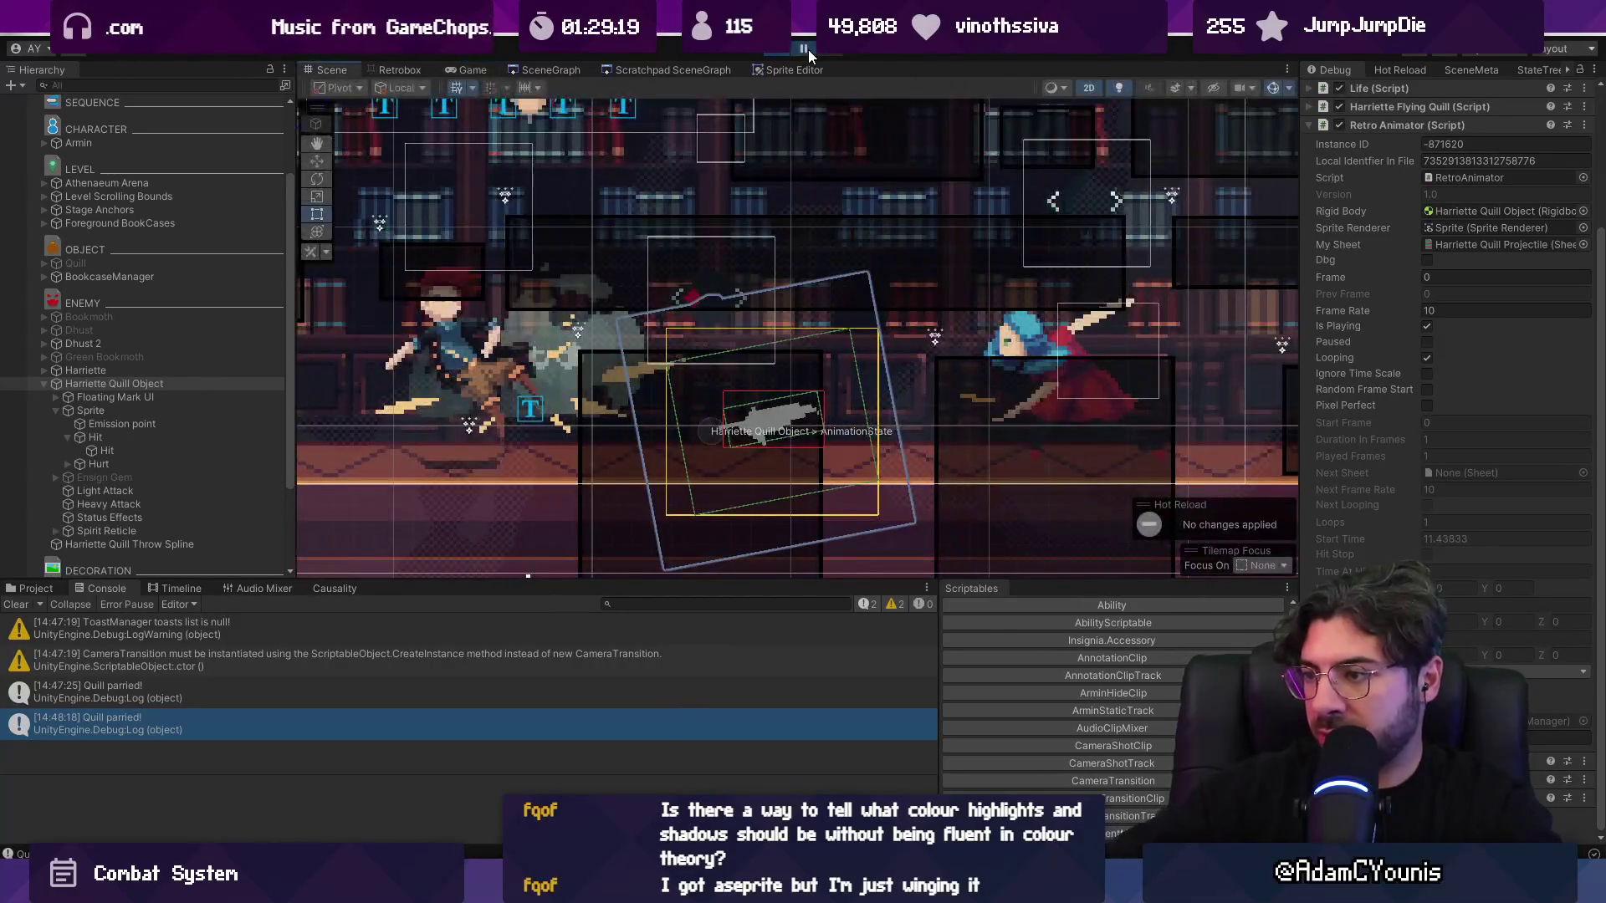
key("ctrl+2")
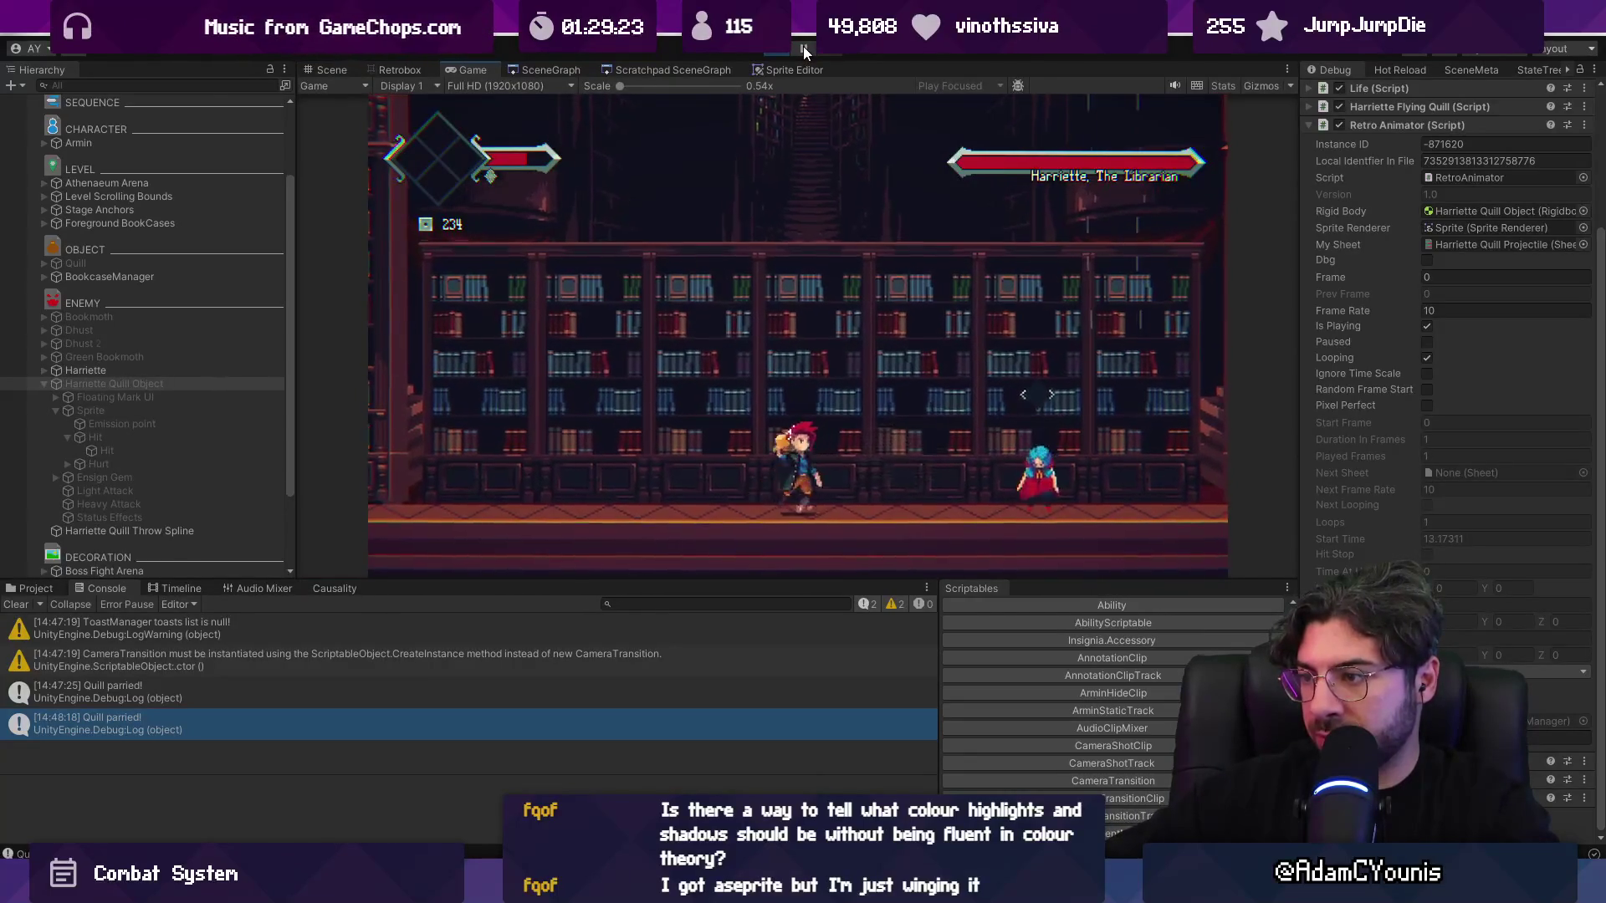
key("ctrl+1")
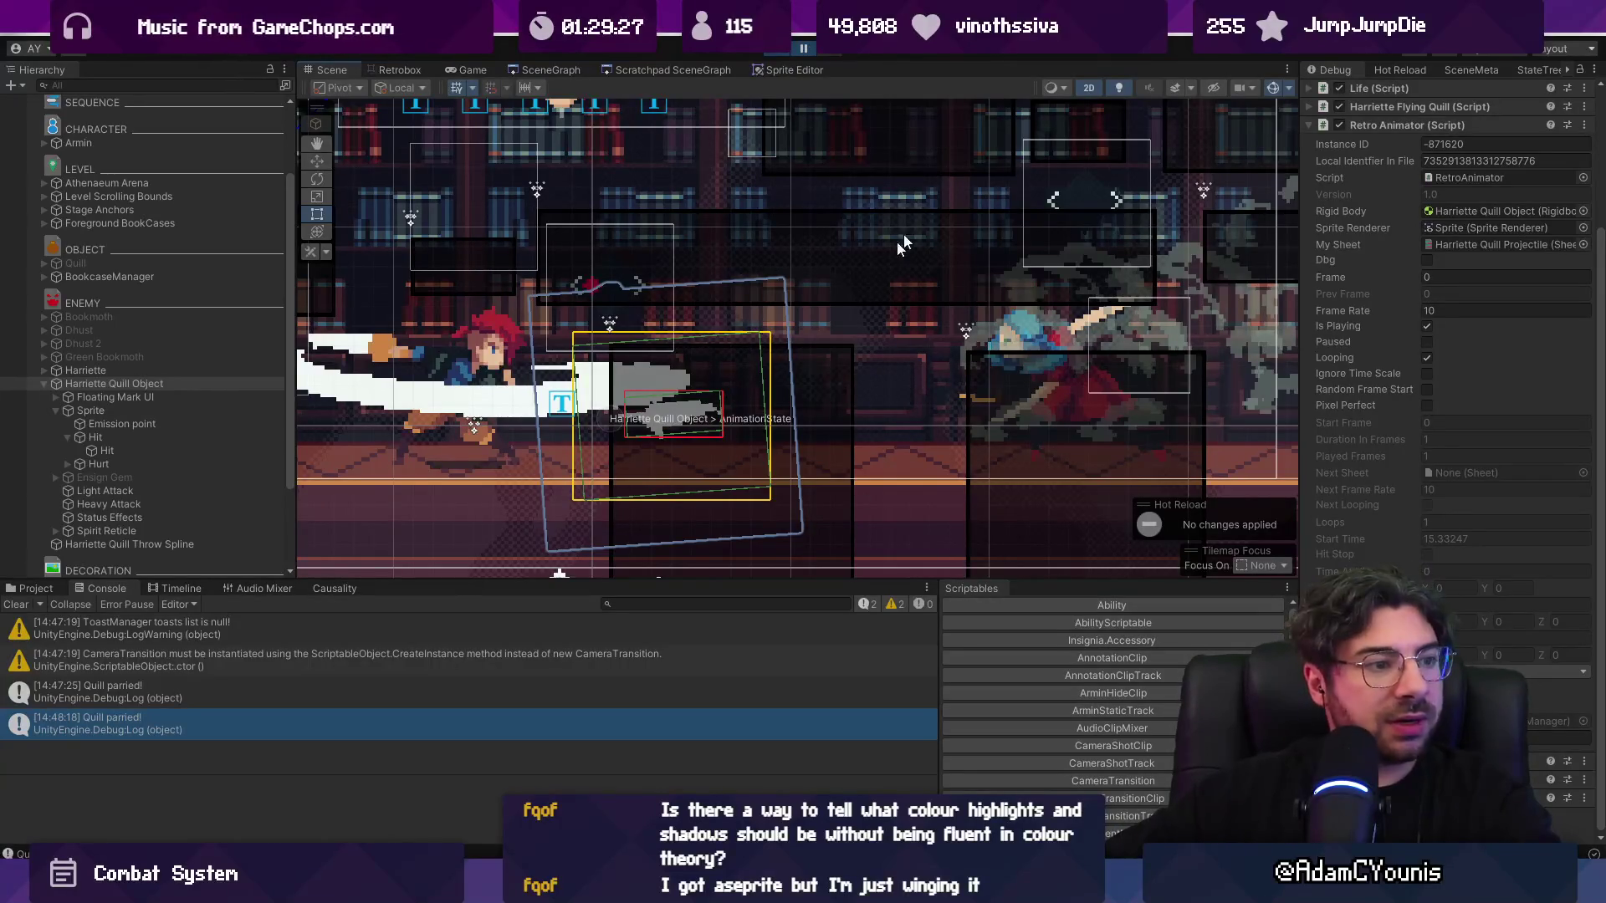
left_click(831, 50)
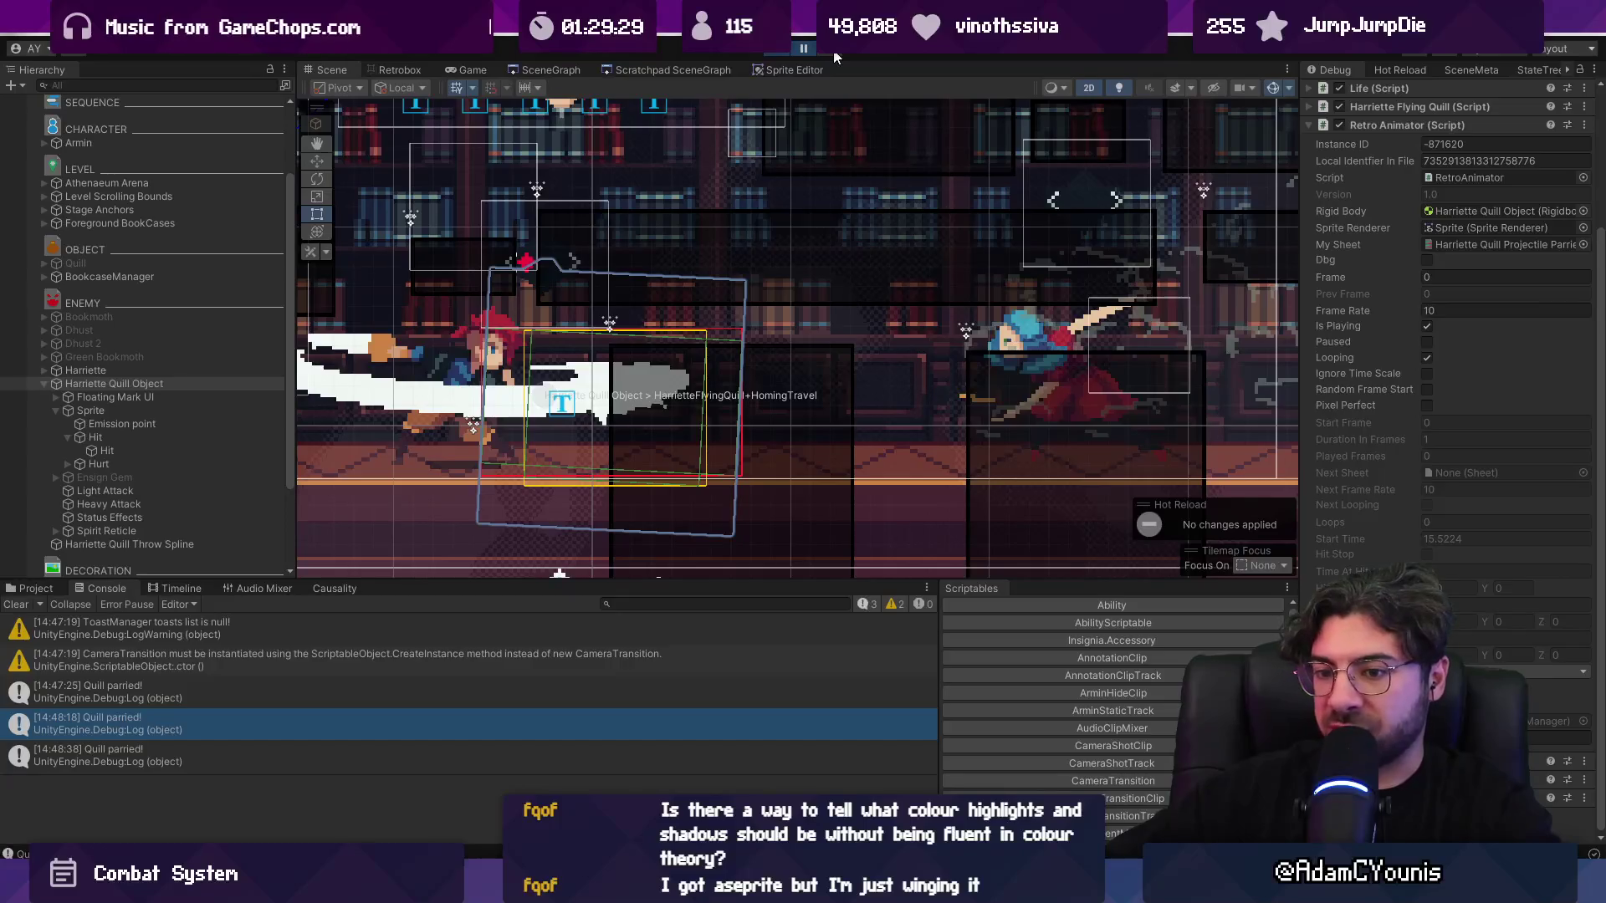